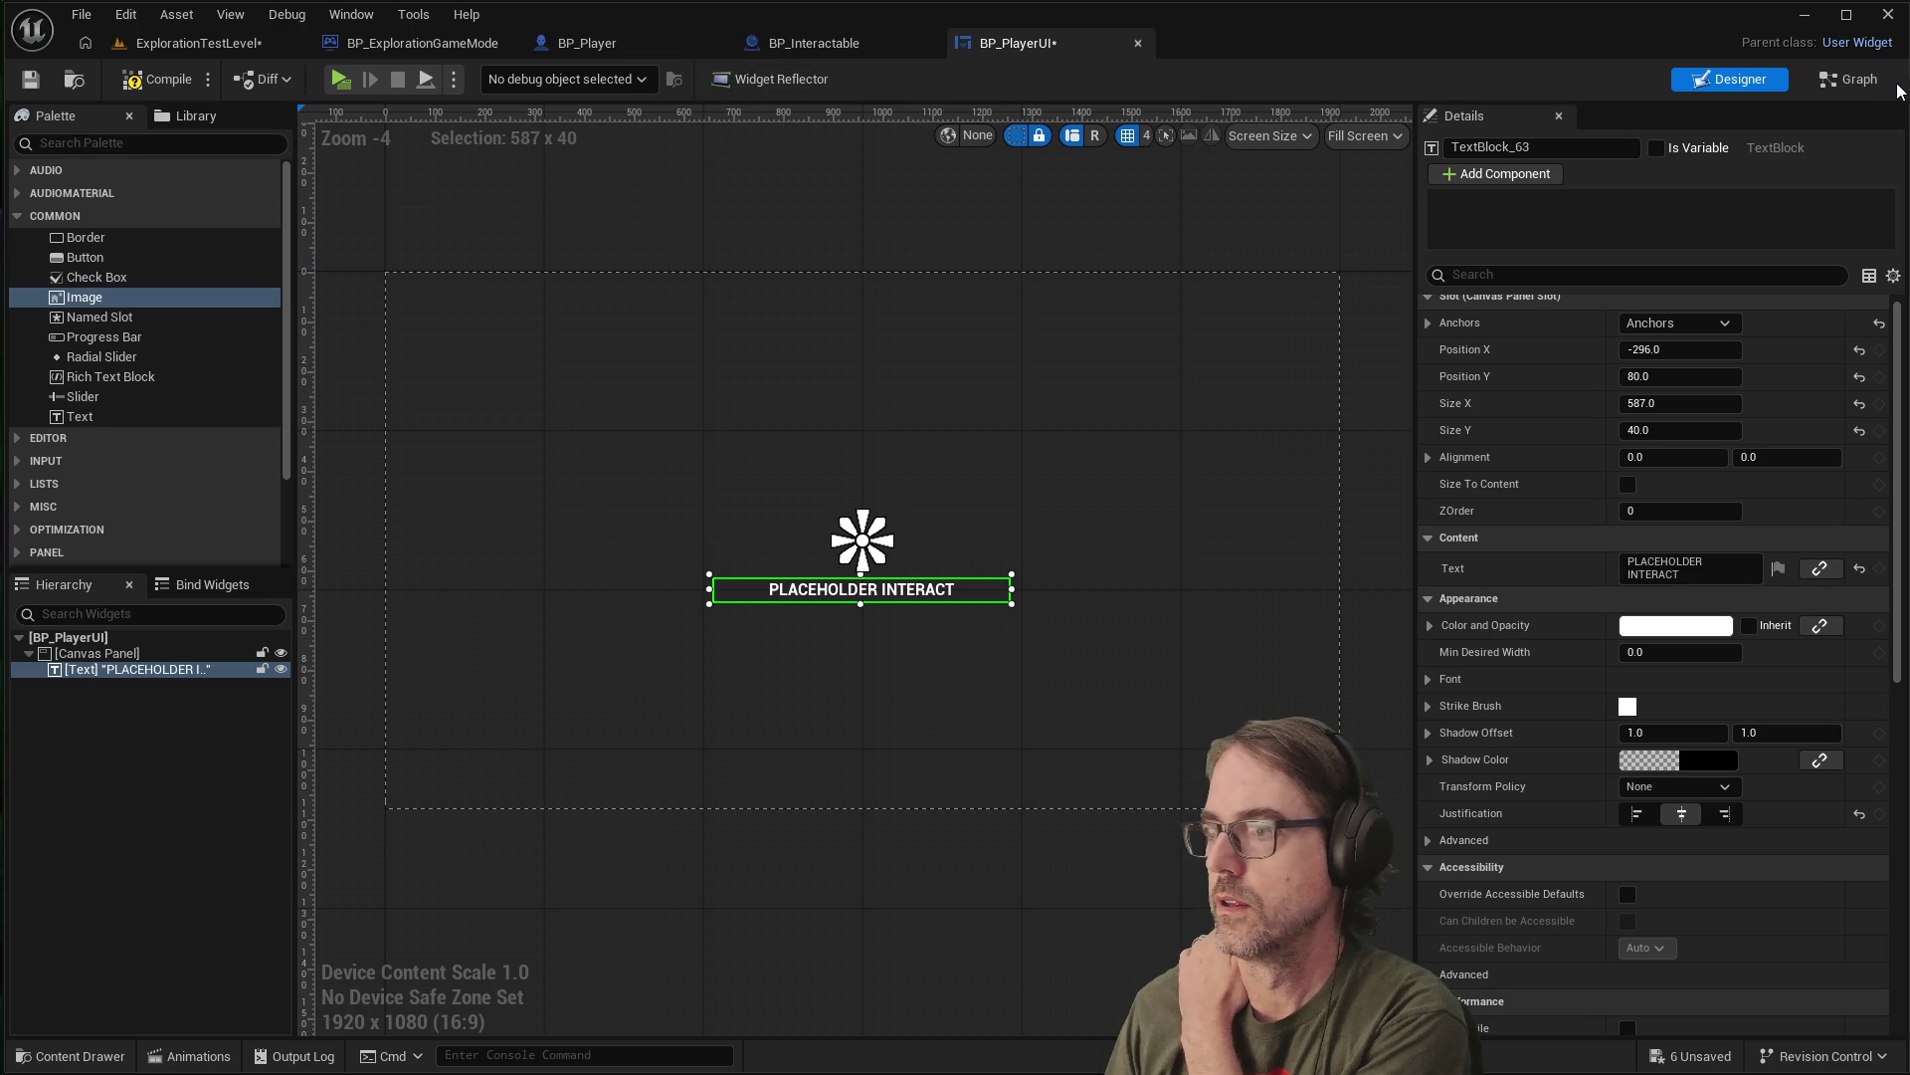
Switch BP_PlayerUI to its event graph with the default Pre Construct, Construct and Tick events
click(1836, 79)
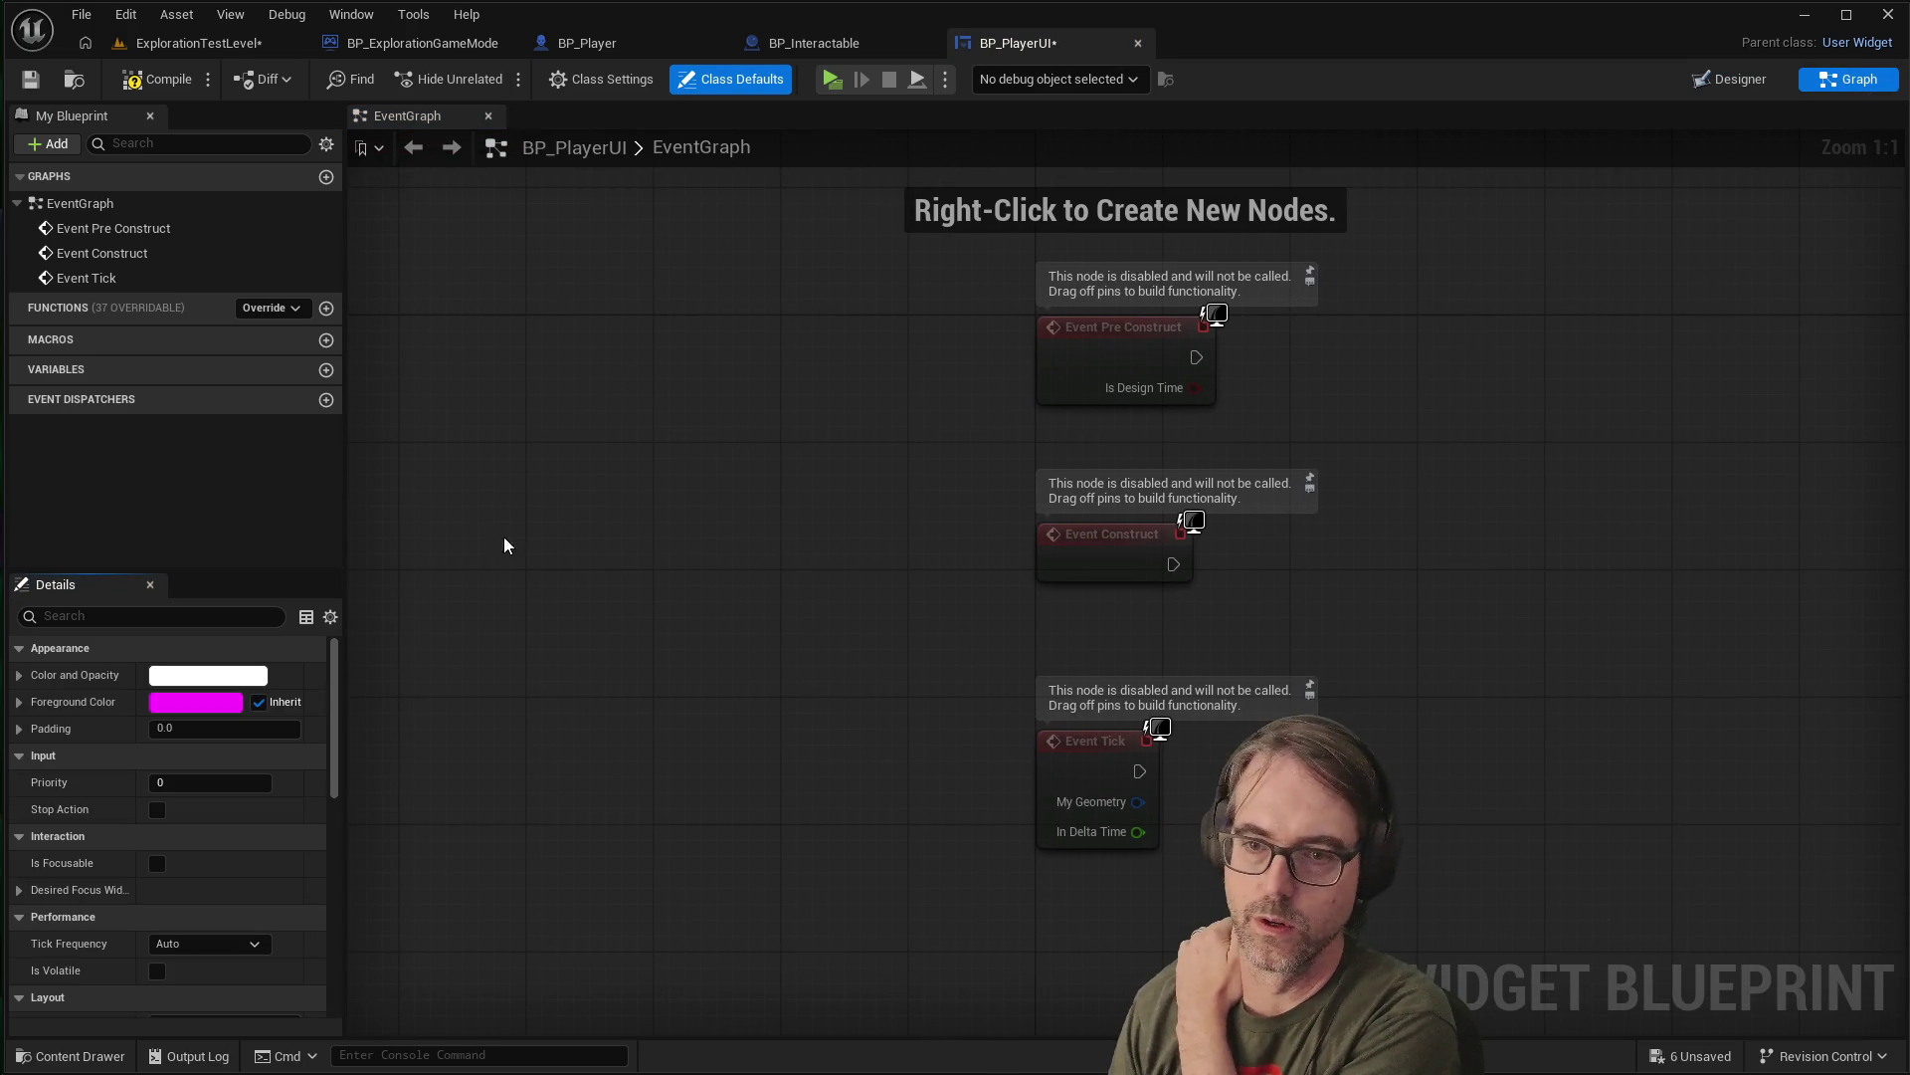
scroll(531, 400, down, 2)
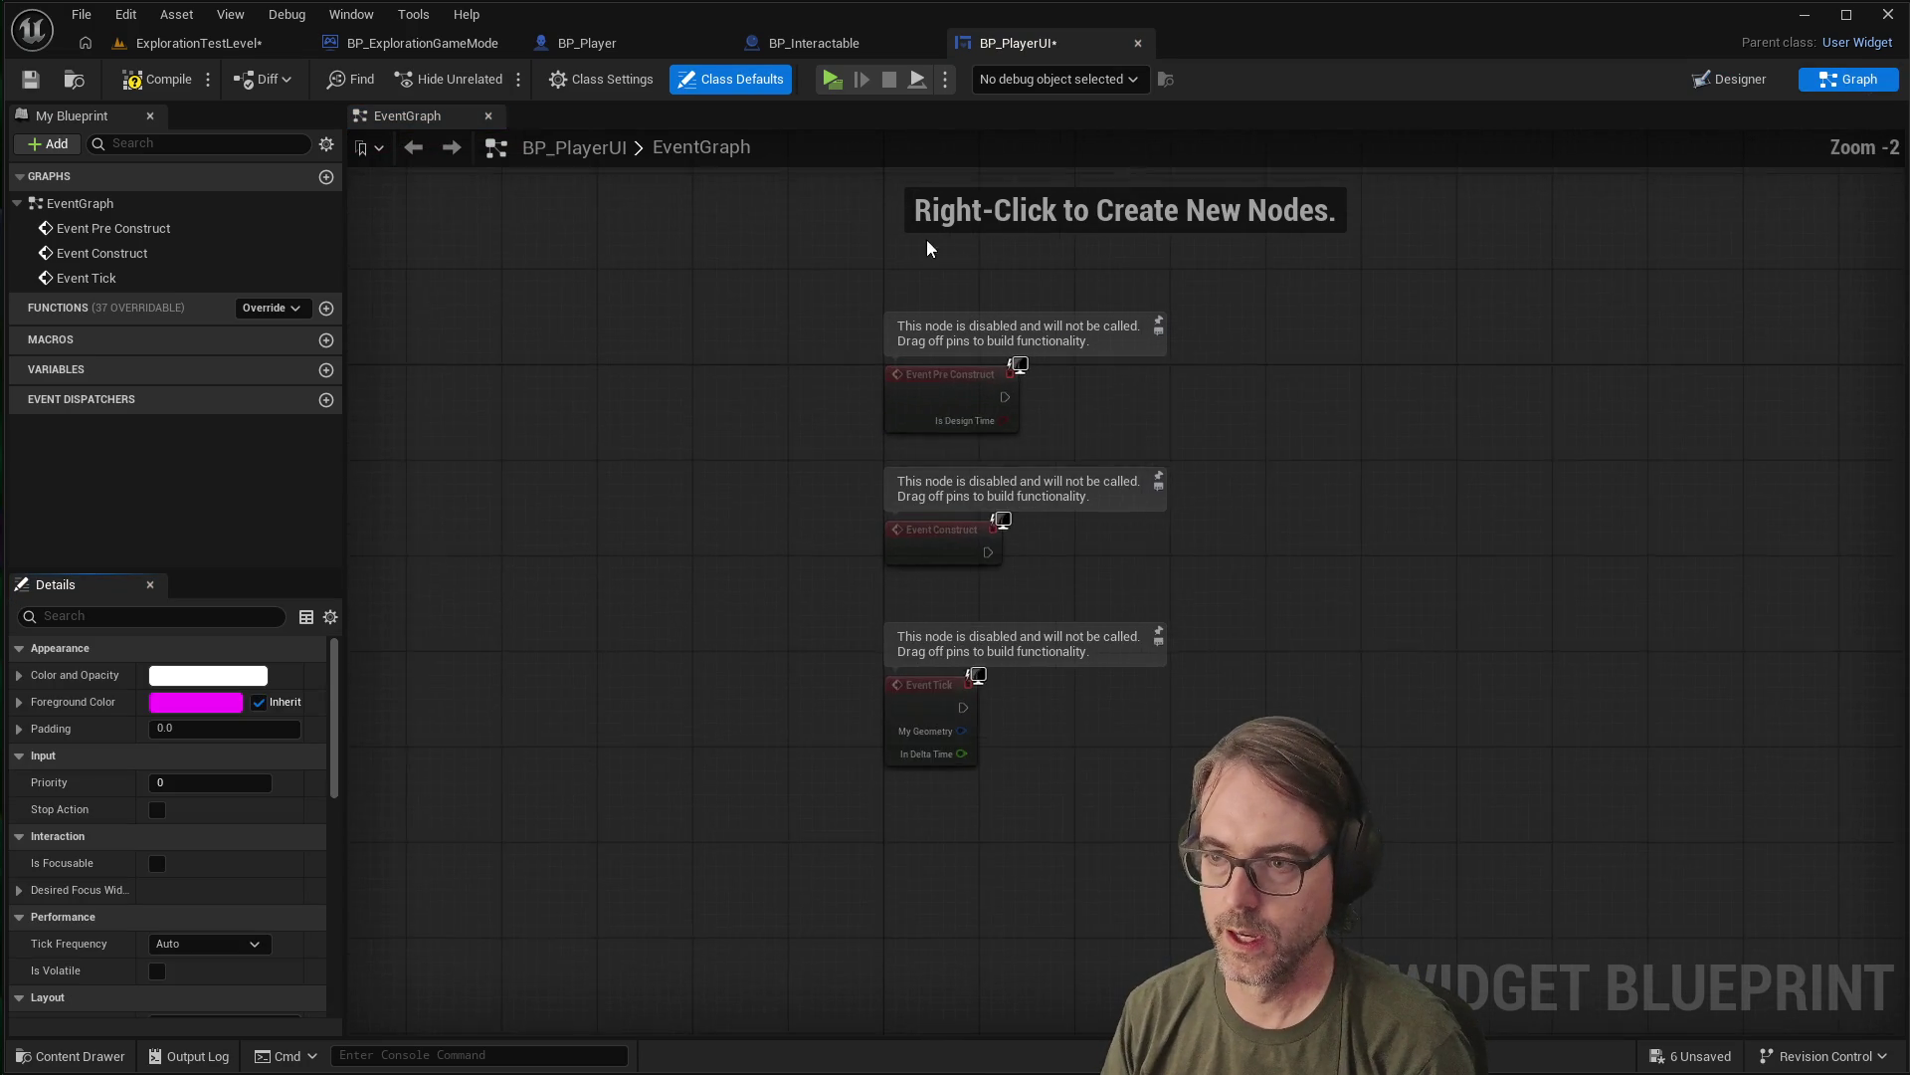
scroll(1015, 412, up, 2)
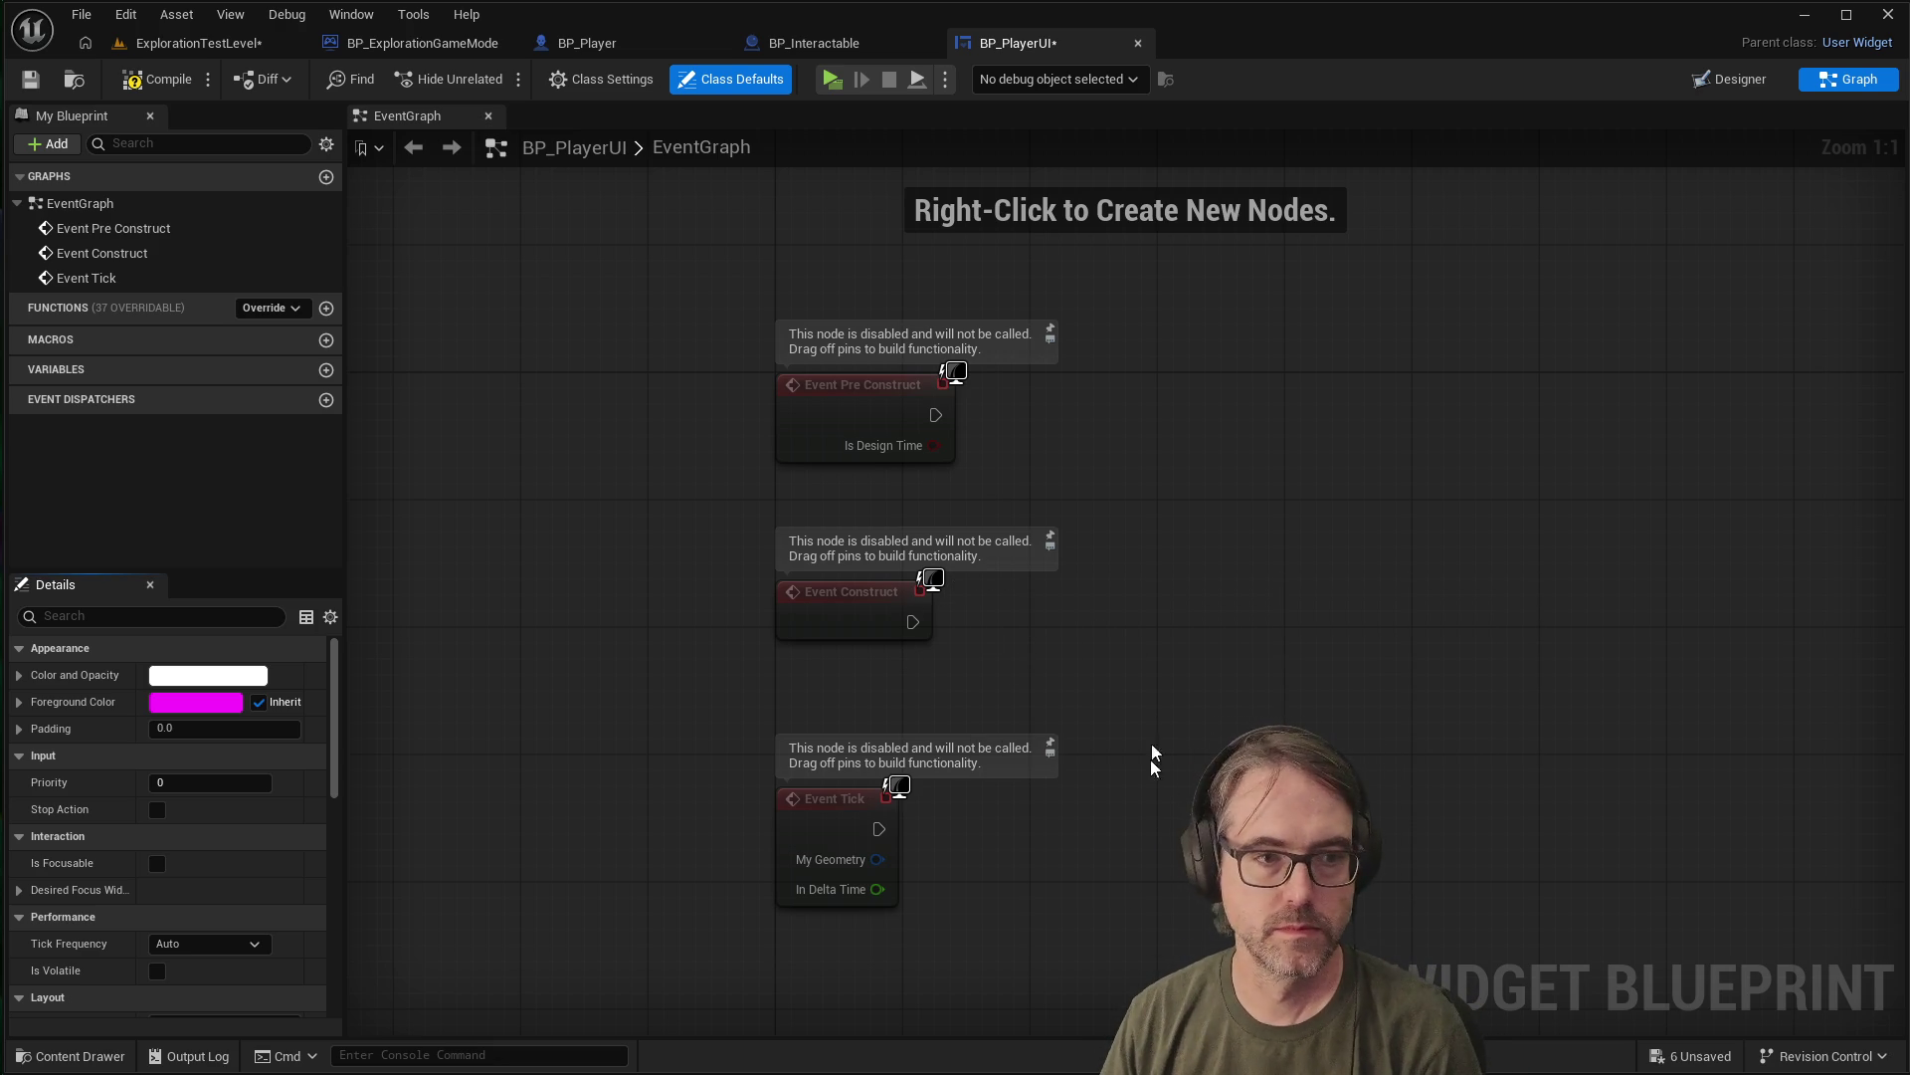
Delete the unused Event Pre Construct and Event Tick nodes
click(850, 409)
key(Delete)
click(848, 802)
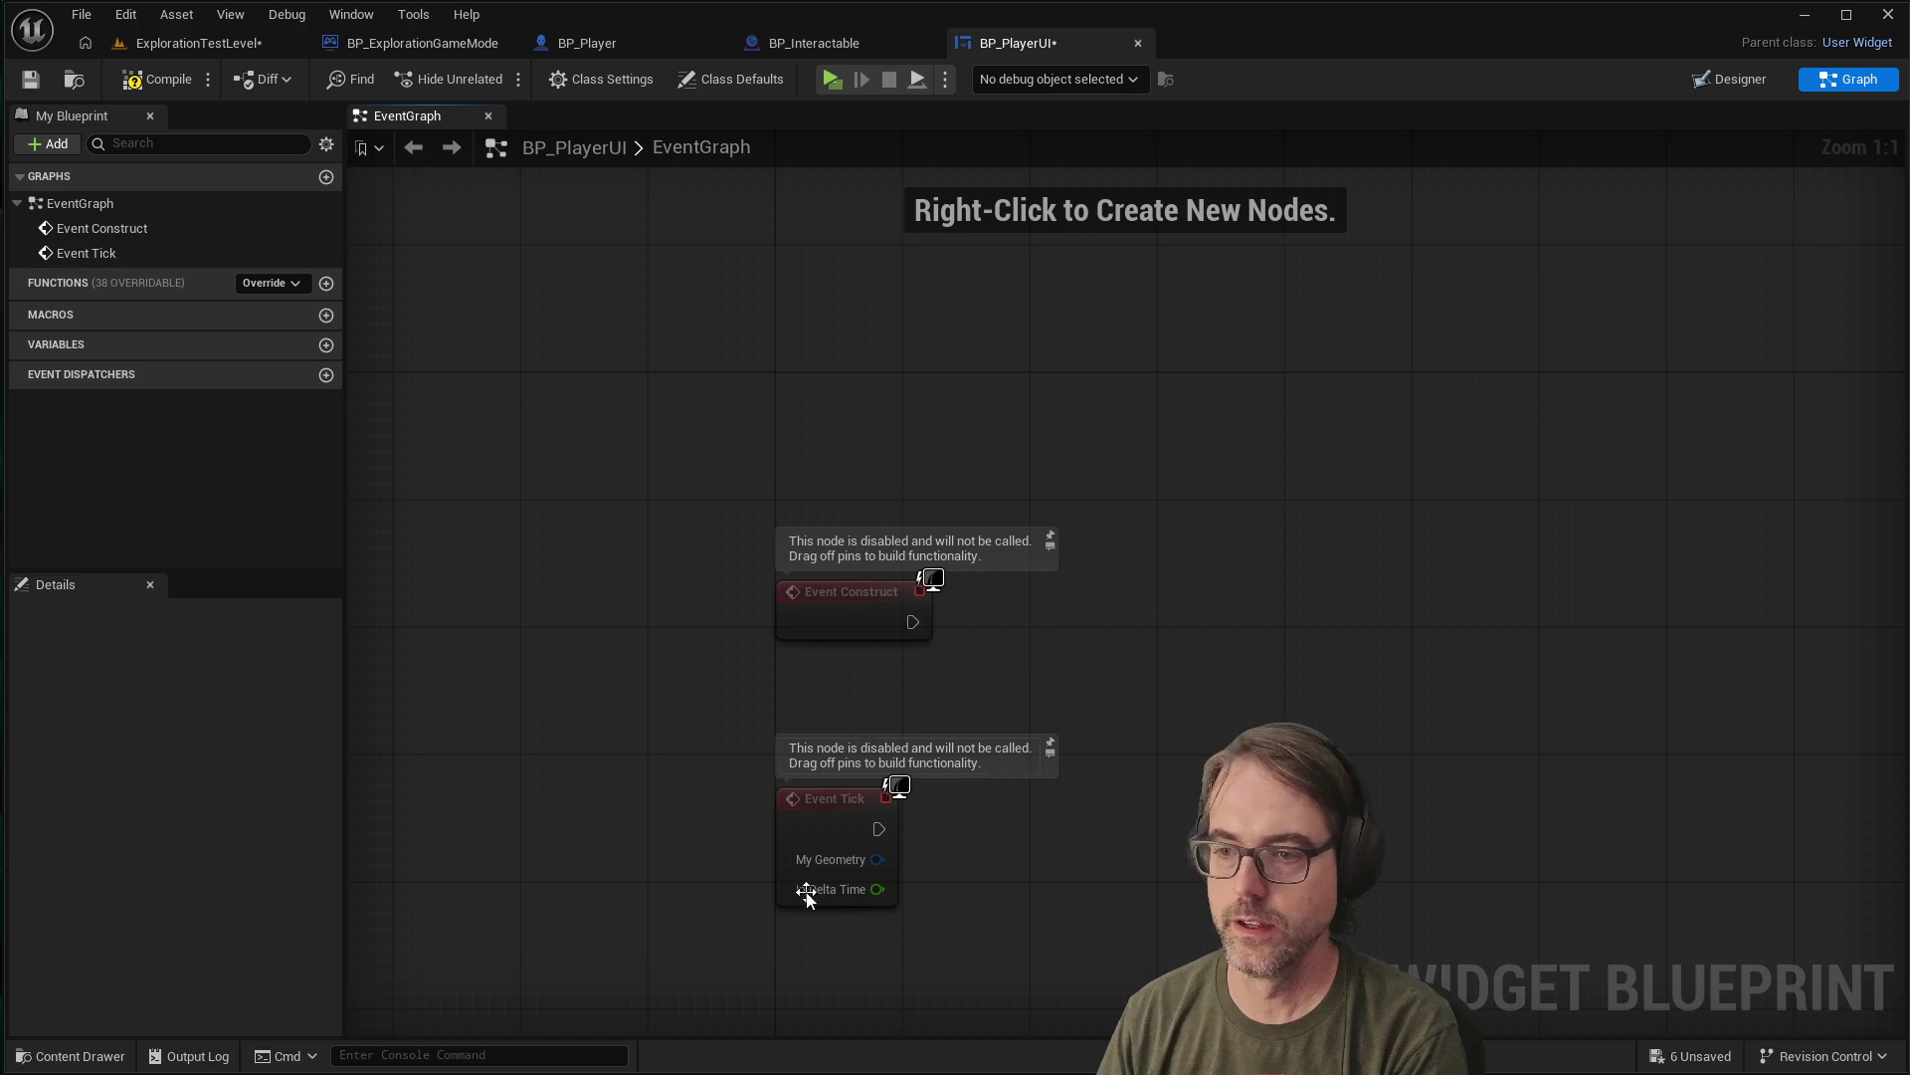
key(Delete)
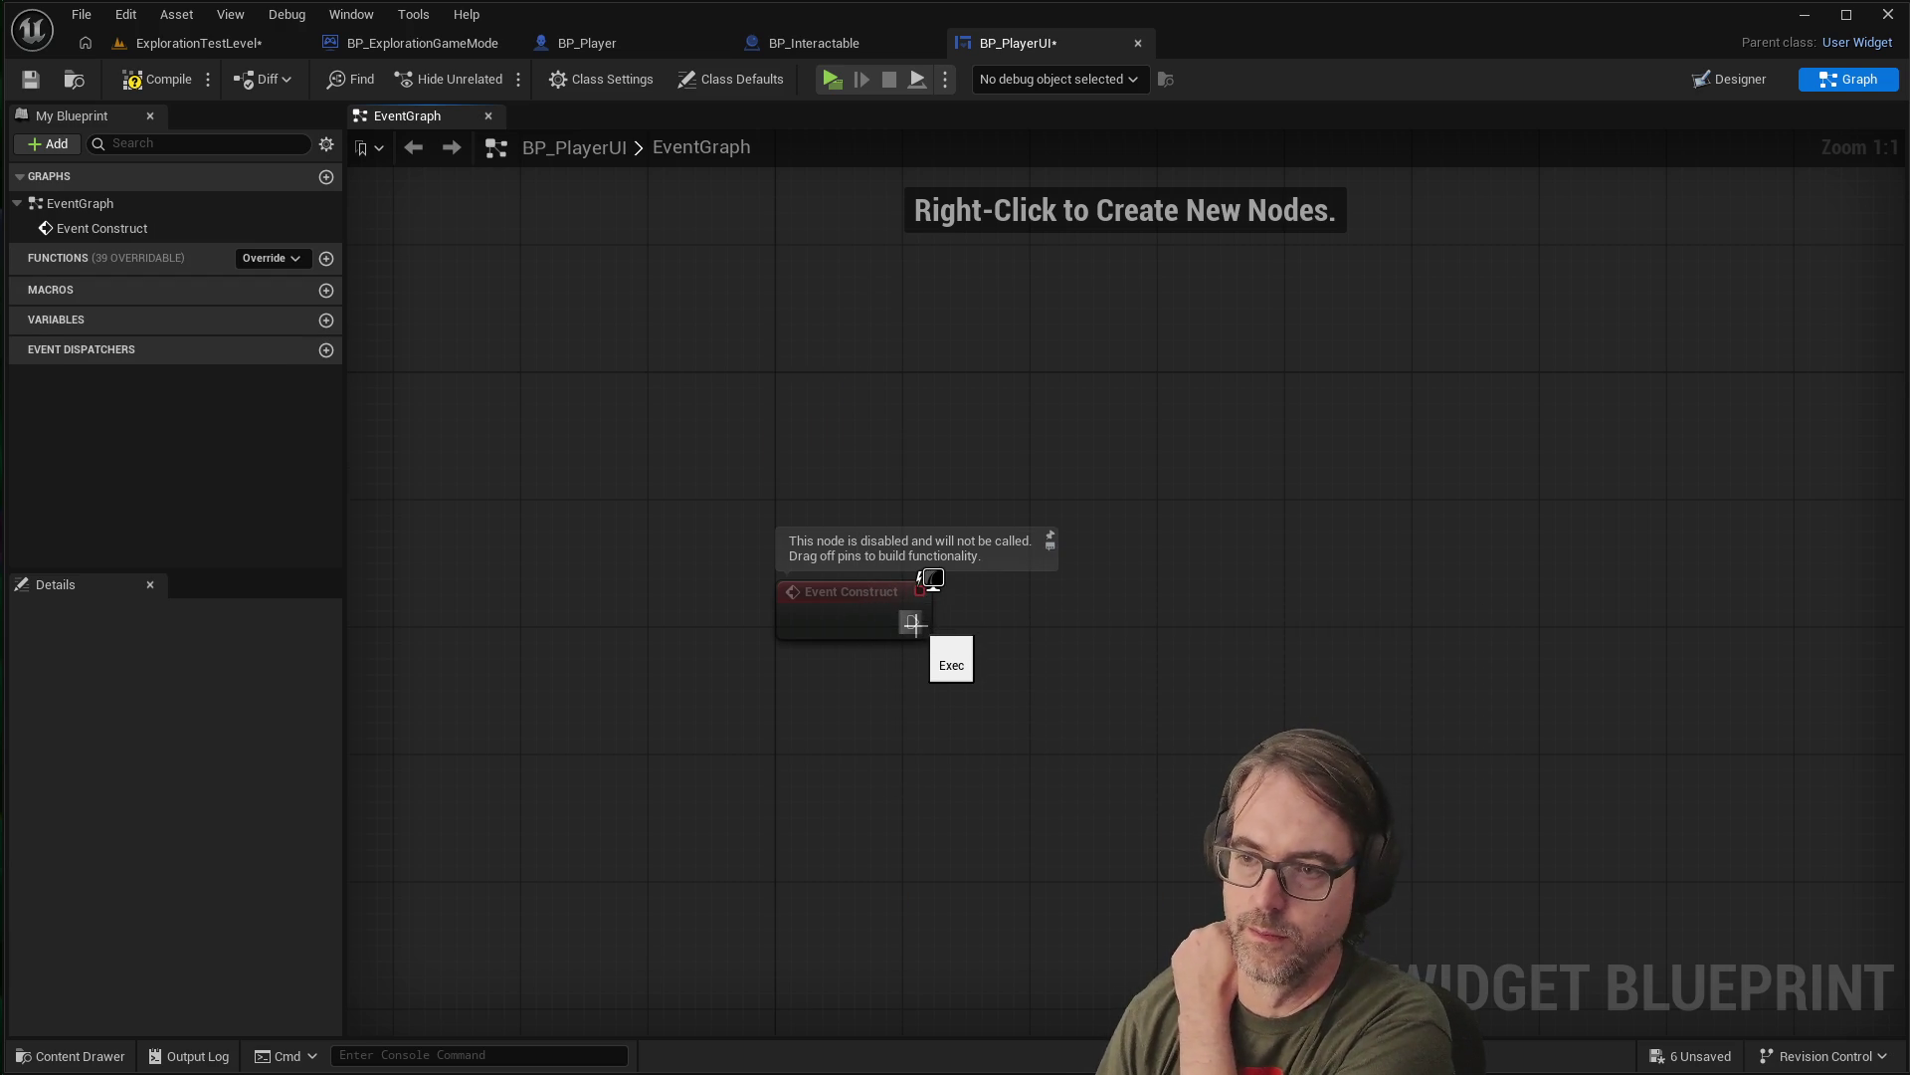
Pull a wire from Event Construct's exec output and bring up the add-node list
mouse_move(912, 622)
mouse_down()
mouse_move(1185, 621)
mouse_move(888, 618)
mouse_move(913, 623)
mouse_up()
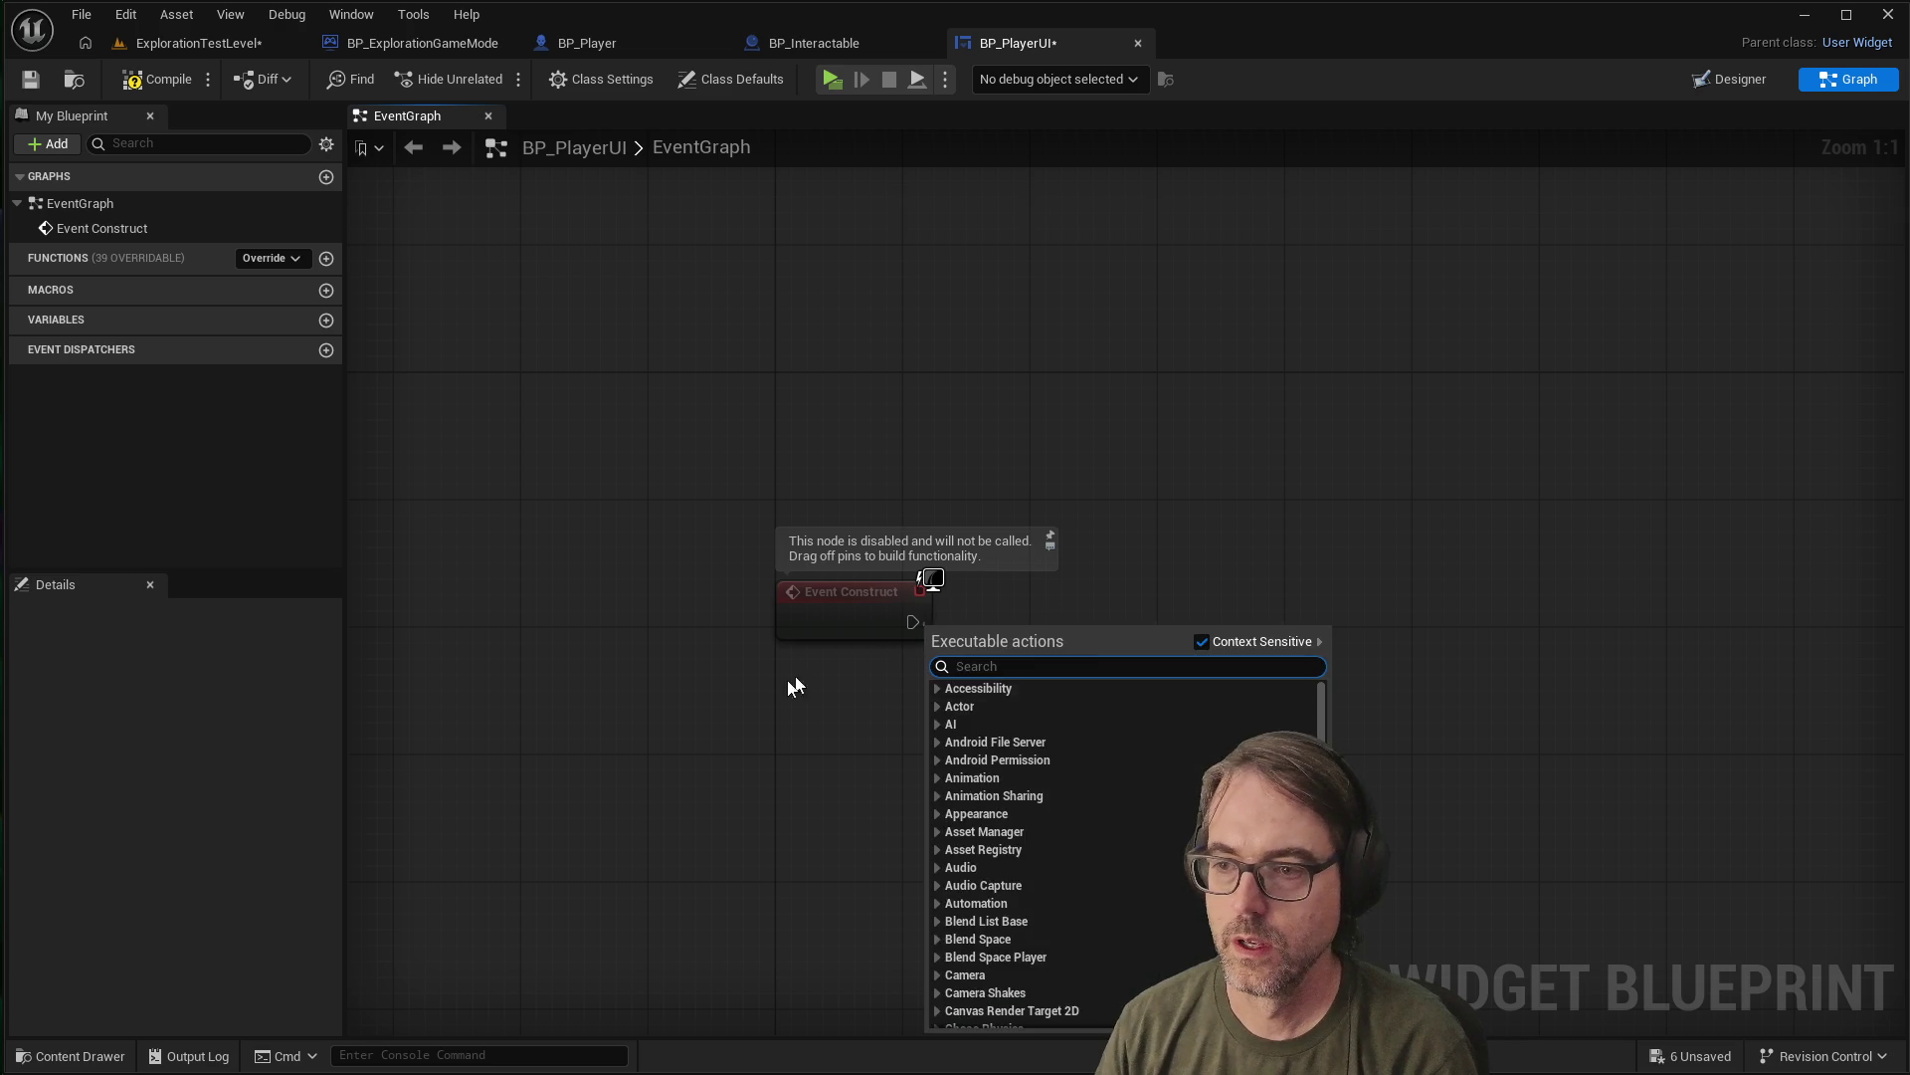
click(841, 728)
right_click(824, 744)
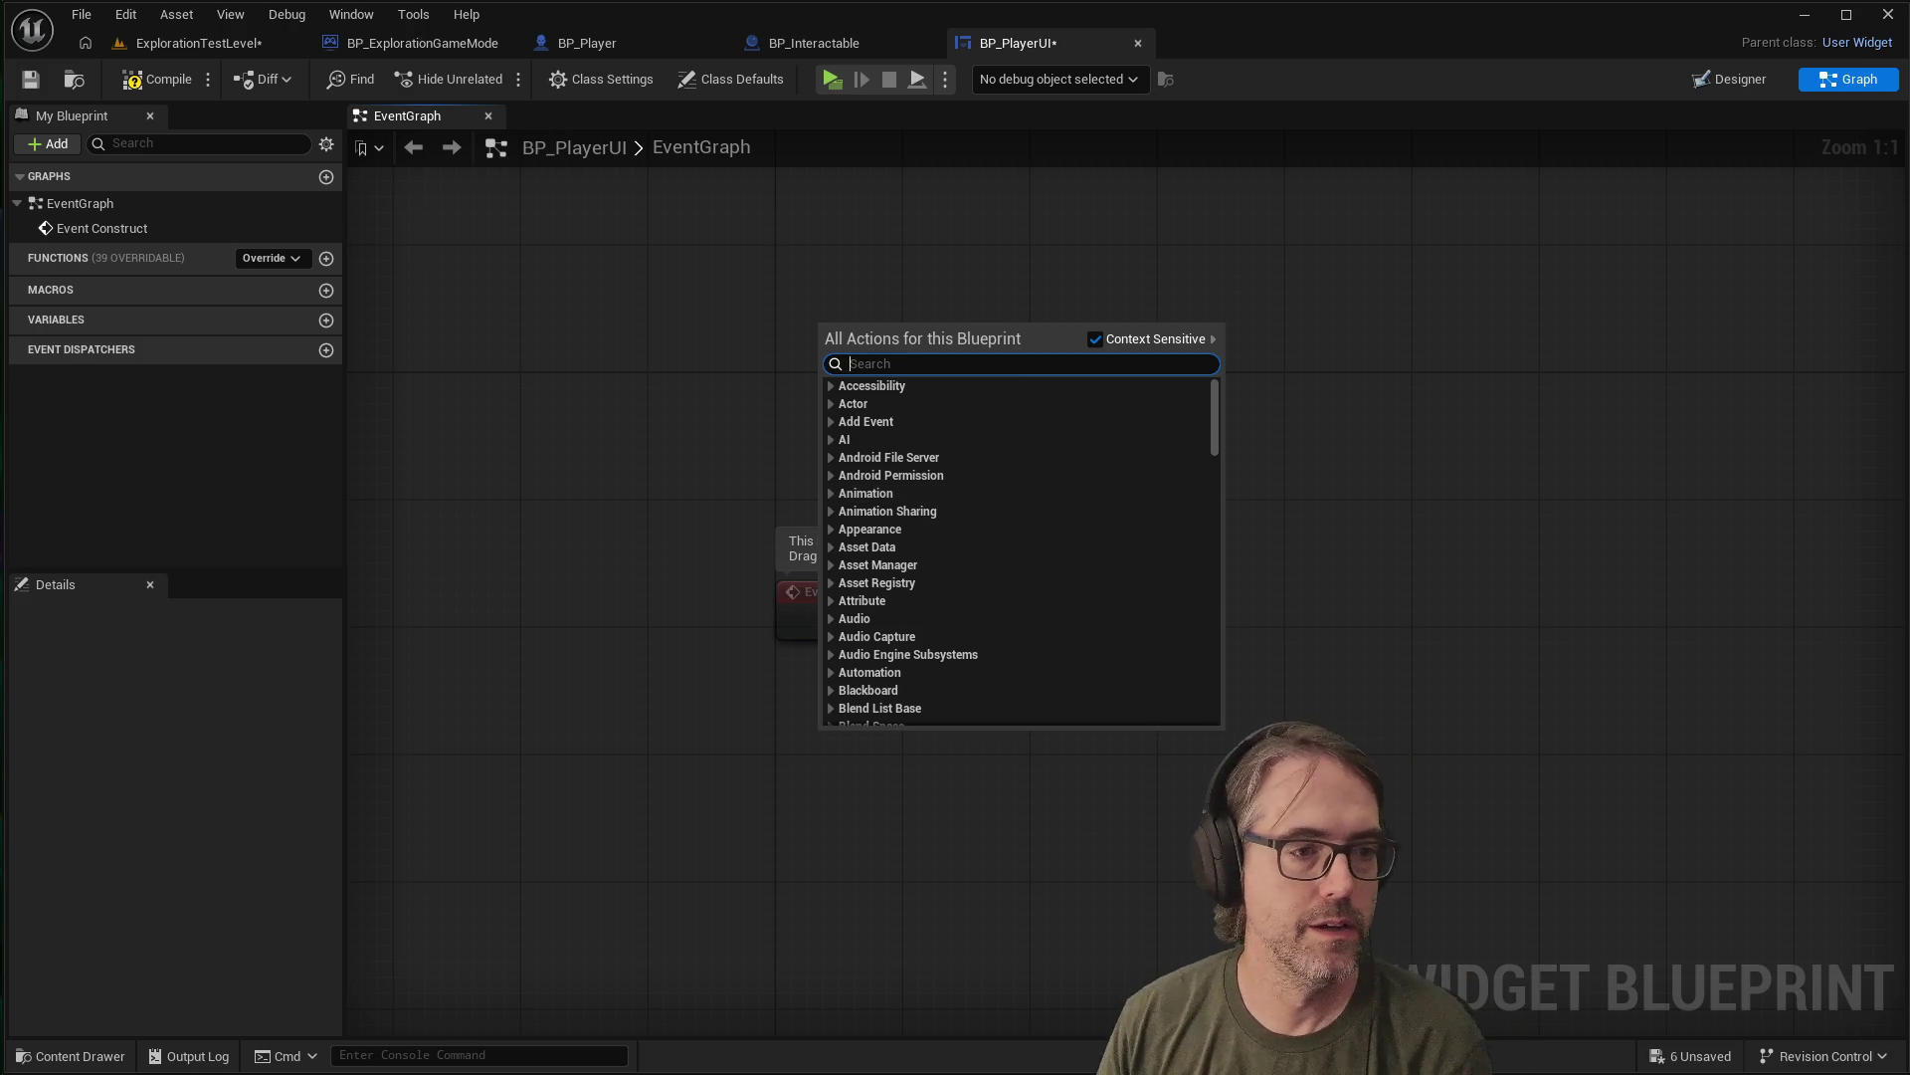
key(Escape)
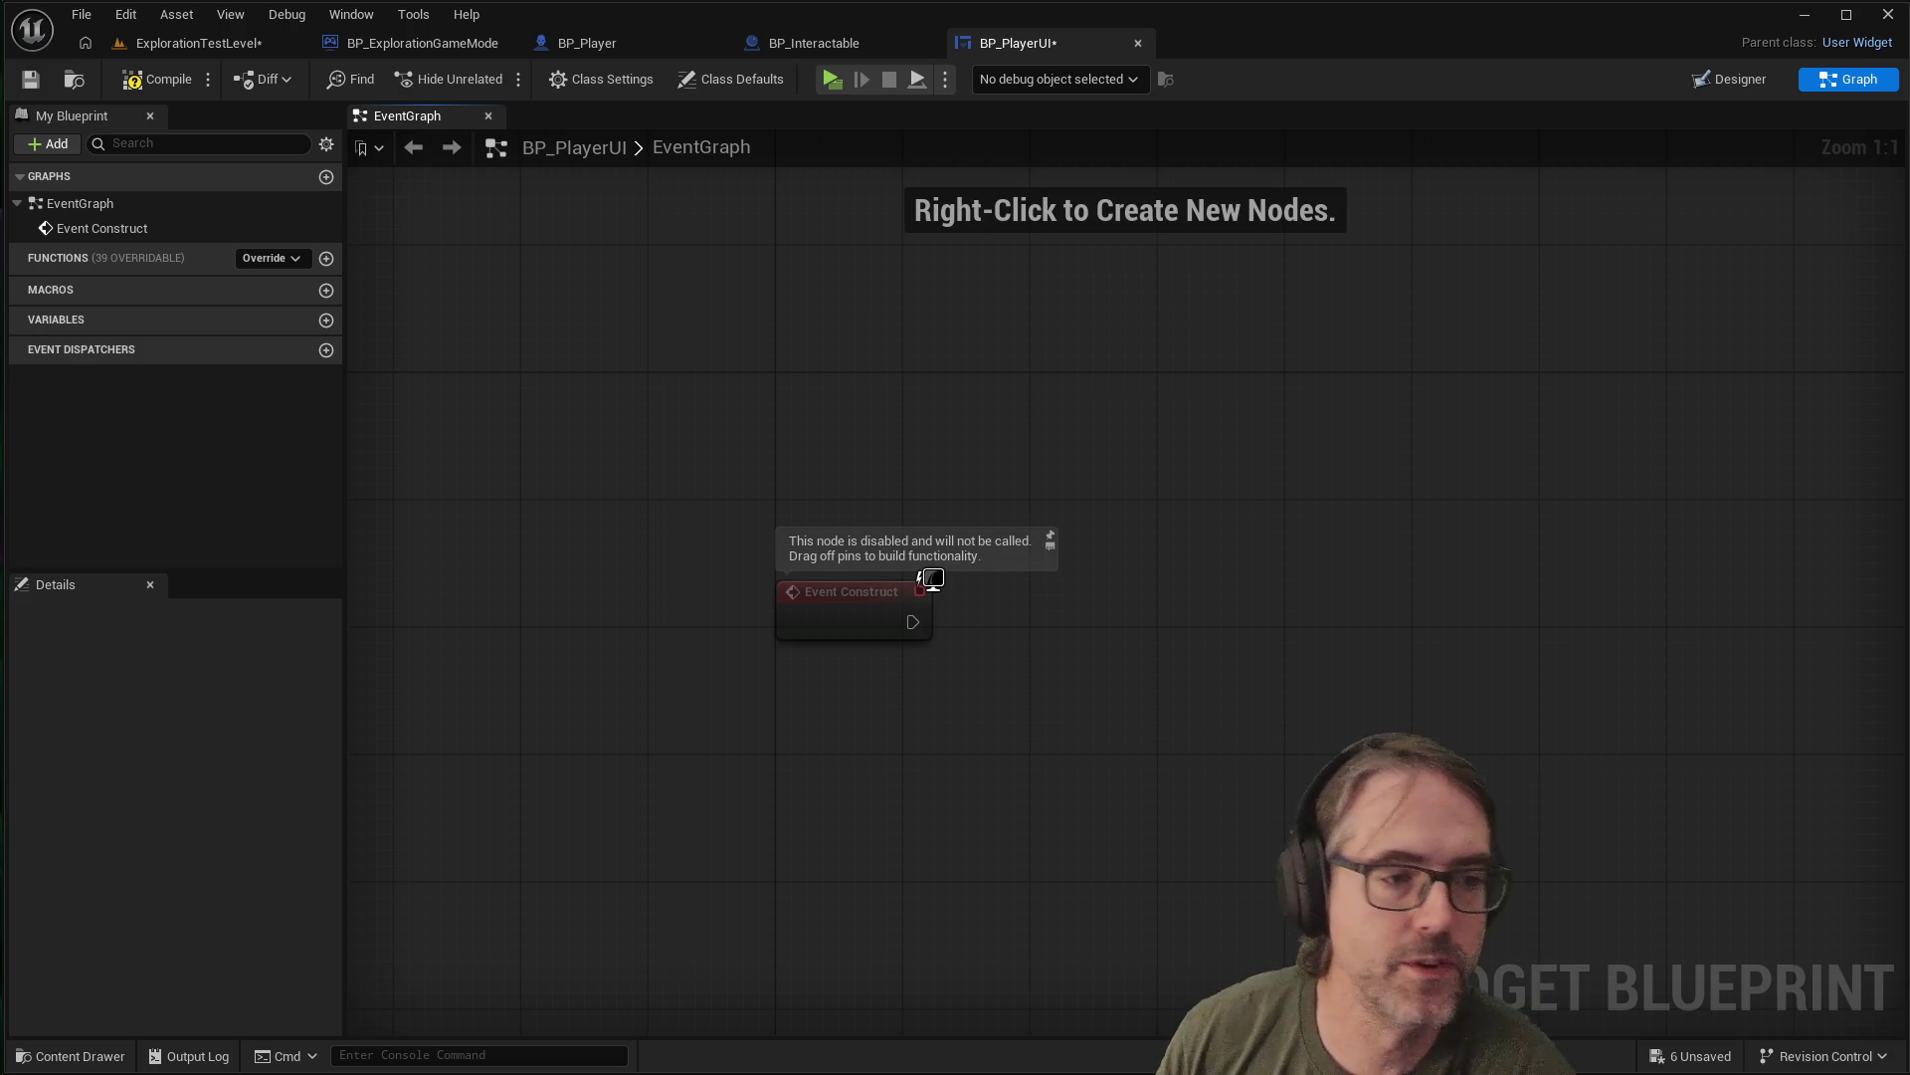
right_click(1036, 744)
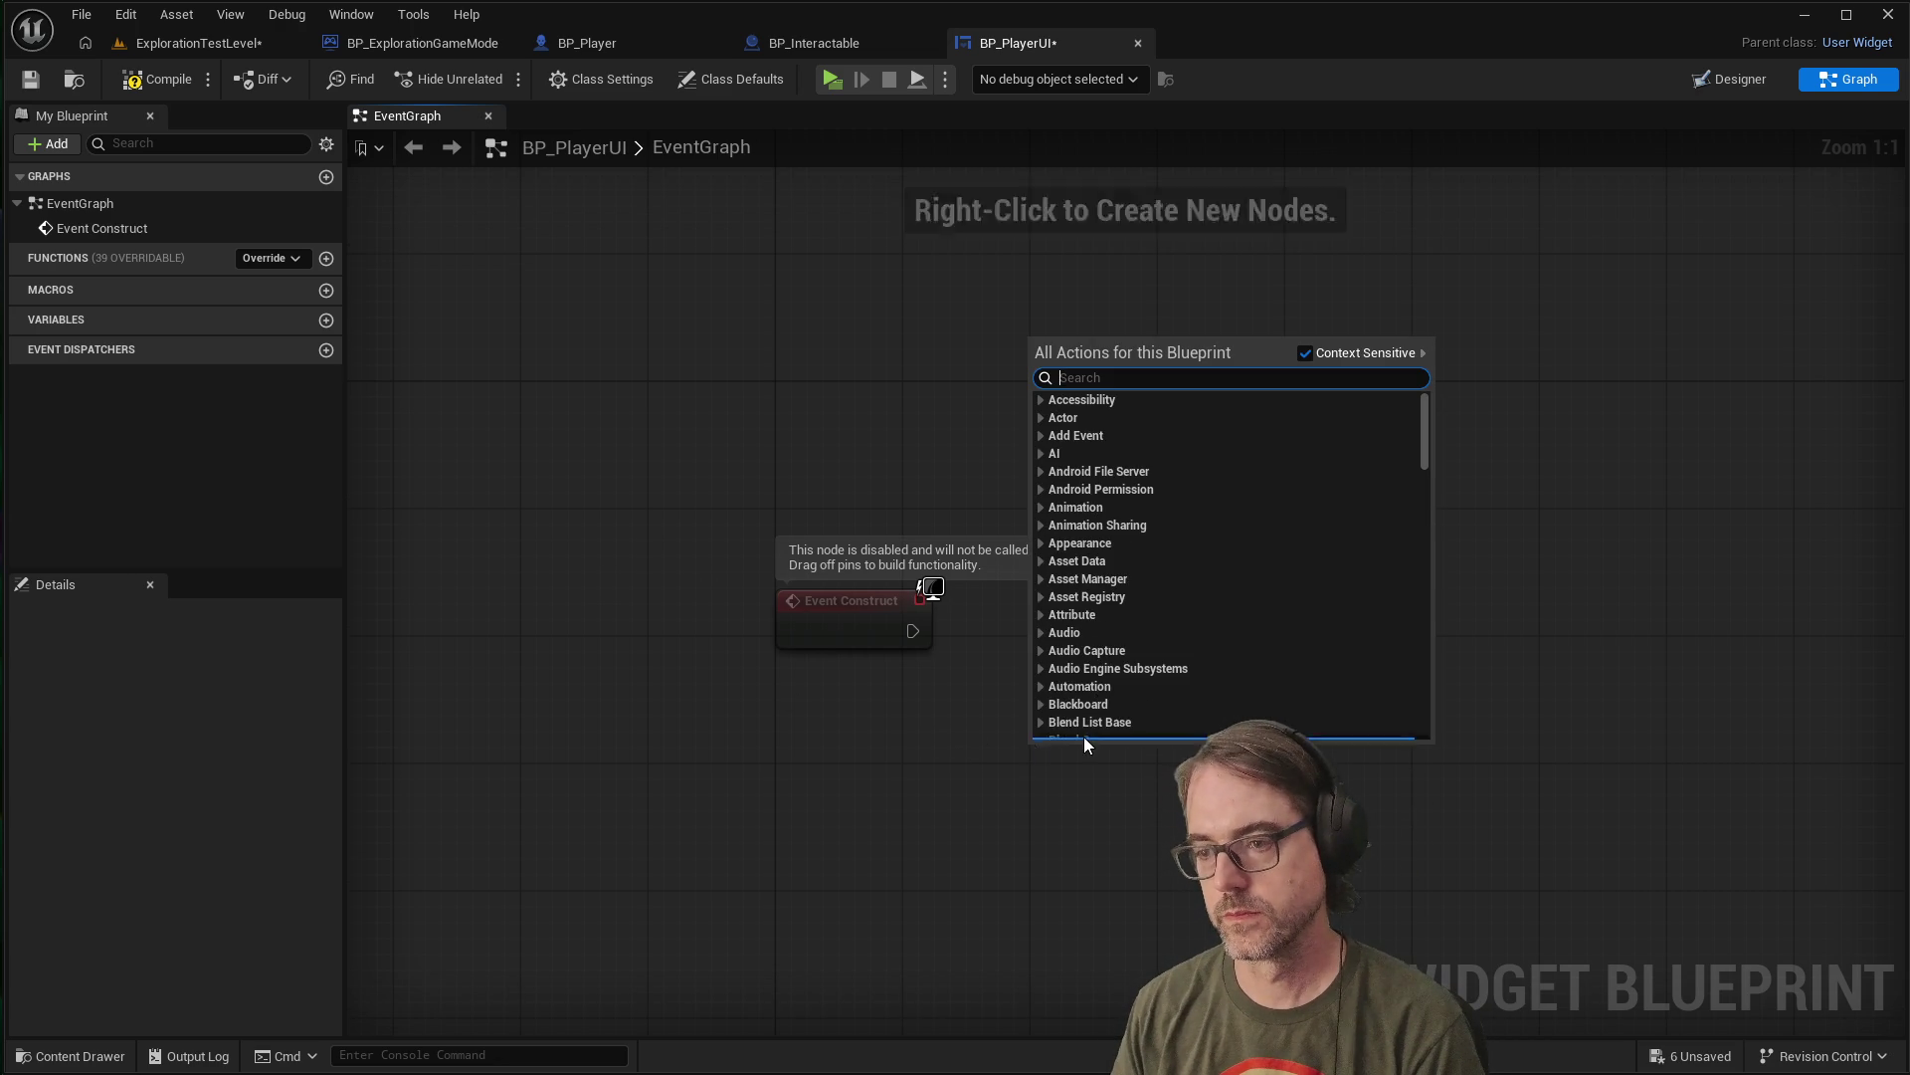
Search the node list for 'setintera' and 'interact', then clear the search
text(setintera)
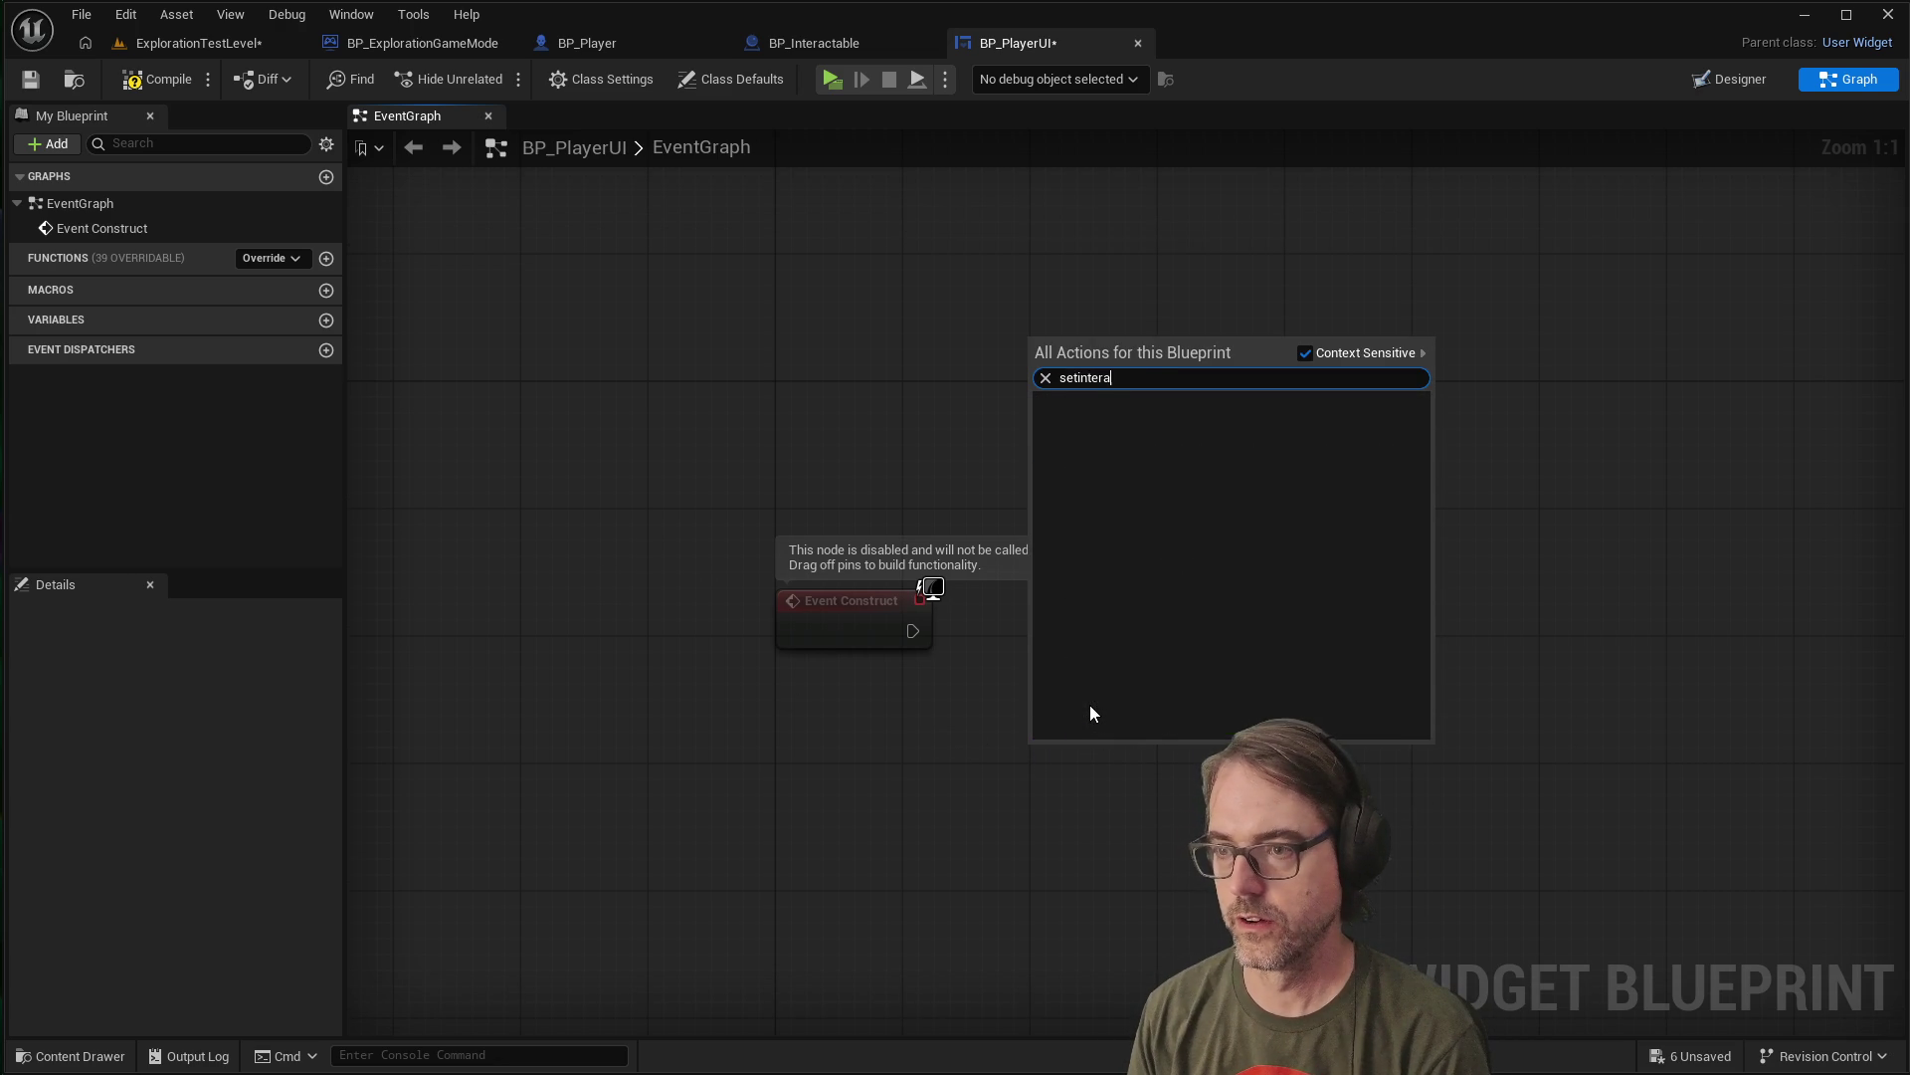
key(BackSpace)
key(BackSpace)
key(BackSpace)
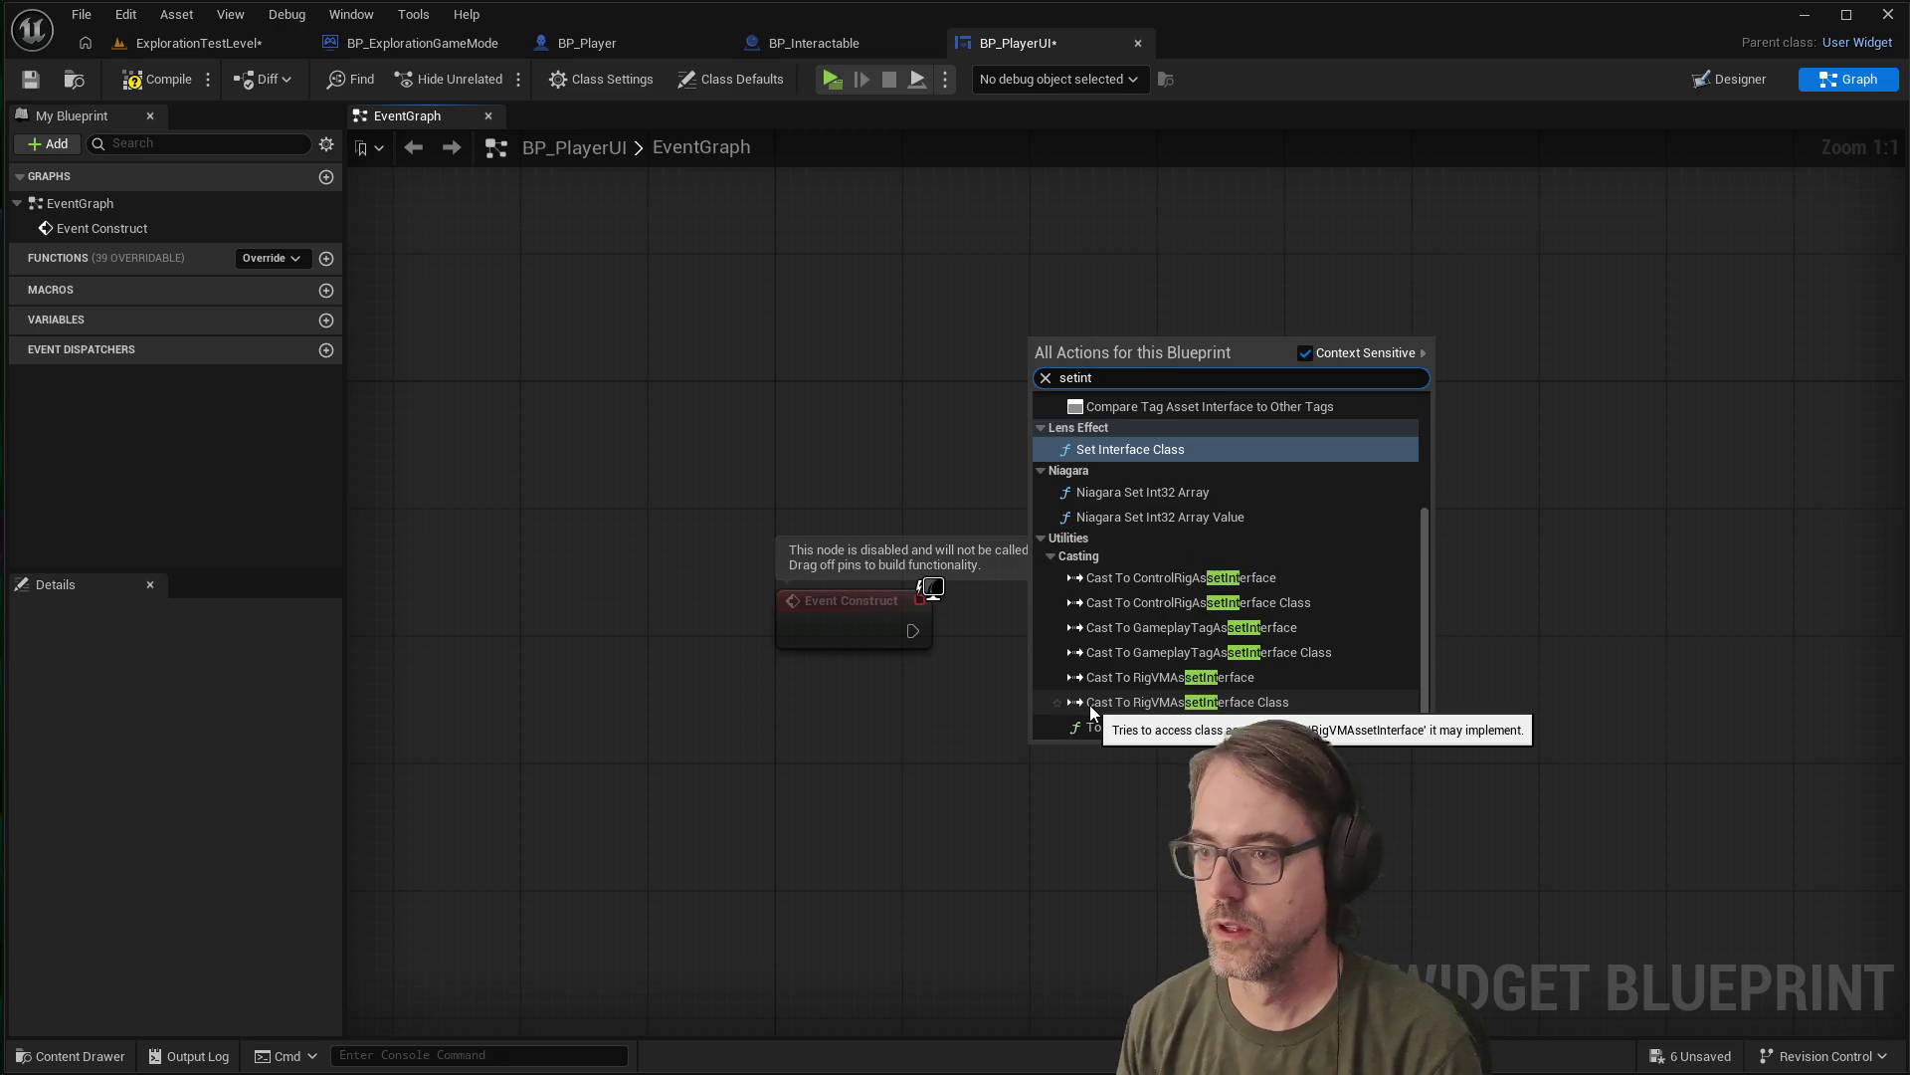
key(BackSpace)
key(BackSpace)
key(BackSpace)
text(interact)
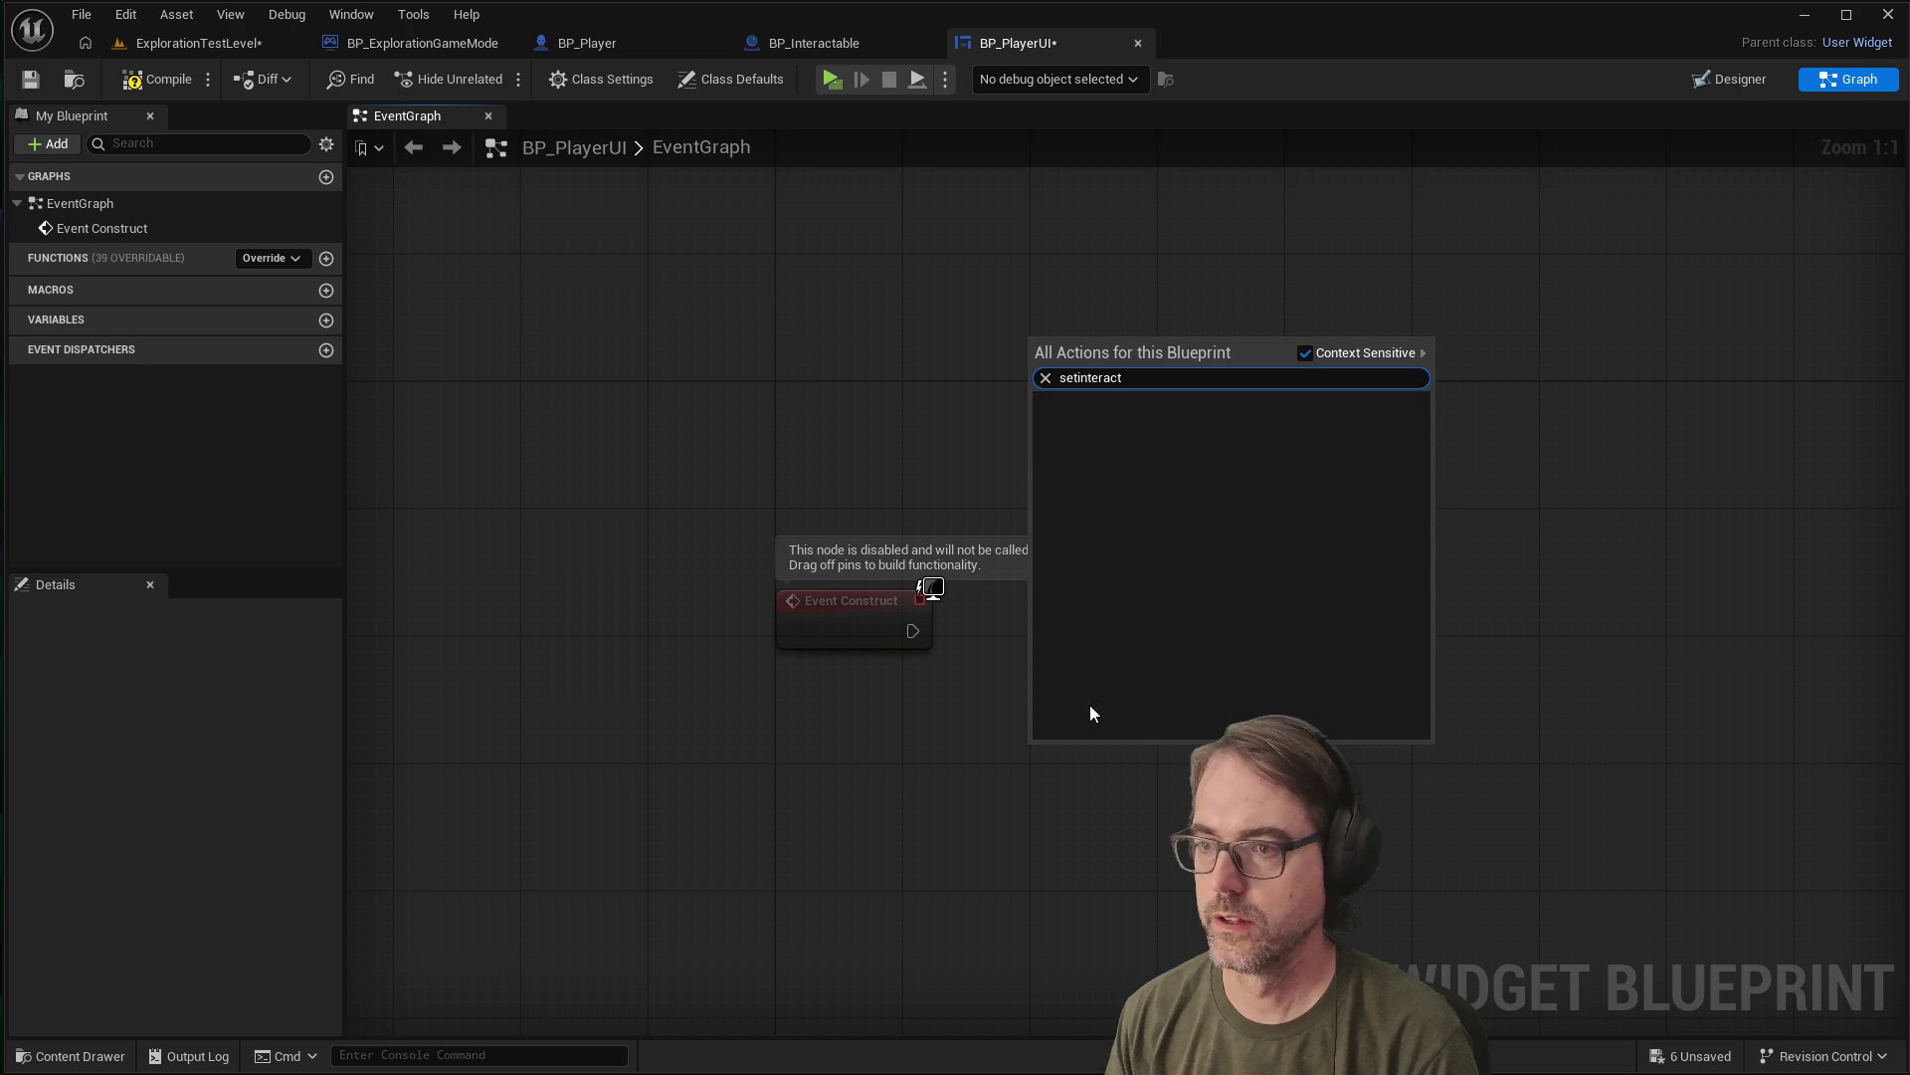
key(ctrl+a)
key(BackSpace)
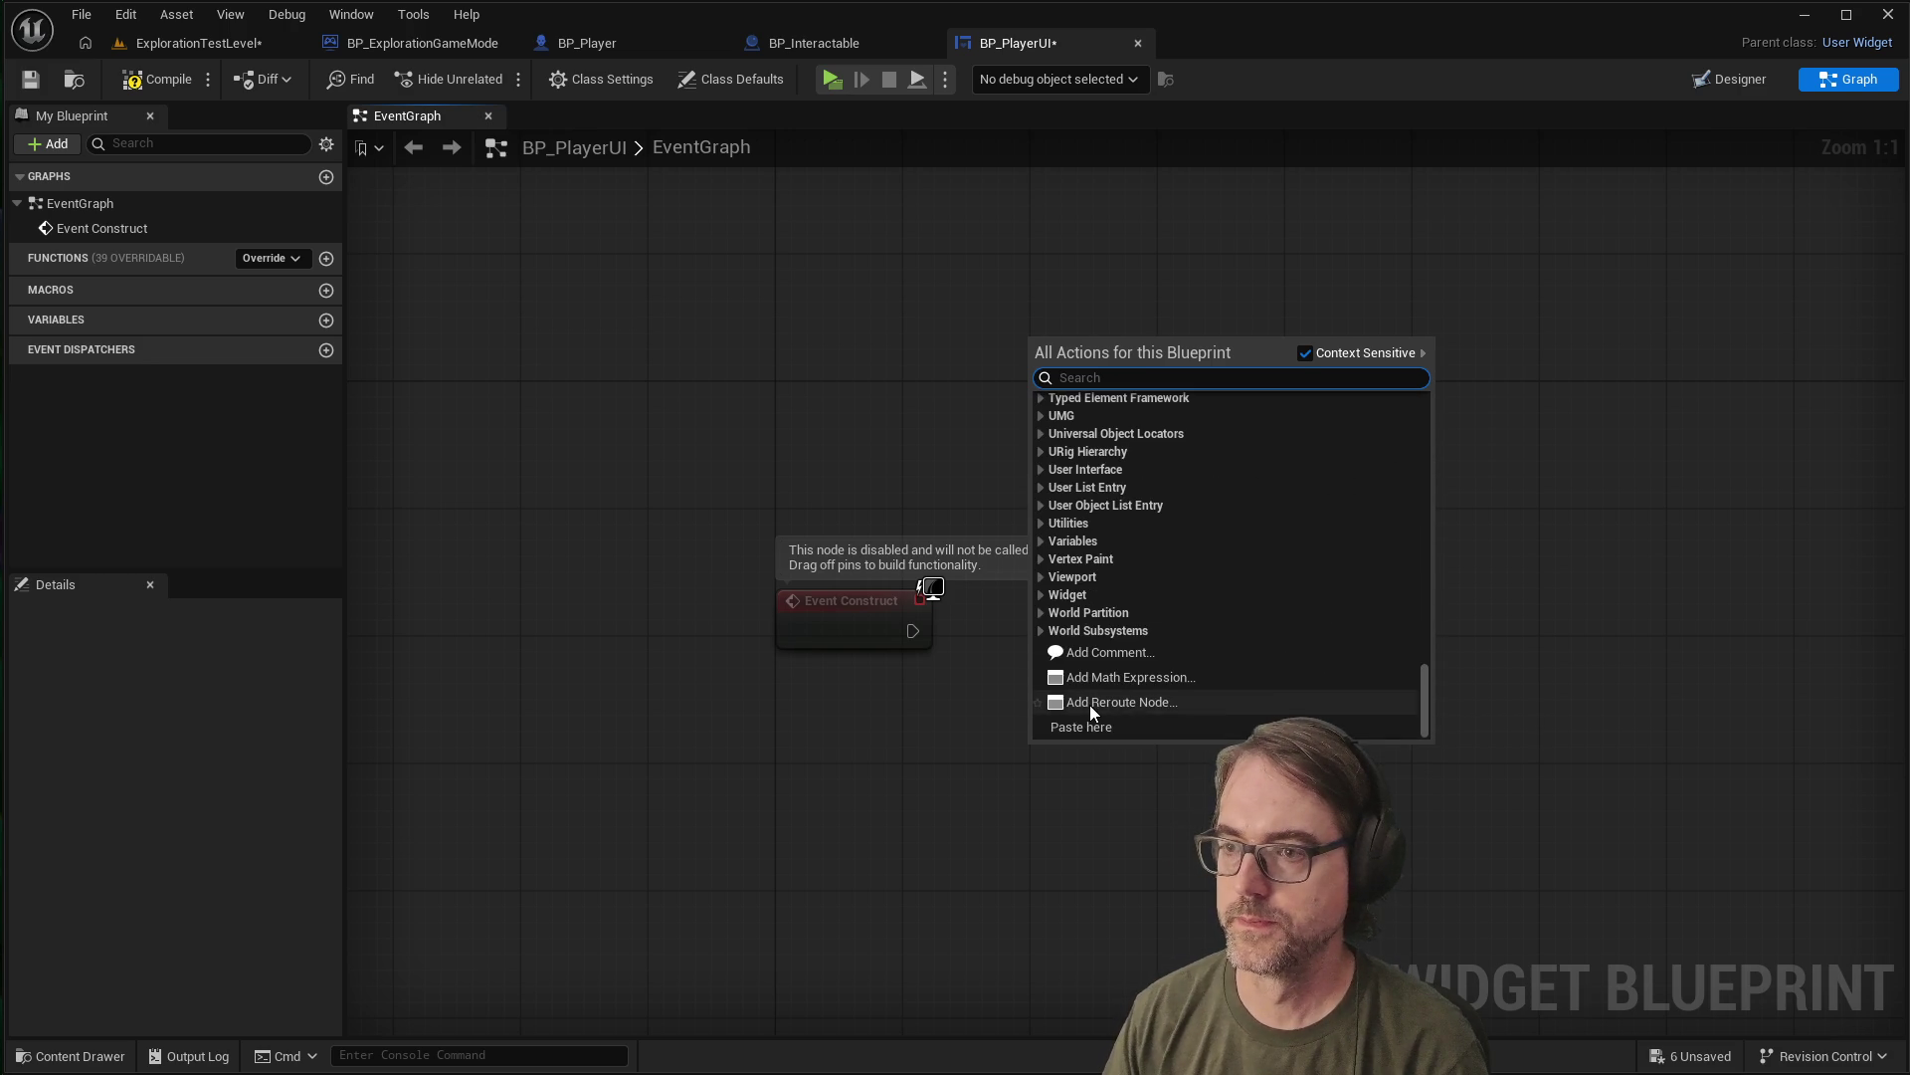
Add a Custom Event from the 'custom' search and name it SetInteractPromptText
text(custom)
key(Return)
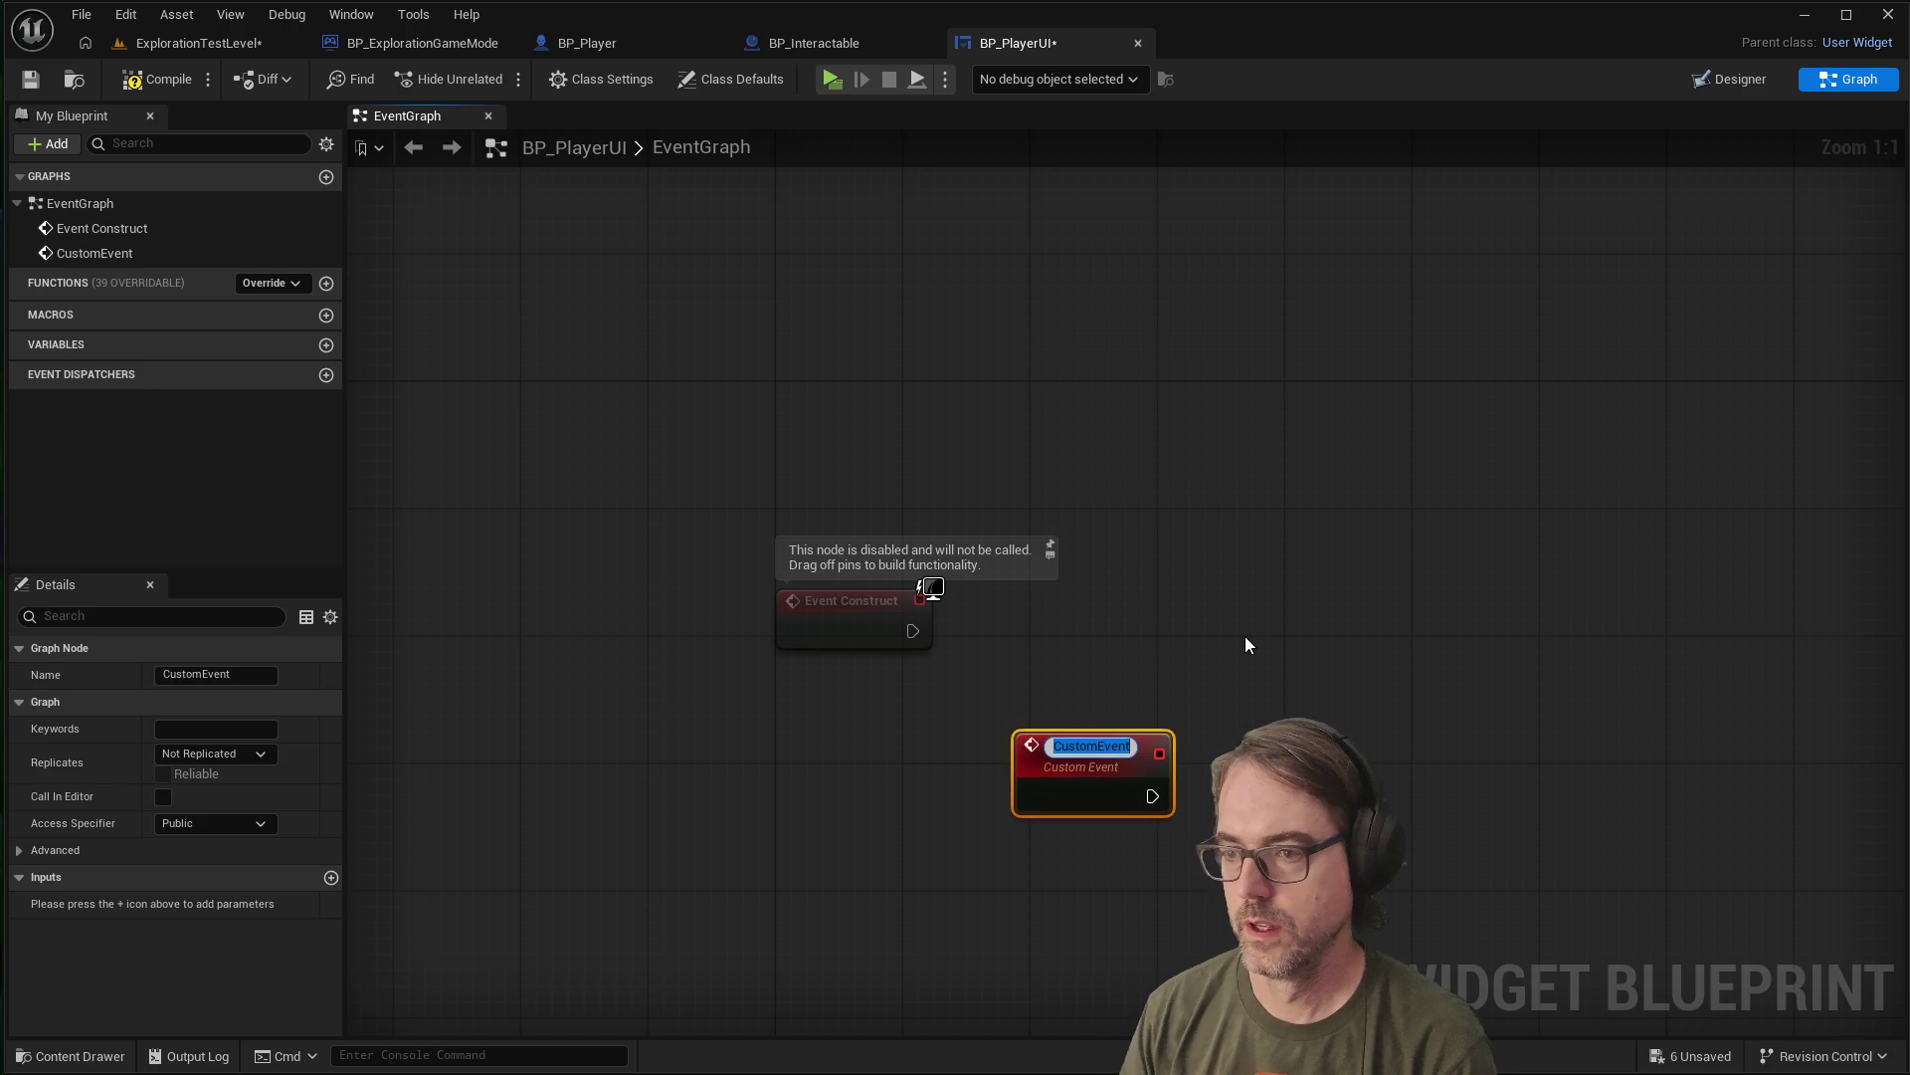
text(SetInteractPromptTex)
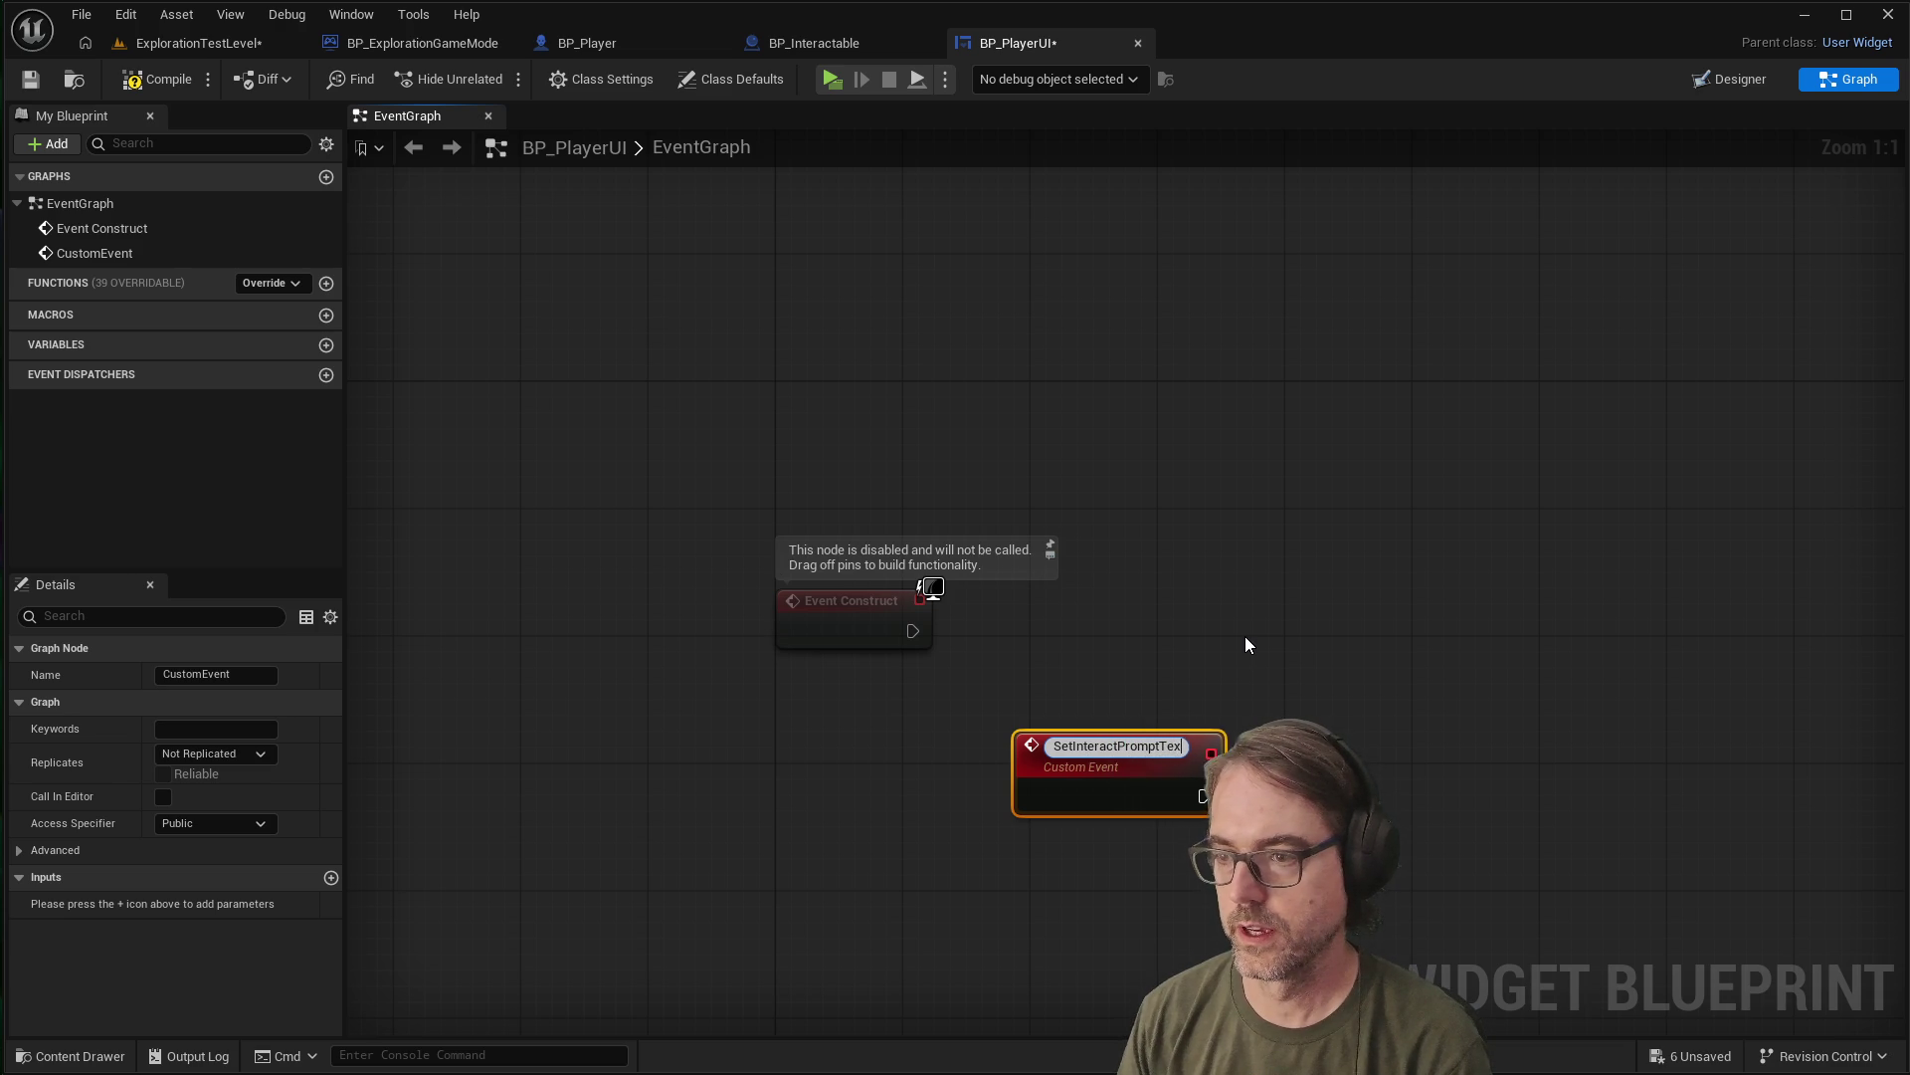
text(t)
key(Return)
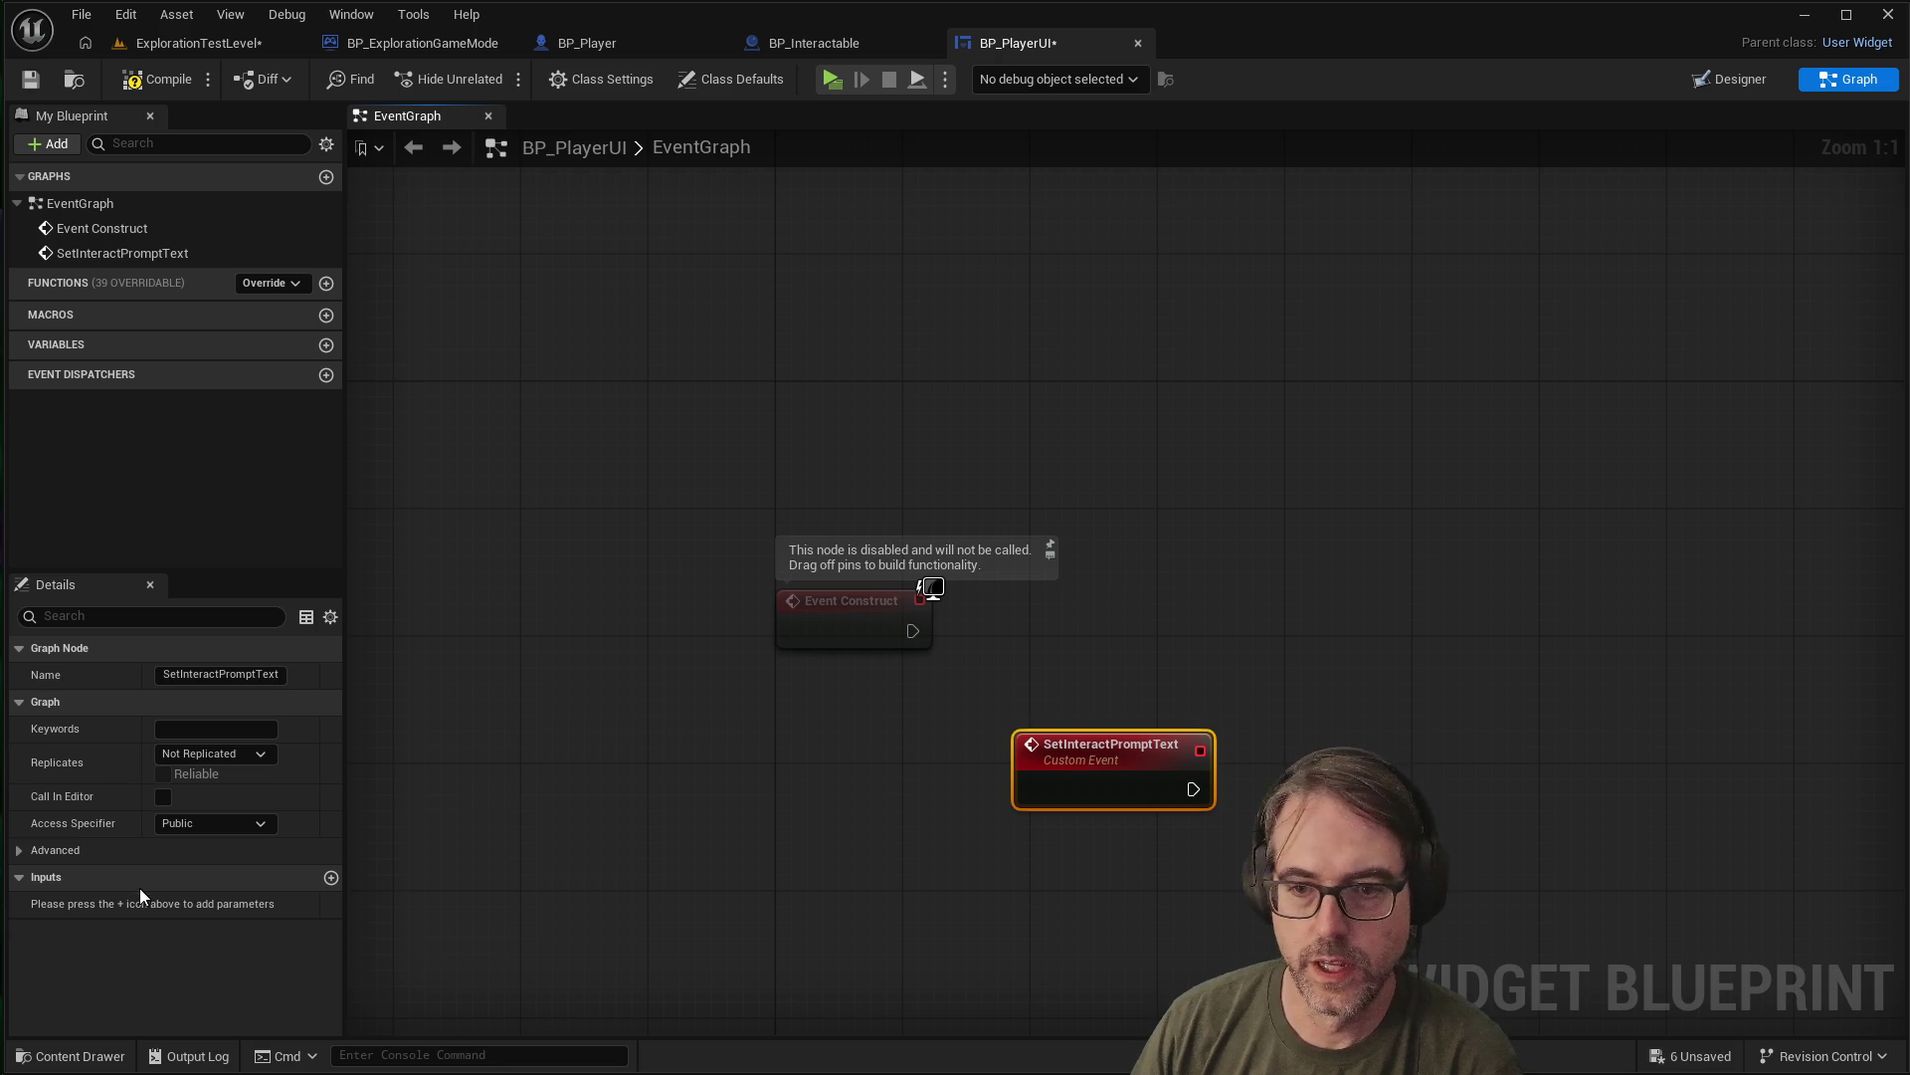
Give the SetInteractPromptText event an input named Prompt of type String
click(329, 878)
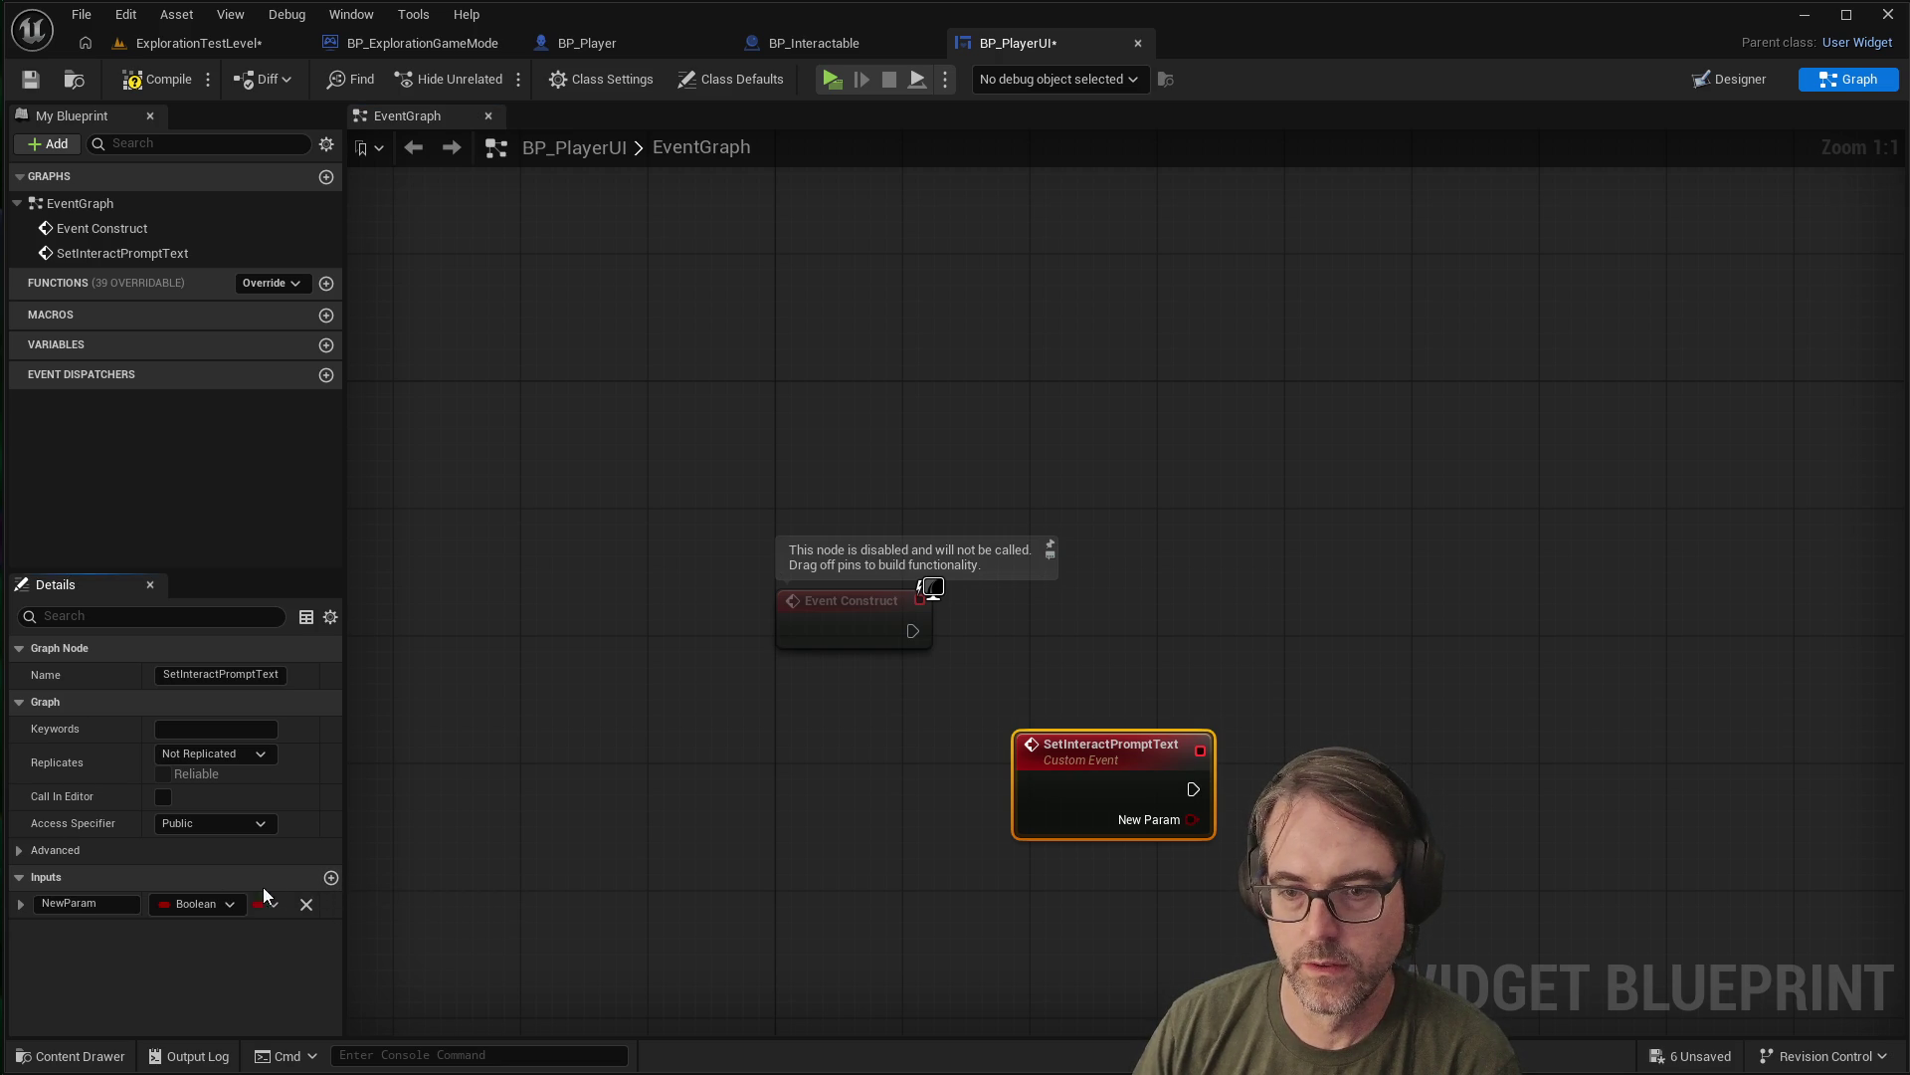
click(88, 903)
double_click(87, 904)
text(Prompt)
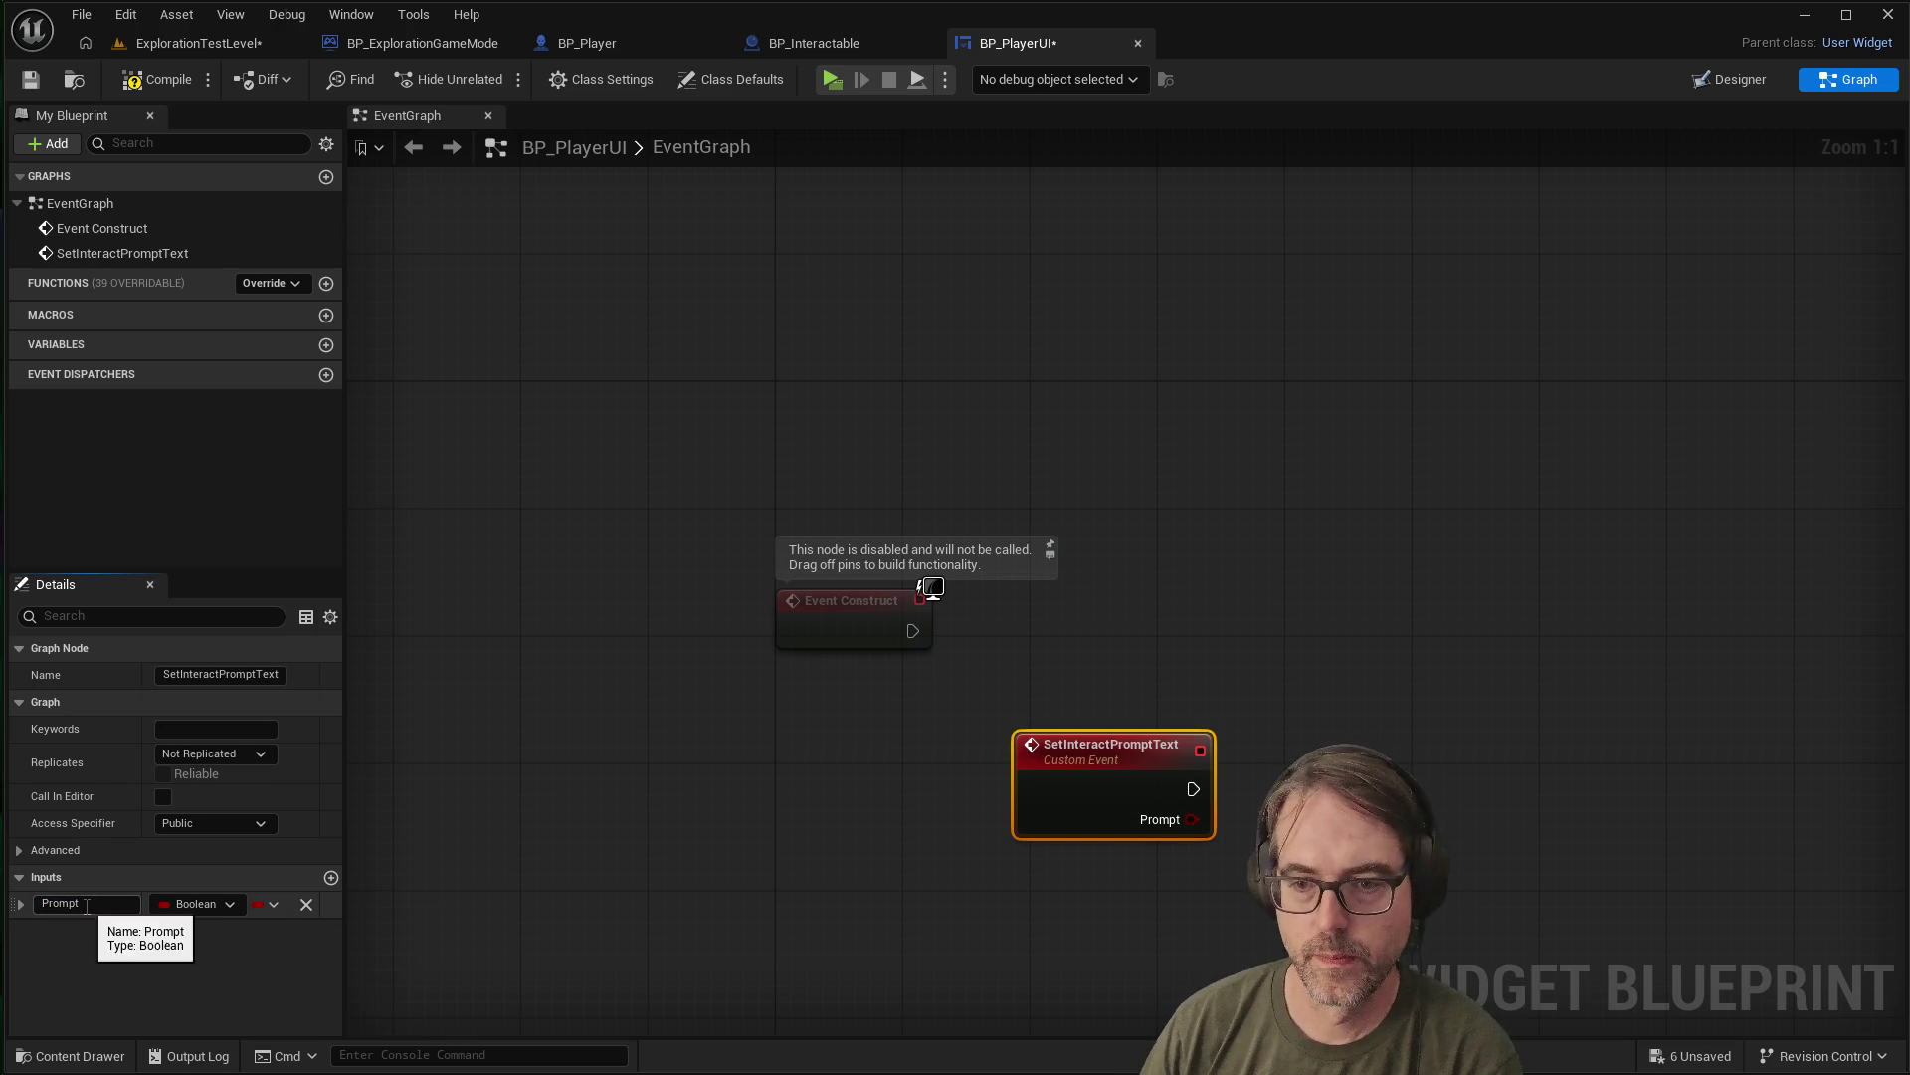
key(Return)
click(217, 901)
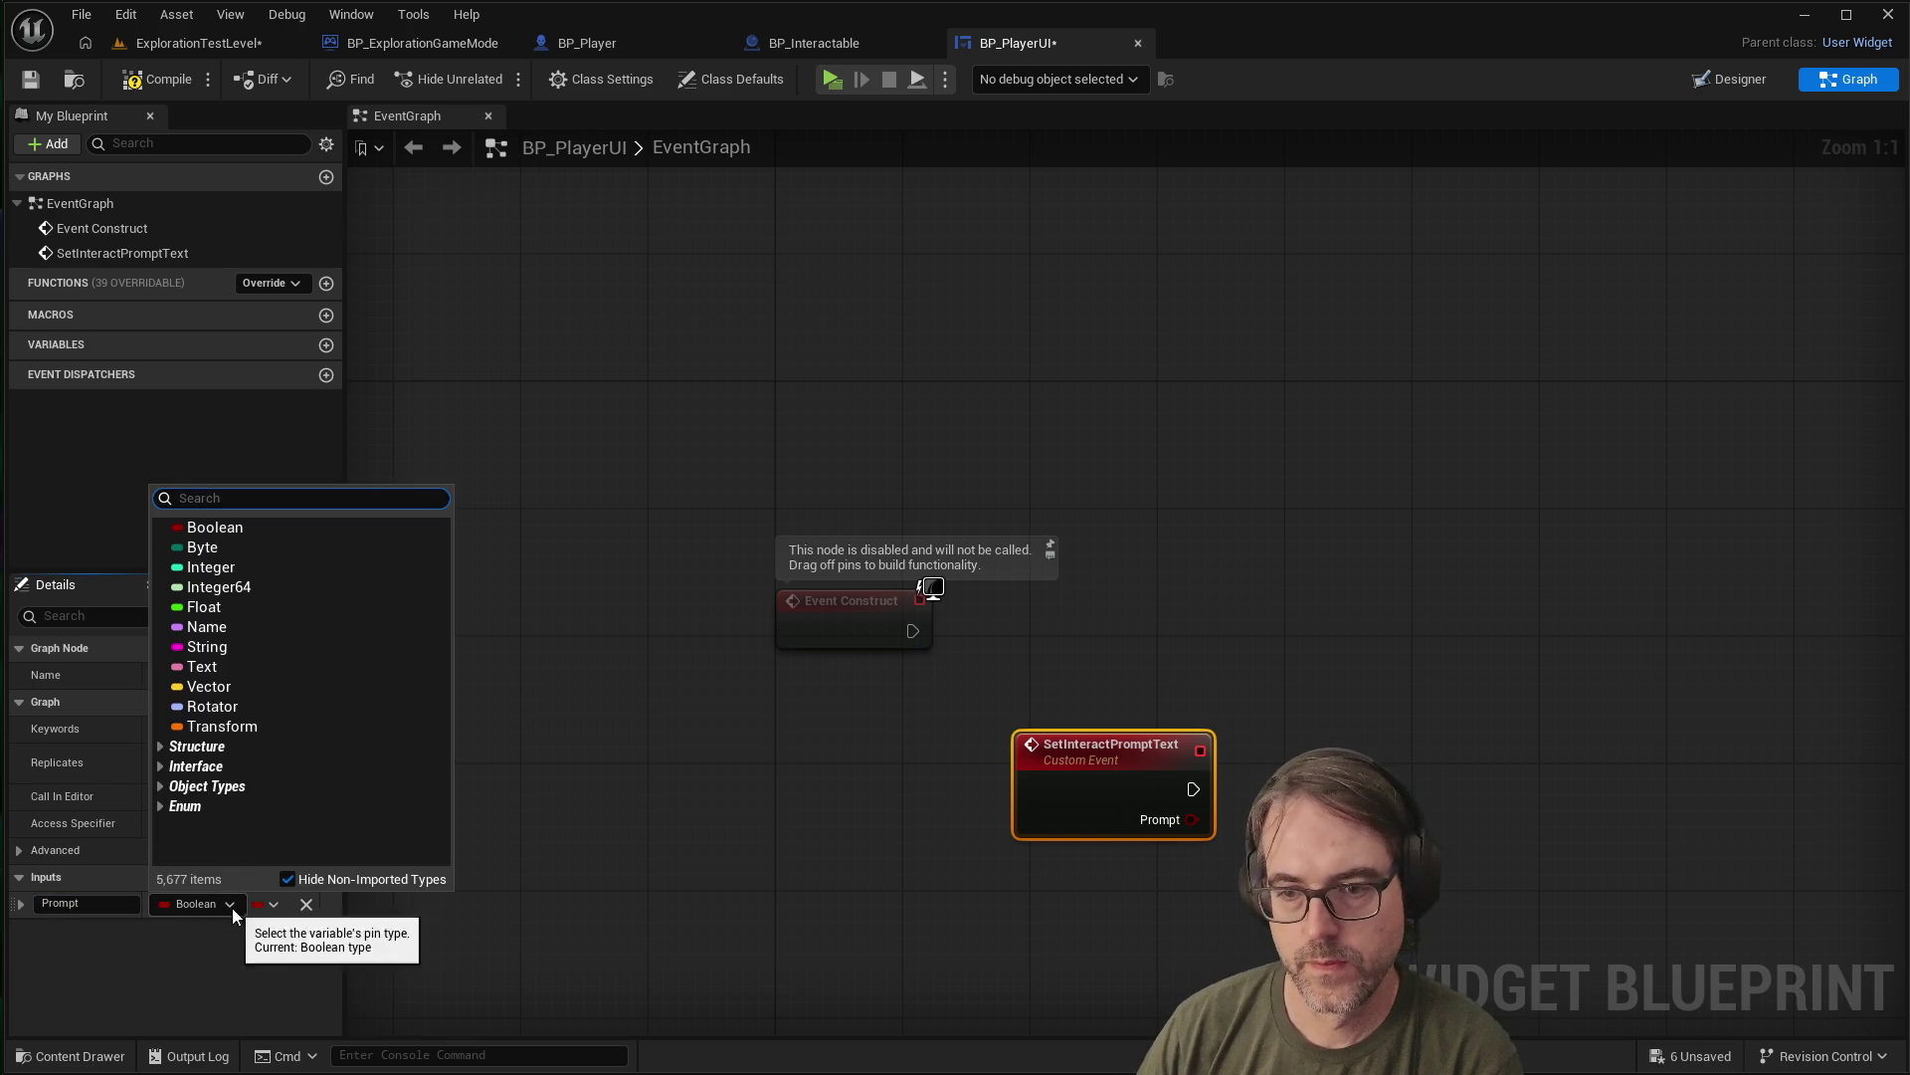
click(223, 647)
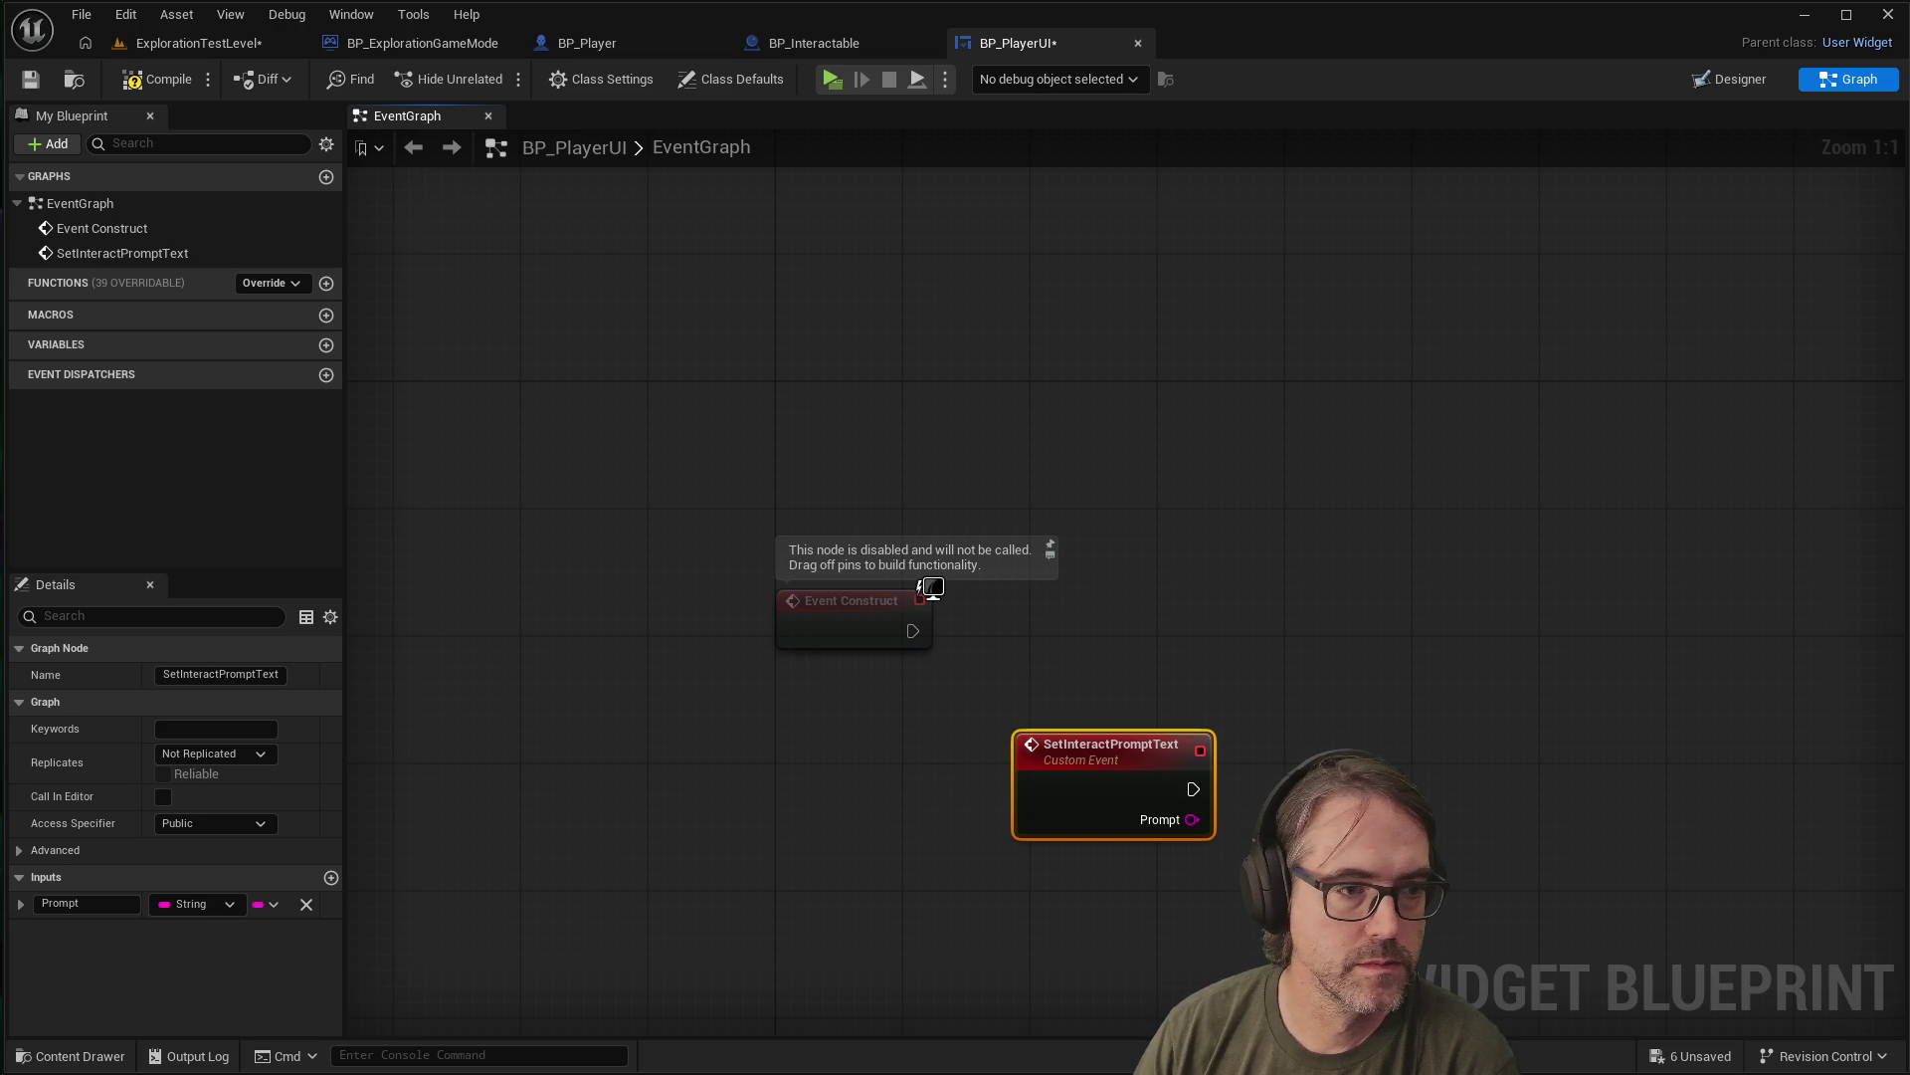
click(115, 451)
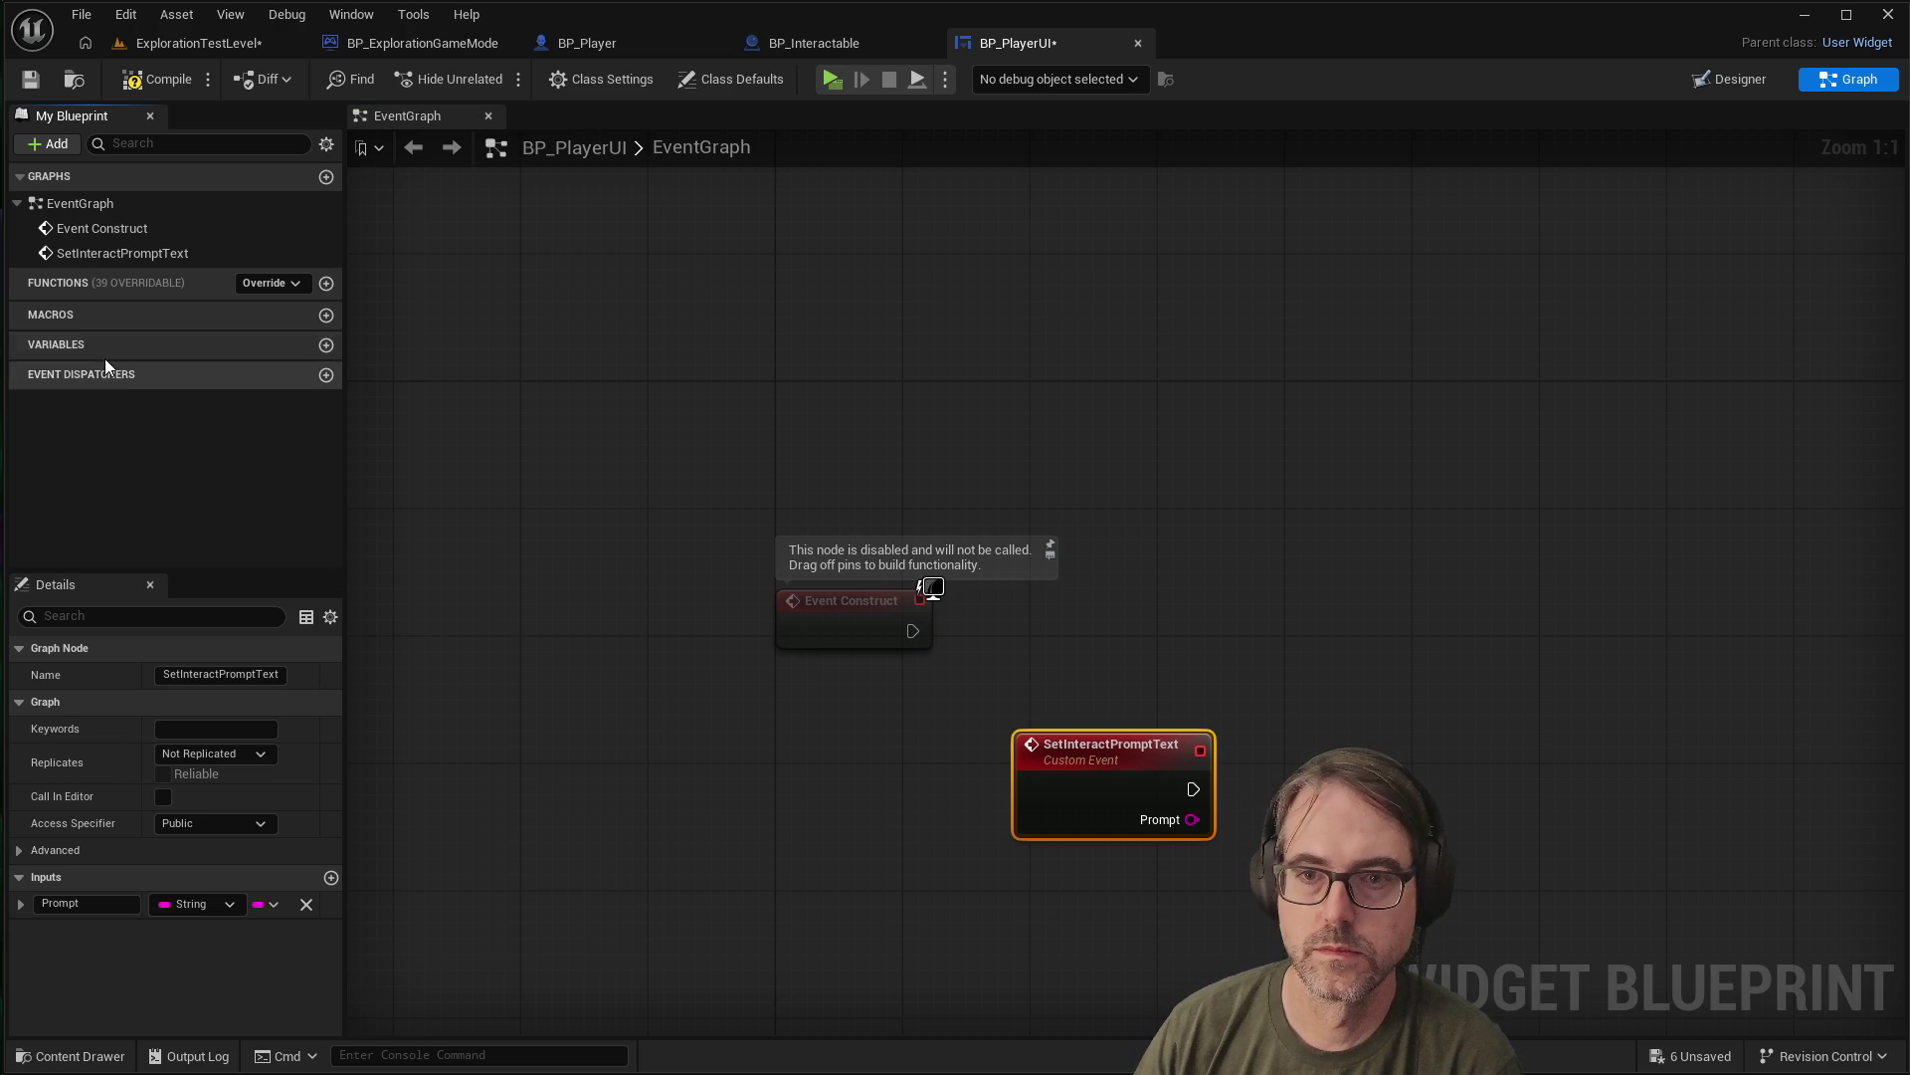
Create a String variable named InteractPromptText and drag it onto the graph
click(325, 345)
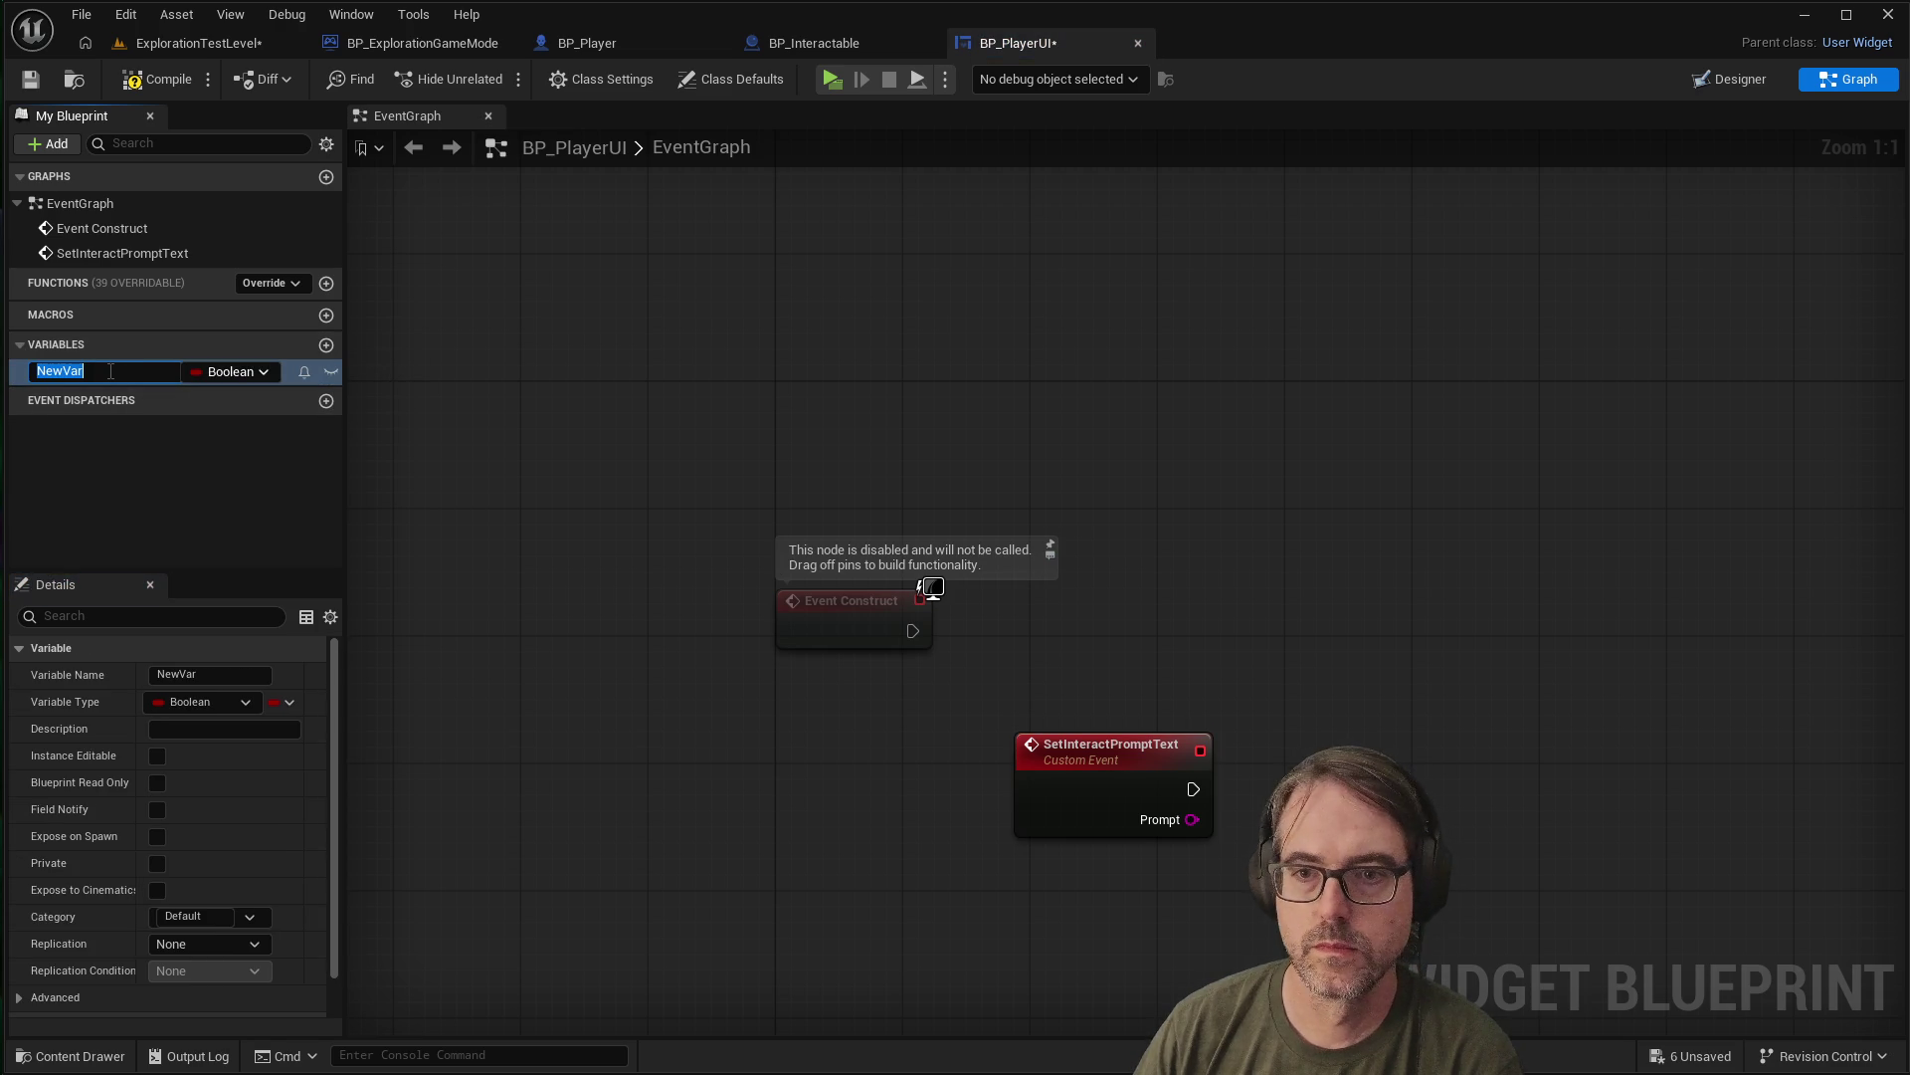
text(I)
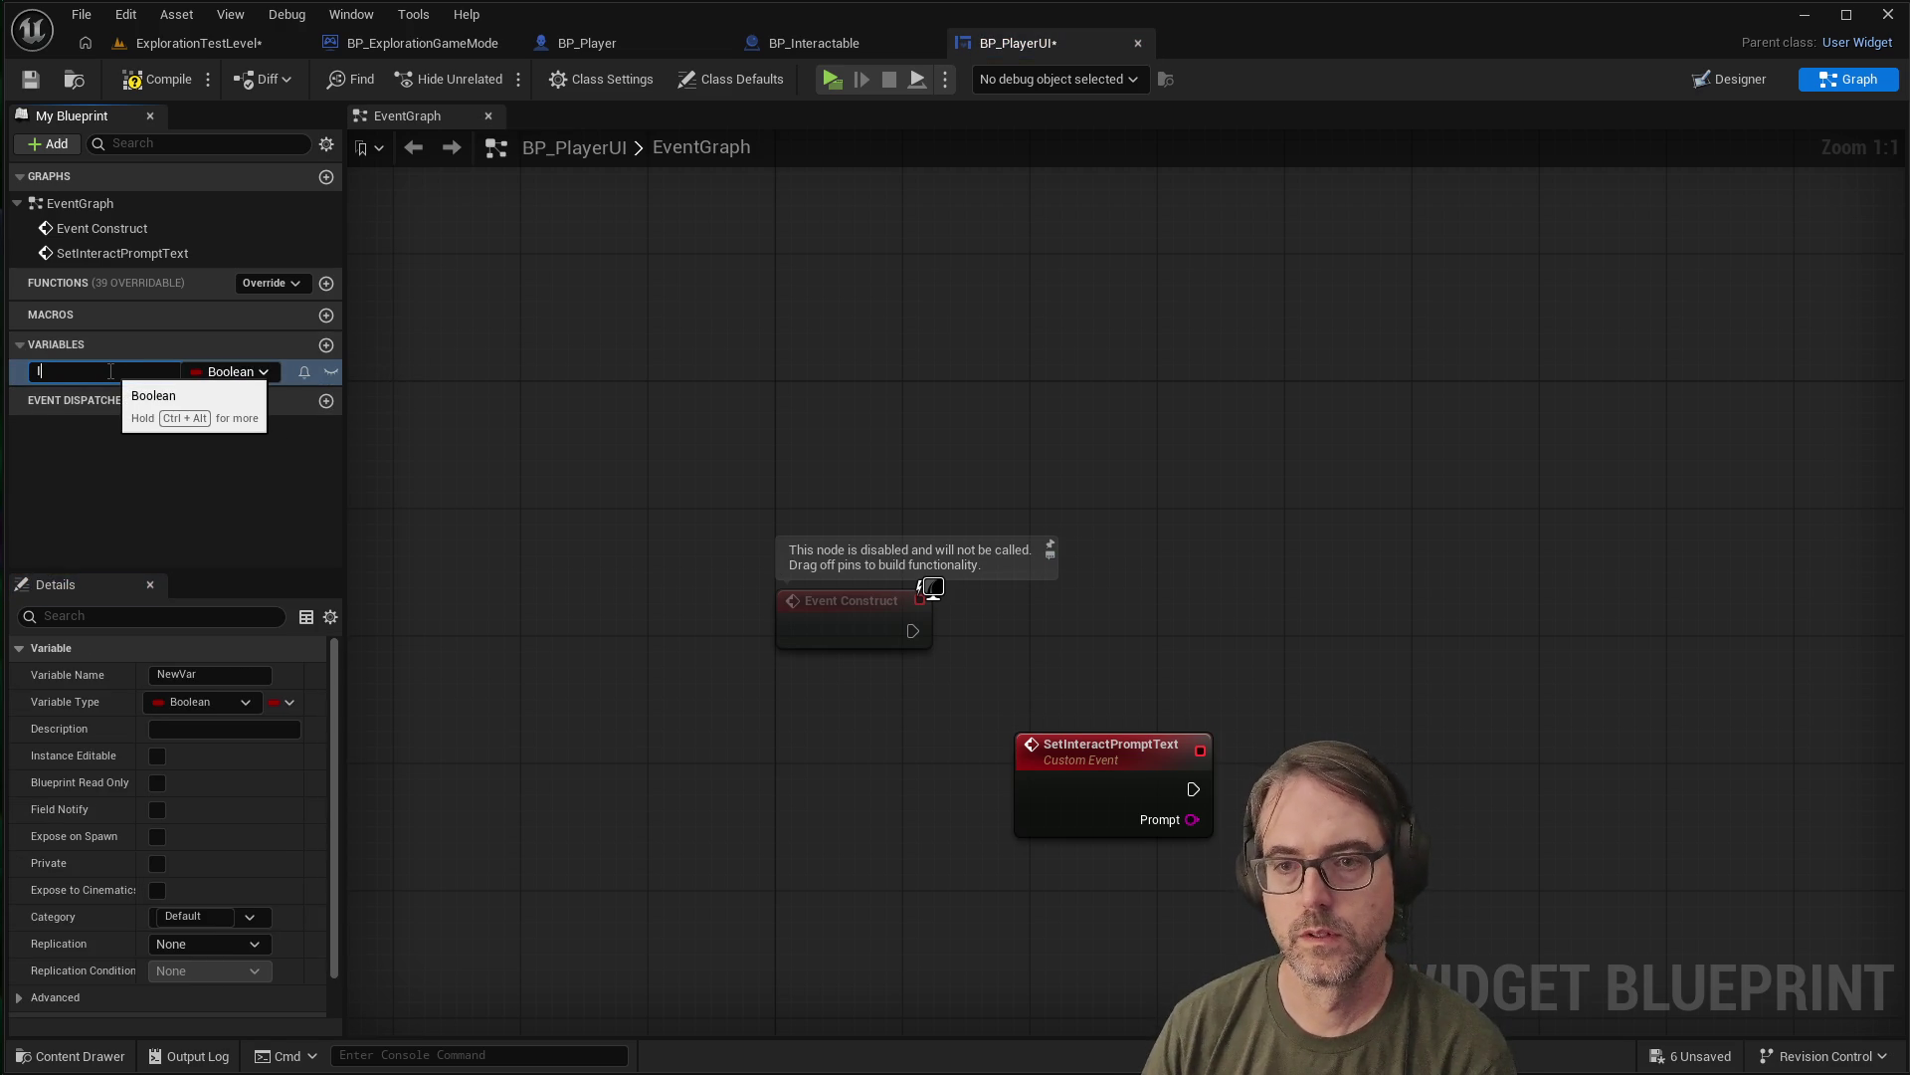
text(nteractPromptText)
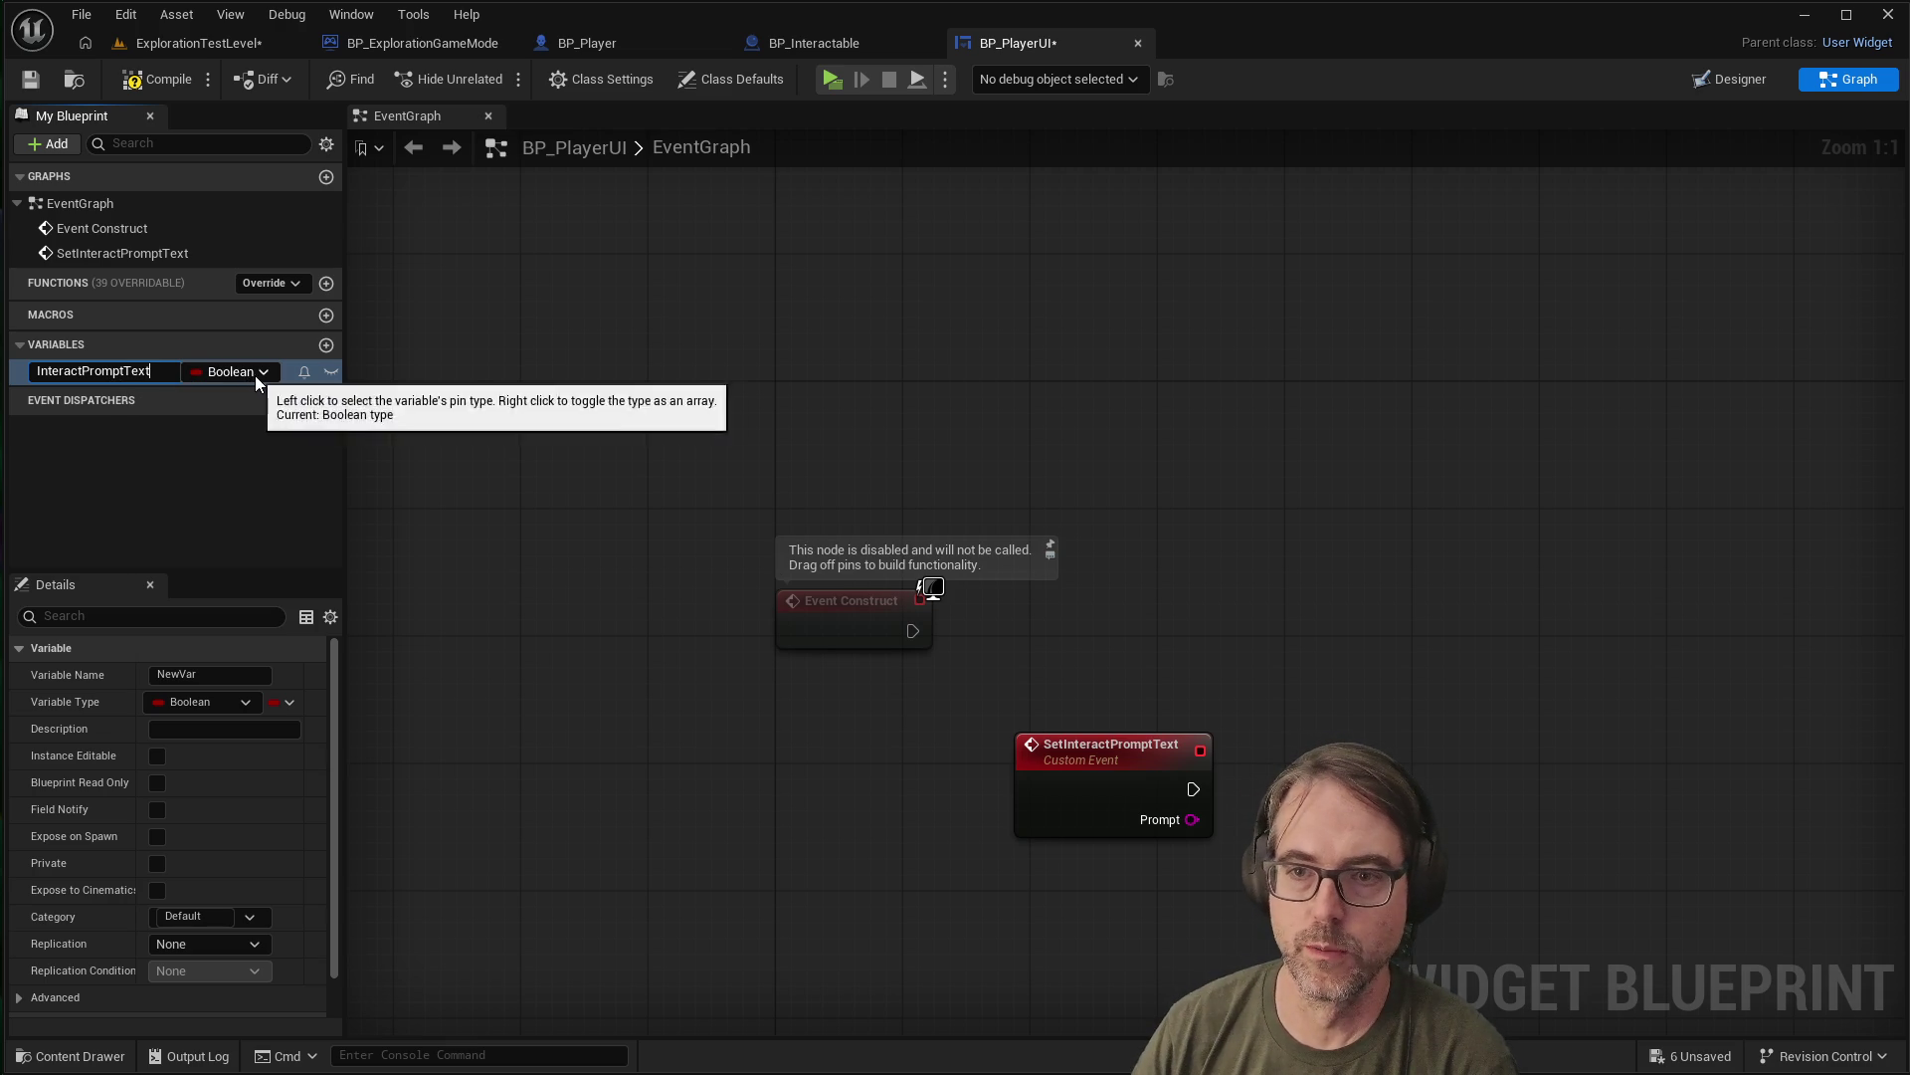
key(Return)
click(263, 373)
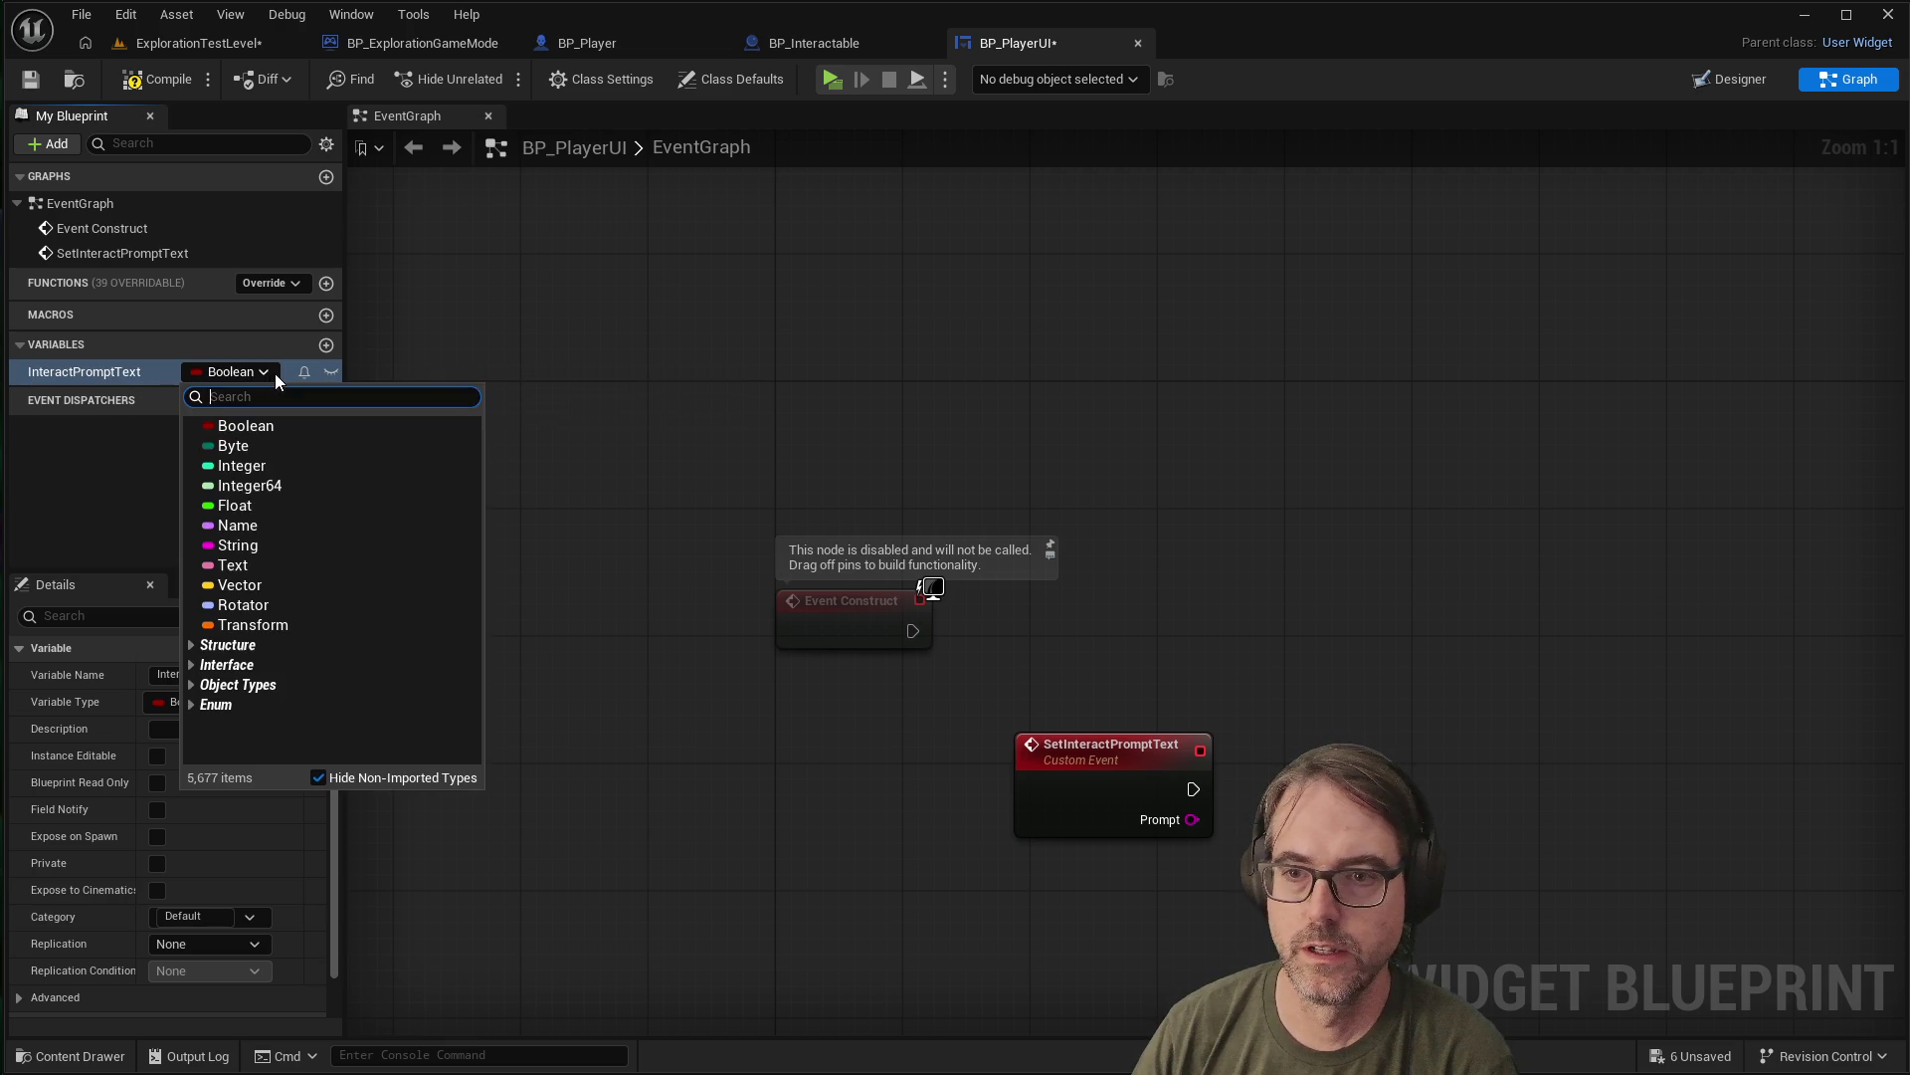
click(257, 544)
mouse_move(105, 371)
mouse_down()
mouse_move(673, 696)
mouse_move(756, 788)
mouse_up()
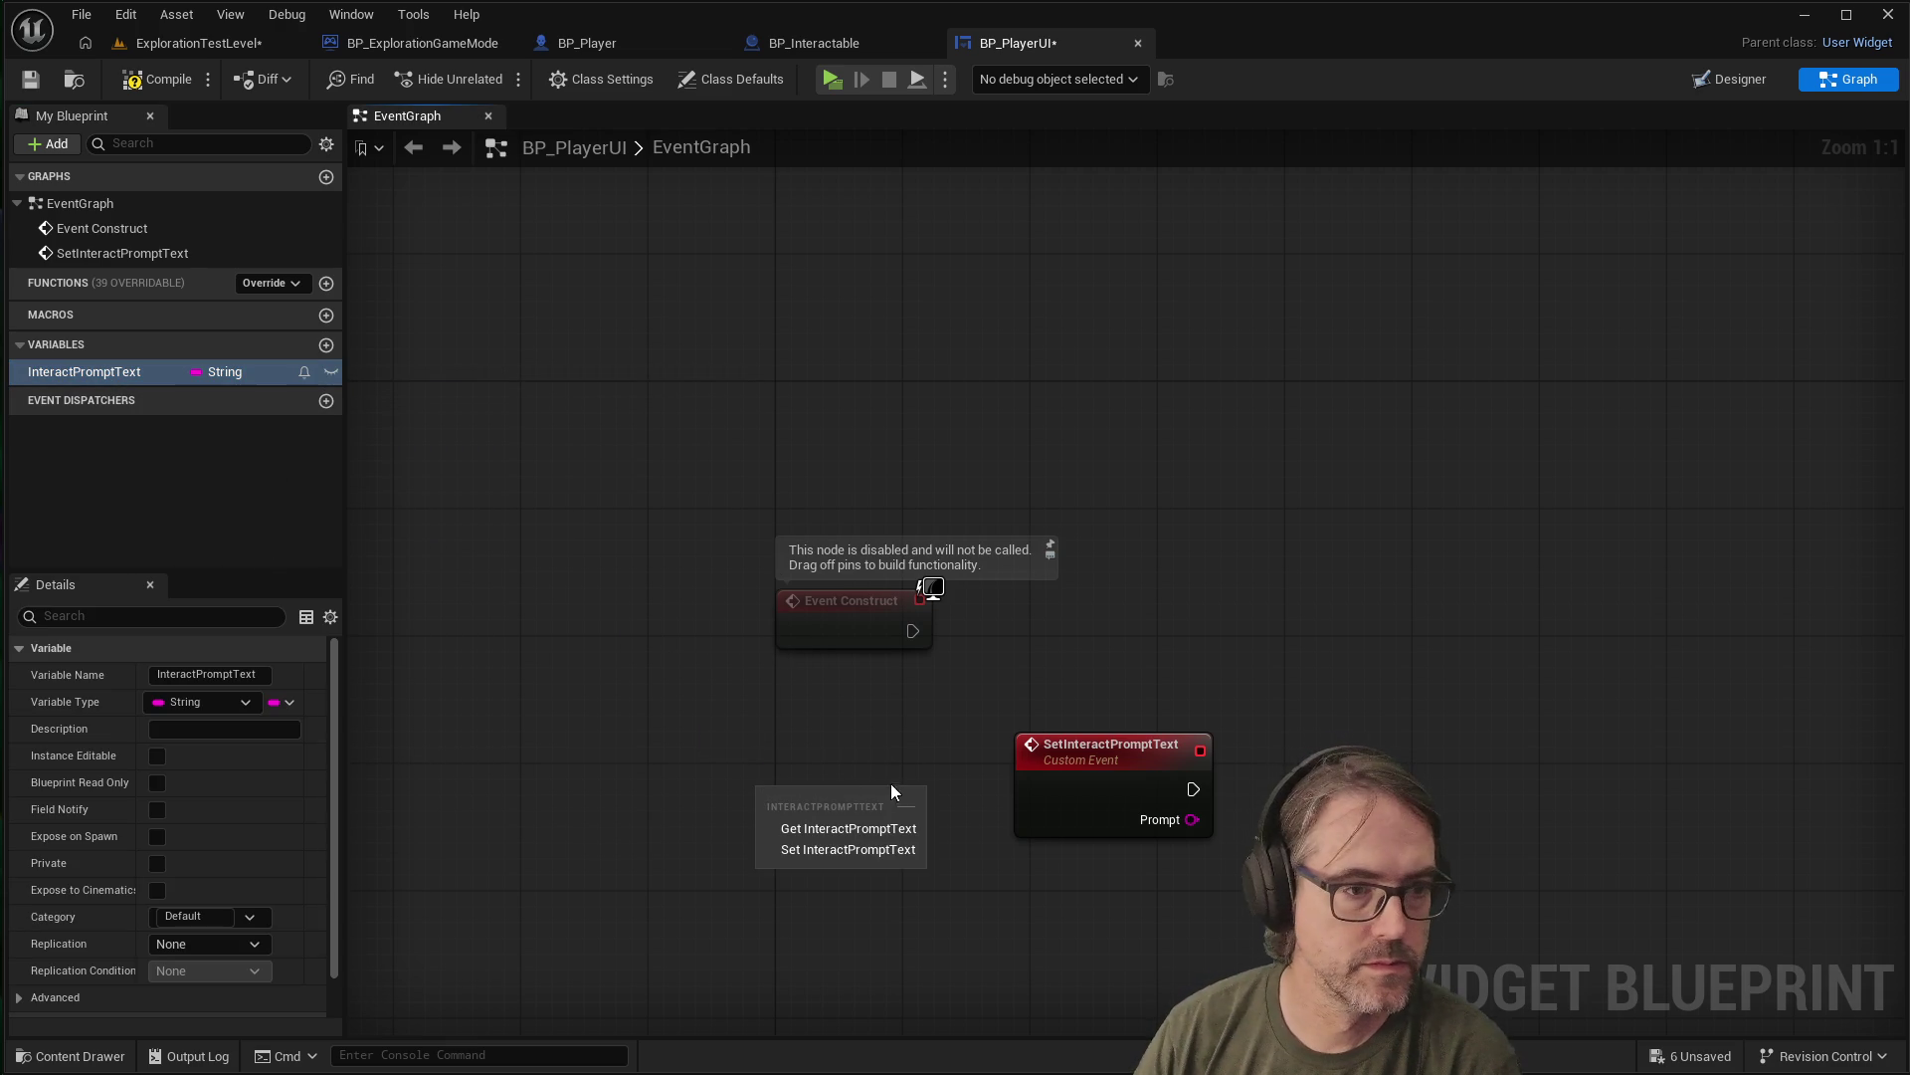
Place a SET InteractPromptText node, rearrange the nodes and break the event's exec link to it
click(846, 851)
drag(866, 813, 1406, 746)
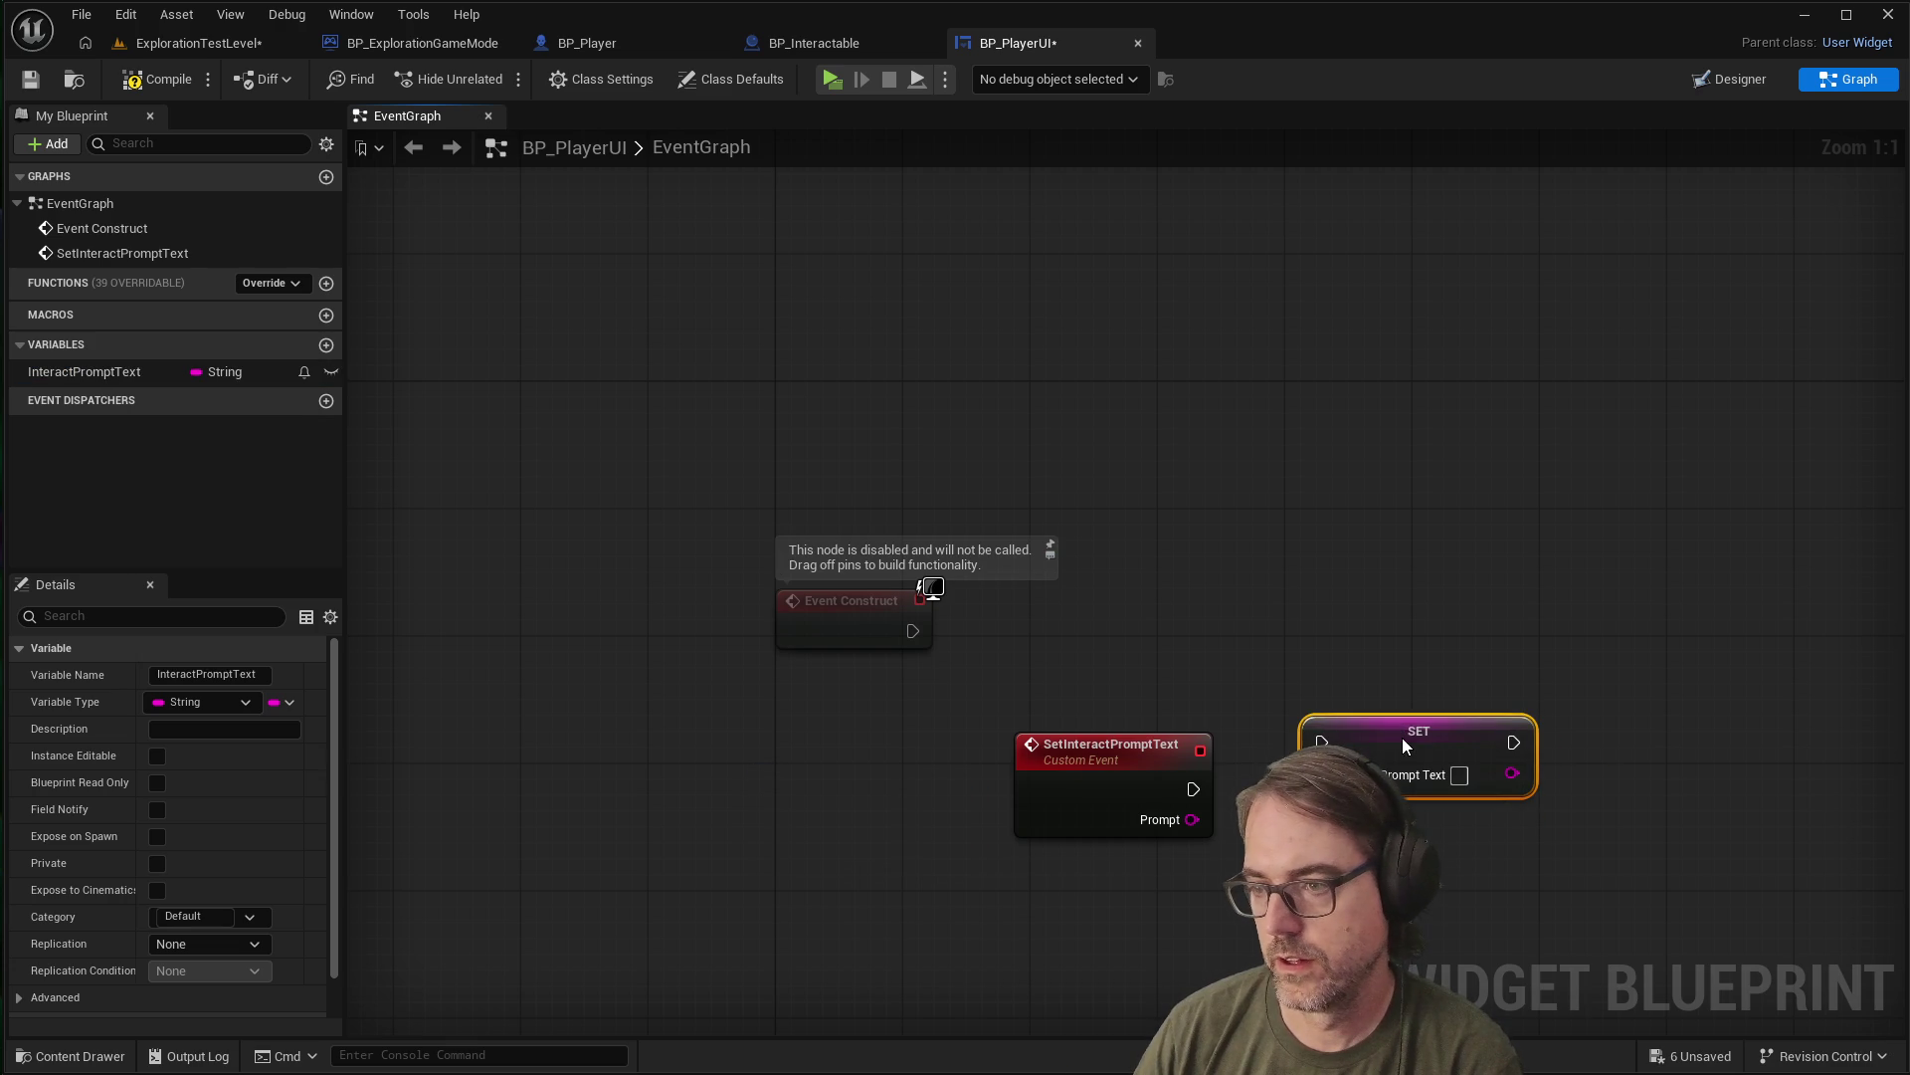
mouse_move(1149, 742)
mouse_down()
mouse_move(907, 751)
mouse_move(1341, 749)
mouse_move(1231, 762)
mouse_move(1231, 777)
mouse_up()
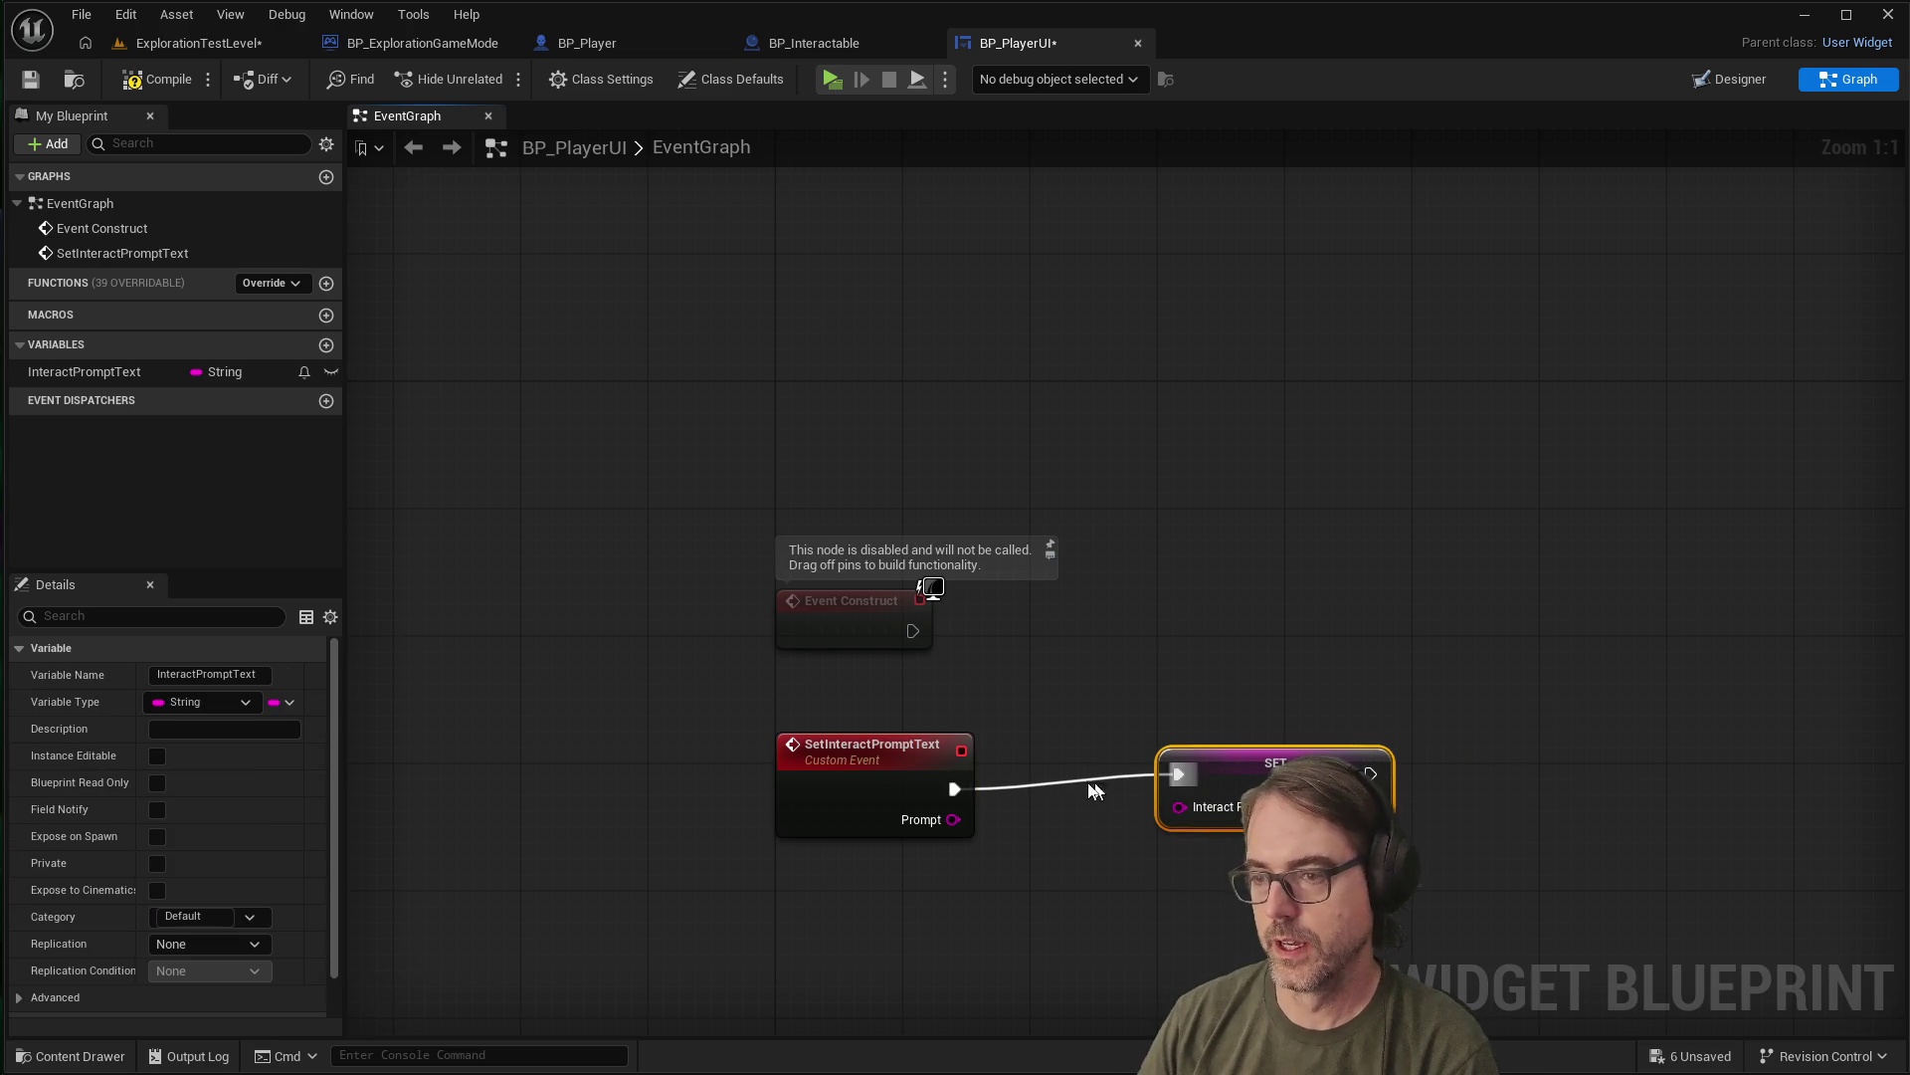
click(926, 799)
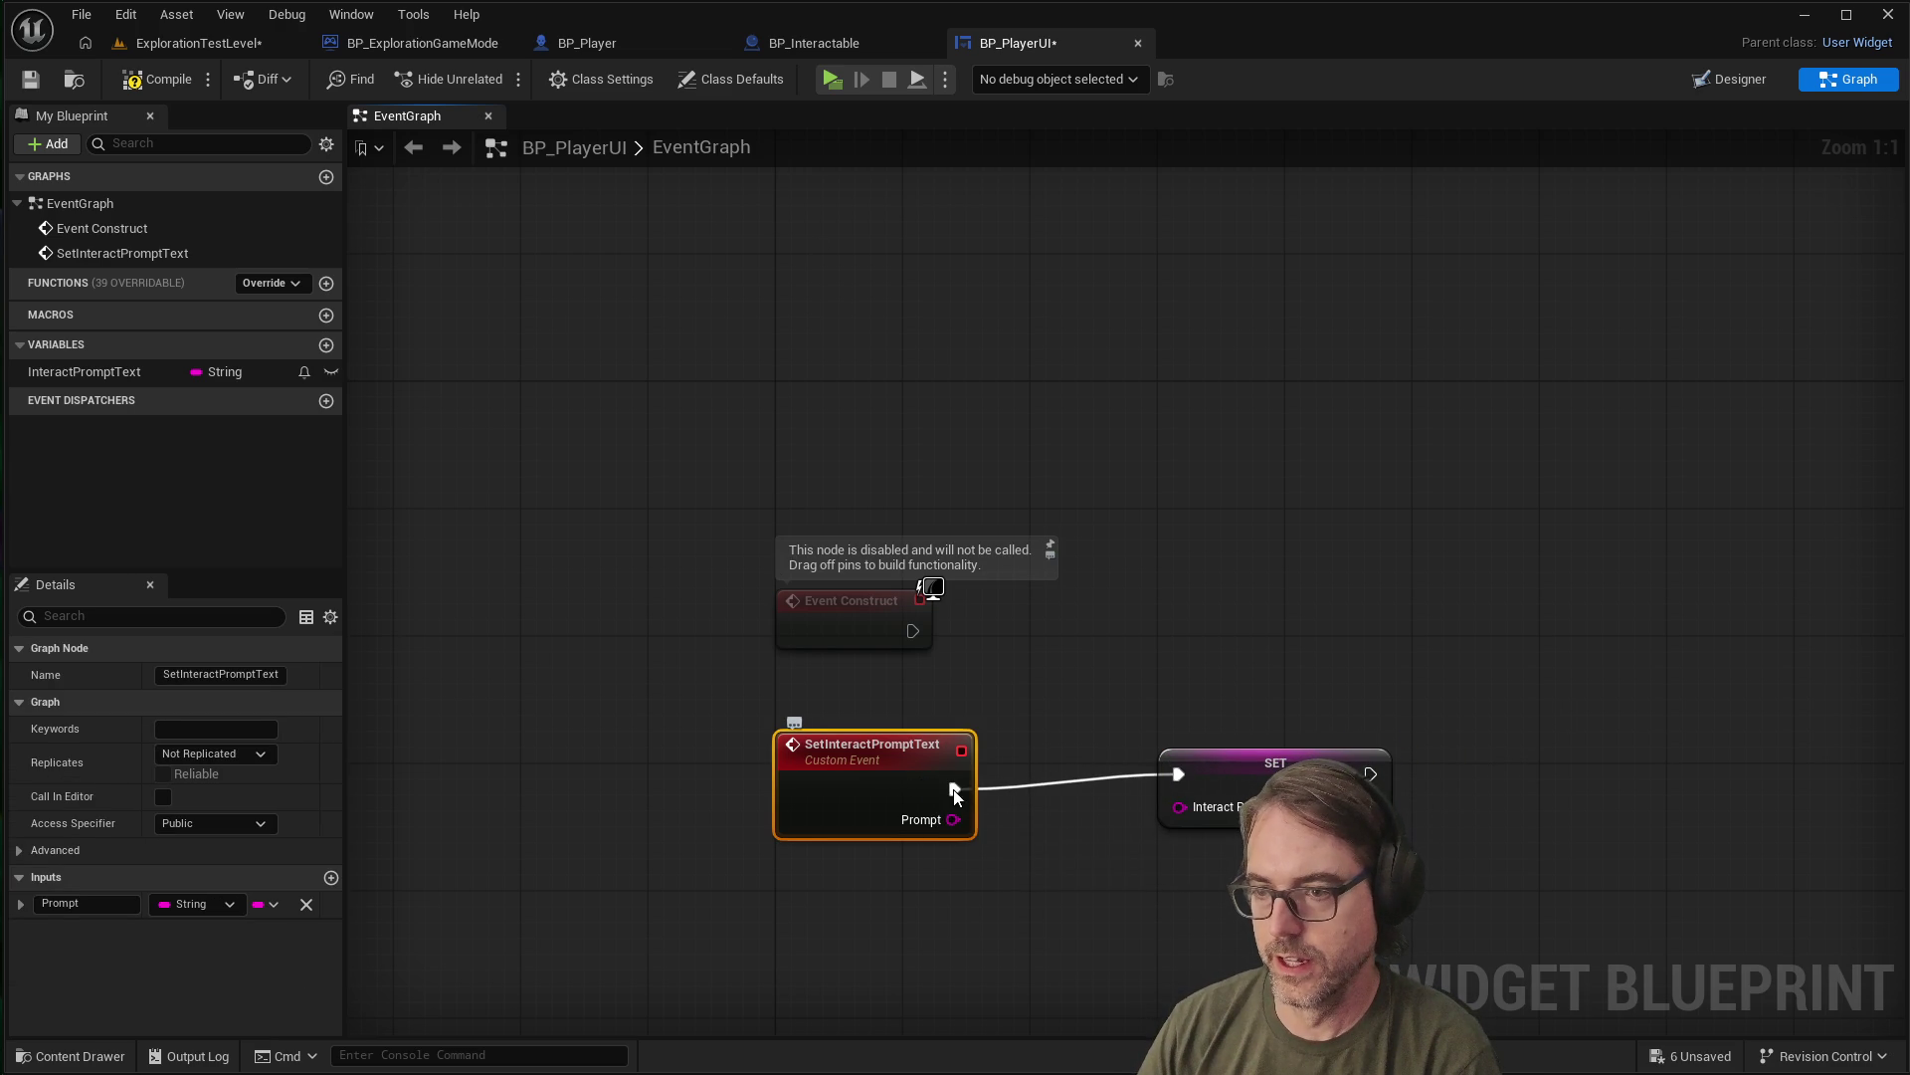
right_click(956, 792)
click(1025, 853)
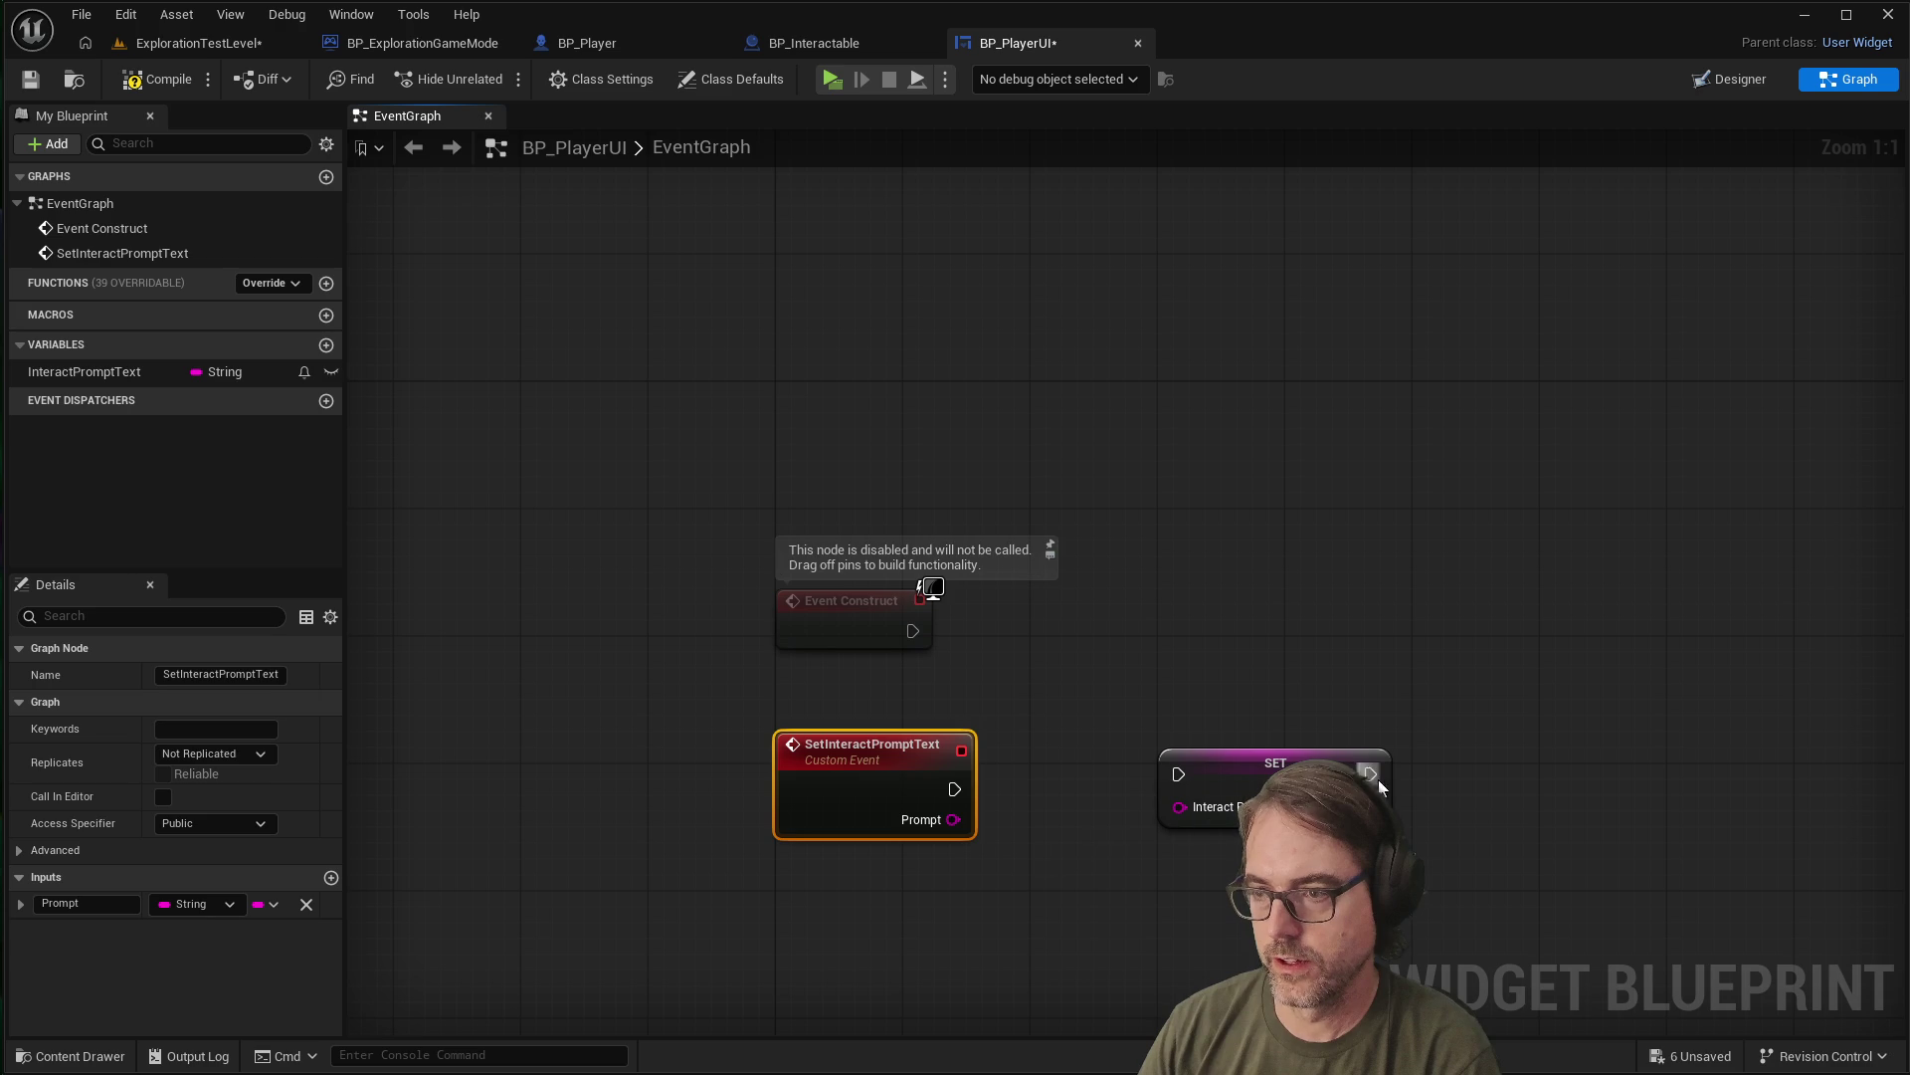
drag(1214, 764, 1181, 844)
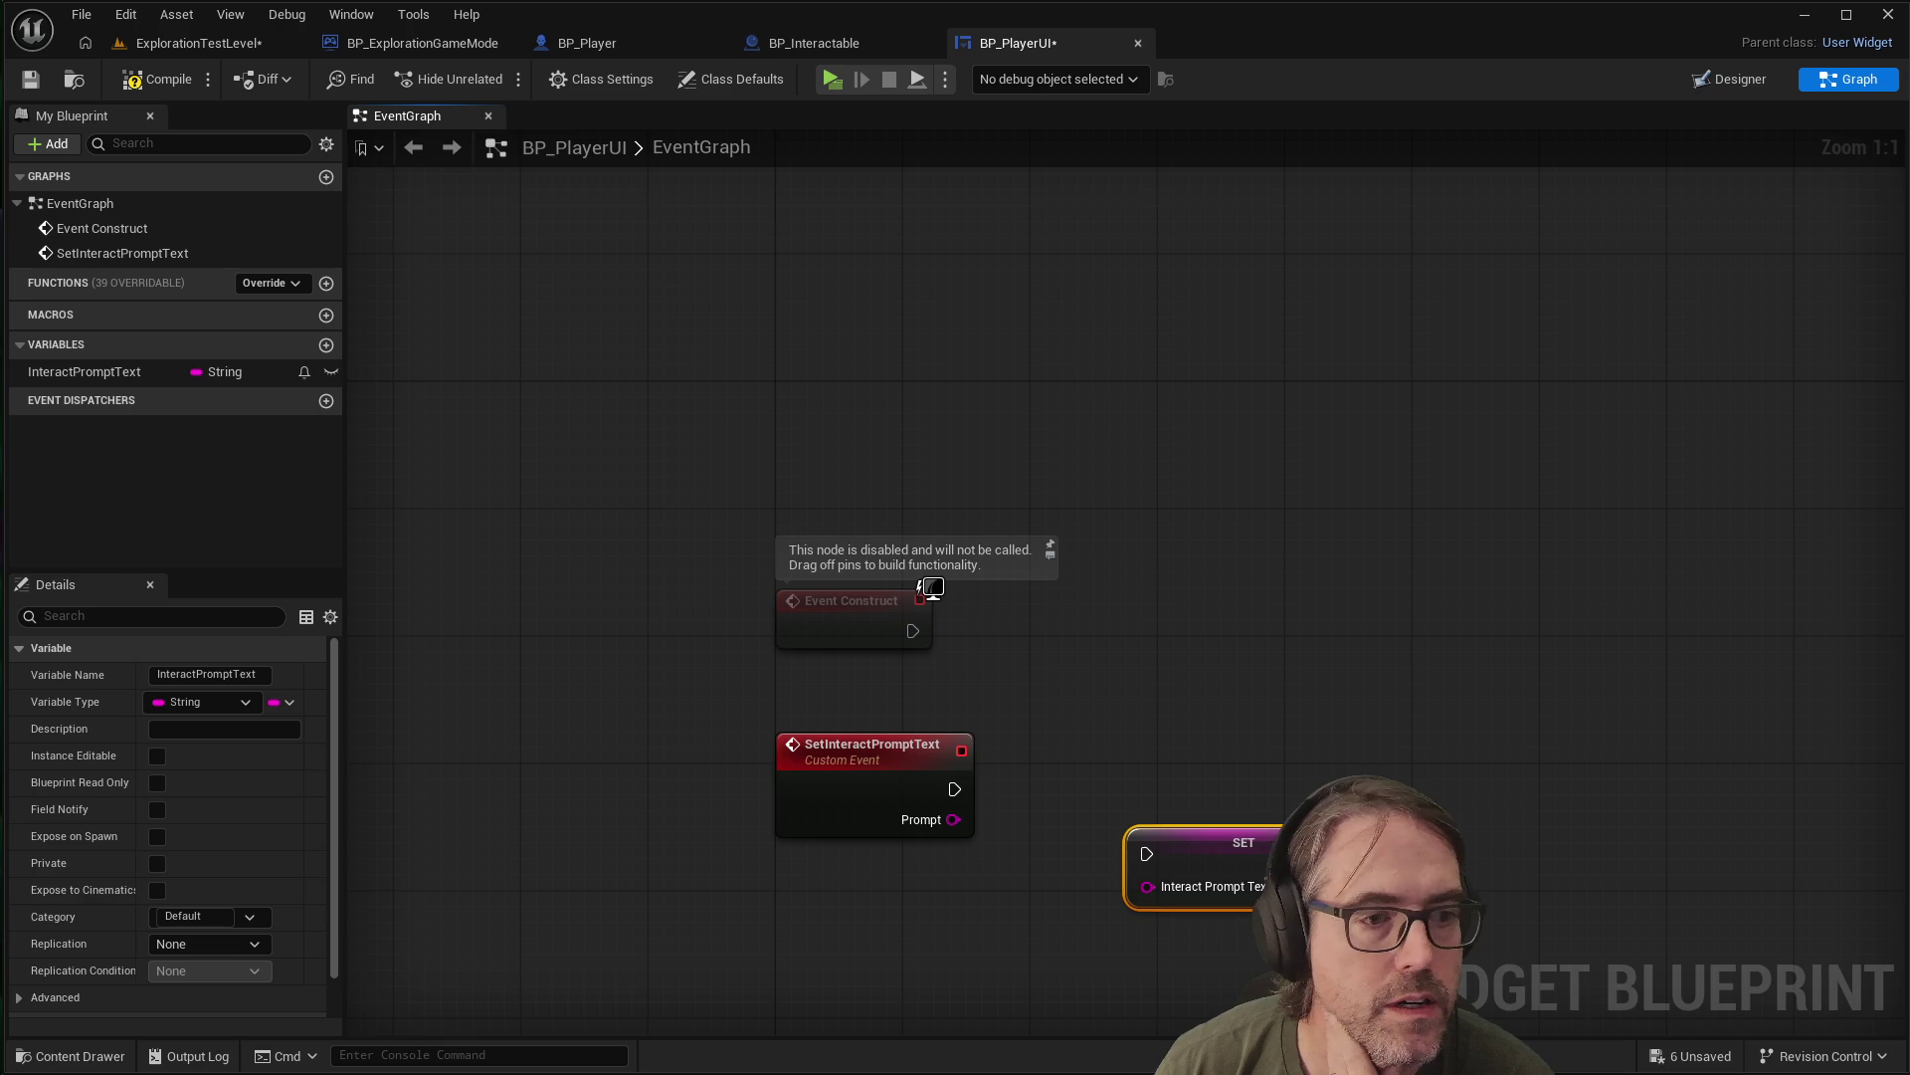
Cut the SET InteractPromptText node out of the graph
right_click(1240, 861)
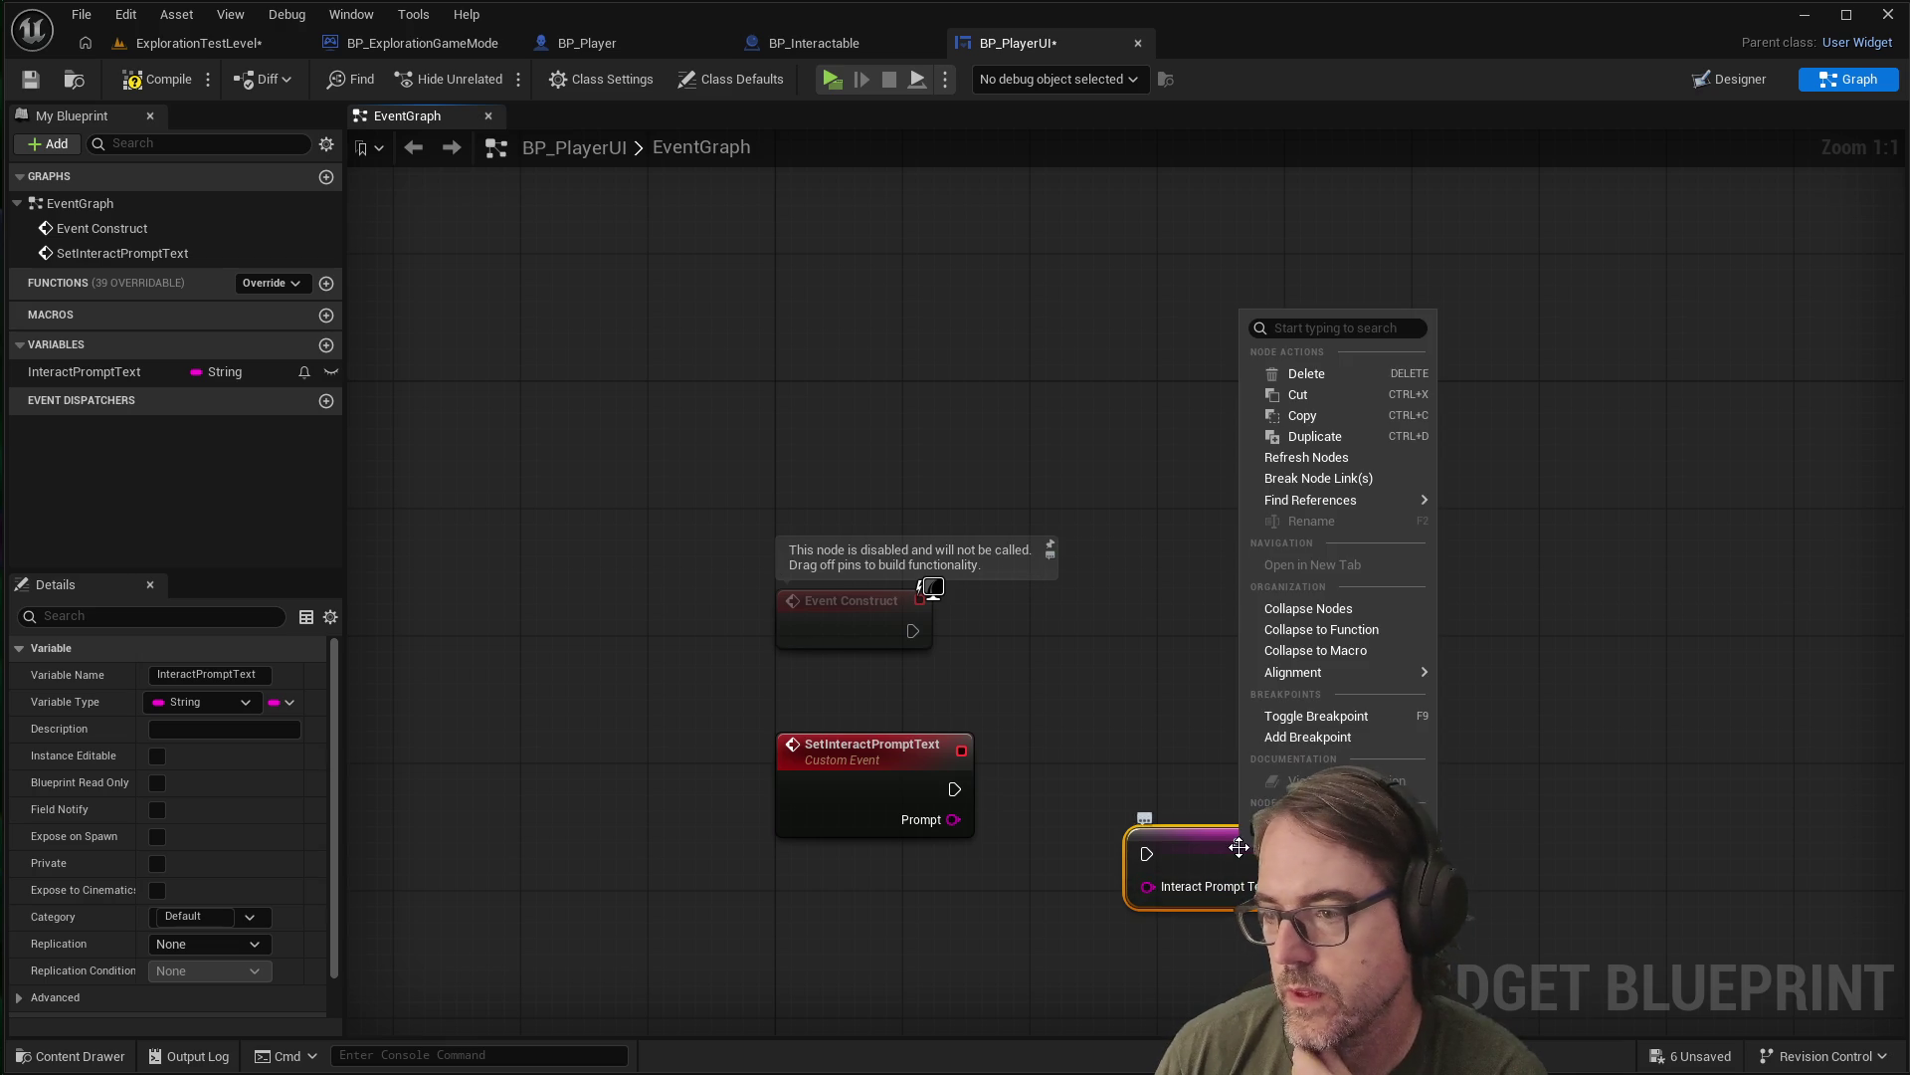
click(1310, 394)
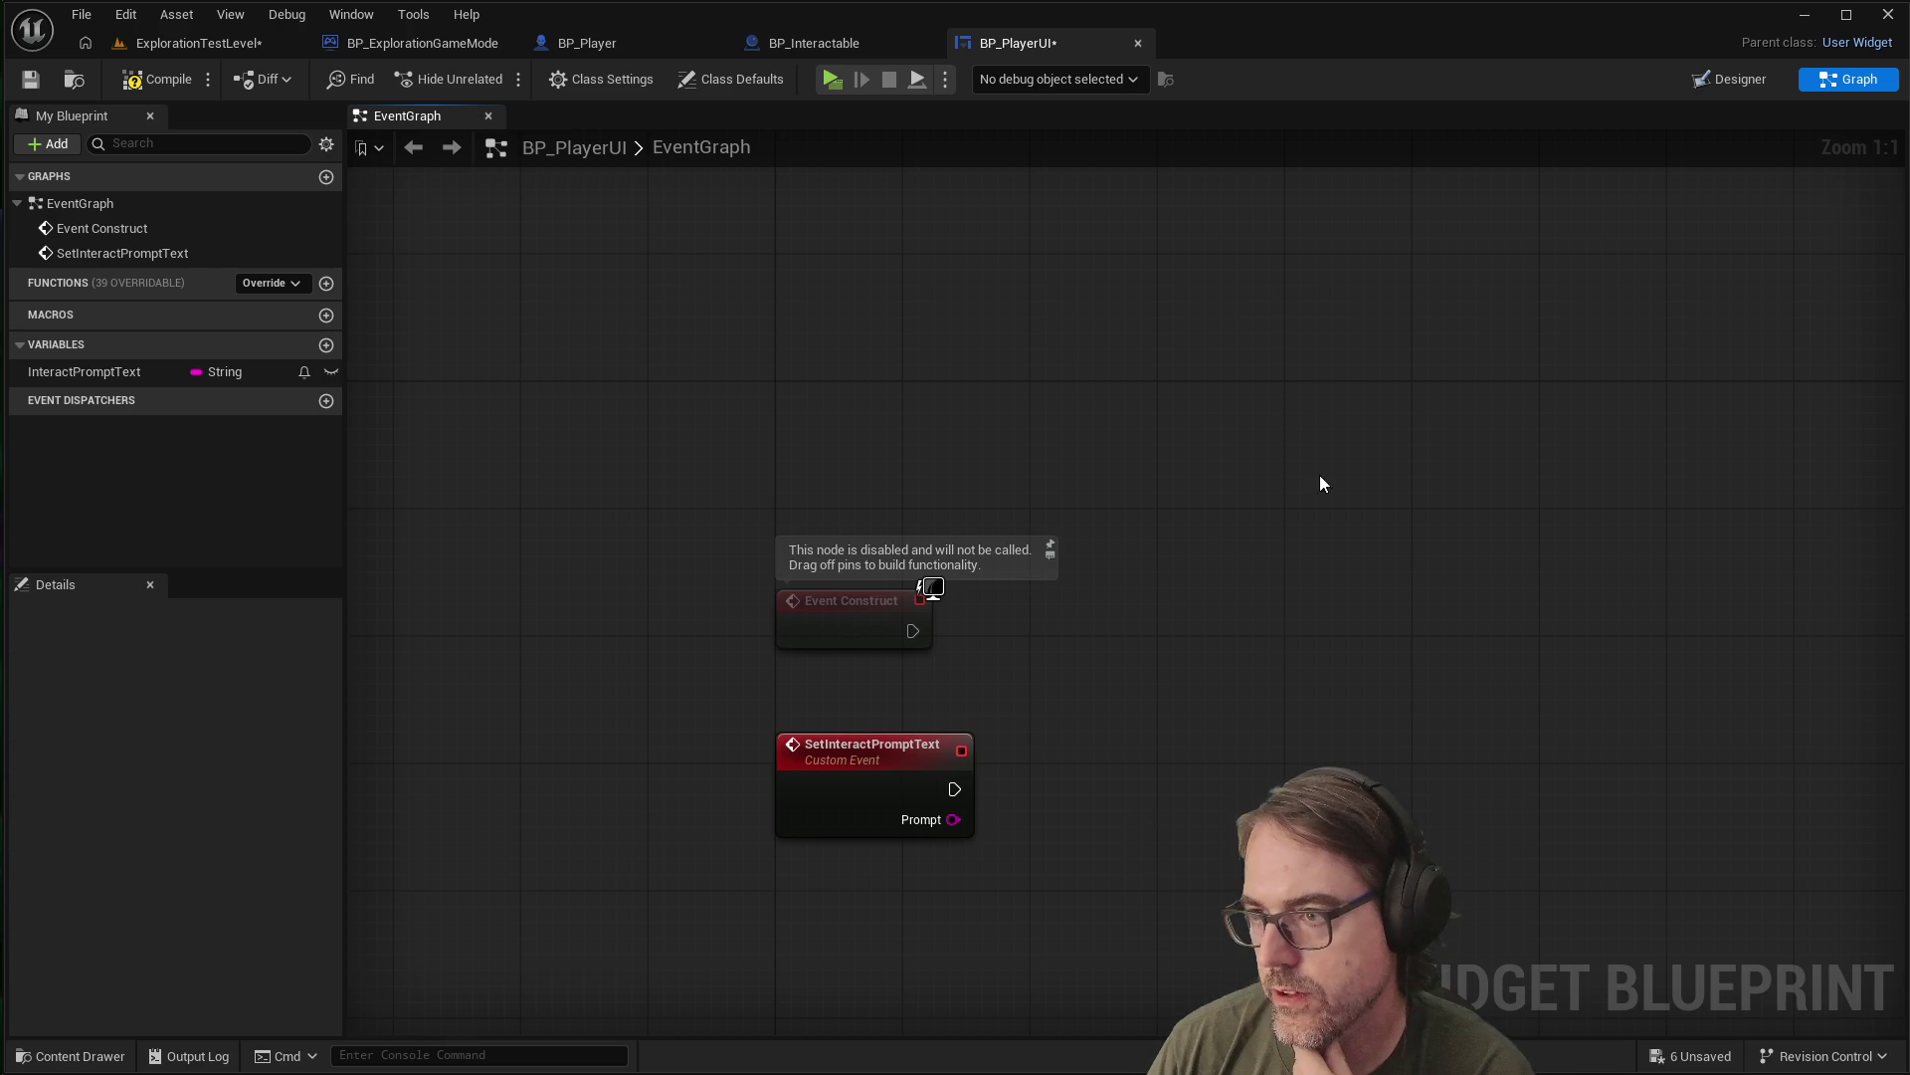
right_click(1219, 686)
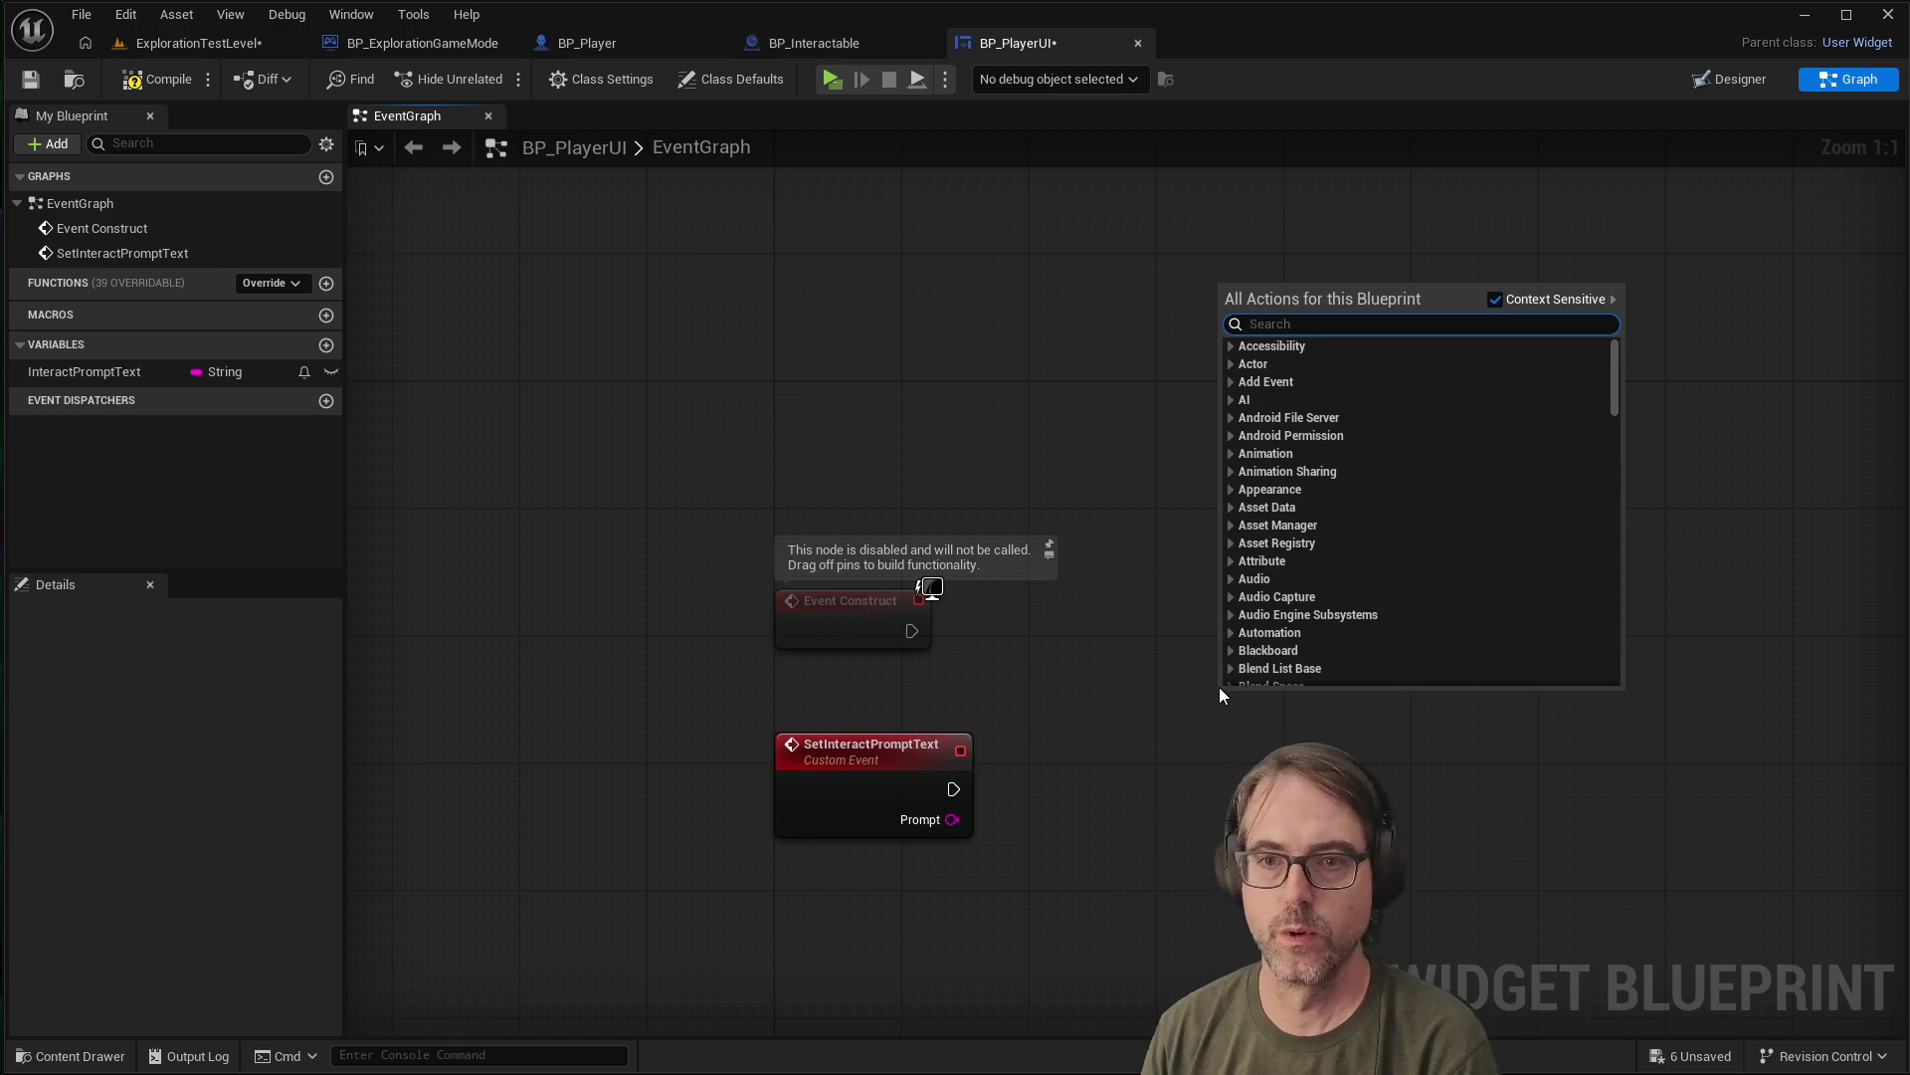
Drop a Get InteractPromptText node beside the SetInteractPromptText event
drag(75, 373, 1153, 628)
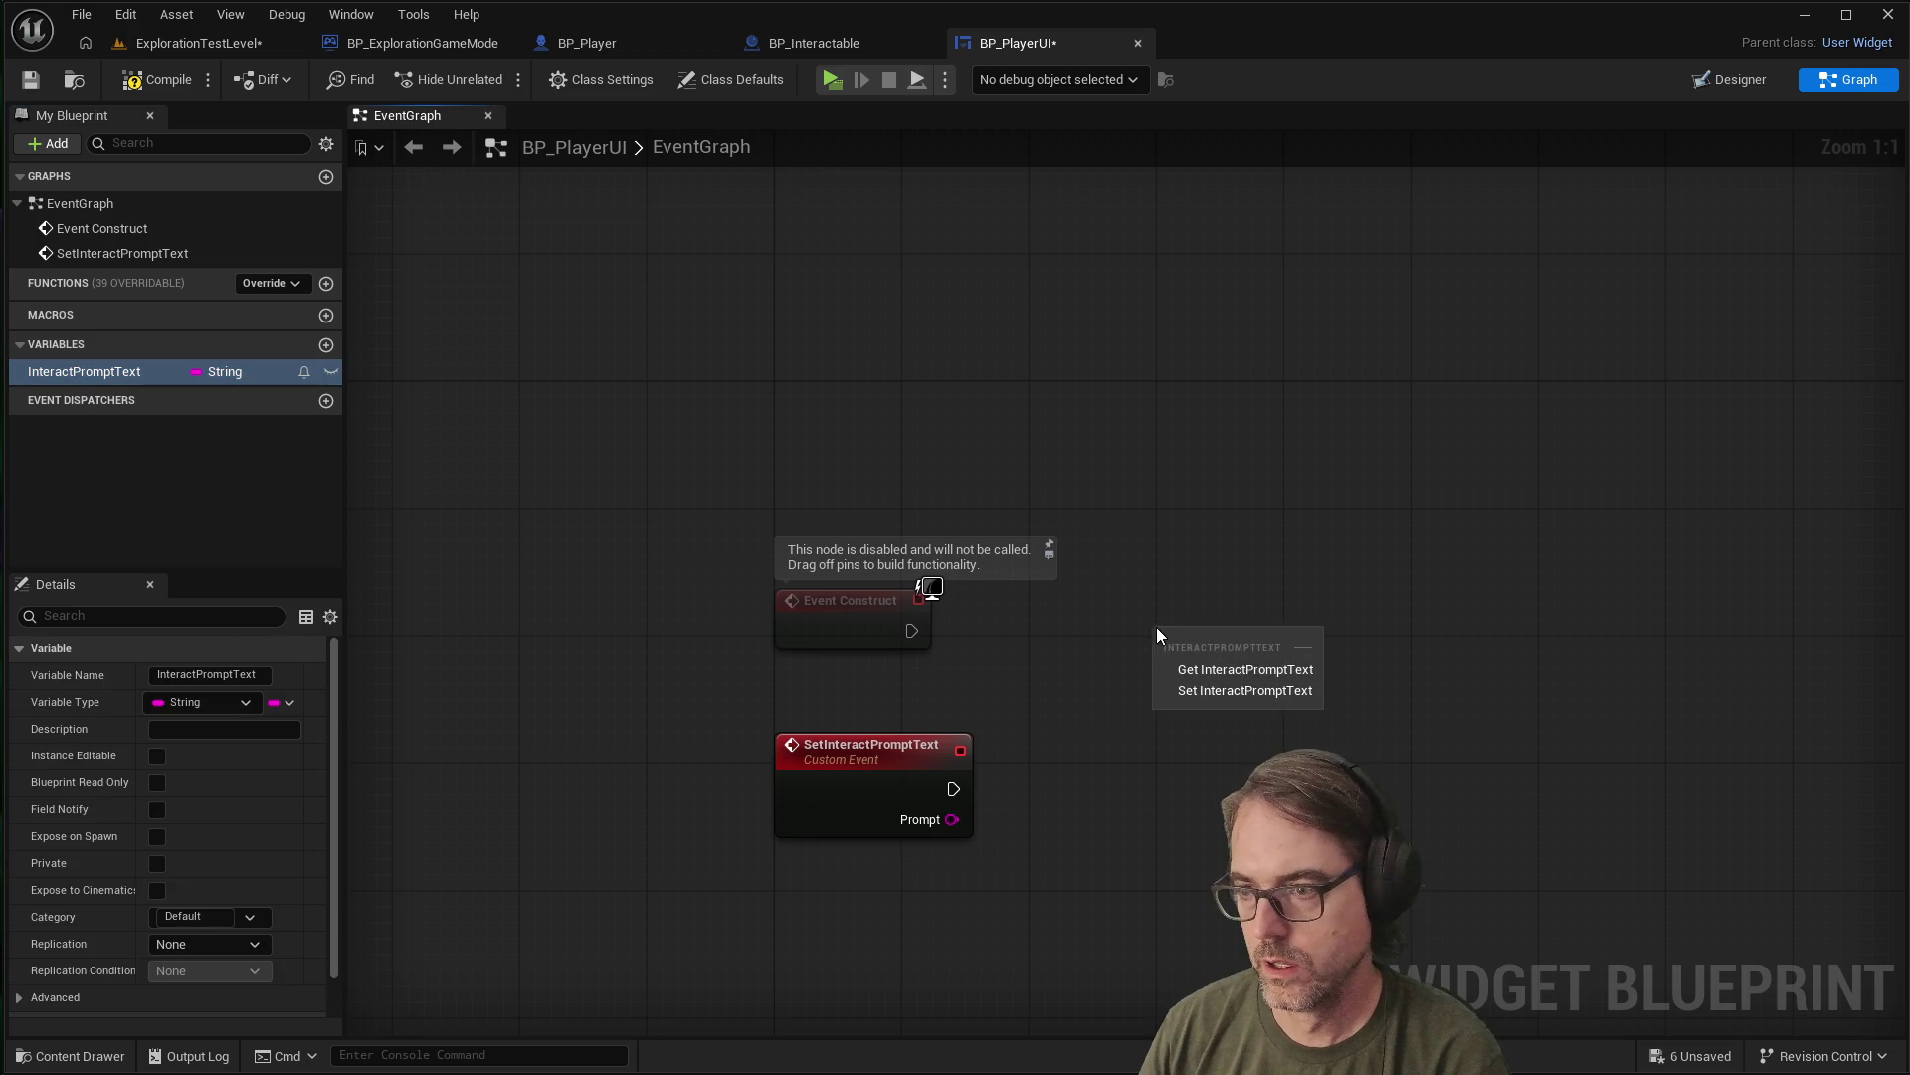
click(1245, 672)
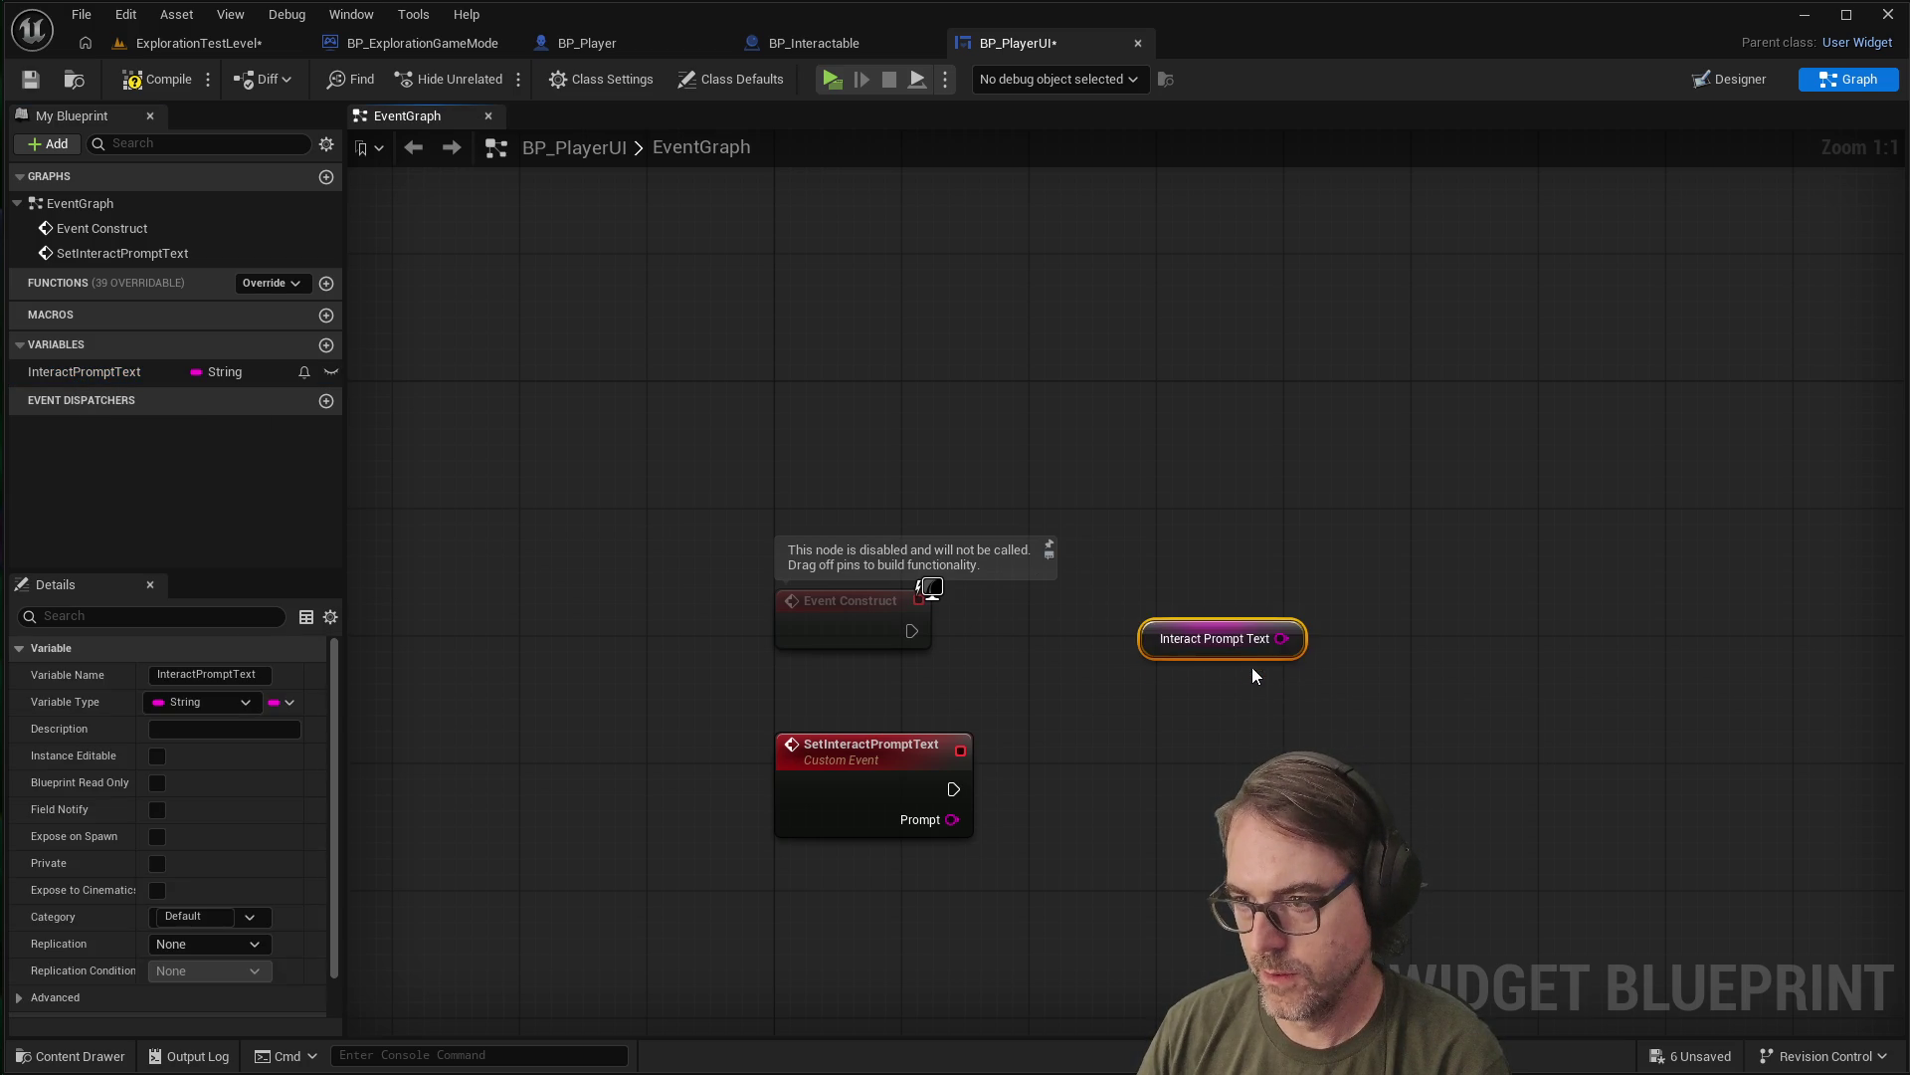
drag(1215, 621, 1204, 671)
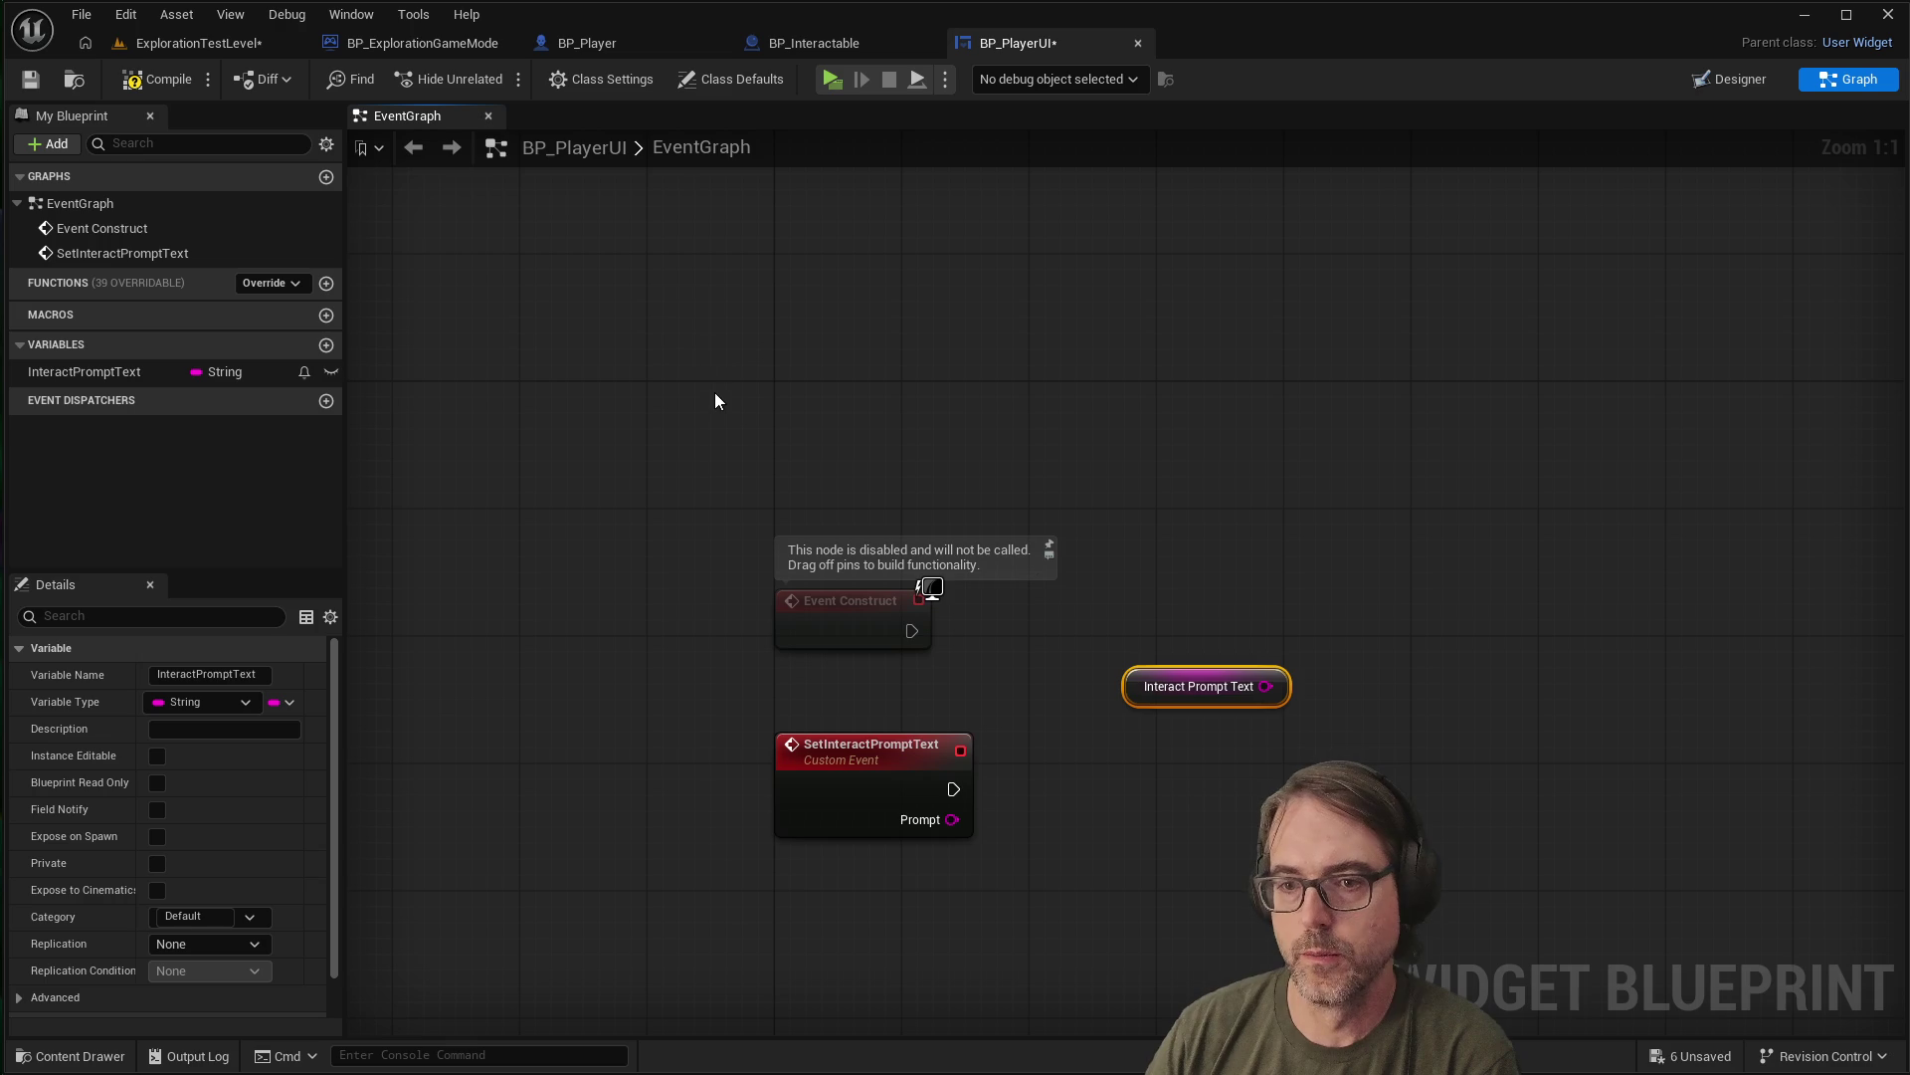
click(501, 207)
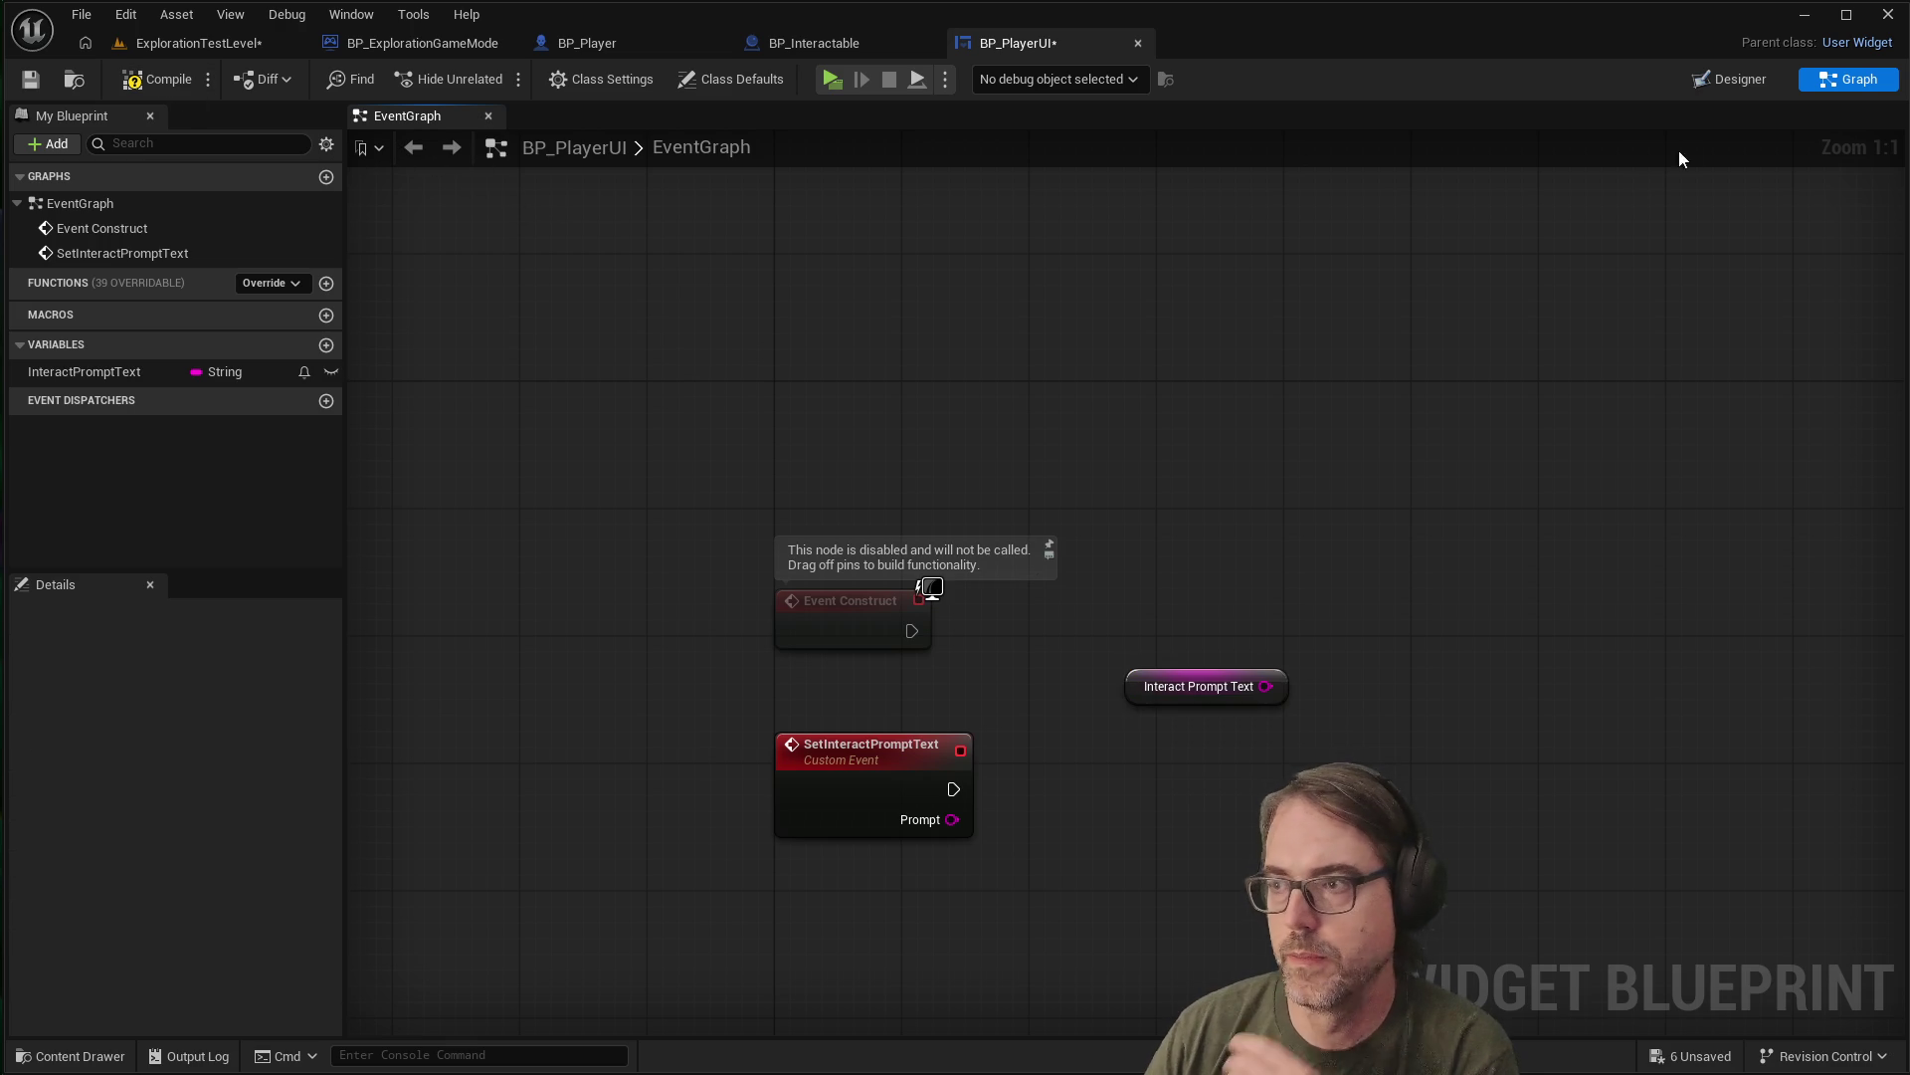
click(1721, 82)
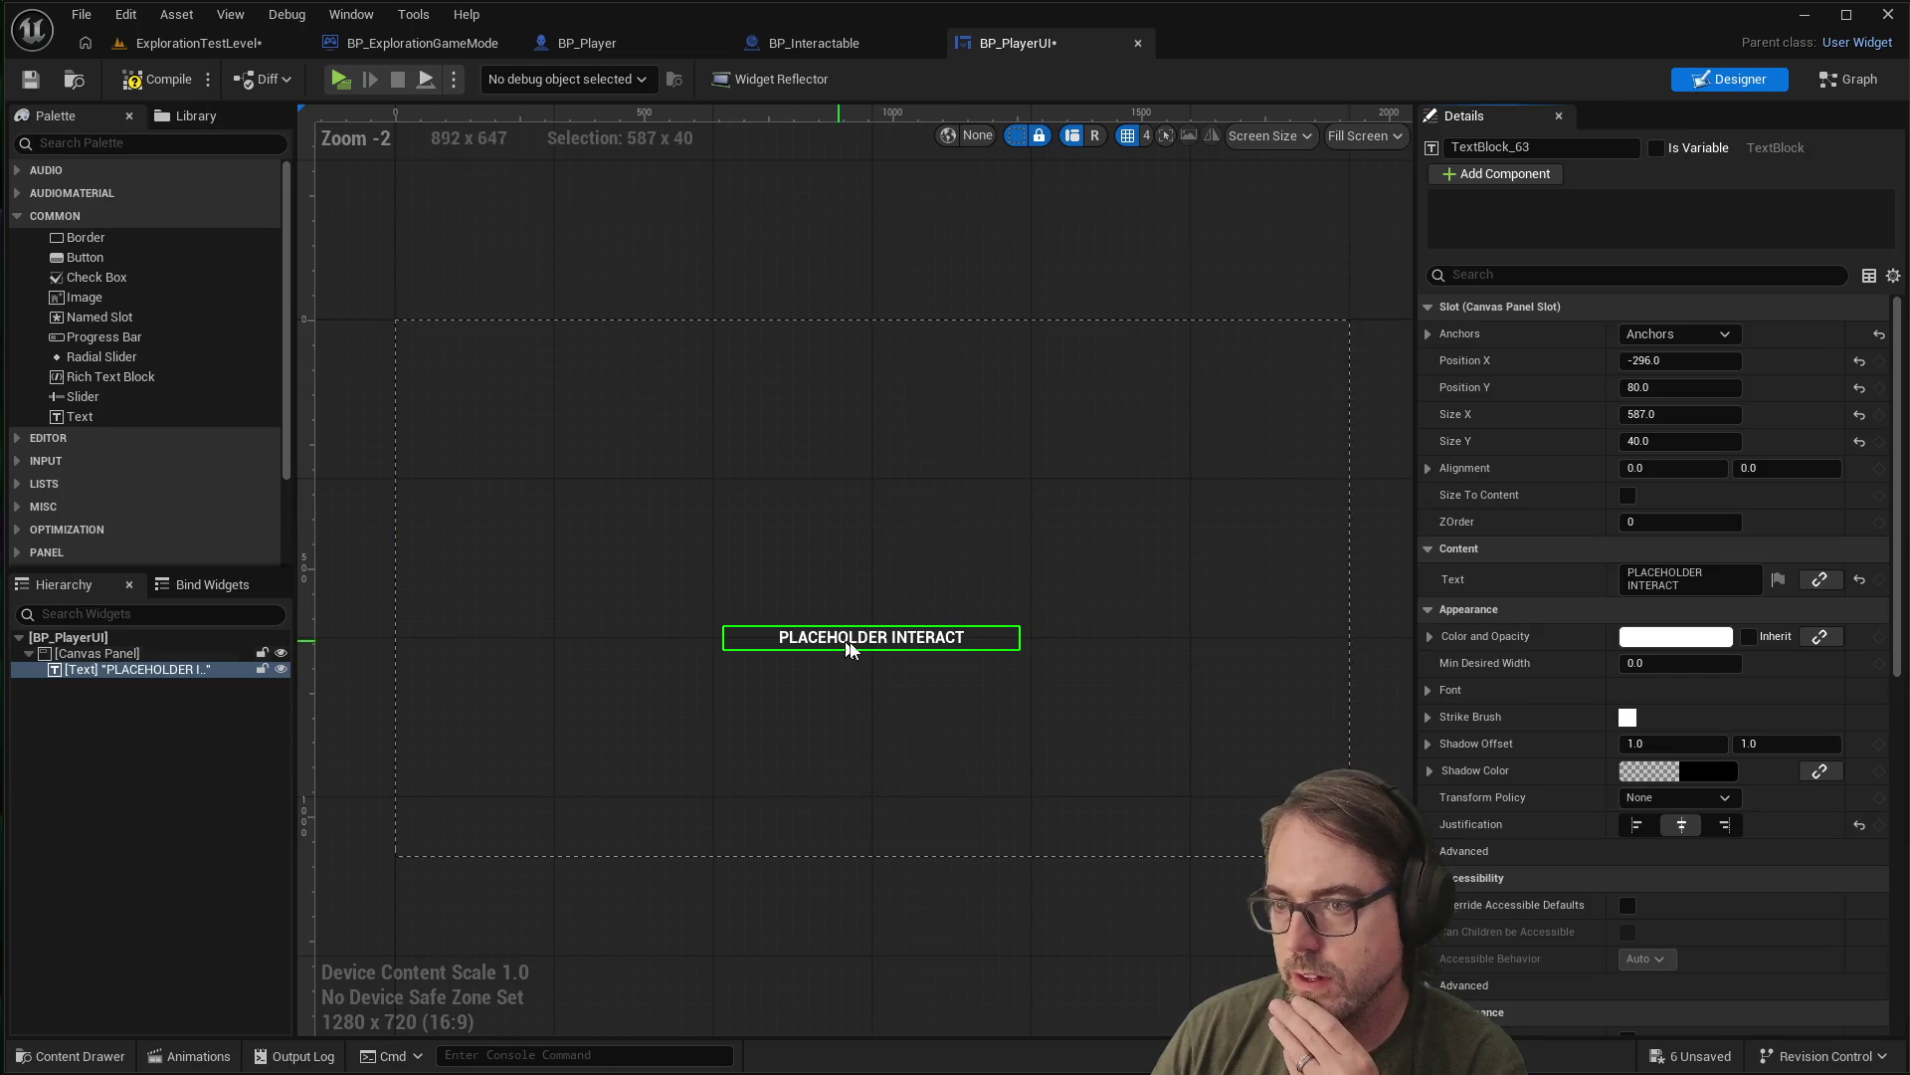
drag(984, 637, 991, 633)
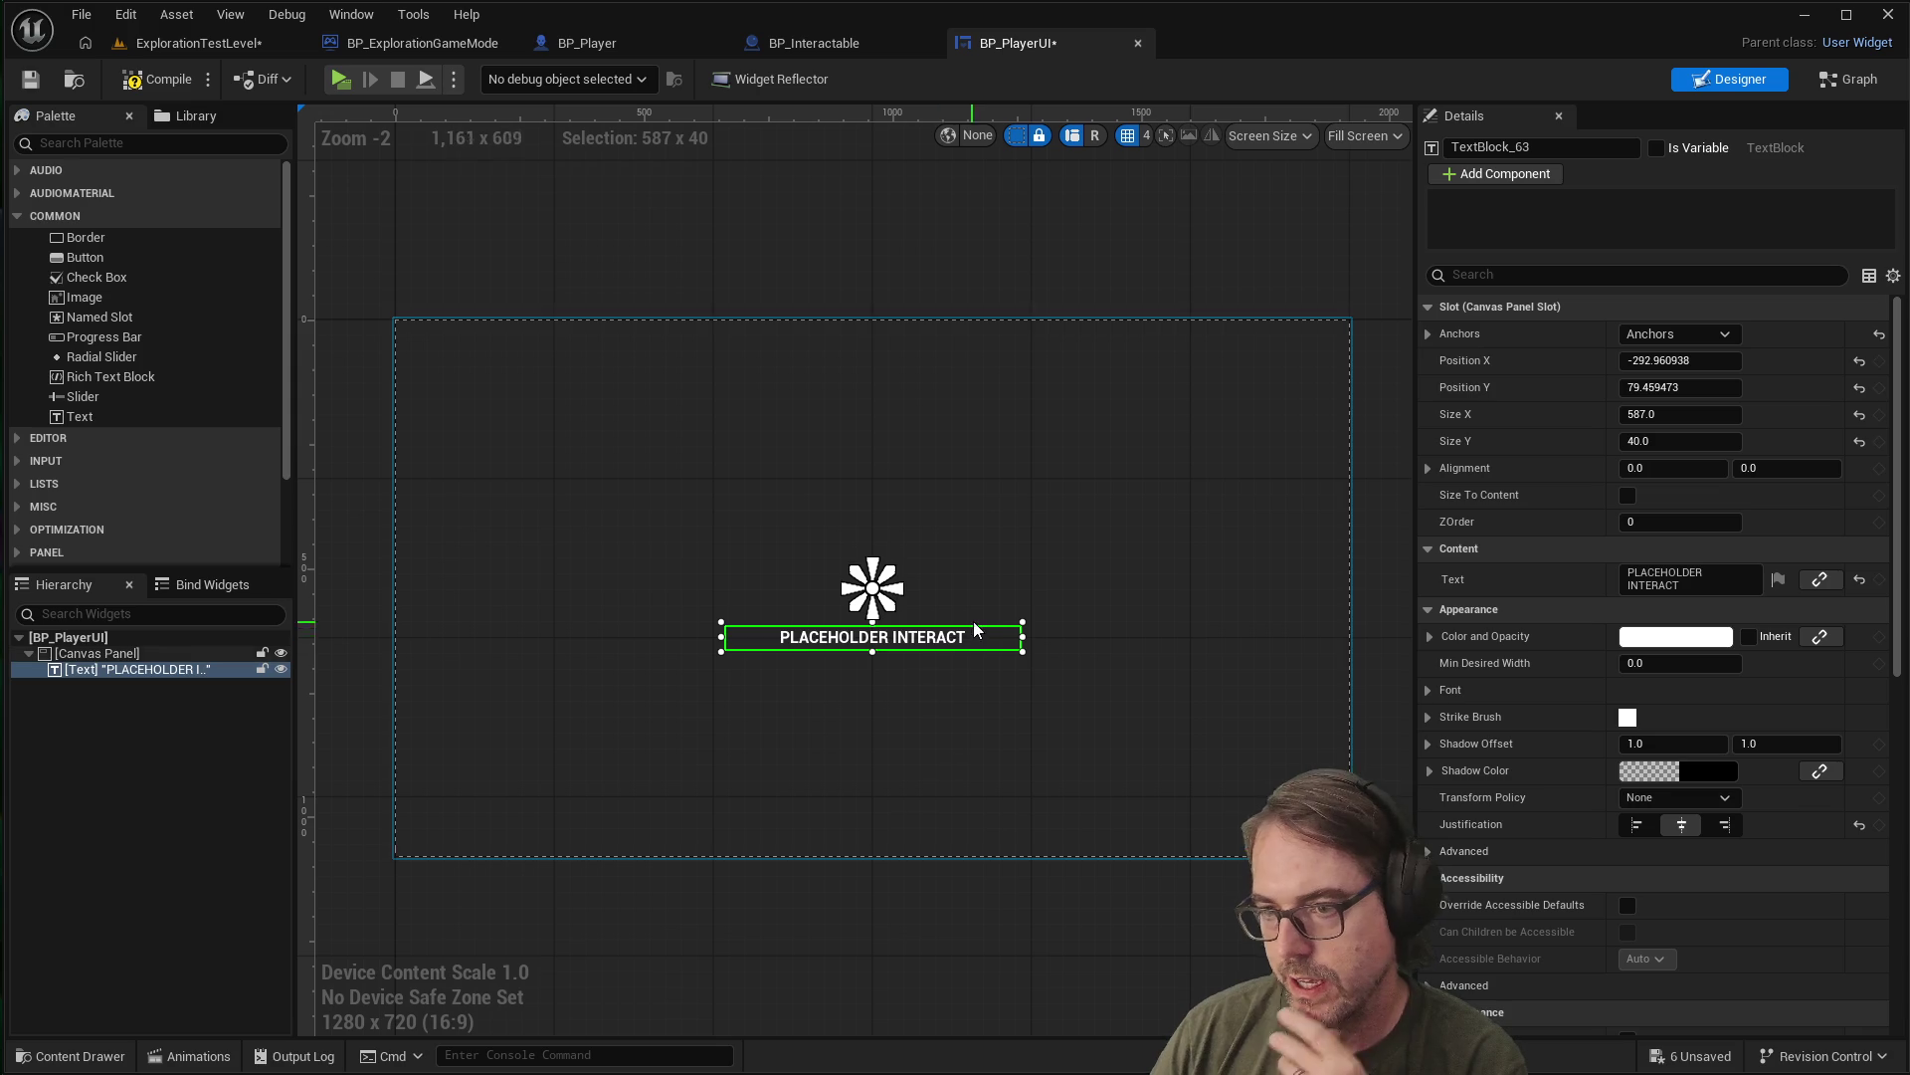
click(1545, 147)
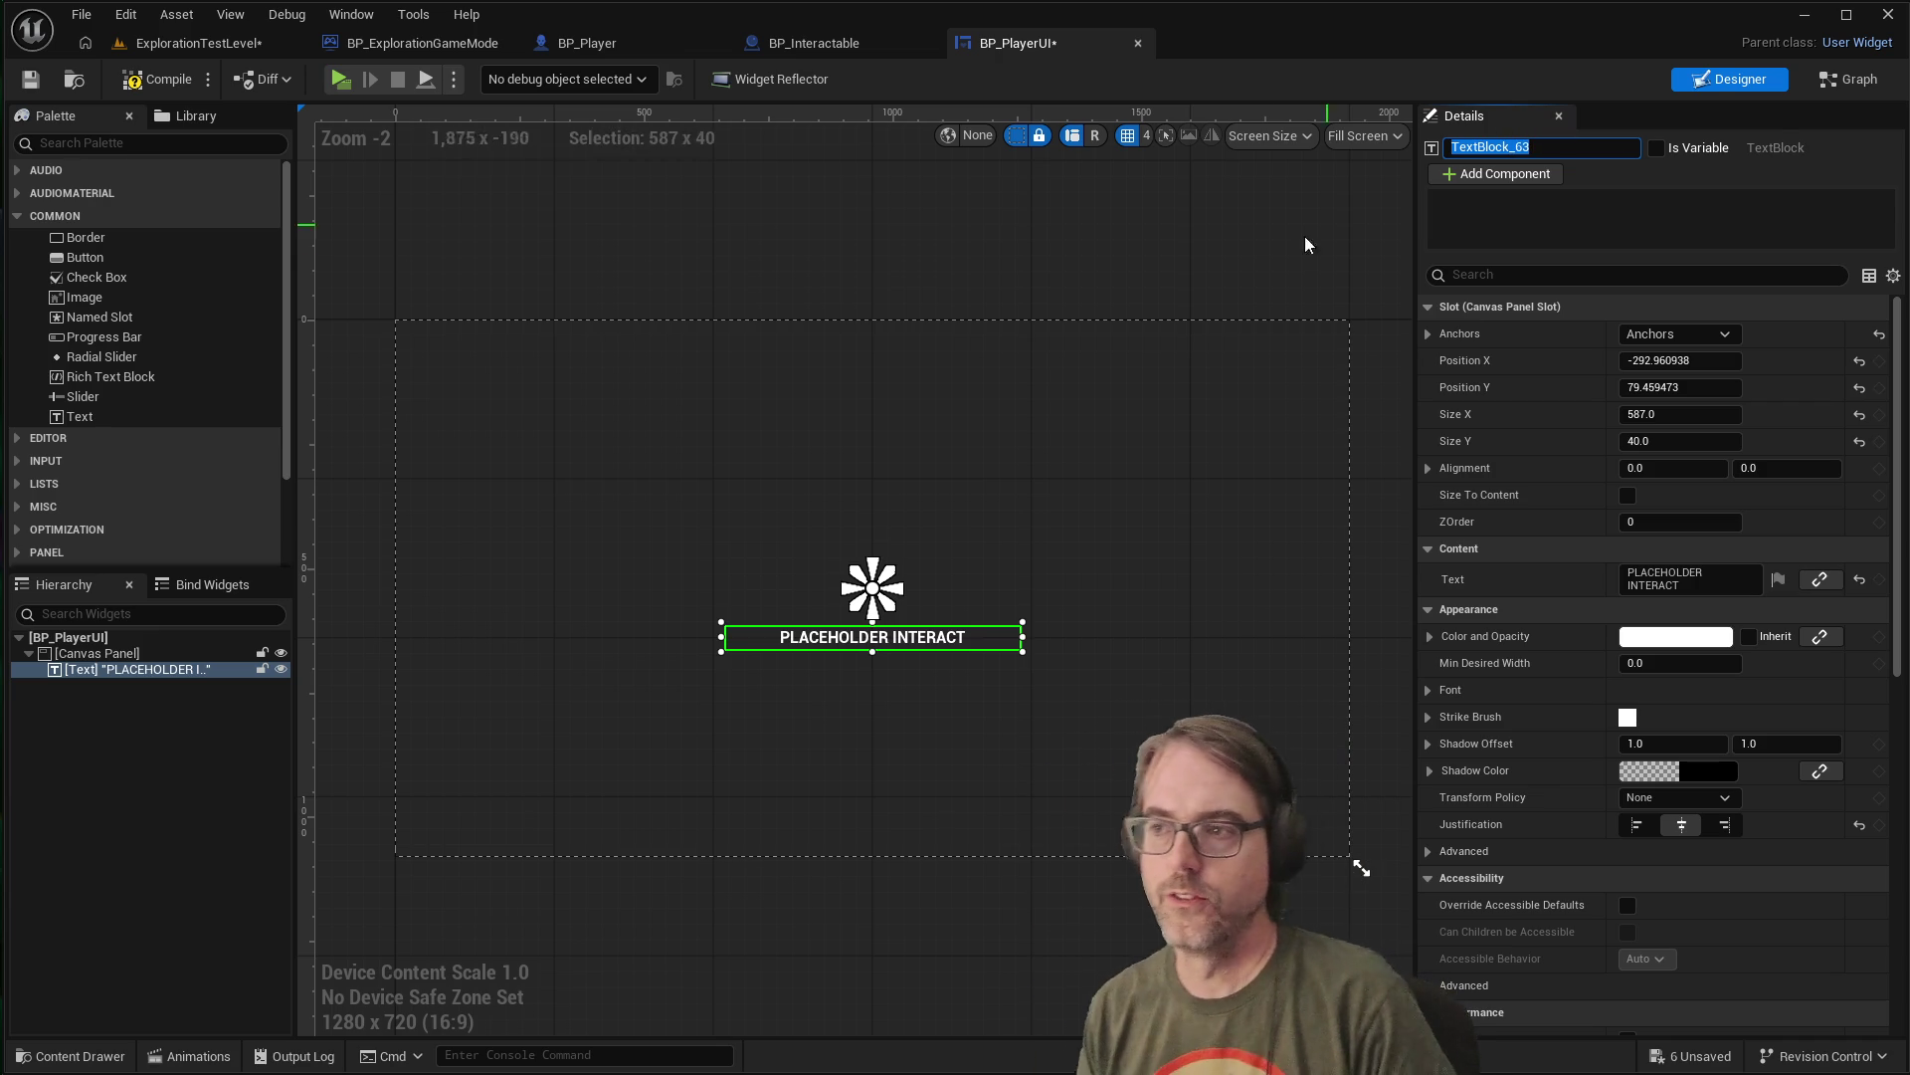
click(1842, 80)
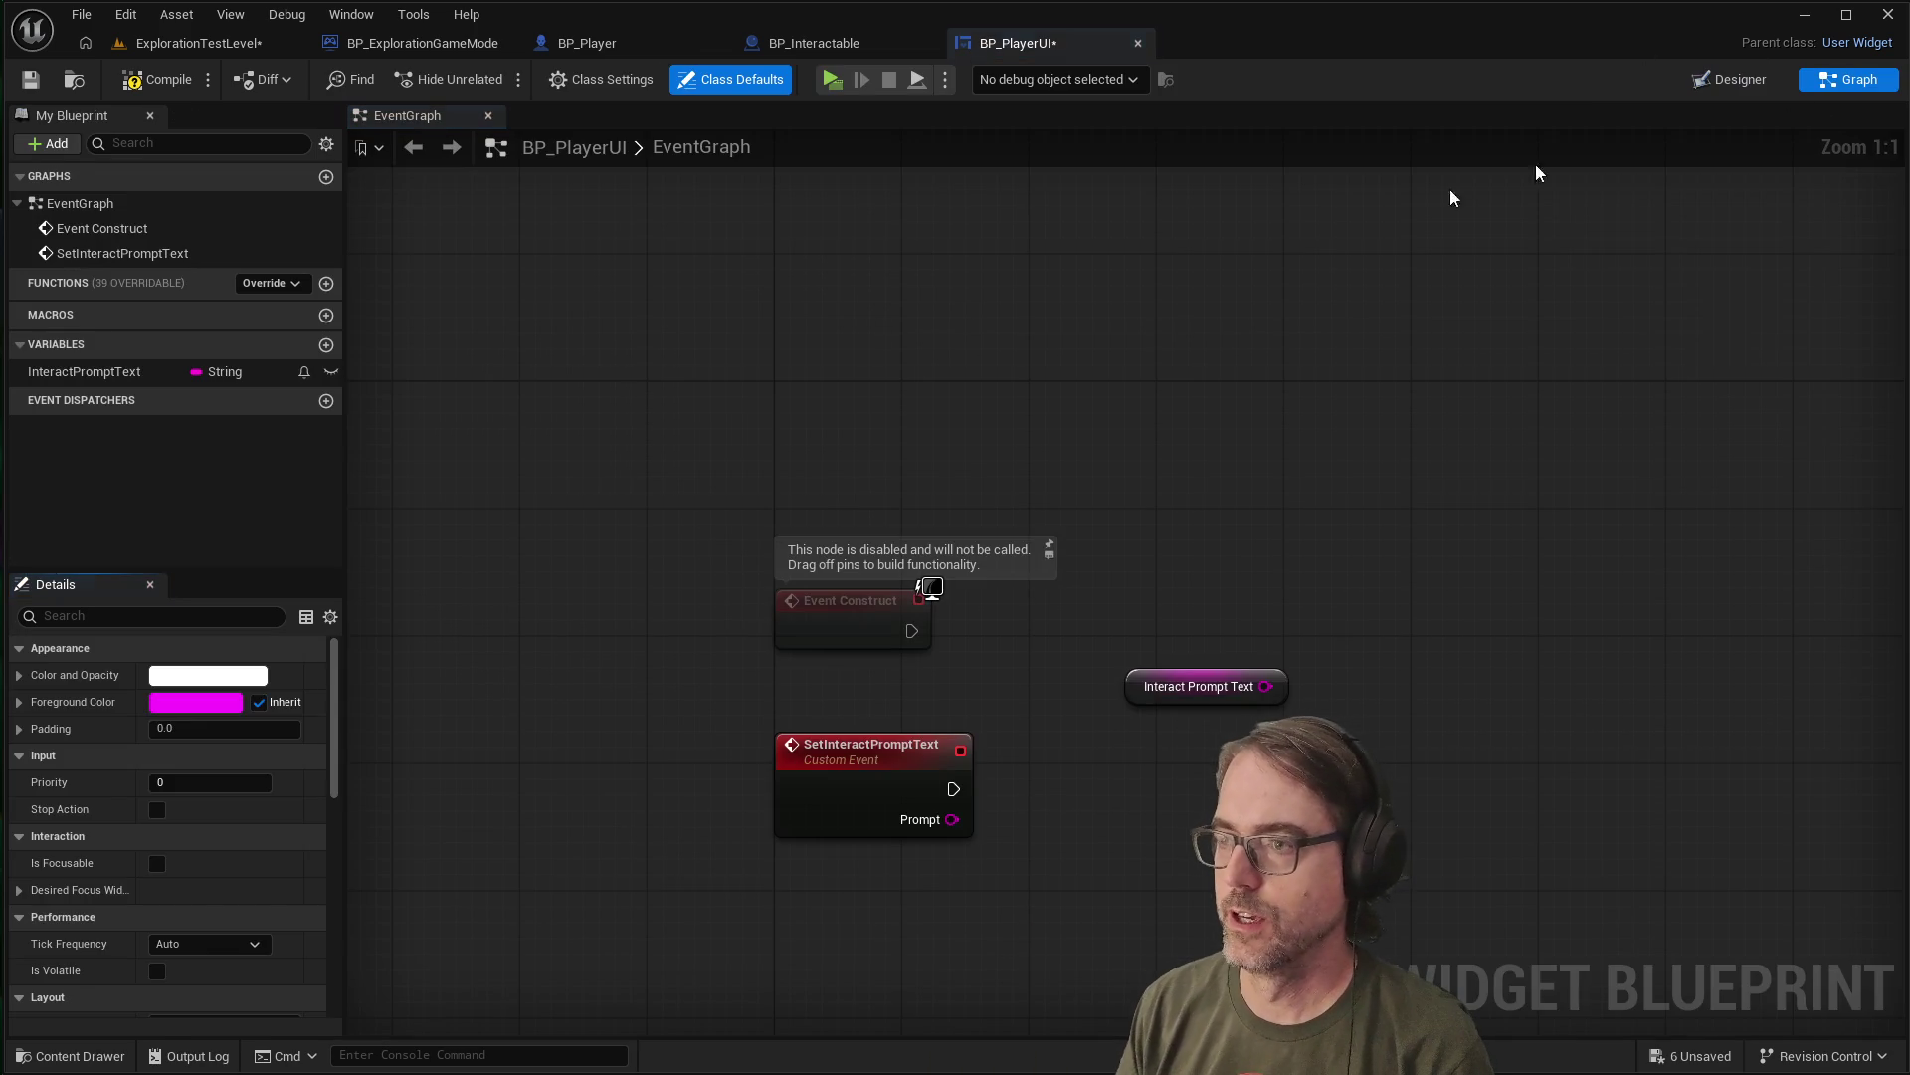
Delete the InteractPromptText variable, confirming removal despite its getter in use
click(72, 374)
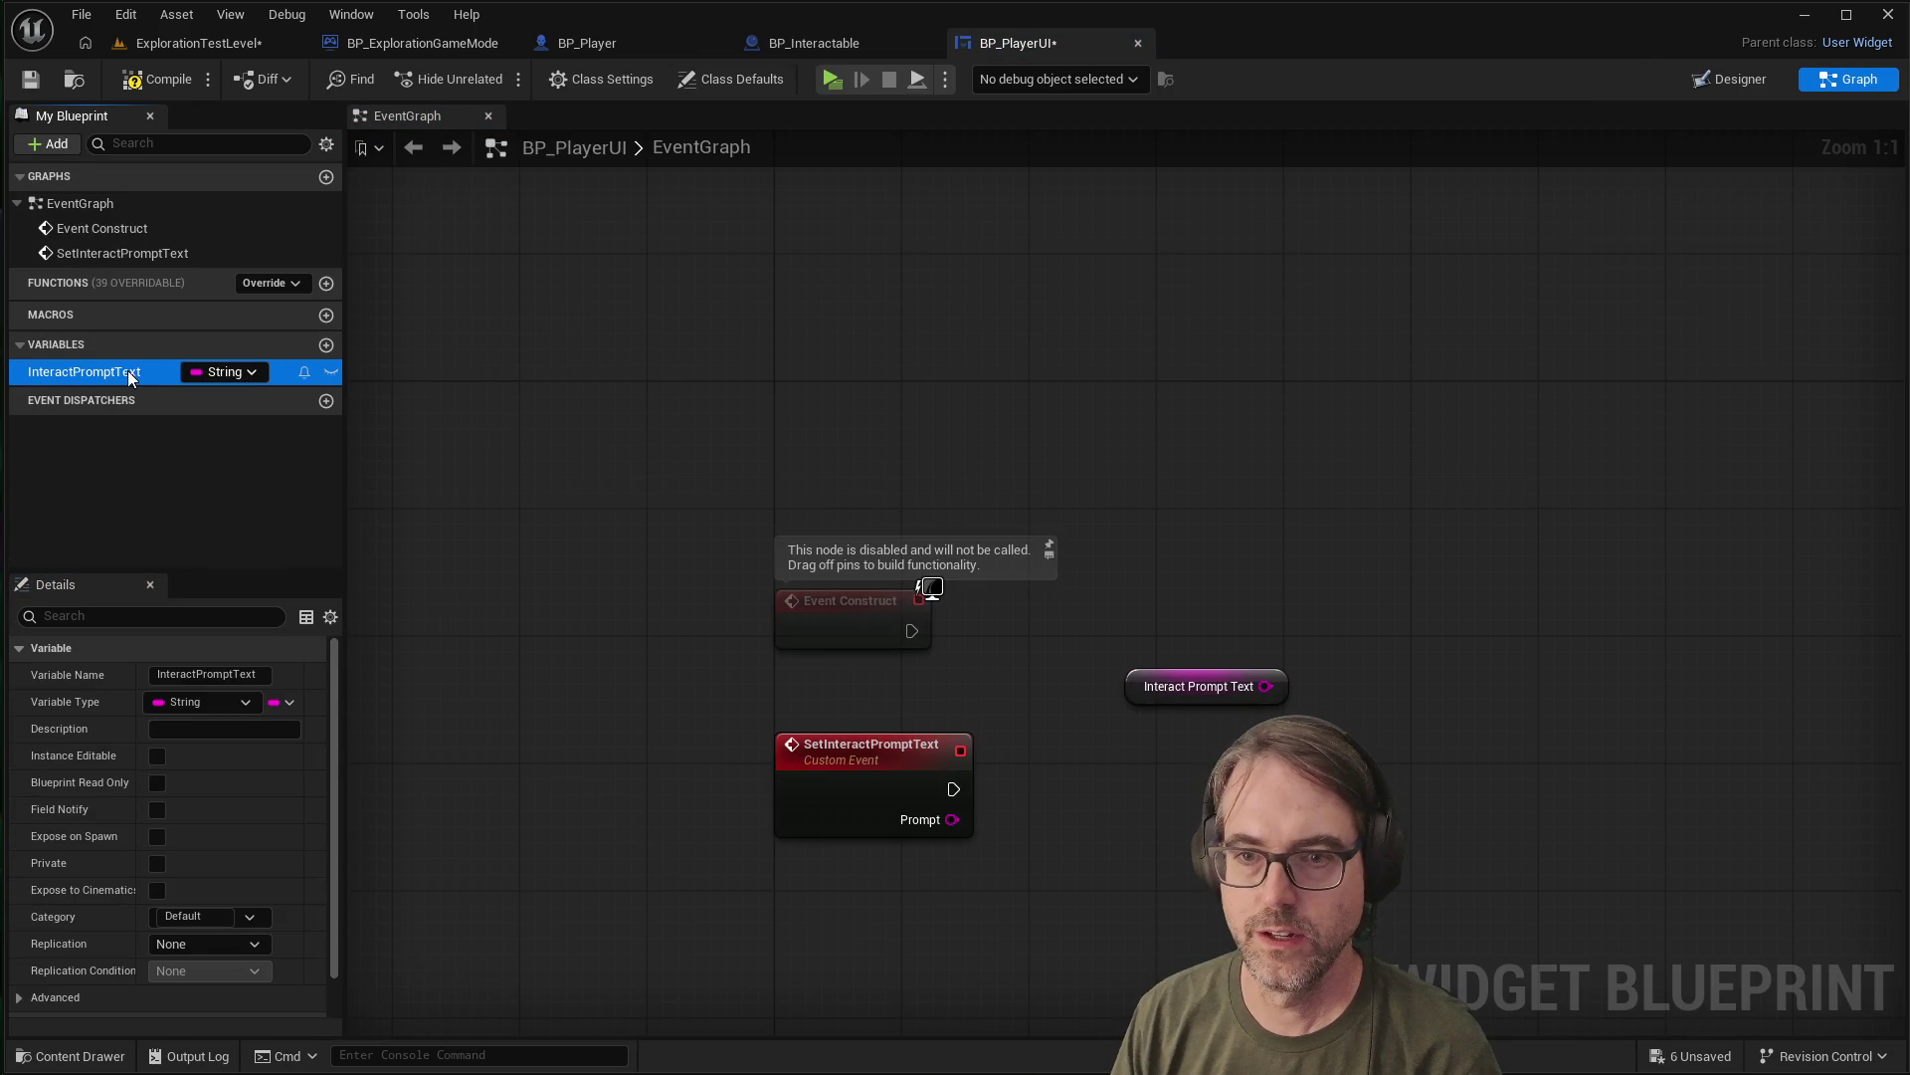
right_click(94, 375)
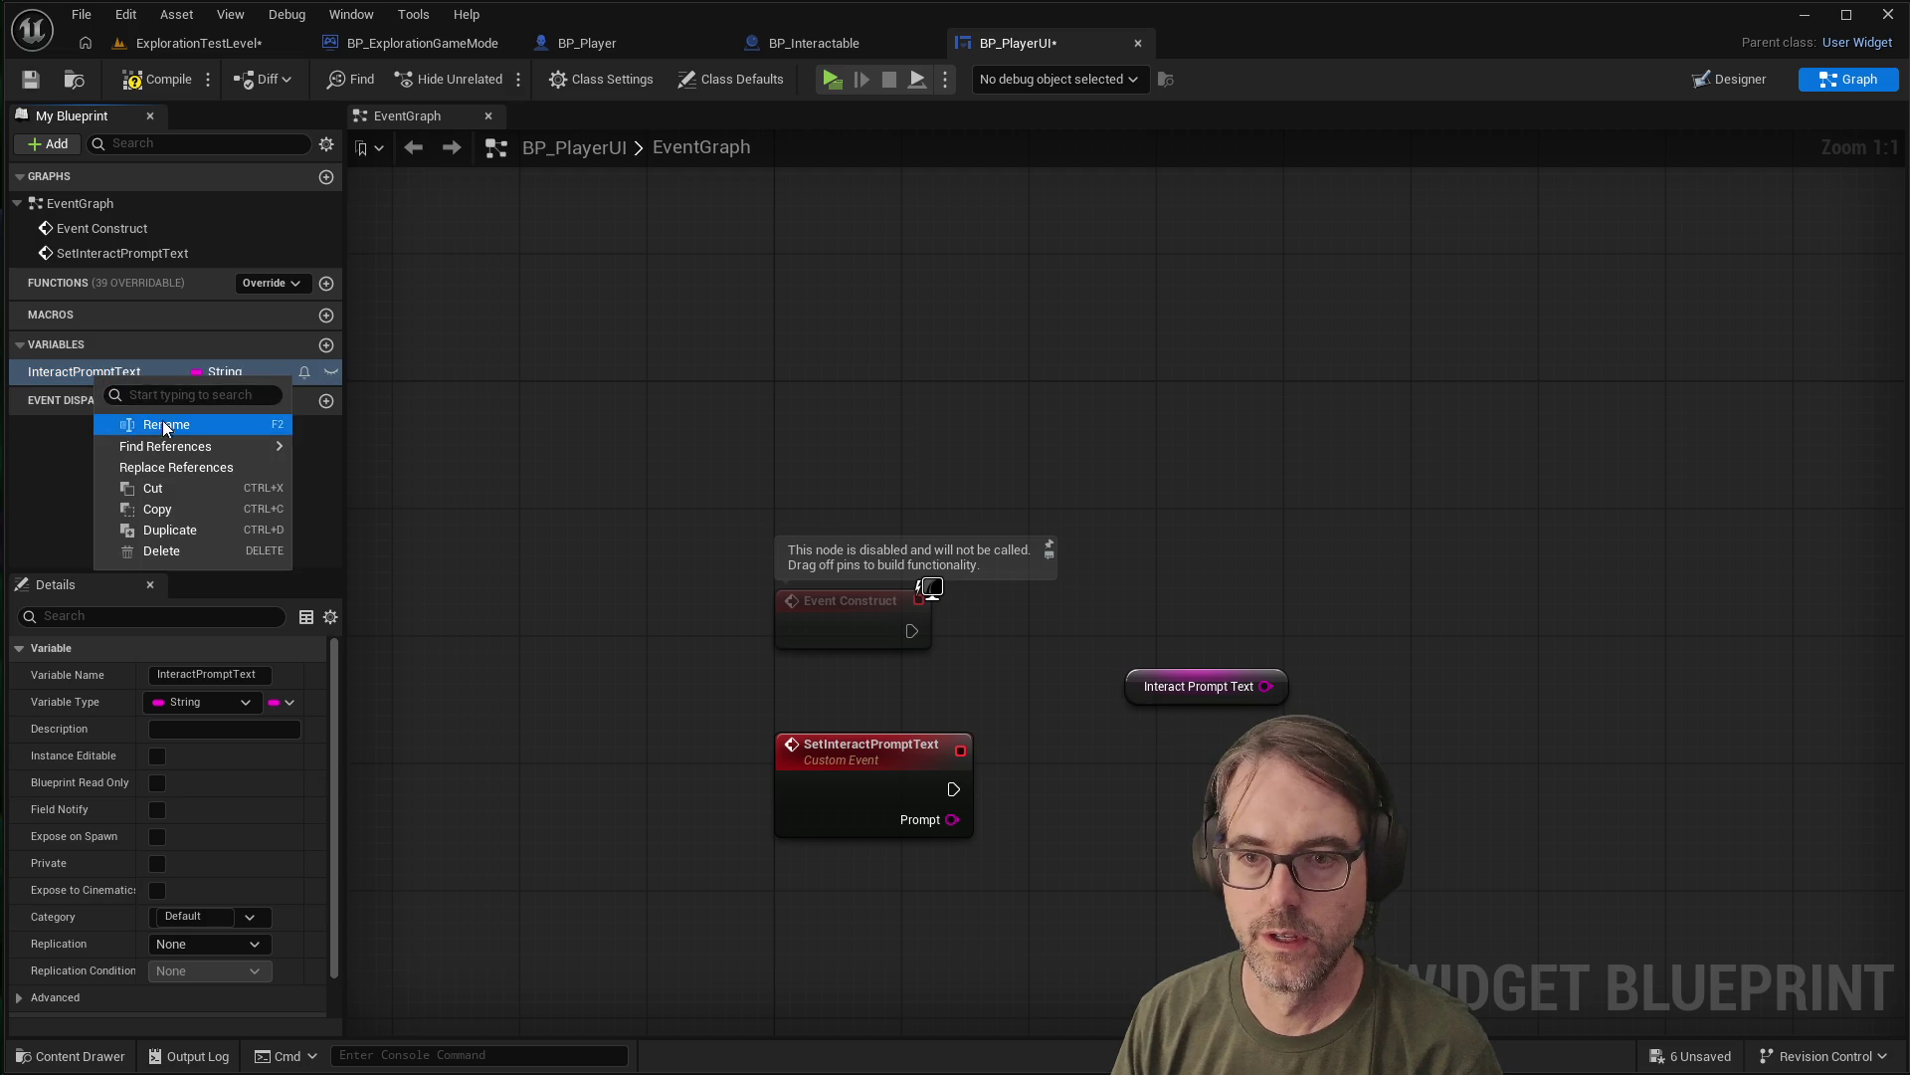
click(170, 551)
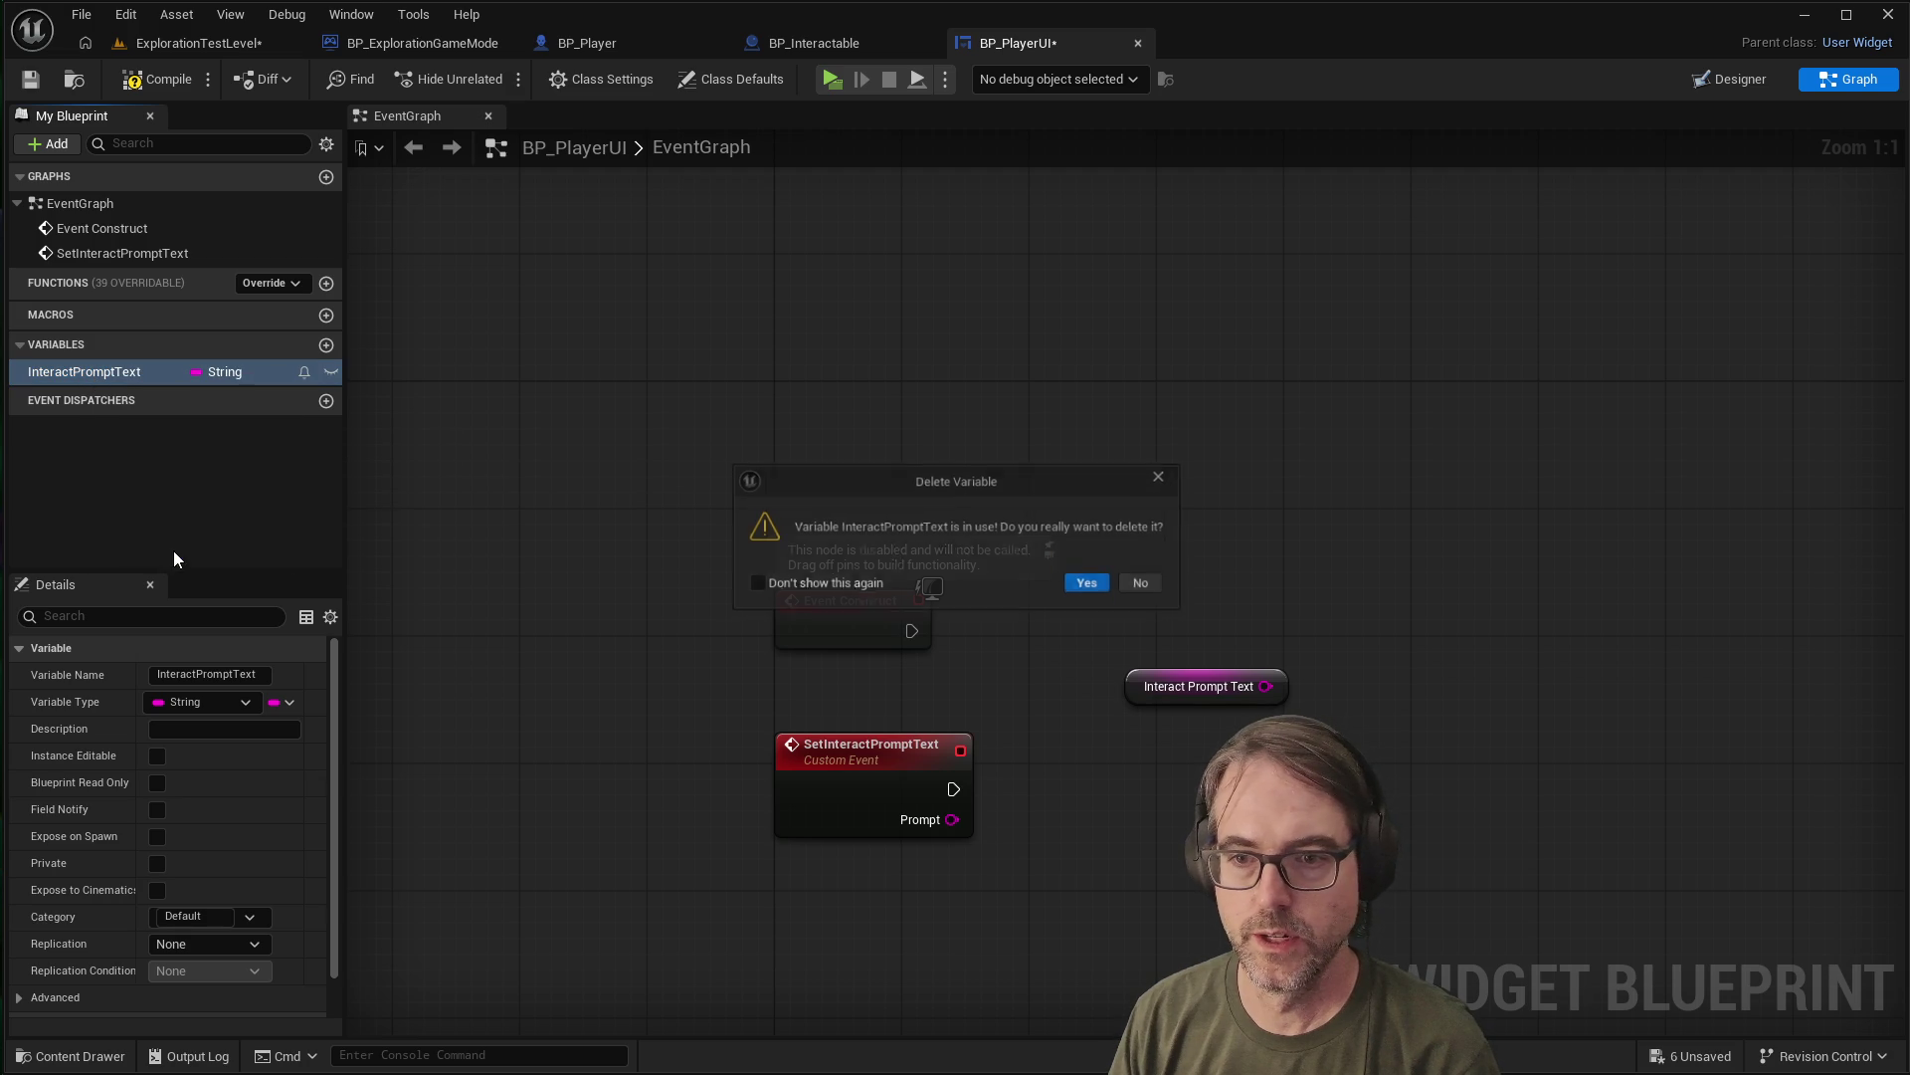
click(1094, 585)
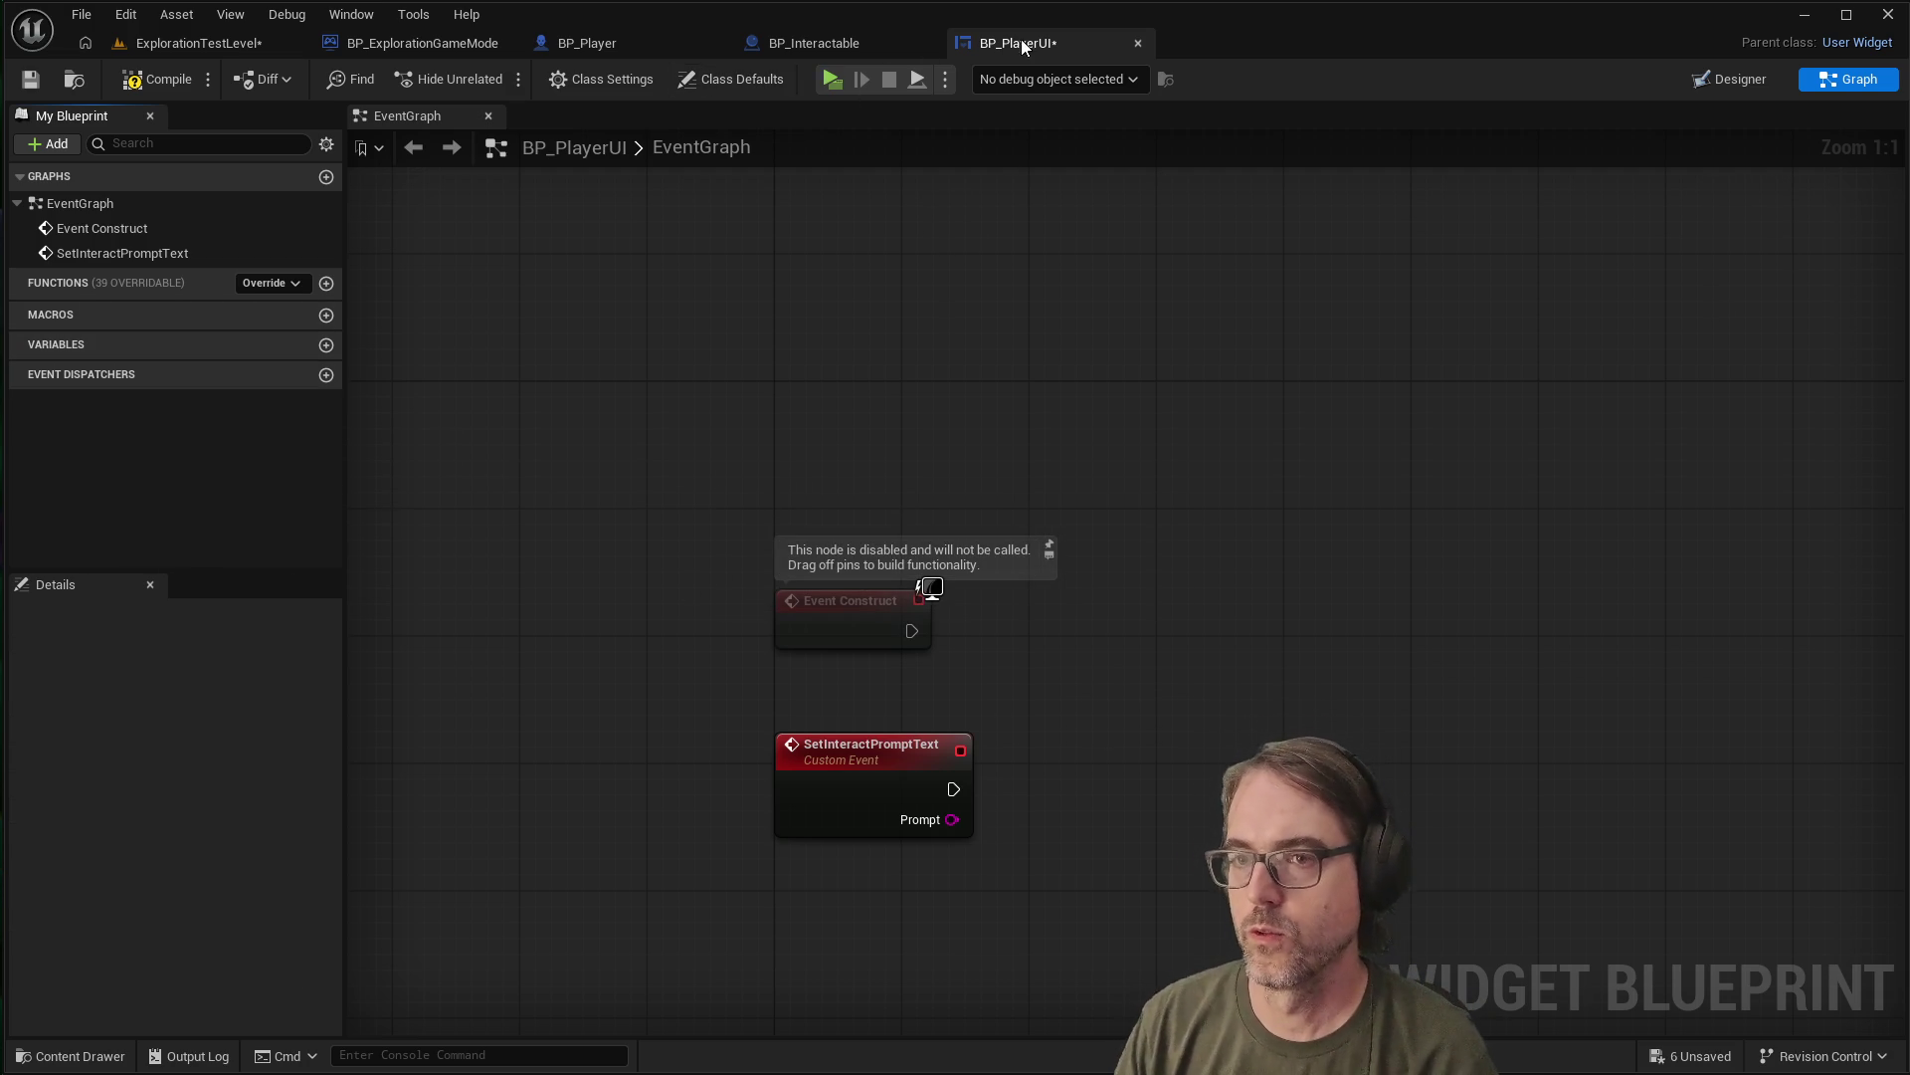
In Designer, tick Is Variable on the InteractPromptText text widget, then return to the graph
click(1733, 78)
text(InteractPromptText)
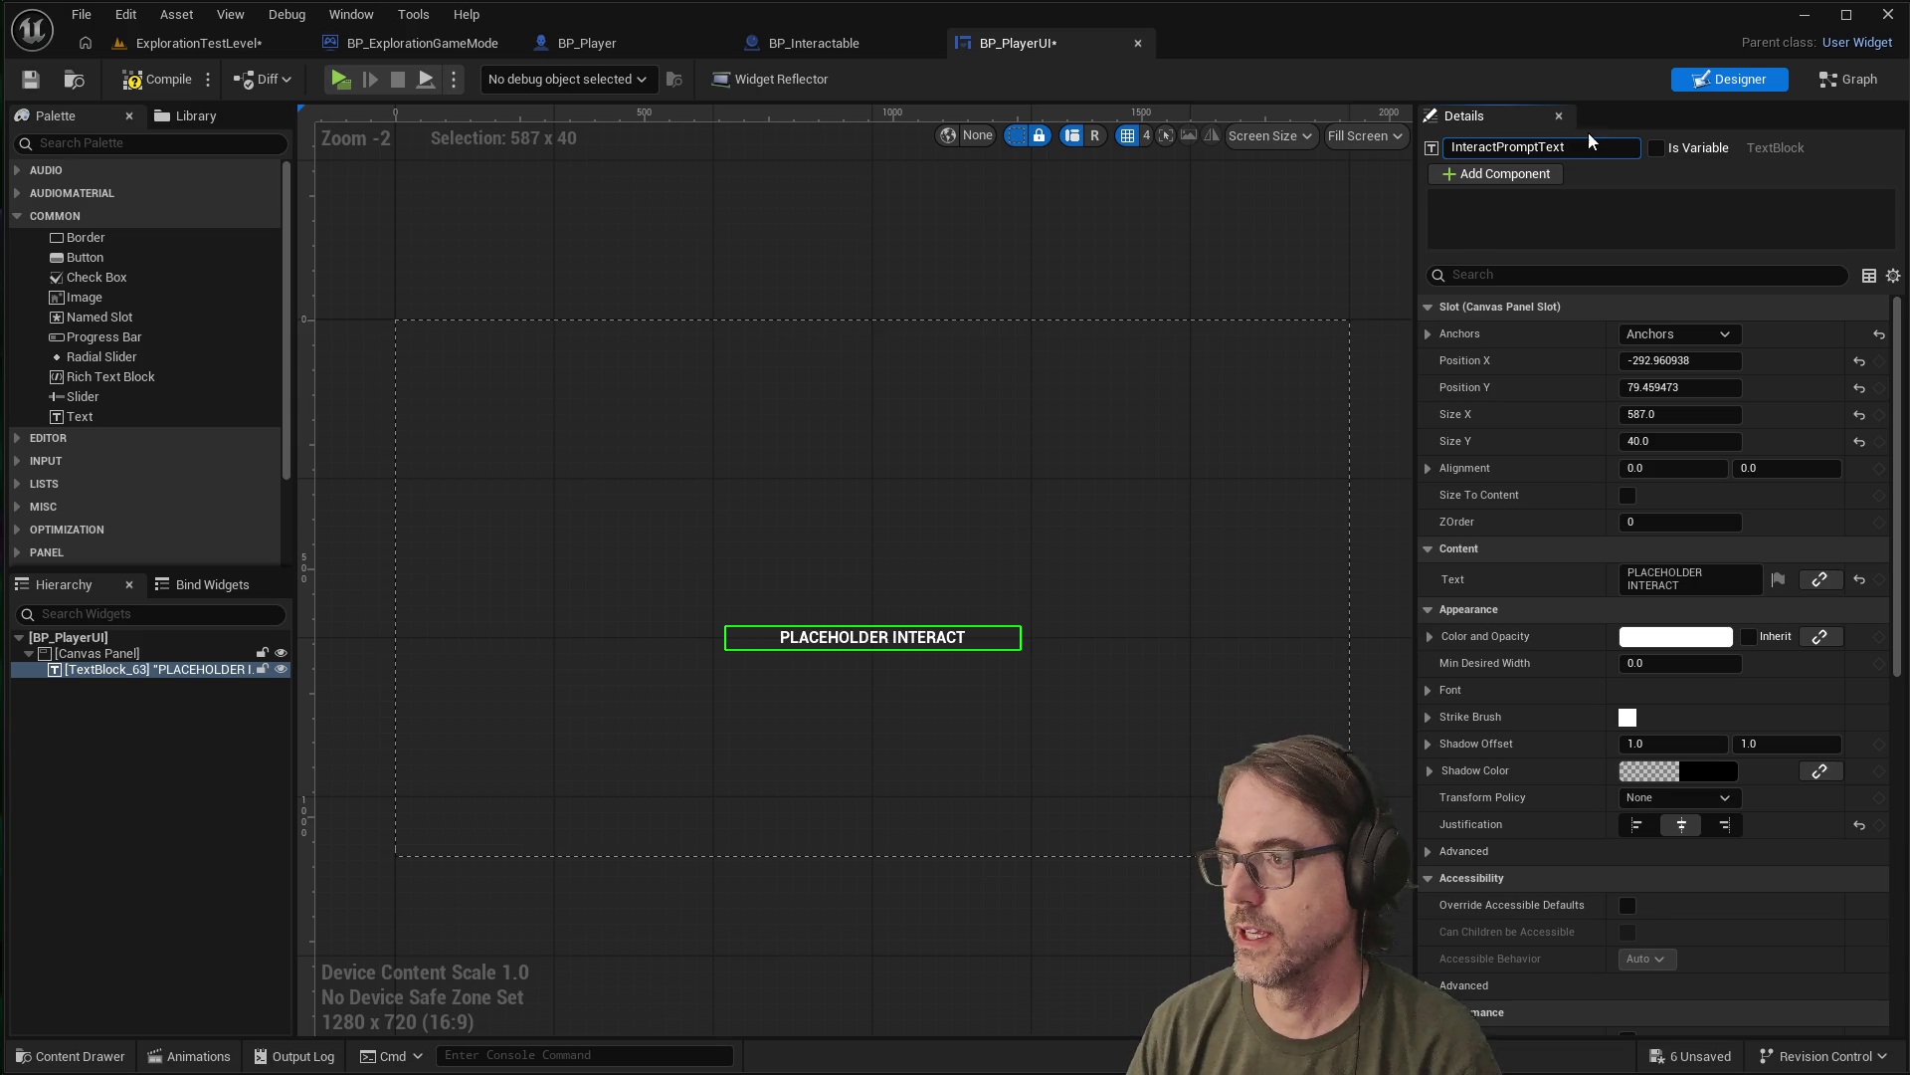
click(1655, 149)
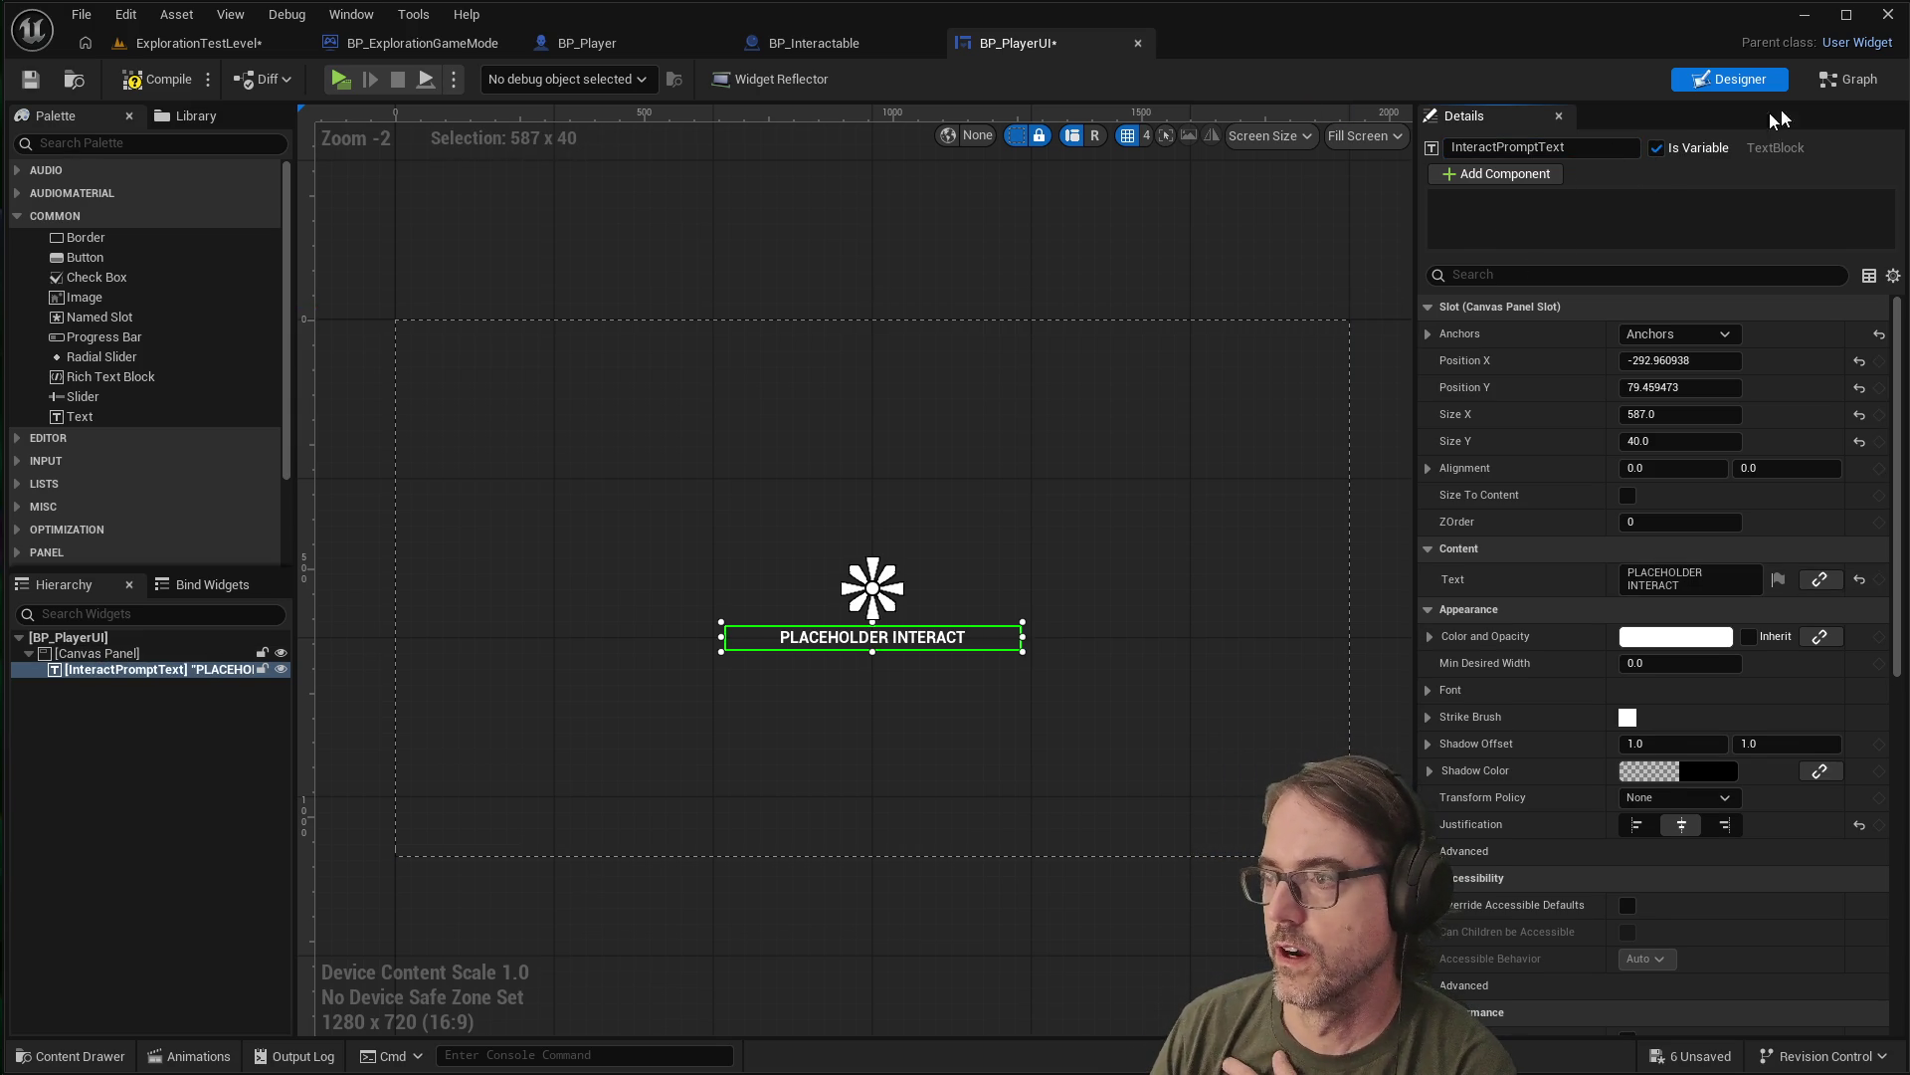
click(1837, 81)
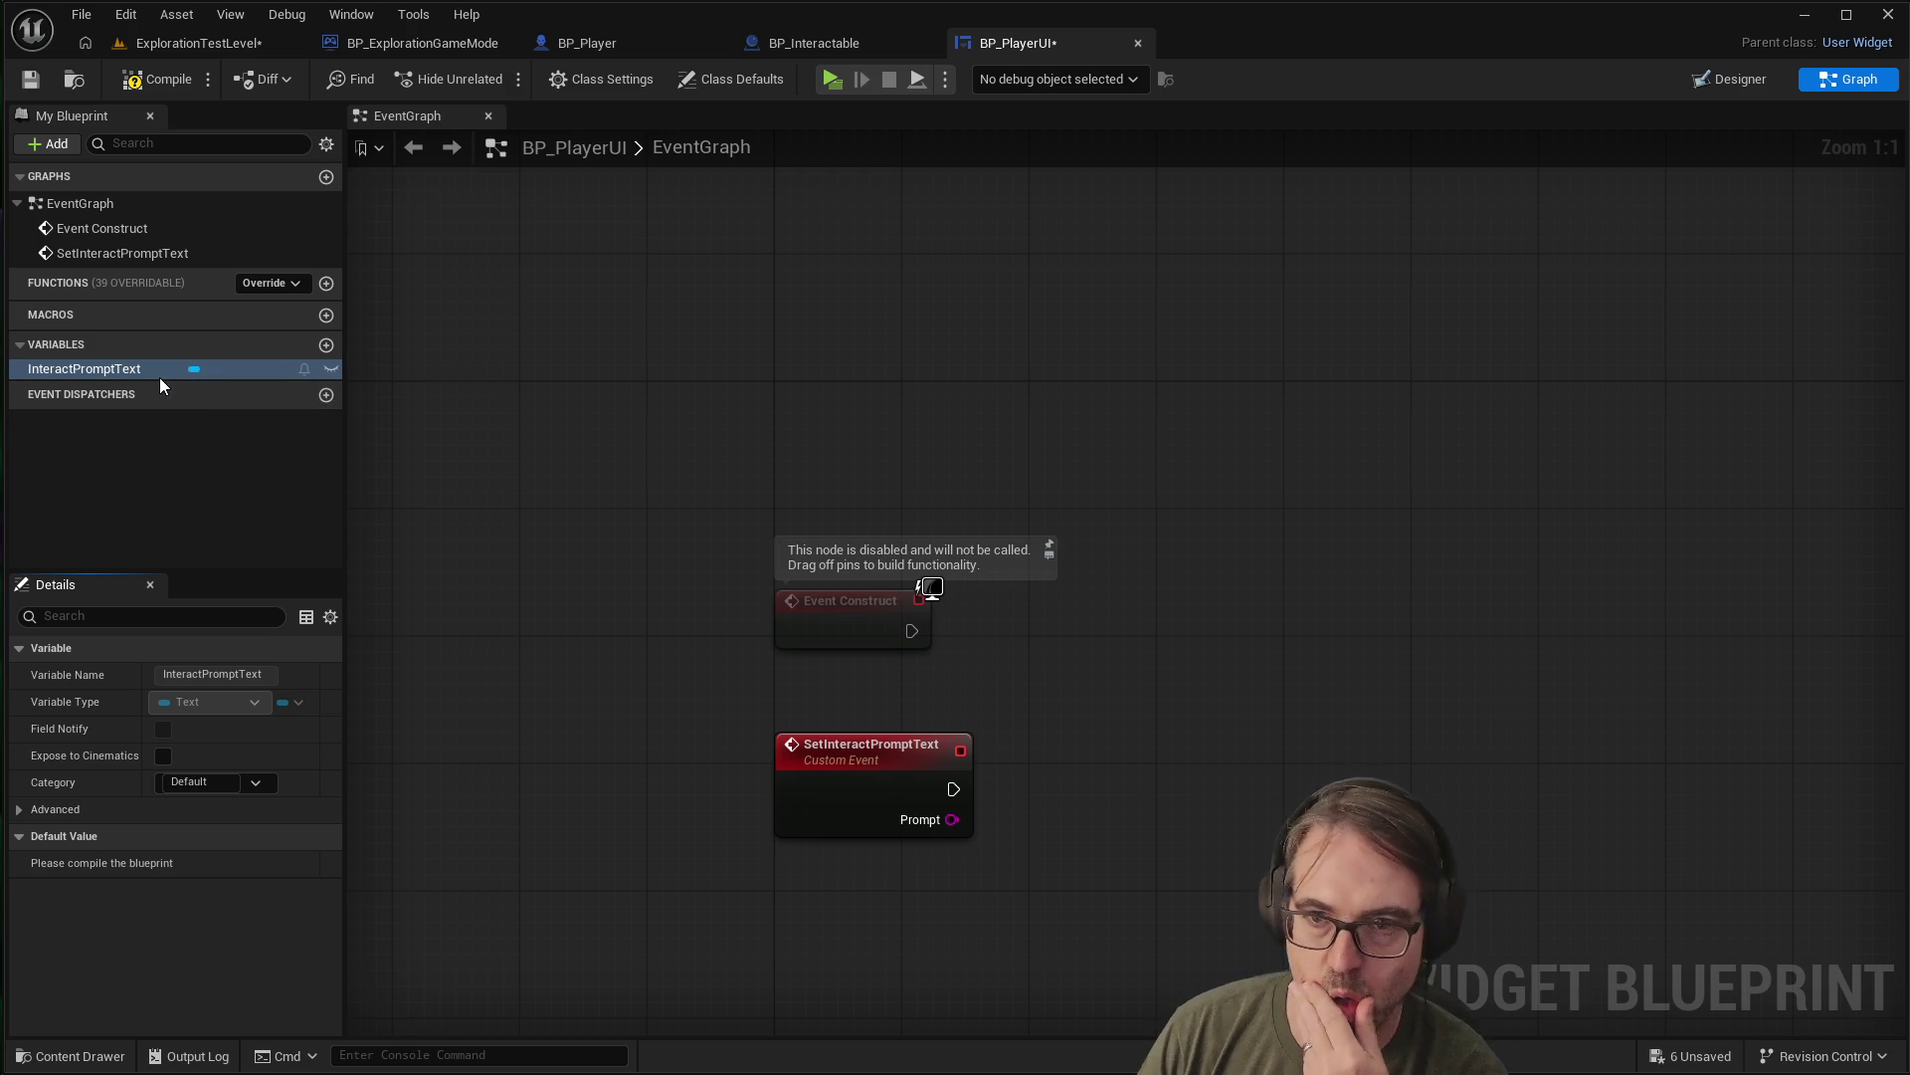
Place a Get InteractPromptText widget node beside SetInteractPromptText and inspect the variable's properties
click(112, 368)
mouse_move(112, 364)
mouse_down()
mouse_move(1059, 743)
mouse_move(1125, 714)
mouse_up()
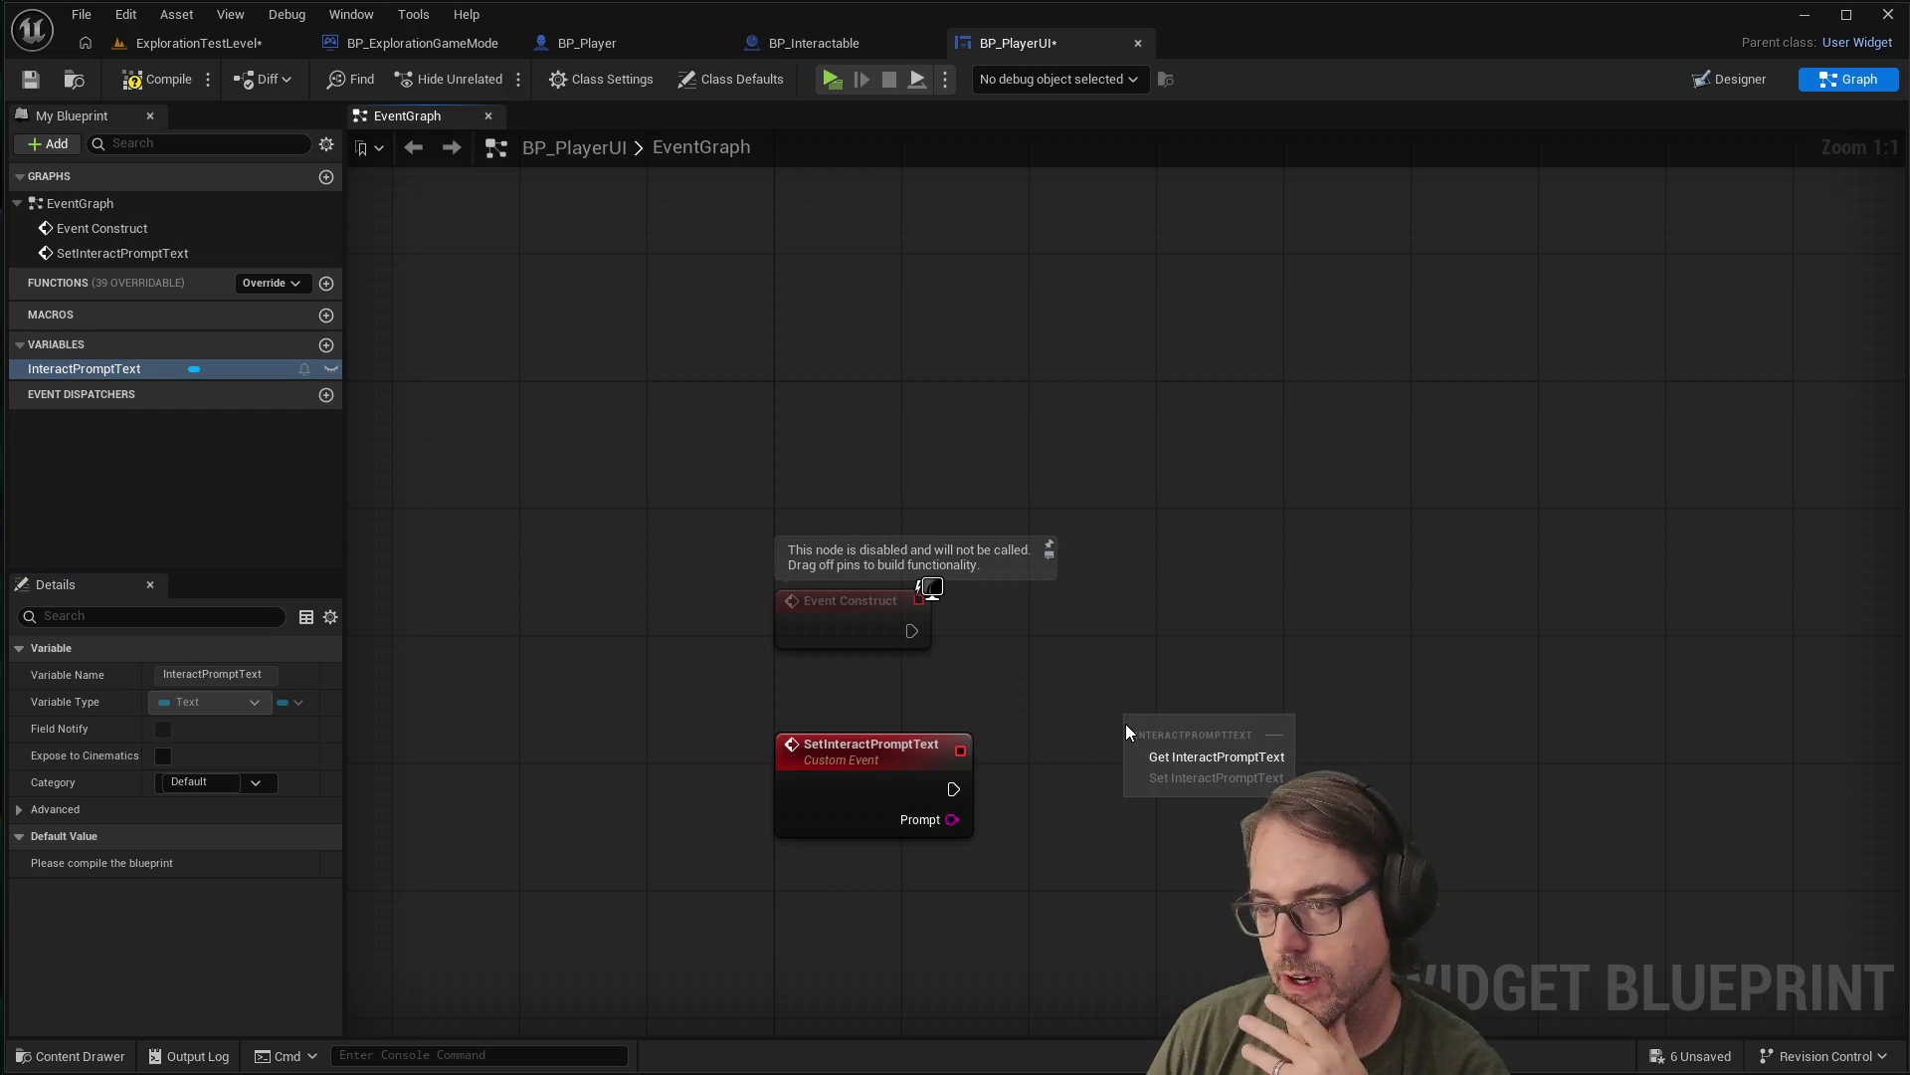
click(1224, 756)
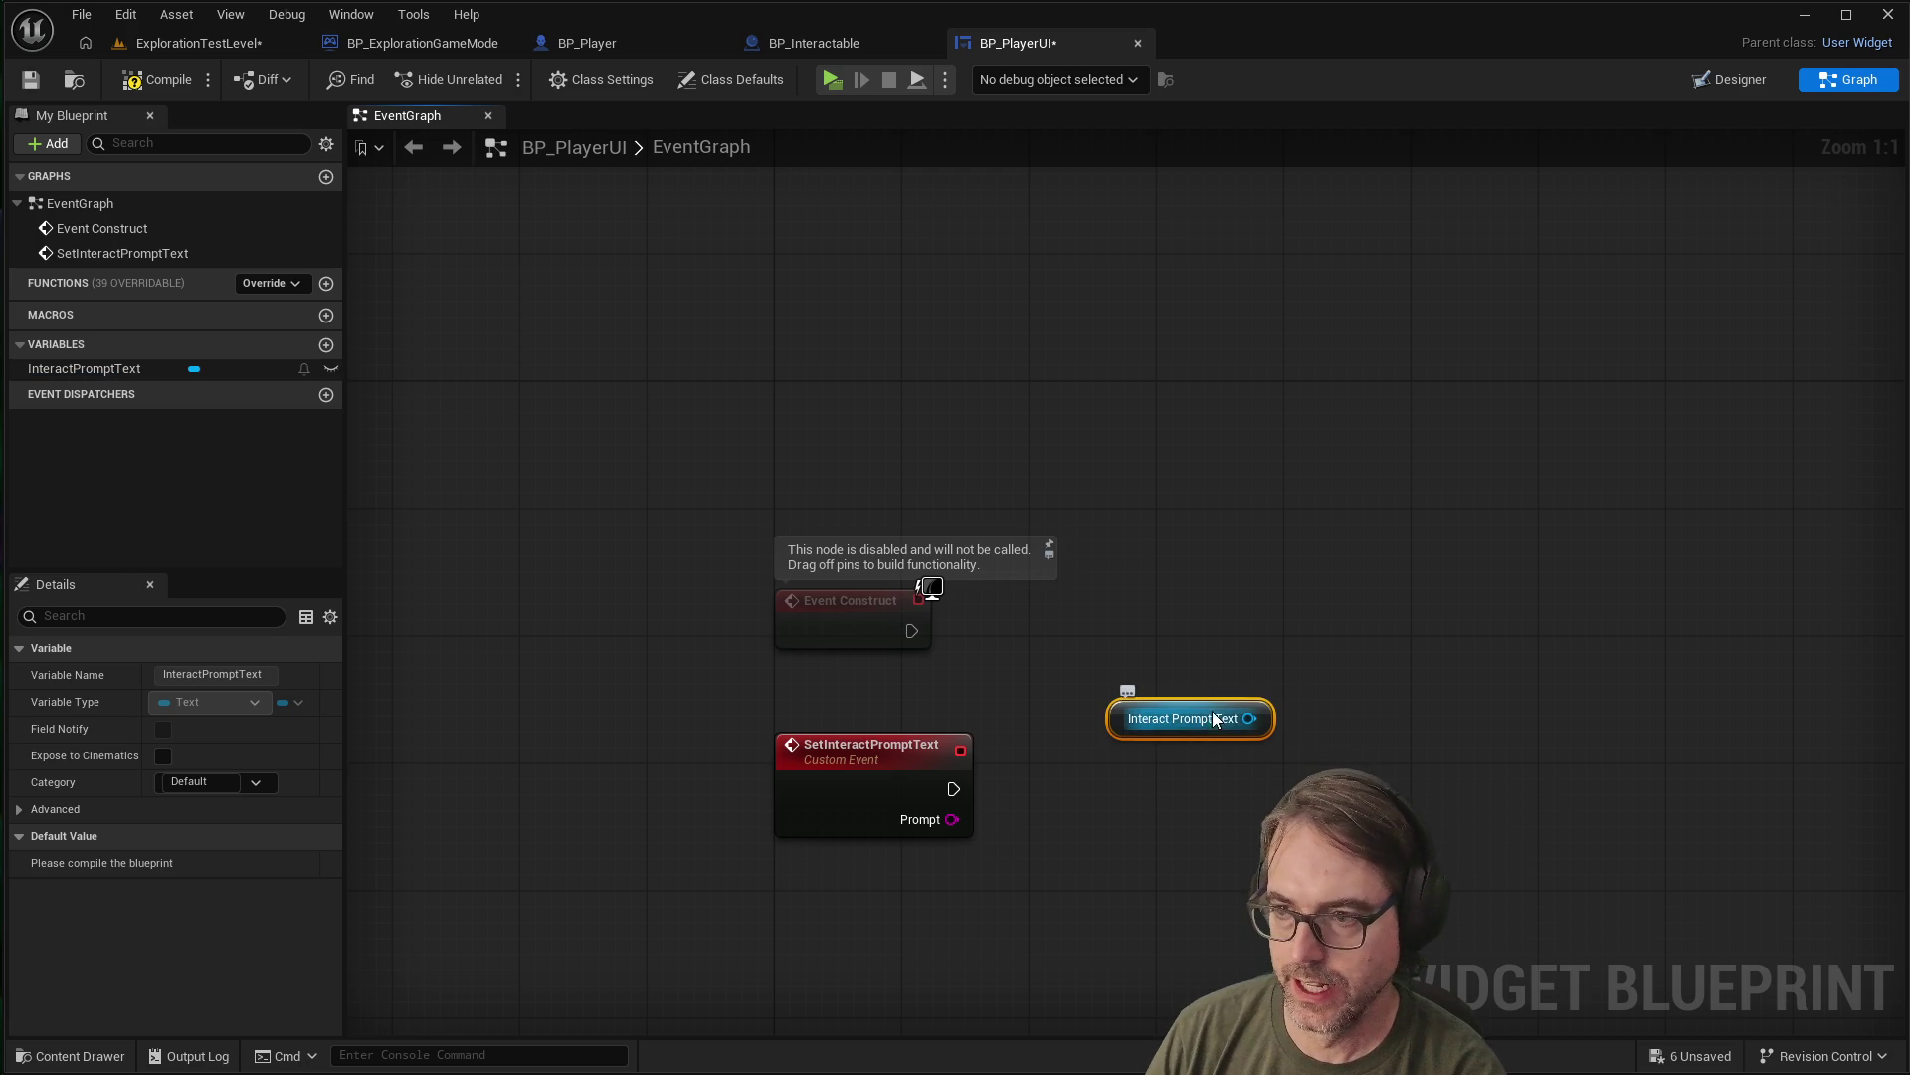
drag(1210, 702, 1173, 671)
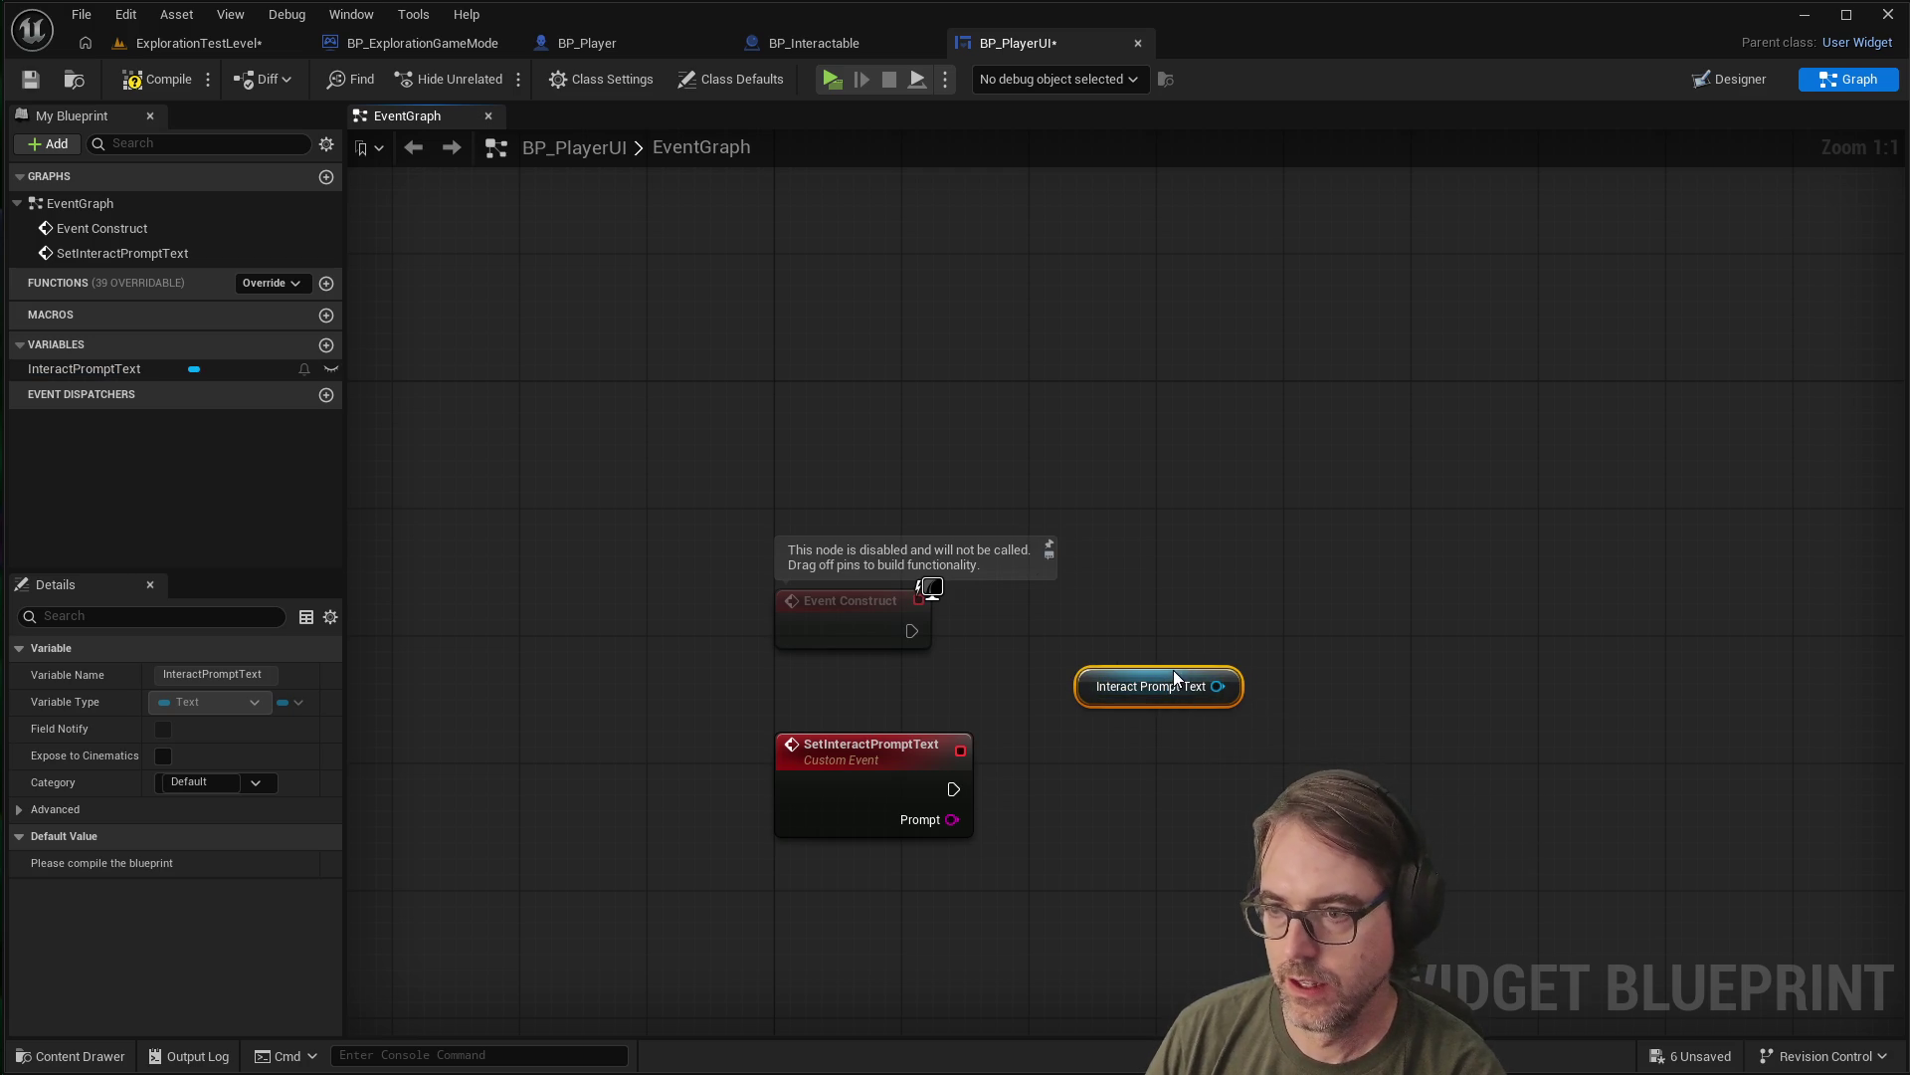
click(1191, 790)
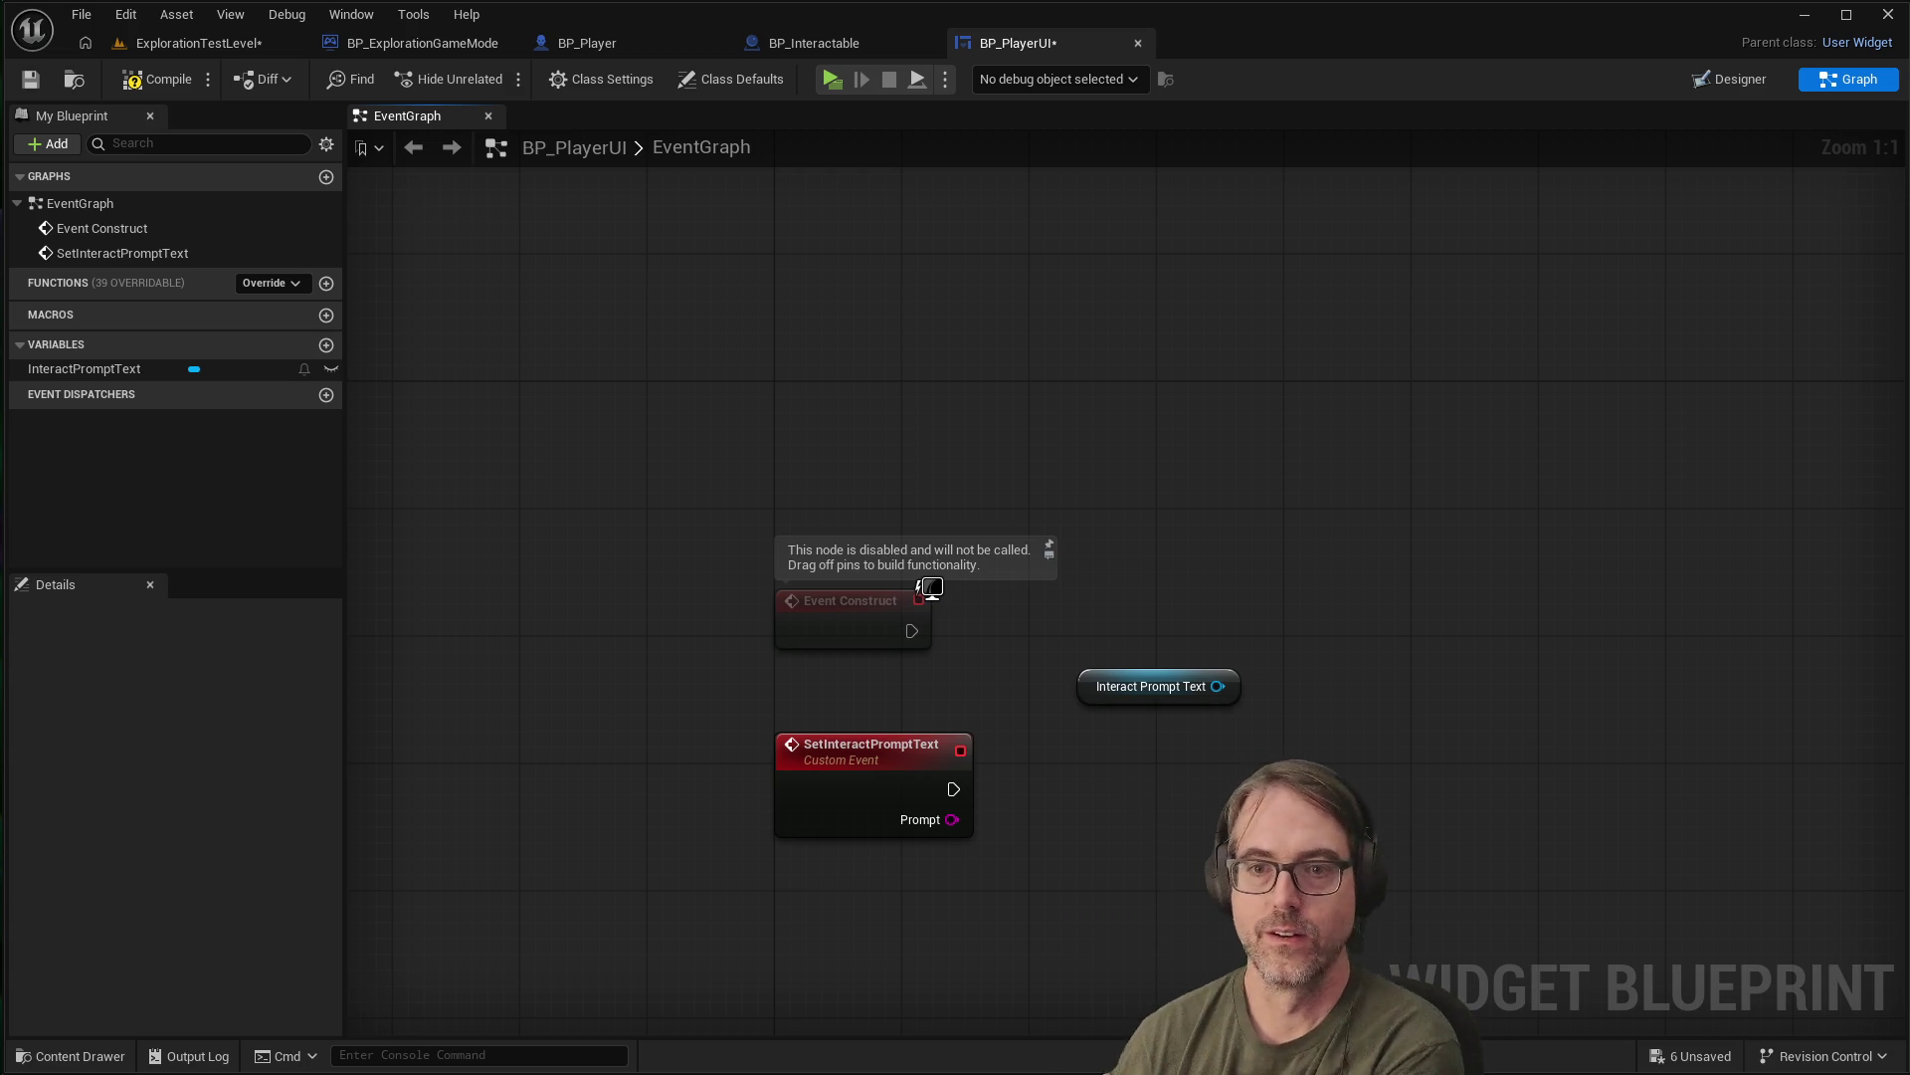
click(149, 369)
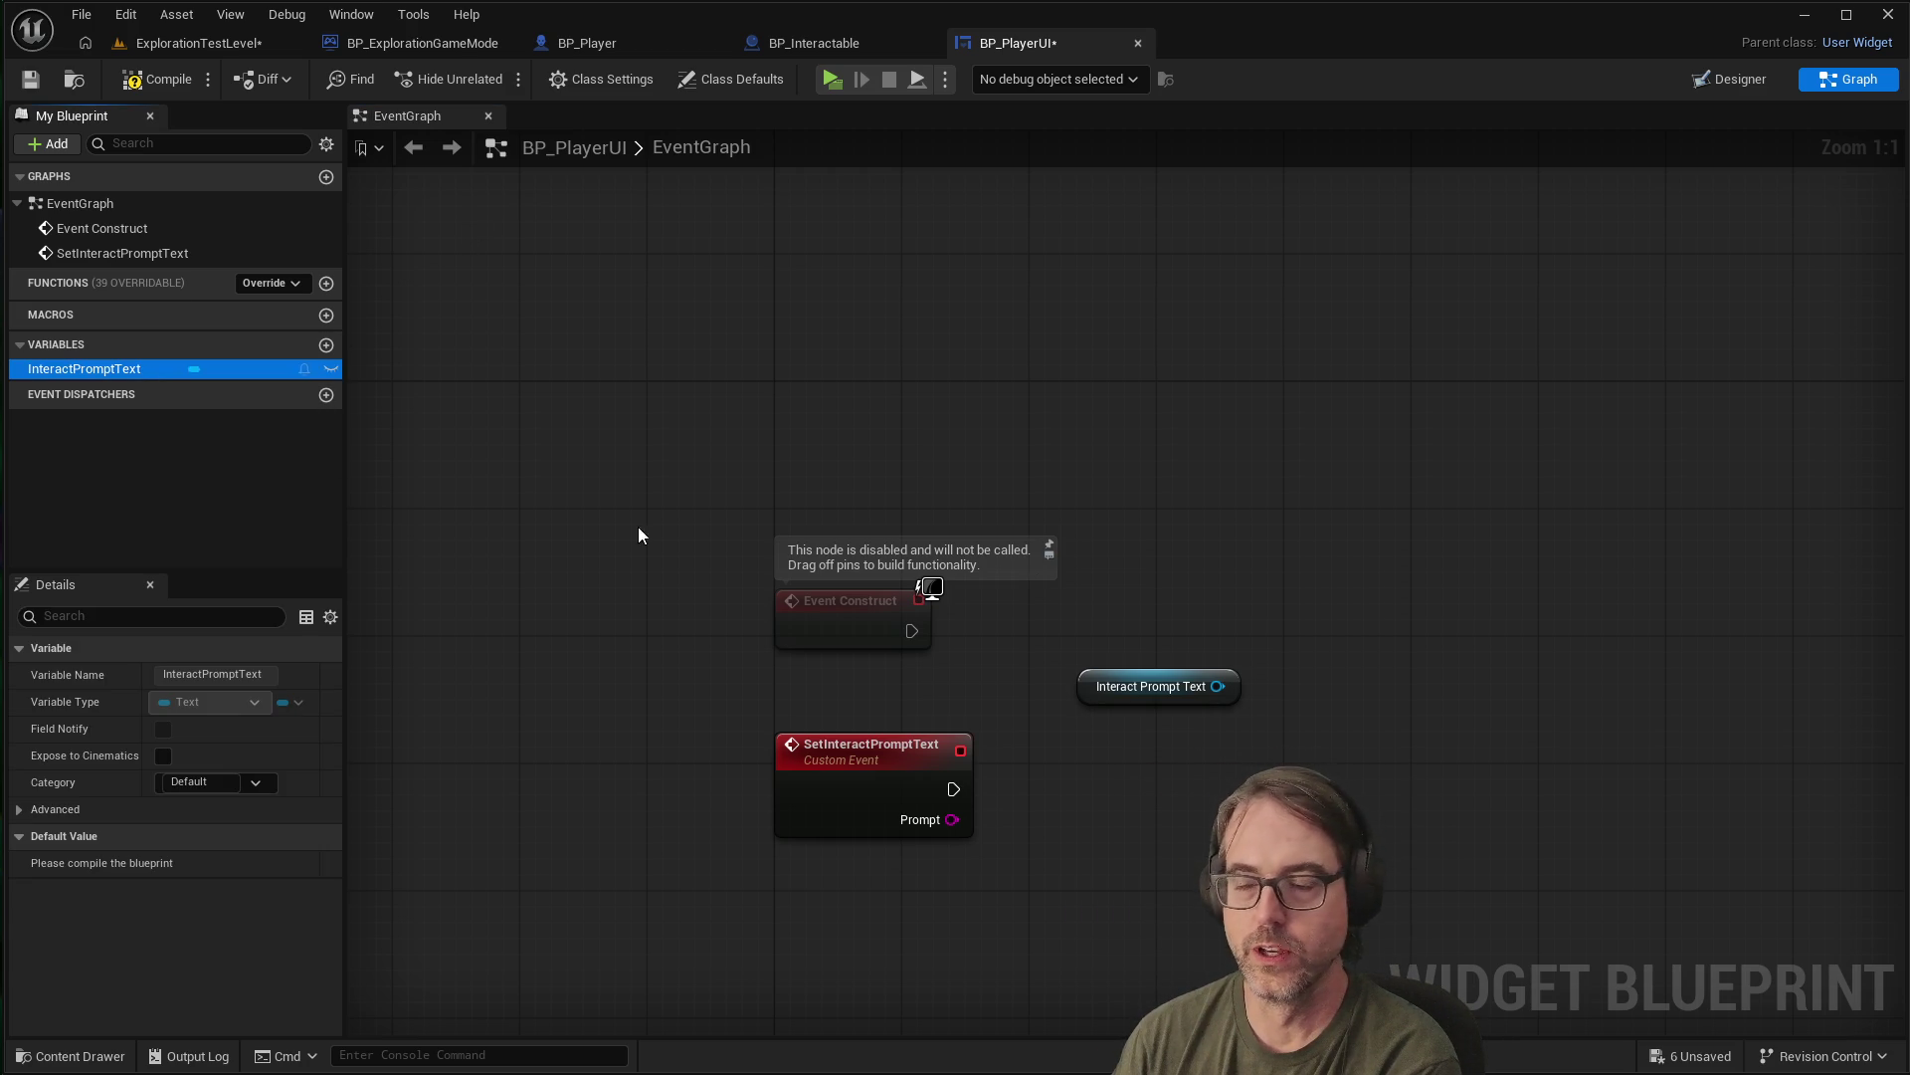
drag(1144, 683, 1138, 699)
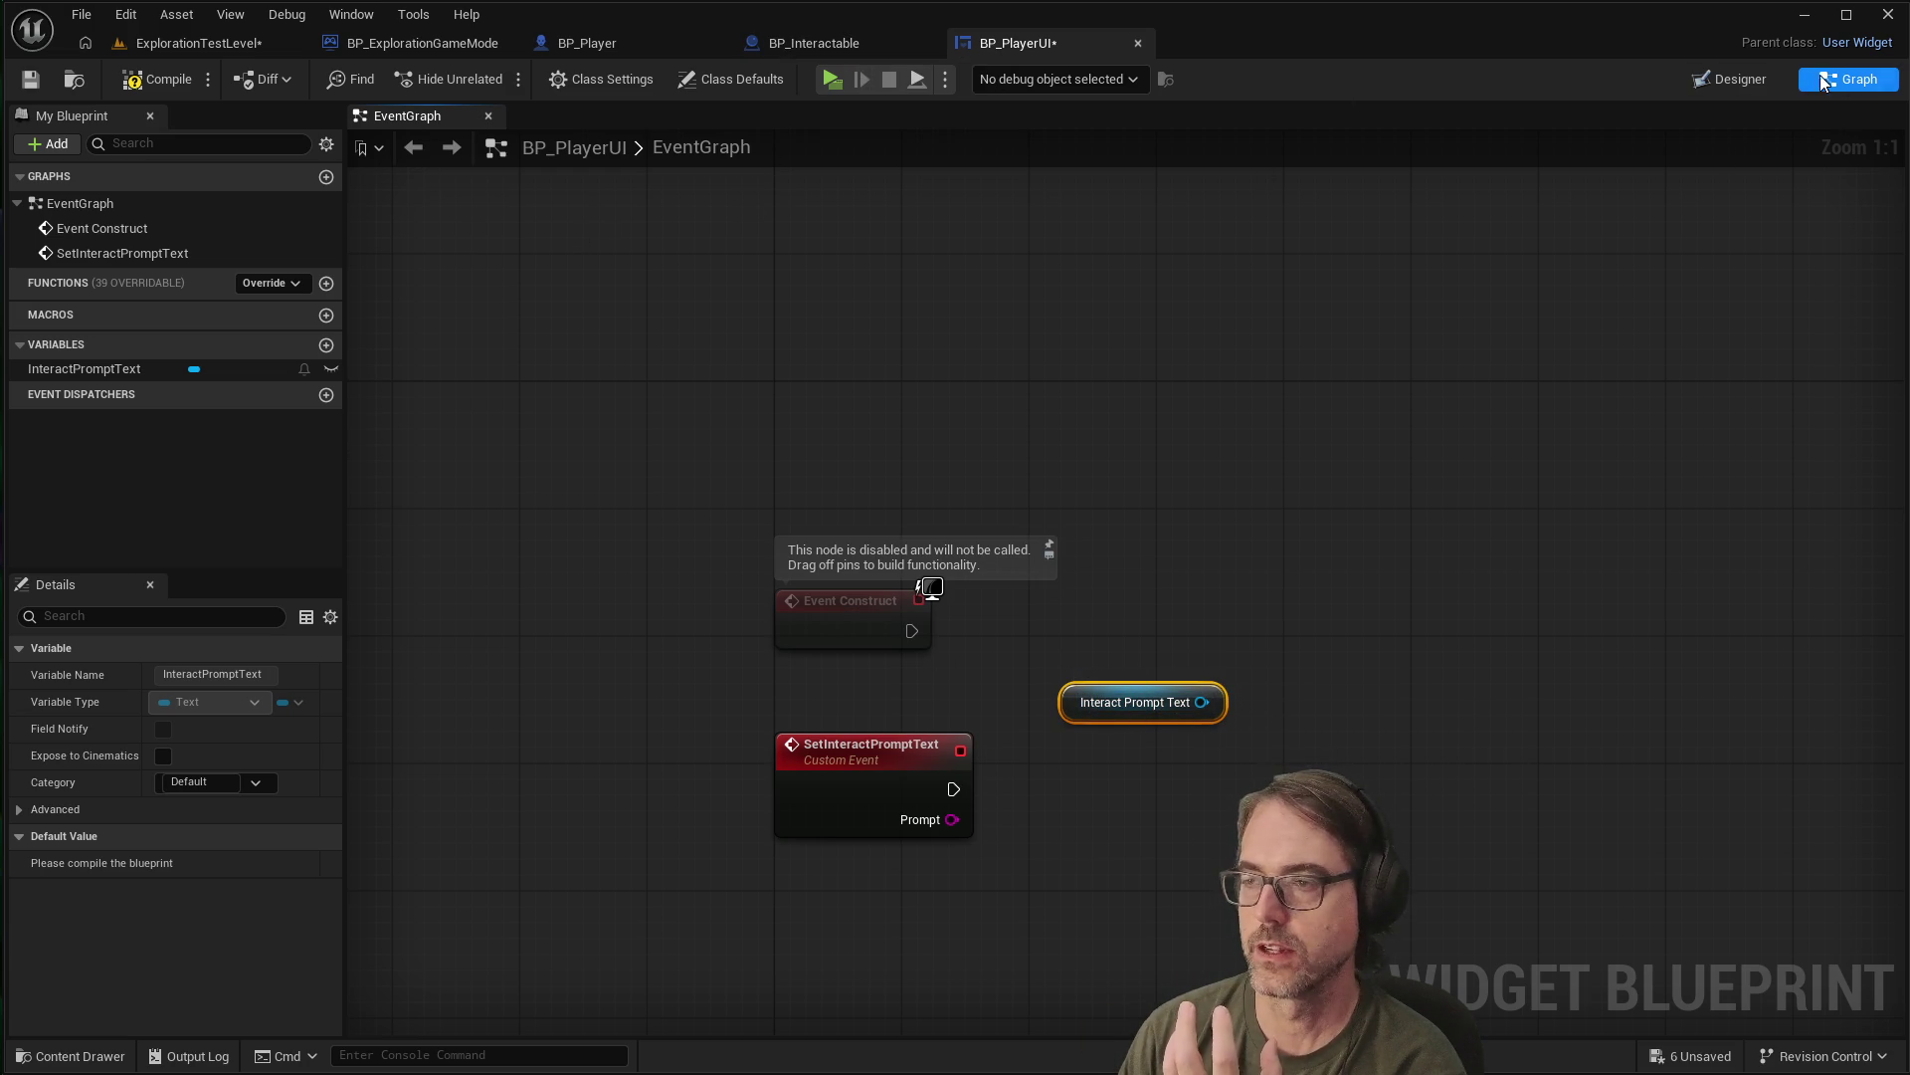
click(1731, 78)
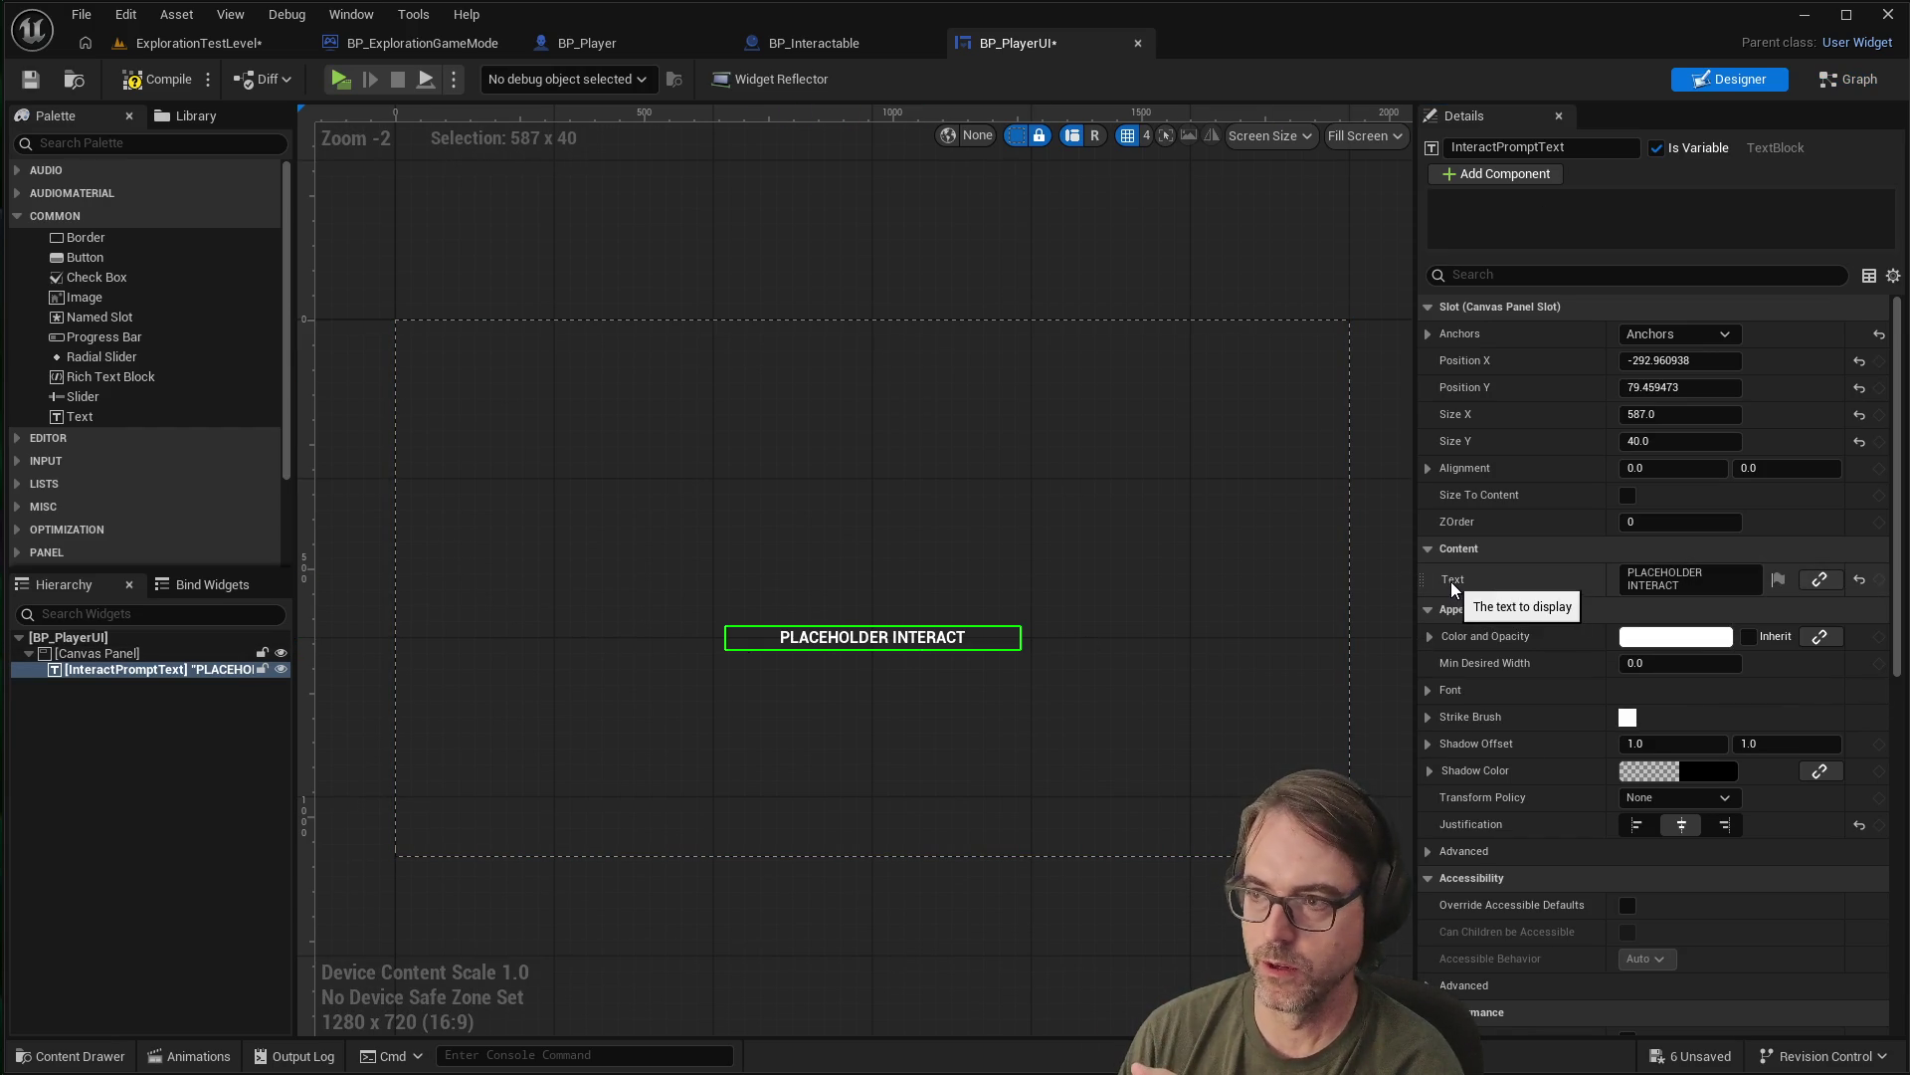
click(1853, 78)
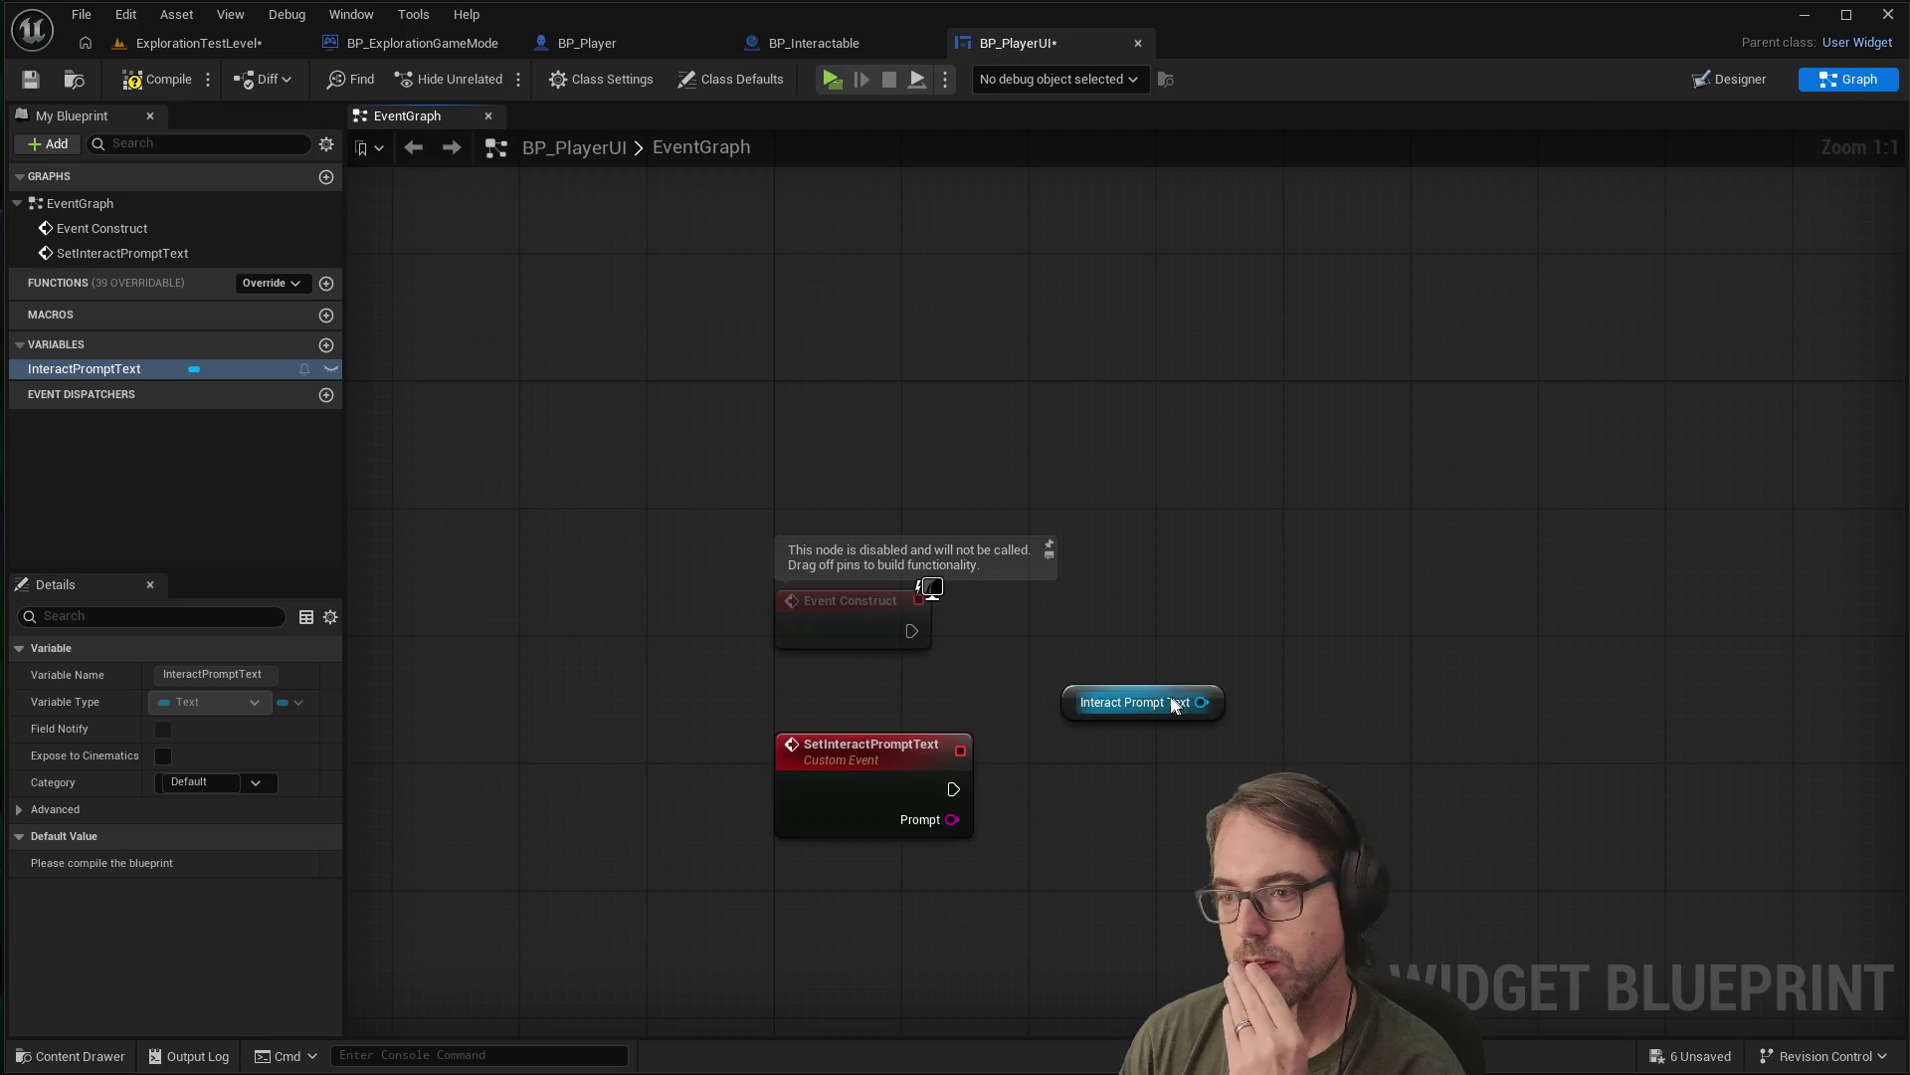
mouse_move(1157, 685)
mouse_down()
mouse_move(1251, 678)
mouse_move(1225, 683)
mouse_up()
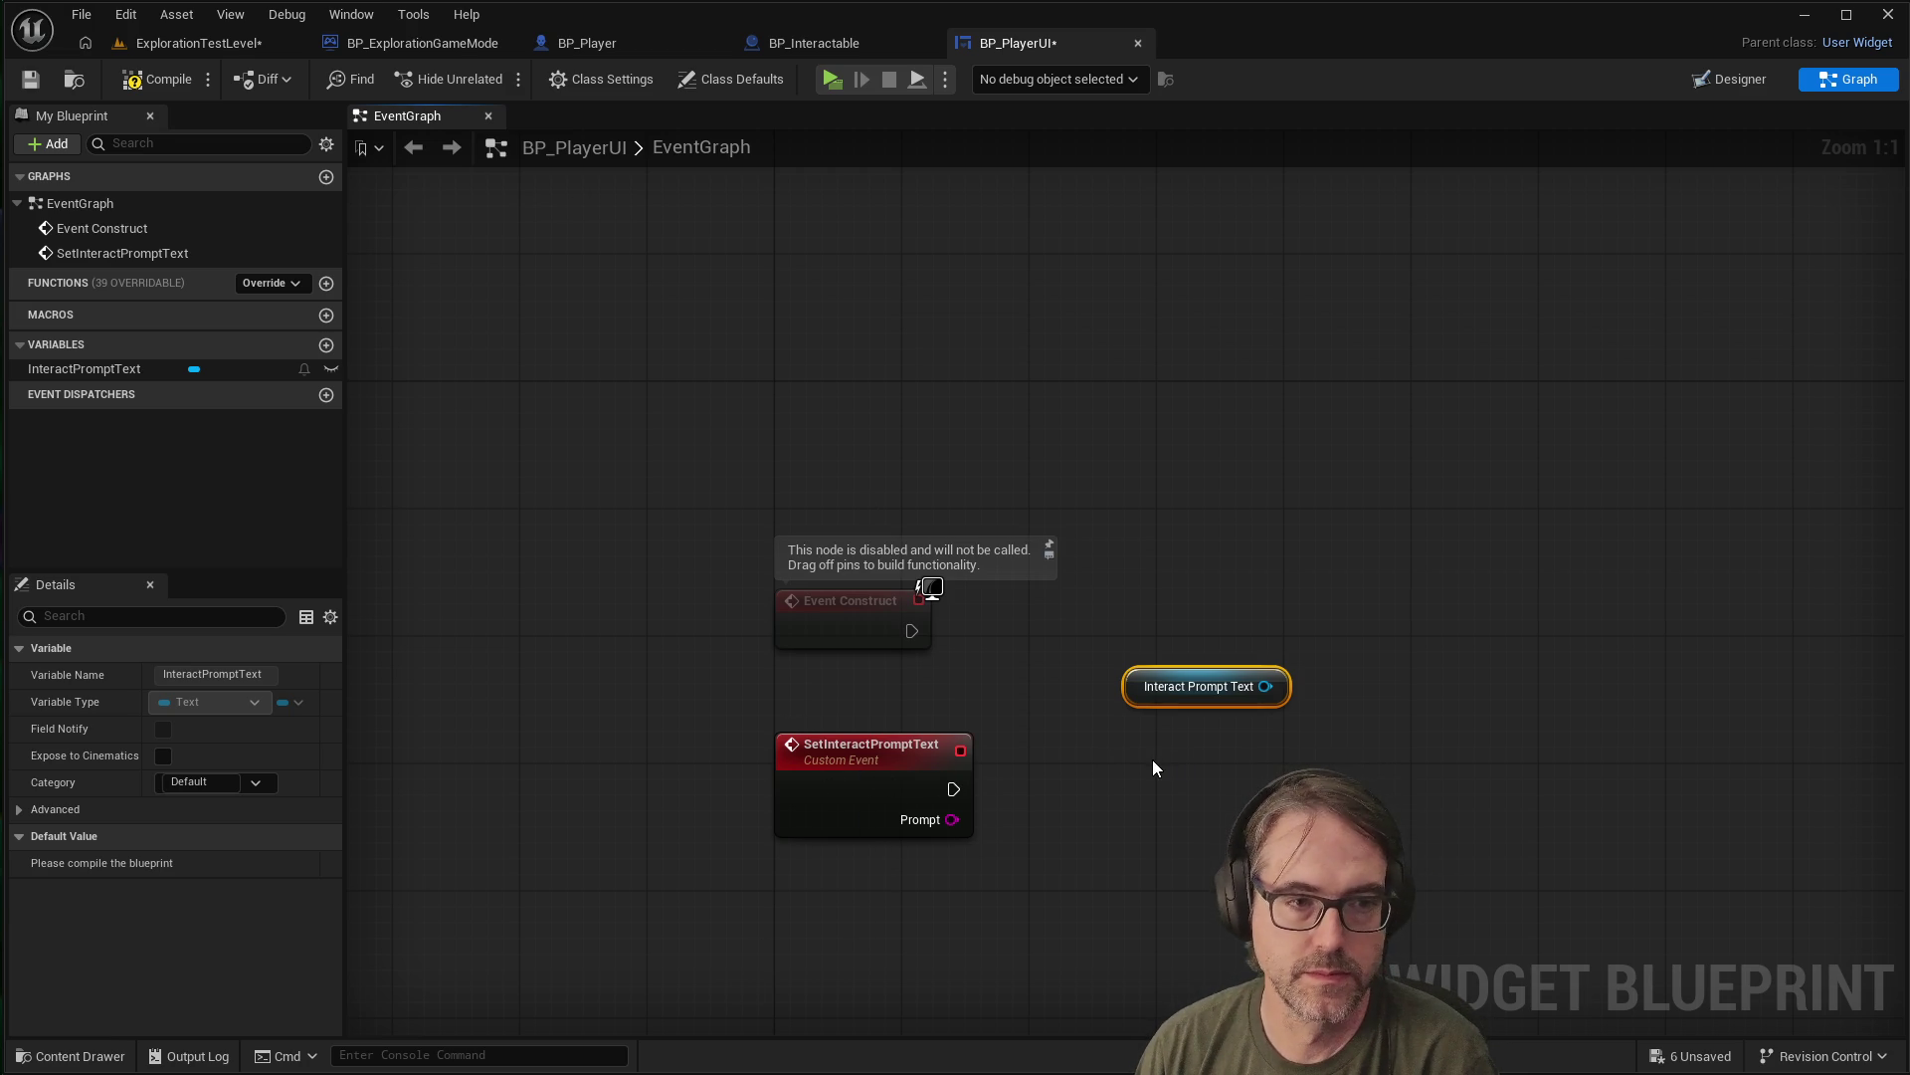
drag(1213, 669, 1172, 678)
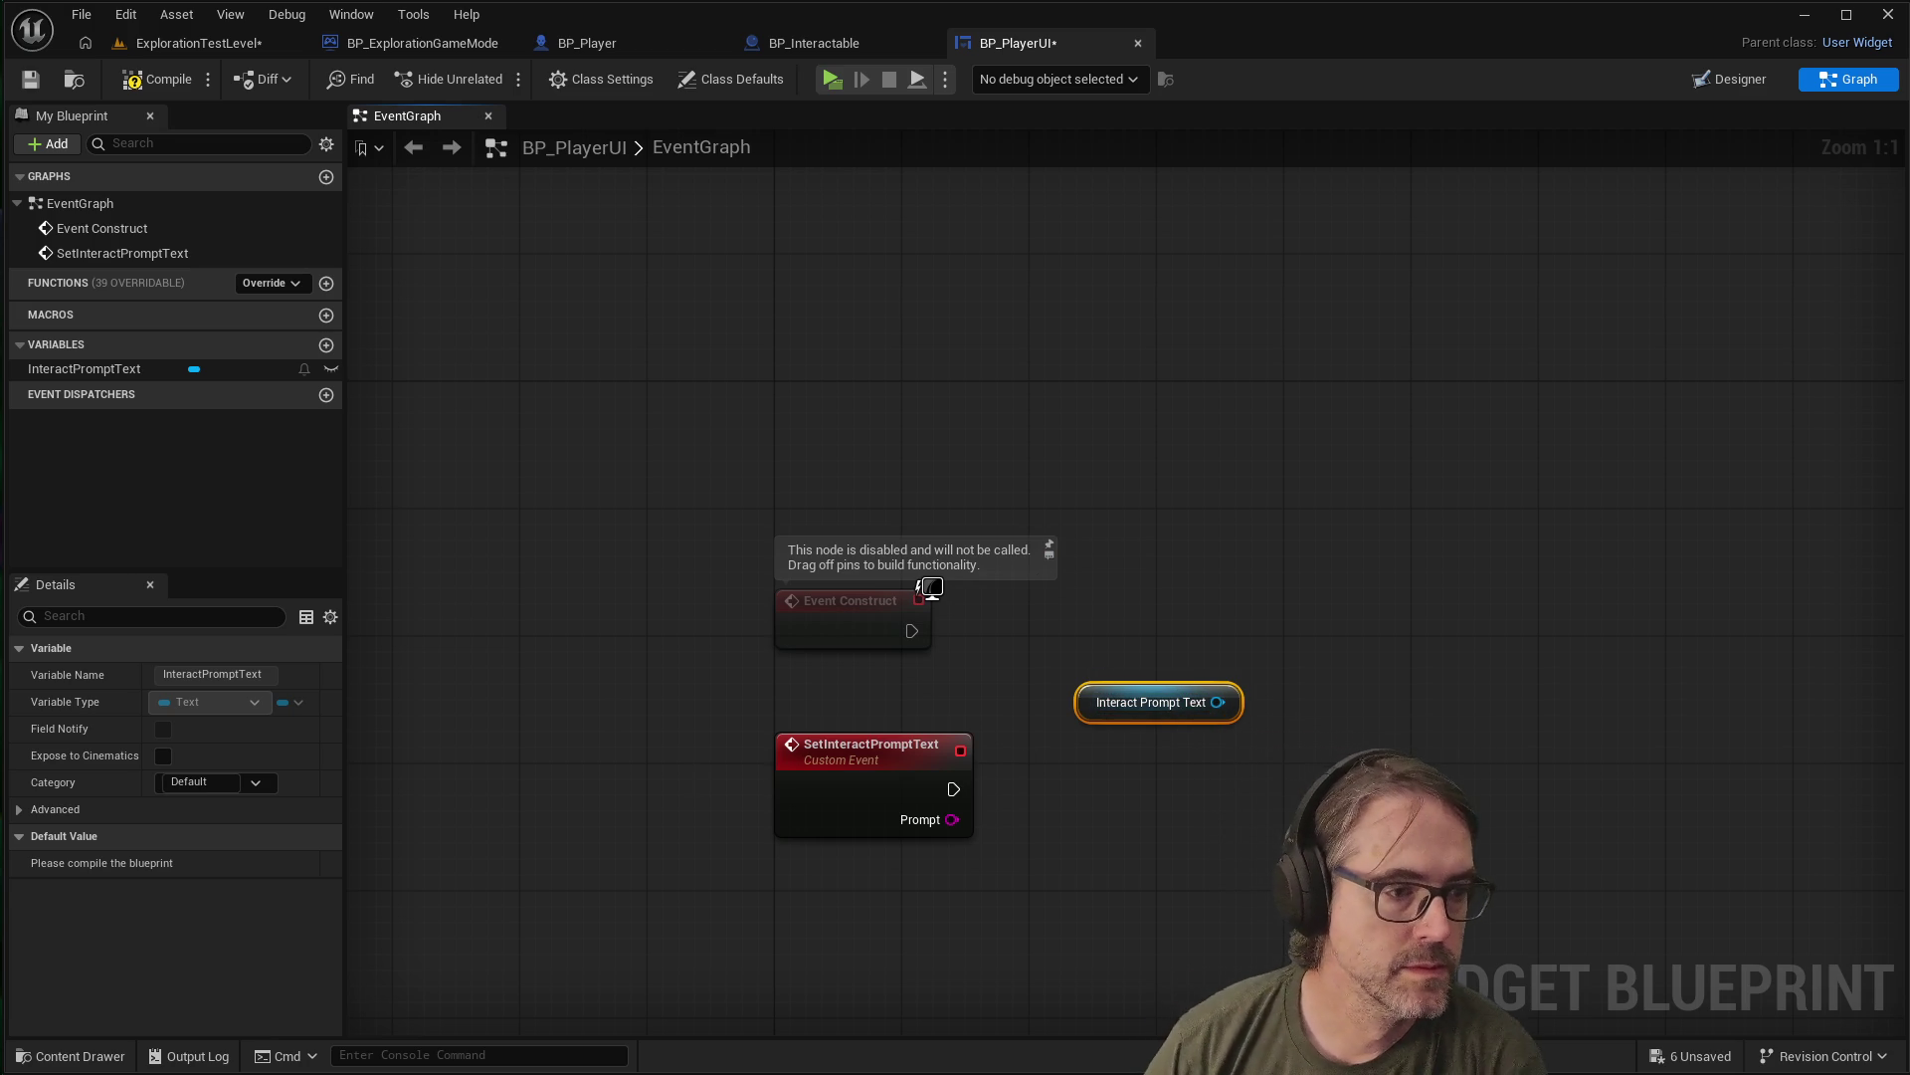
click(677, 818)
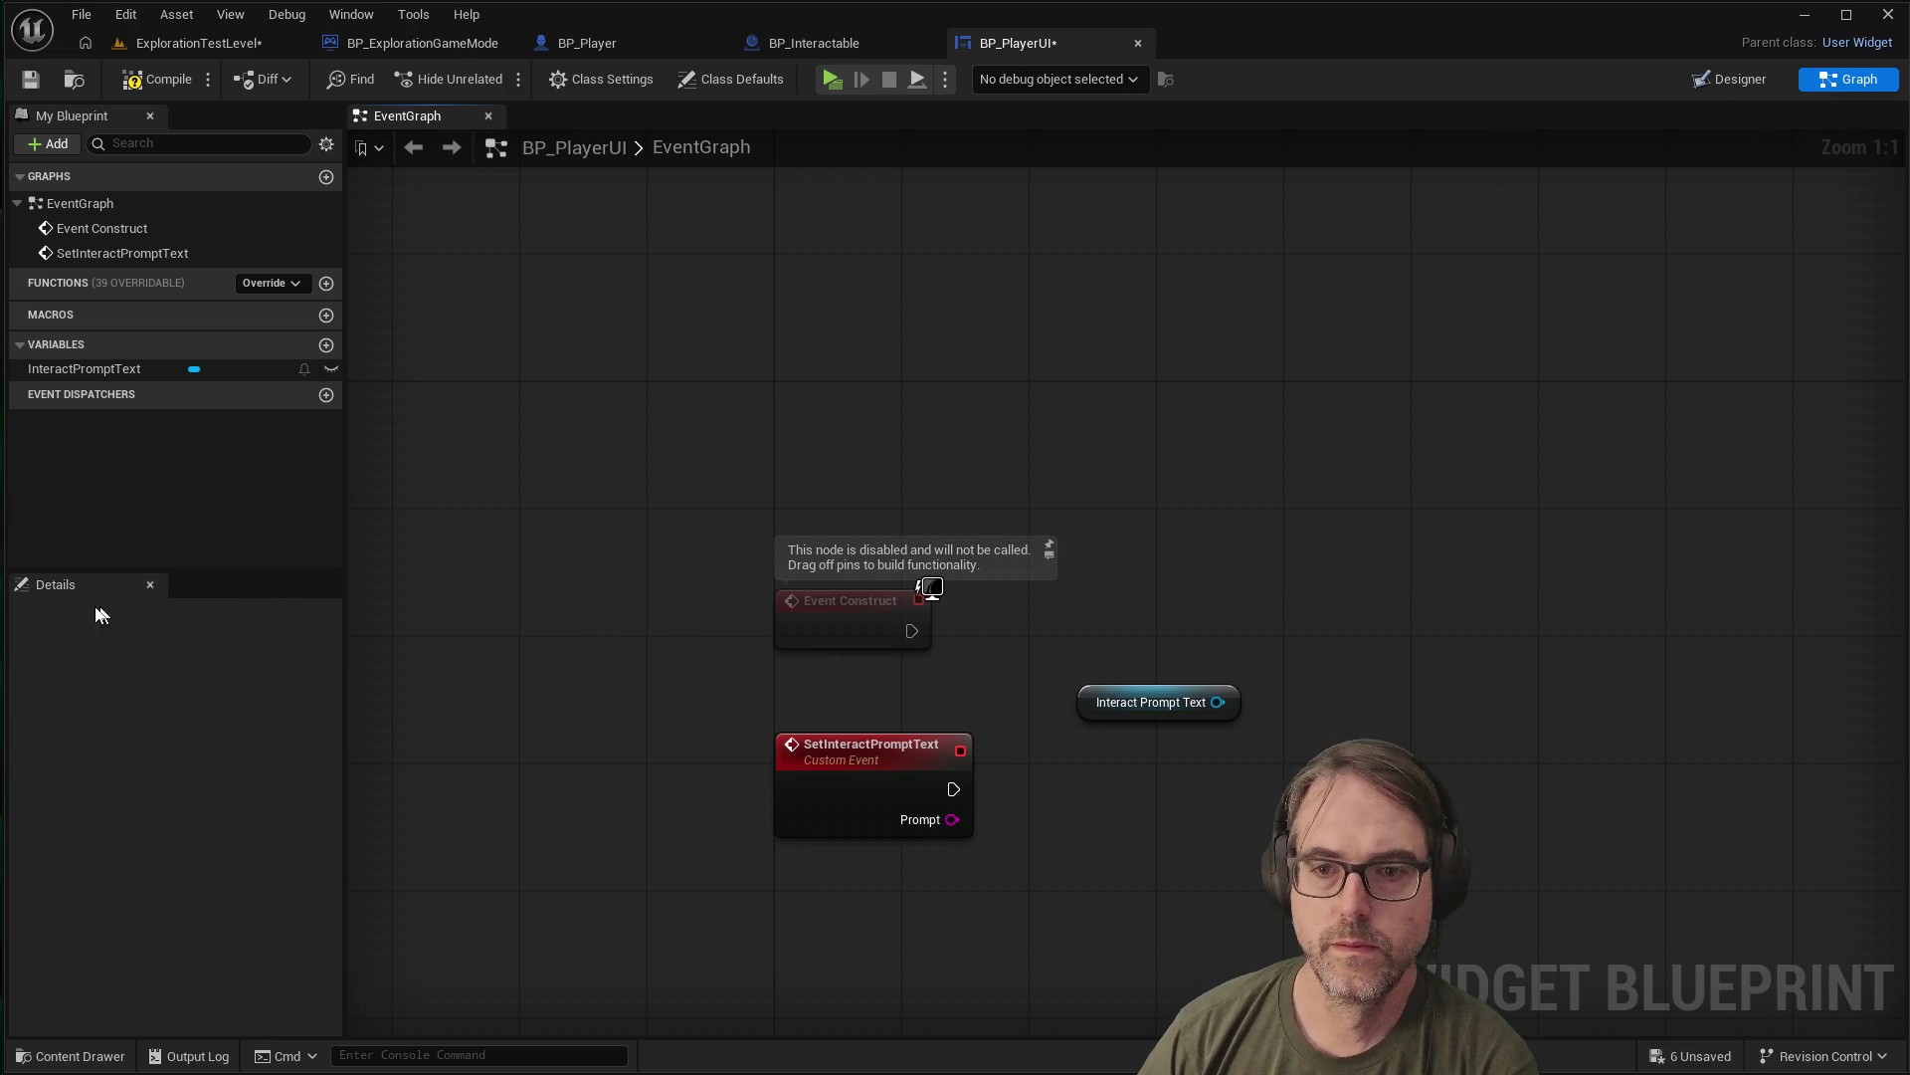
click(861, 758)
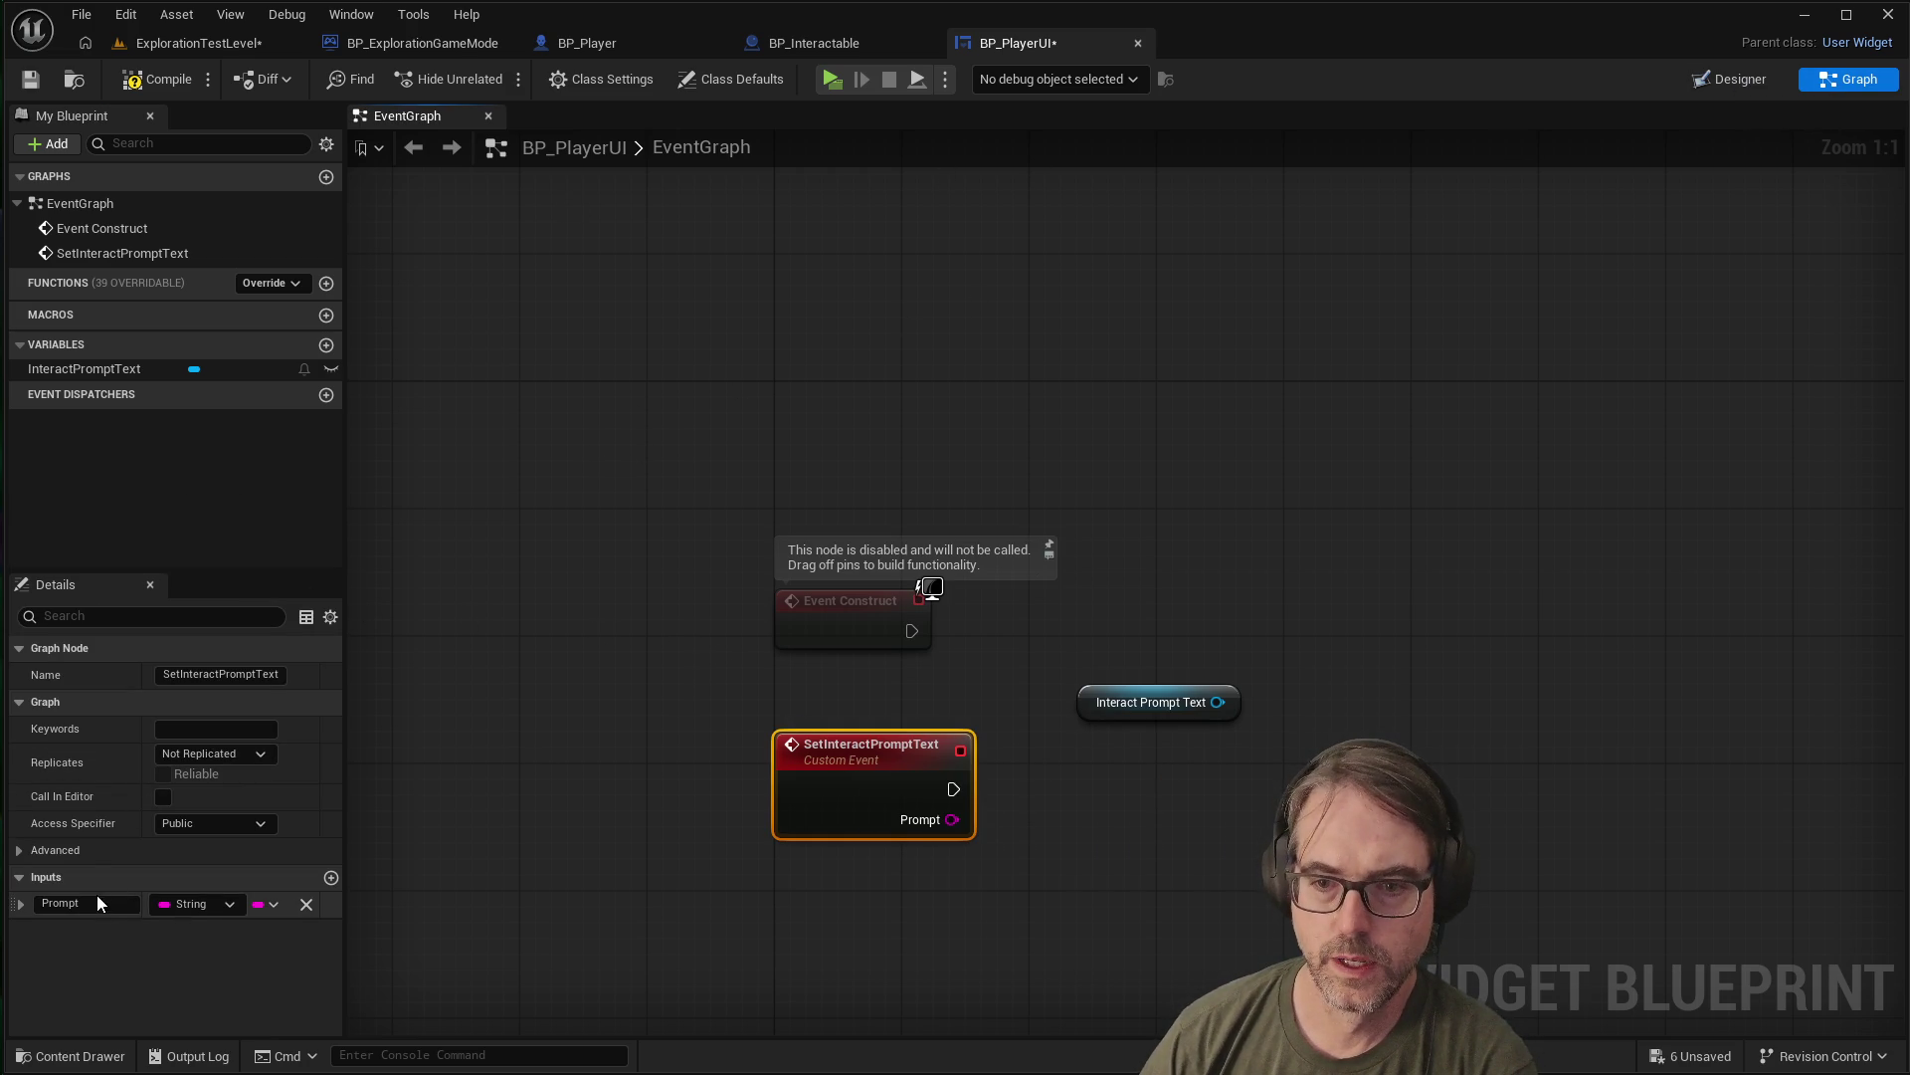
click(1209, 828)
right_click(1329, 368)
key(Escape)
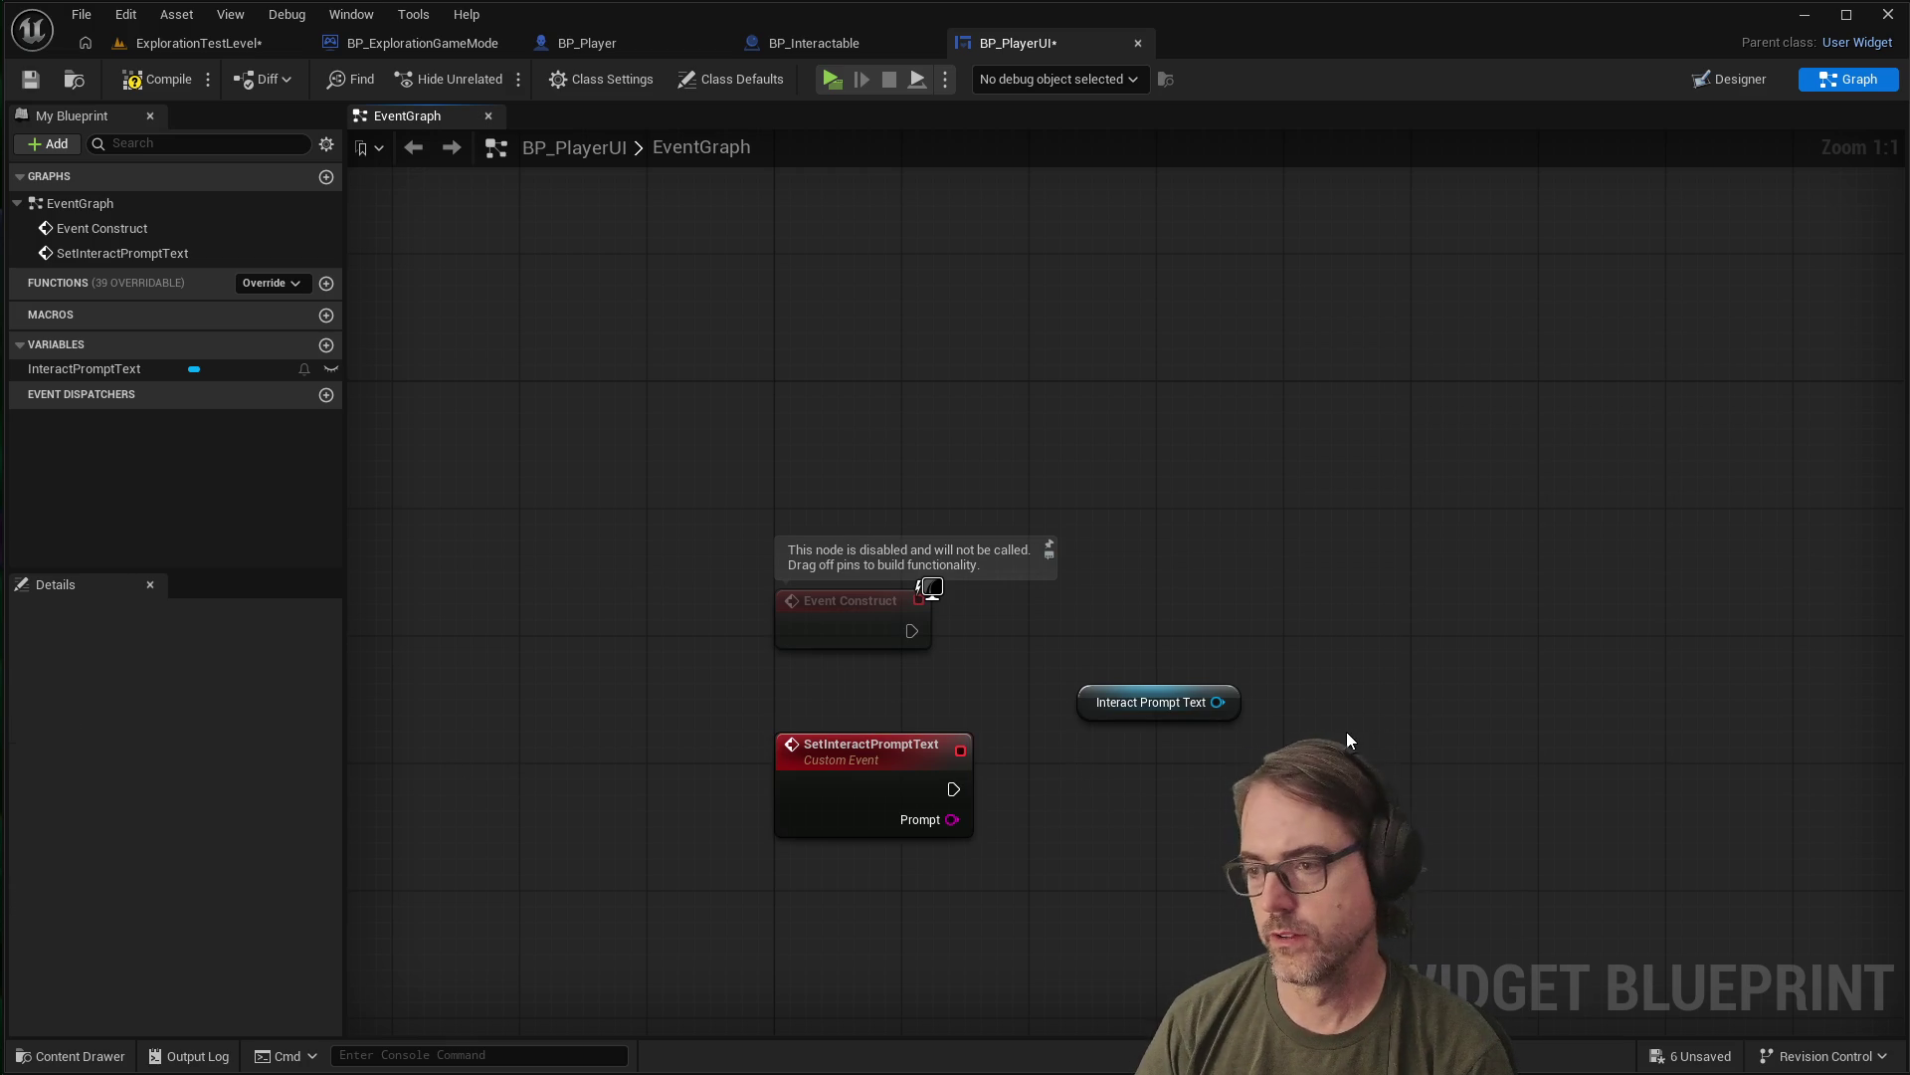
right_click(1359, 735)
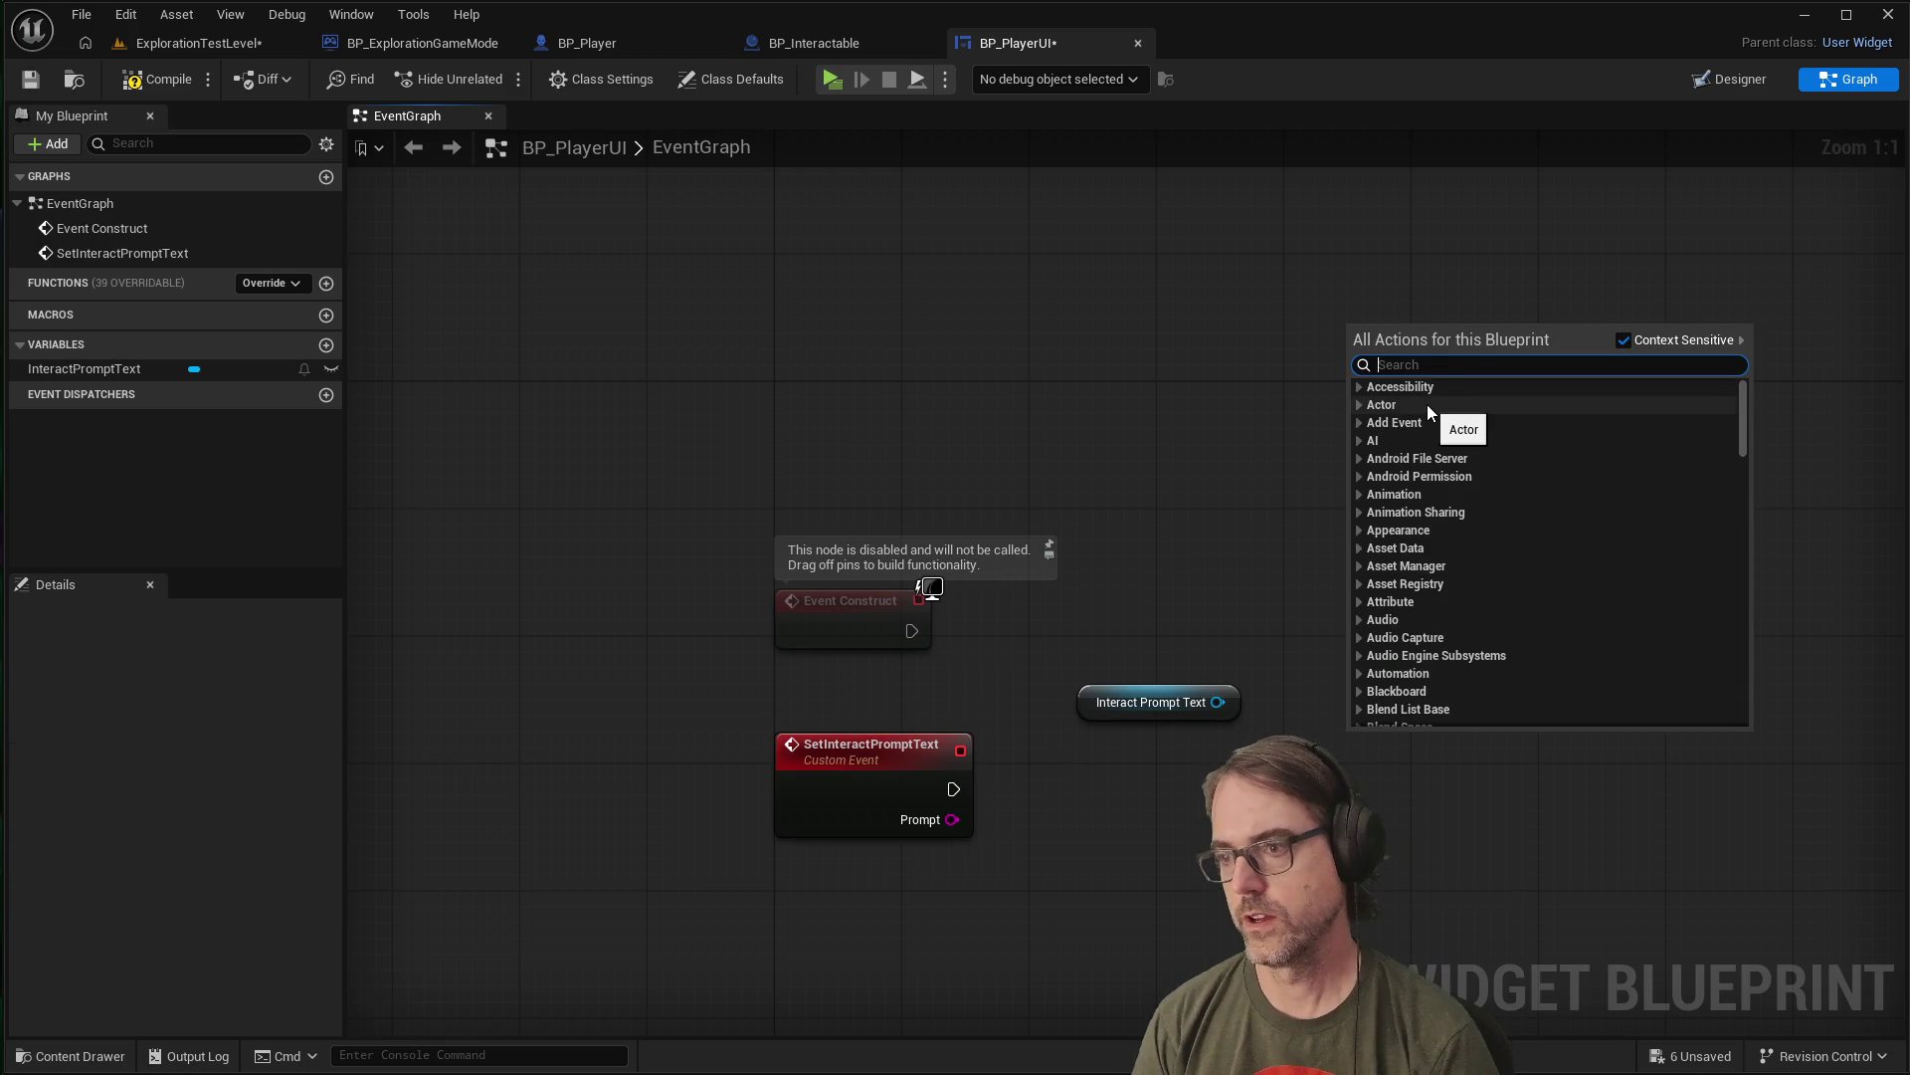
text(settextno)
key(BackSpace)
key(BackSpace)
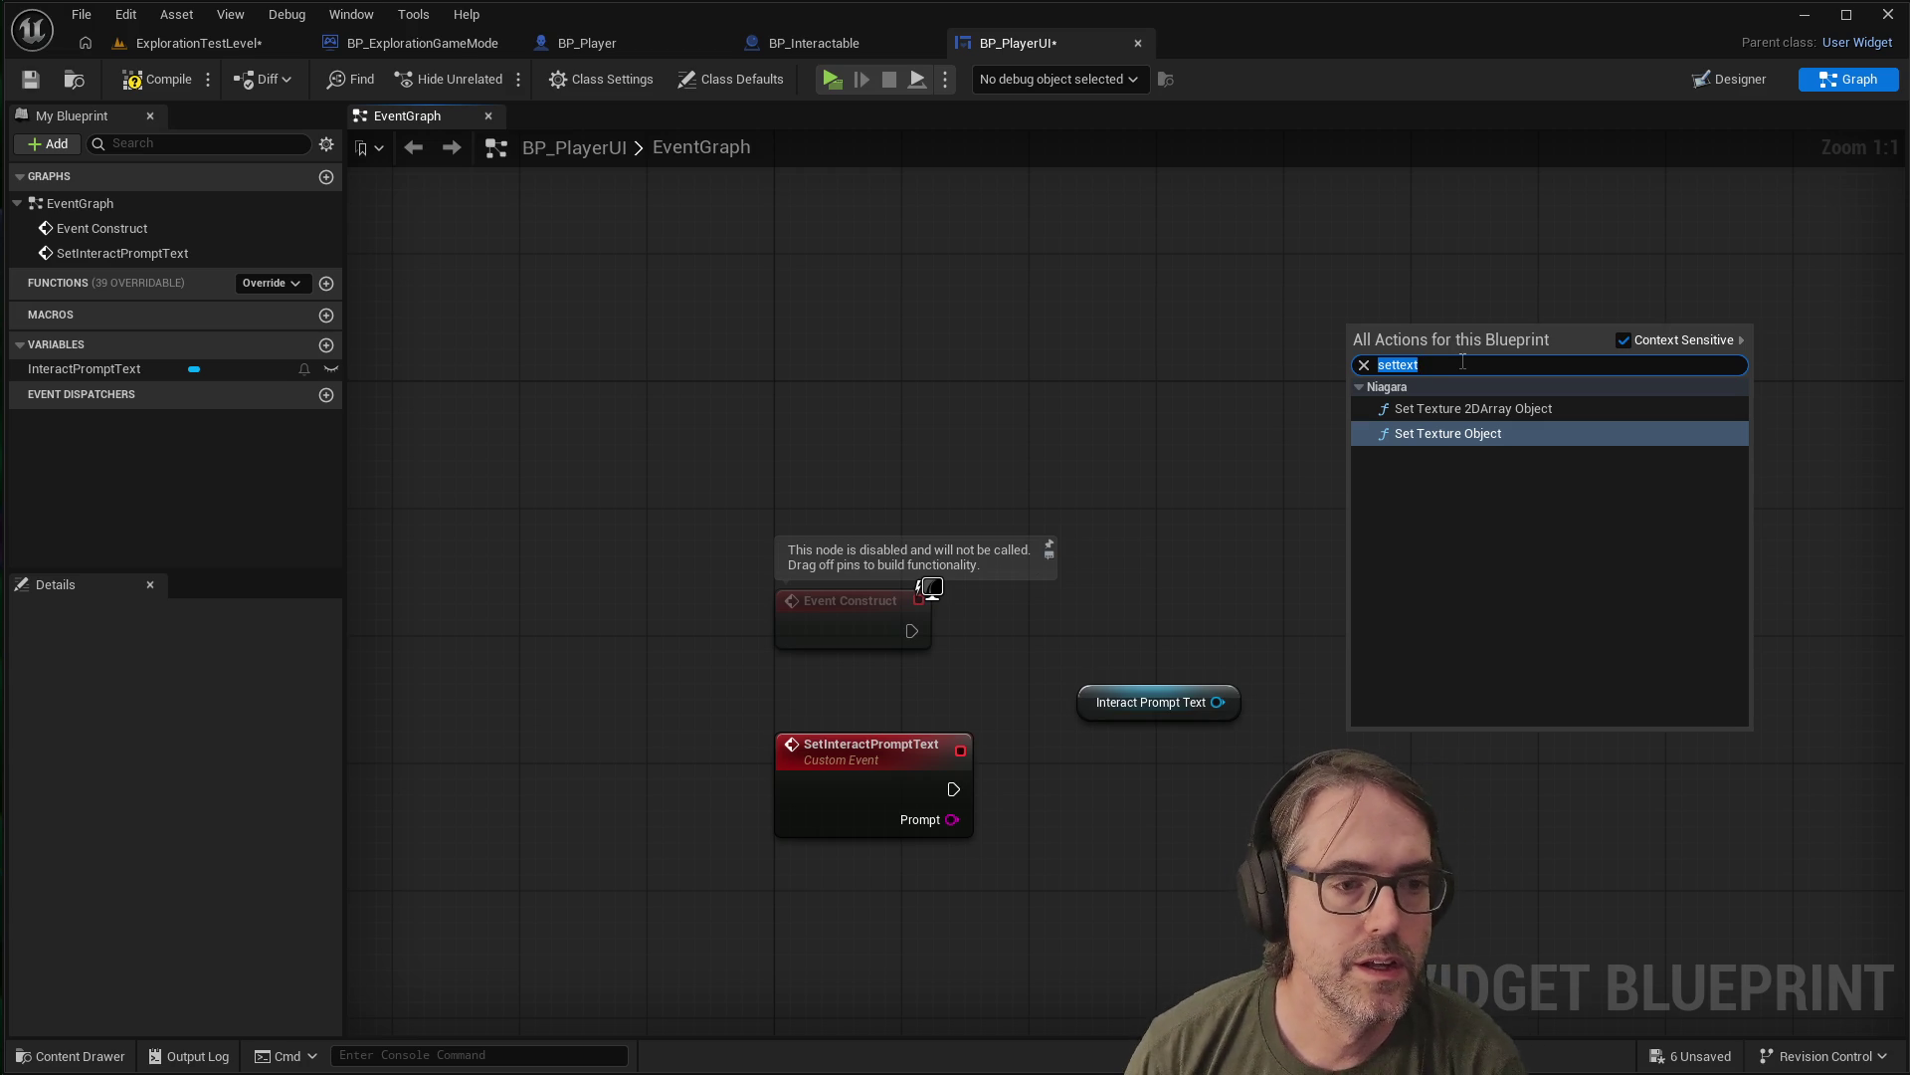
text(settex)
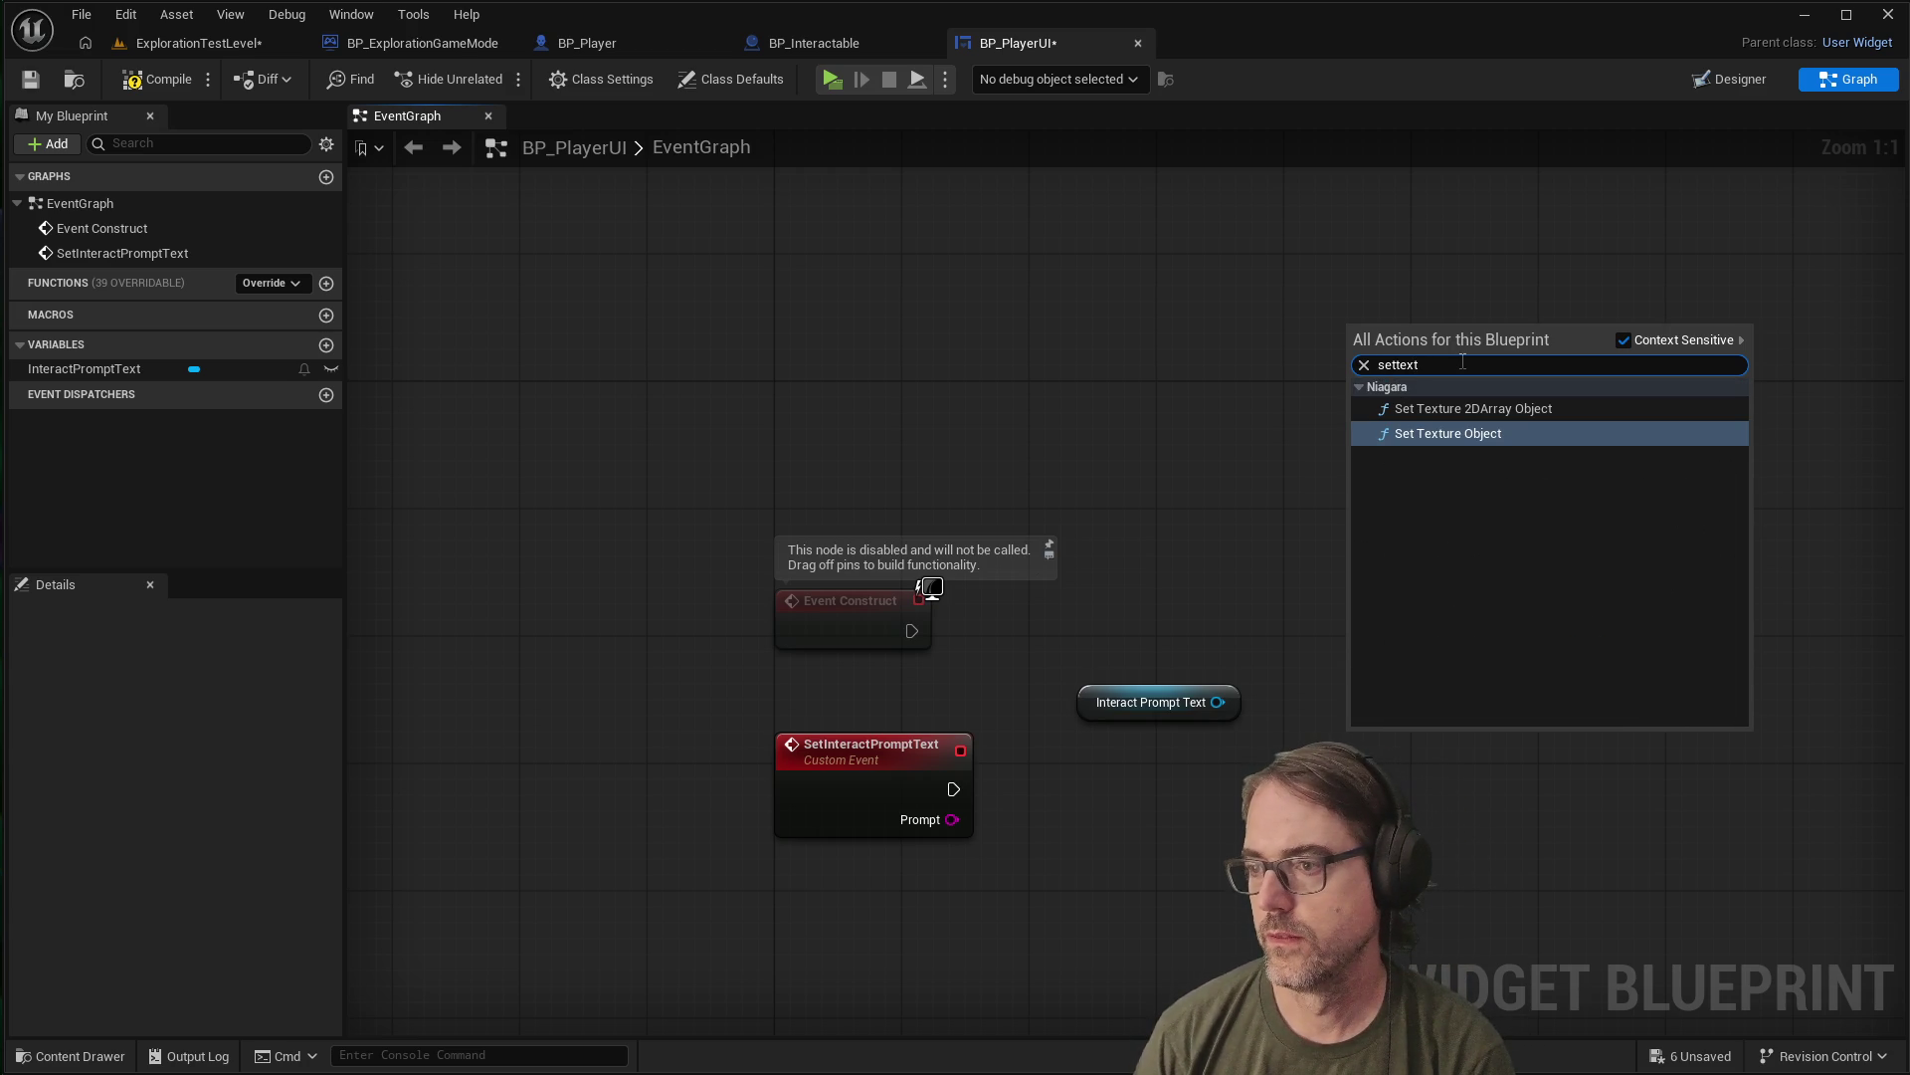
key(BackSpace)
key(BackSpace)
key(BackSpace)
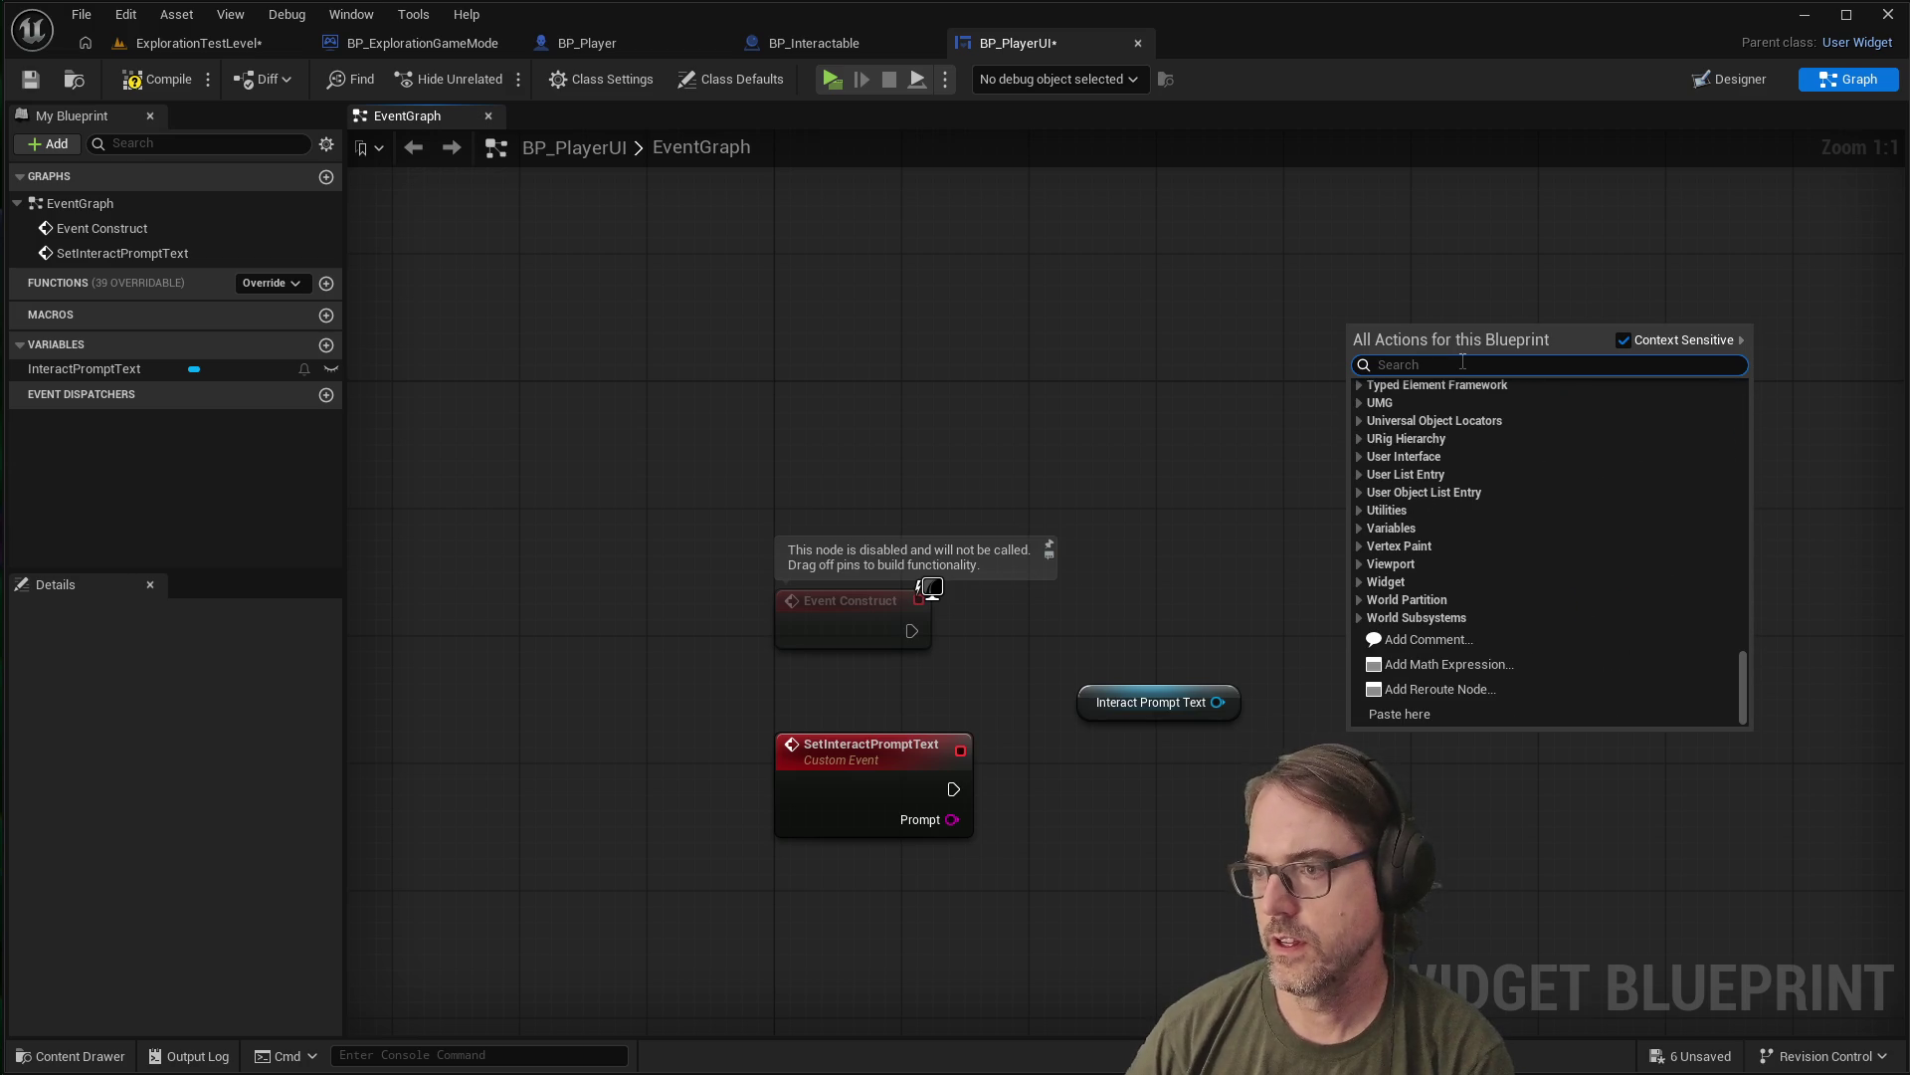
key(Escape)
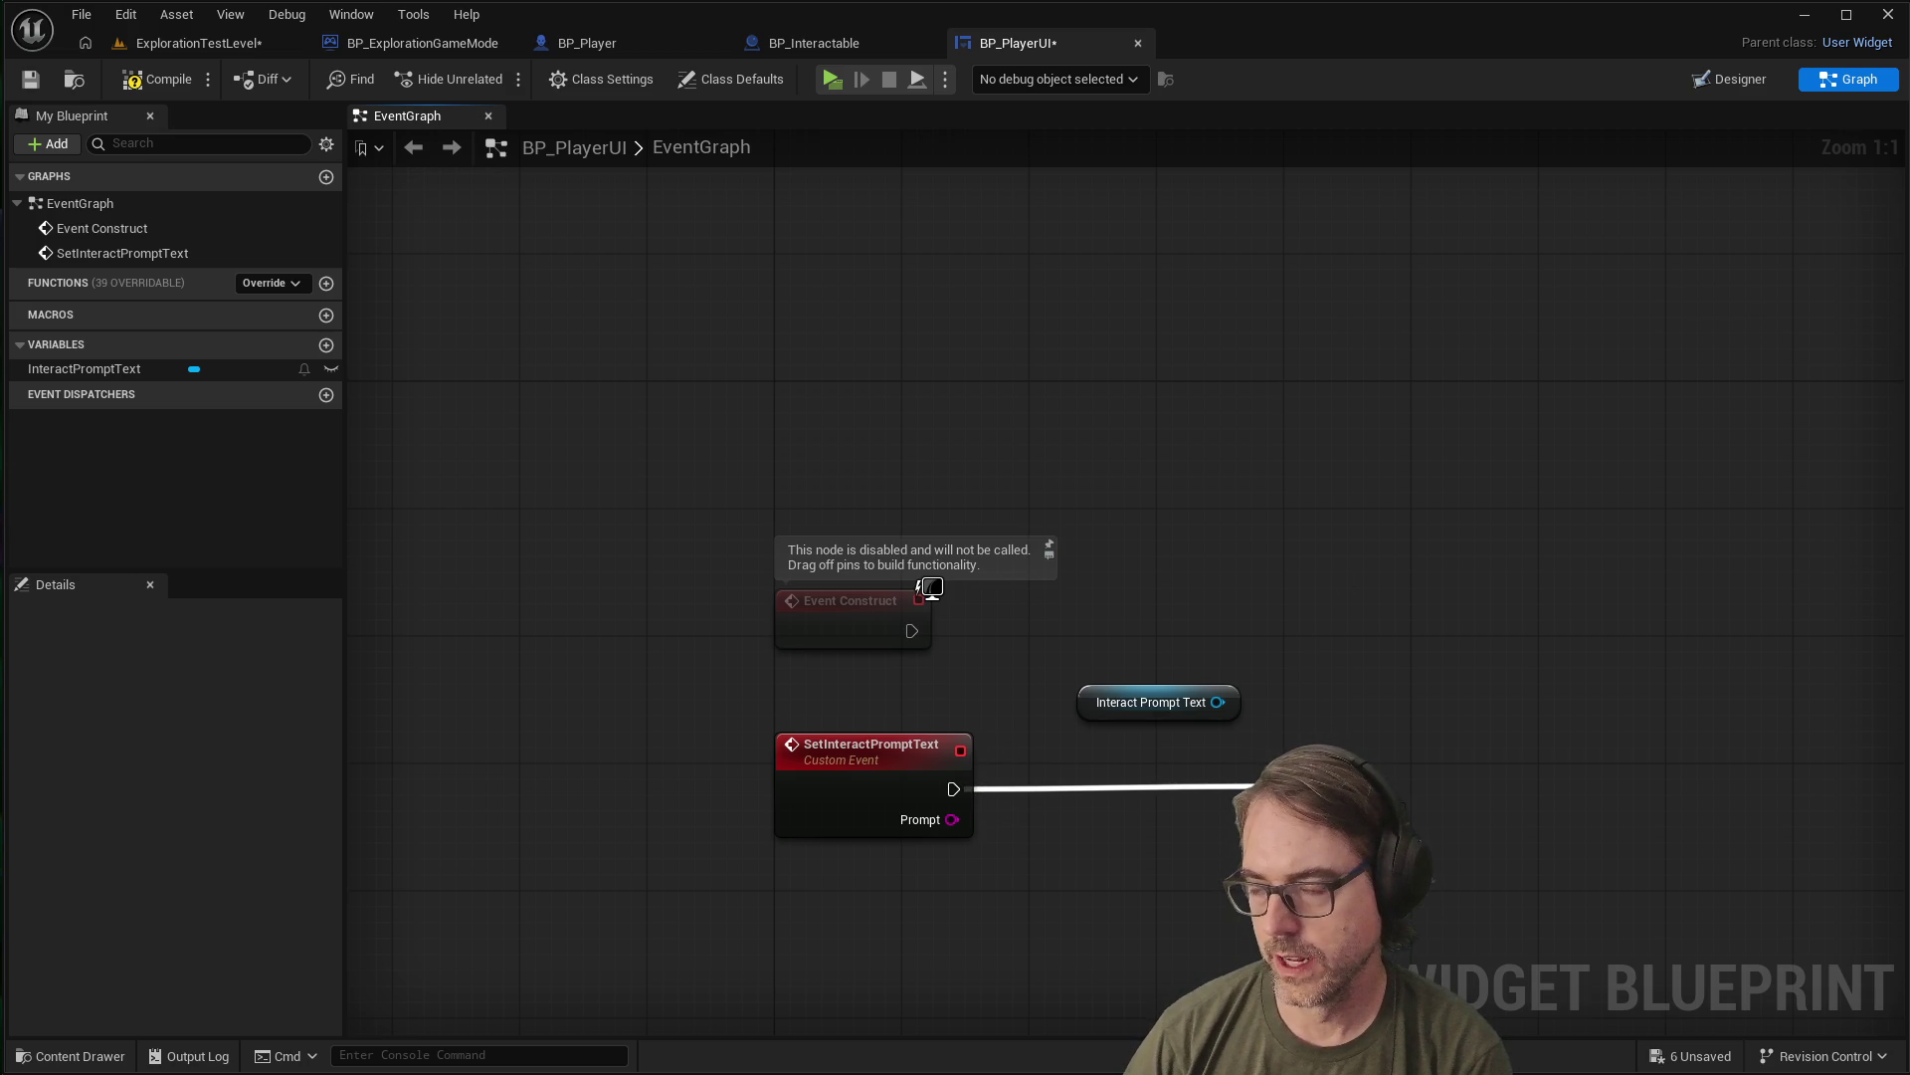
drag(1255, 788, 1257, 788)
text(settext)
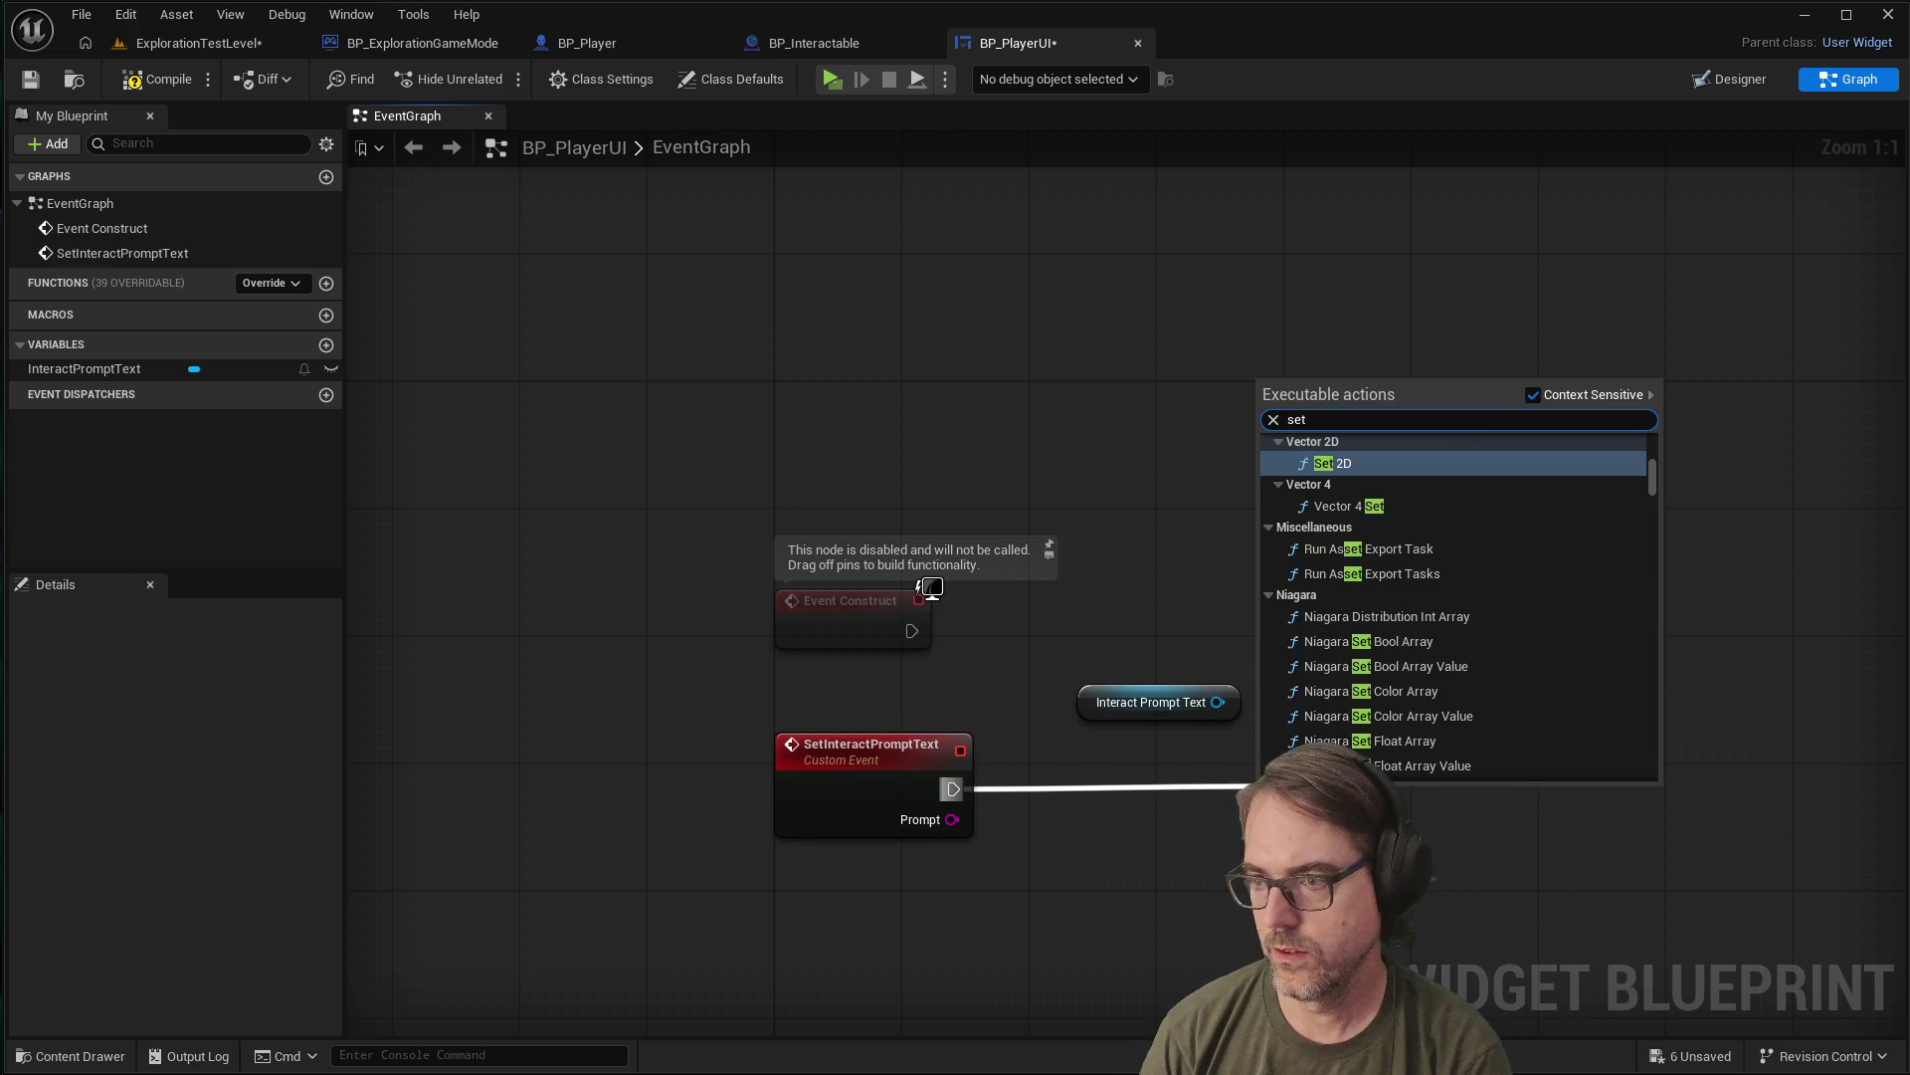
key(BackSpace)
key(BackSpace)
key(BackSpace)
text(text)
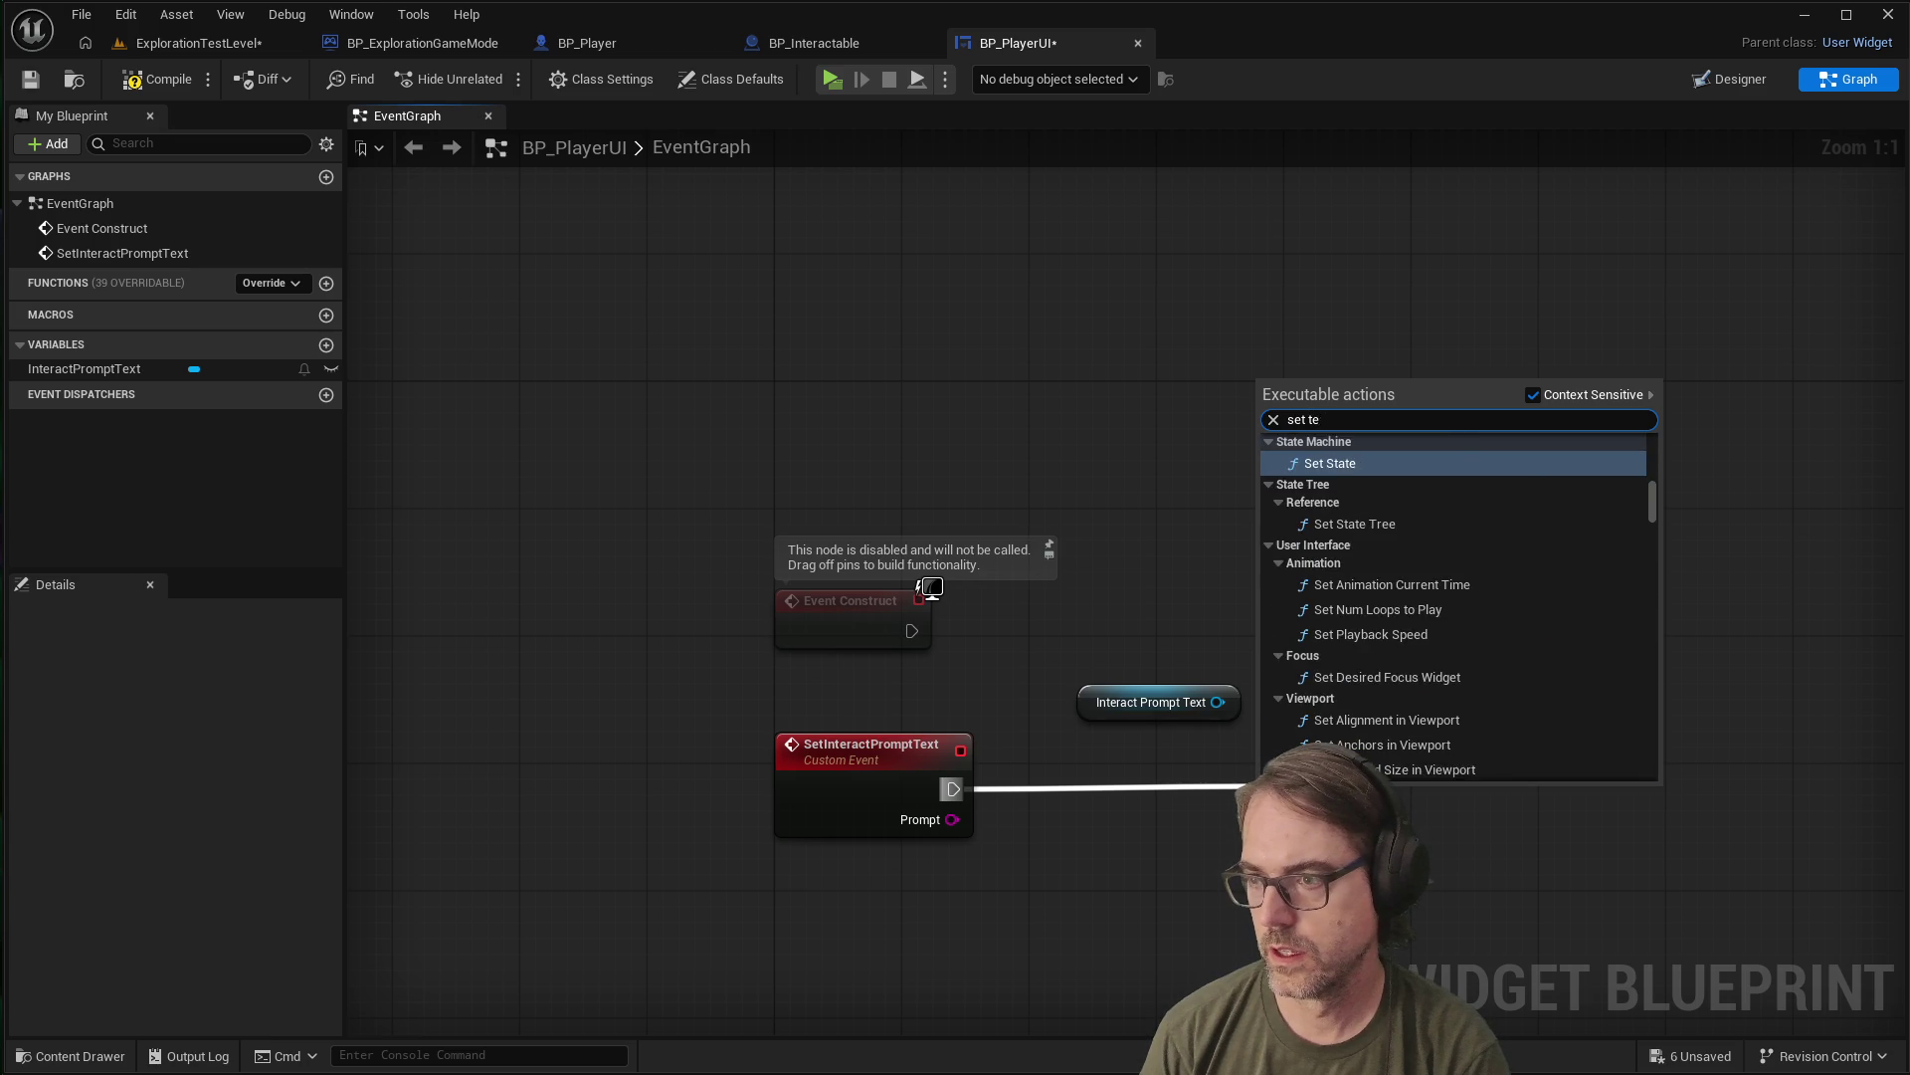
key(BackSpace)
key(BackSpace)
key(BackSpace)
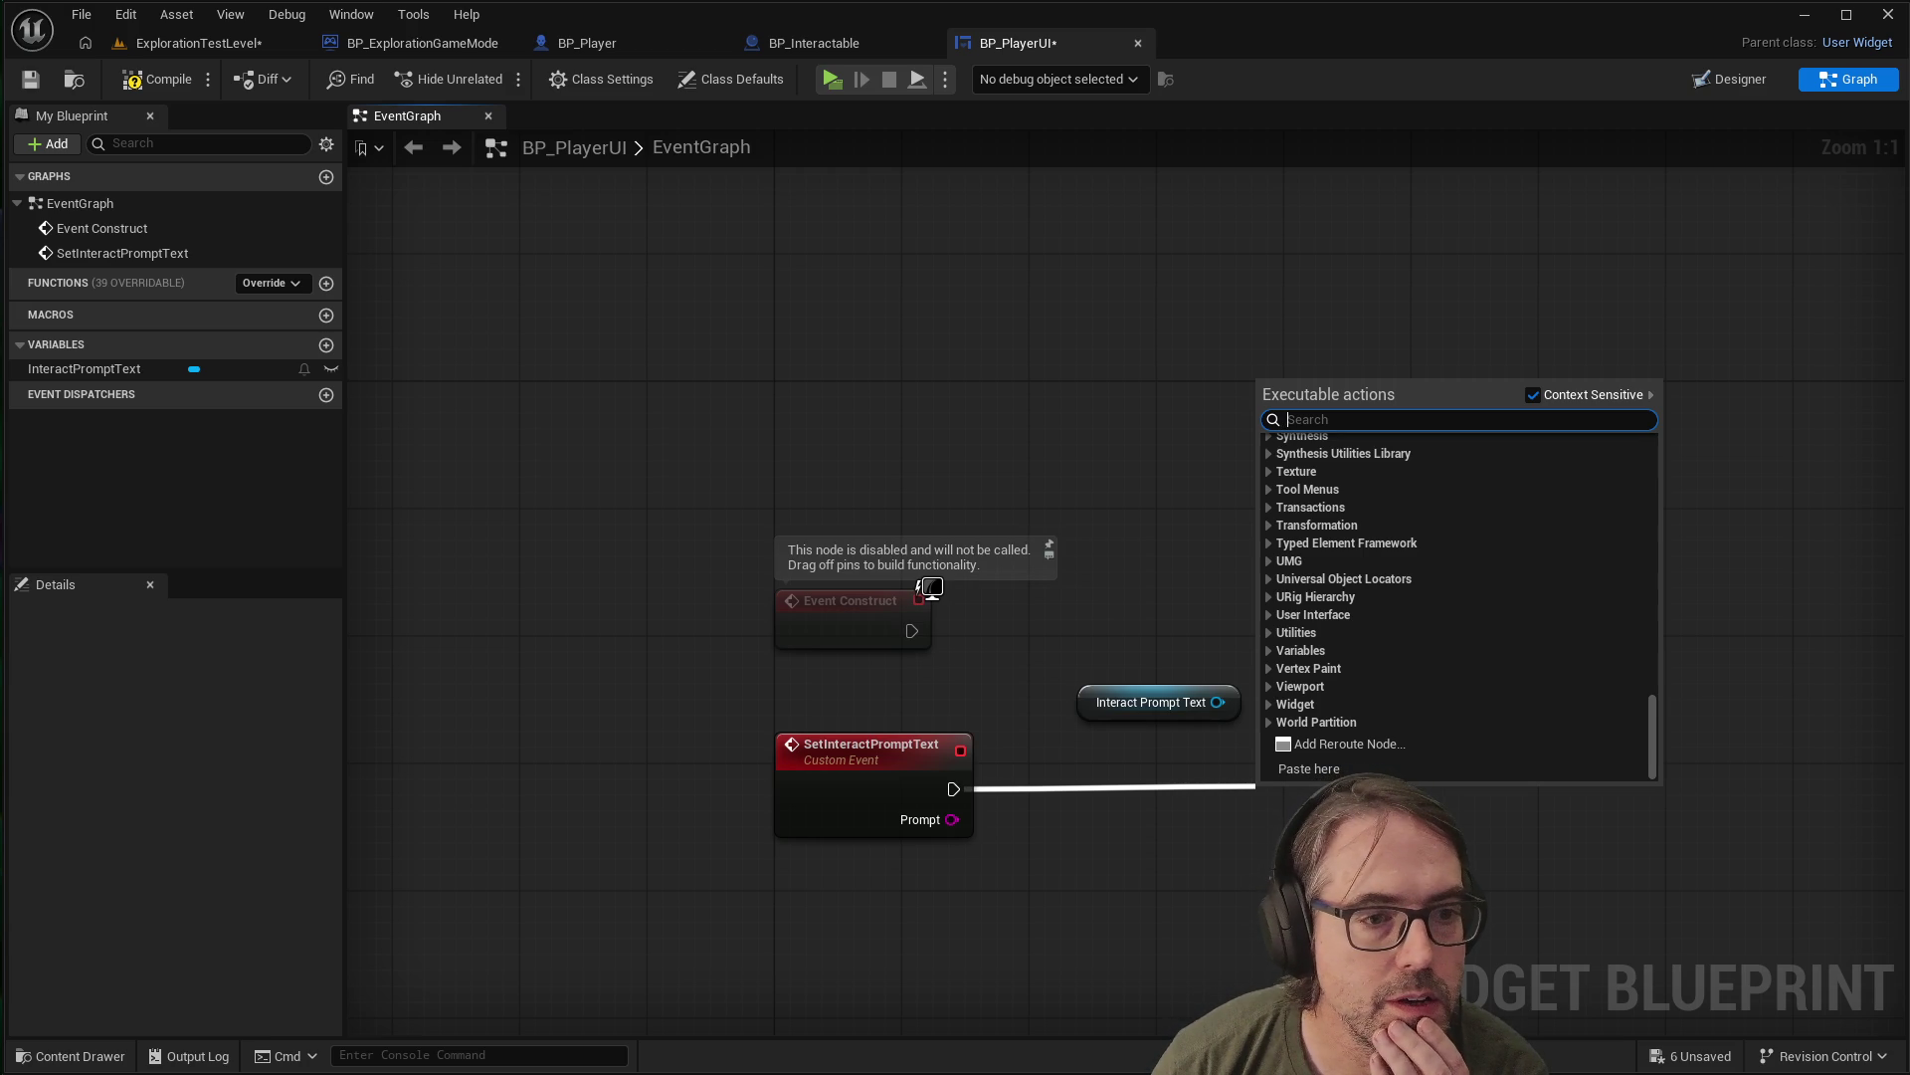
key(Escape)
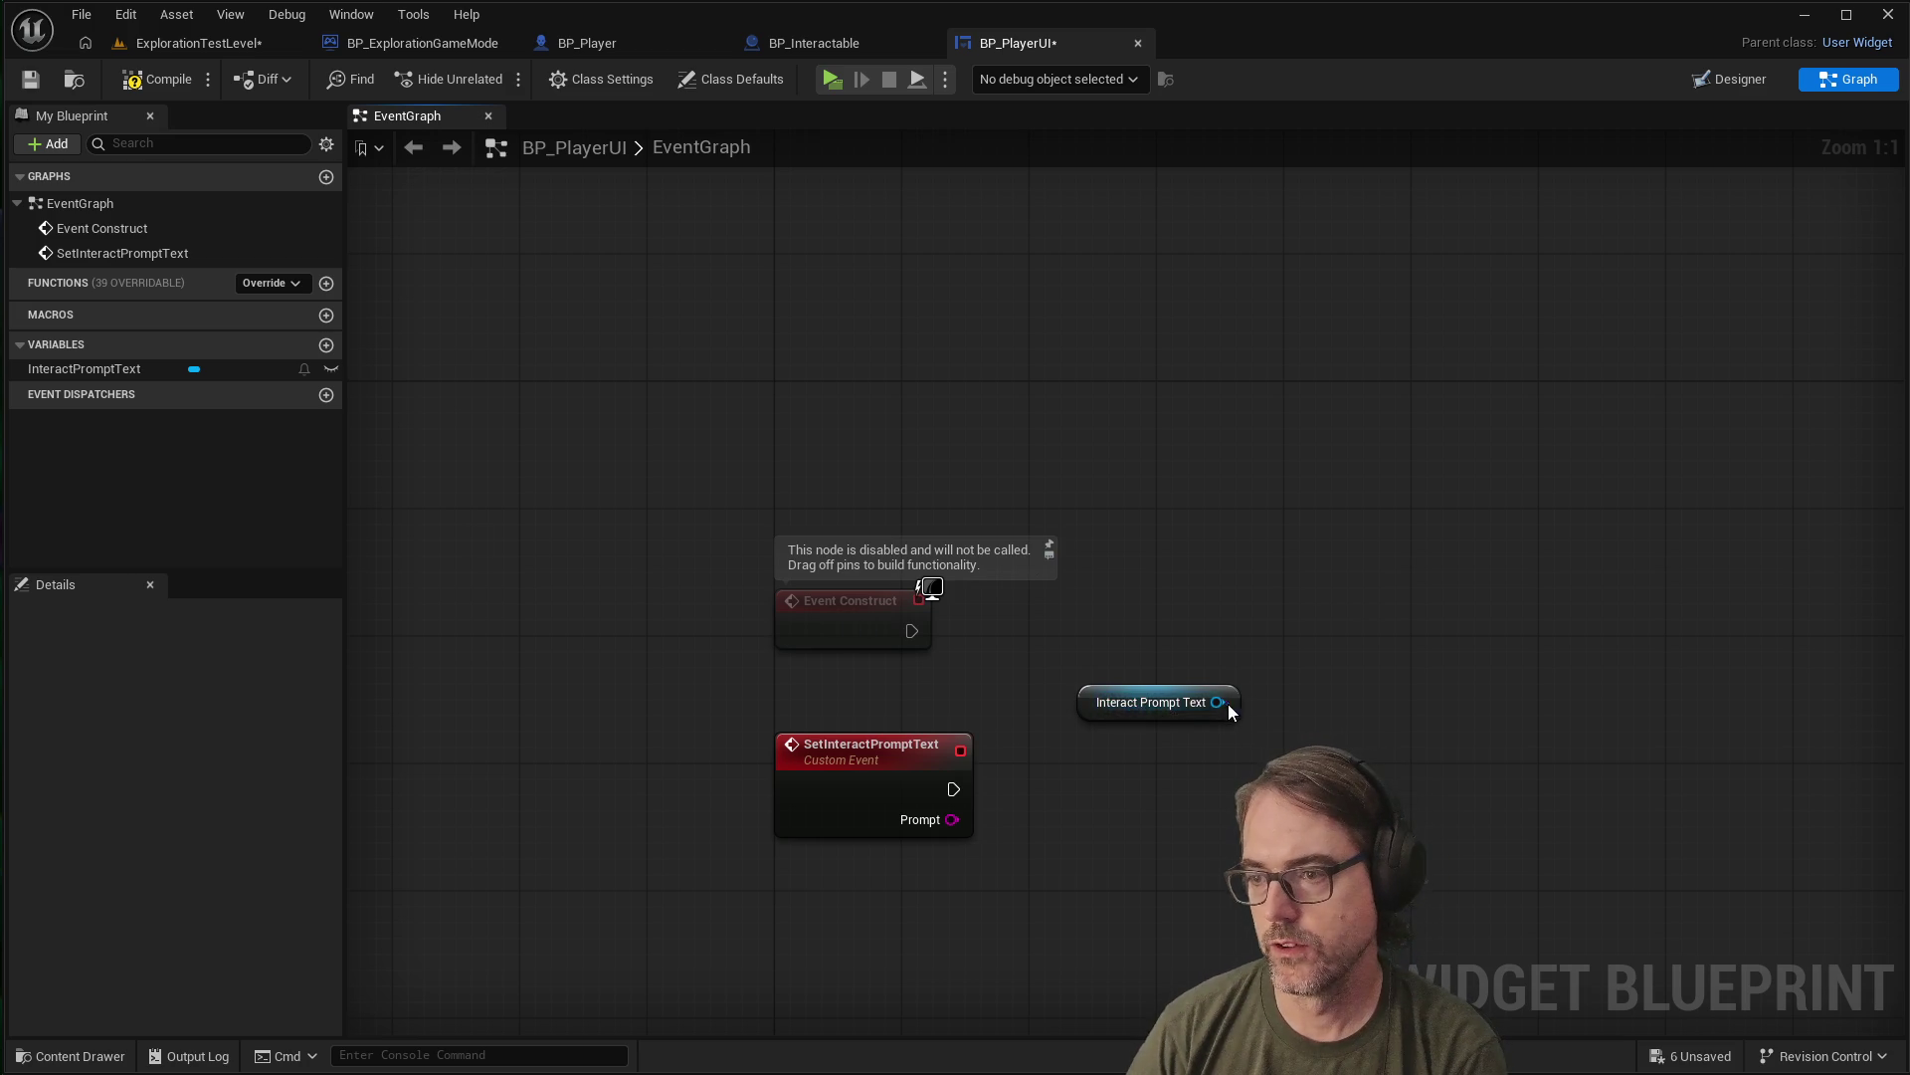
Add a SetText (Text) node on the Interact Prompt Text widget, run by SetInteractPromptText's execution
drag(1216, 702, 1355, 738)
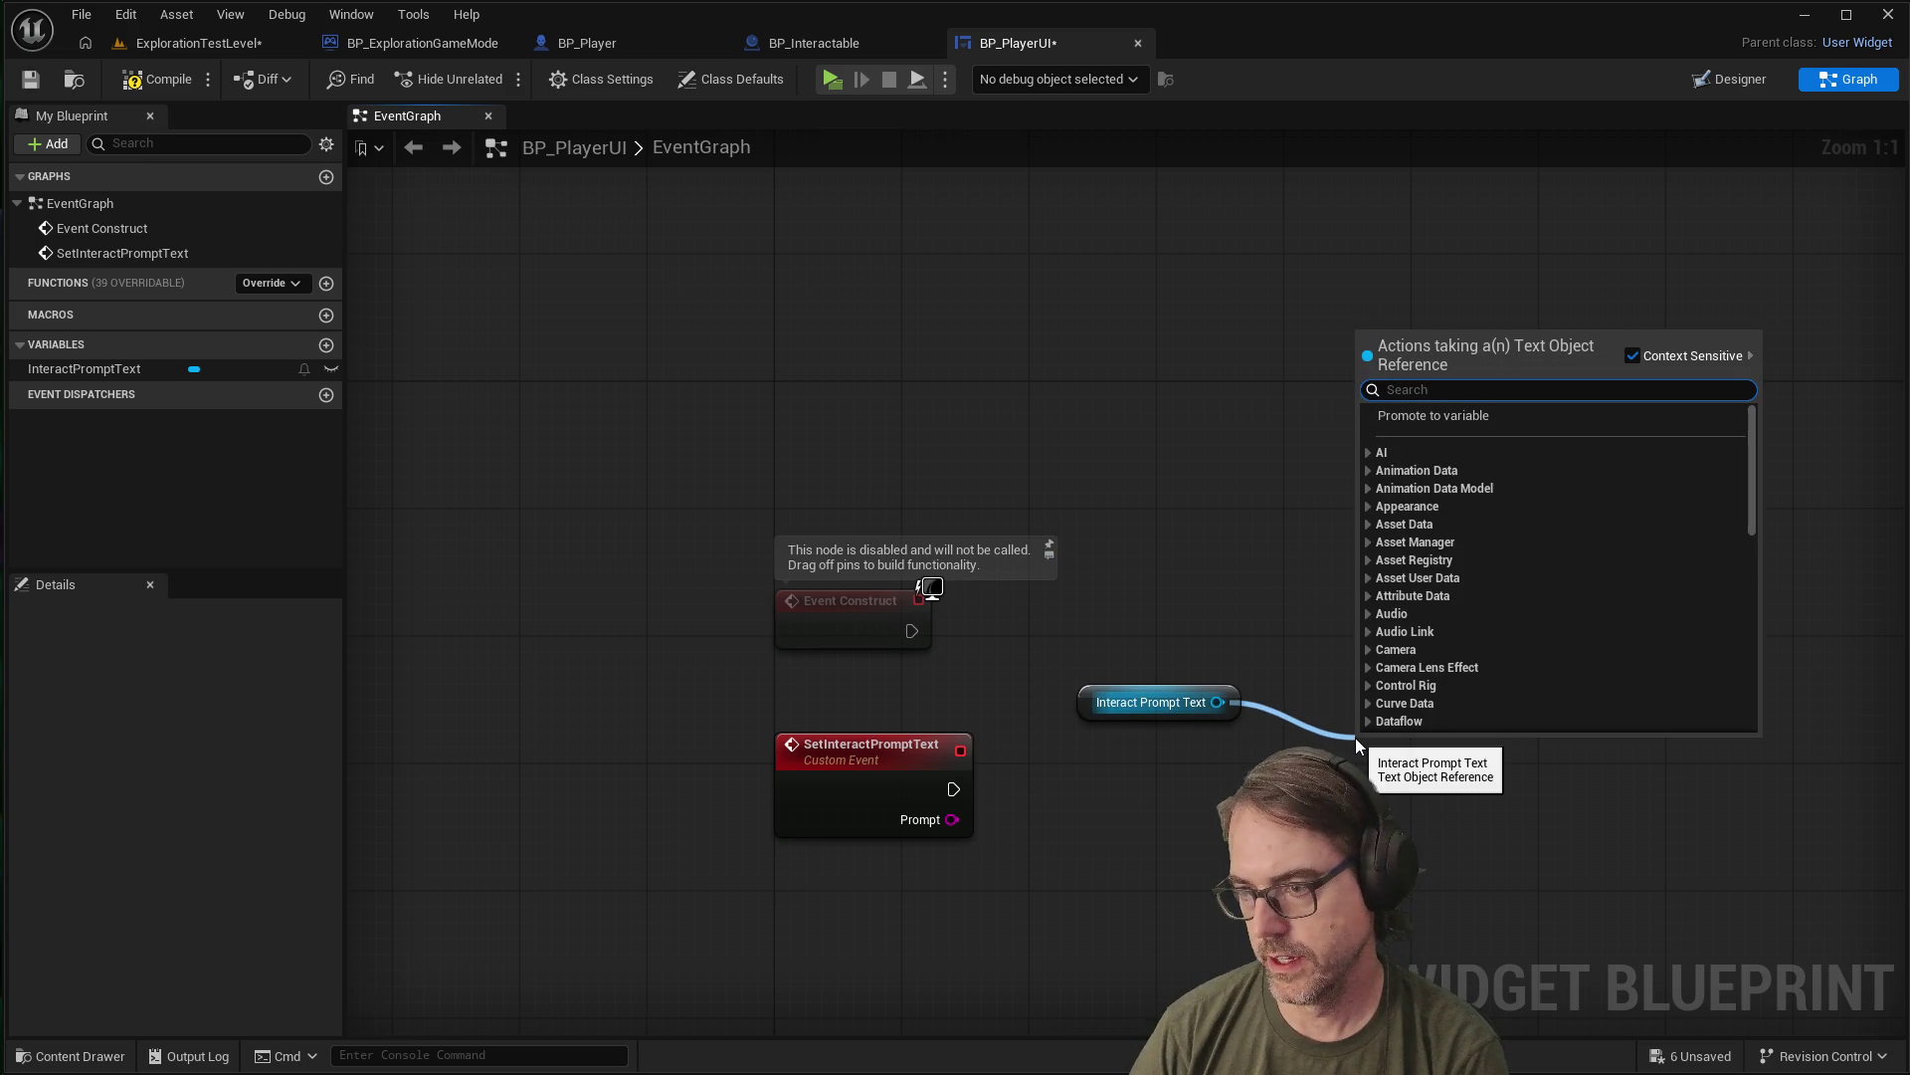
text(settext)
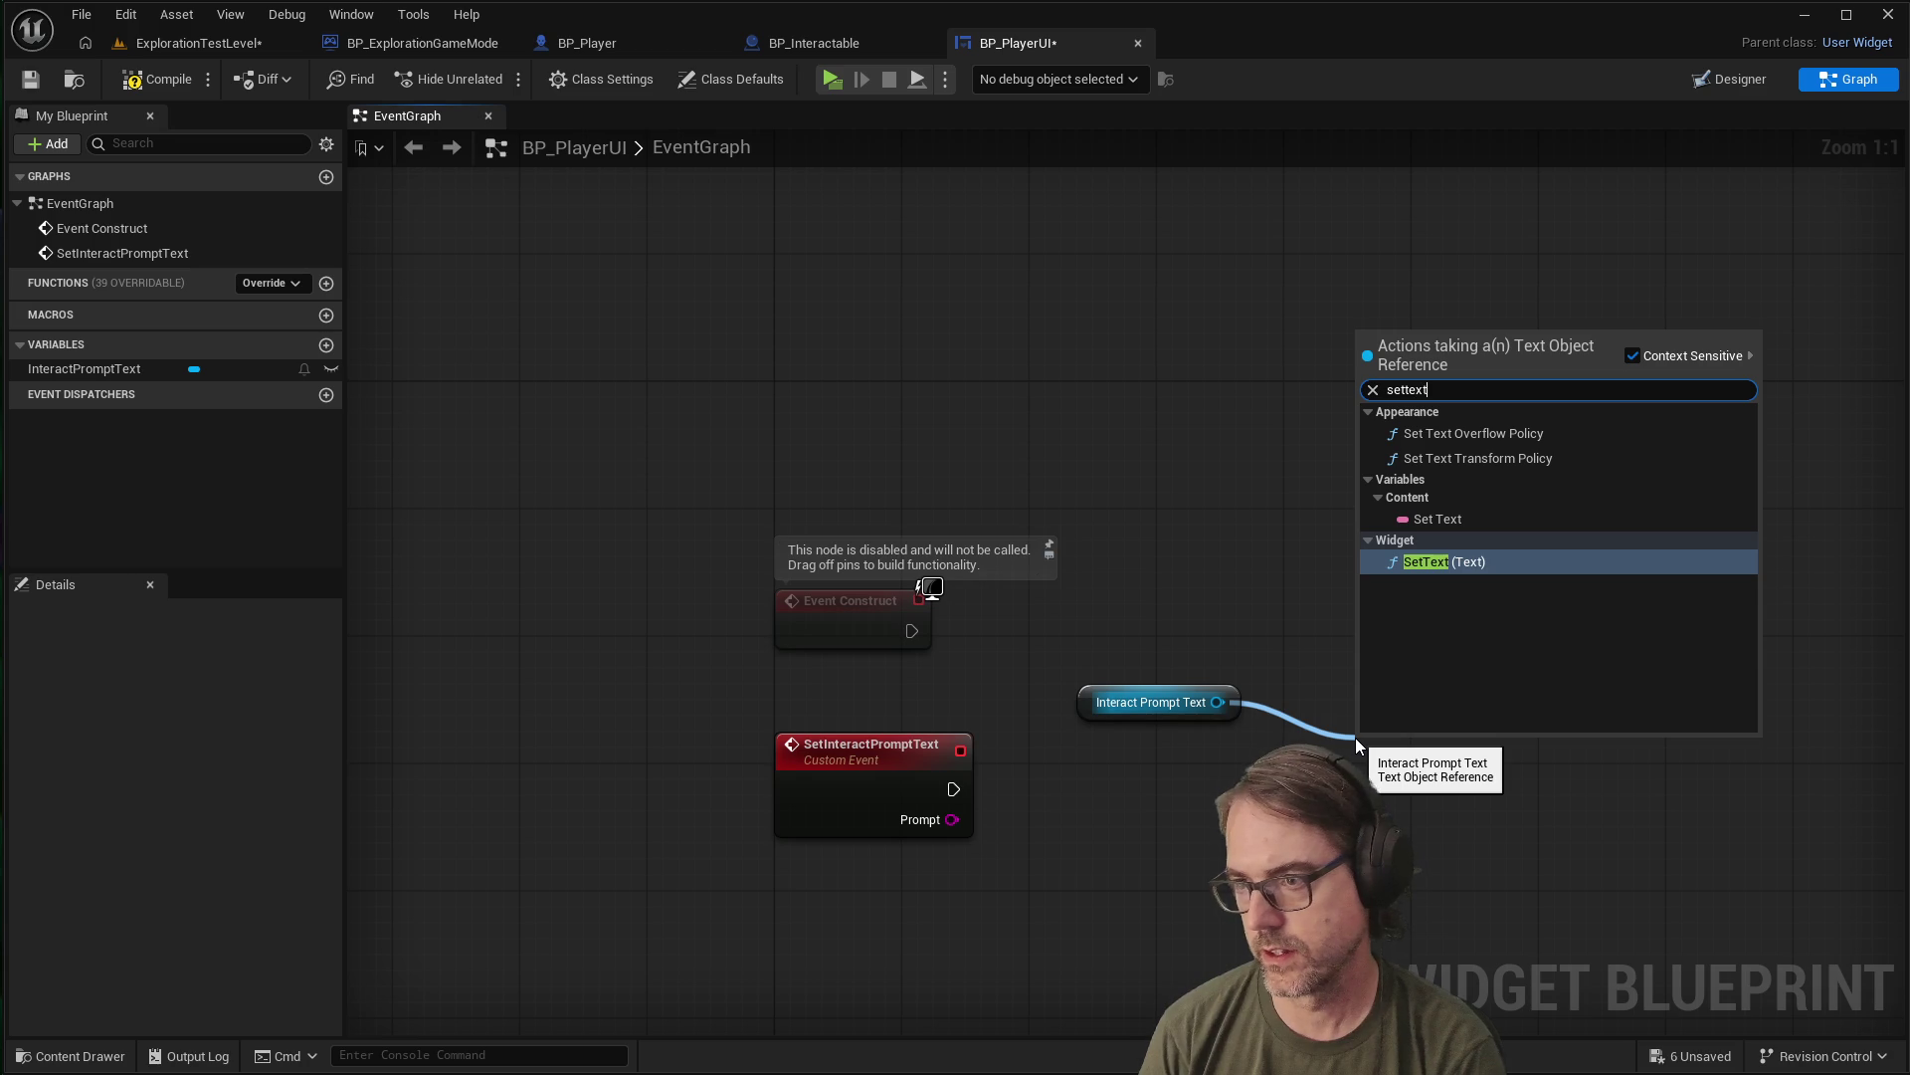
click(1418, 566)
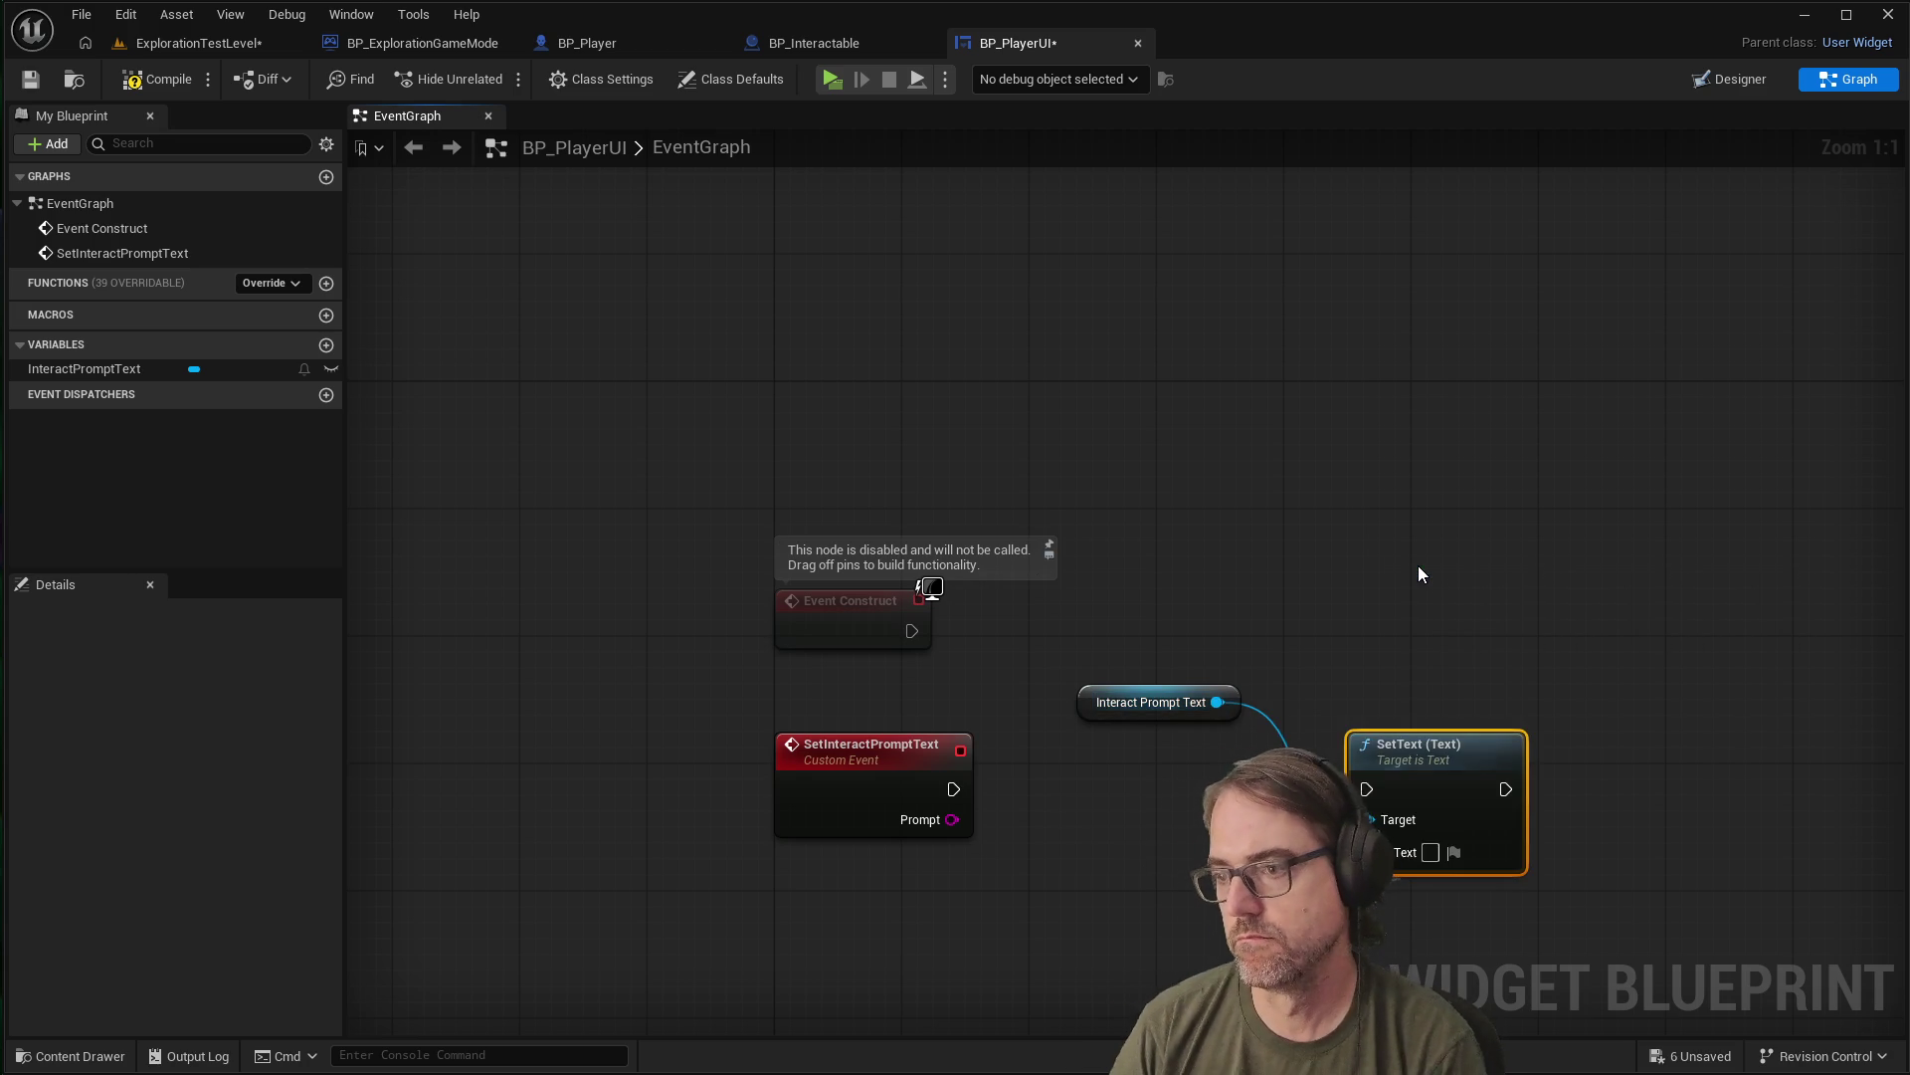
mouse_move(1429, 747)
mouse_down()
mouse_move(1474, 619)
mouse_move(1459, 724)
mouse_up()
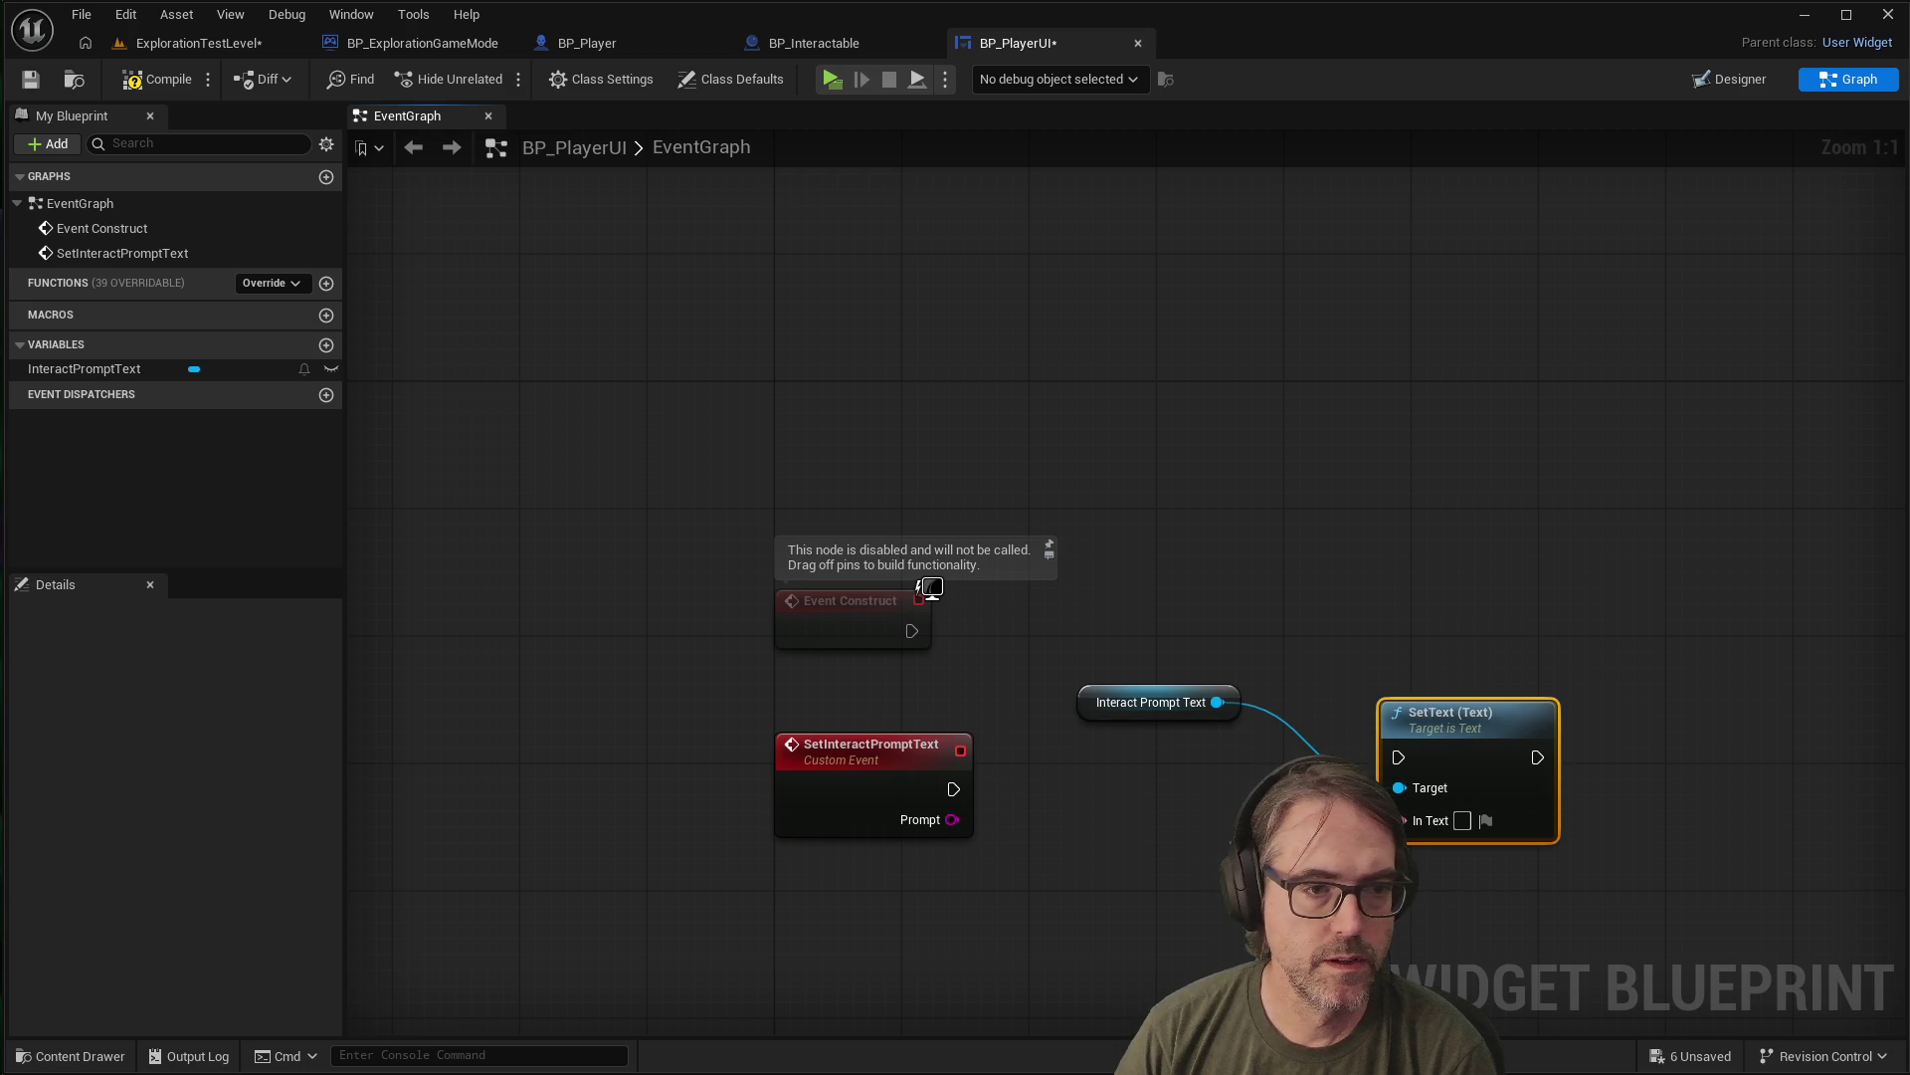
drag(953, 789, 1377, 761)
Feed Prompt into SetText's In Text through a To Text (String) conversion and tidy the nodes
drag(1168, 695, 1161, 881)
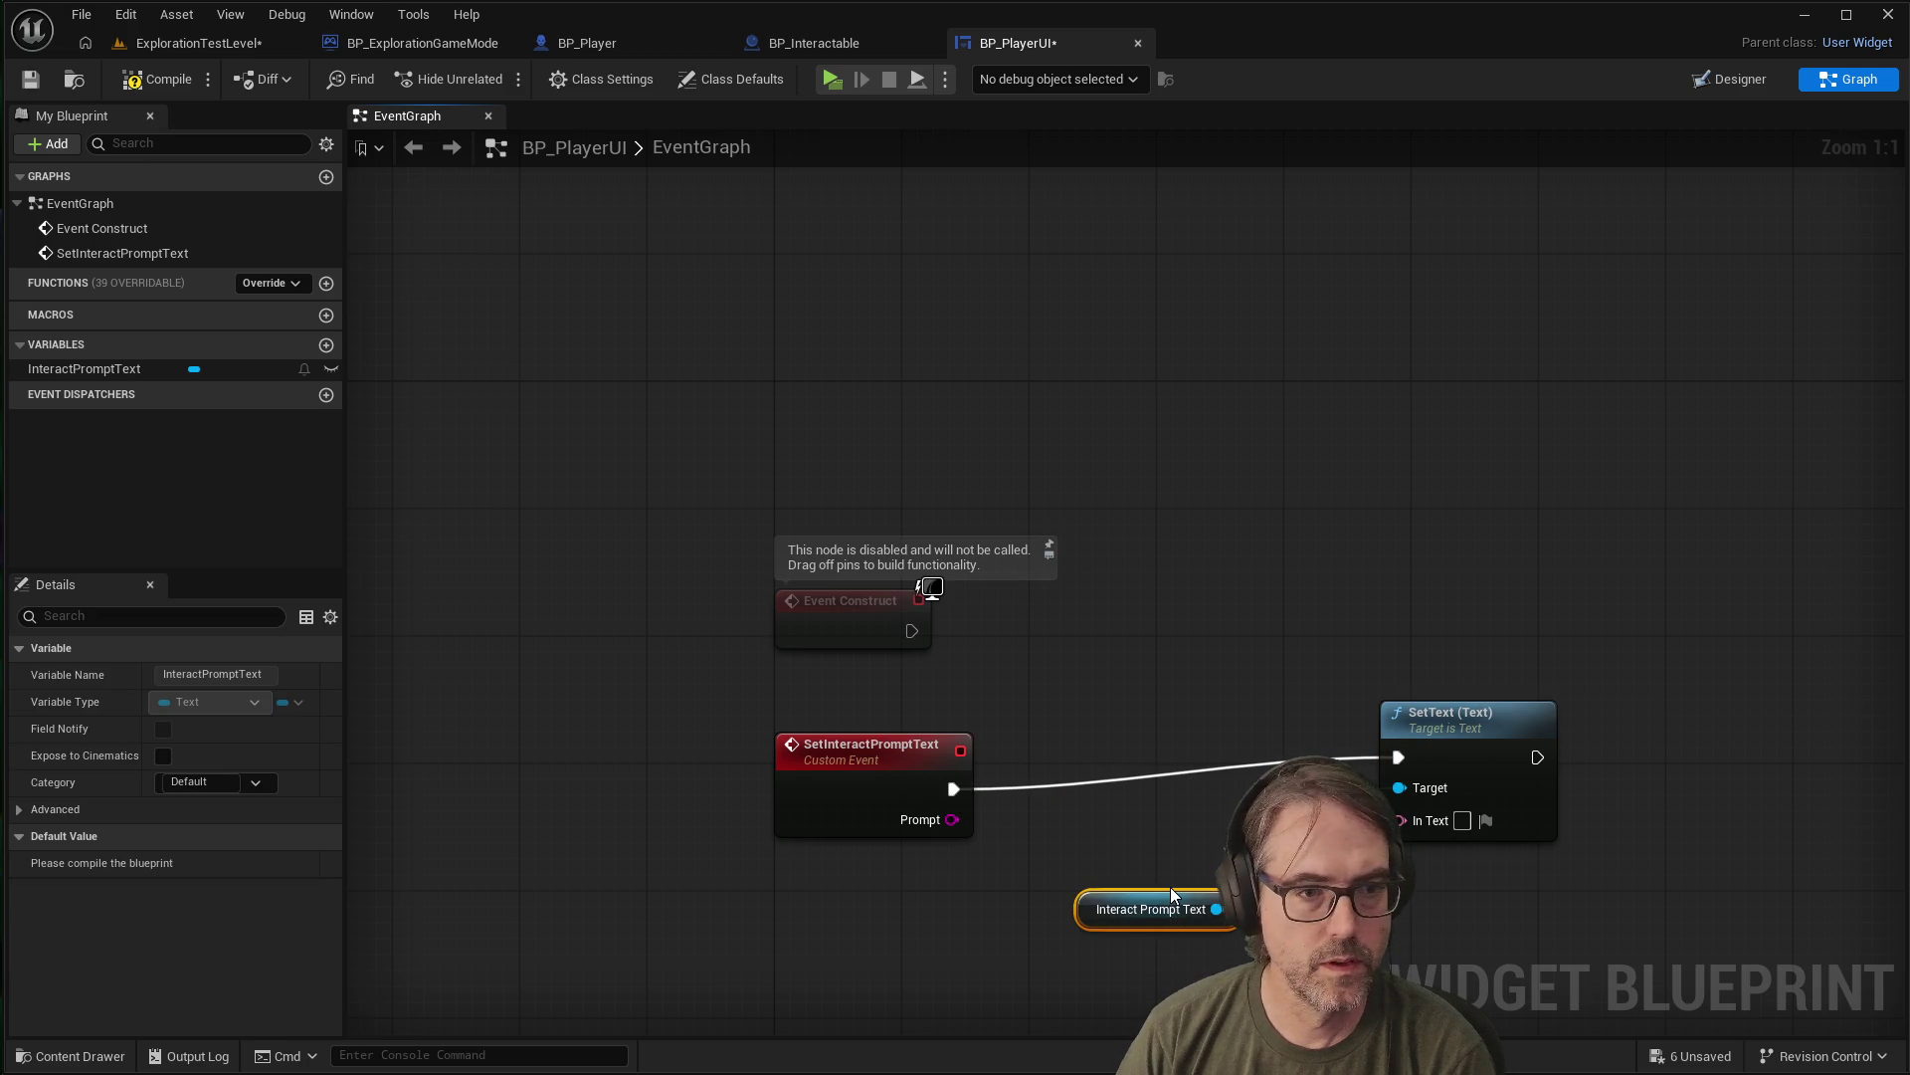
drag(952, 819, 1411, 820)
drag(1188, 729, 1183, 808)
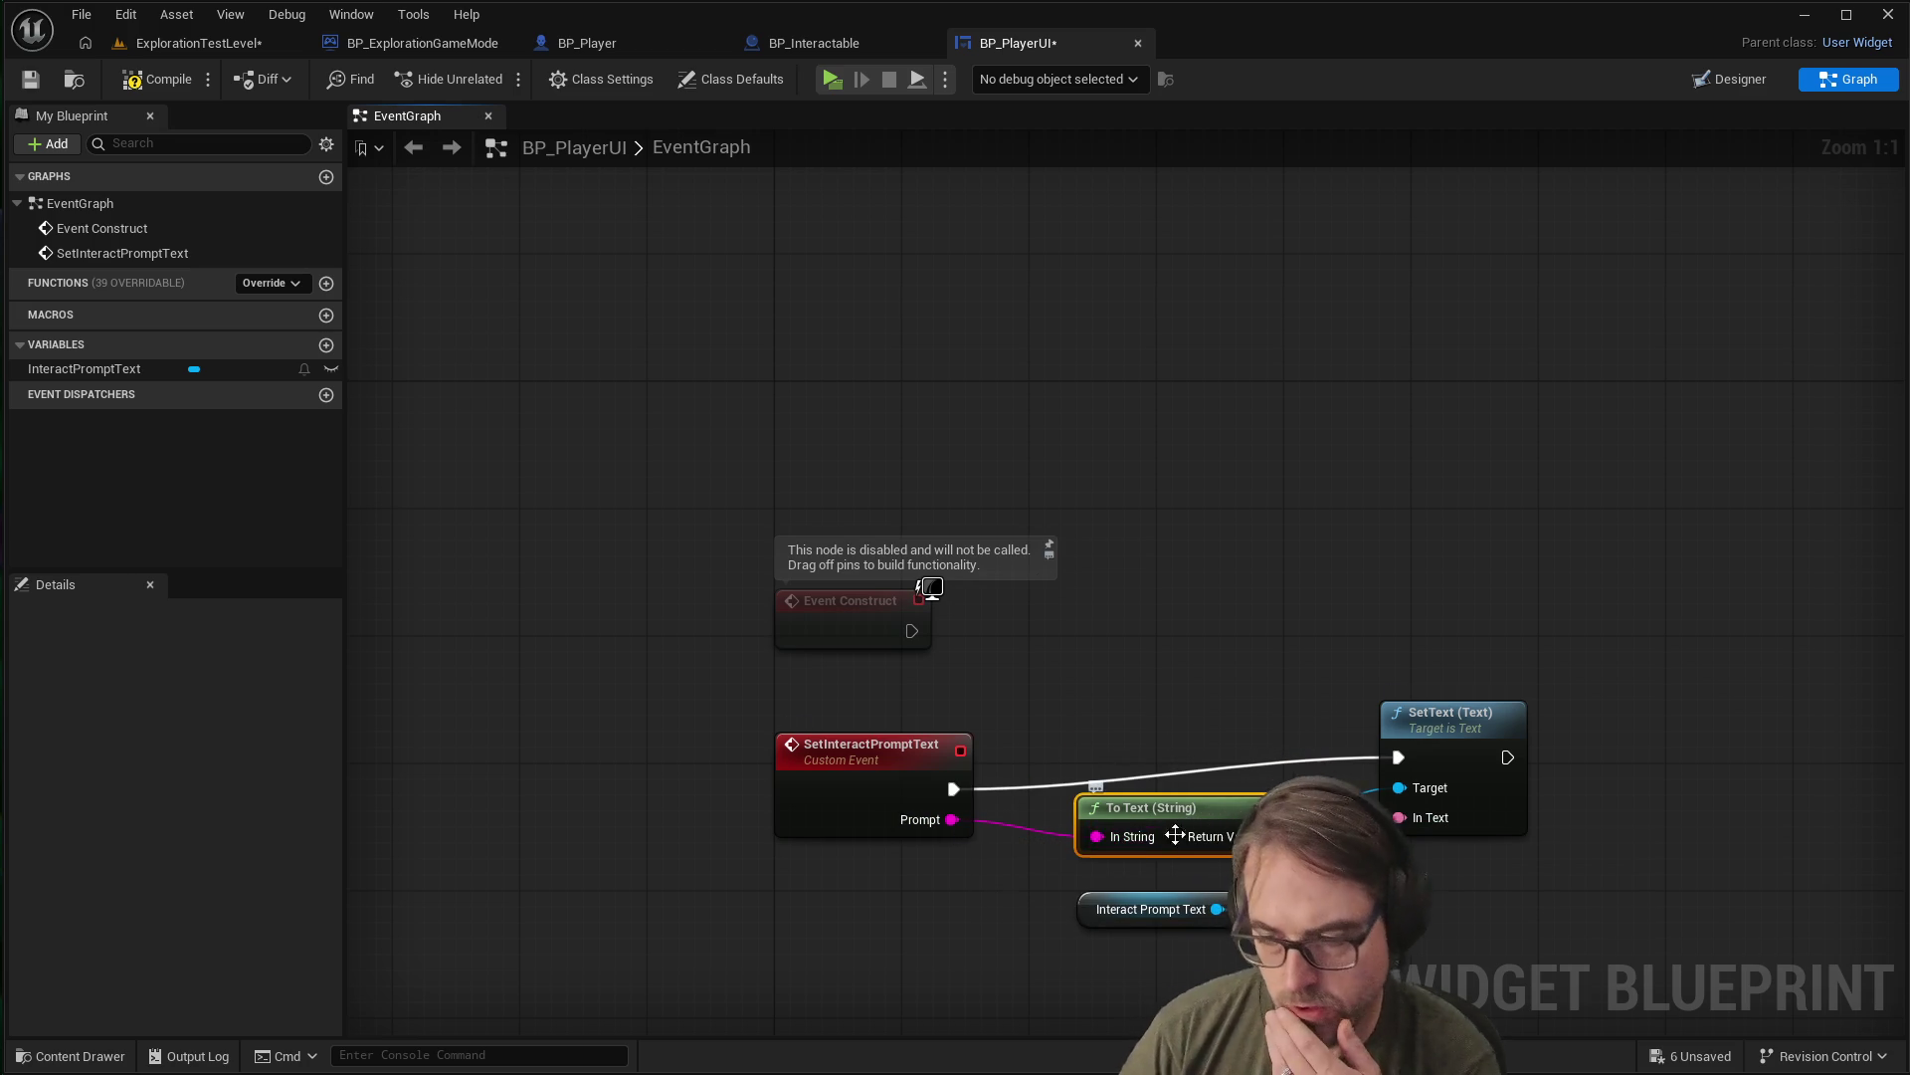
drag(1196, 804, 1198, 820)
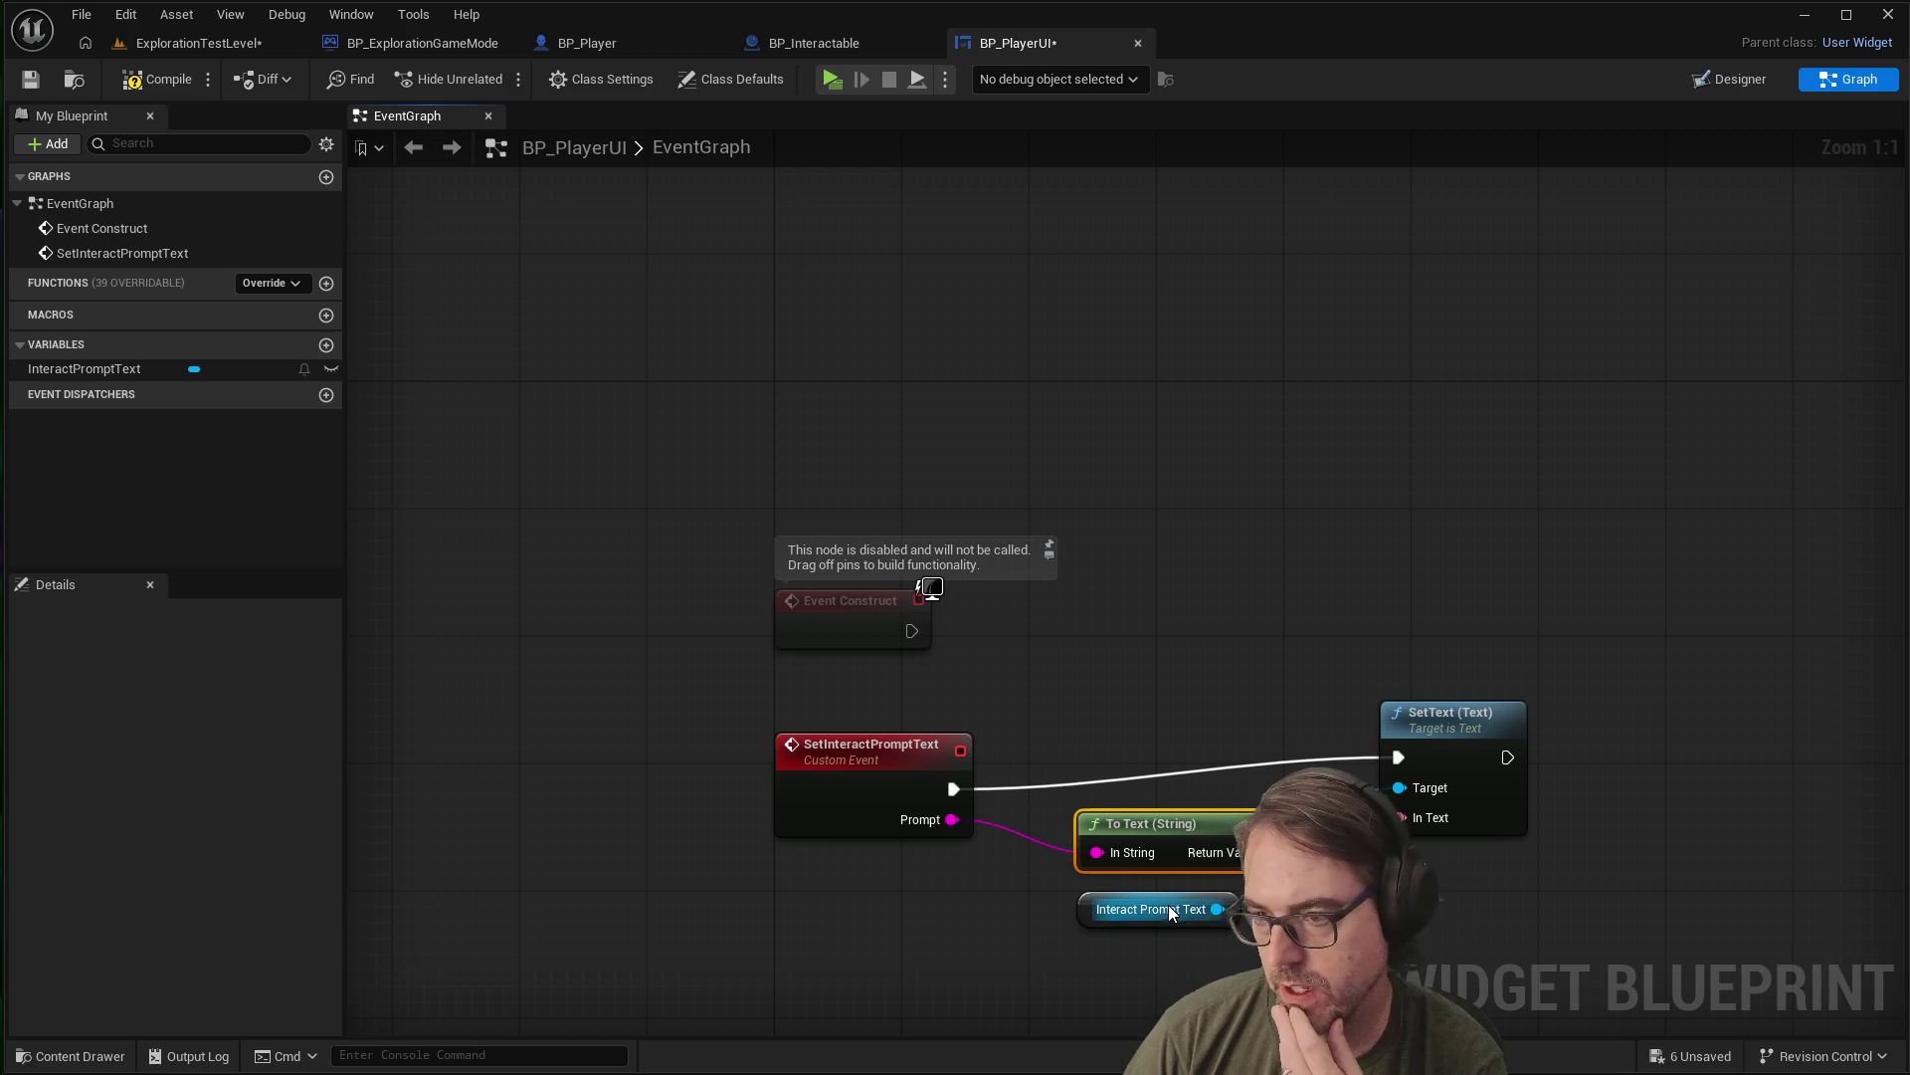
drag(1168, 905, 1211, 917)
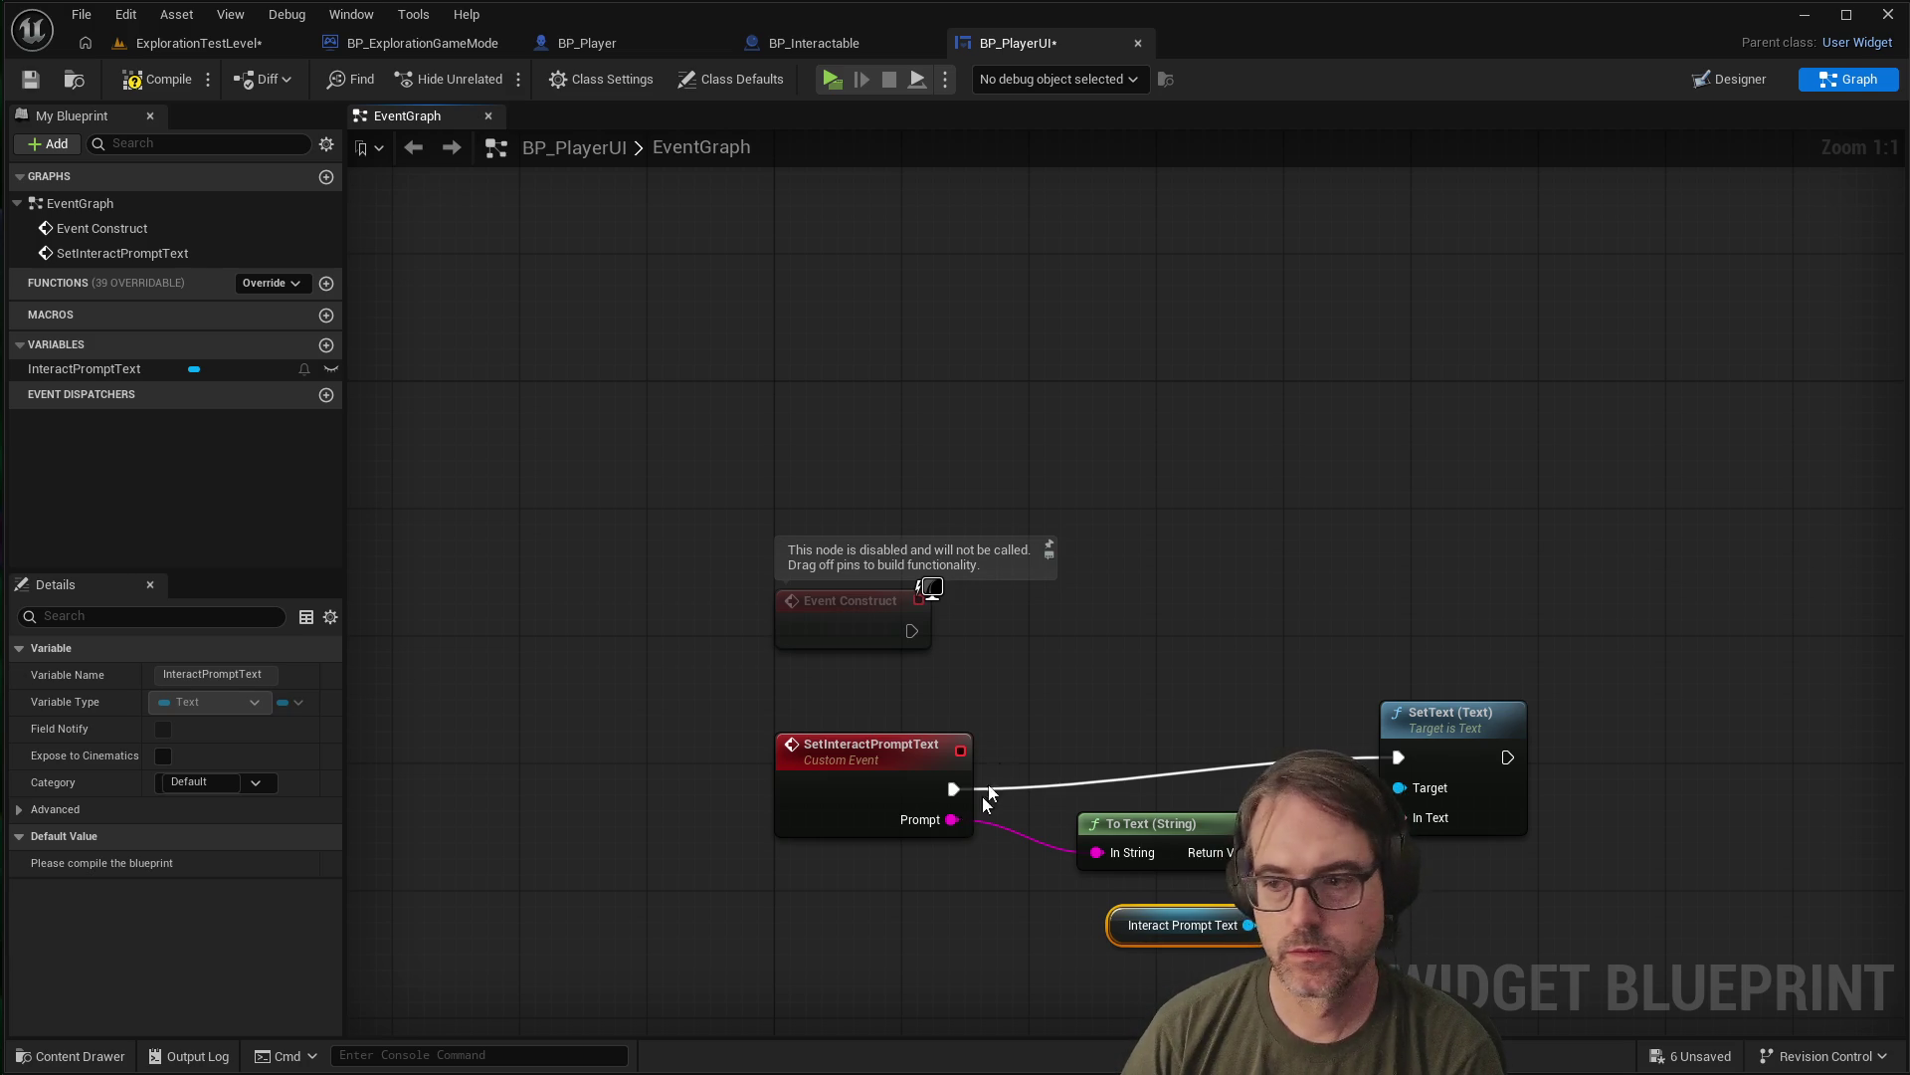
scroll(977, 814, down, 1)
scroll(1007, 891, up, 1)
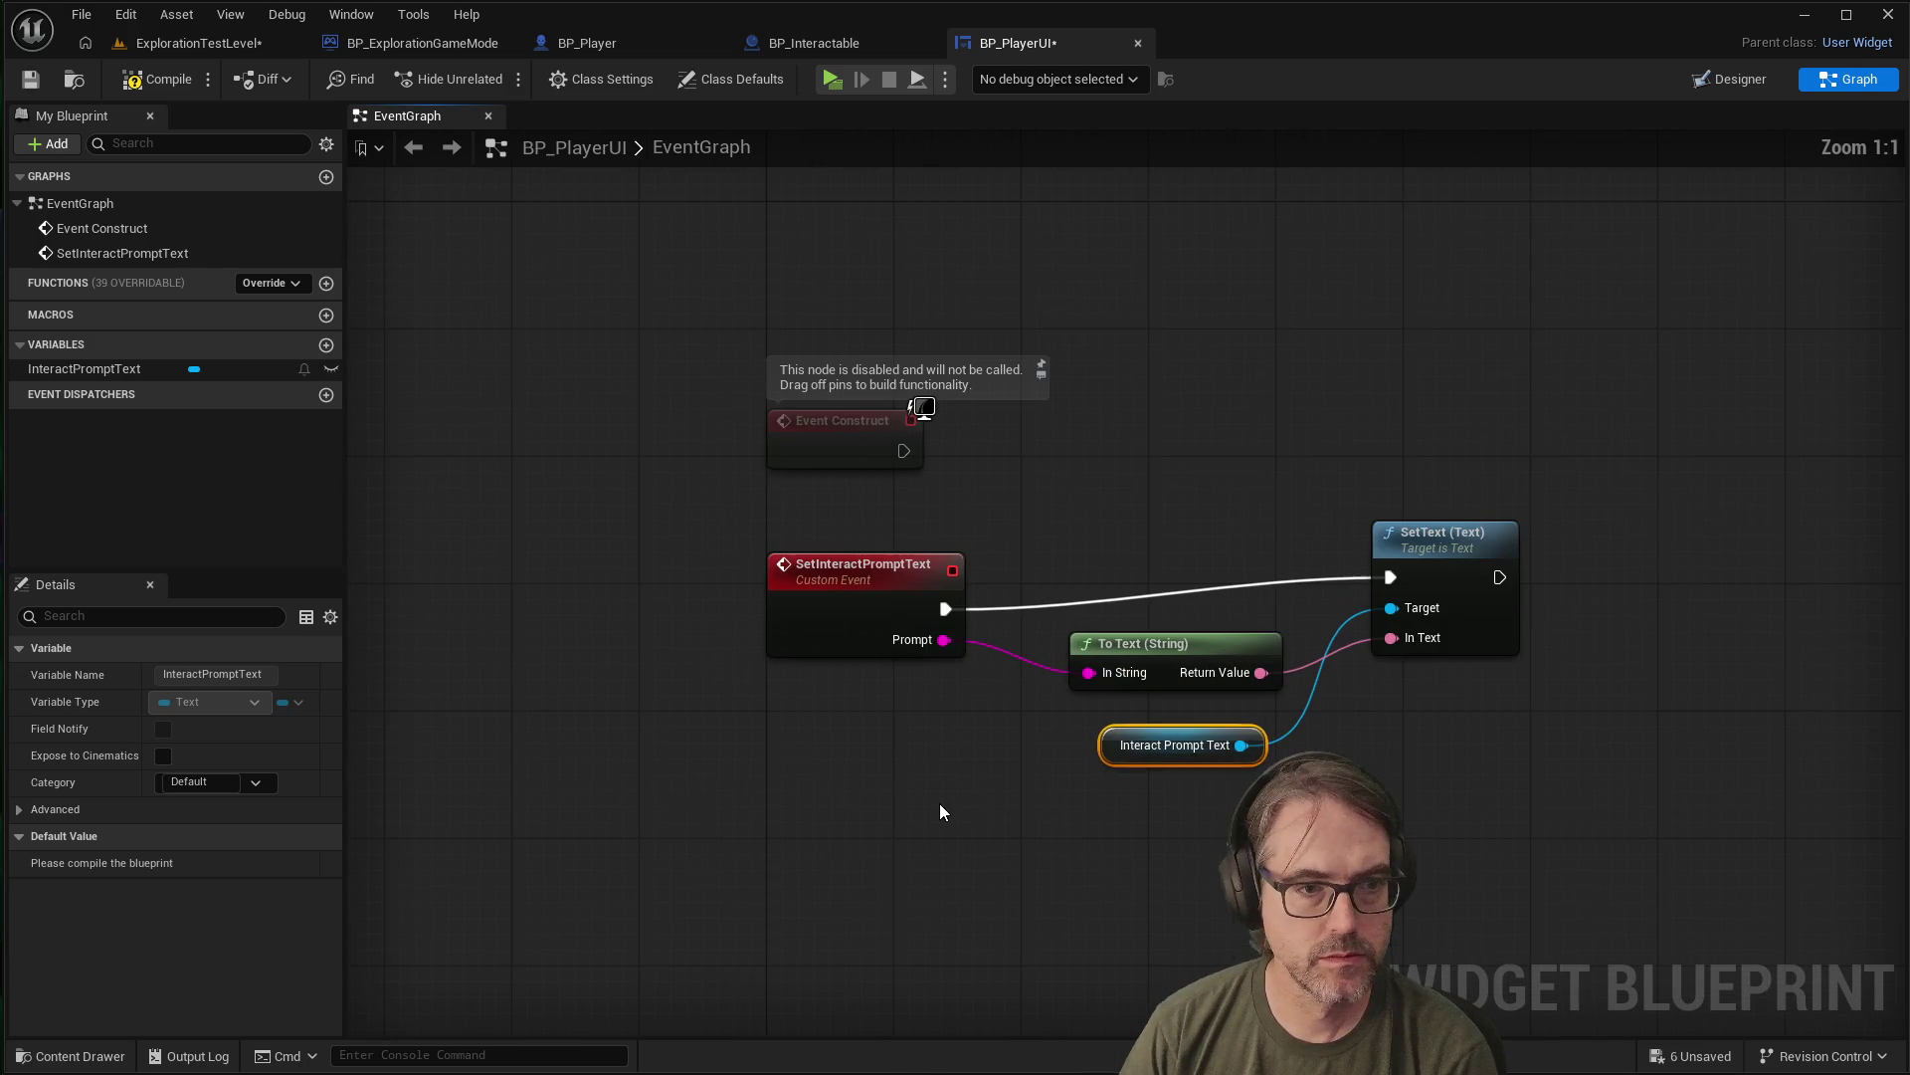
Check the Designer layout, return to the Graph, and bring up the action menu on empty canvas
click(1040, 821)
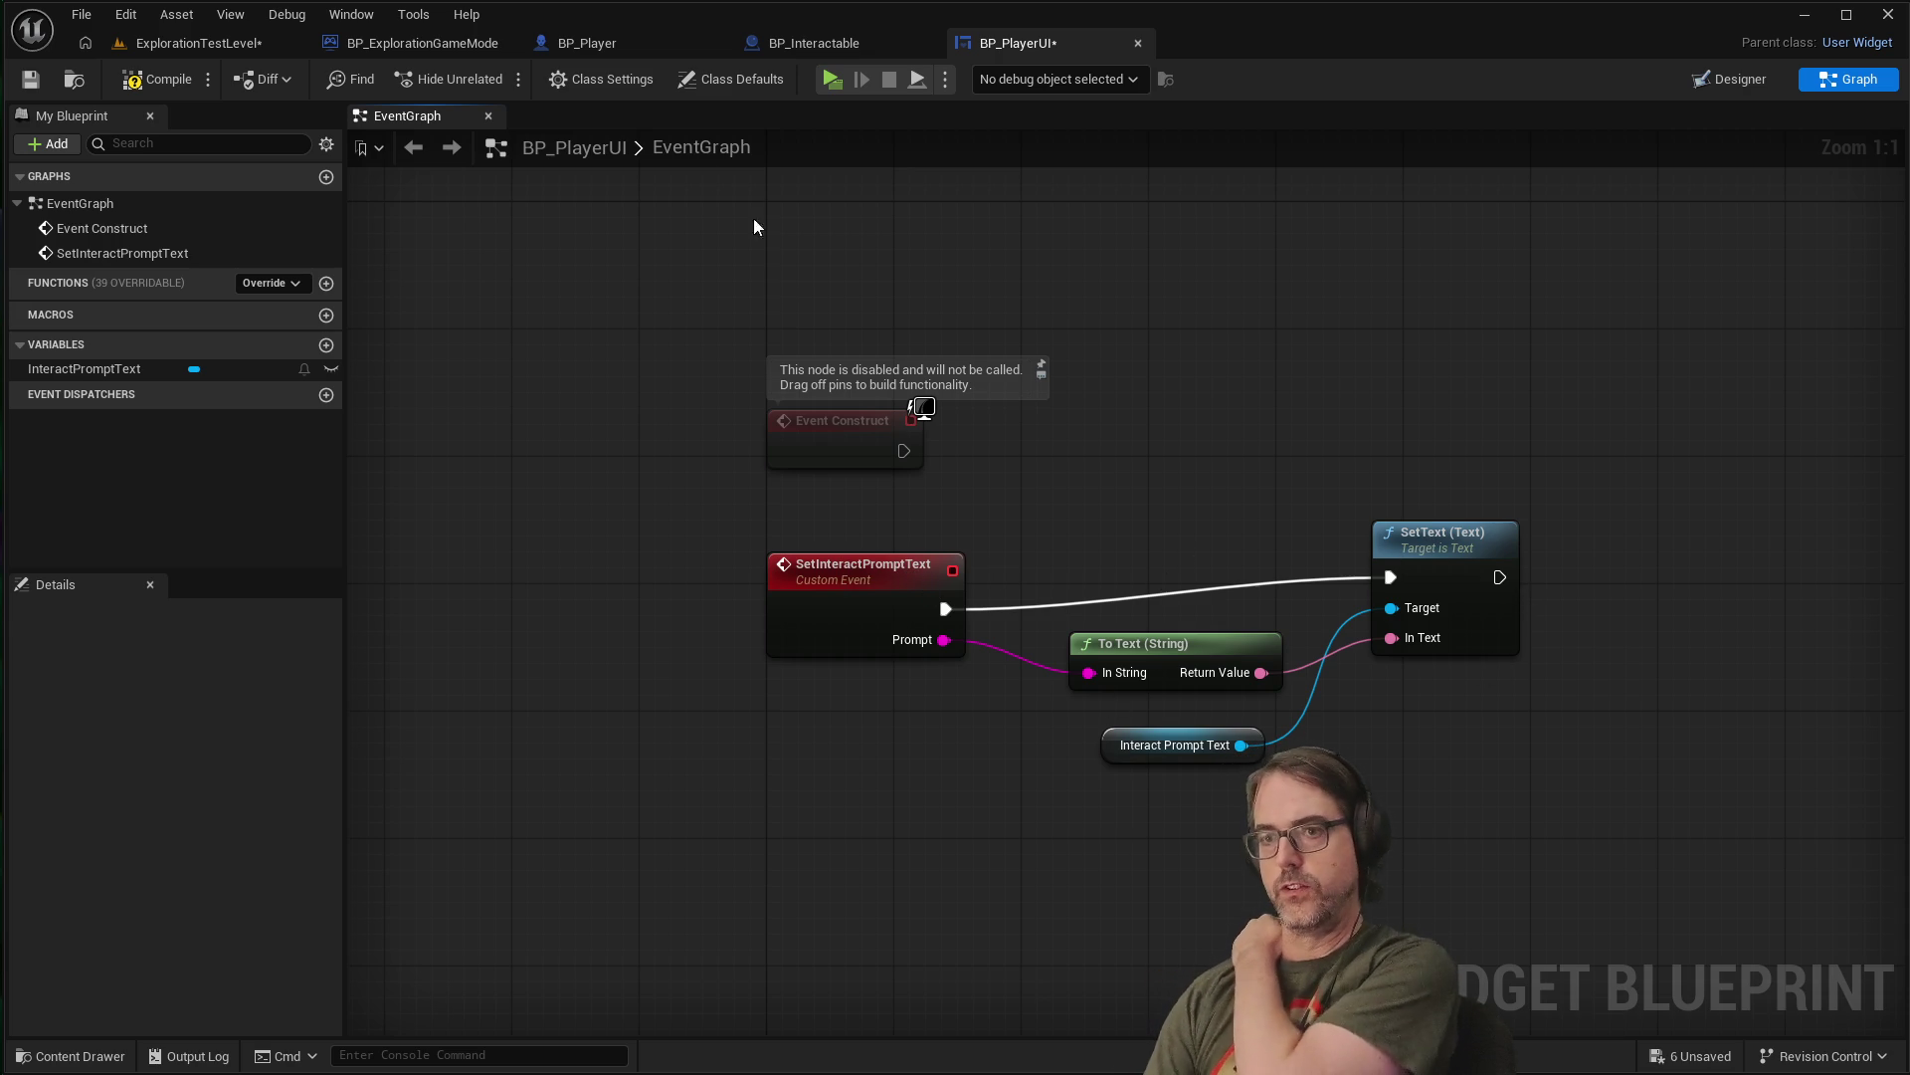
click(1737, 82)
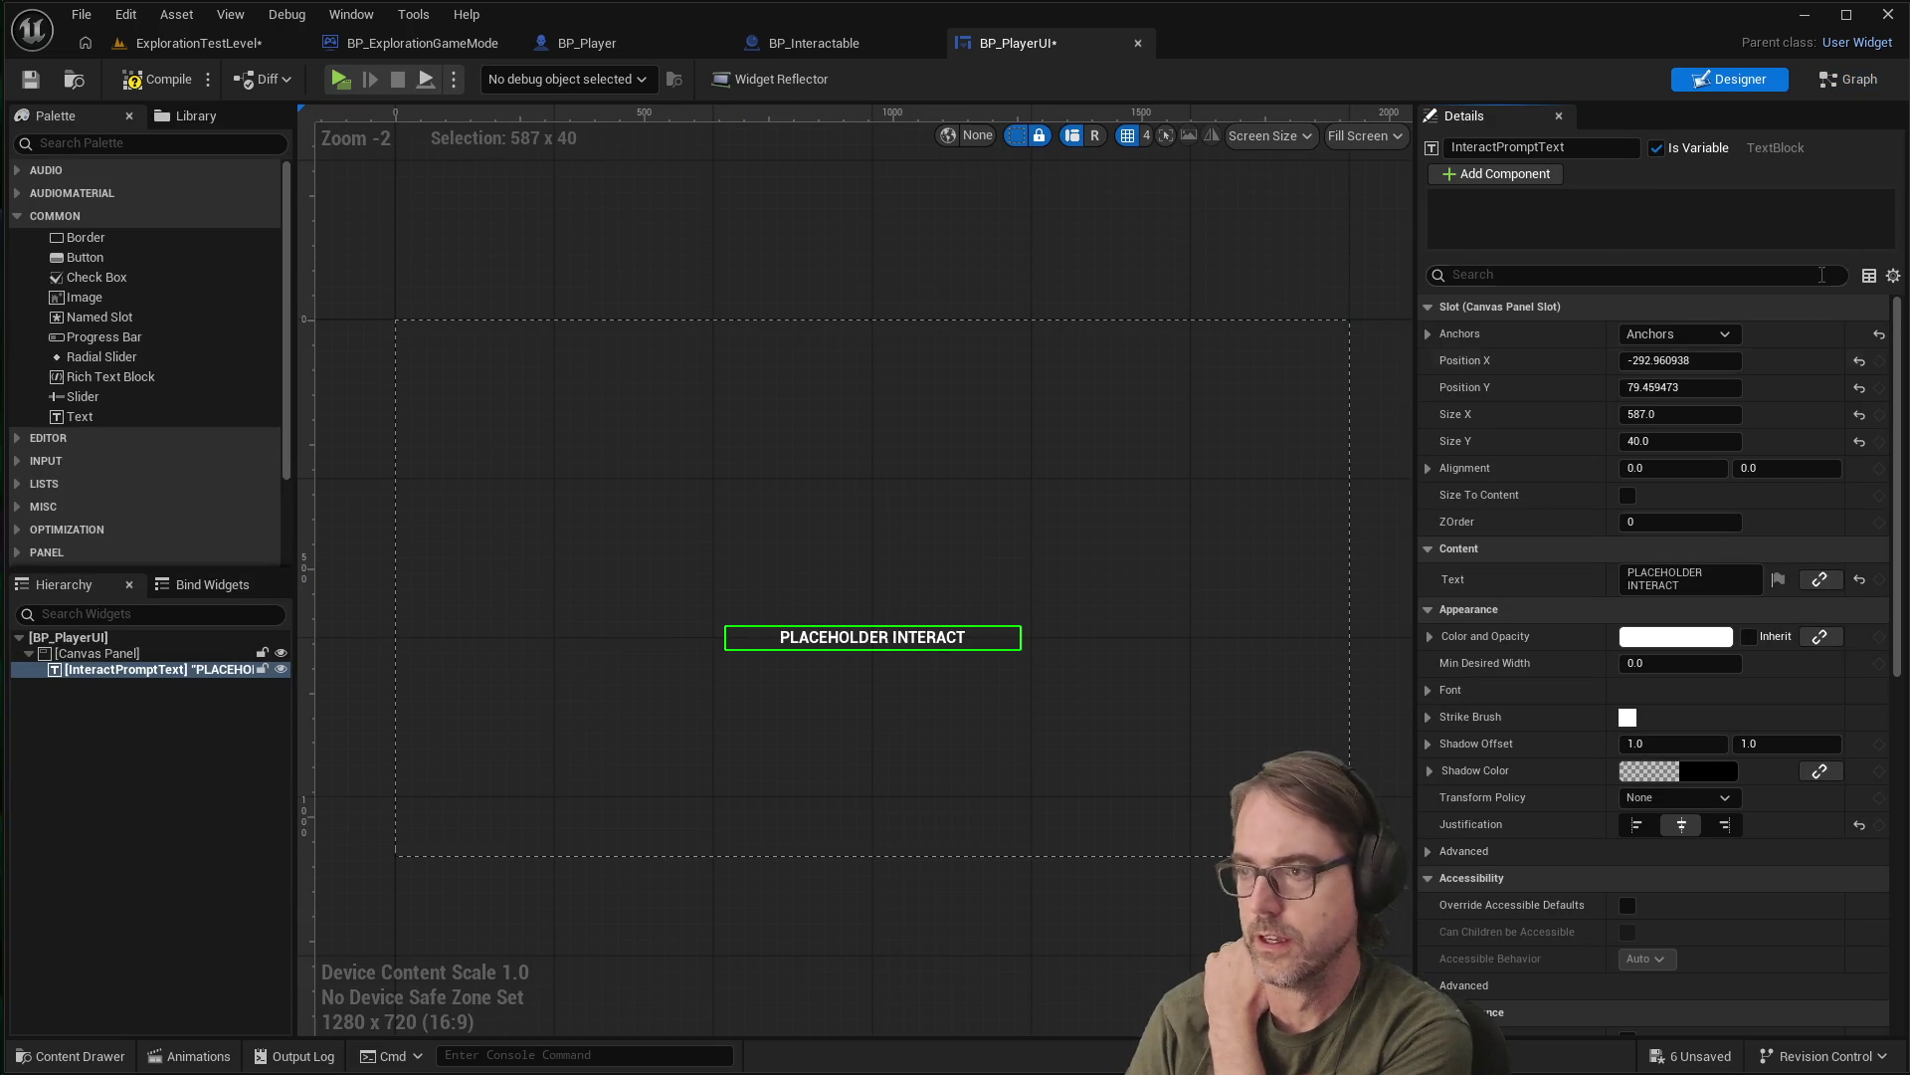
click(1848, 81)
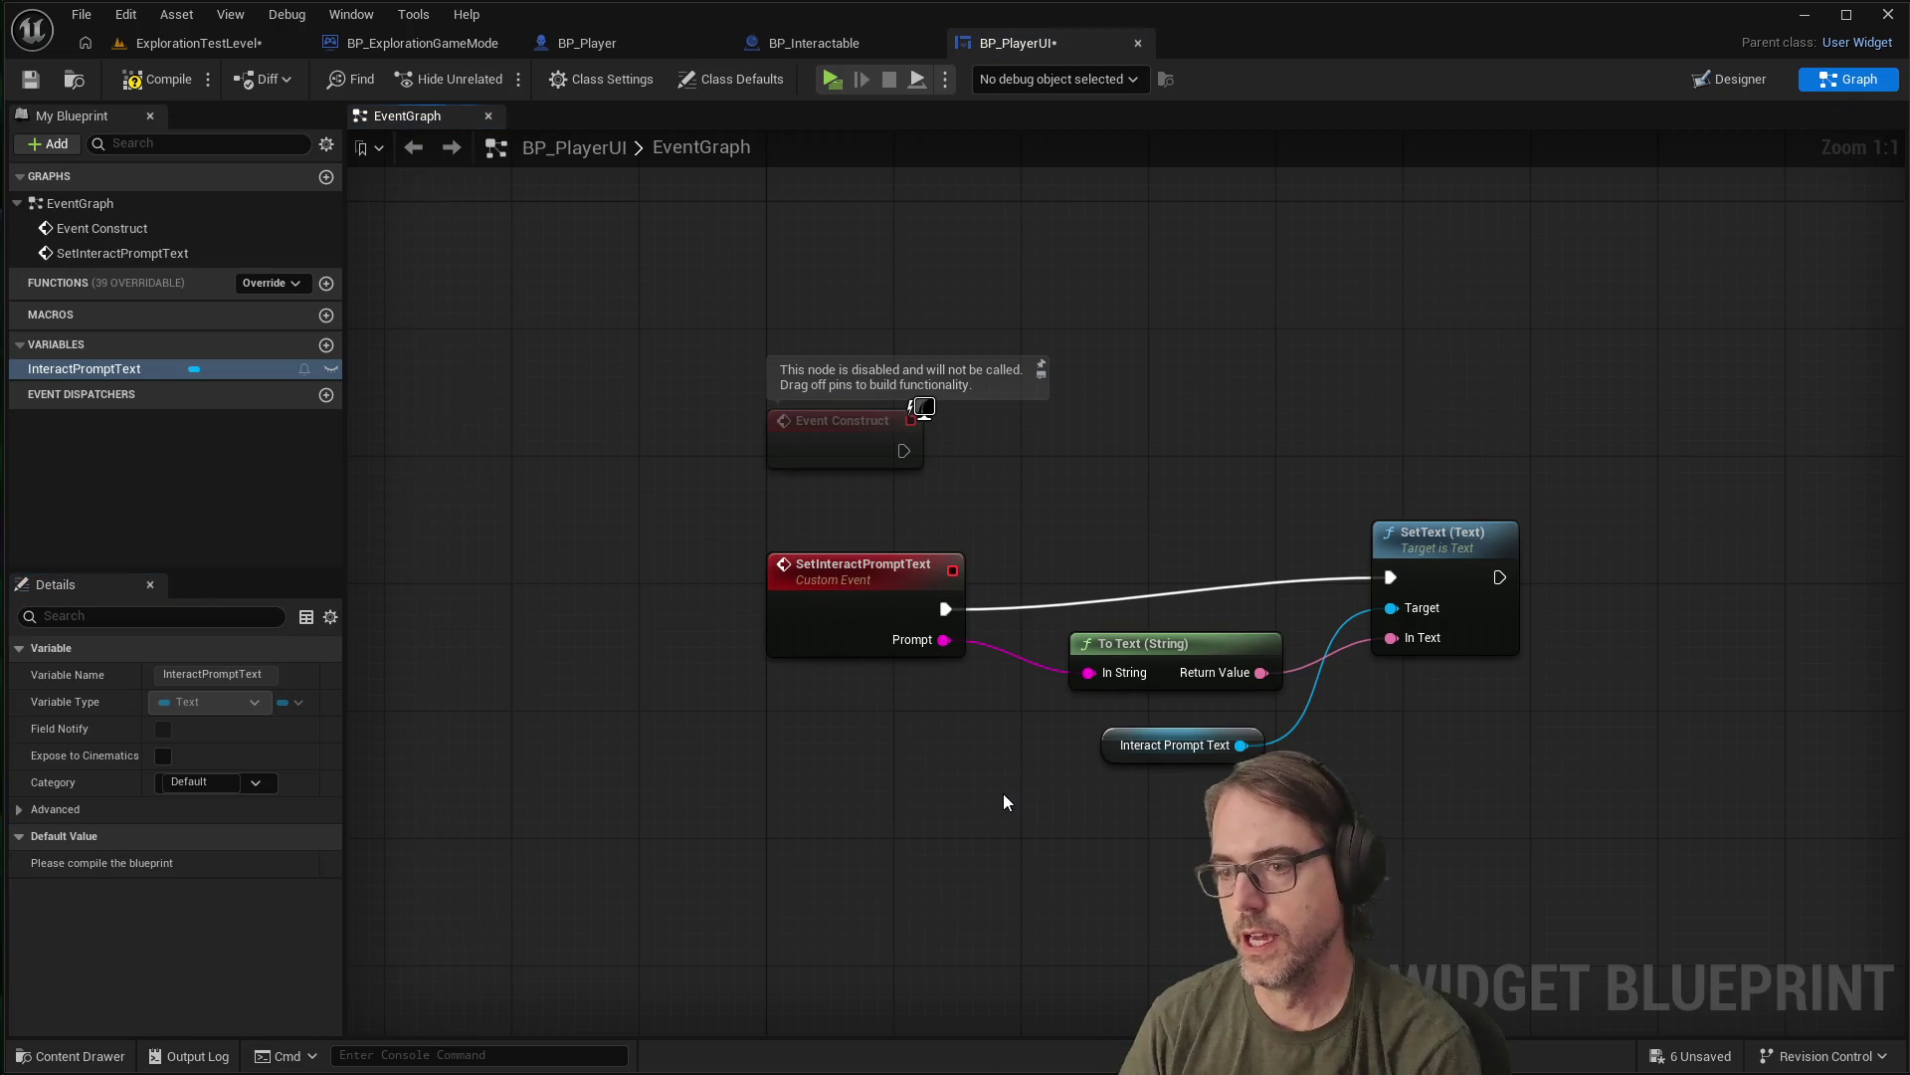
right_click(850, 854)
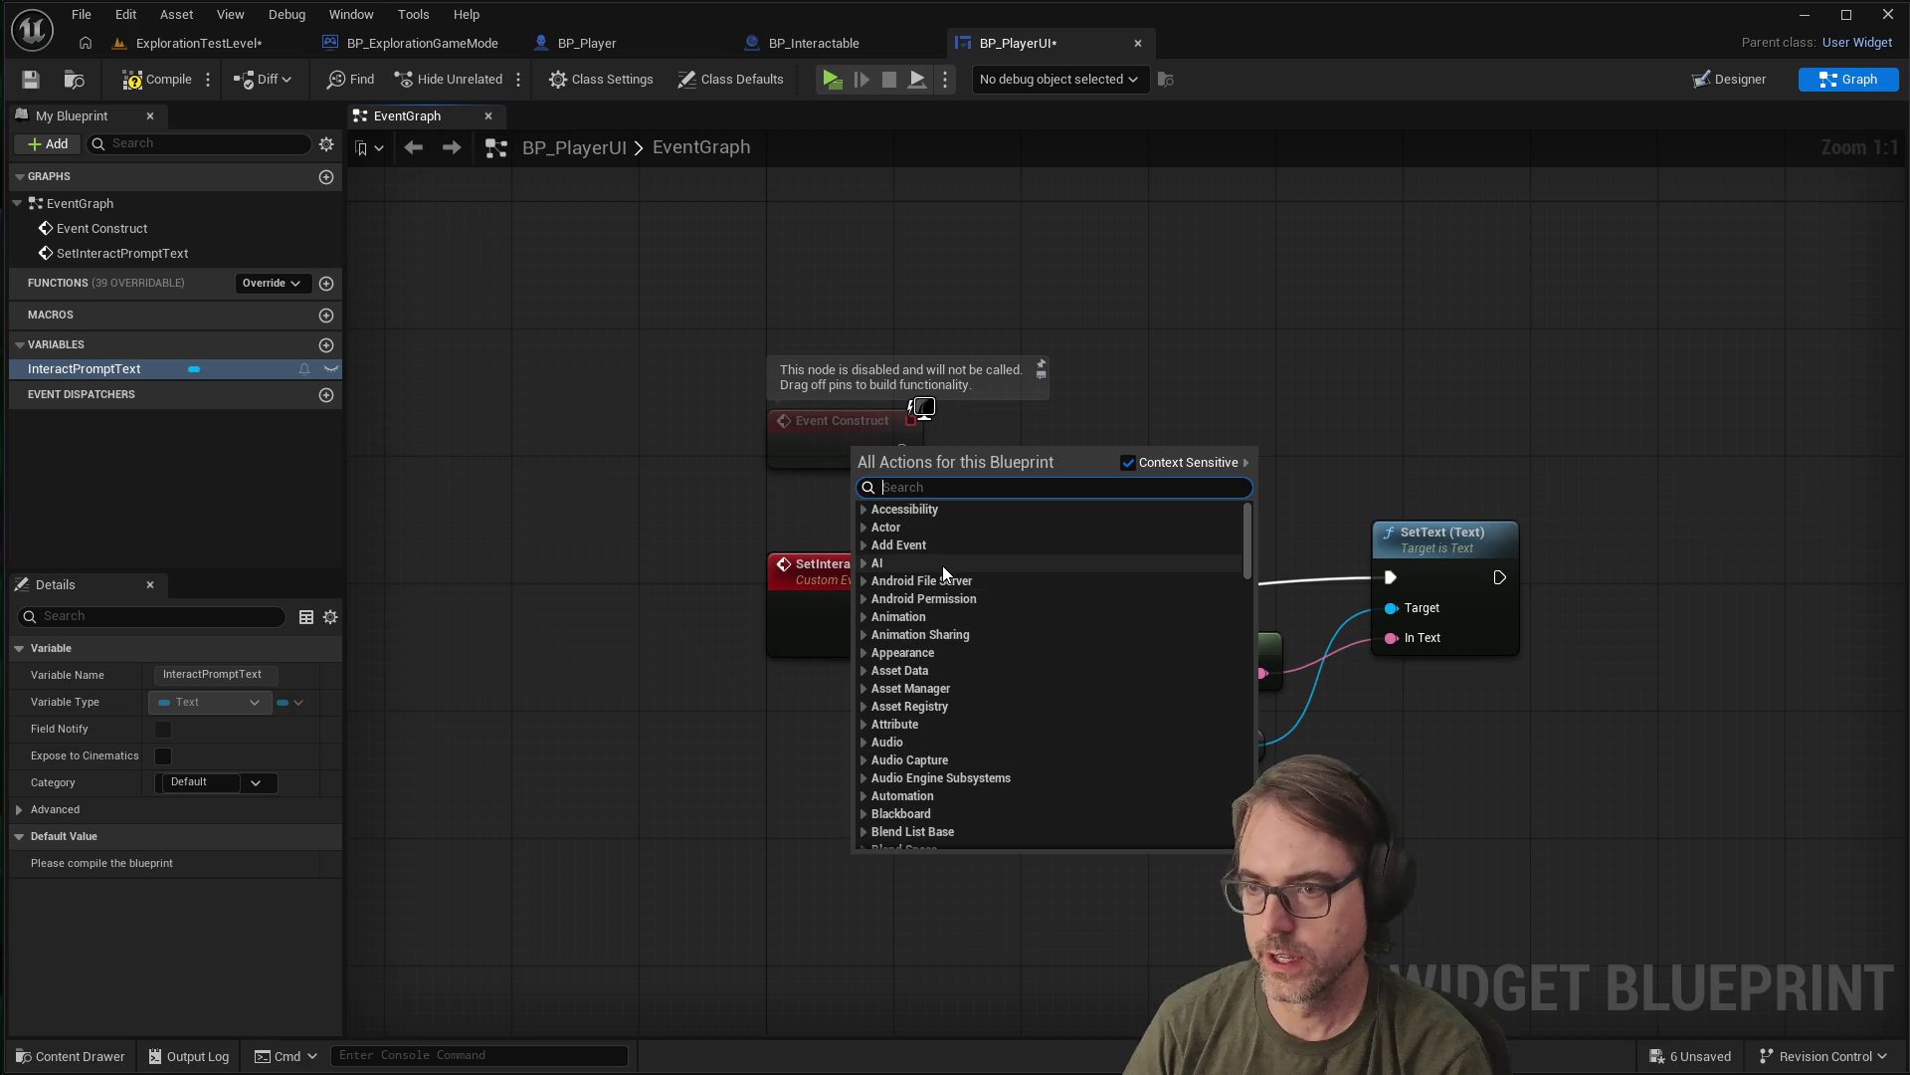
Add a custom event named DisableInteractPromptText and line it up under SetInteractPromptText
text(custom)
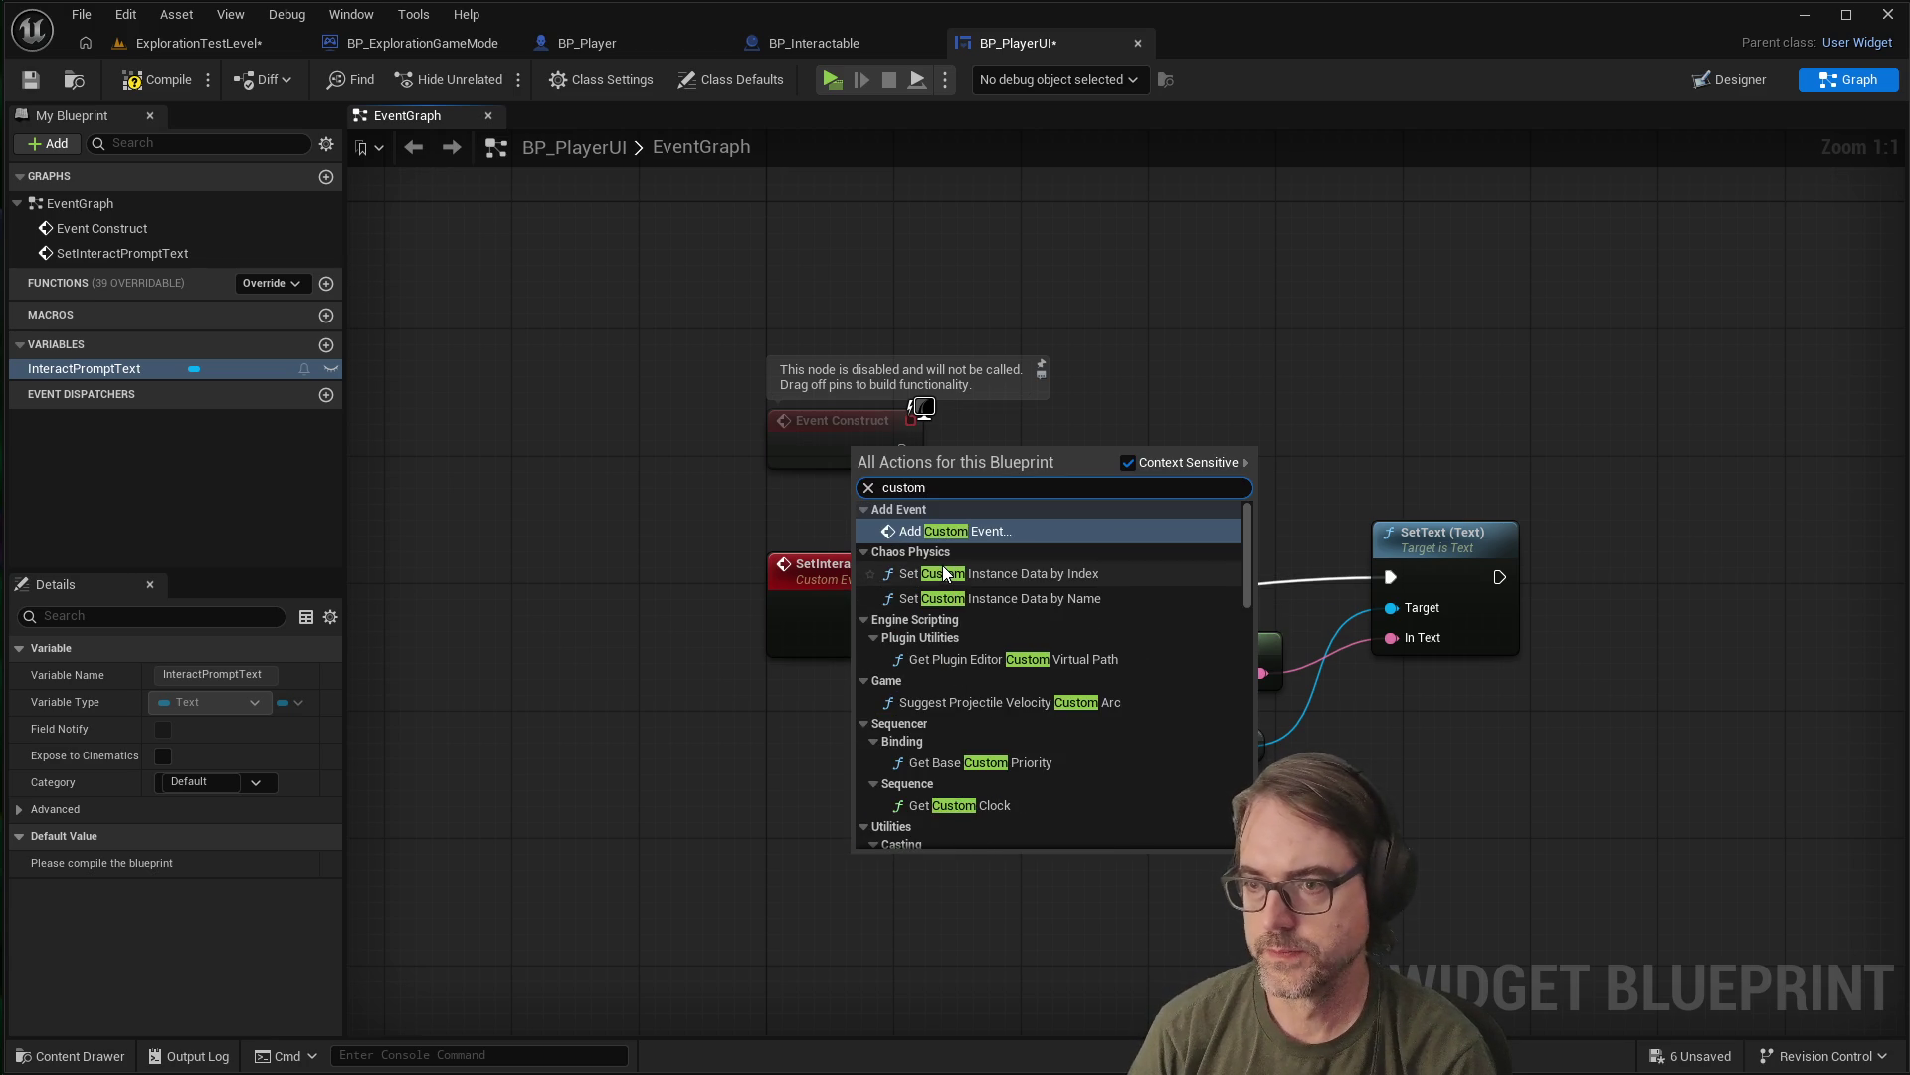
key(Return)
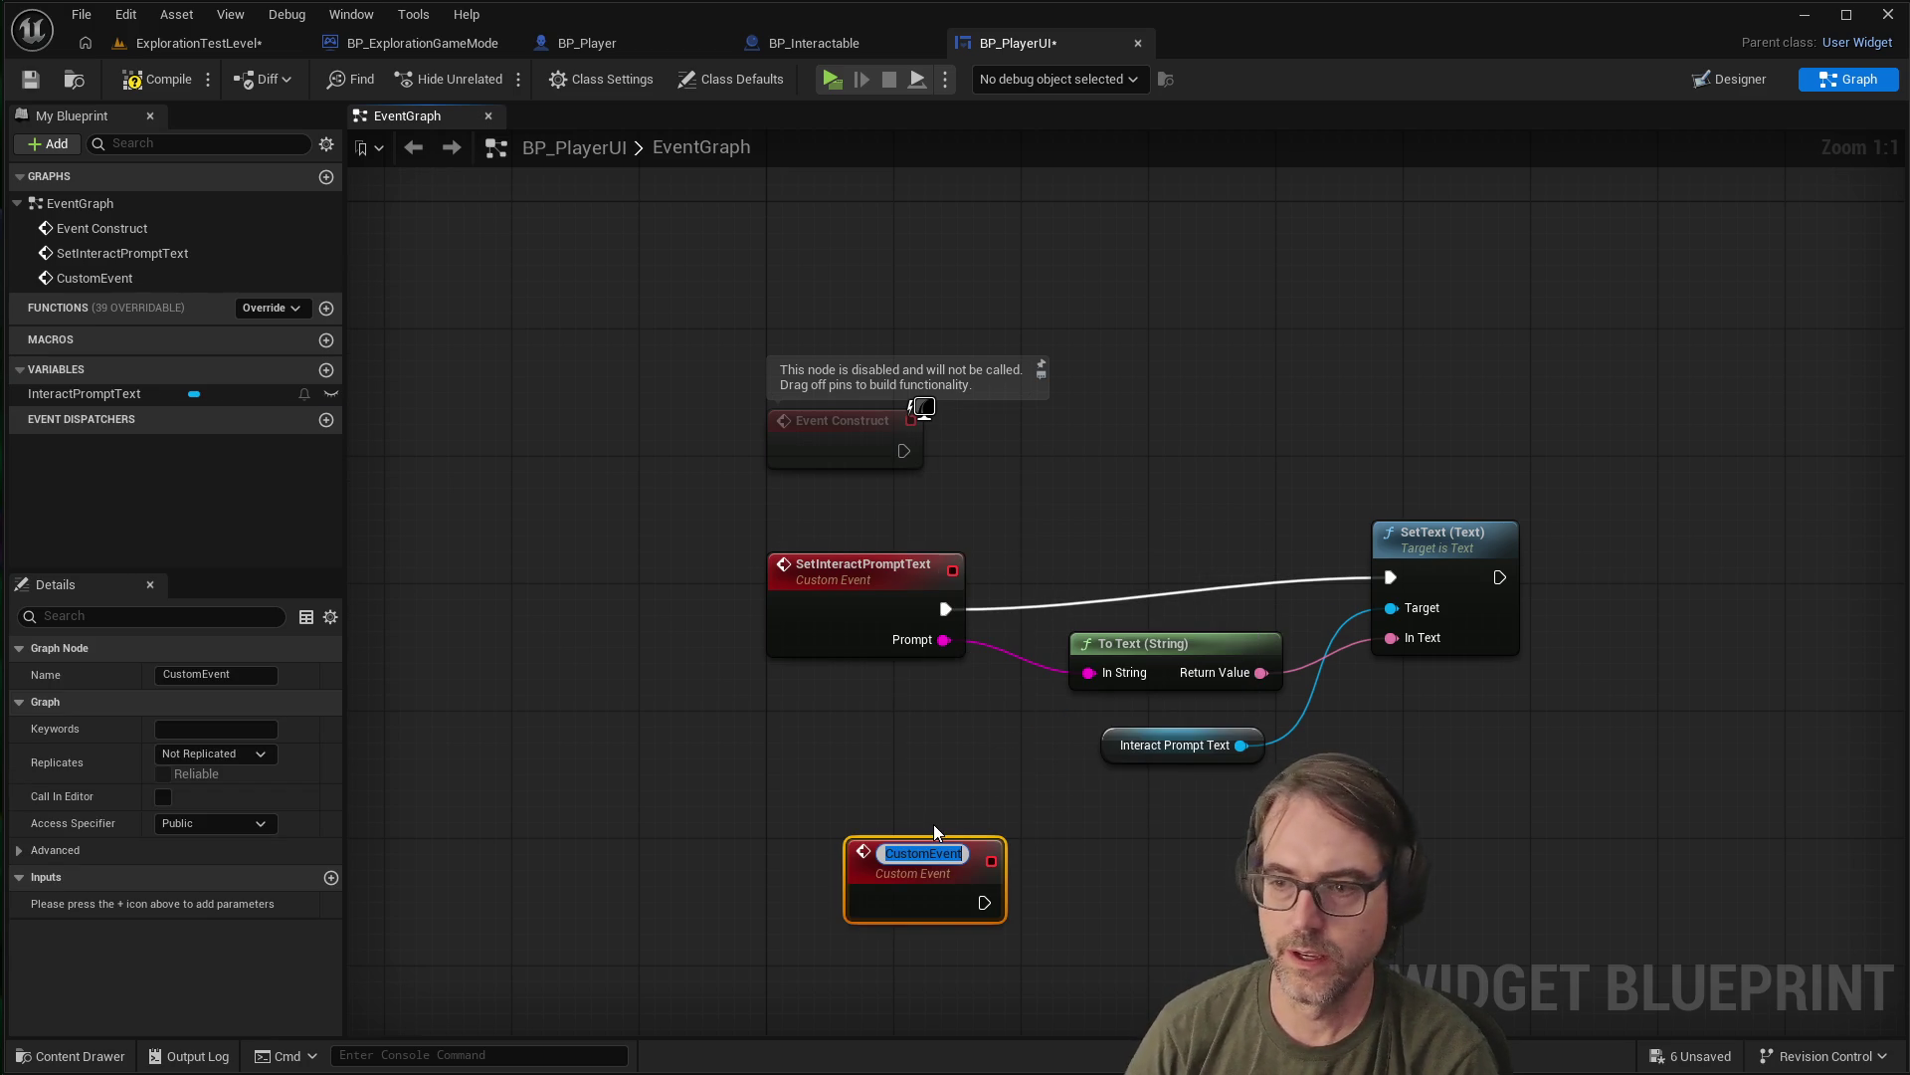
text(D)
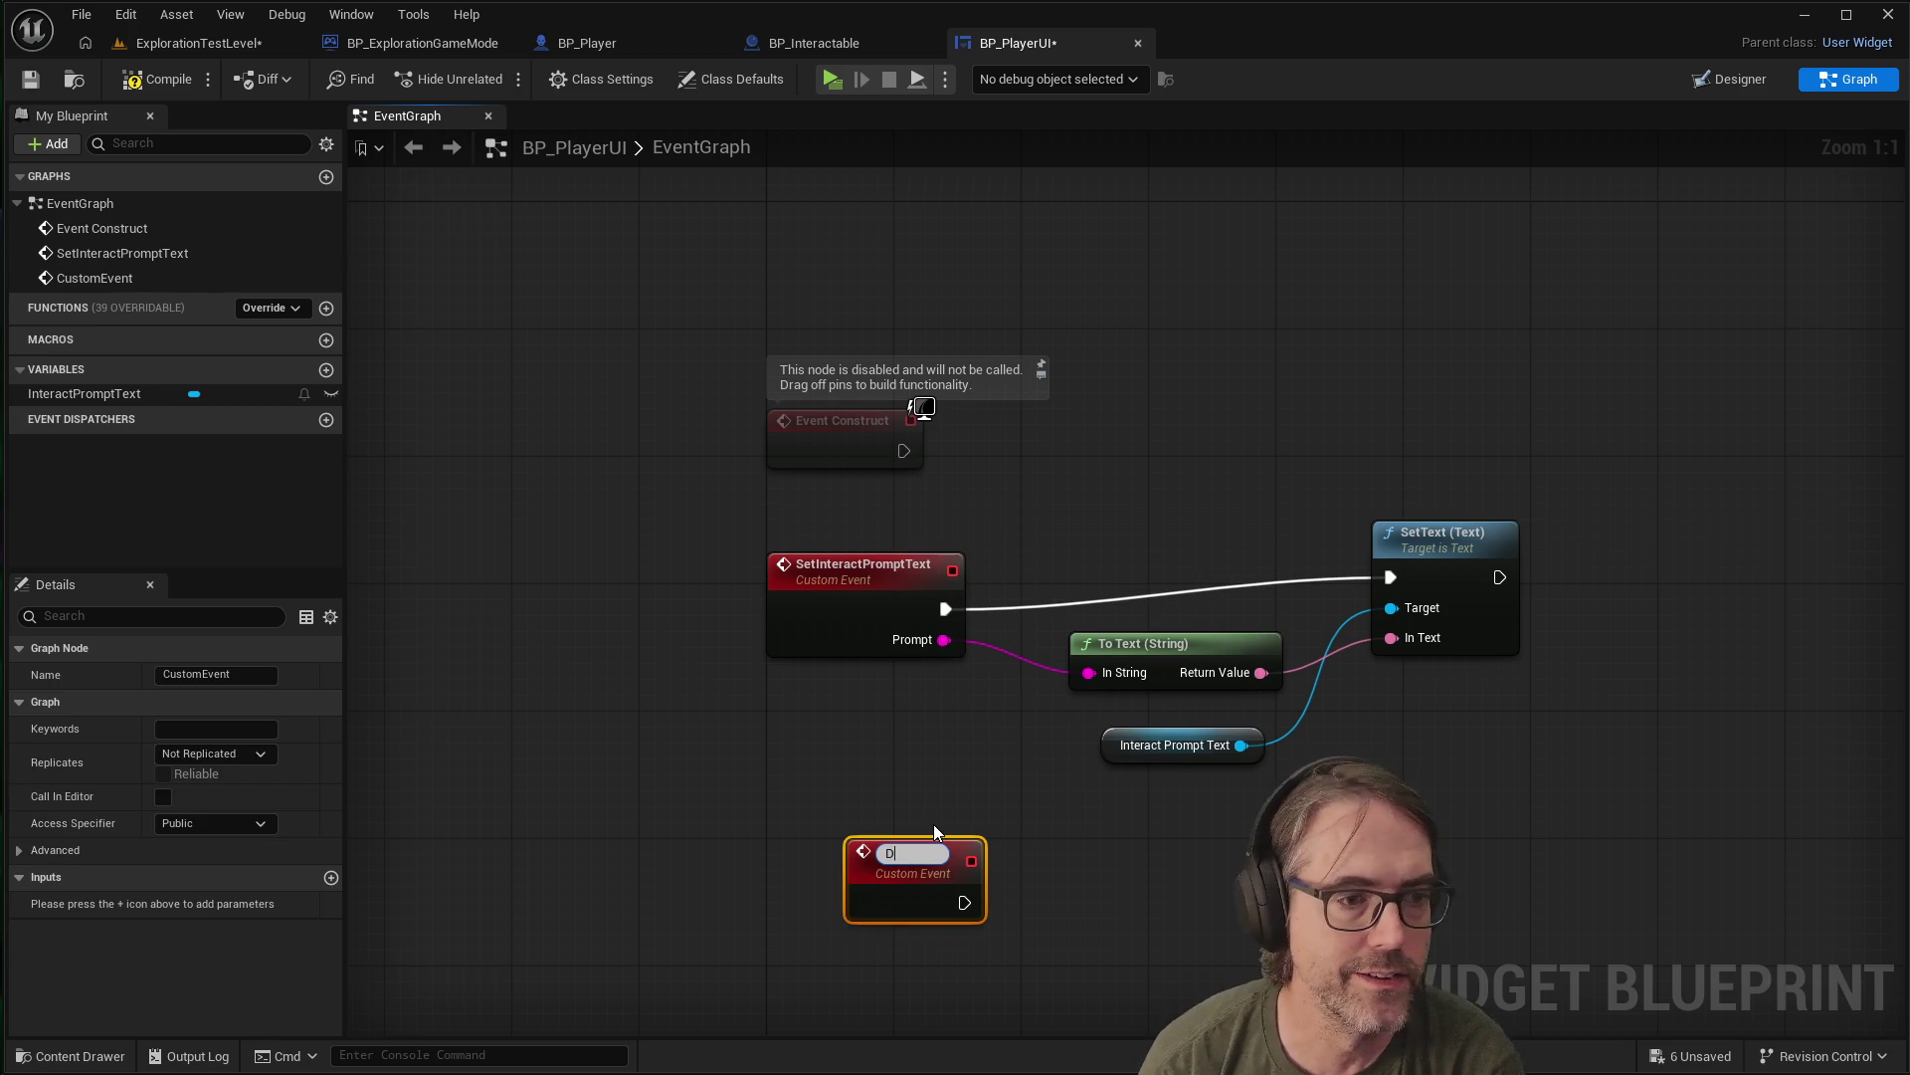
text(isable)
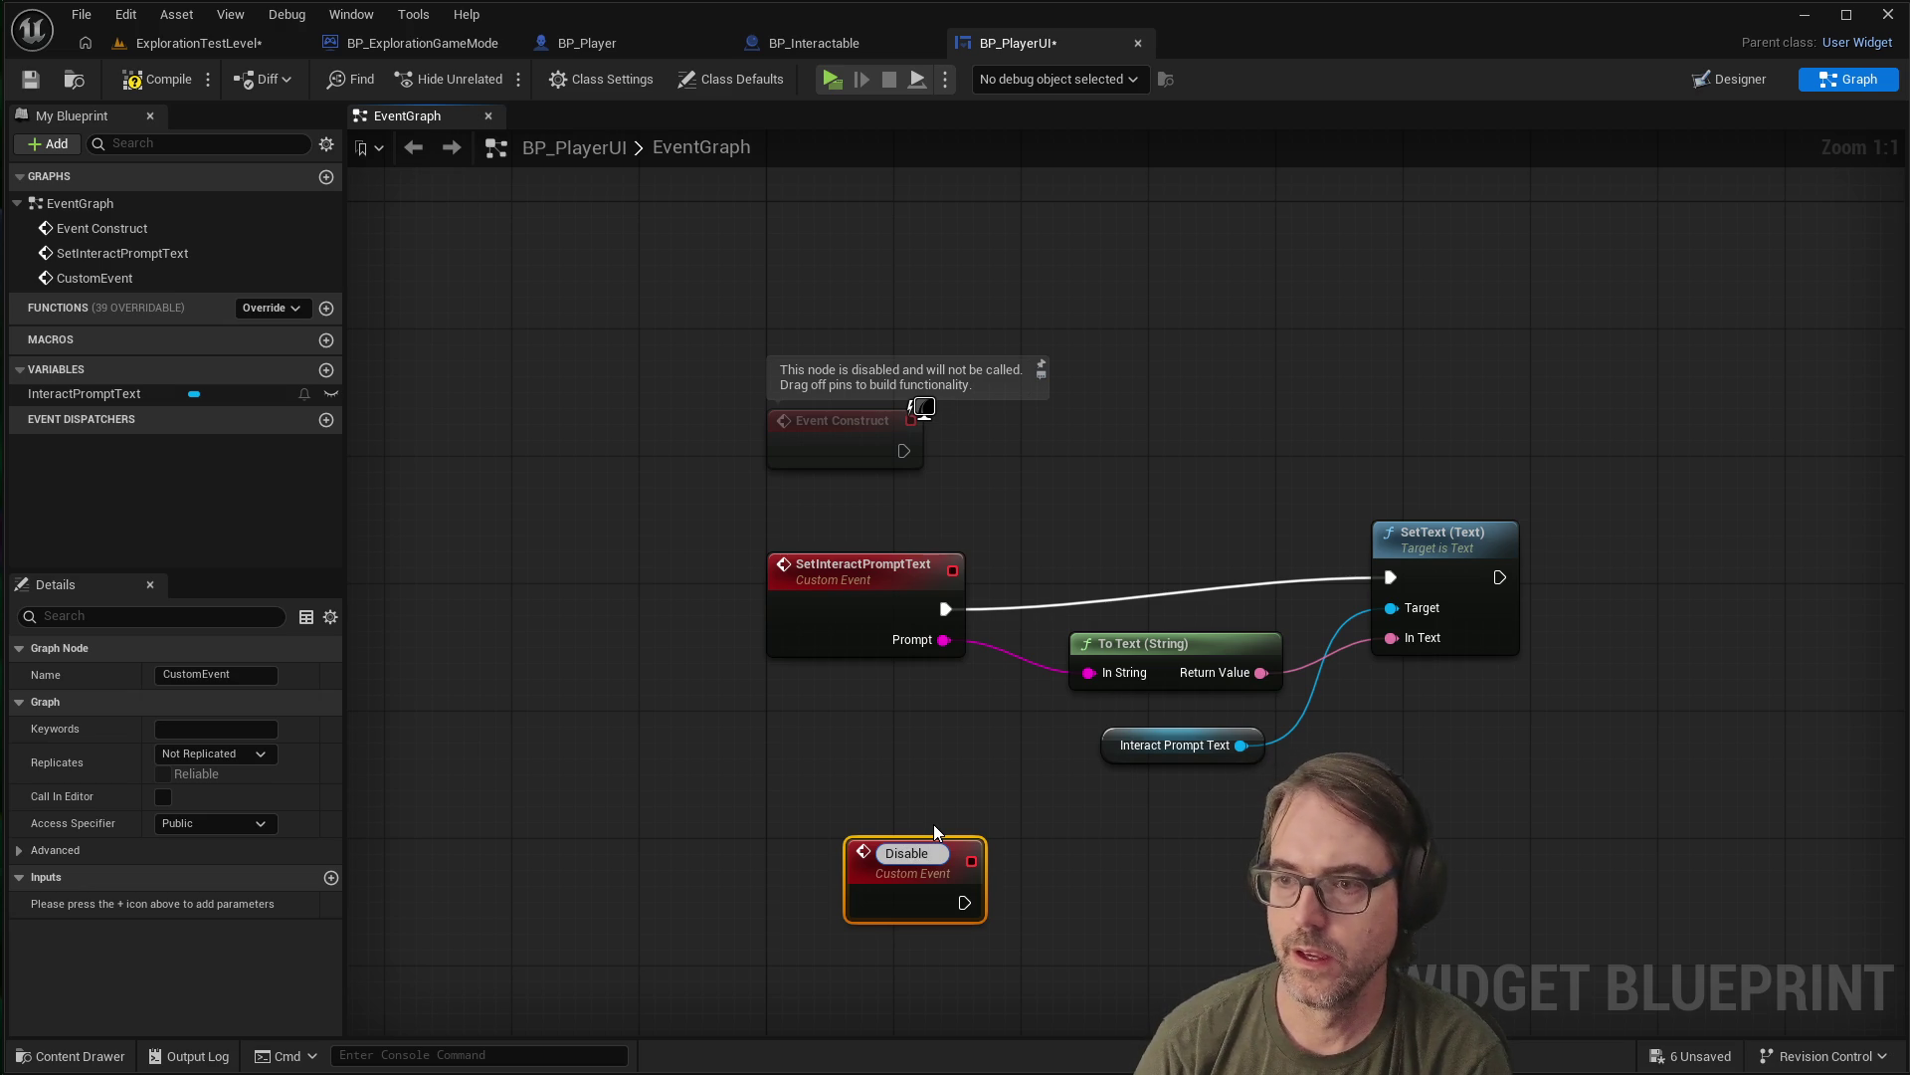
text(Intarct)
key(BackSpace)
key(BackSpace)
key(BackSpace)
text(eractPromptText)
key(Return)
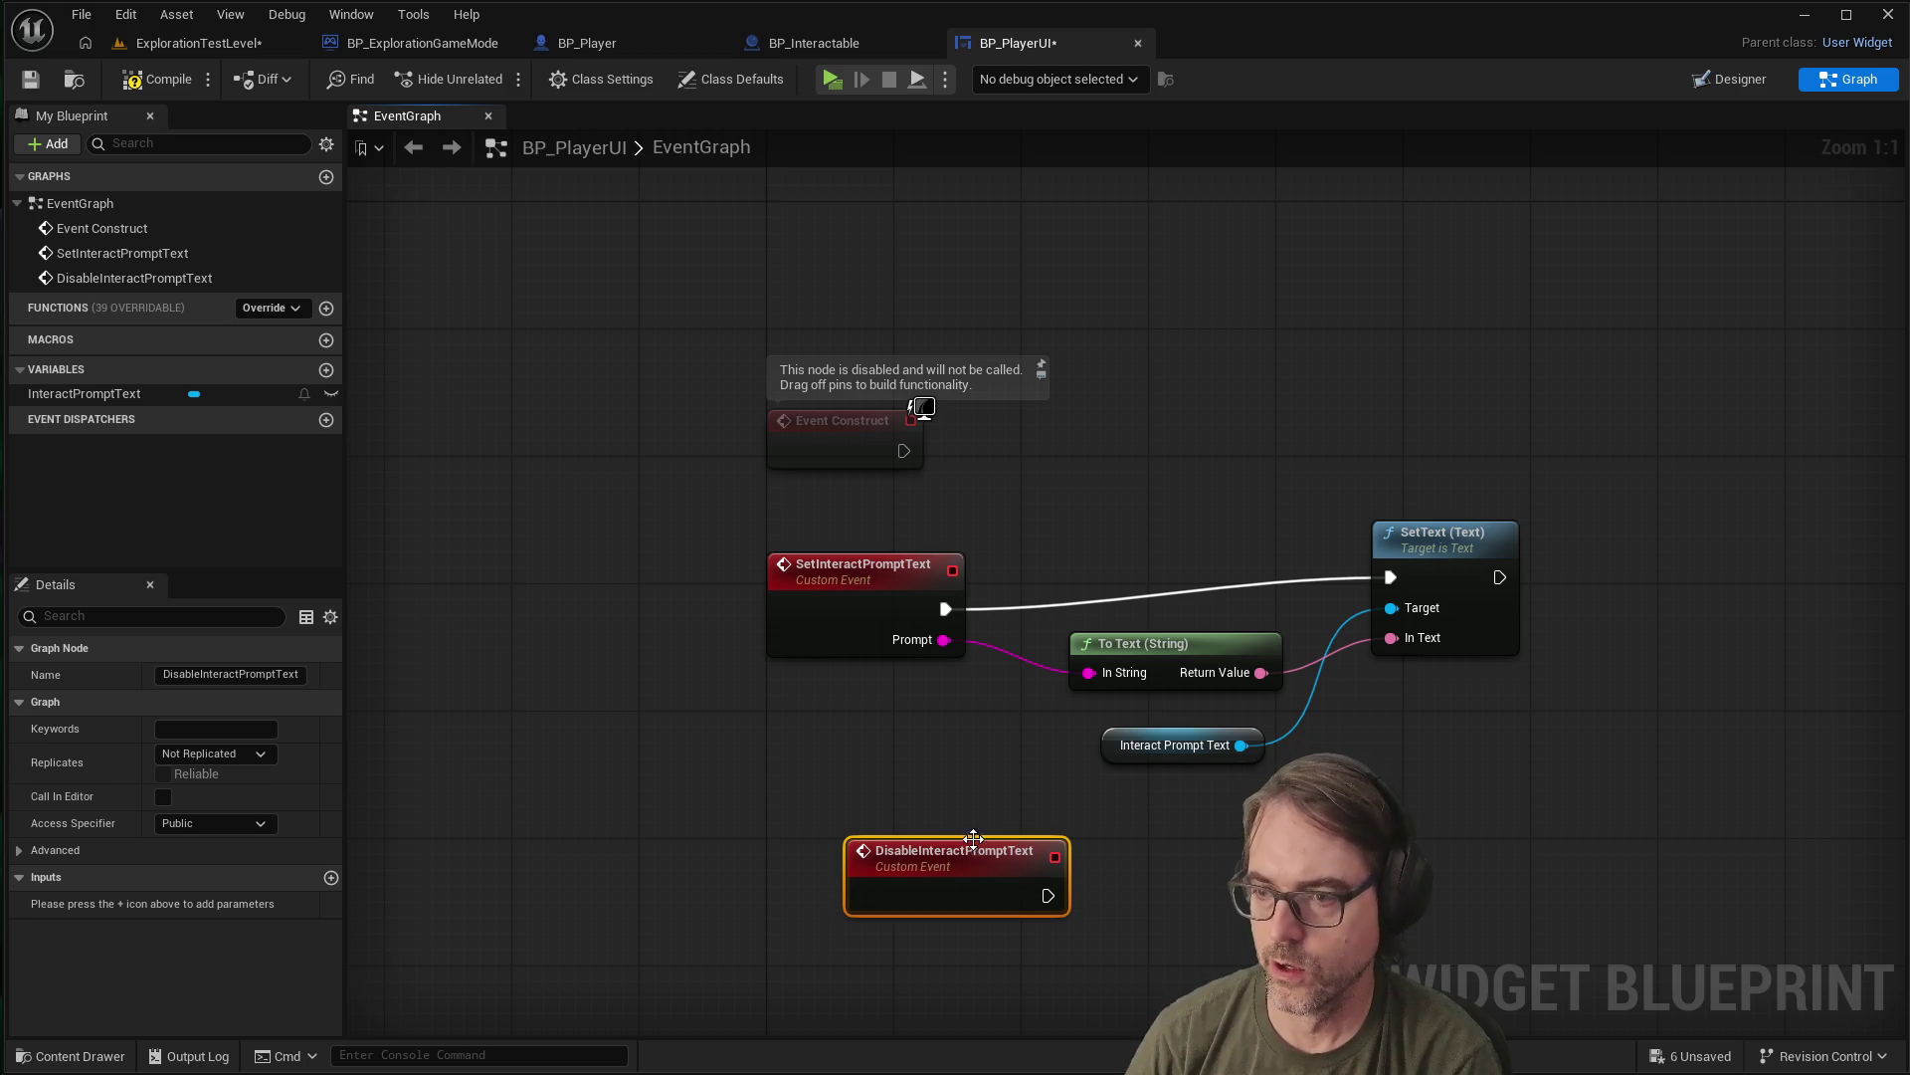
drag(963, 852, 896, 836)
click(1090, 826)
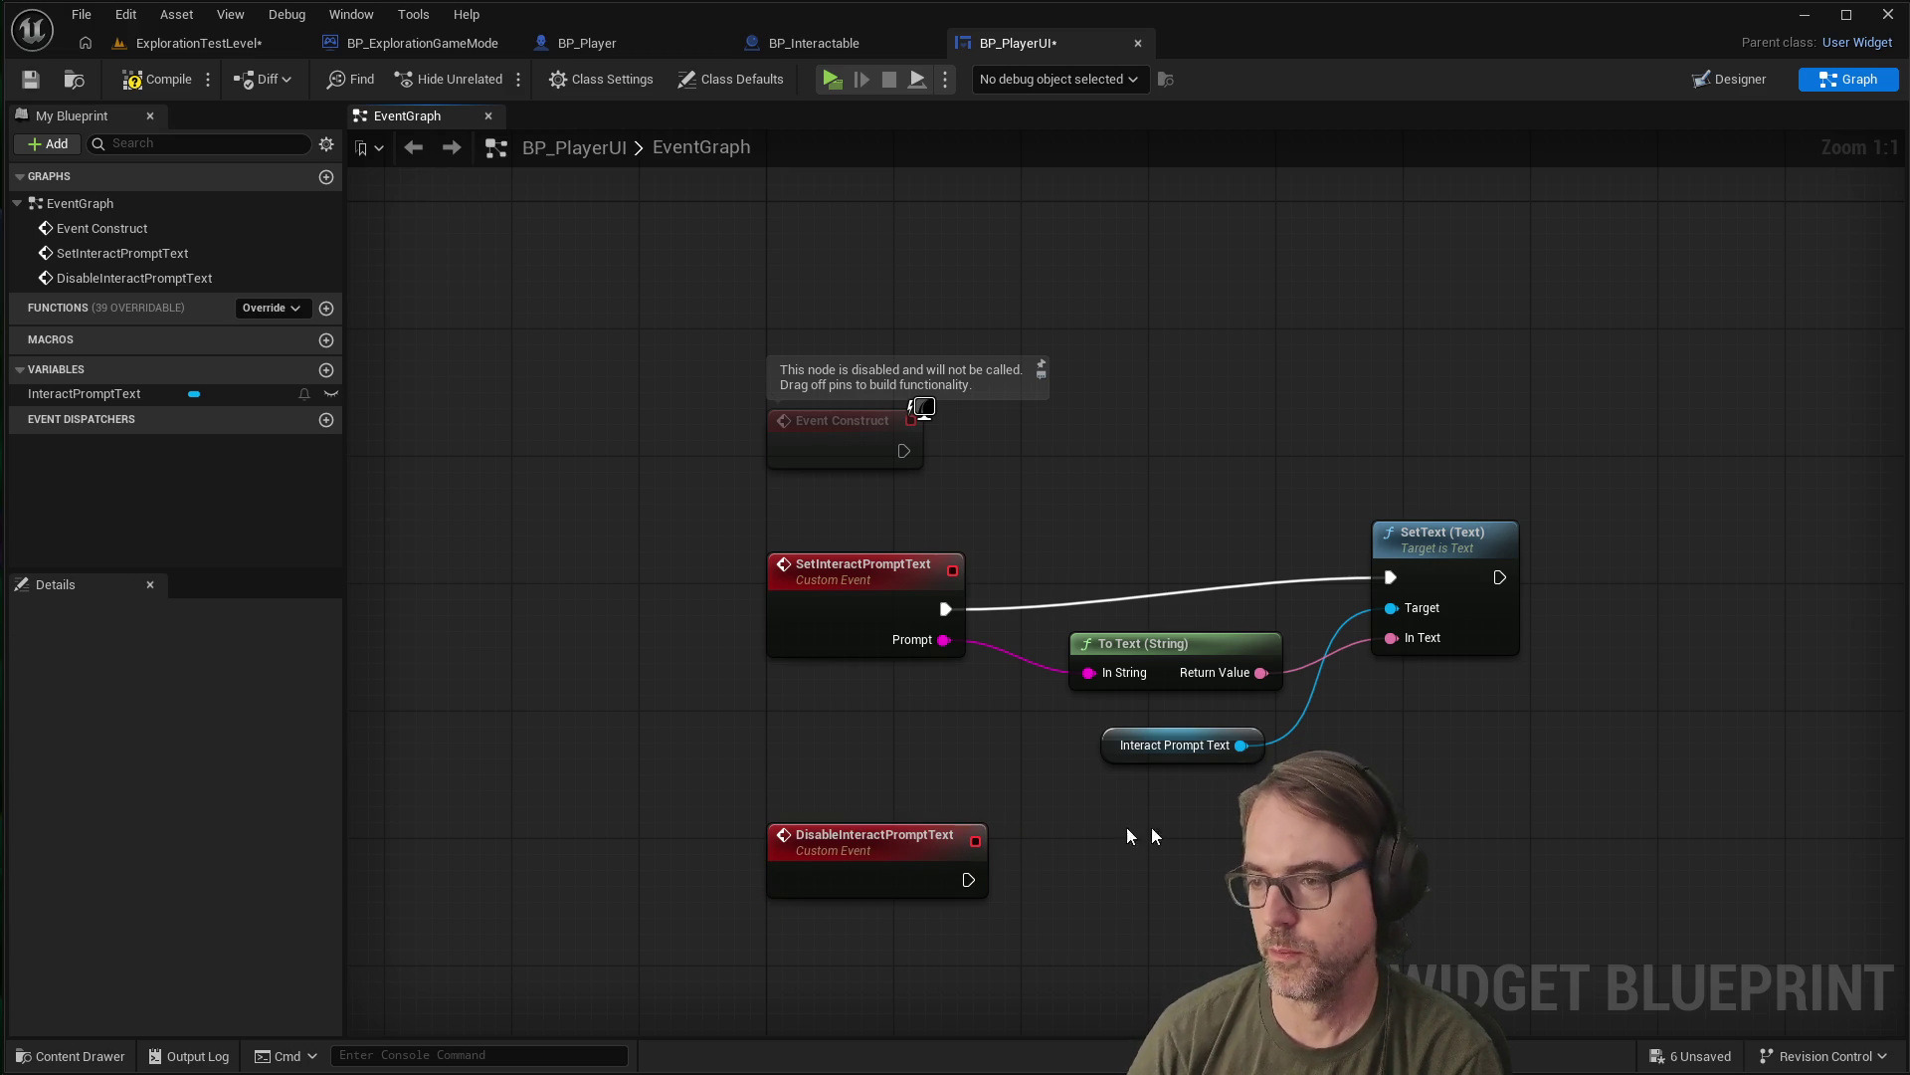
Place a second InteractPromptText getter in the graph below the existing nodes
mouse_move(1582, 460)
mouse_down()
mouse_move(1037, 832)
mouse_move(1334, 761)
mouse_move(1220, 624)
mouse_move(1366, 553)
mouse_move(1363, 597)
mouse_up()
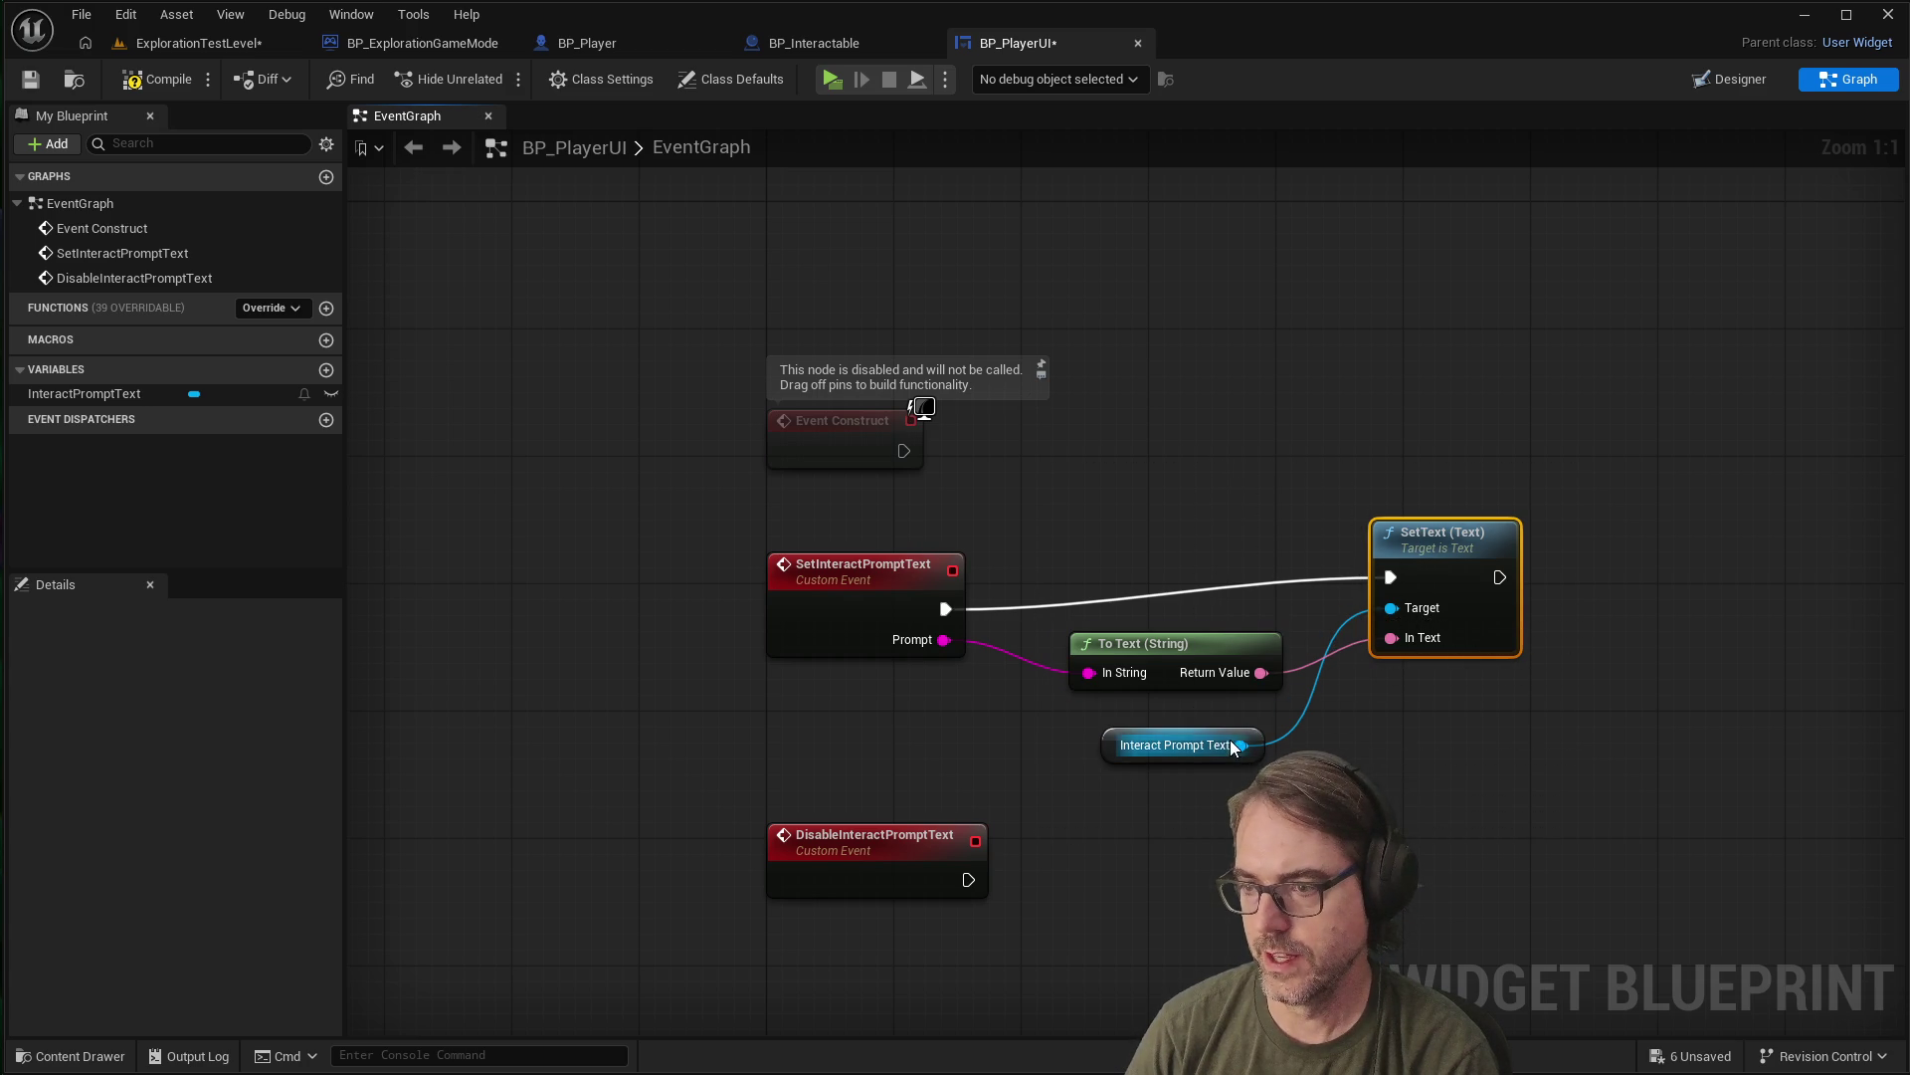
click(1125, 853)
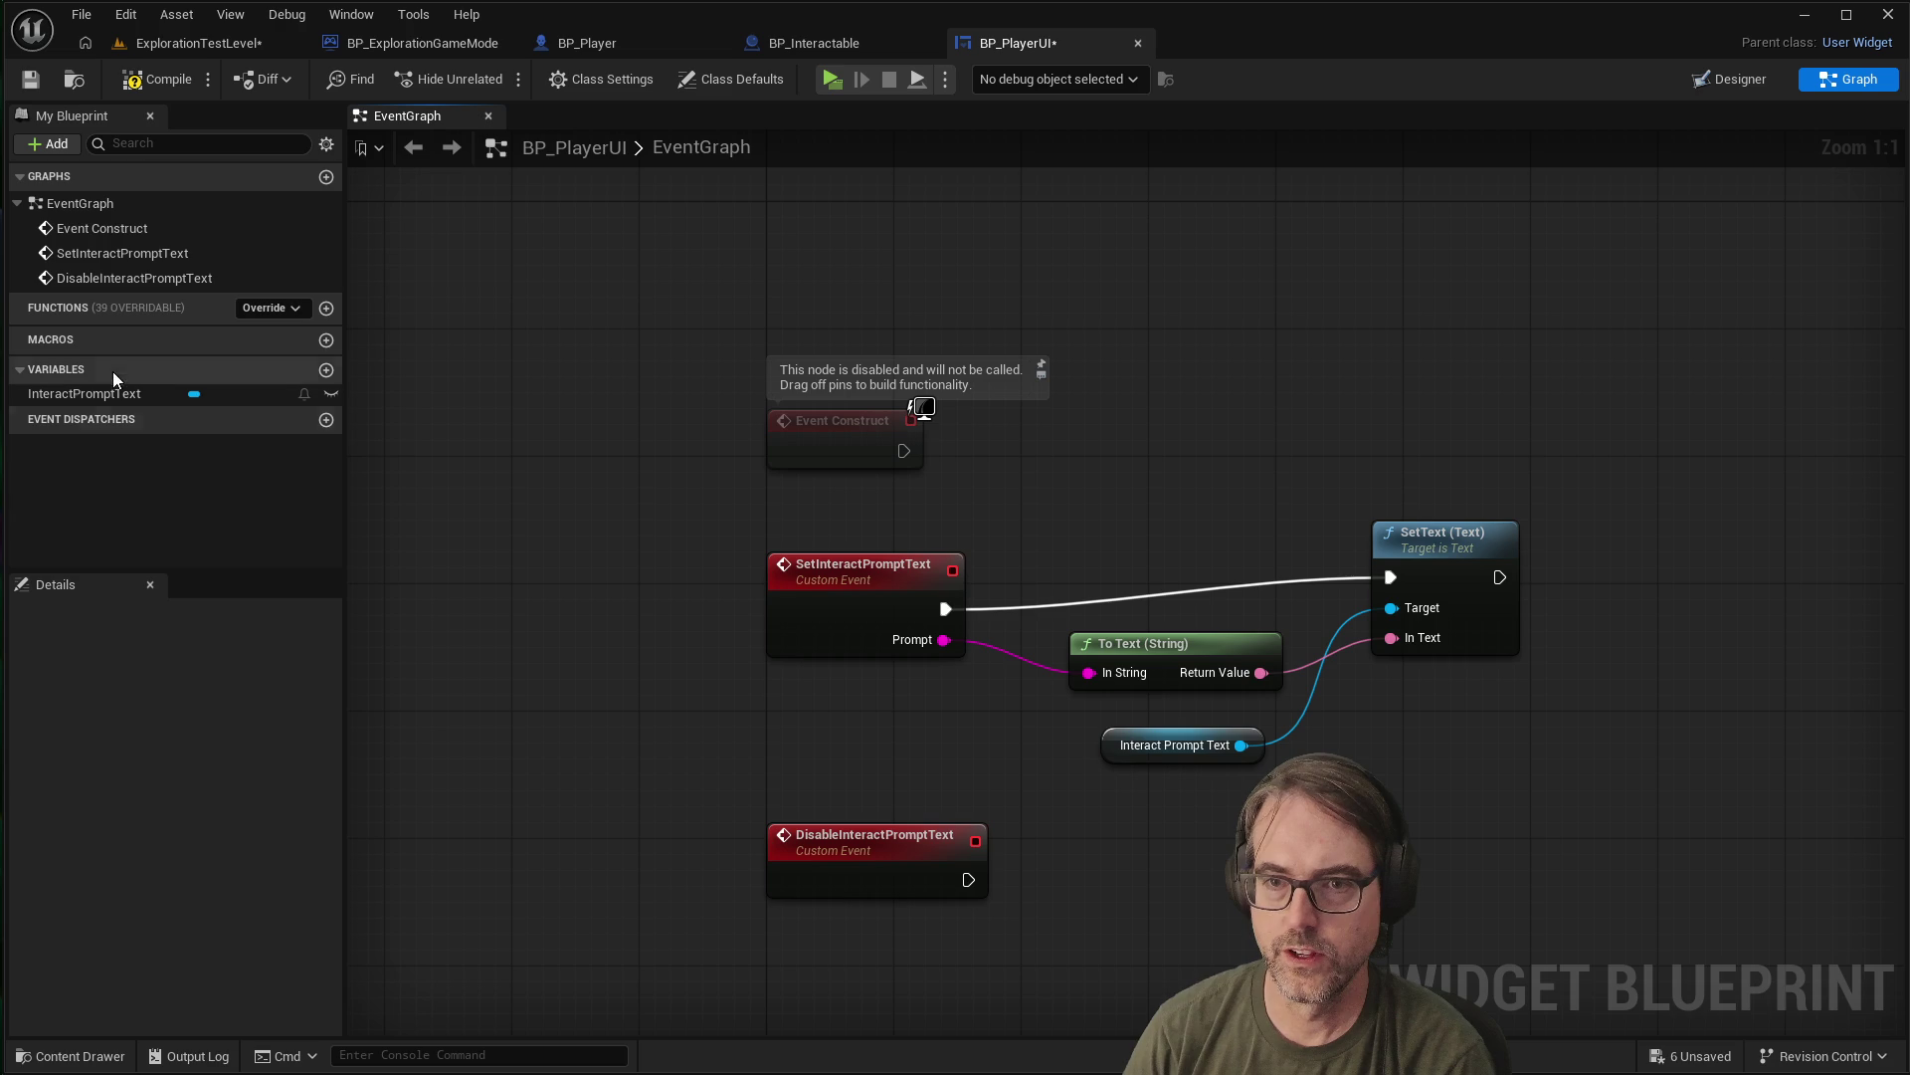
mouse_move(115, 394)
mouse_down()
mouse_move(1046, 842)
mouse_move(1078, 941)
mouse_up()
click(1173, 985)
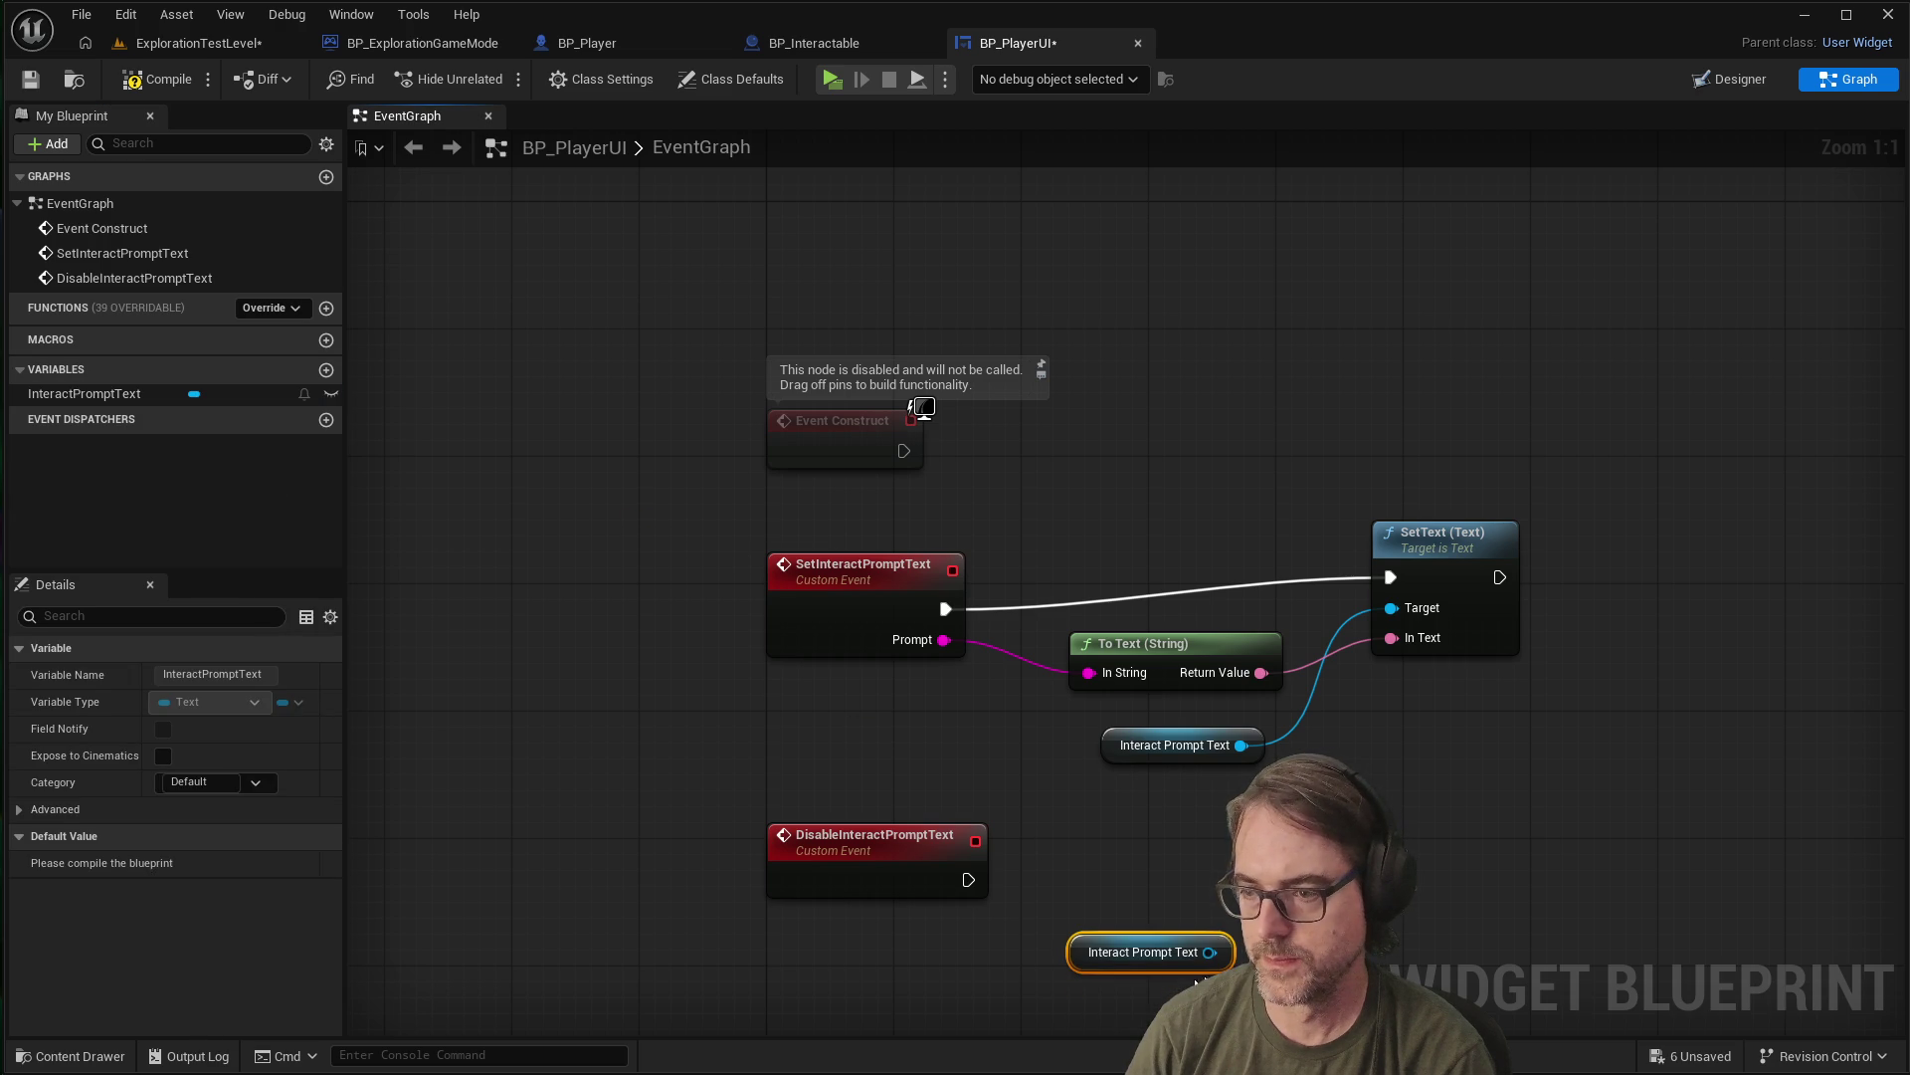
Add a SetText (Text) node on the new getter and wire DisableInteractPromptText into it
drag(1209, 952, 1403, 867)
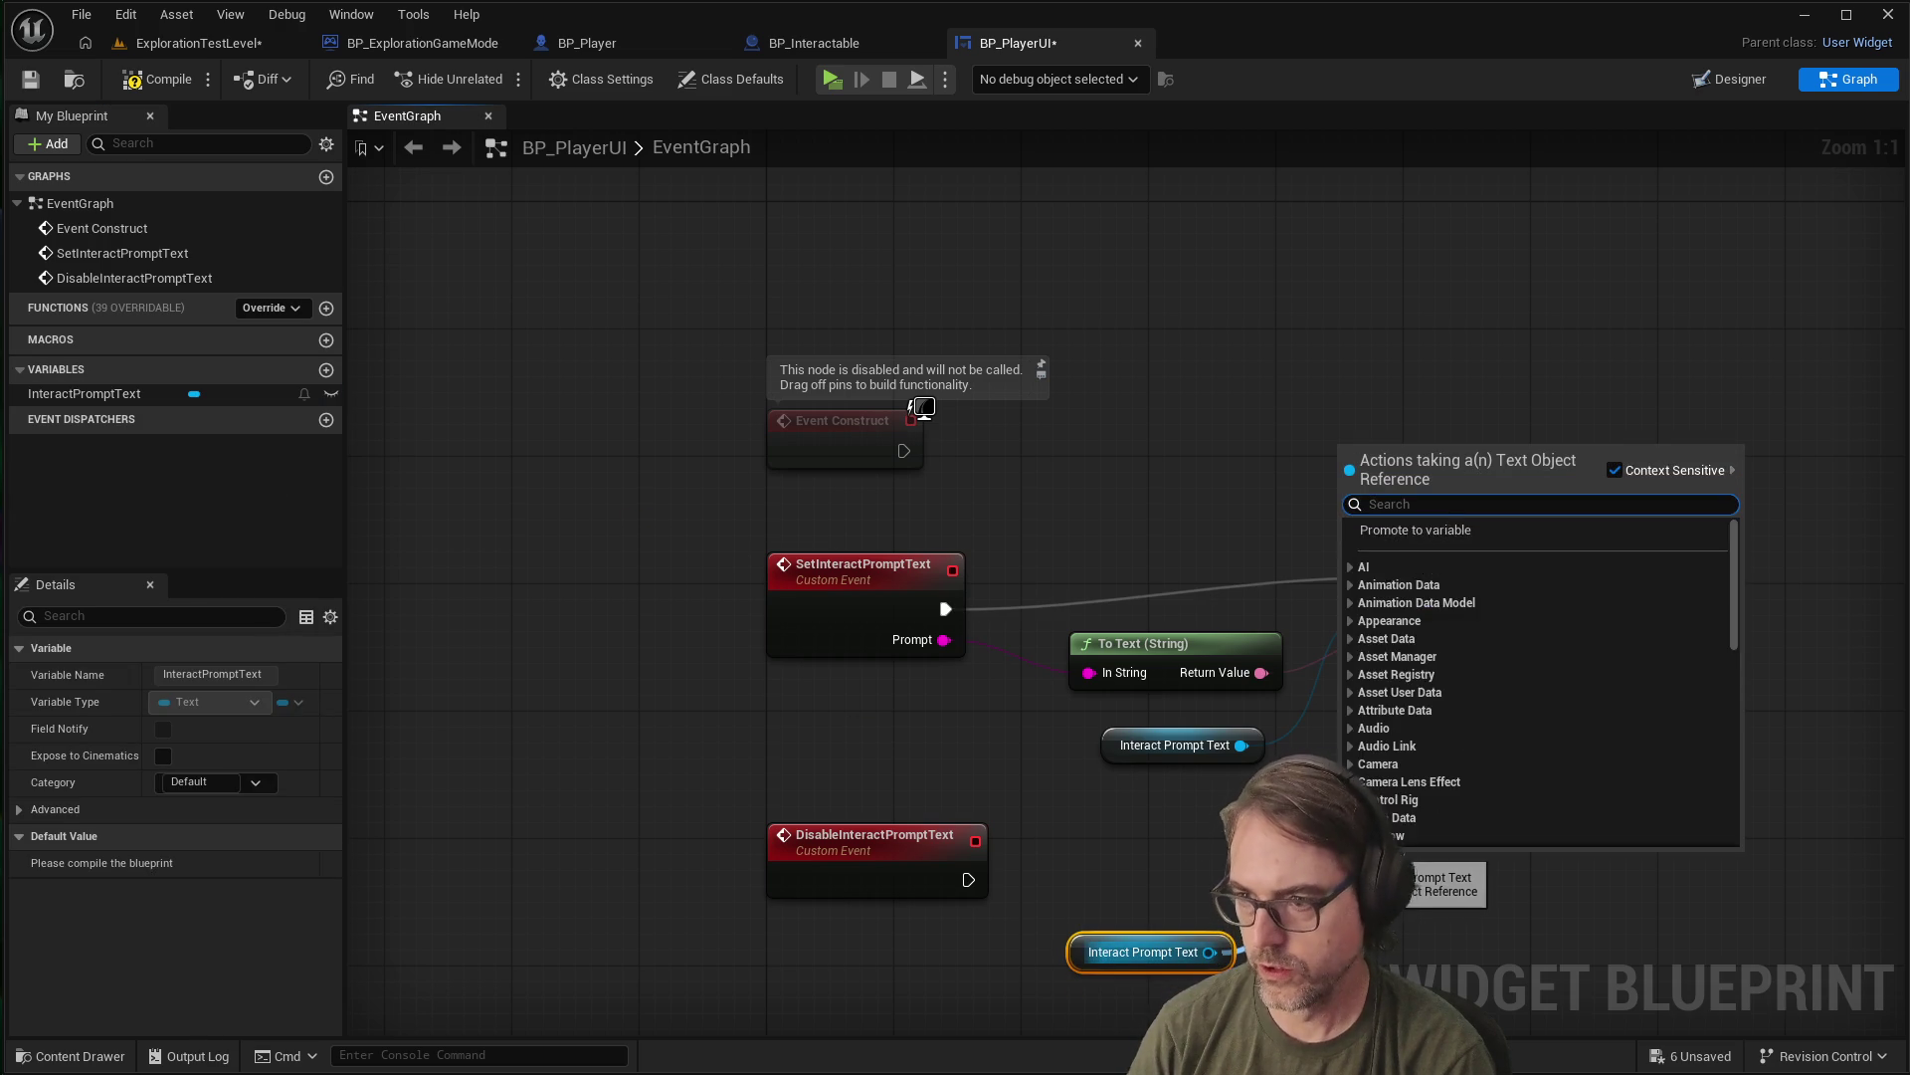
text(settext)
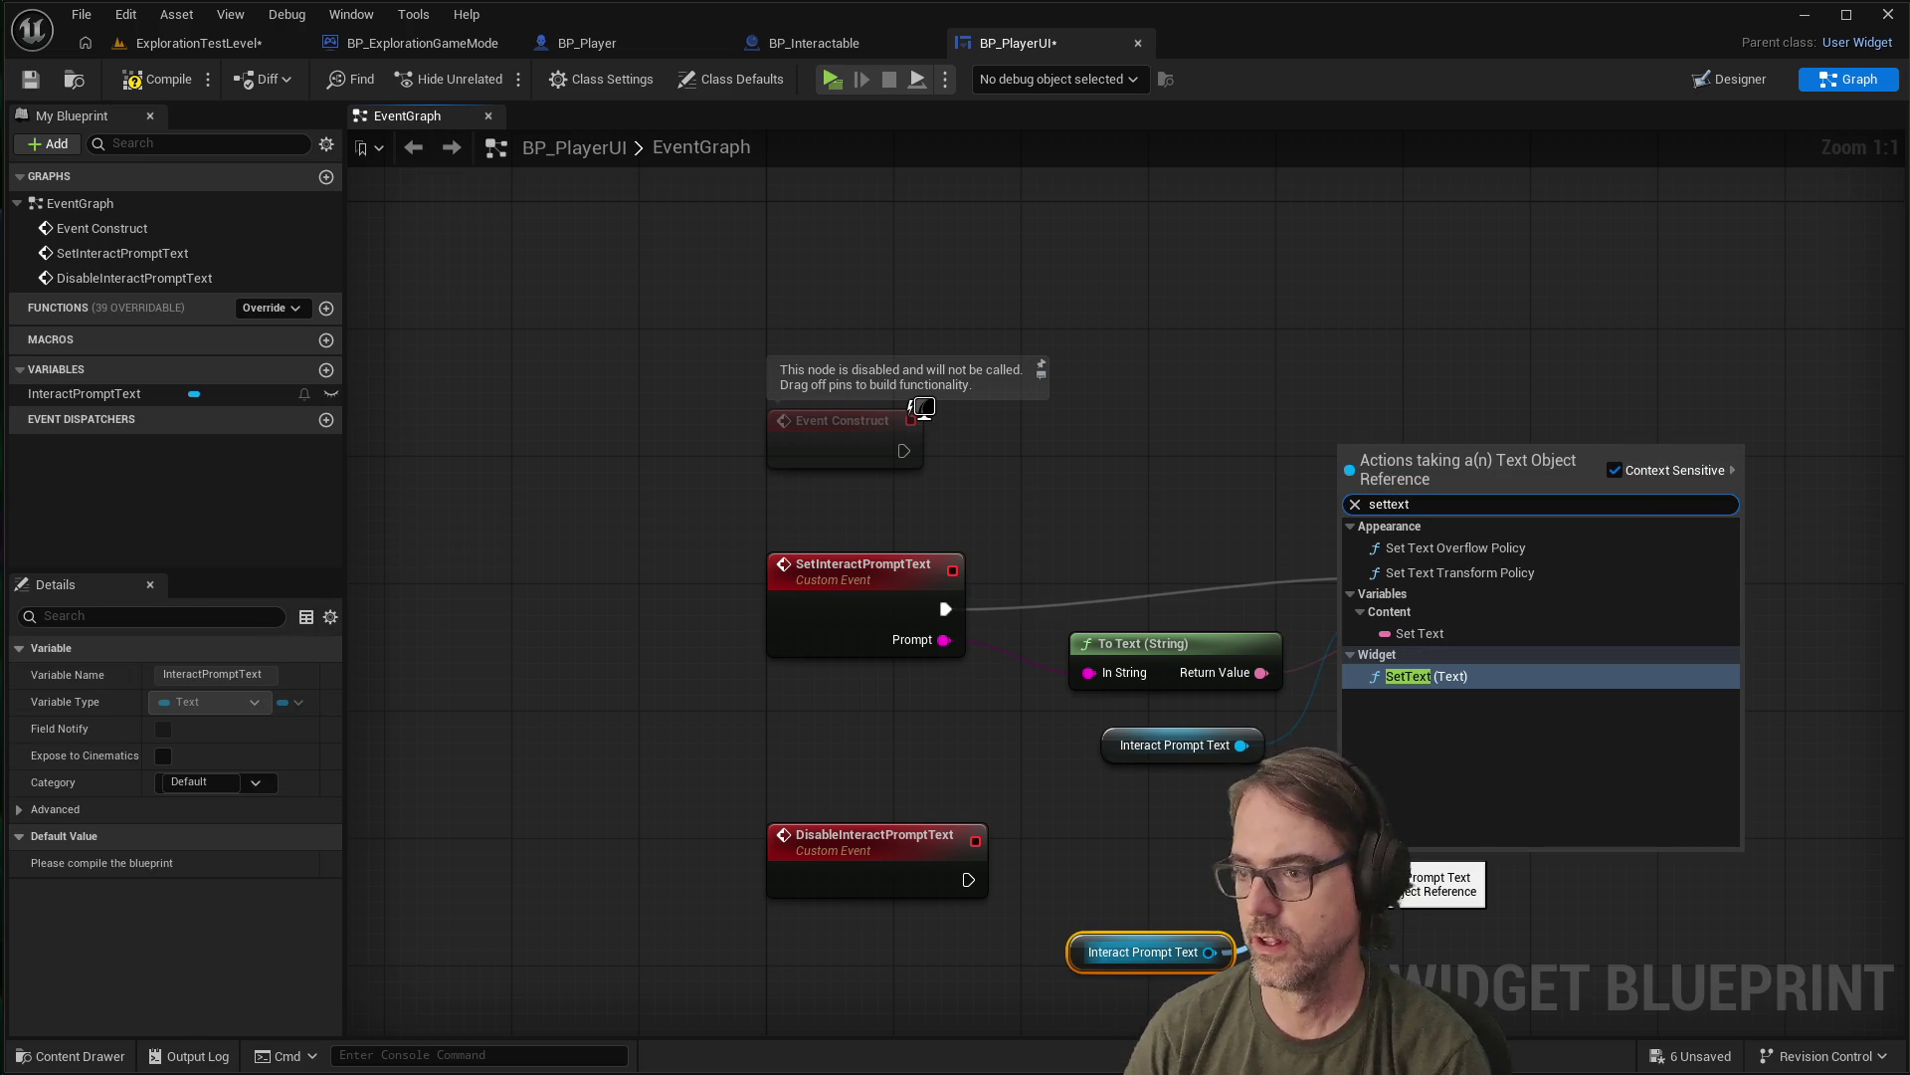
click(1418, 683)
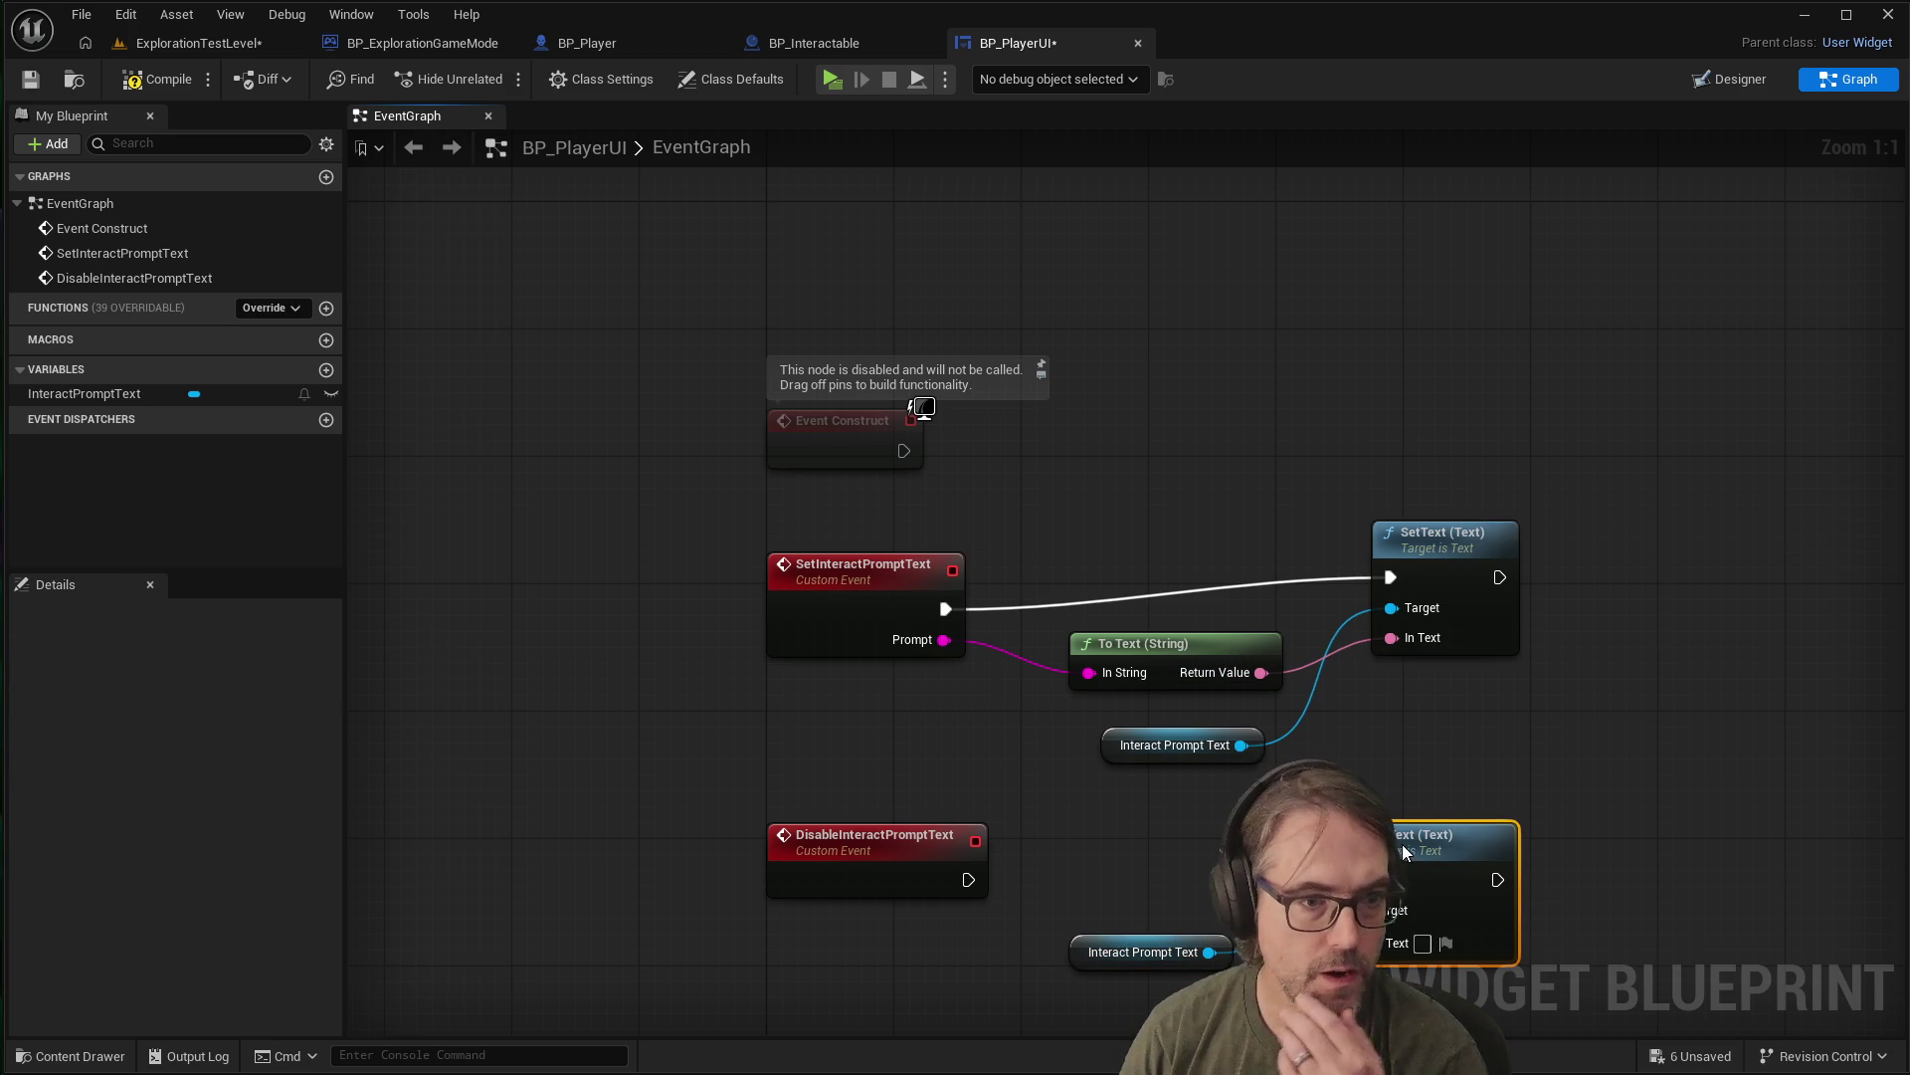
drag(1401, 844, 1385, 844)
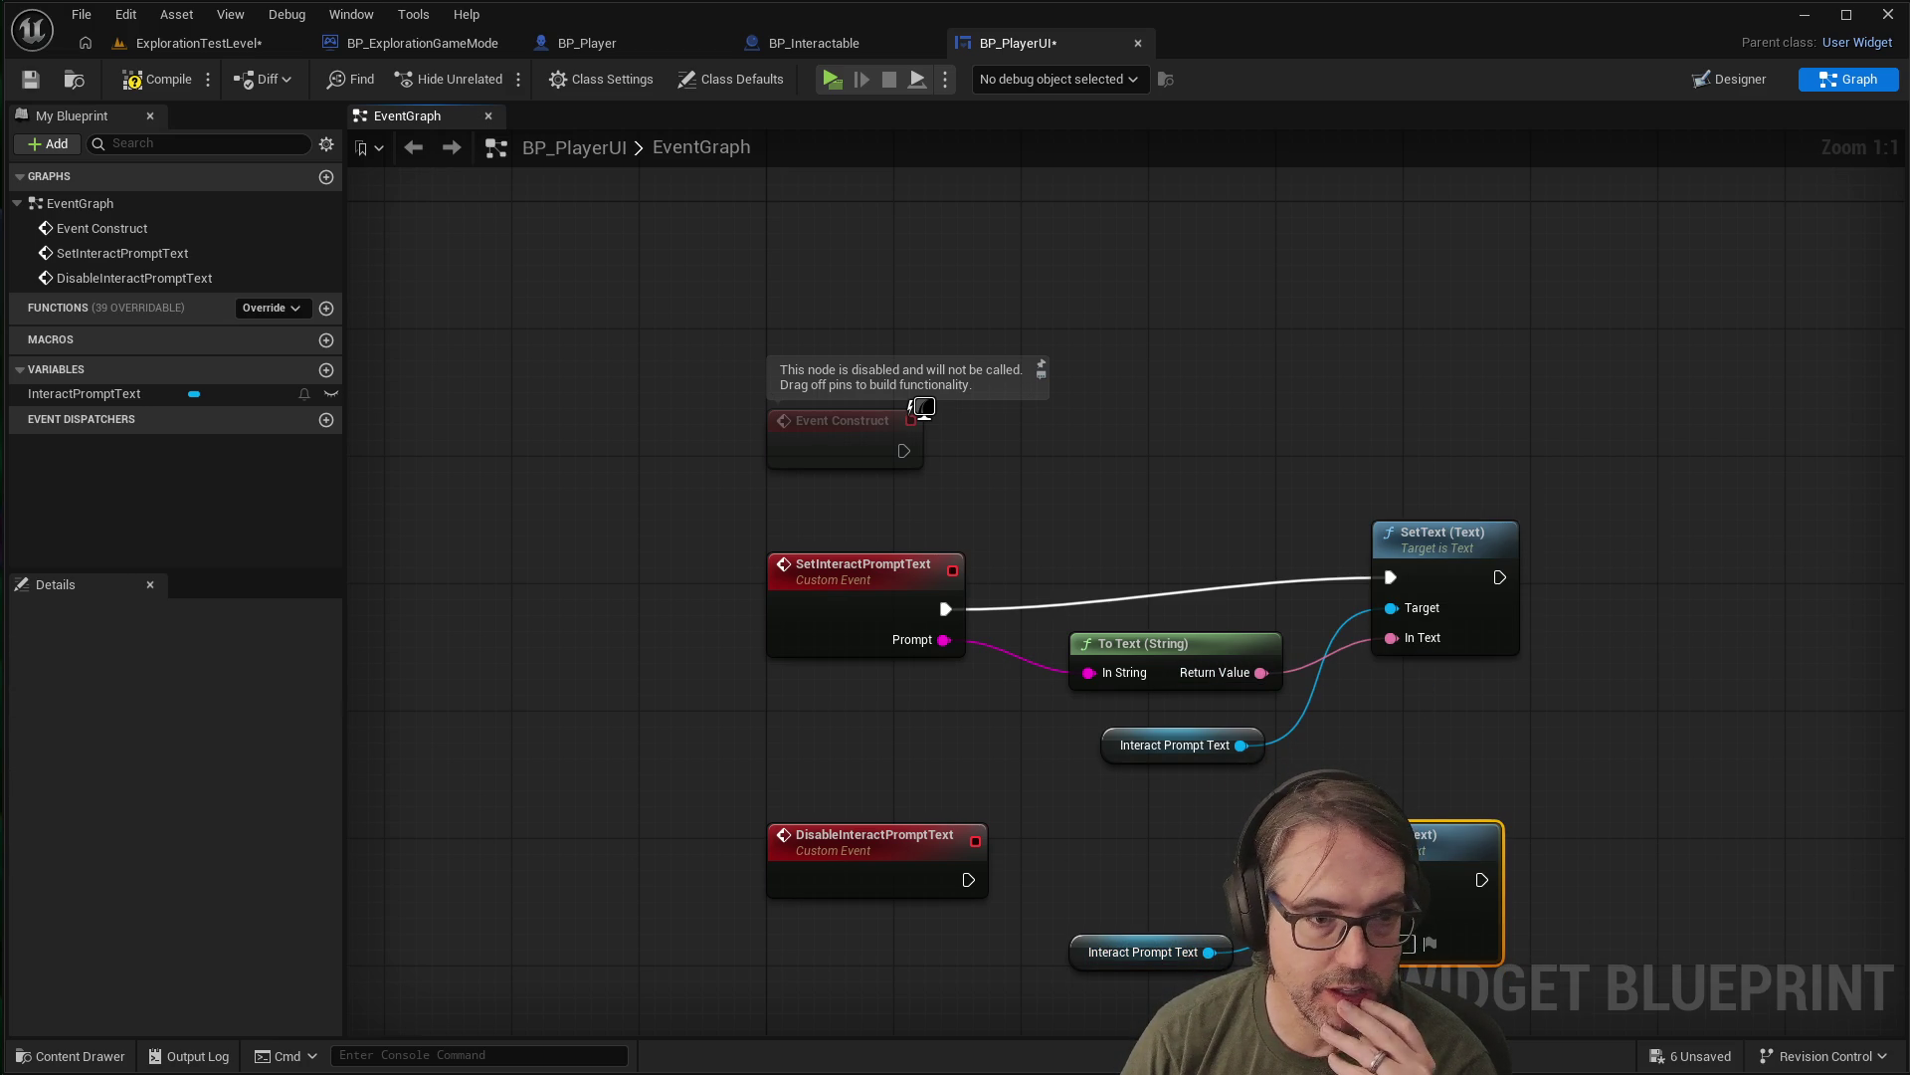
drag(968, 879, 1234, 884)
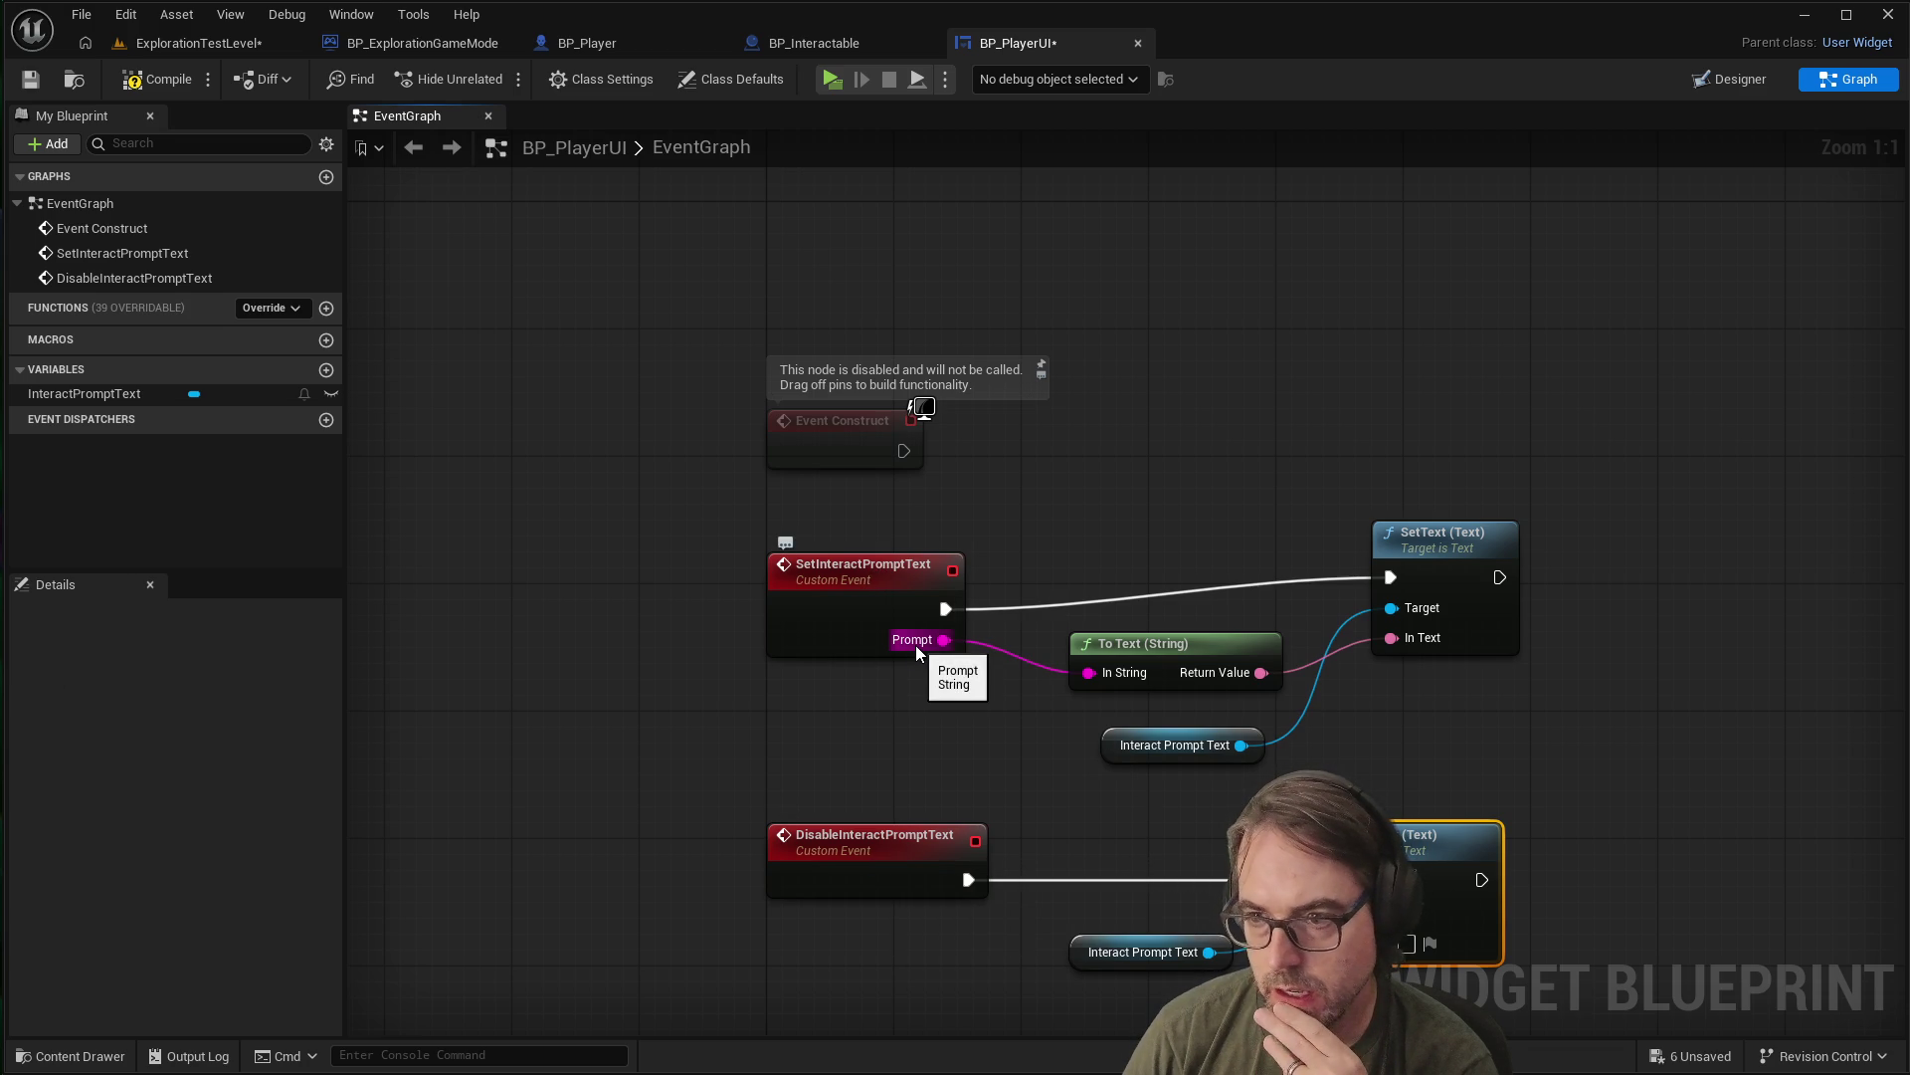
click(937, 709)
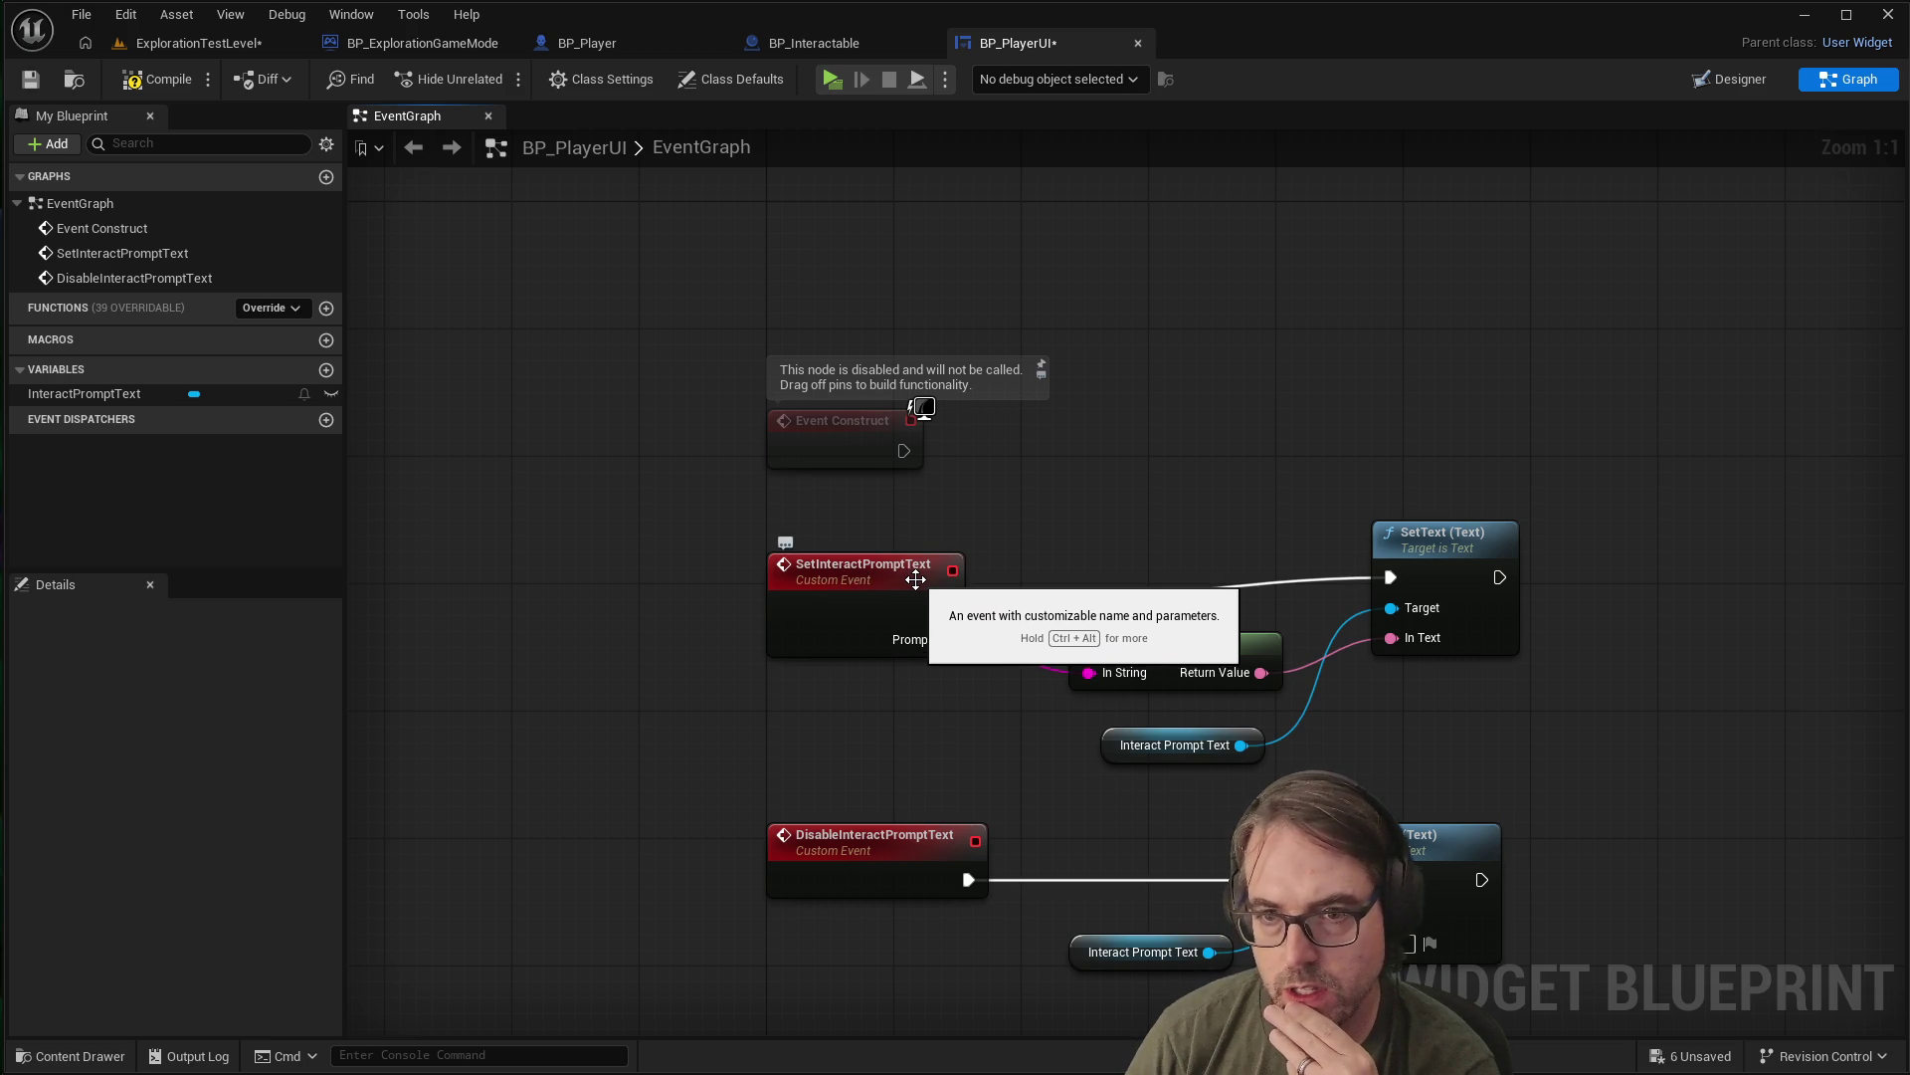
scroll(876, 667, down, 2)
scroll(903, 910, up, 2)
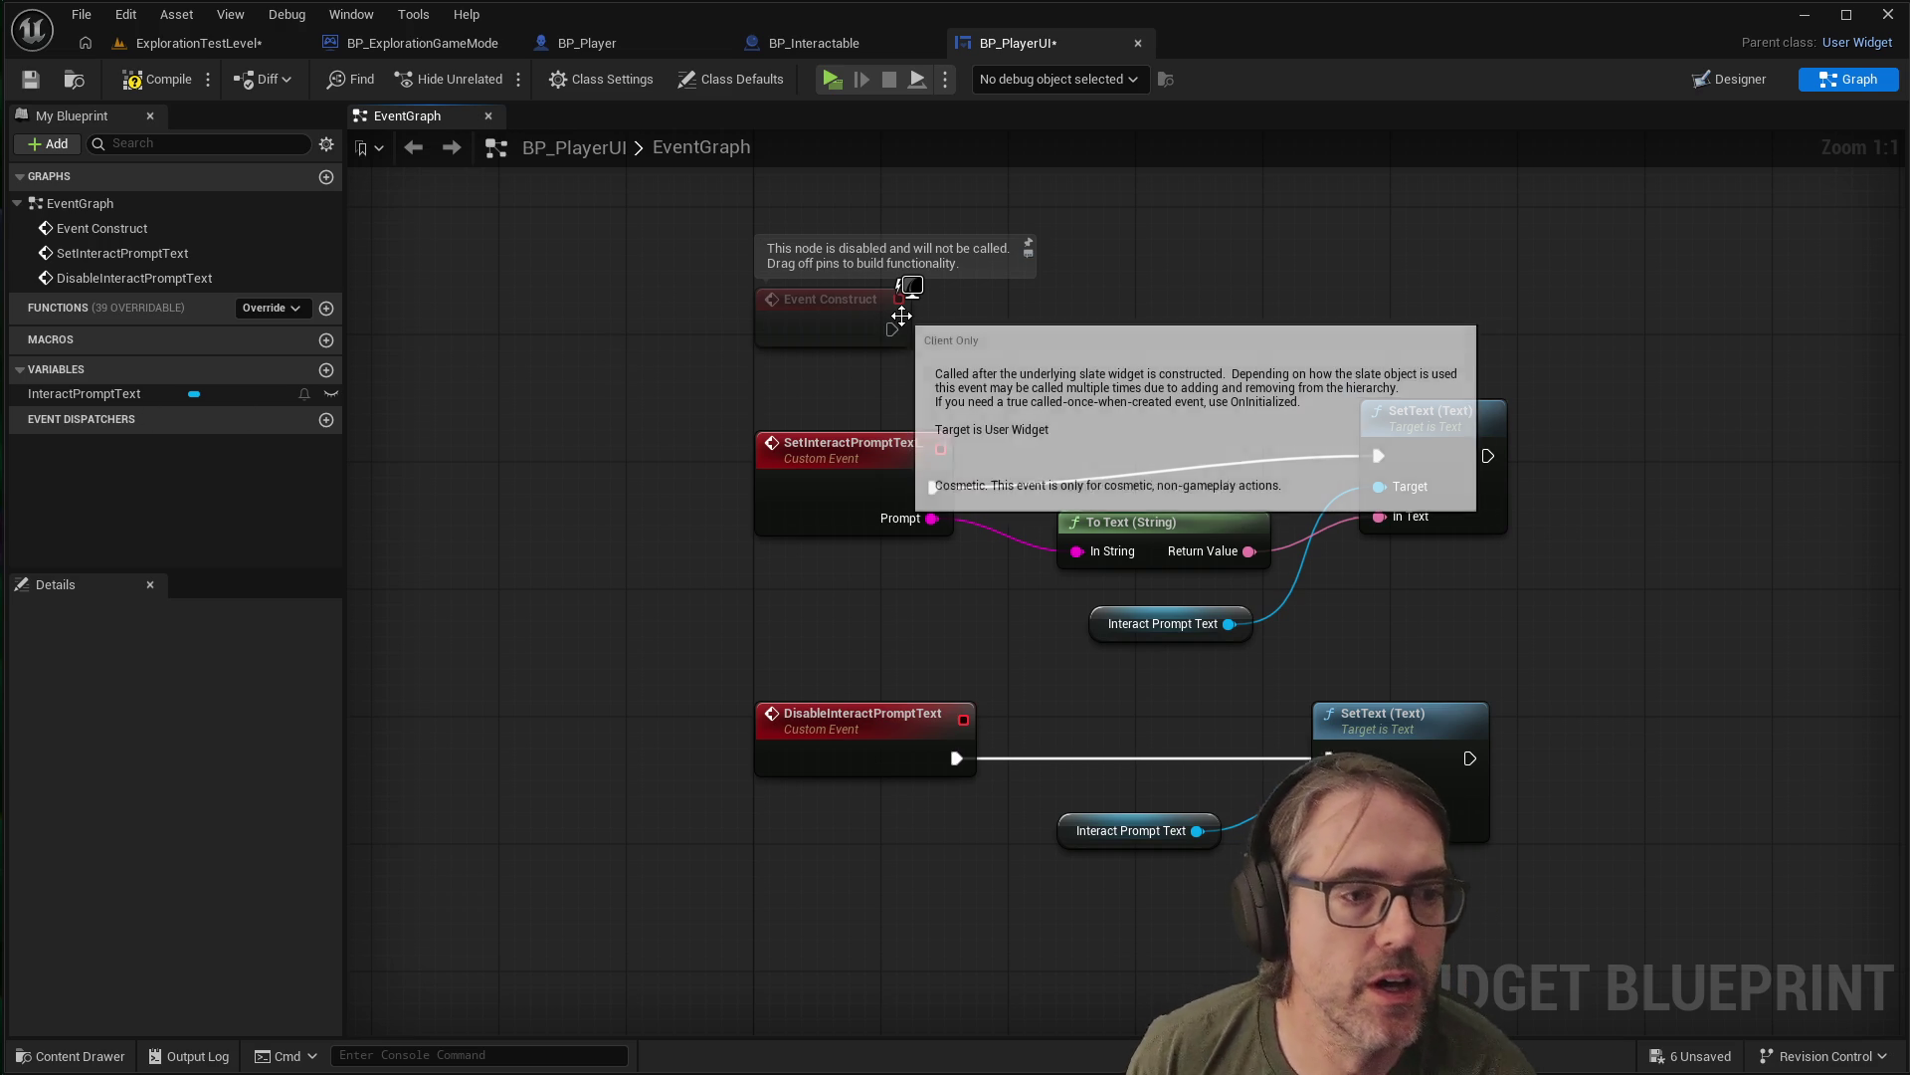
Connect Event Construct to a Disable Interact Prompt Text call placed beside the event
drag(892, 329, 1168, 319)
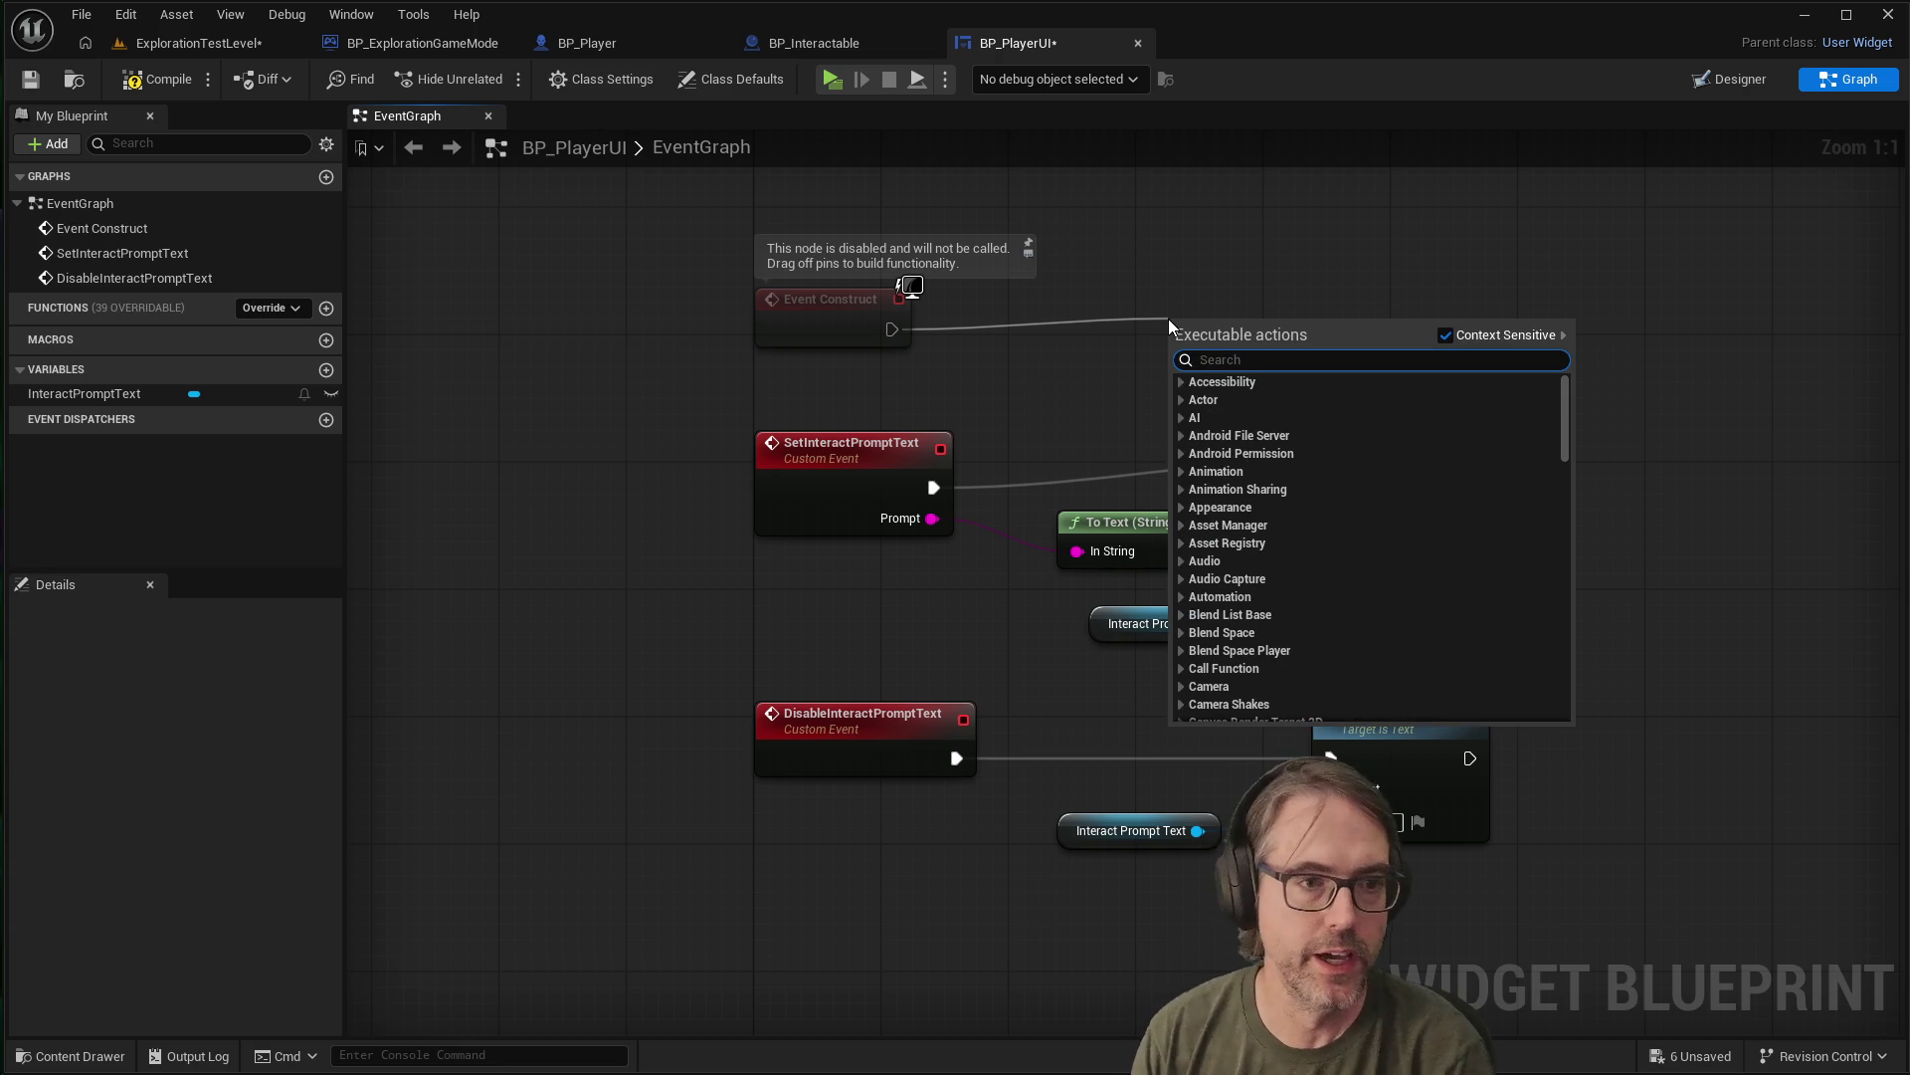
text(disable inter)
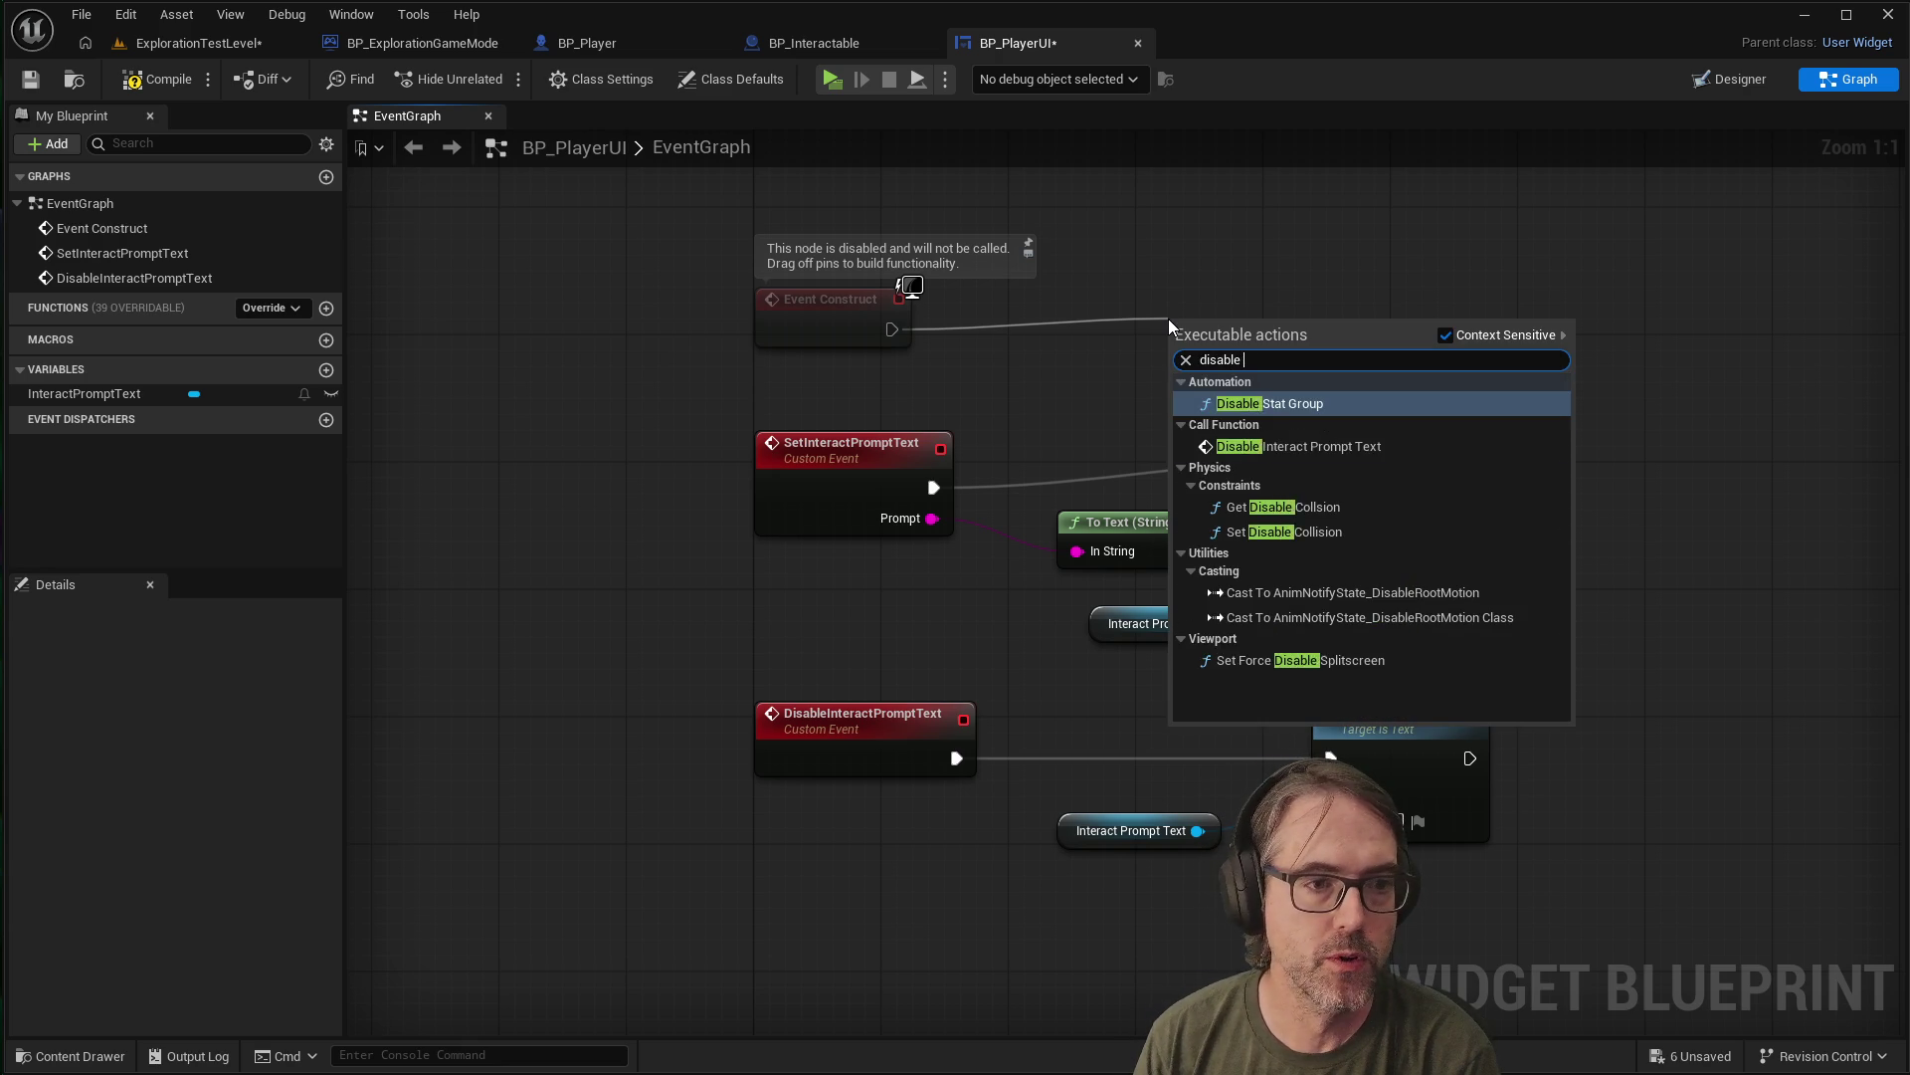
key(Return)
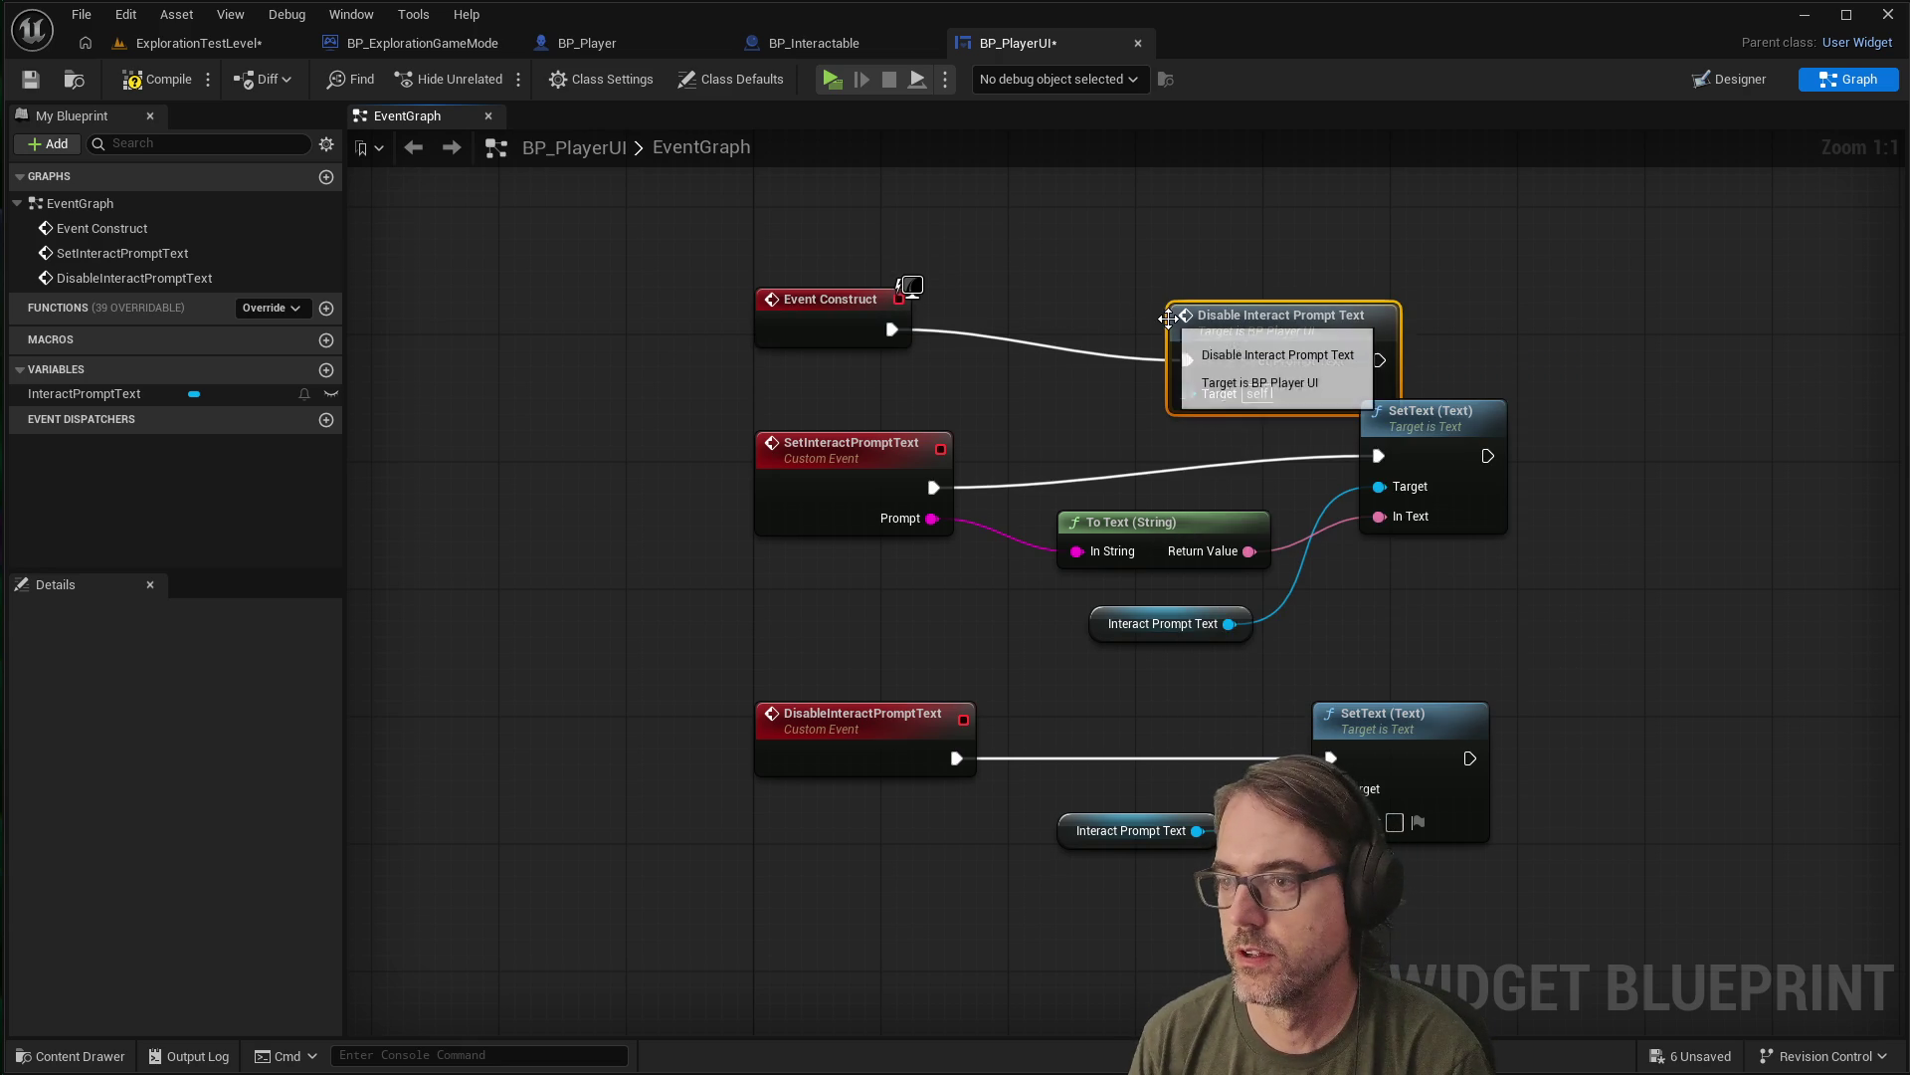
drag(1187, 309, 1155, 293)
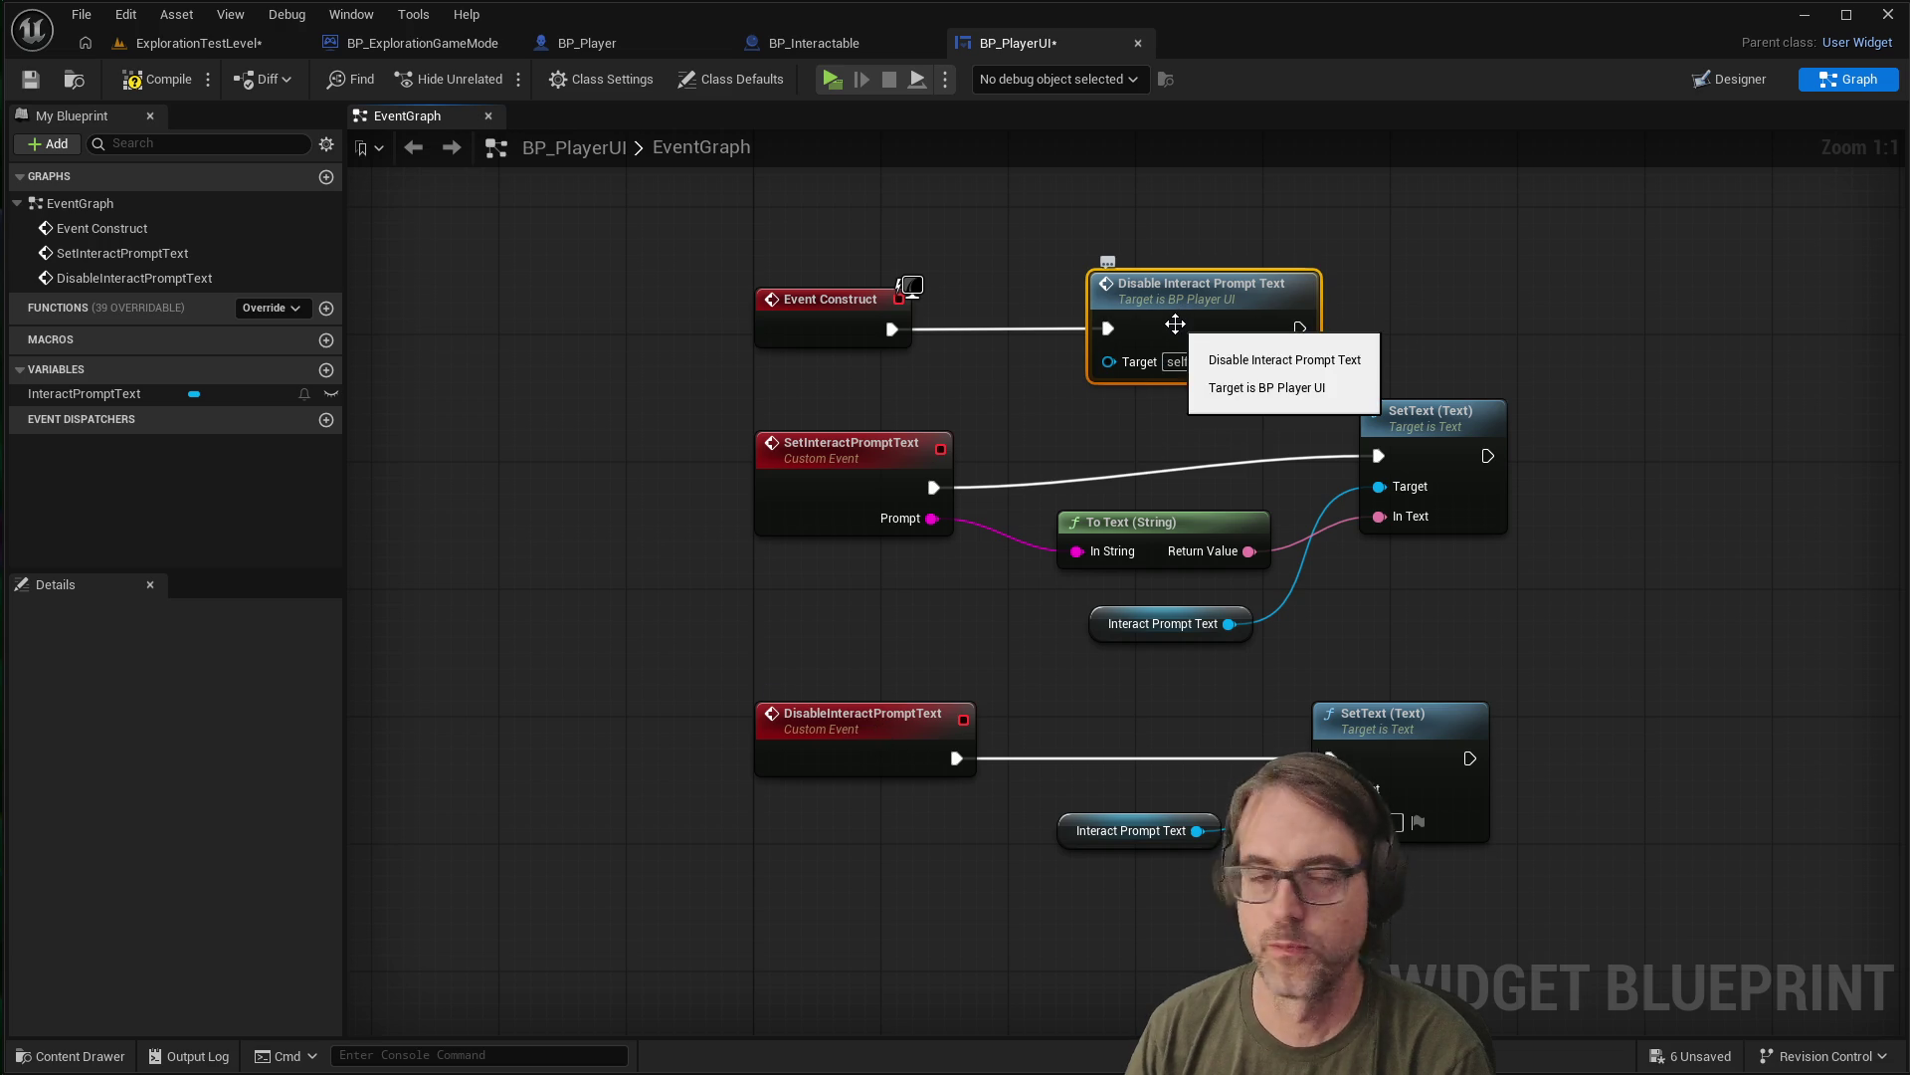
click(1059, 414)
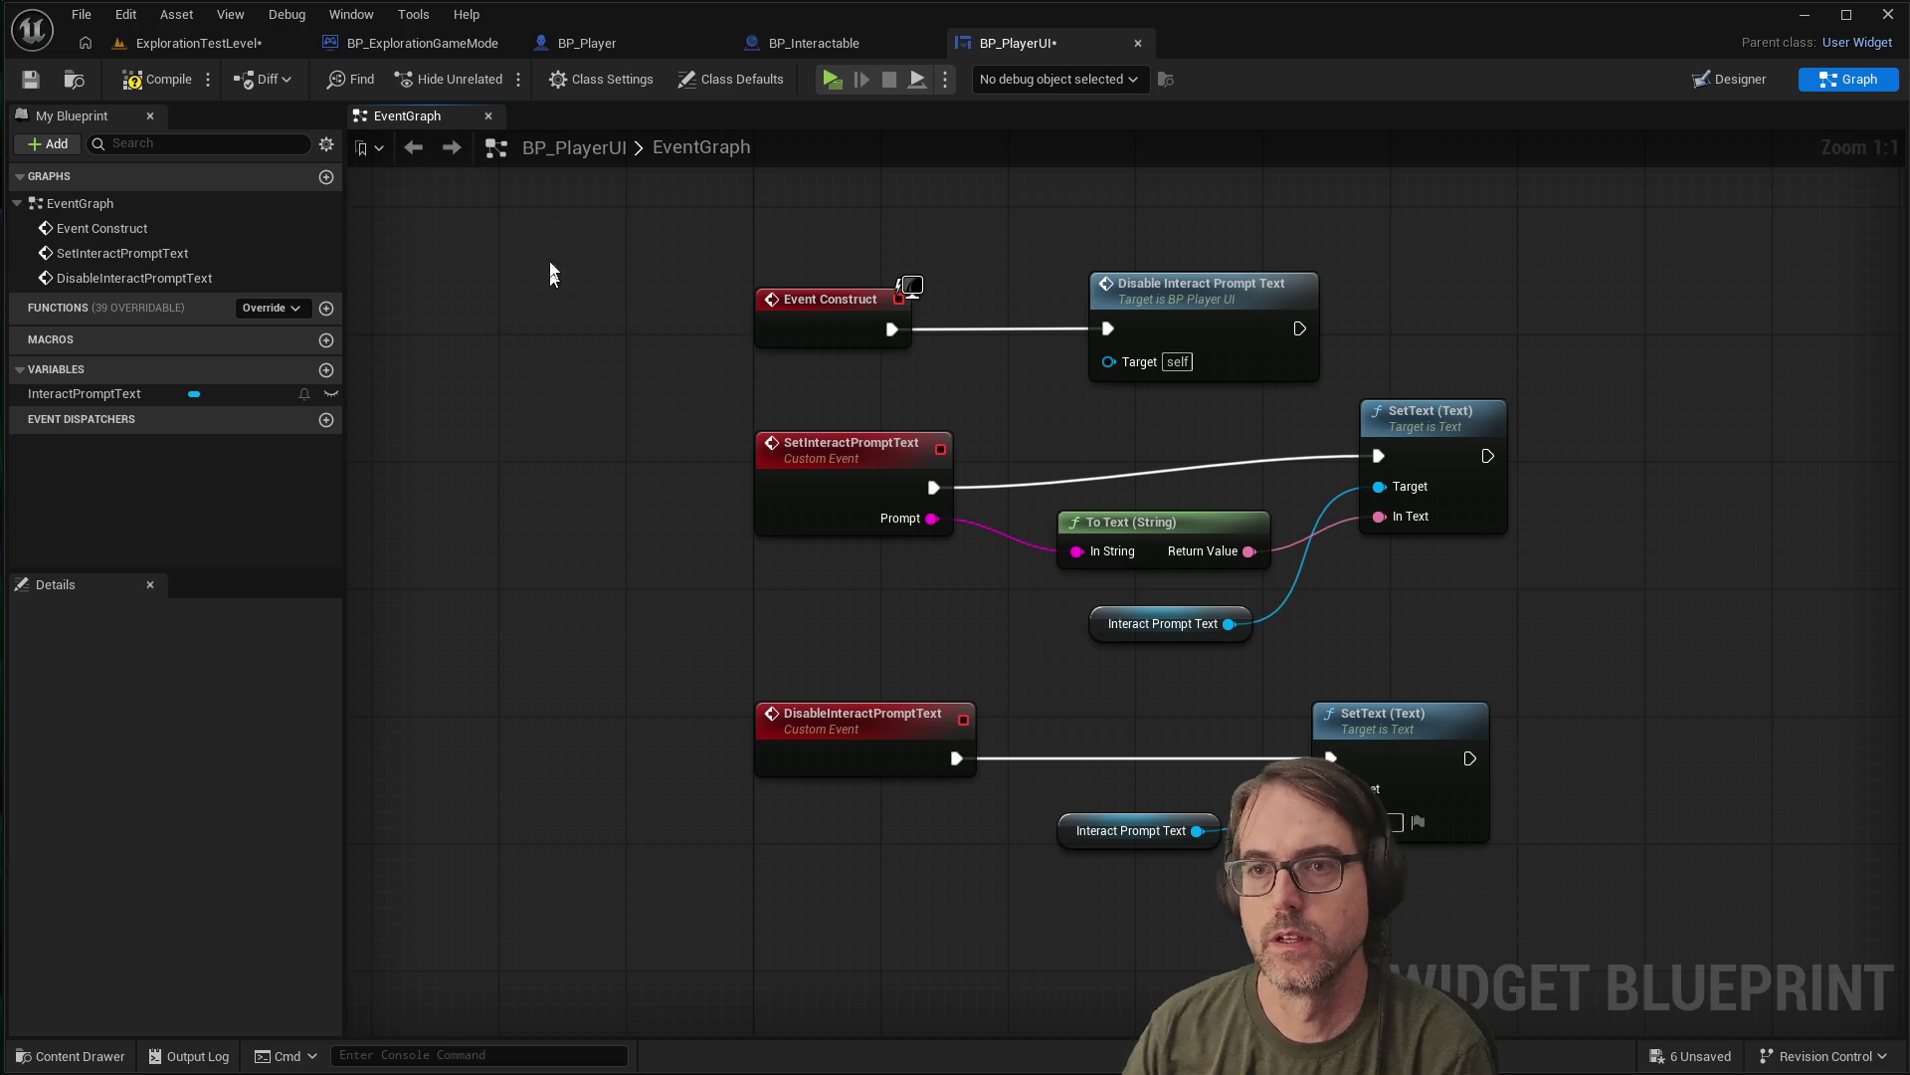
Compile BP_PlayerUI and switch over to the BP_Player blueprint's event graph
click(31, 80)
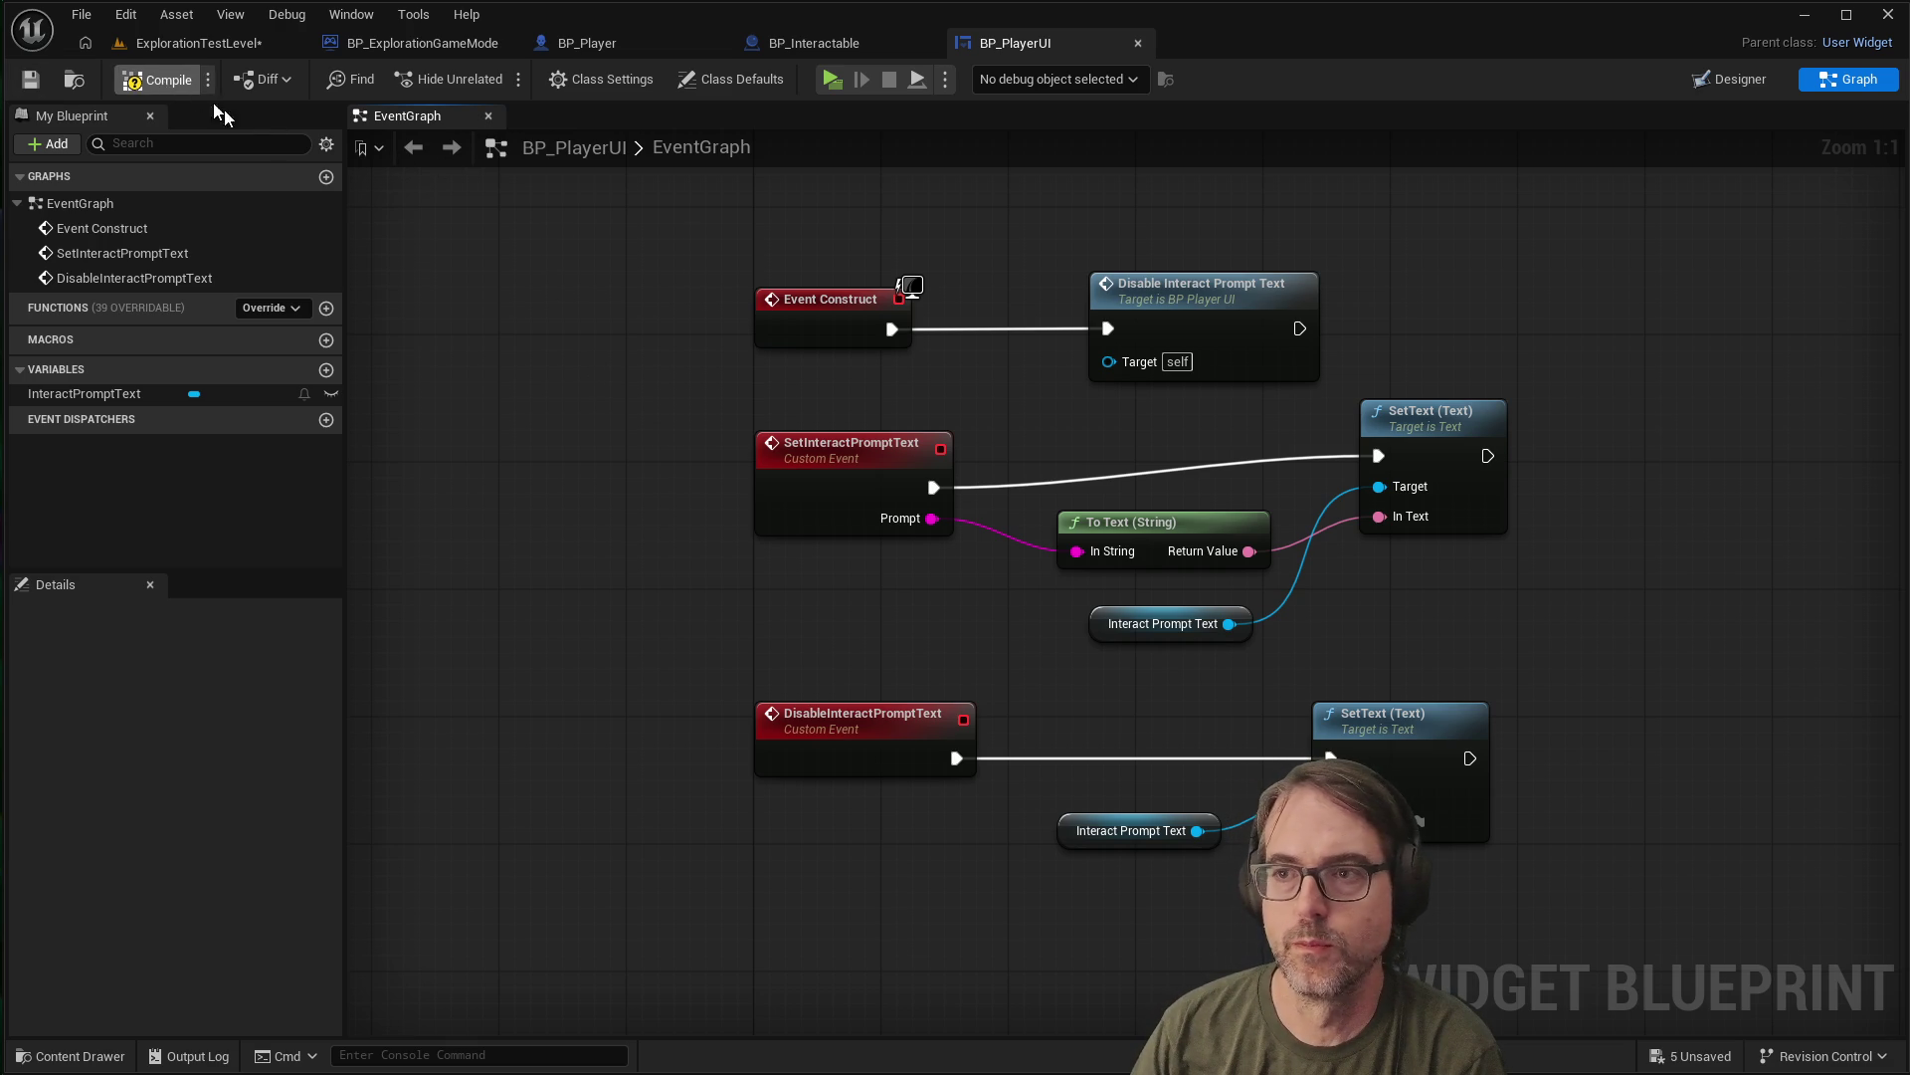
click(391, 43)
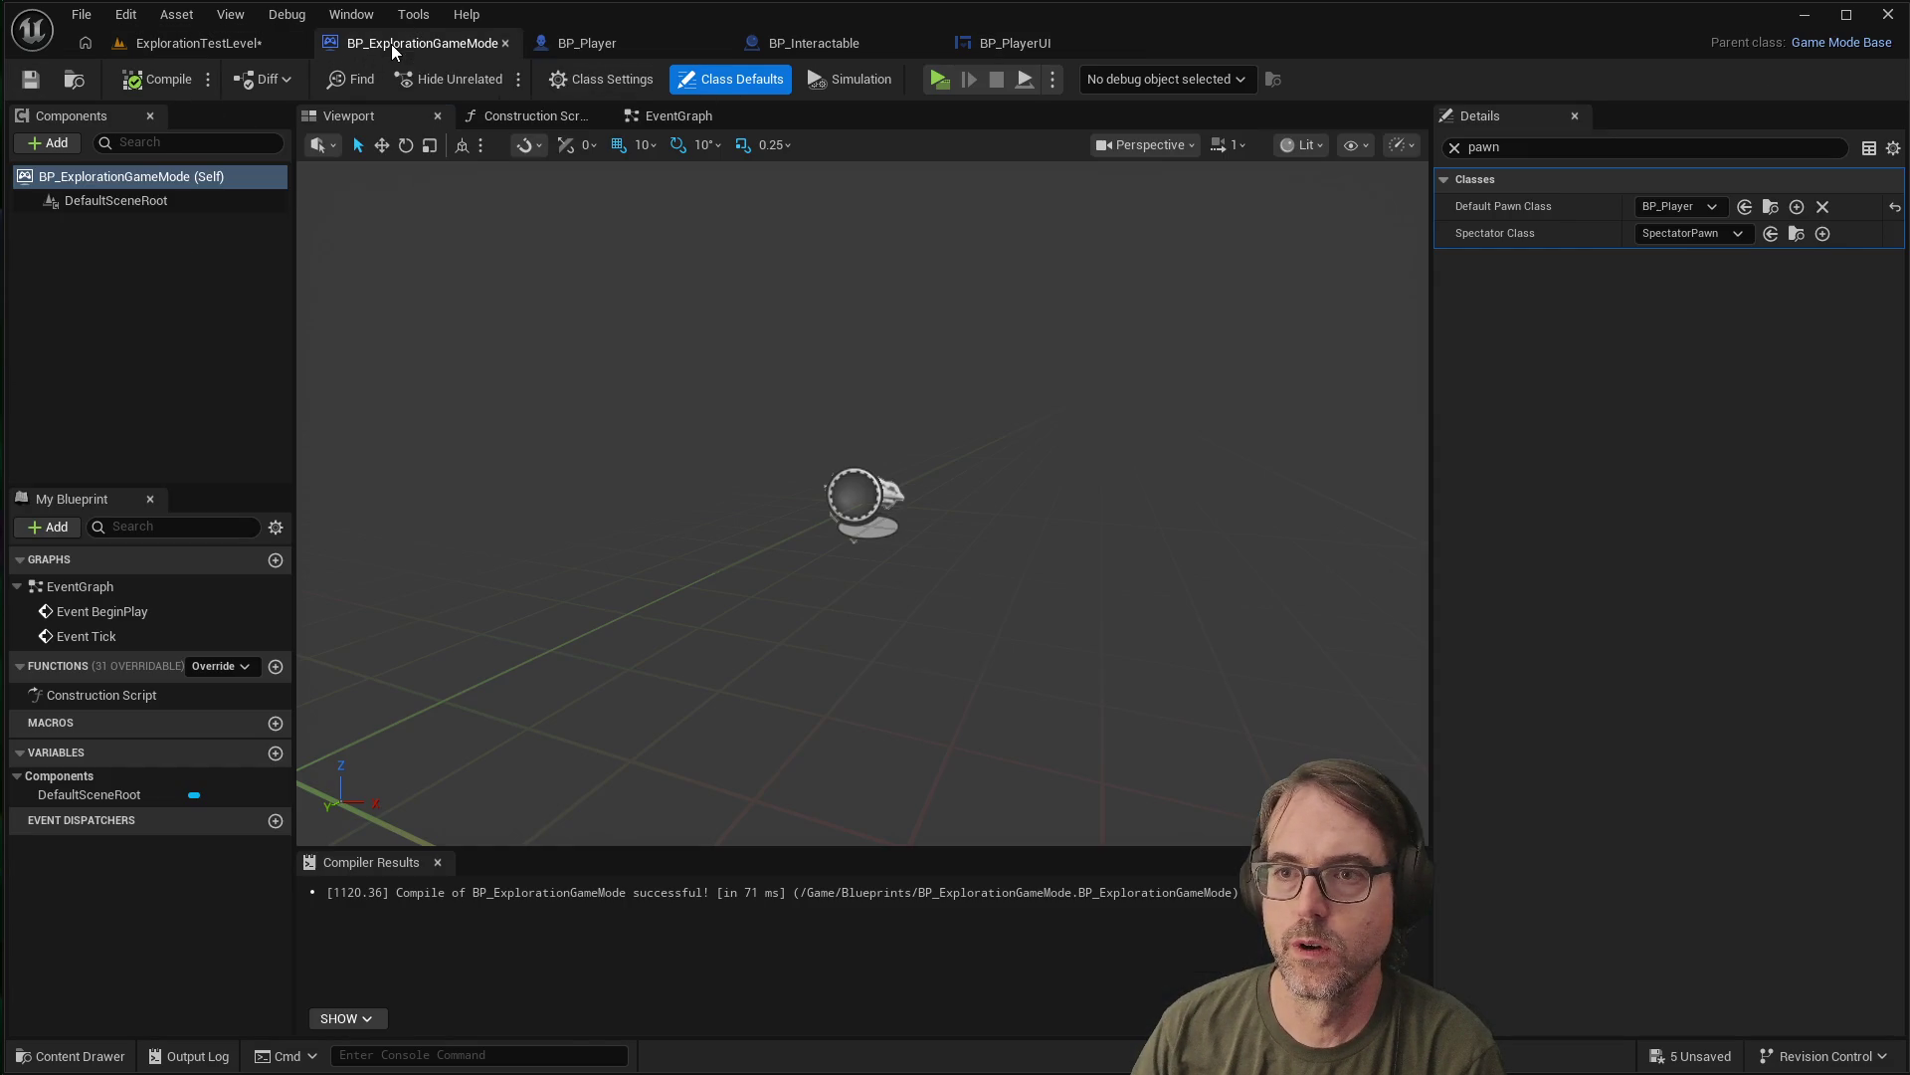
click(687, 115)
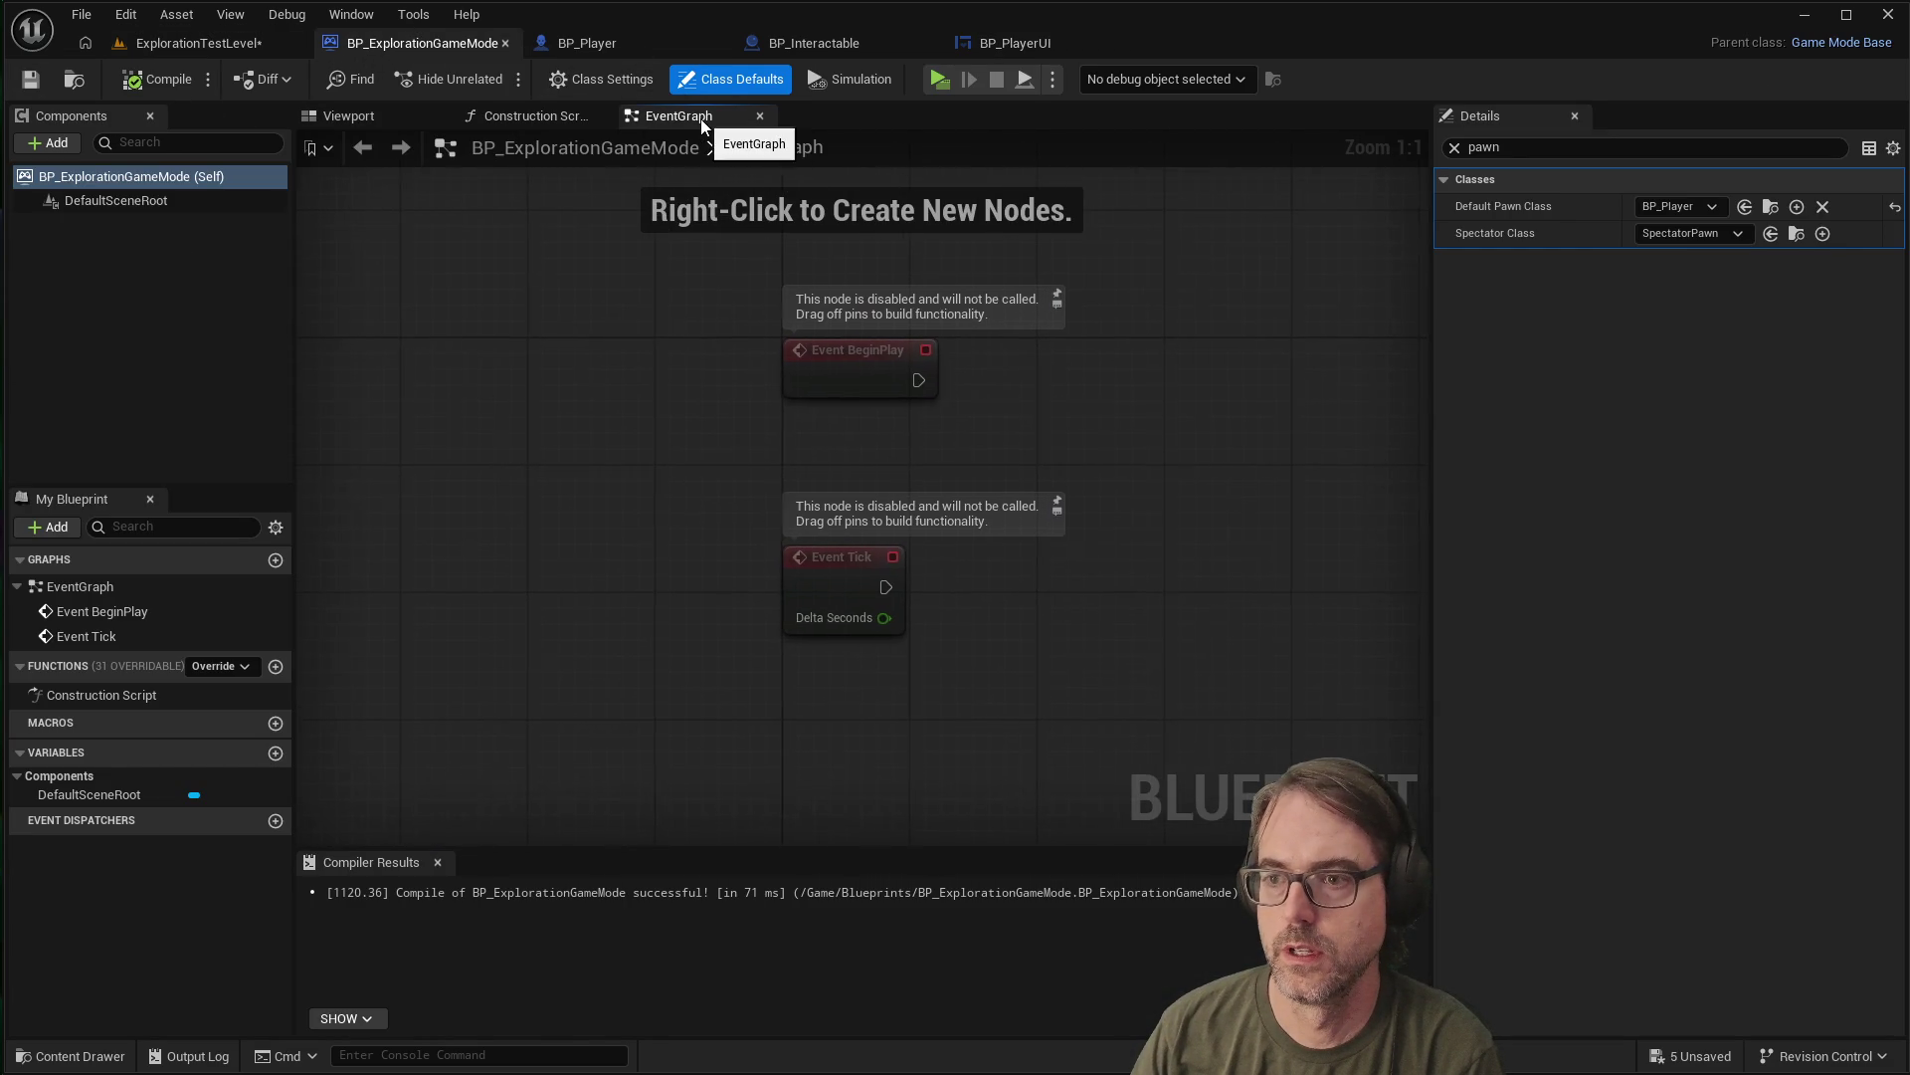
click(588, 41)
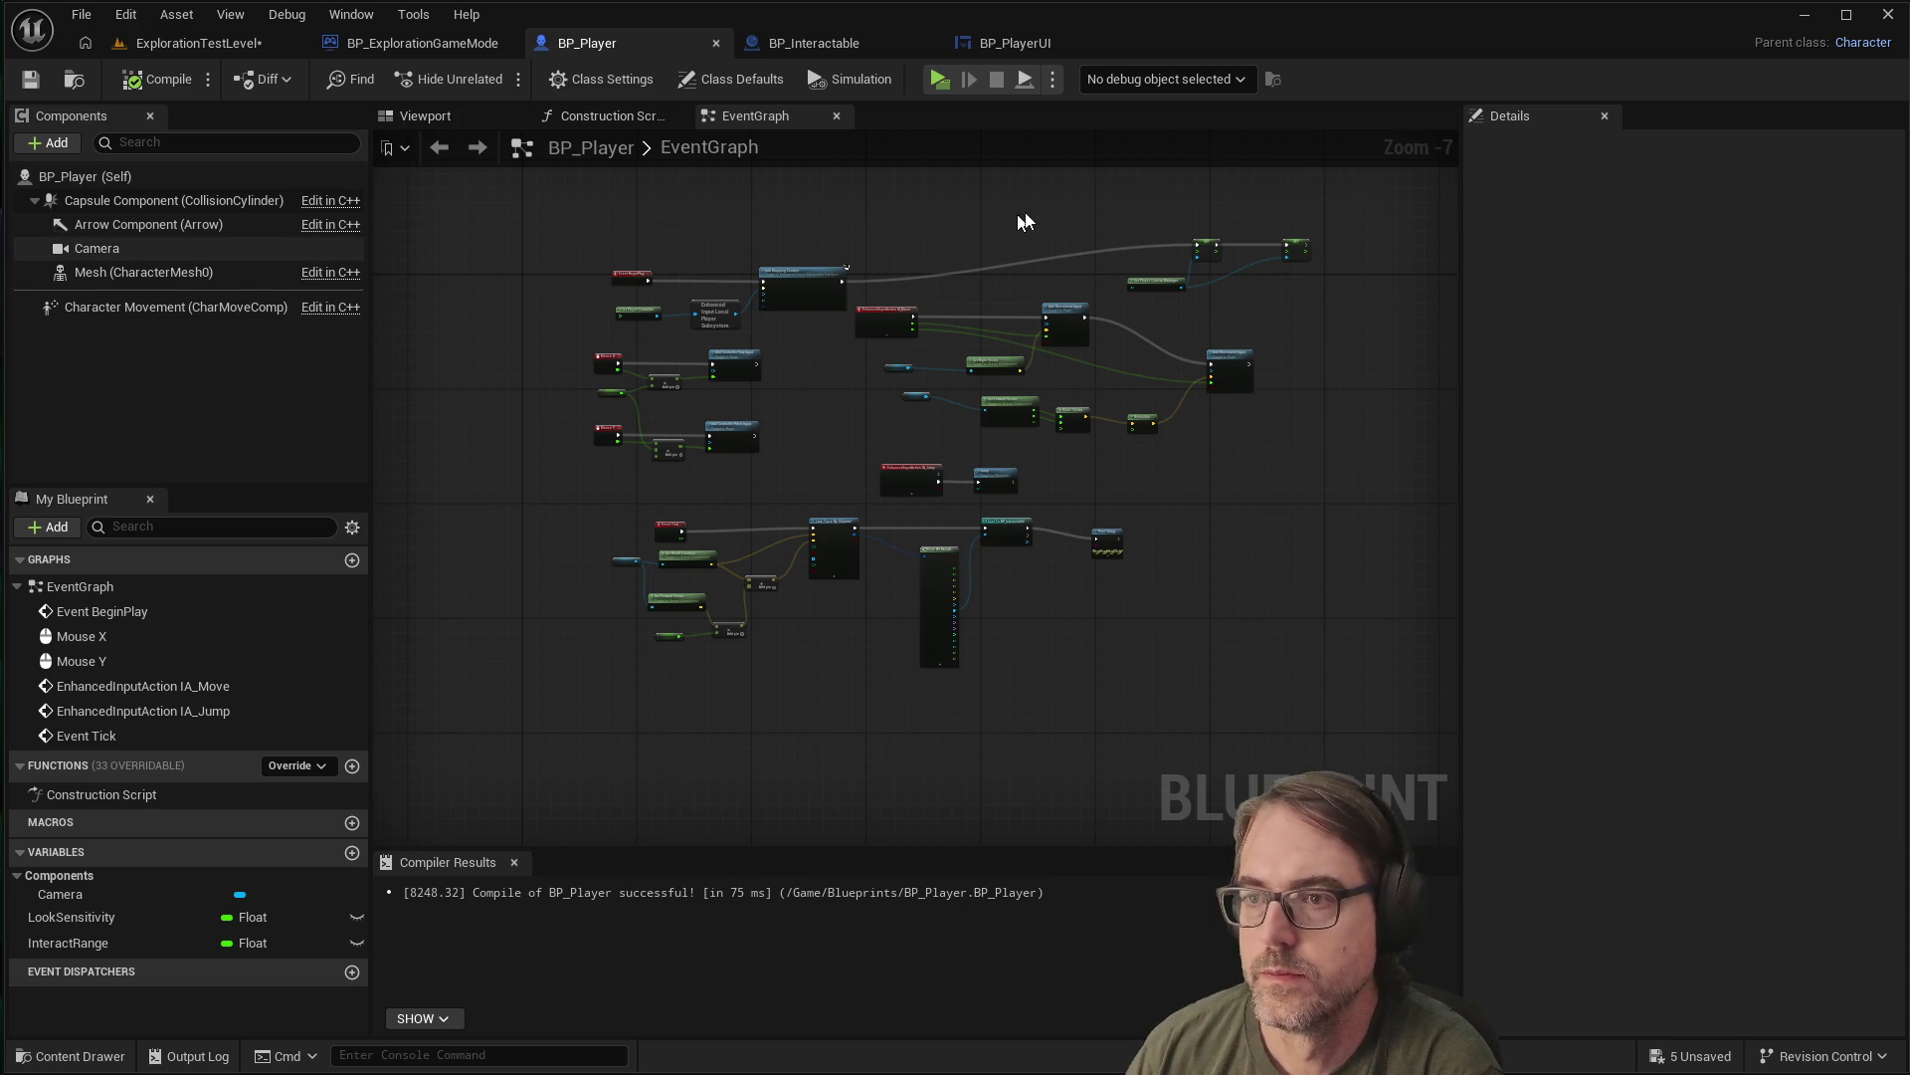
Shift the upper-right BeginPlay nodes up and left, then pull a wire from the View Pitch Min SET
scroll(1104, 254, up, 7)
scroll(1053, 253, down, 6)
mouse_move(503, 241)
mouse_down()
mouse_move(791, 346)
mouse_move(761, 231)
mouse_move(742, 229)
mouse_up()
mouse_move(1059, 206)
mouse_down()
mouse_move(1184, 329)
mouse_move(1313, 327)
mouse_up()
drag(1258, 243, 998, 213)
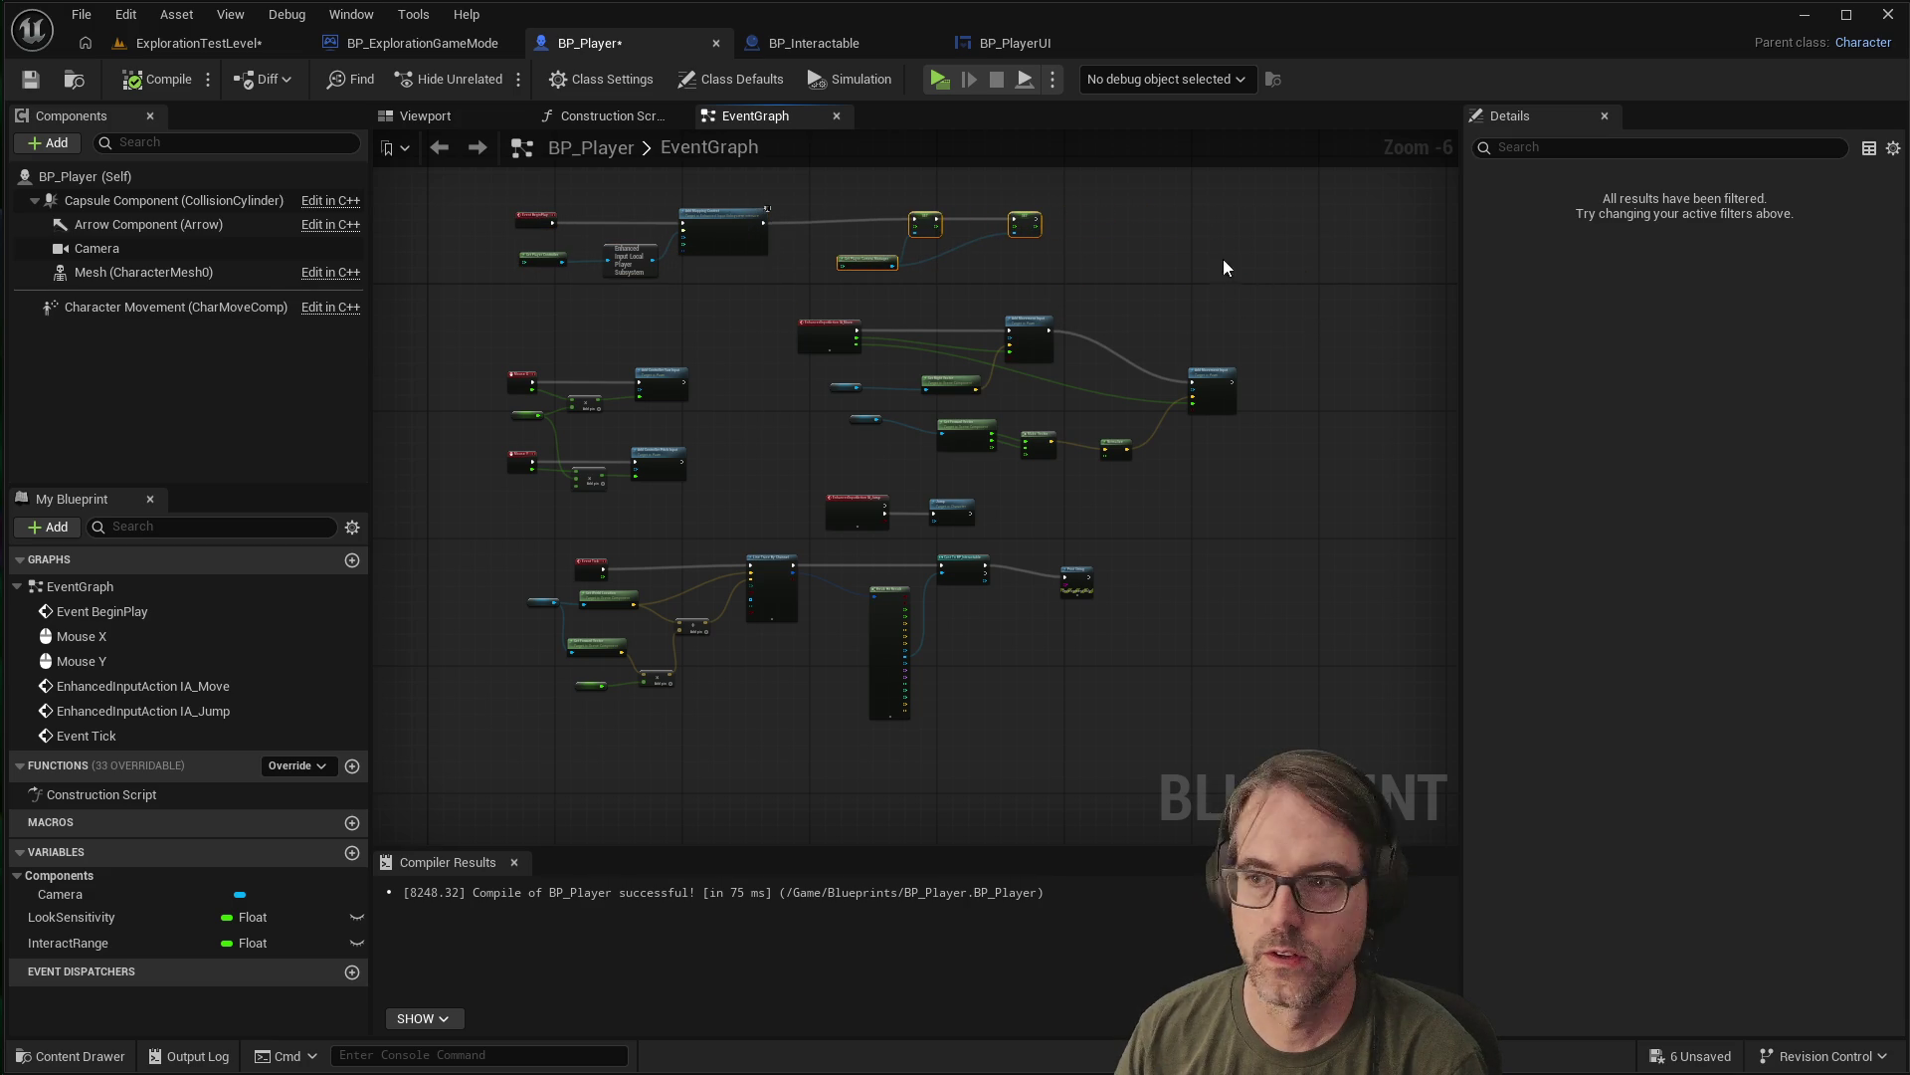
click(1129, 266)
scroll(1120, 242, up, 3)
scroll(1158, 228, up, 2)
drag(874, 193, 1048, 212)
Add a Construct Object from Class node with Class set to BP_PlayerUI
text(constructobje)
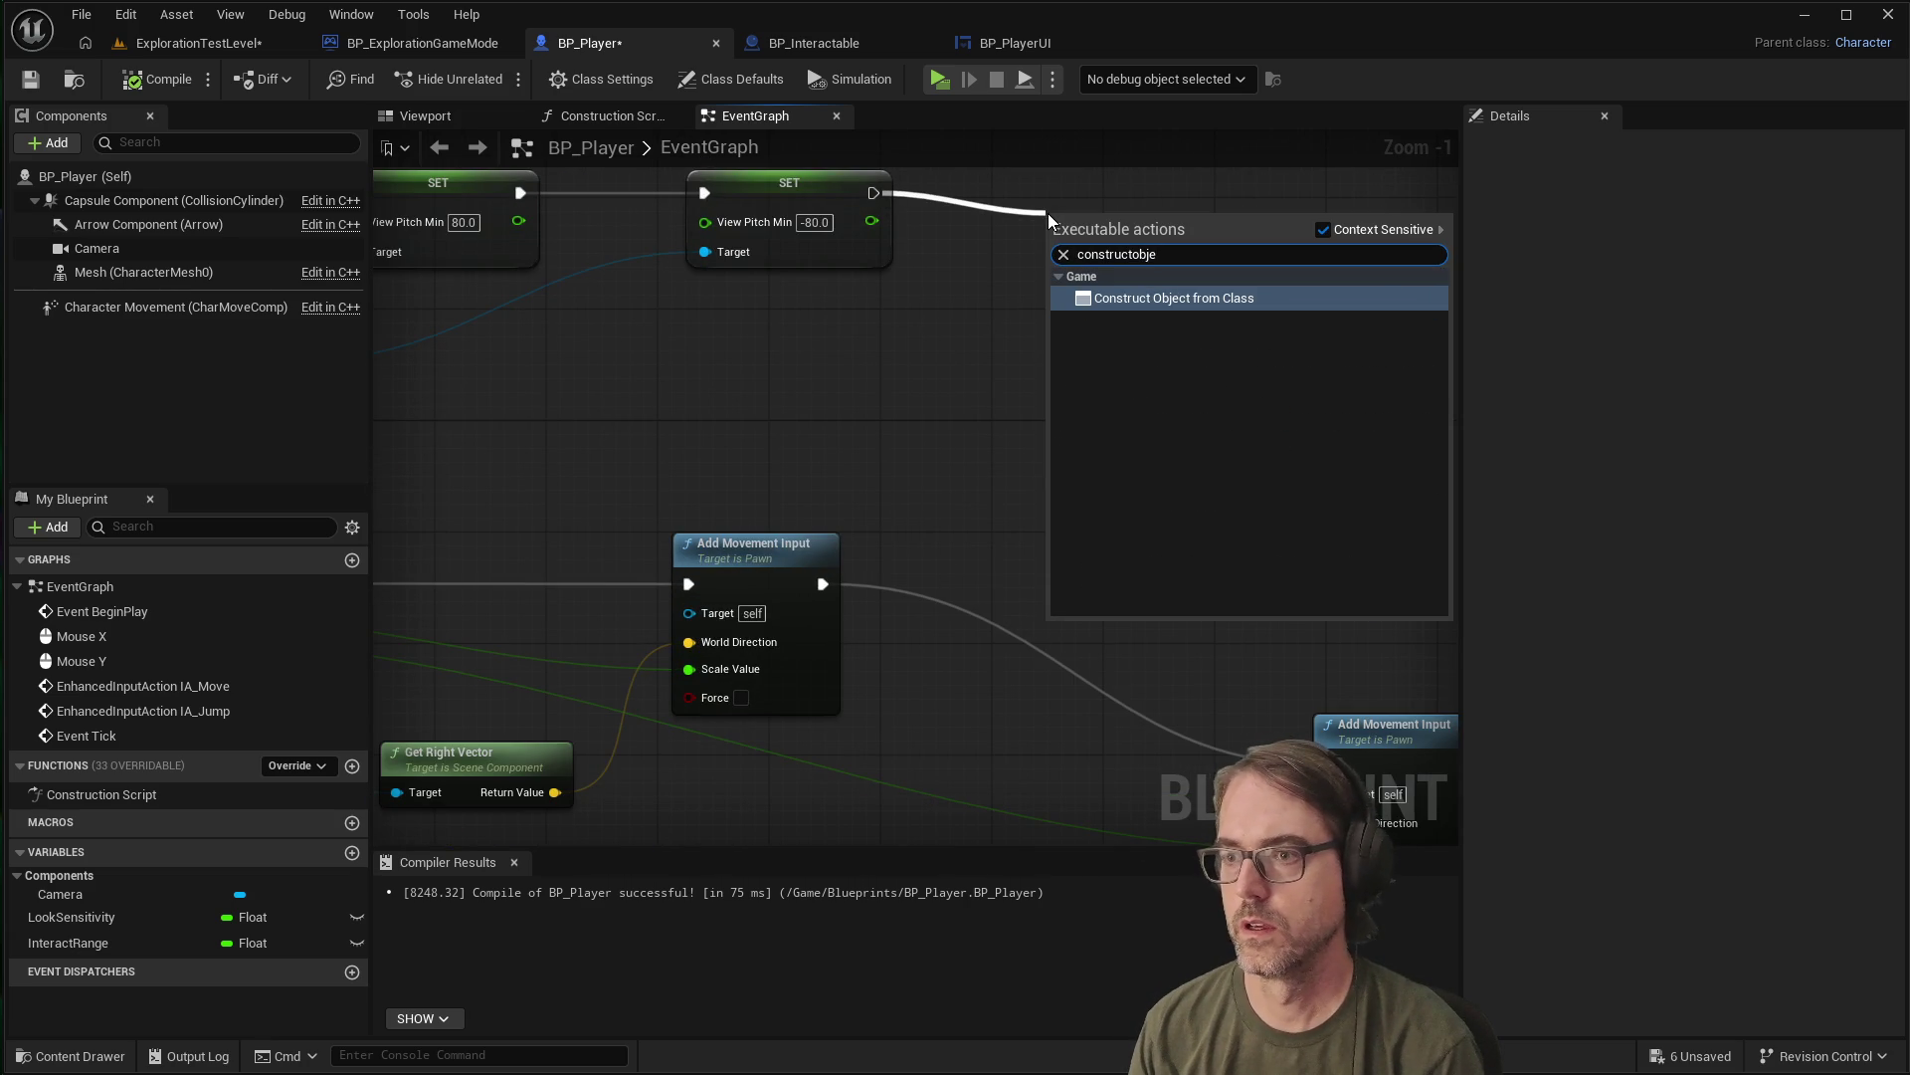
key(Return)
click(1112, 293)
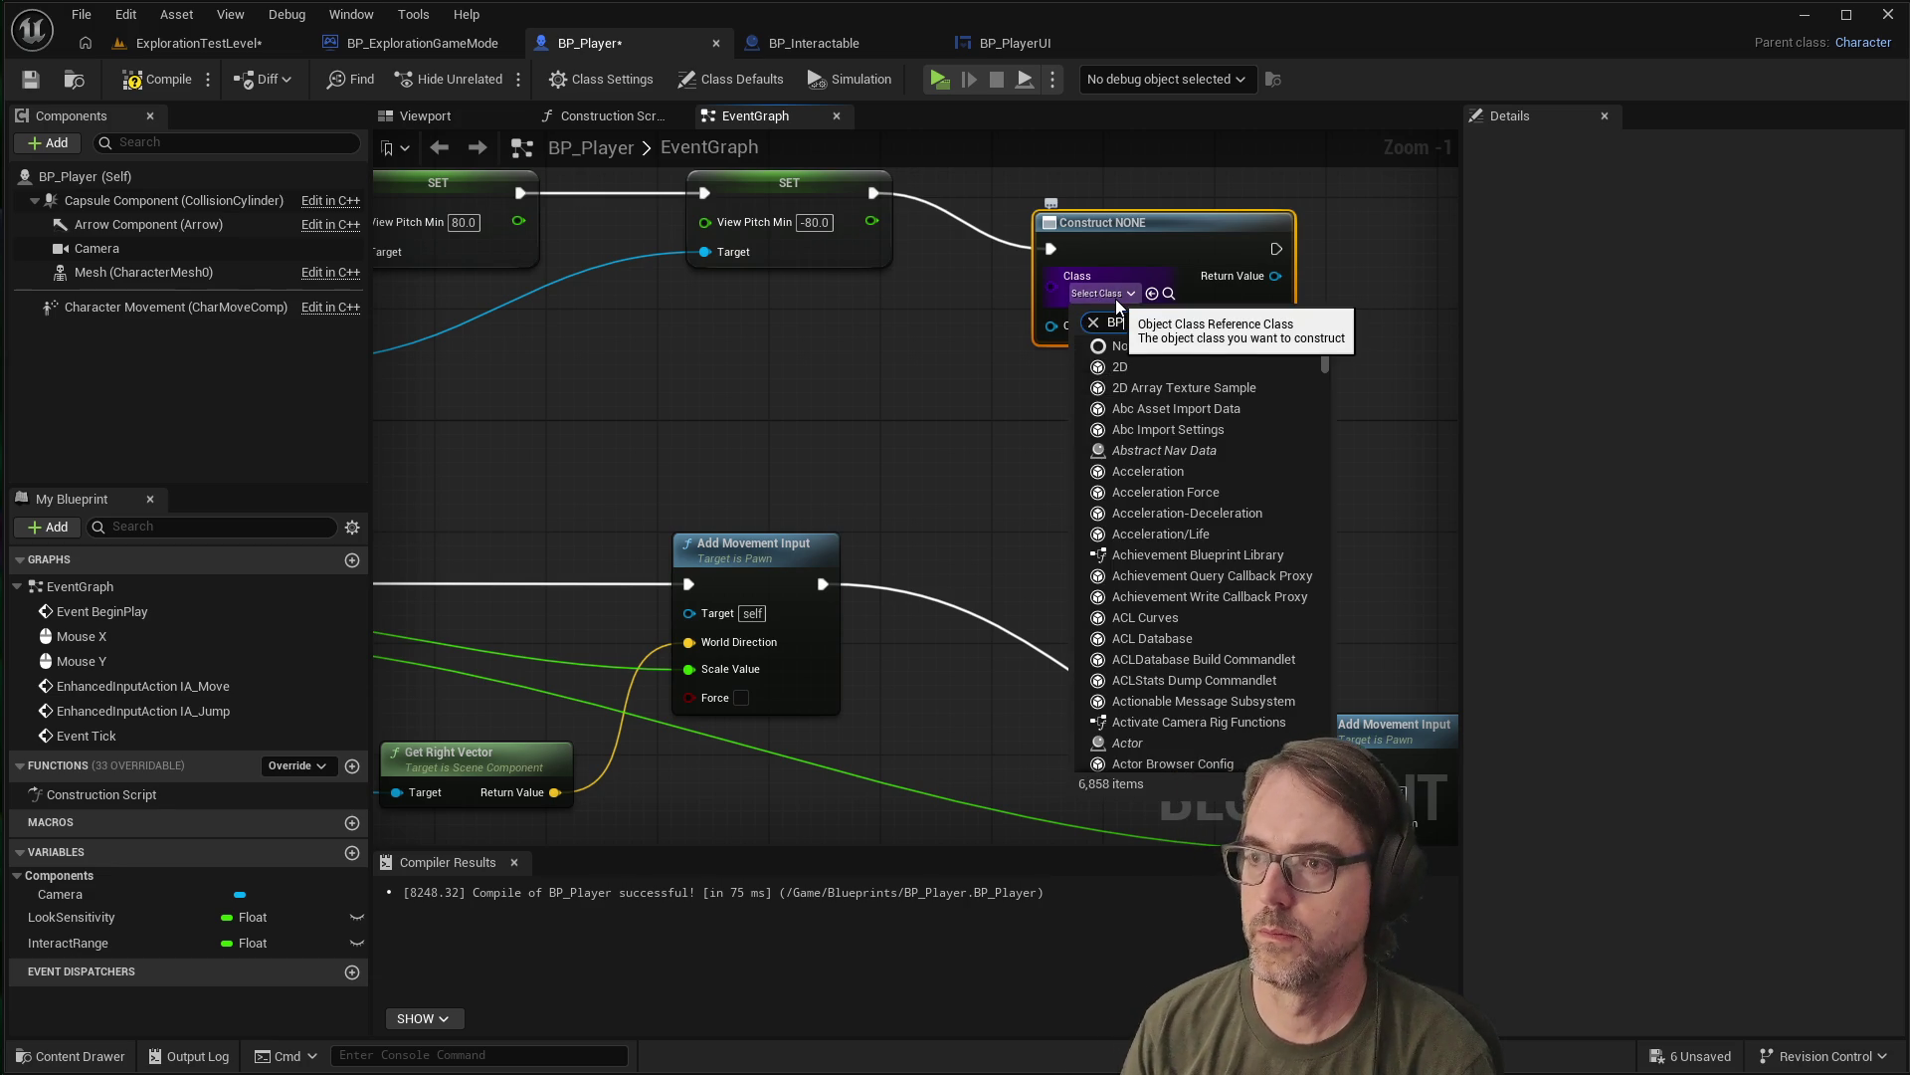
text(BP_playerui)
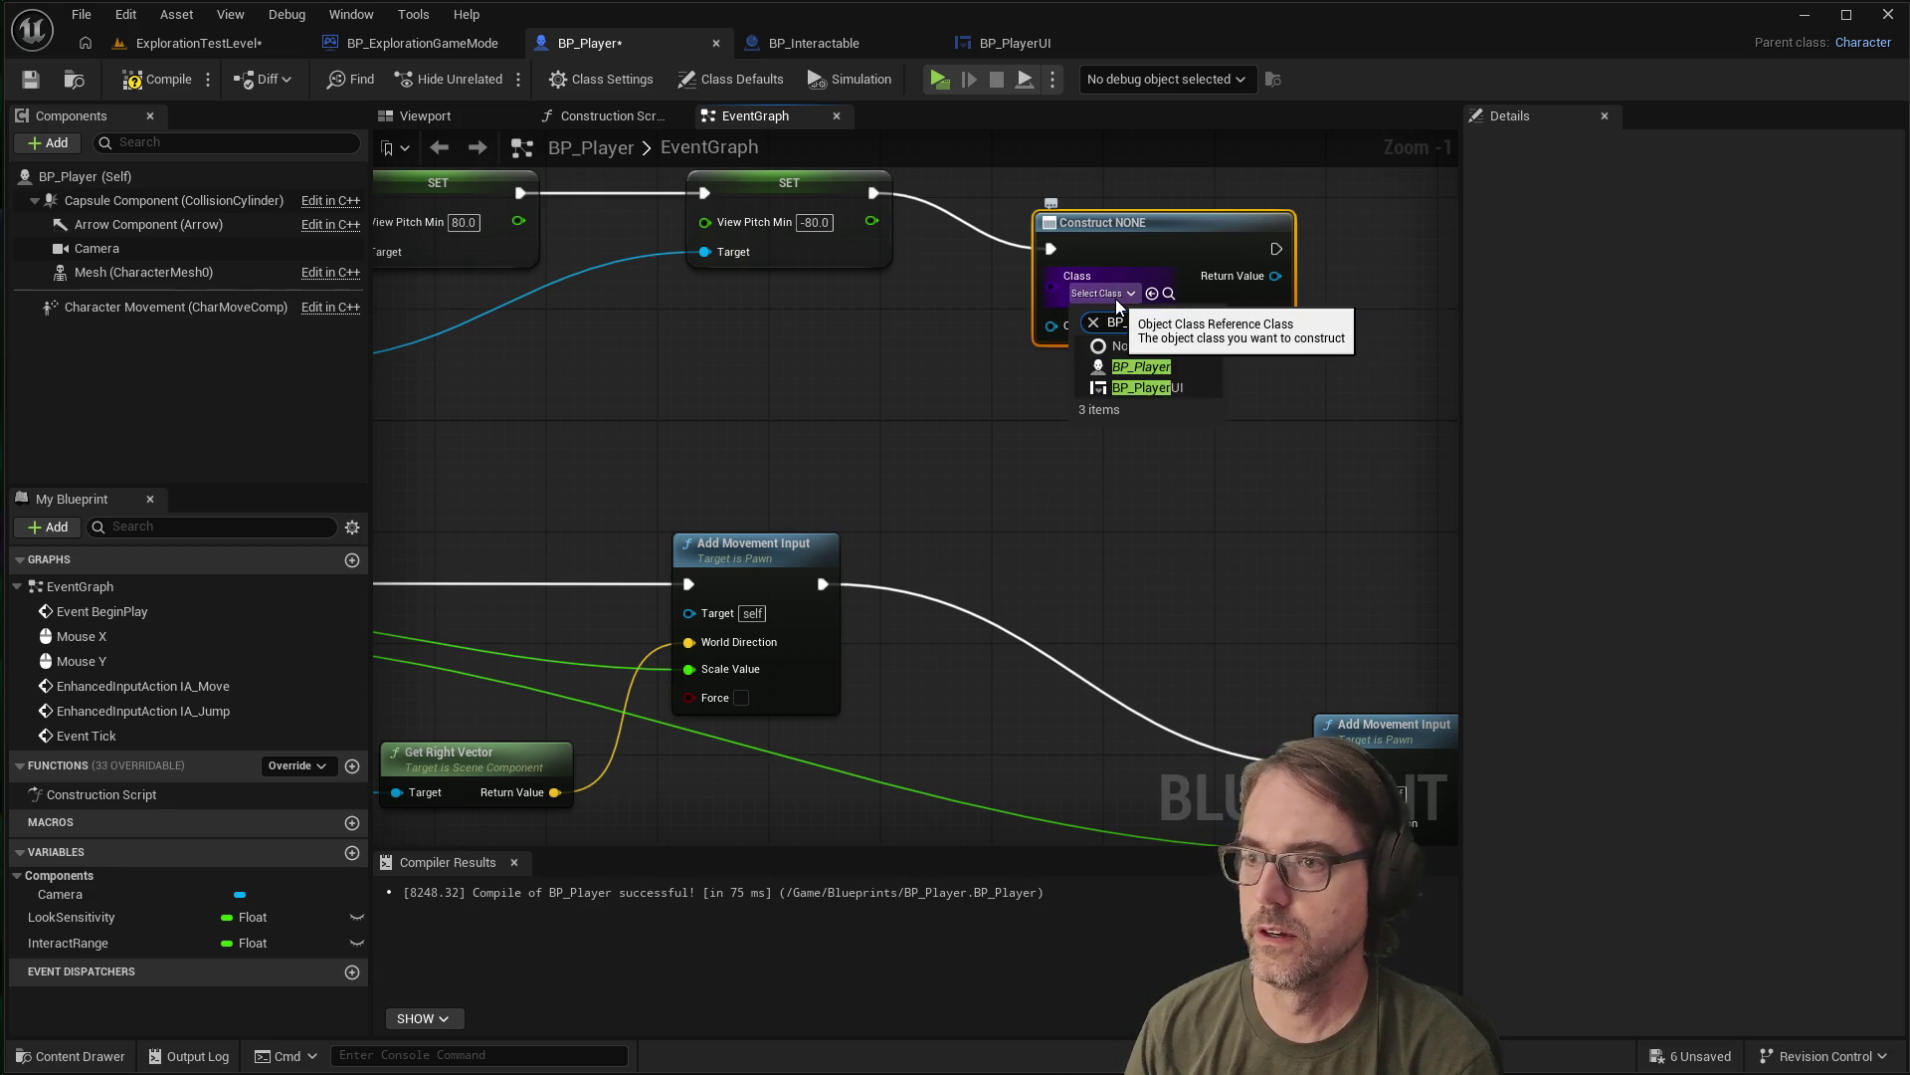
click(1138, 368)
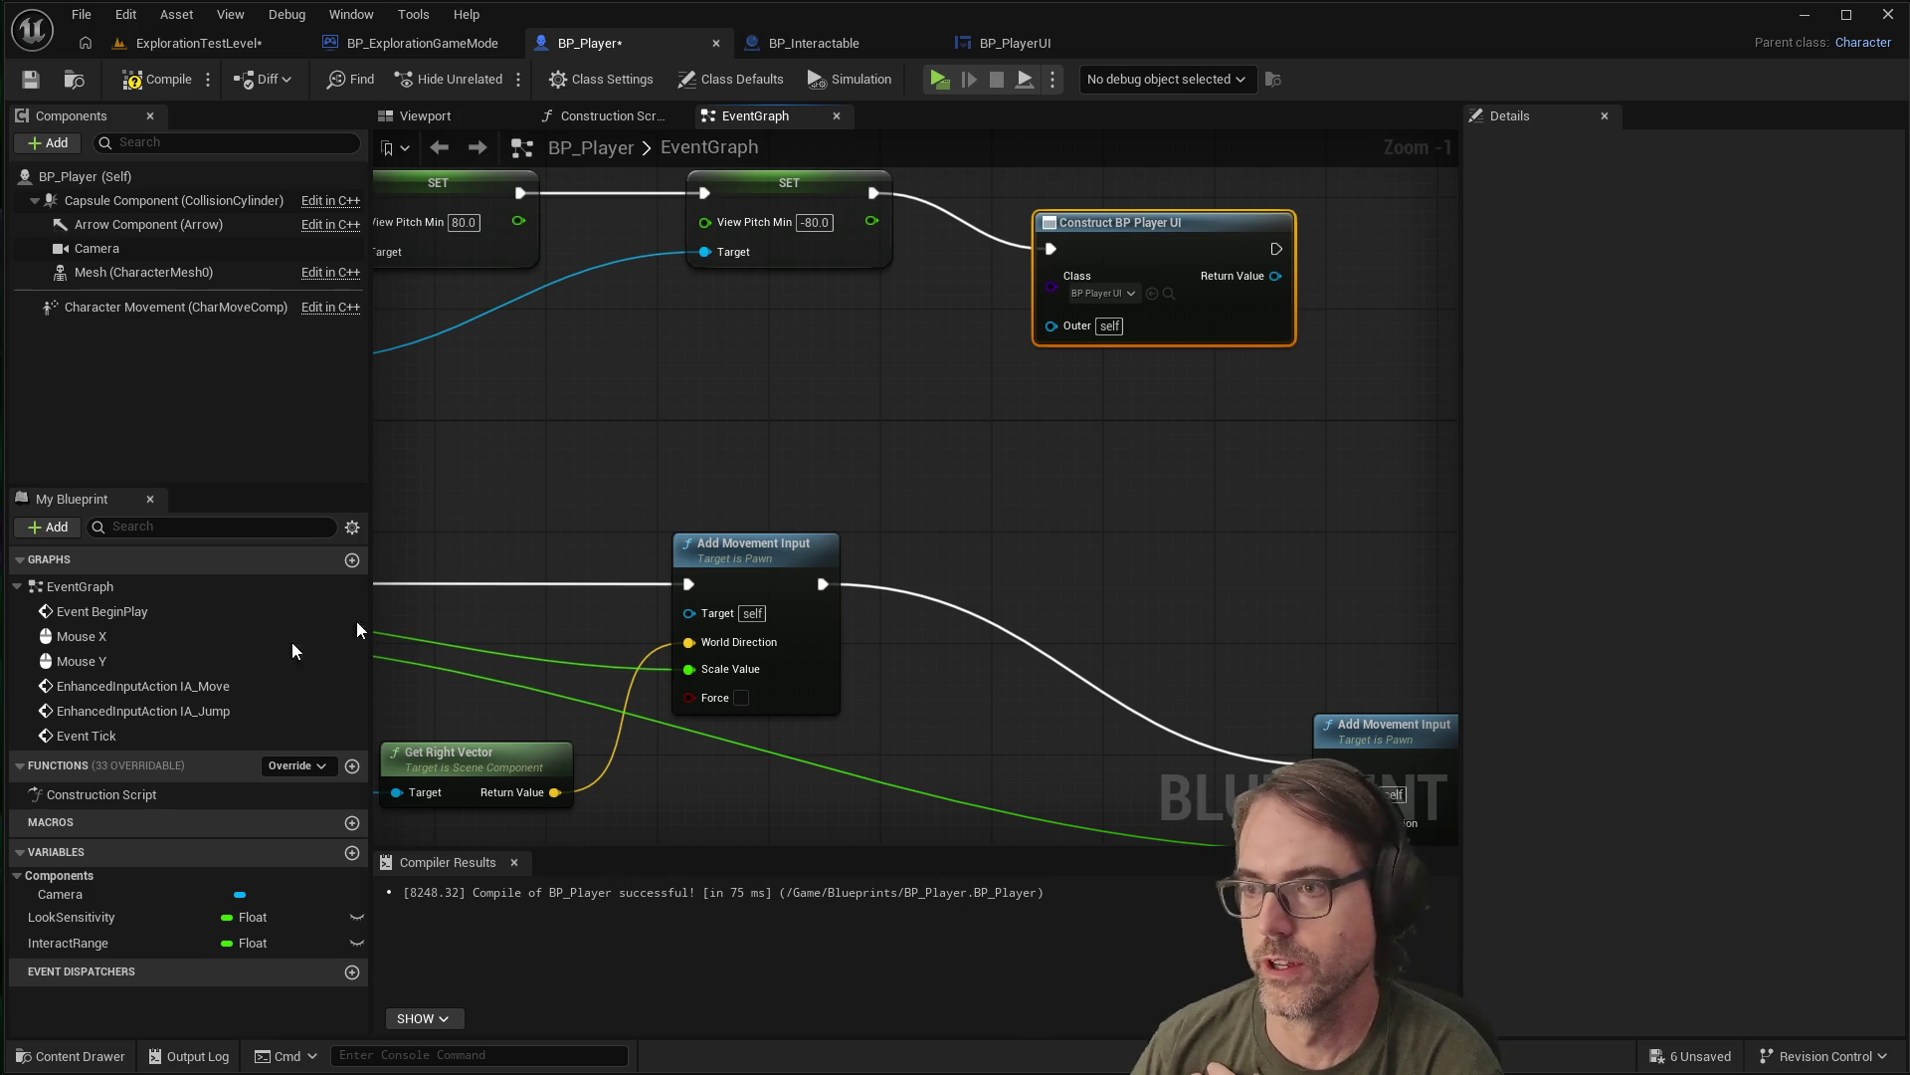
Align the Construct BP Player UI node with the SET node and reselect it to inspect its details
scroll(1080, 657, down, 3)
scroll(1285, 348, up, 3)
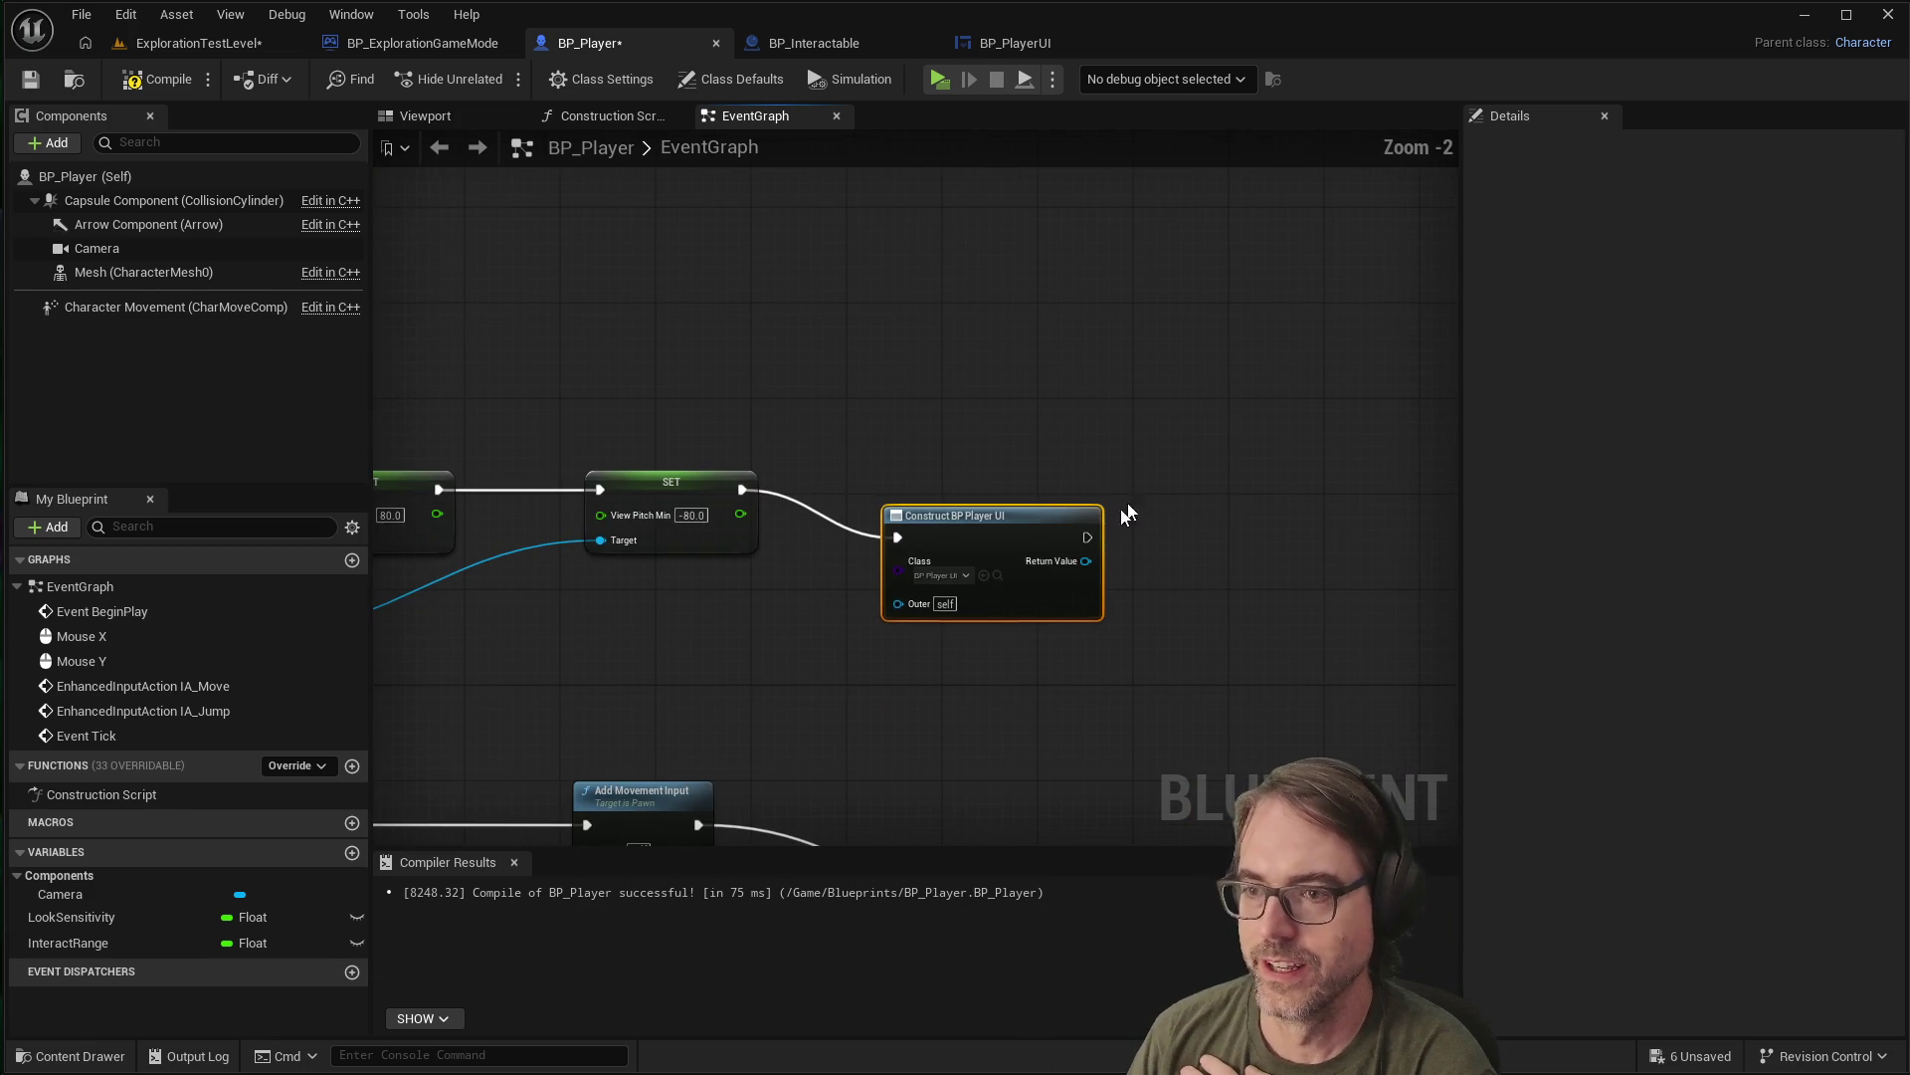
drag(1017, 521, 1037, 458)
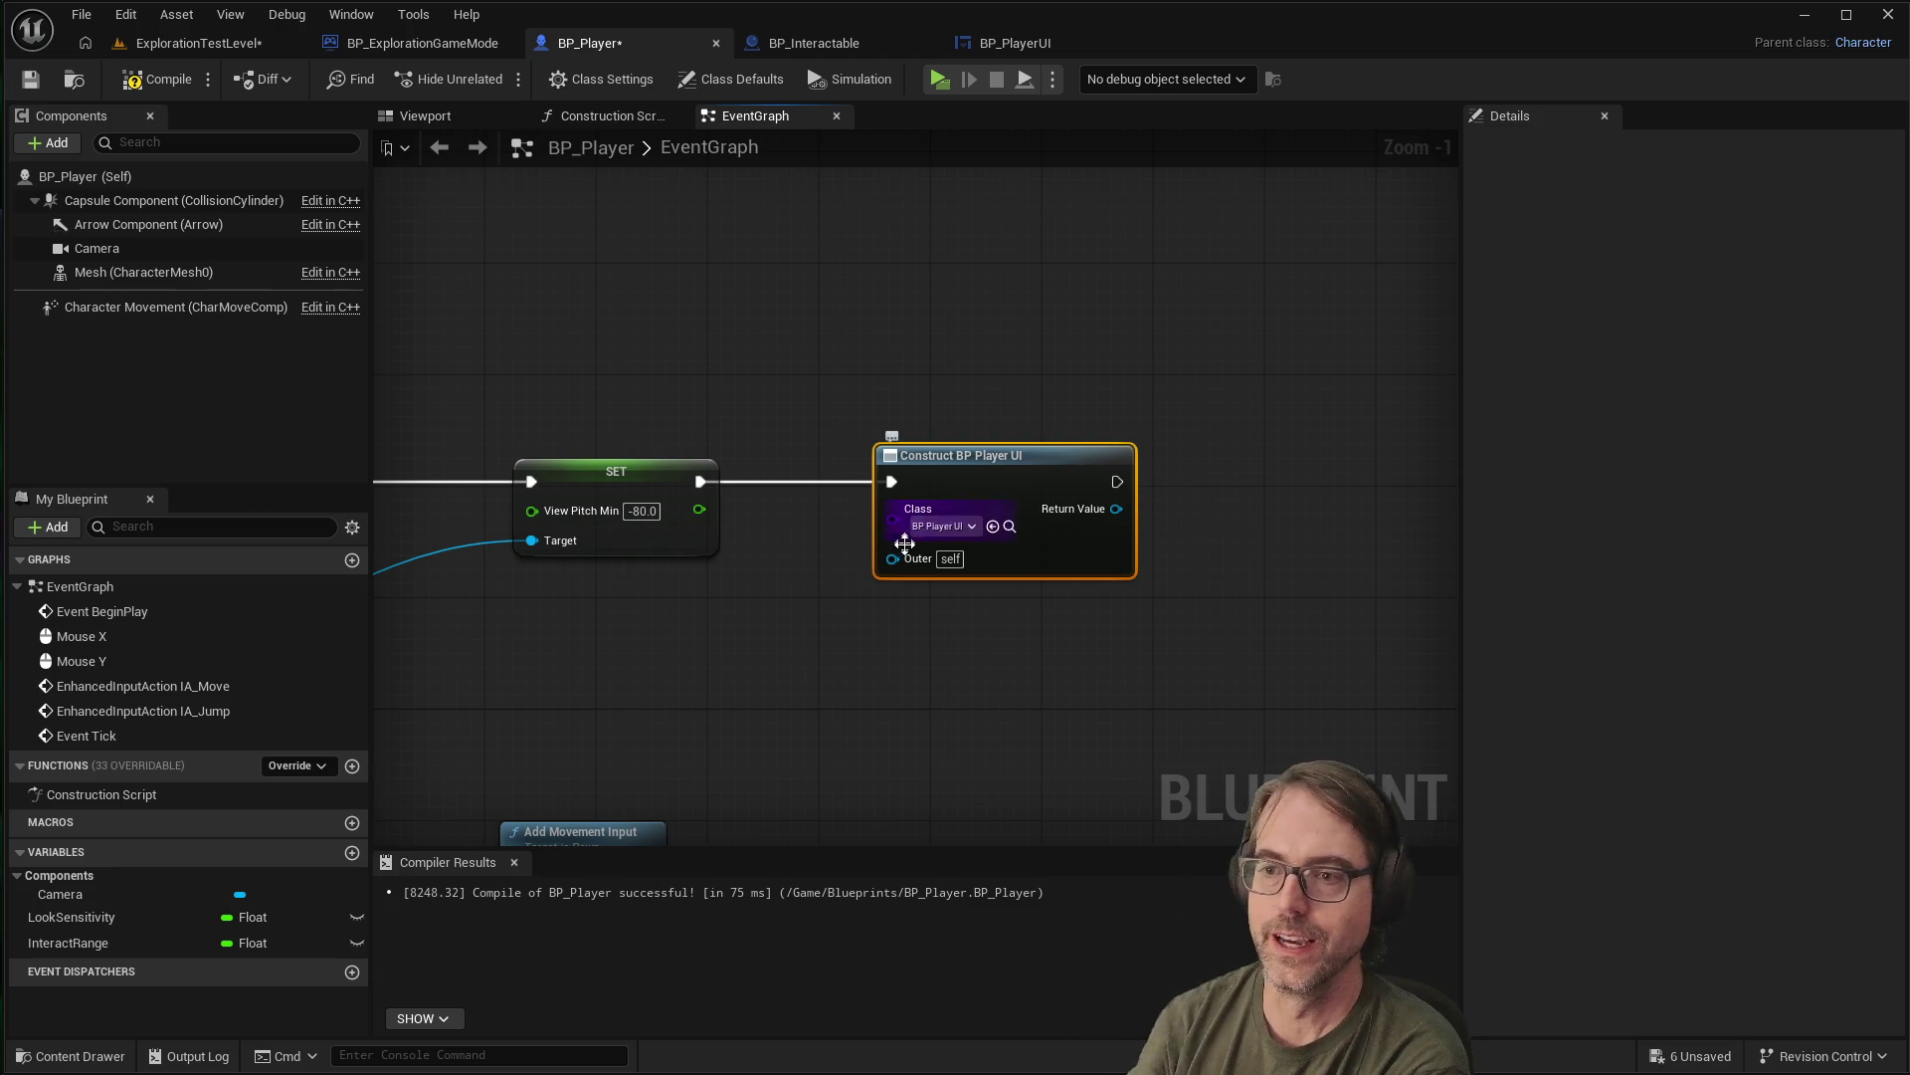
scroll(893, 667, down, 4)
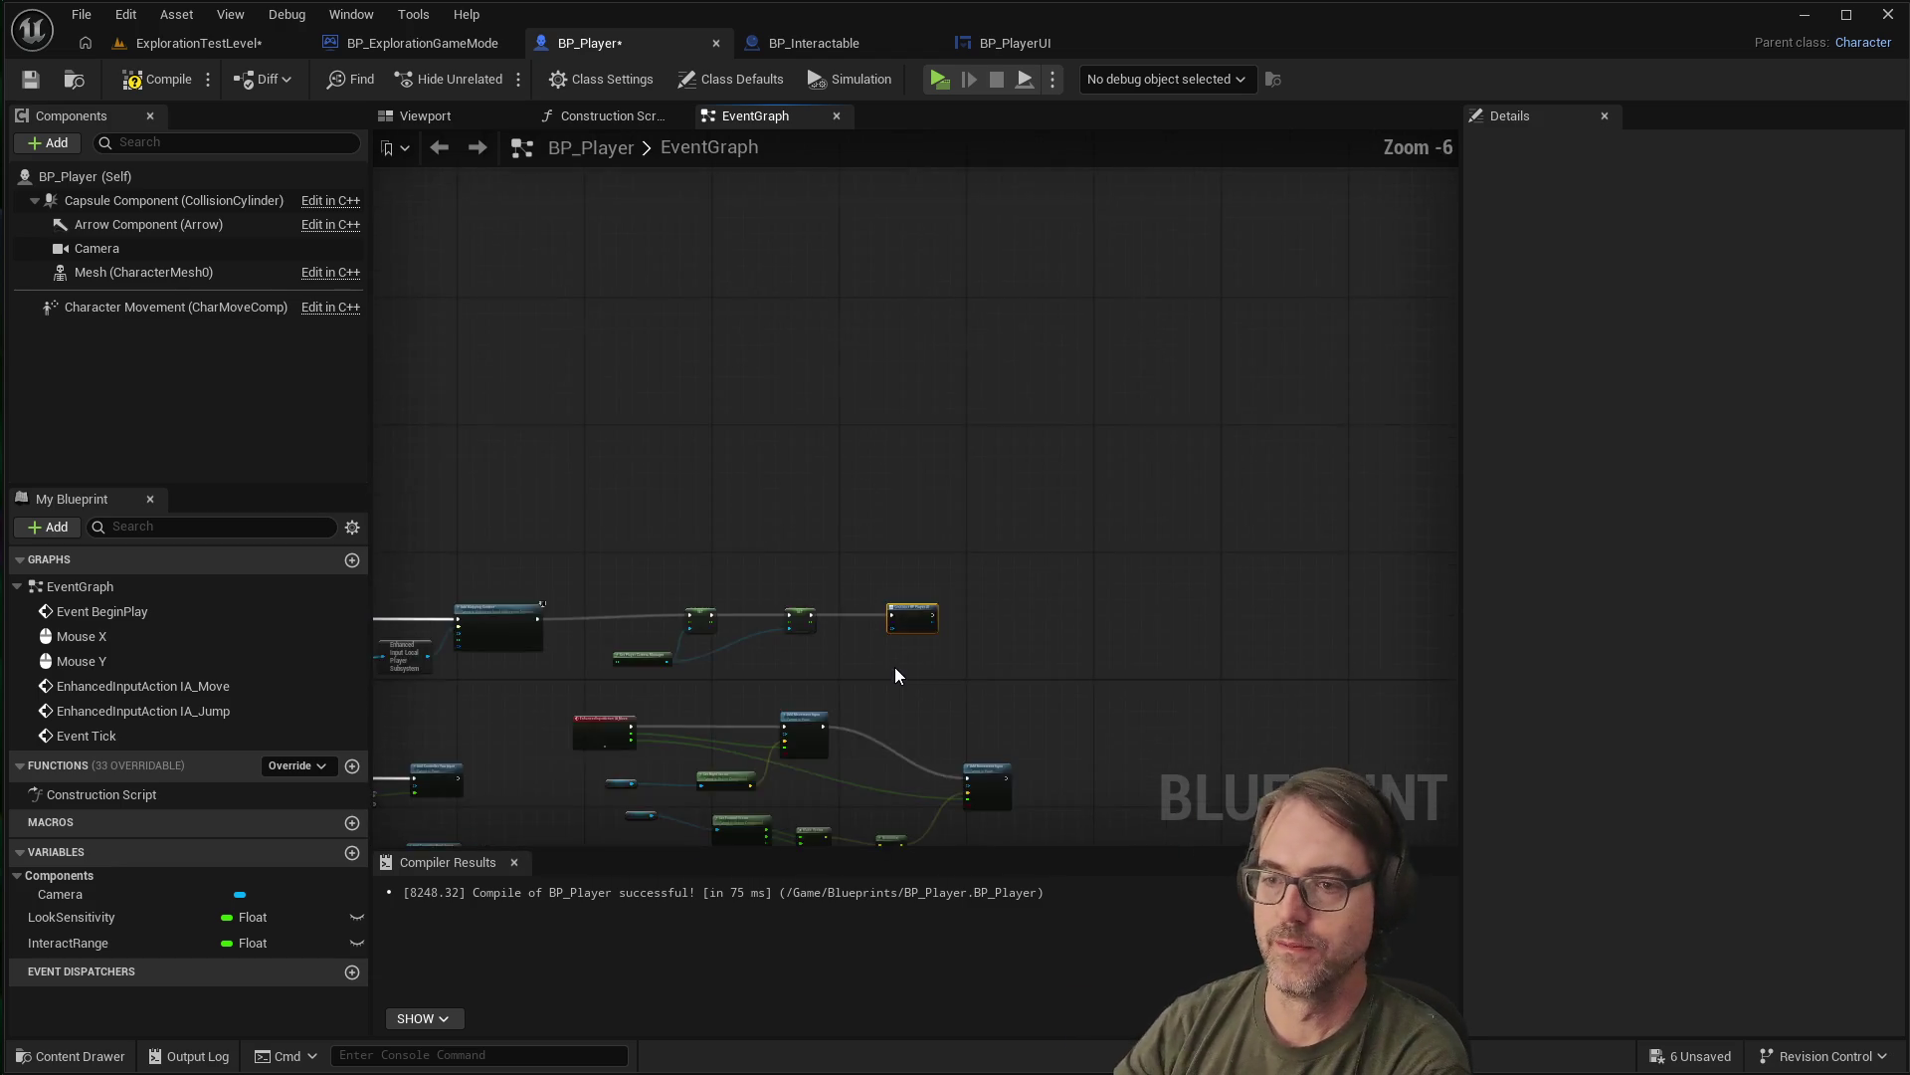
scroll(893, 667, up, 3)
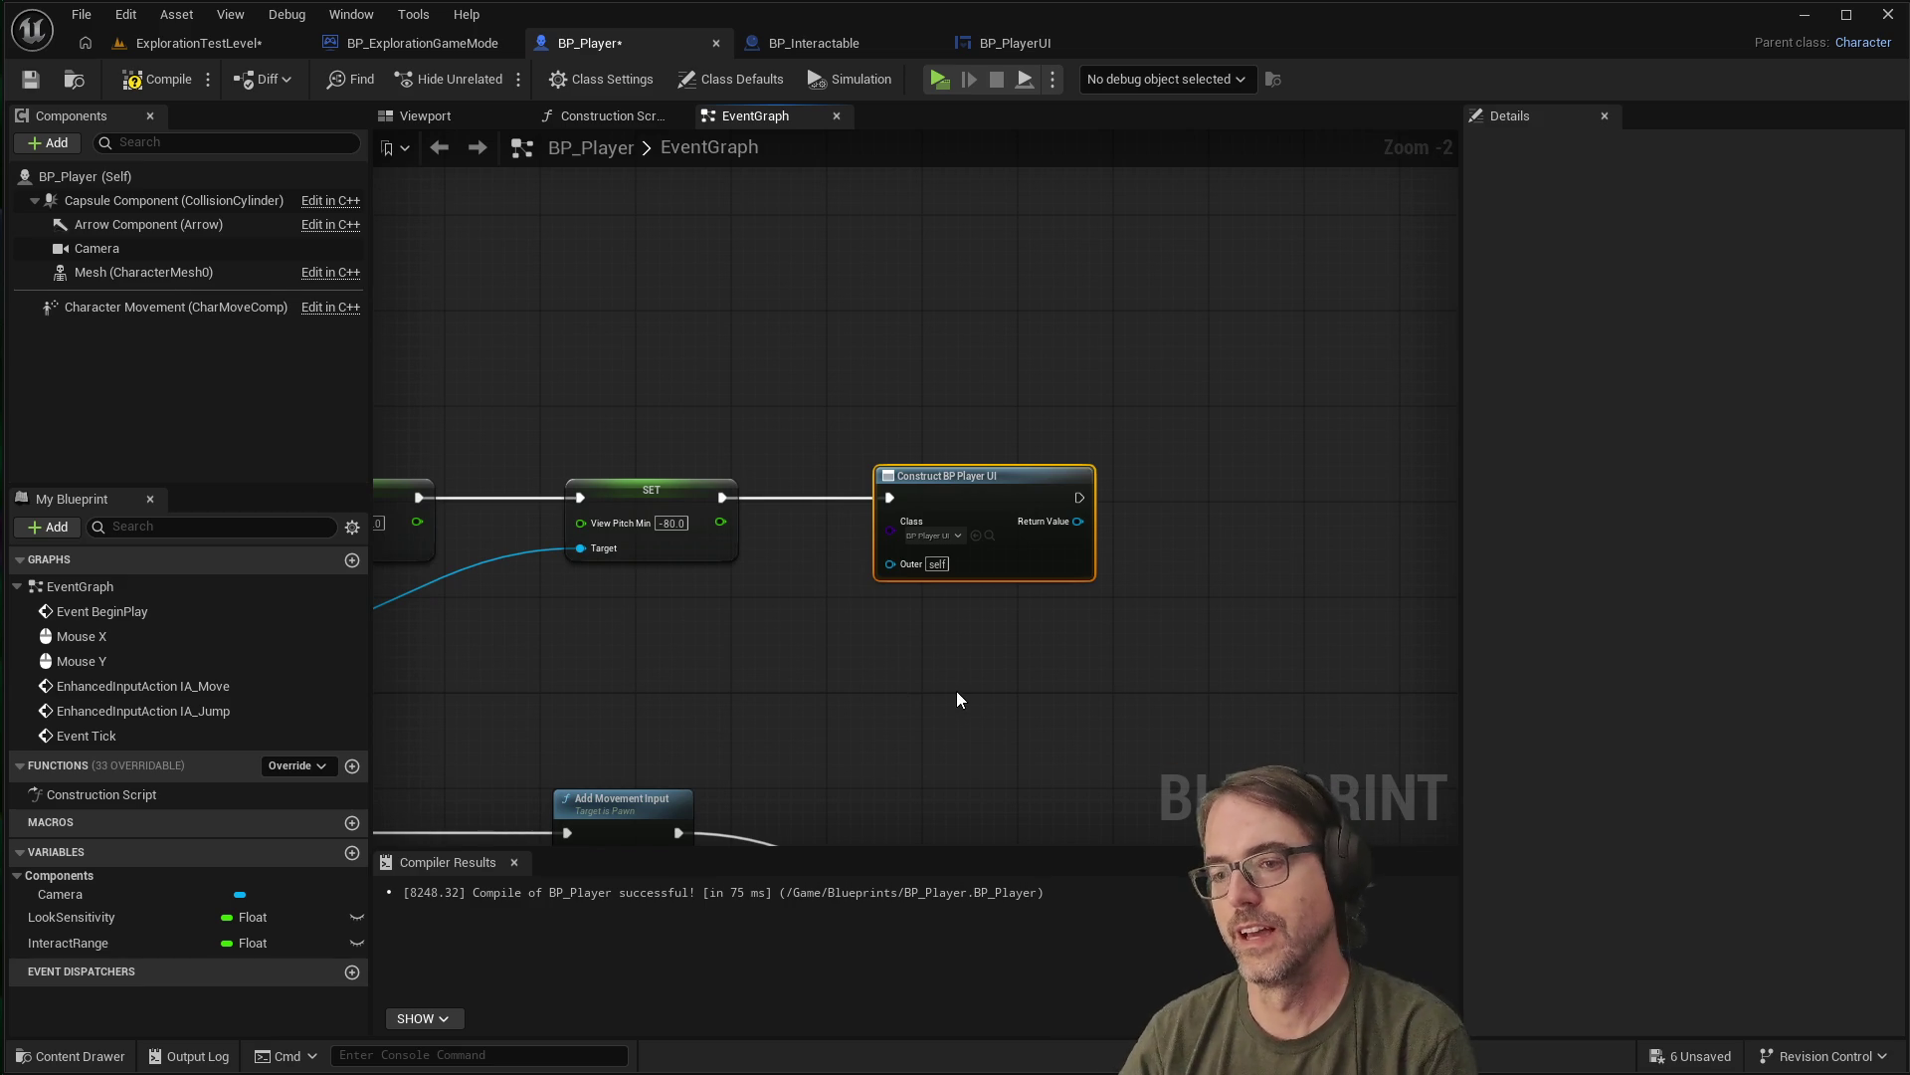
click(928, 639)
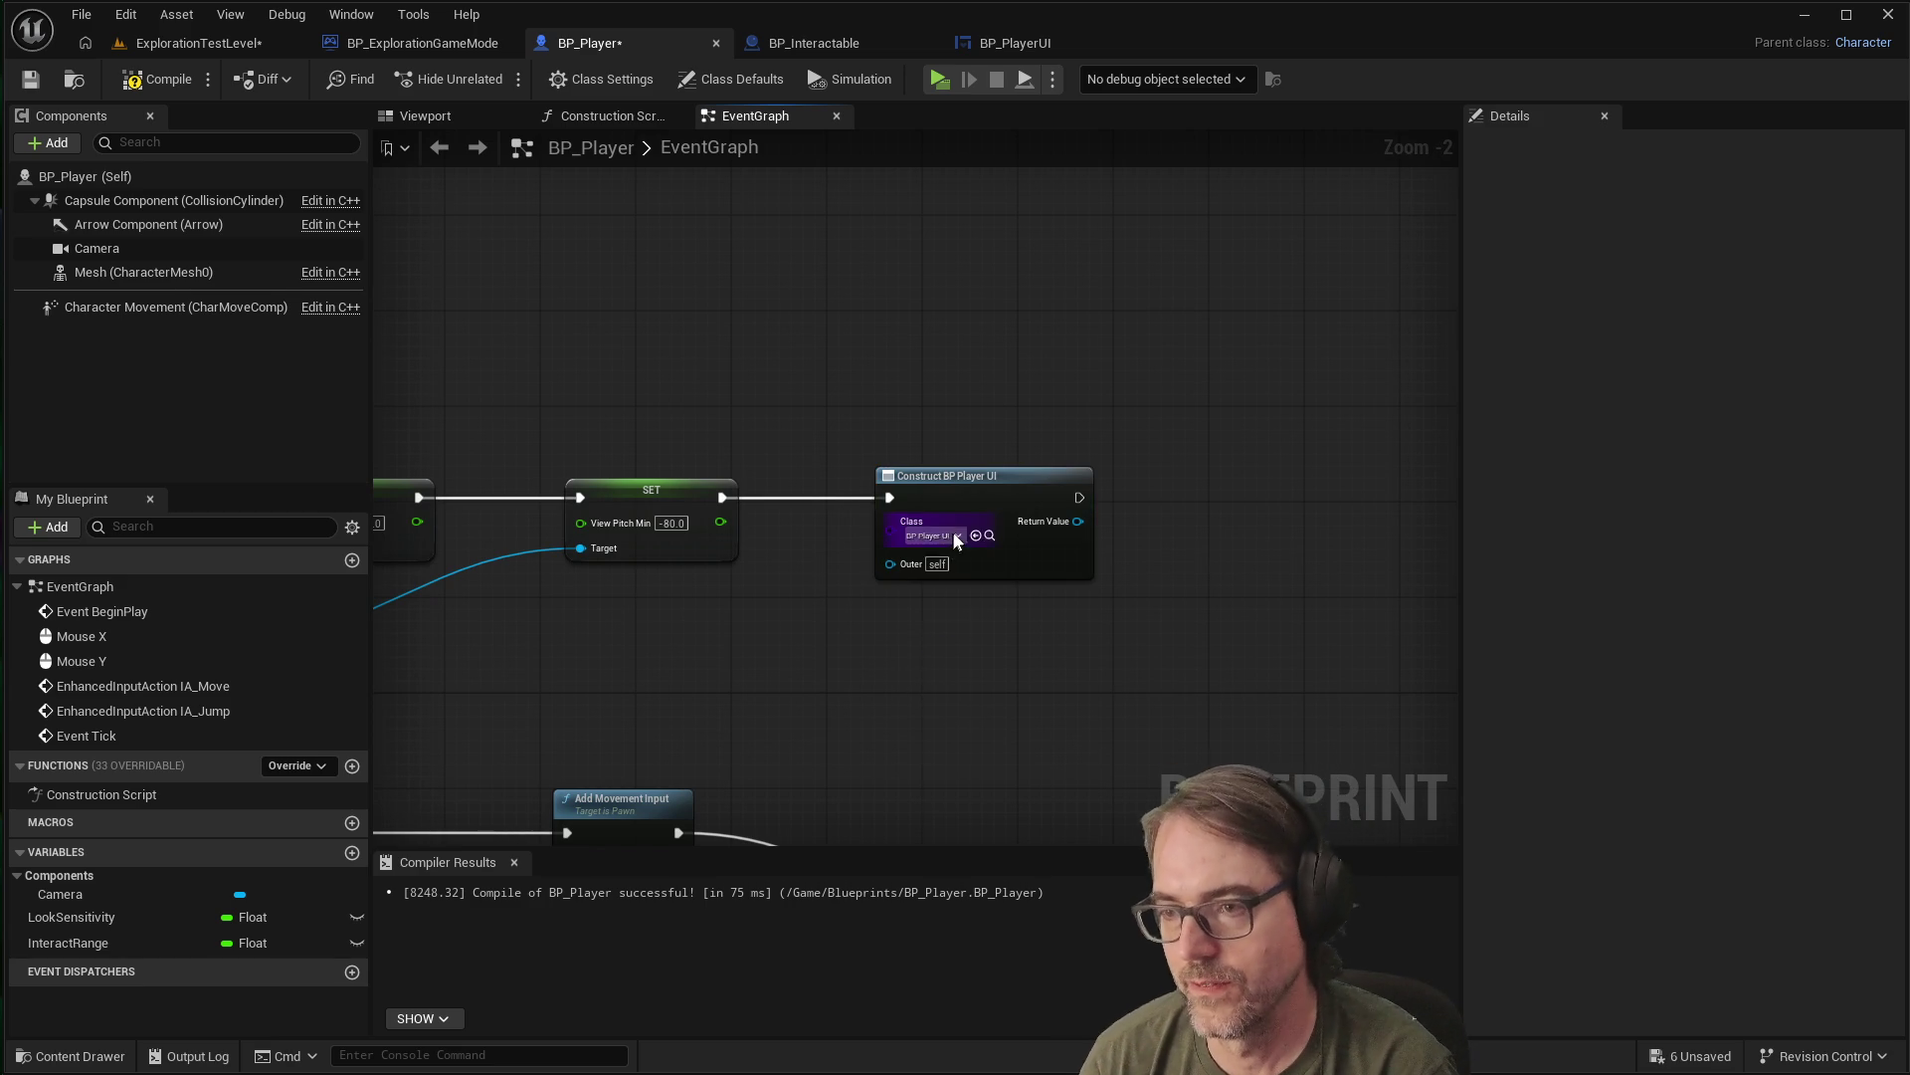
scroll(952, 534, up, 2)
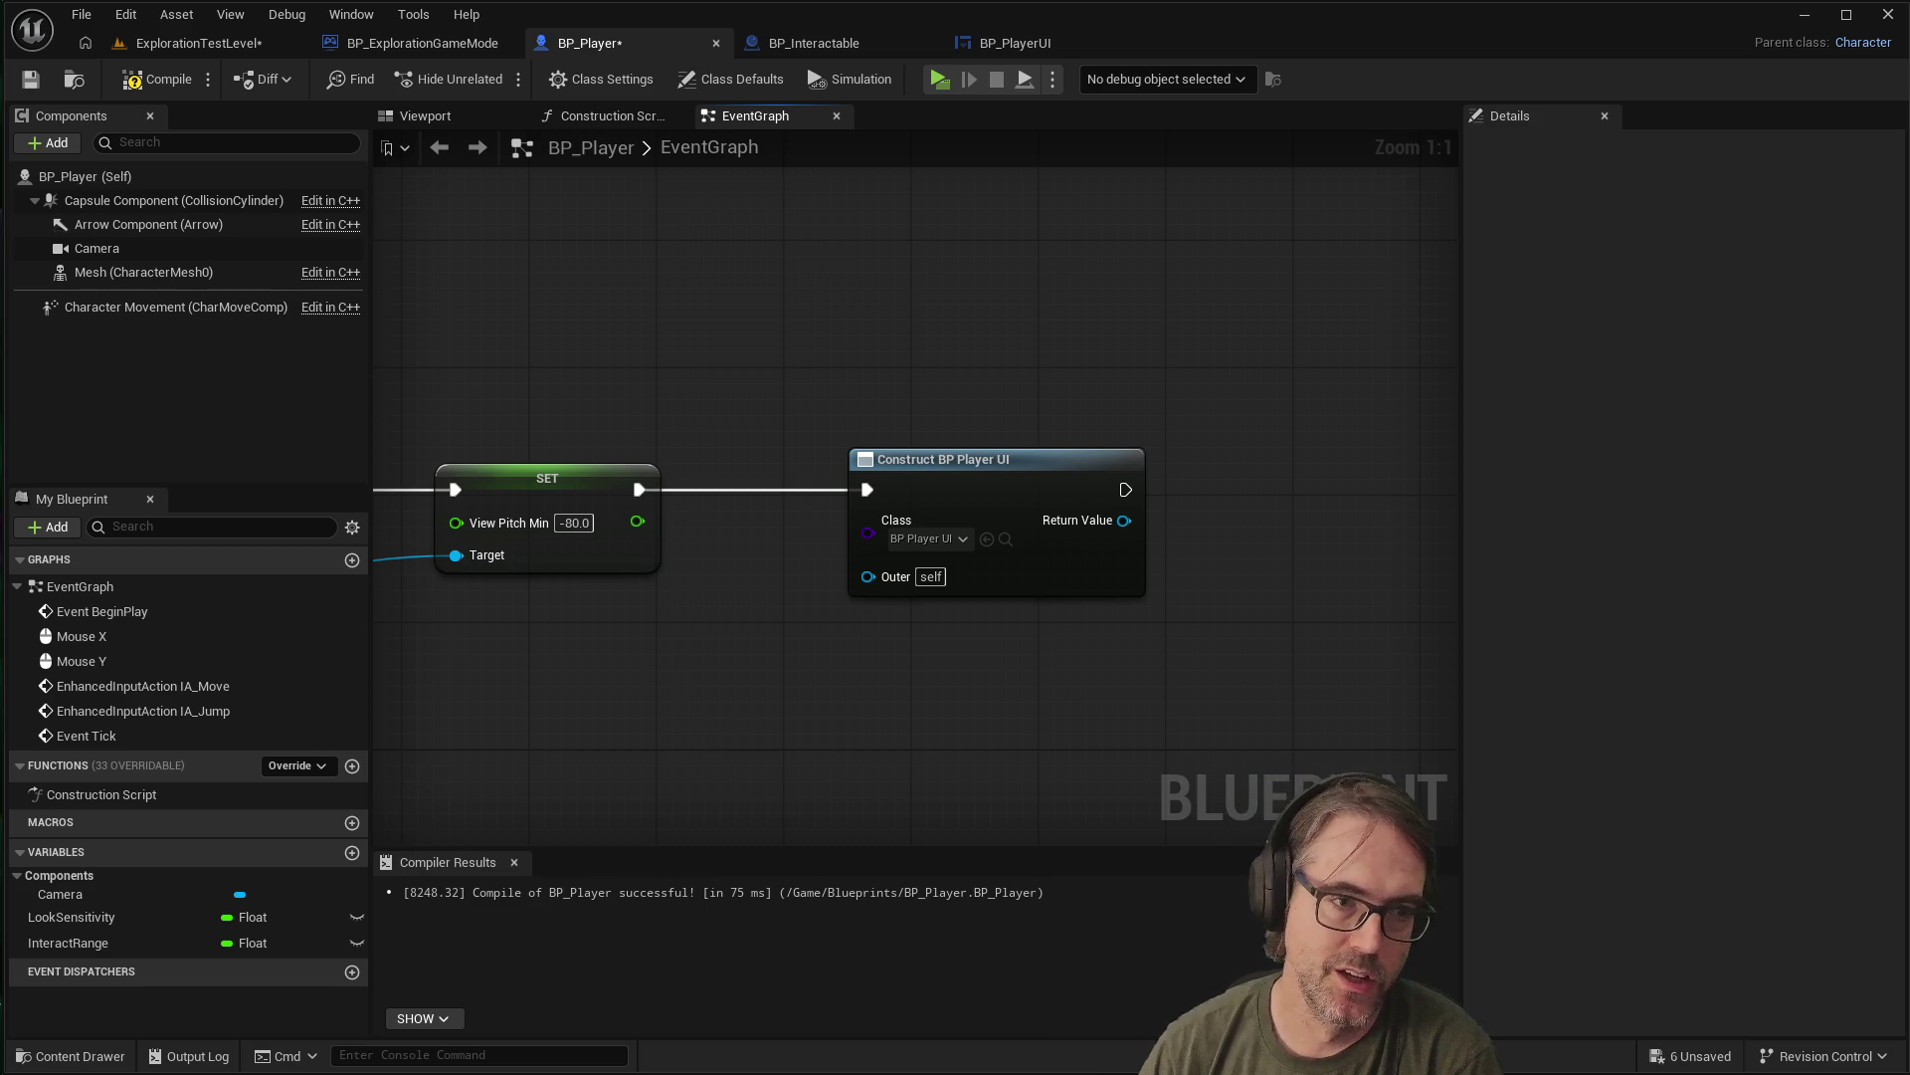
click(988, 485)
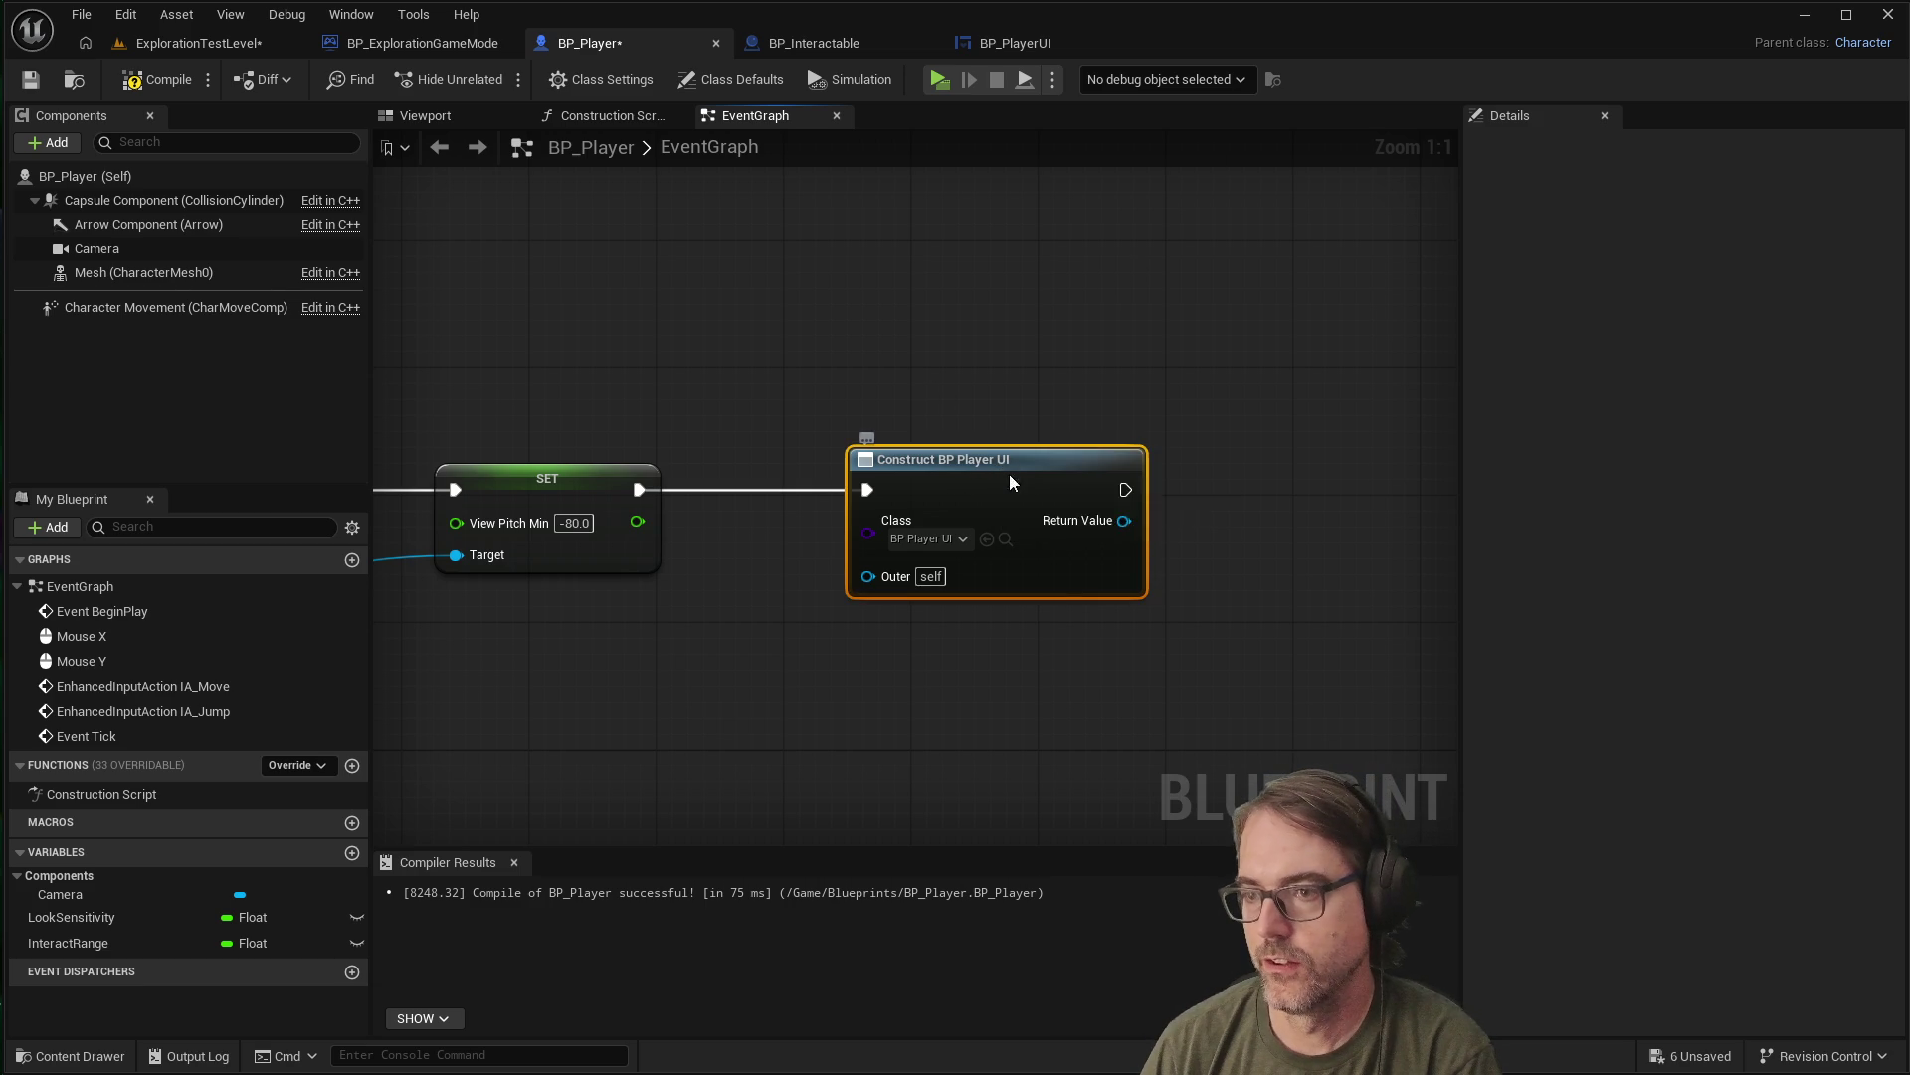
click(1658, 328)
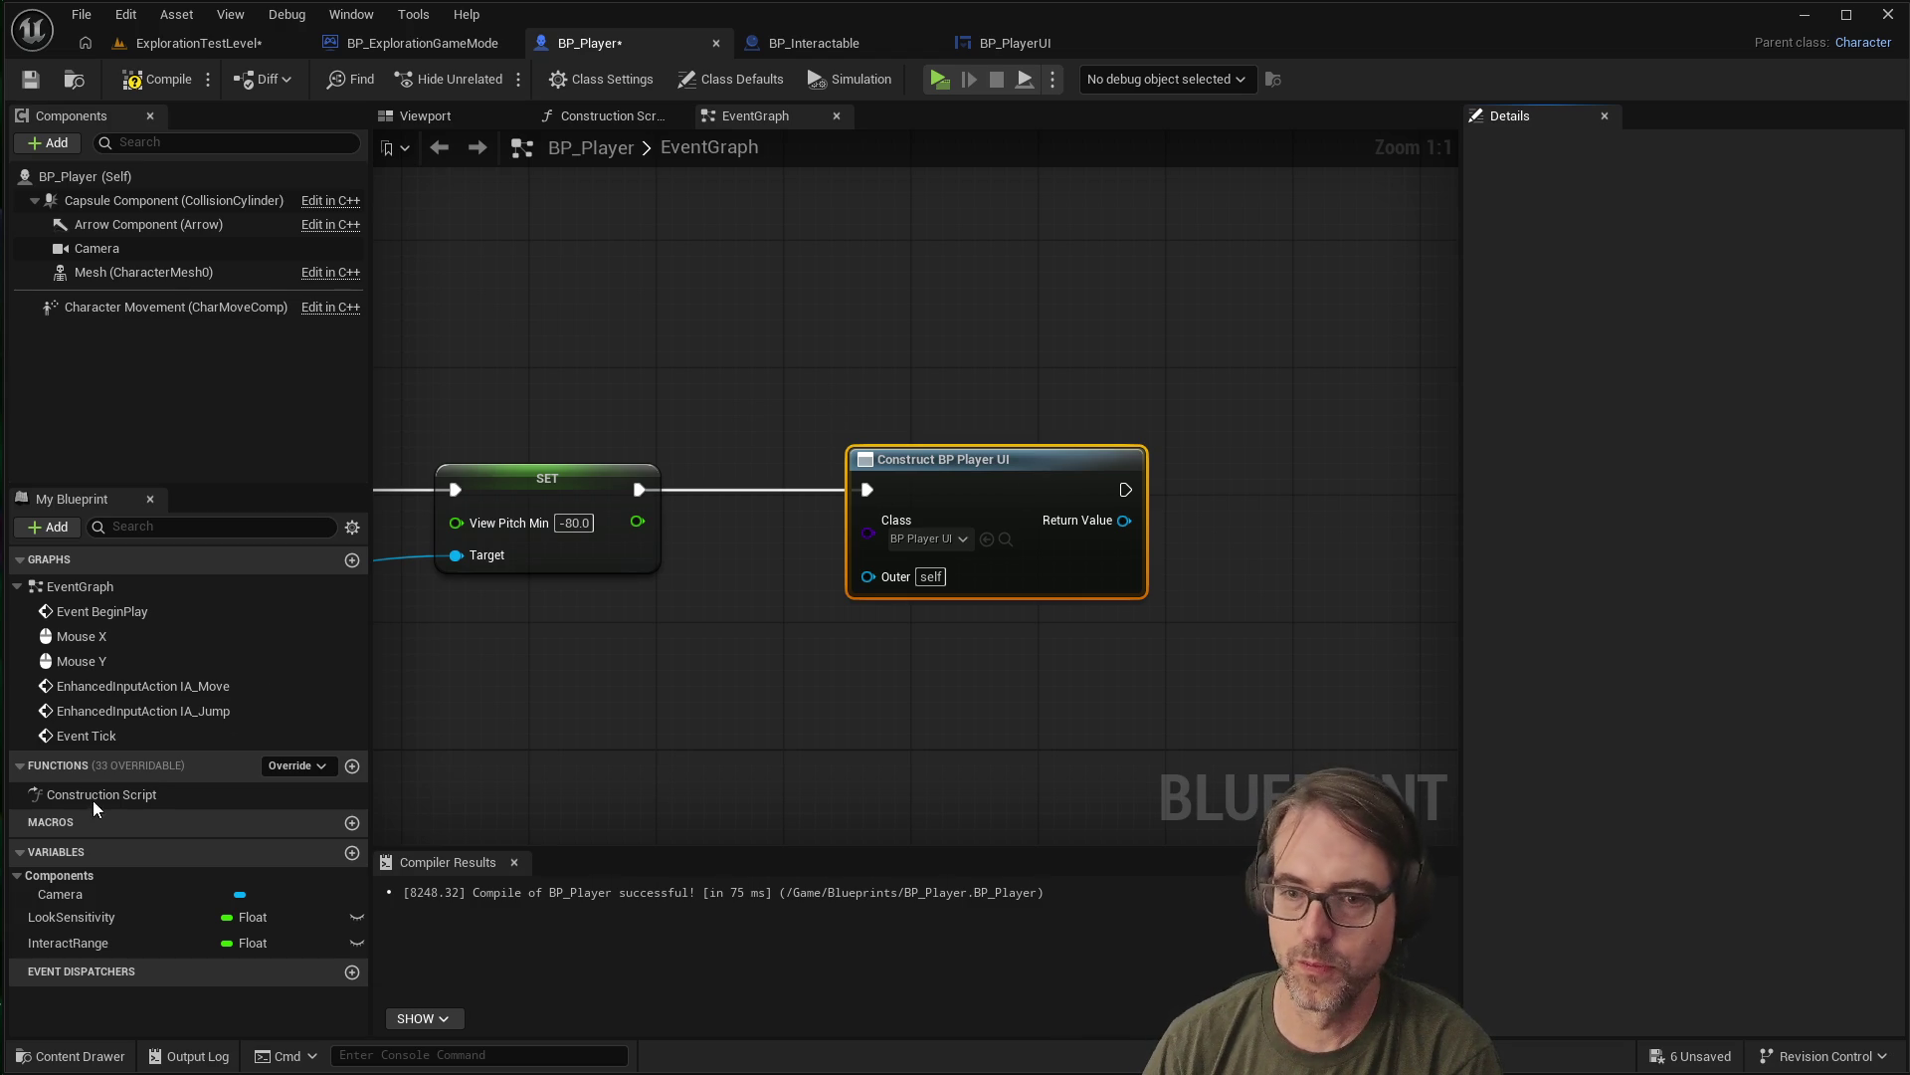
Create a BP_Player variable named PlayerUI and select it
click(353, 853)
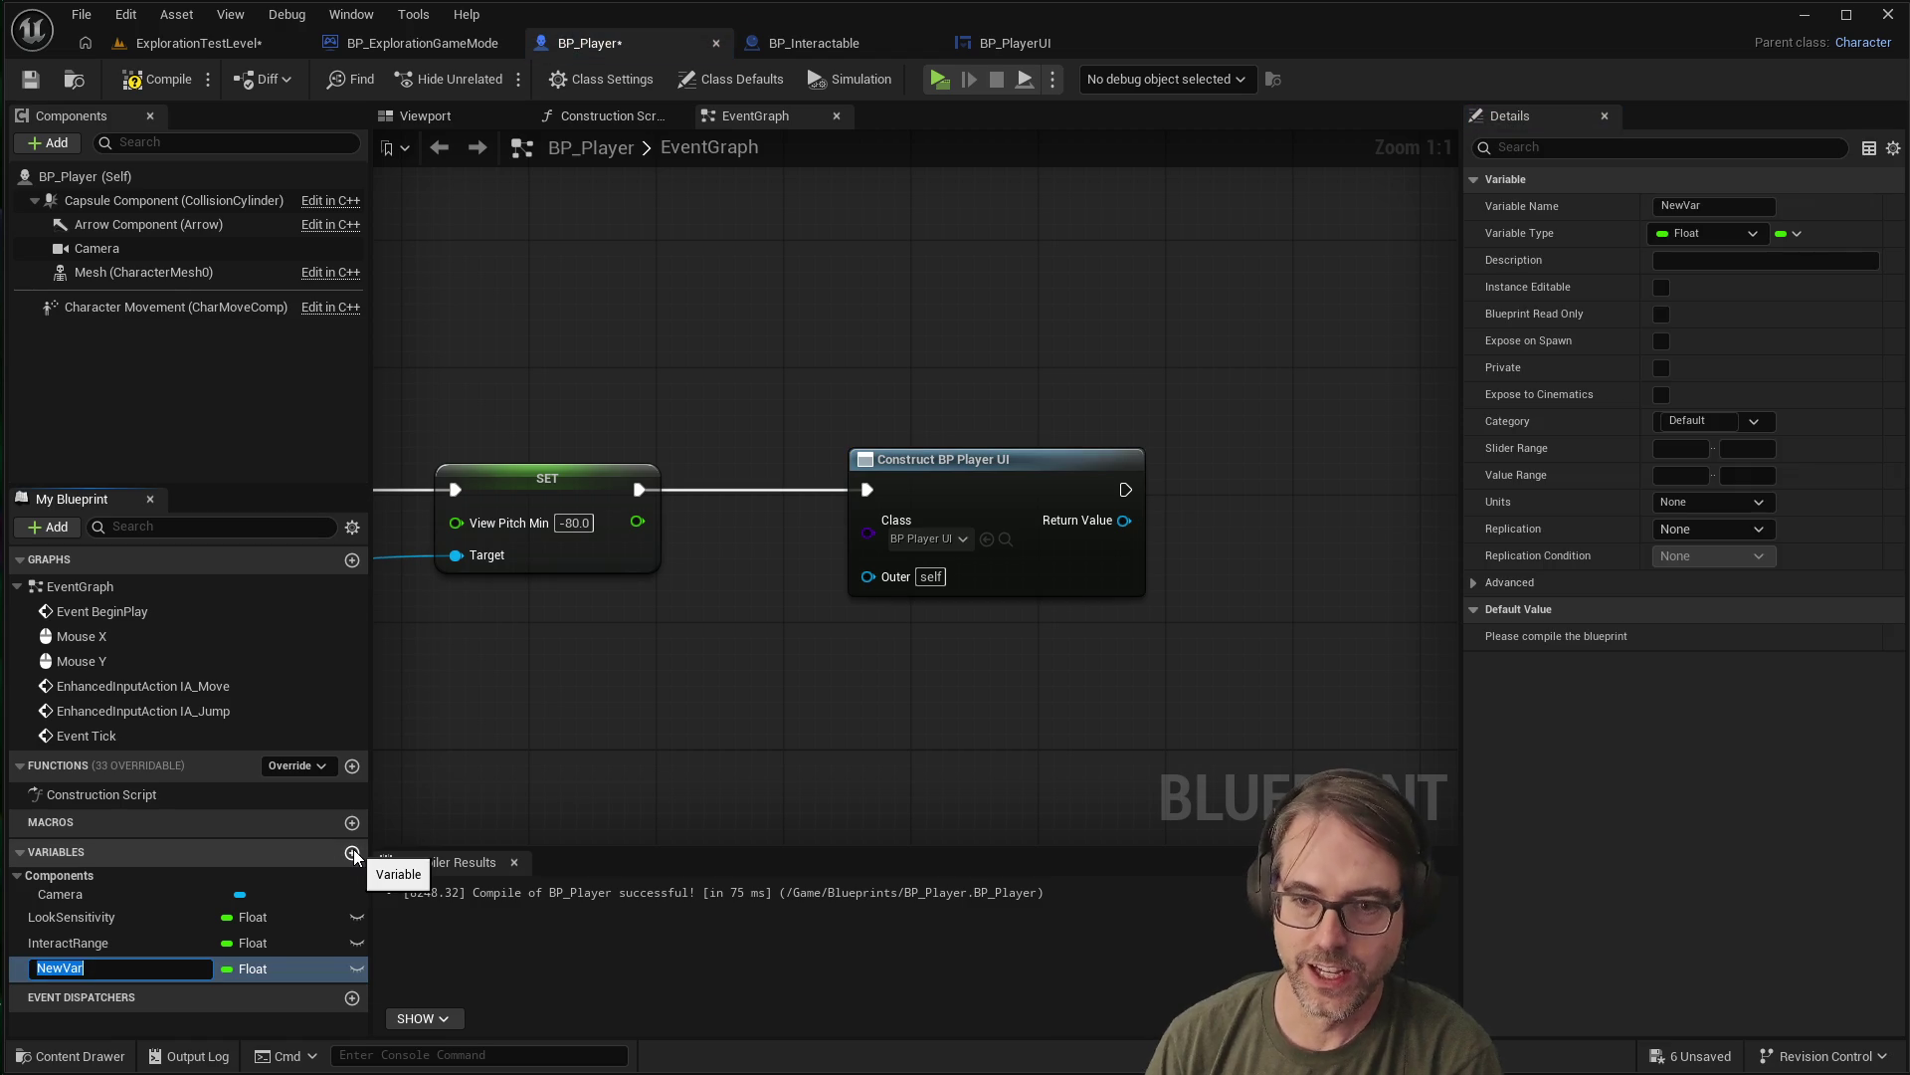
text(PlayerUI)
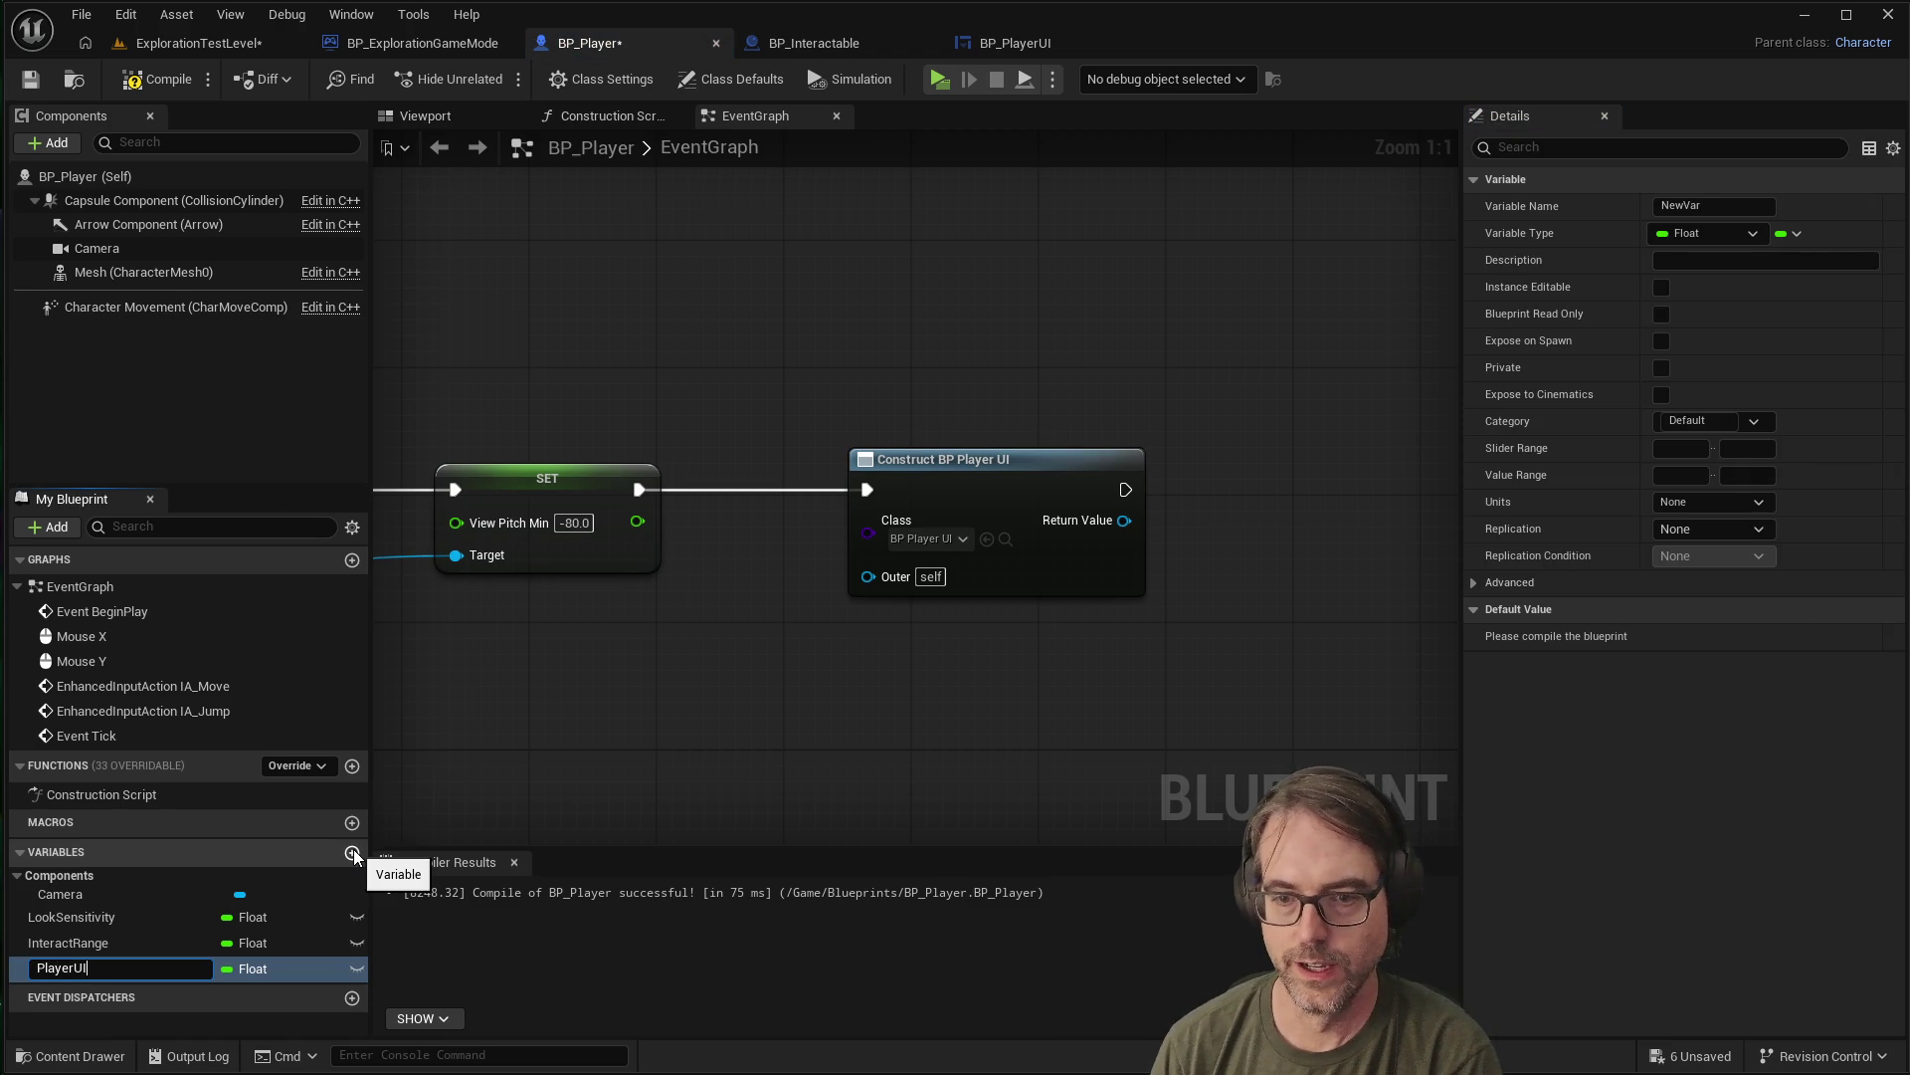
key(Return)
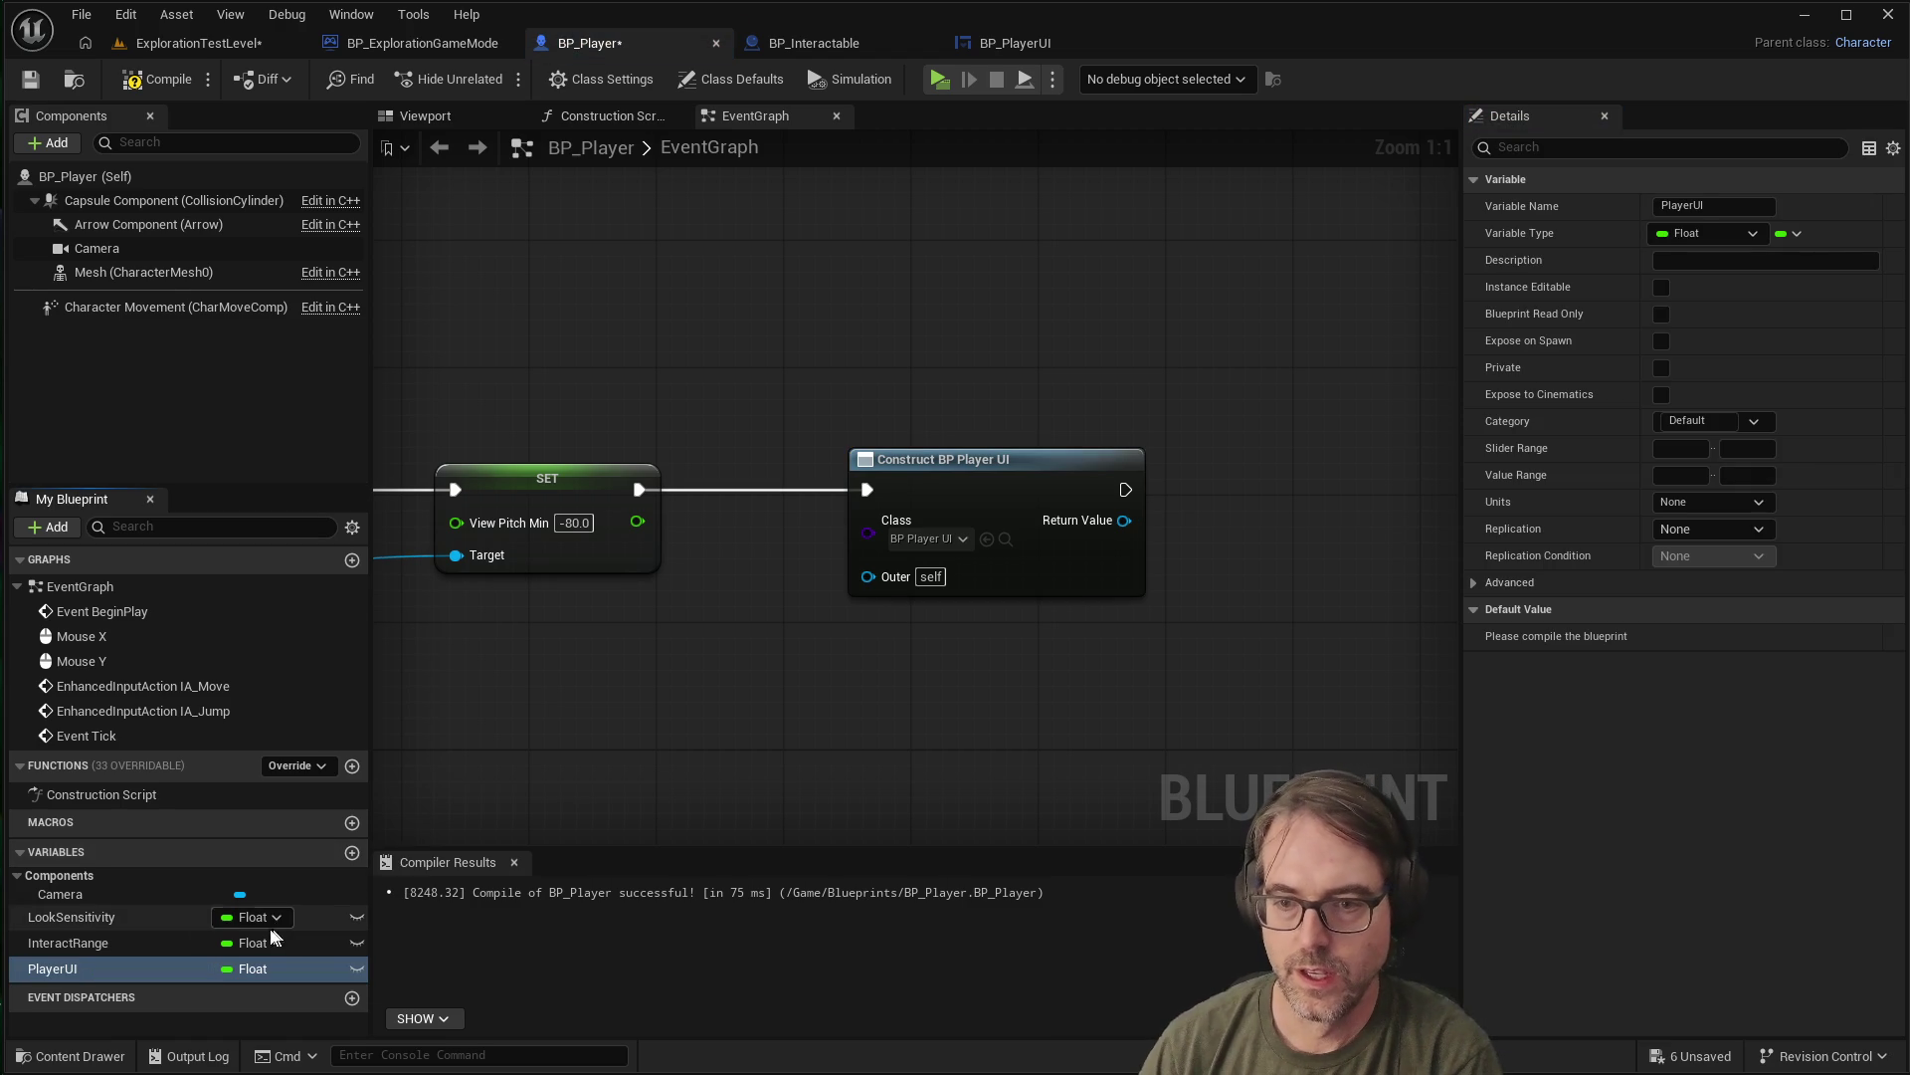
click(61, 974)
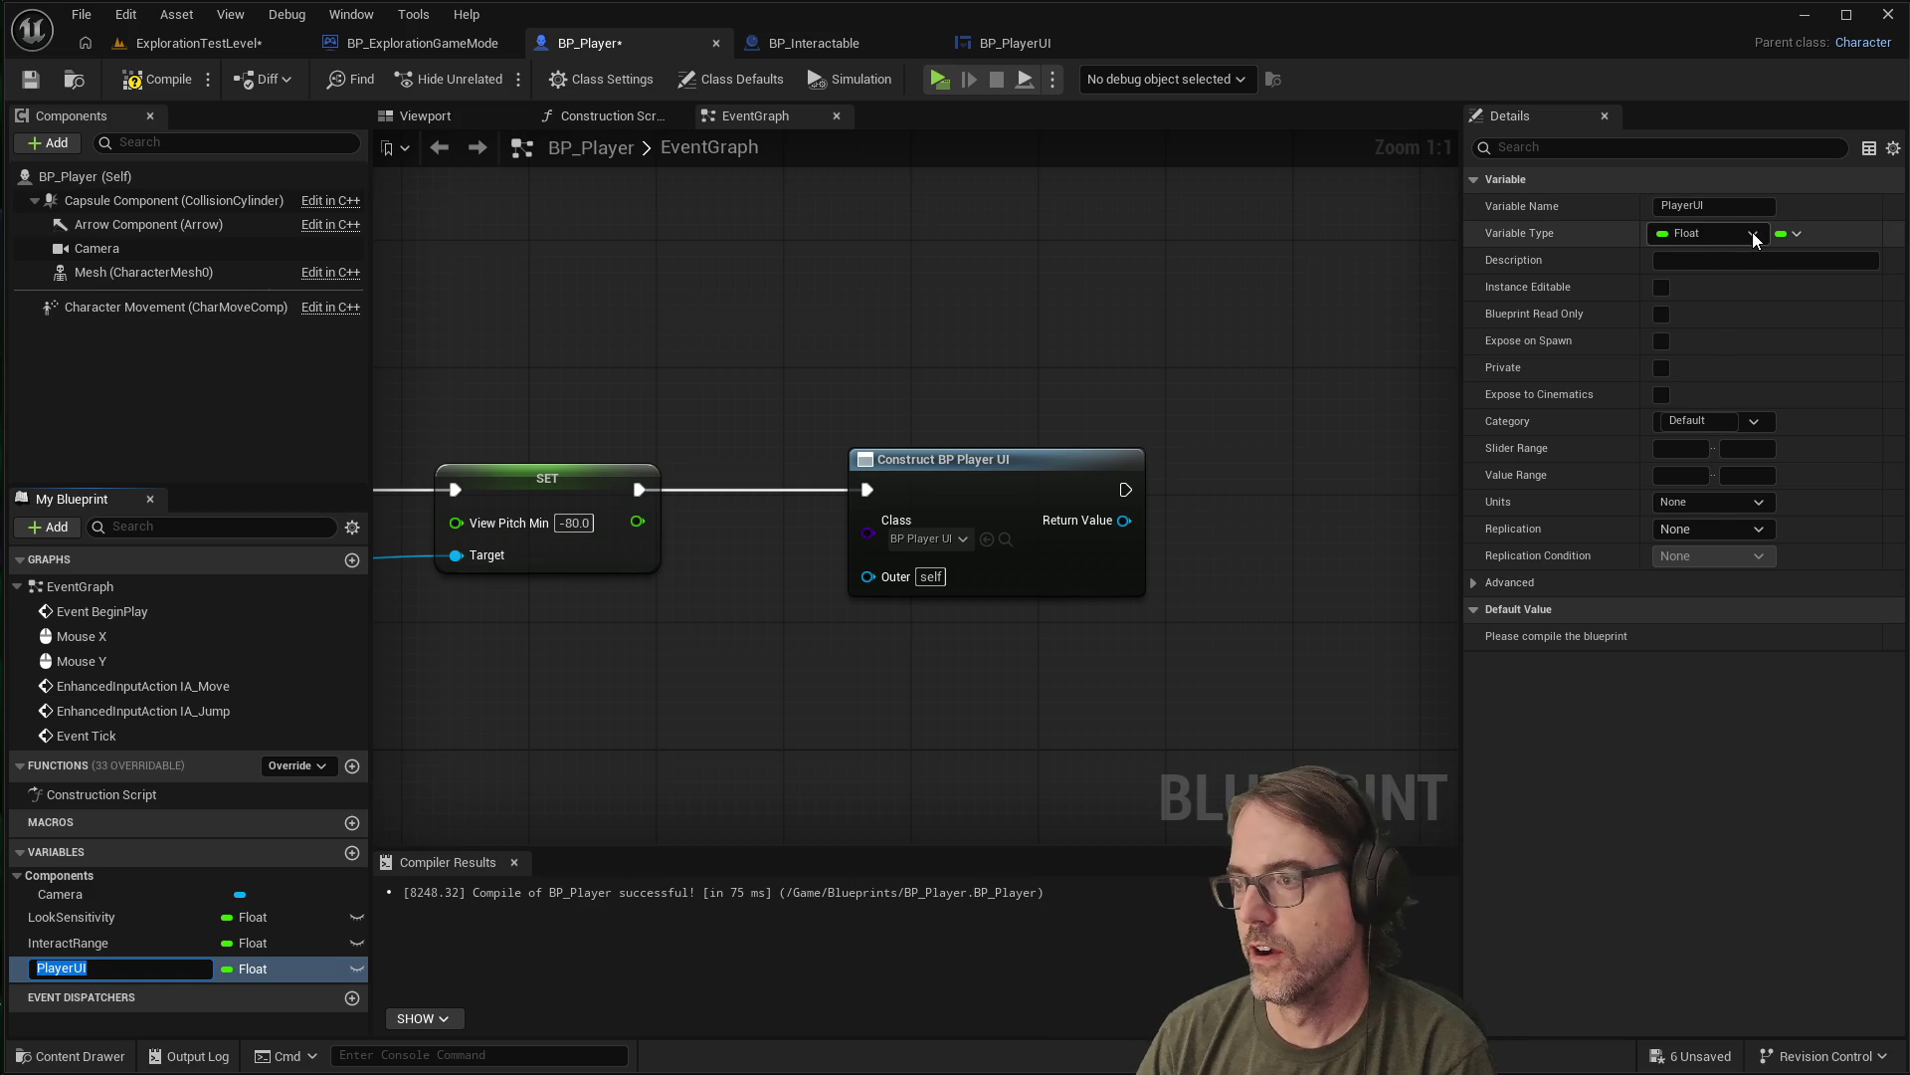
Make PlayerUI a BP Player UI Object Reference and drag it into the event graph
click(1752, 231)
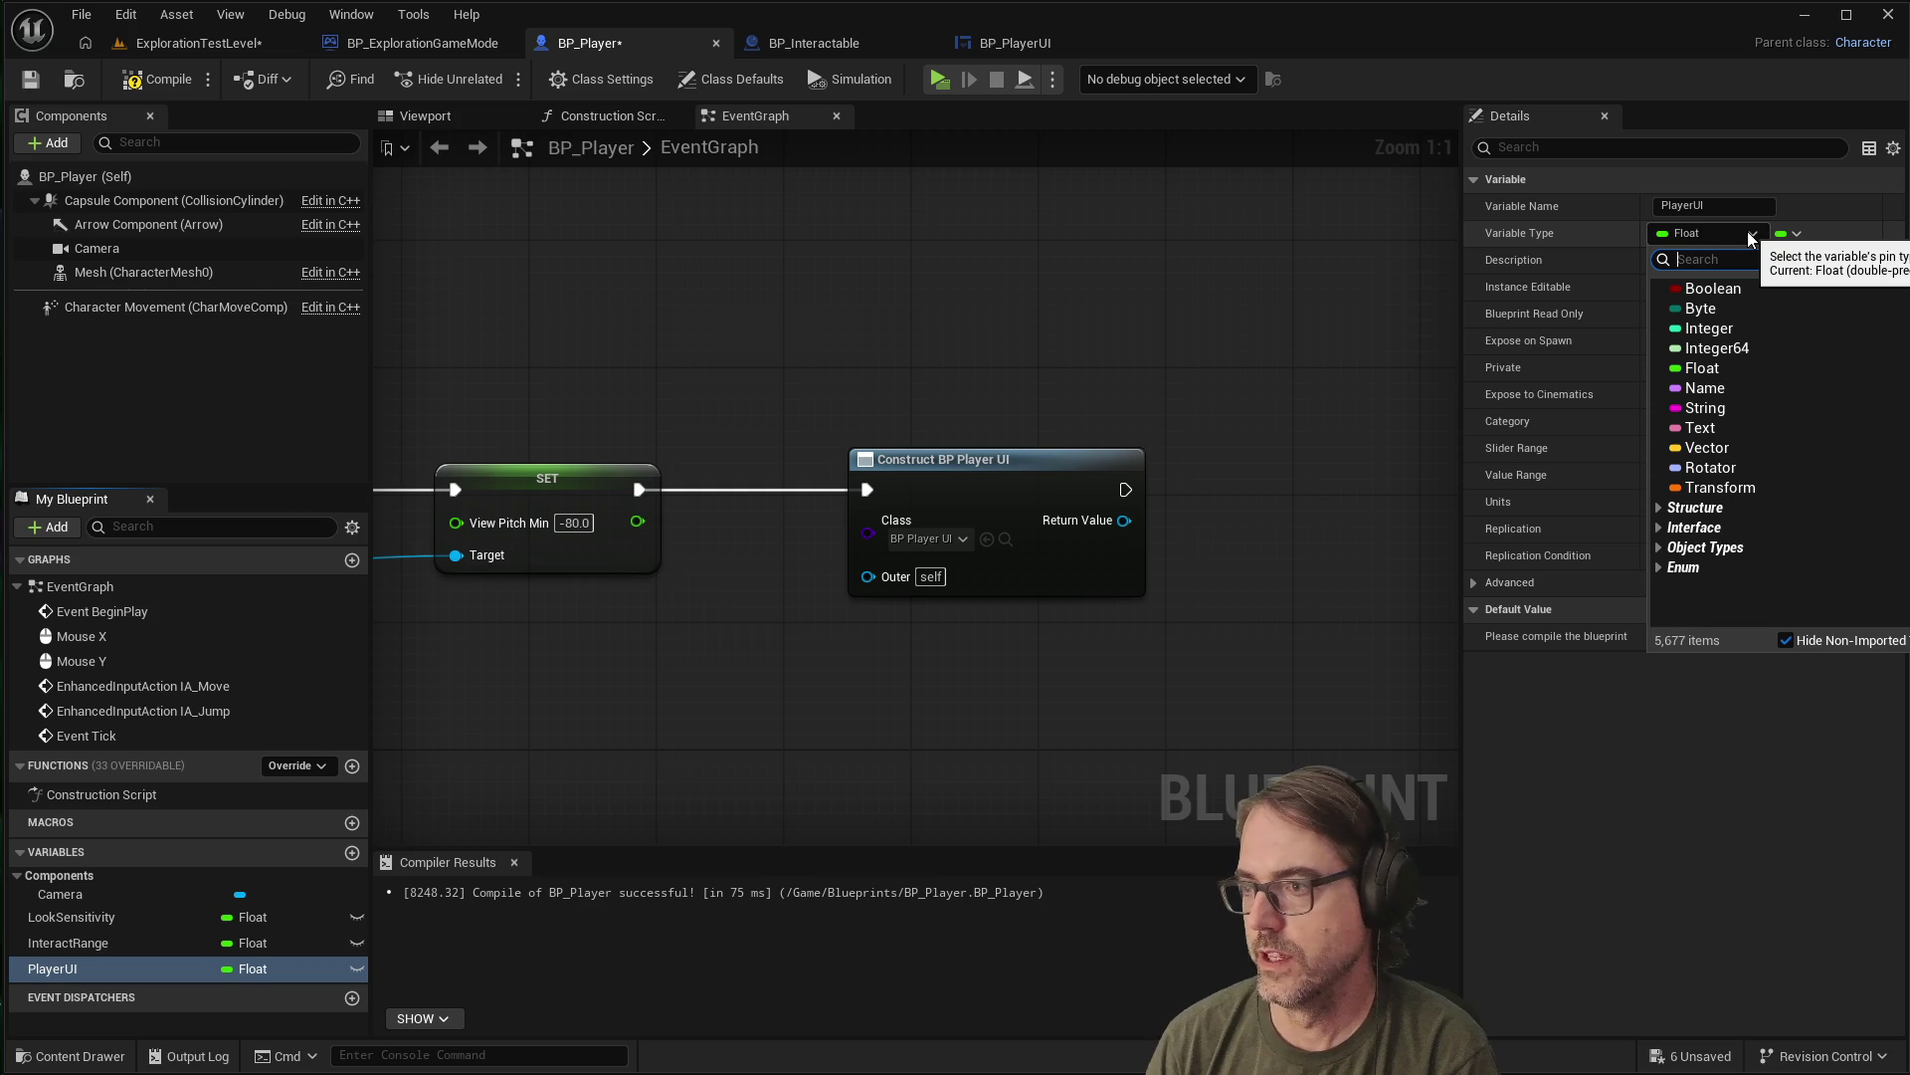
text(P)
key(BackSpace)
text(BP)
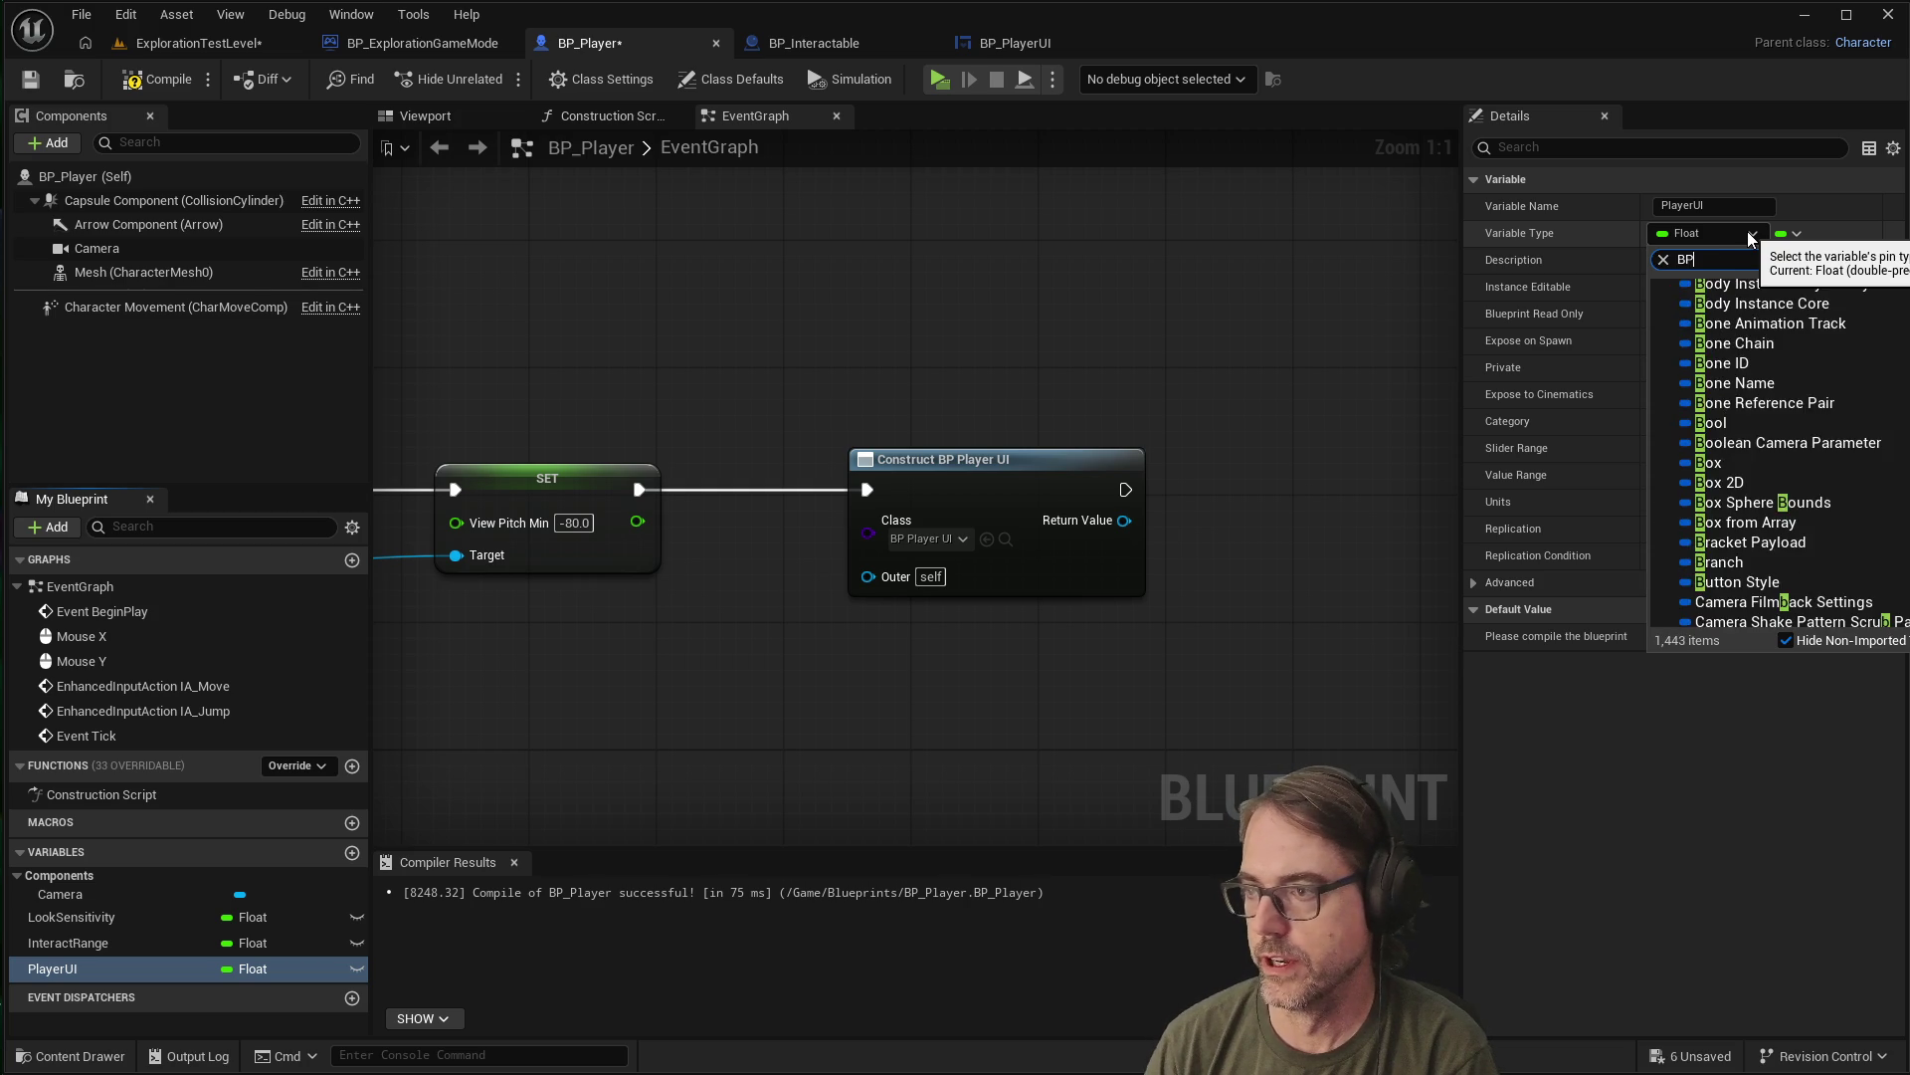
text(_Player)
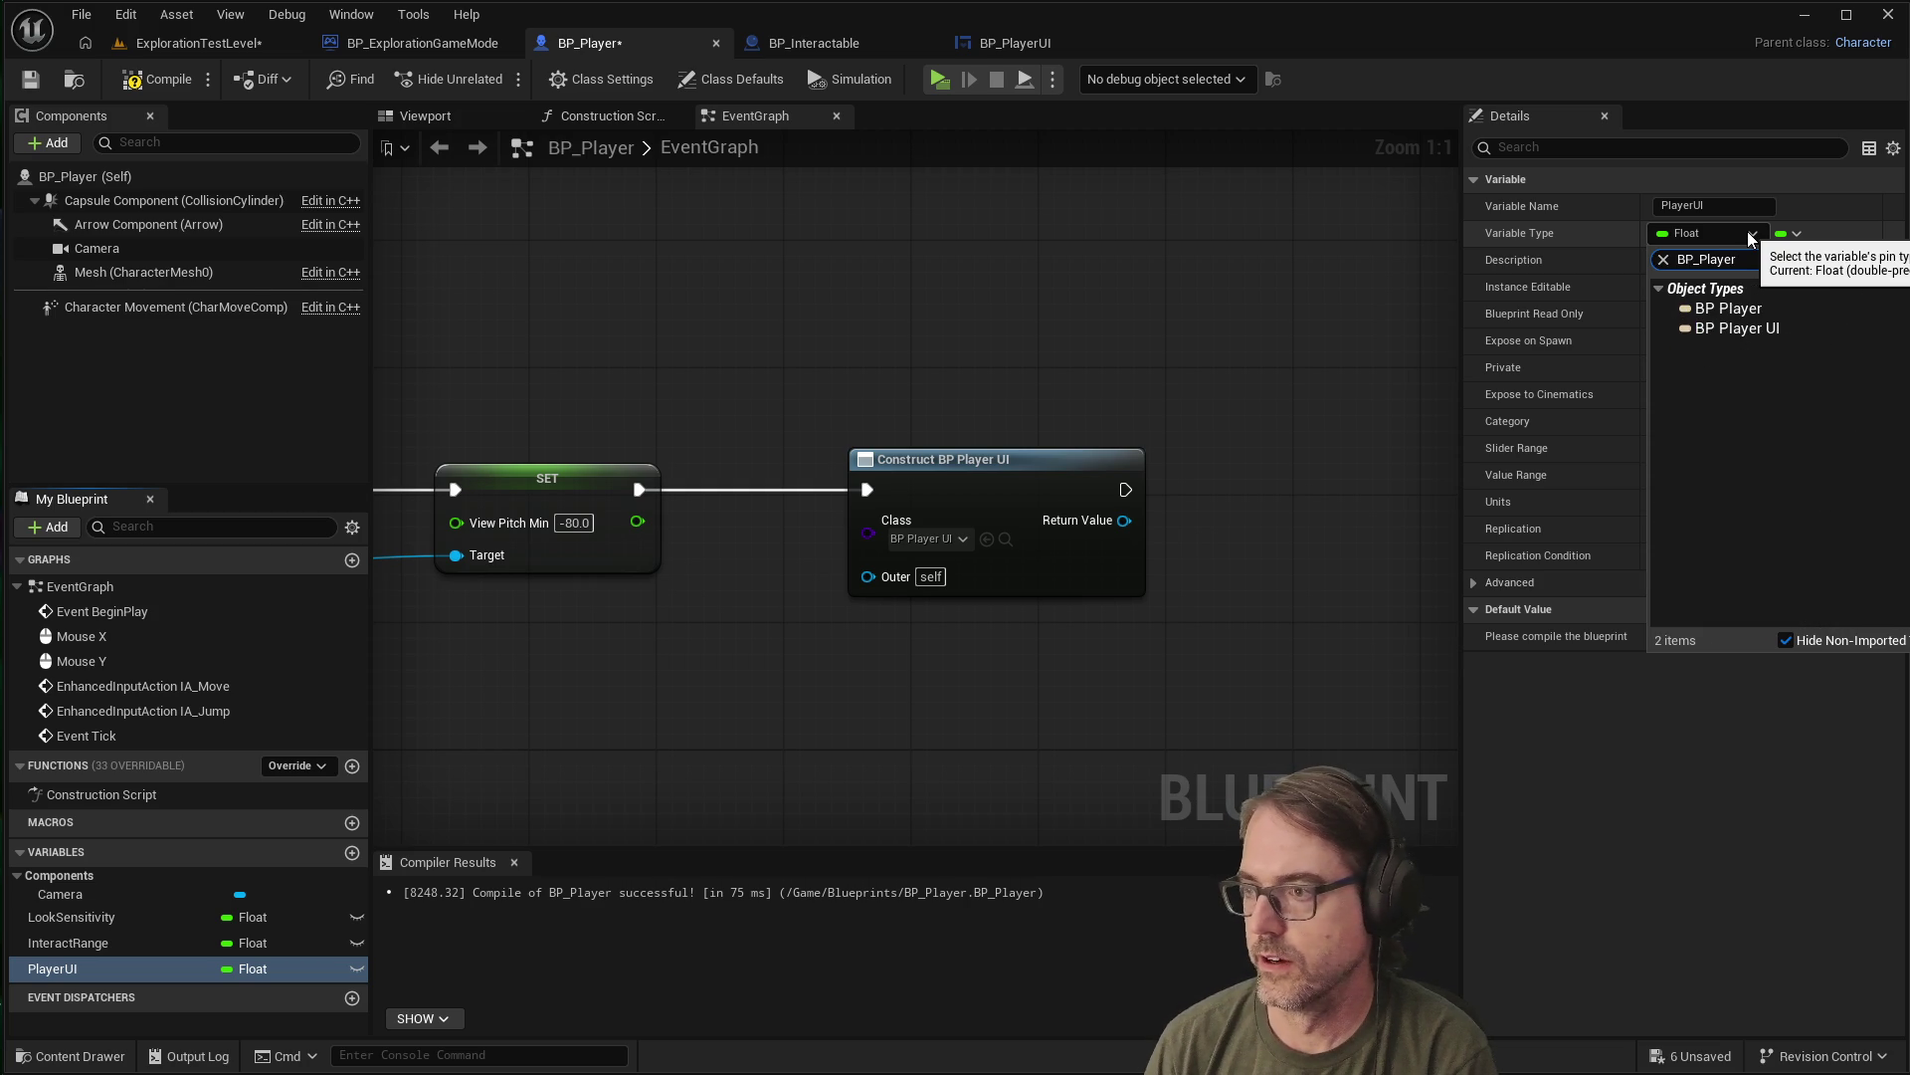
key(Down)
key(Down)
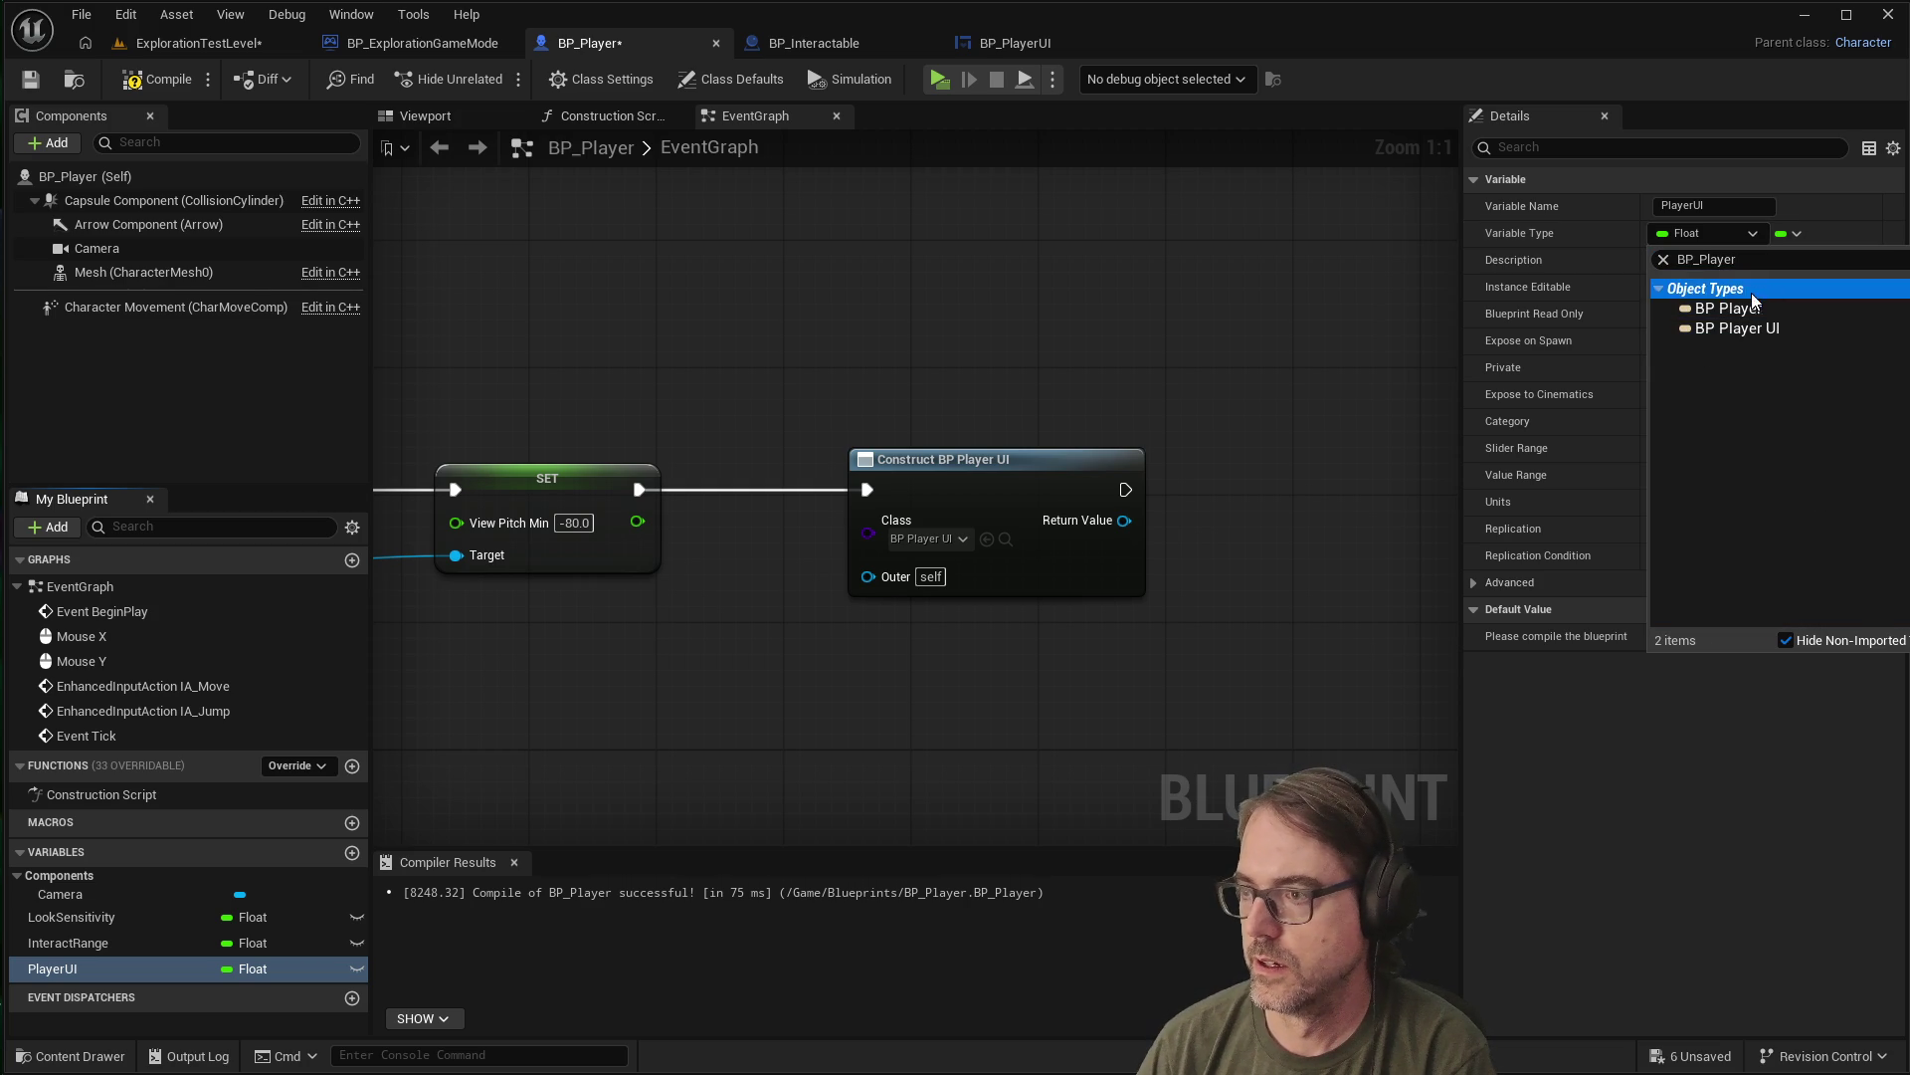
click(1725, 325)
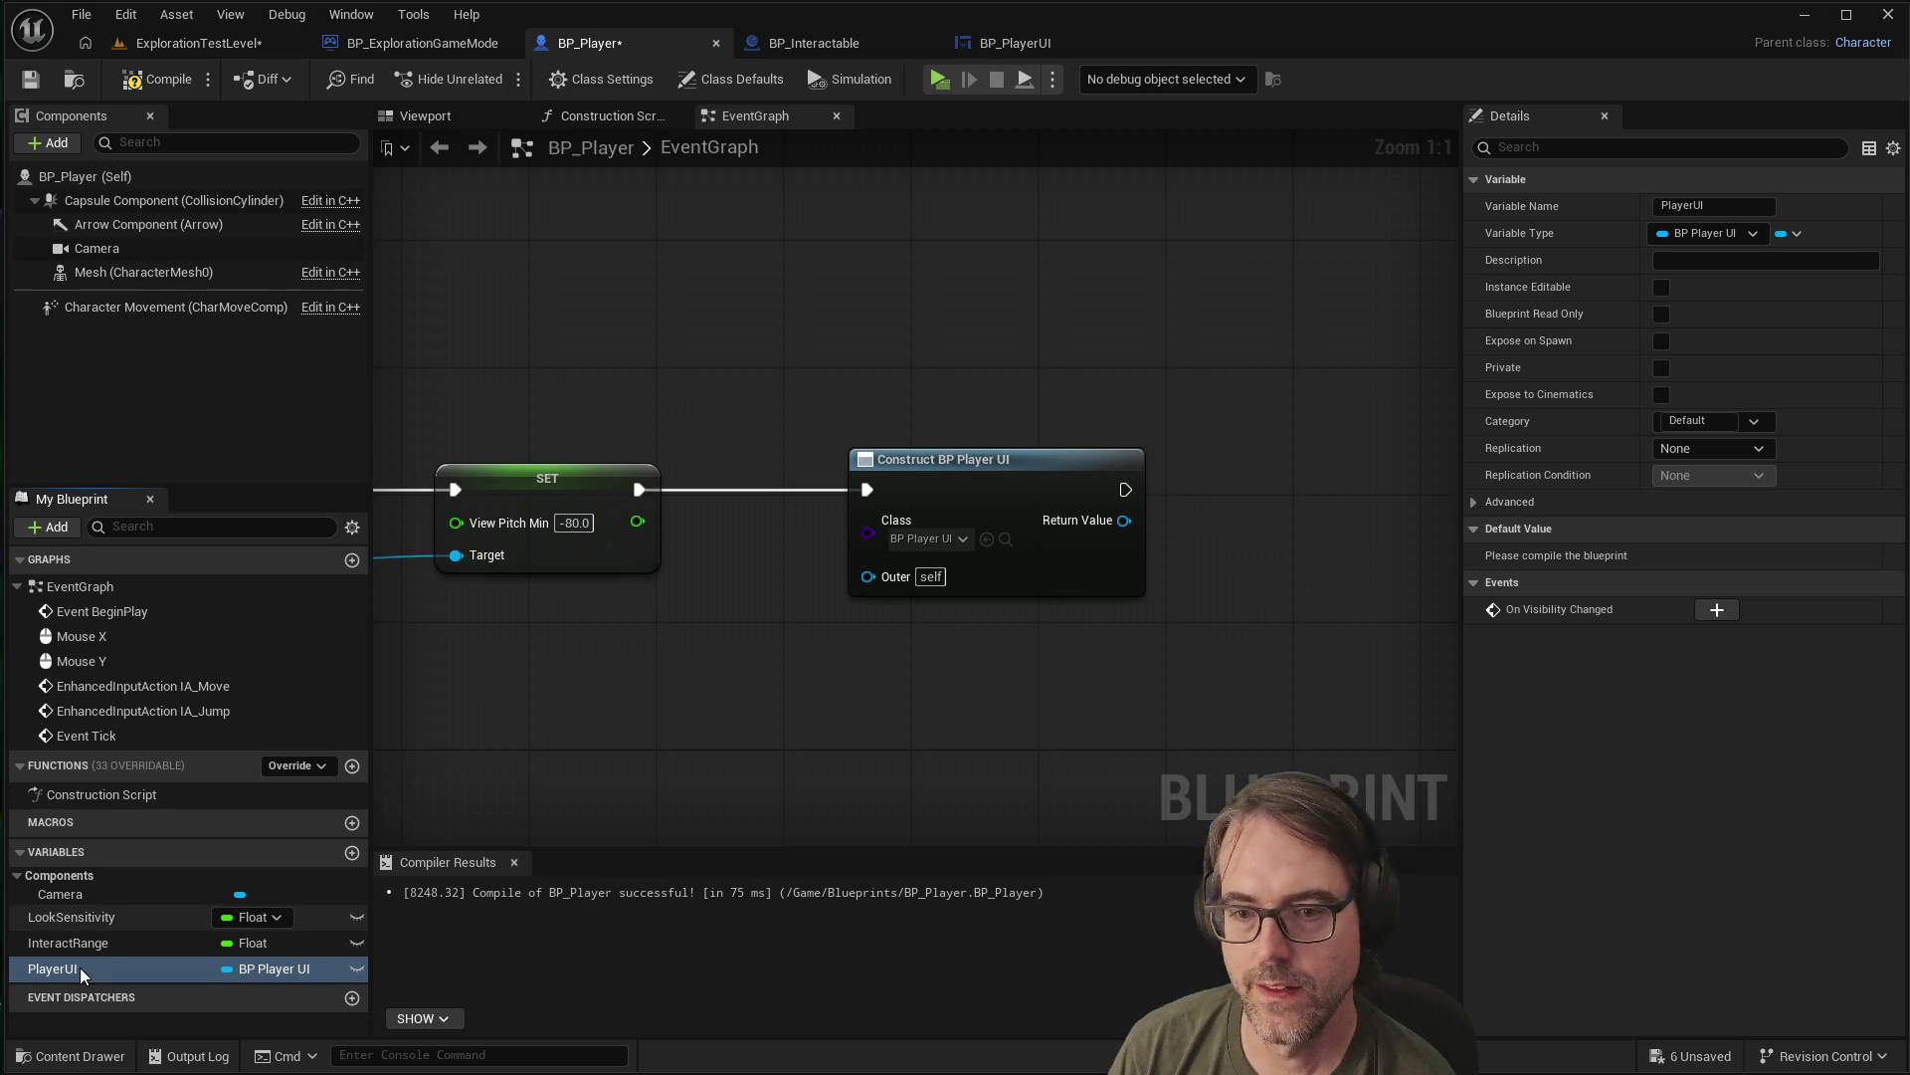
mouse_move(98, 967)
mouse_down()
mouse_move(1262, 461)
mouse_move(1138, 378)
mouse_up()
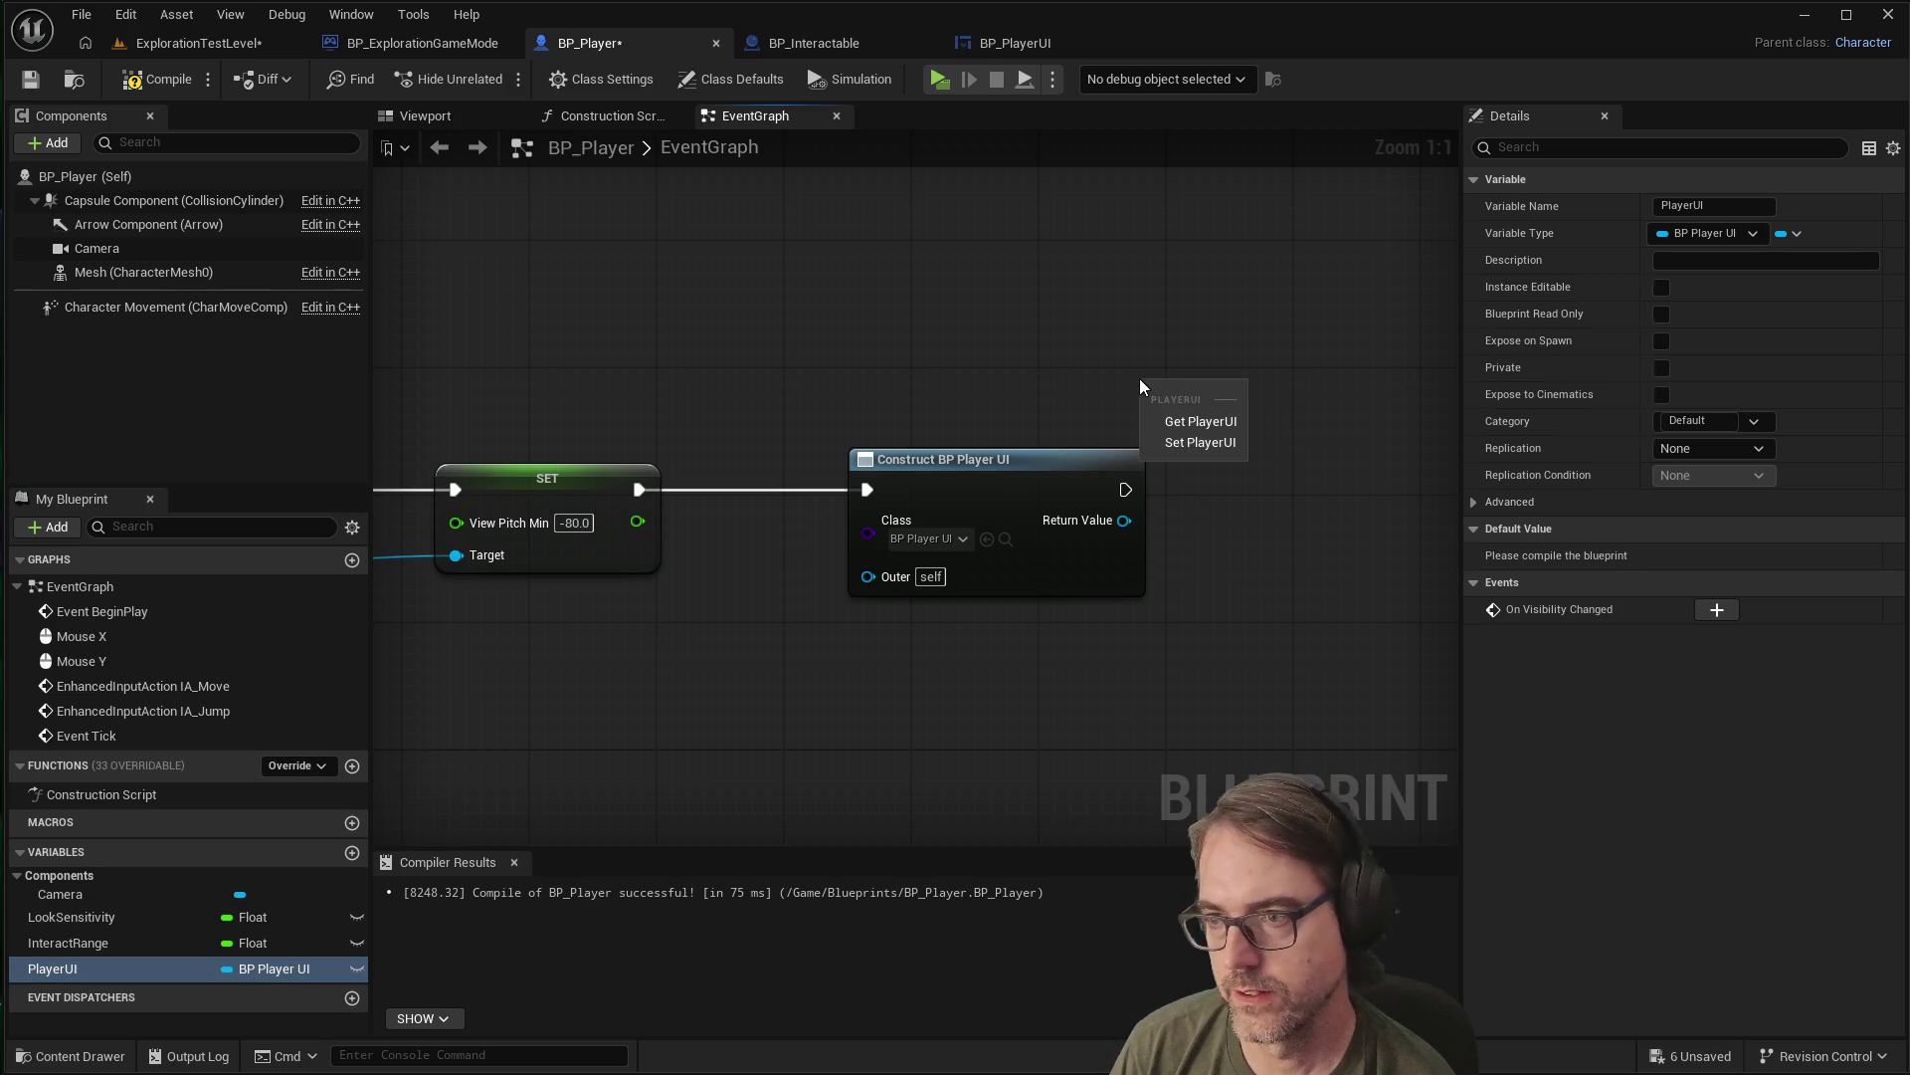
Add a SET PlayerUI node after Construct BP Player UI, wiring its exec and Return Value into it
click(1199, 442)
mouse_move(1250, 398)
mouse_down()
mouse_move(1250, 341)
mouse_move(1338, 358)
mouse_up()
scroll(945, 478, down, 2)
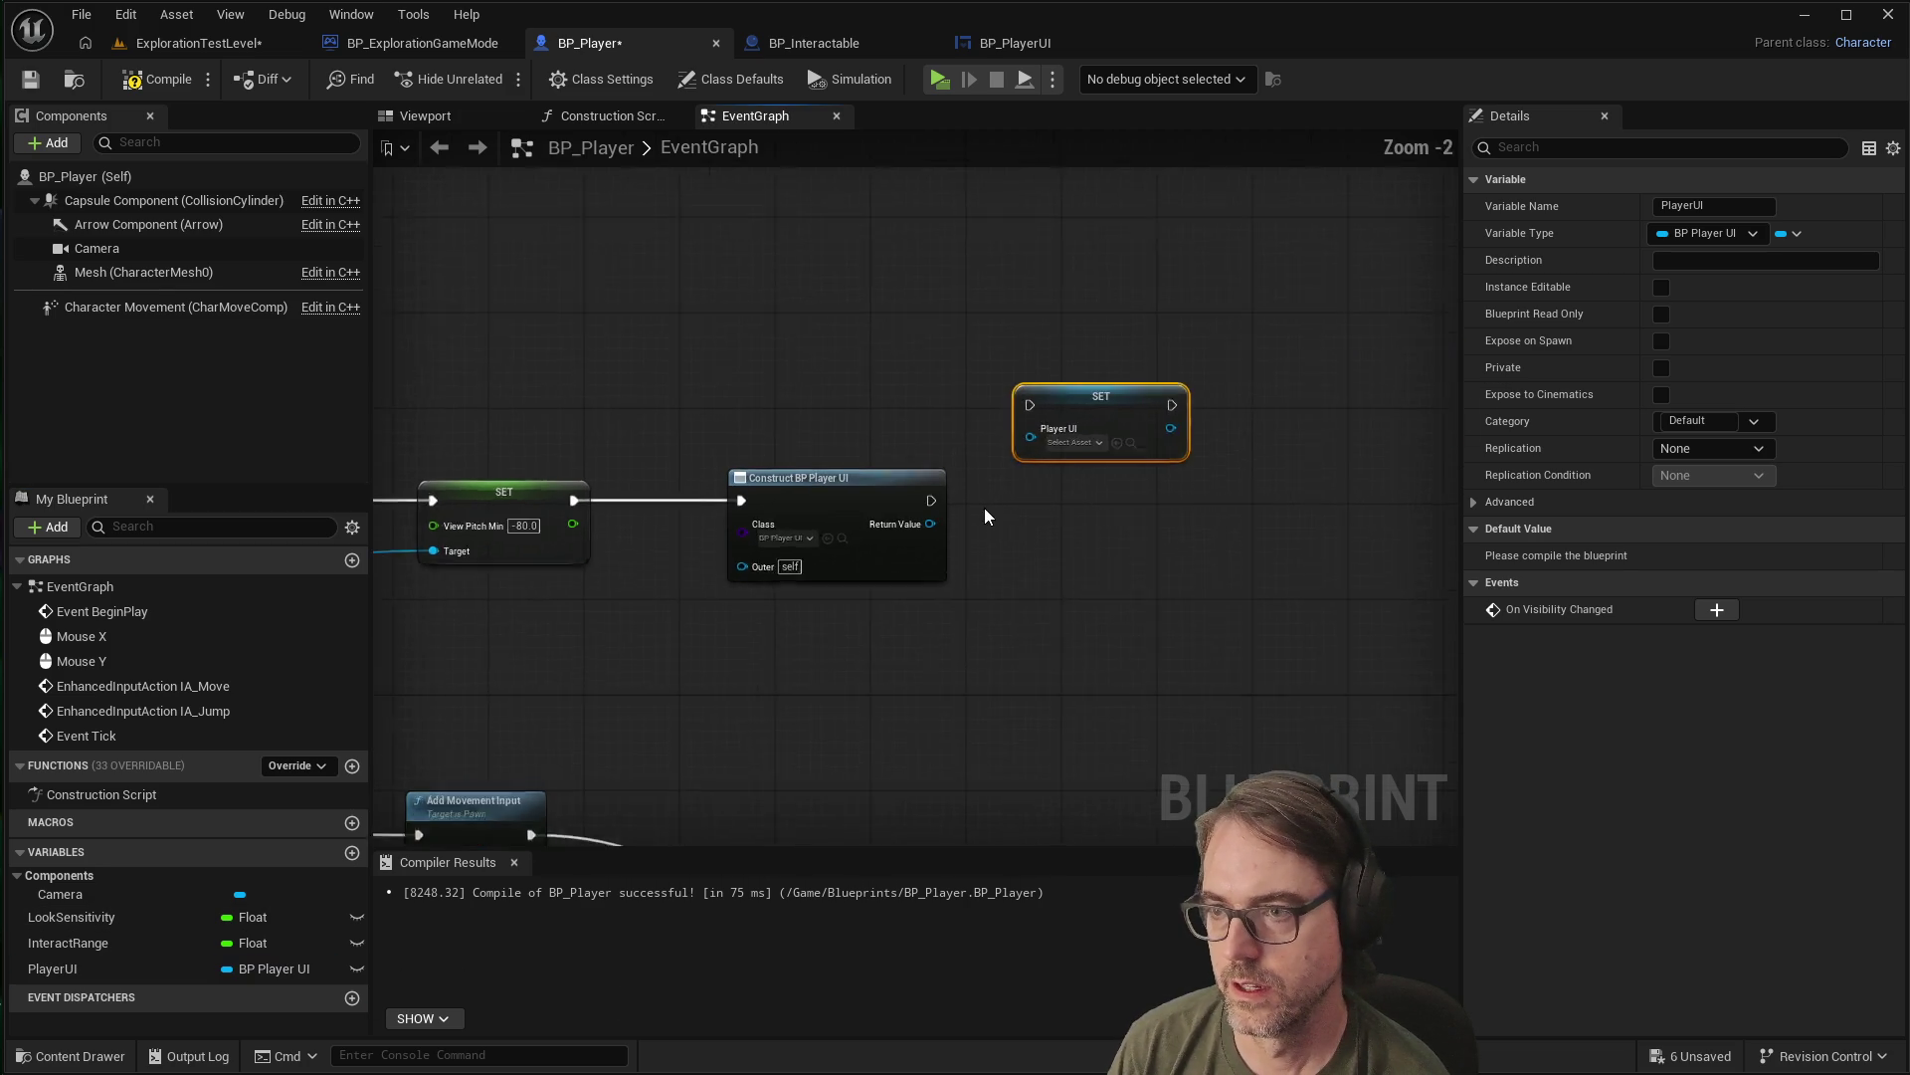
scroll(983, 508, up, 2)
mouse_move(918, 497)
mouse_down()
mouse_move(1043, 371)
mouse_move(1174, 374)
mouse_move(1190, 453)
mouse_up()
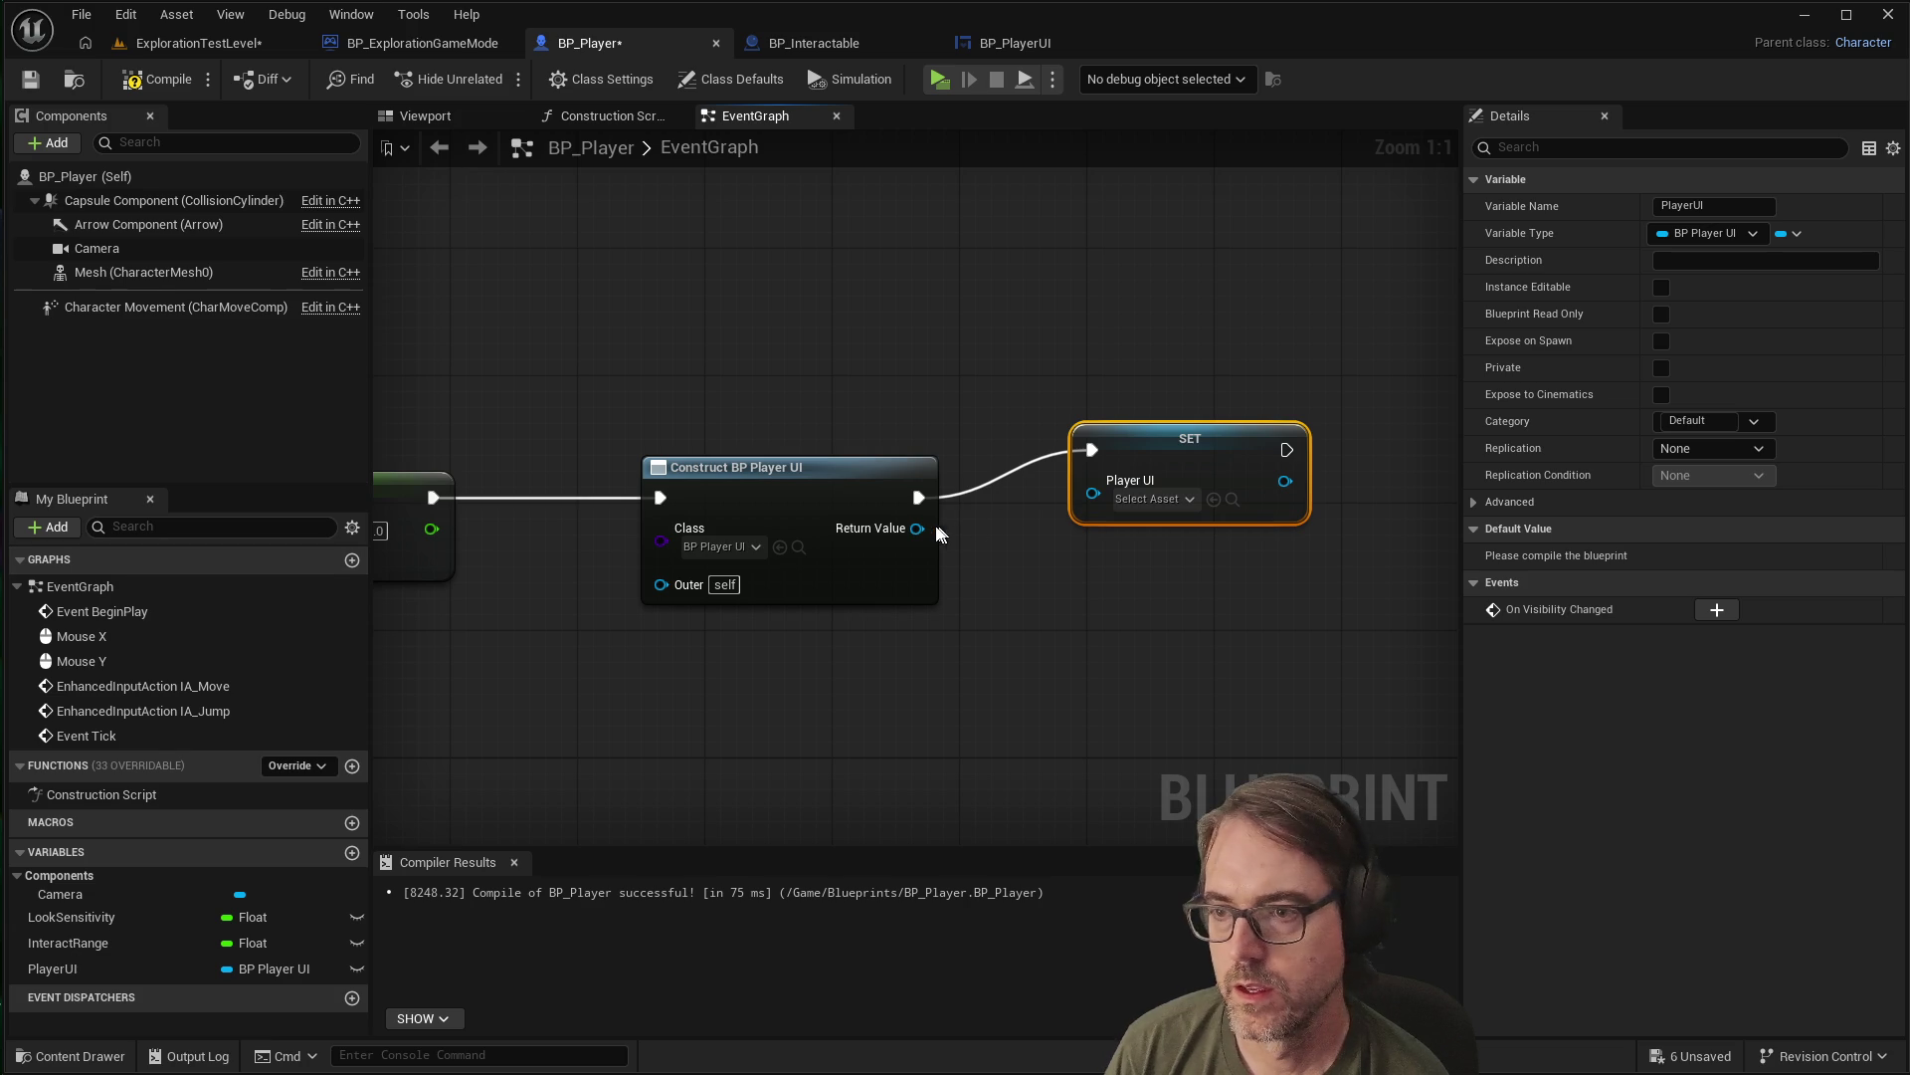
drag(918, 529, 1098, 492)
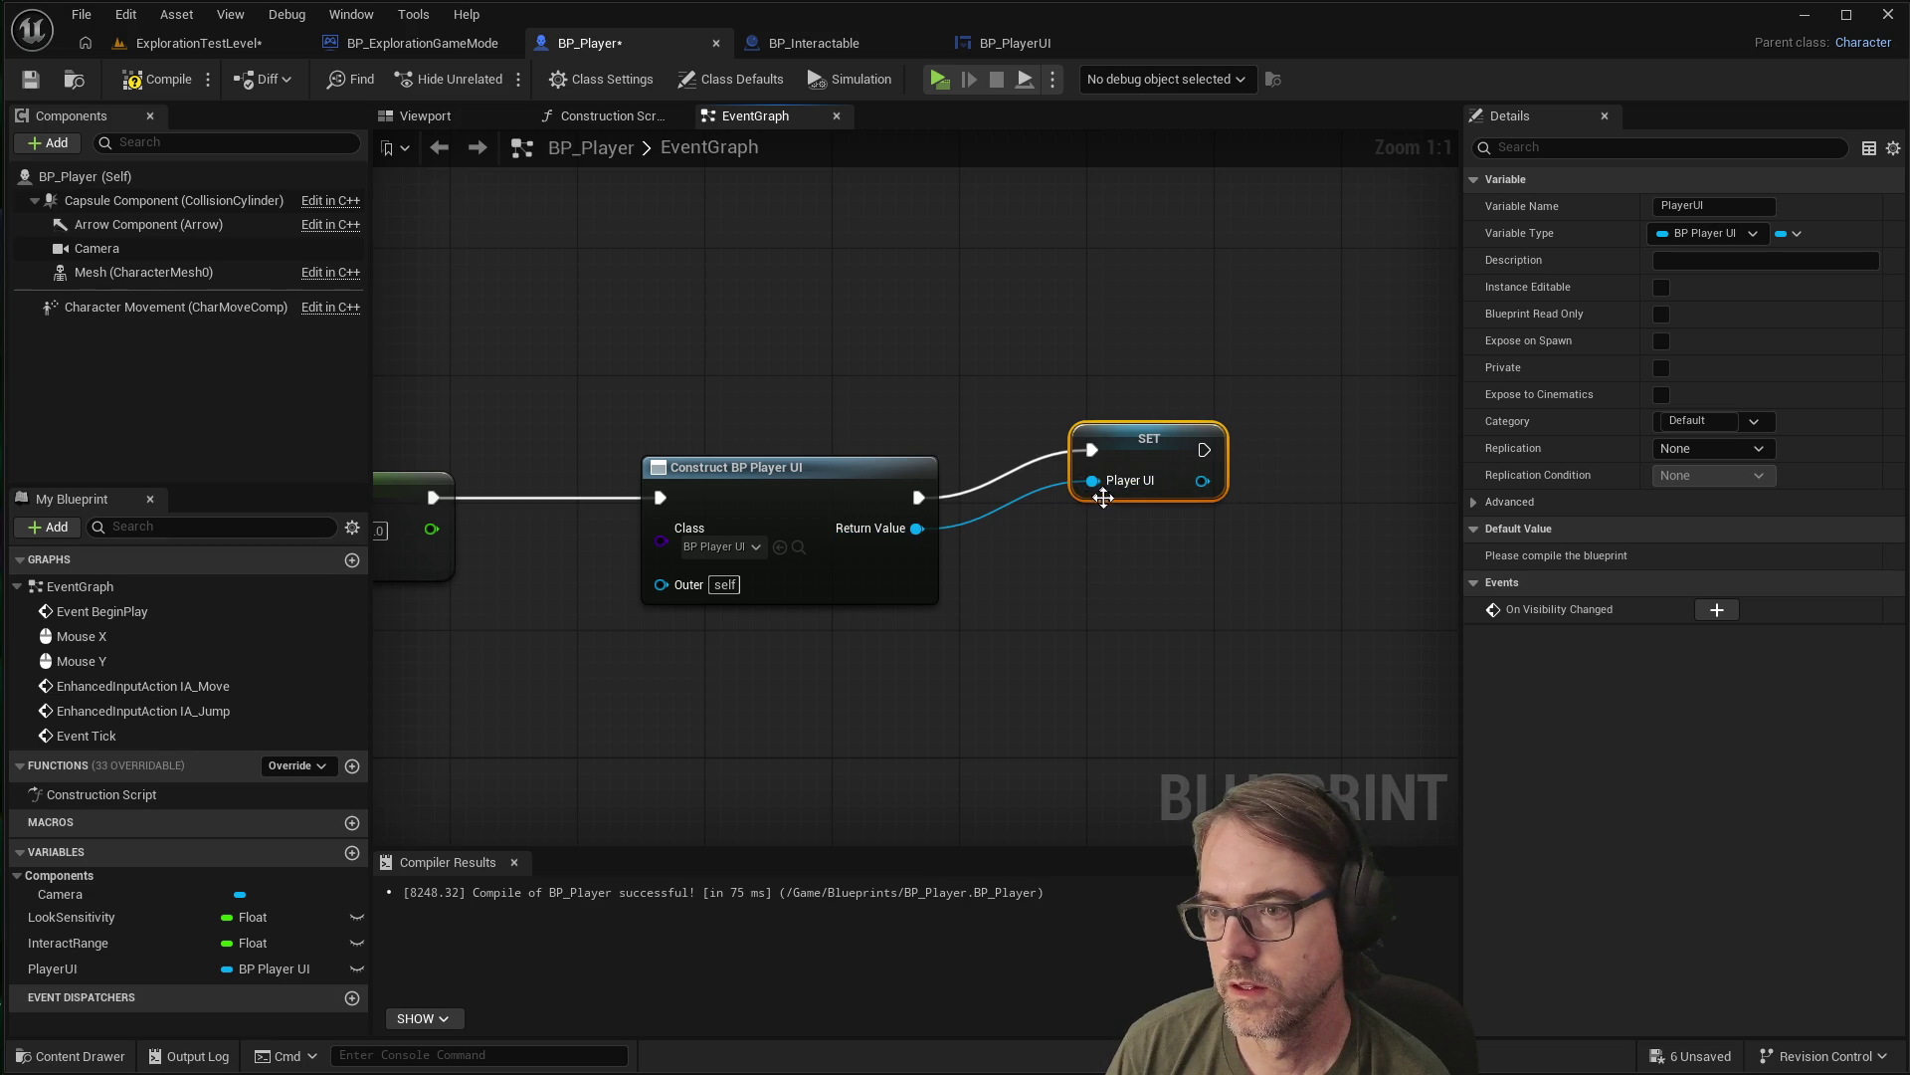
drag(1140, 427, 1166, 479)
scroll(505, 468, down, 1)
mouse_move(504, 478)
mouse_down()
mouse_move(1002, 541)
mouse_move(1067, 507)
mouse_move(1041, 482)
mouse_move(1142, 480)
mouse_up()
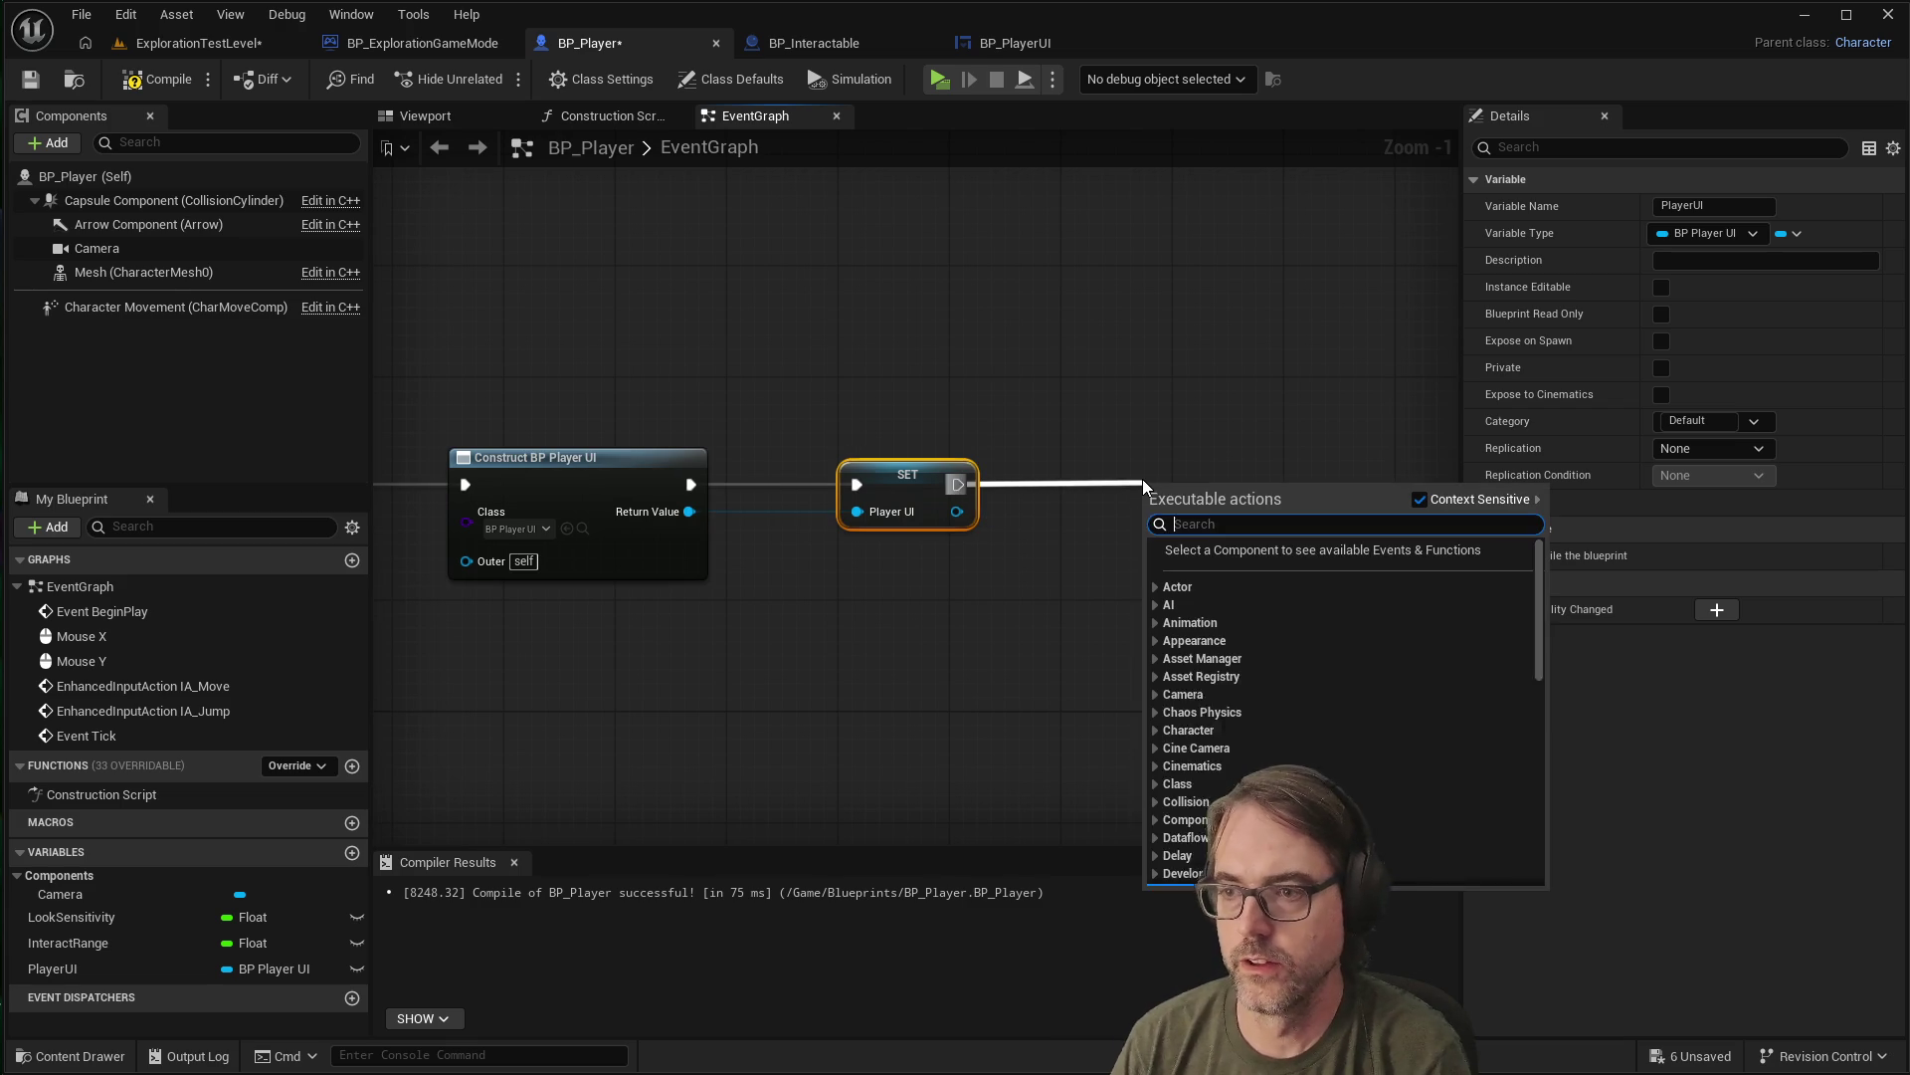
Add an Add to Viewport node after SET PlayerUI, targeting the stored Player UI widget
text(add to)
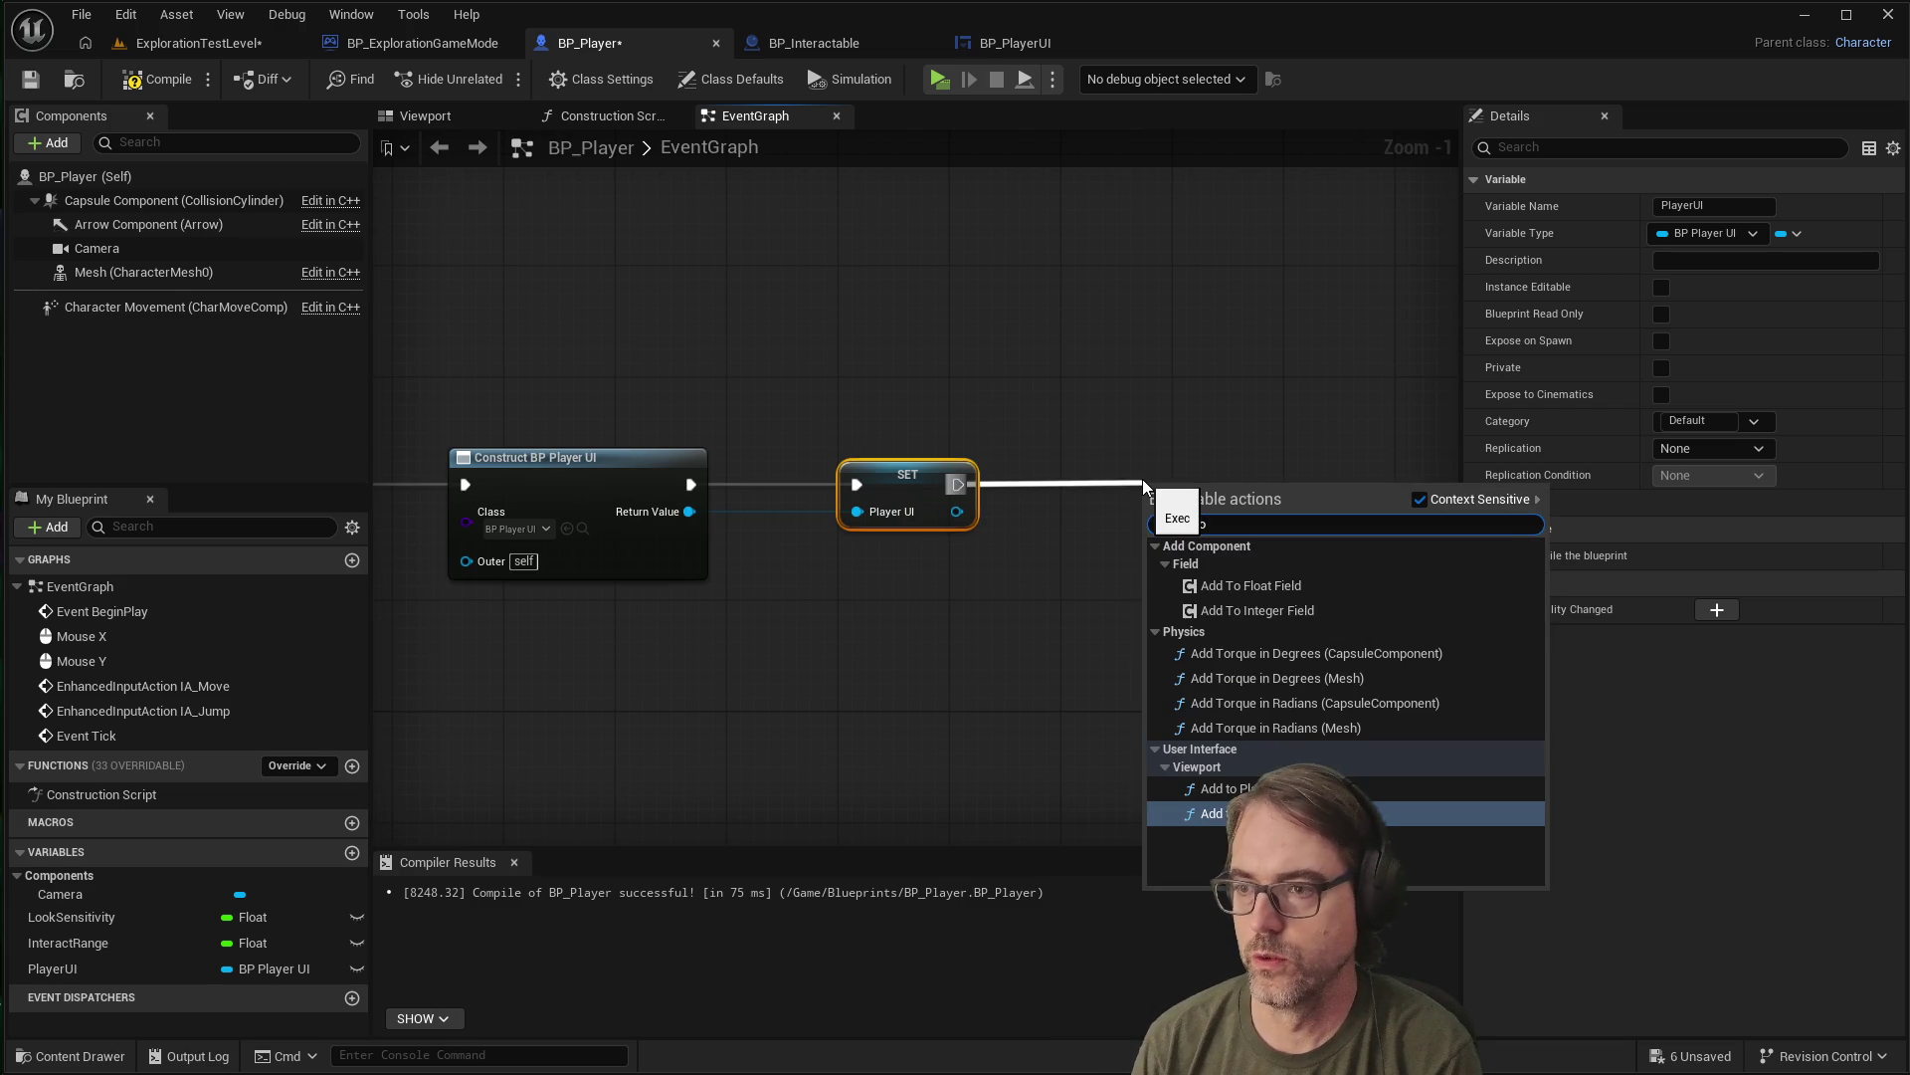
key(Return)
drag(1176, 488, 1146, 455)
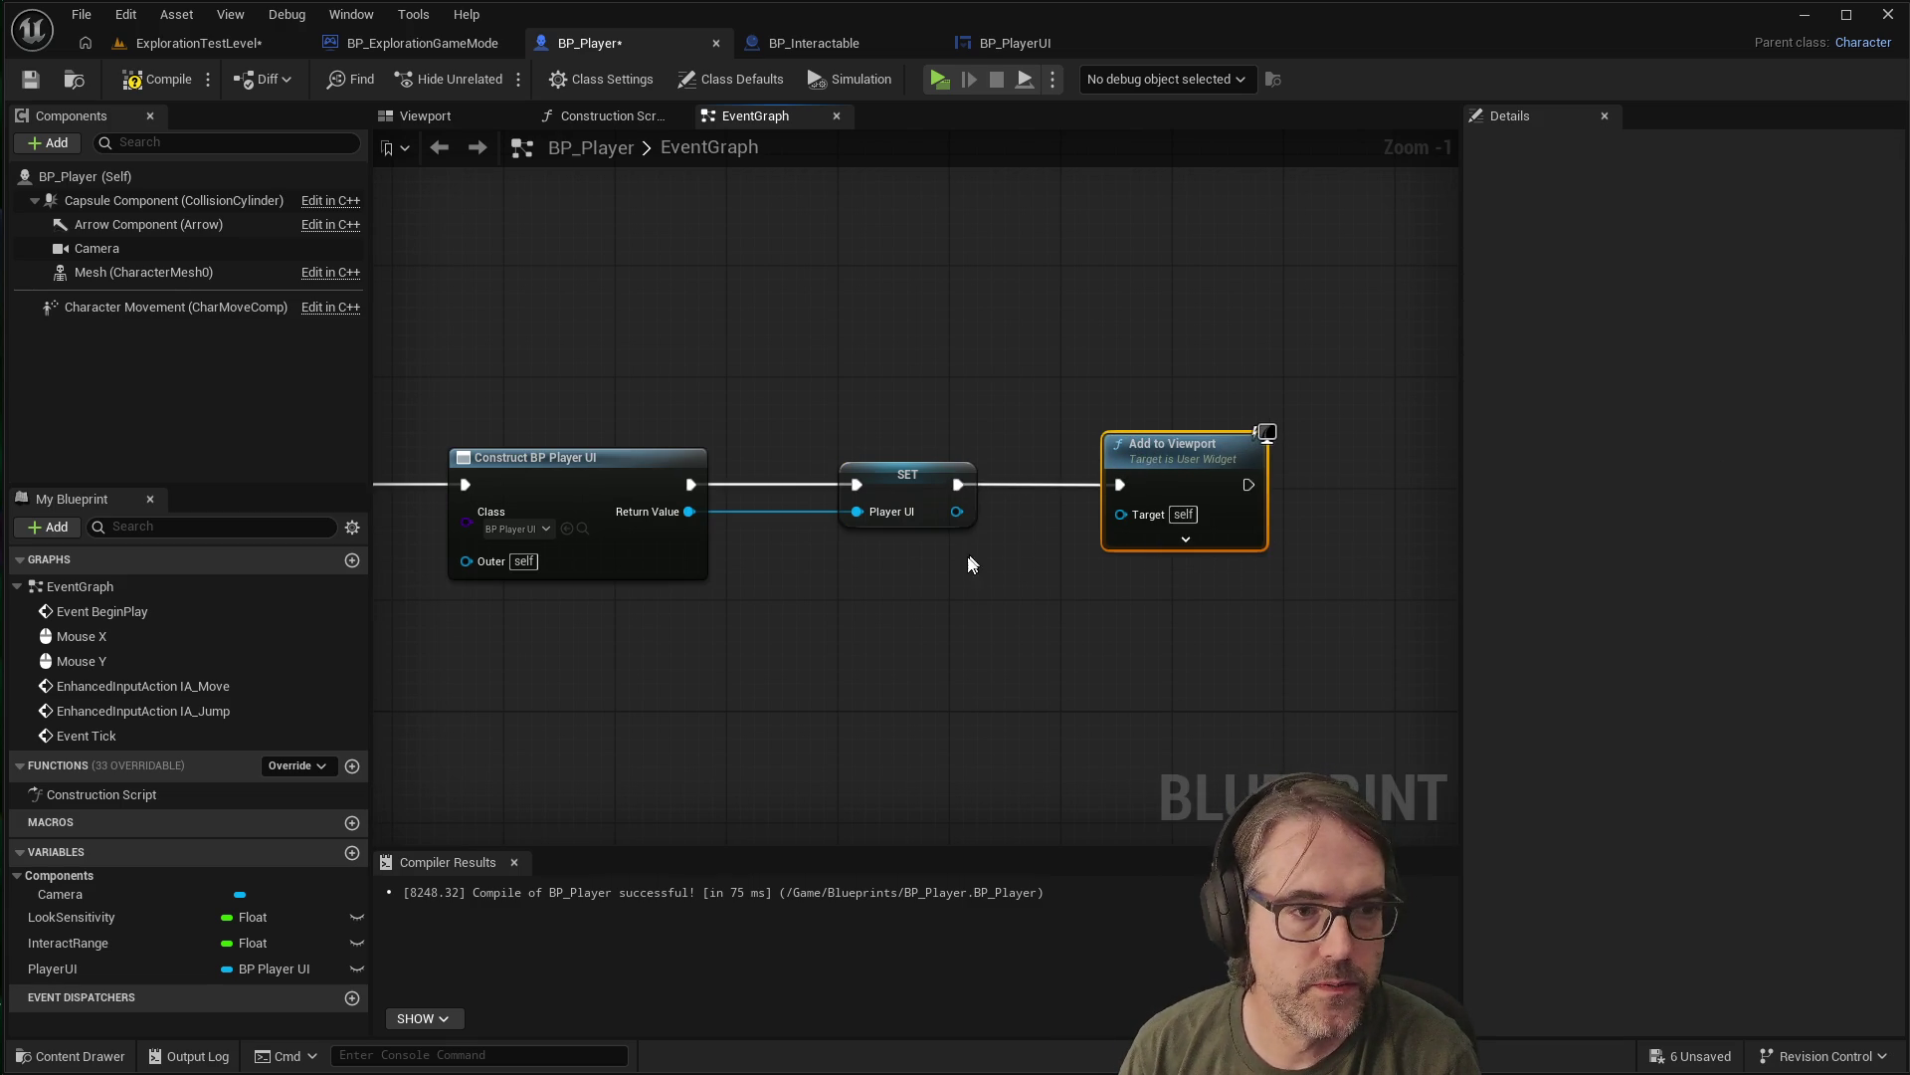
drag(957, 513, 1124, 513)
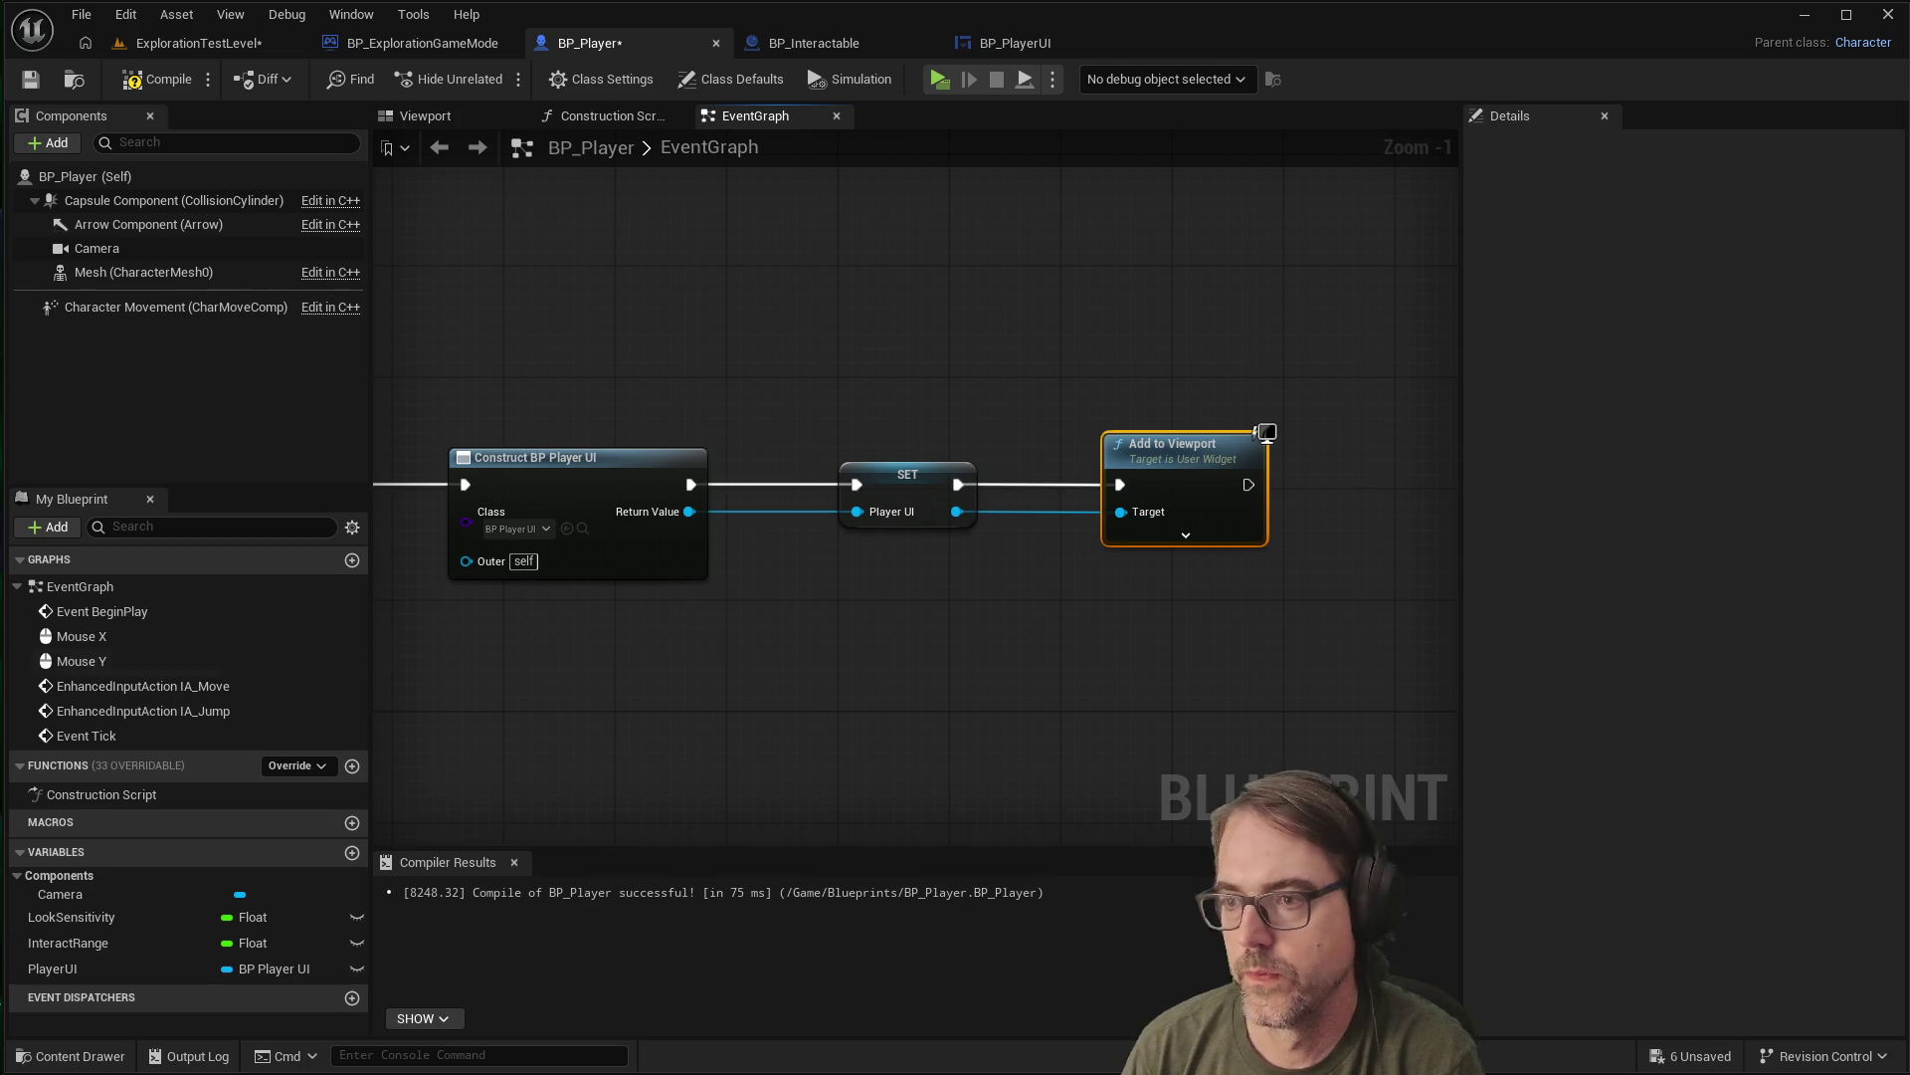
scroll(739, 559, down, 3)
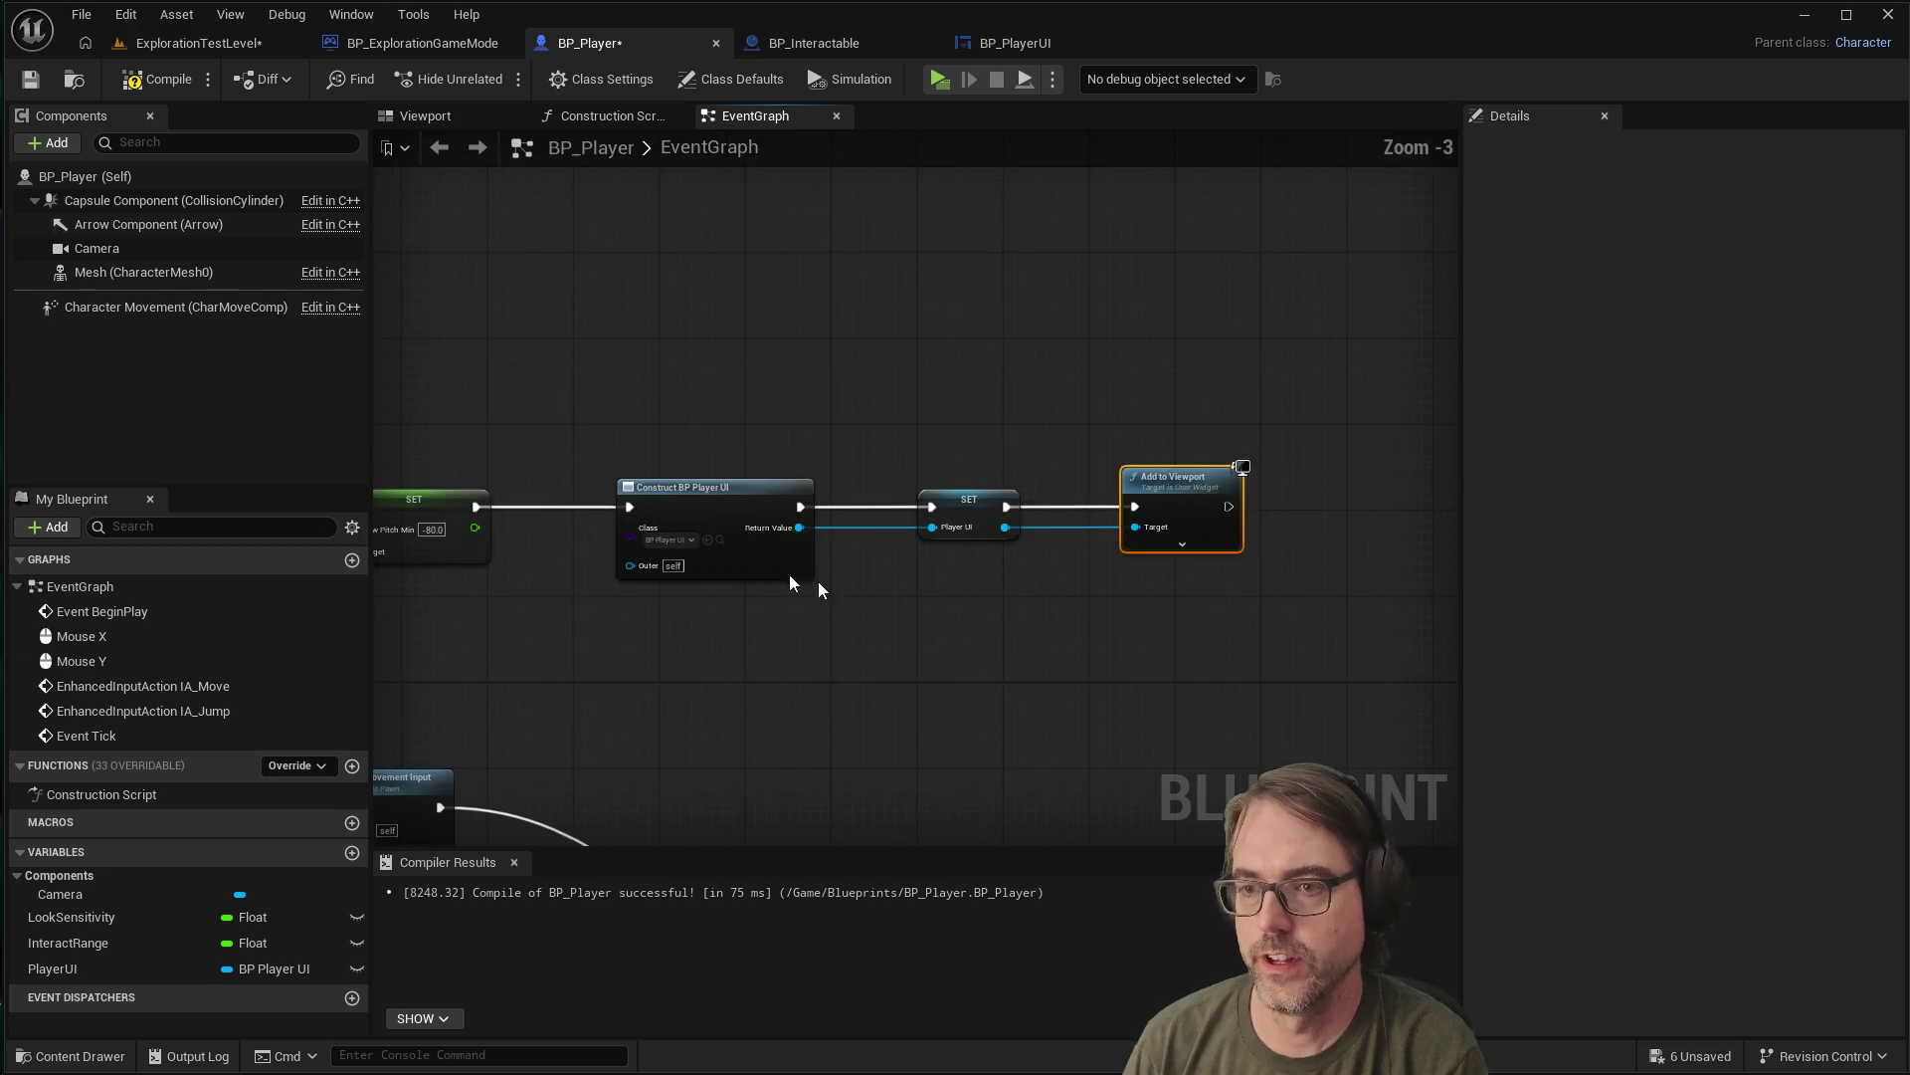
scroll(822, 574, up, 2)
scroll(810, 546, up, 2)
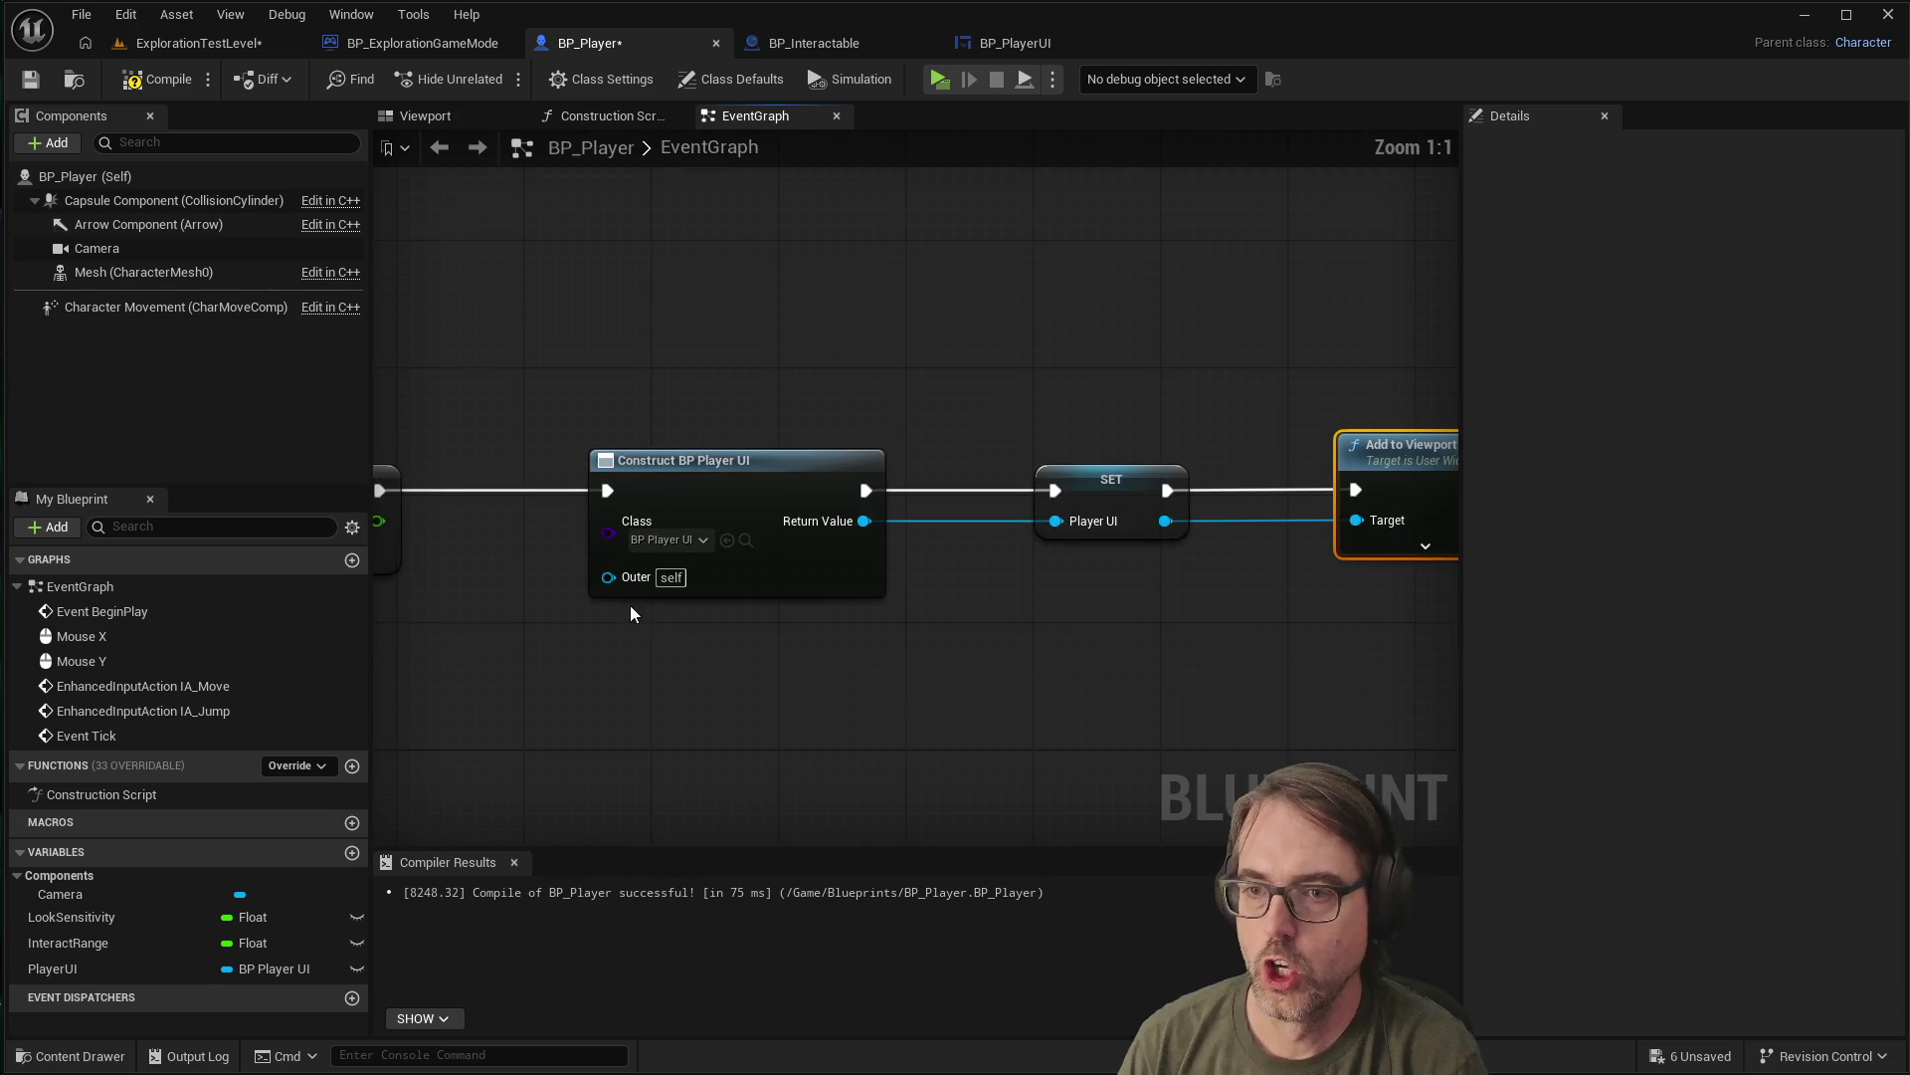
scroll(898, 654, down, 7)
scroll(784, 657, up, 2)
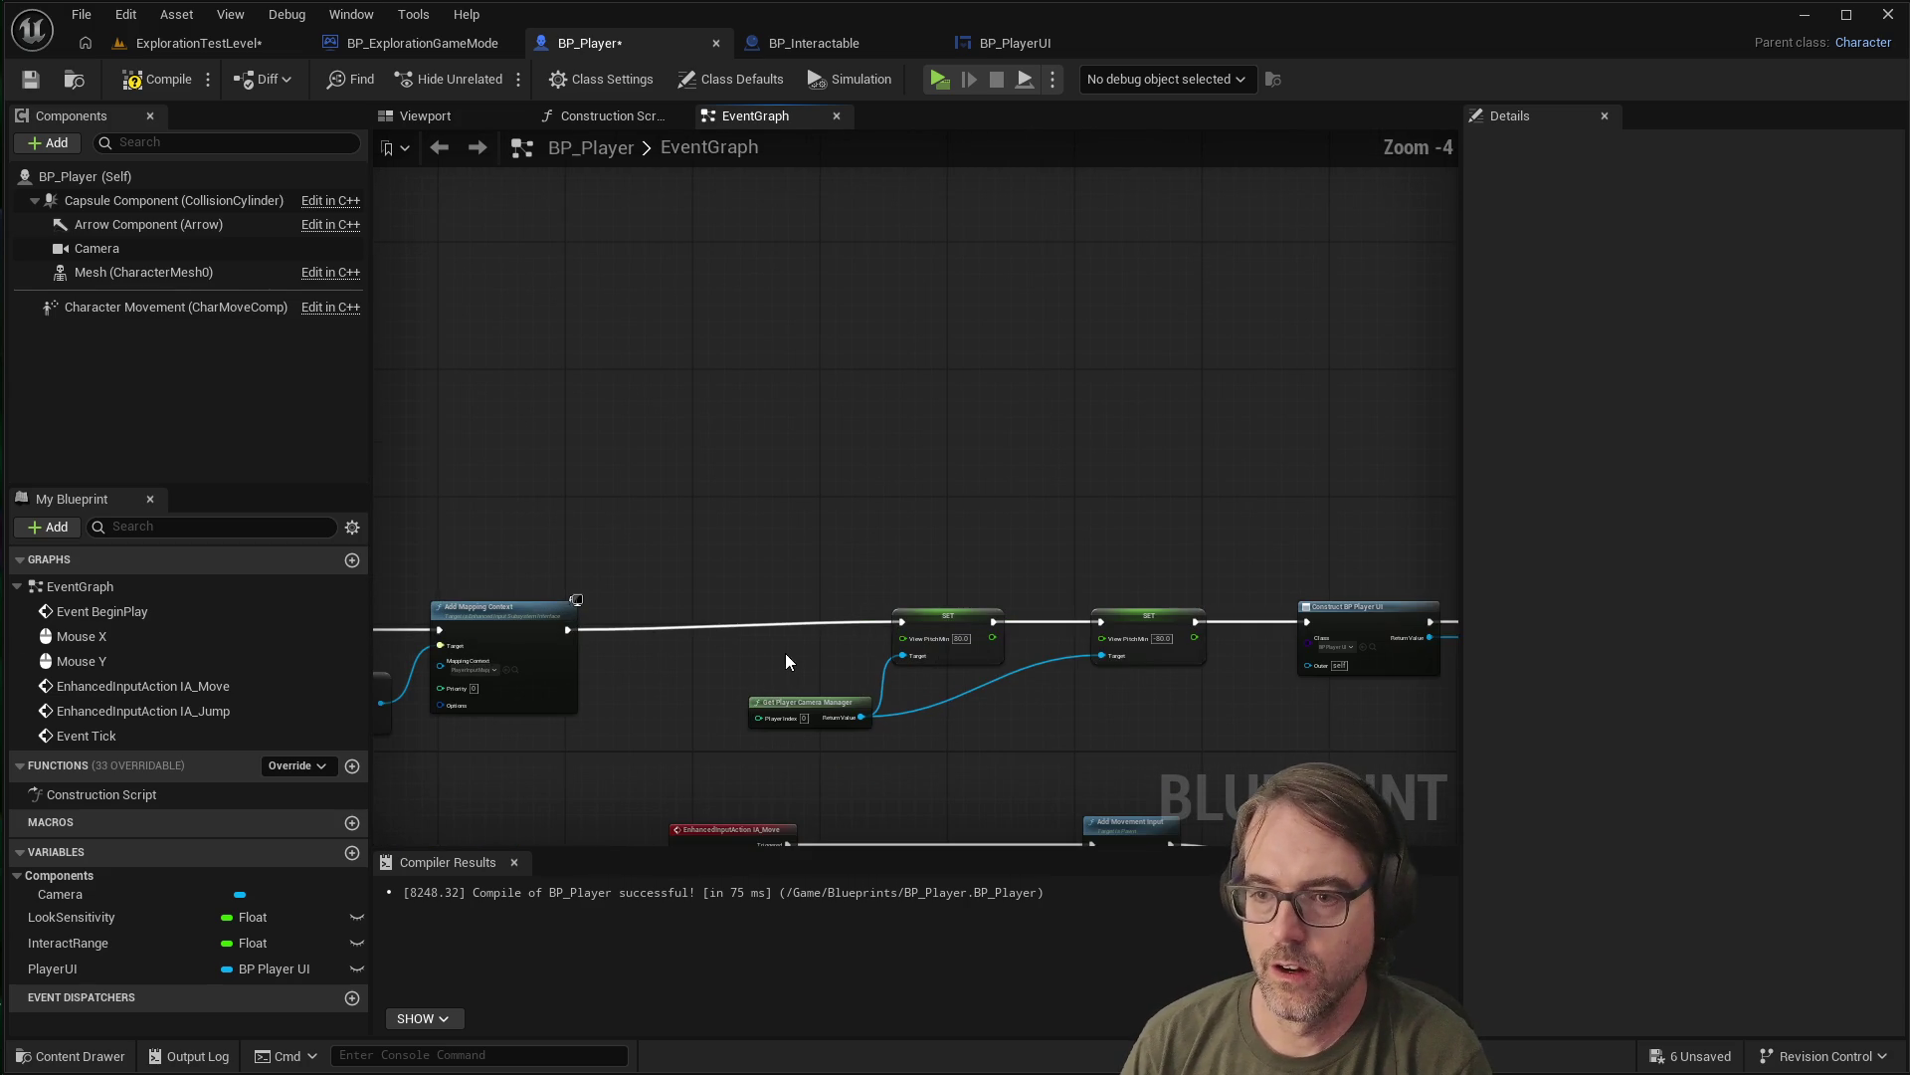
scroll(810, 665, down, 3)
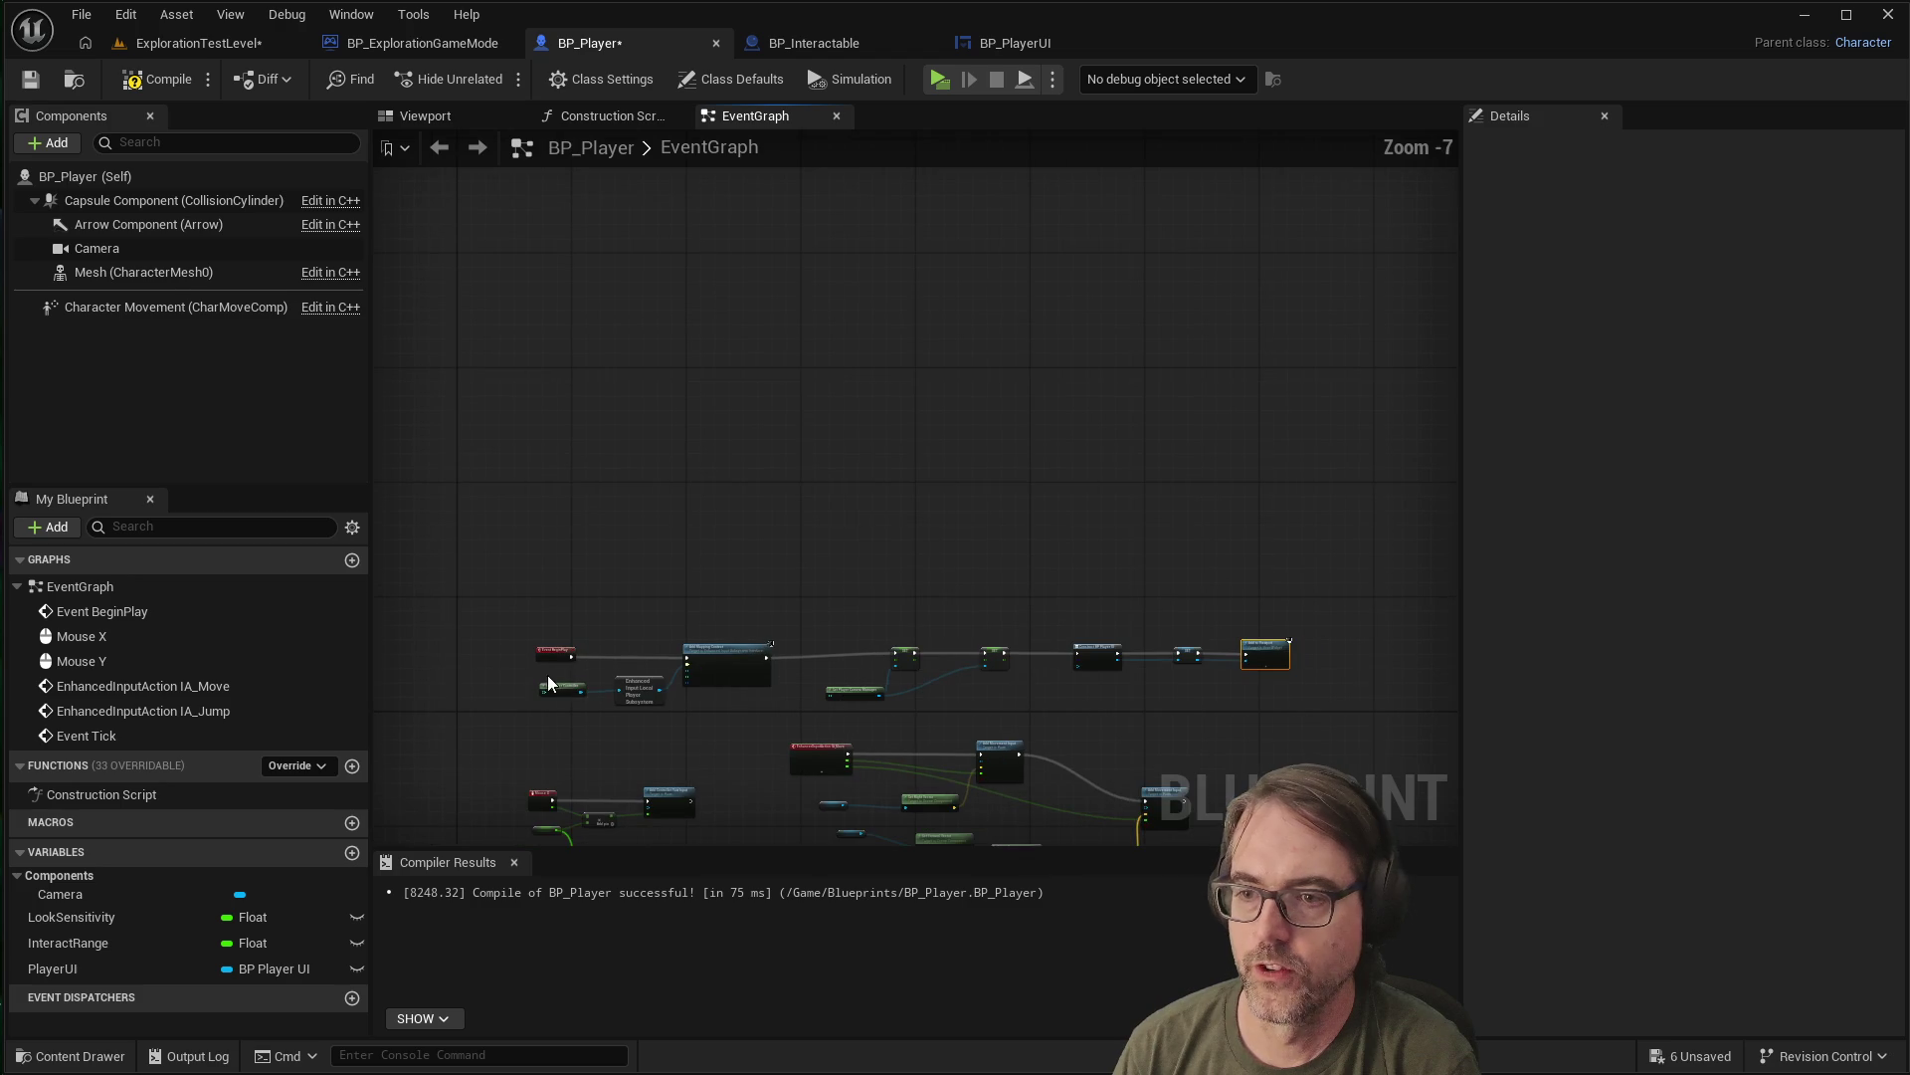
scroll(609, 667, up, 2)
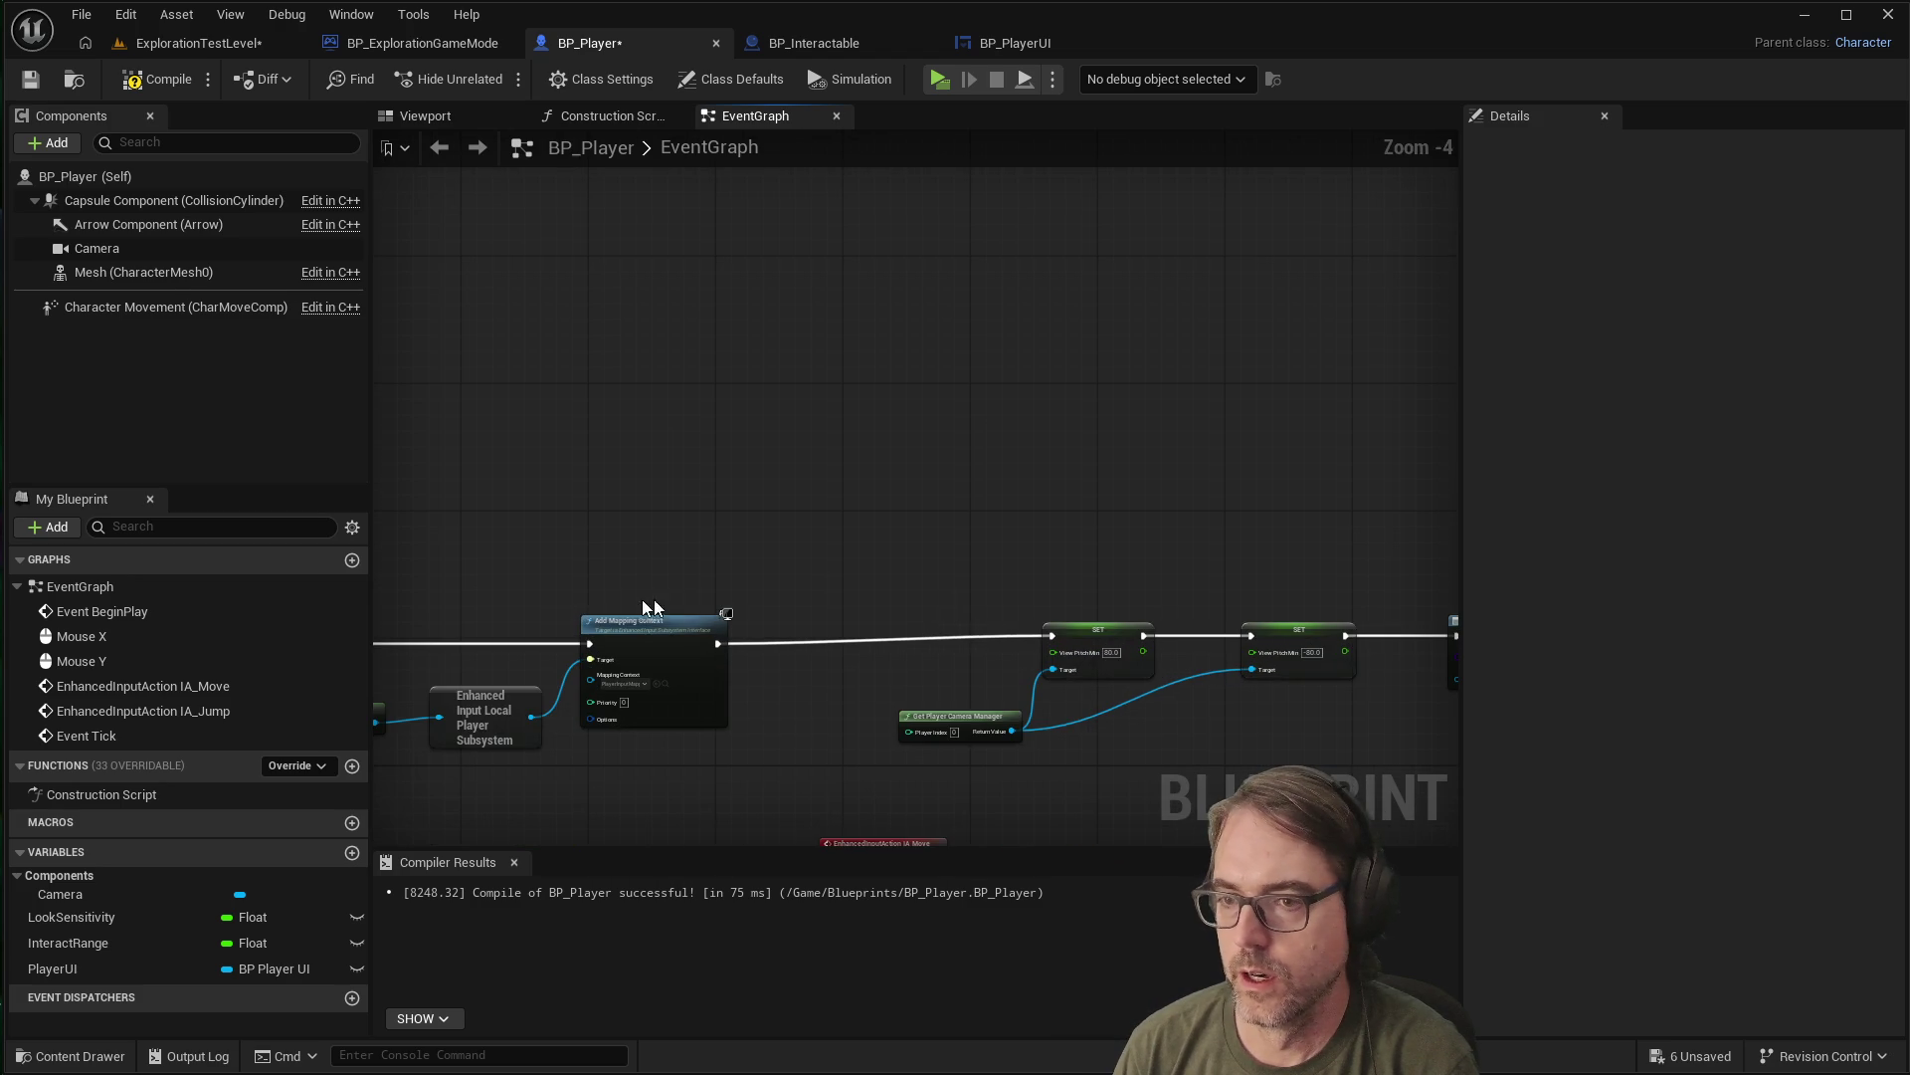
scroll(545, 667, down, 1)
scroll(546, 661, up, 3)
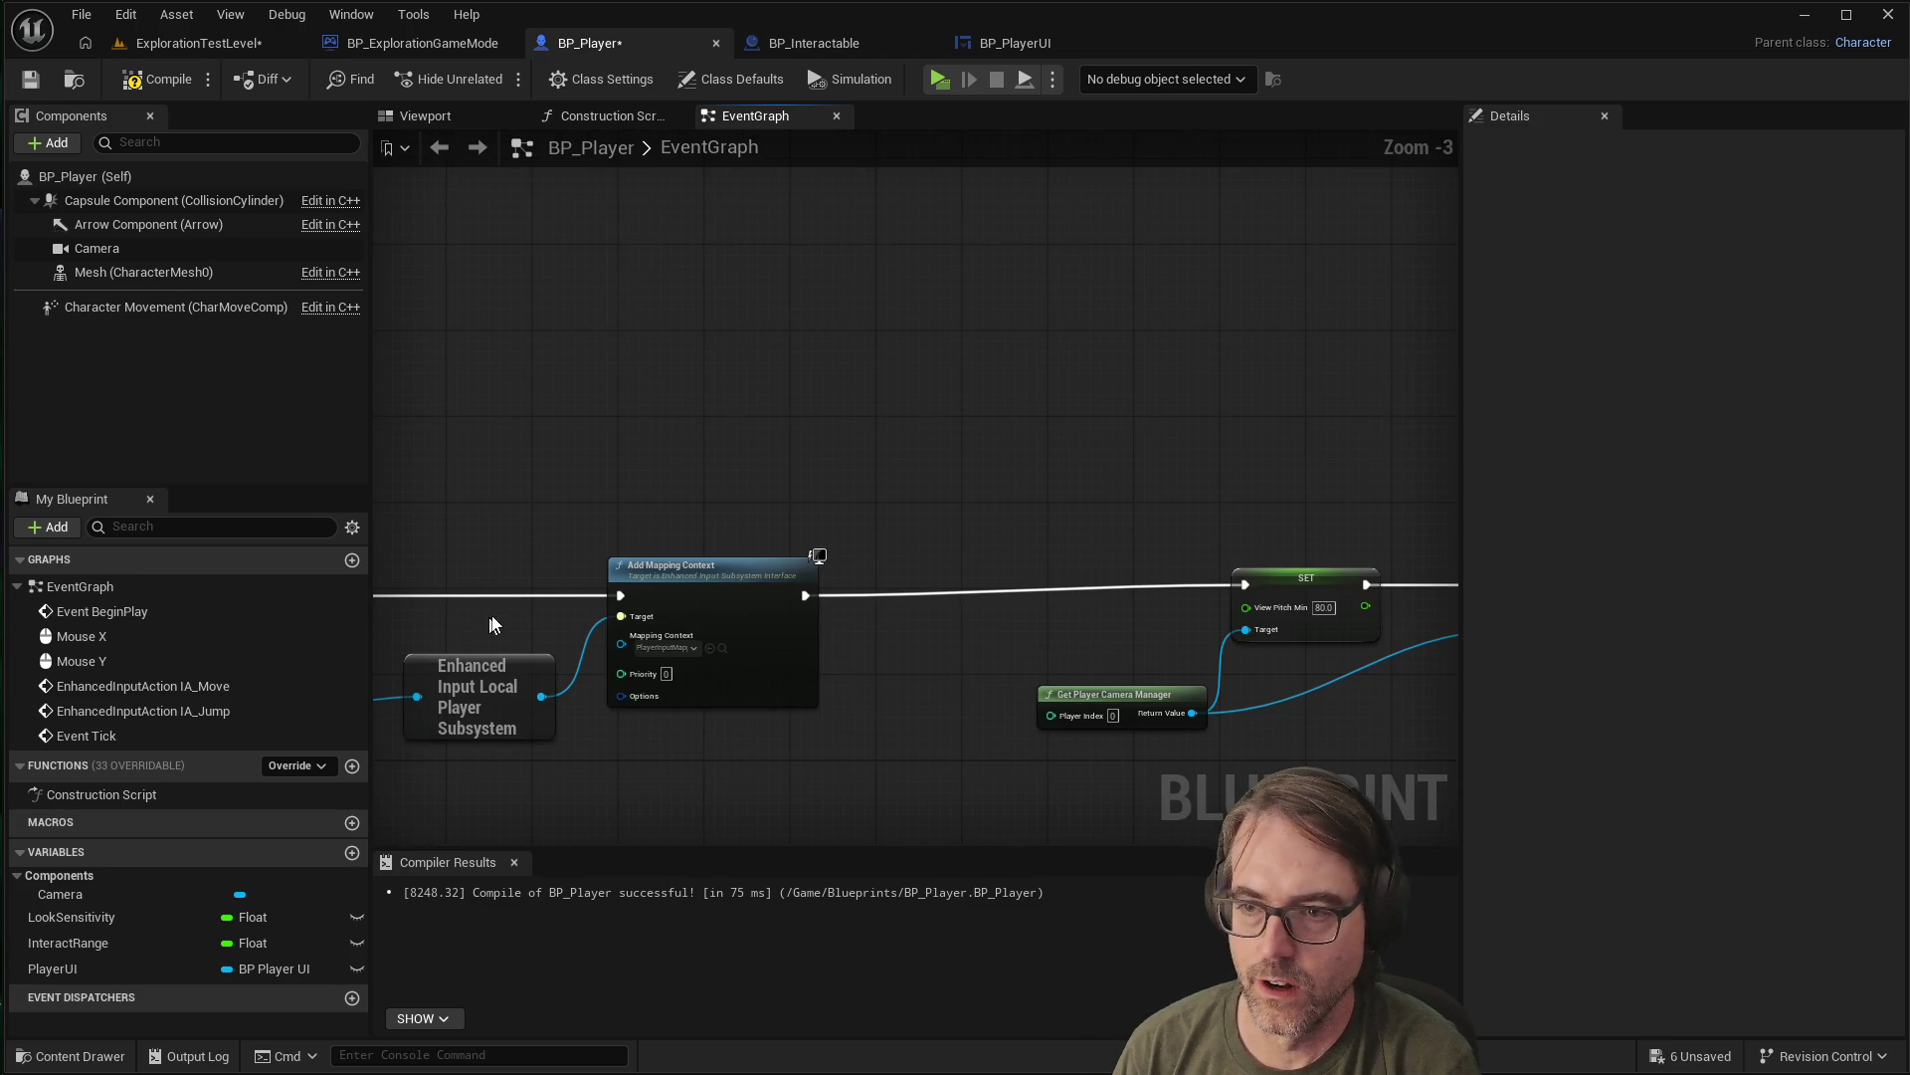
scroll(565, 600, up, 2)
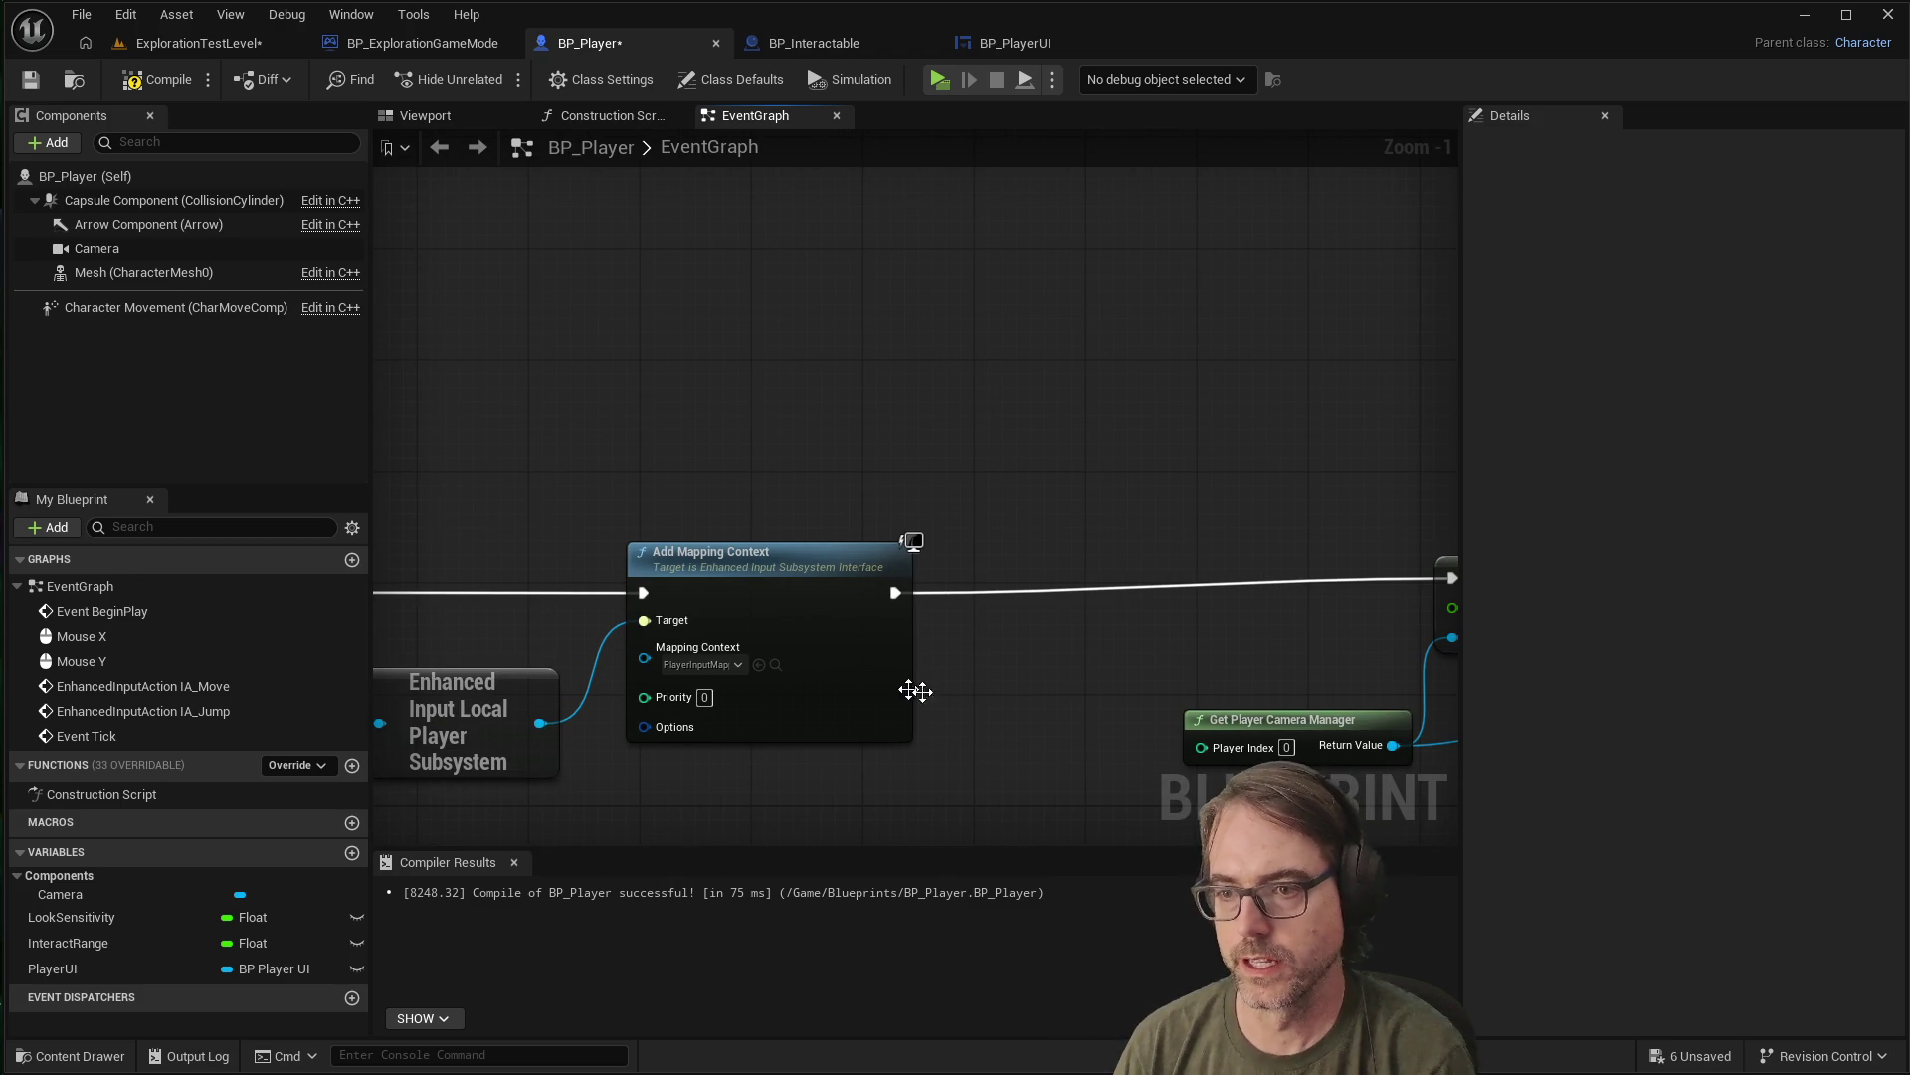
scroll(683, 647, down, 2)
scroll(679, 644, down, 3)
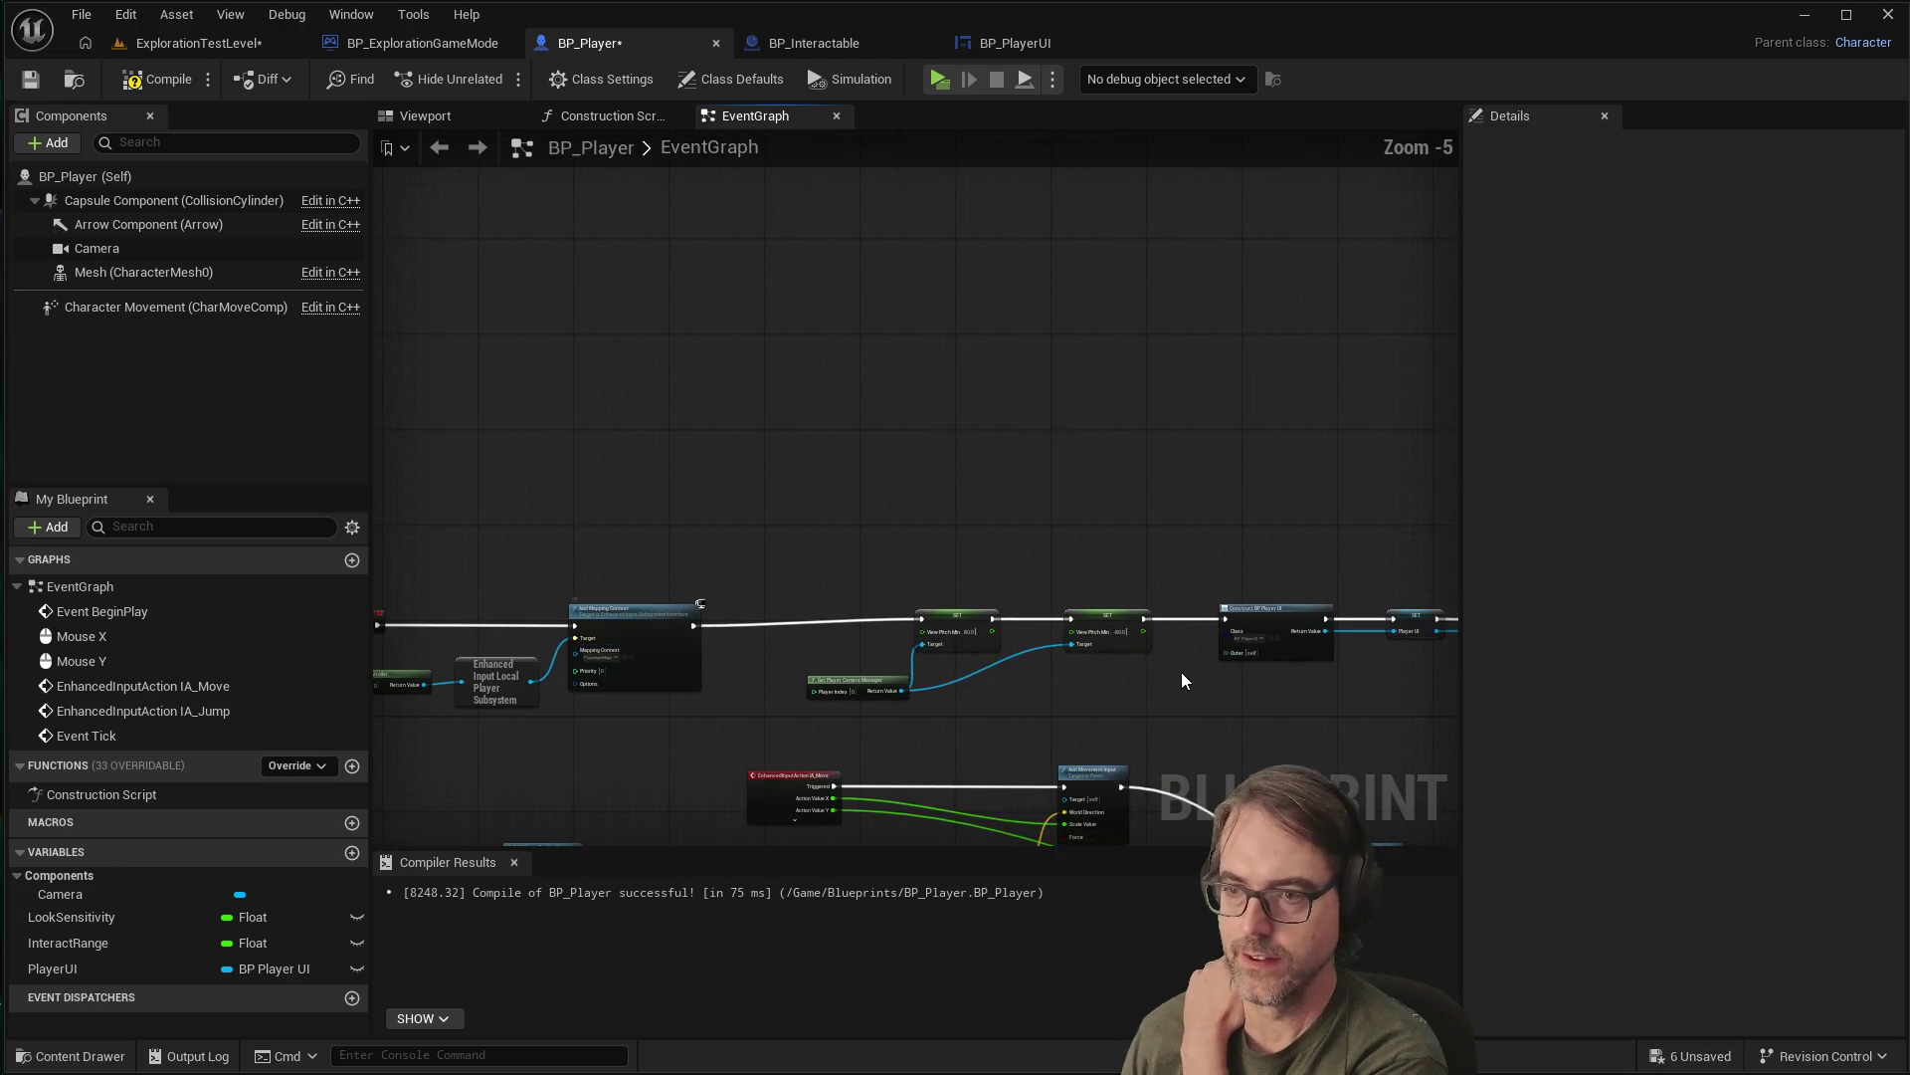
scroll(1166, 669, up, 4)
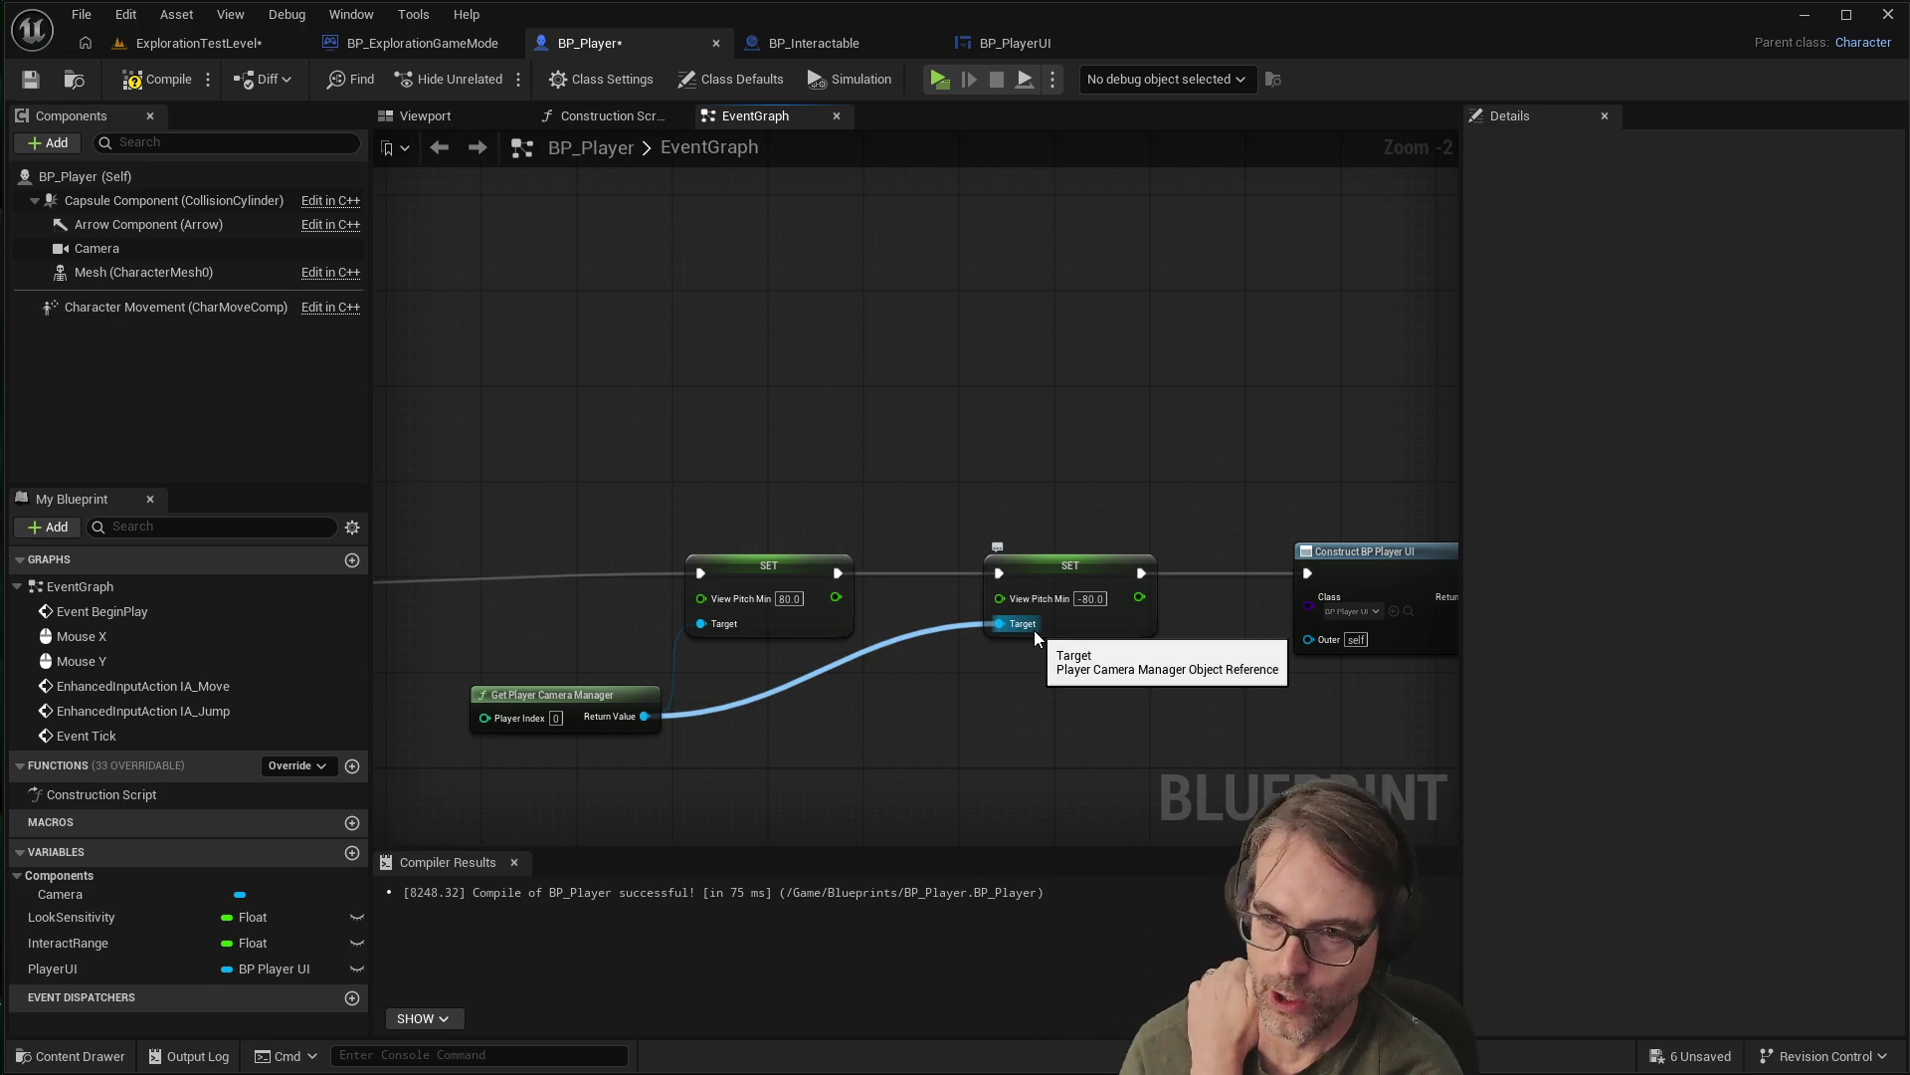
scroll(593, 564, down, 1)
scroll(1035, 555, down, 1)
scroll(1095, 547, up, 4)
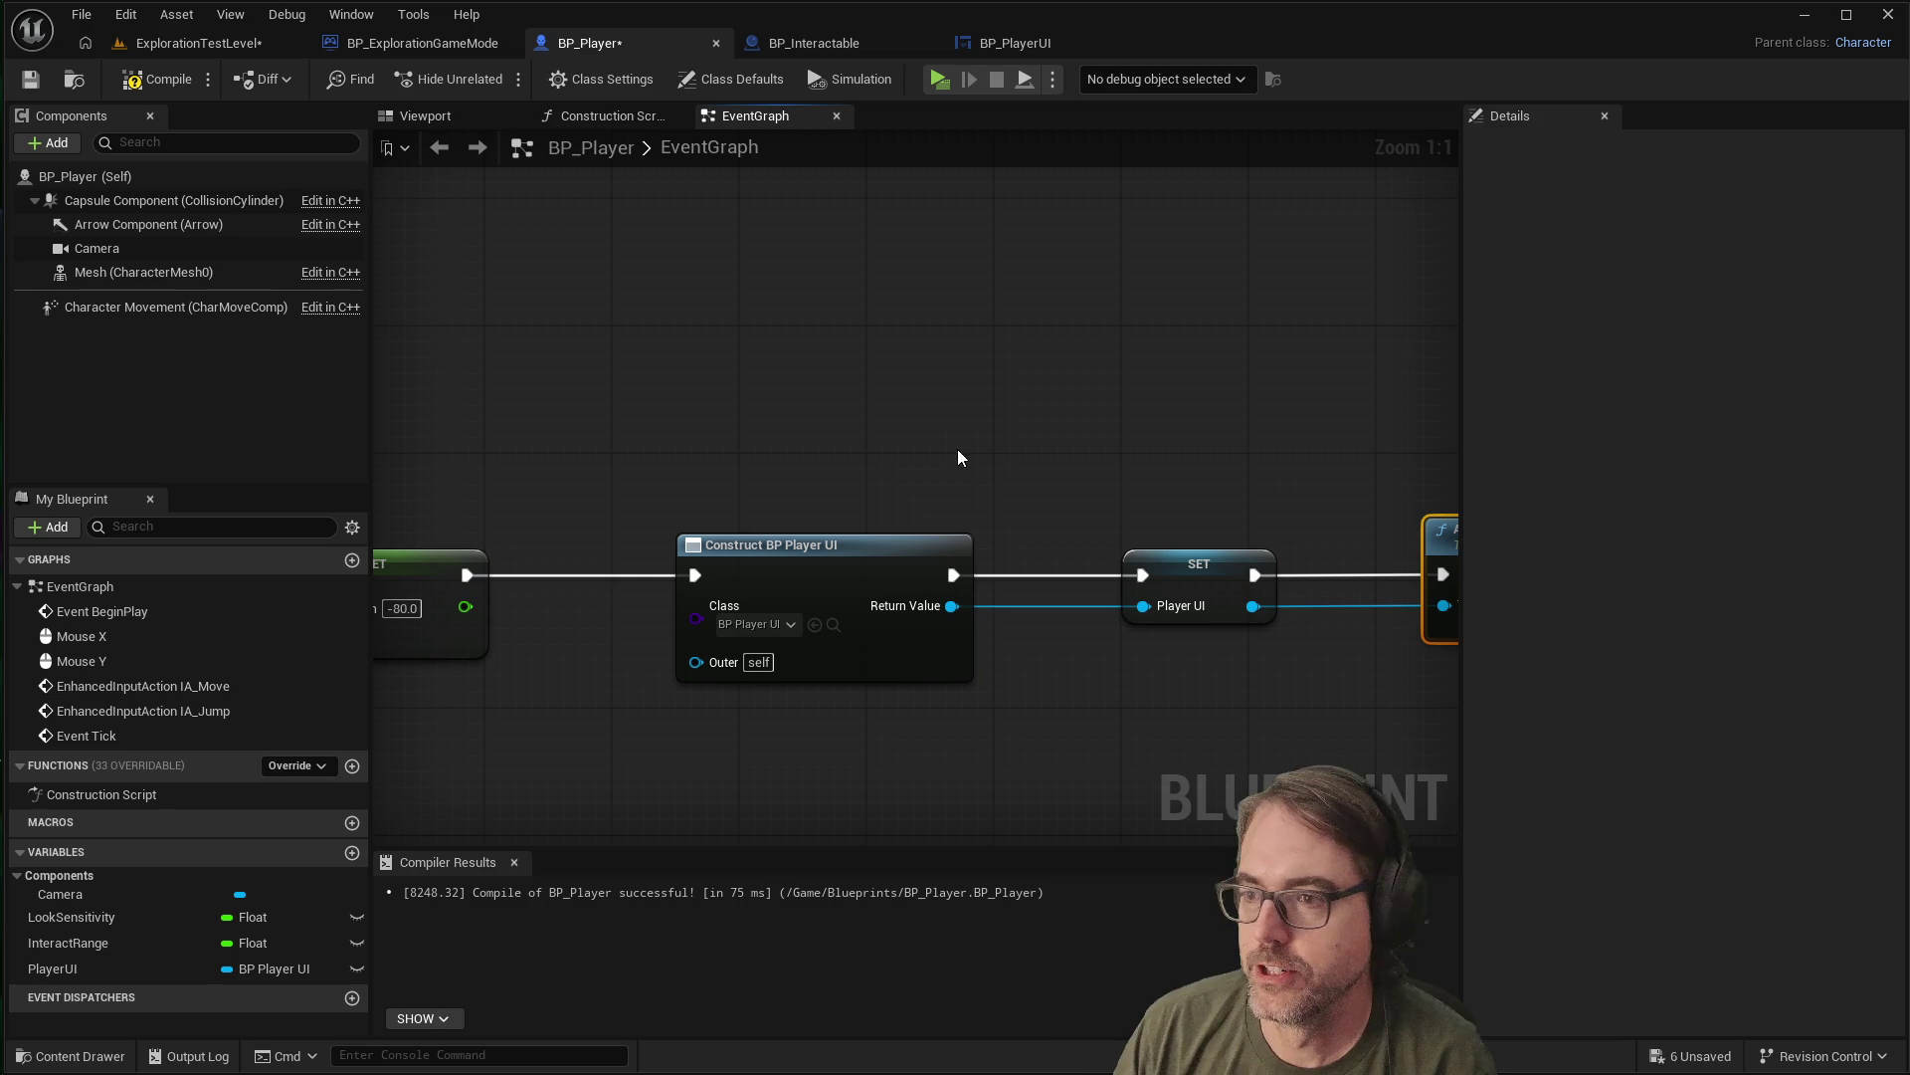
scroll(979, 480, down, 3)
scroll(1355, 452, up, 3)
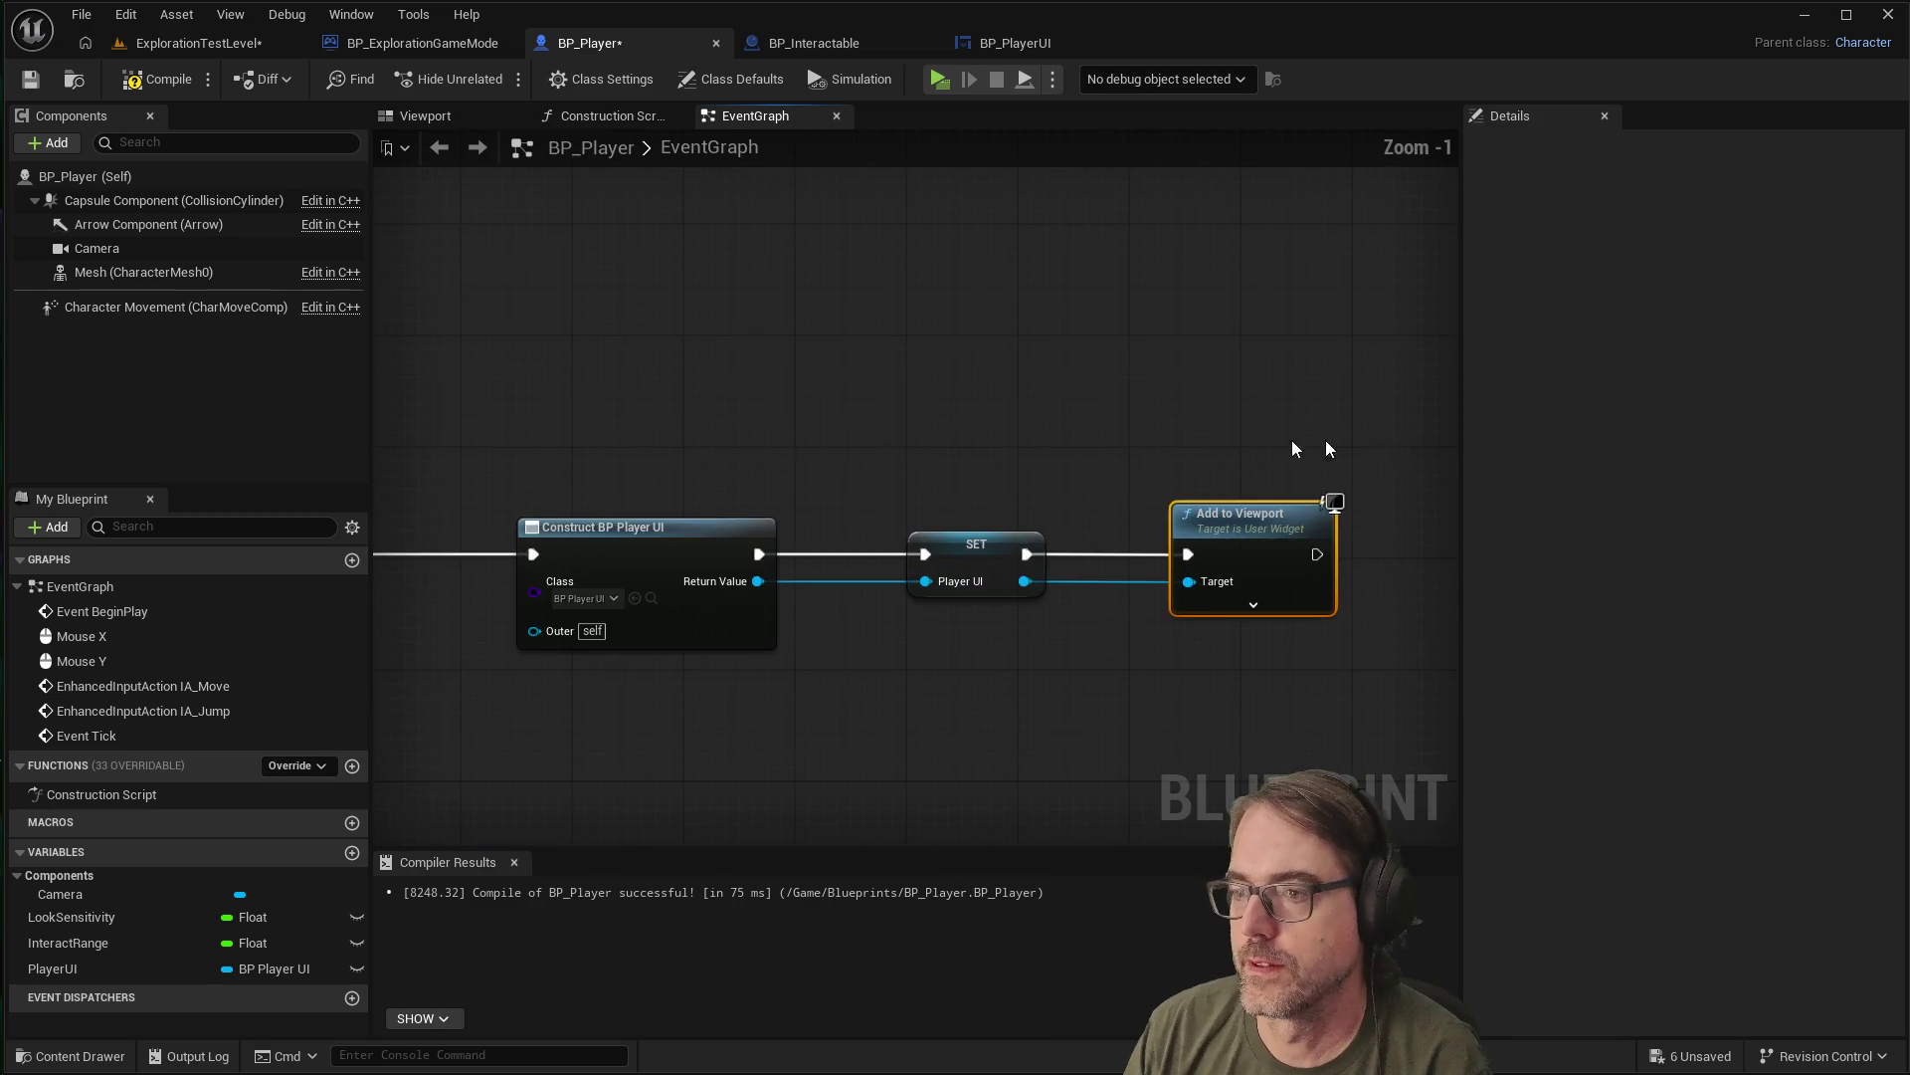
scroll(975, 472, down, 3)
scroll(1338, 515, up, 3)
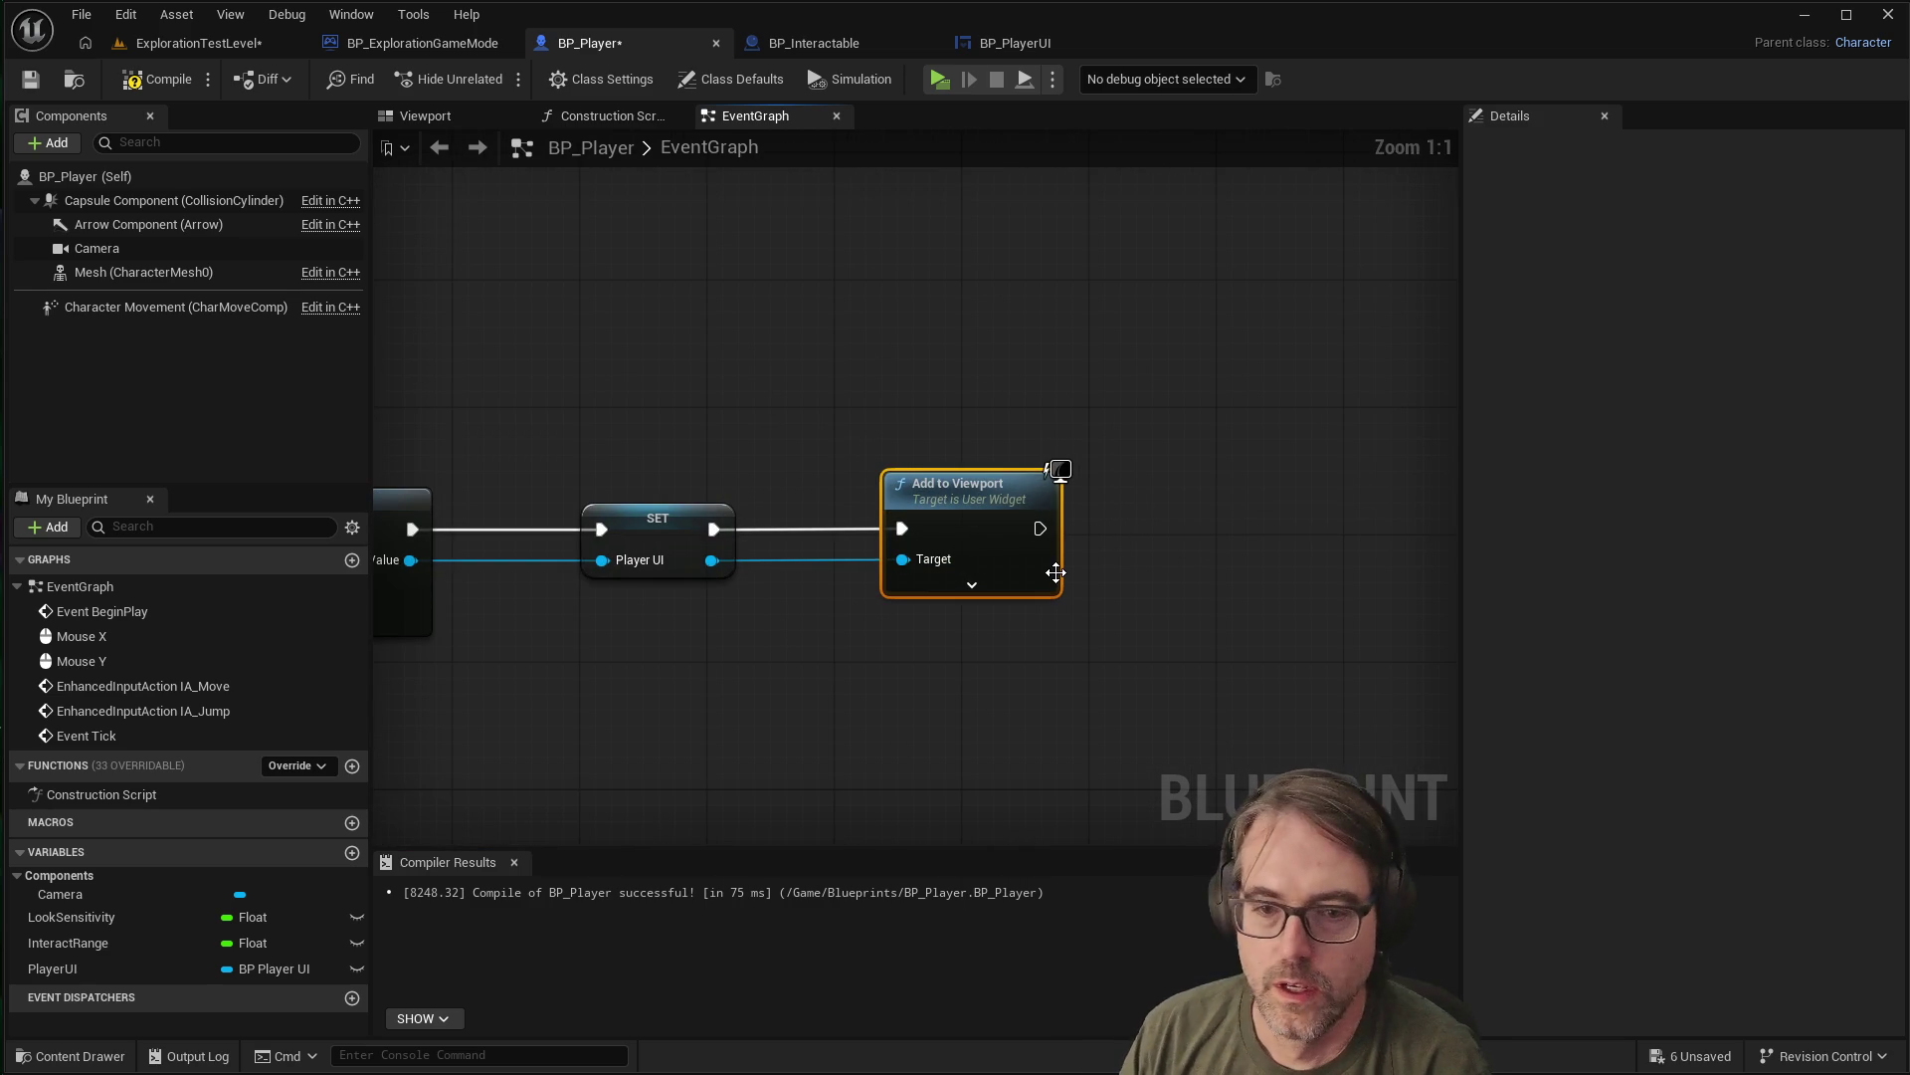
mouse_move(1056, 572)
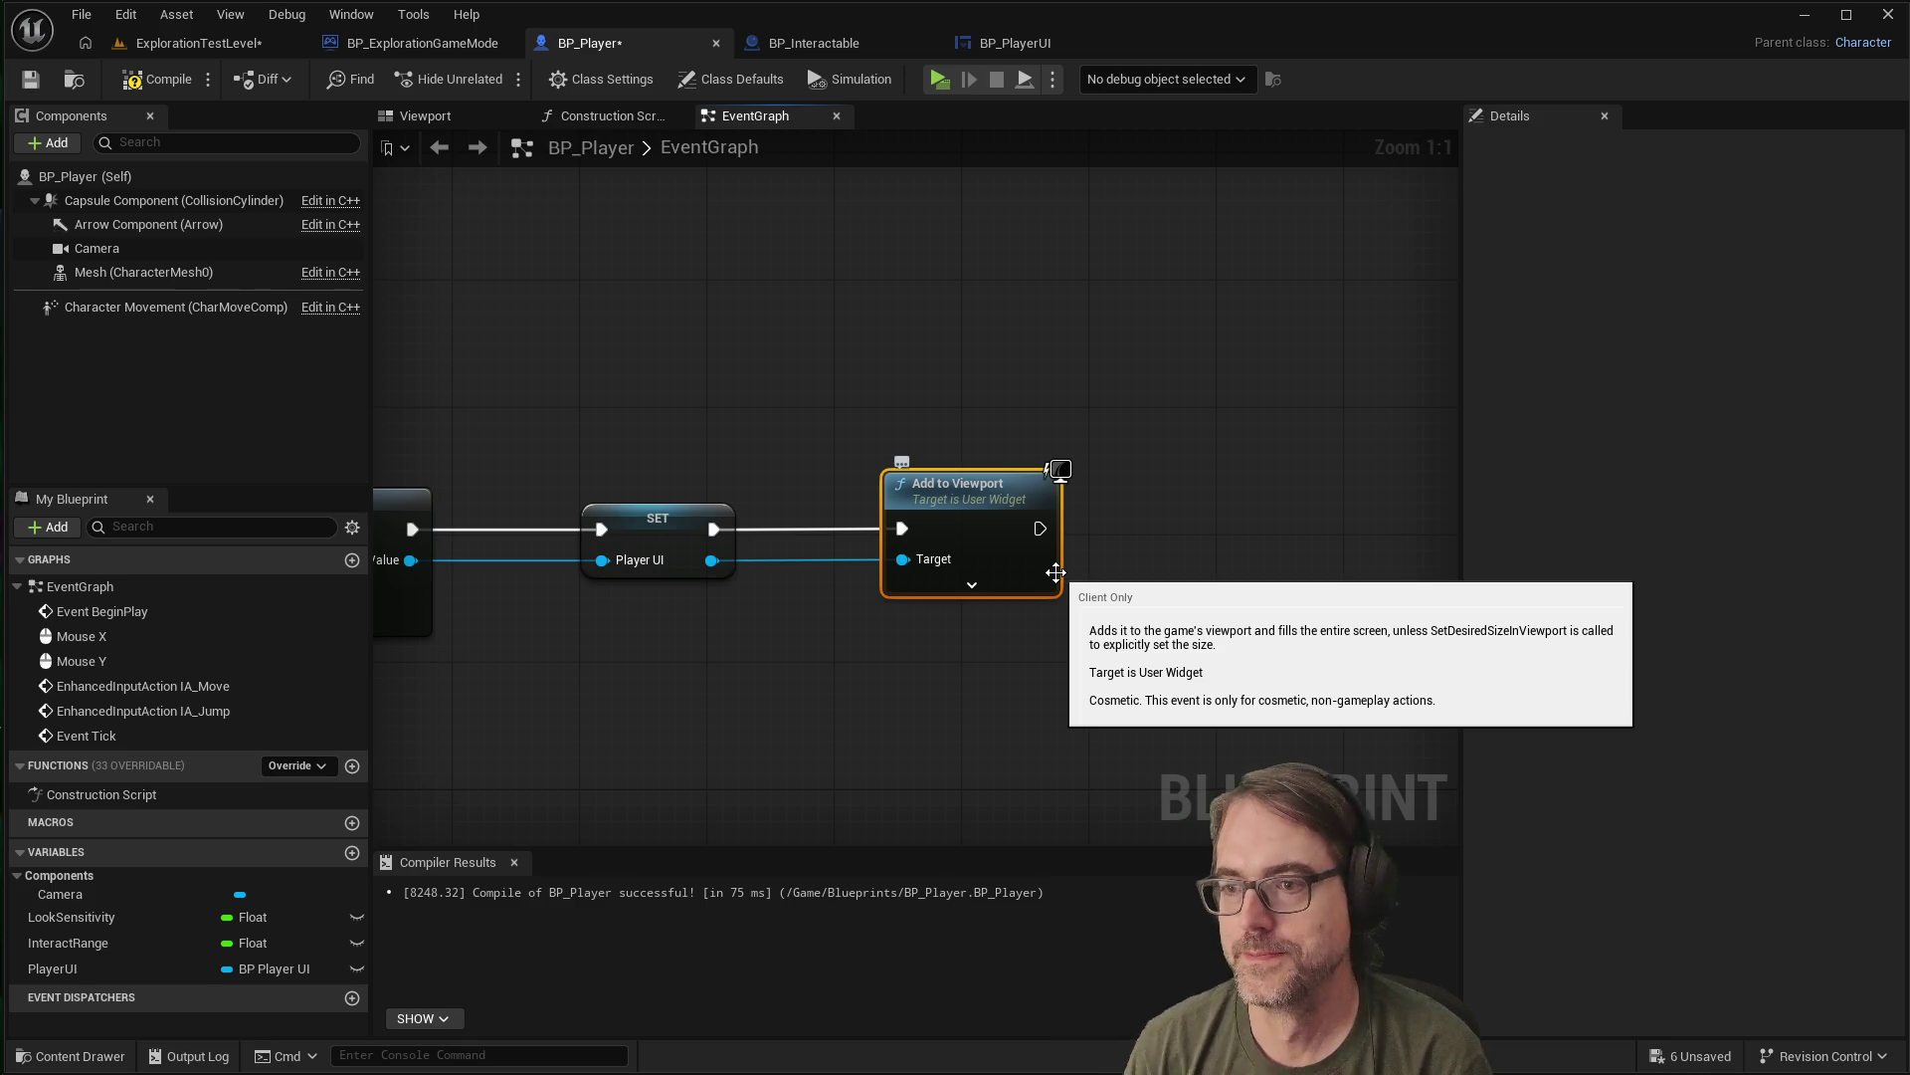
click(1185, 623)
scroll(876, 656, down, 1)
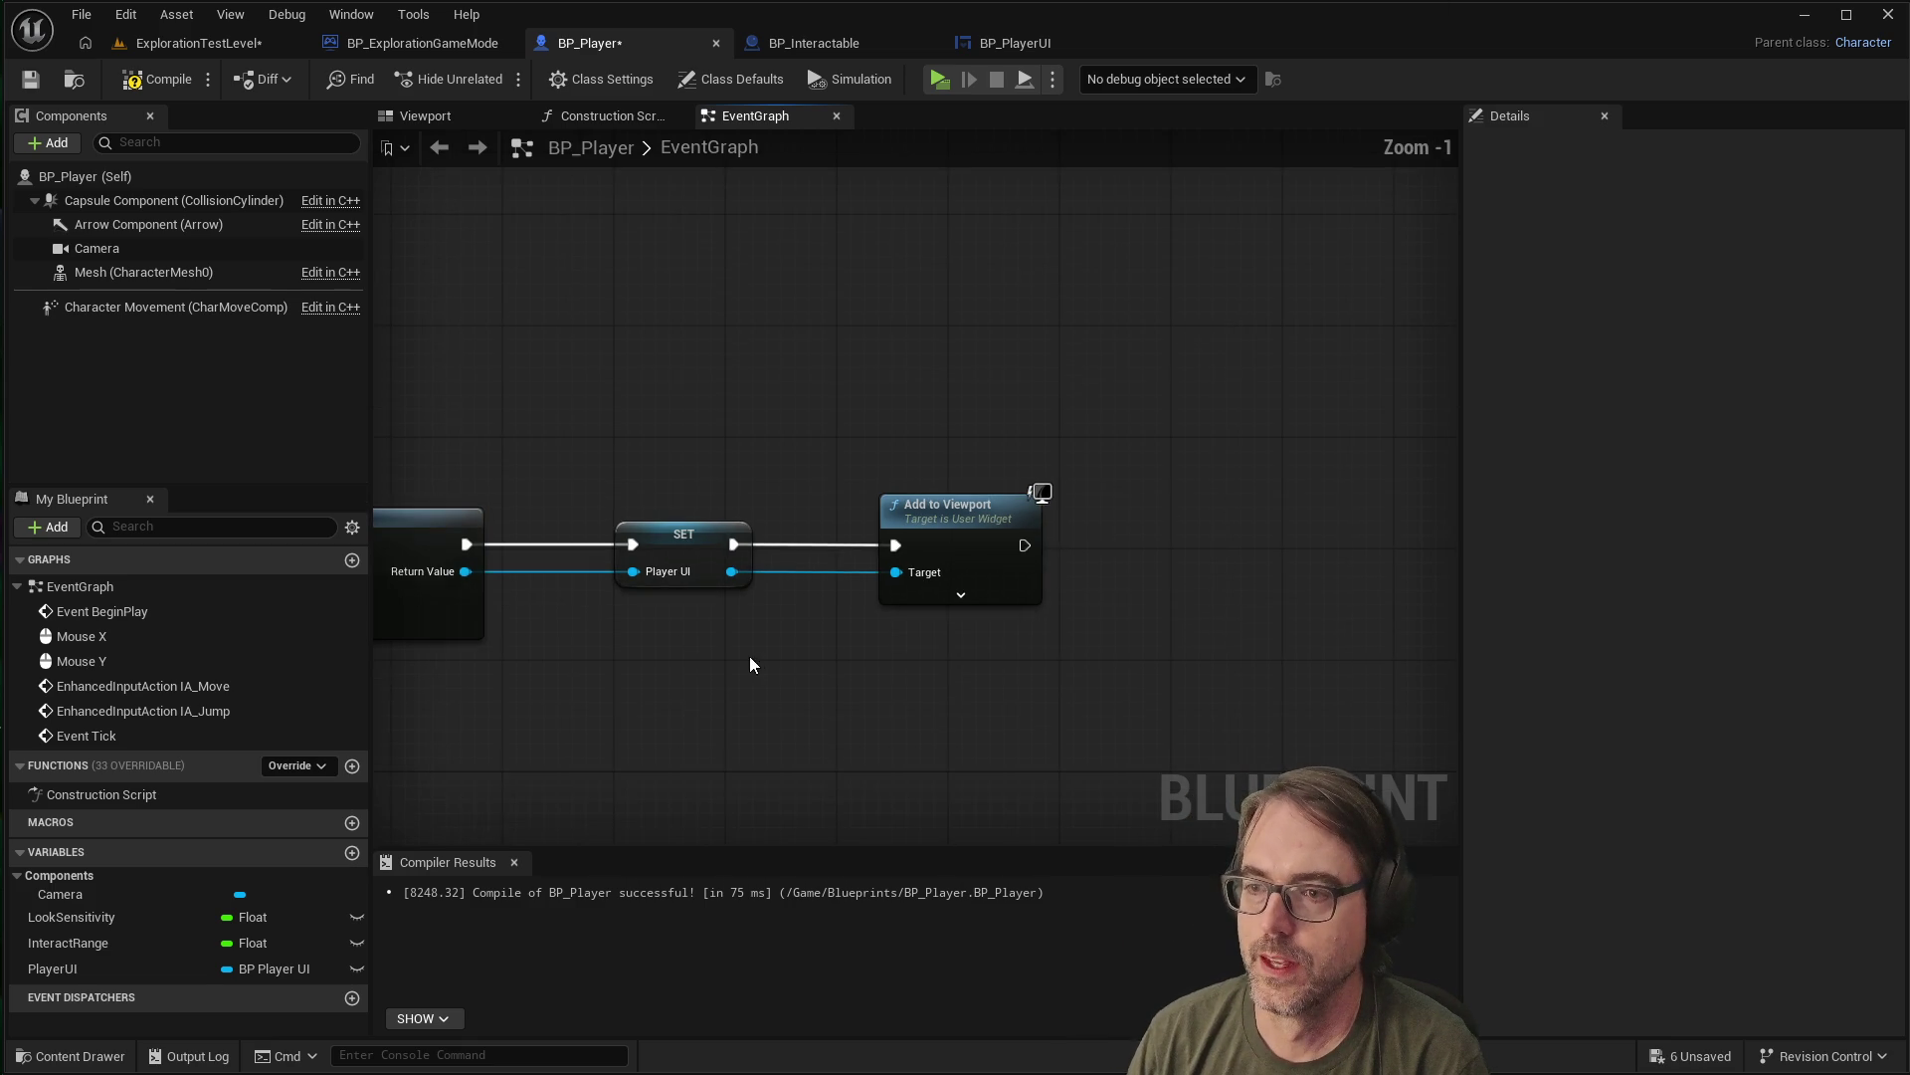
scroll(885, 642, down, 2)
scroll(637, 606, up, 4)
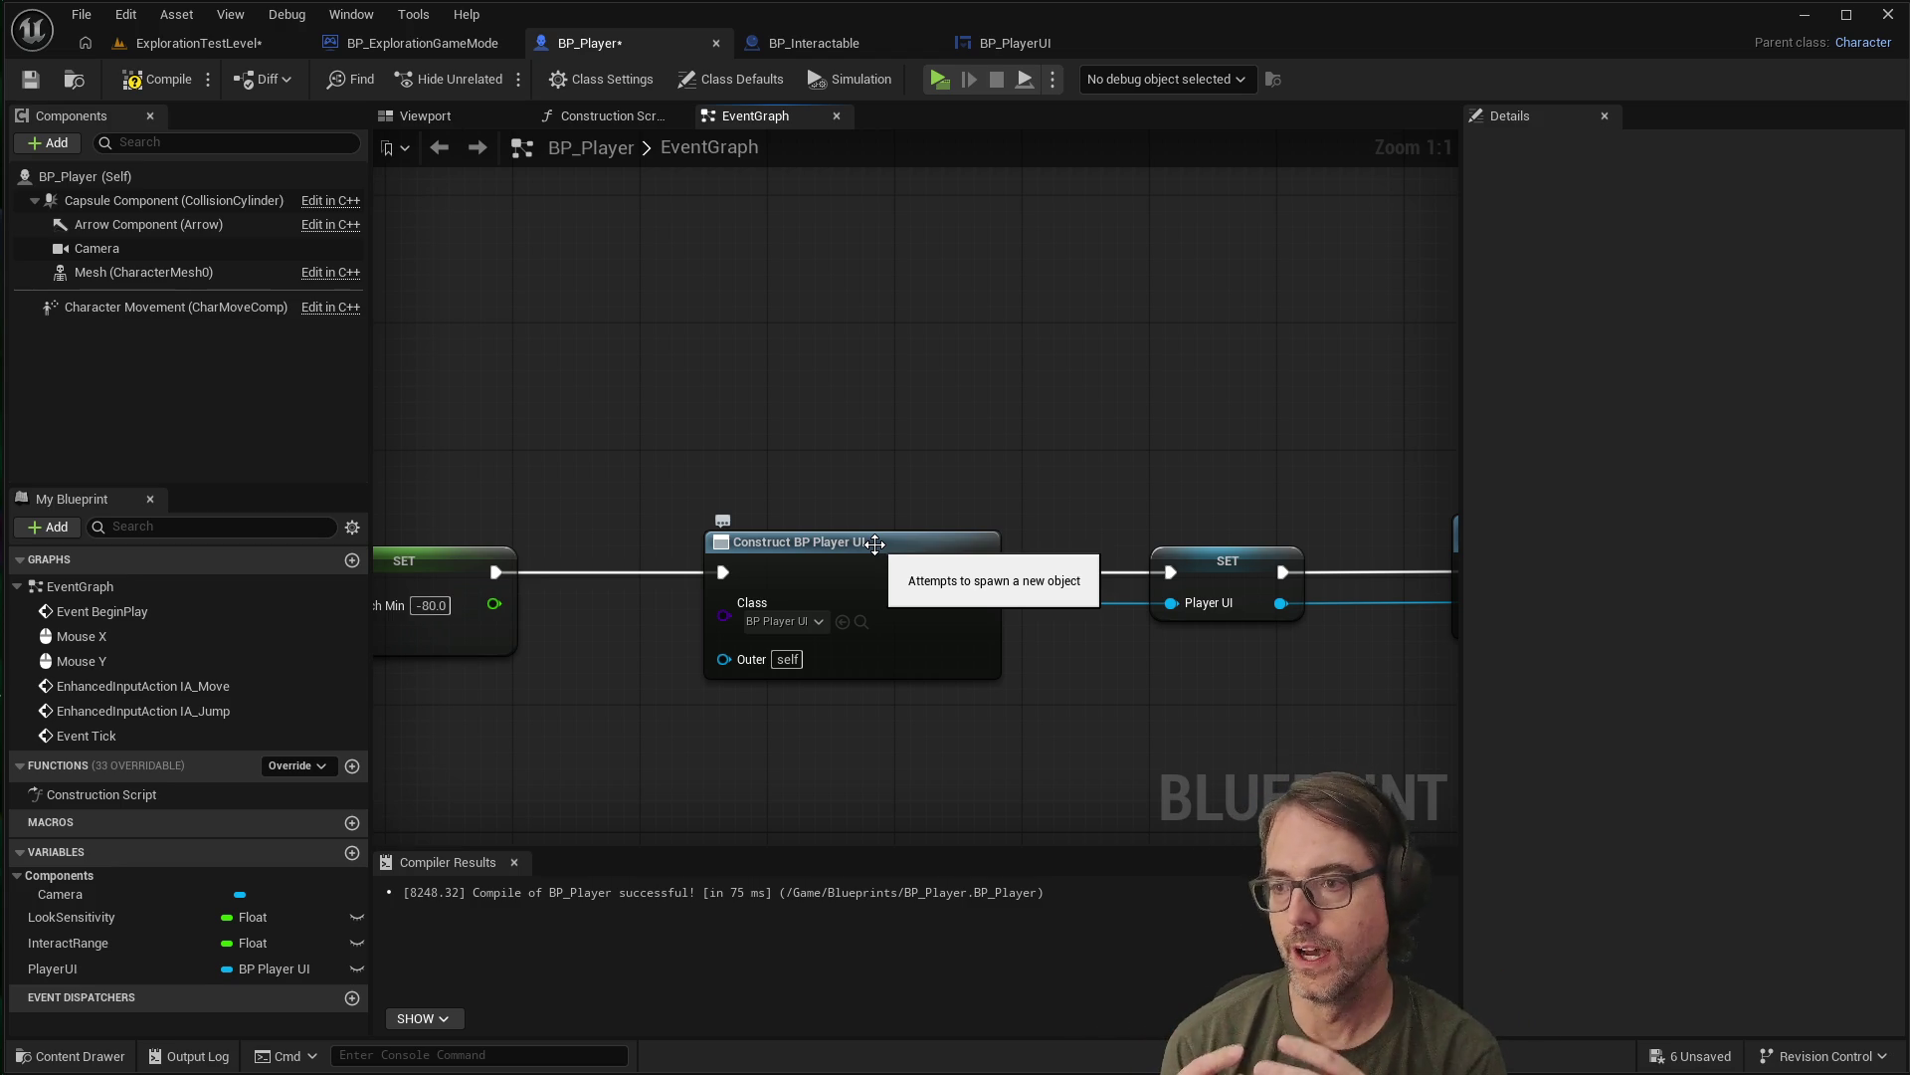
scroll(874, 543, down, 2)
scroll(1226, 637, up, 2)
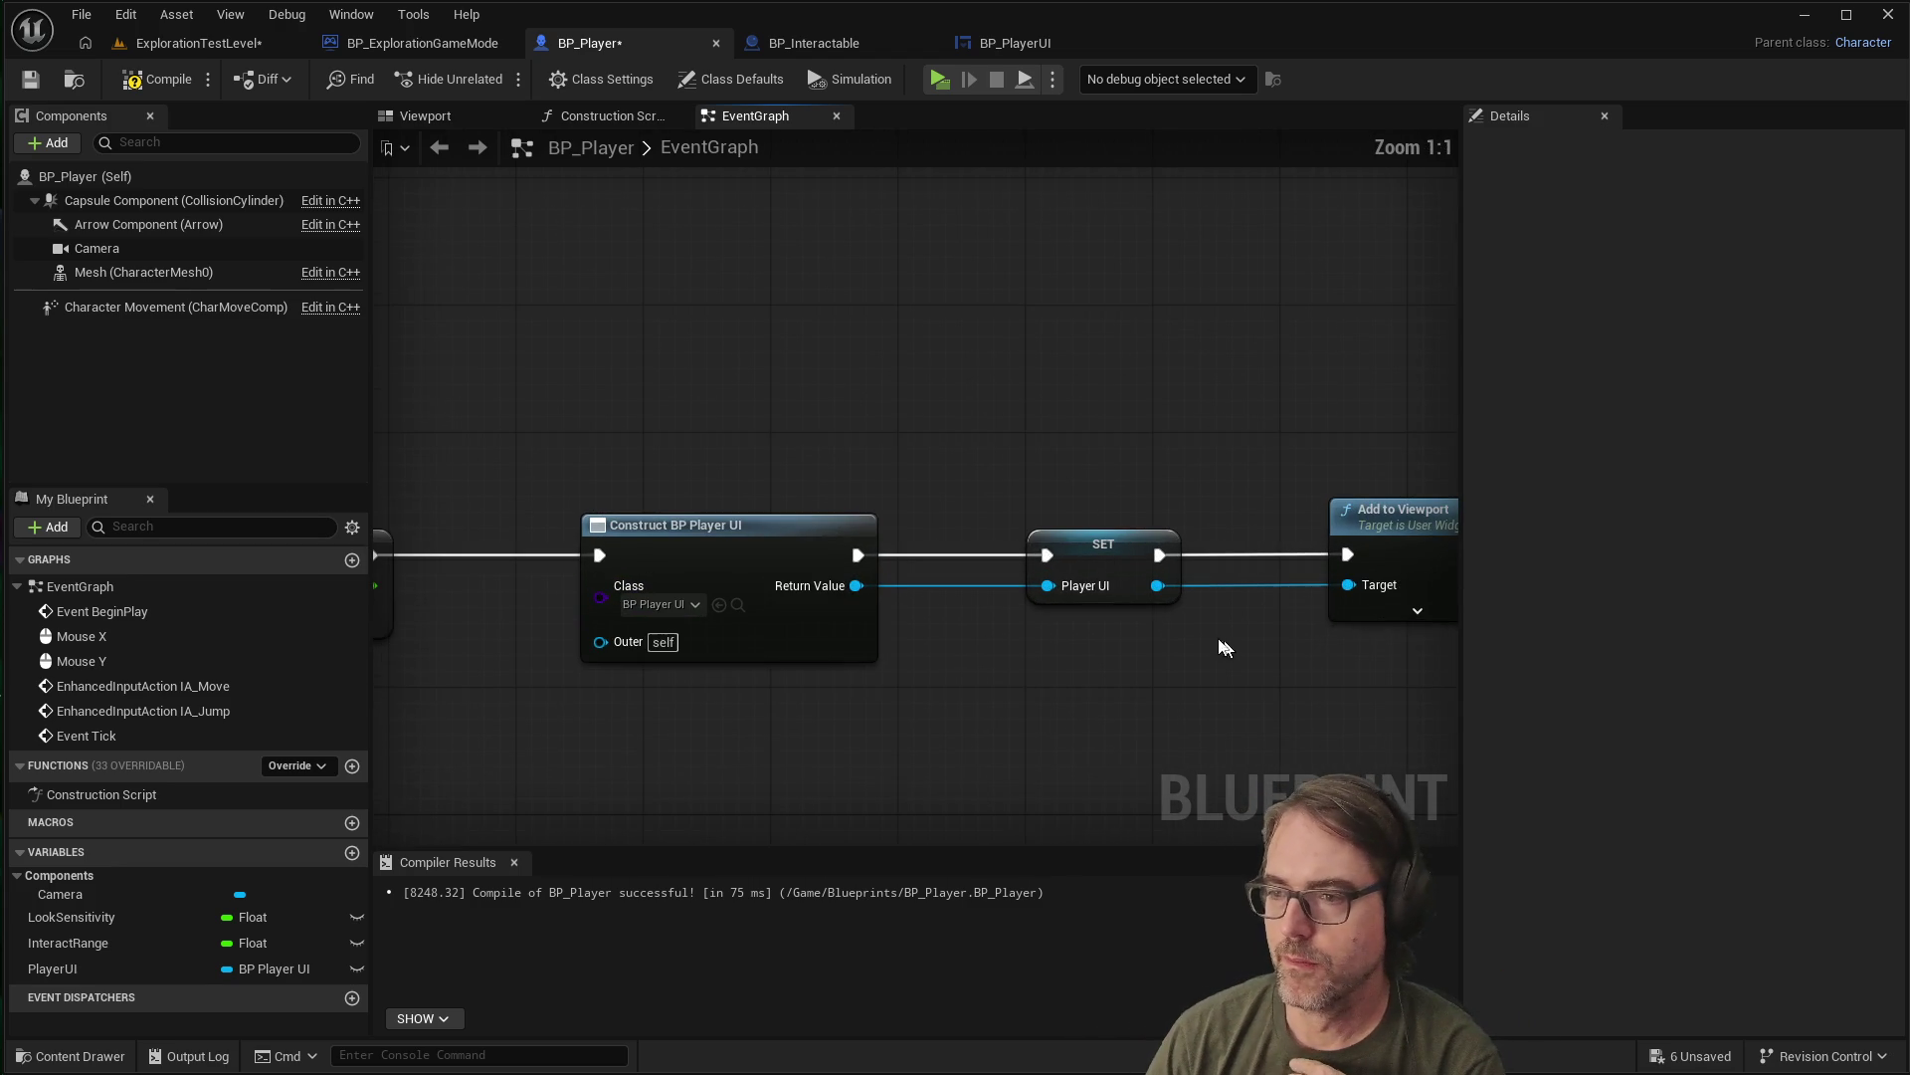
click(1101, 532)
scroll(1101, 532, down, 2)
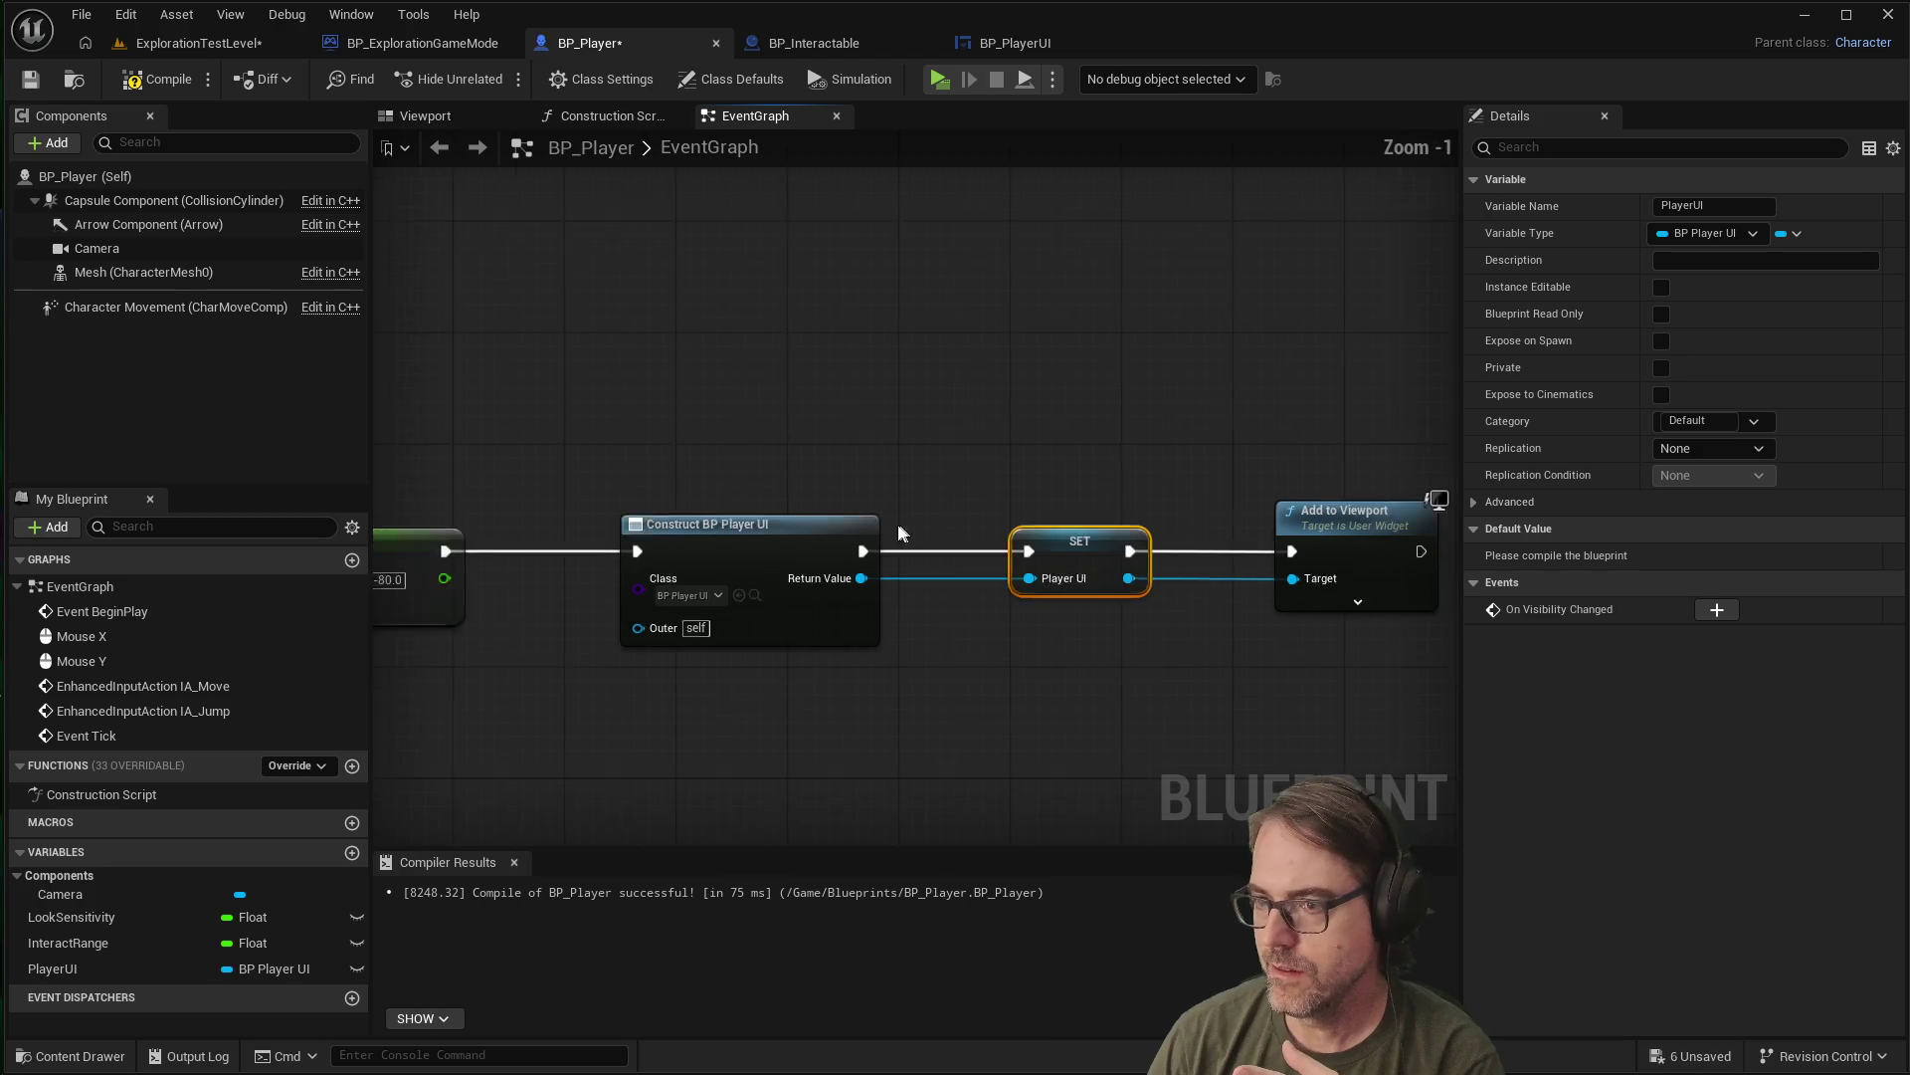
scroll(1095, 535, up, 1)
scroll(1092, 537, up, 1)
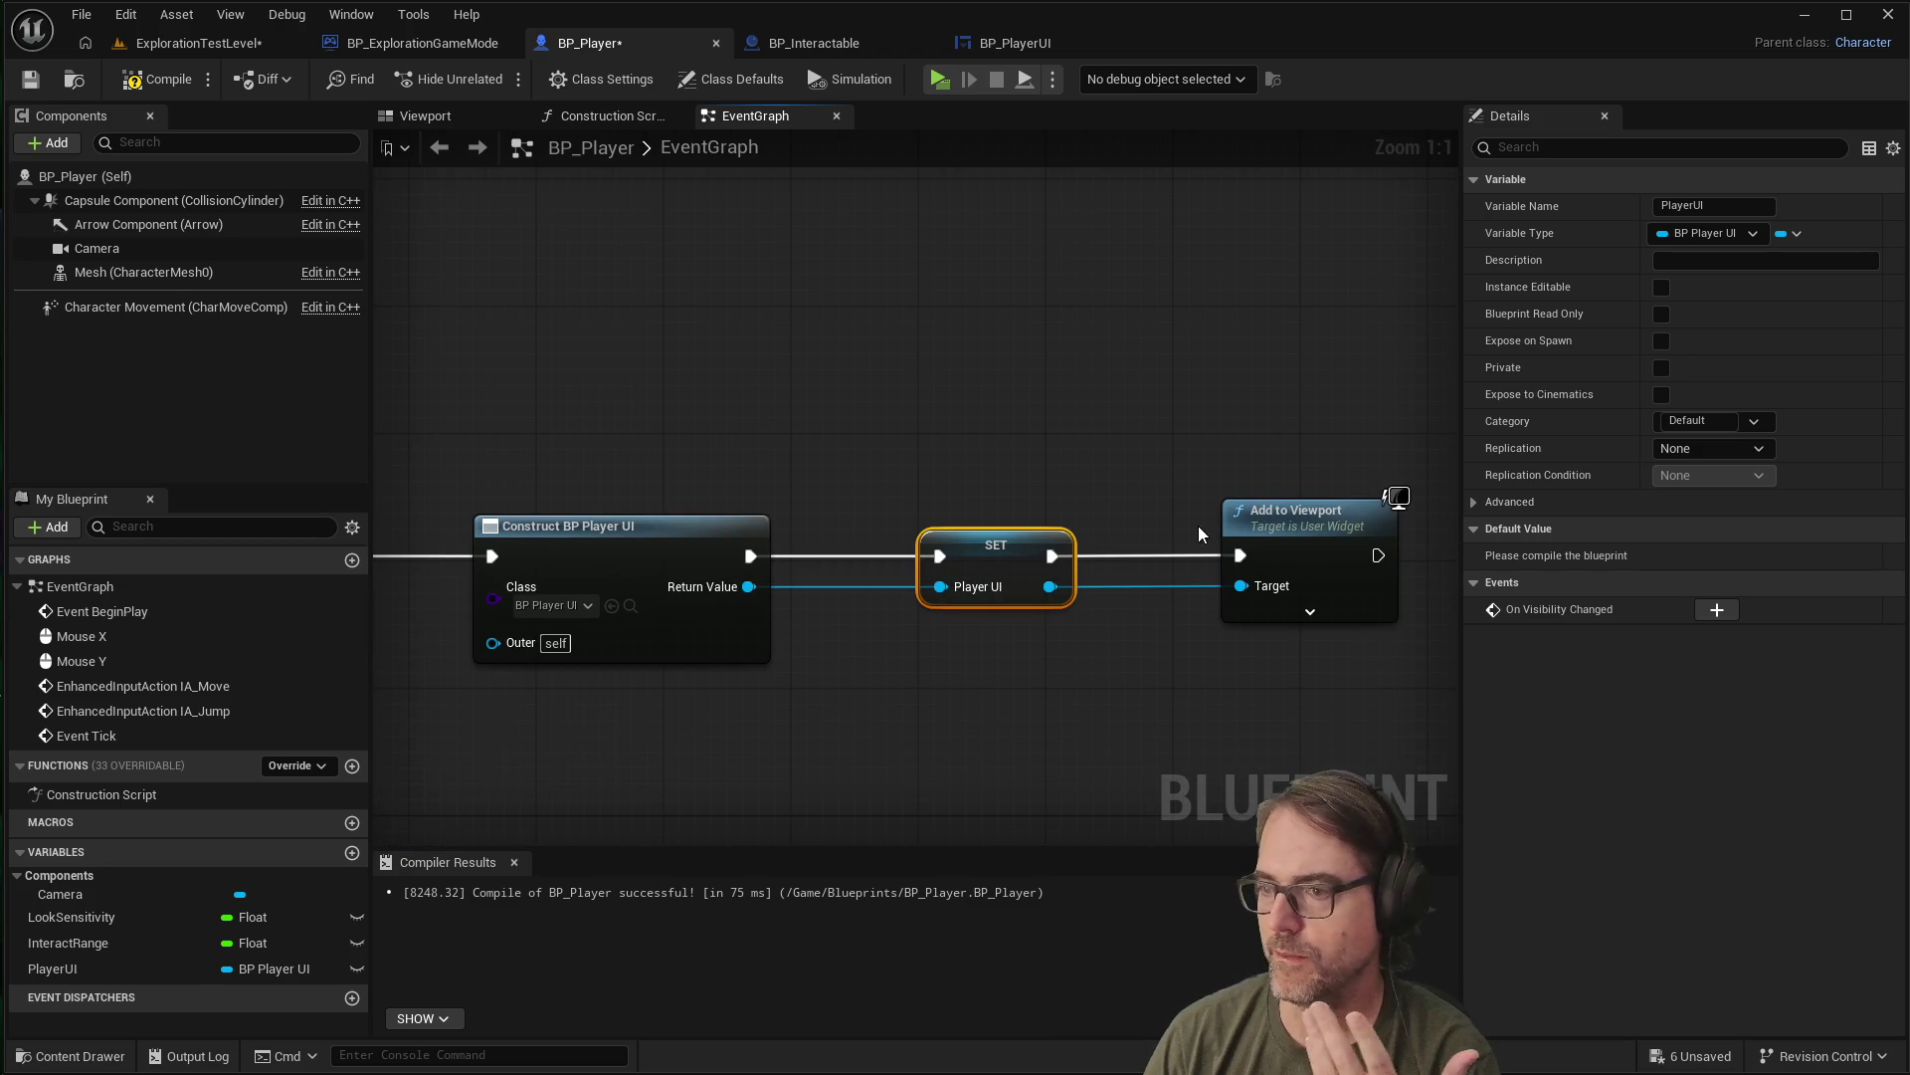
click(1265, 516)
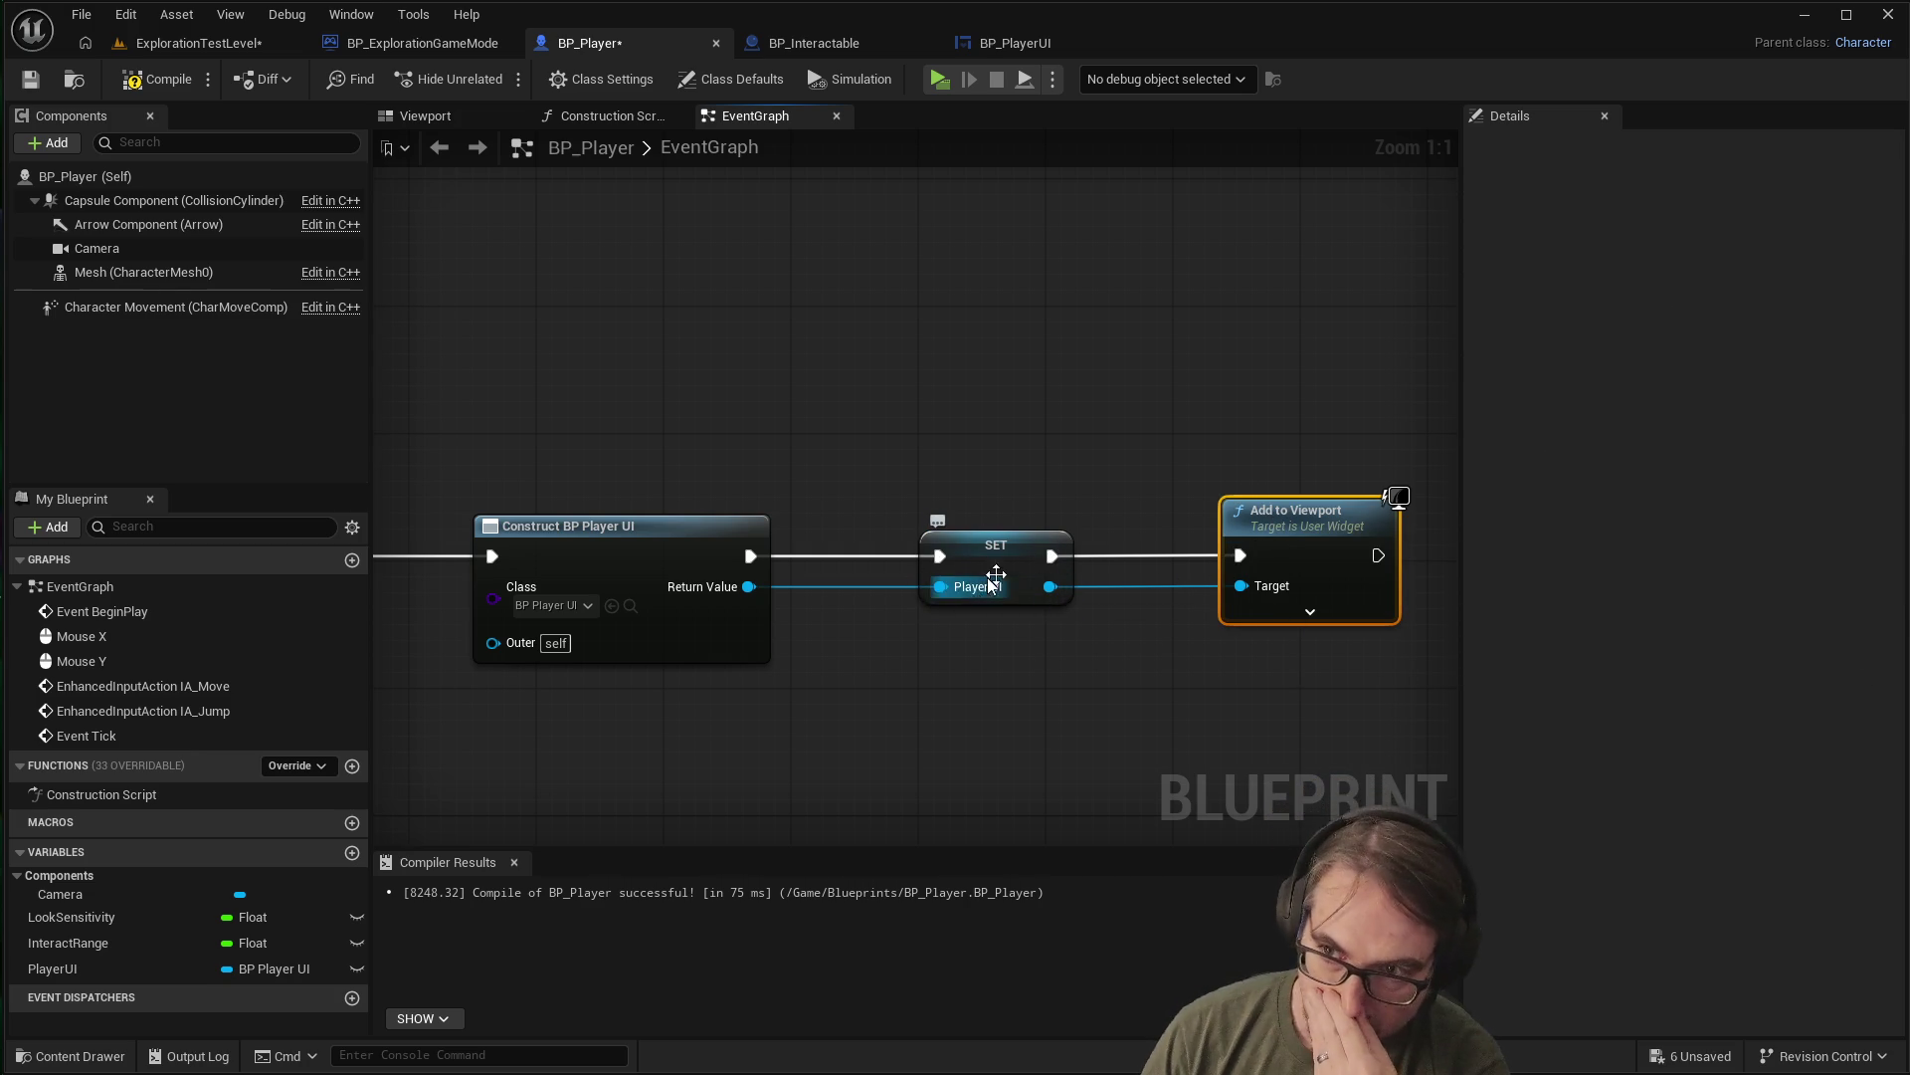
mouse_move(1275, 522)
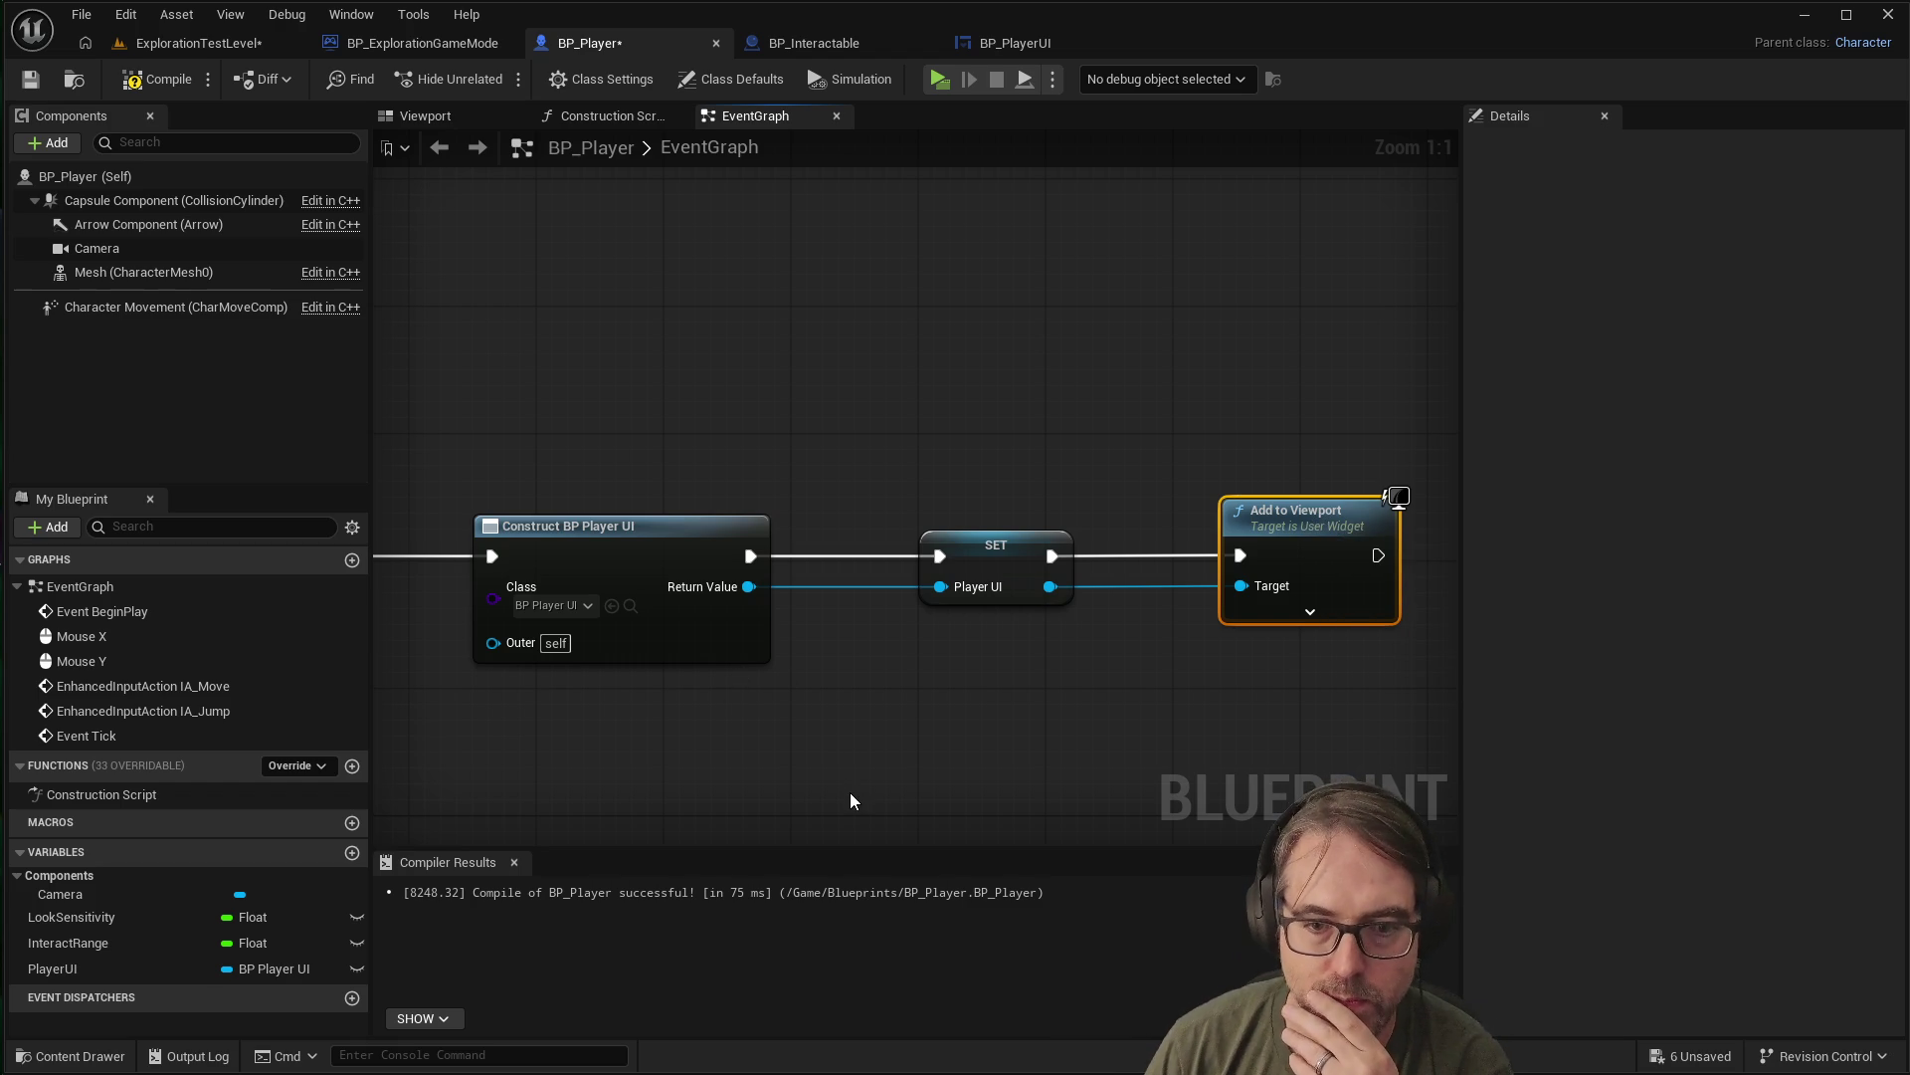
scroll(844, 772, down, 4)
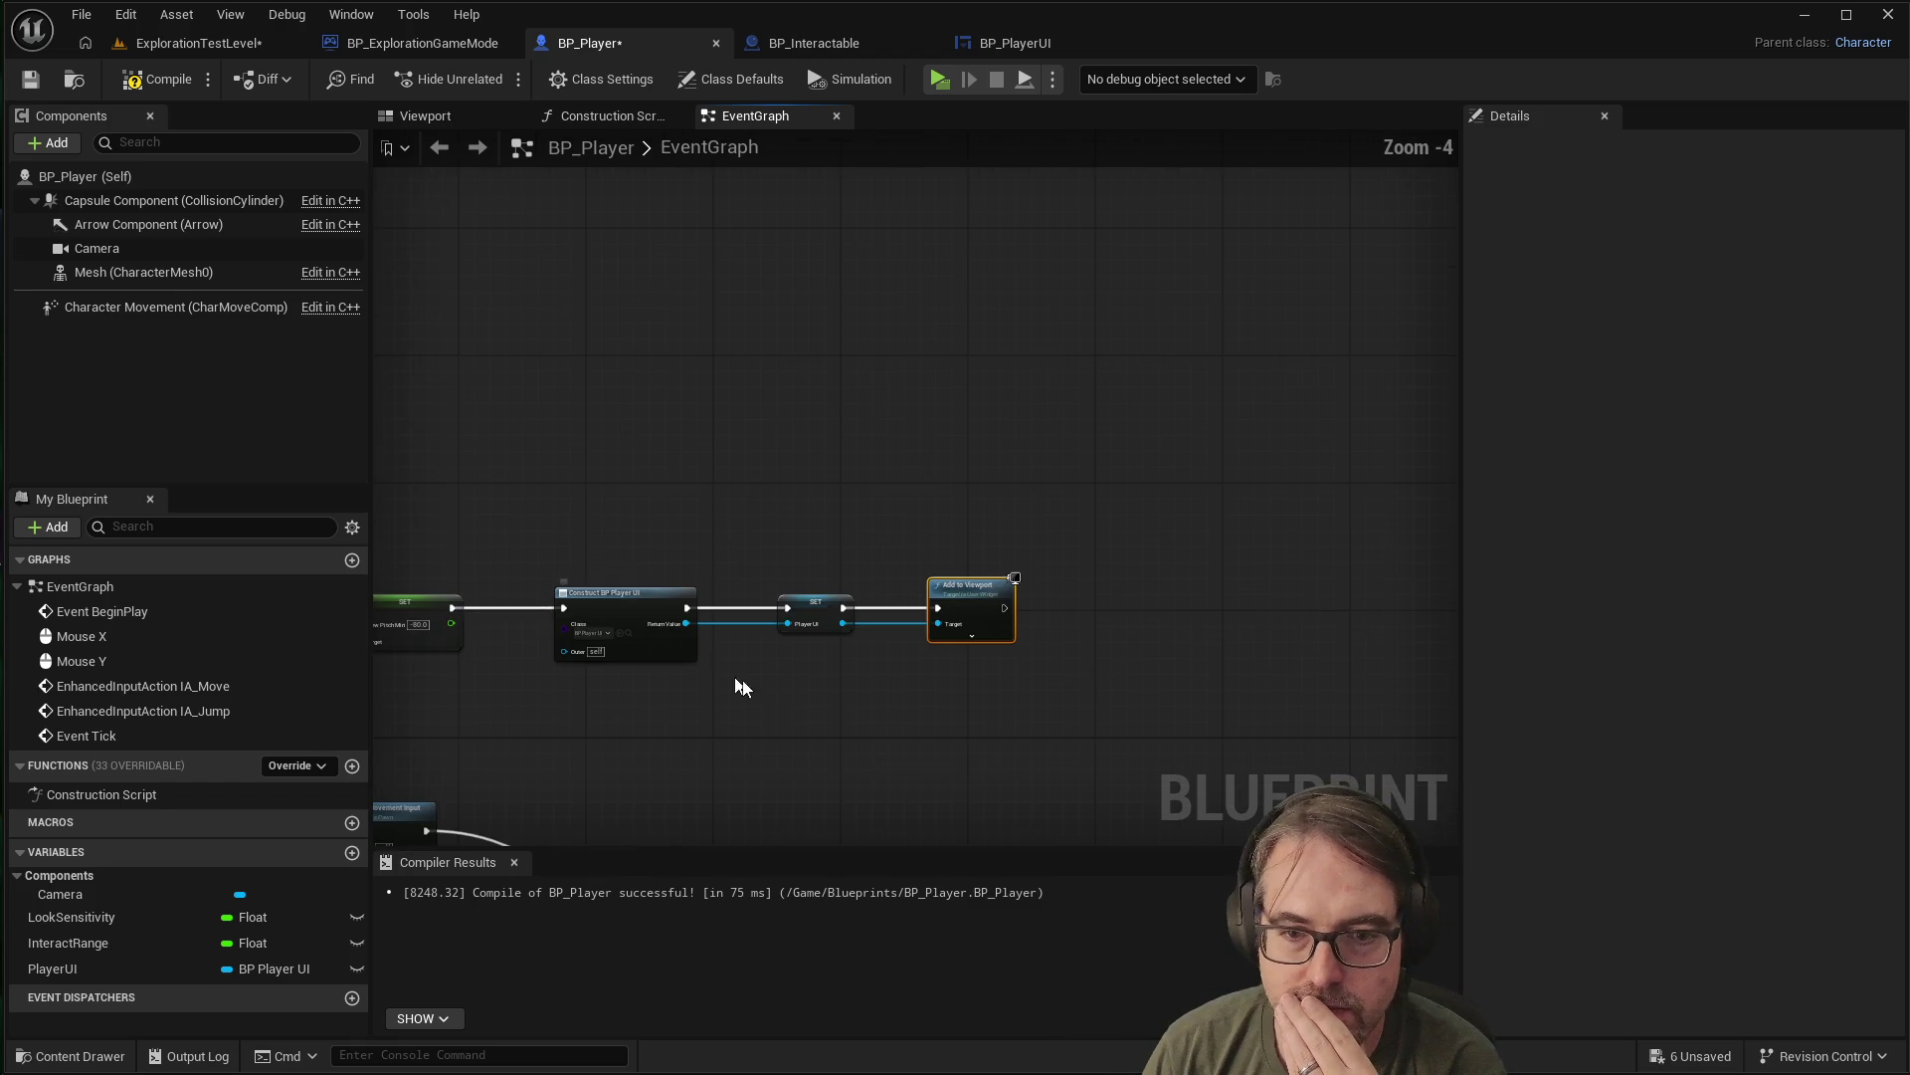
scroll(812, 677, up, 4)
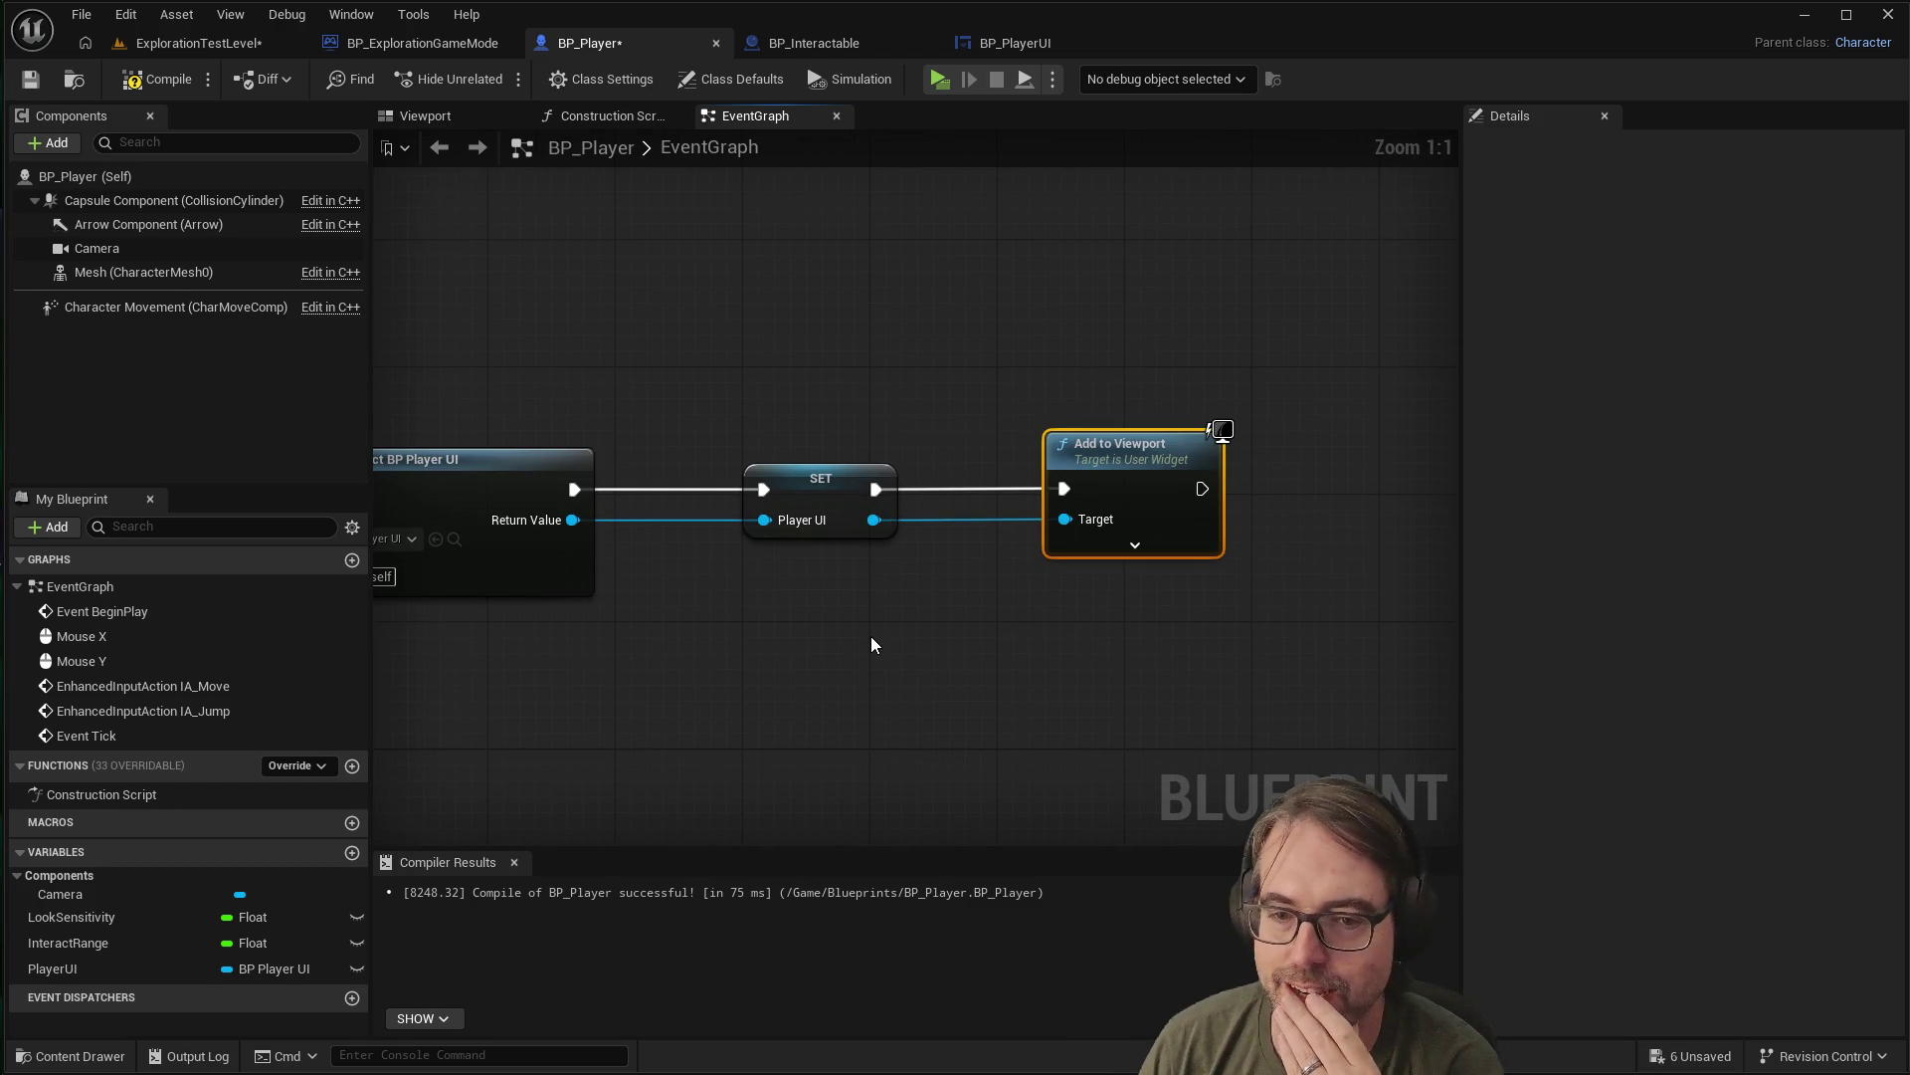
scroll(899, 636, up, 2)
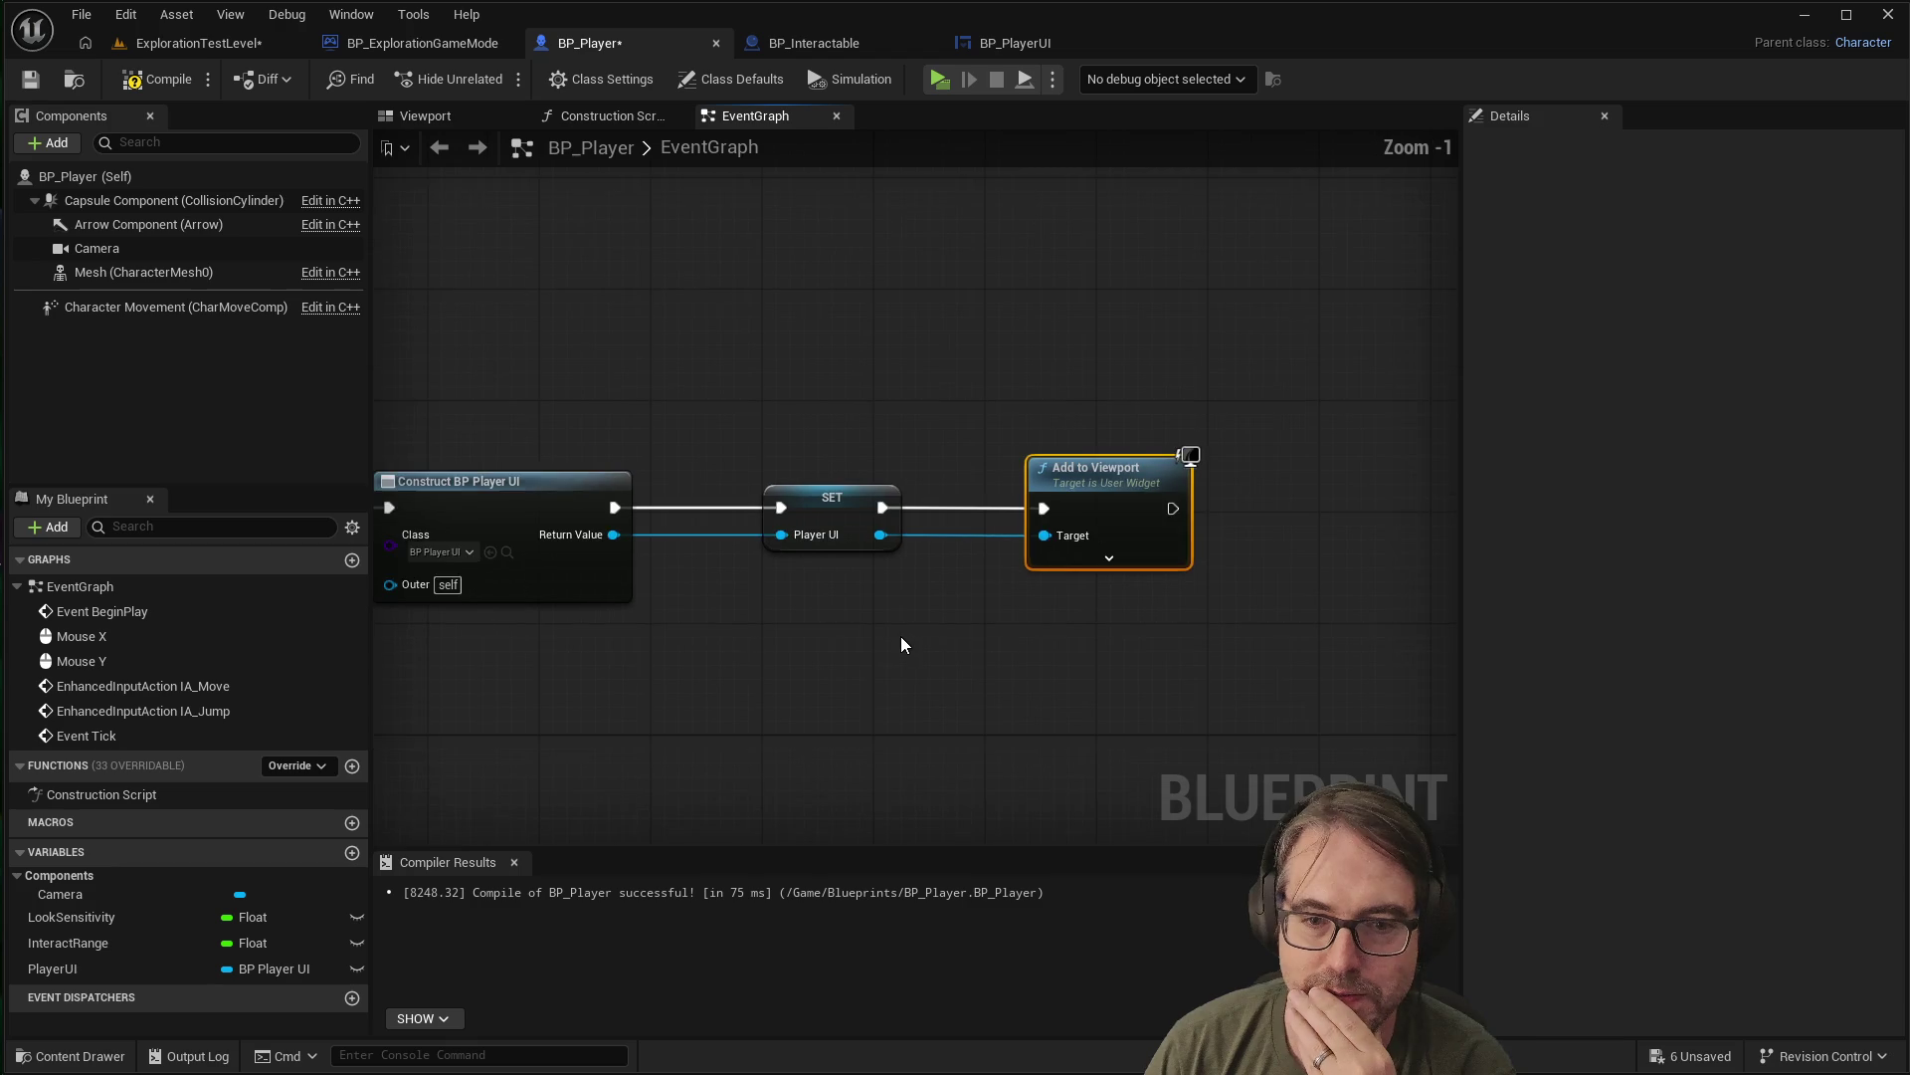
scroll(826, 628, down, 1)
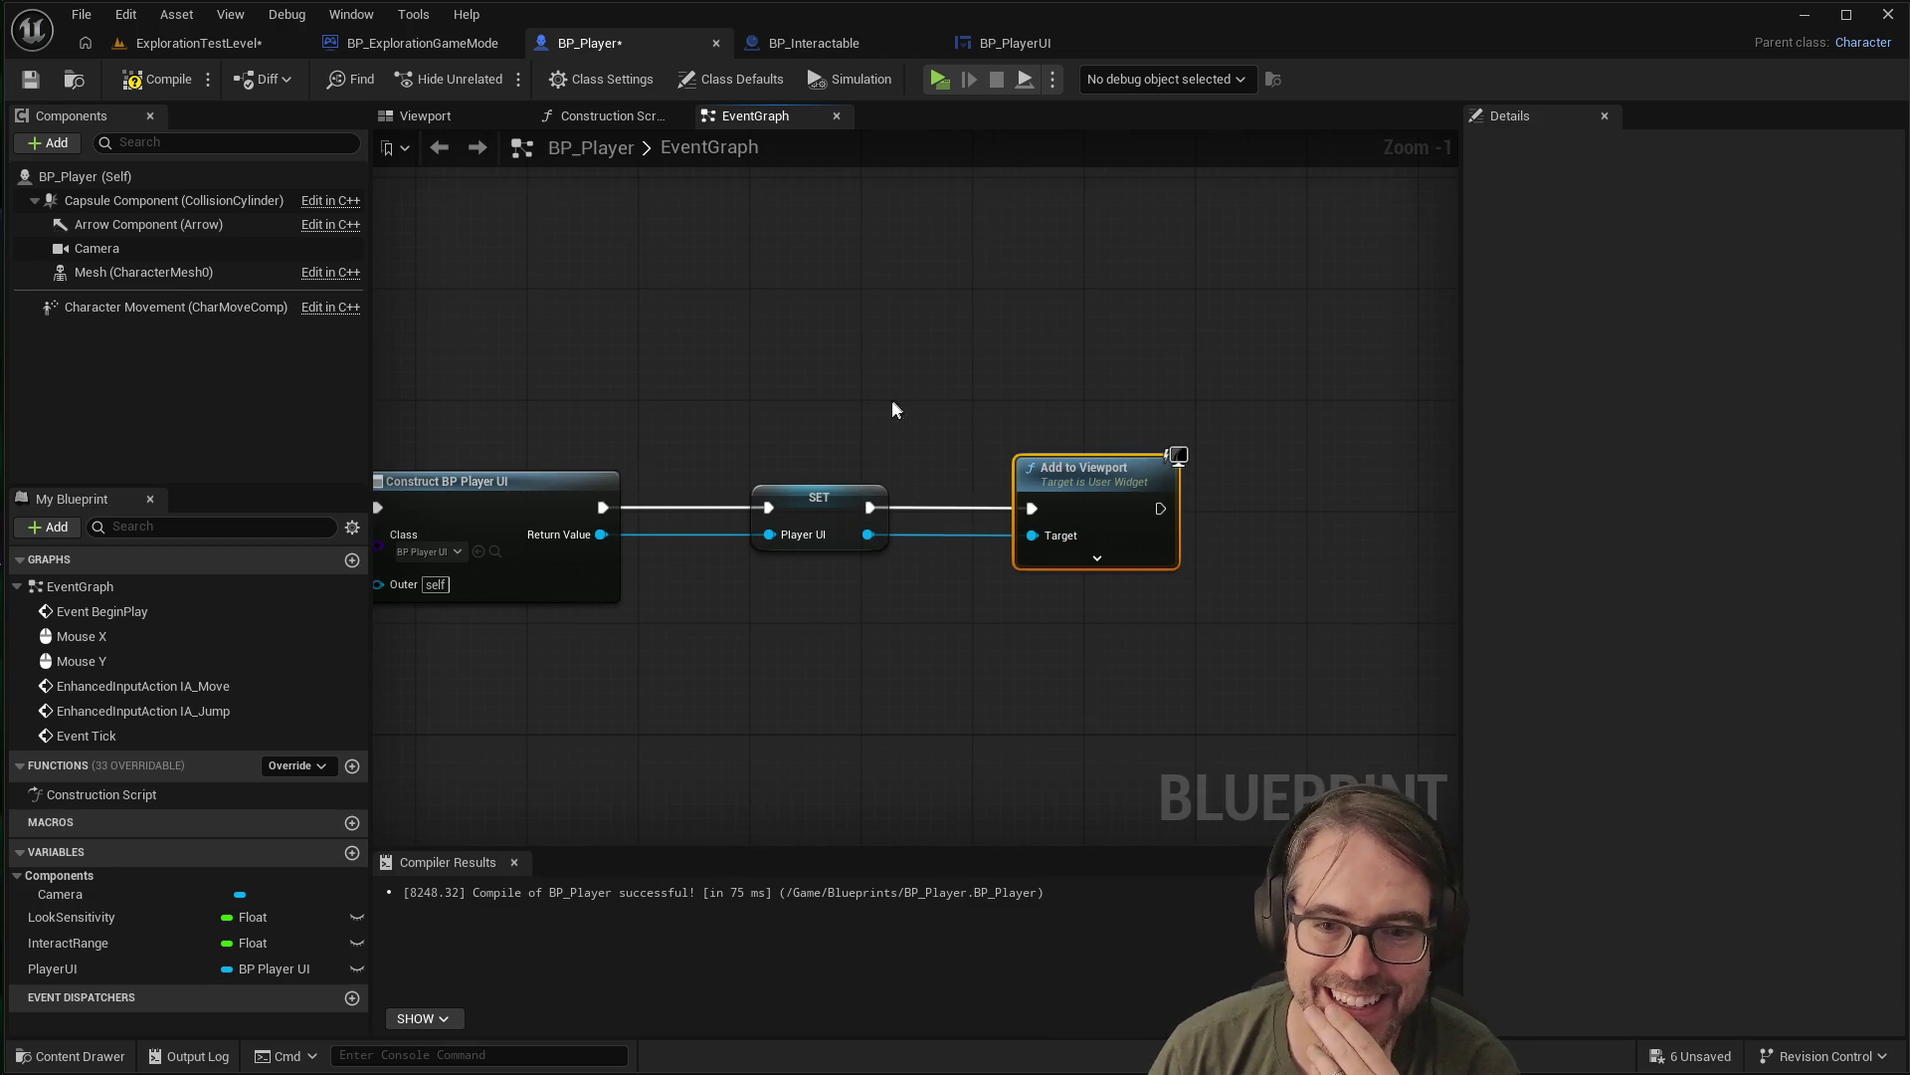
scroll(904, 367, up, 1)
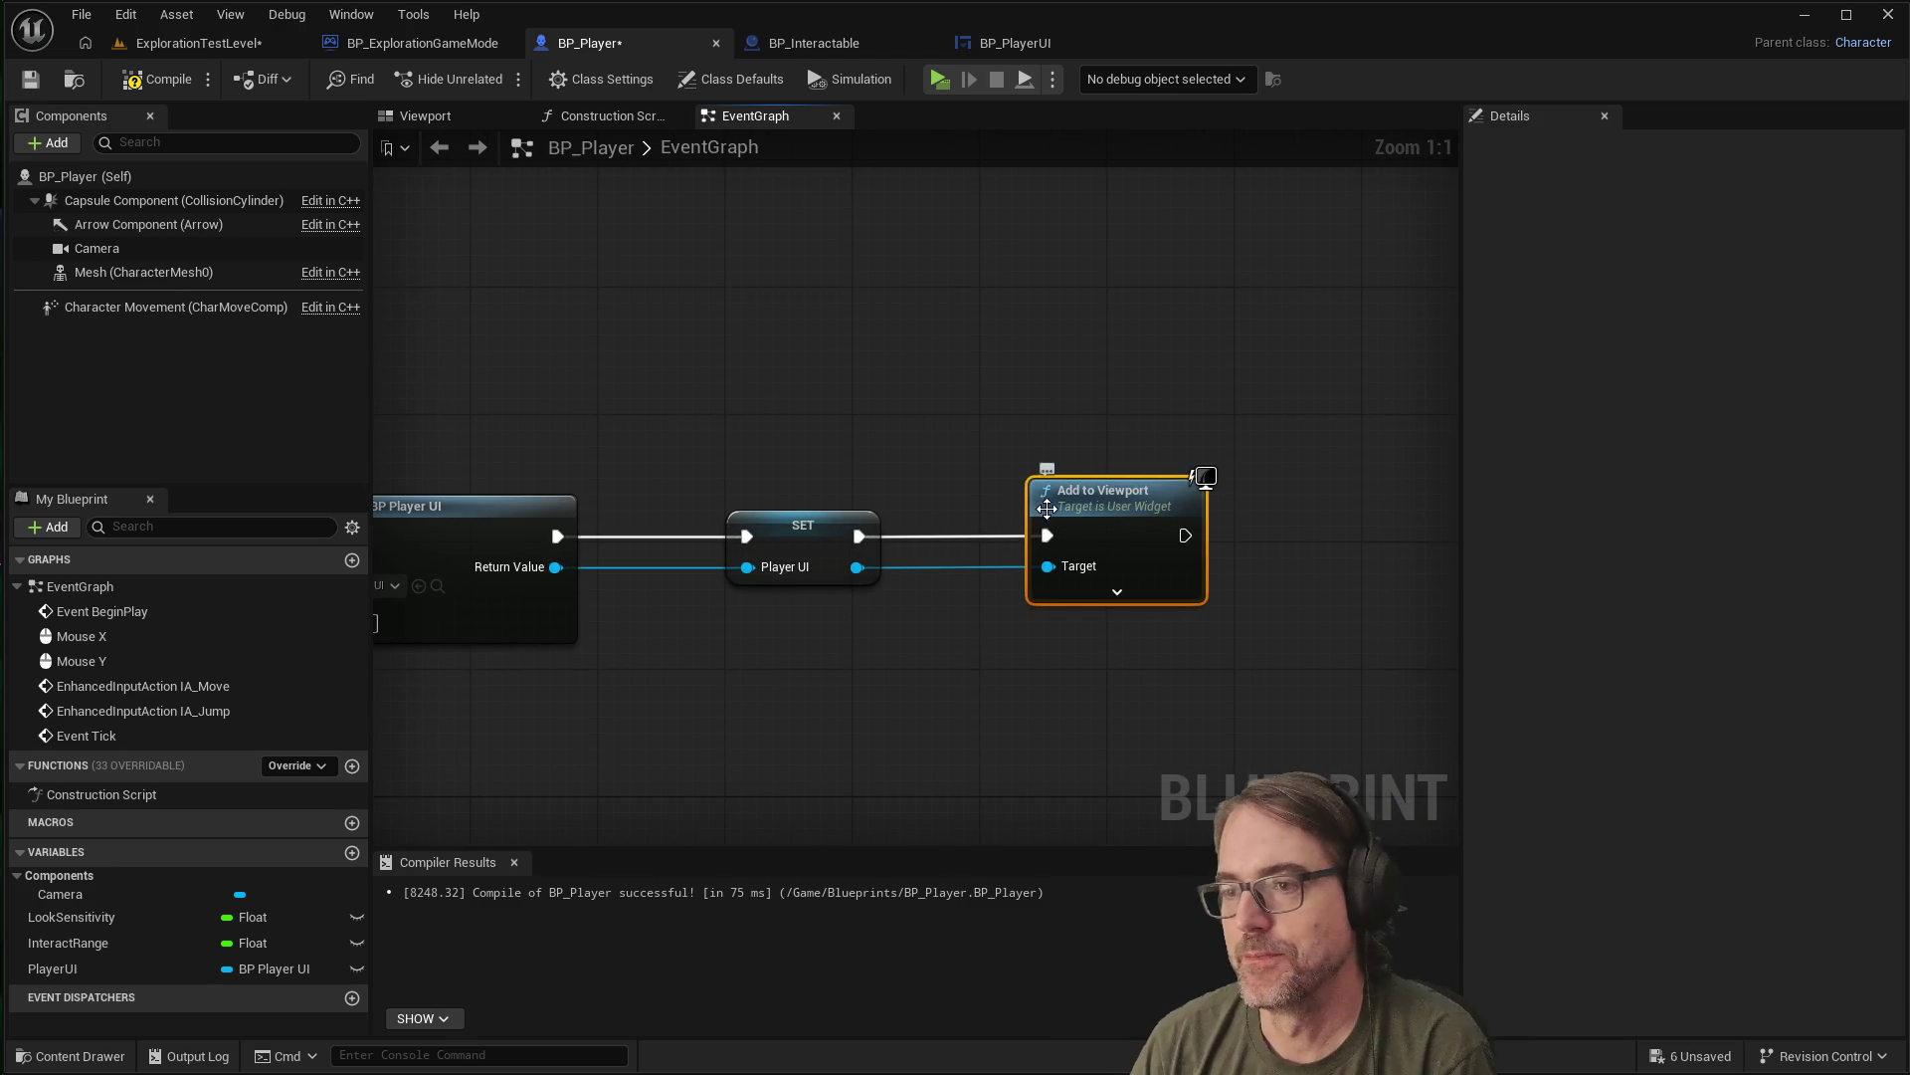
click(726, 468)
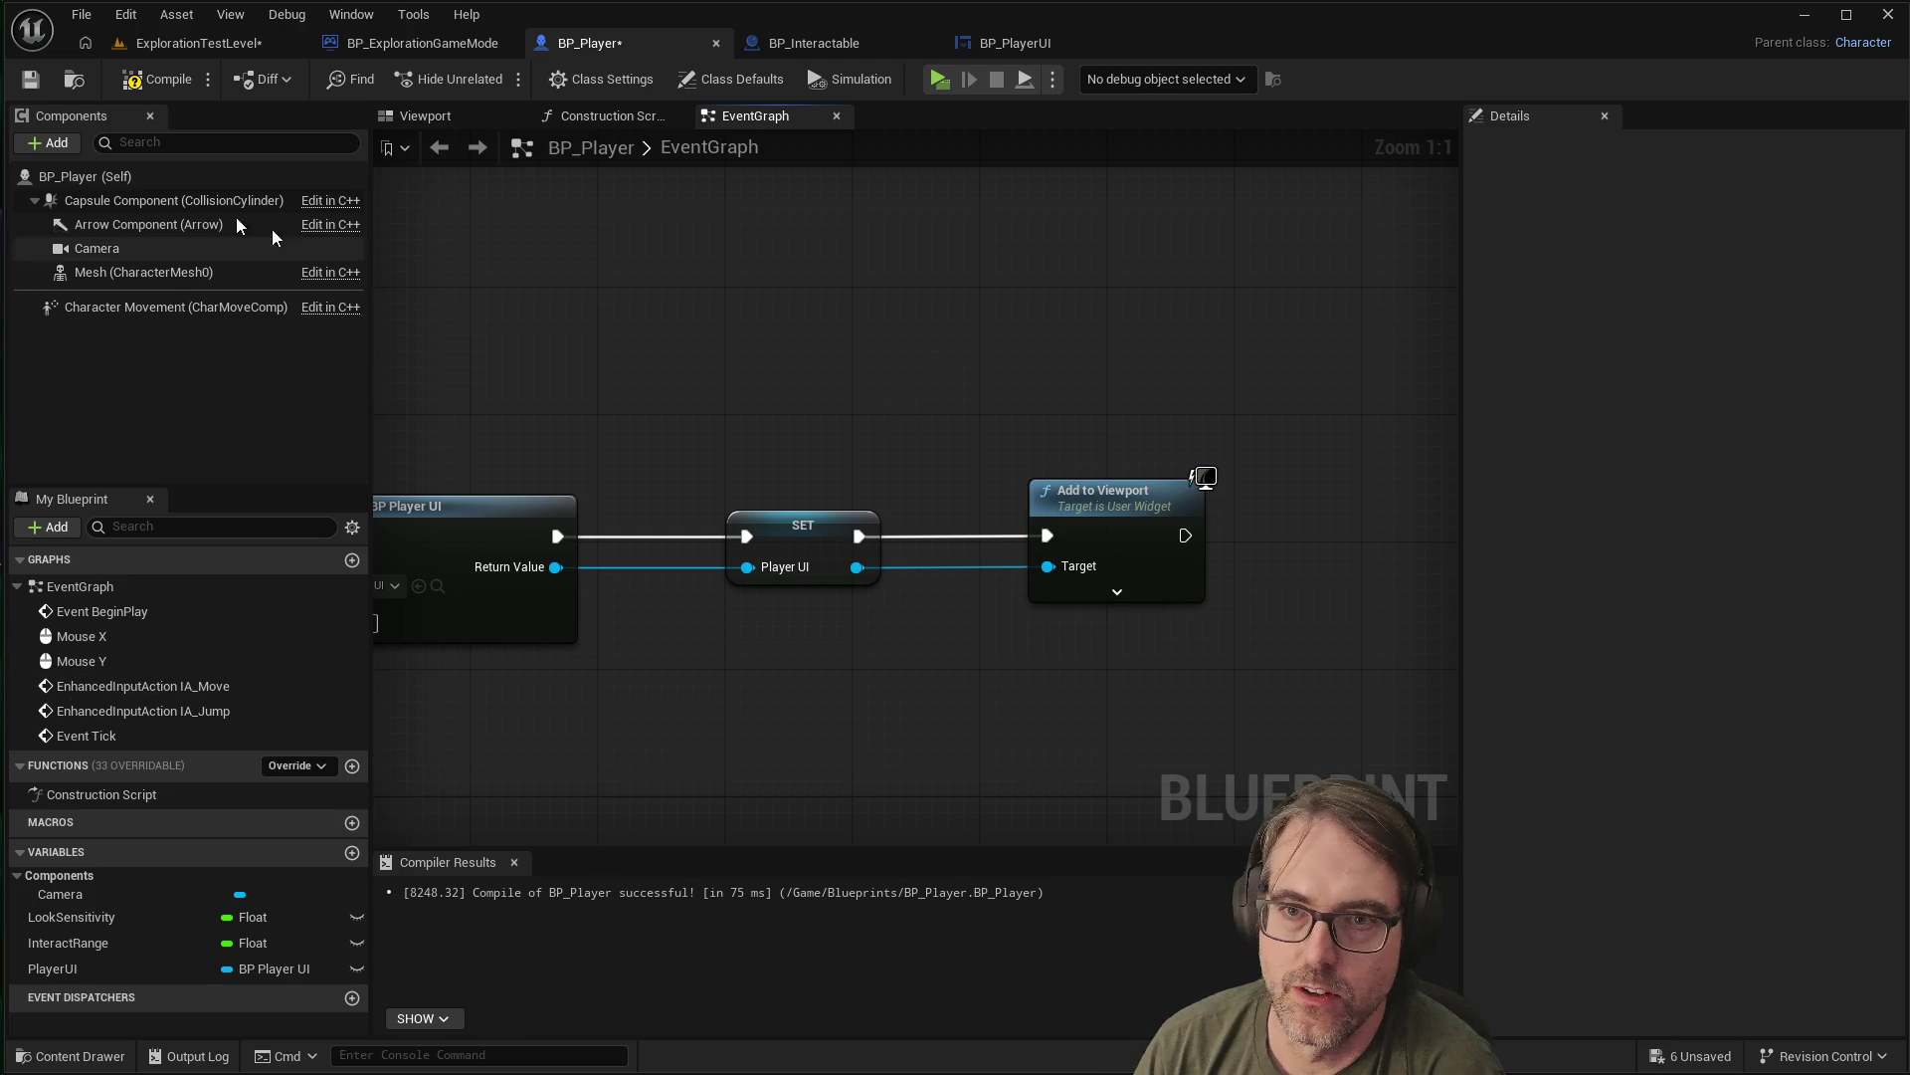
Save and compile BP_Player, then play-test by walking toward the white cube
click(29, 80)
click(179, 80)
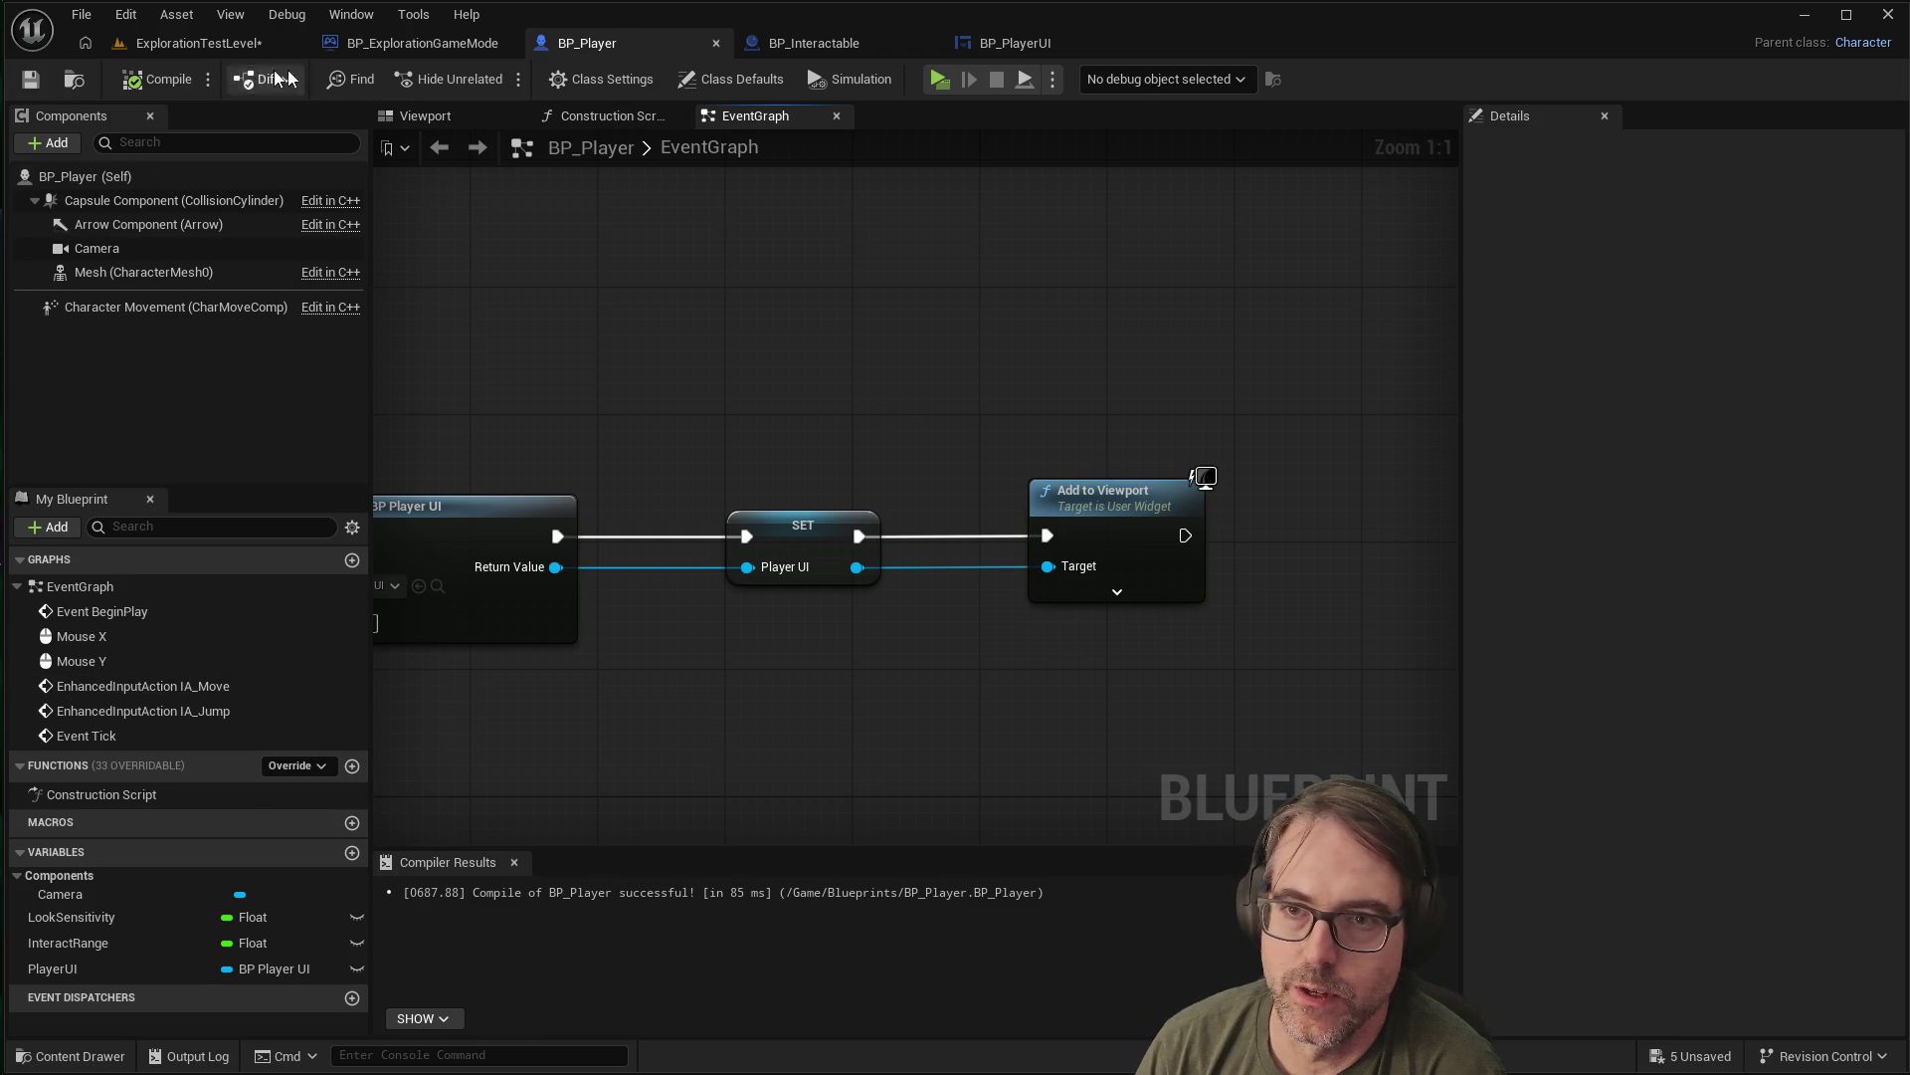
click(932, 80)
key(w)
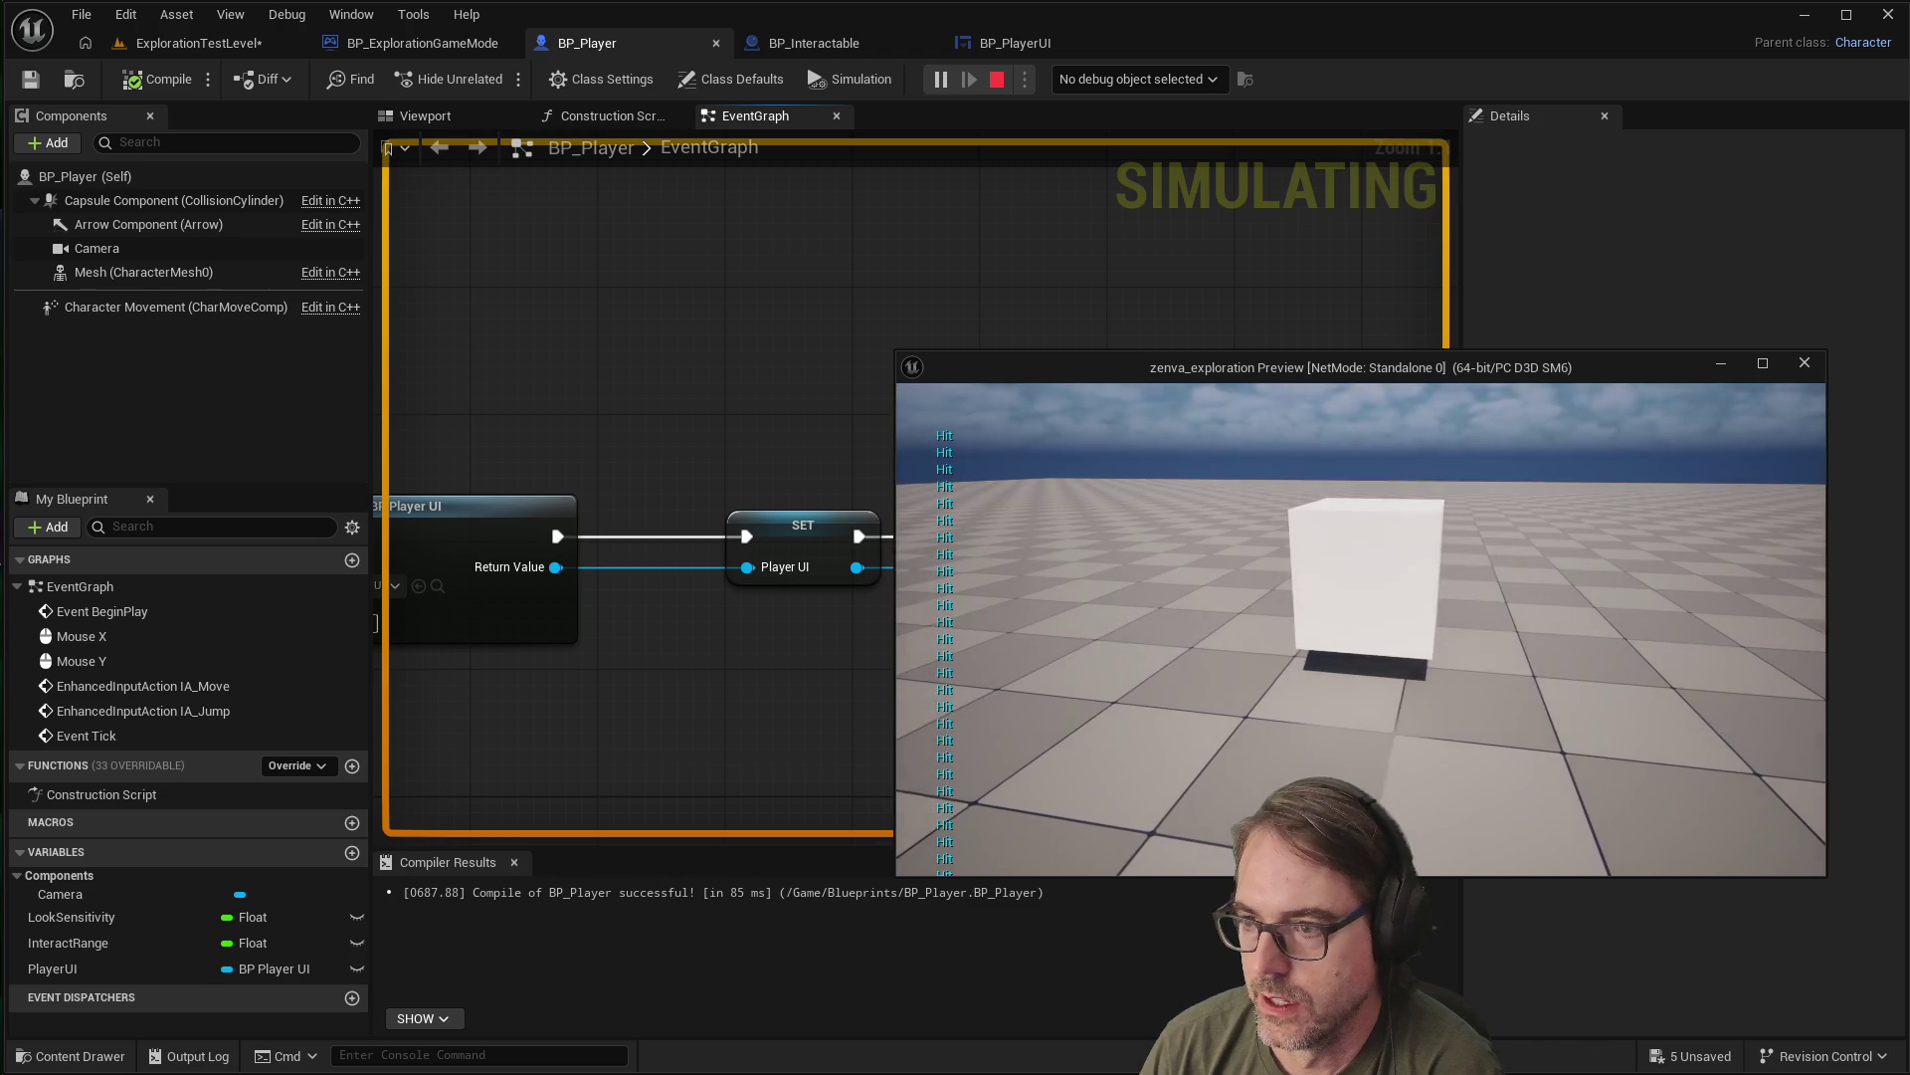
key(Escape)
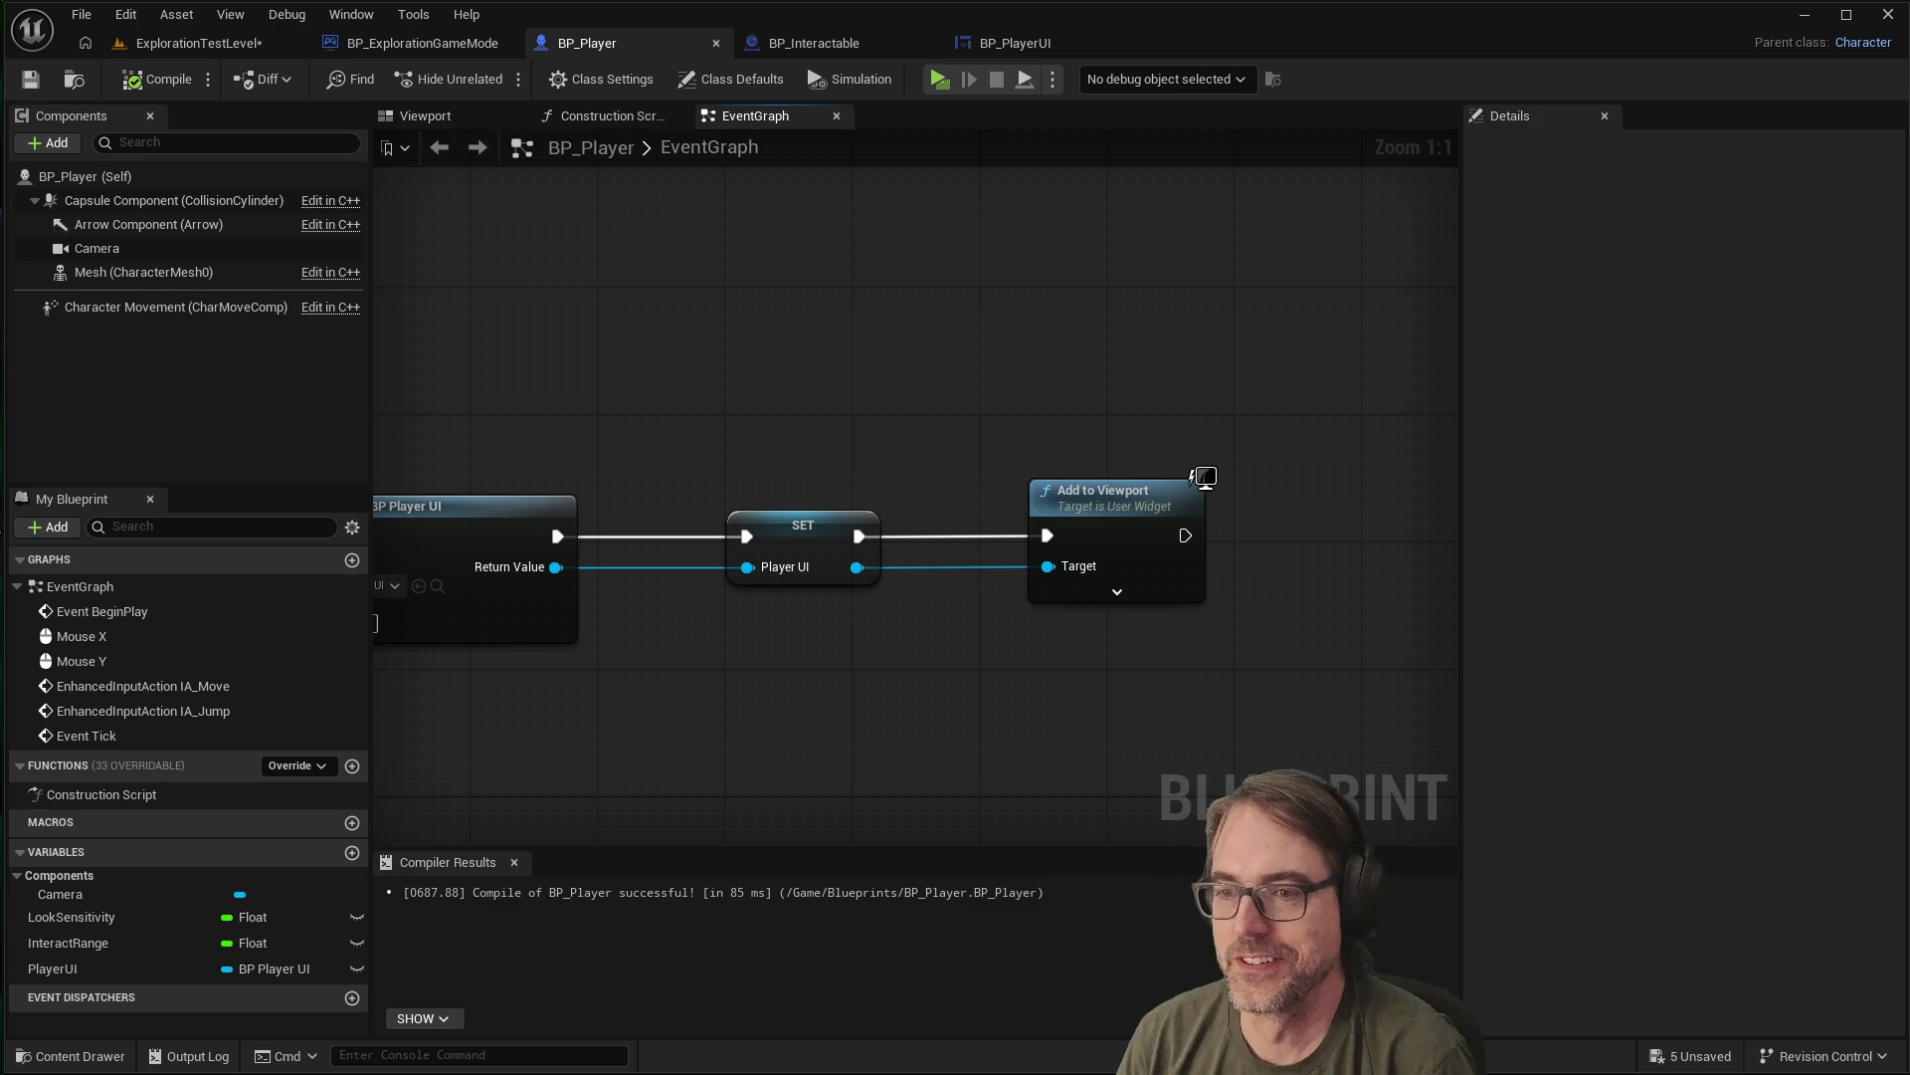
Zoom out and back in to locate the line trace, cast and Print String nodes
scroll(1189, 627, down, 5)
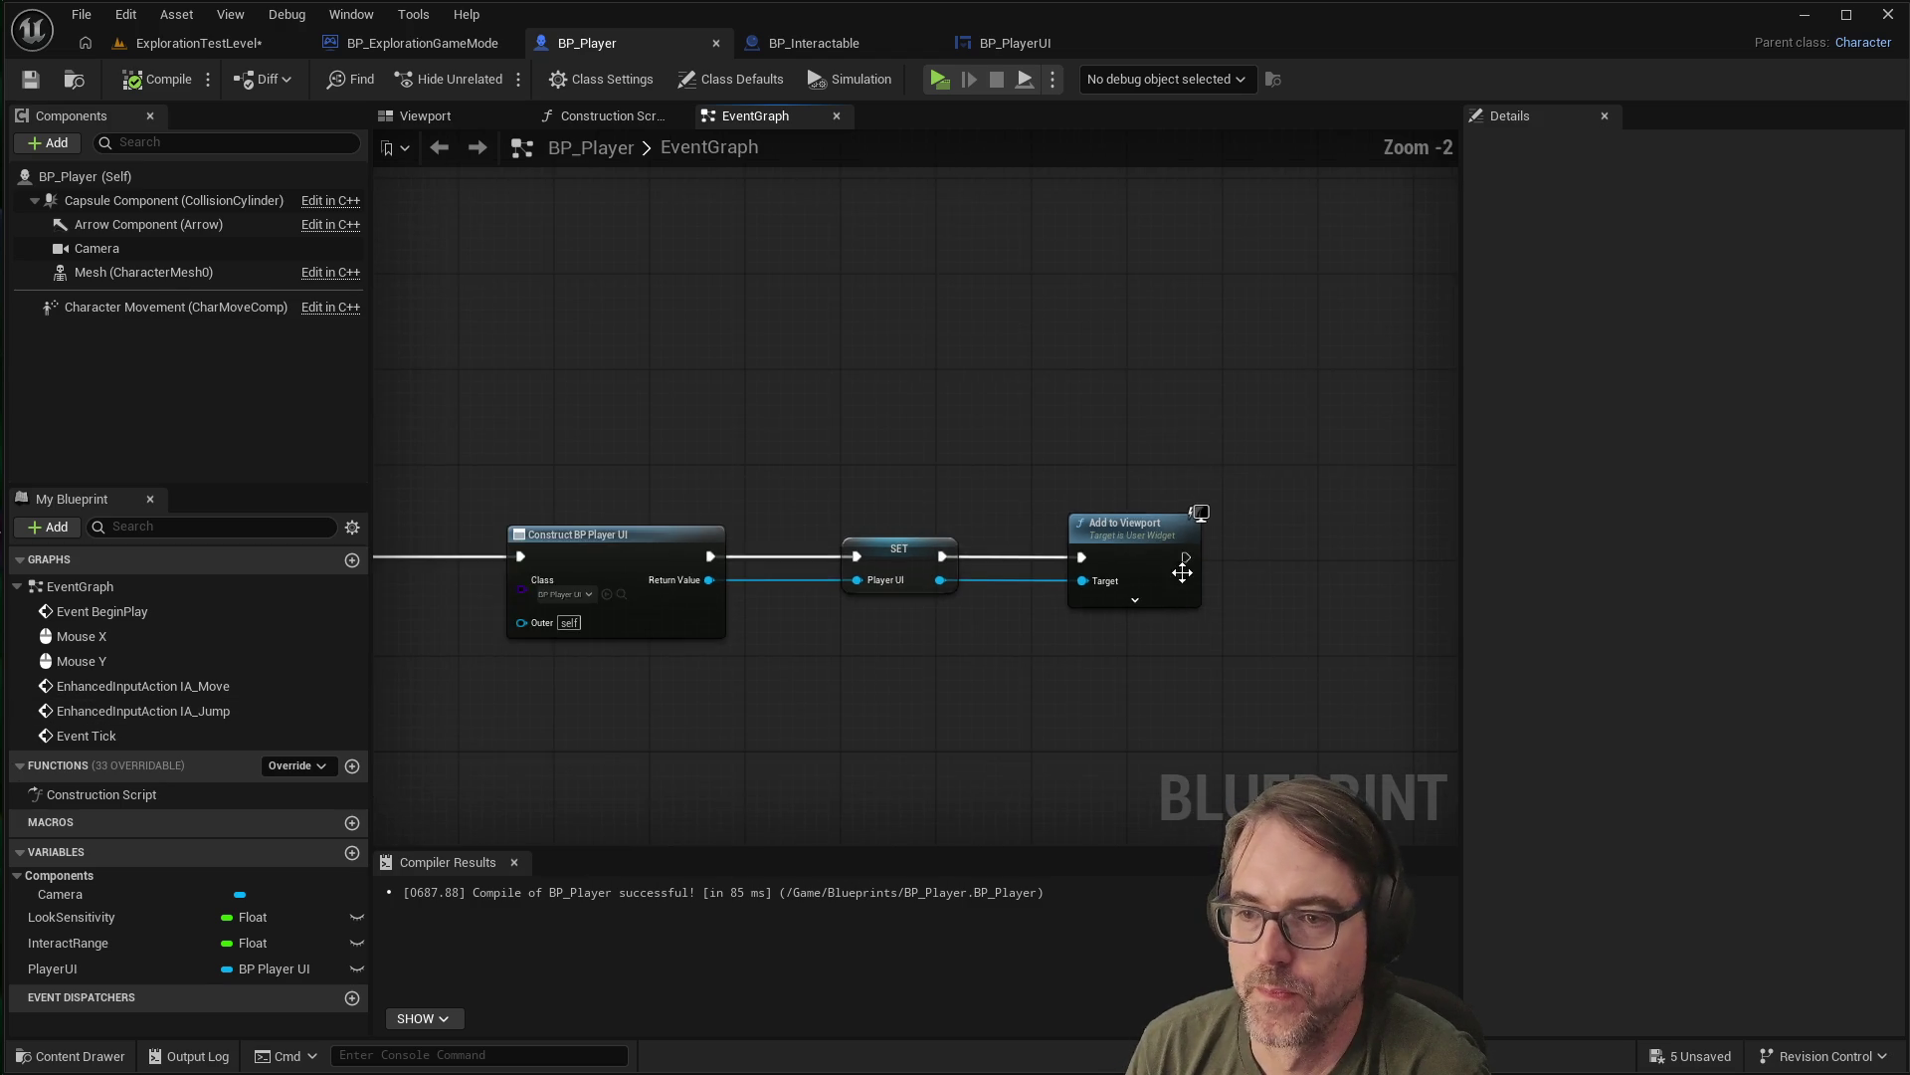
scroll(1088, 601, up, 2)
scroll(1201, 615, up, 1)
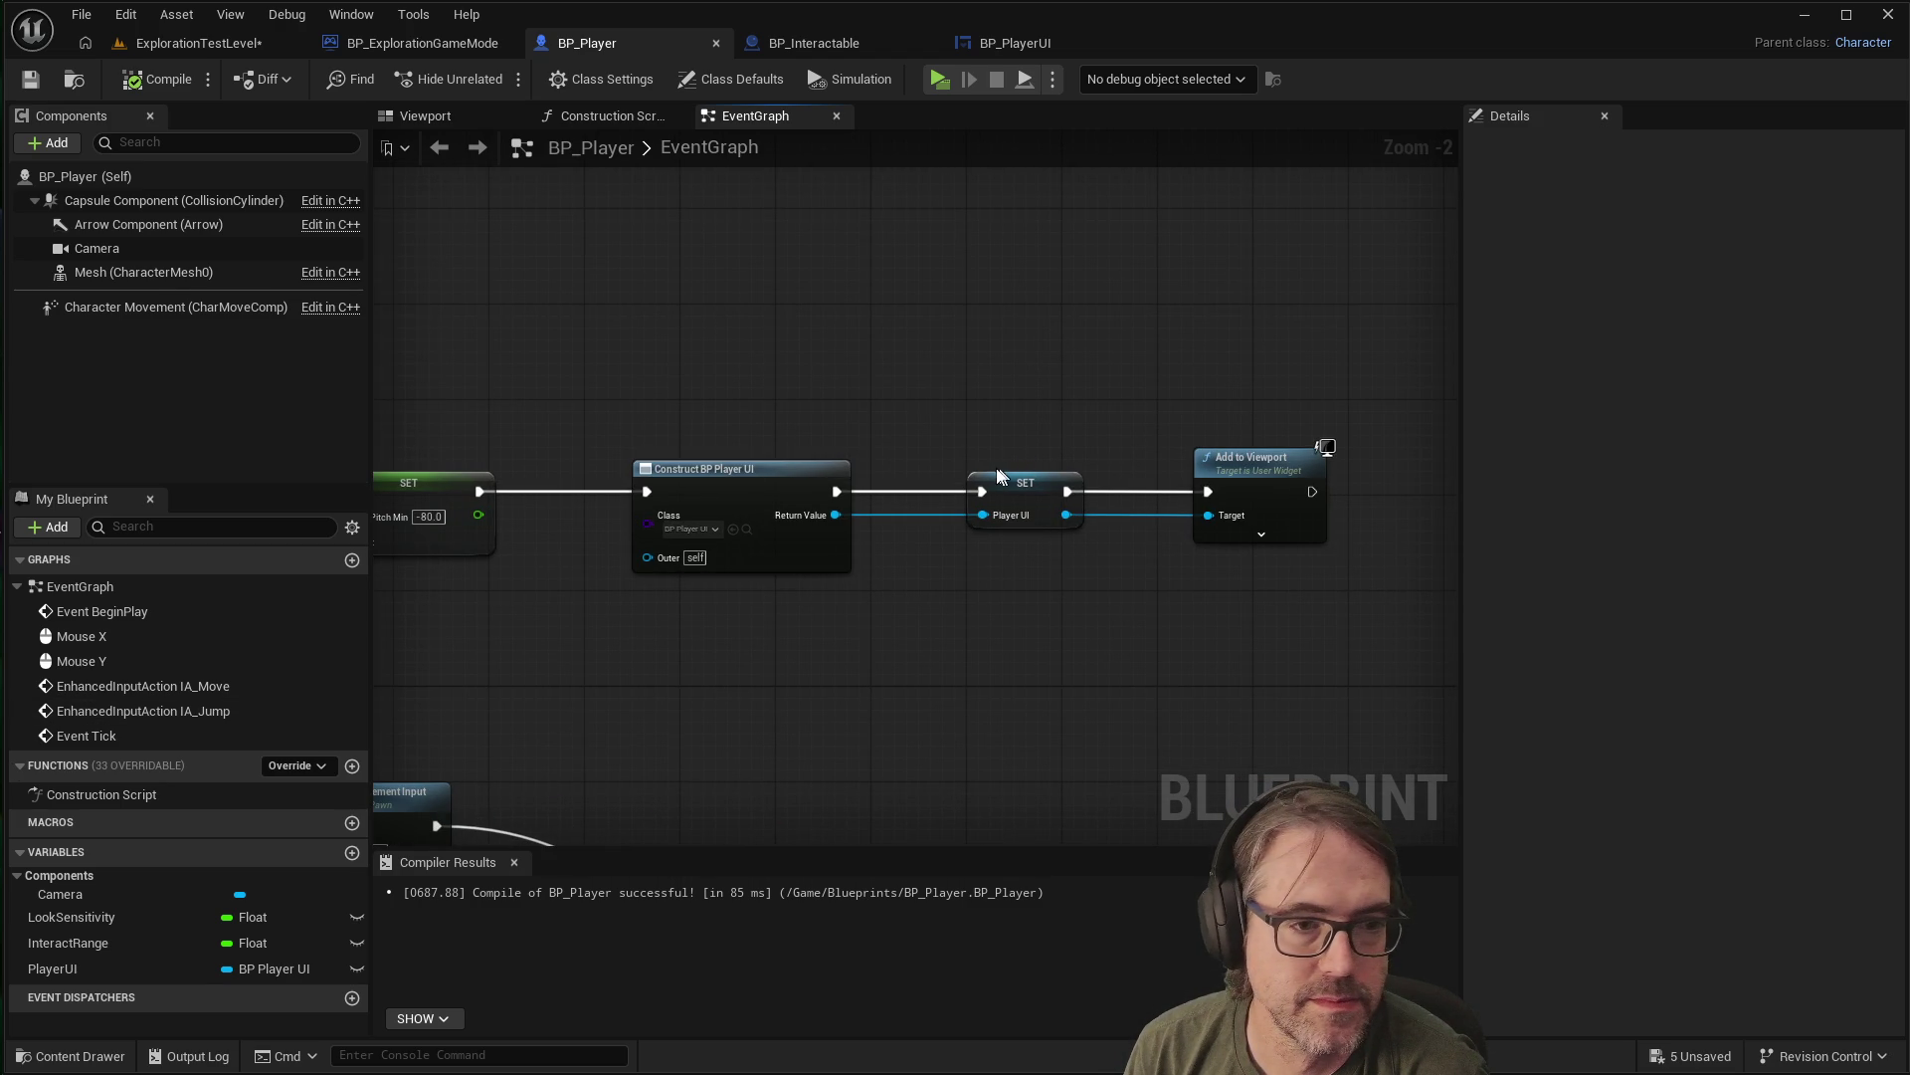
scroll(1040, 348, down, 6)
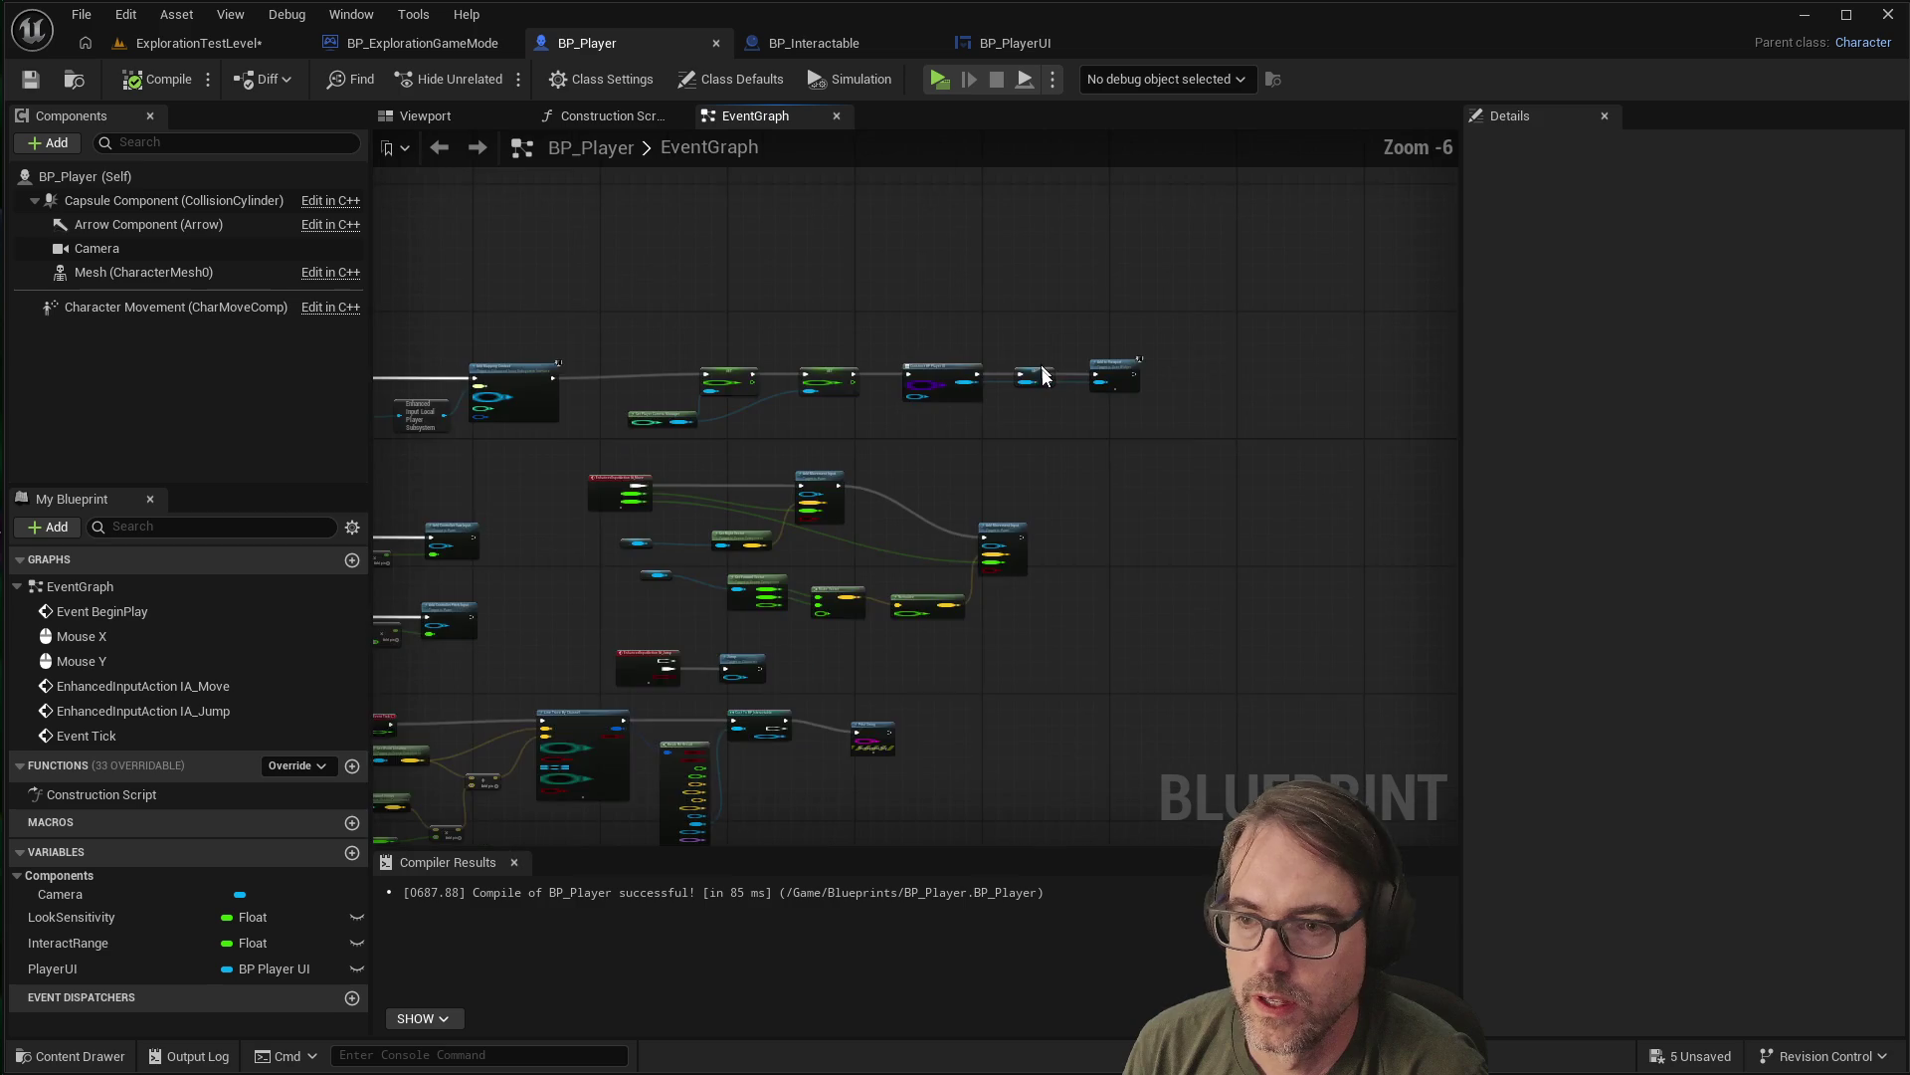
scroll(658, 711, up, 5)
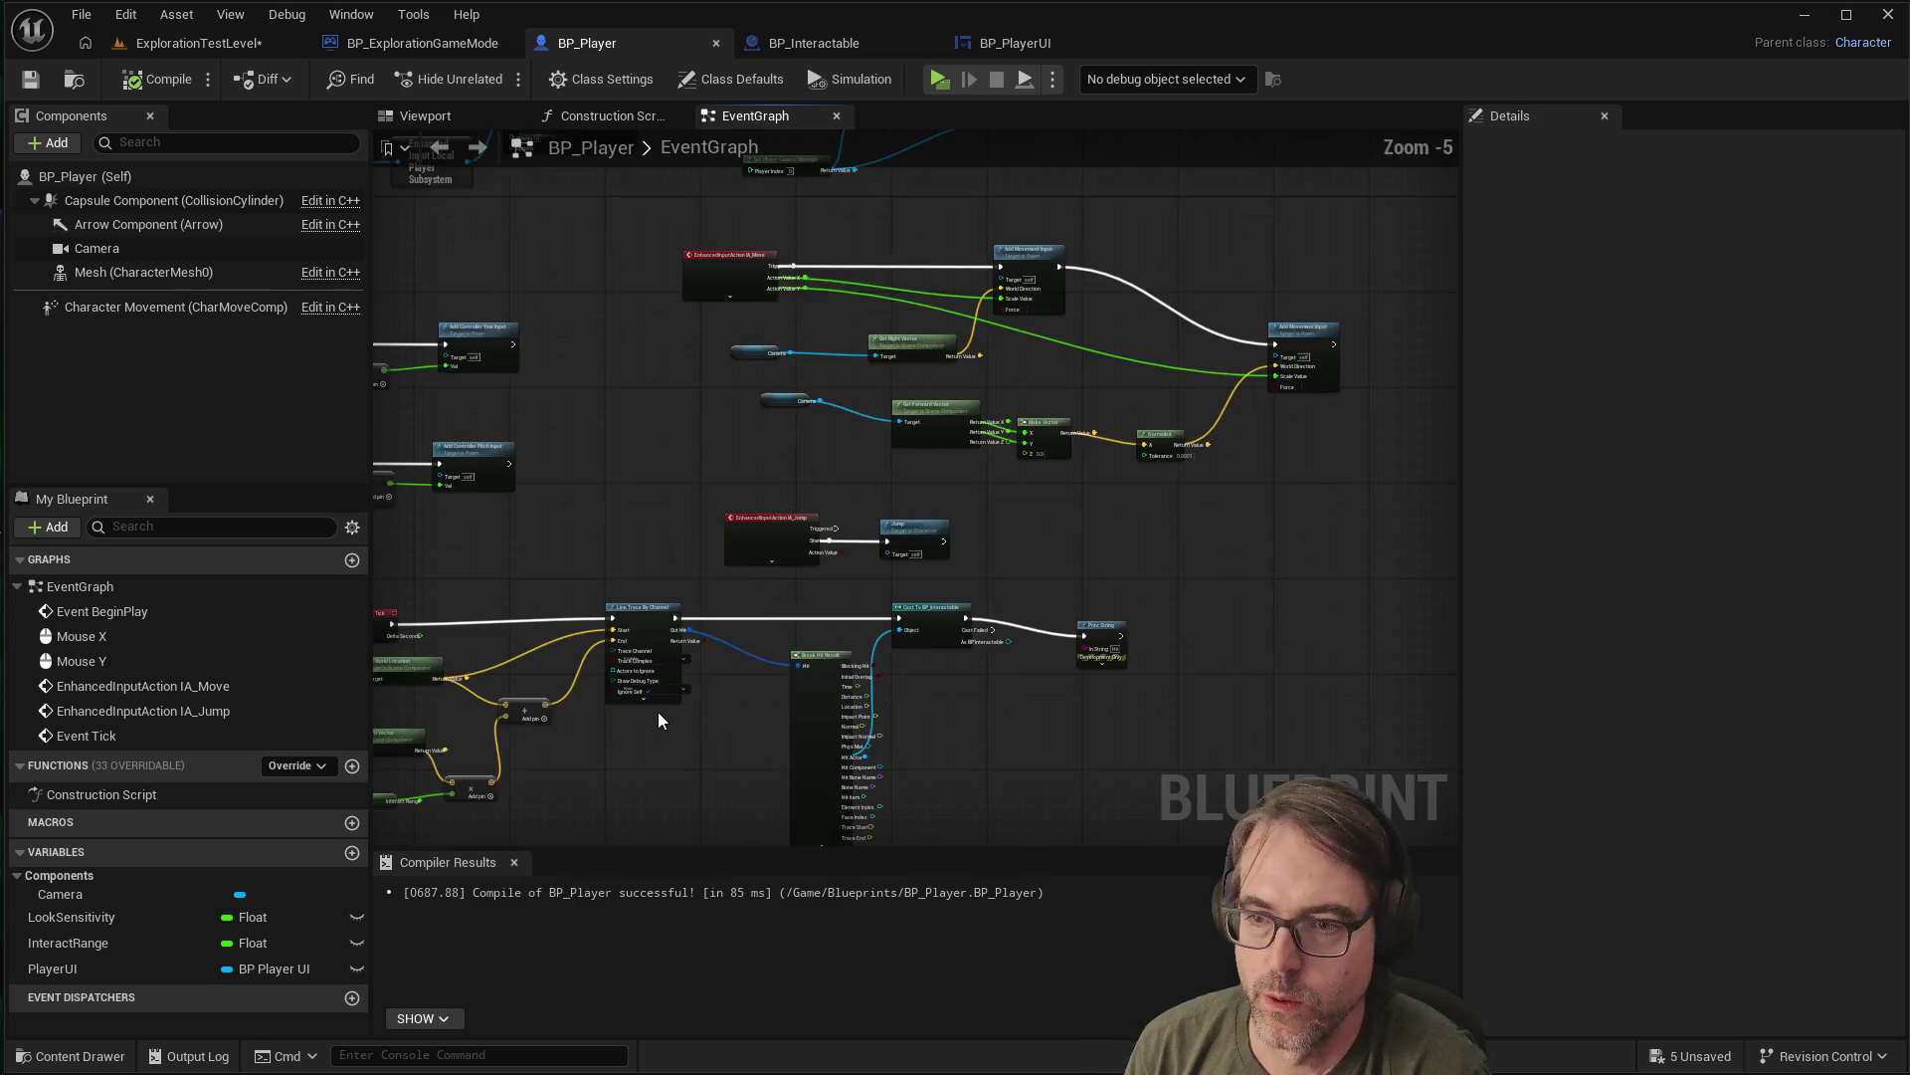
scroll(659, 708, up, 2)
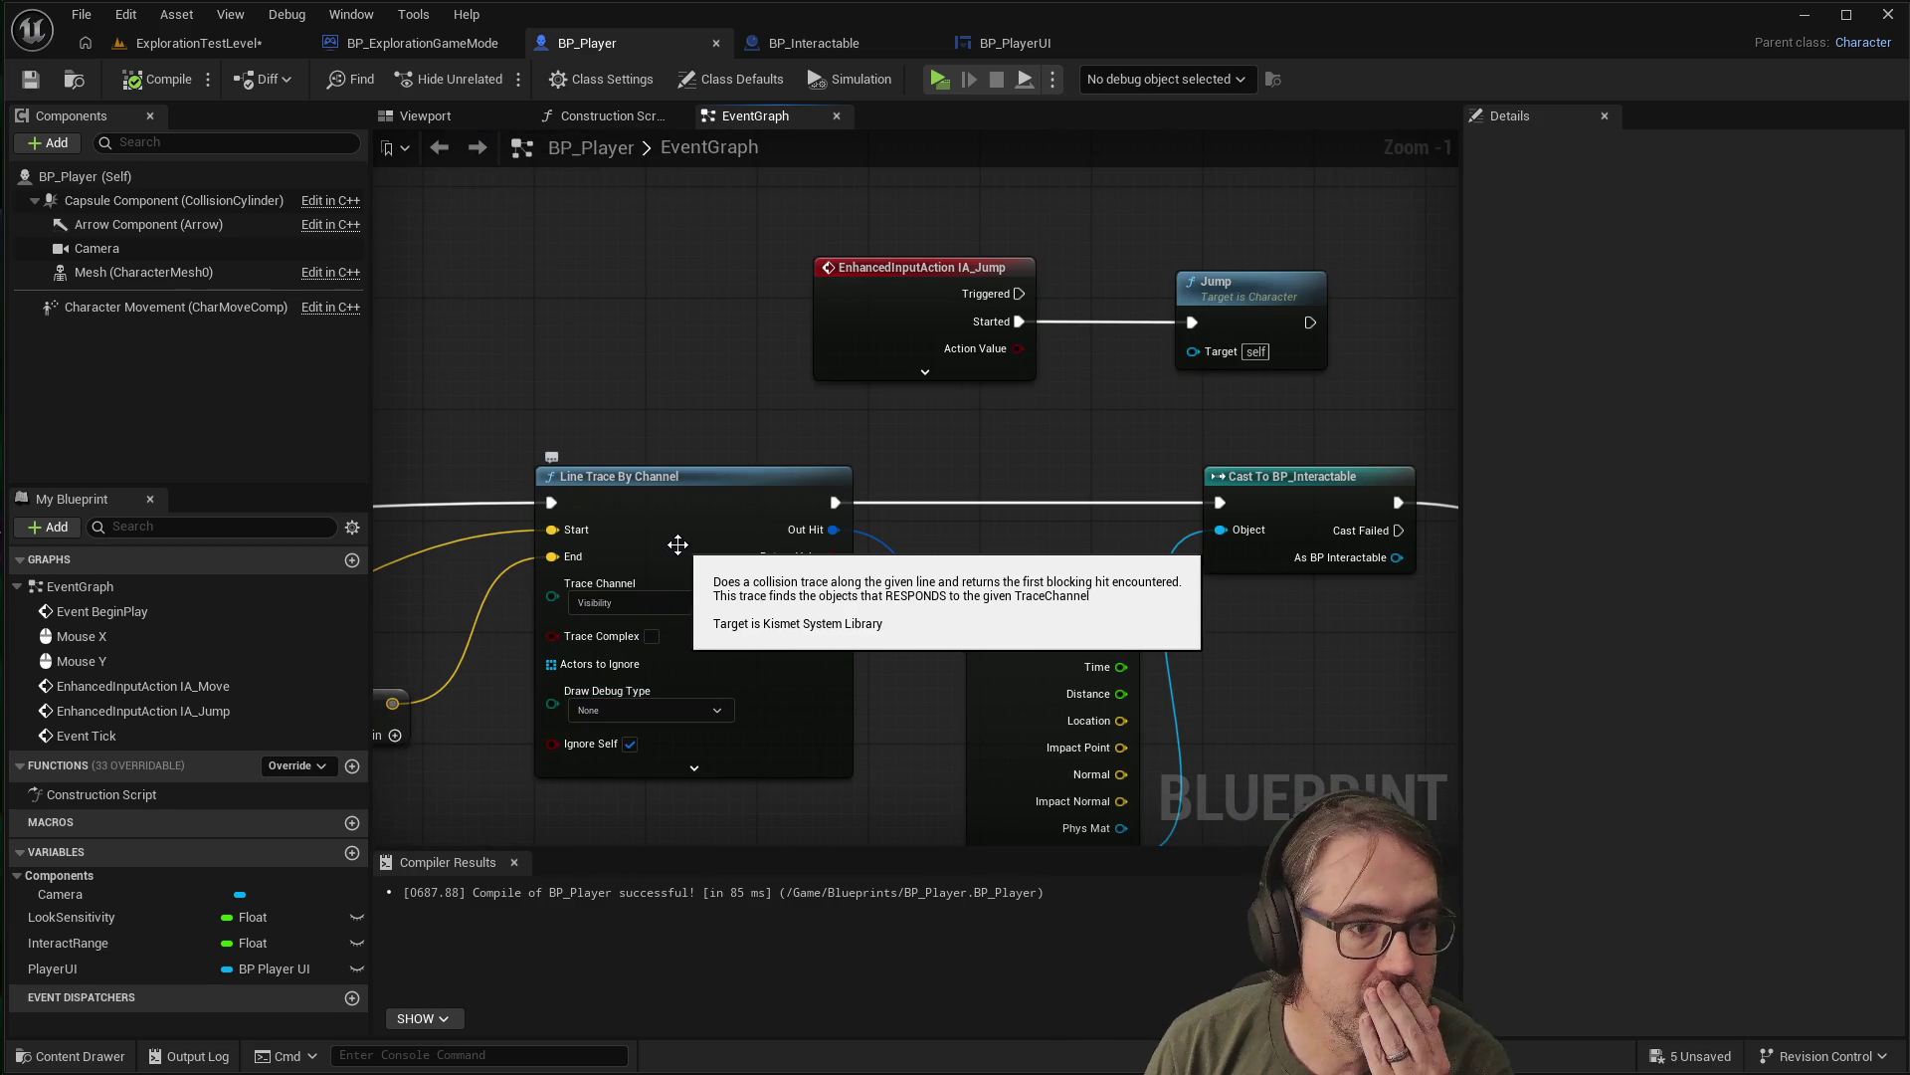
scroll(659, 541, down, 3)
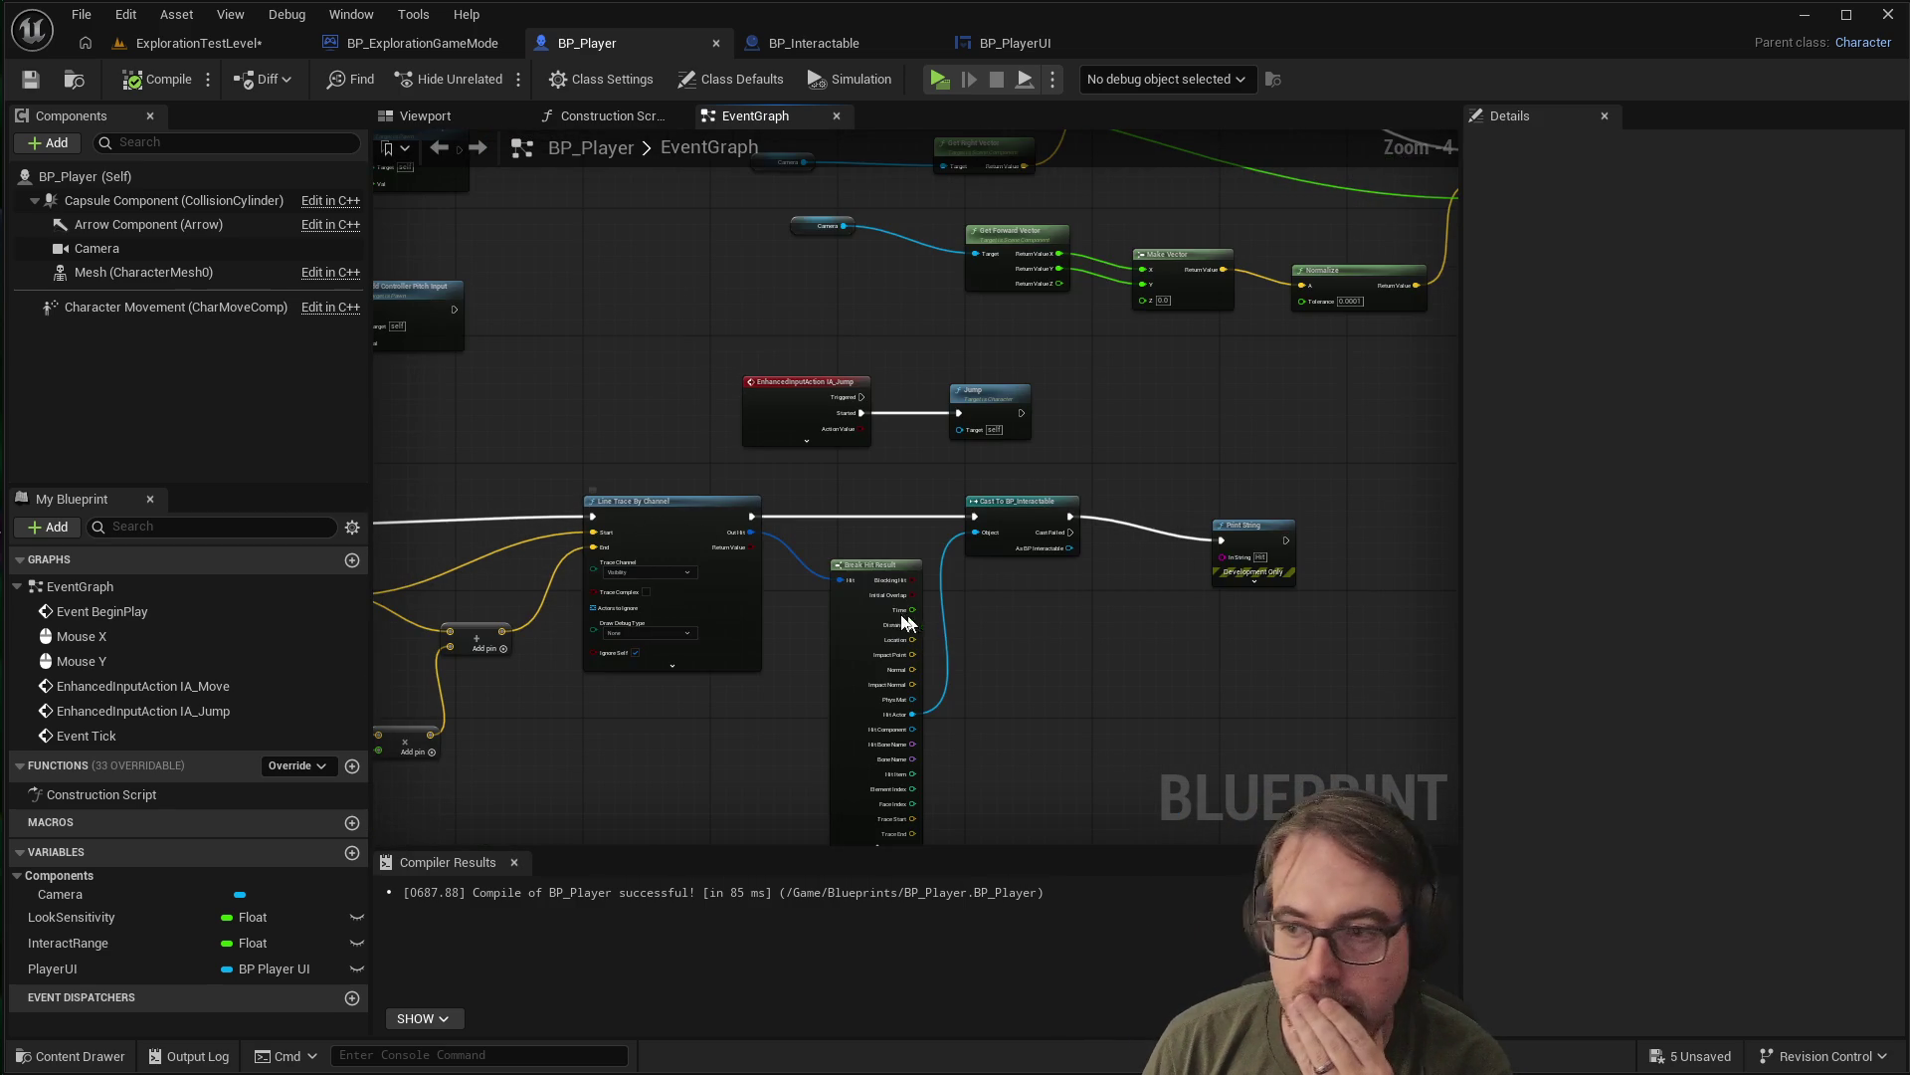
scroll(1217, 593, up, 1)
scroll(1109, 558, up, 1)
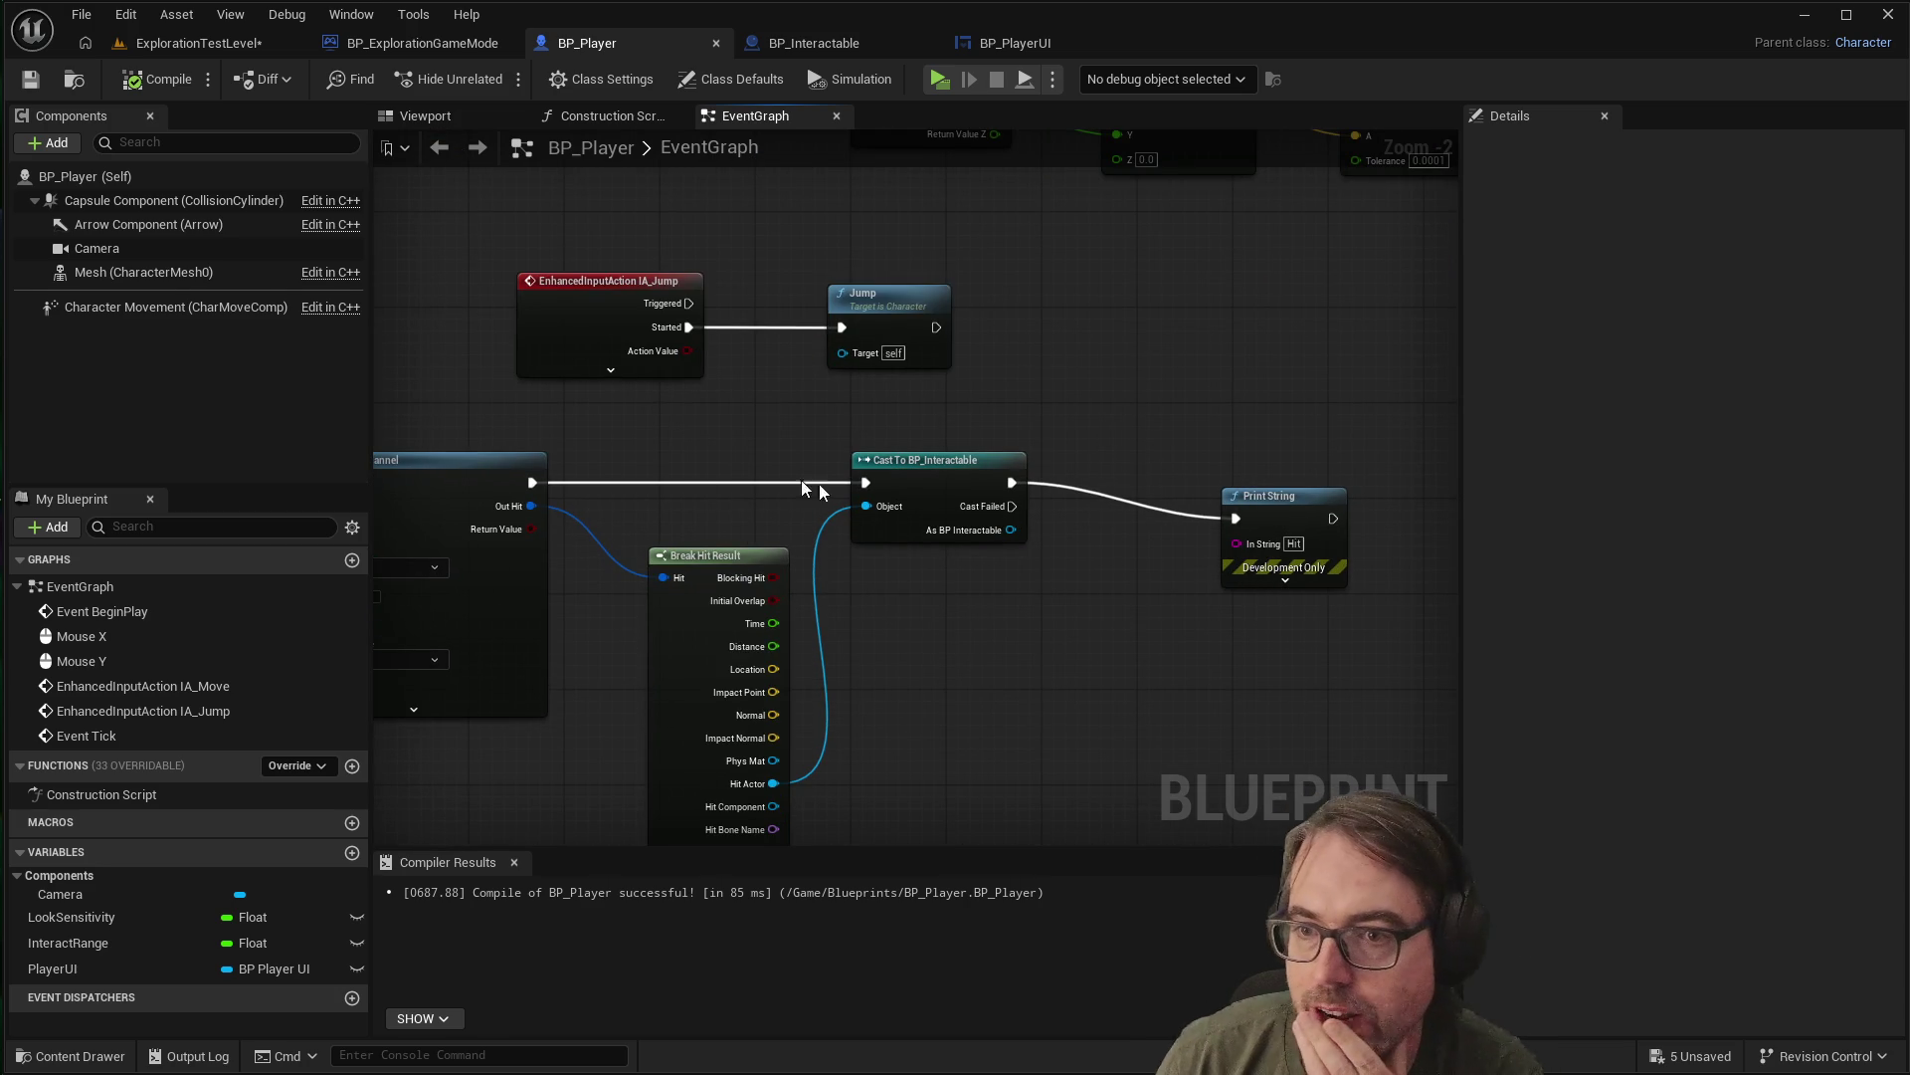
drag(1265, 495, 1240, 463)
Shift the Print String node slightly to the left
scroll(1184, 571, up, 2)
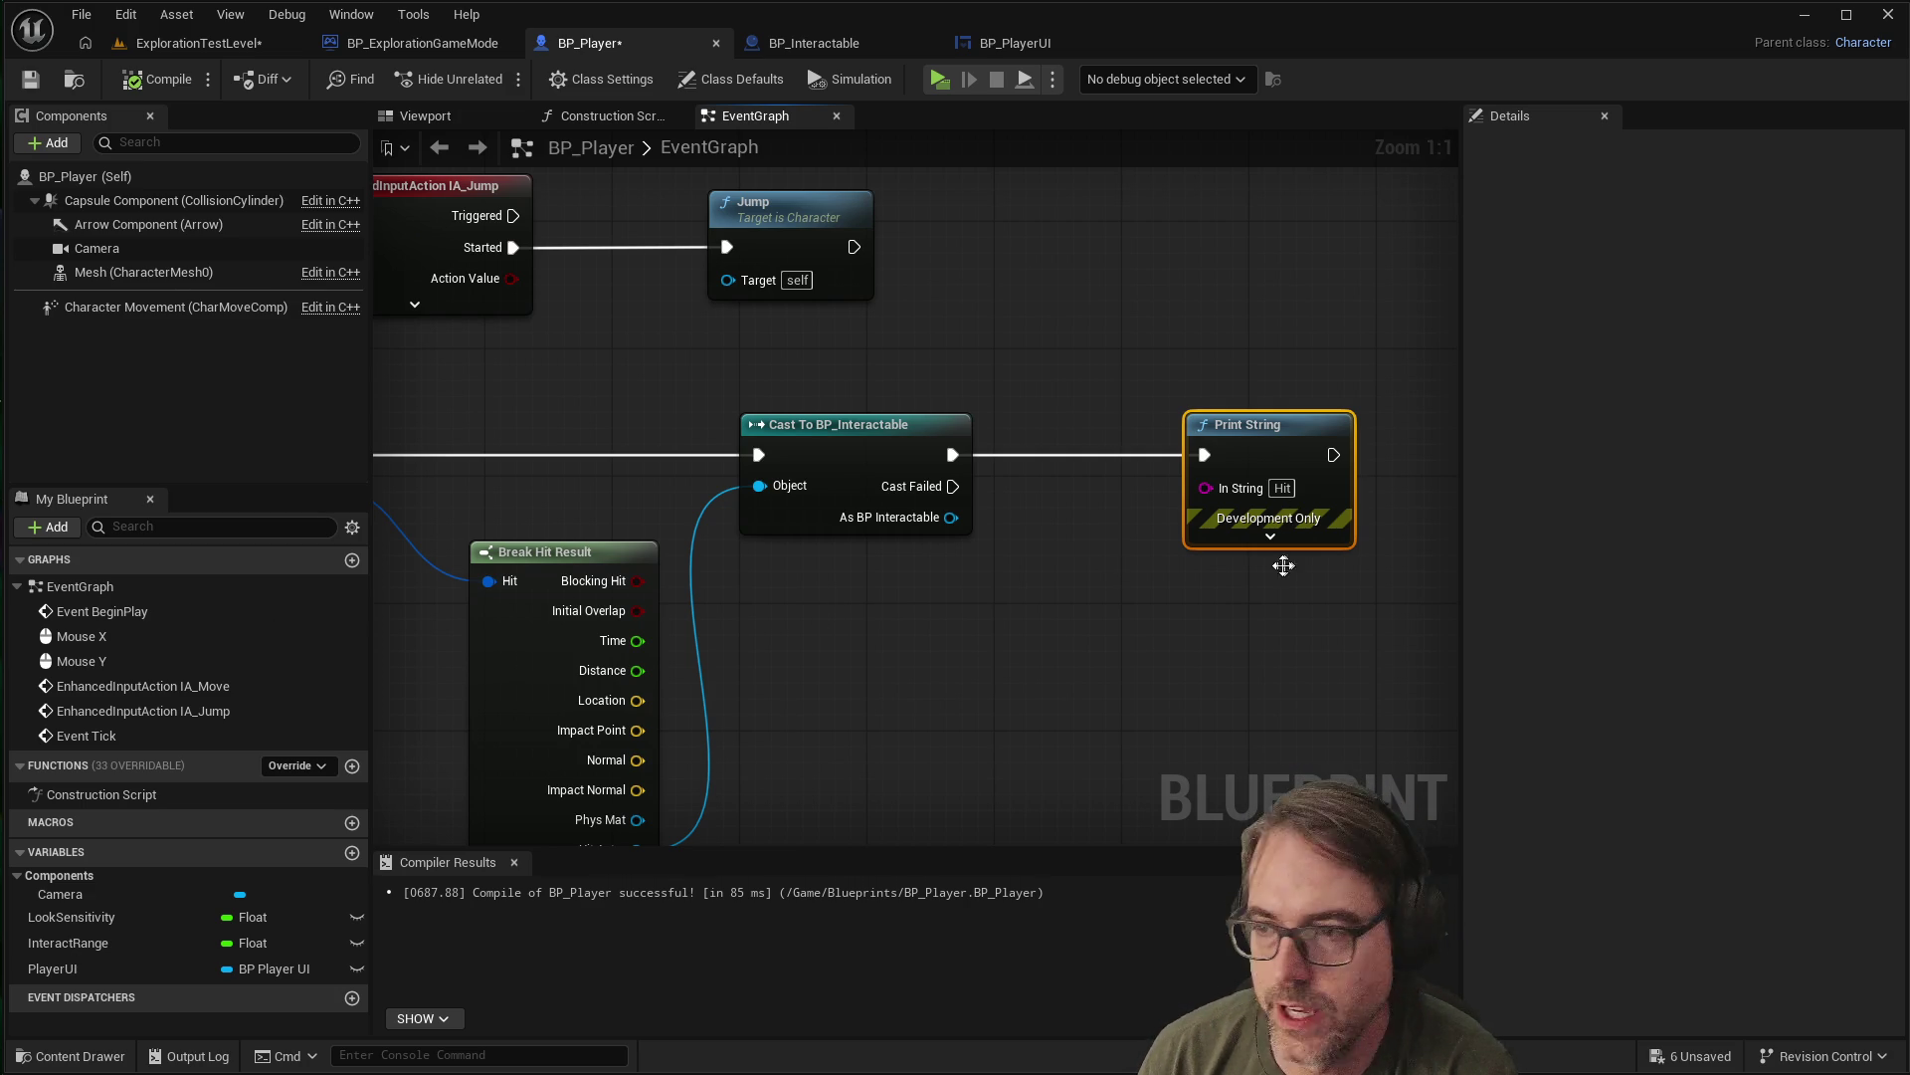
click(1168, 519)
drag(1273, 427, 1236, 423)
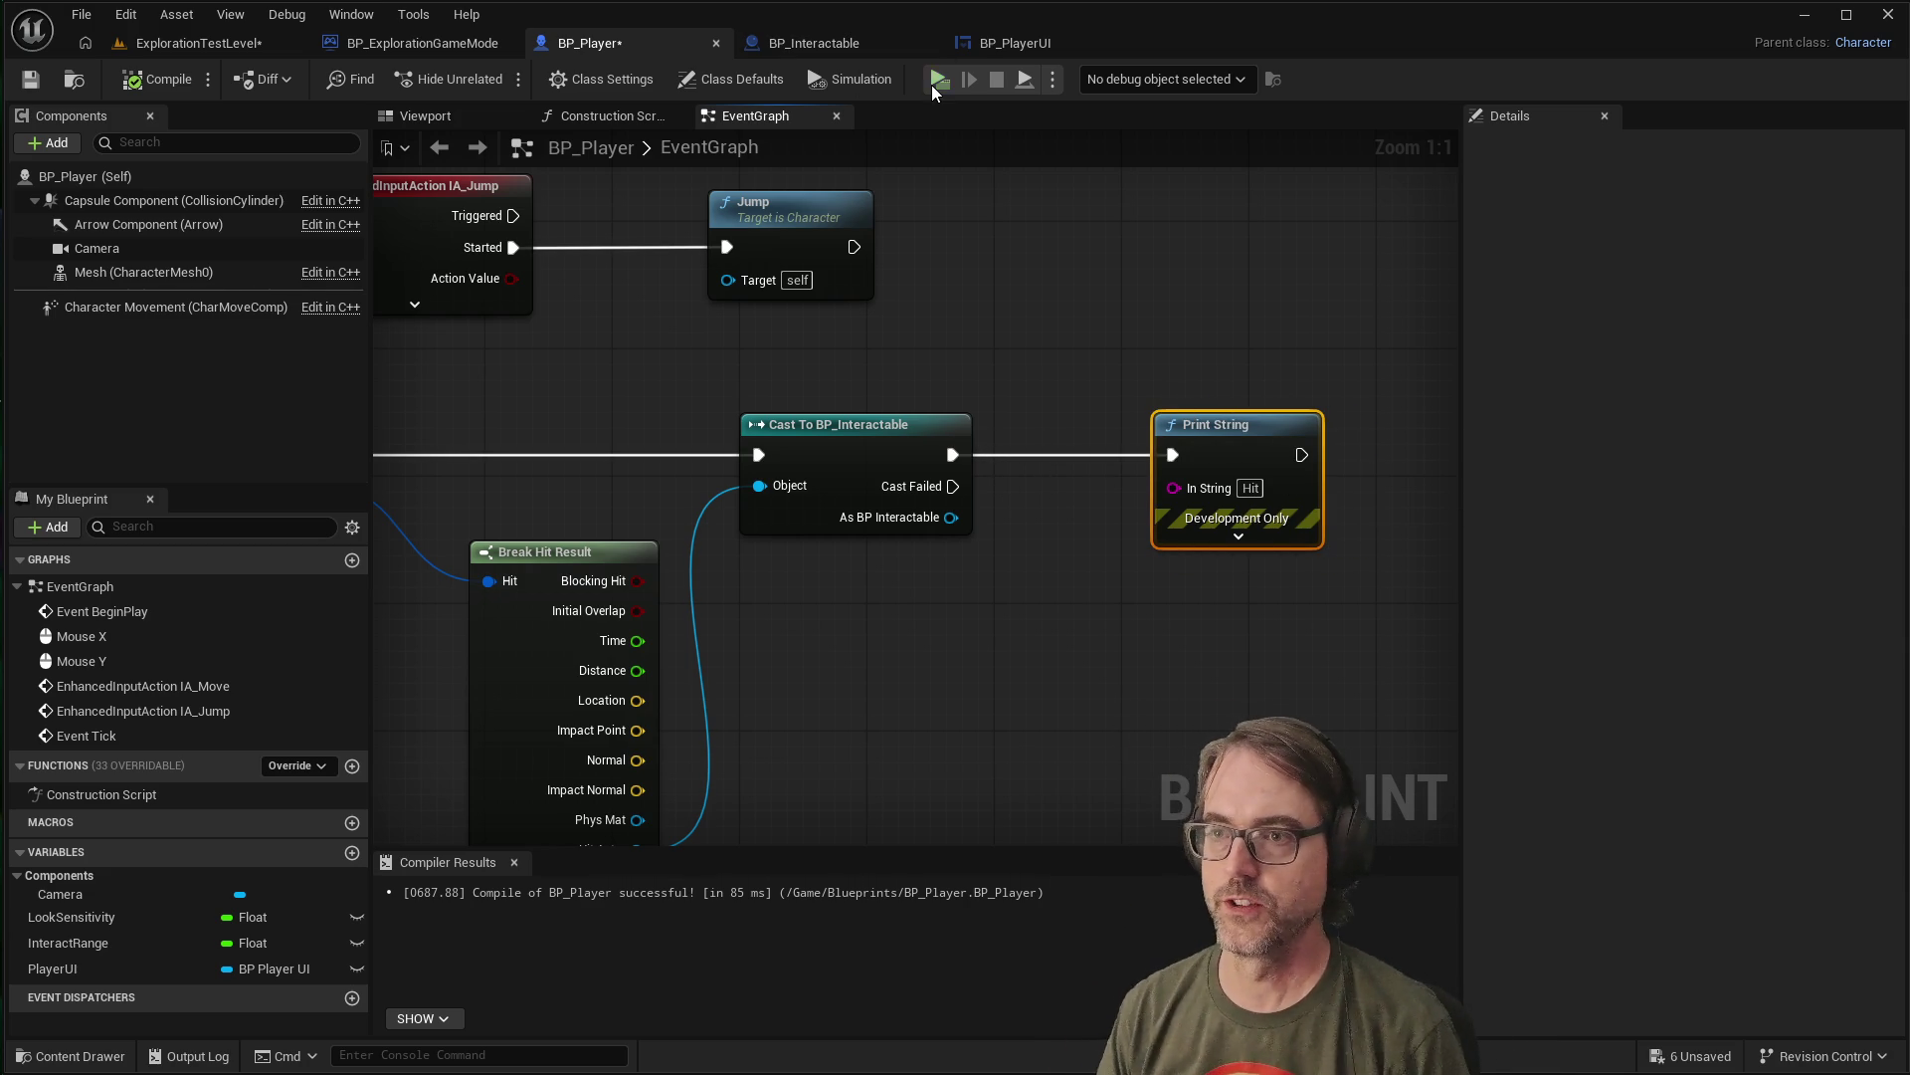
Play-test walking toward and away from the white cube, then delete the Print String node
click(934, 82)
key(w)
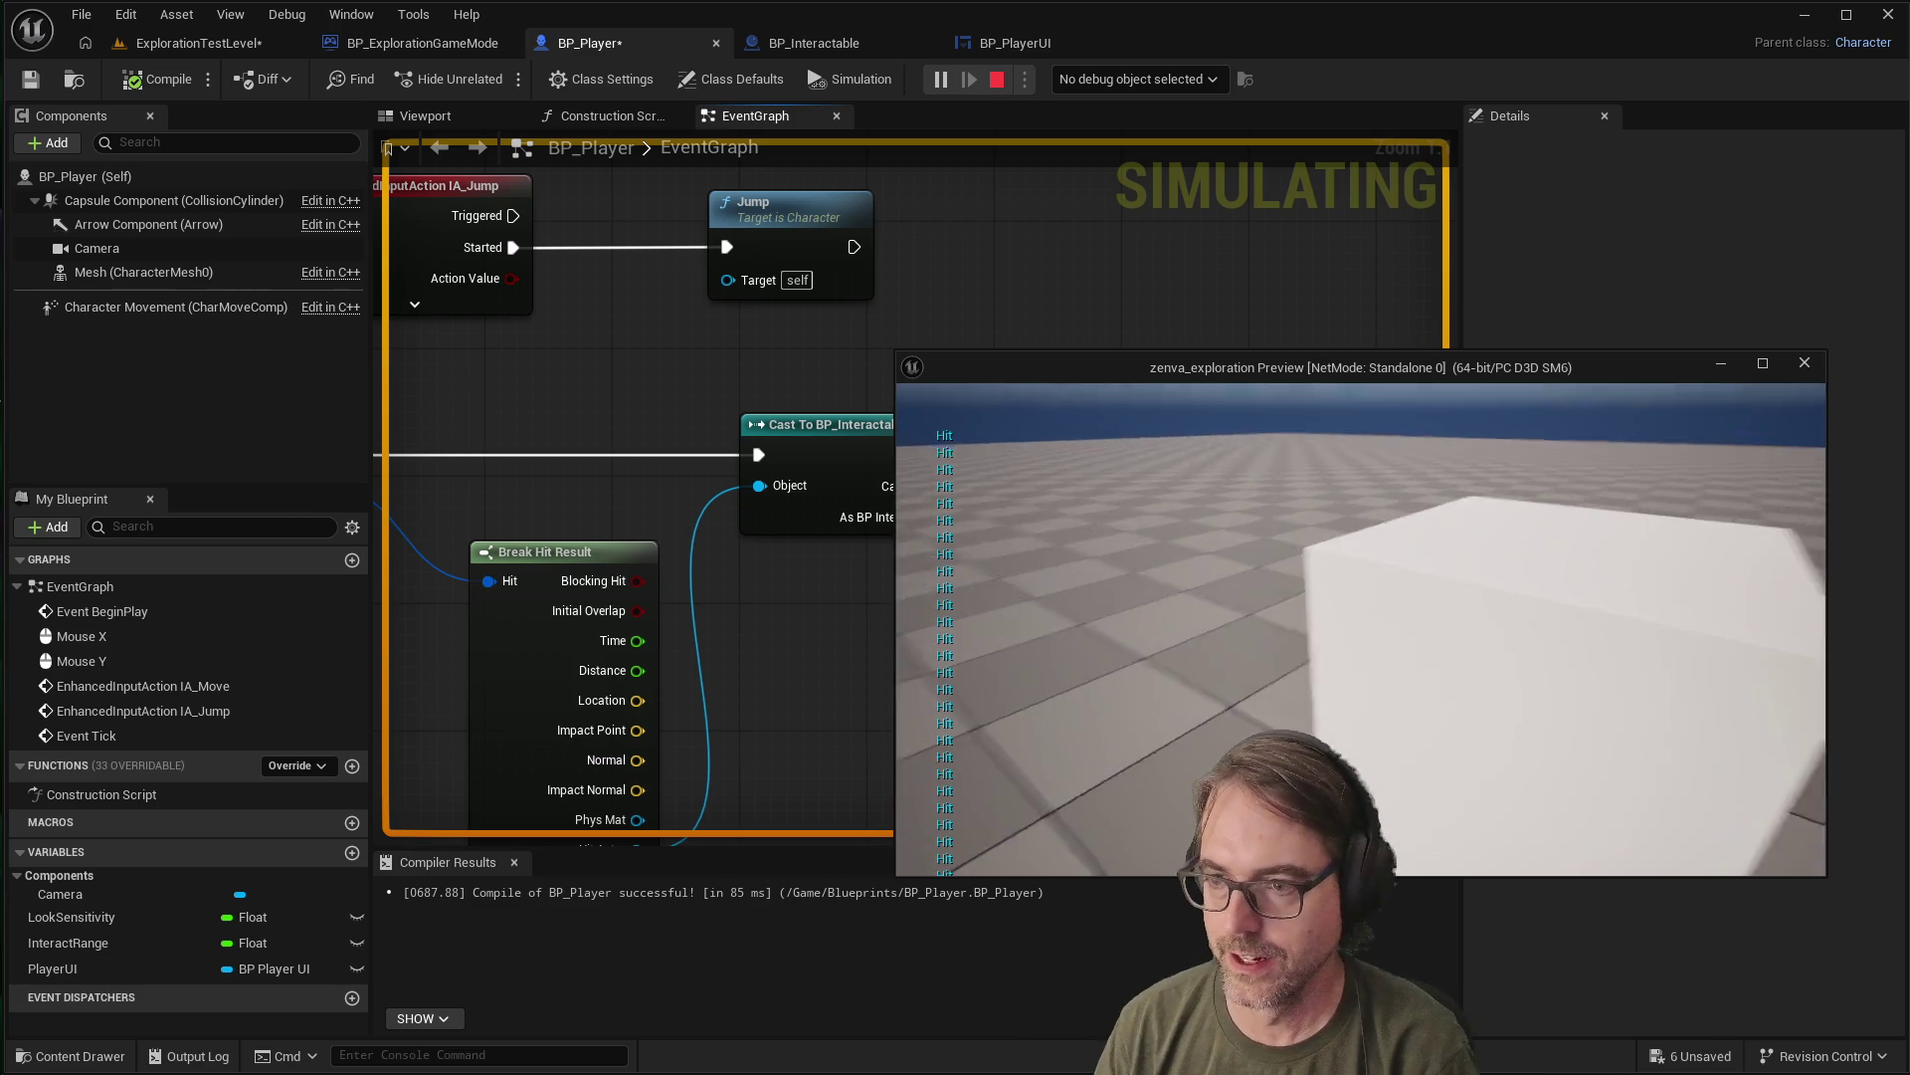
key(s)
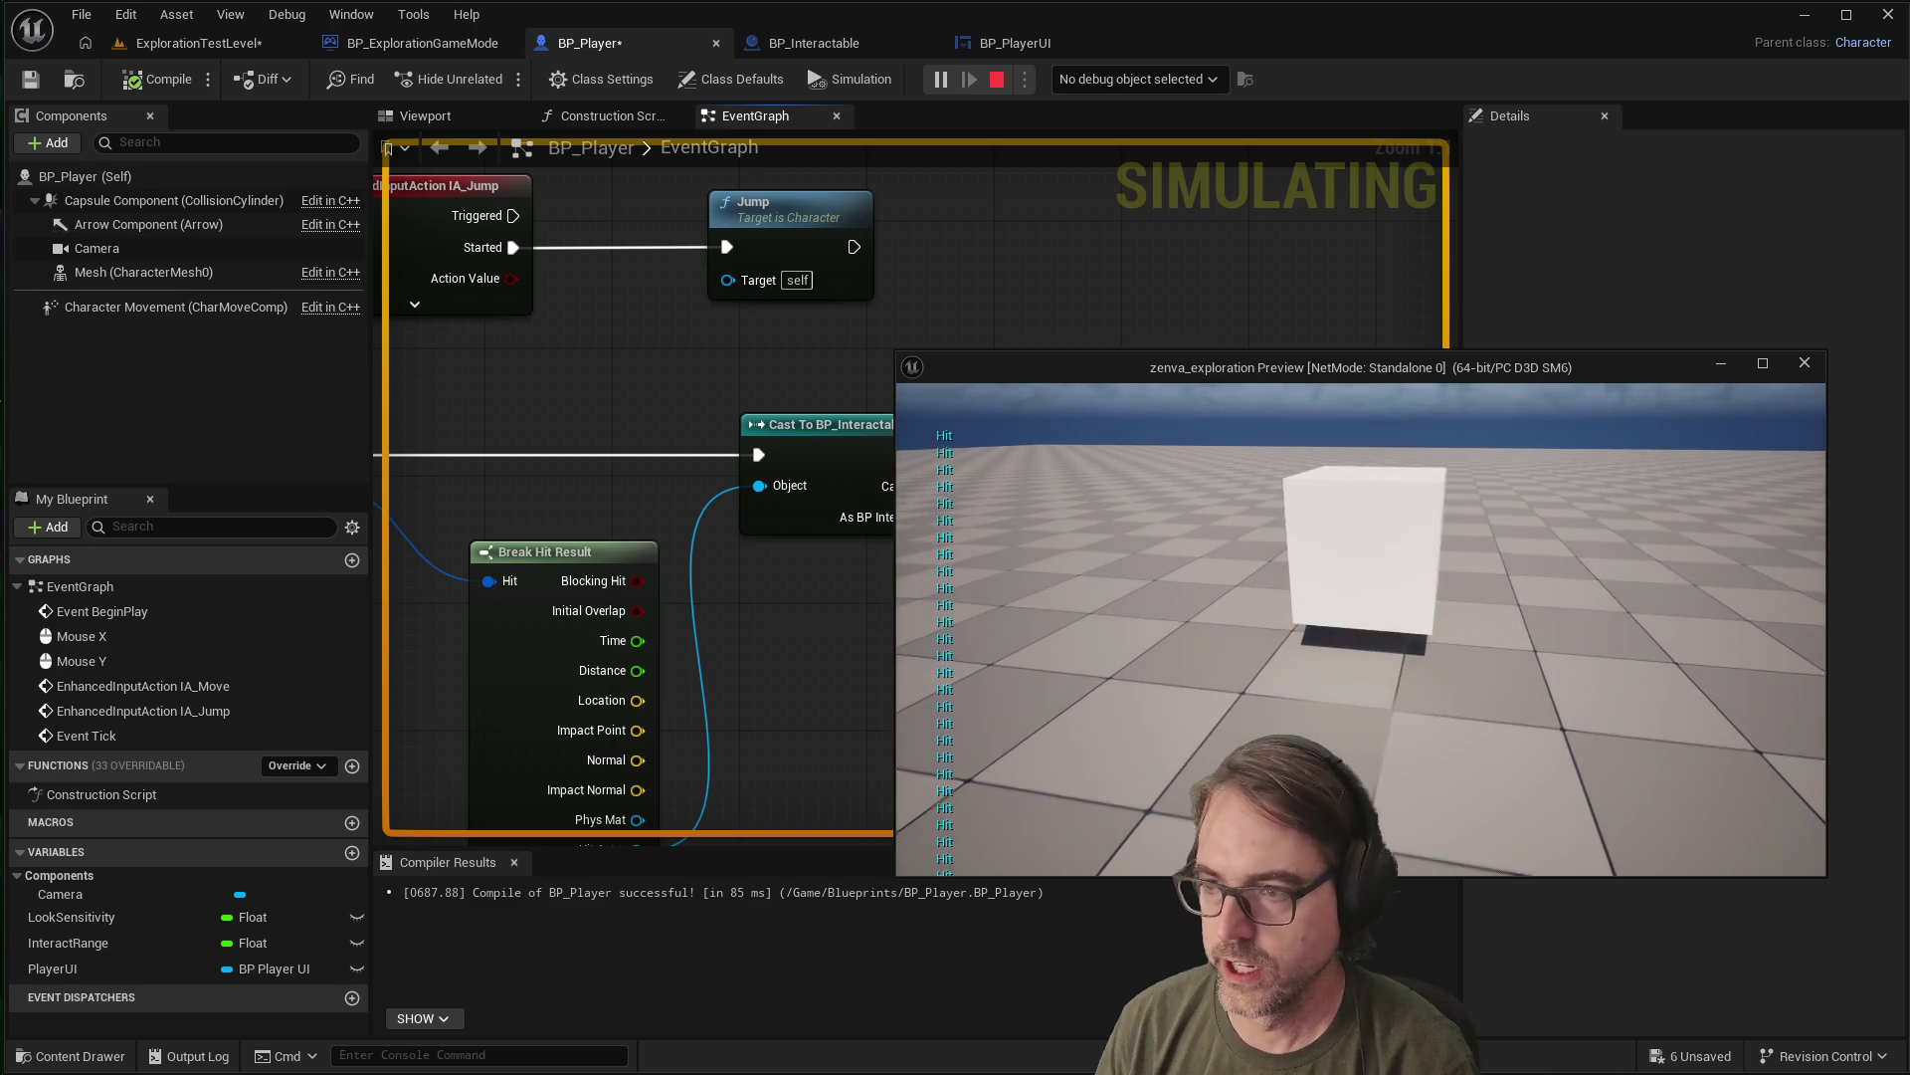
key(e)
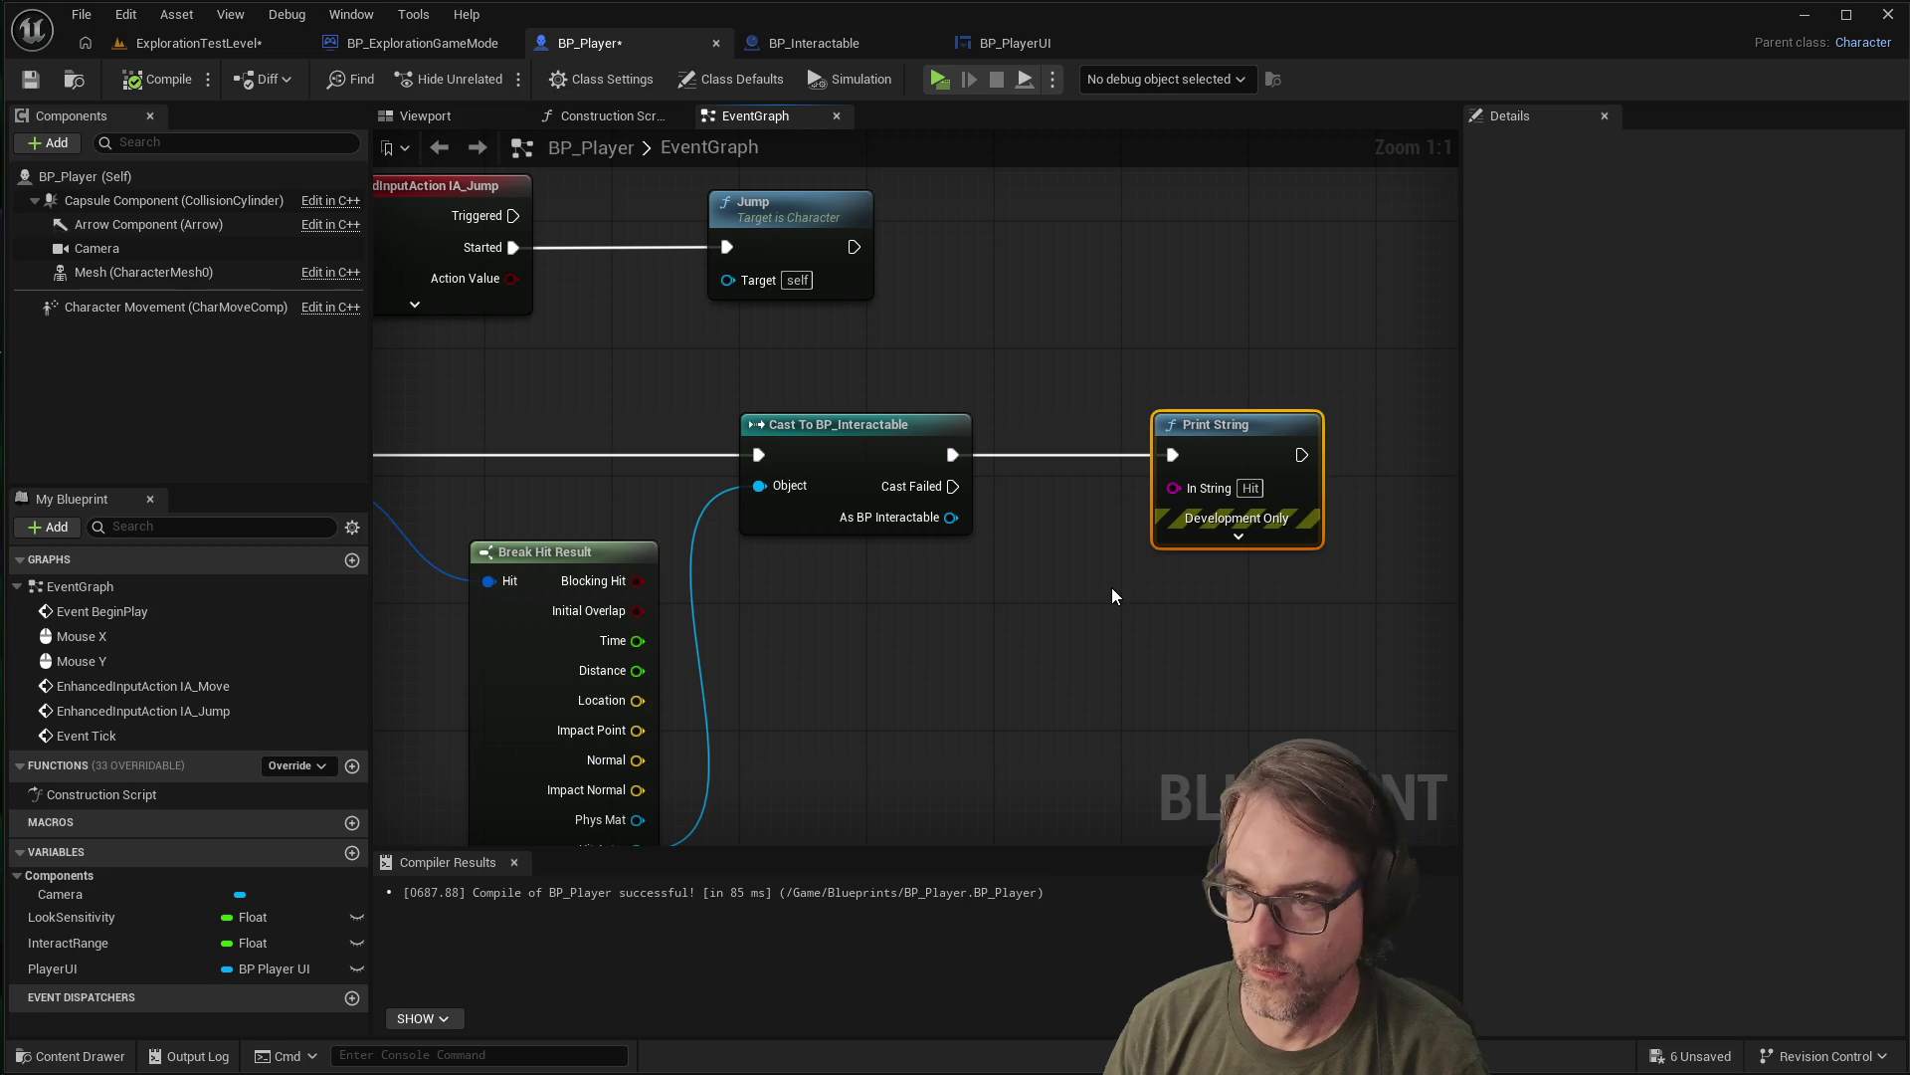
key(Delete)
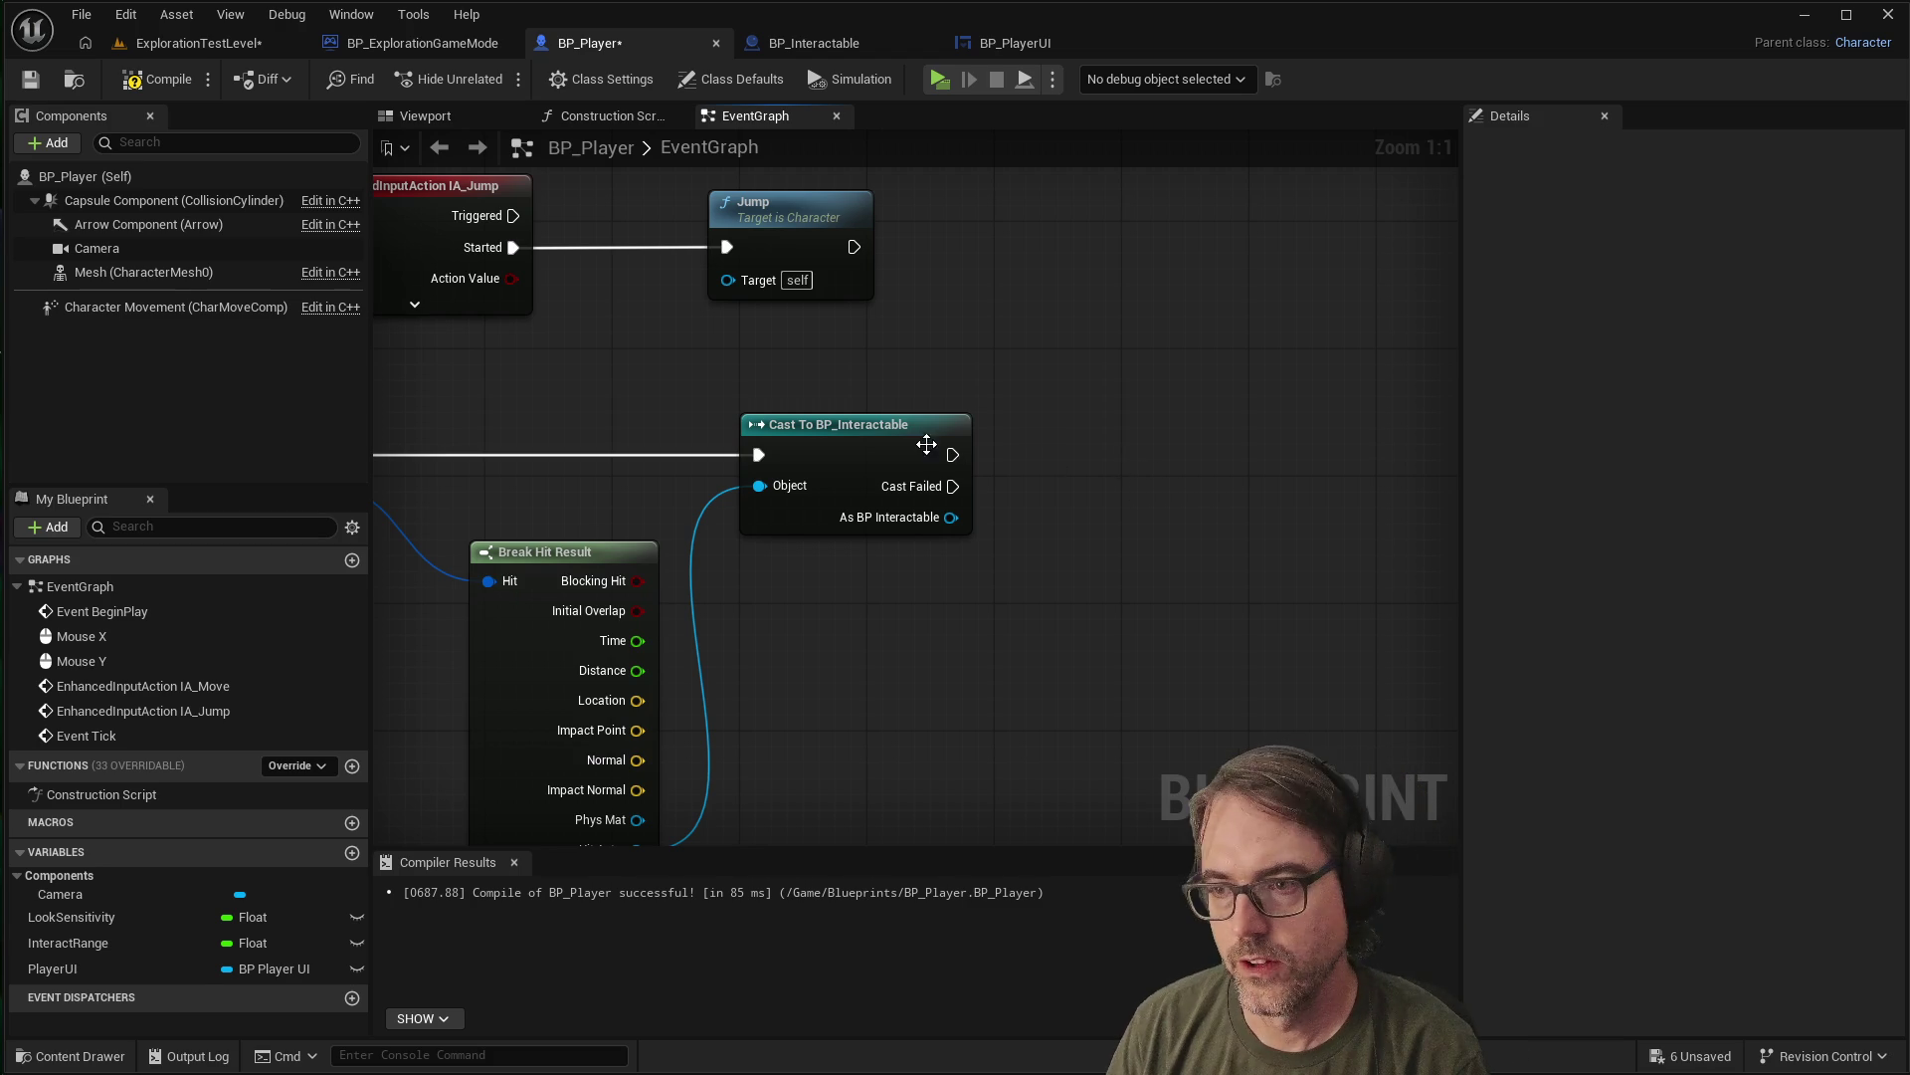
drag(952, 455, 1074, 450)
text(sett)
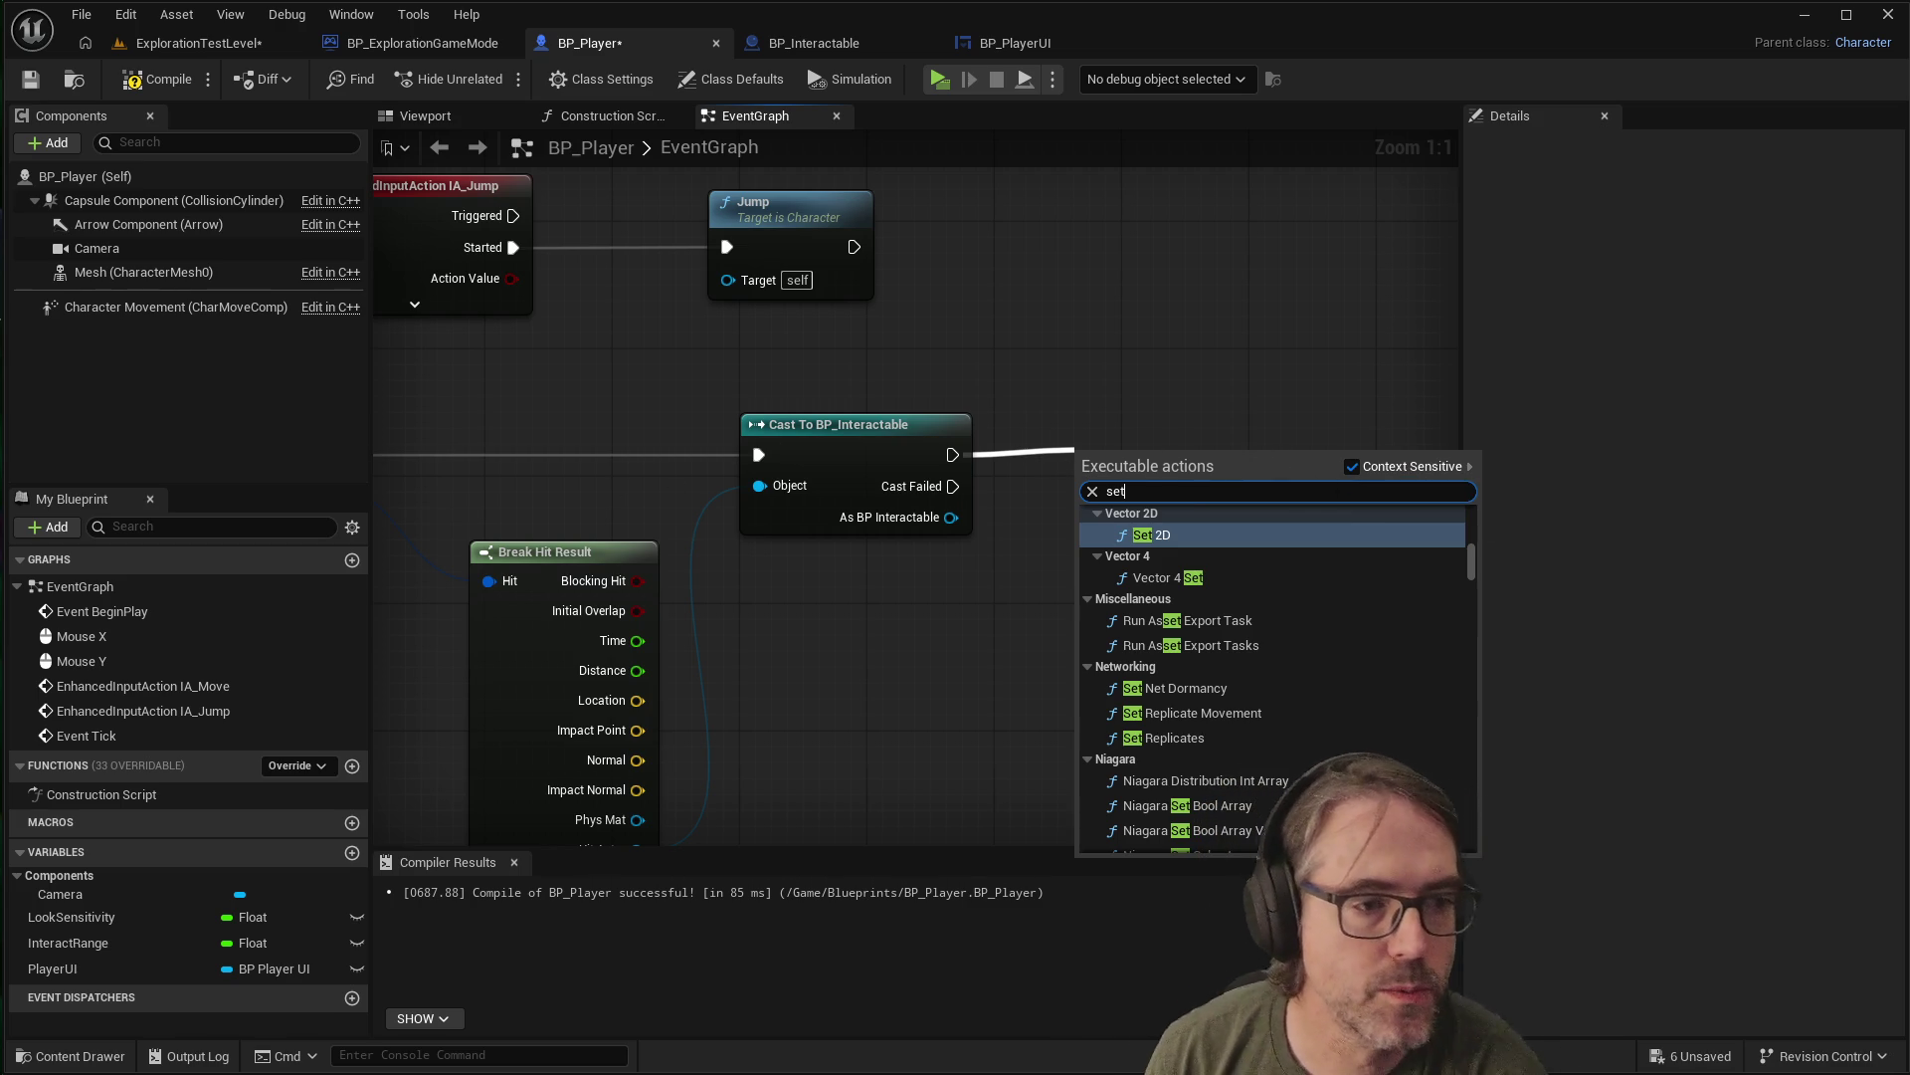
key(Escape)
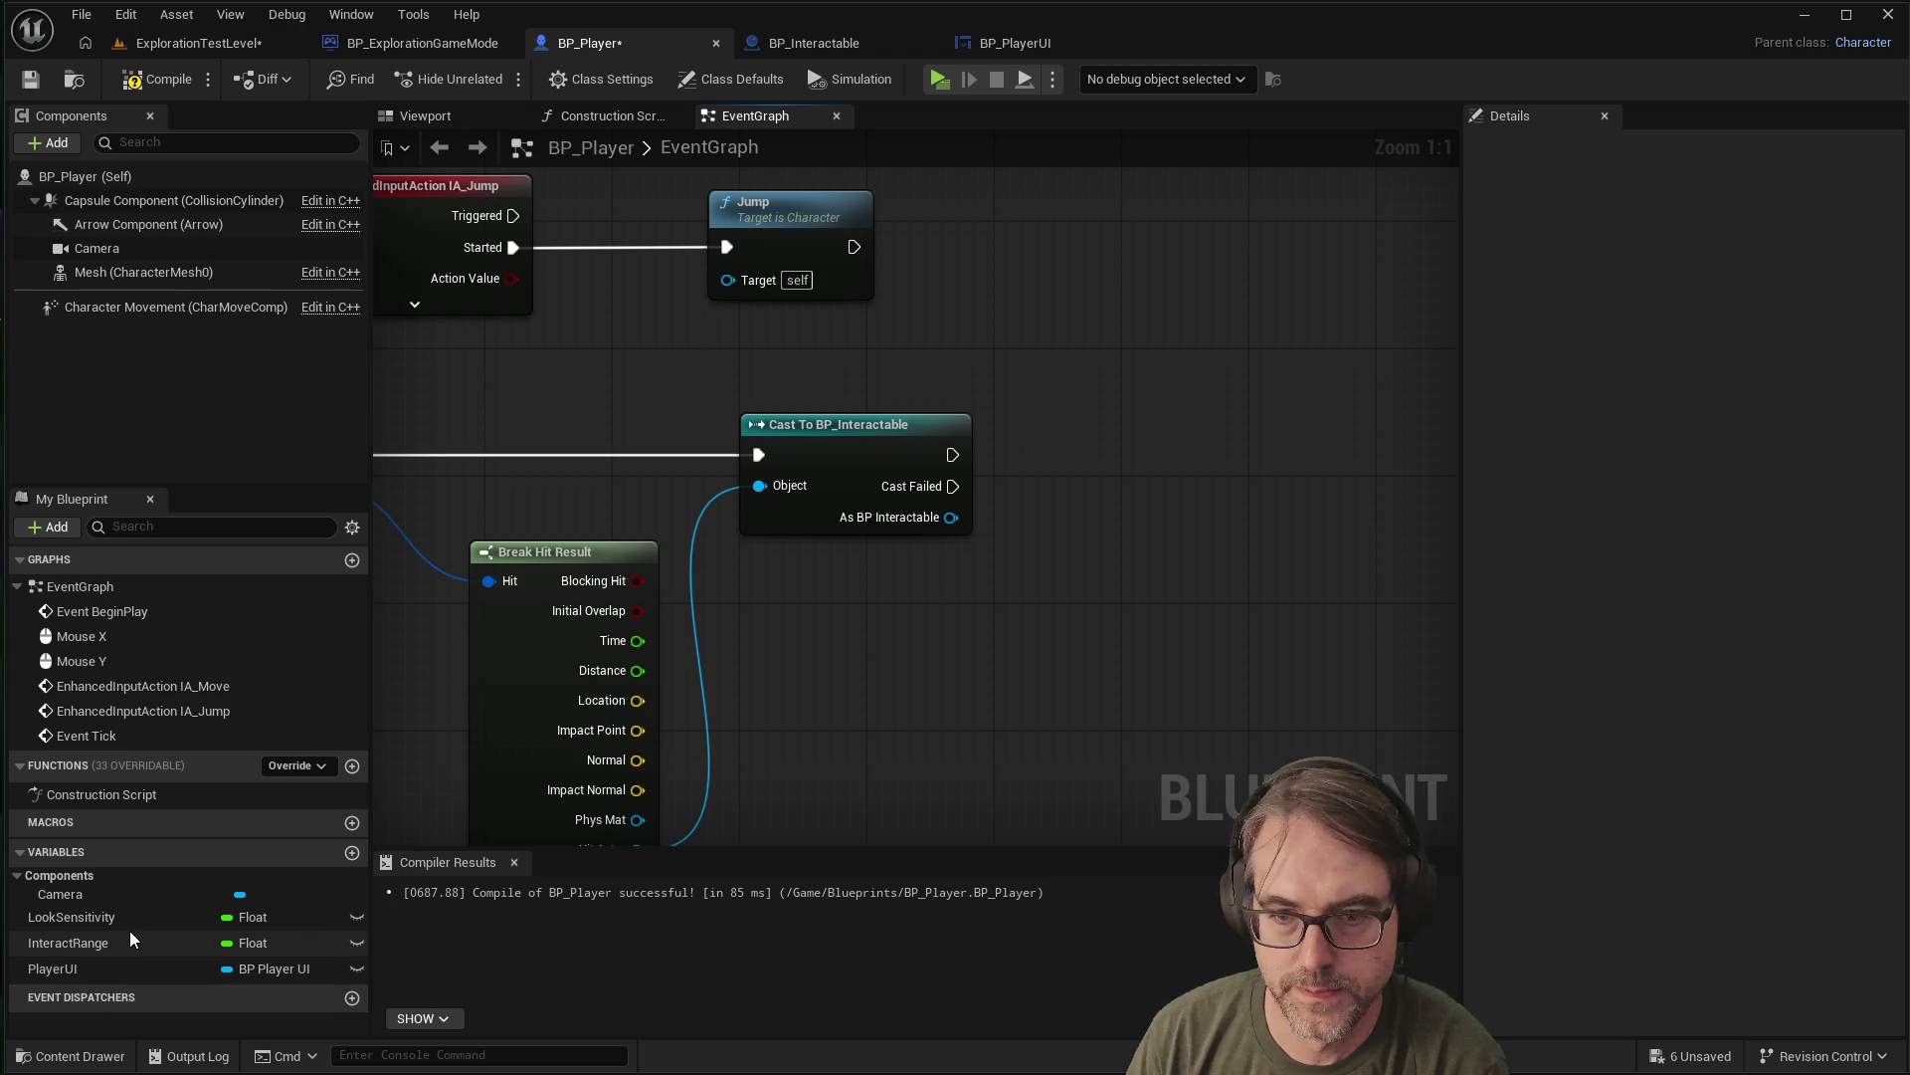
Create a CurrentInteractable variable of type BP Interactable reference and drag it beside the cast
click(351, 852)
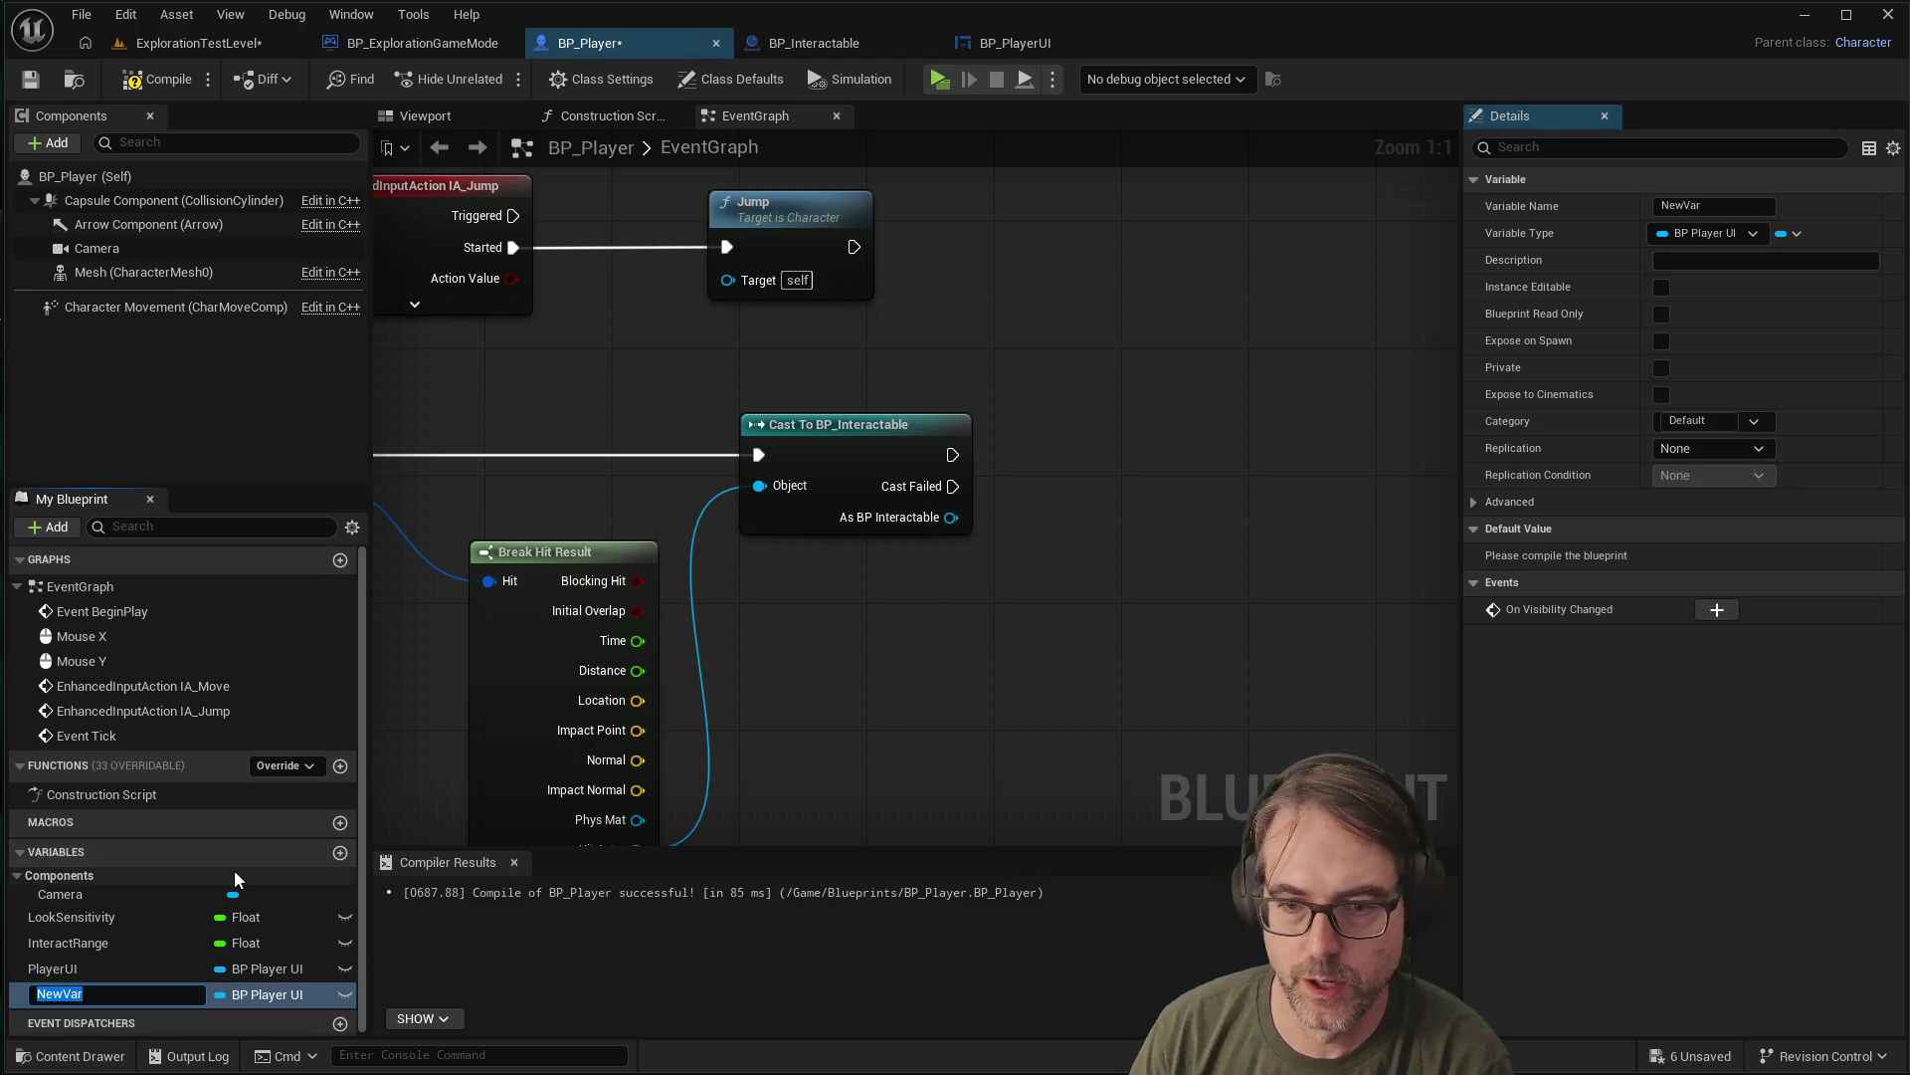
text(CurrentInteractable)
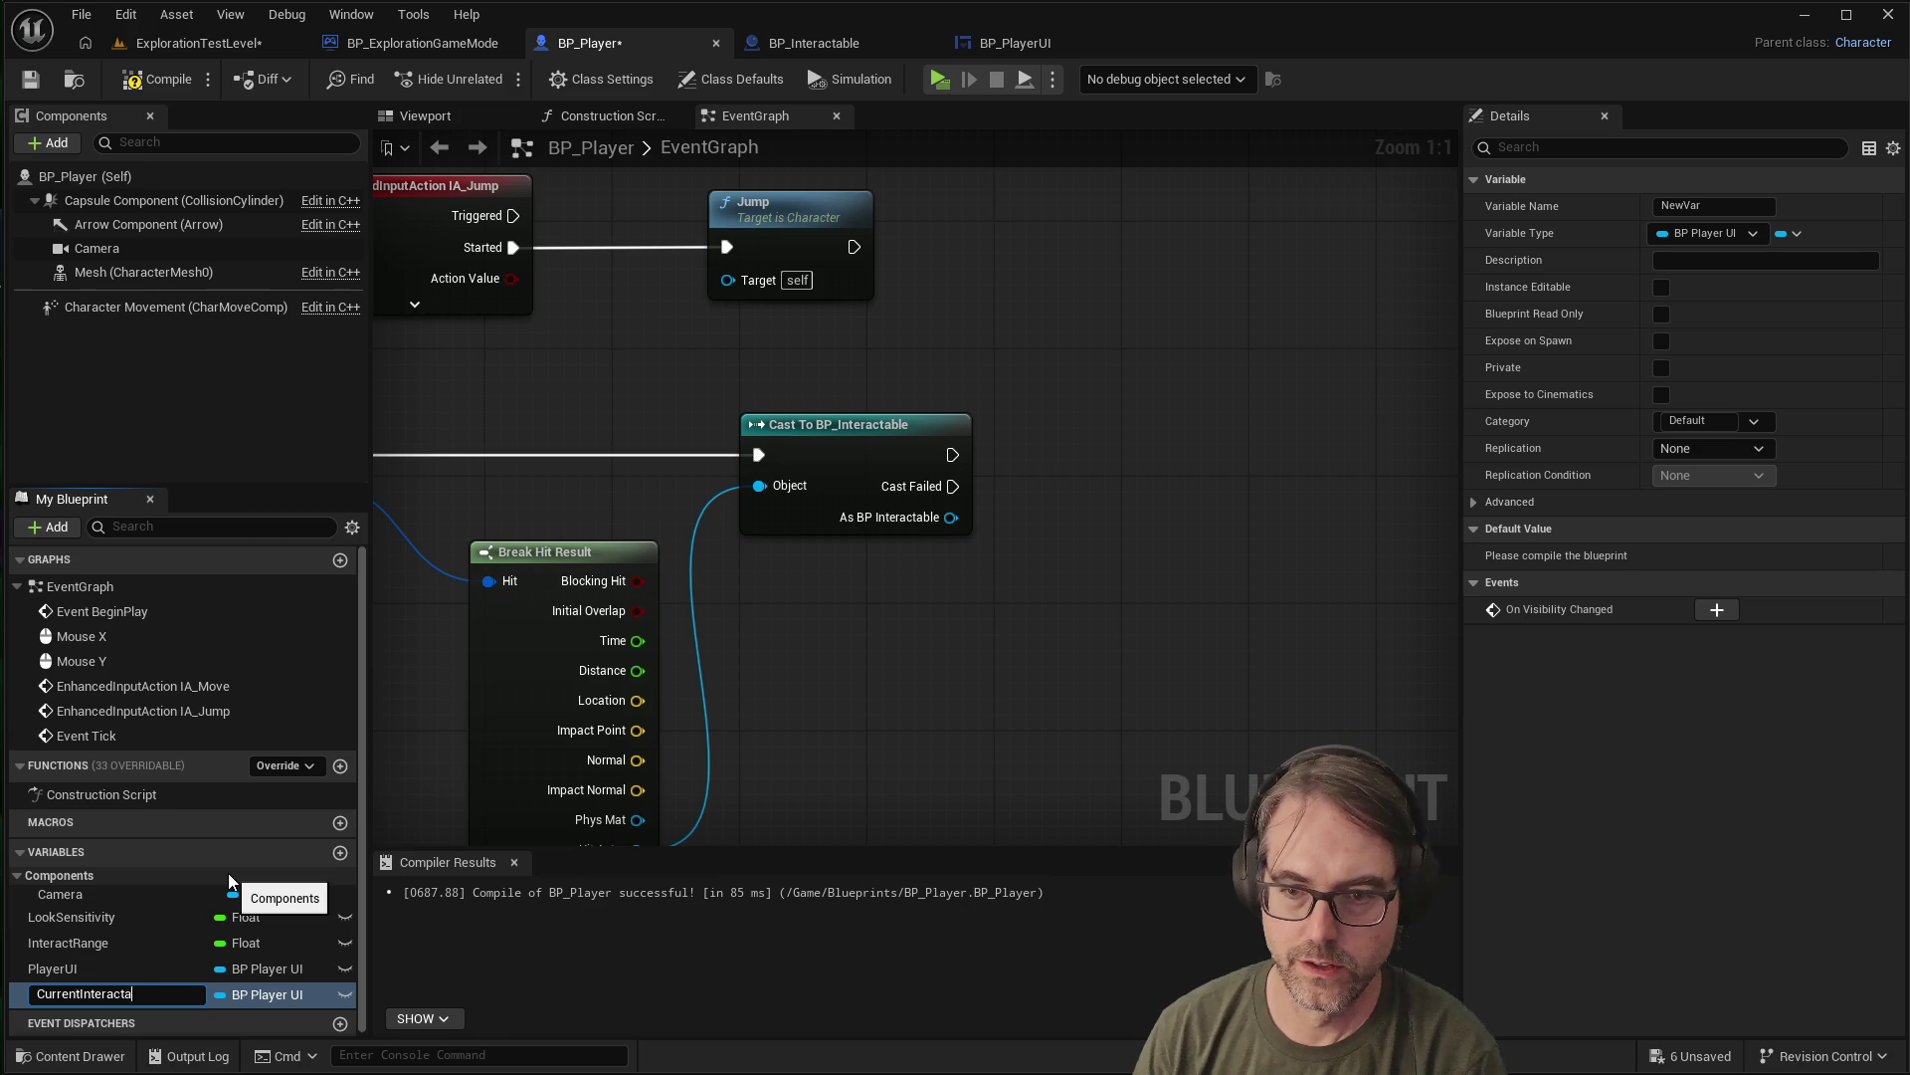
key(Return)
mouse_move(199, 998)
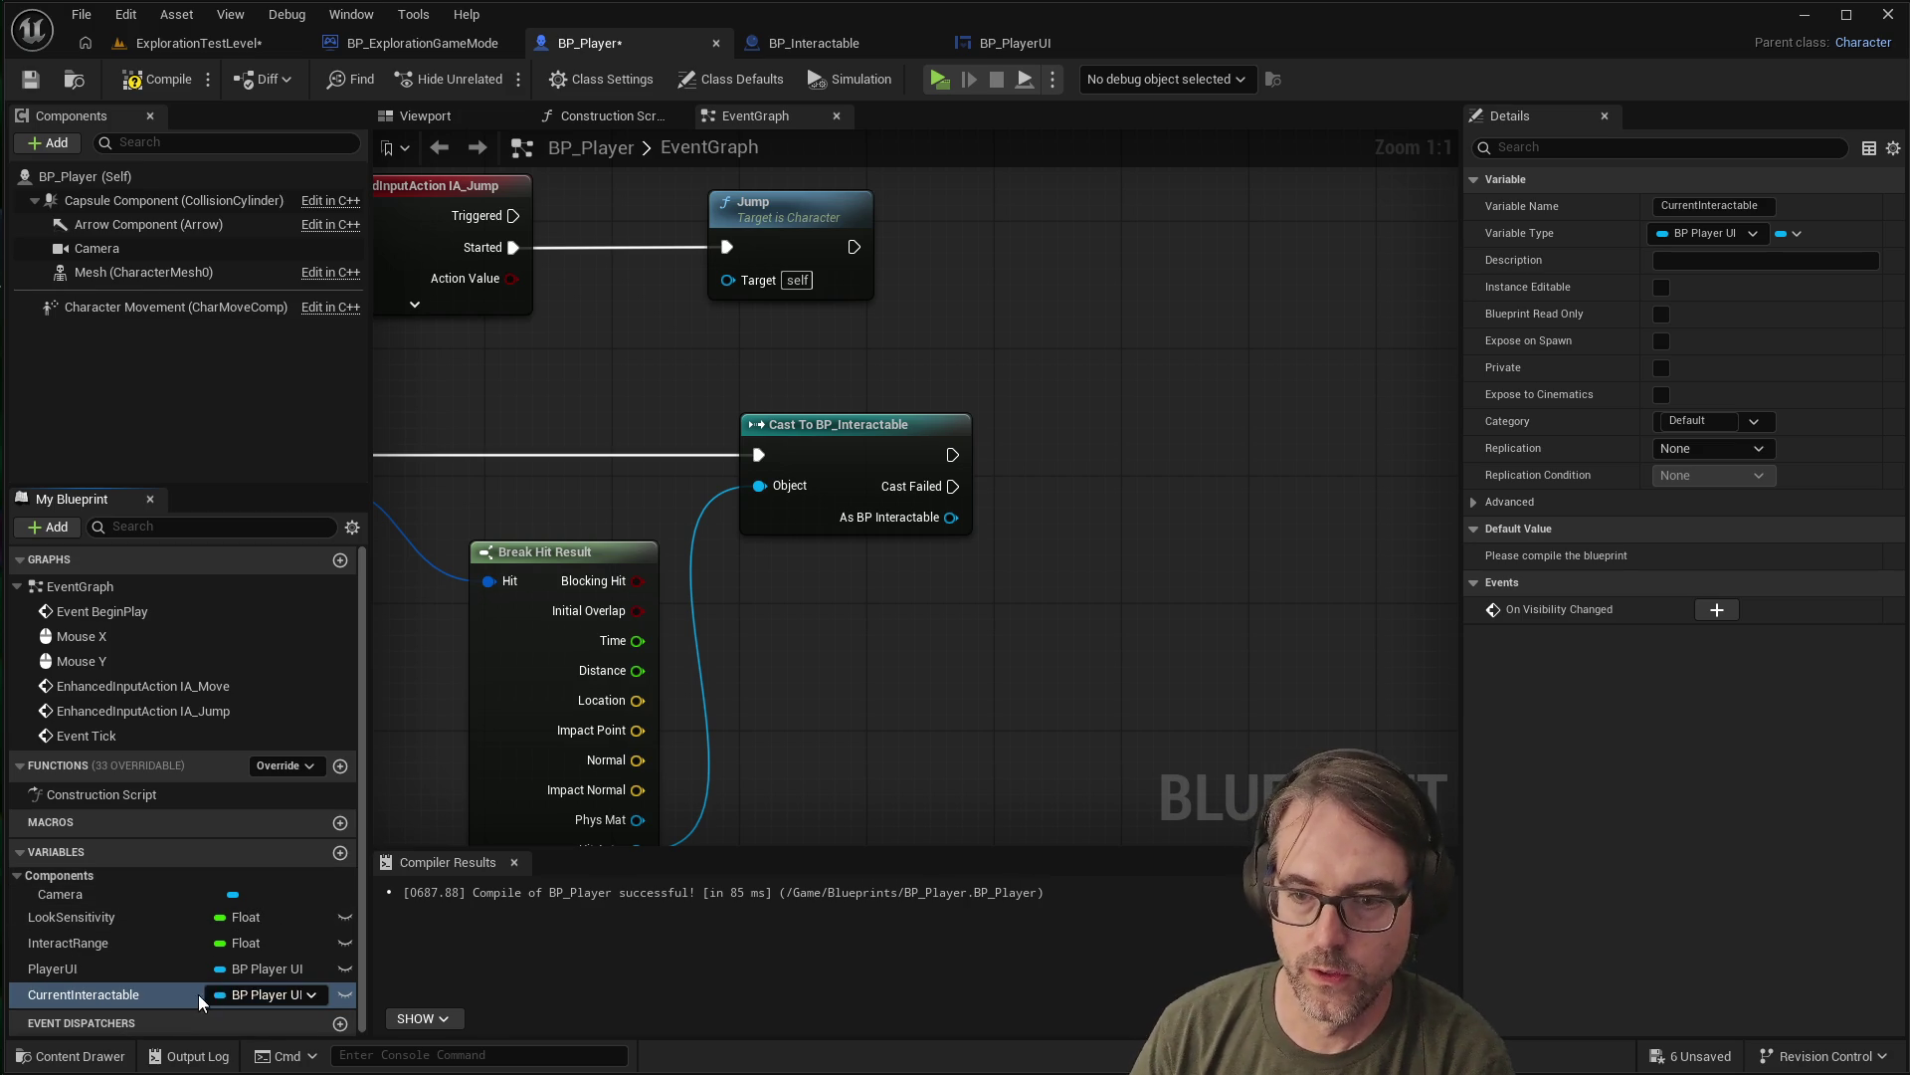
click(260, 1000)
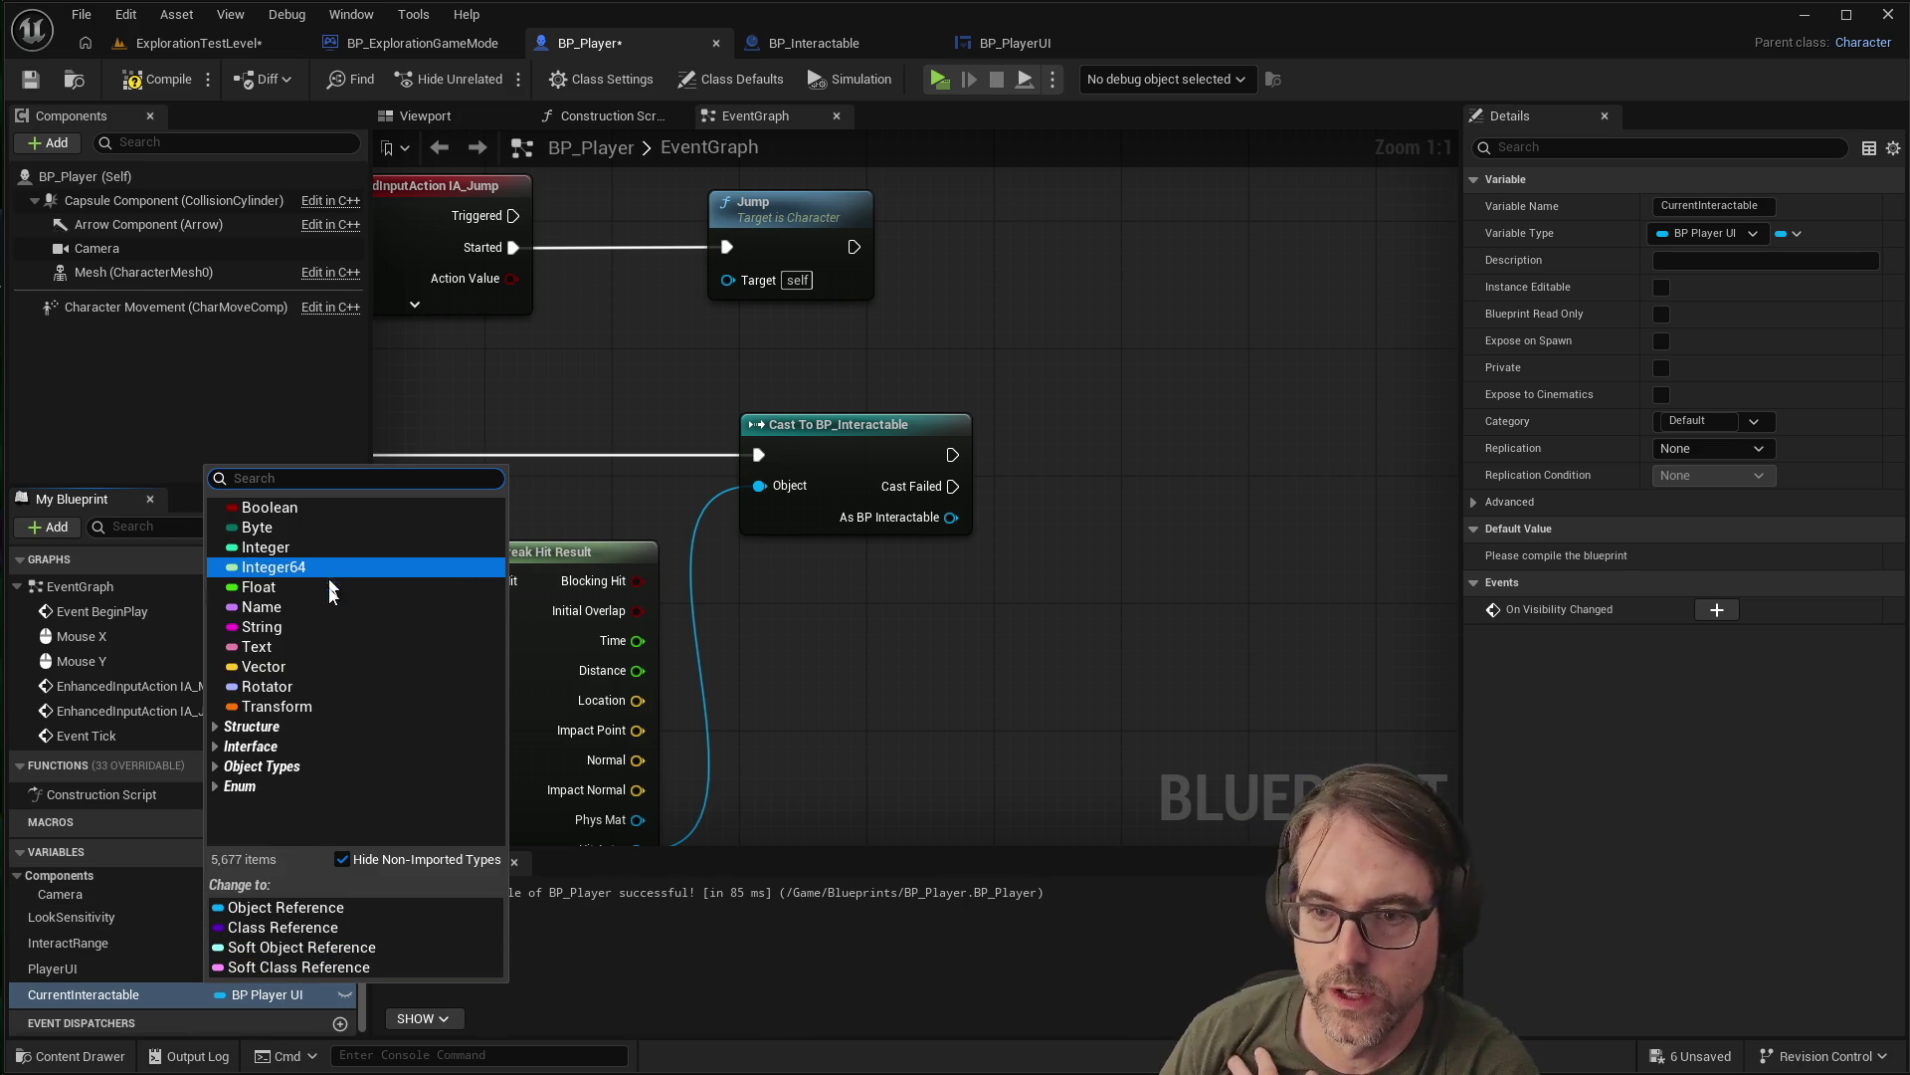
click(277, 994)
click(273, 994)
text(BP)
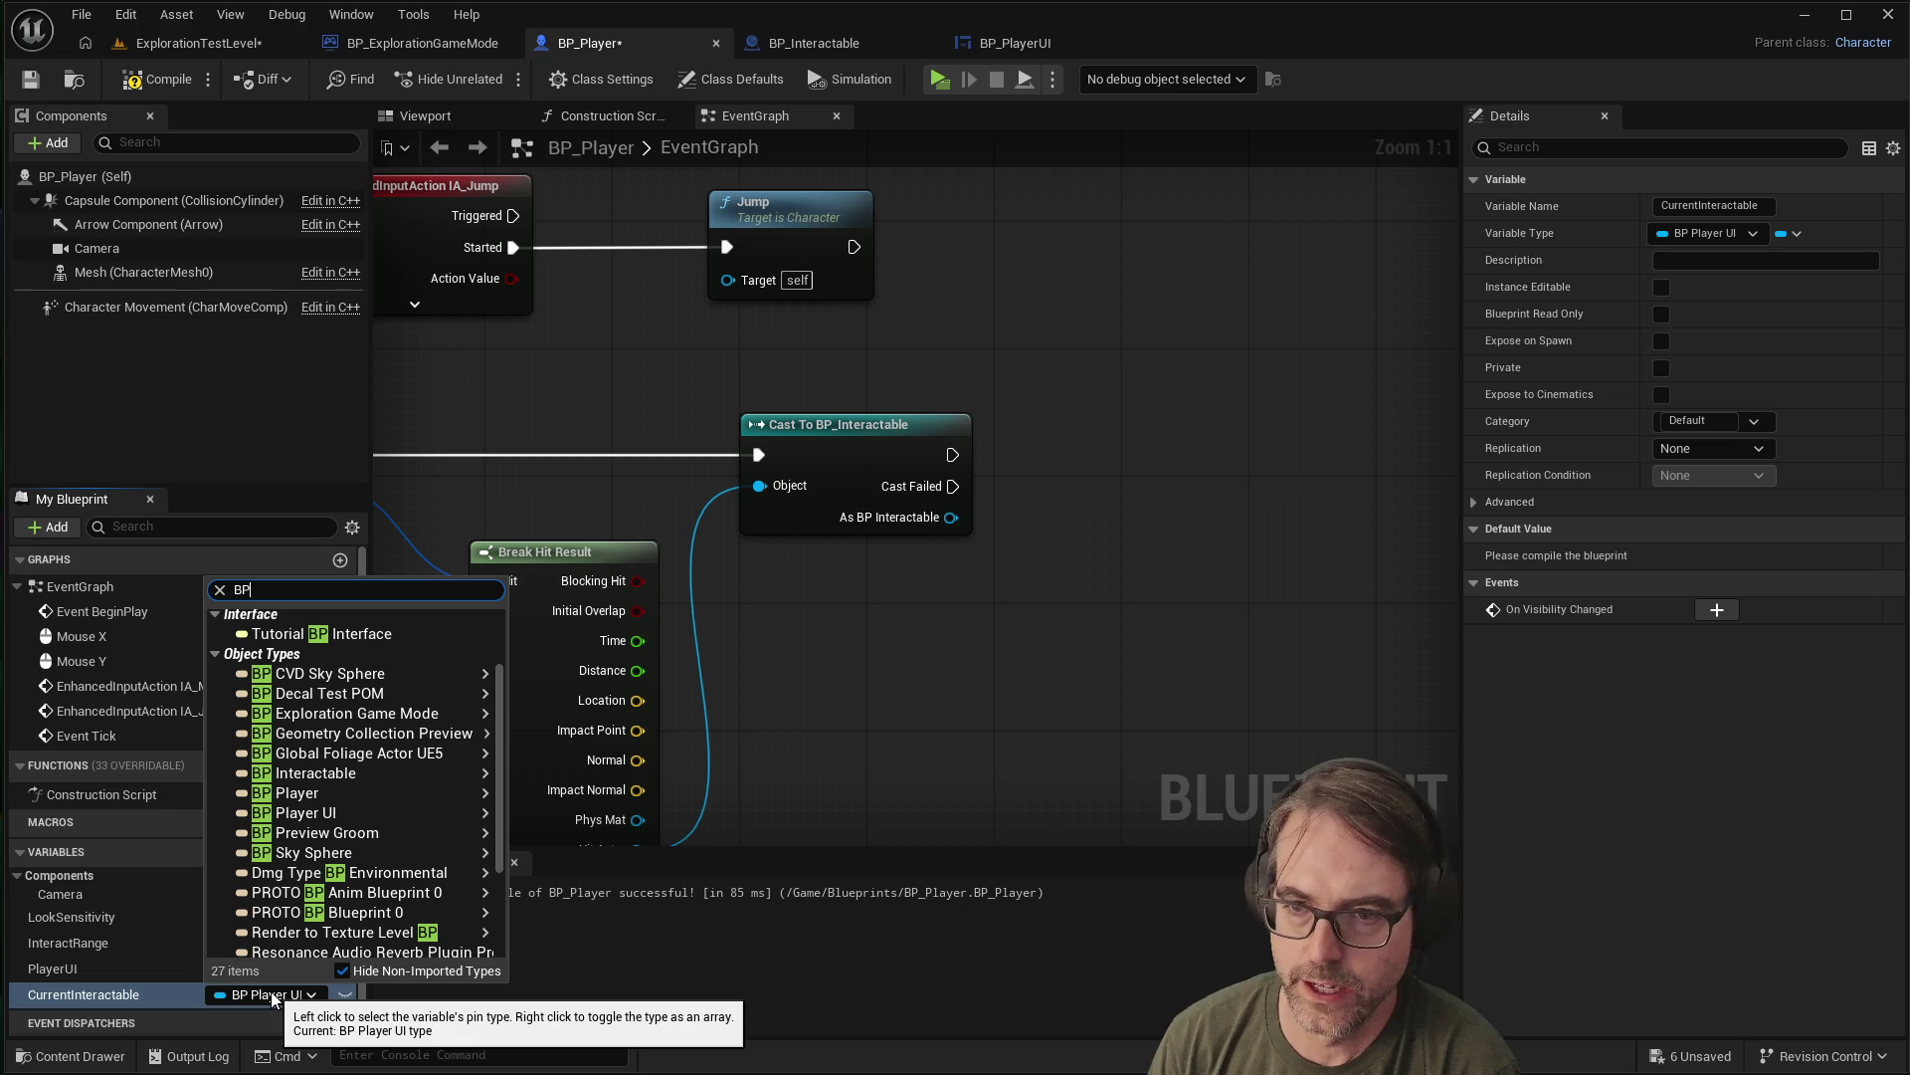
text( Interac)
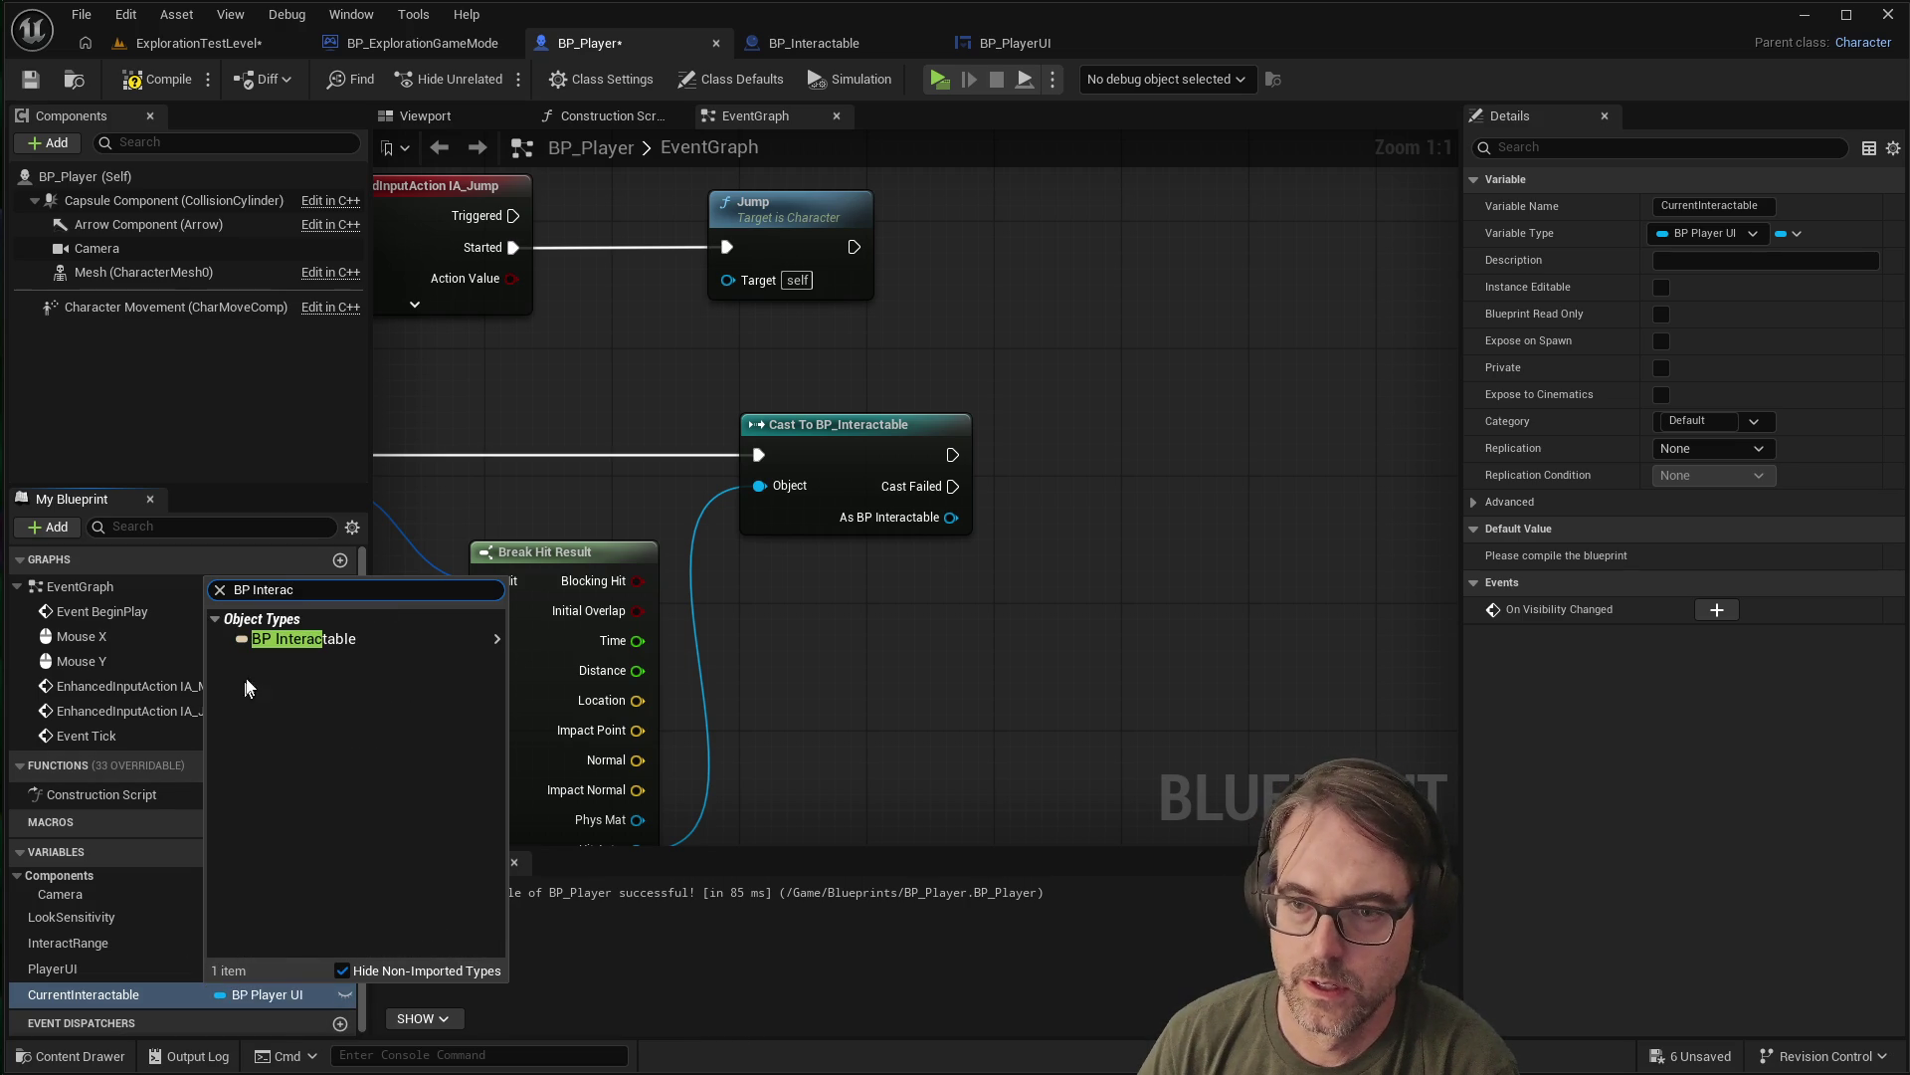
click(304, 638)
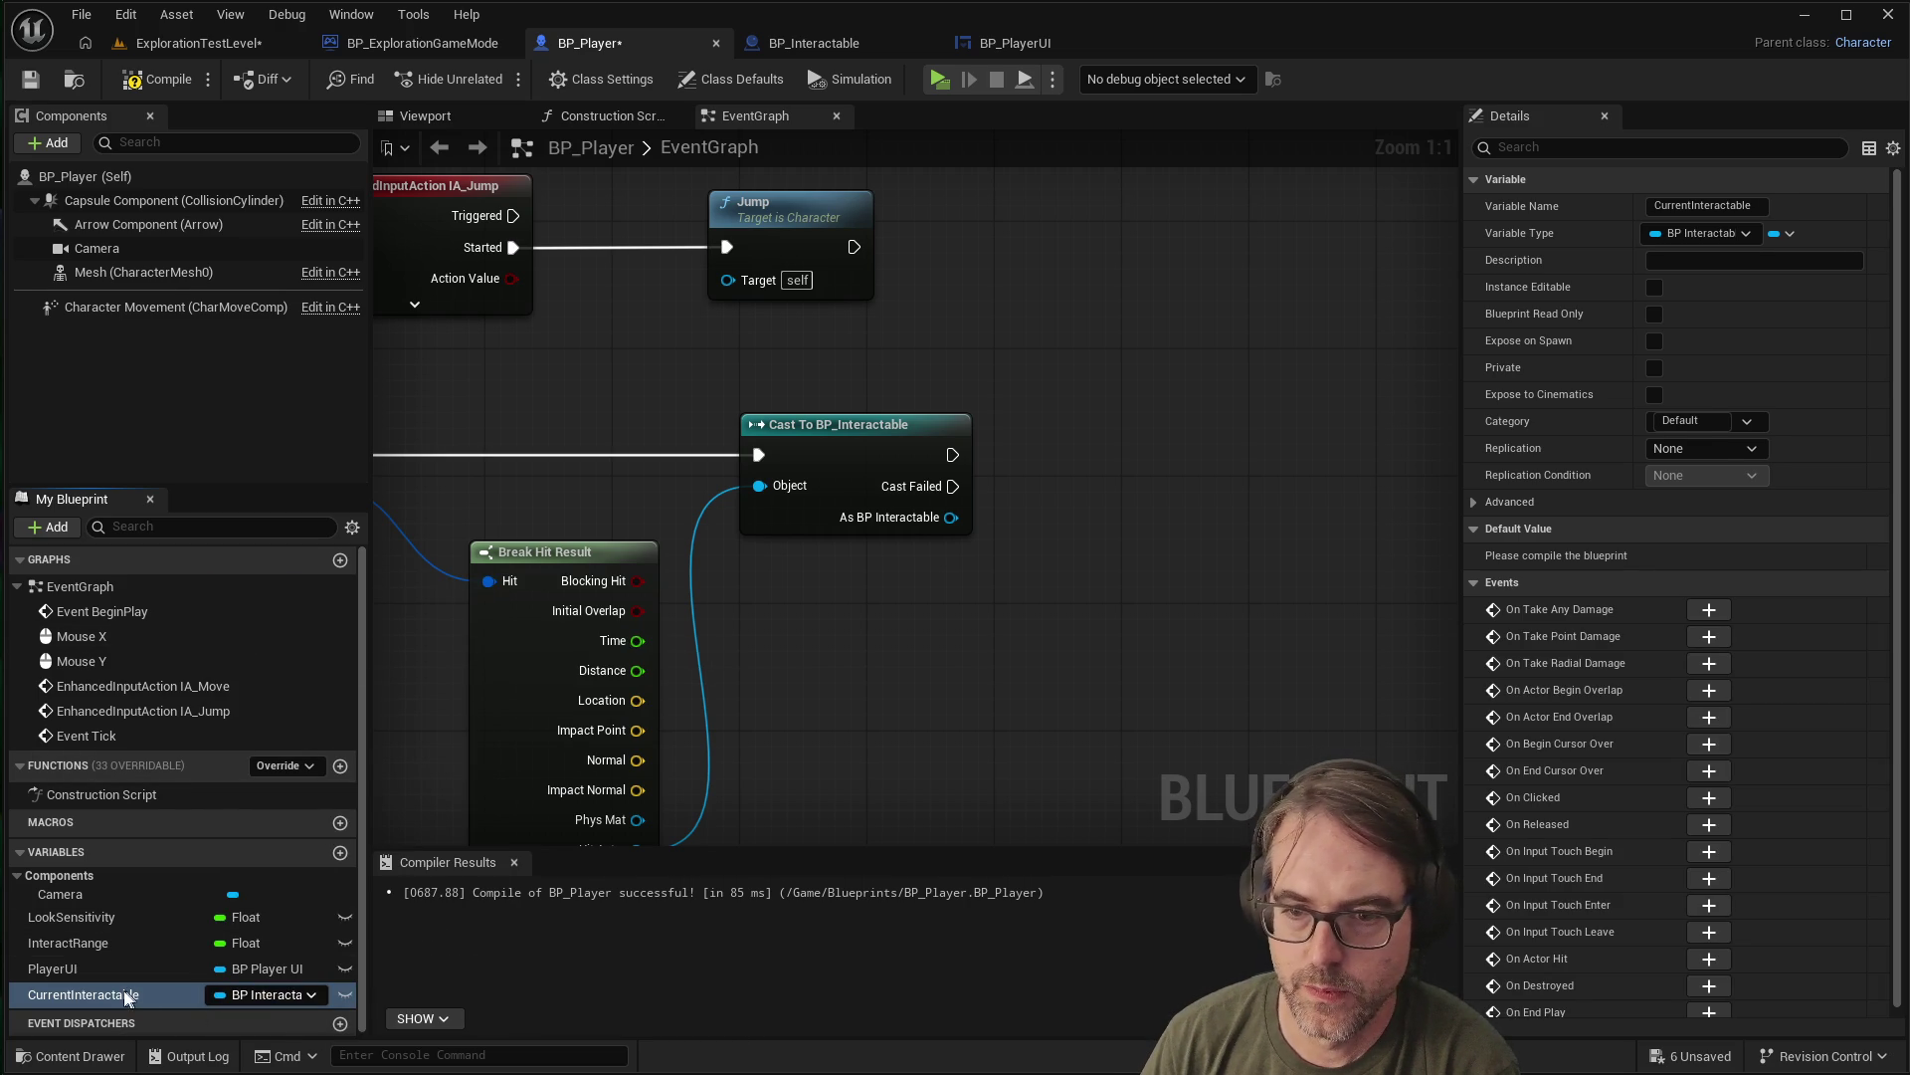
drag(60, 991, 1136, 452)
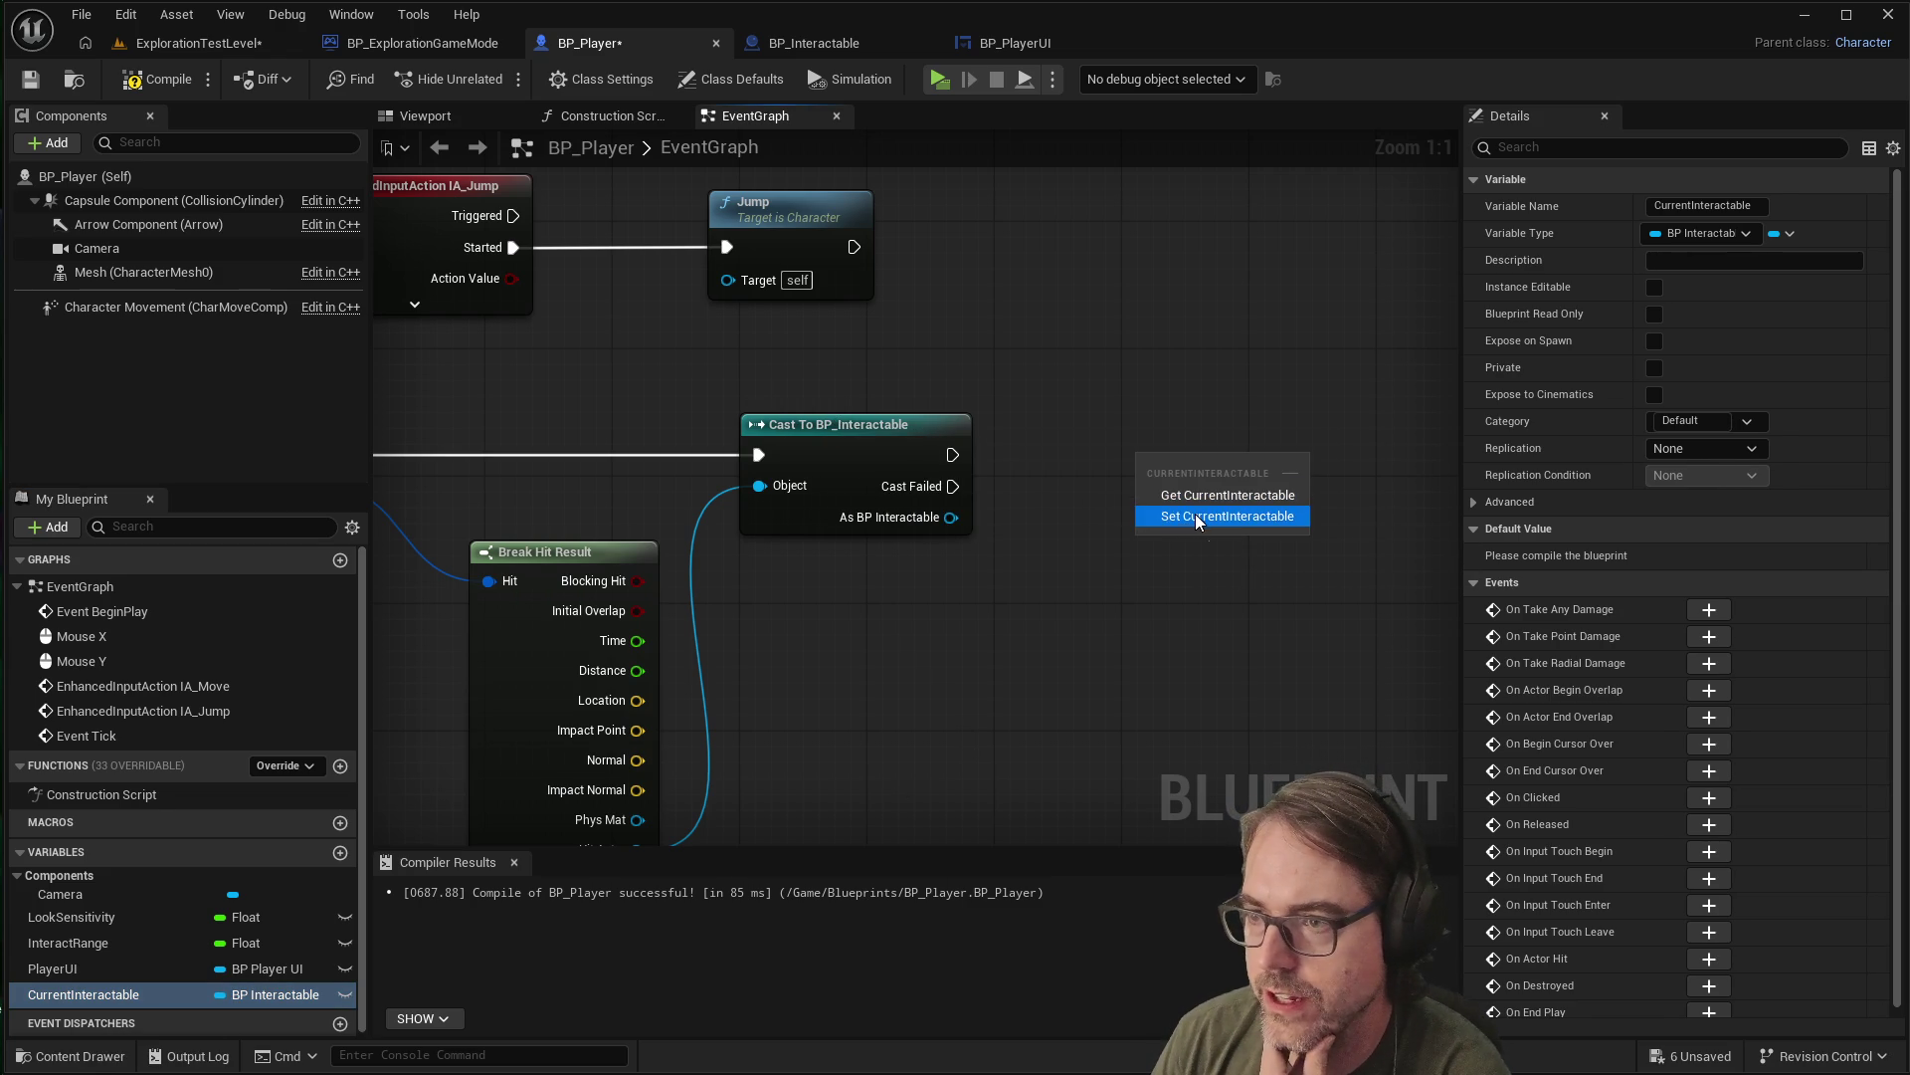
Create a SET Current Interactable setter and nudge it beside Cast To BP_Interactable
click(1196, 515)
drag(1197, 467, 1163, 456)
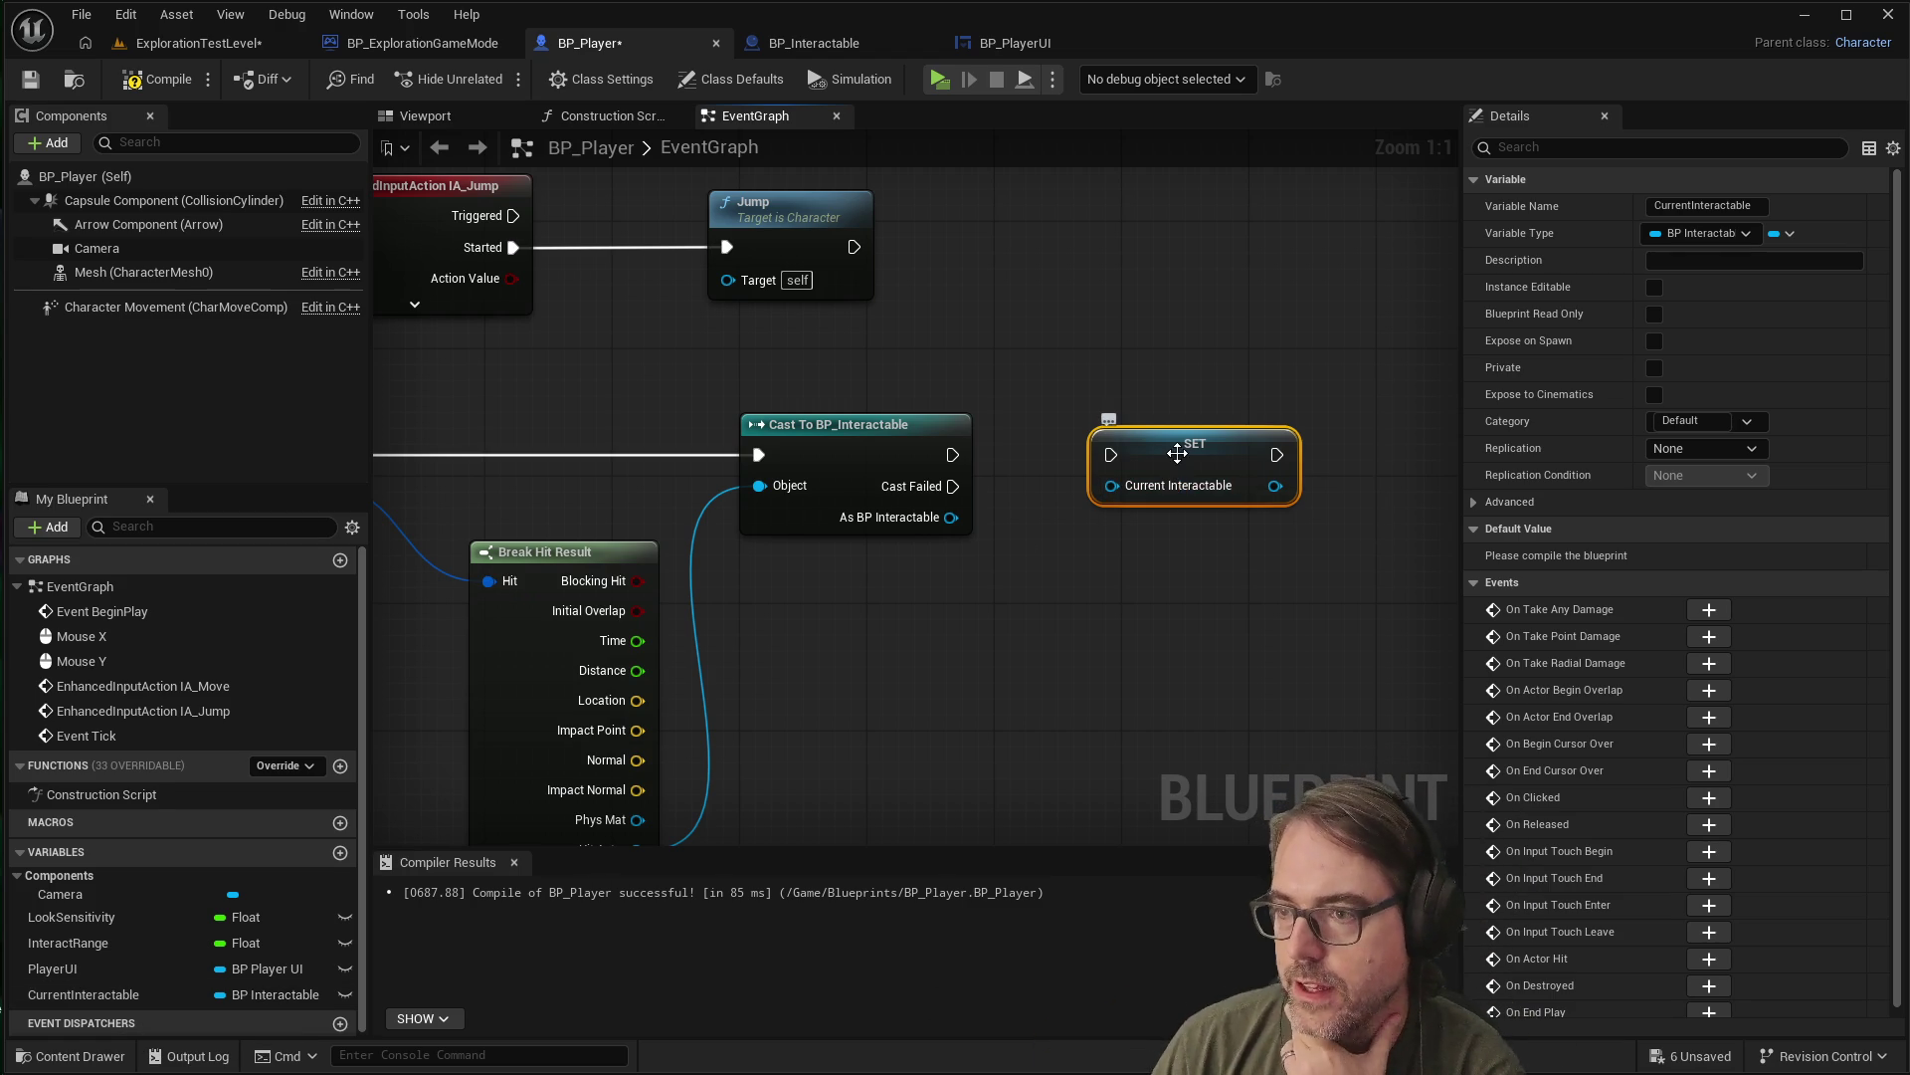
drag(1168, 448, 1185, 432)
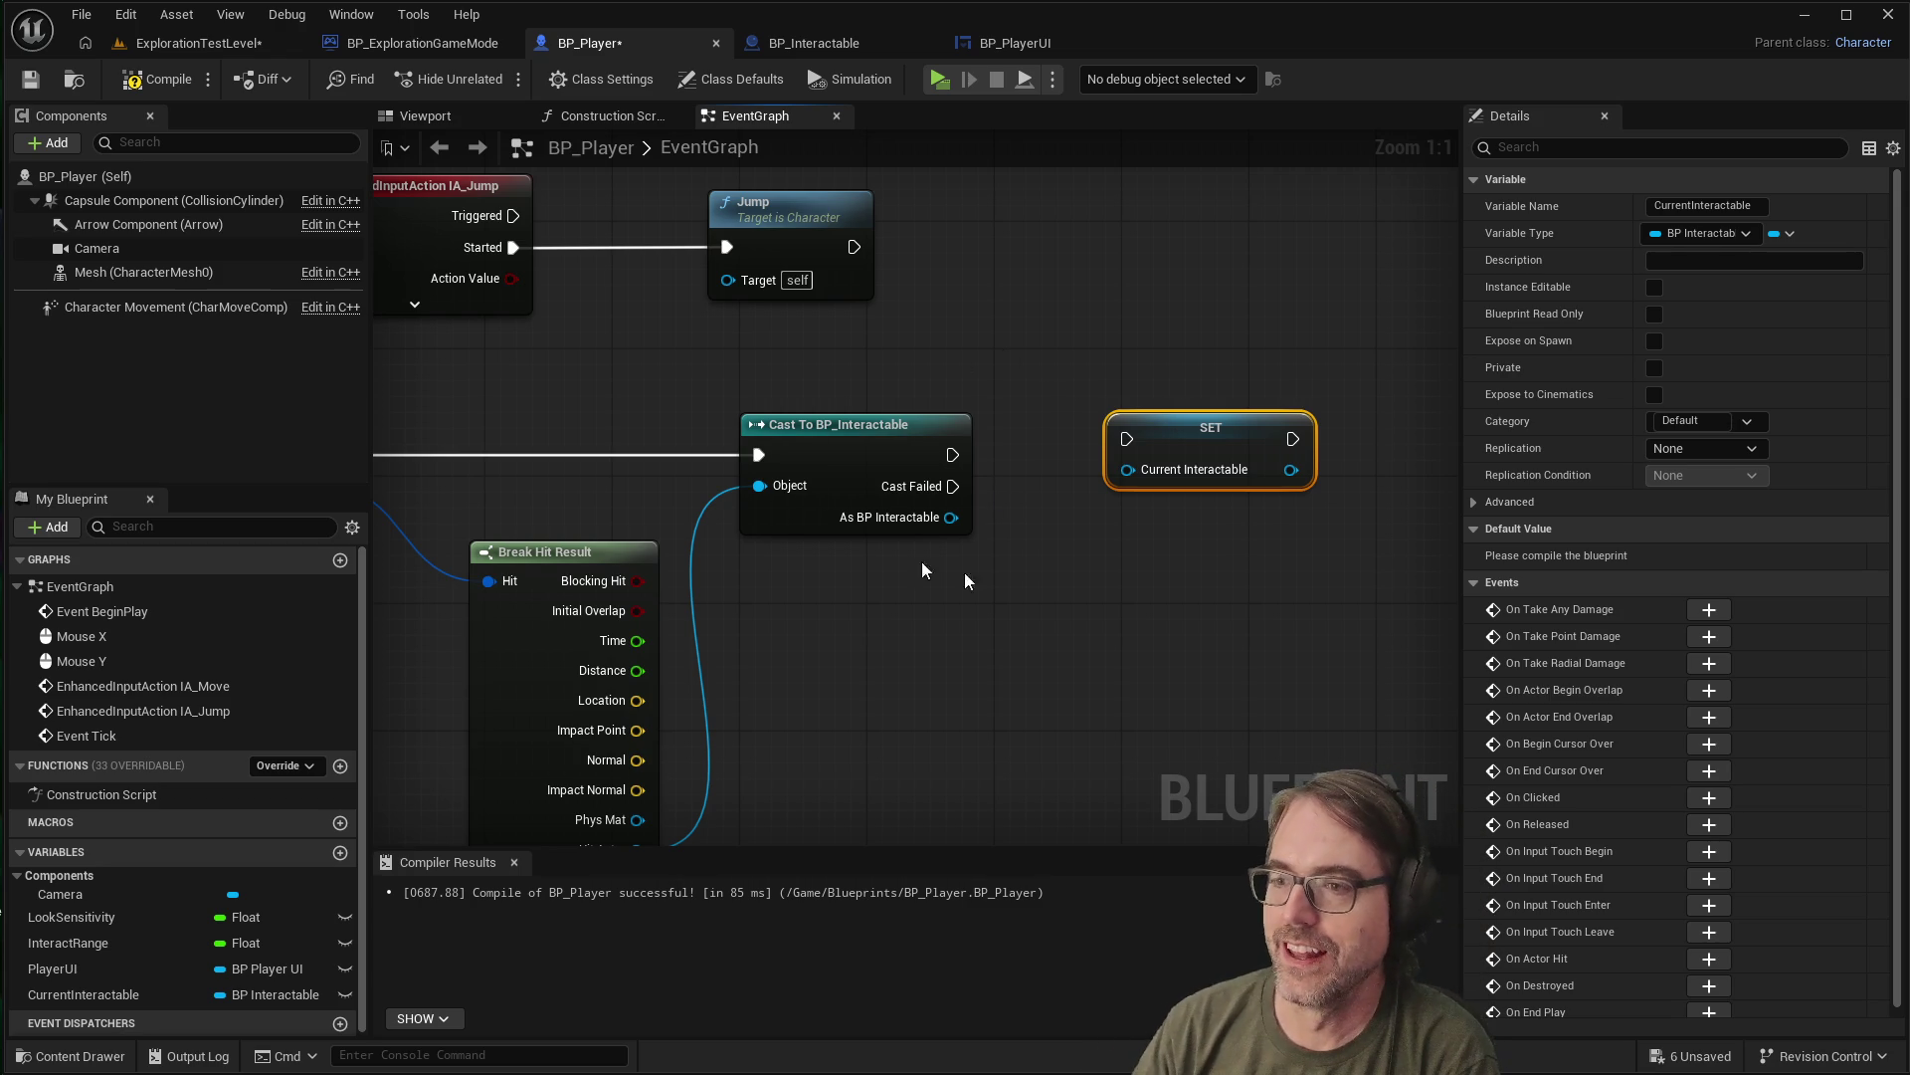
scroll(923, 689, down, 6)
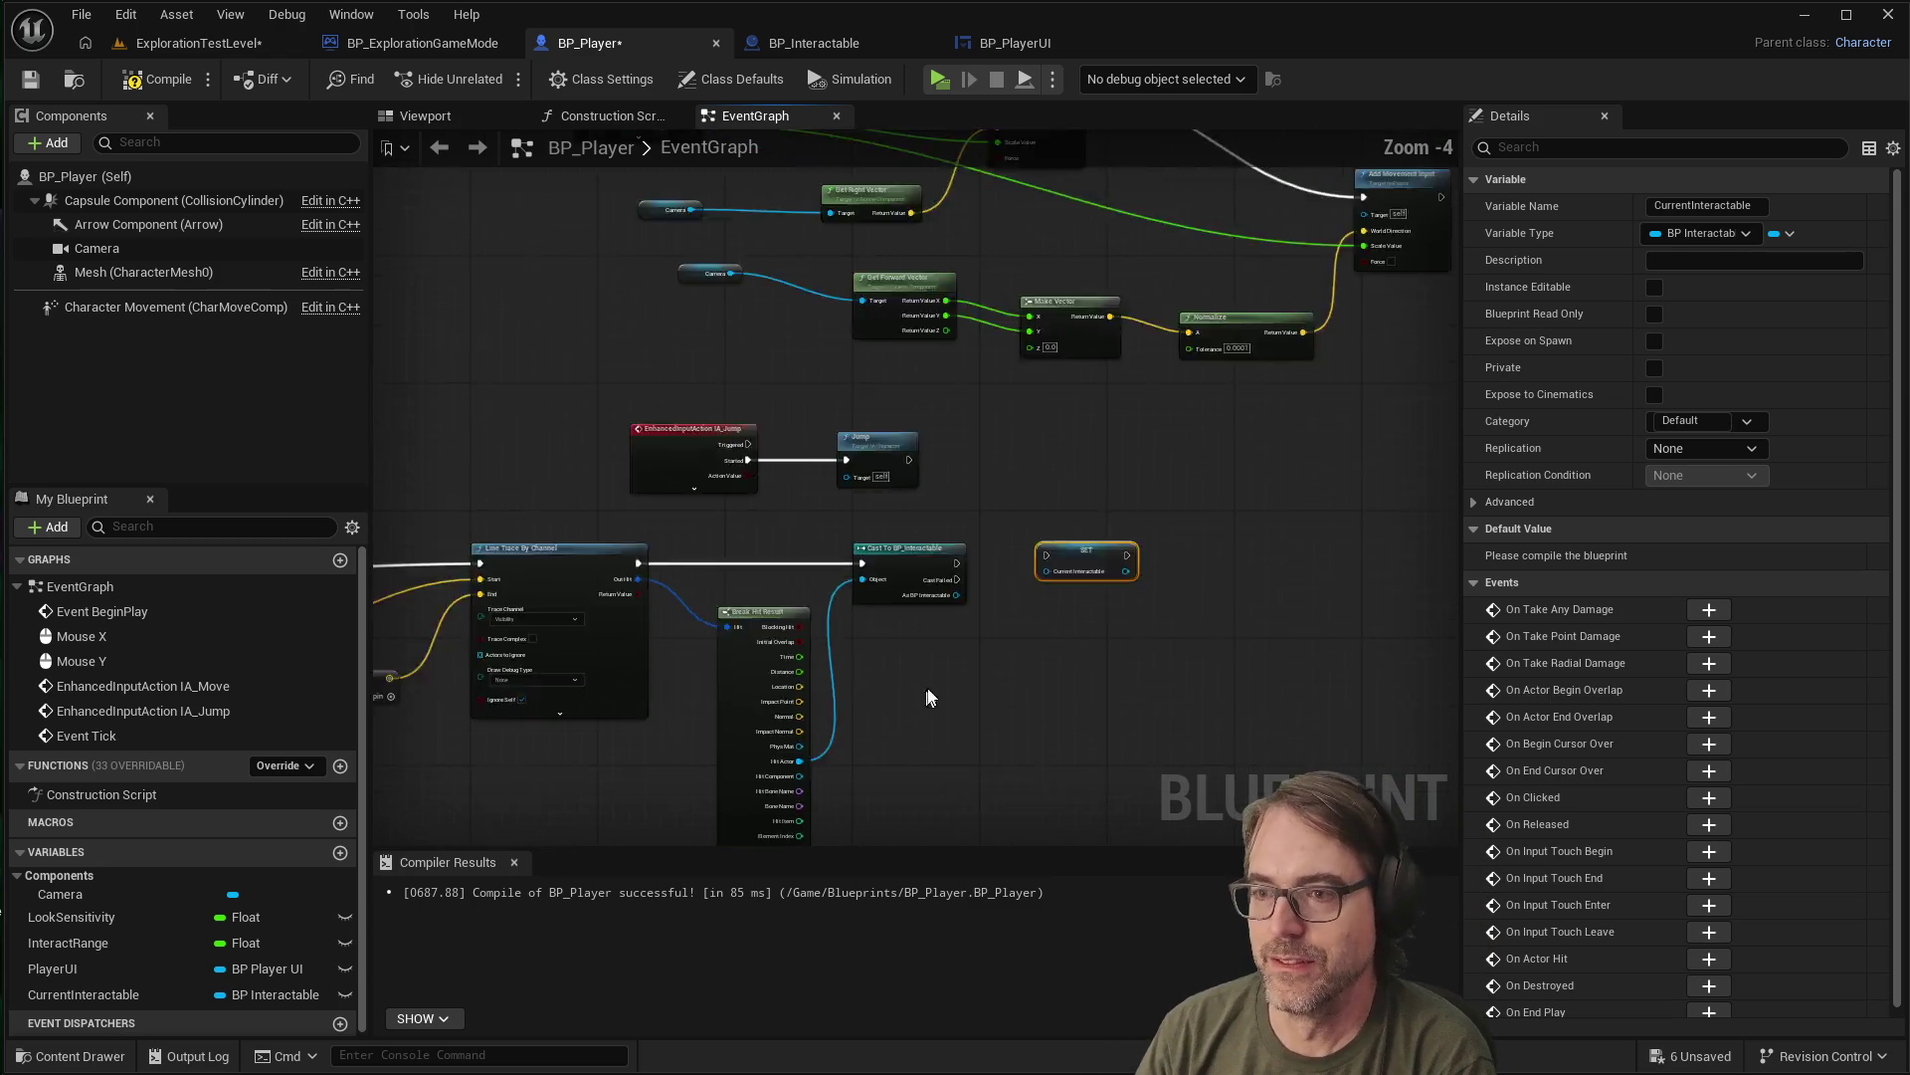
Wire the cast's success exec and As BP Interactable output into SET Current Interactable
scroll(1057, 649, up, 6)
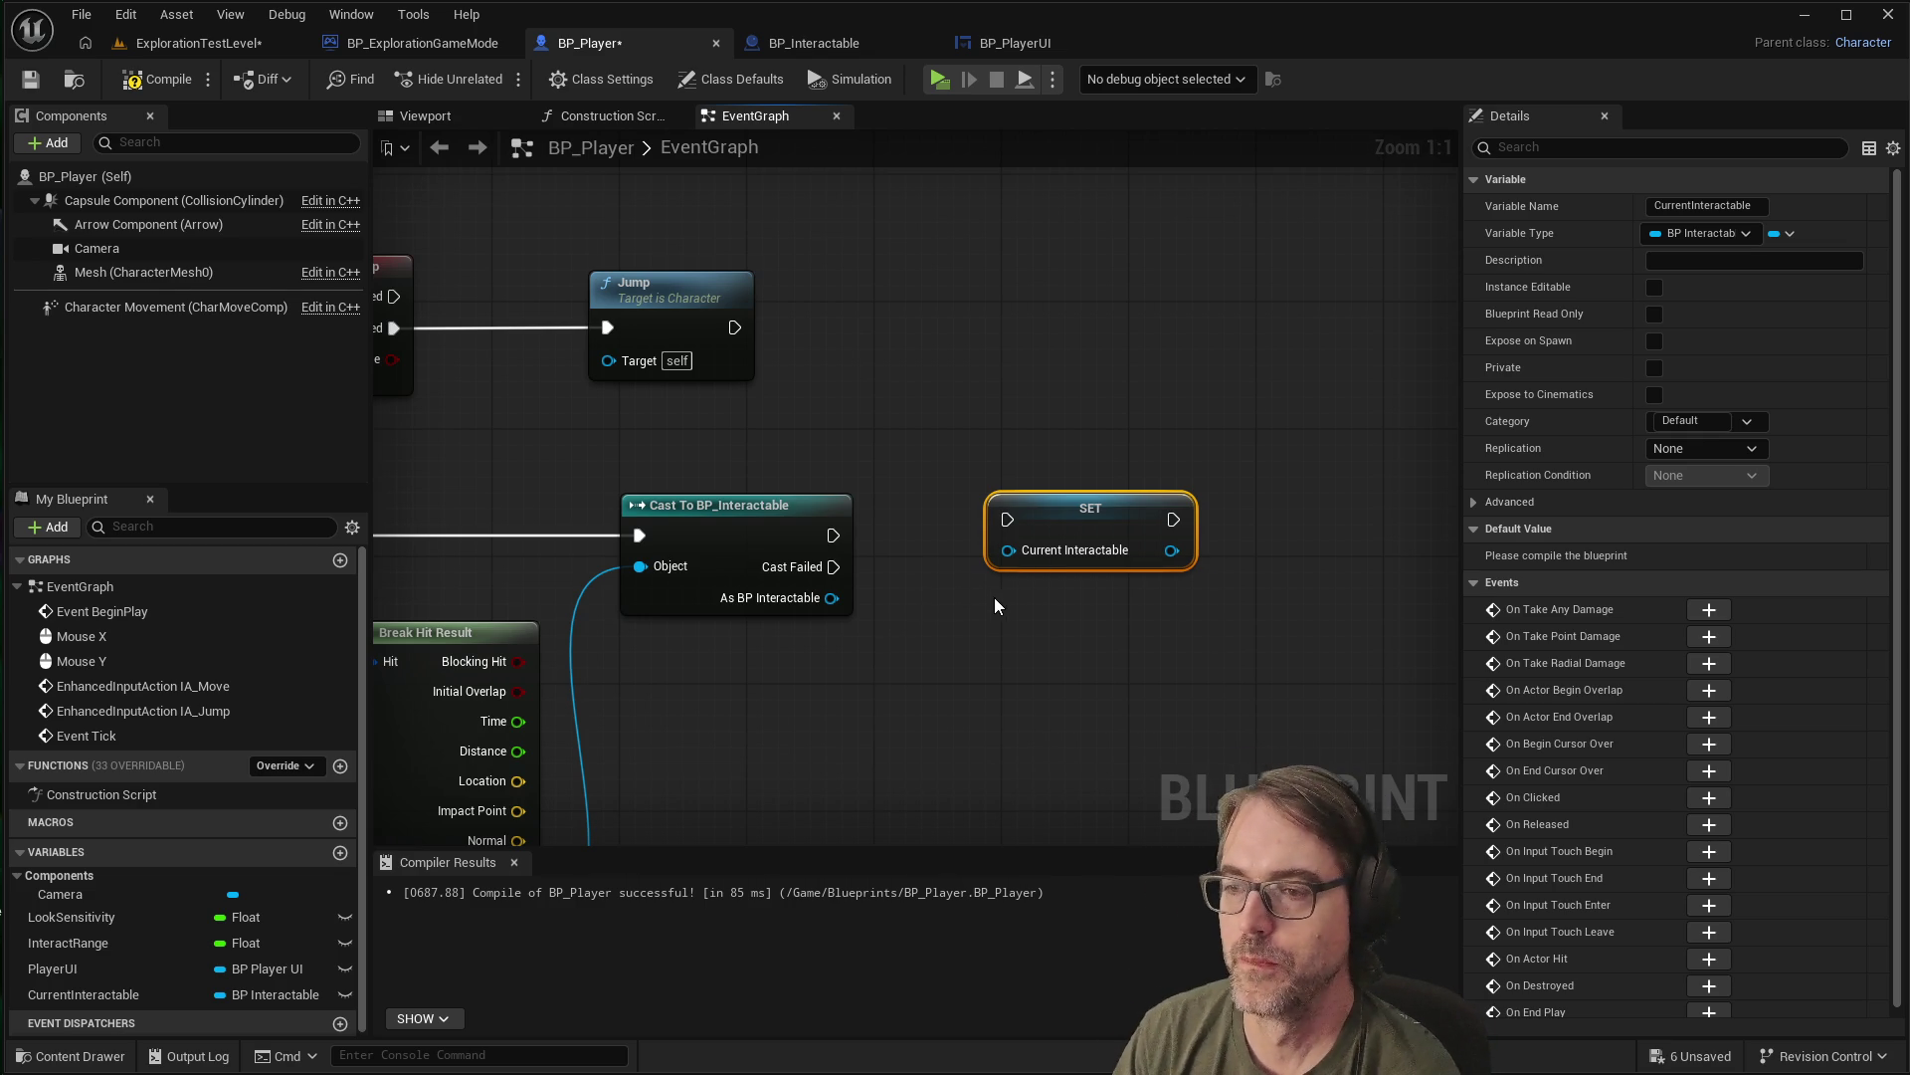
drag(1097, 504, 1114, 505)
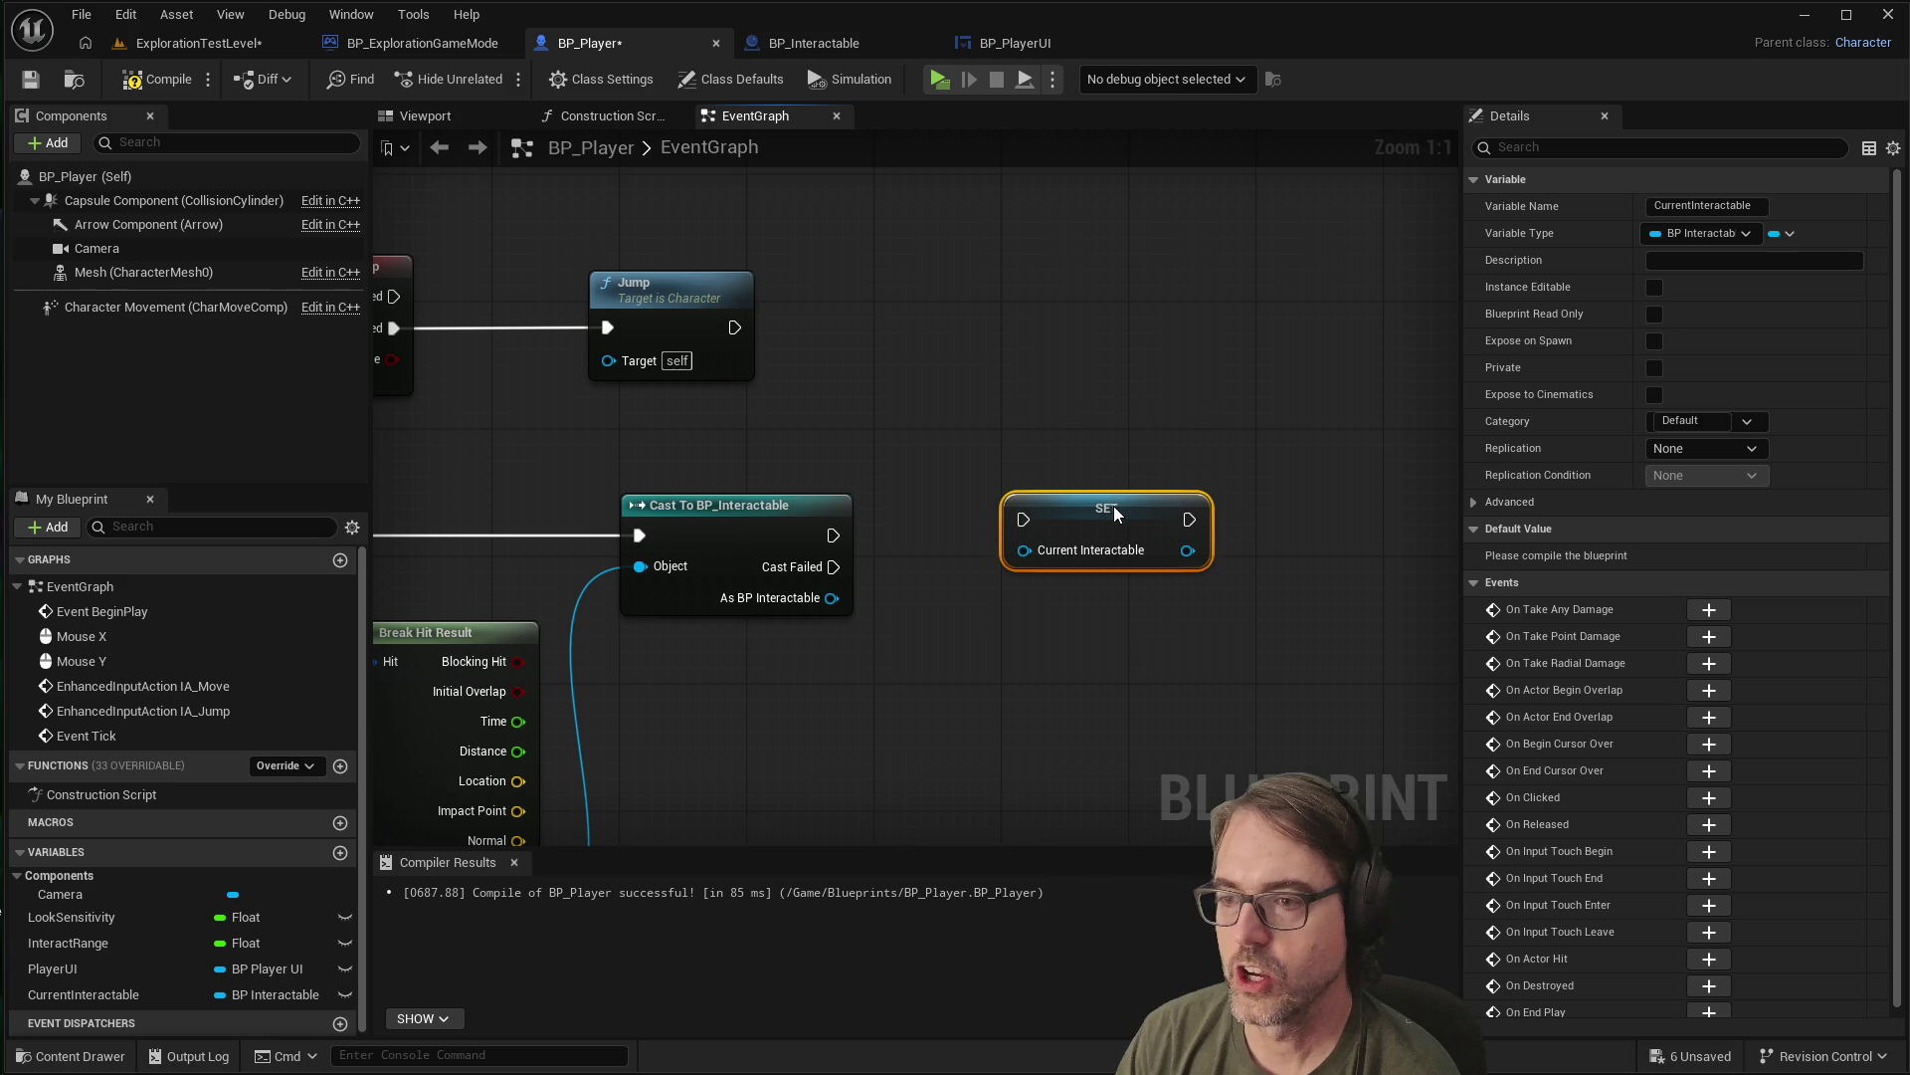
mouse_move(833, 535)
mouse_down()
mouse_move(1011, 510)
mouse_move(952, 521)
mouse_move(945, 502)
mouse_move(1011, 508)
mouse_move(1037, 537)
mouse_up()
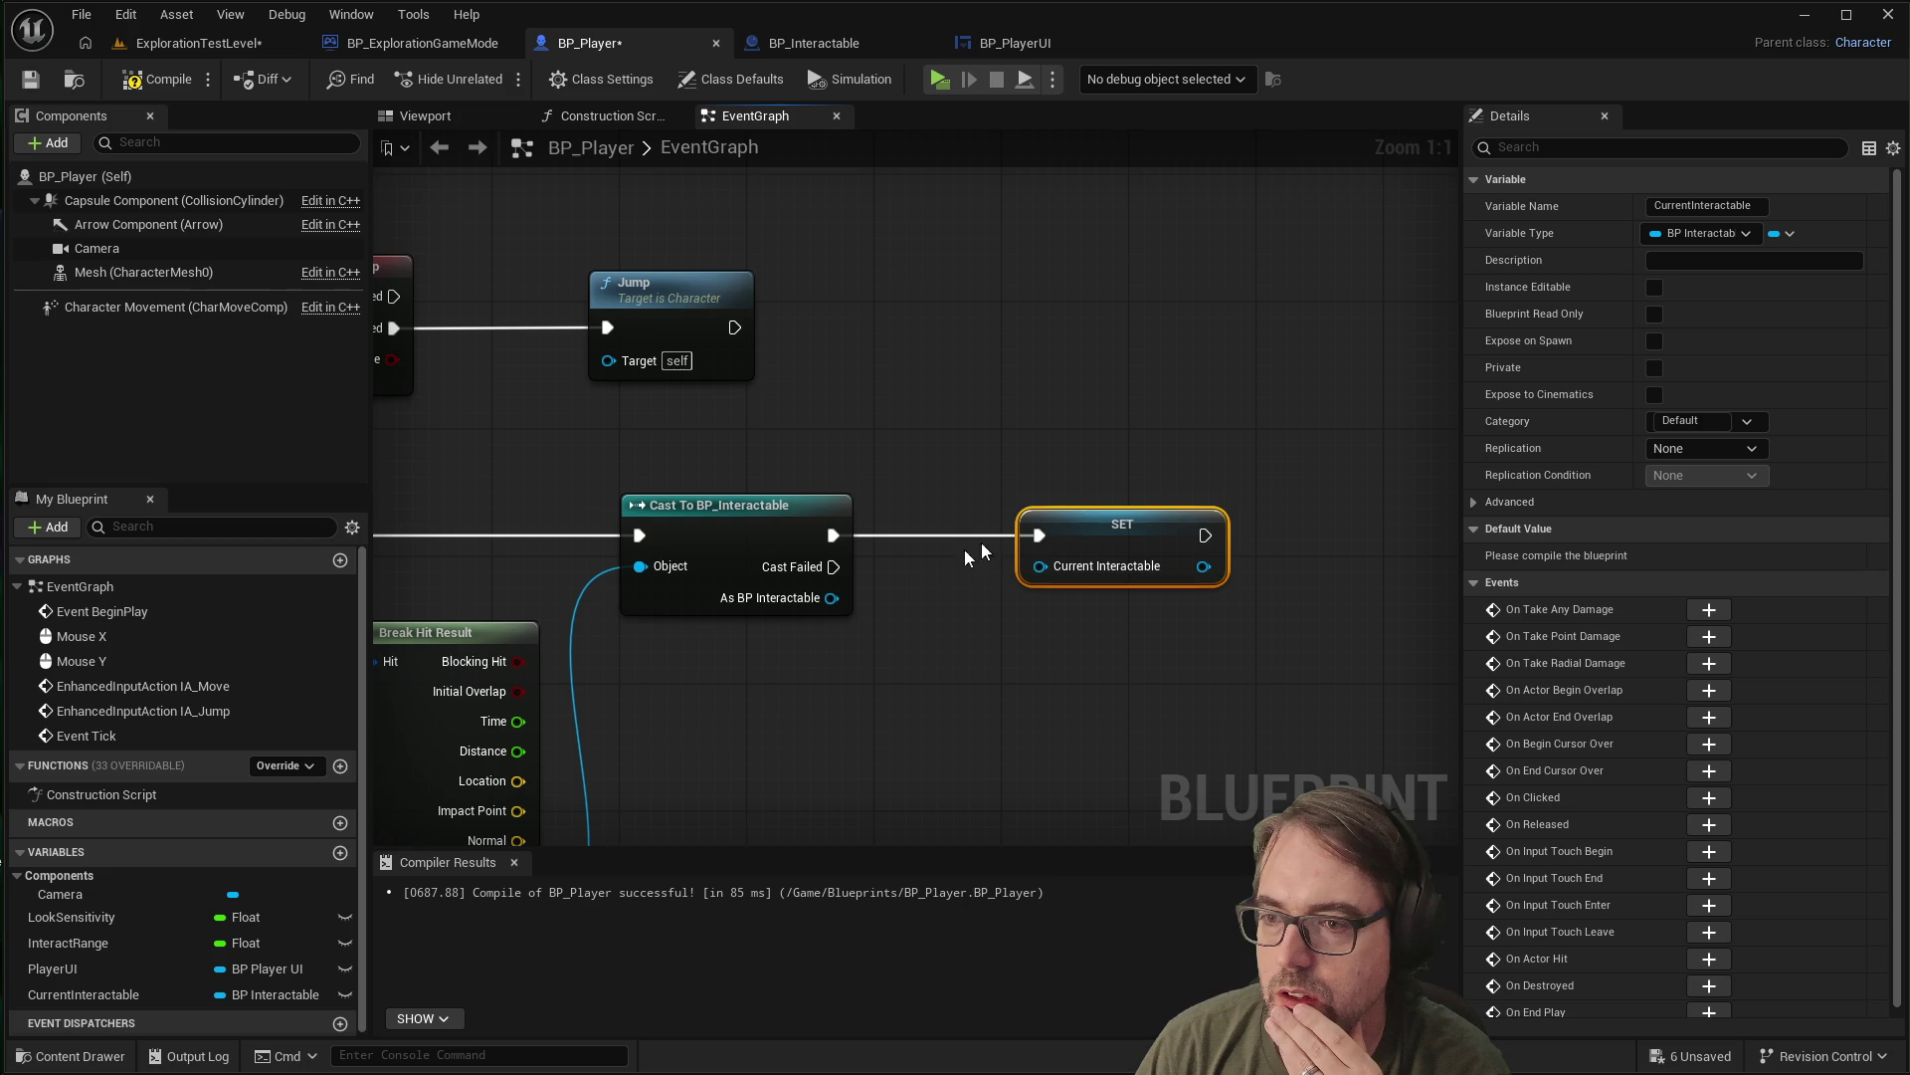
mouse_move(832, 597)
mouse_down()
mouse_move(980, 594)
mouse_move(1041, 566)
mouse_up()
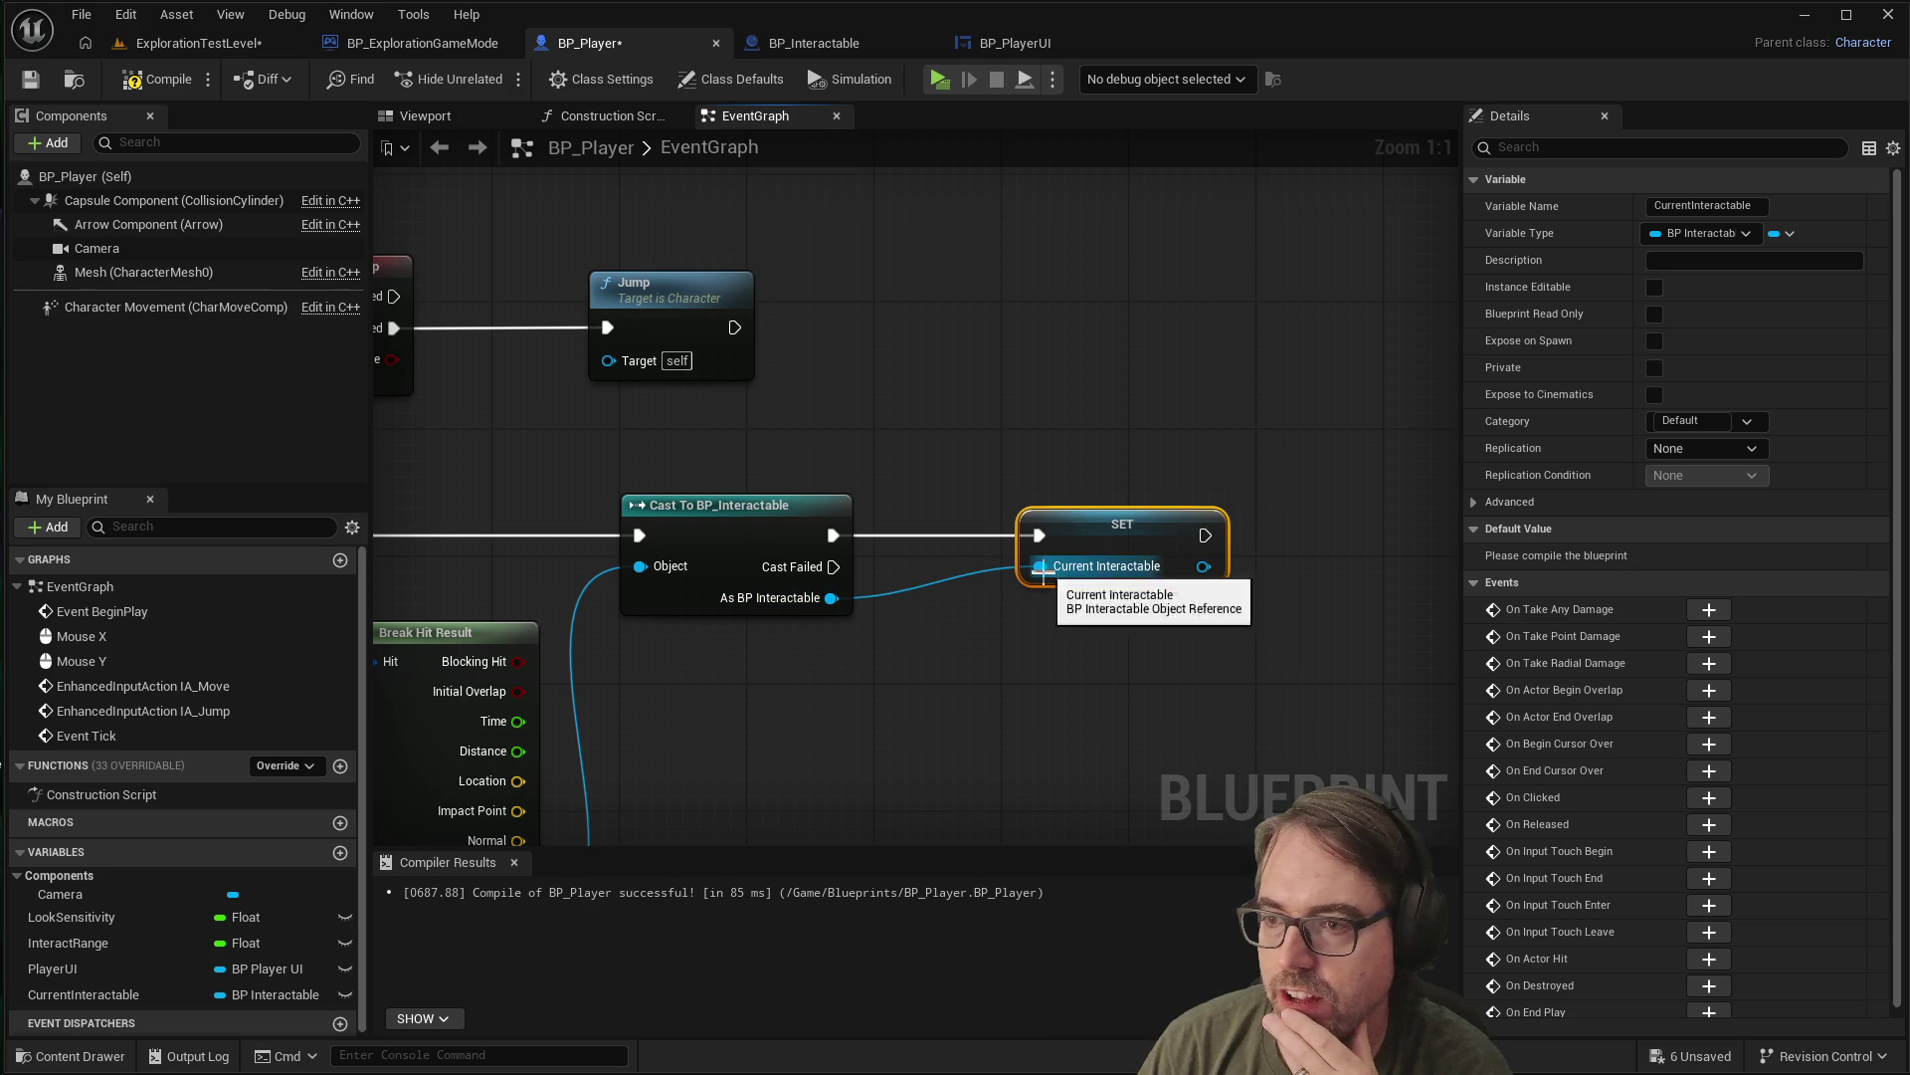
click(998, 639)
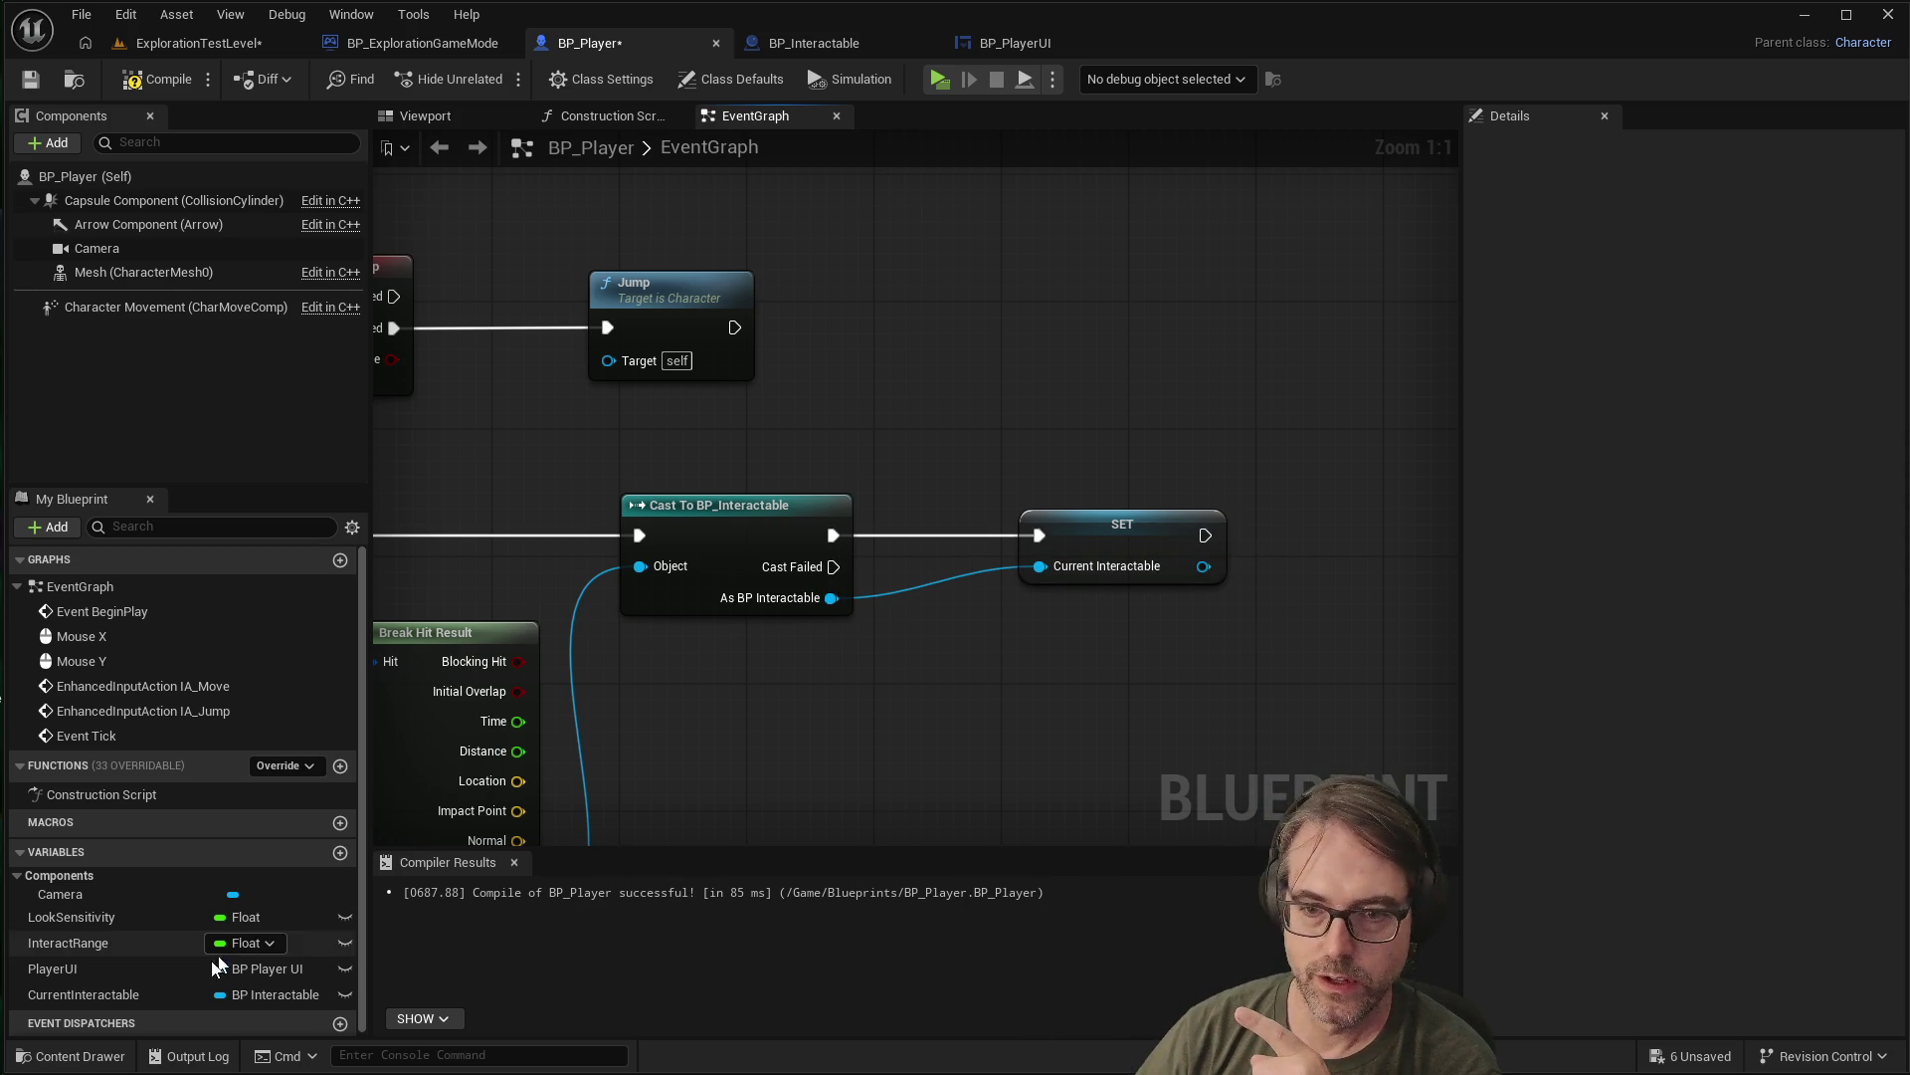
mouse_move(117, 995)
mouse_down()
mouse_move(917, 736)
mouse_move(1023, 683)
mouse_move(1115, 679)
mouse_move(1098, 680)
mouse_up()
Run a second SET Current Interactable with an empty value from Cast Failed
click(1086, 746)
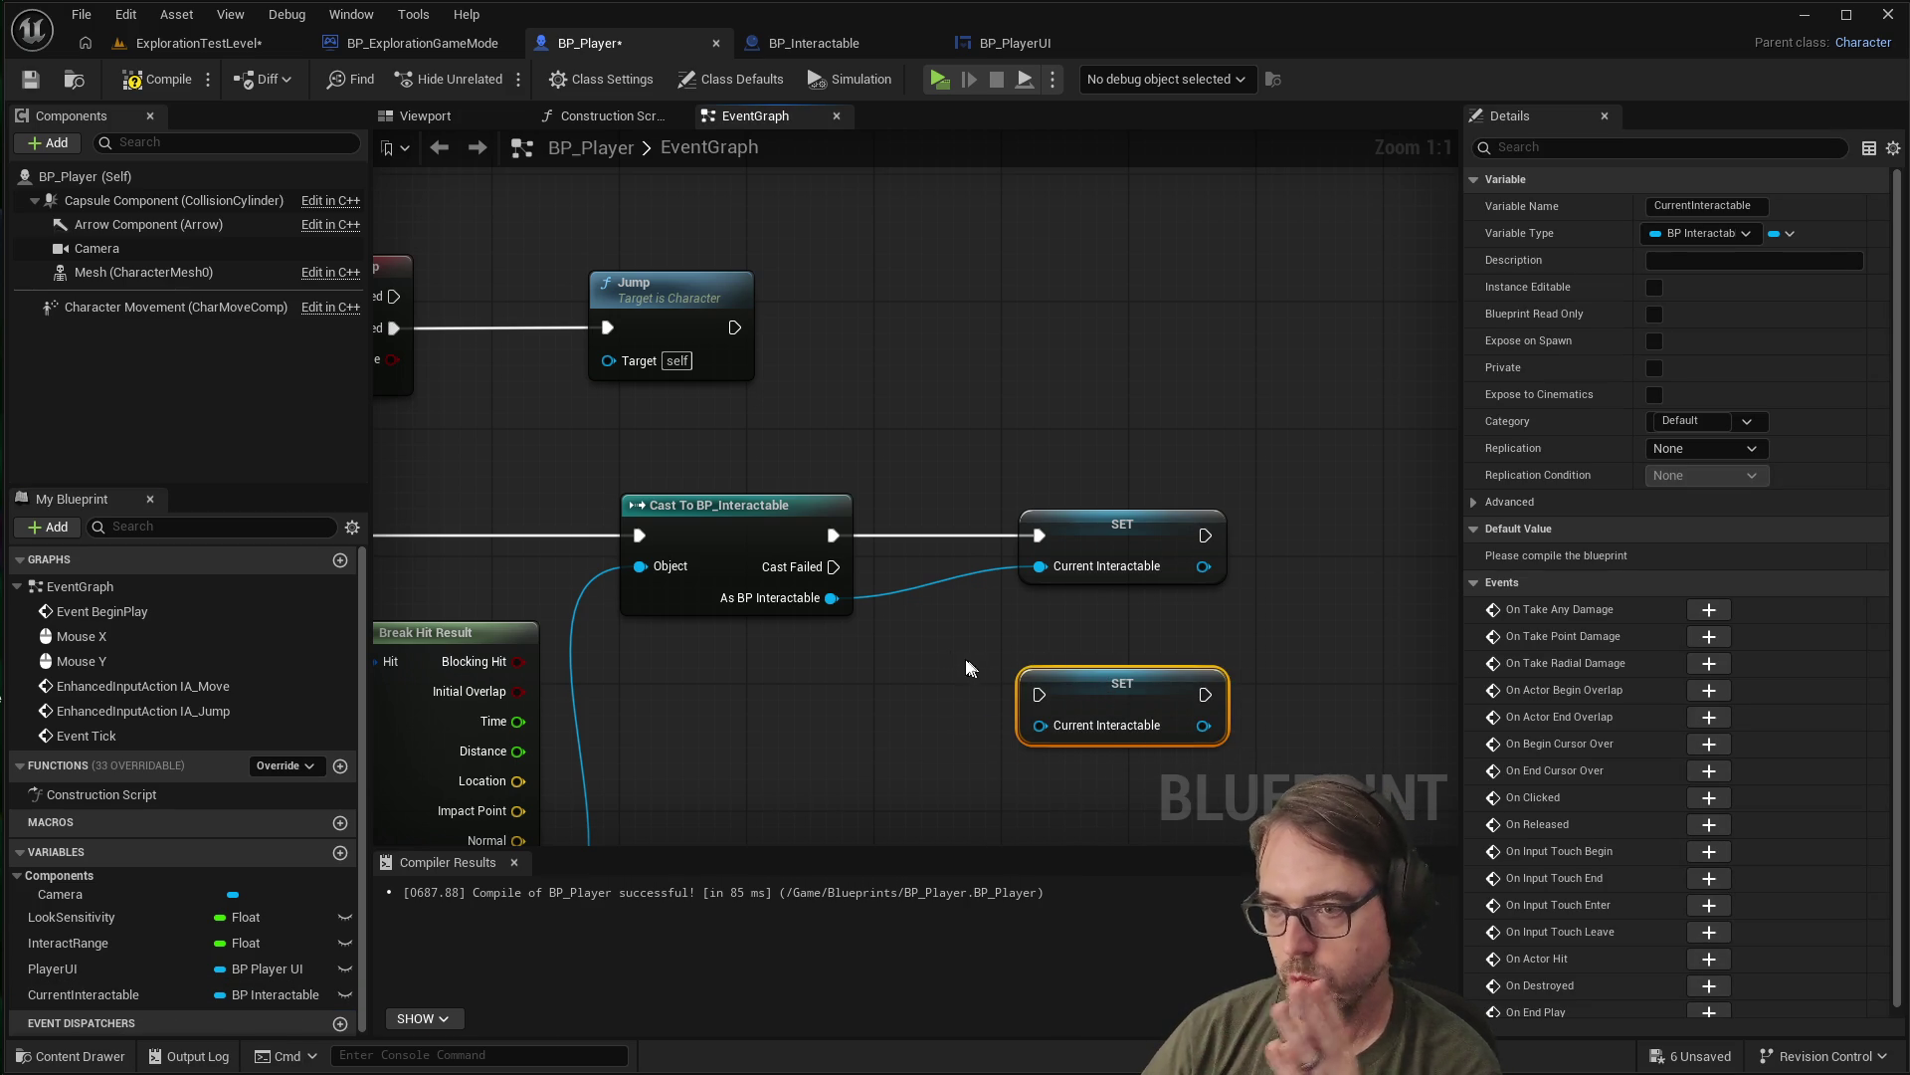
mouse_move(834, 567)
mouse_down()
mouse_move(915, 707)
mouse_move(1039, 695)
mouse_move(925, 748)
mouse_move(1039, 694)
mouse_up()
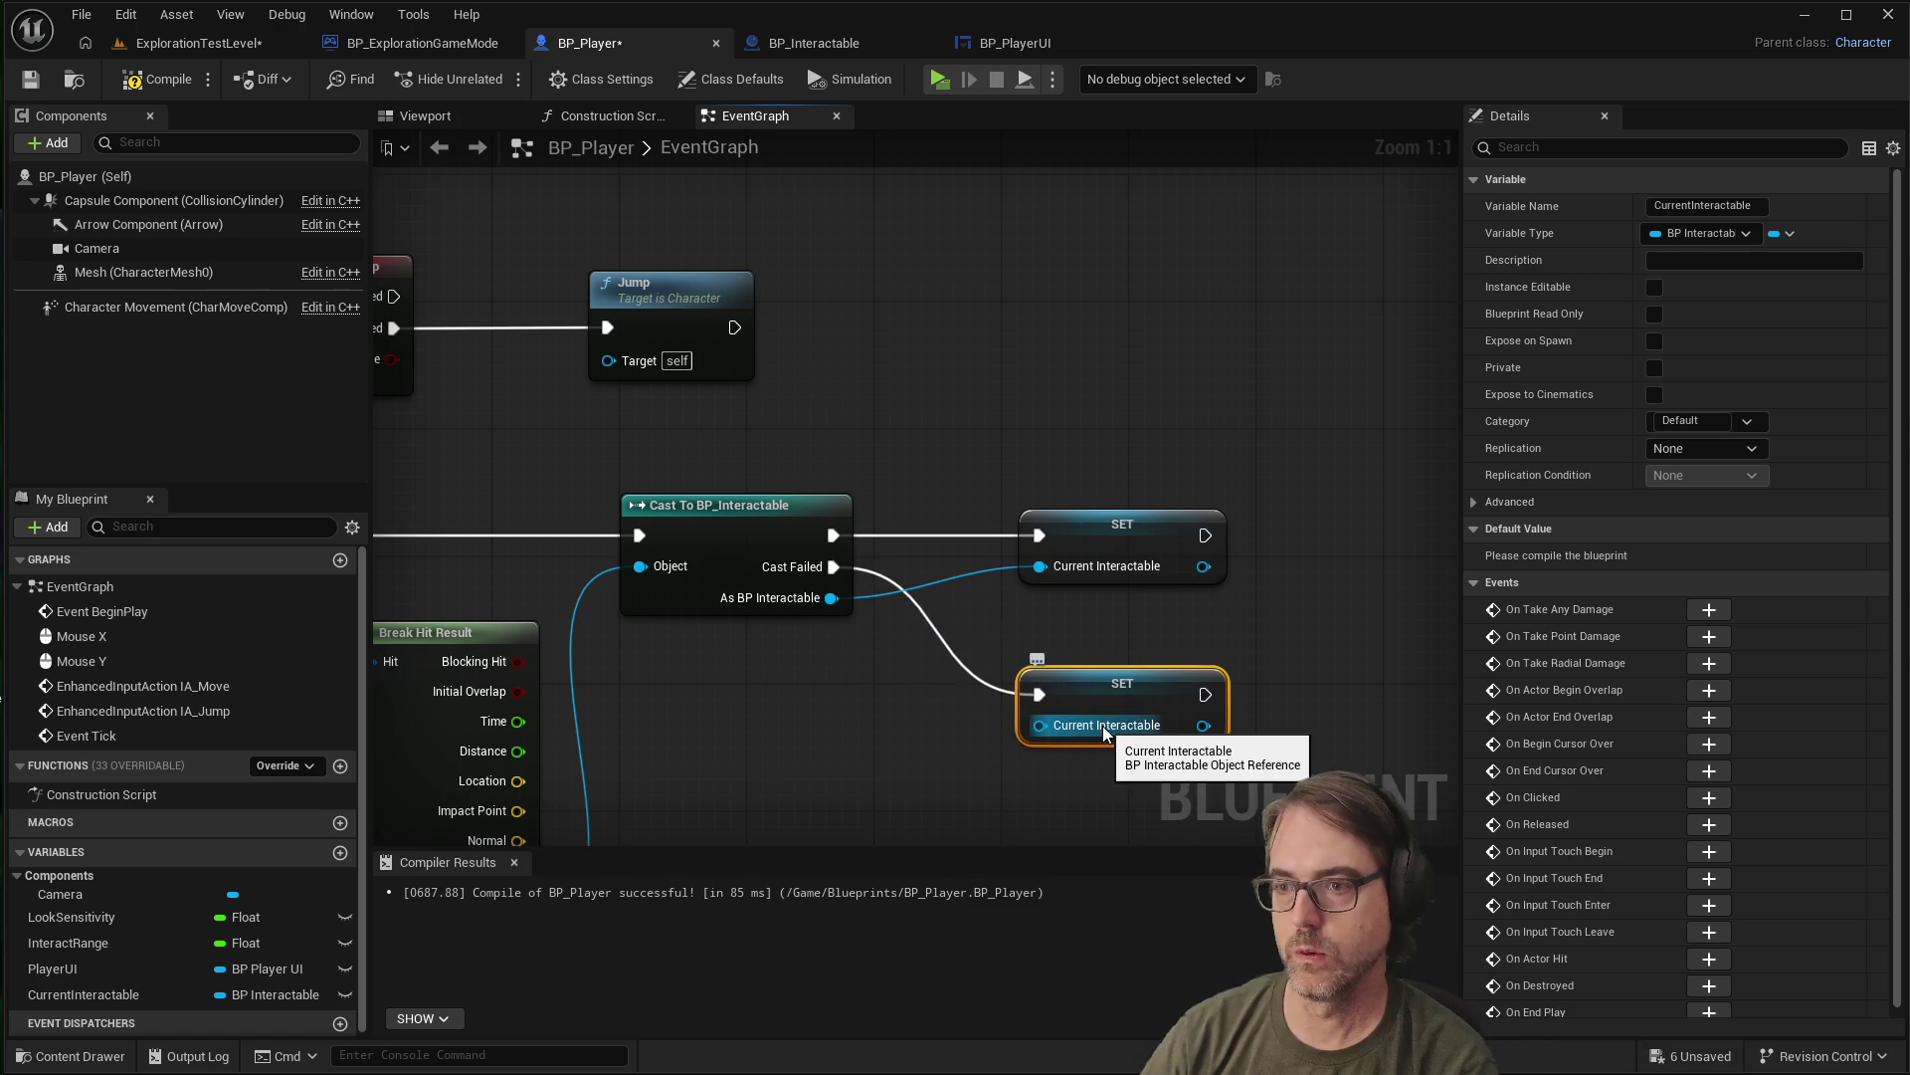
click(889, 752)
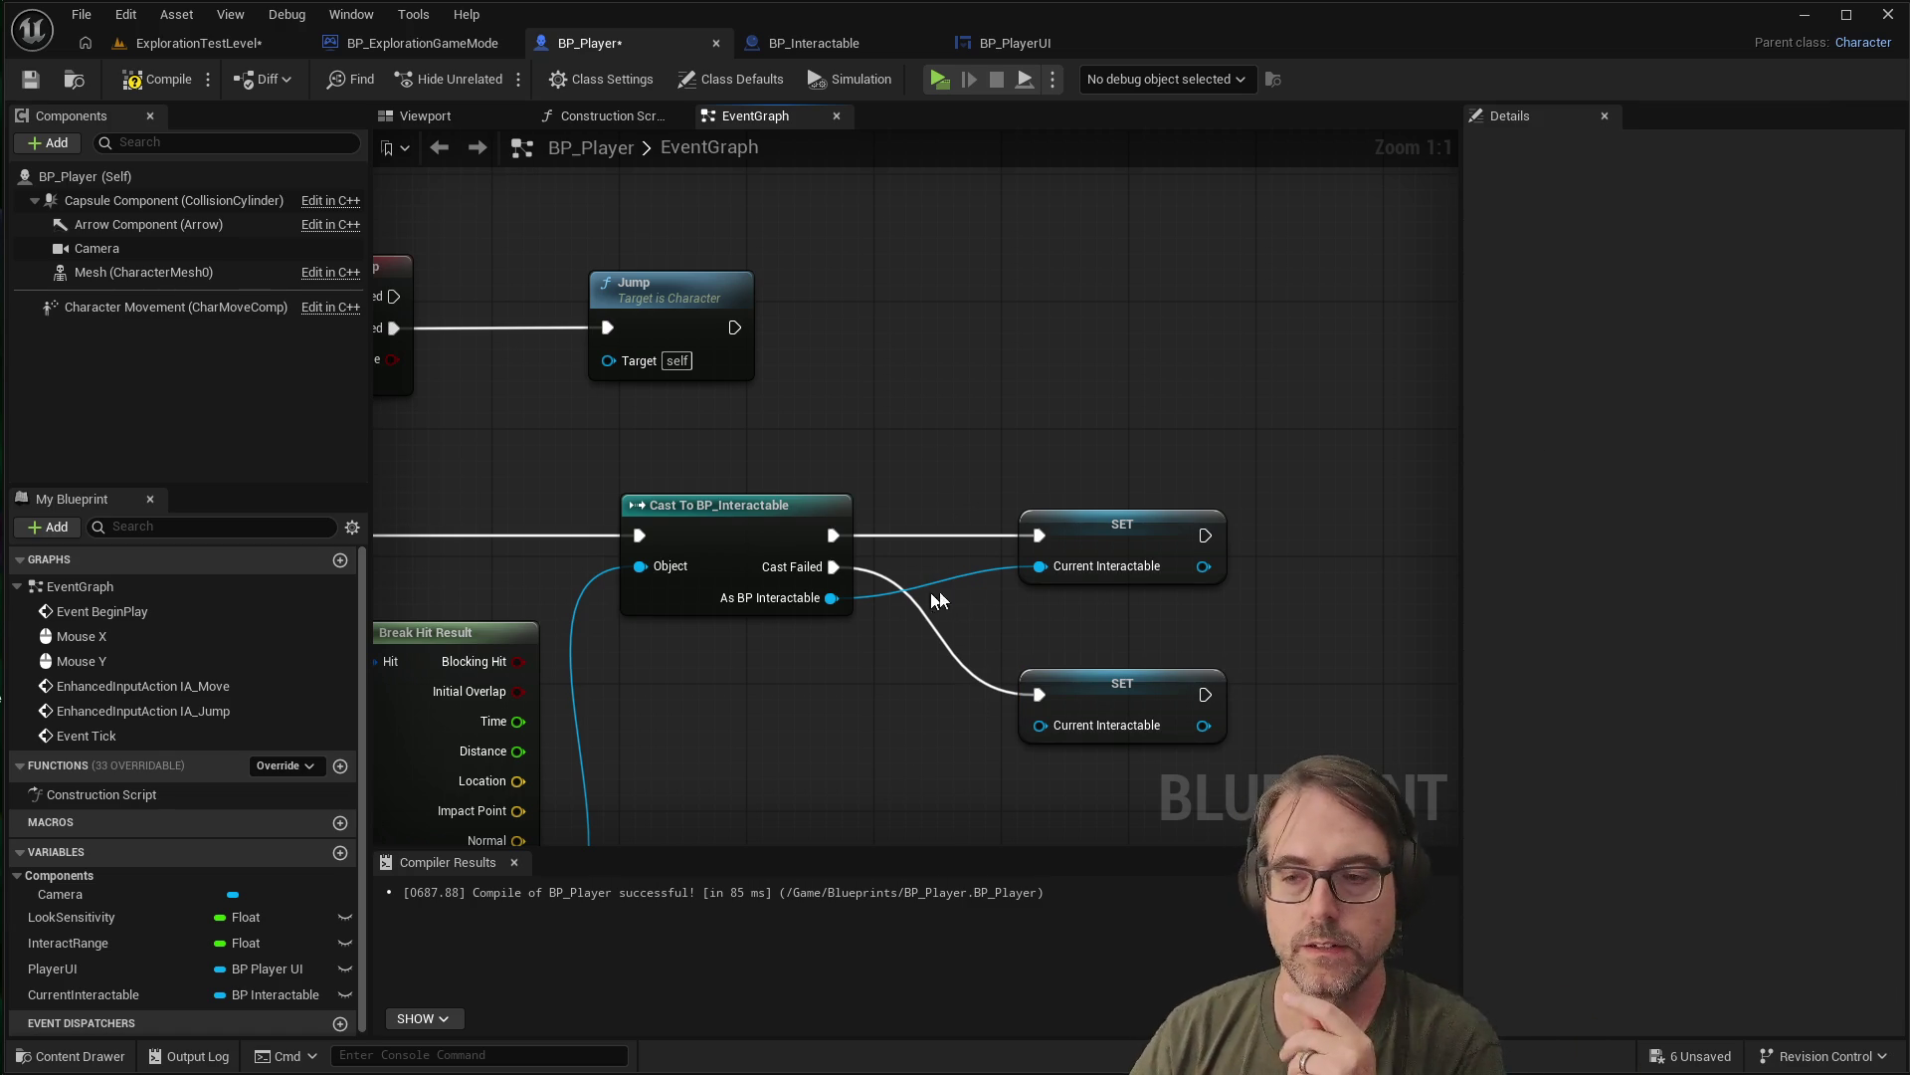
mouse_move(1043, 474)
mouse_down()
mouse_move(1122, 451)
mouse_move(896, 447)
mouse_up()
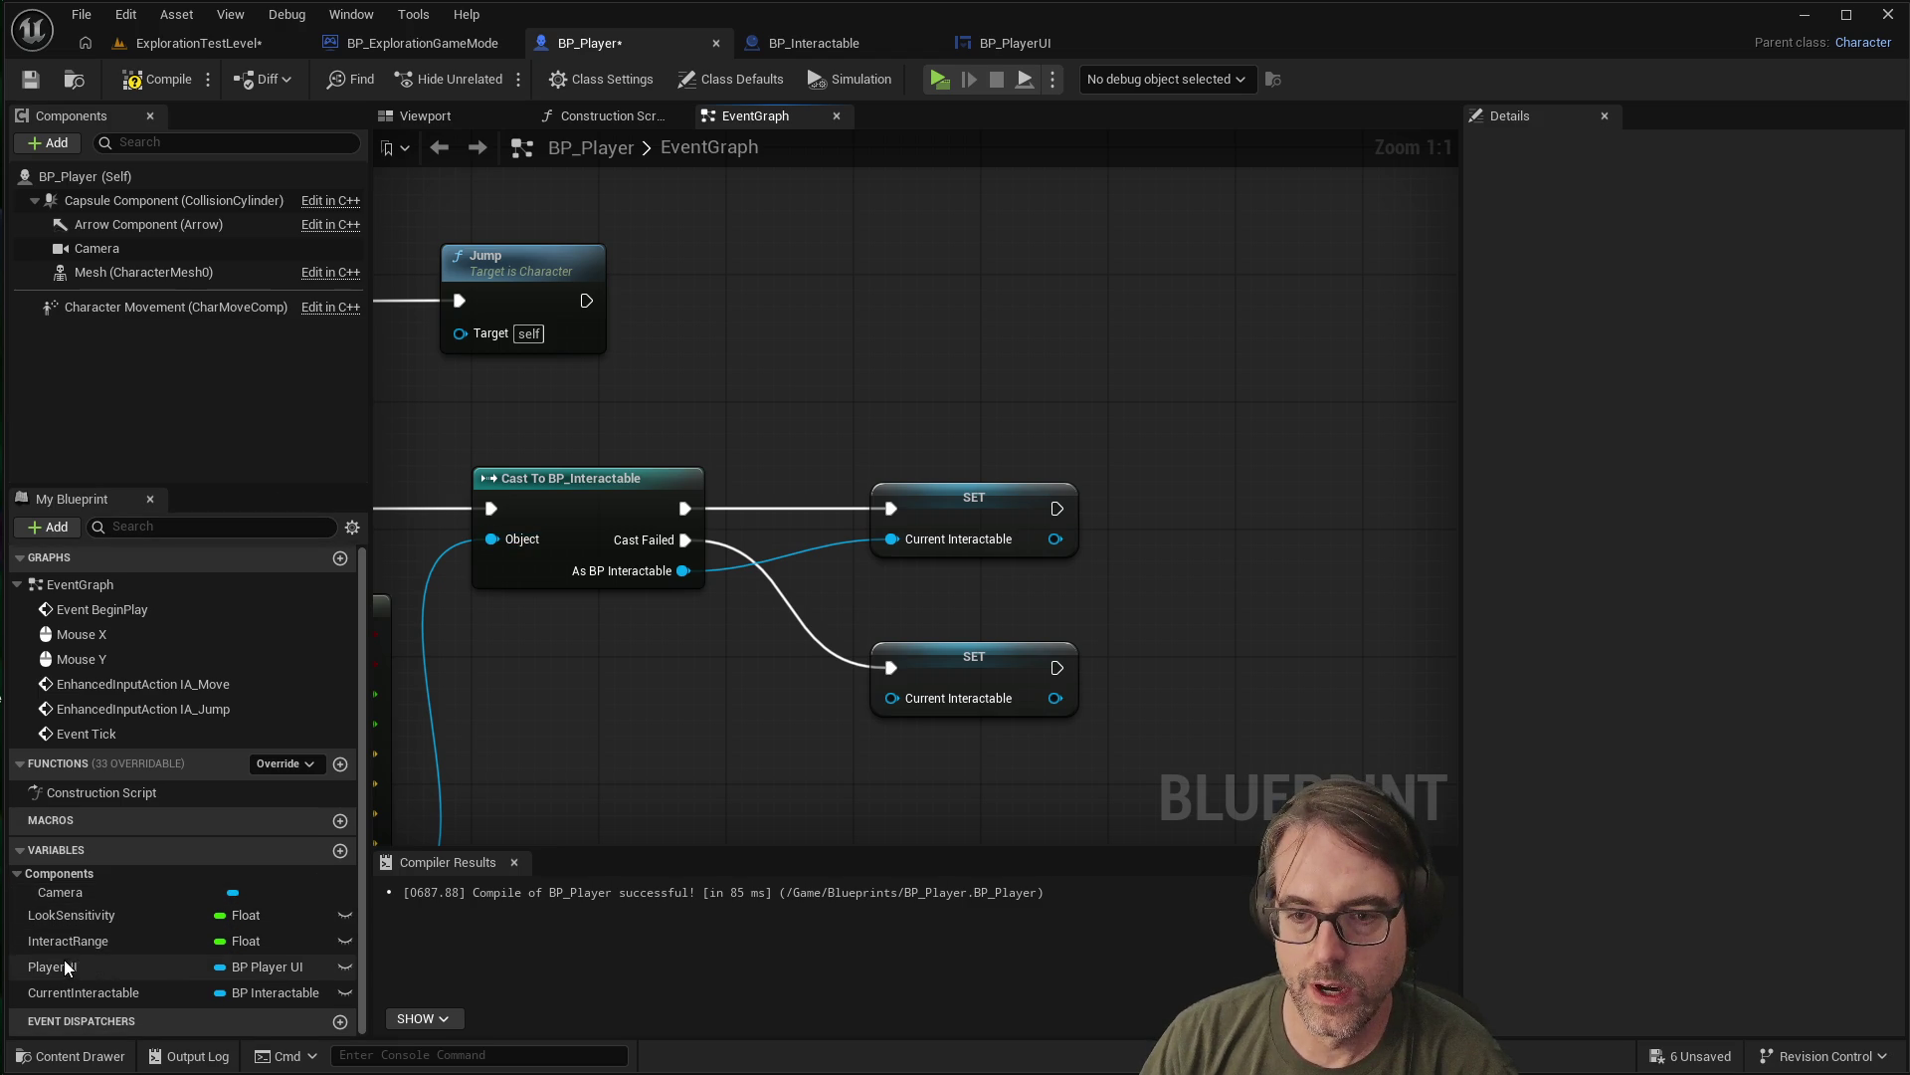
drag(78, 961, 1035, 599)
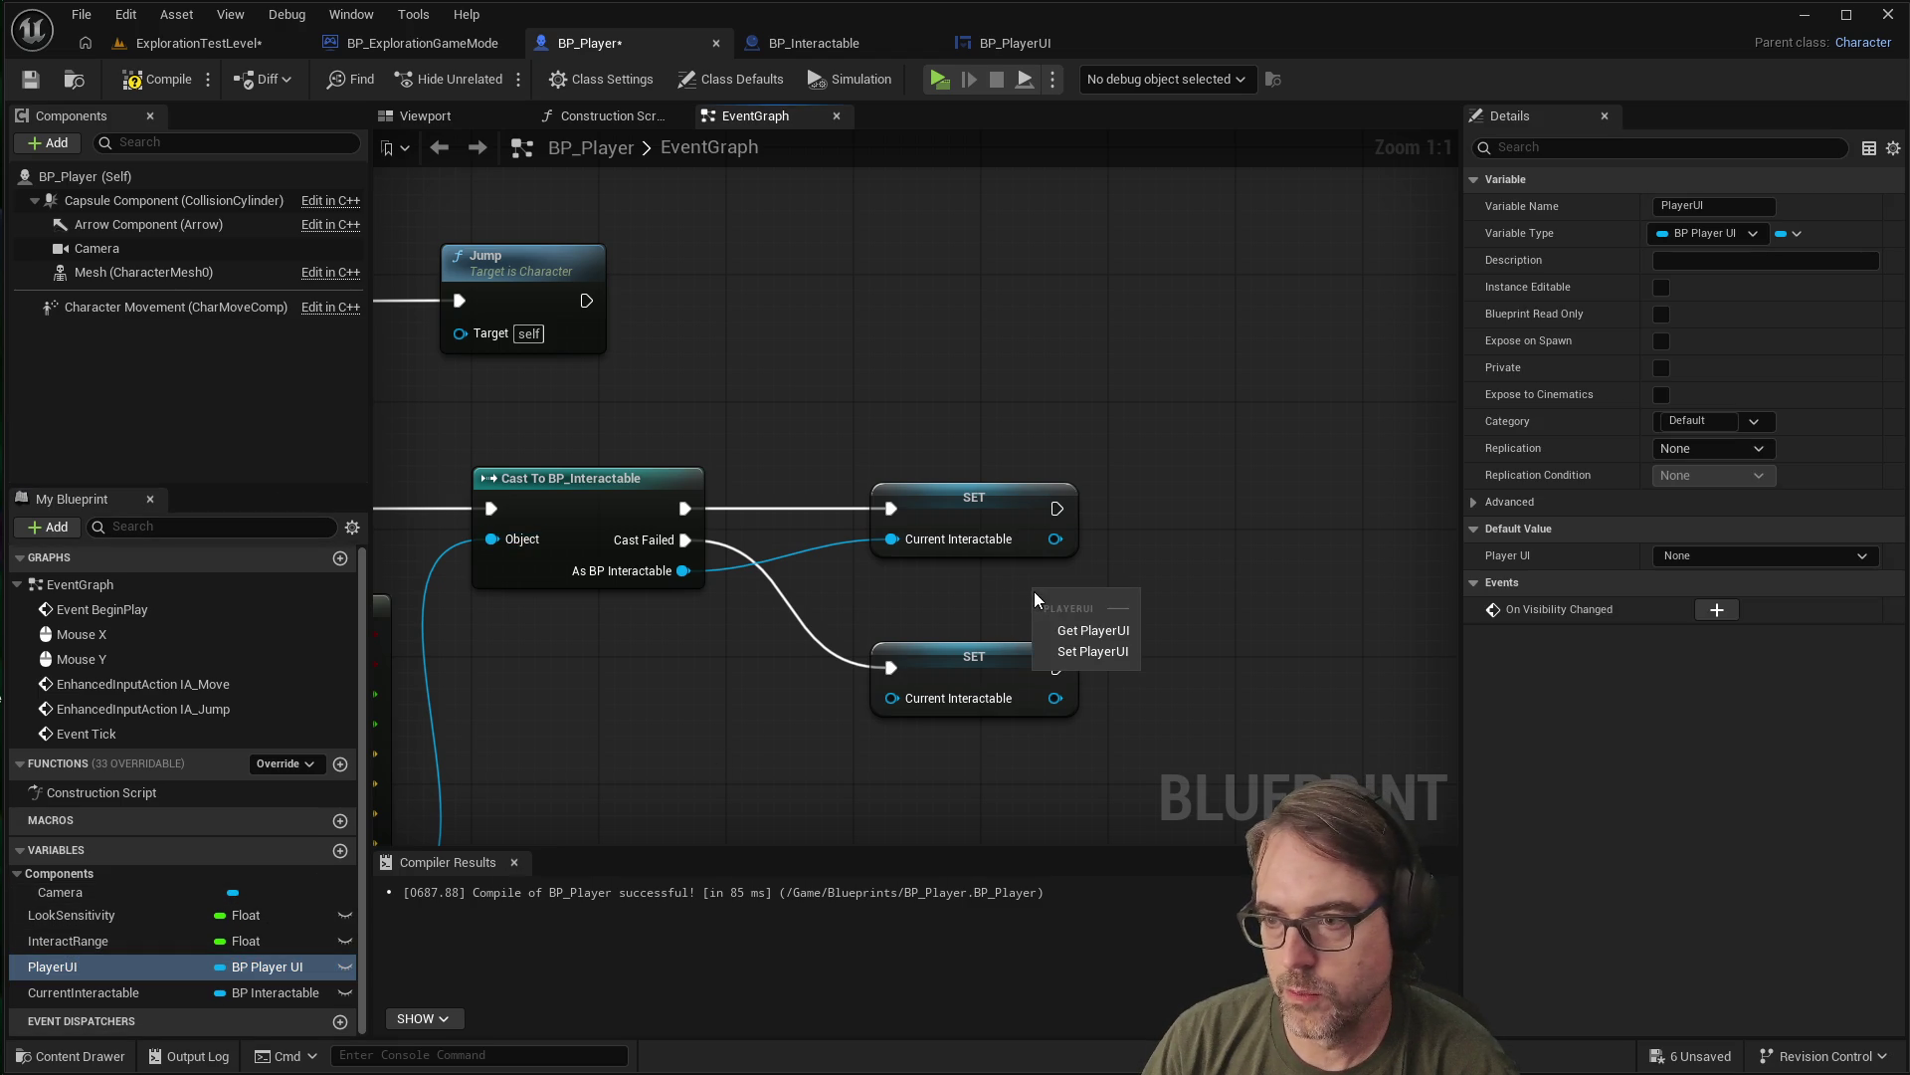
Place a Player UI getter between the SET nodes; a search from the first SET adds nothing
click(1099, 634)
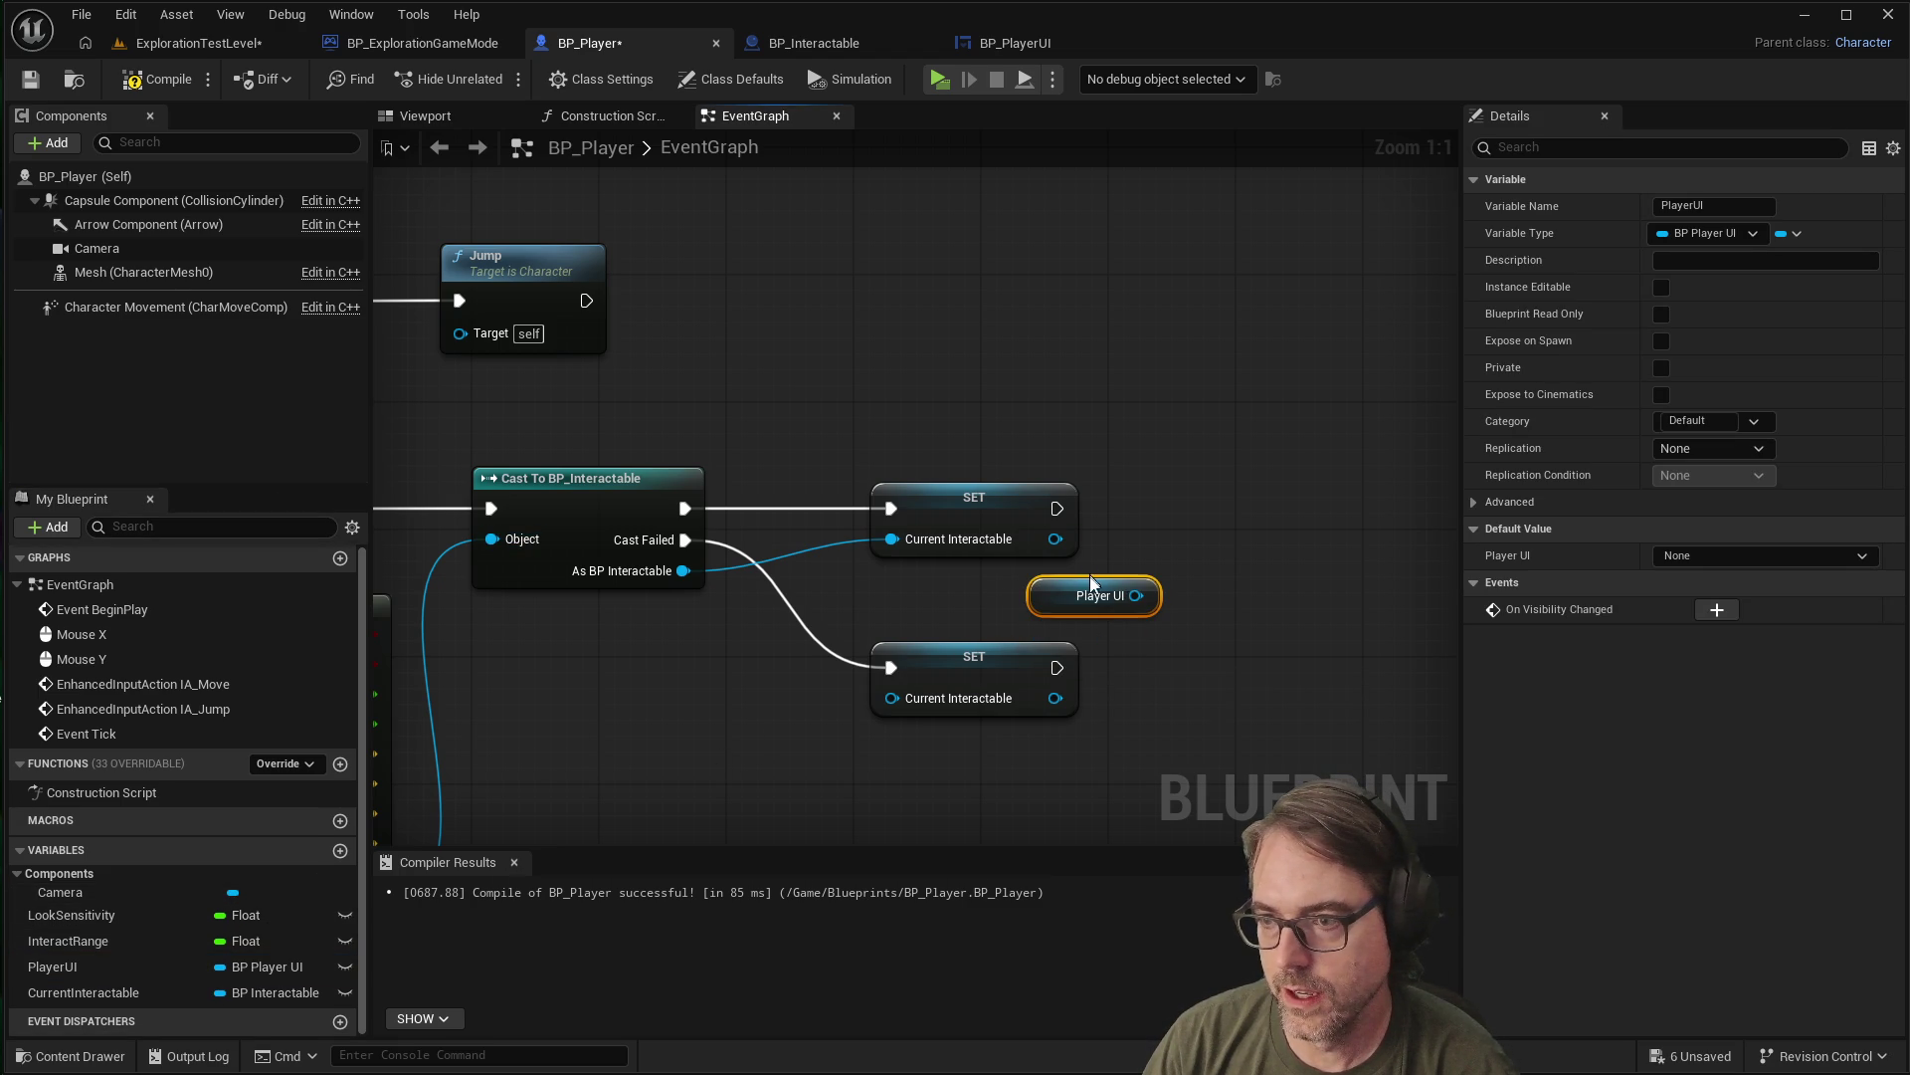
drag(1085, 593, 1041, 595)
click(1164, 651)
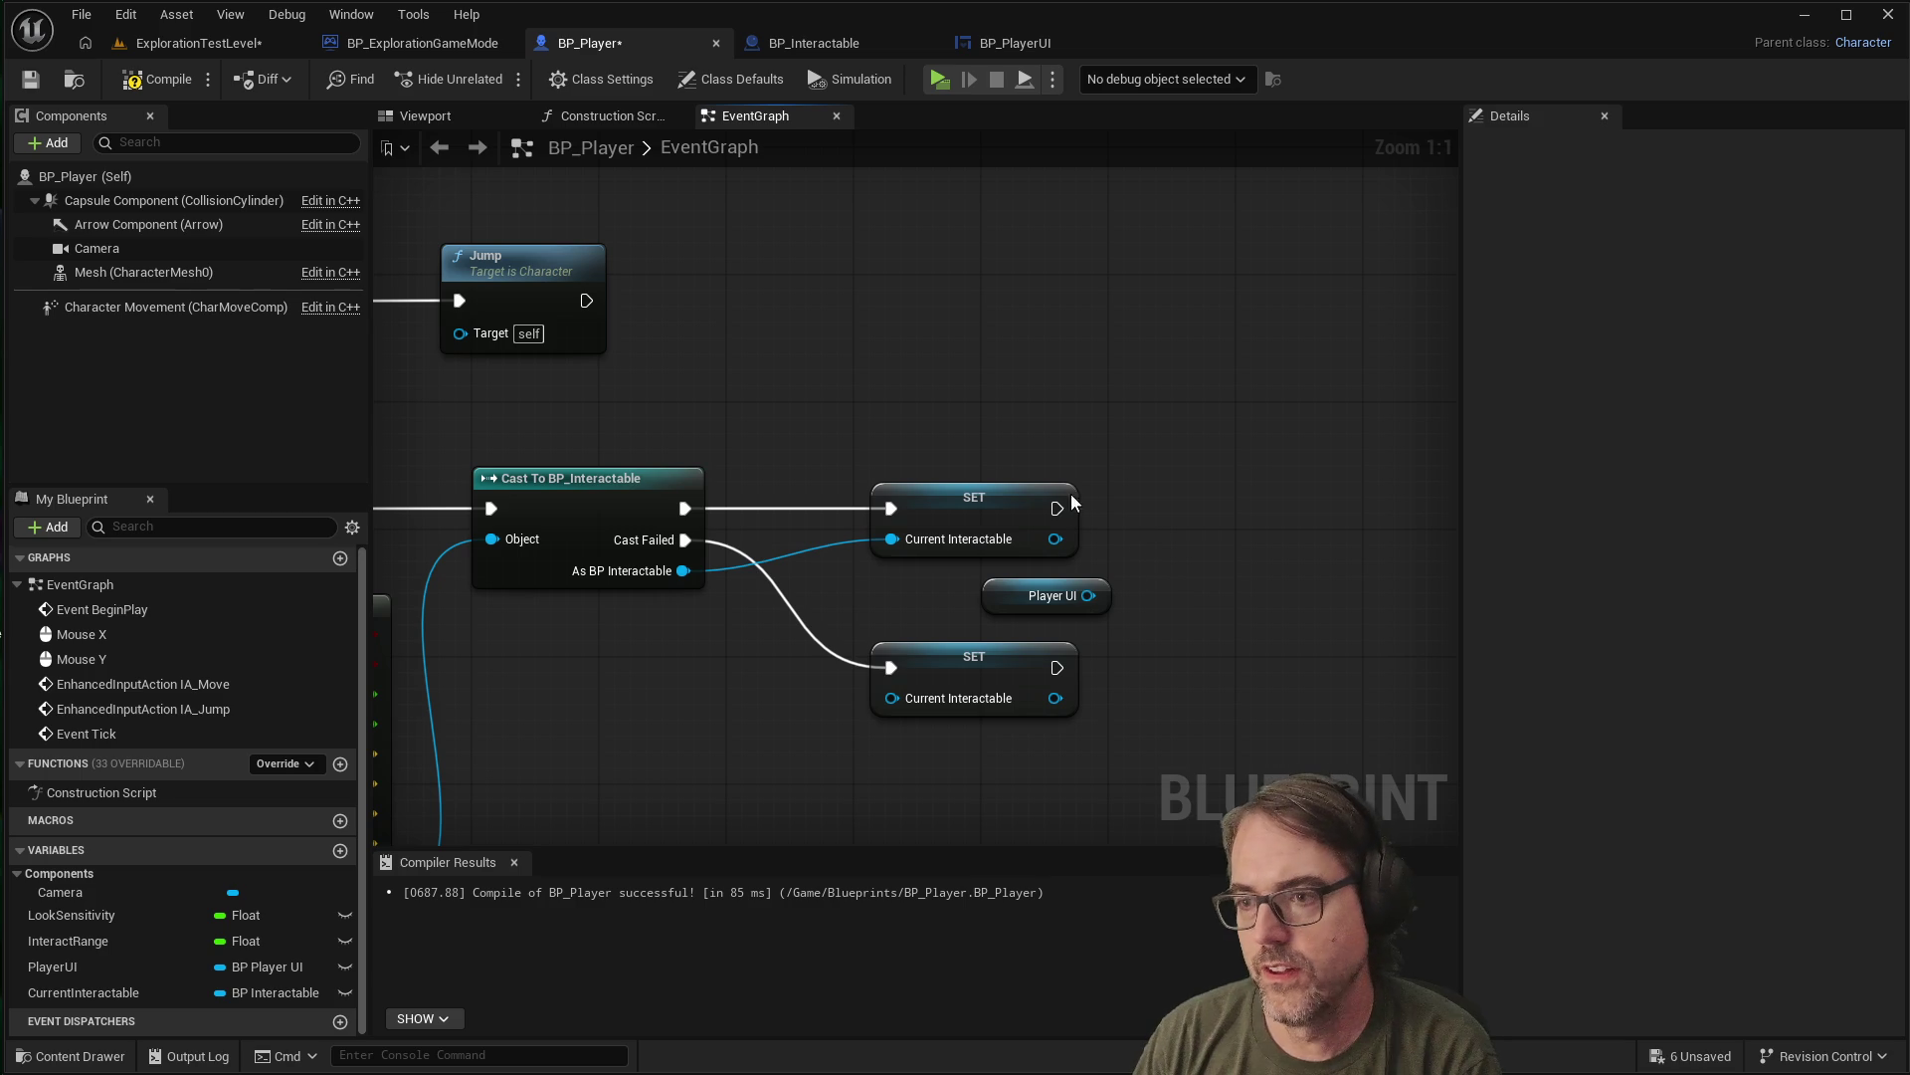
drag(1054, 508, 1226, 505)
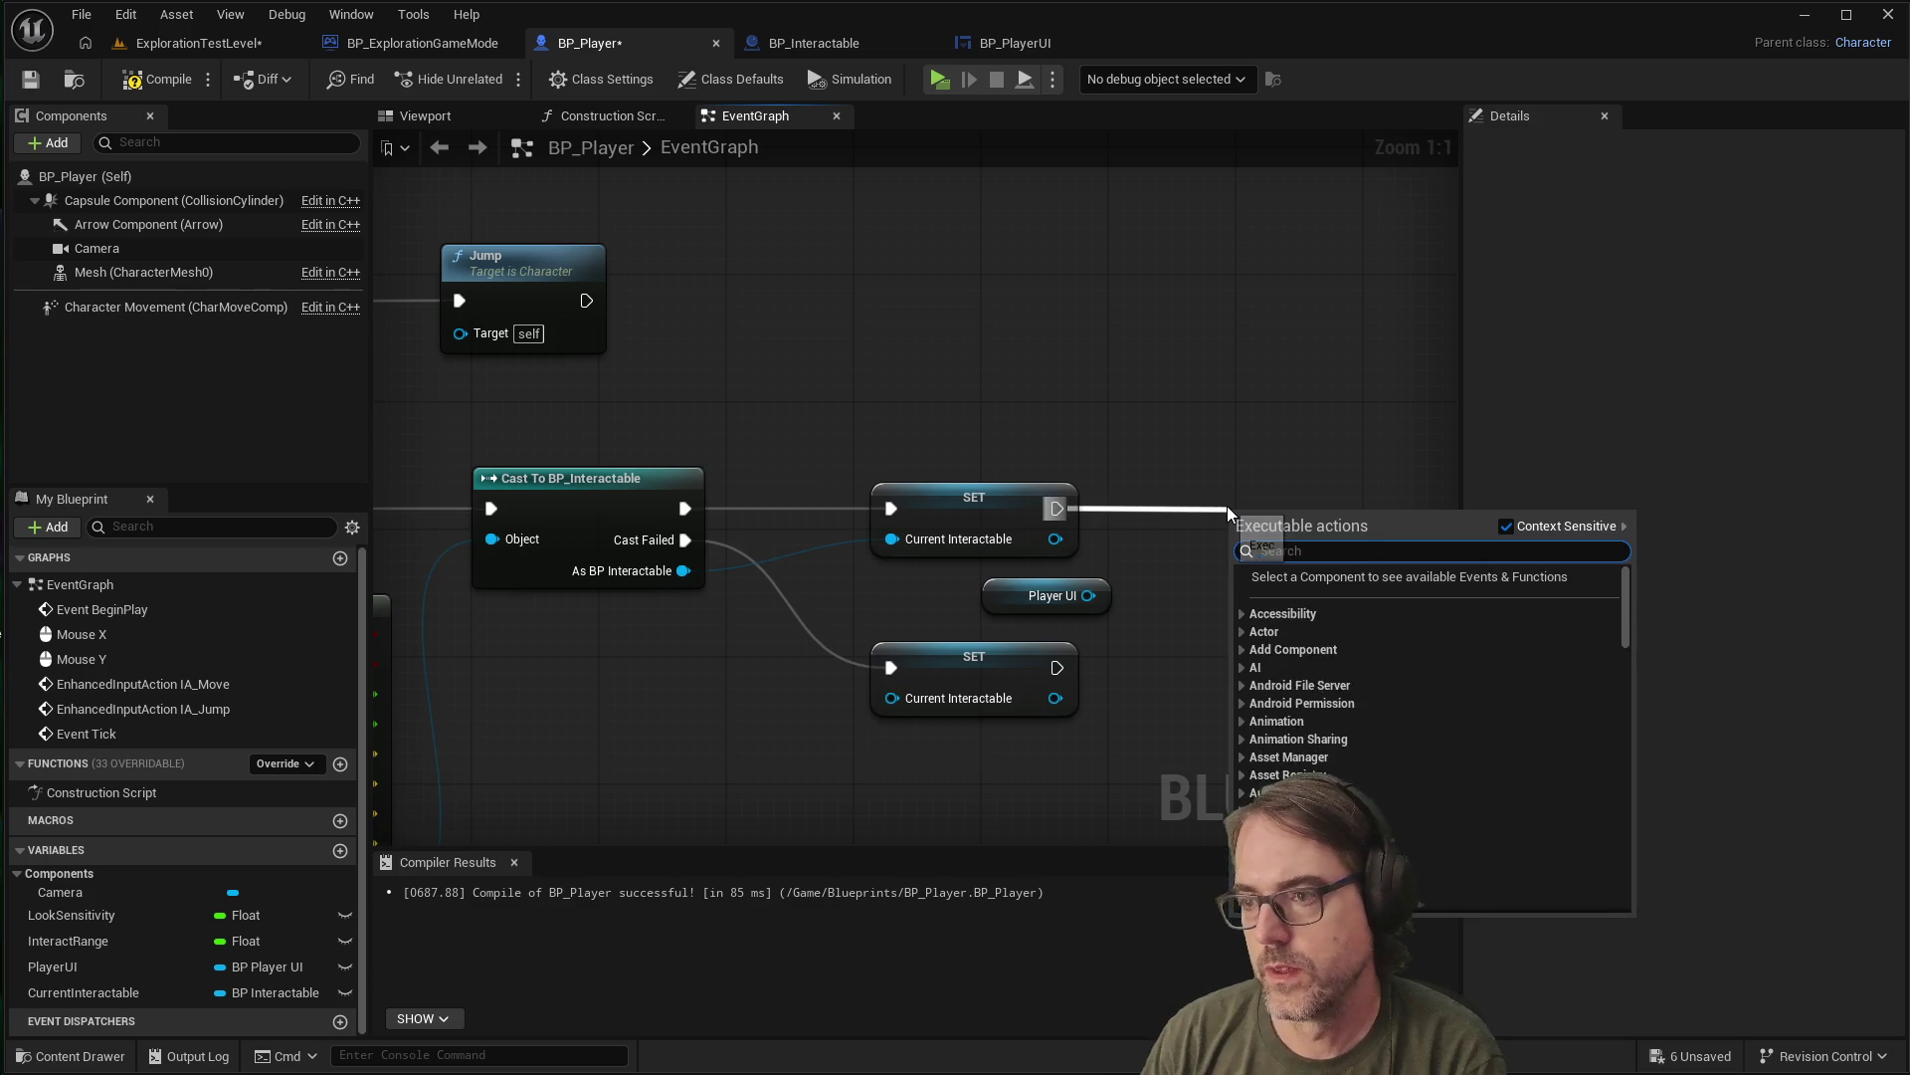
text(set)
key(BackSpace)
key(BackSpace)
key(BackSpace)
text(interacti)
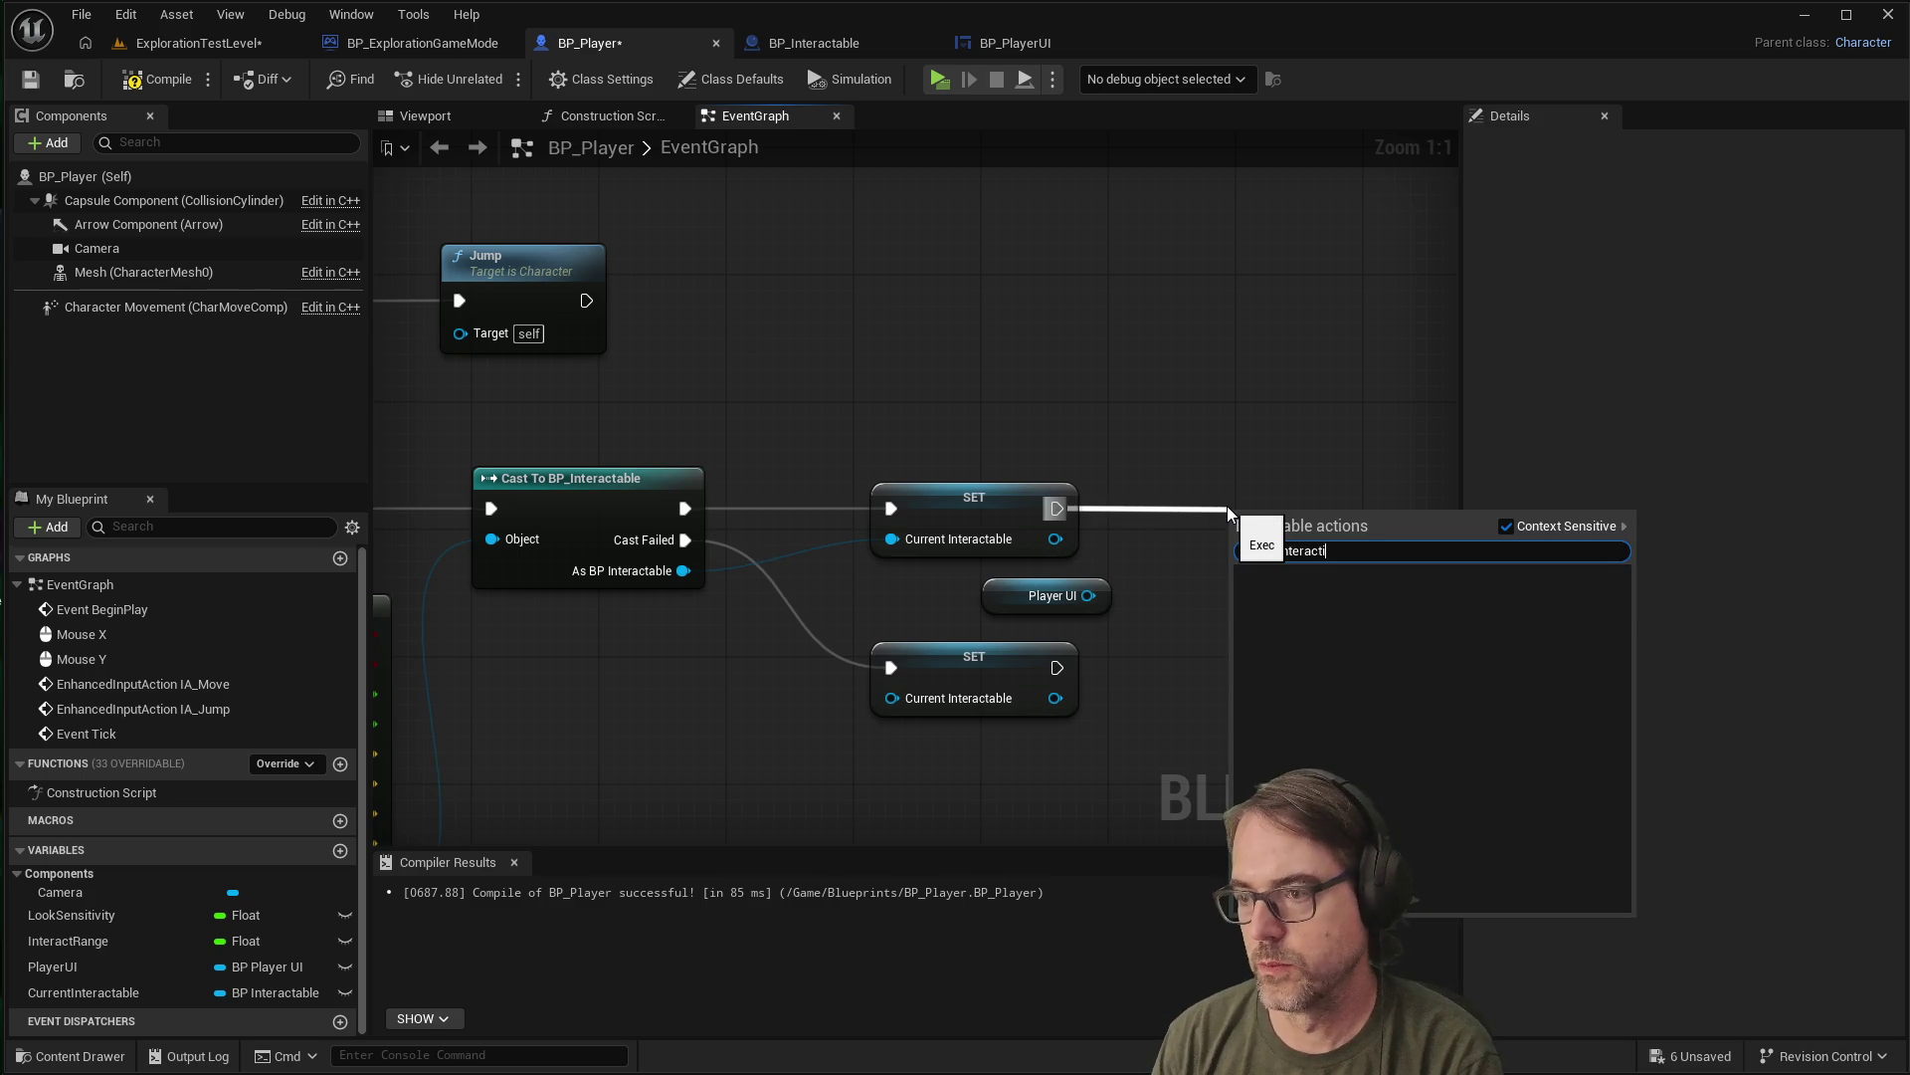
key(ctrl+a)
text(set)
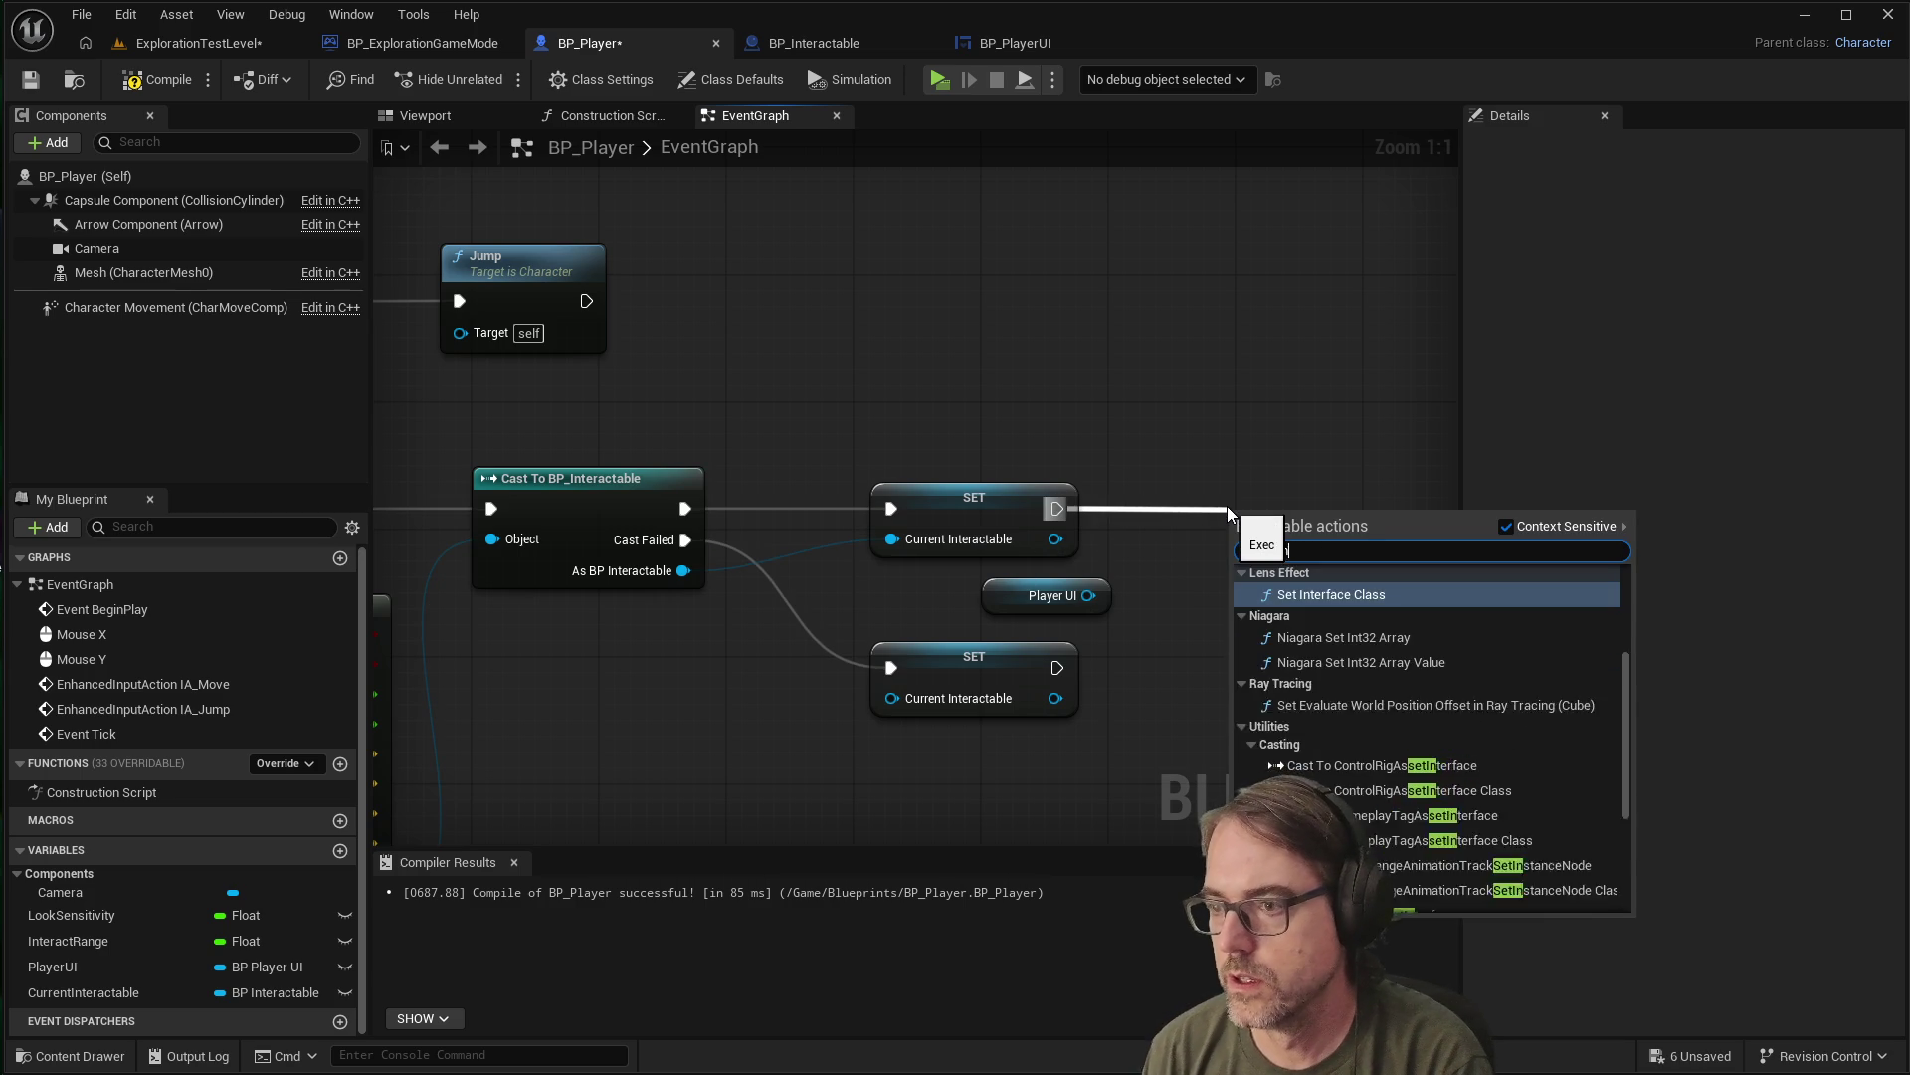
key(BackSpace)
key(BackSpace)
key(BackSpace)
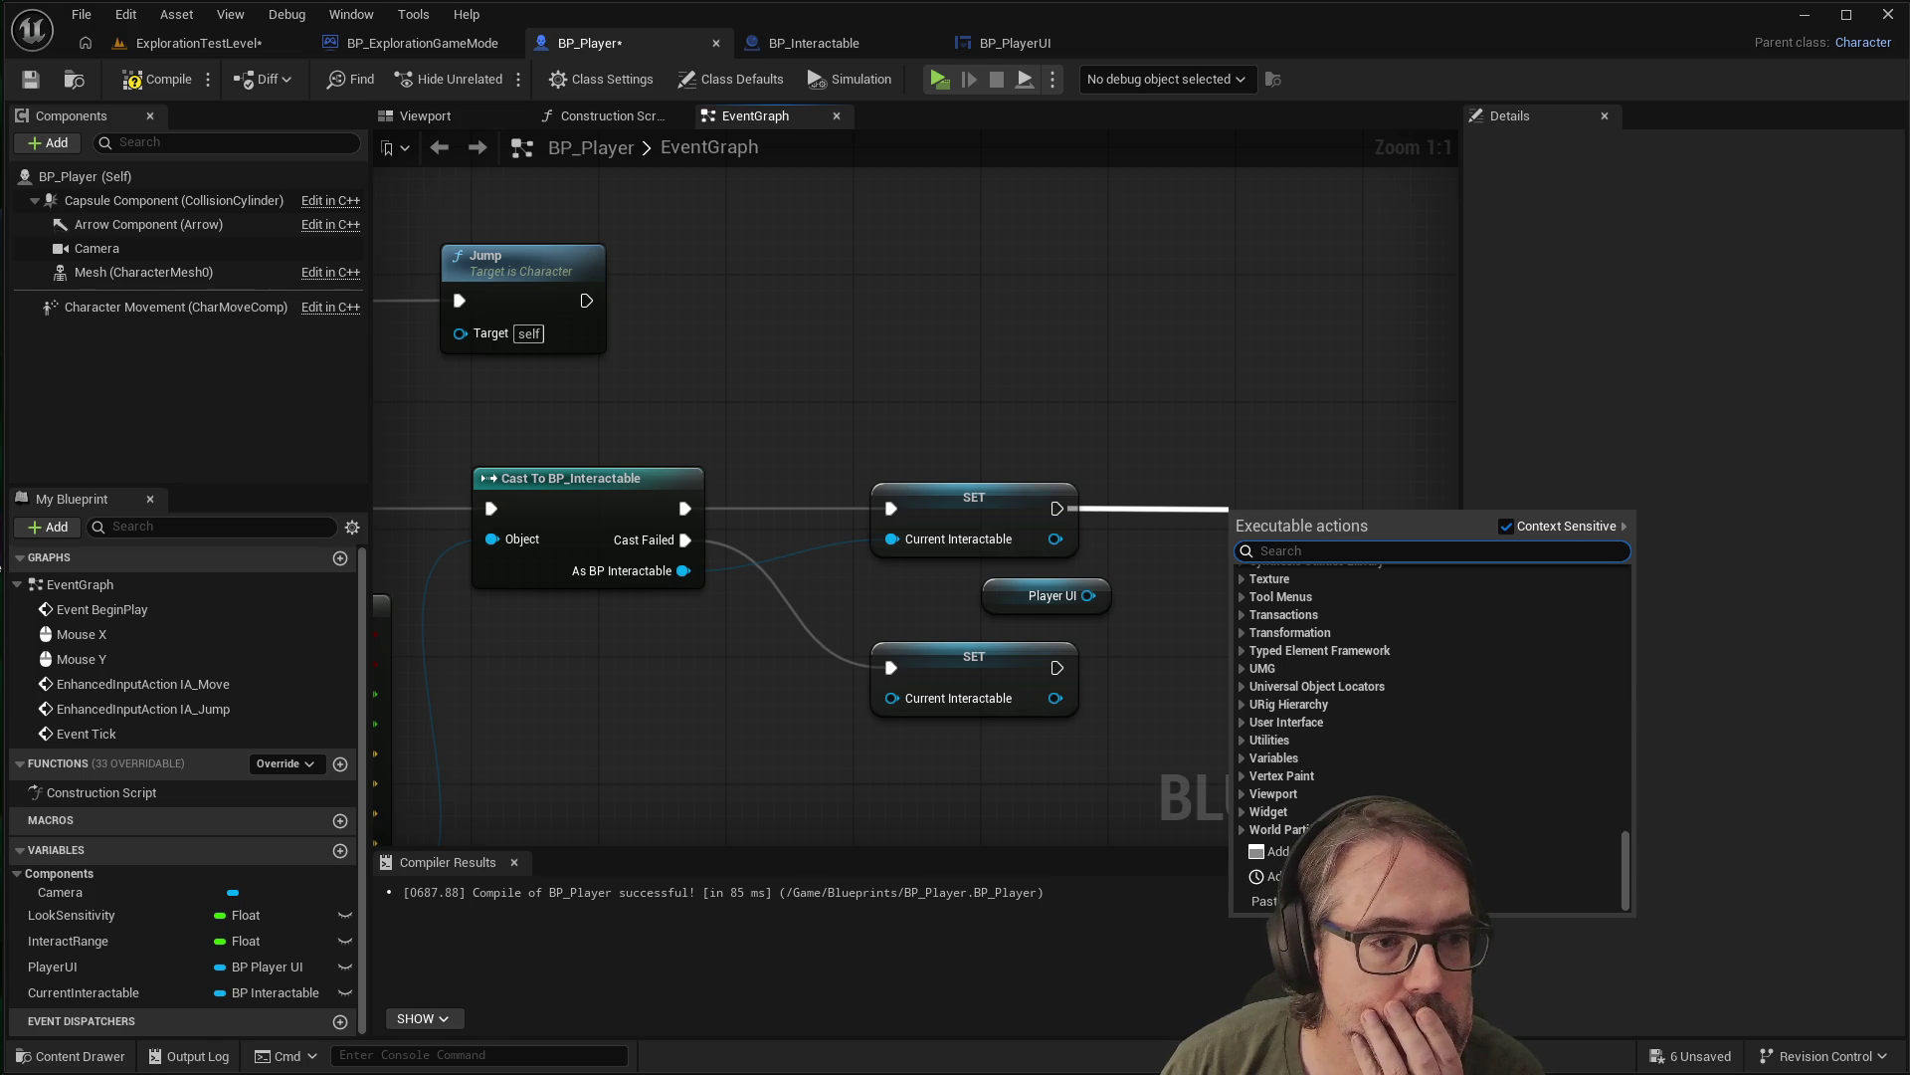
key(Escape)
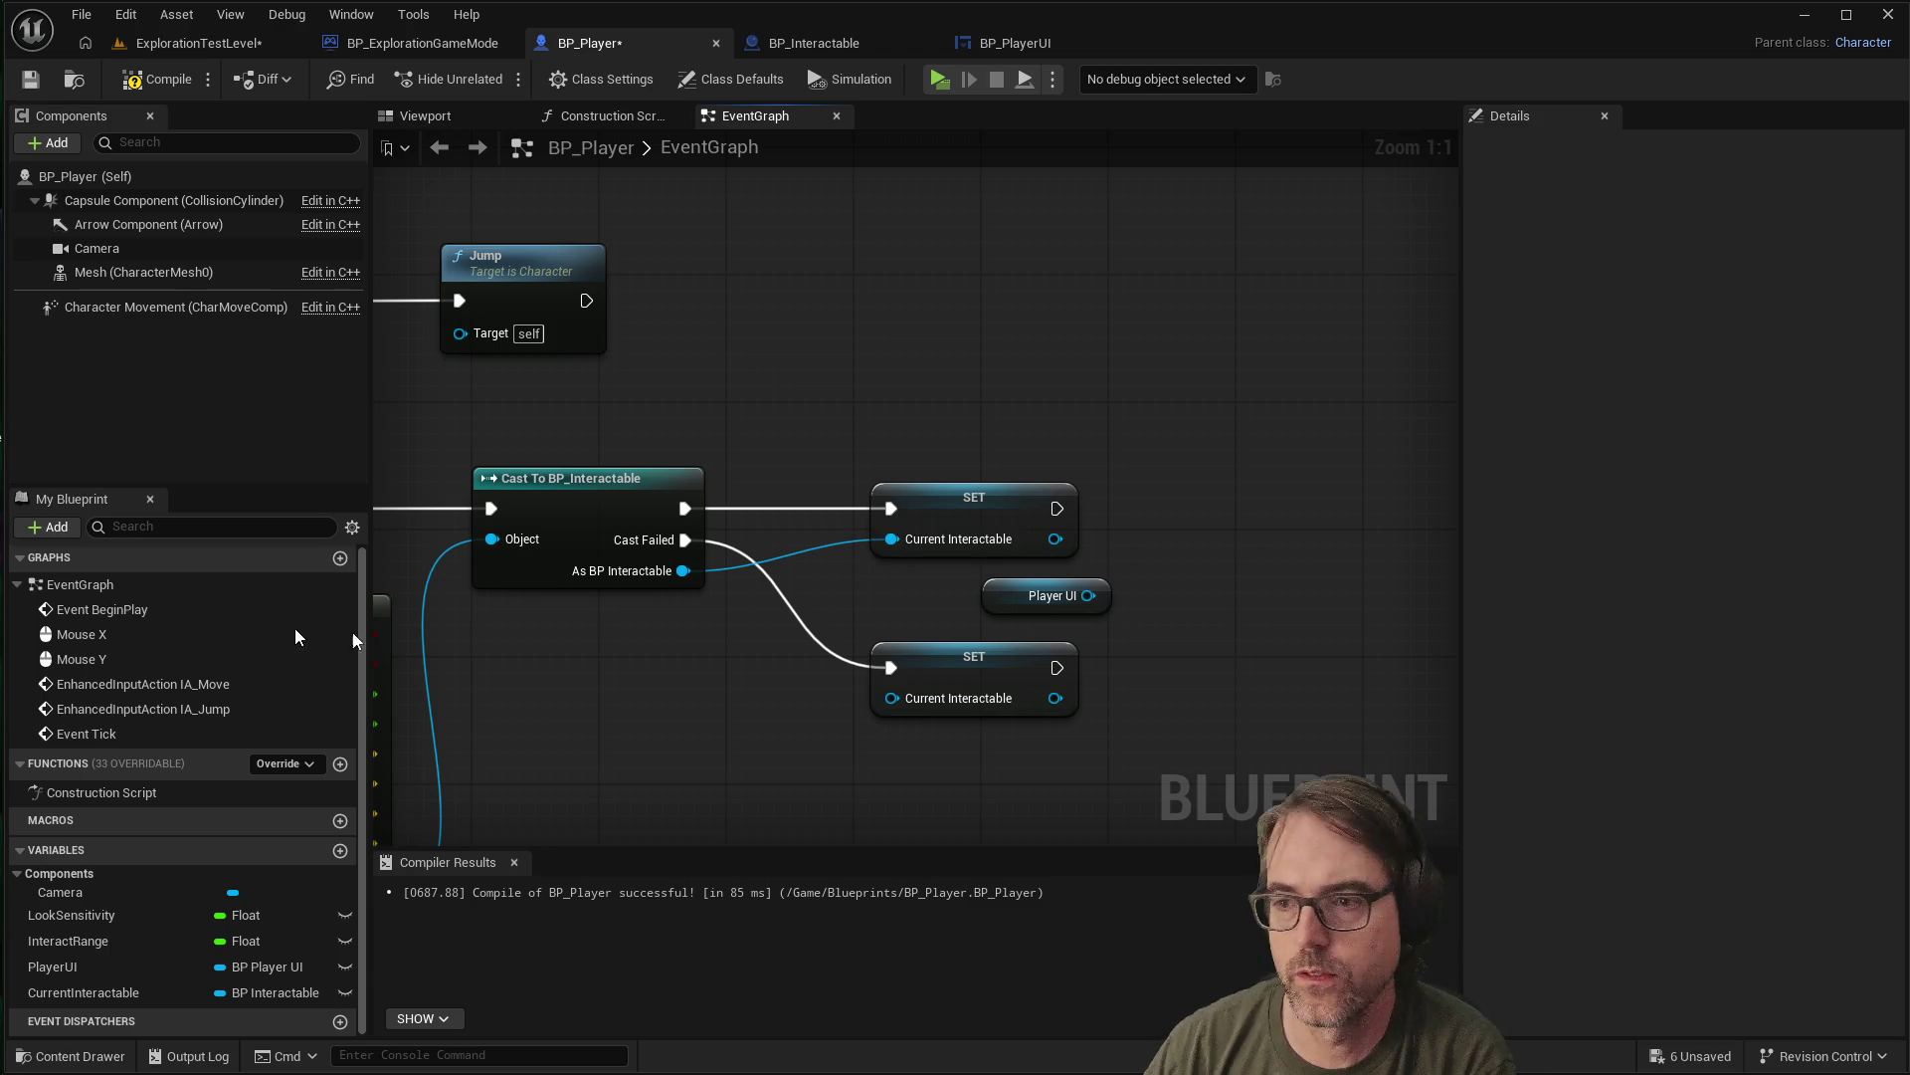
From the Player UI pin, search 'setinter' and add a Set Interact Prompt Text node
mouse_move(1089, 597)
mouse_down()
mouse_move(1152, 567)
mouse_move(1182, 519)
mouse_move(1122, 601)
mouse_move(1168, 569)
mouse_up()
key(Escape)
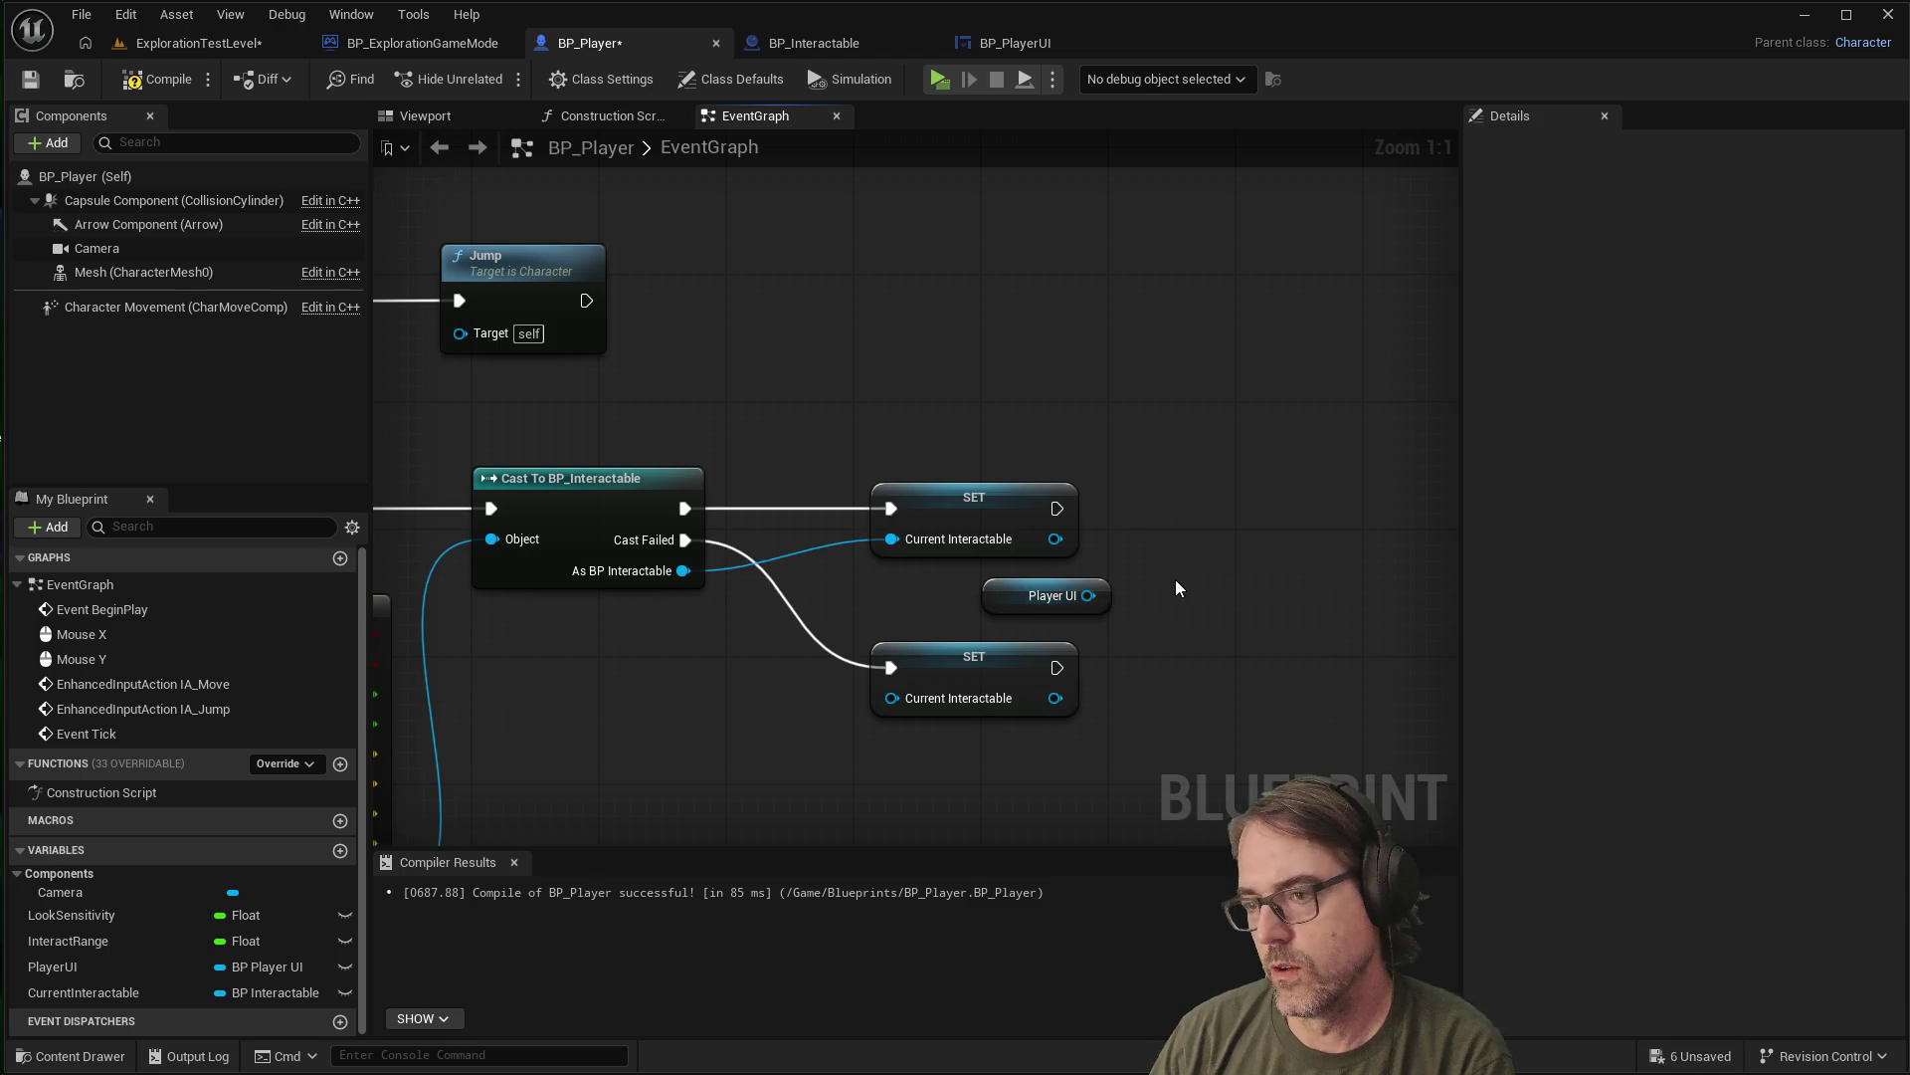
right_click(1192, 516)
text(setinter)
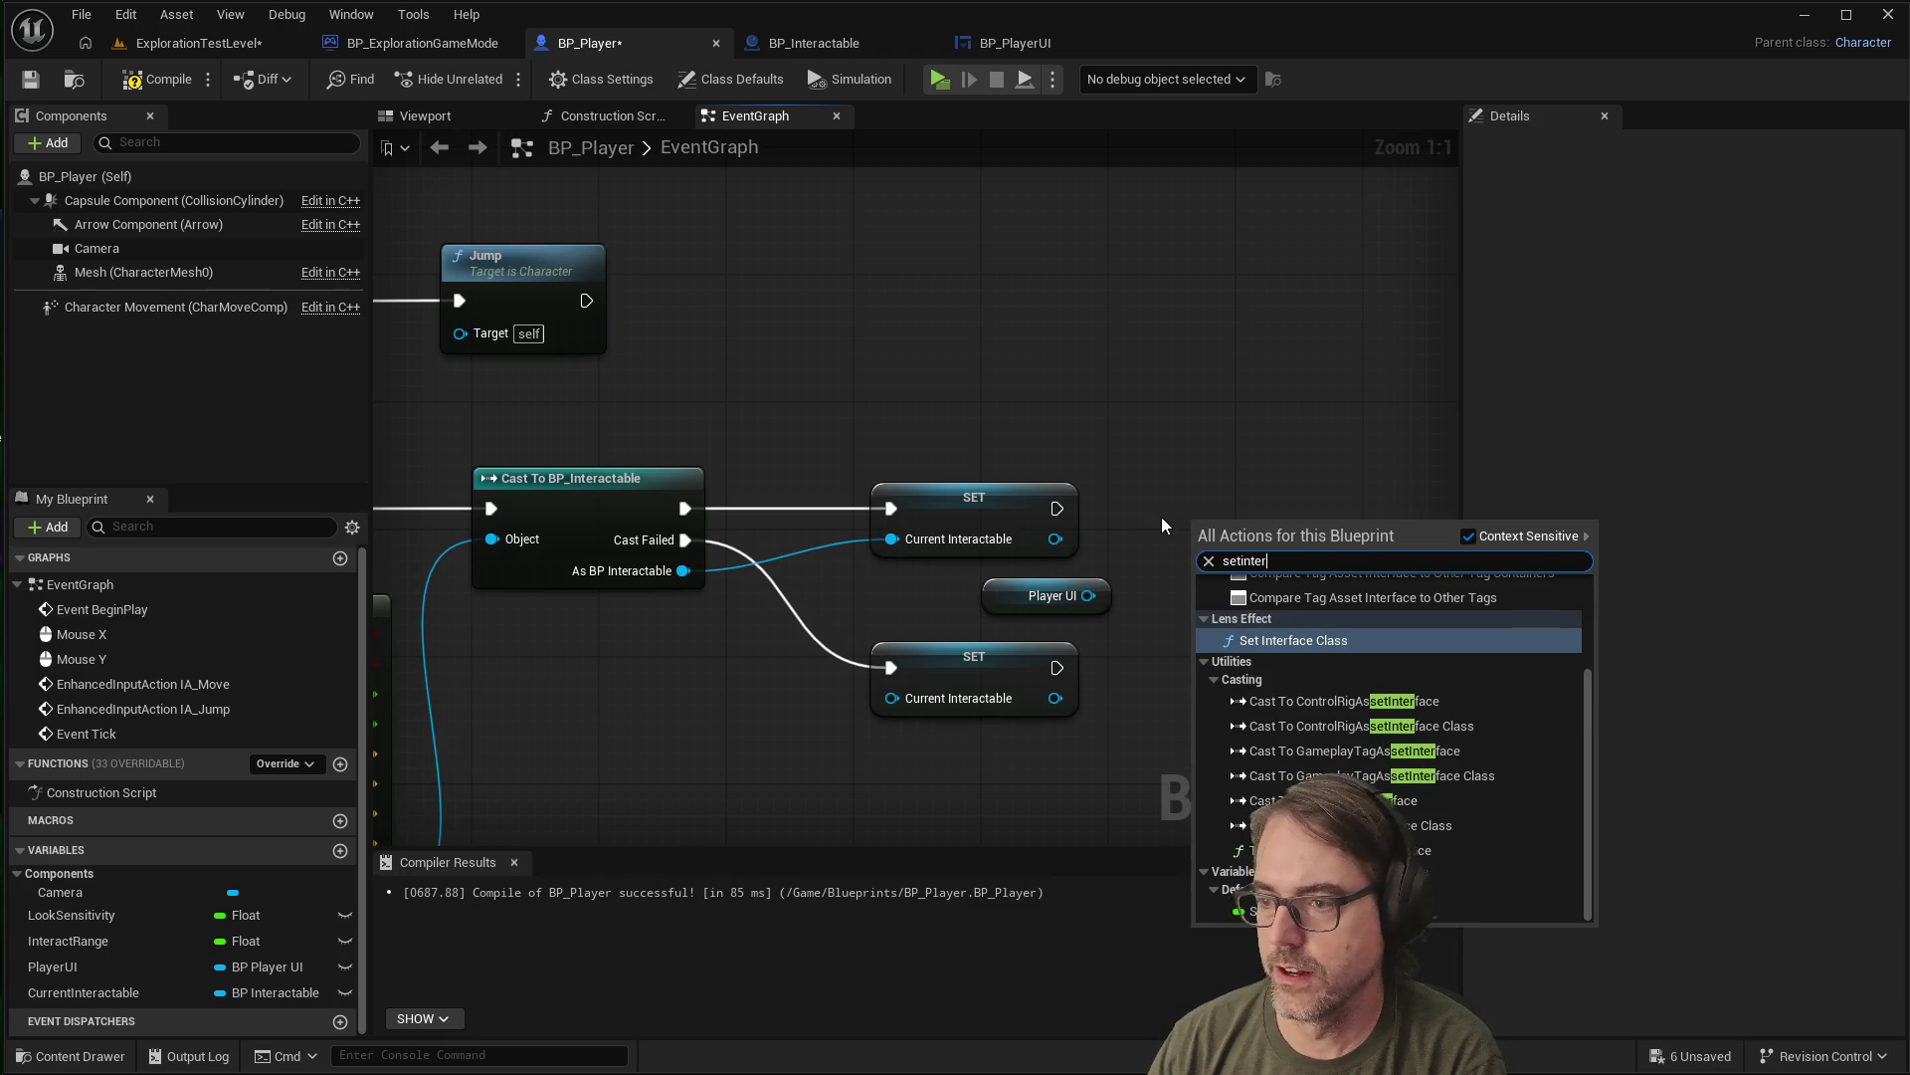
click(1164, 513)
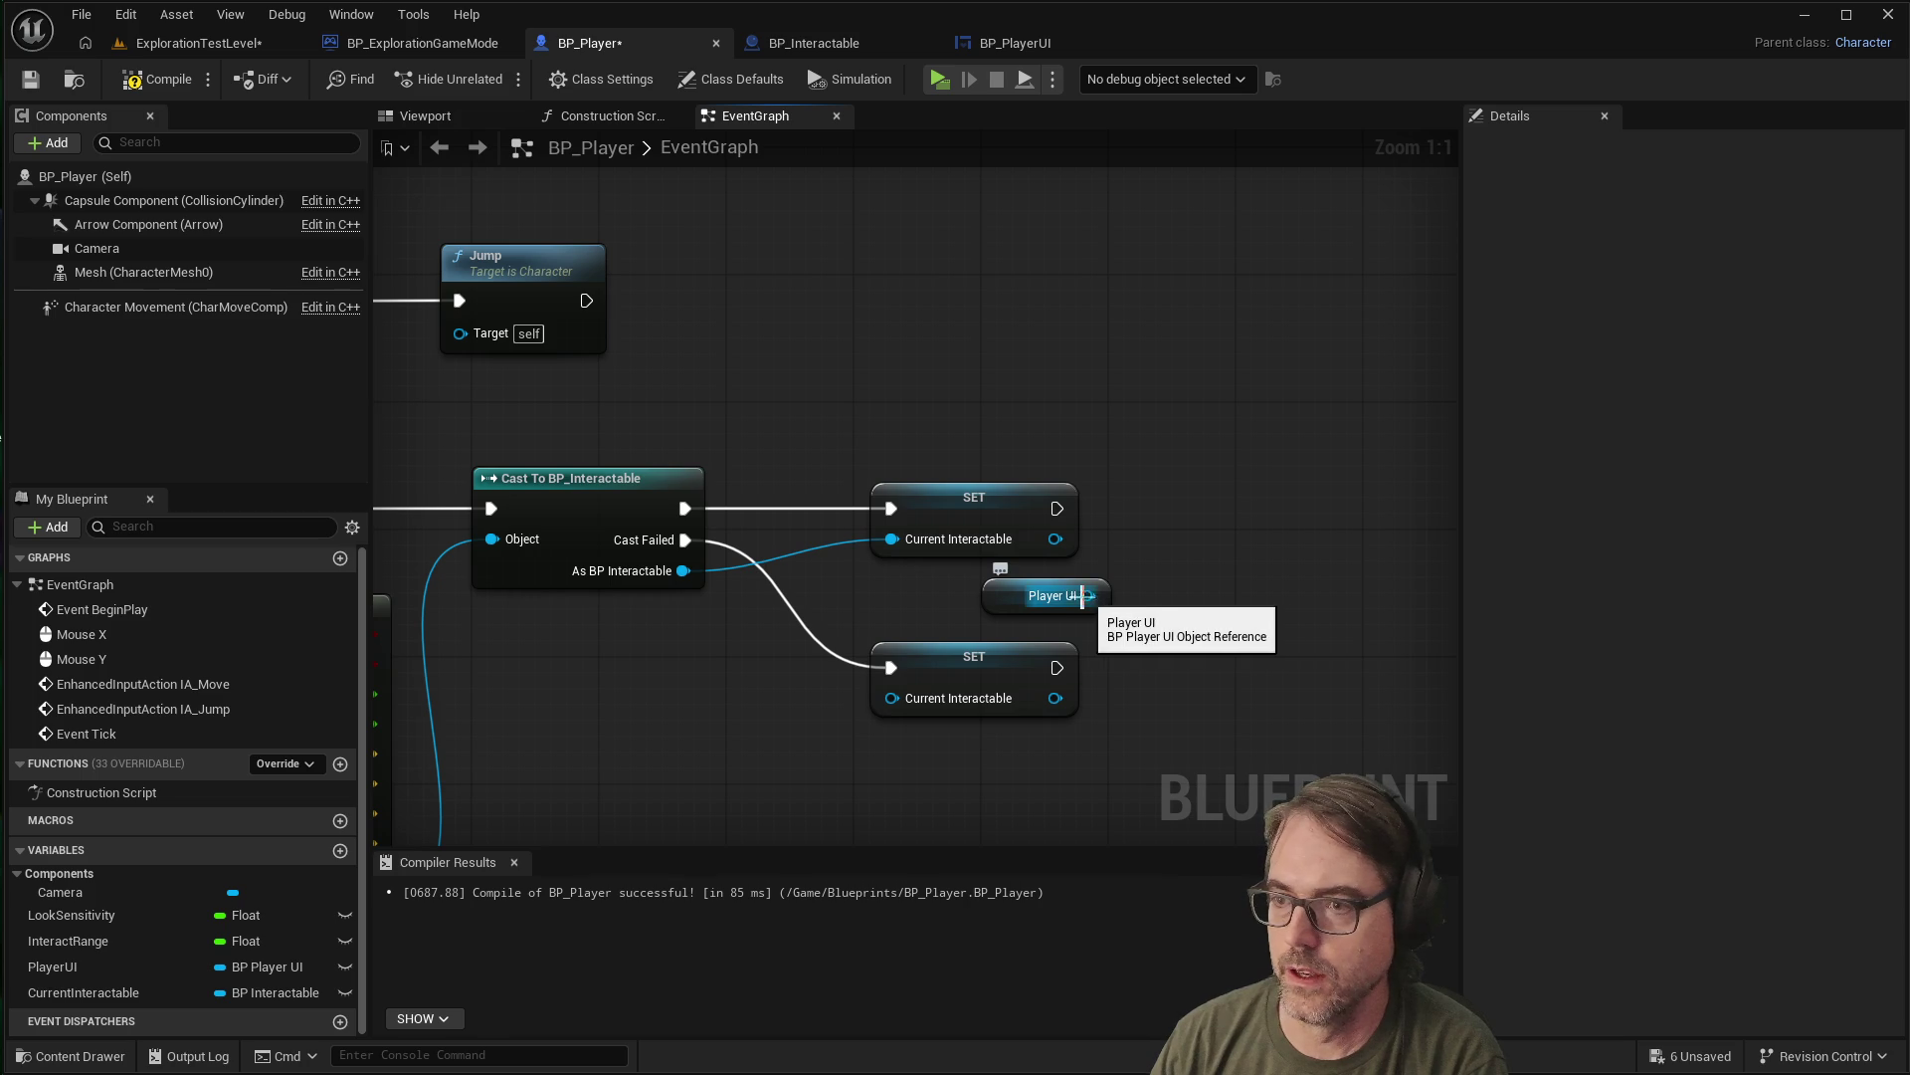
drag(1089, 595, 1244, 492)
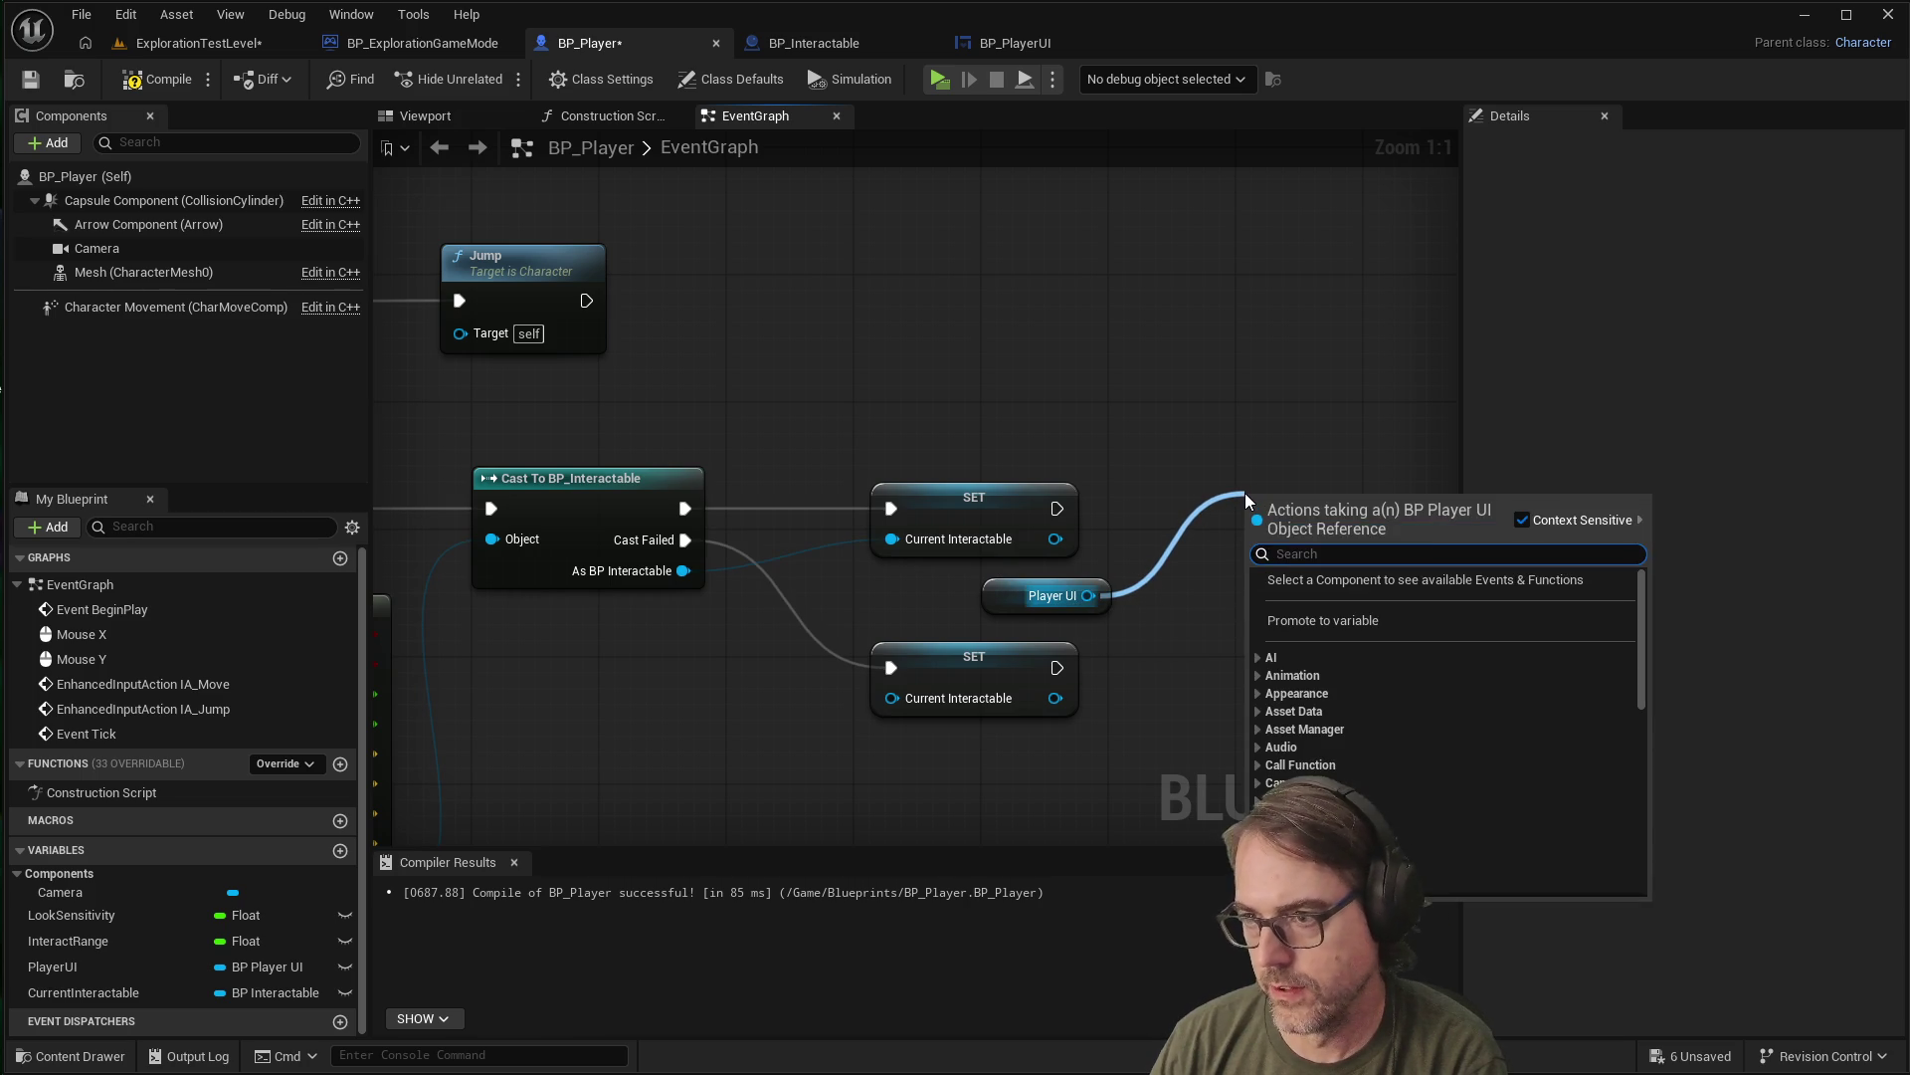
text(set)
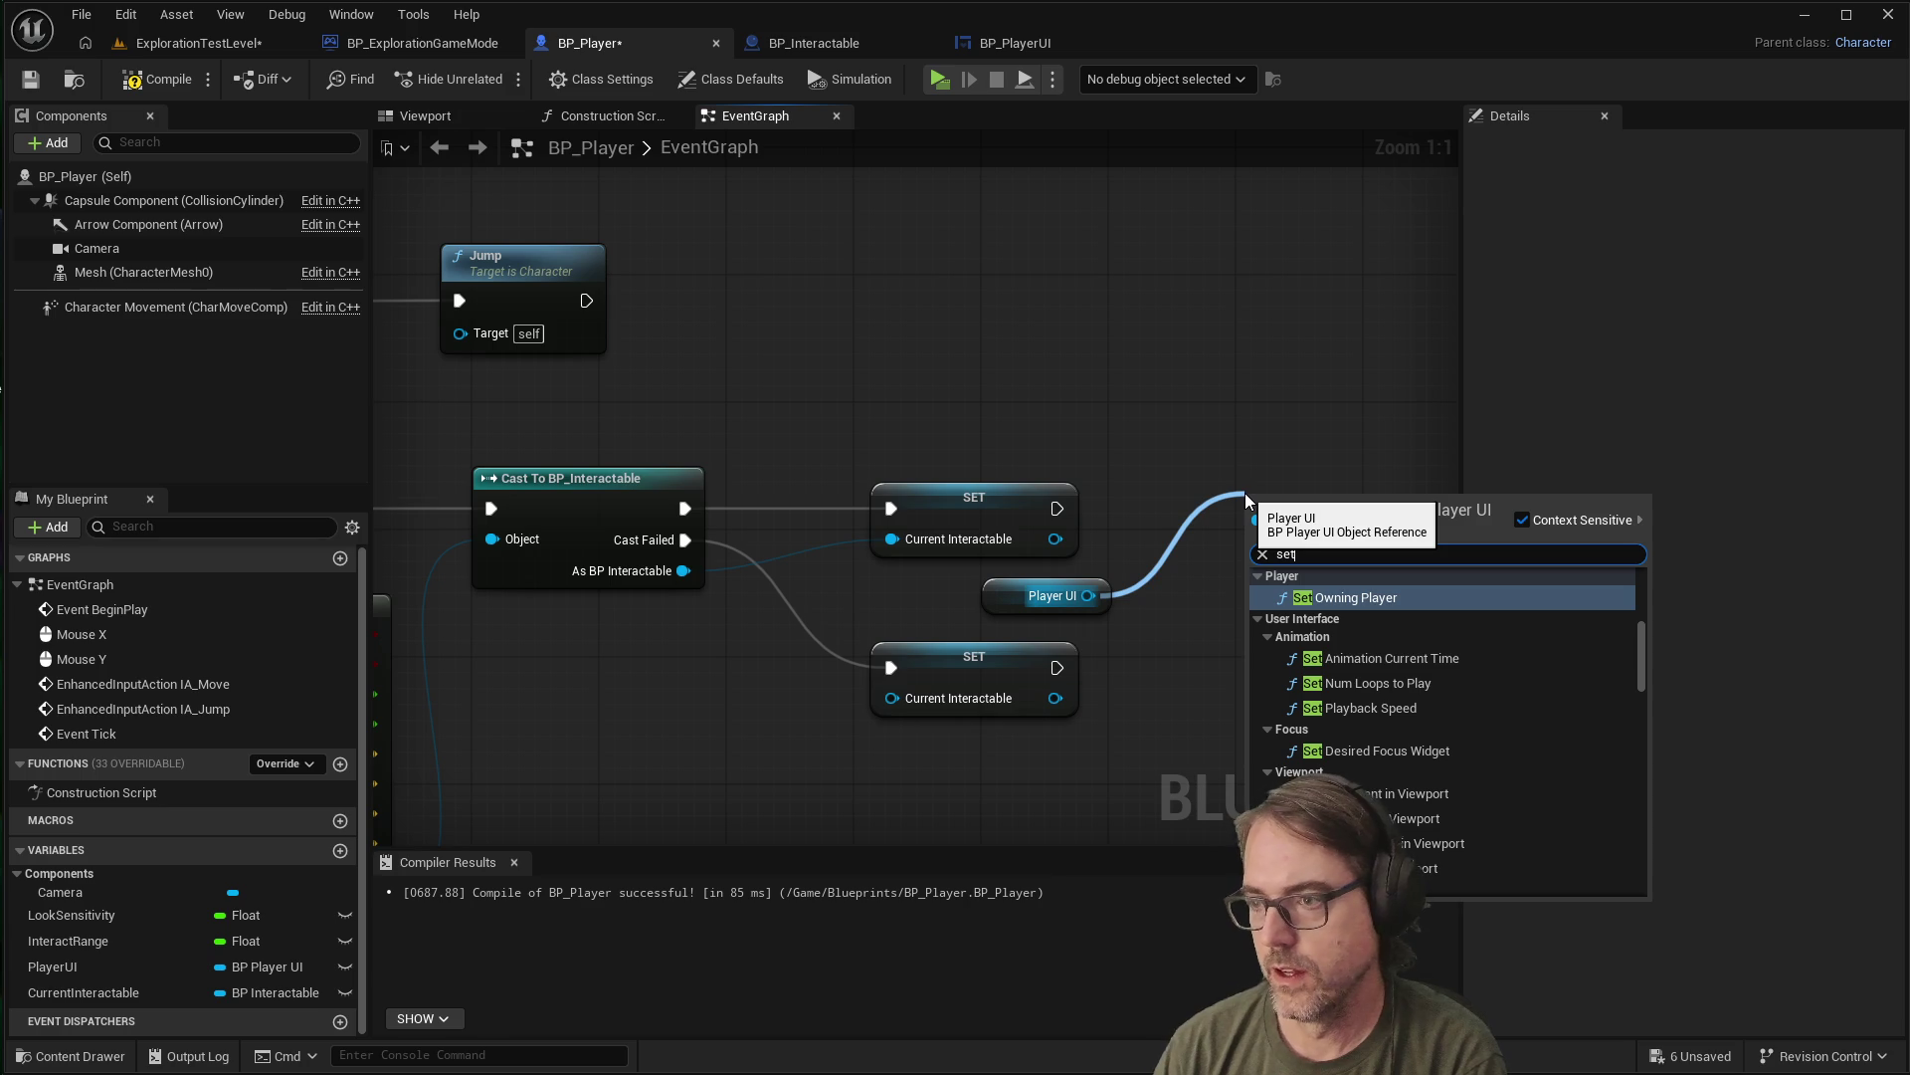
text(inter)
key(Down)
key(Up)
key(Return)
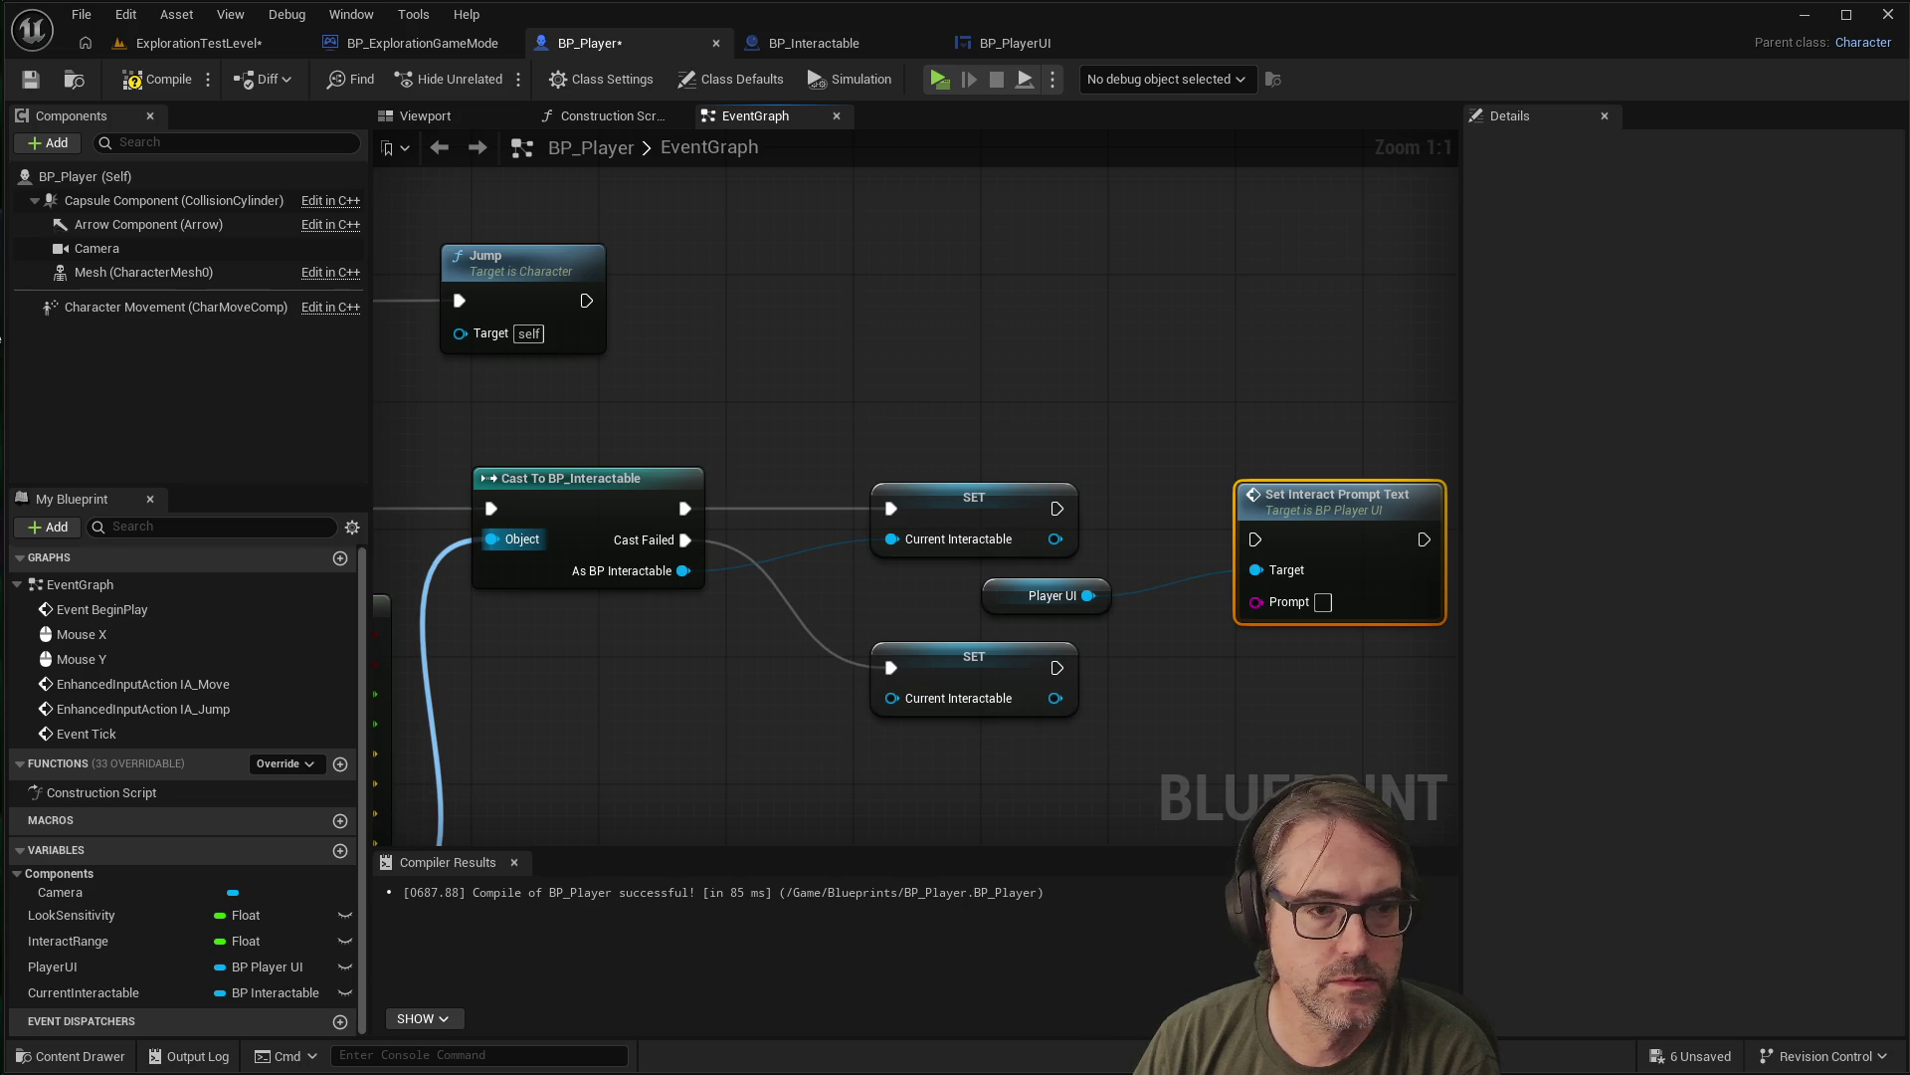
drag(1107, 593, 1248, 699)
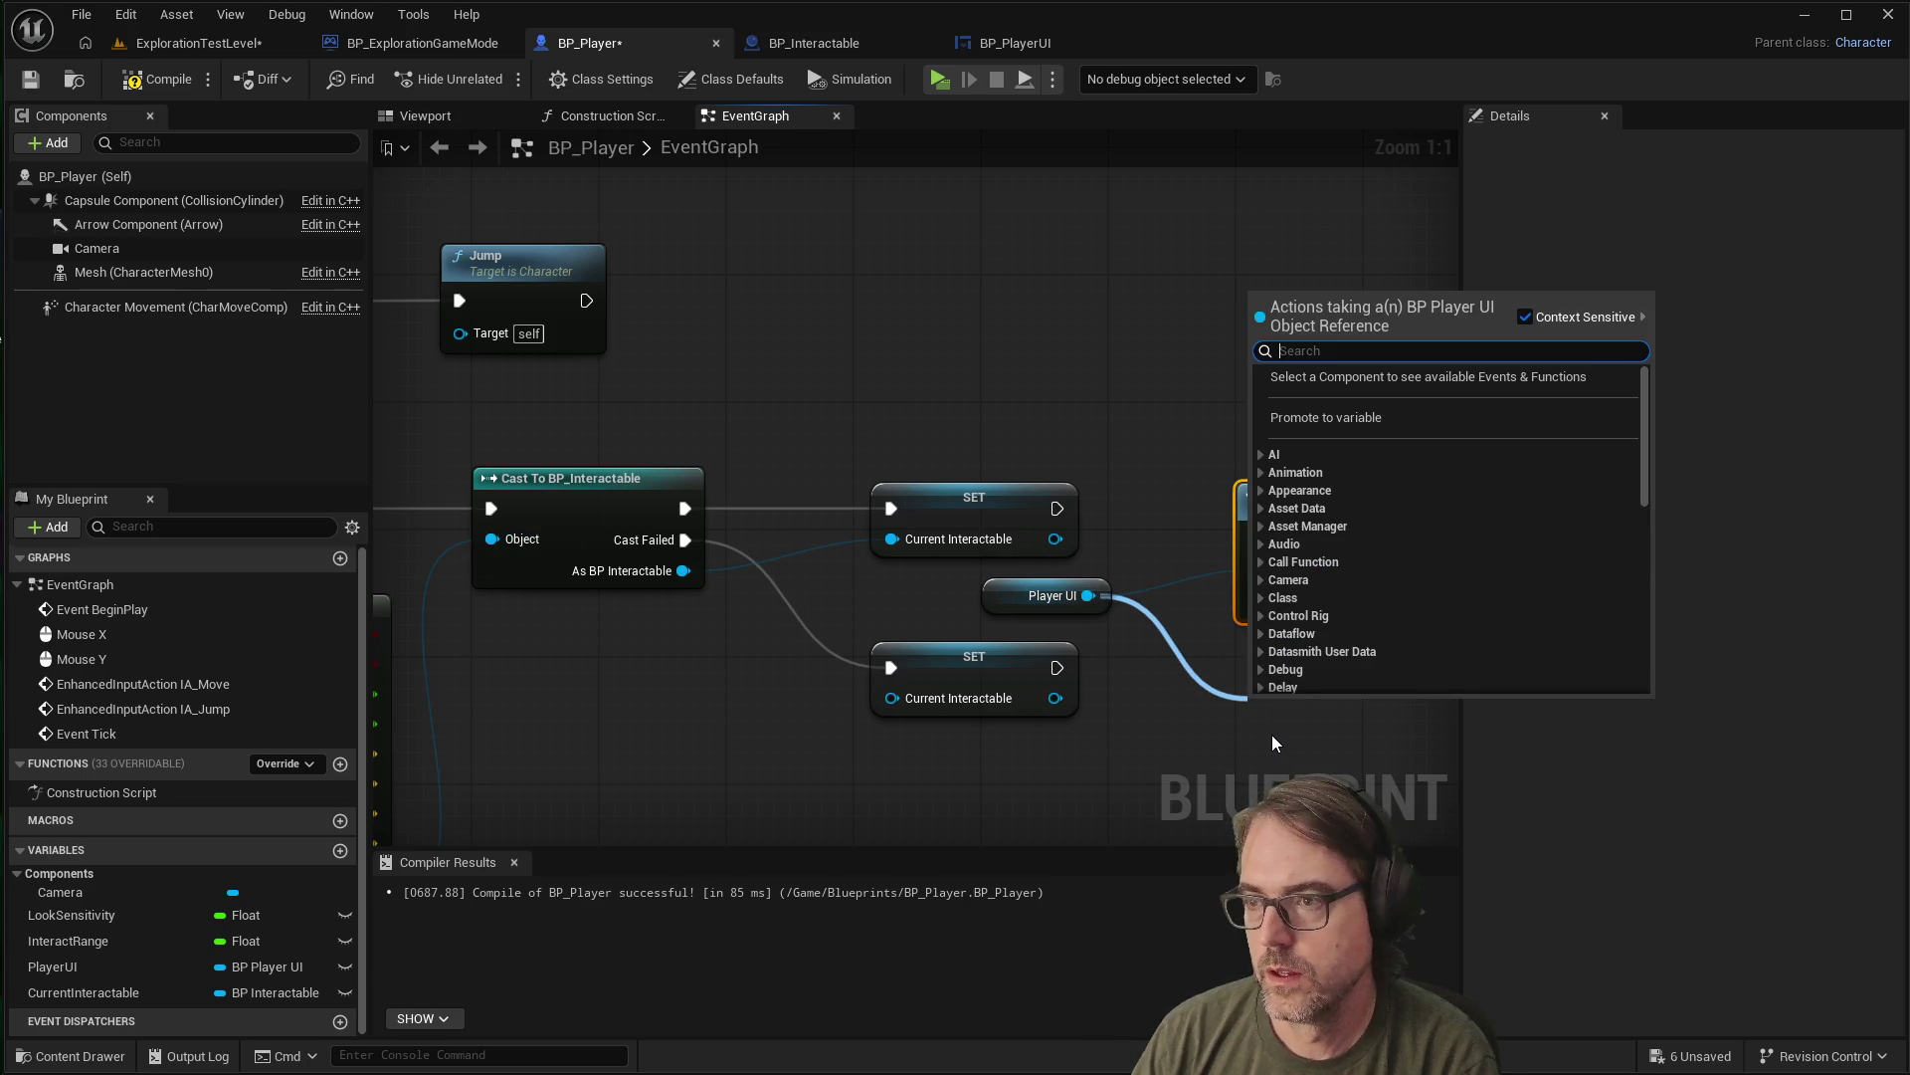
Add a Disable Interact Prompt Text node off Player UI, then view BP_PlayerUI's custom events
text(d)
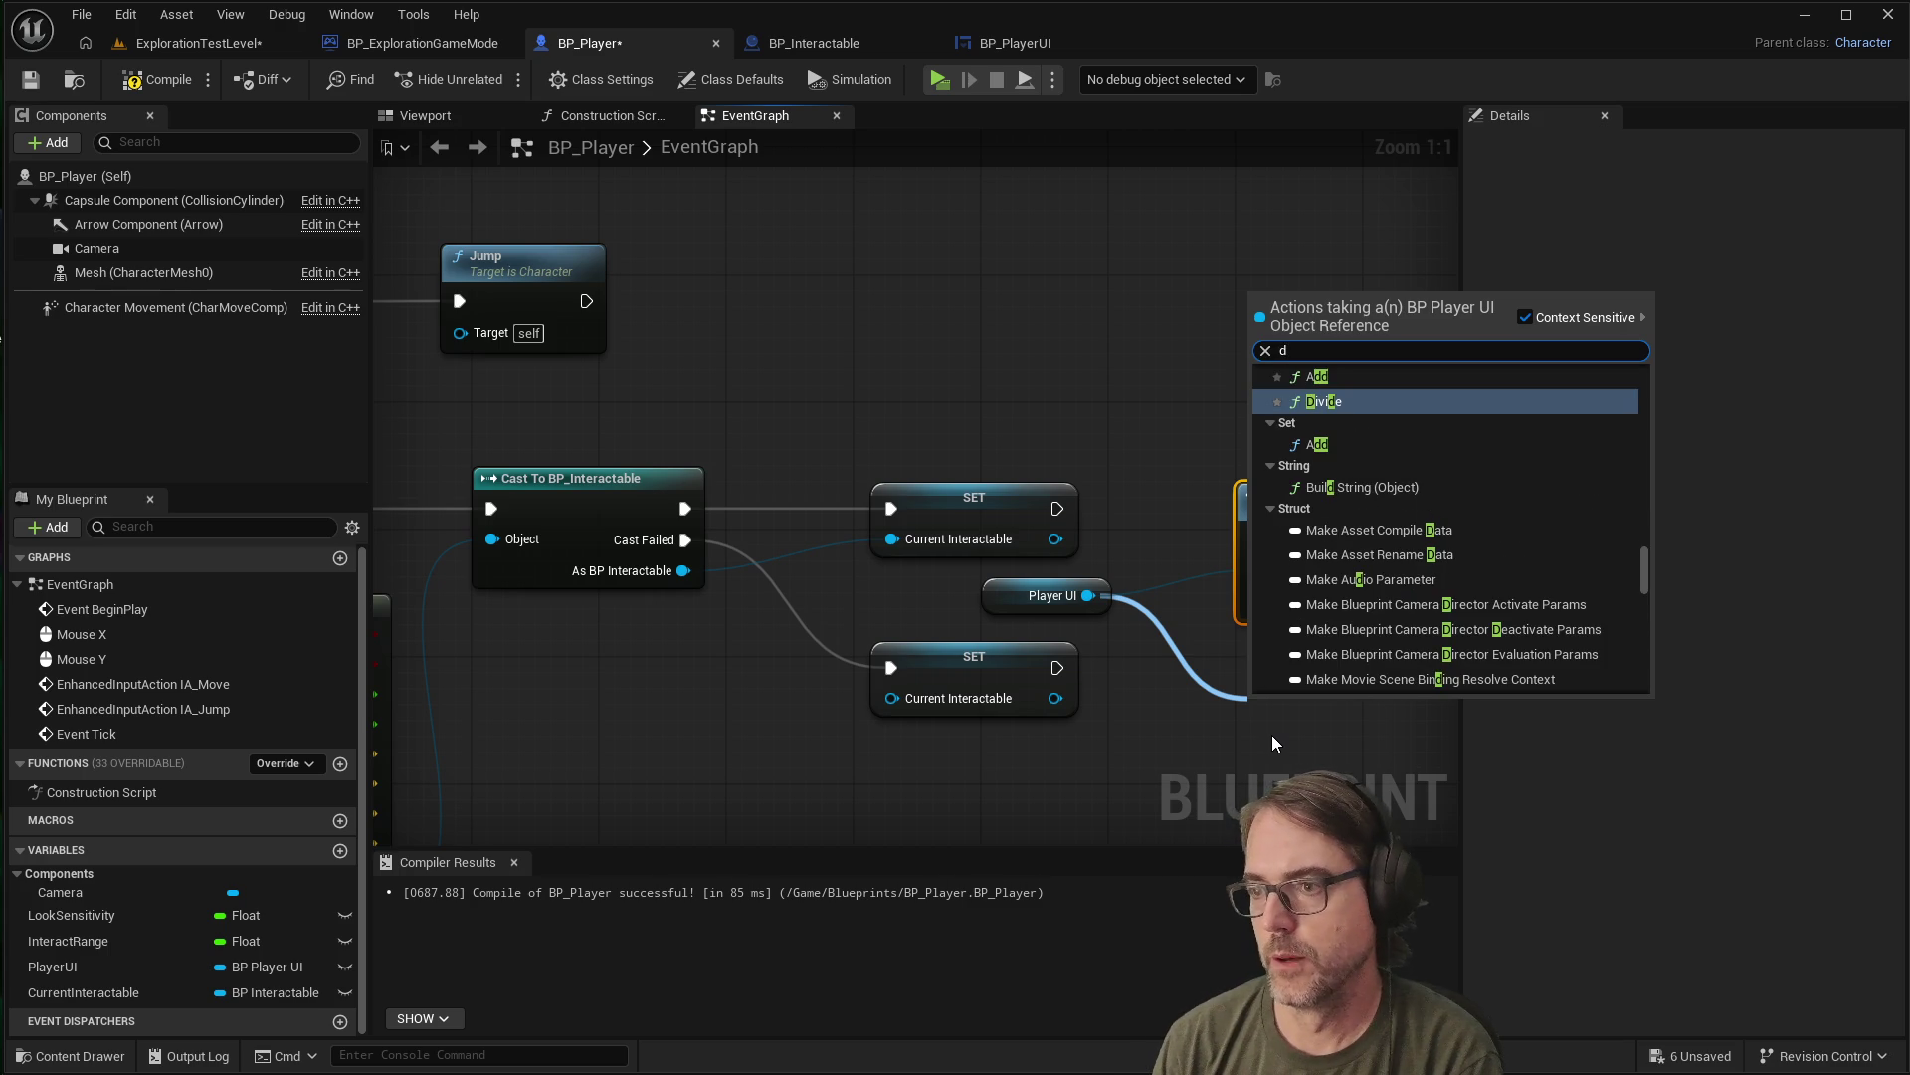
text(is)
key(BackSpace)
text(sable)
key(Return)
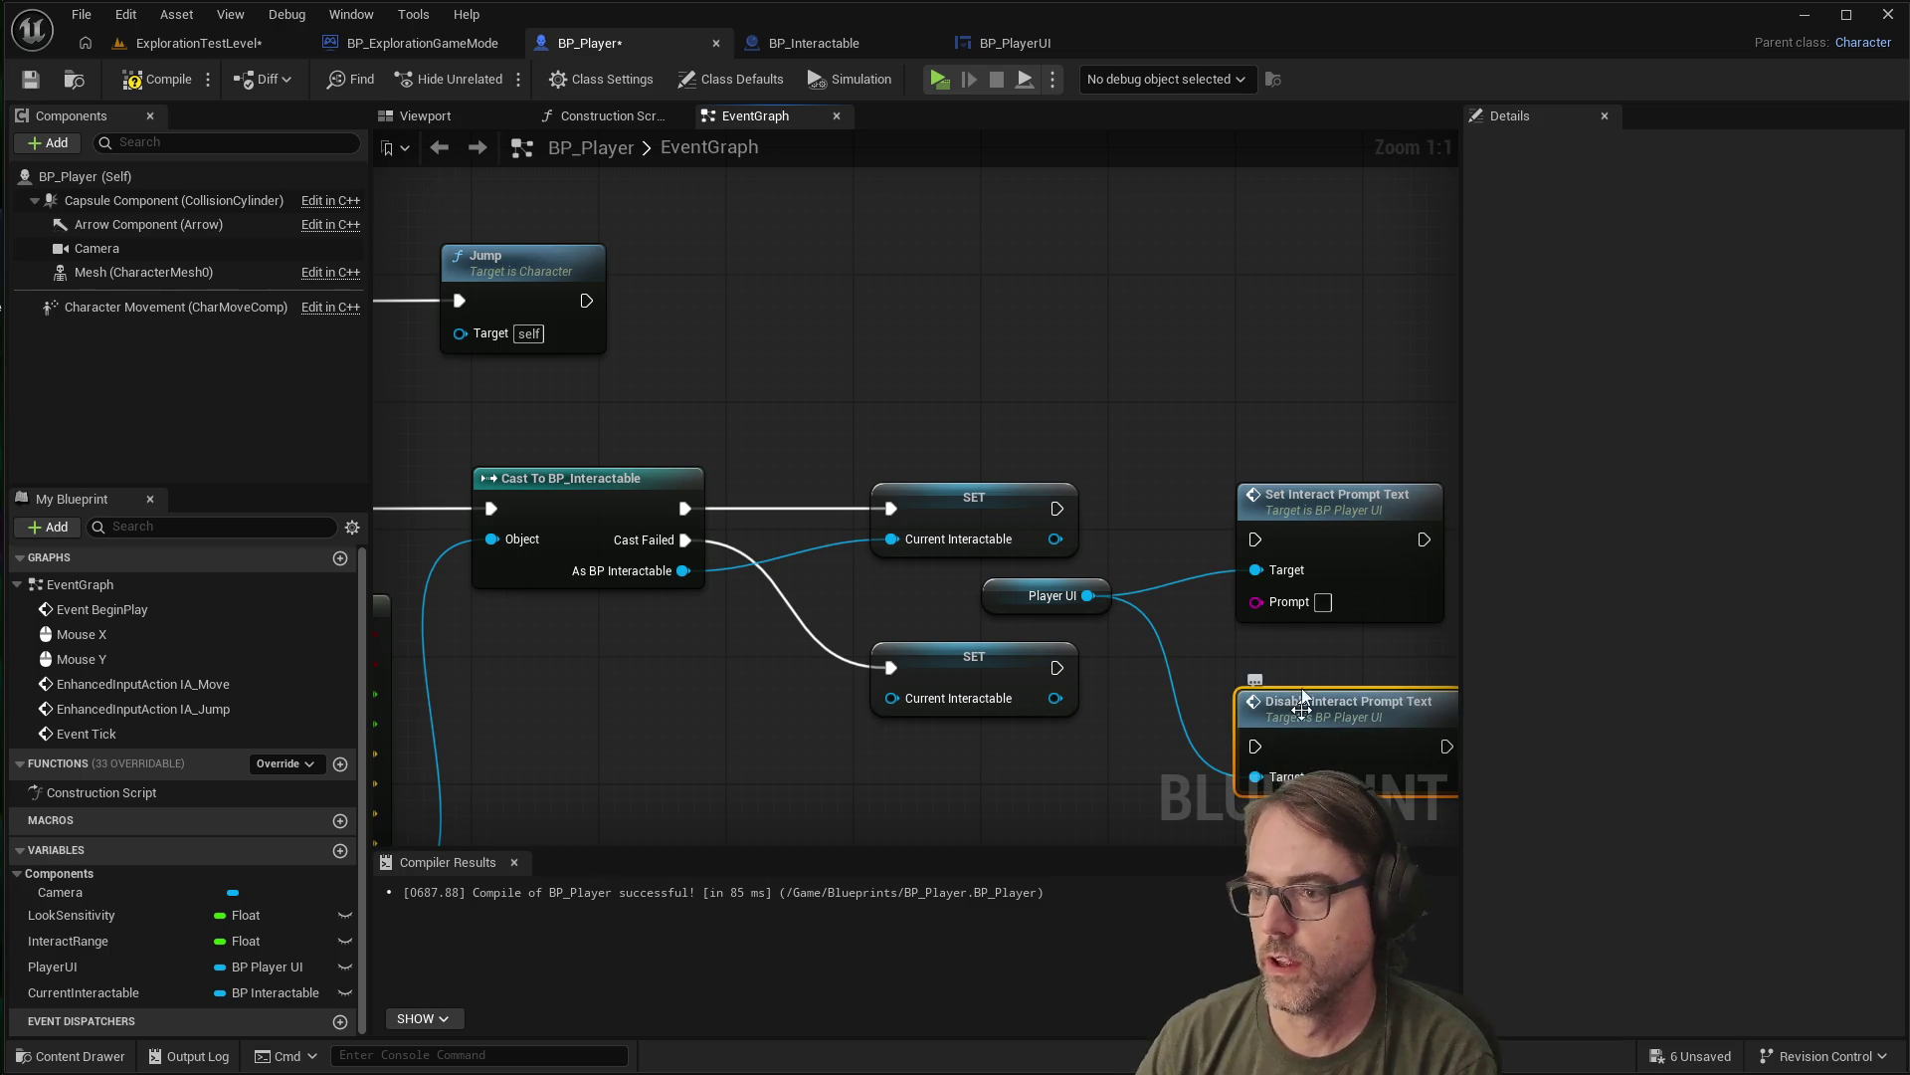
scroll(1281, 560, down, 2)
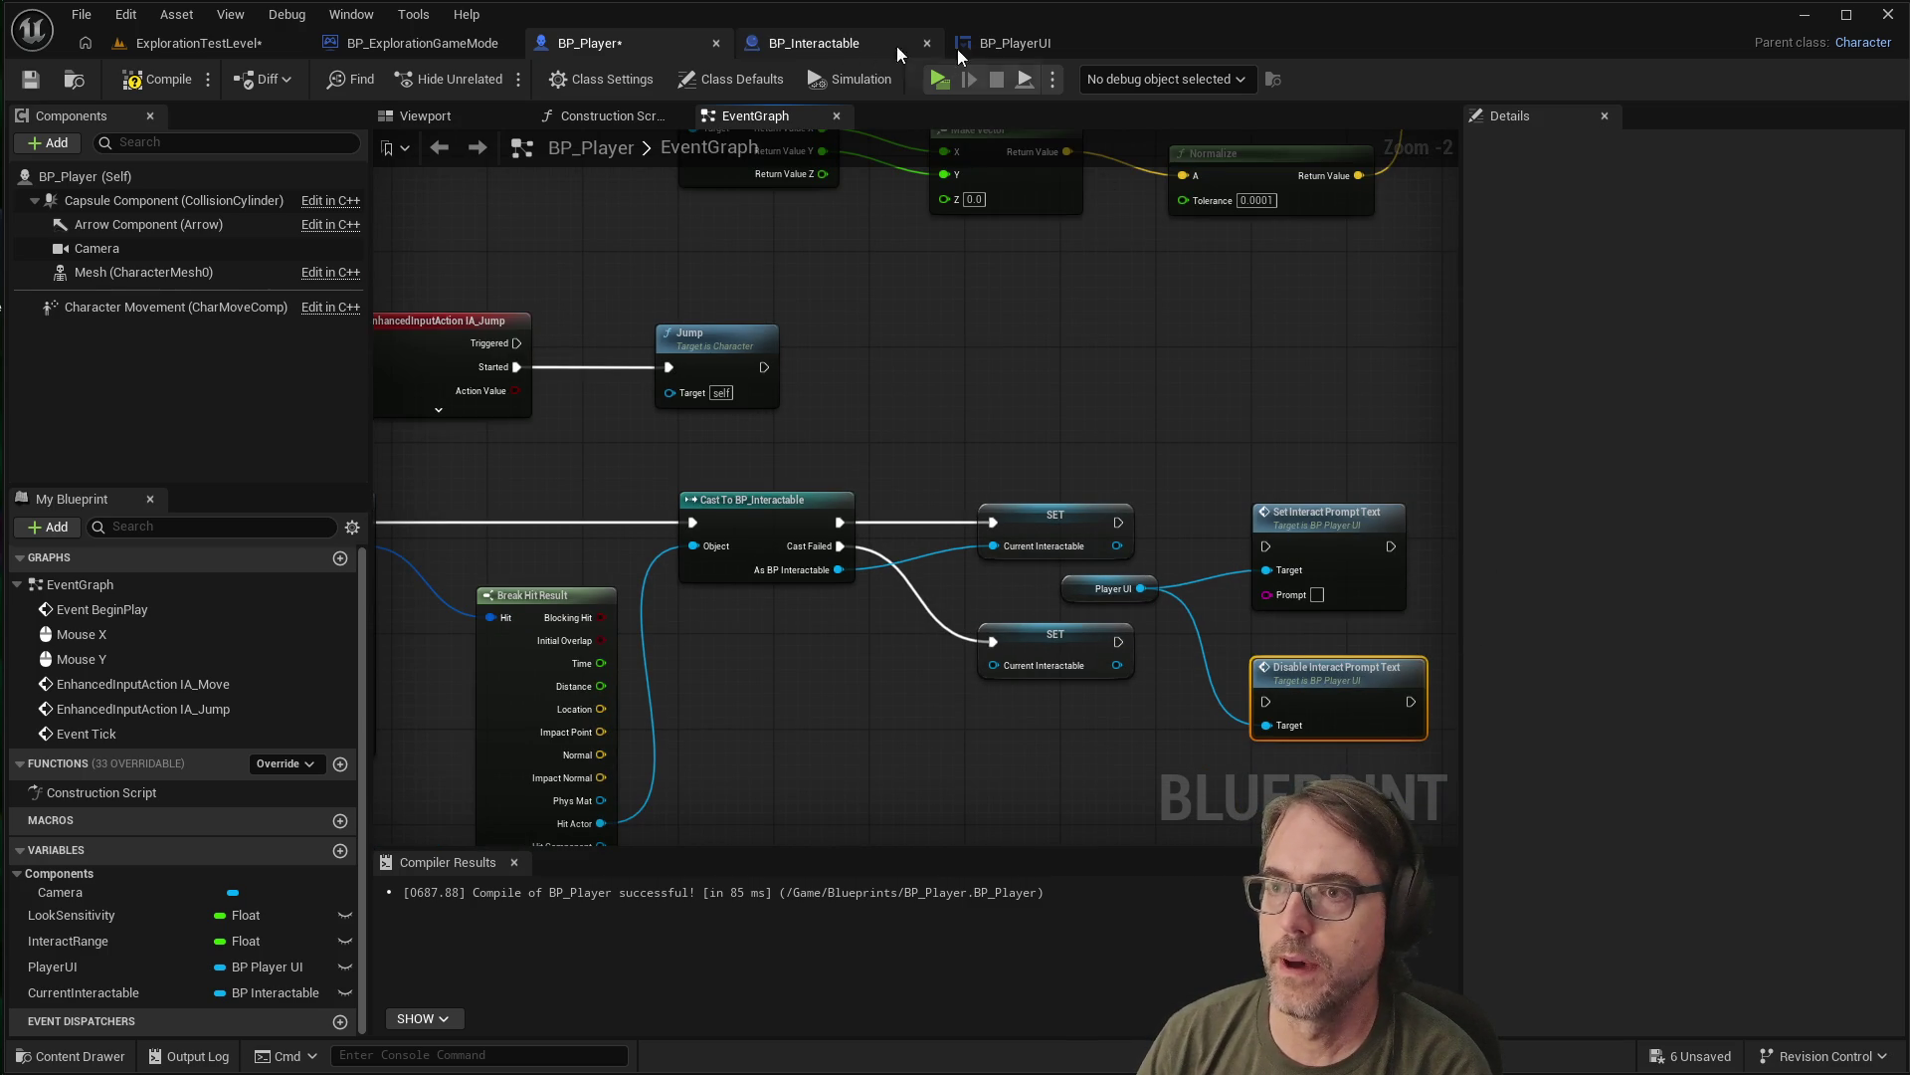
click(1006, 45)
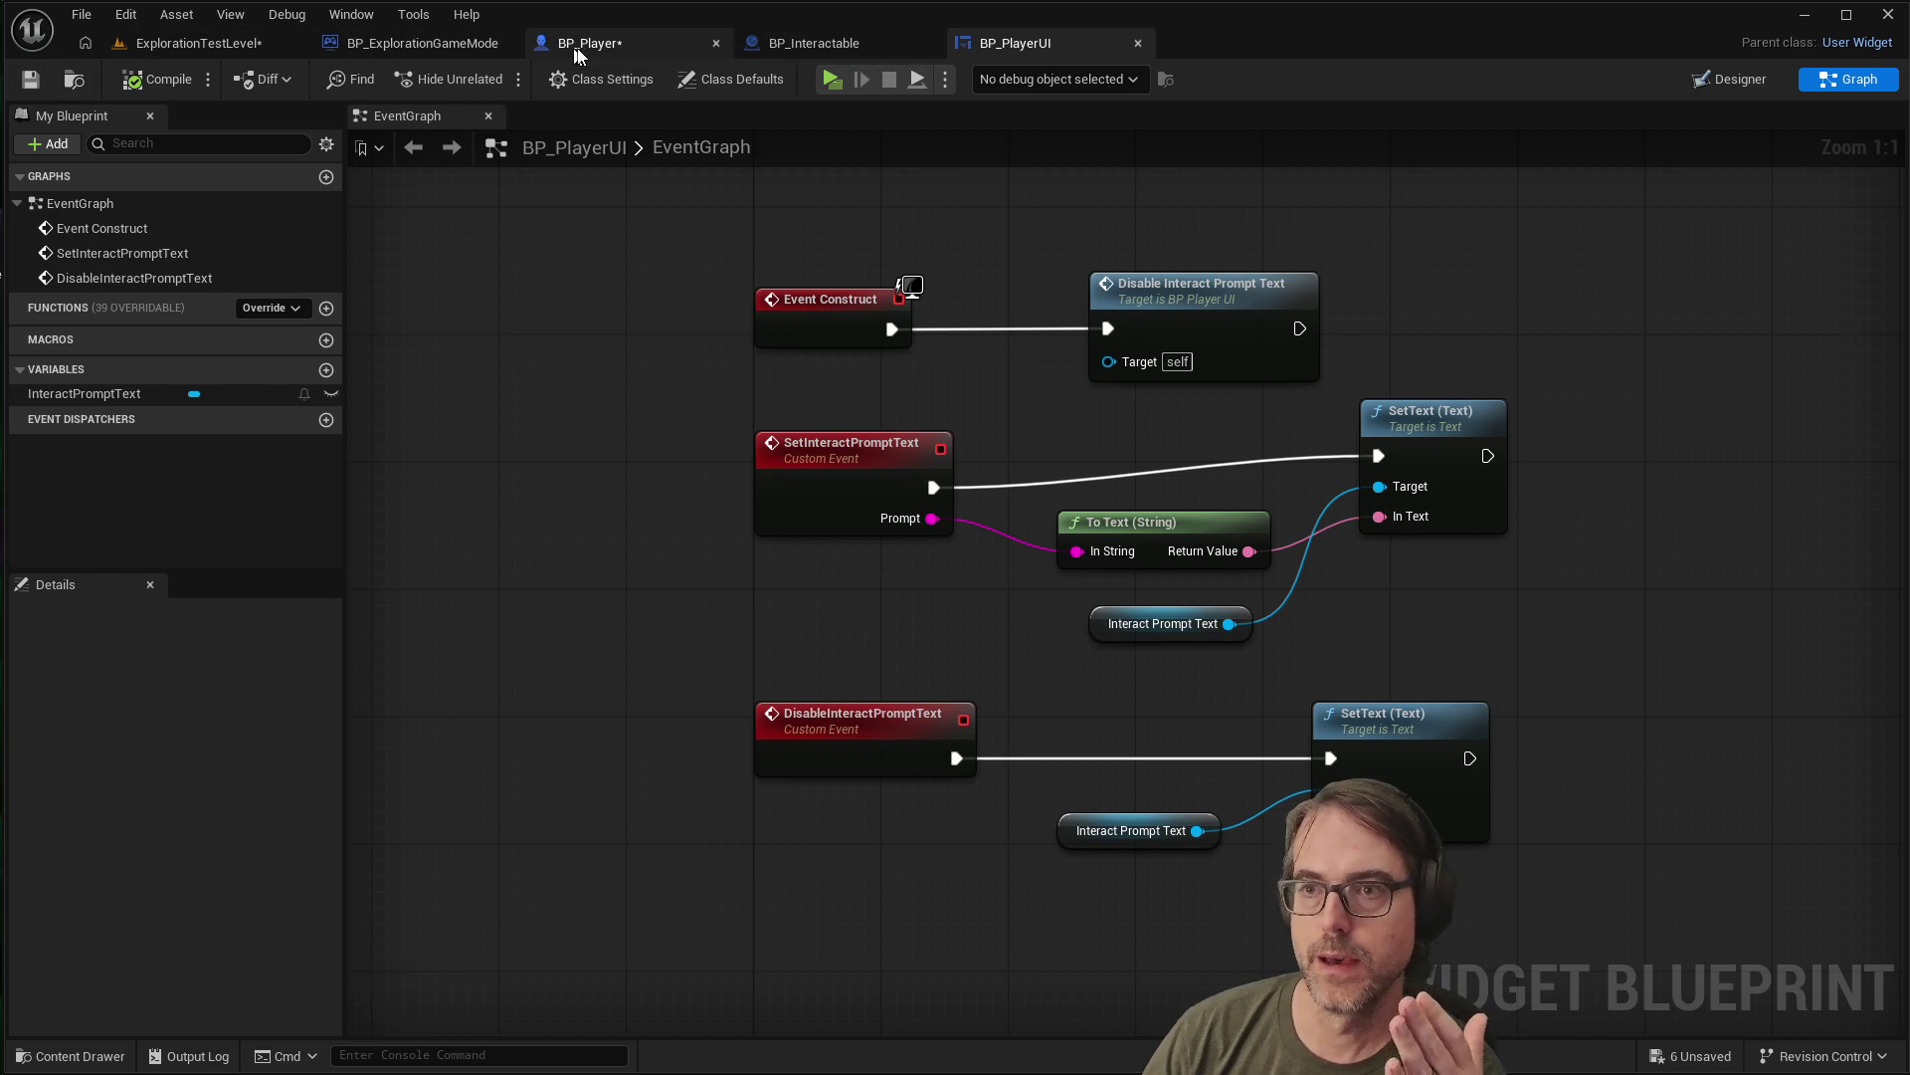
Switch back to BP_Player's EventGraph, zoomed to 1:1
click(603, 50)
scroll(1114, 575, up, 3)
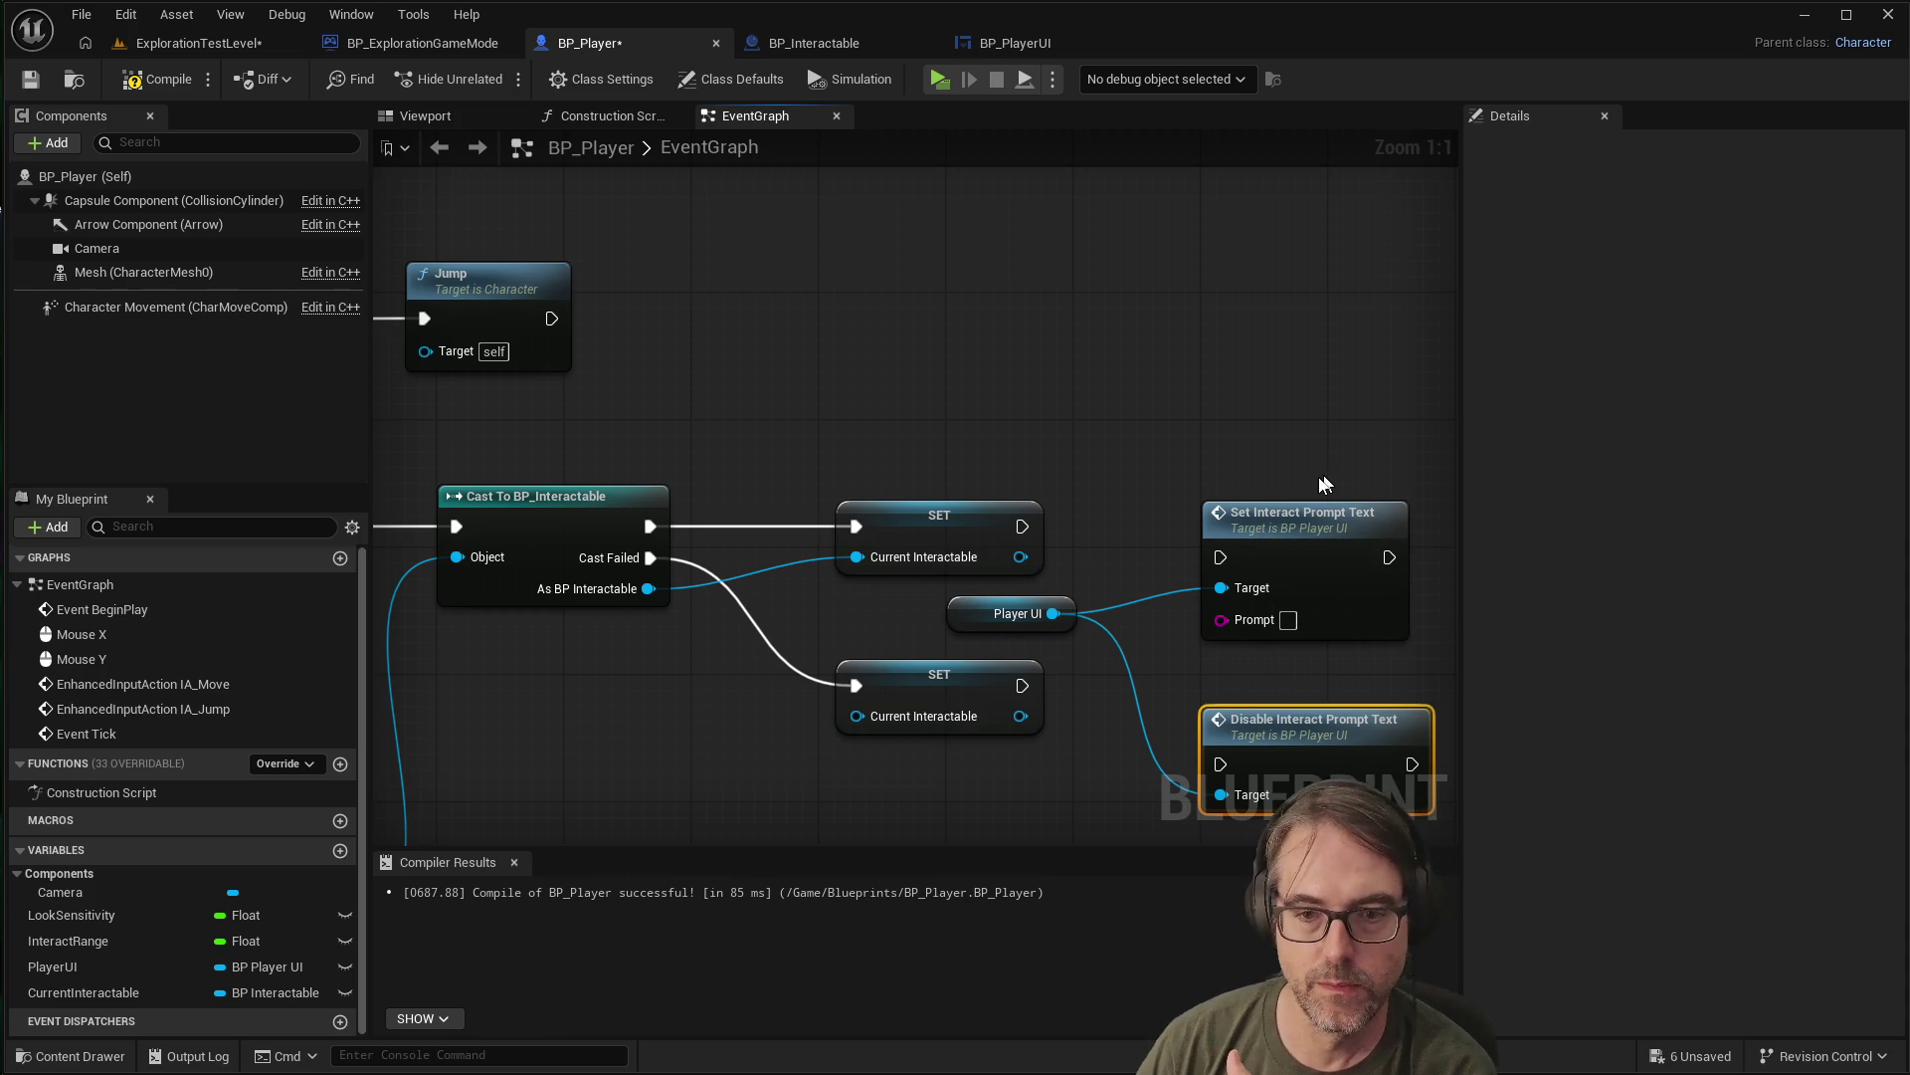
Rearrange the Player UI getter and both Interact Prompt Text nodes for clear wiring
mouse_move(771, 512)
mouse_down()
mouse_move(539, 595)
mouse_move(597, 557)
mouse_move(519, 470)
mouse_up()
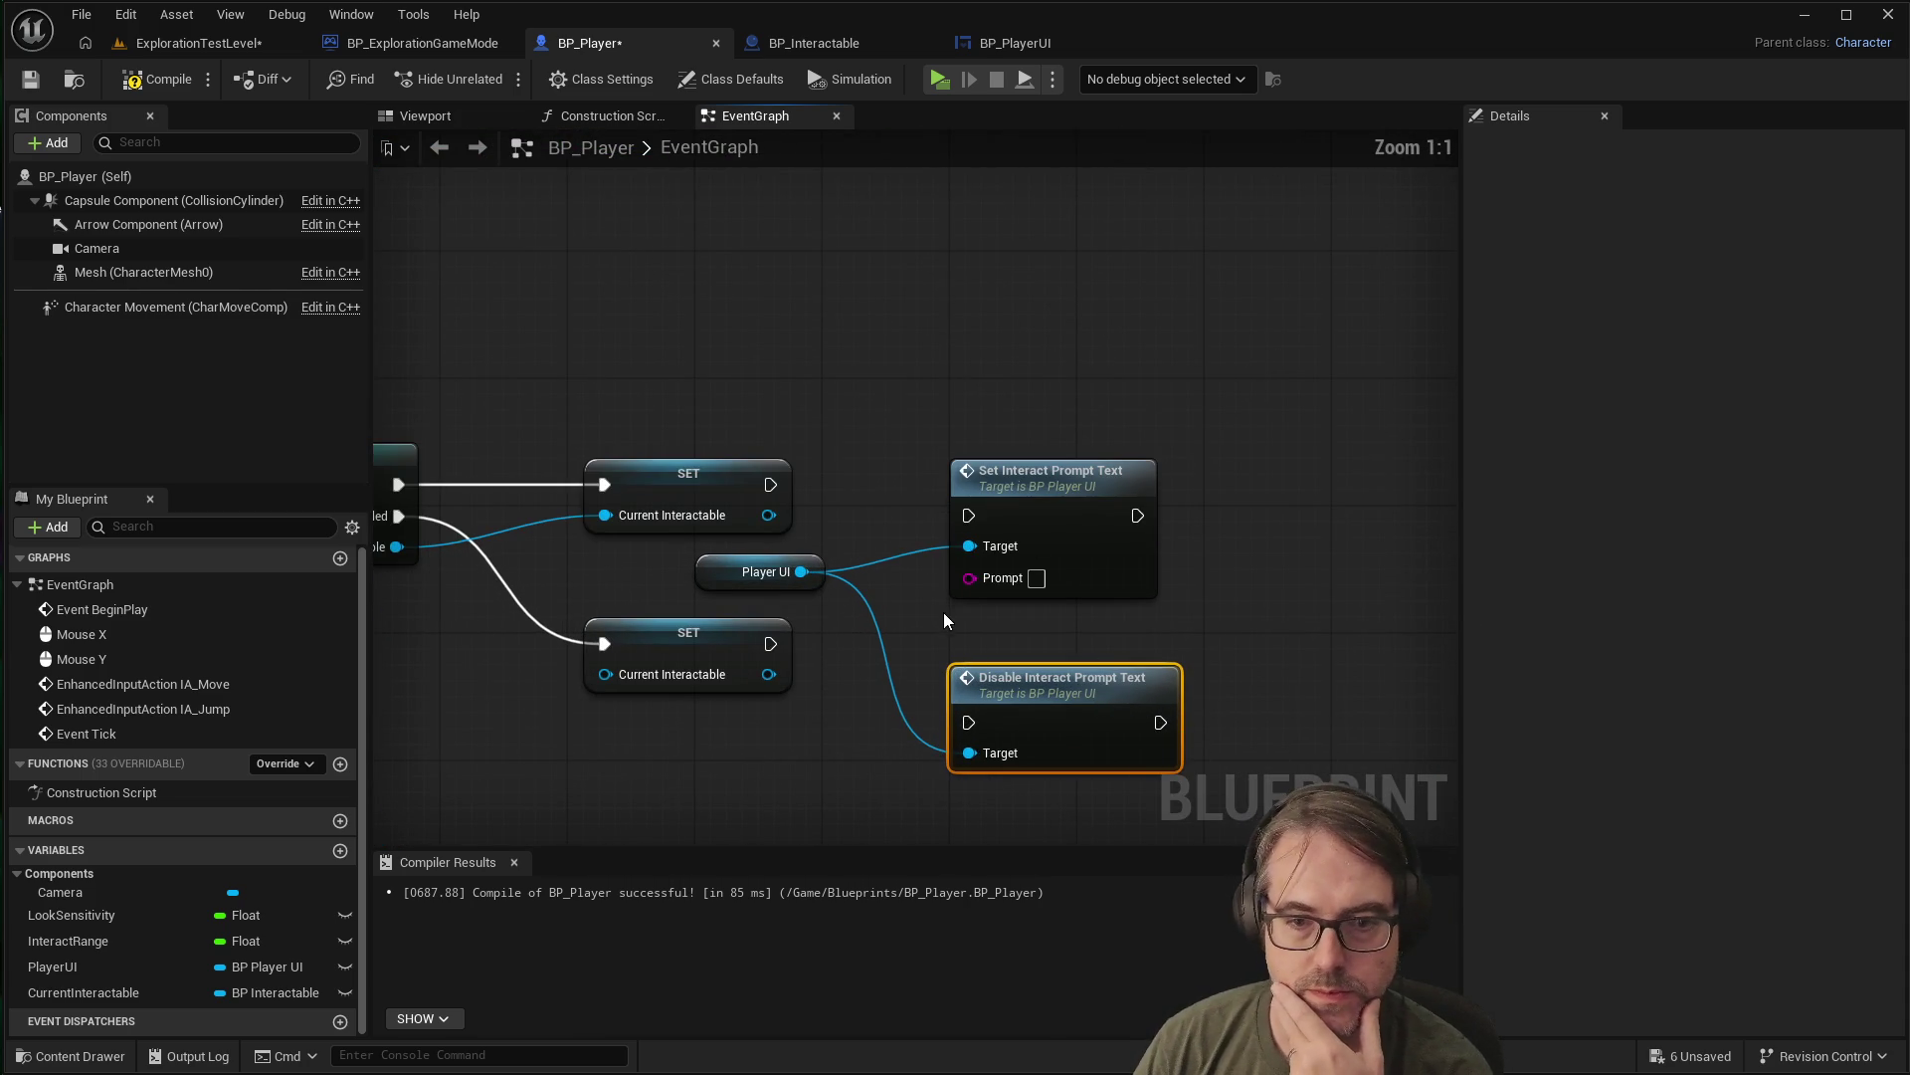
scroll(1035, 569, down, 3)
scroll(1045, 657, up, 3)
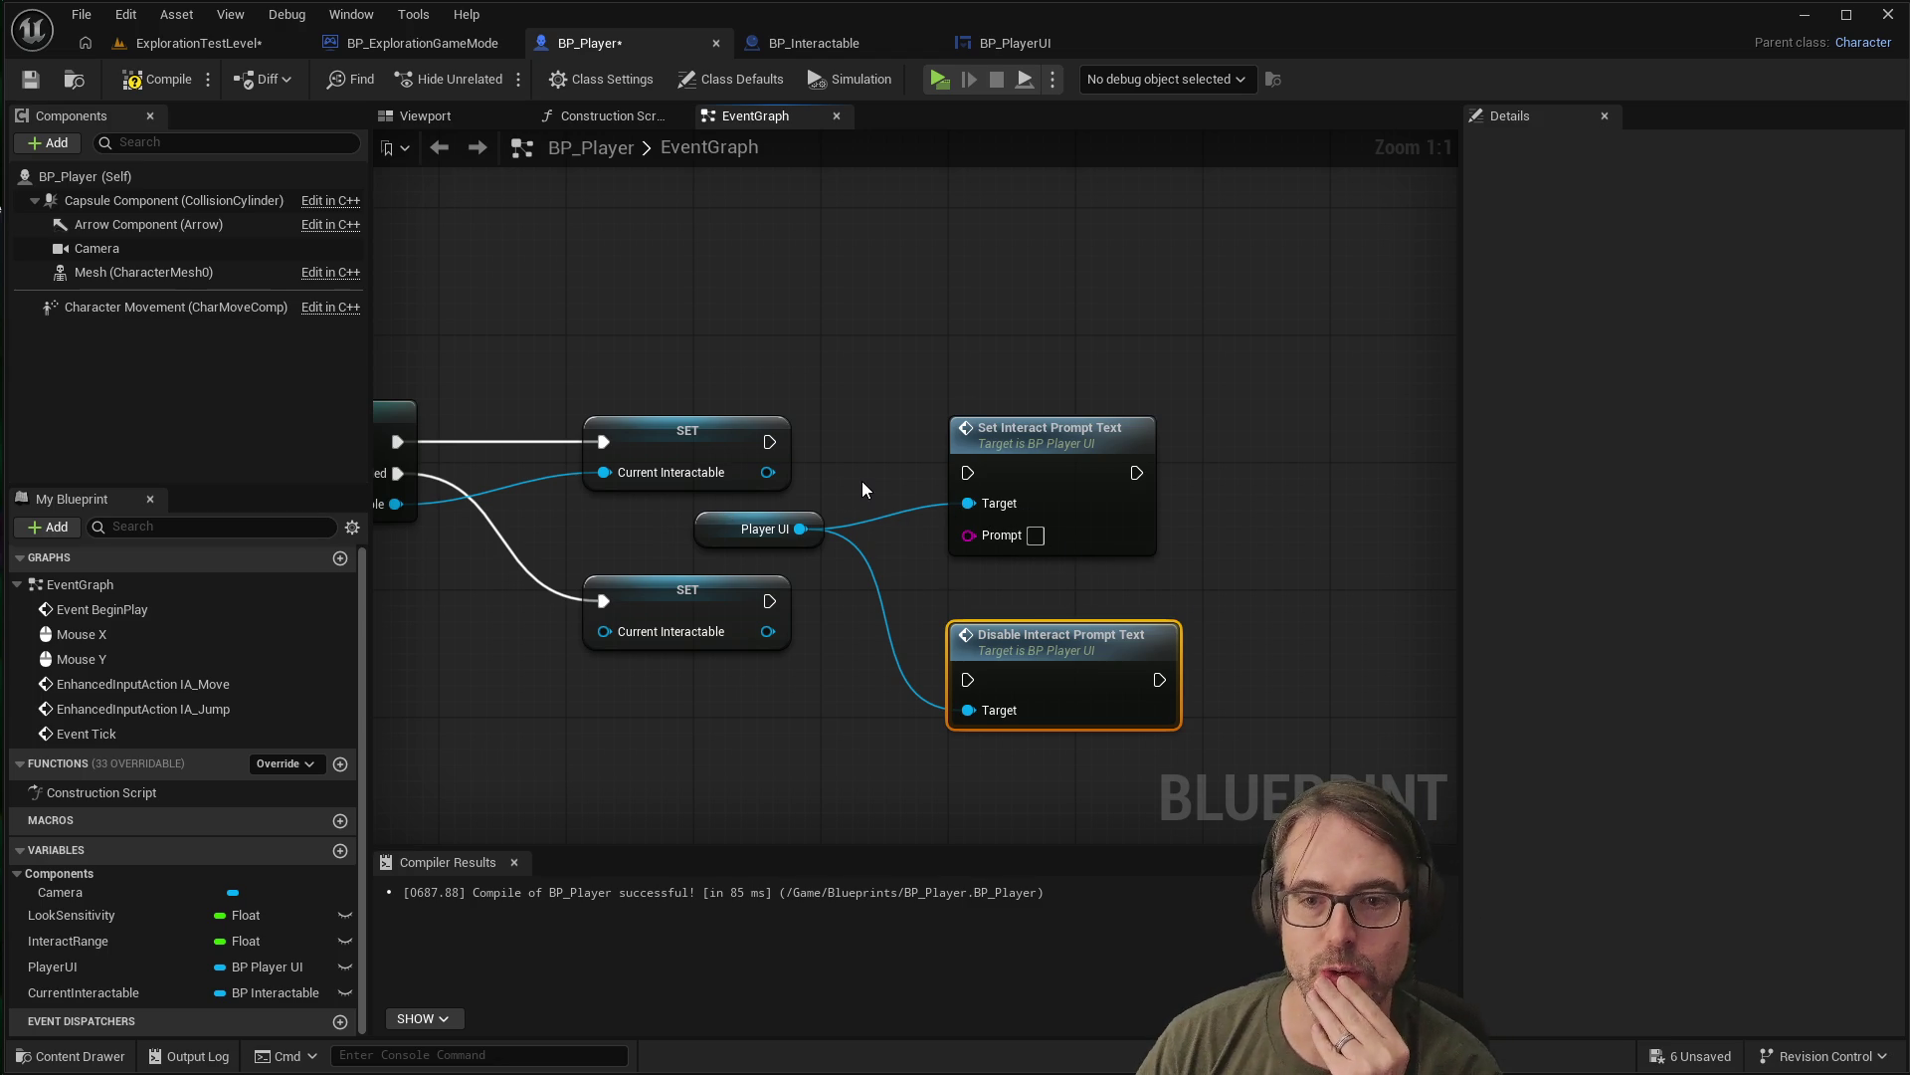
scroll(923, 557, down, 1)
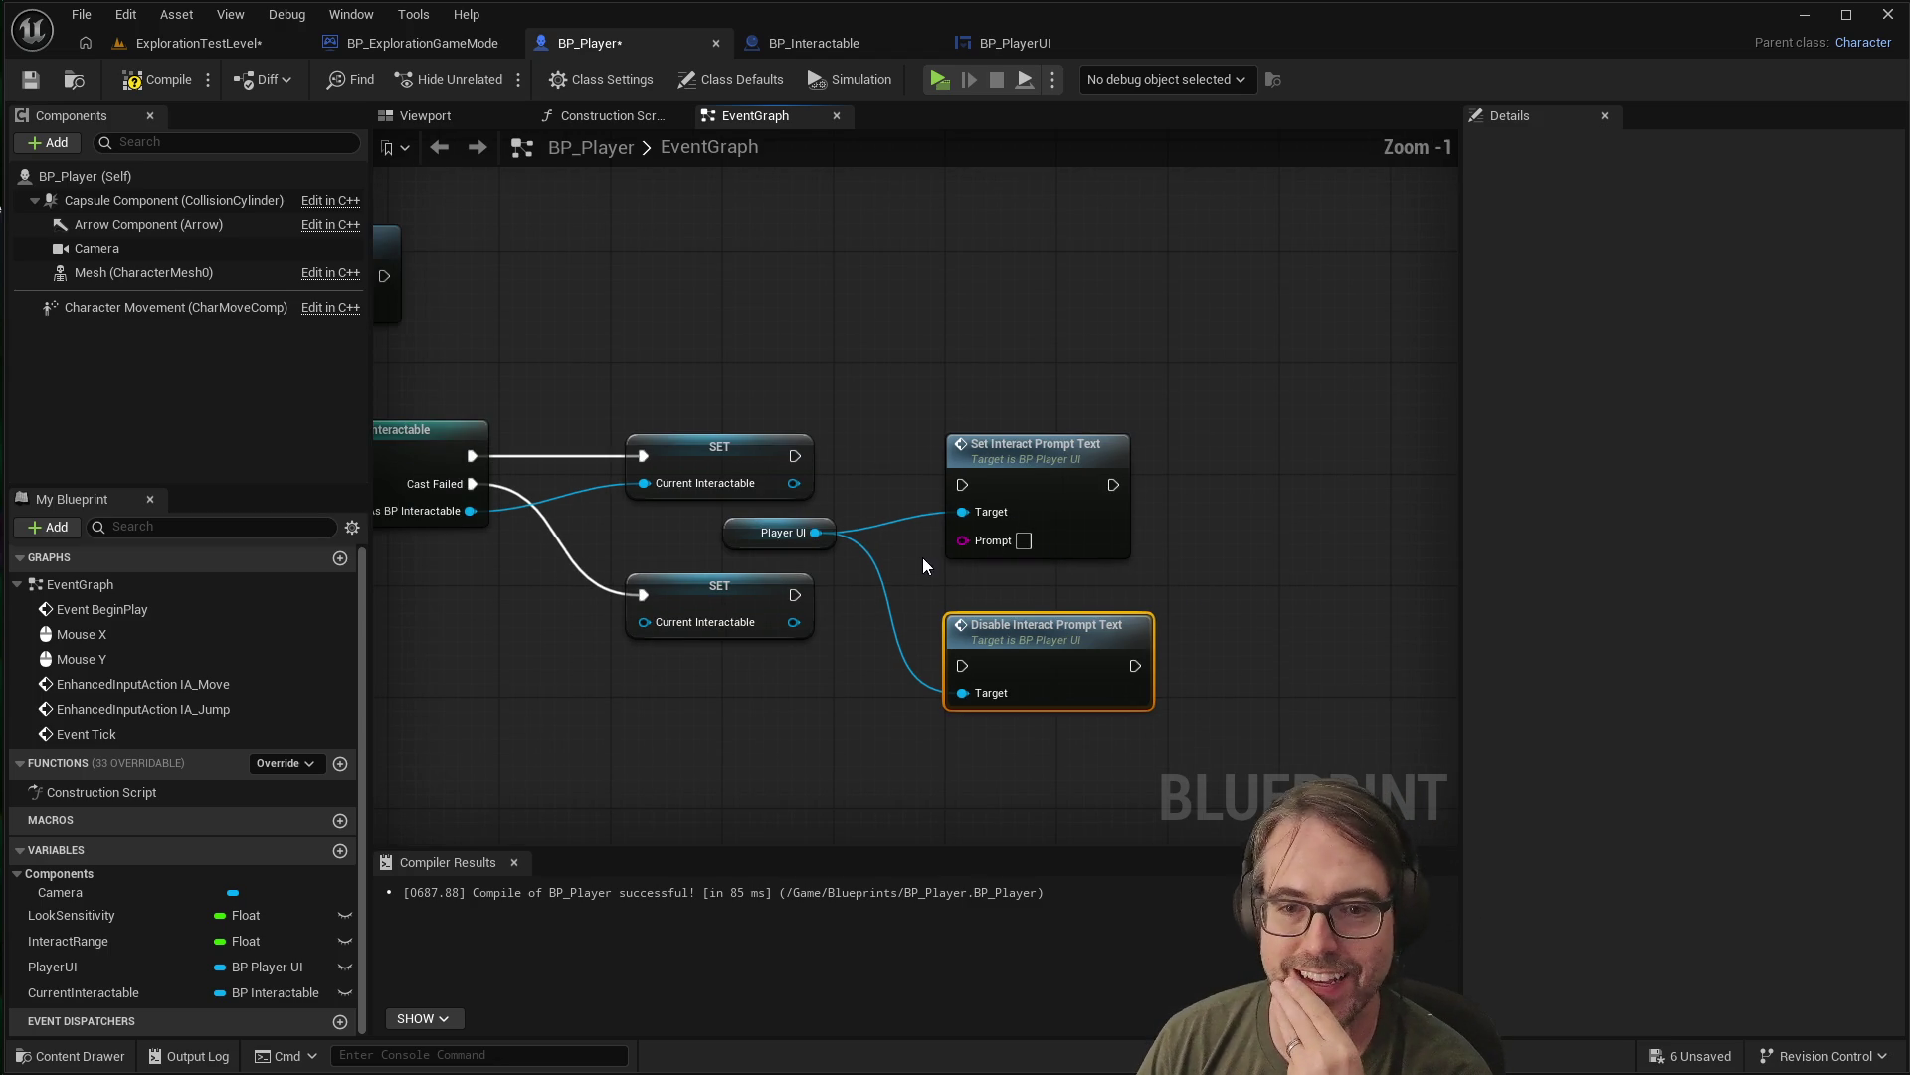
scroll(1054, 558, up, 1)
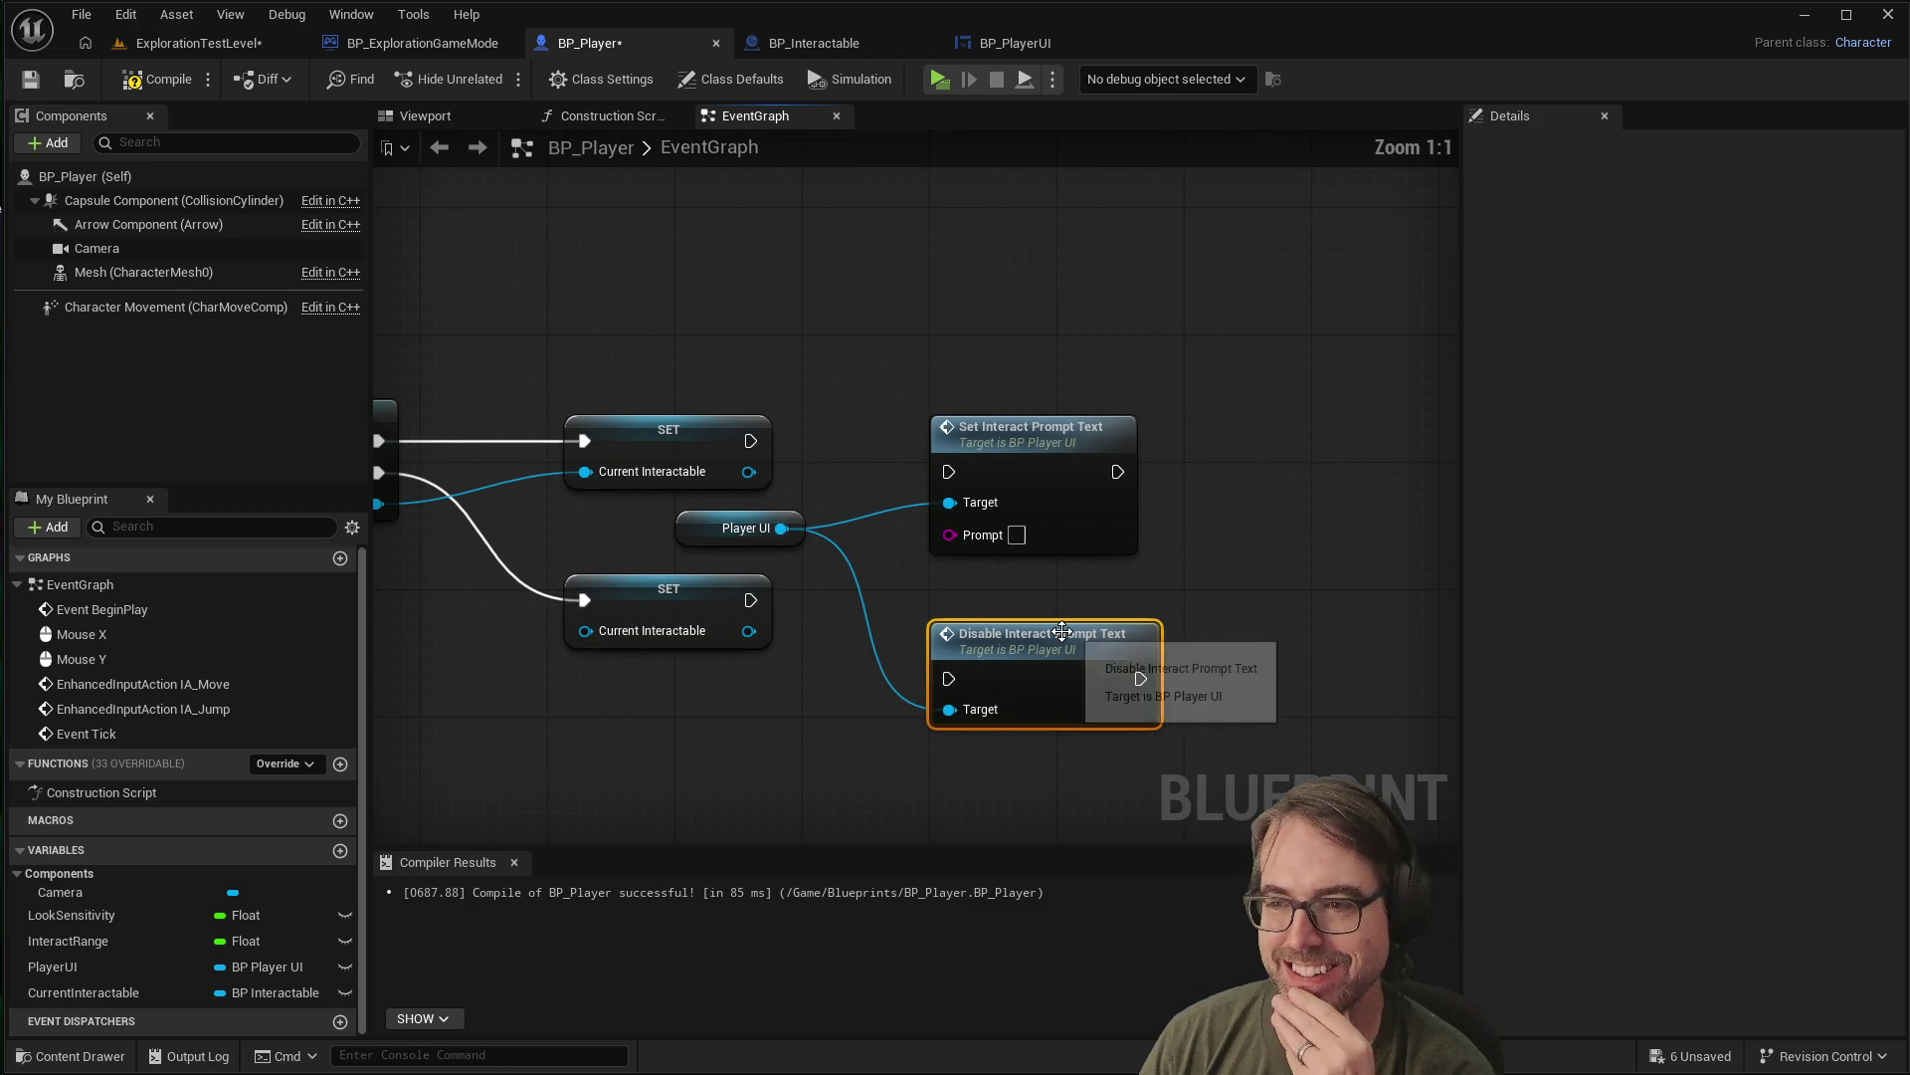
drag(702, 528, 732, 538)
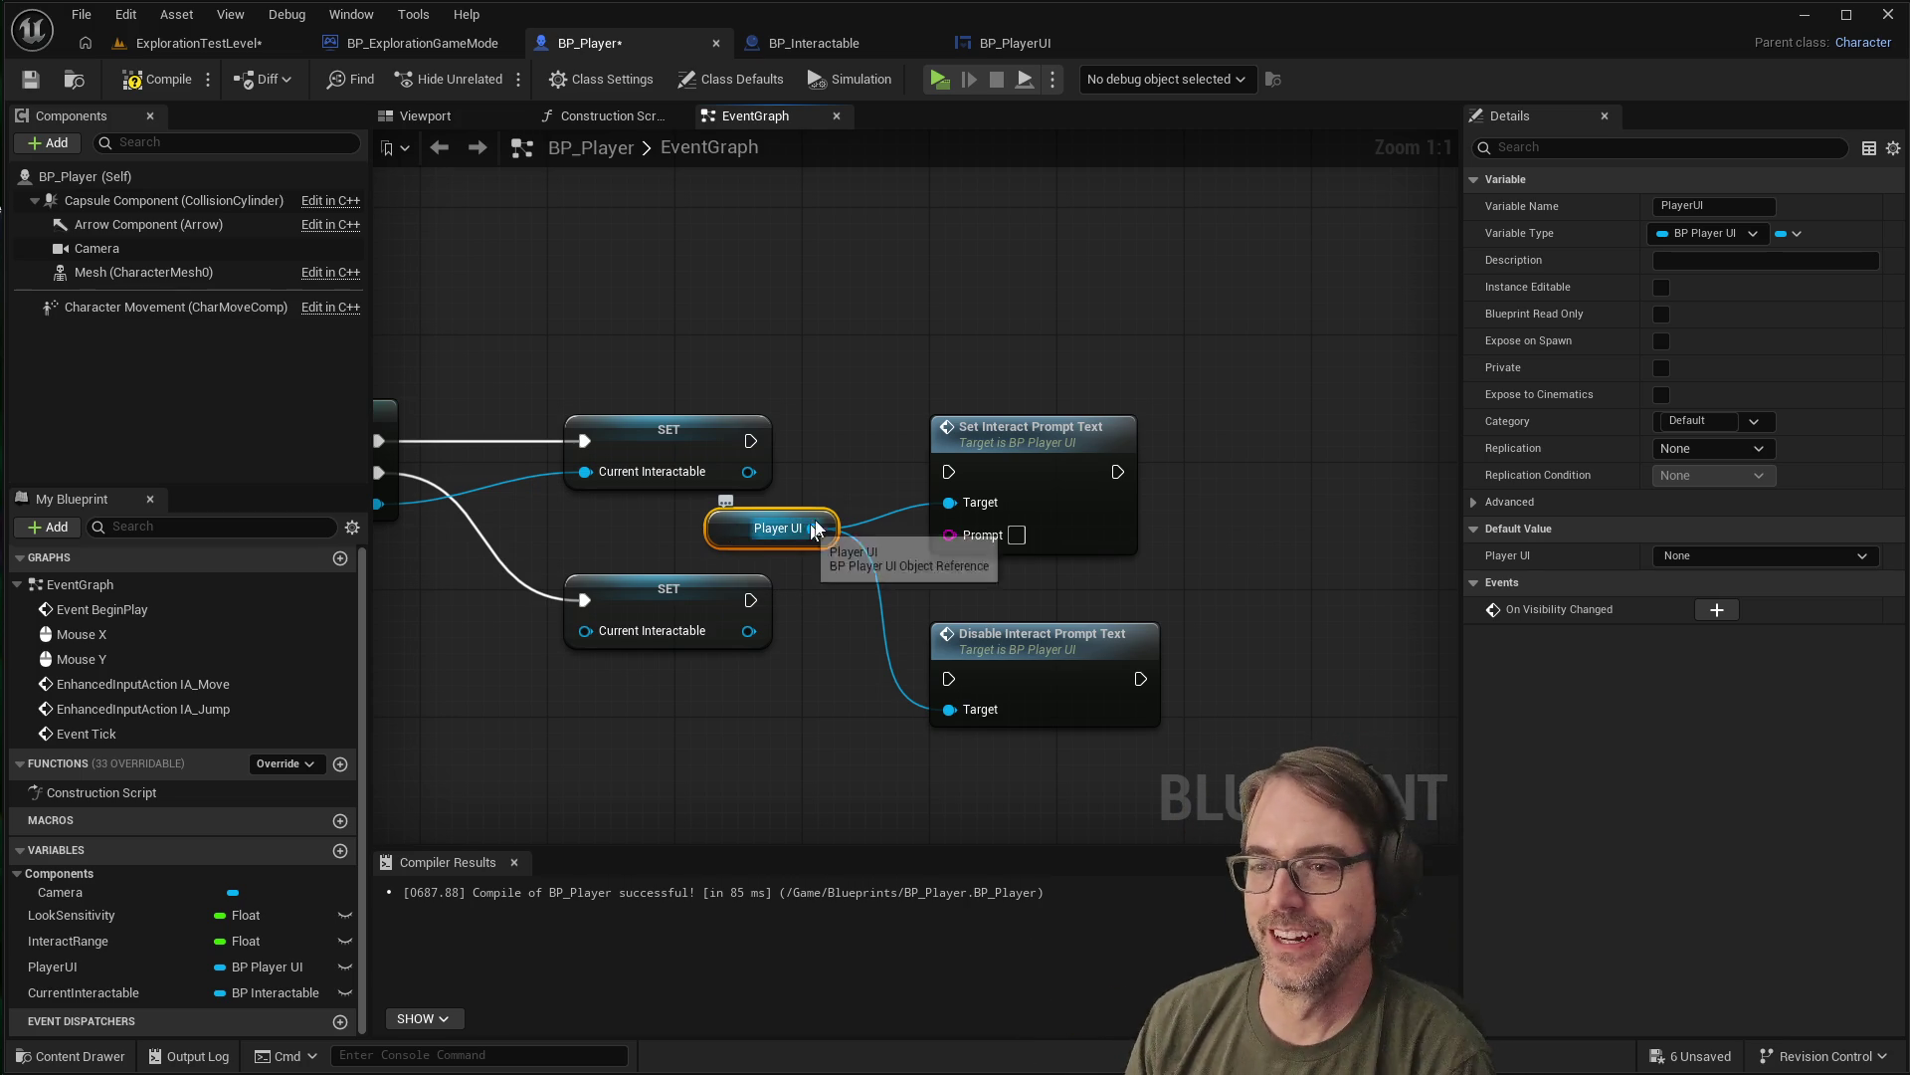
mouse_move(1043, 444)
mouse_down()
mouse_move(1089, 431)
mouse_move(1043, 427)
mouse_up()
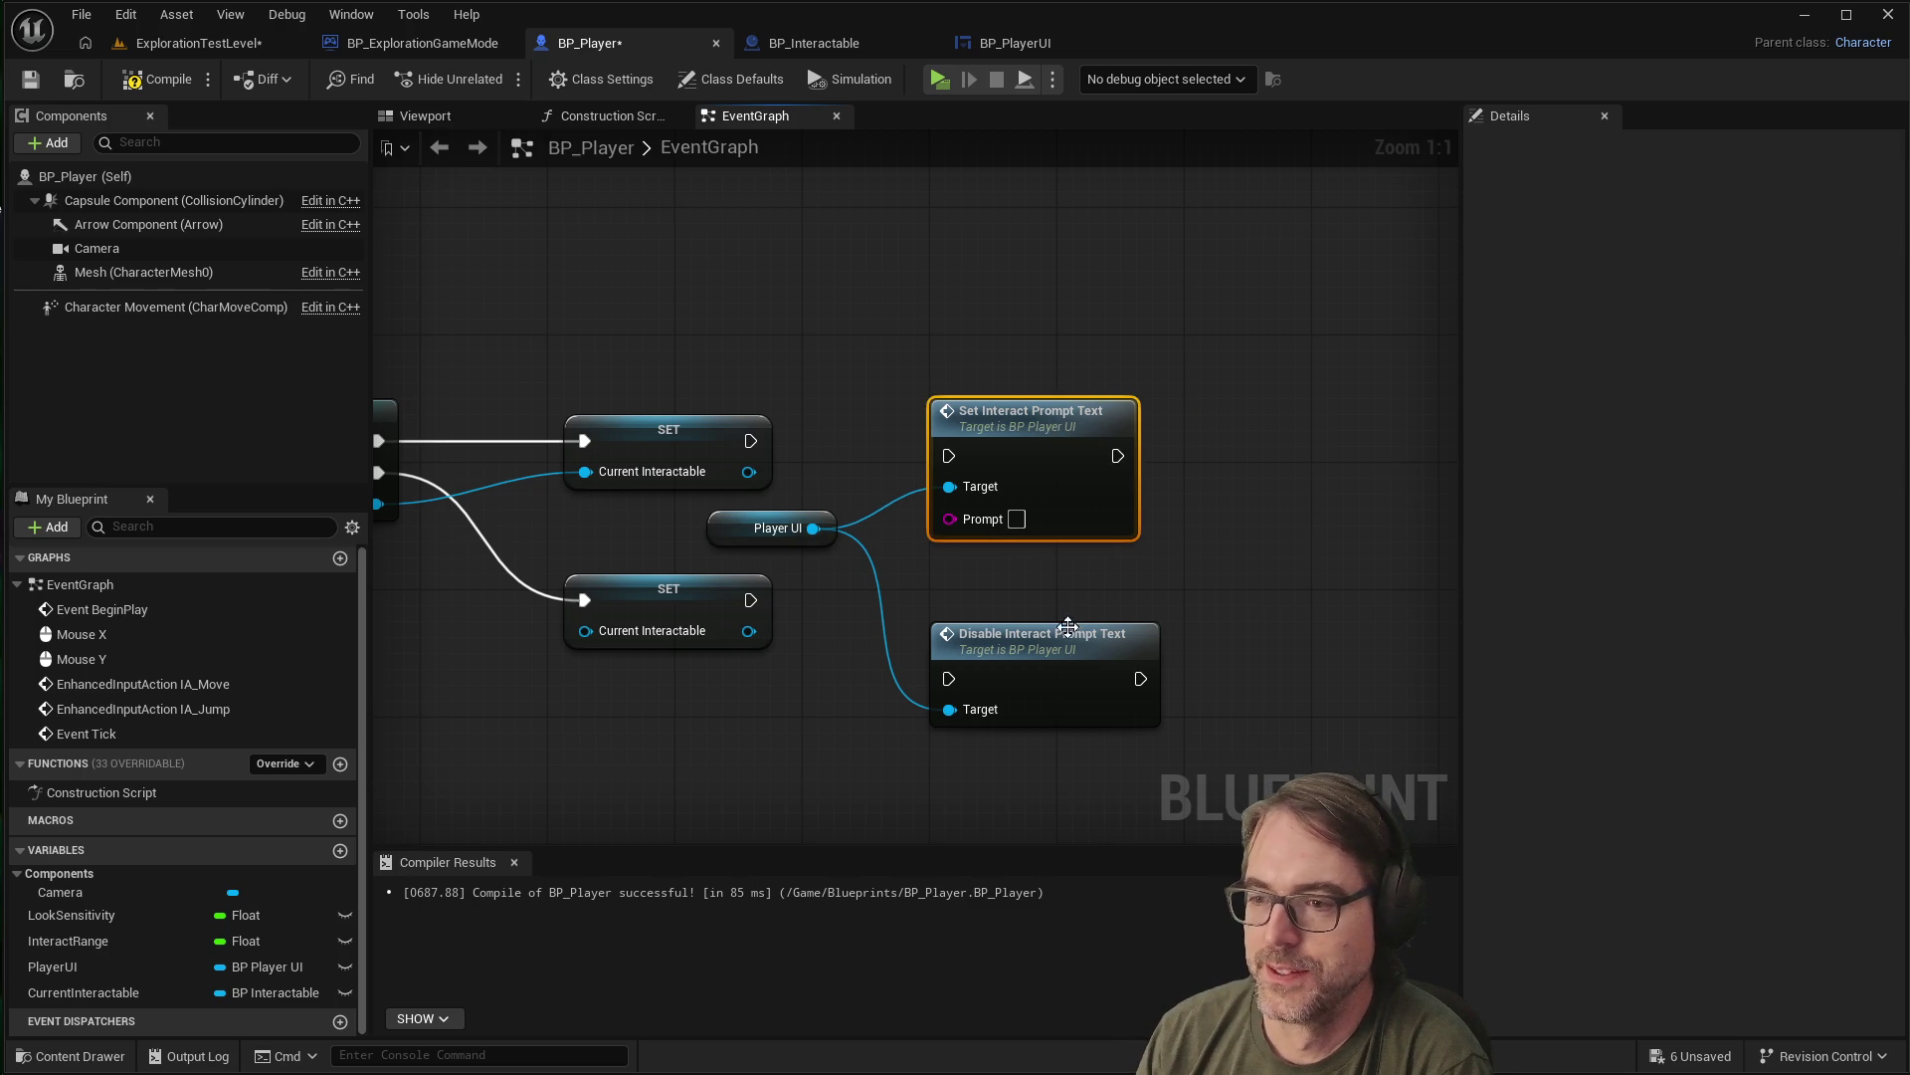
drag(1070, 637, 1070, 641)
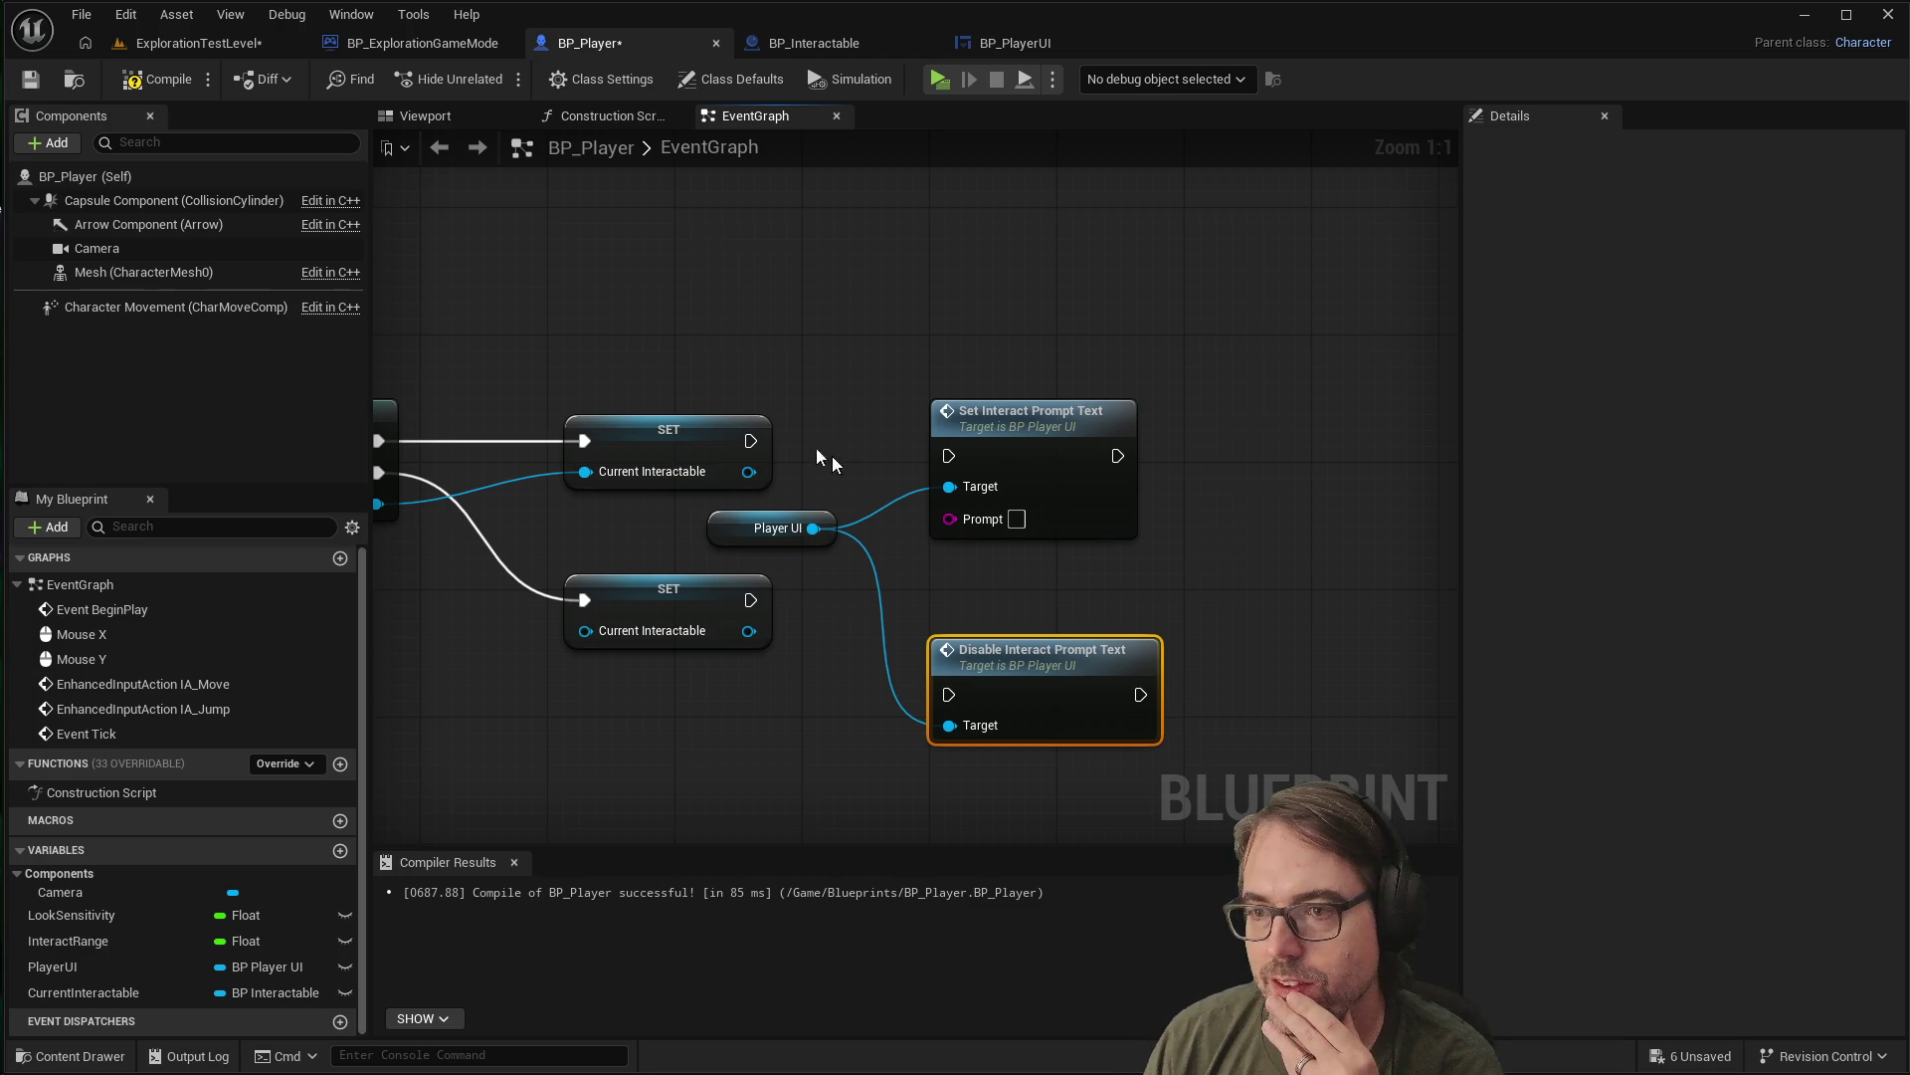
Wire success SET to Set Interact Prompt Text and failure SET to Disable, then save
mouse_move(751, 441)
mouse_down()
mouse_move(945, 460)
mouse_move(1029, 402)
mouse_up()
mouse_move(750, 600)
mouse_down()
mouse_move(945, 702)
mouse_move(993, 590)
mouse_up()
click(1020, 768)
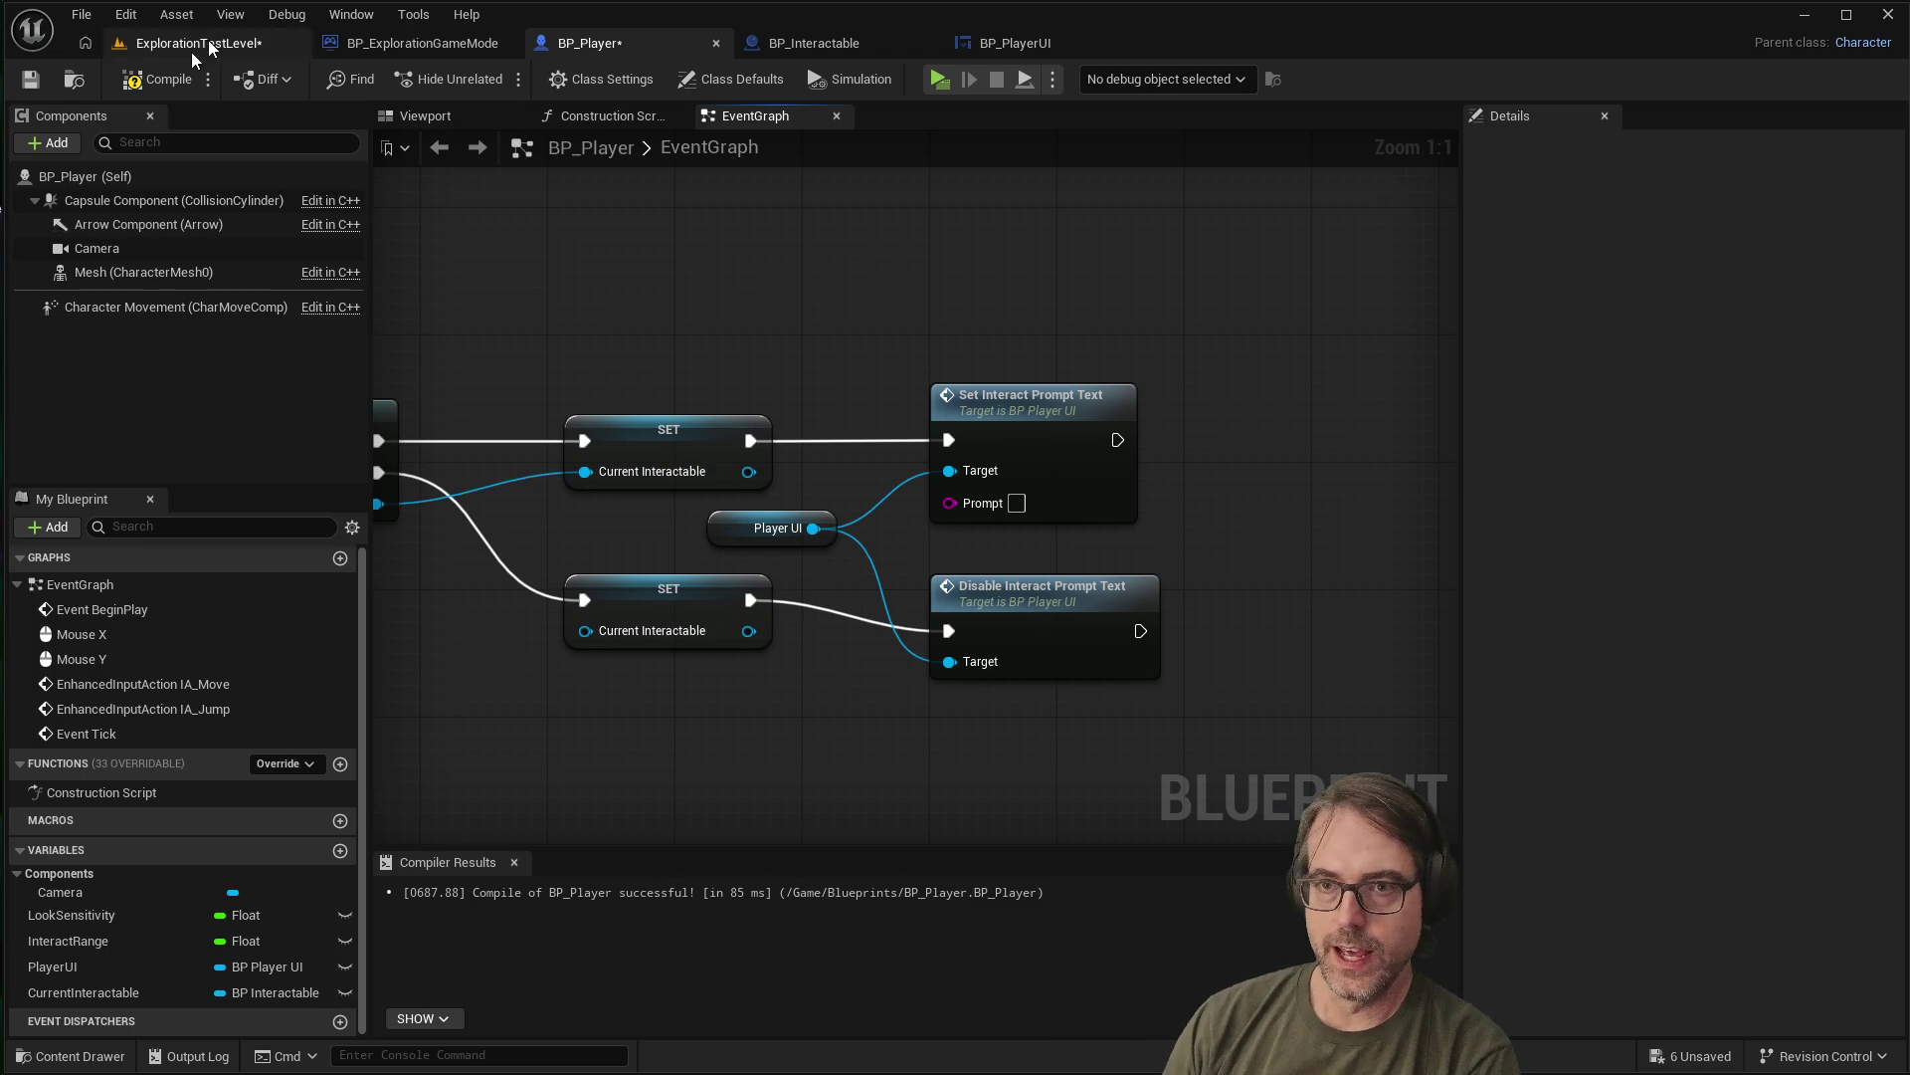
click(29, 80)
Compile BP_Player and play-test walking toward and away from the white cube
click(151, 80)
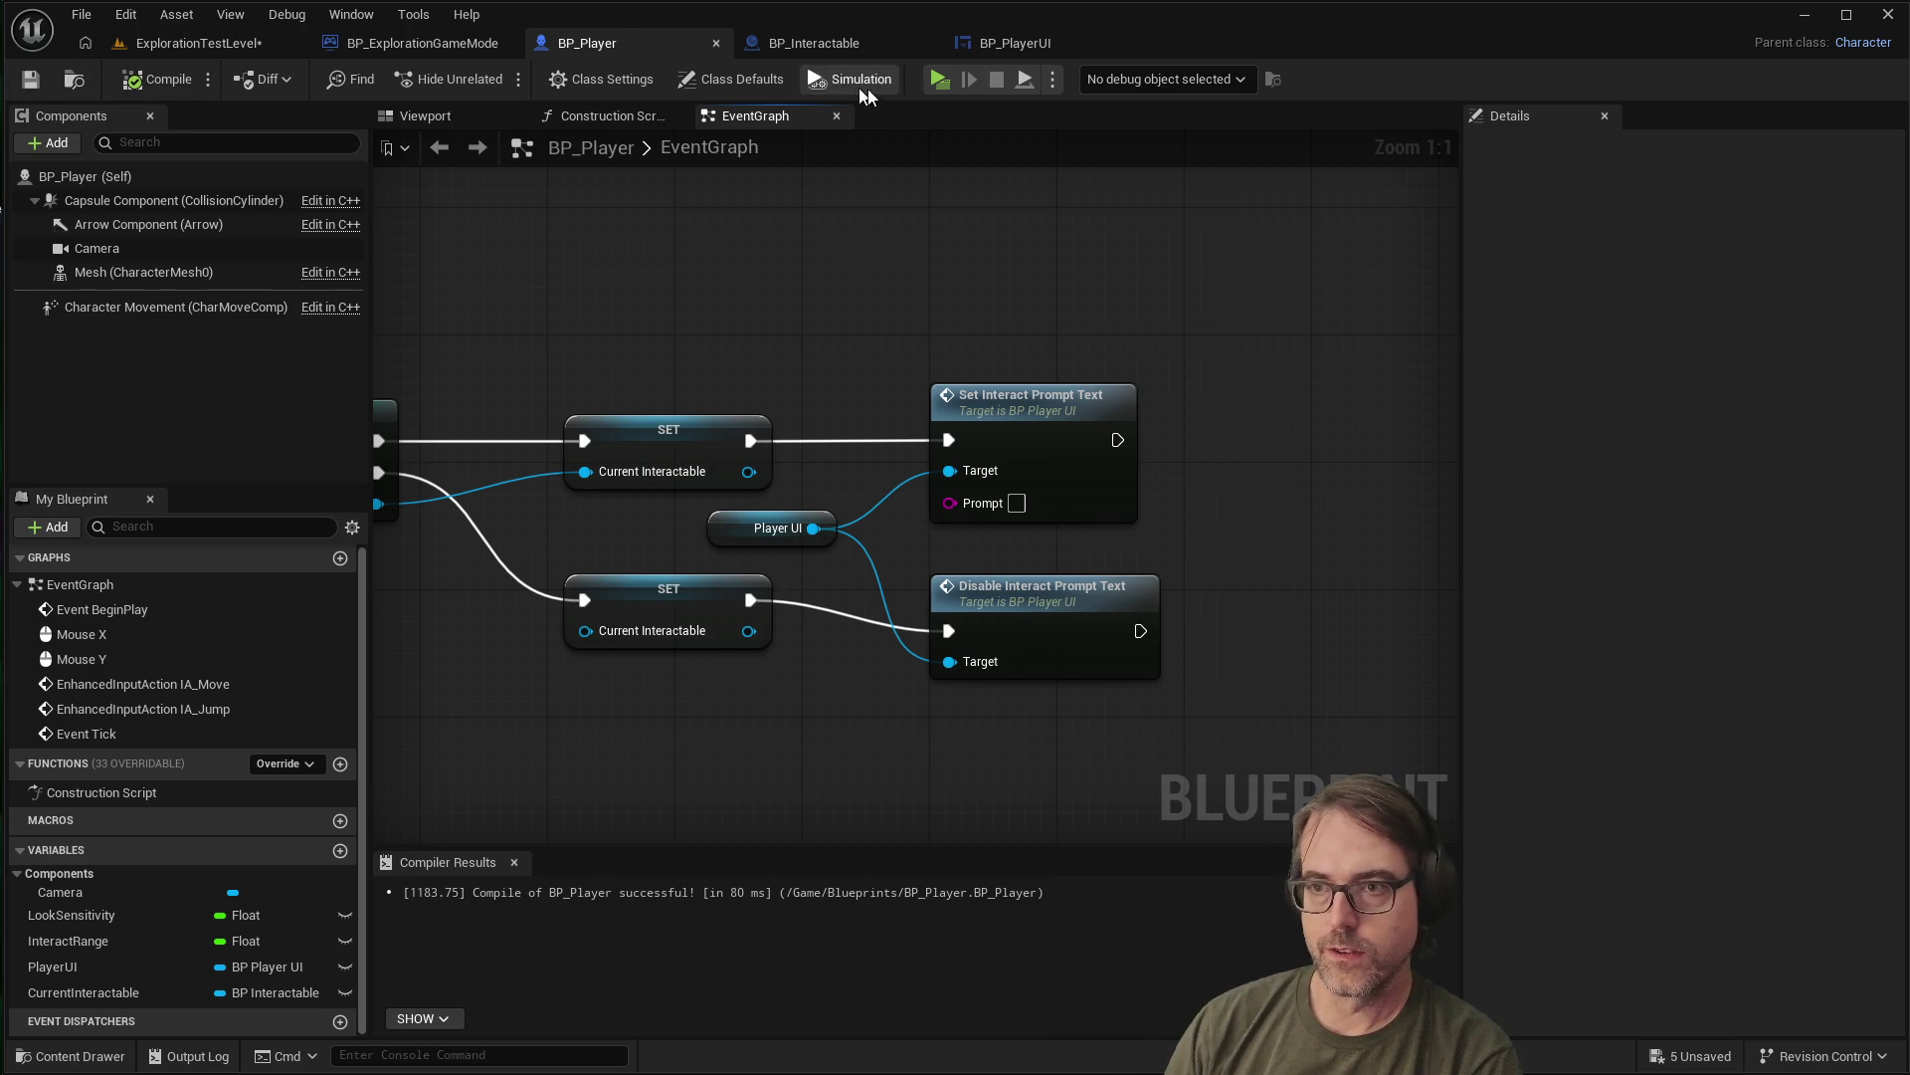
click(939, 78)
click(1303, 507)
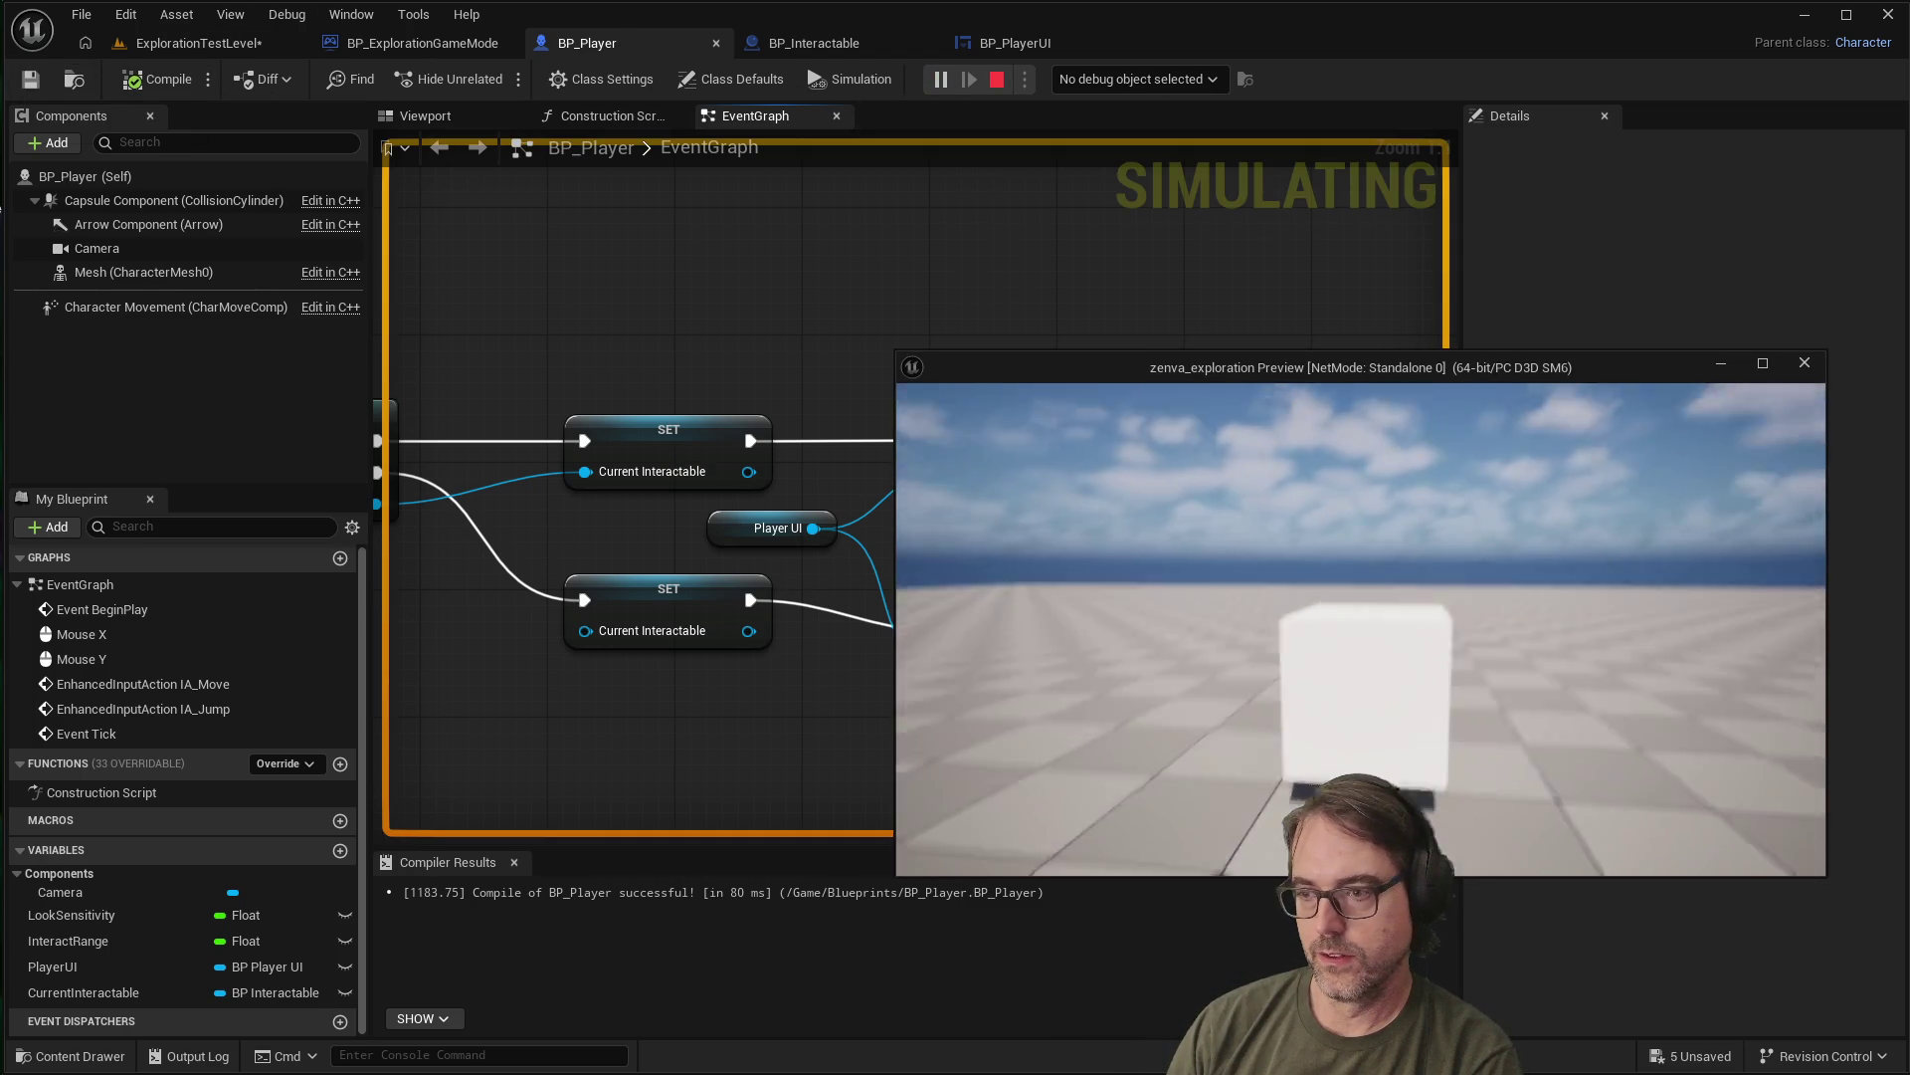
key(w)
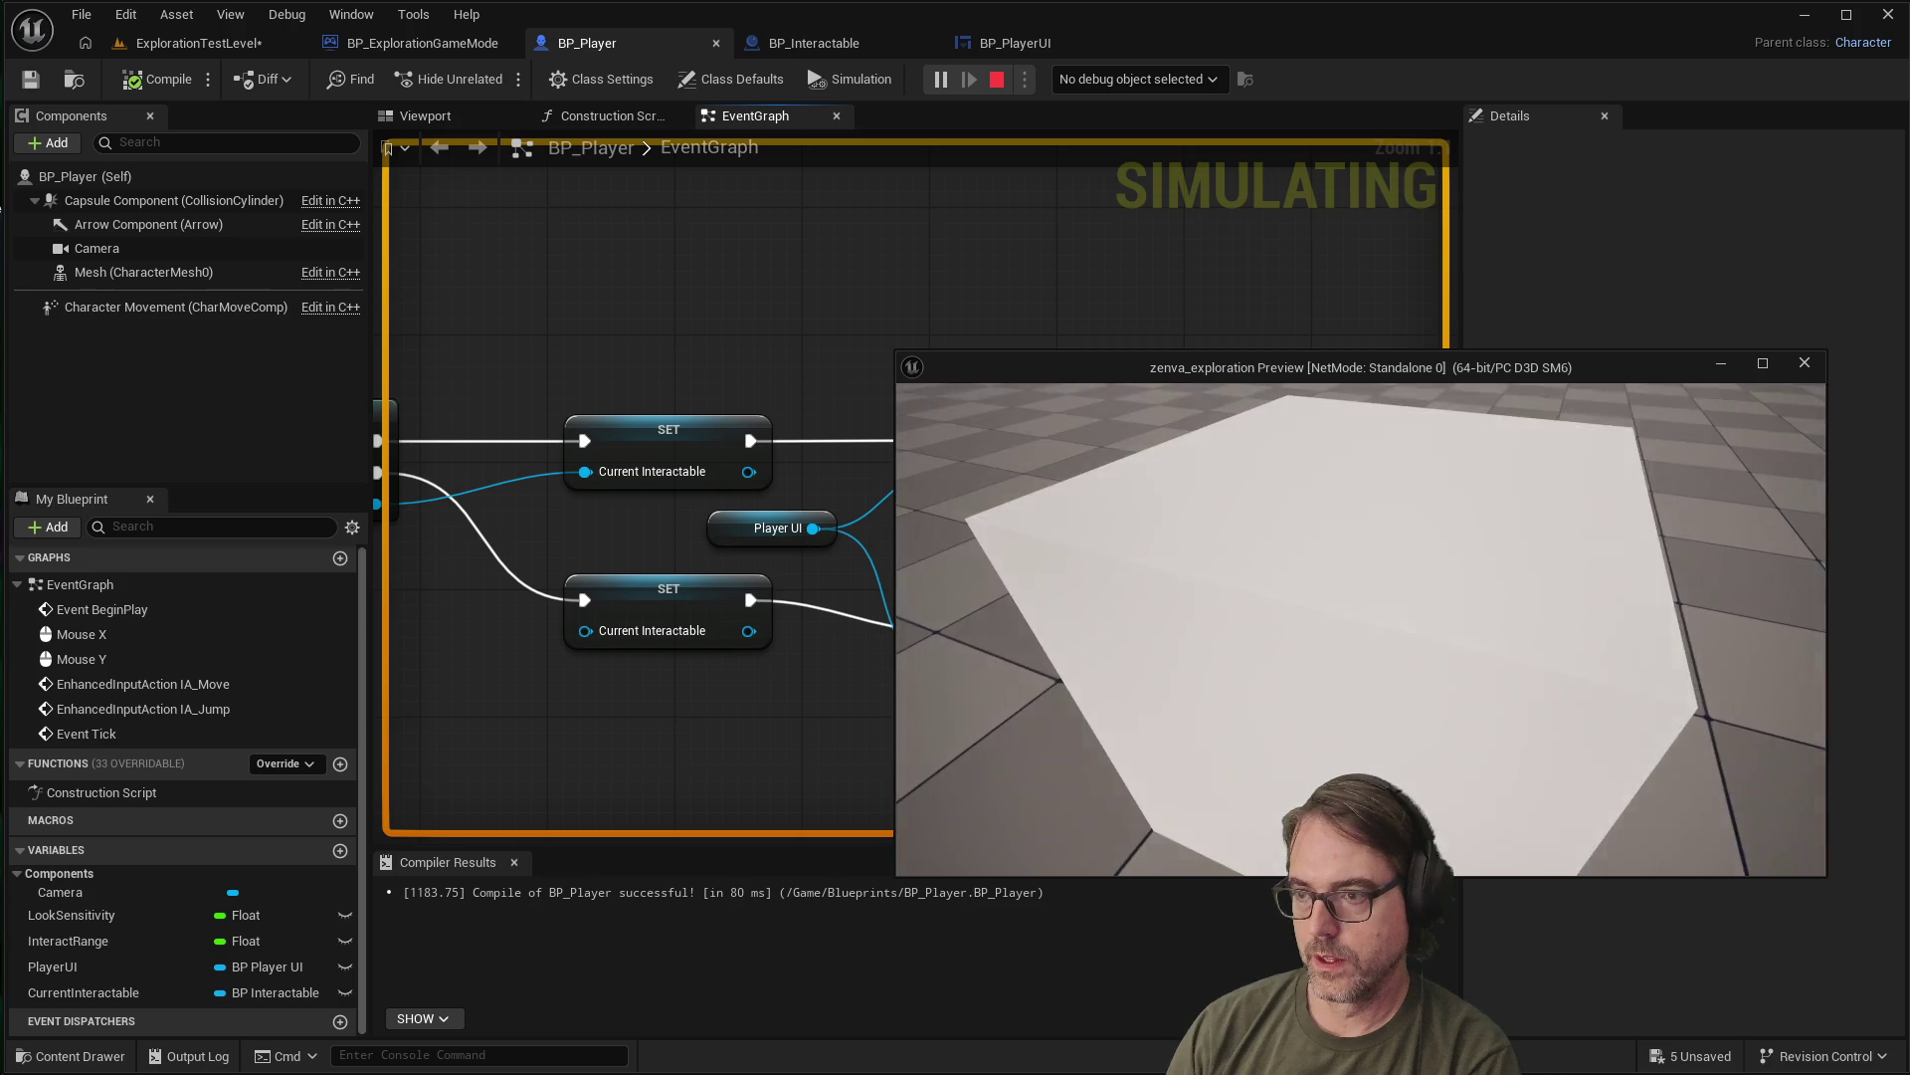
key(s)
key(w)
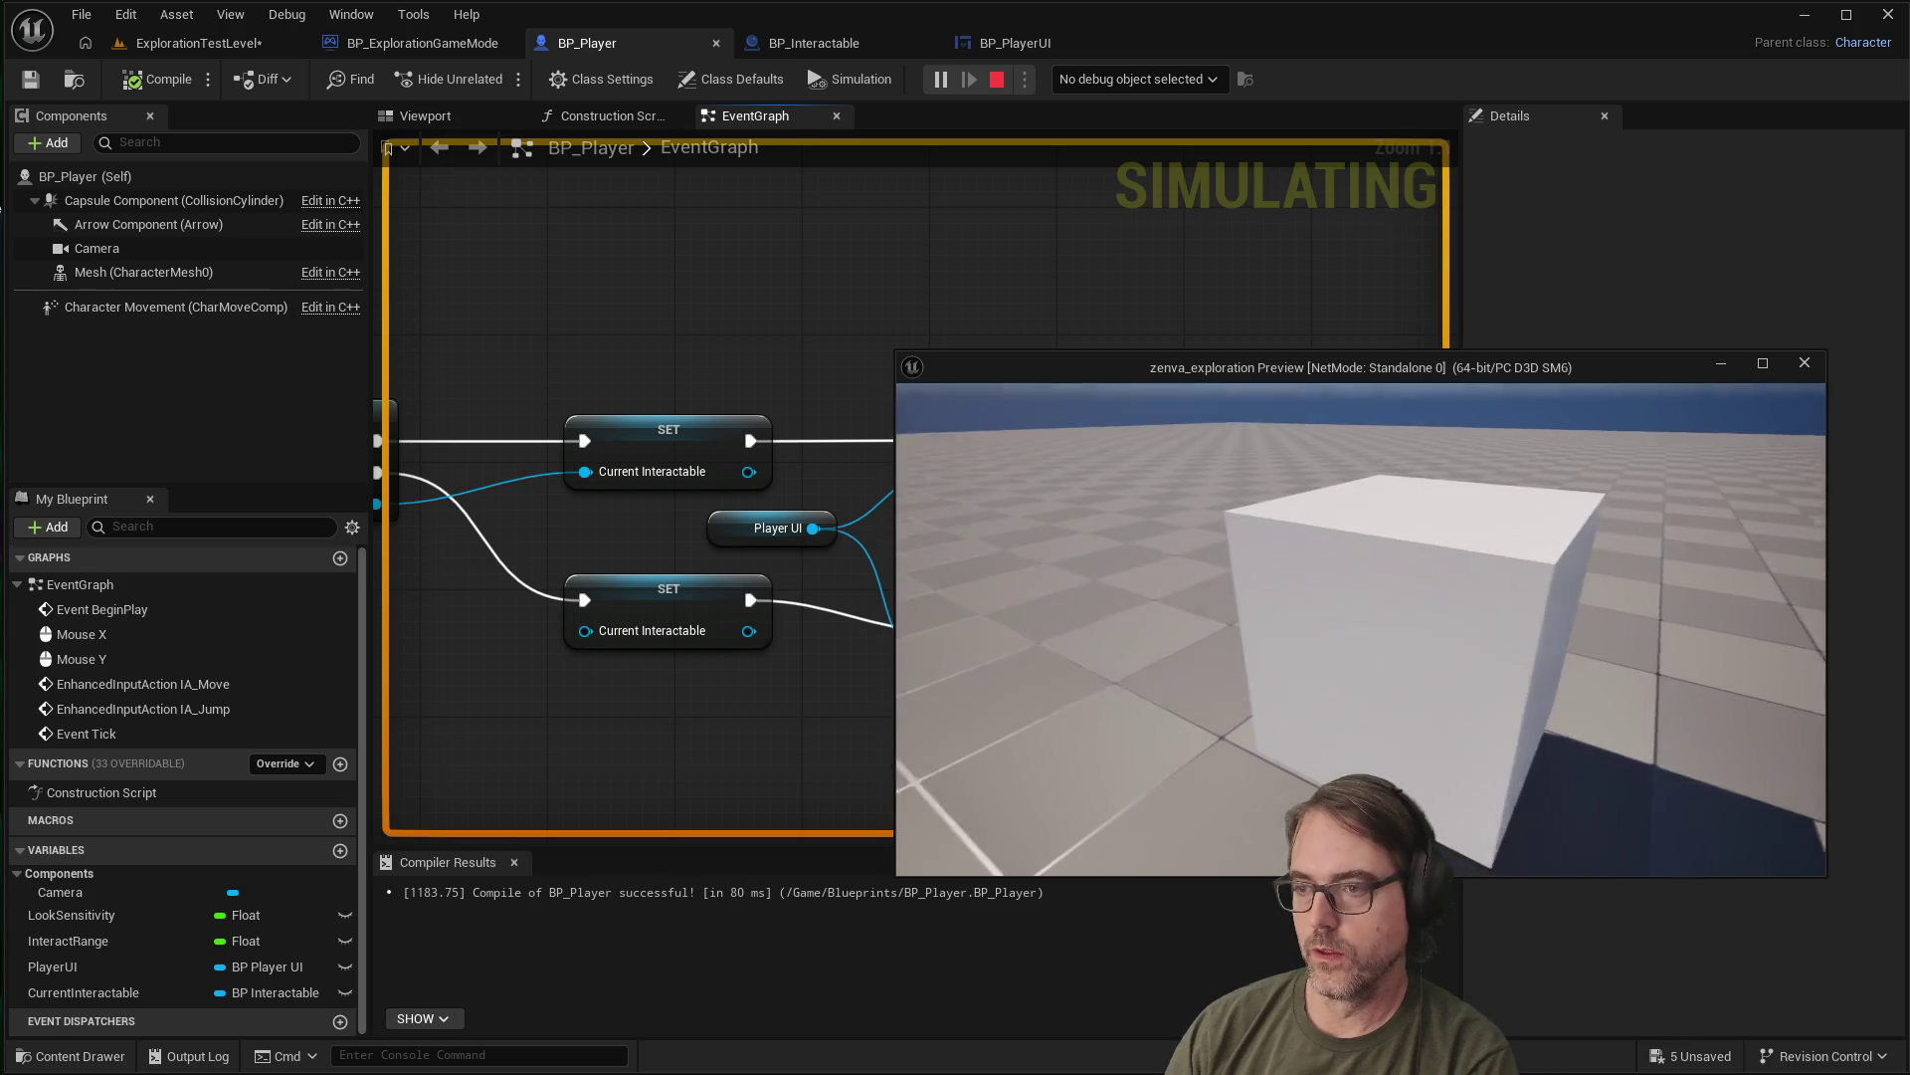
key(Escape)
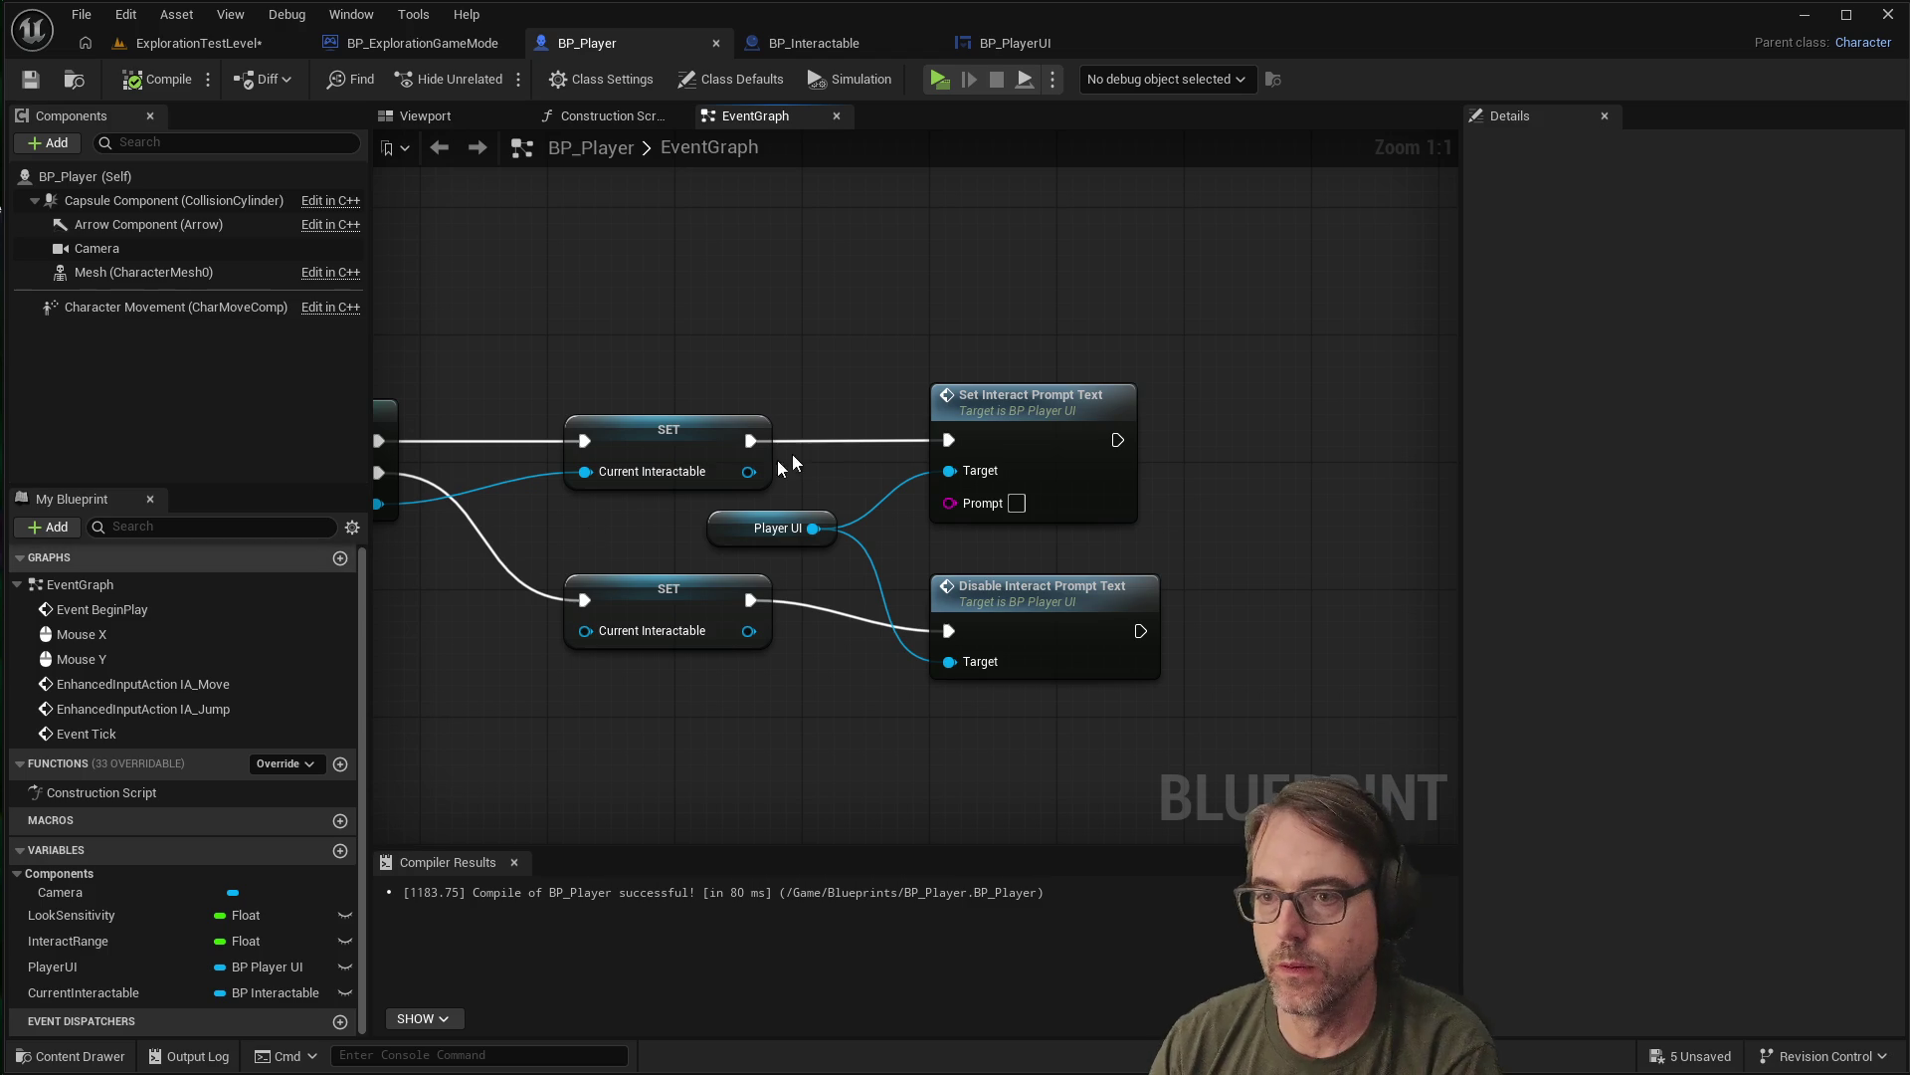
Connect Current Interactable's Get Prompt to Set Interact Prompt Text's Prompt, then save and play
drag(1002, 405, 1271, 372)
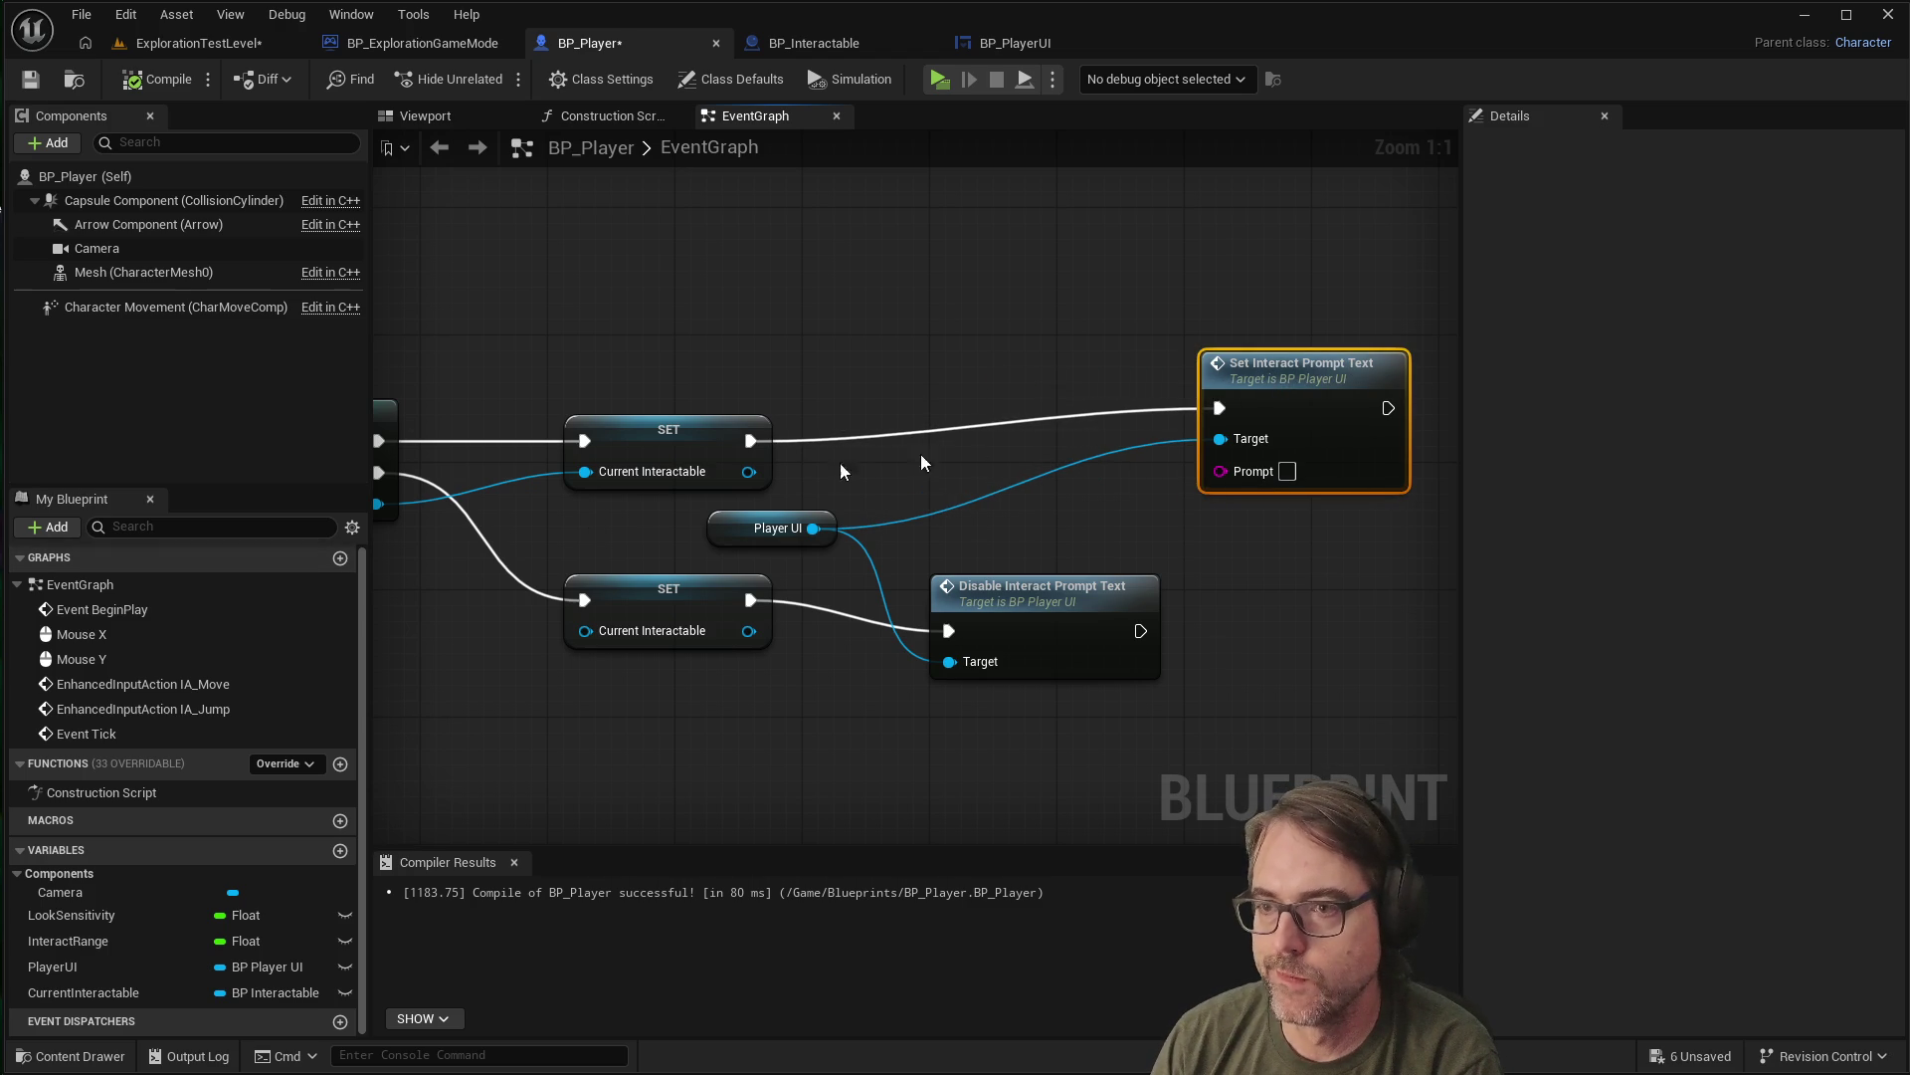
drag(748, 472, 983, 522)
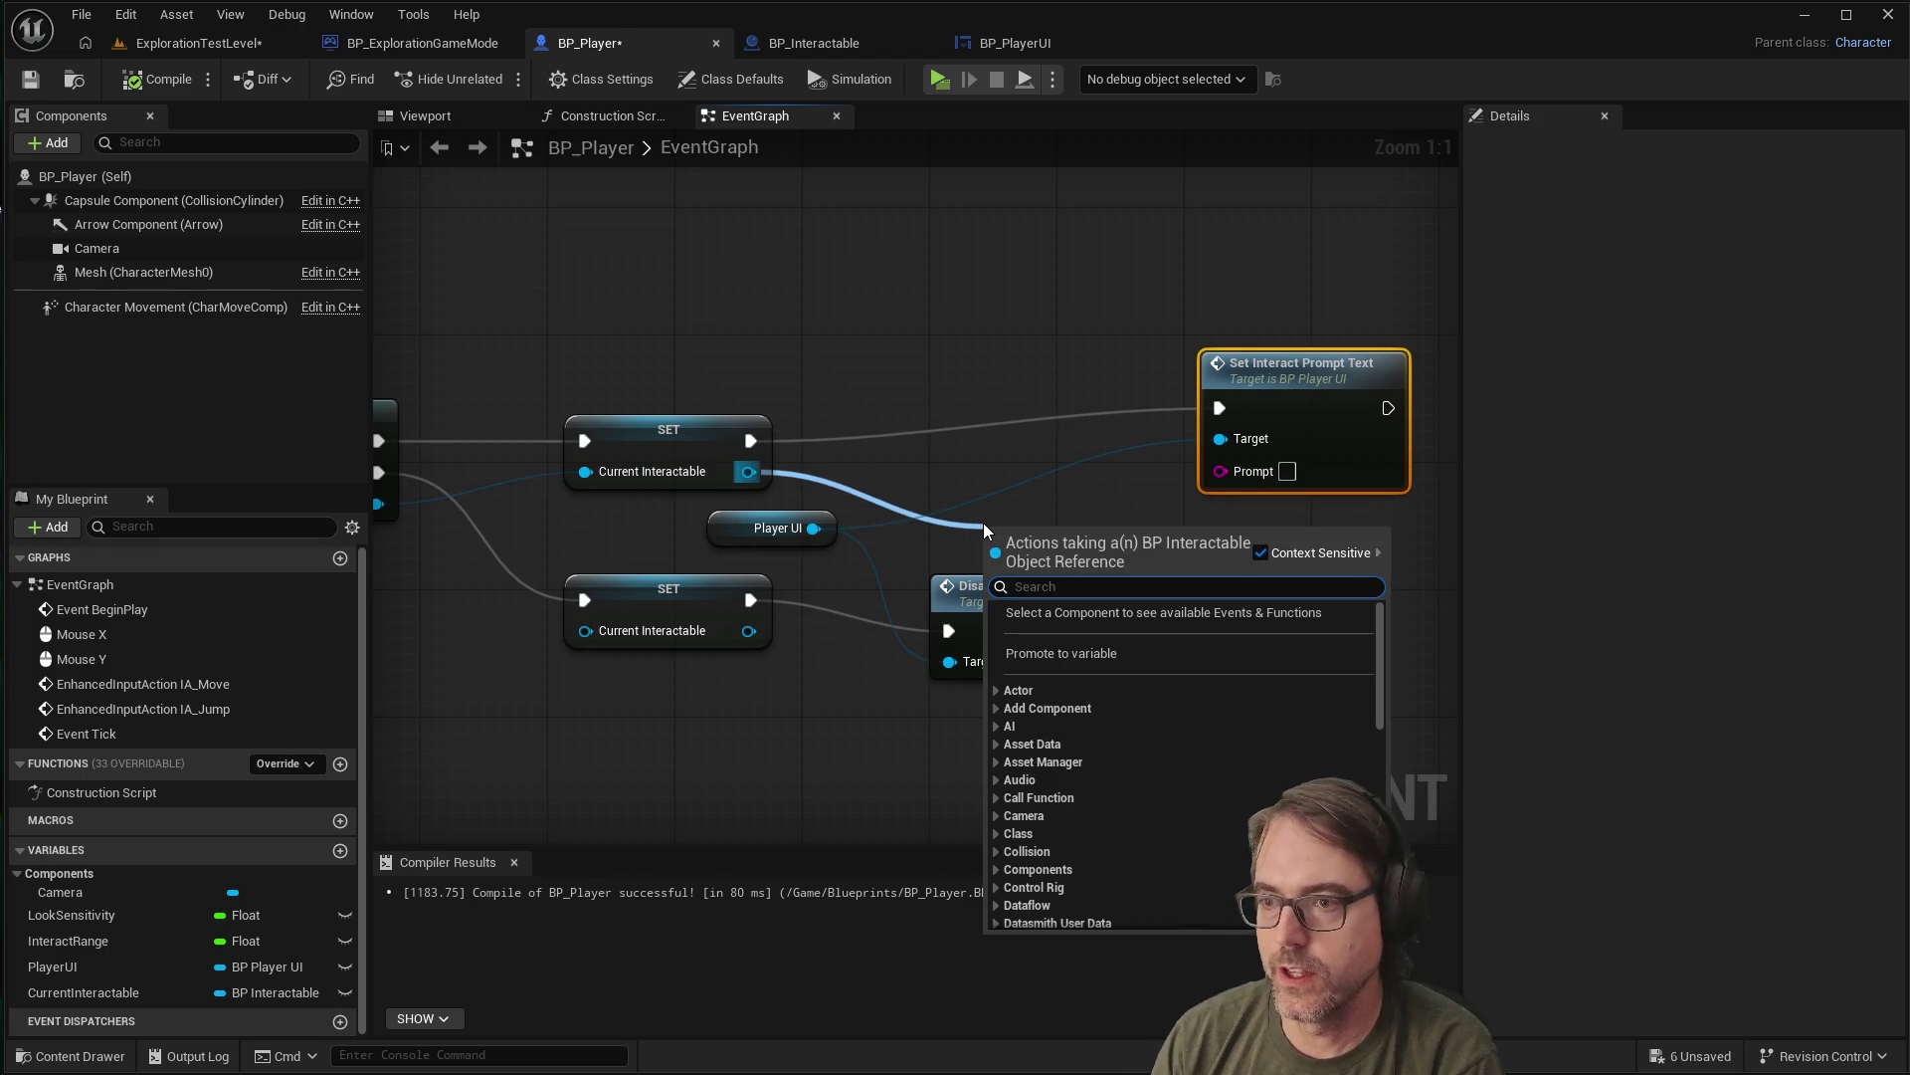
text(getpromp)
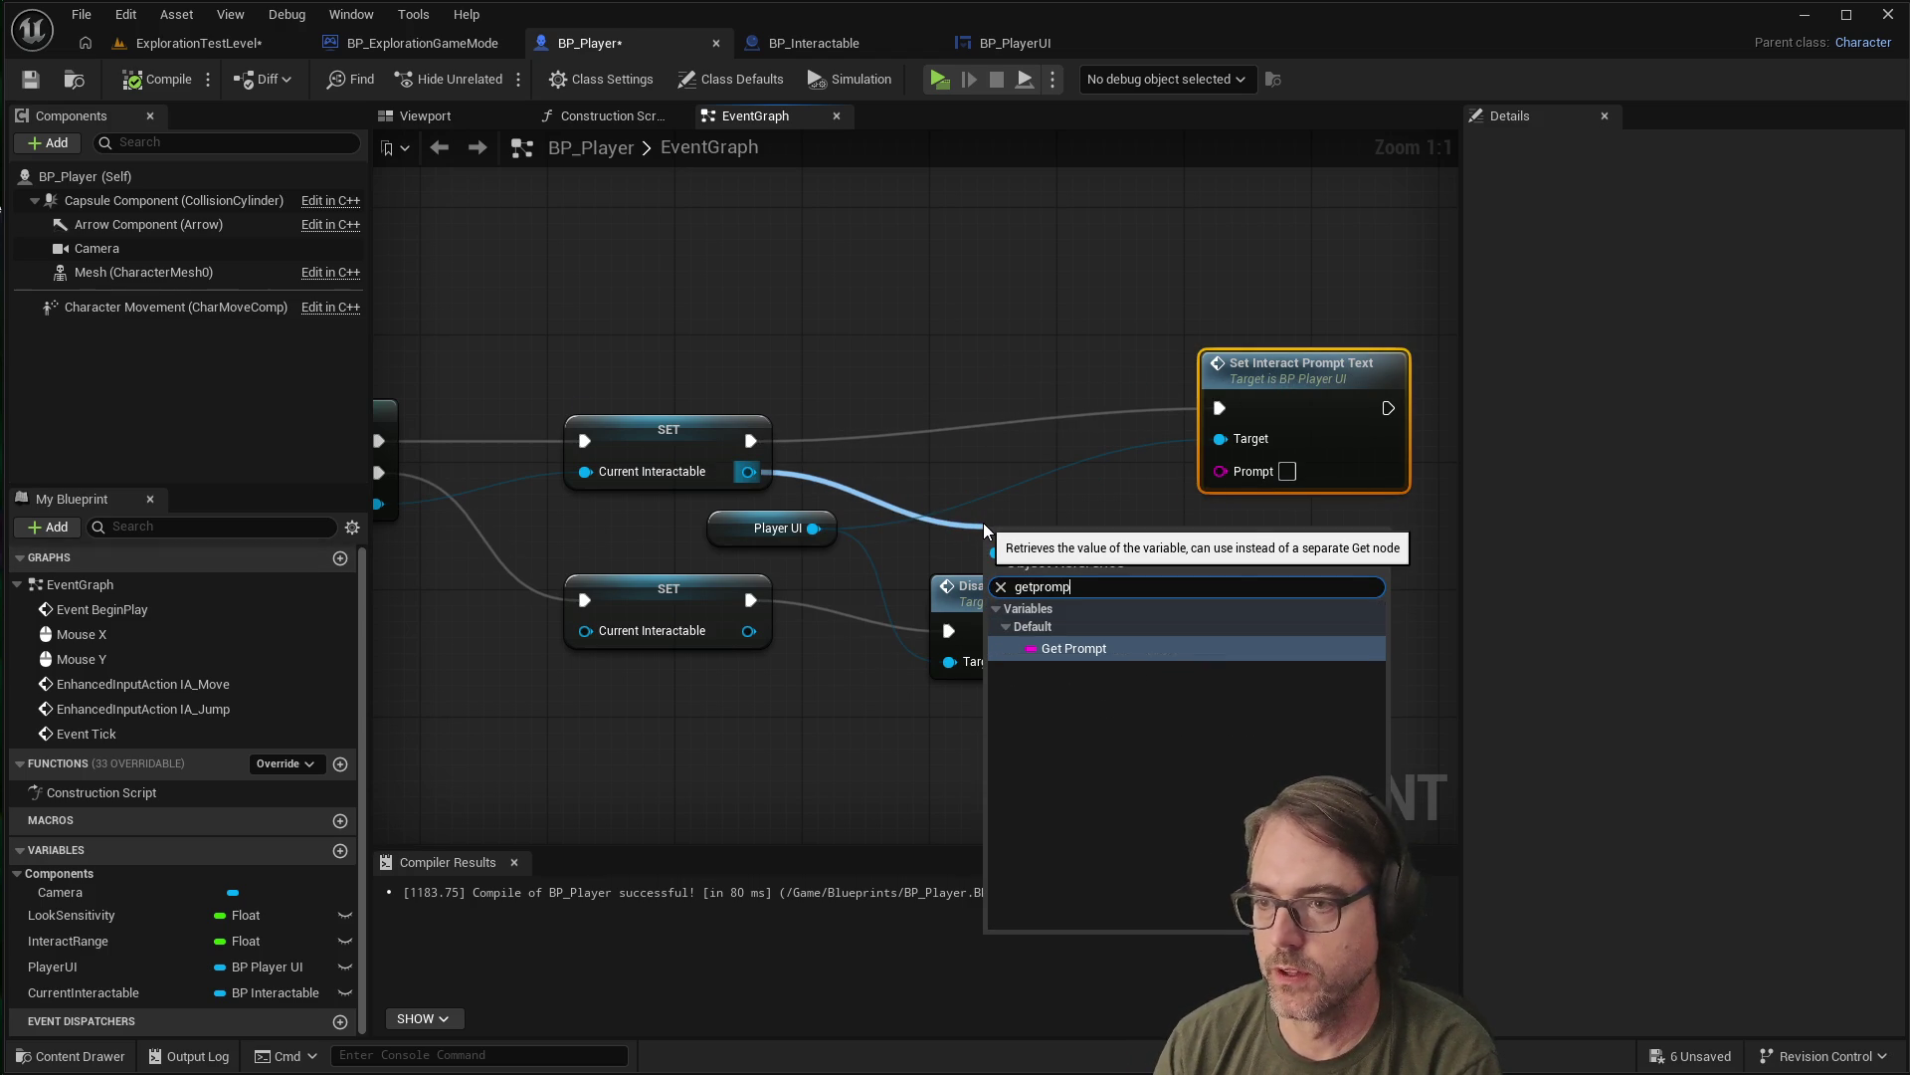
click(1042, 652)
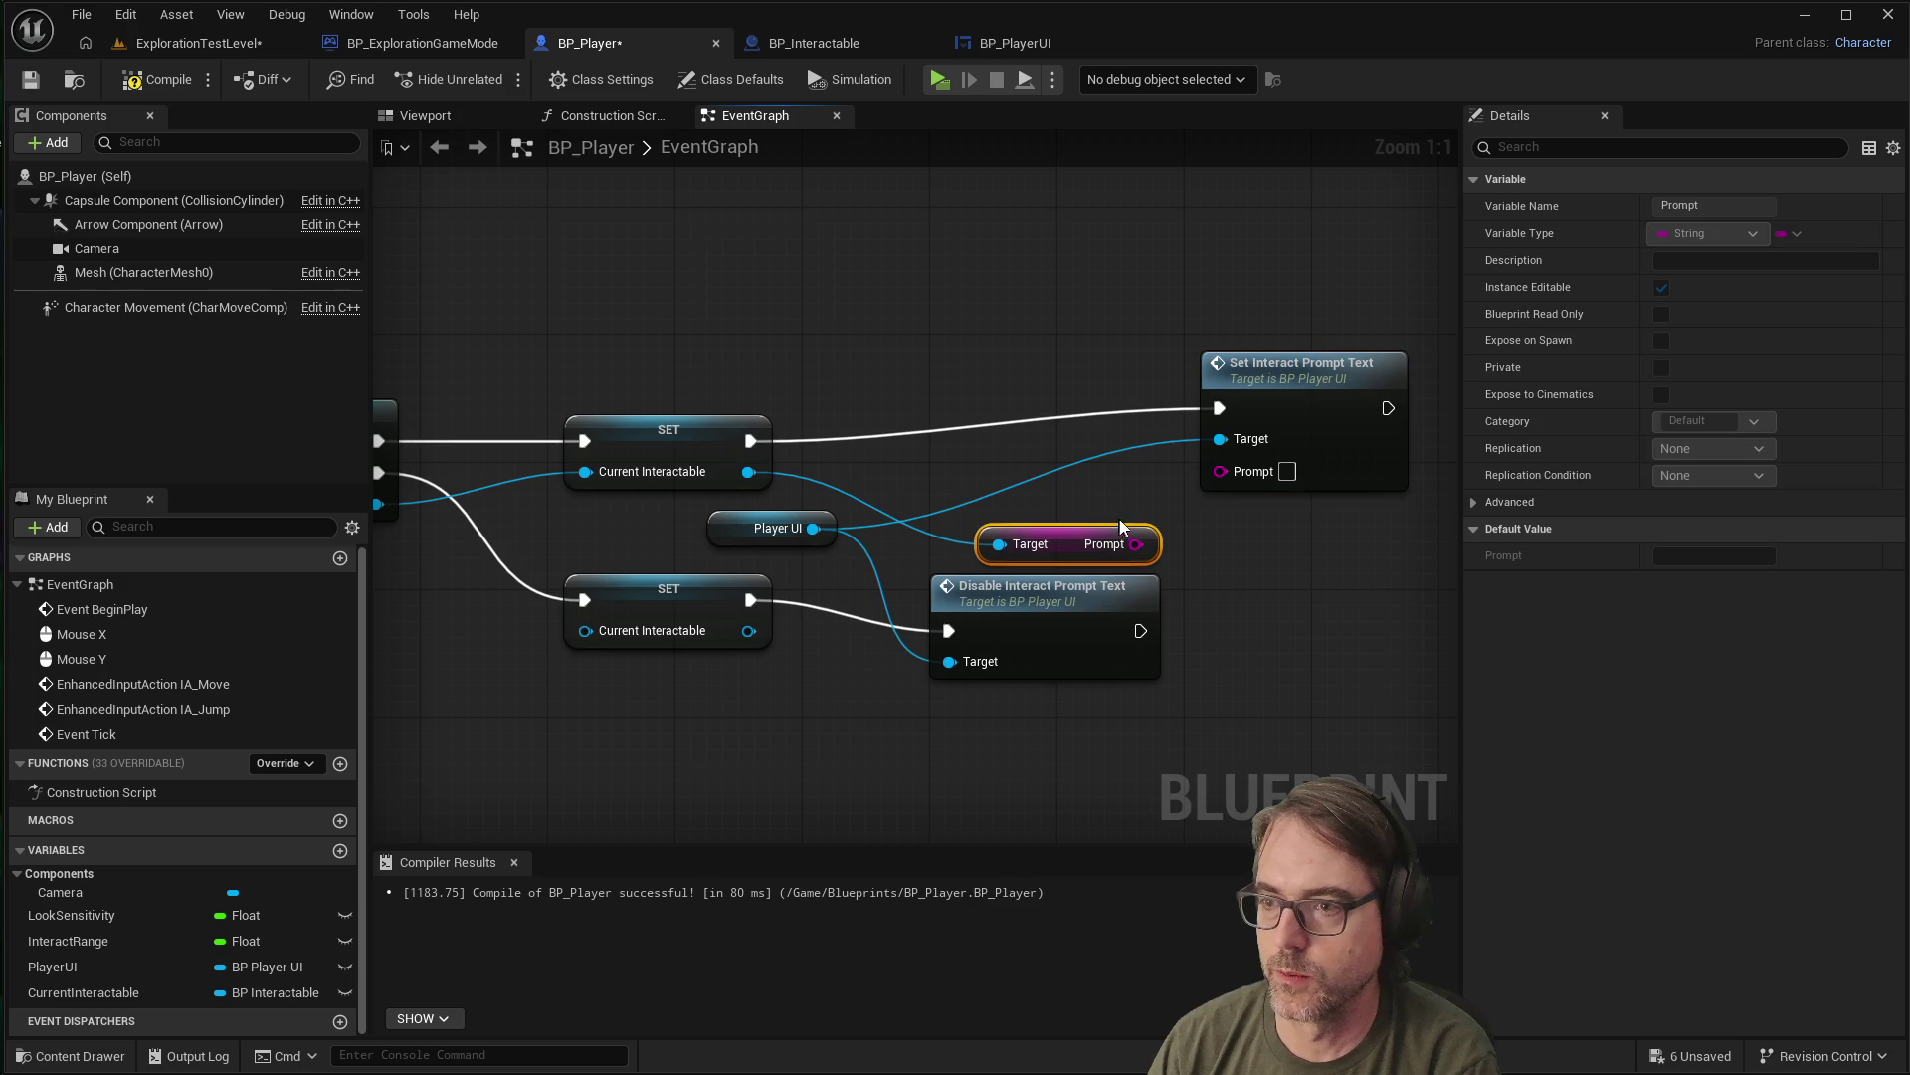
drag(1137, 544, 1220, 467)
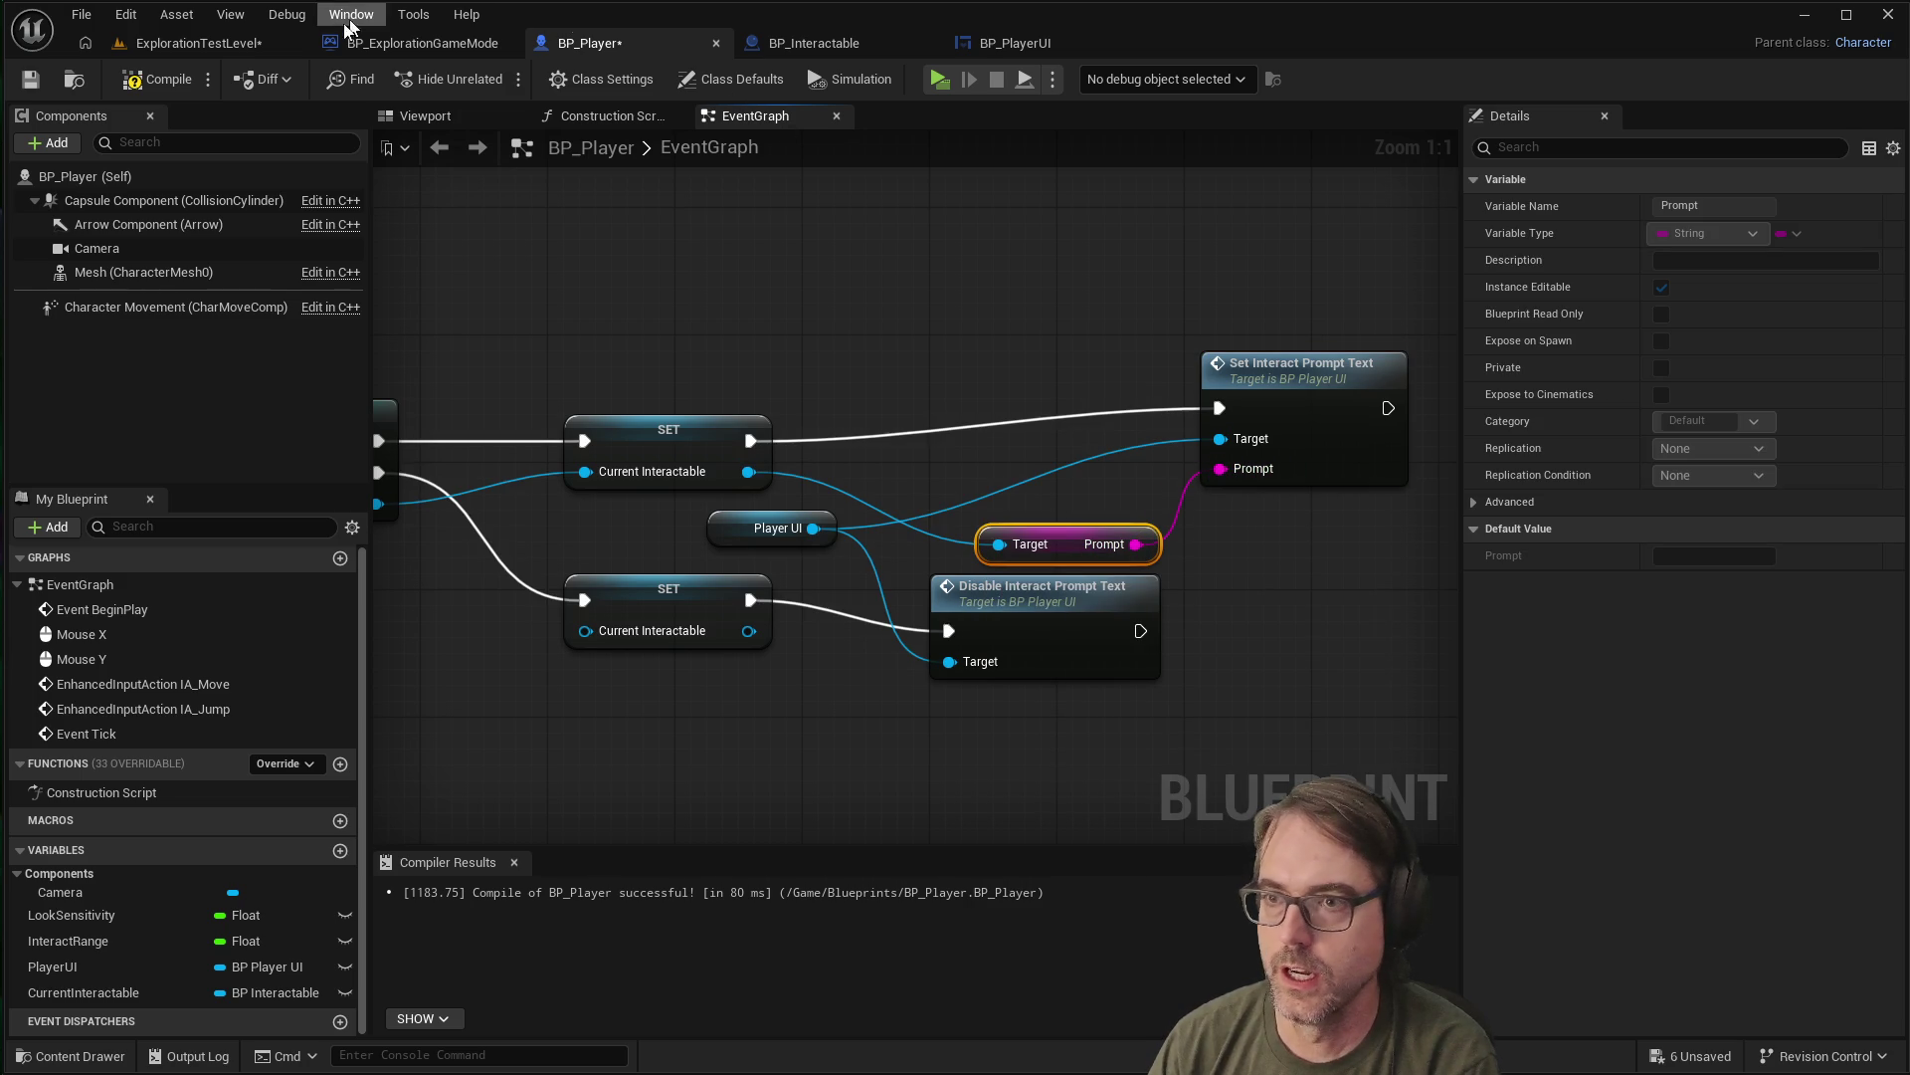
click(46, 80)
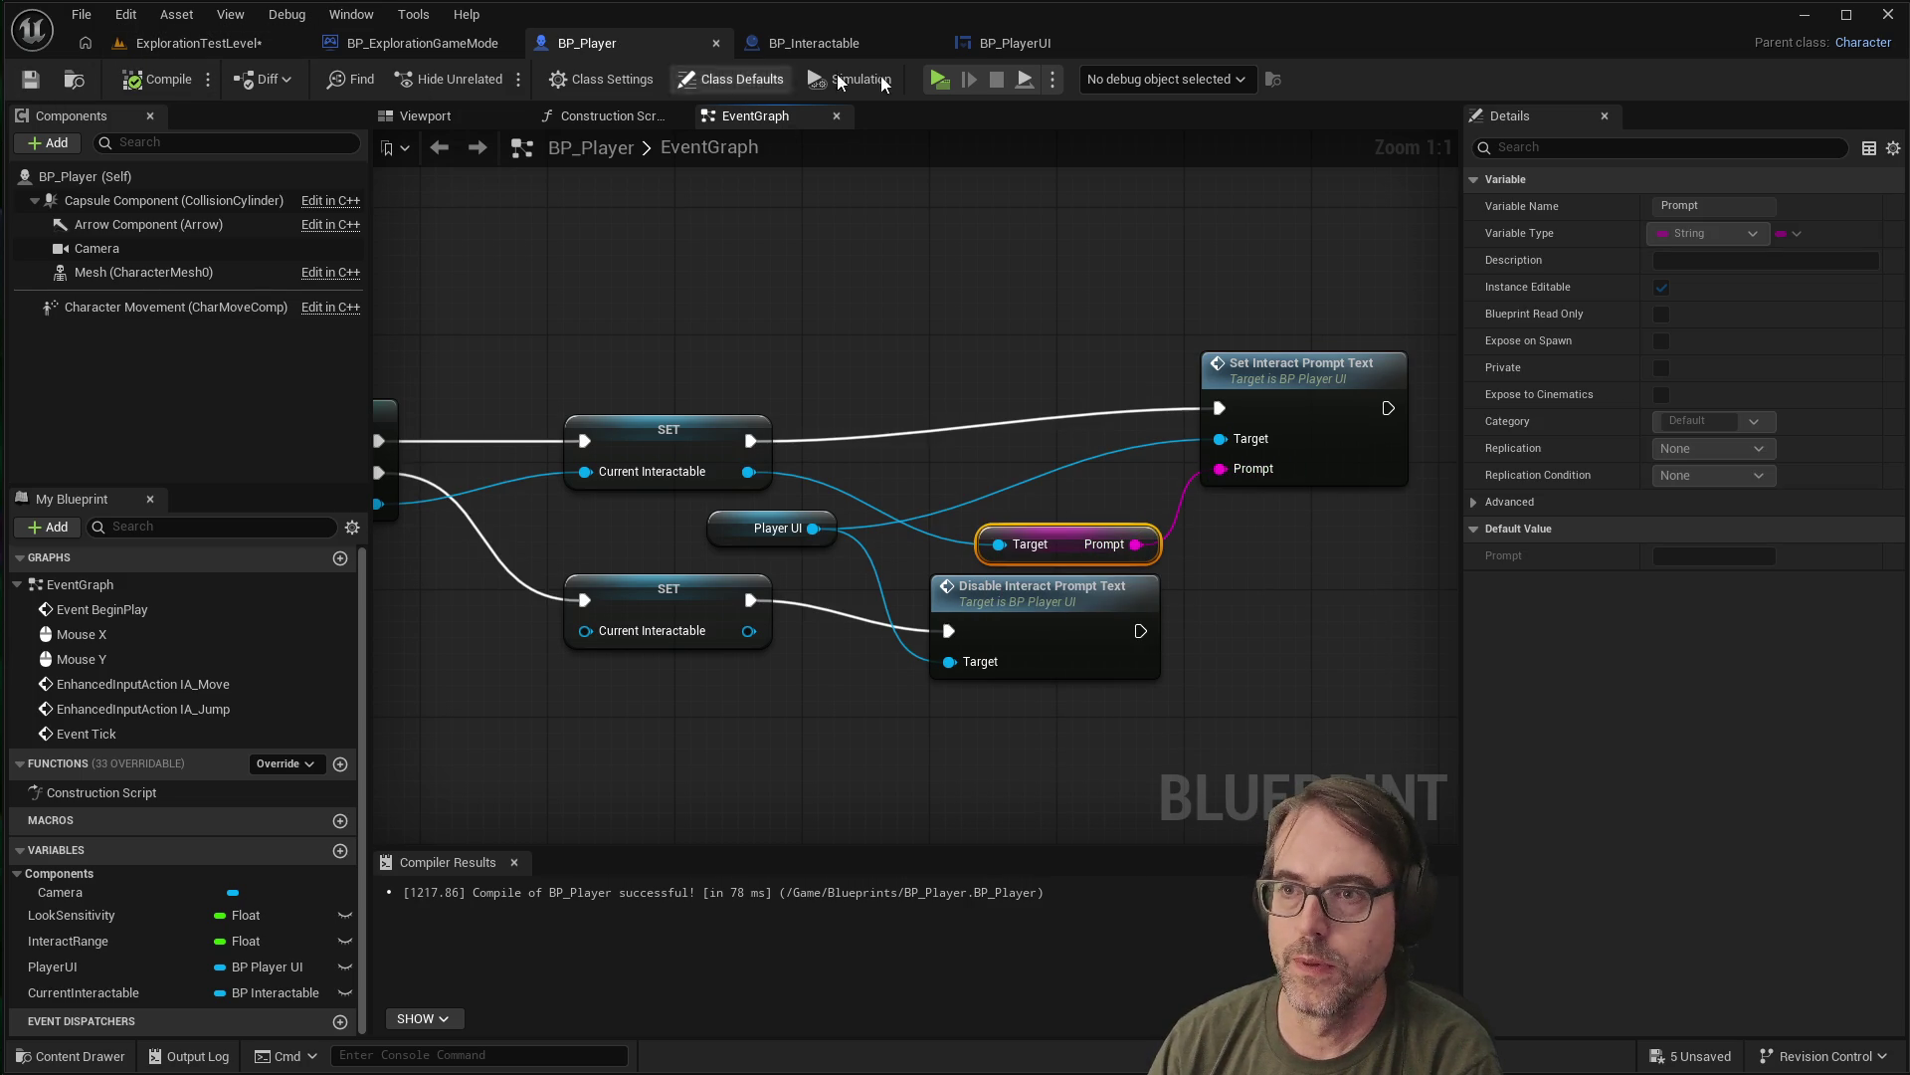
click(937, 79)
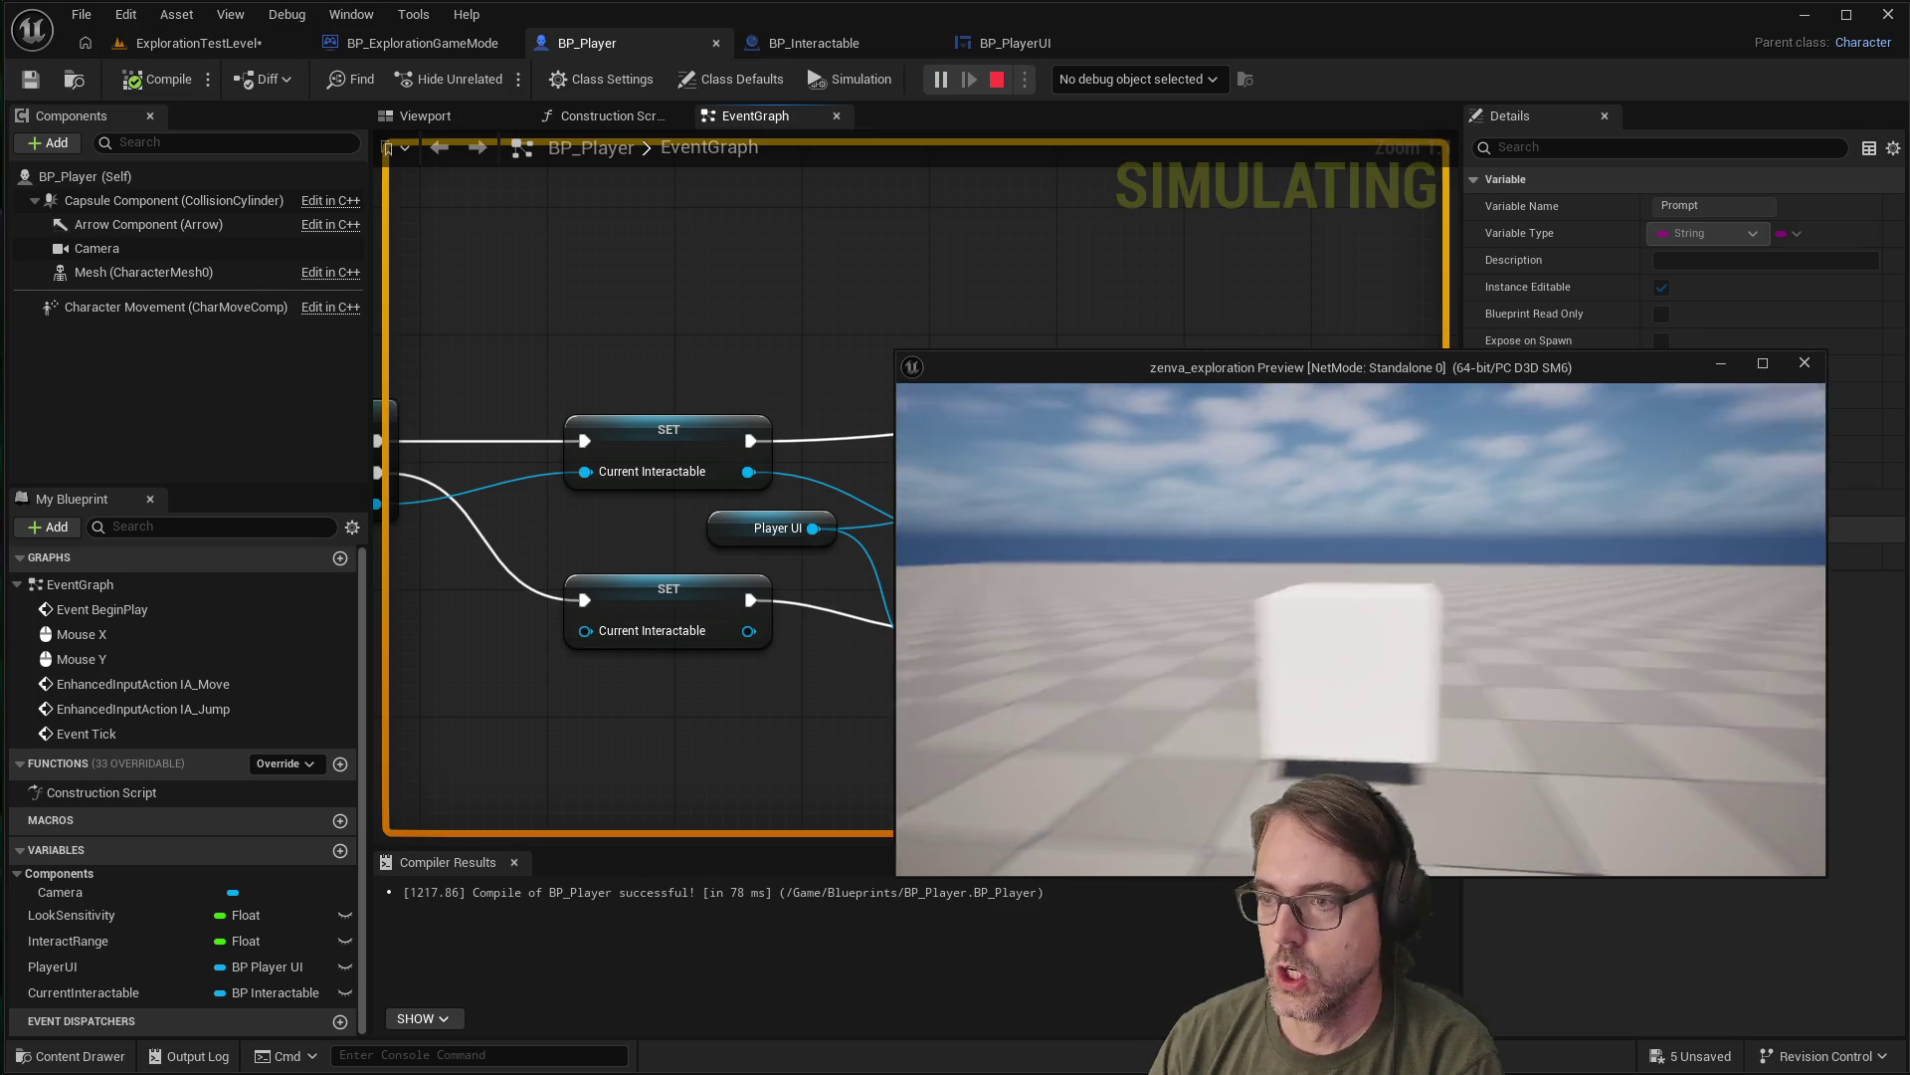
Test the prompt by approaching the white cube, then nudge Set Interact Prompt Text right
key(w)
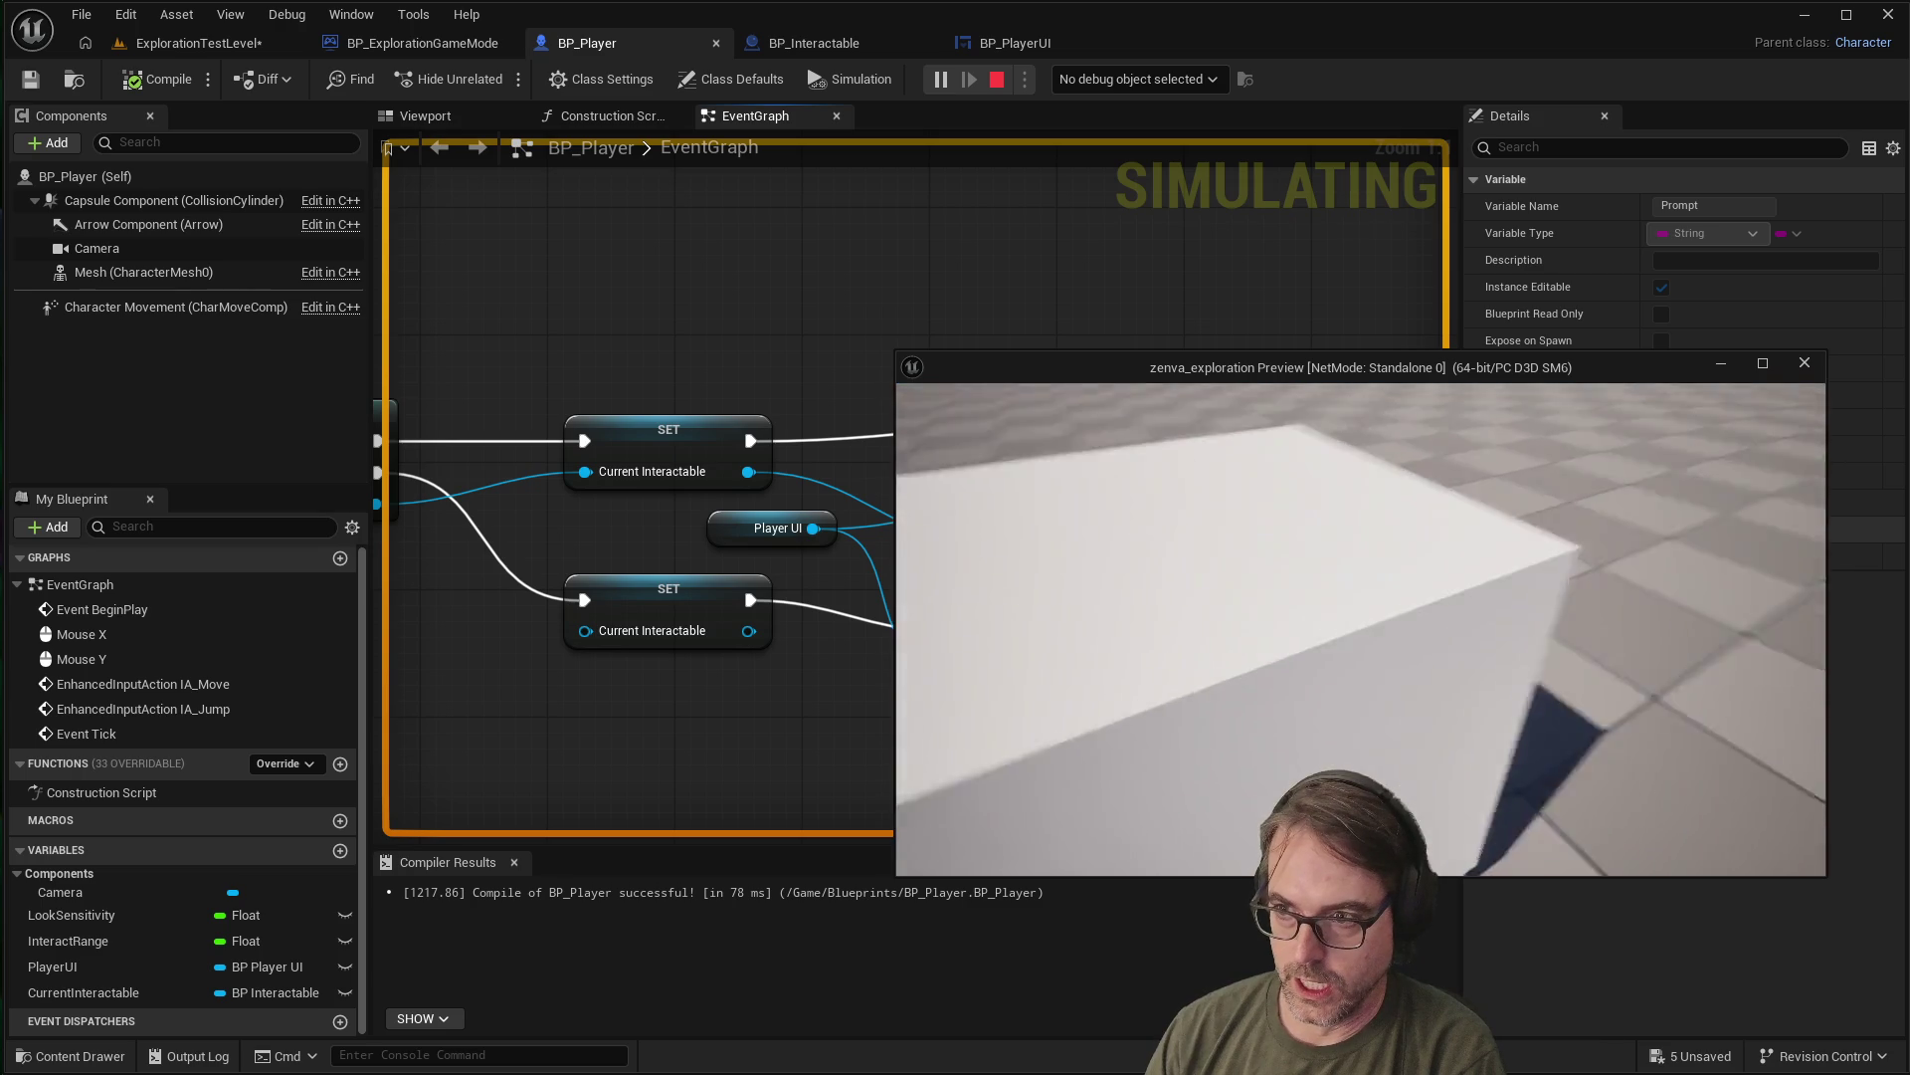
key(s)
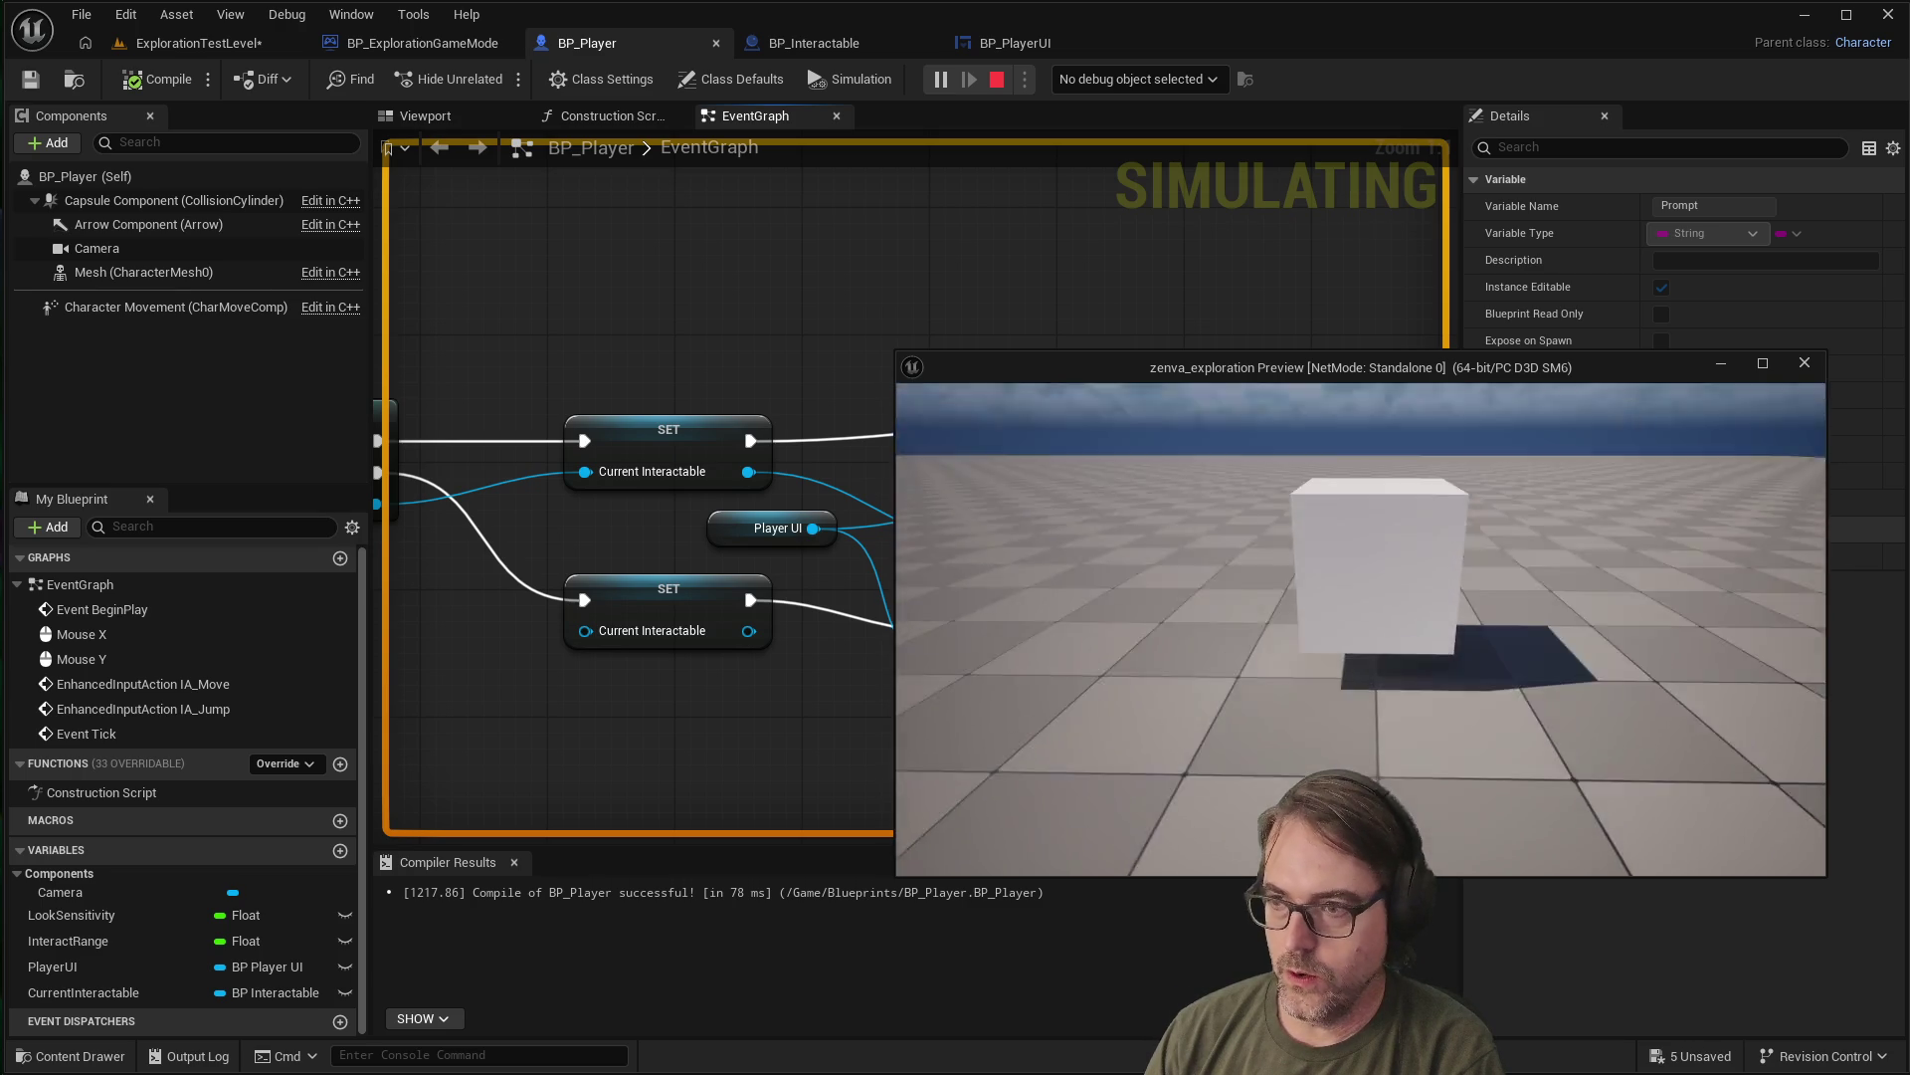
key(w)
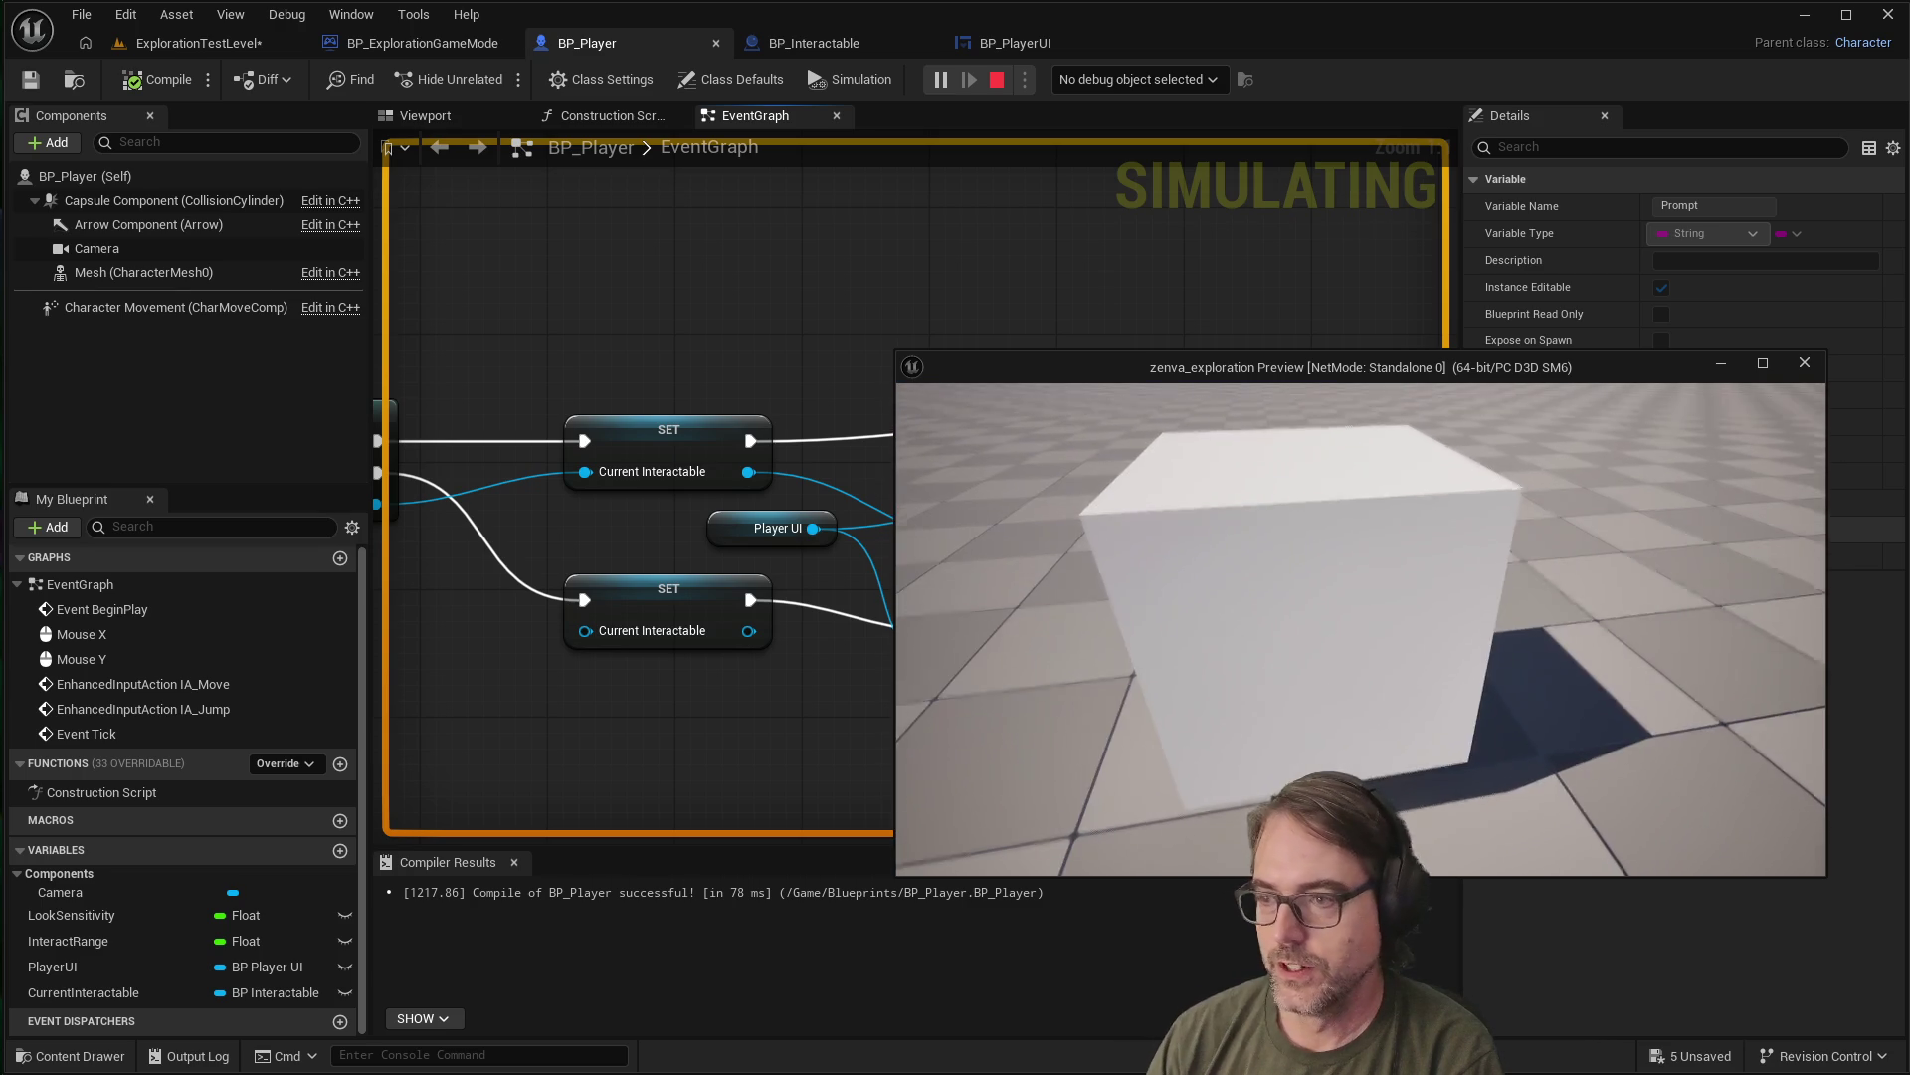
key(Escape)
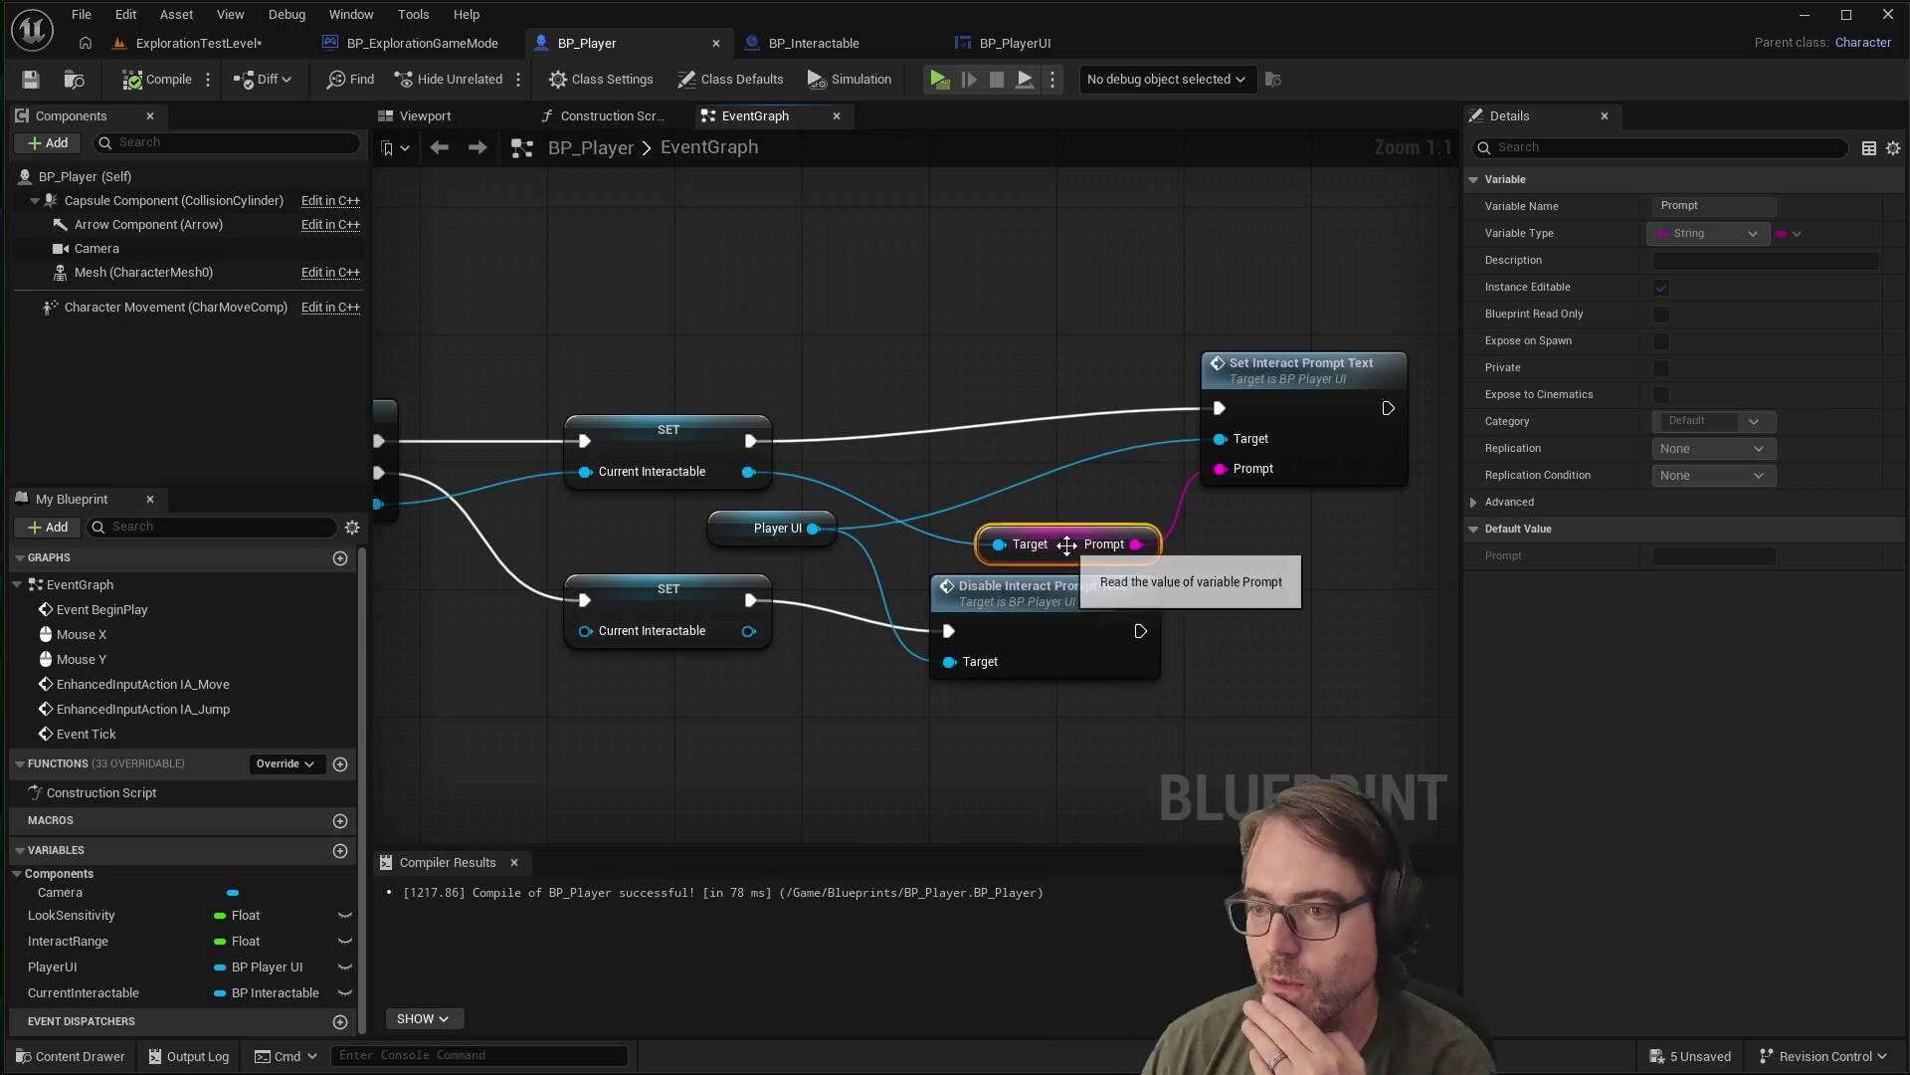
mouse_move(1333, 371)
mouse_down()
mouse_move(1366, 388)
mouse_move(1346, 394)
mouse_up()
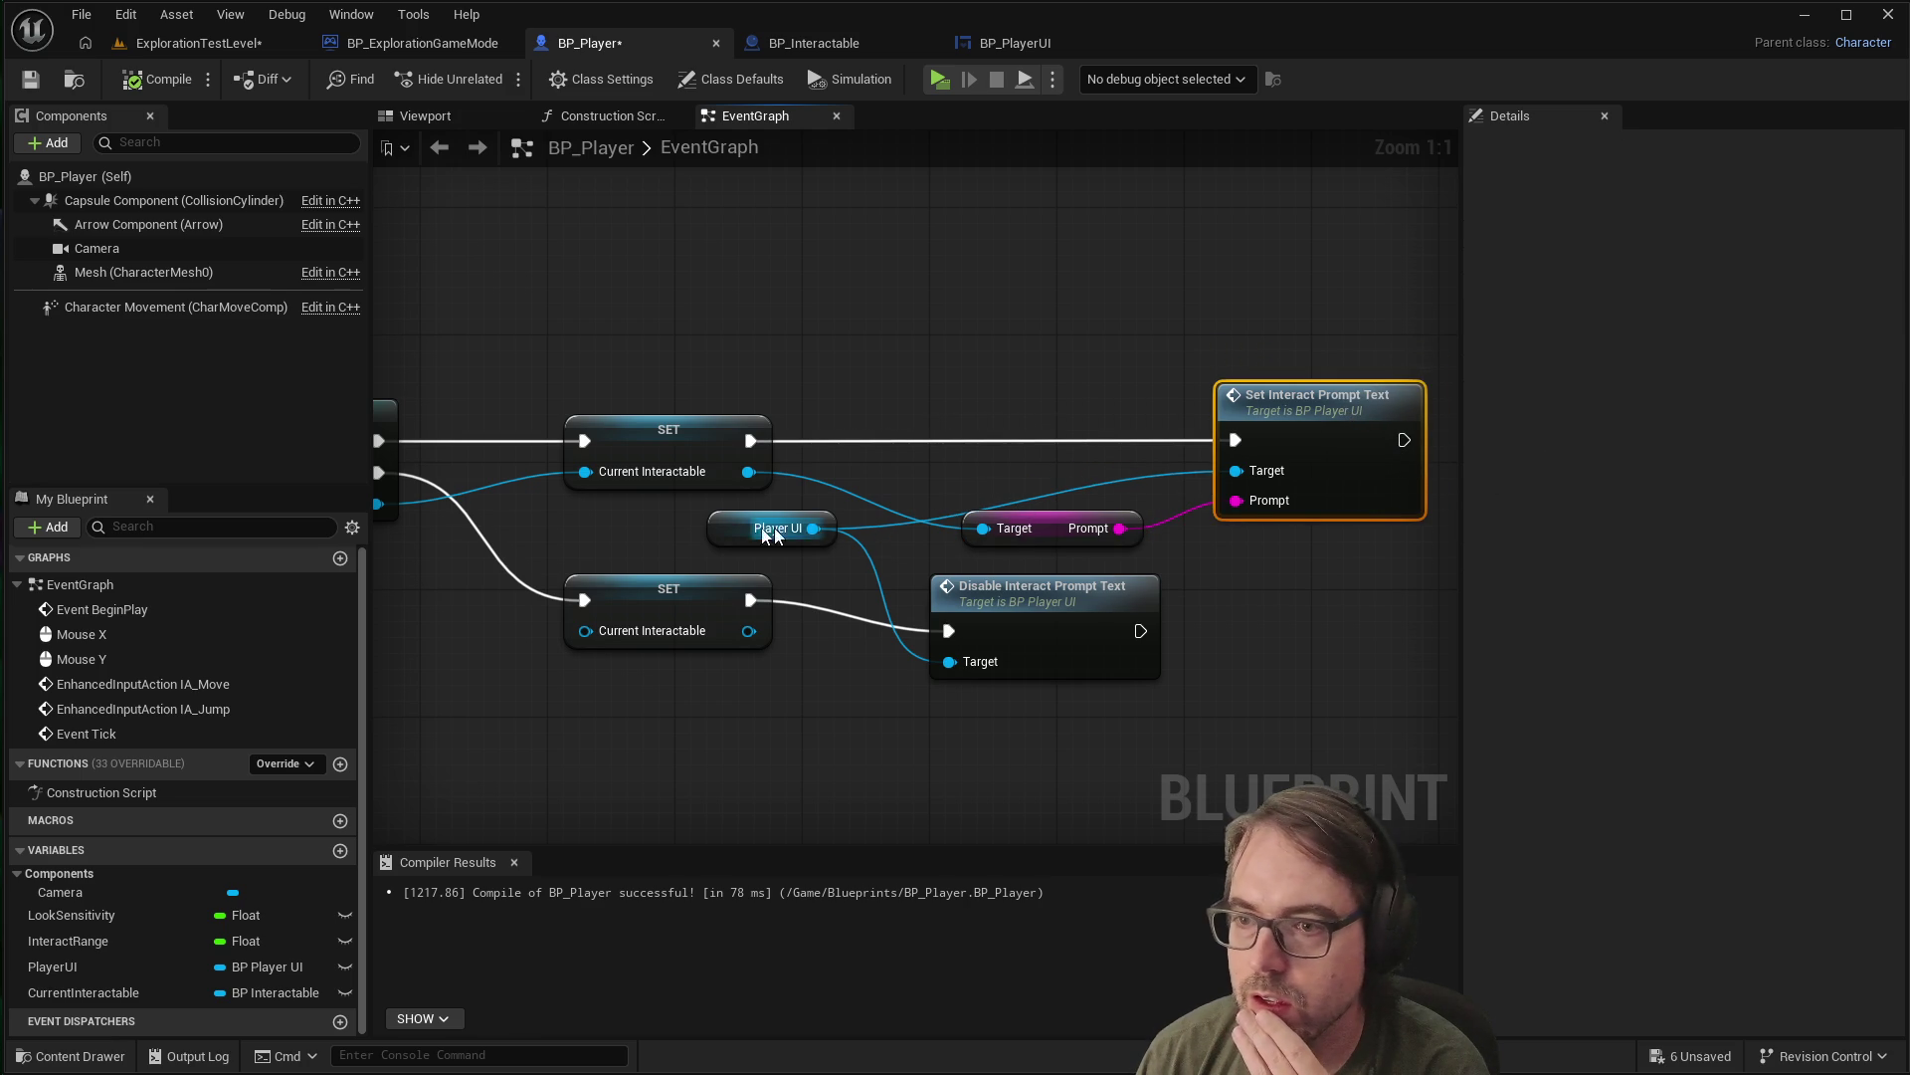
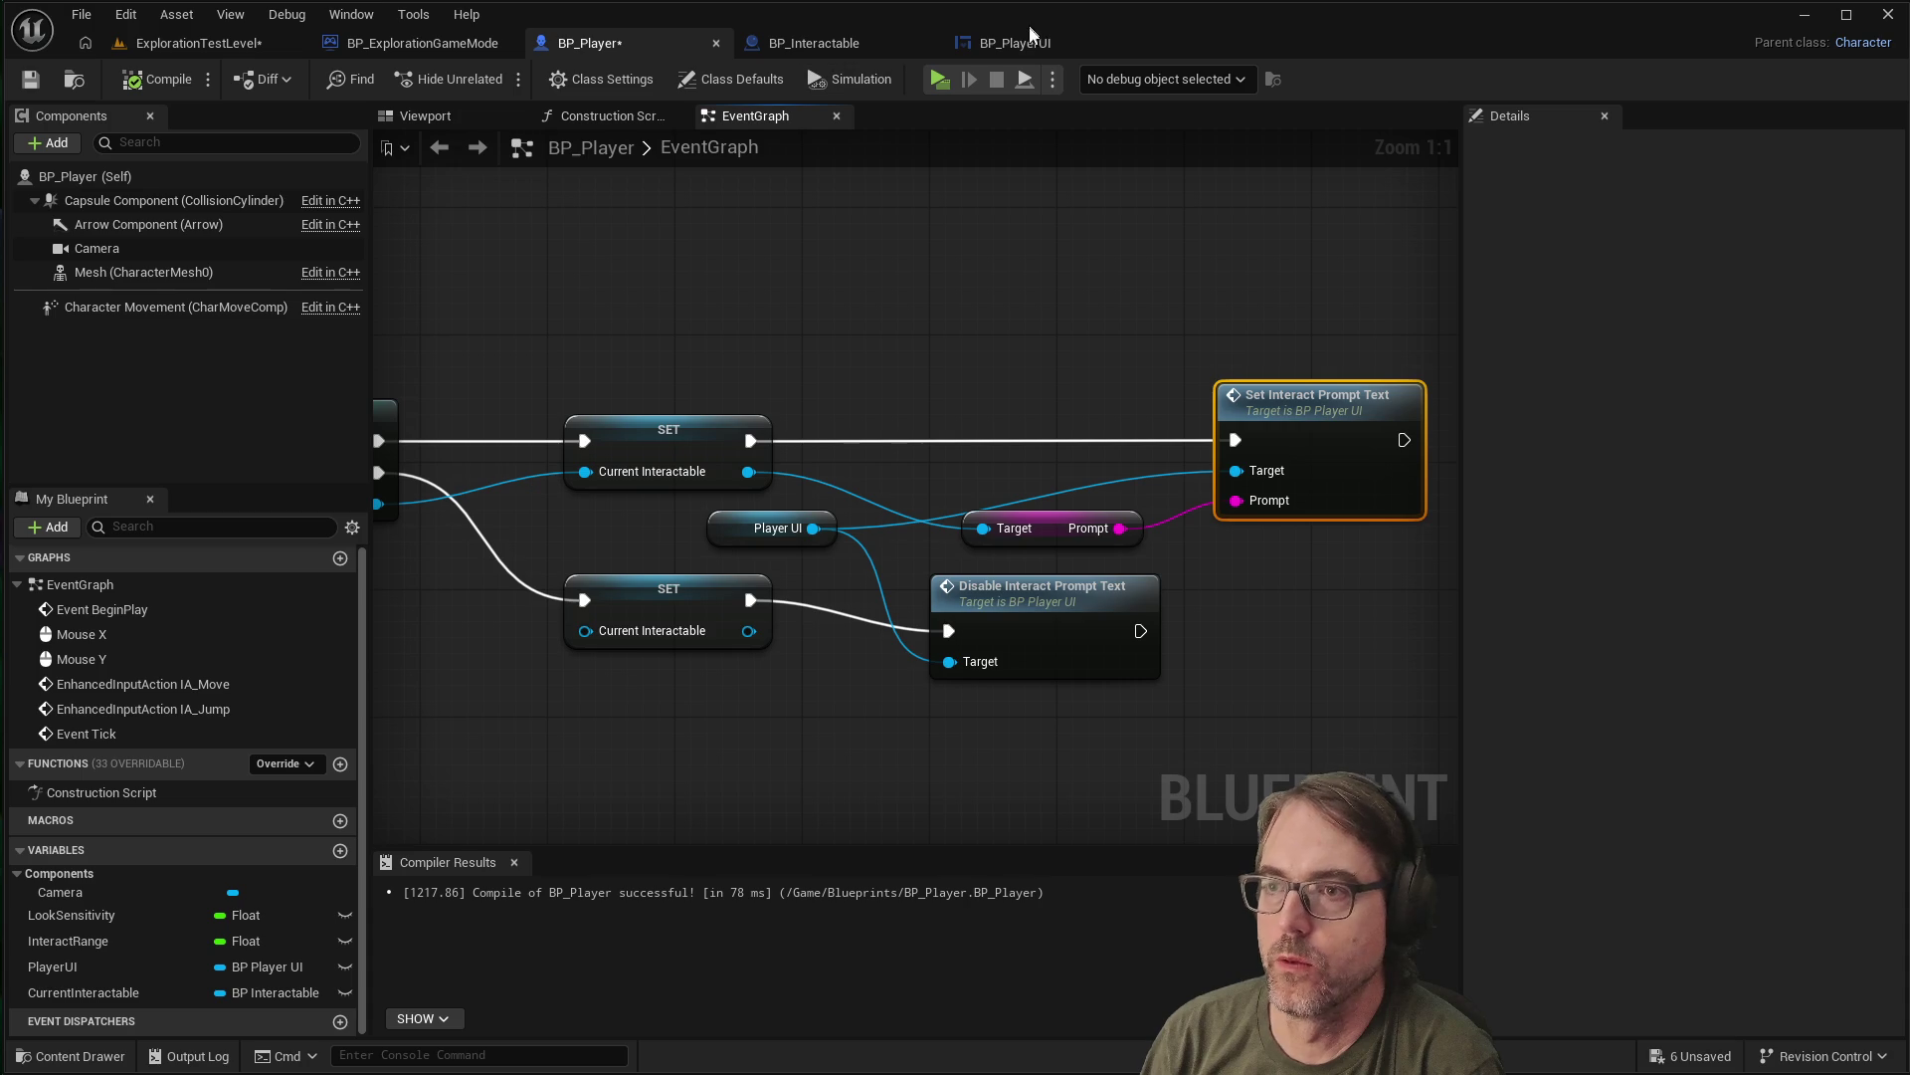
Select the Current Interactable SET node and zoom in and out to inspect it
click(652, 429)
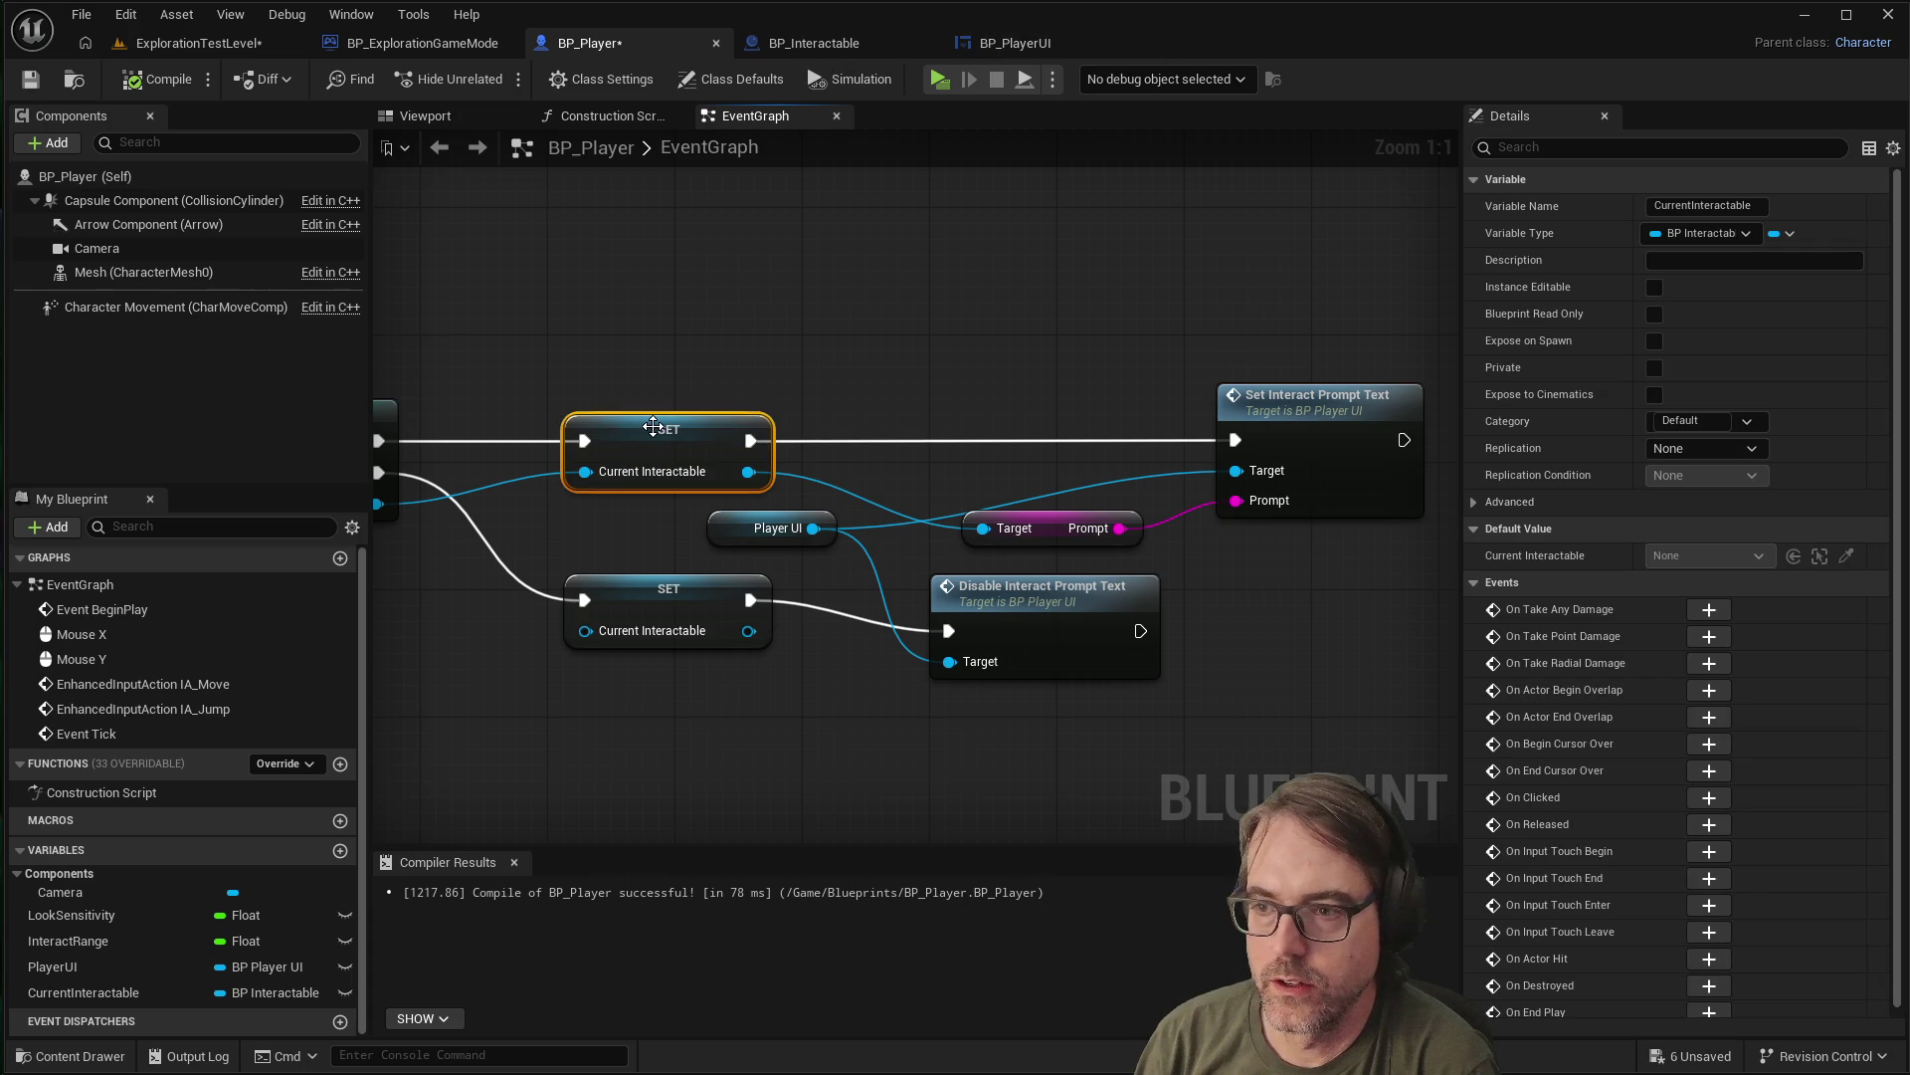
scroll(659, 545, down, 2)
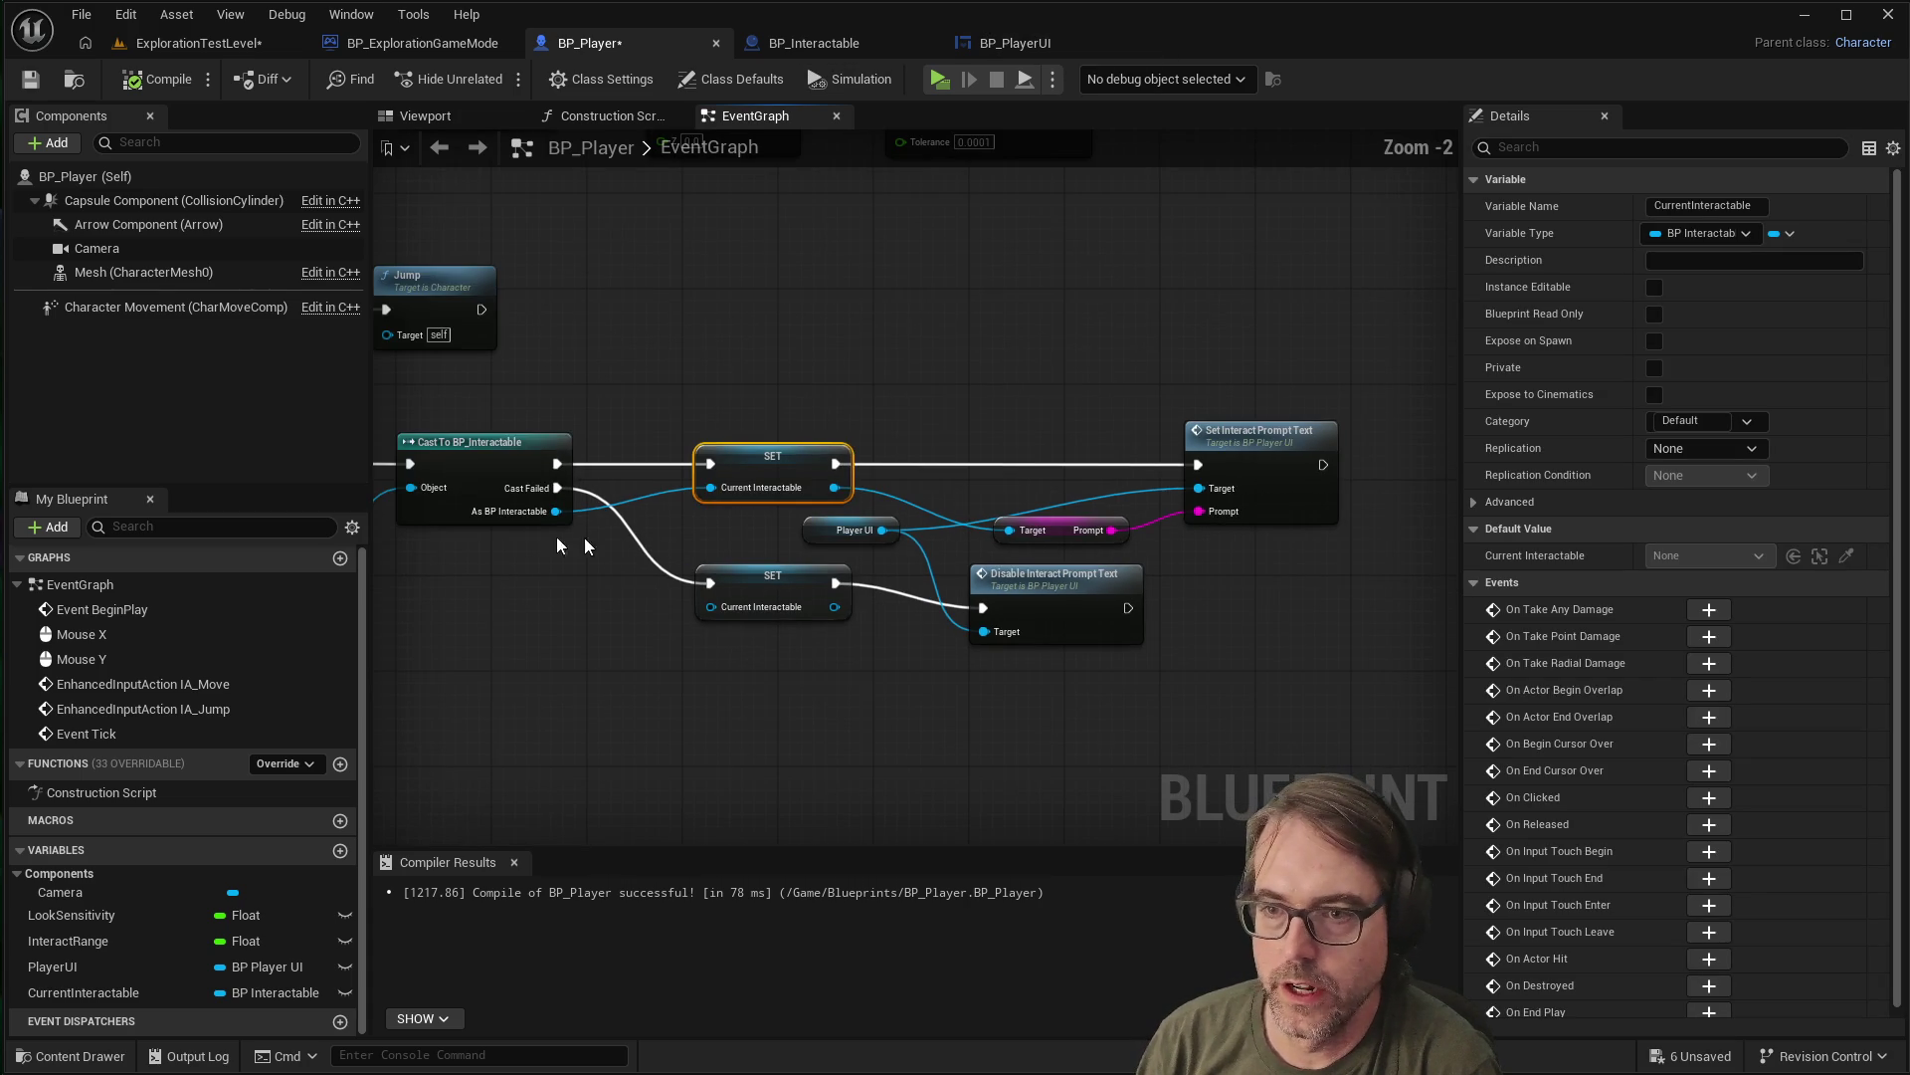
scroll(1064, 438, down, 2)
scroll(731, 444, up, 3)
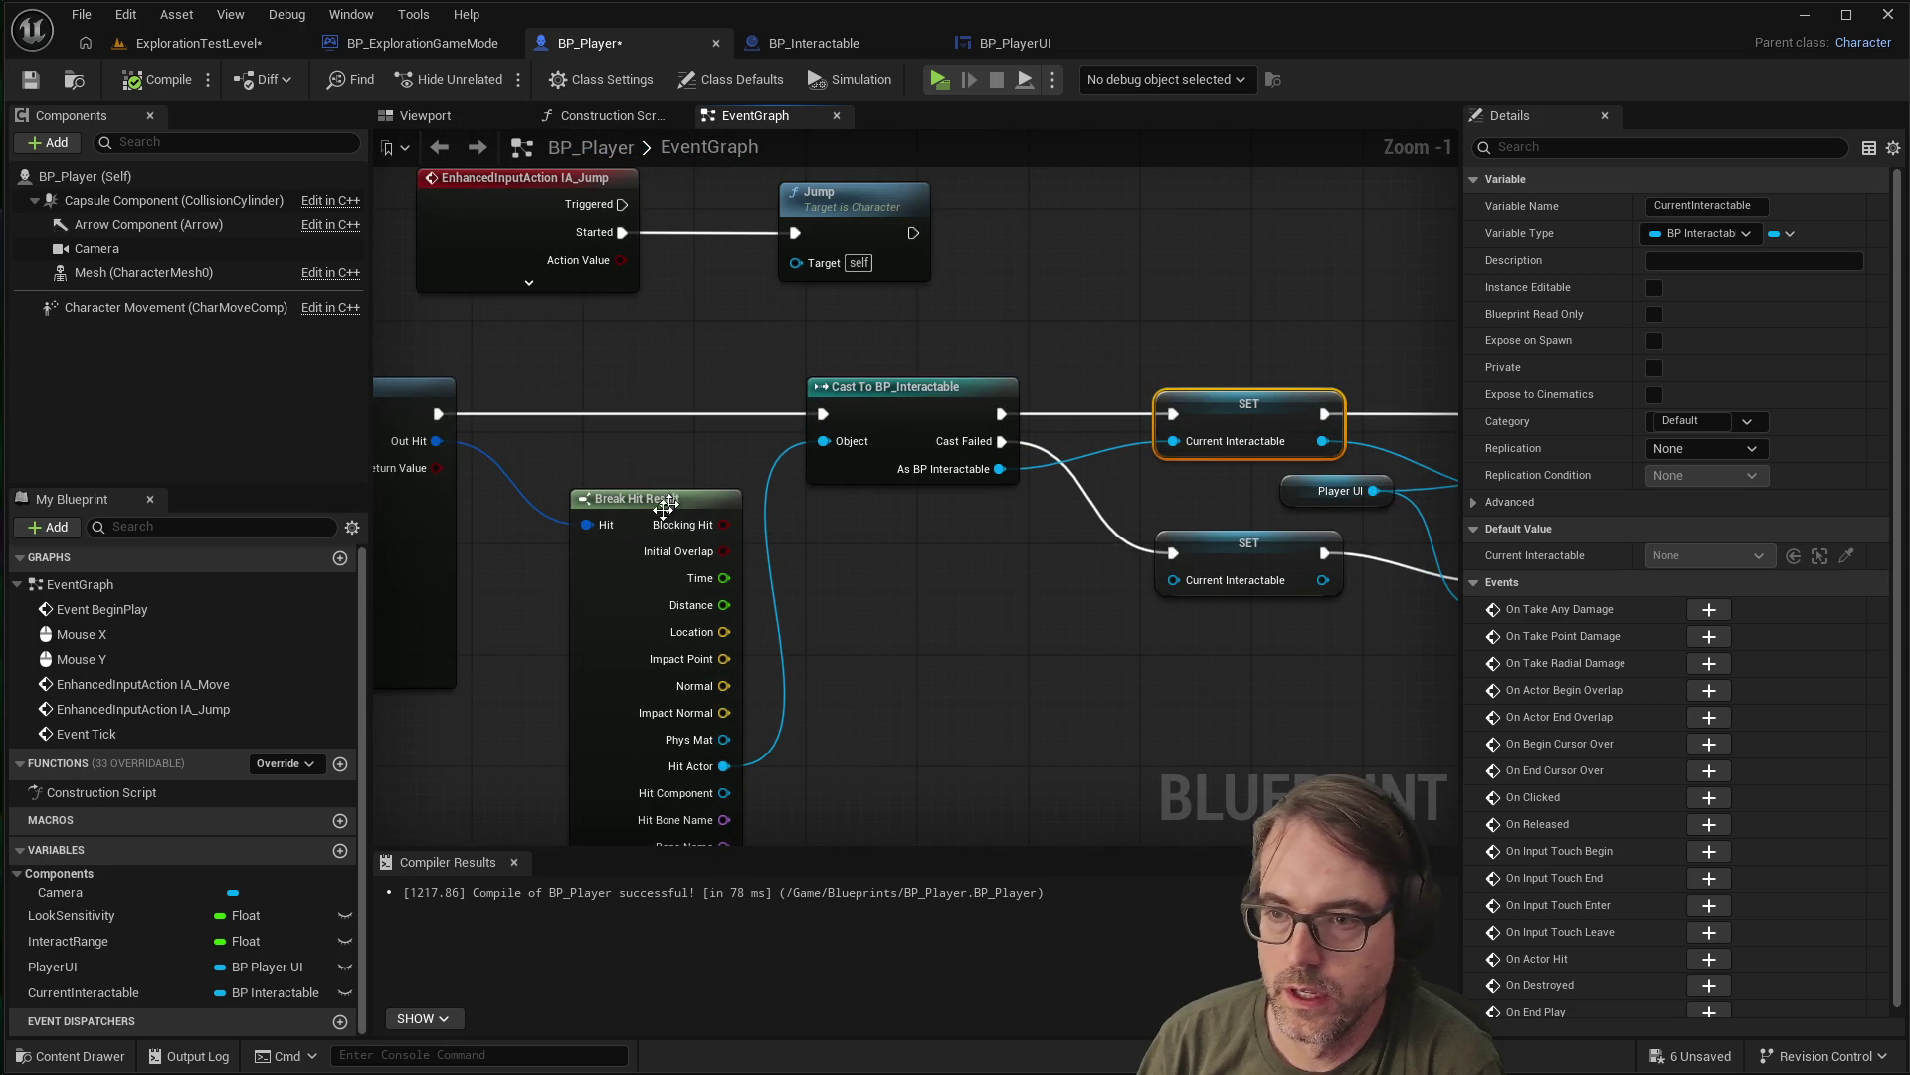
scroll(665, 468, down, 4)
scroll(662, 465, up, 2)
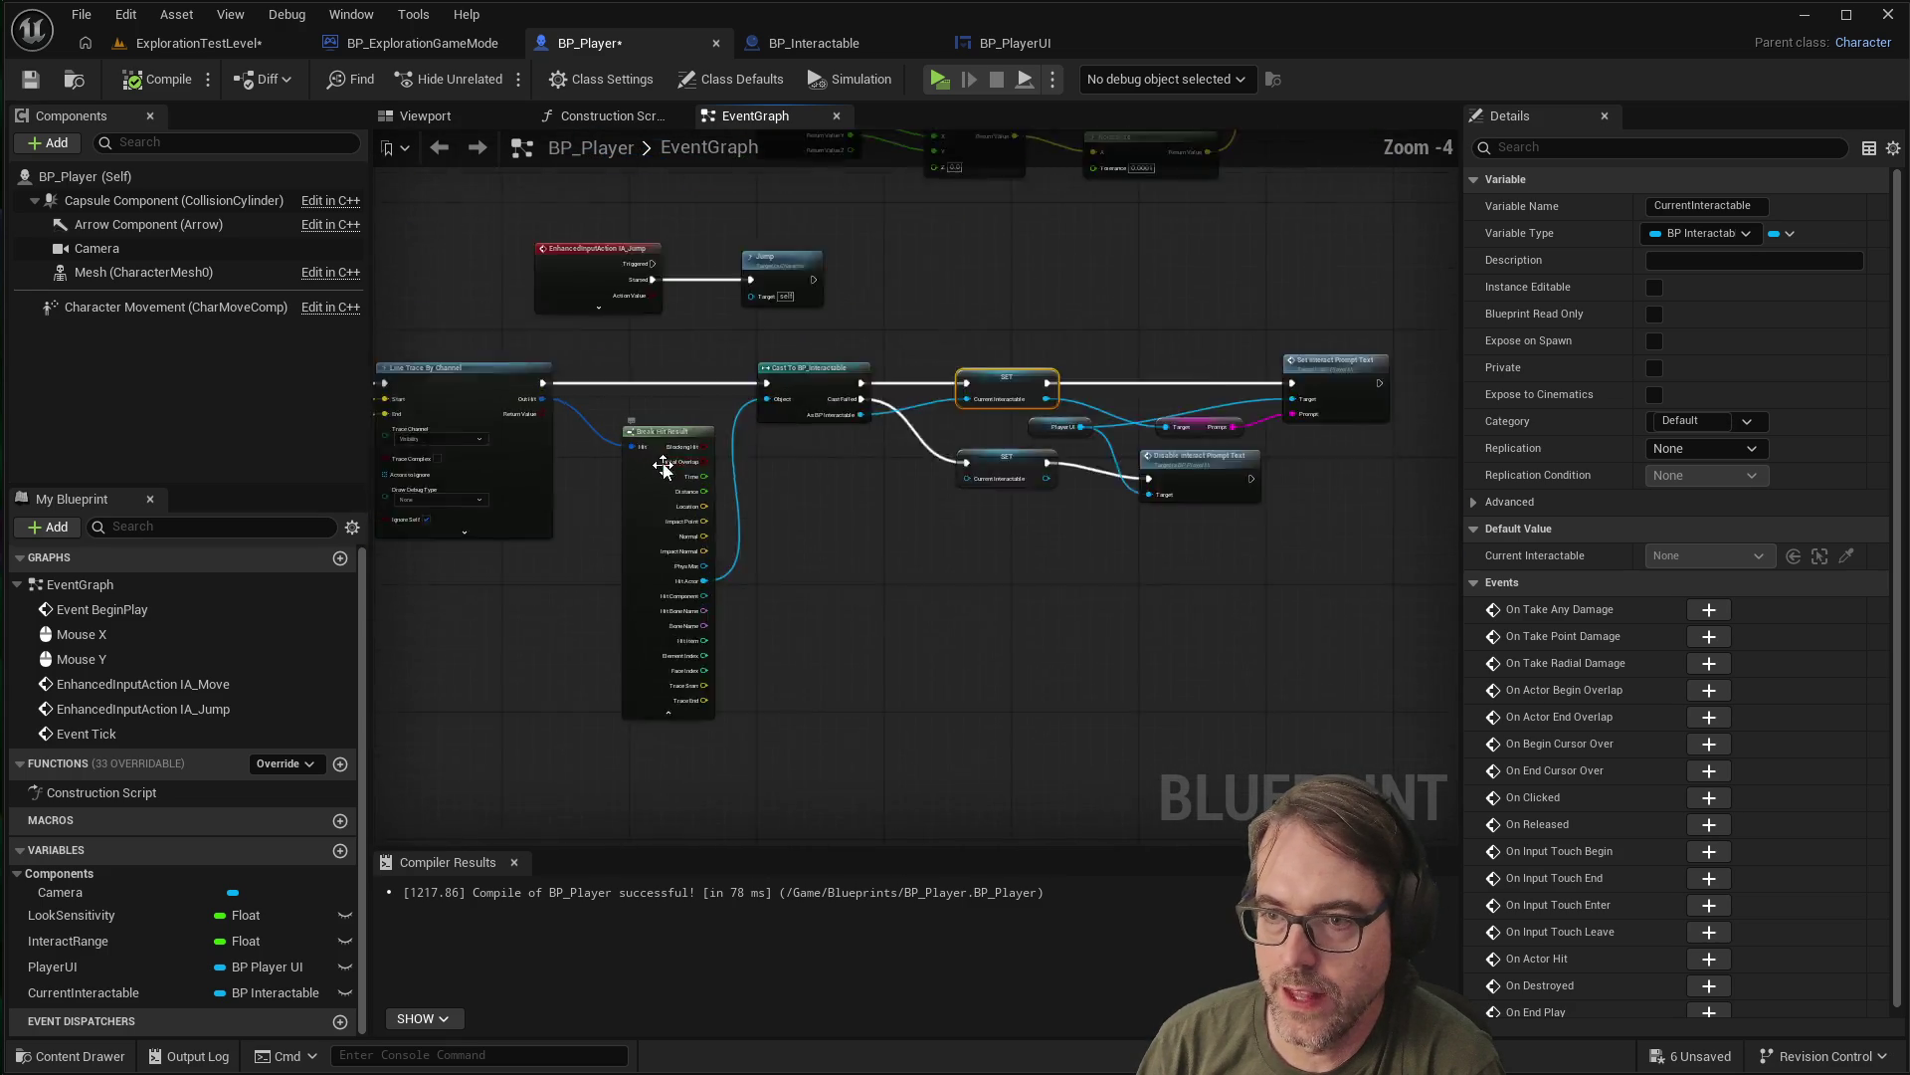
scroll(637, 457, down, 3)
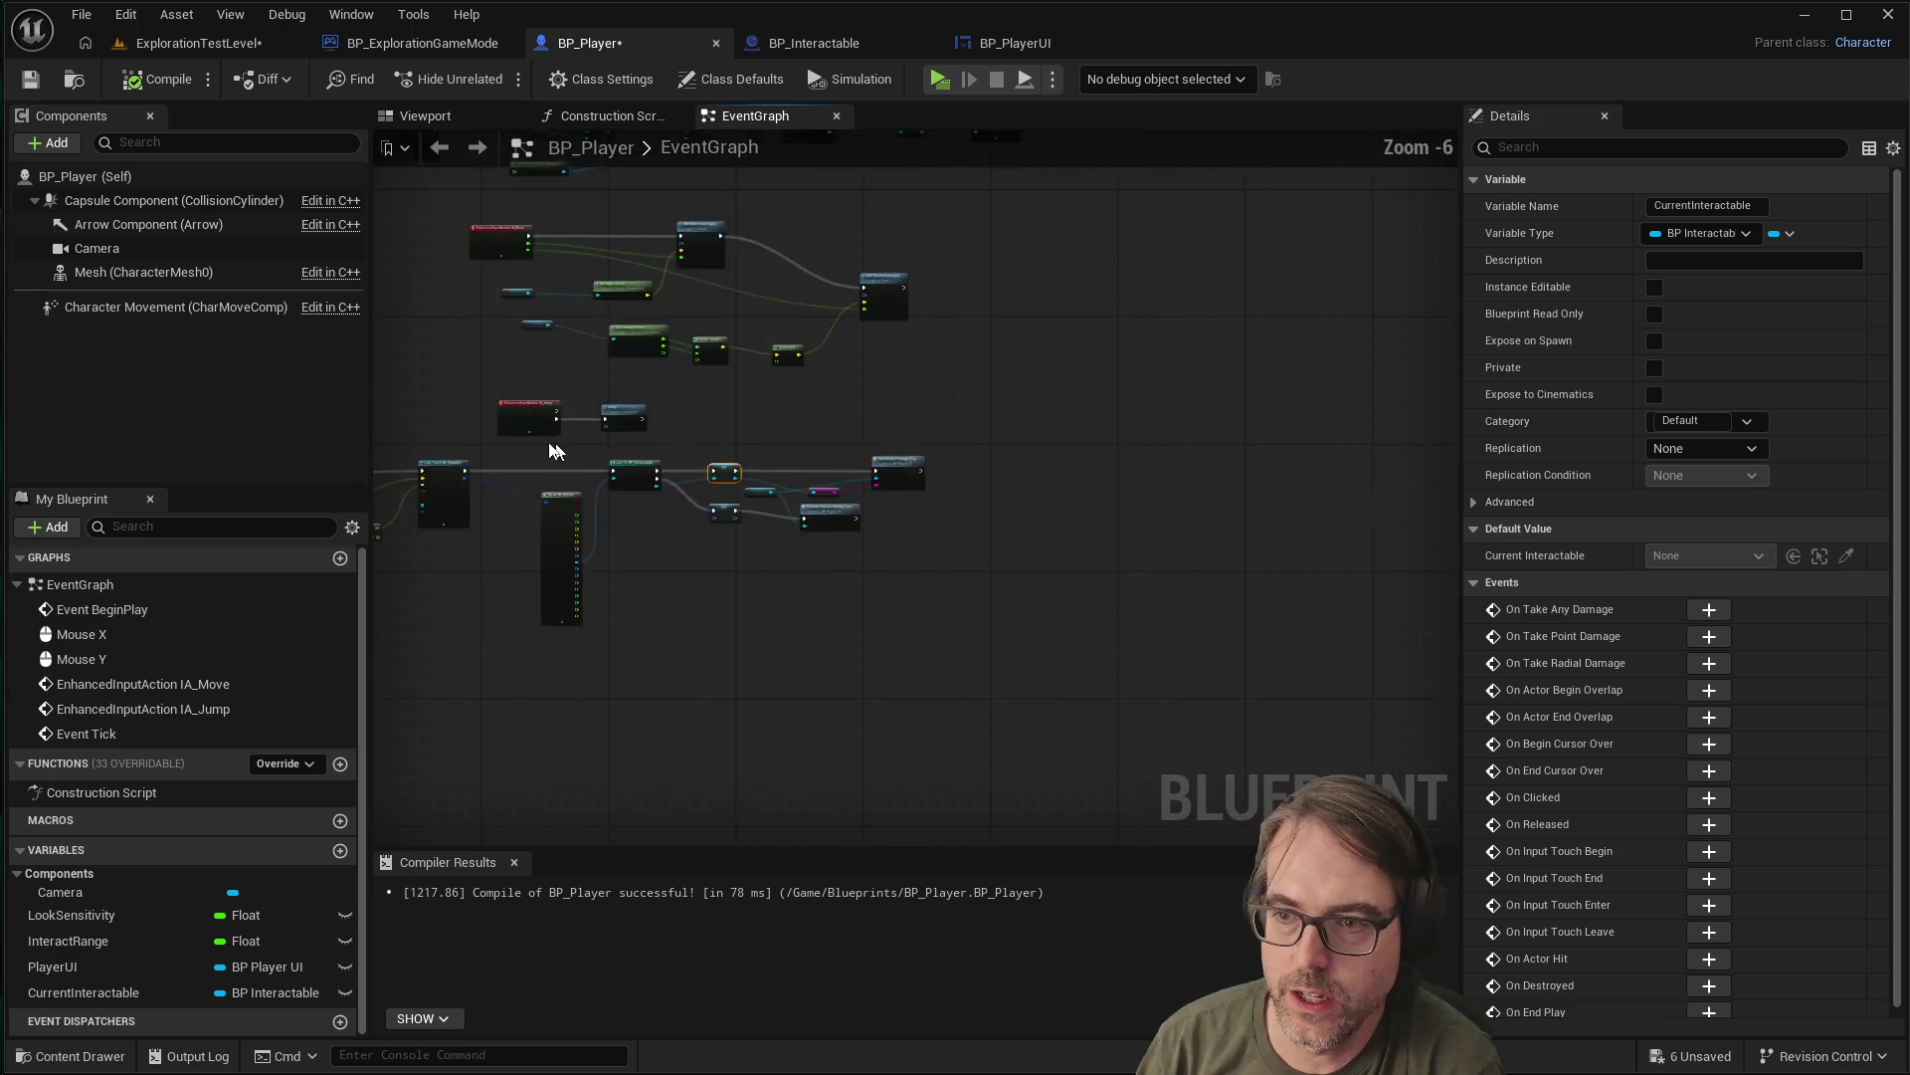
scroll(581, 458, up, 5)
scroll(995, 467, down, 3)
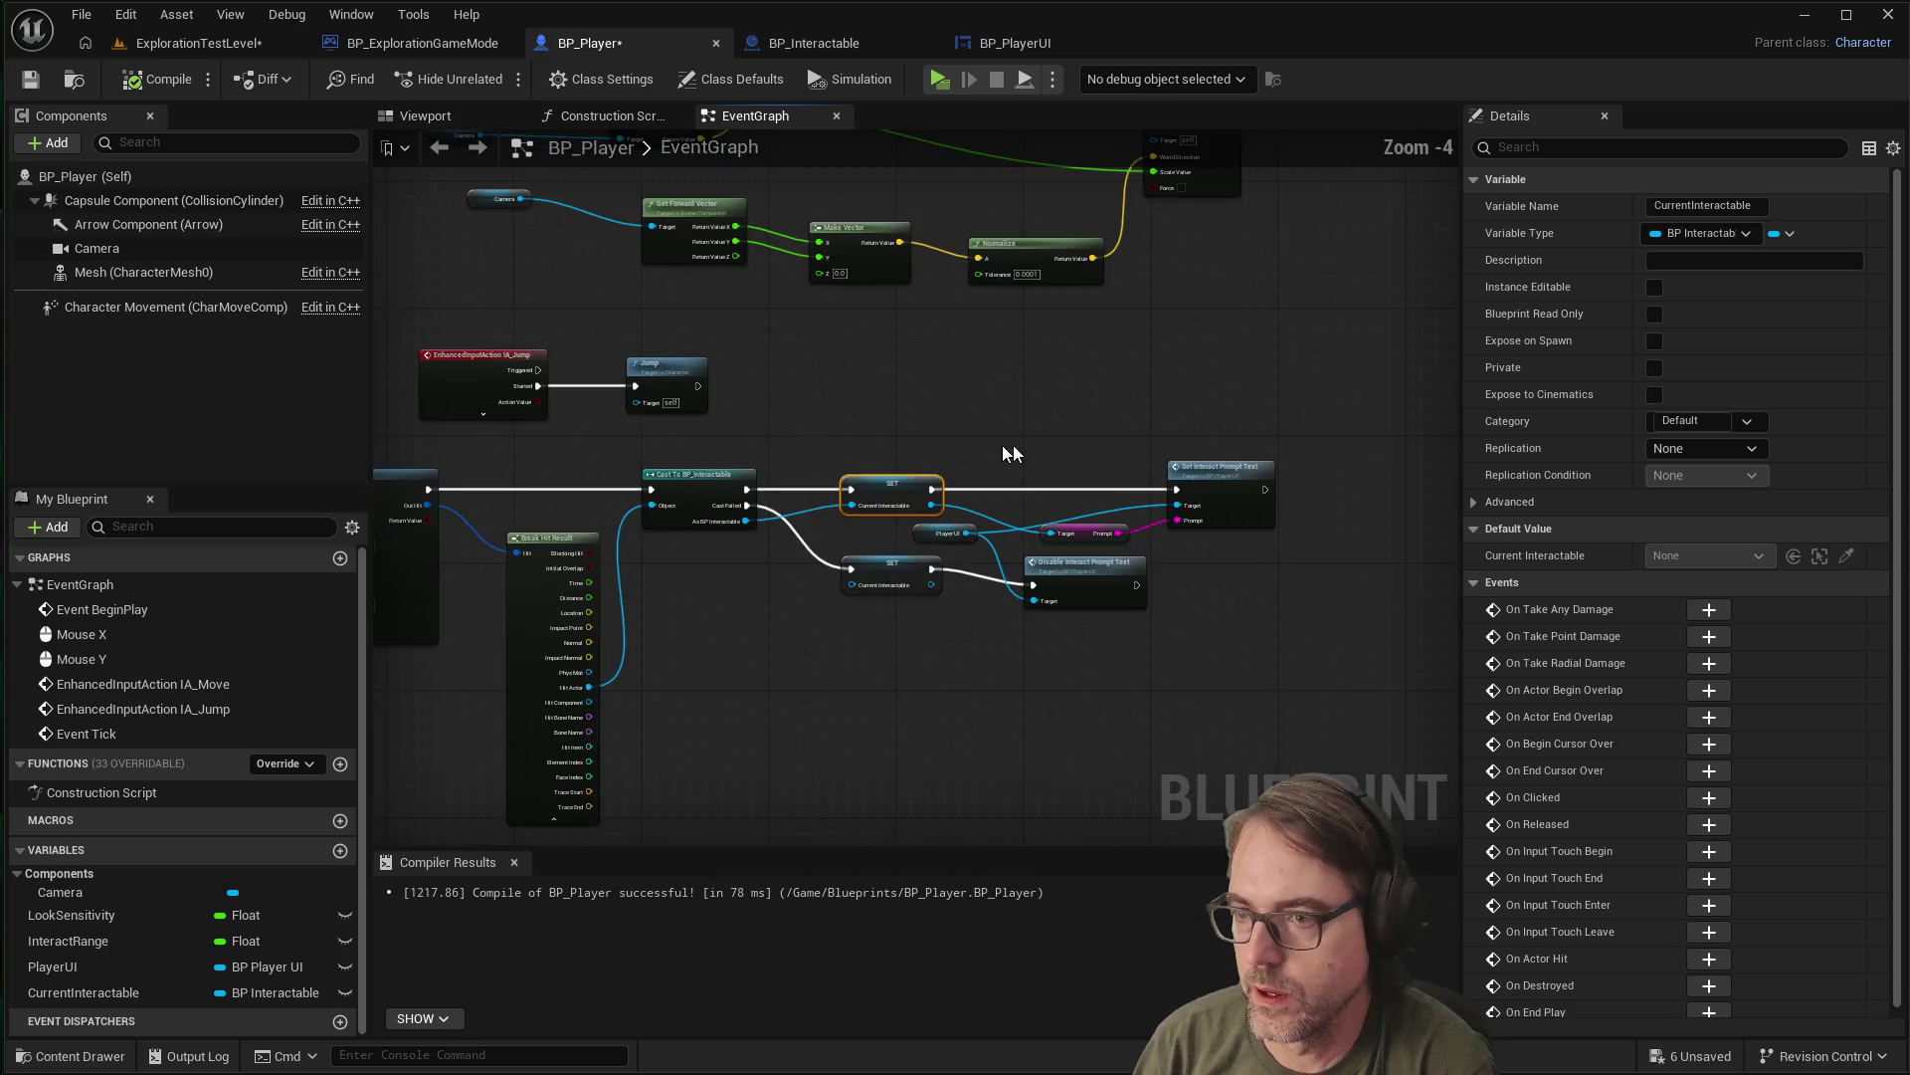
scroll(1160, 446, up, 3)
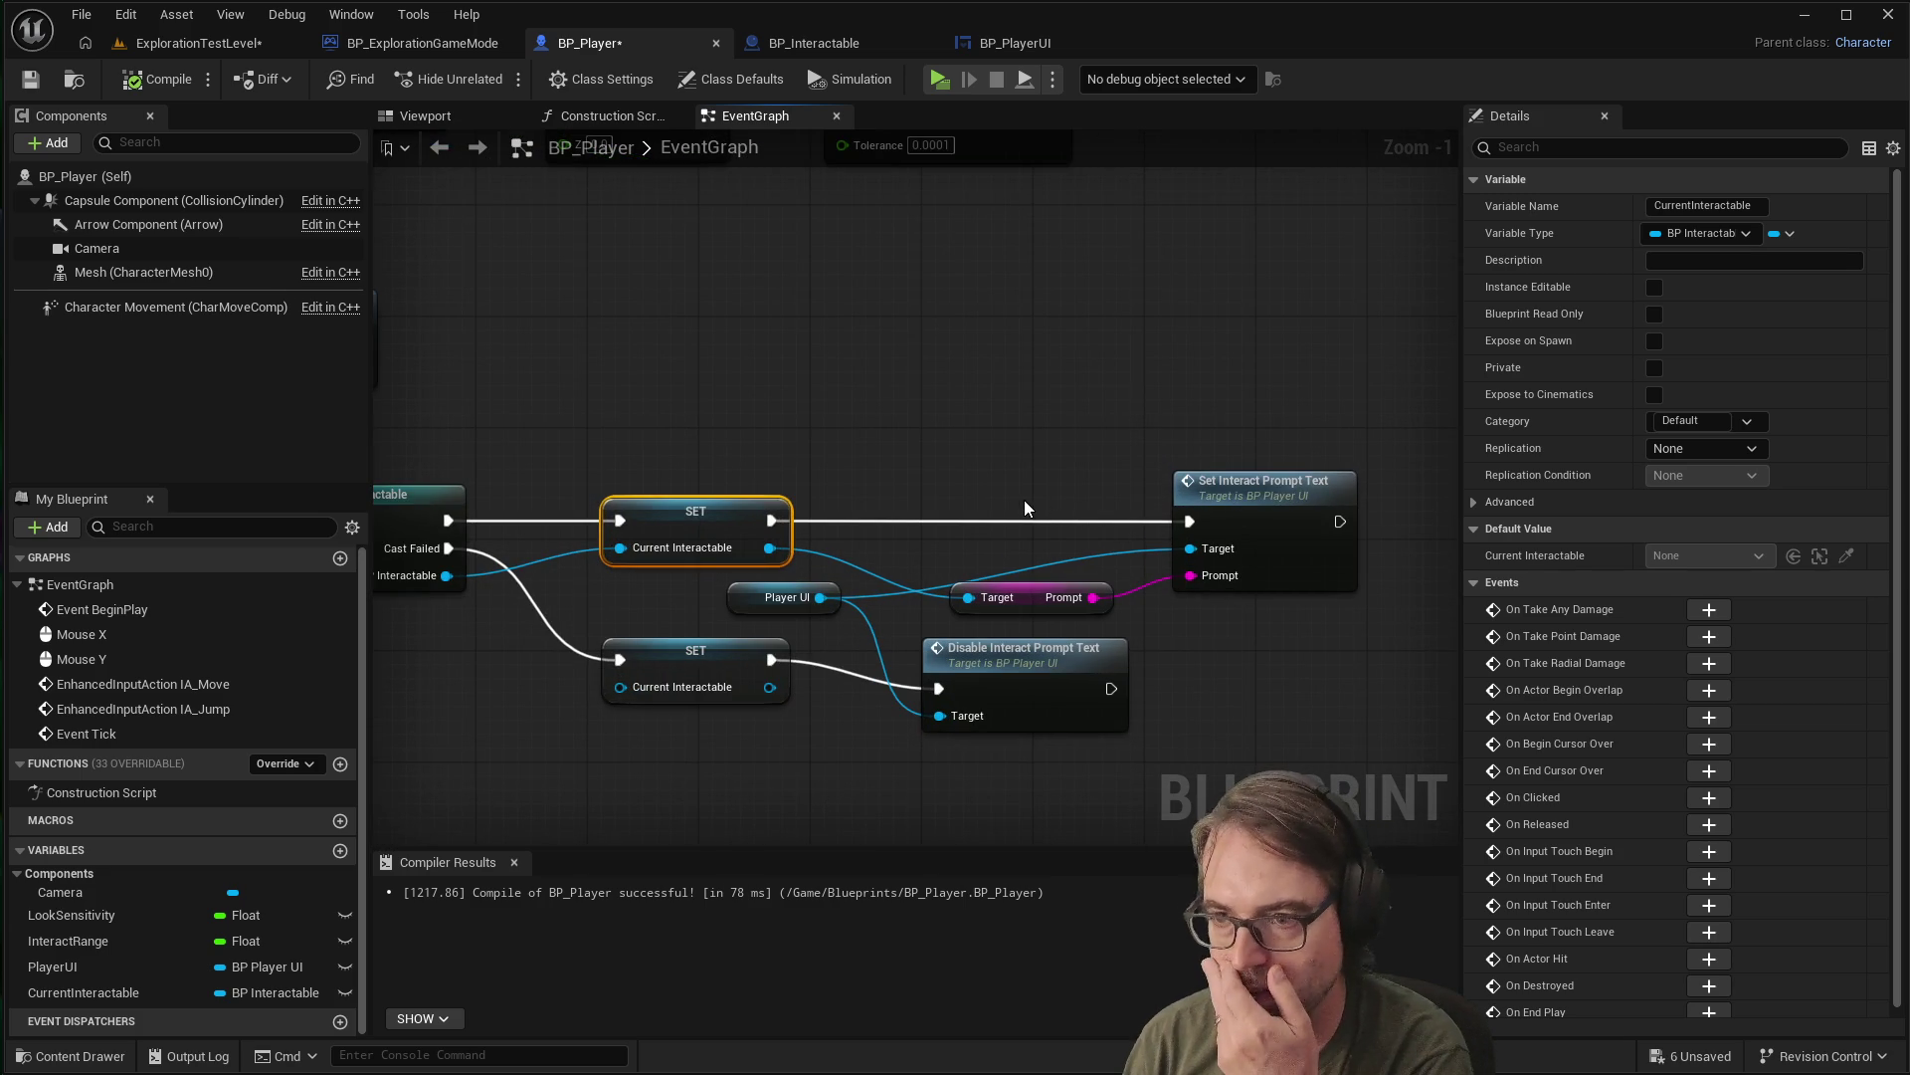
Wire a Hello Print String node between the SET and Set Interact Prompt Text, then compile
click(905, 475)
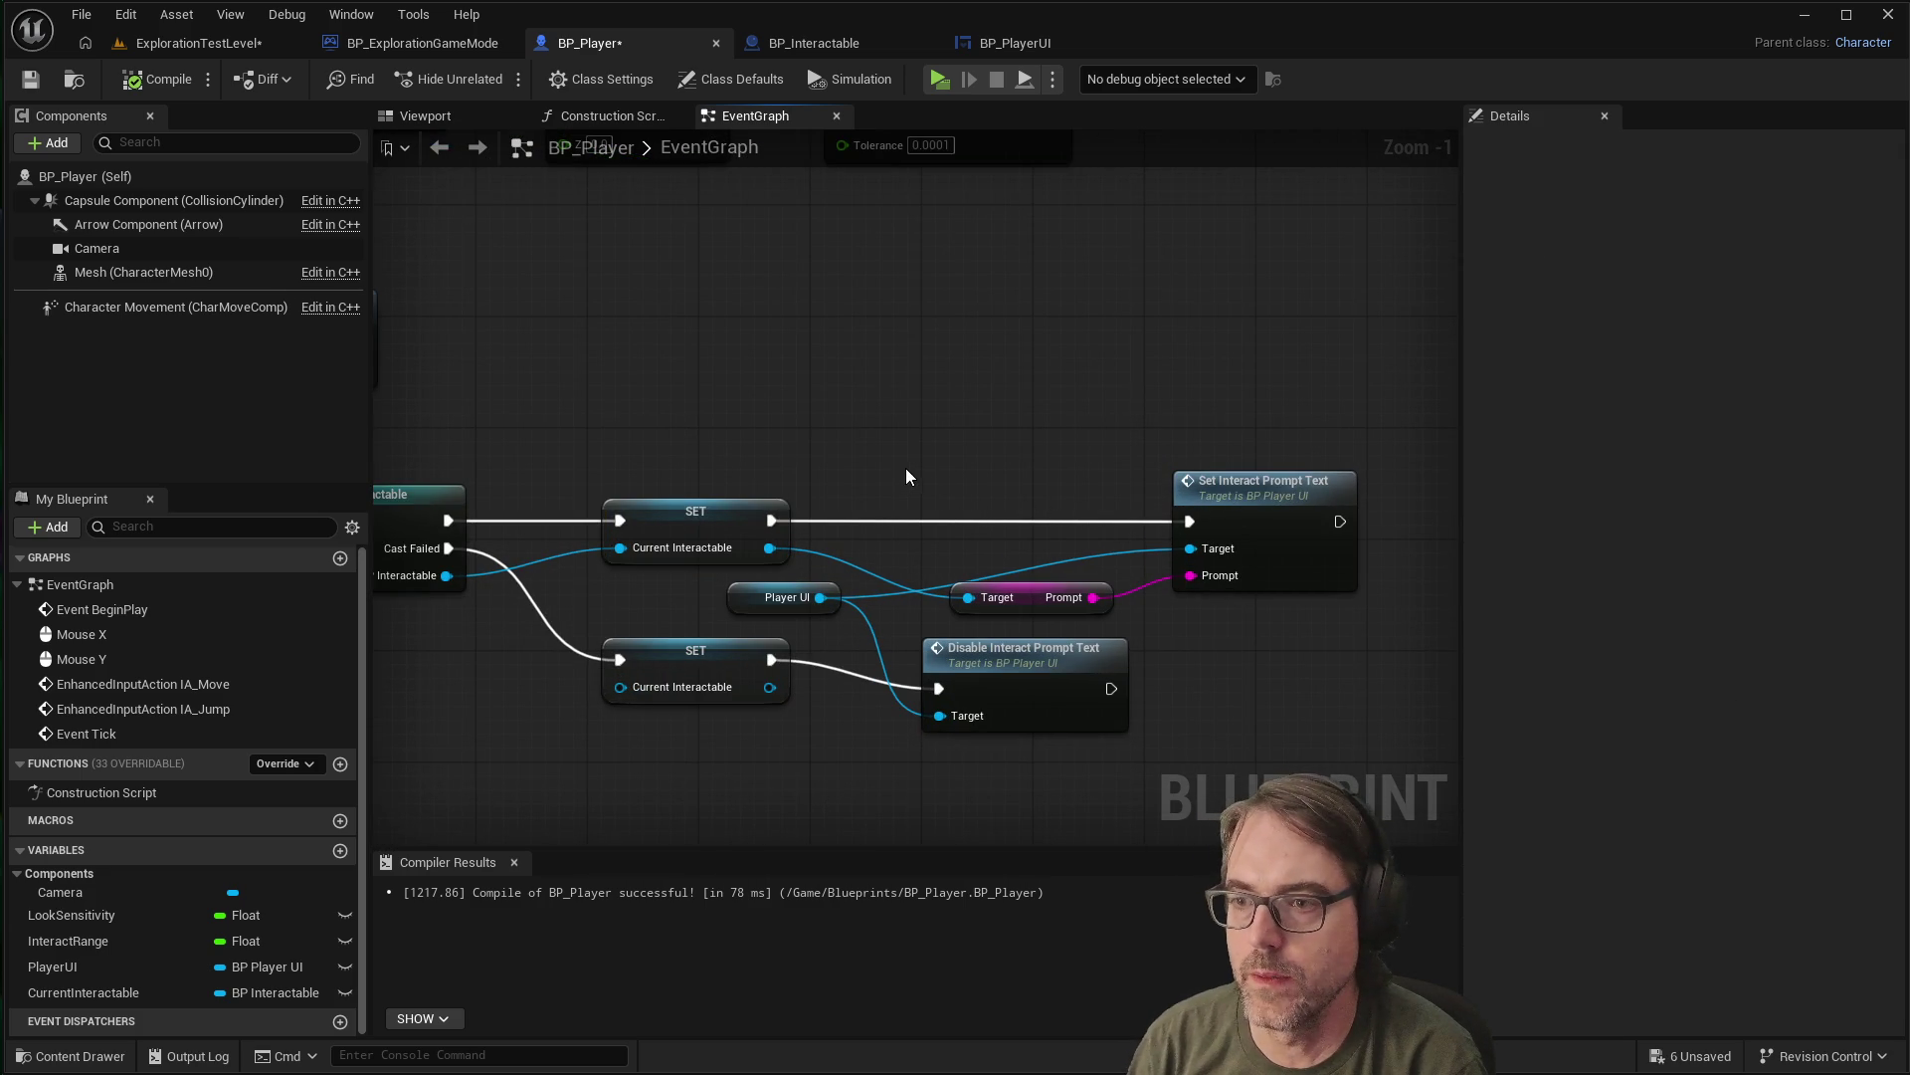
right_click(908, 469)
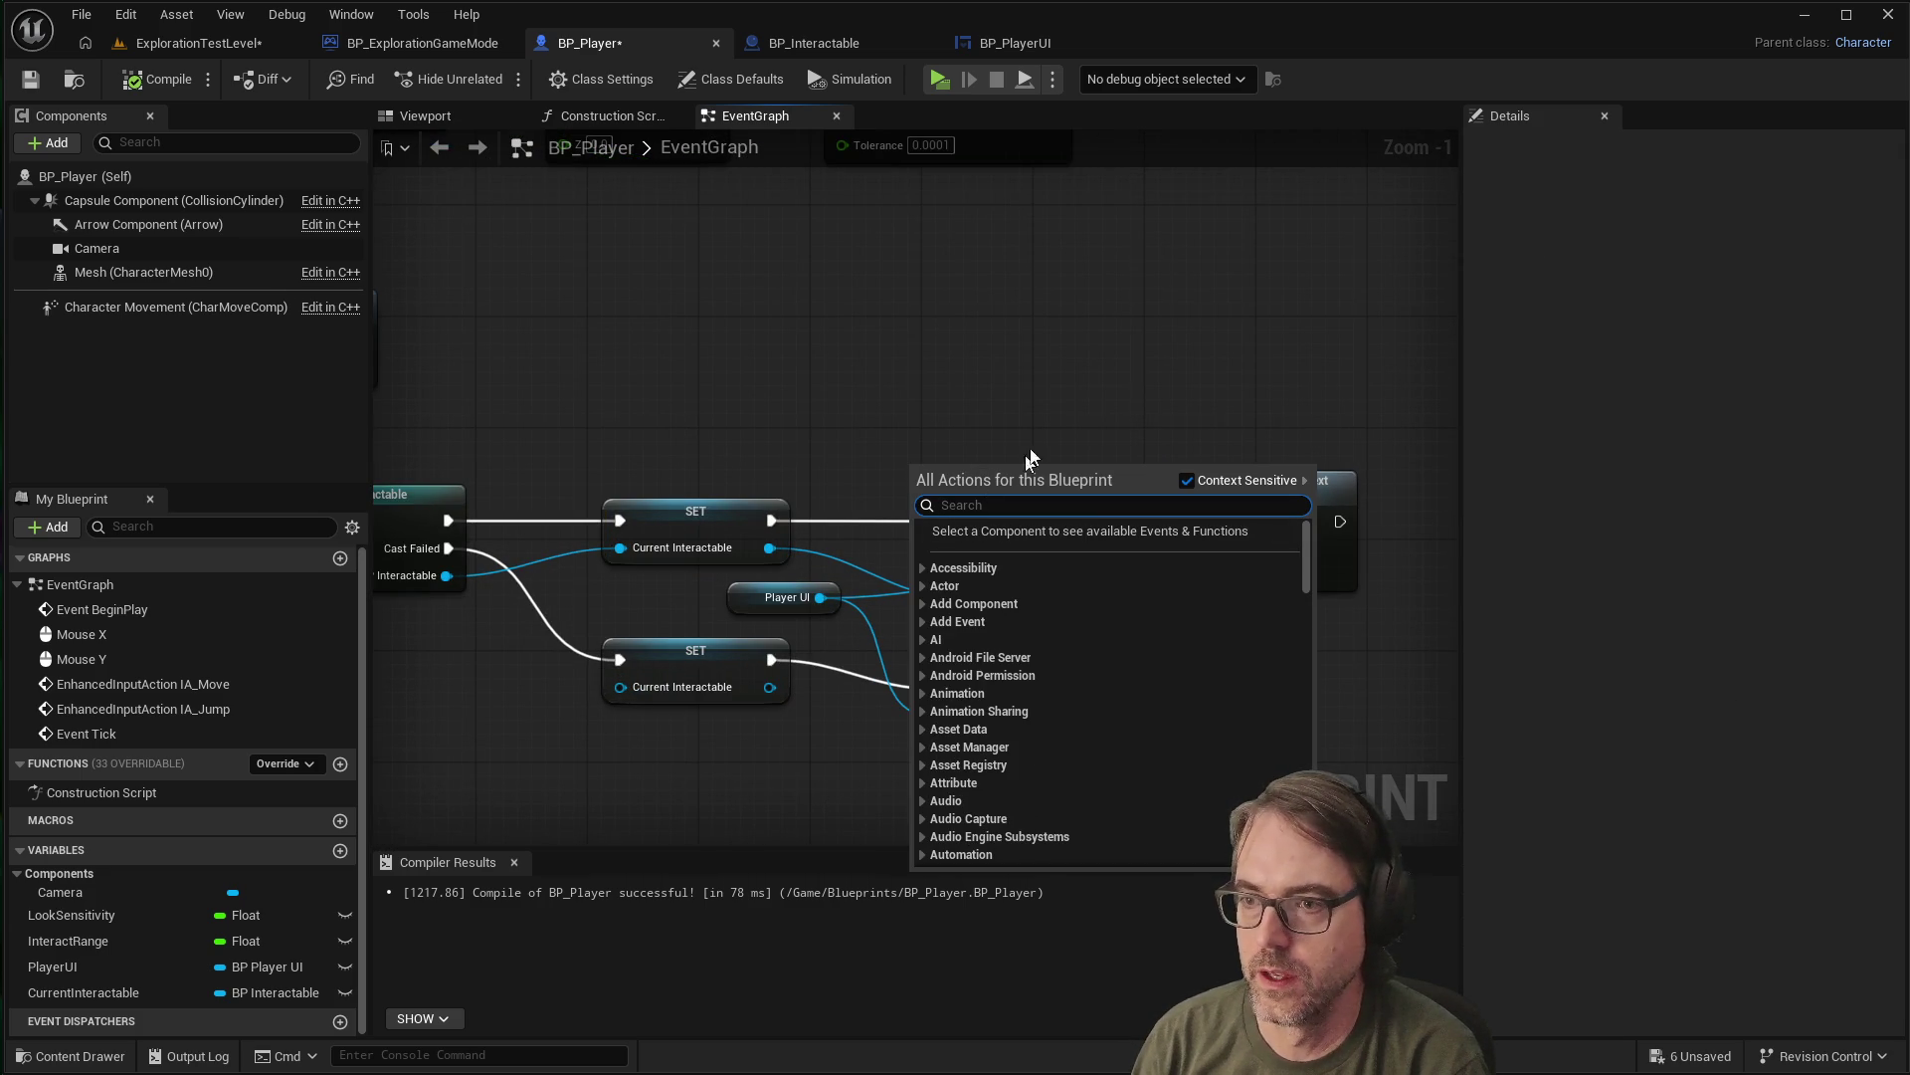
text(print string)
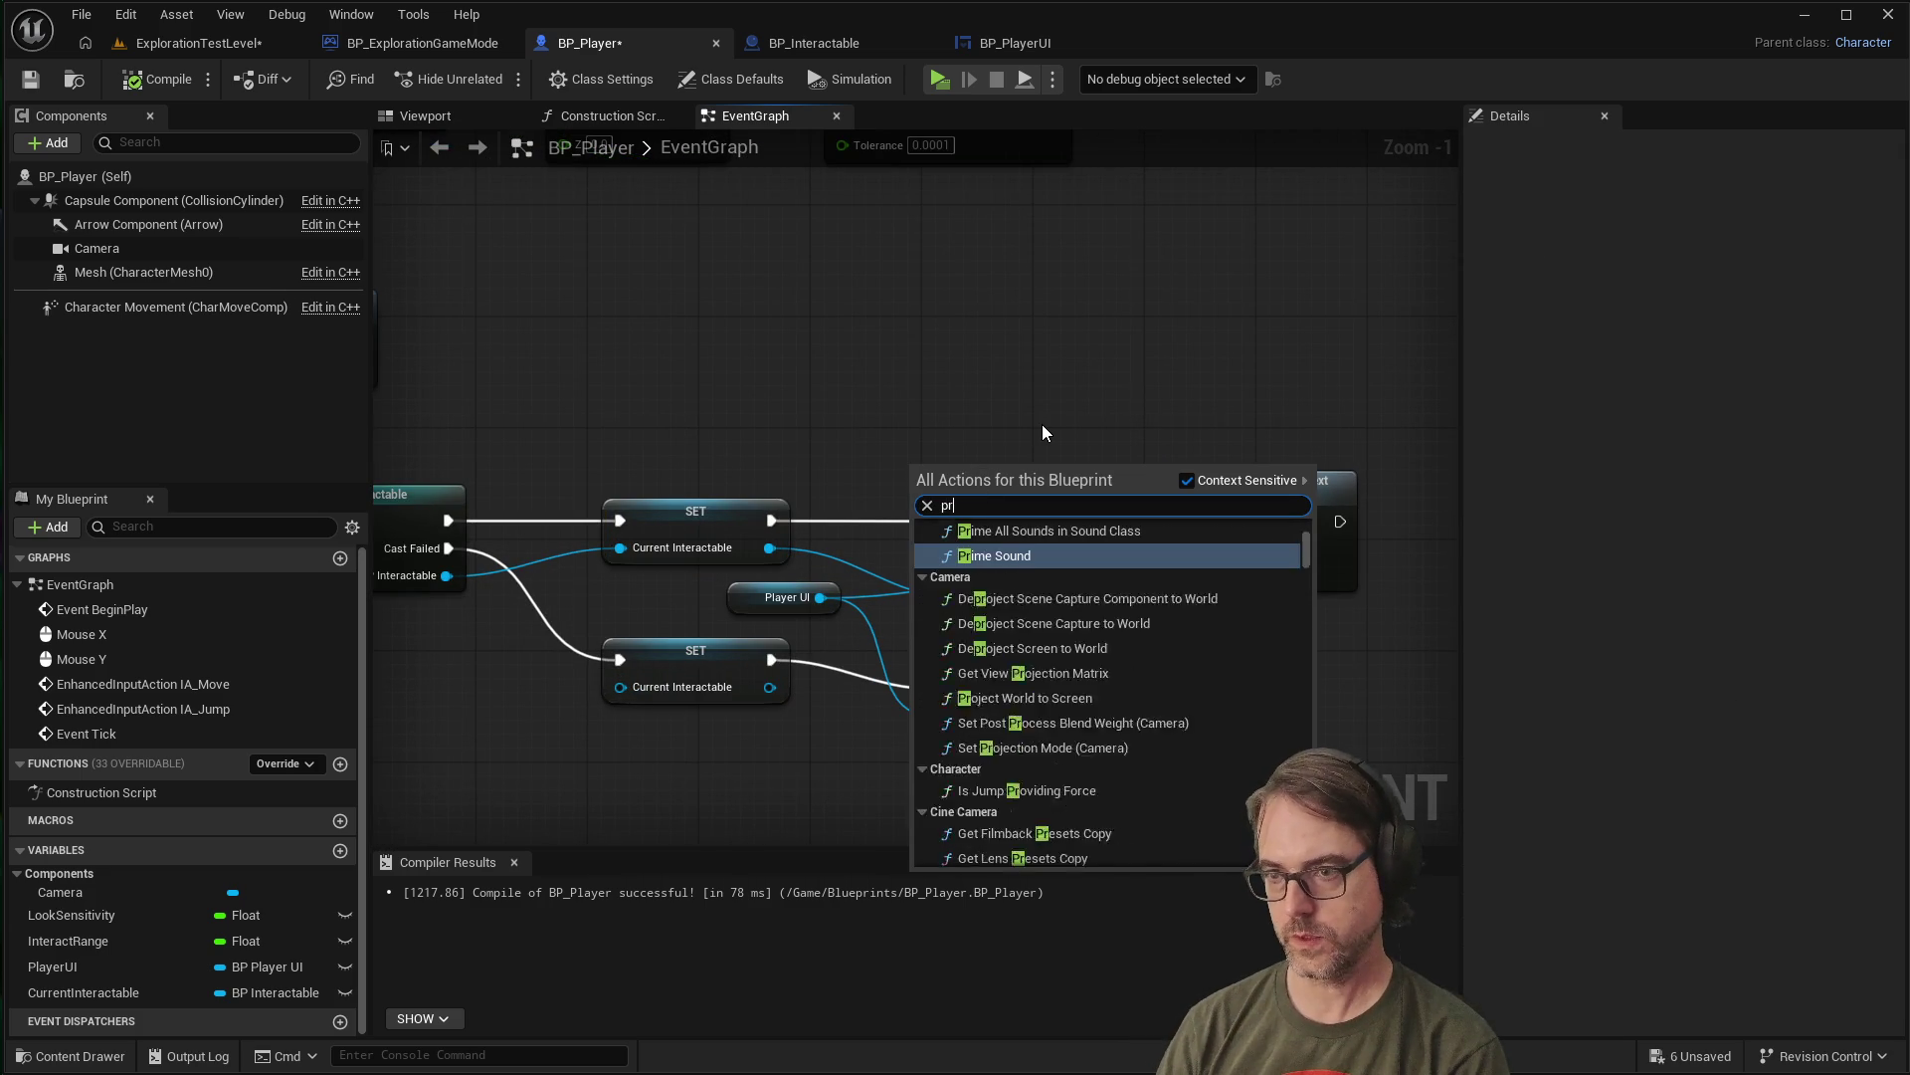
key(Return)
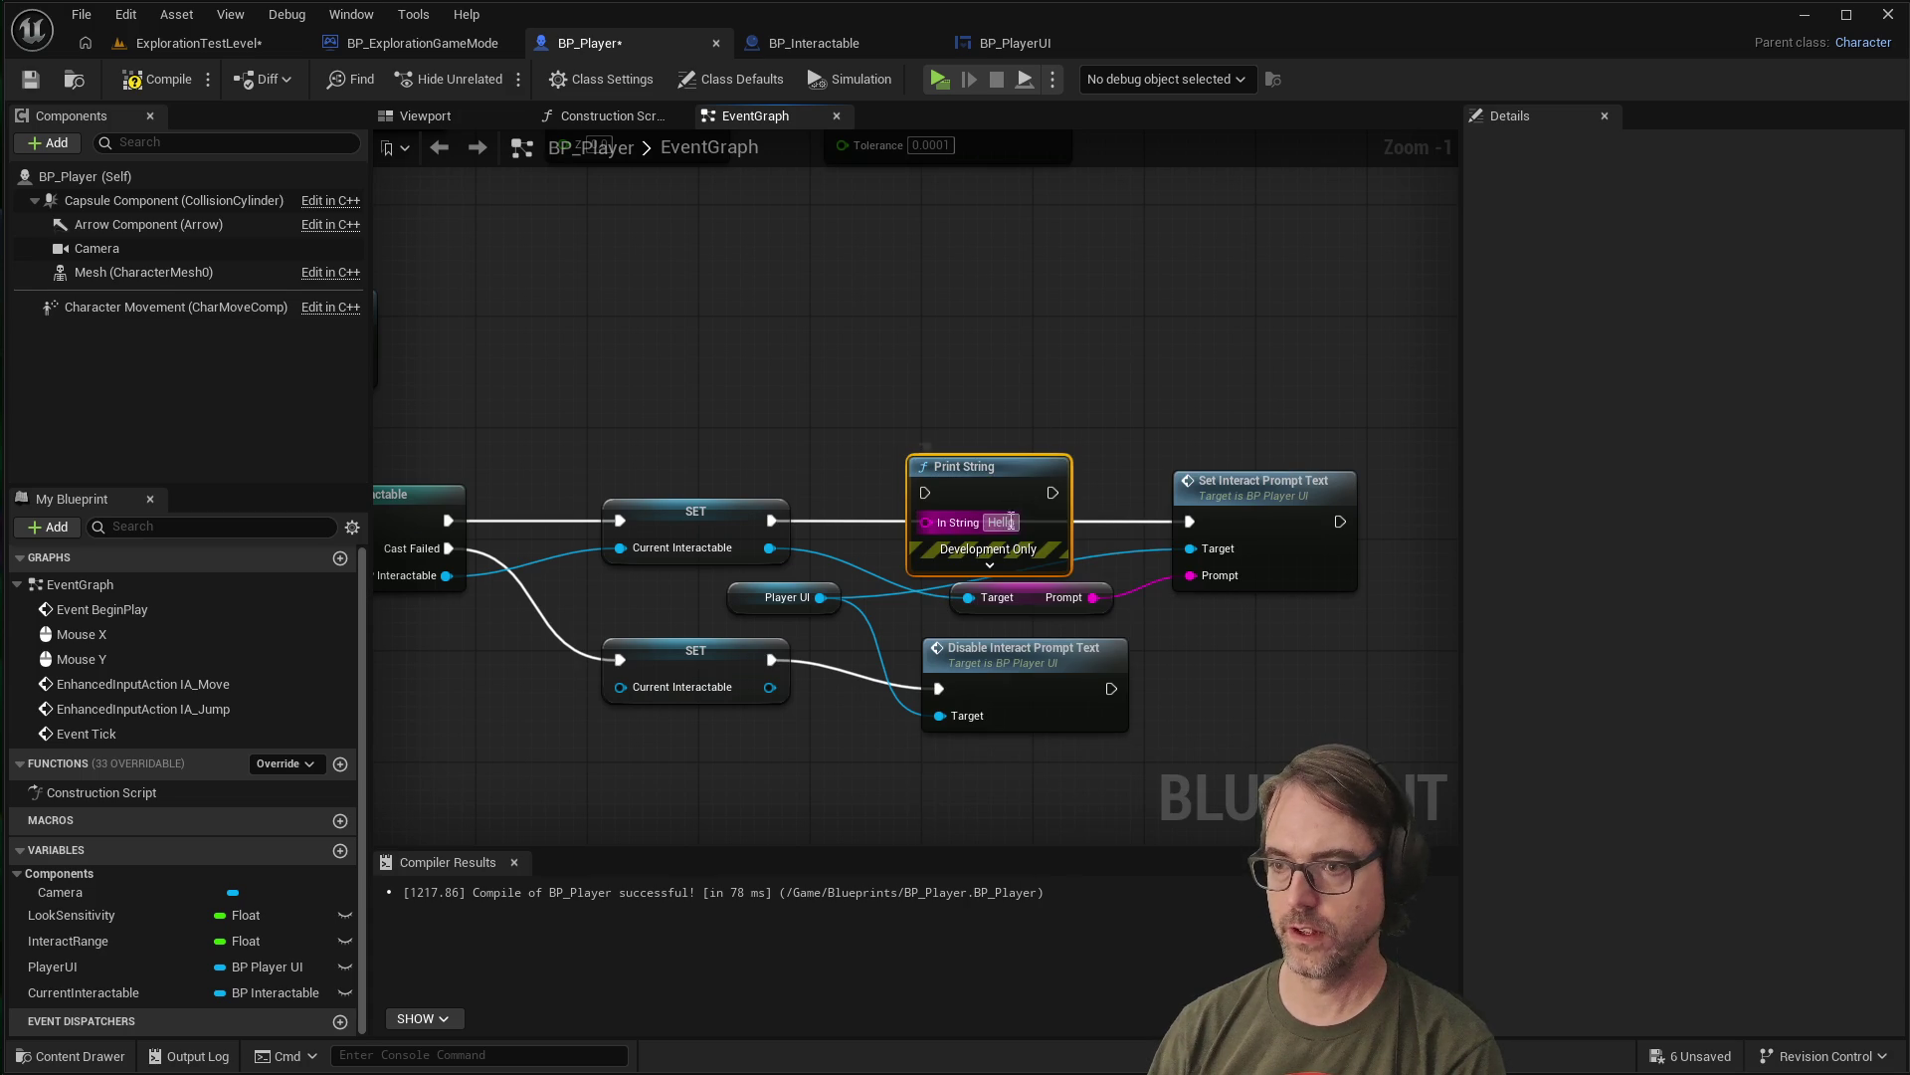
drag(1006, 468, 1006, 370)
drag(772, 520, 926, 394)
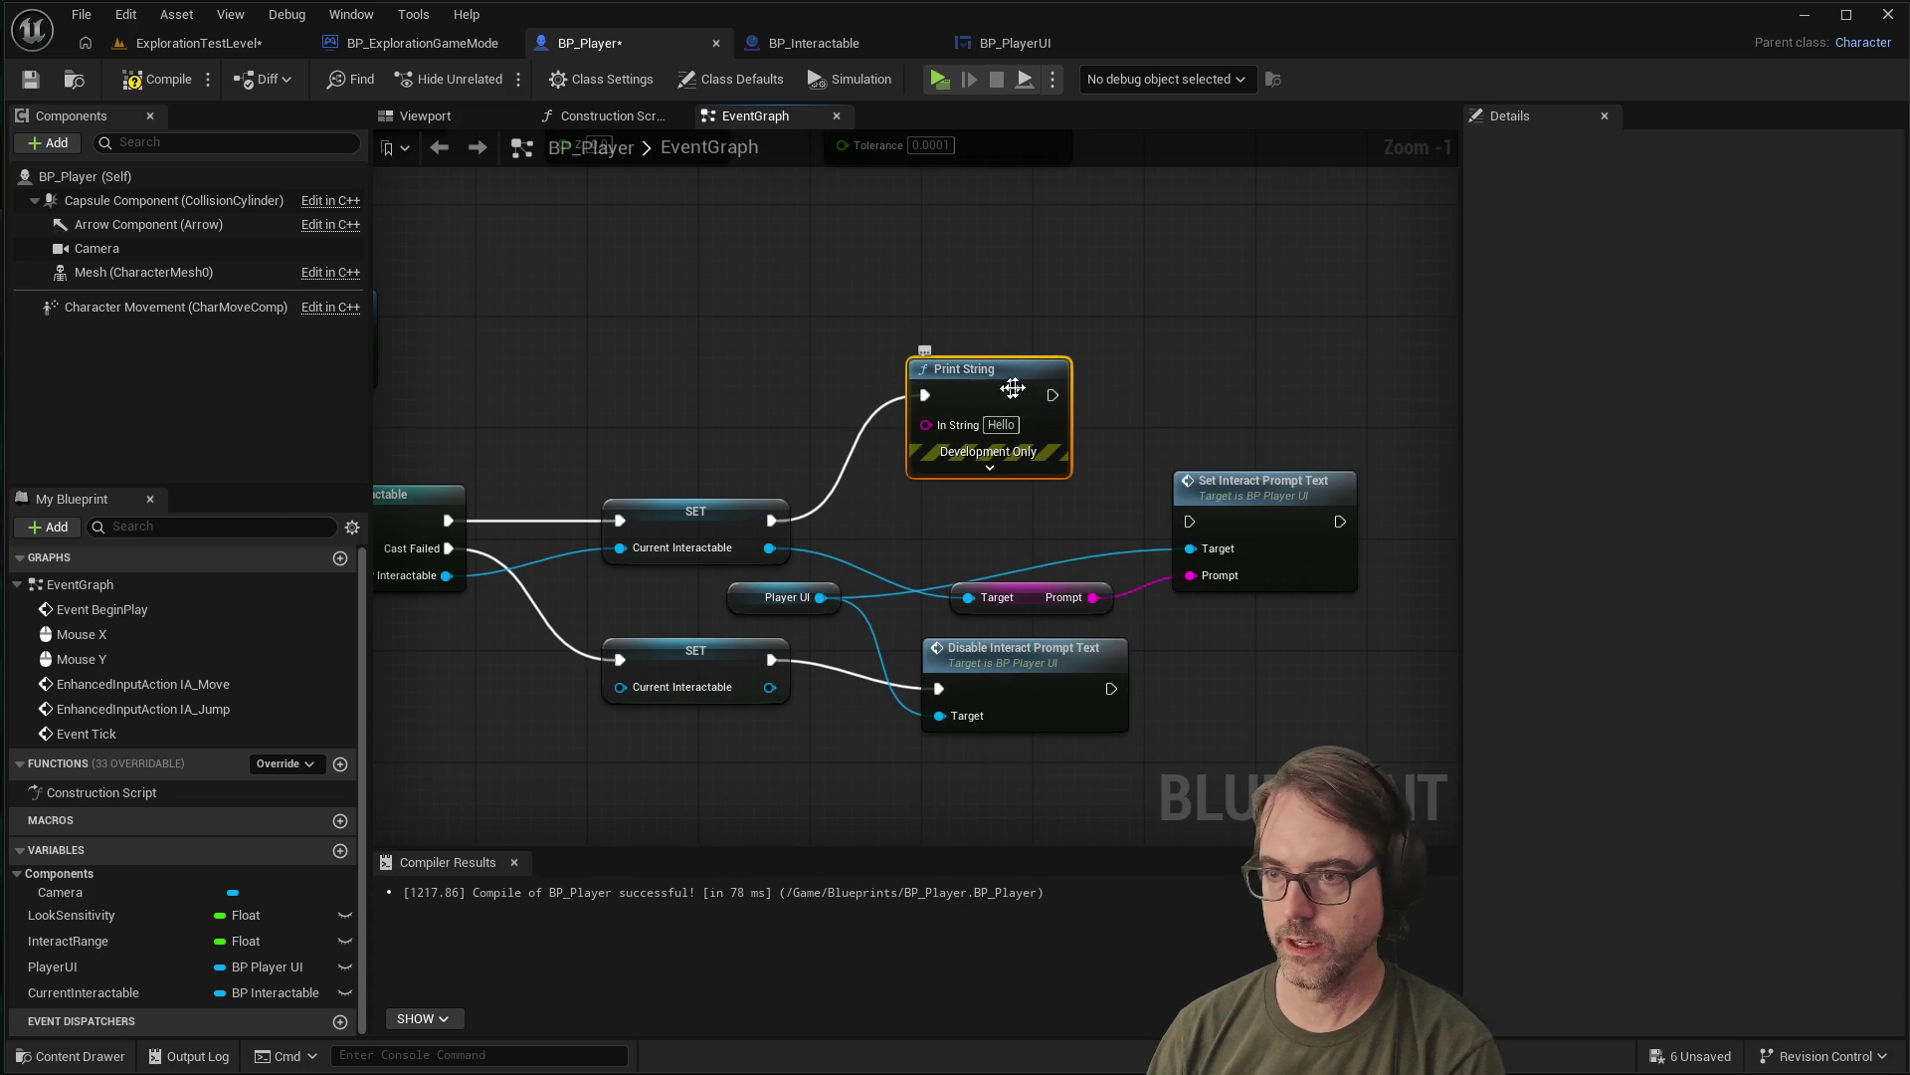
mouse_move(1051, 395)
mouse_down()
mouse_move(1139, 450)
mouse_move(1190, 524)
mouse_up()
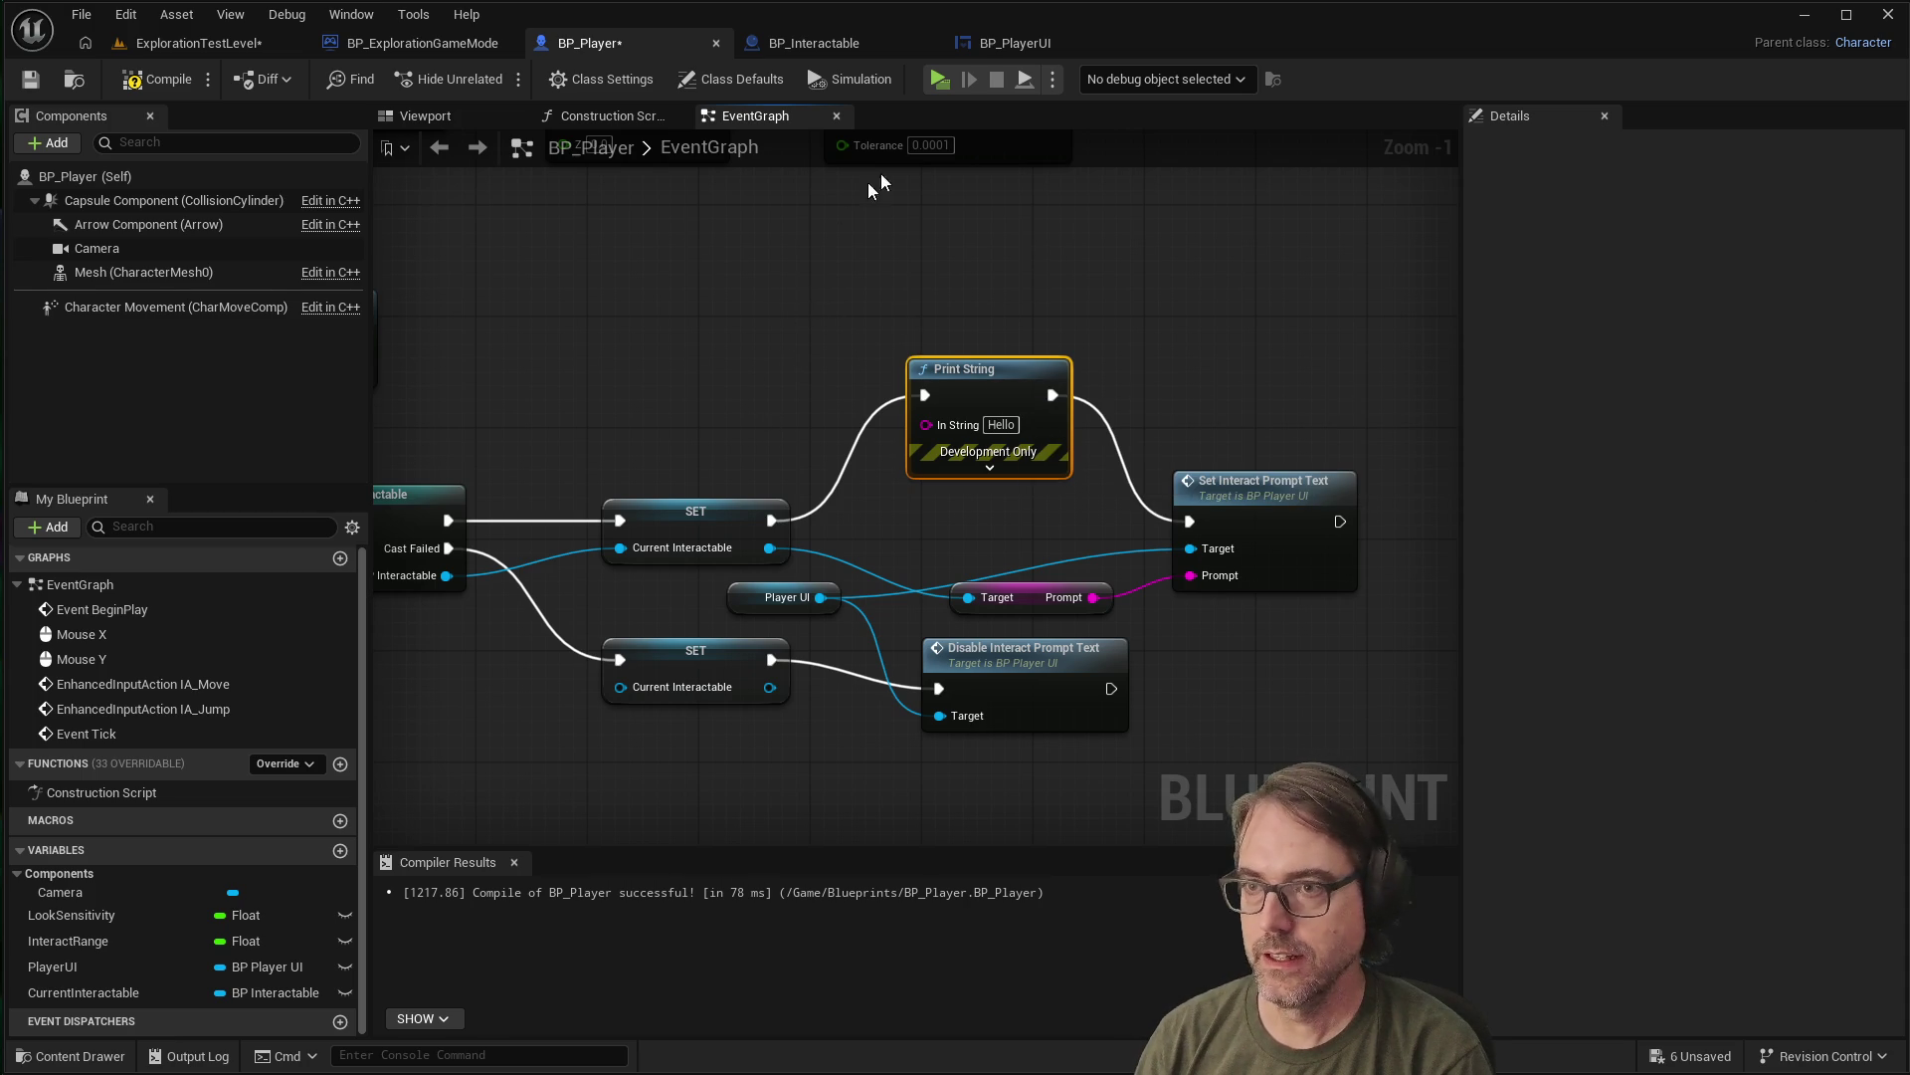
click(30, 78)
click(164, 79)
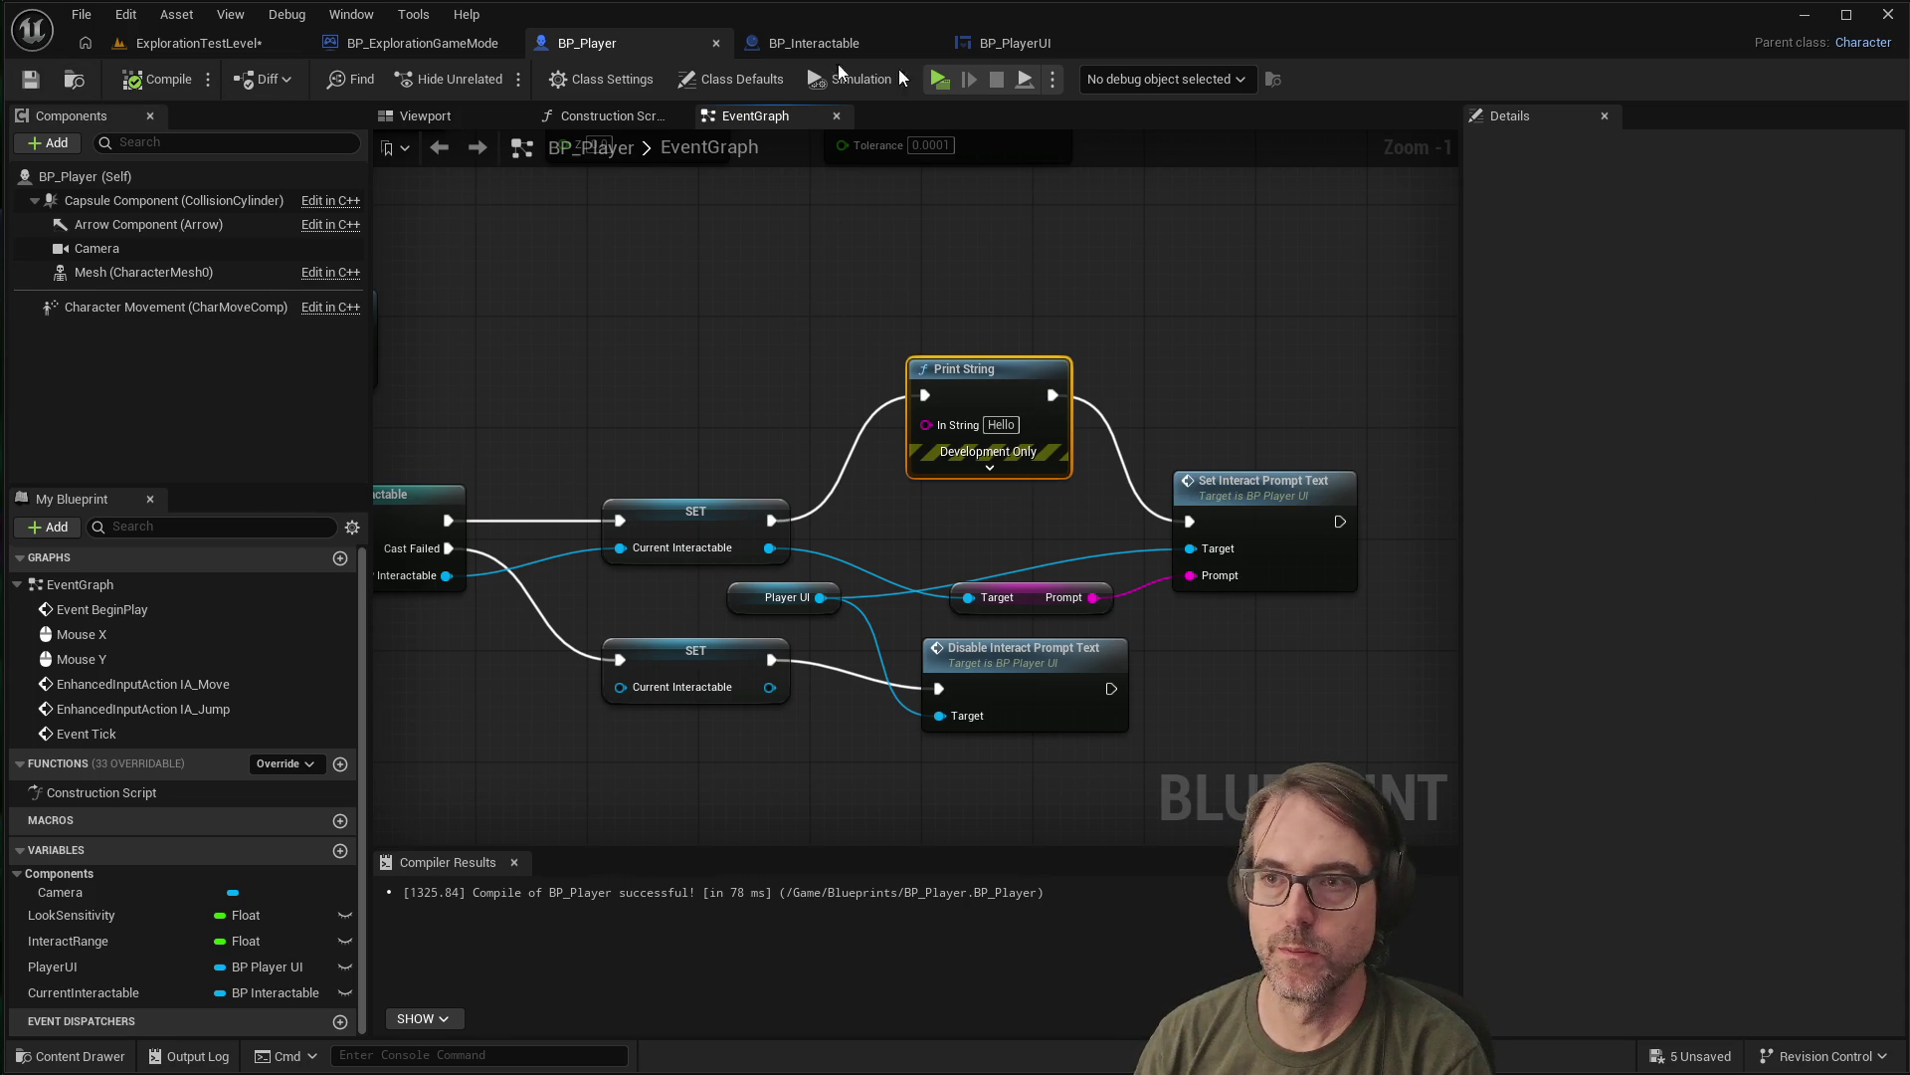
Play-test, walking toward and away from the cube to see Hello messages print
click(940, 78)
click(1435, 605)
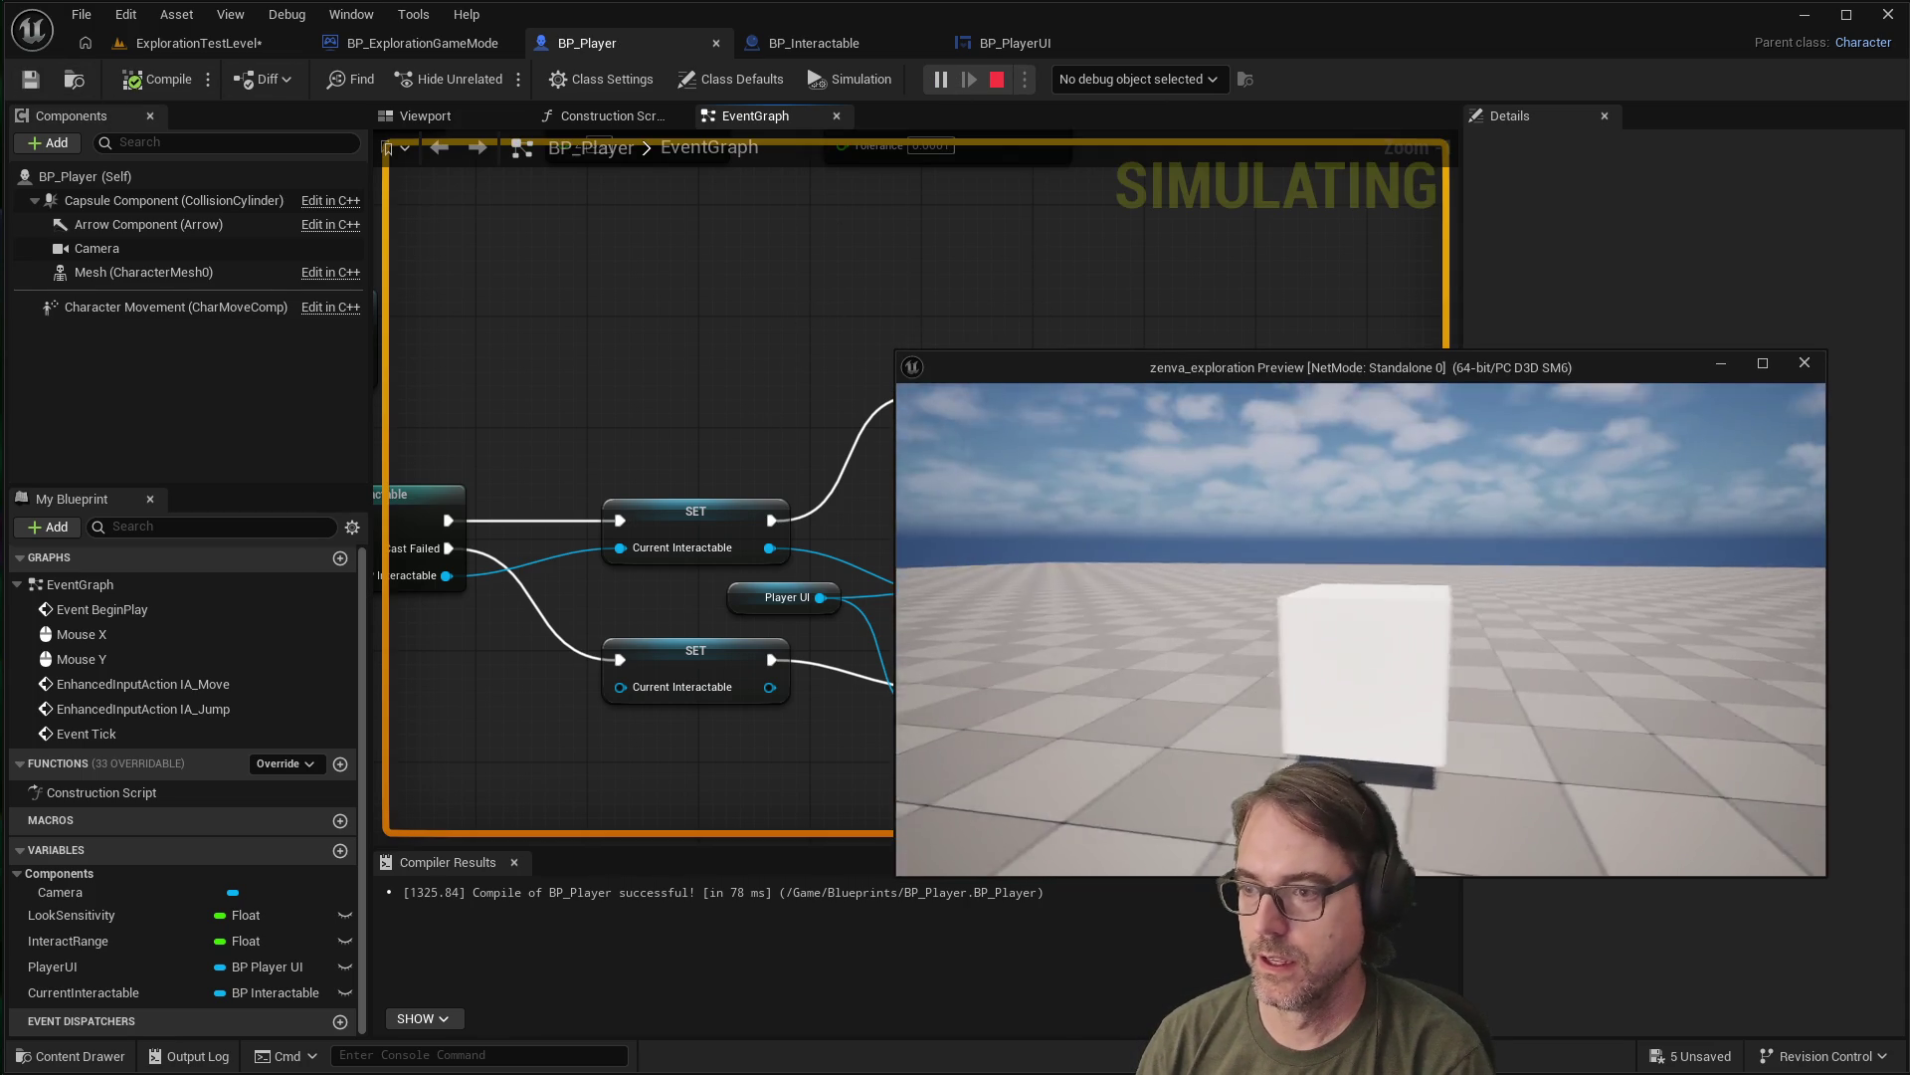
key(w)
key(s)
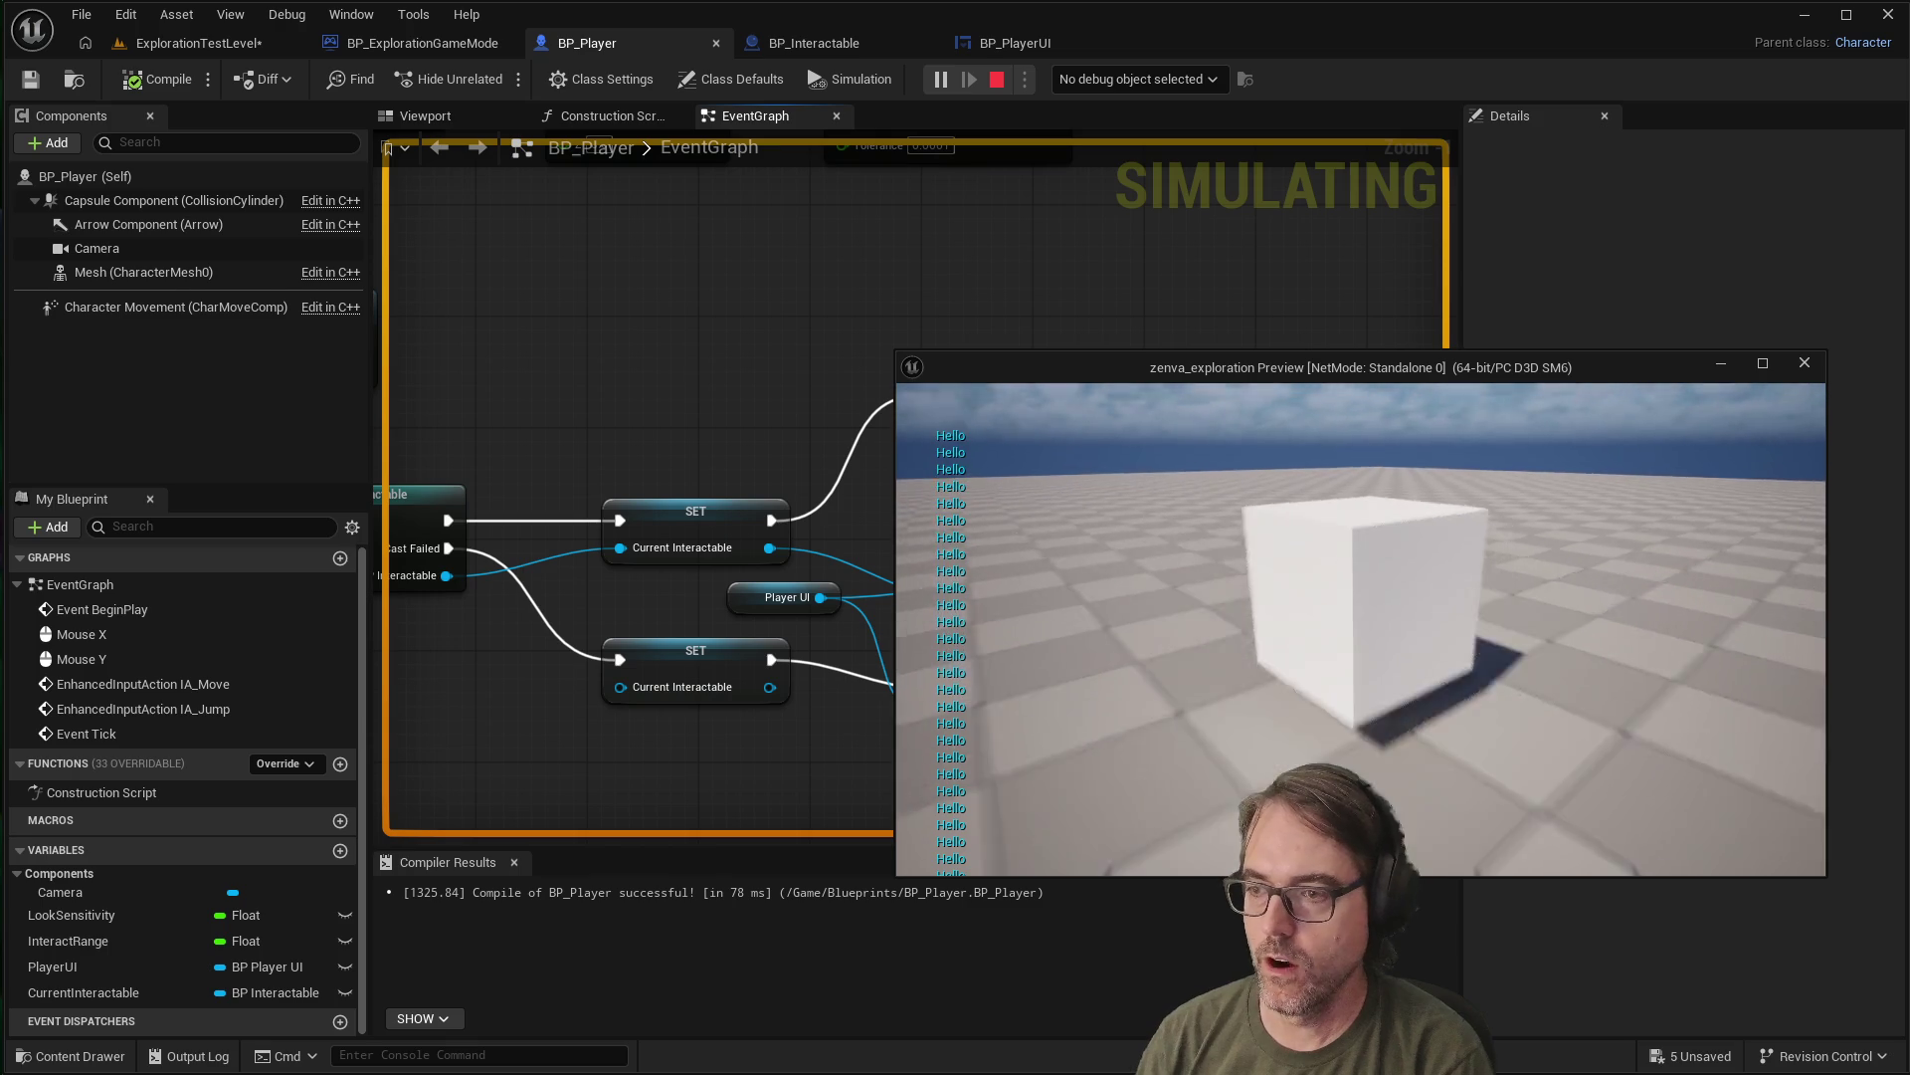
key(w)
key(s)
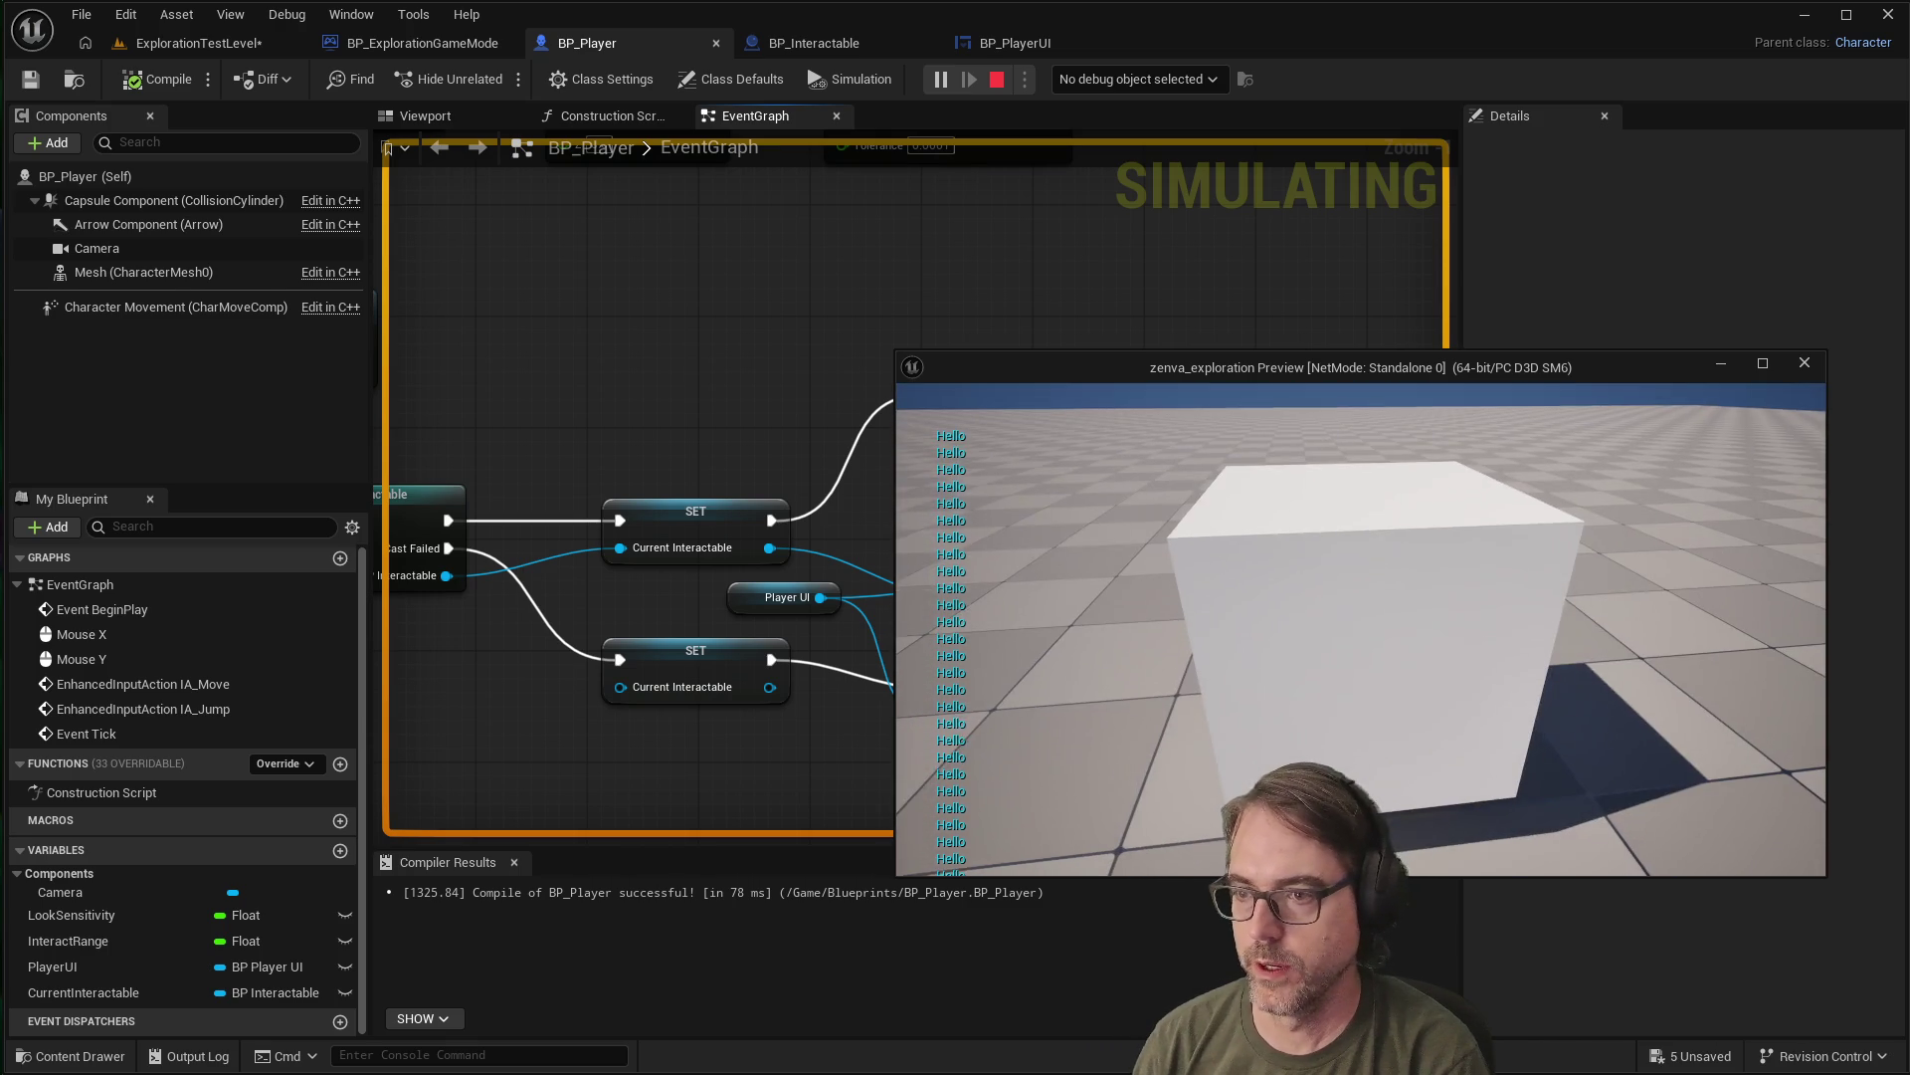
key(Escape)
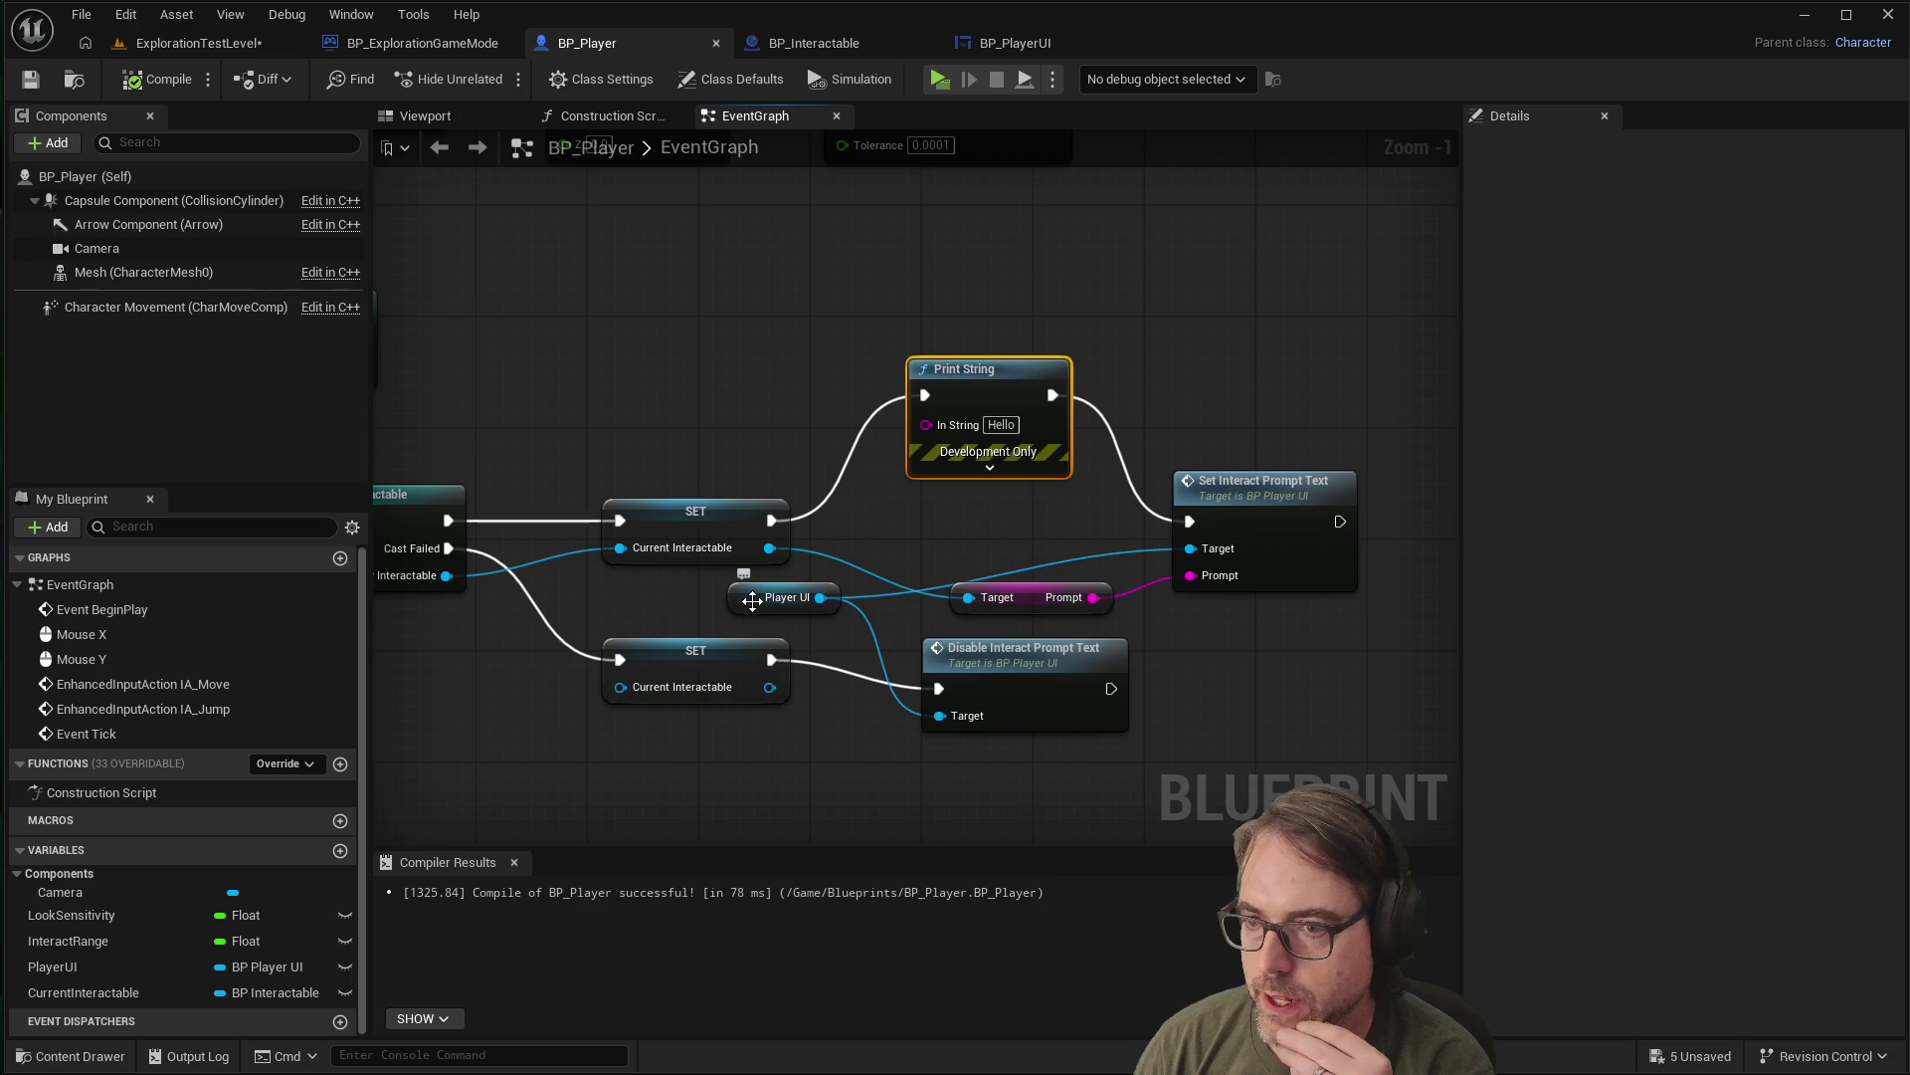
Nudge the Set Interact Prompt Text node slightly, then return to the ExplorationTestLevel editor
click(784, 598)
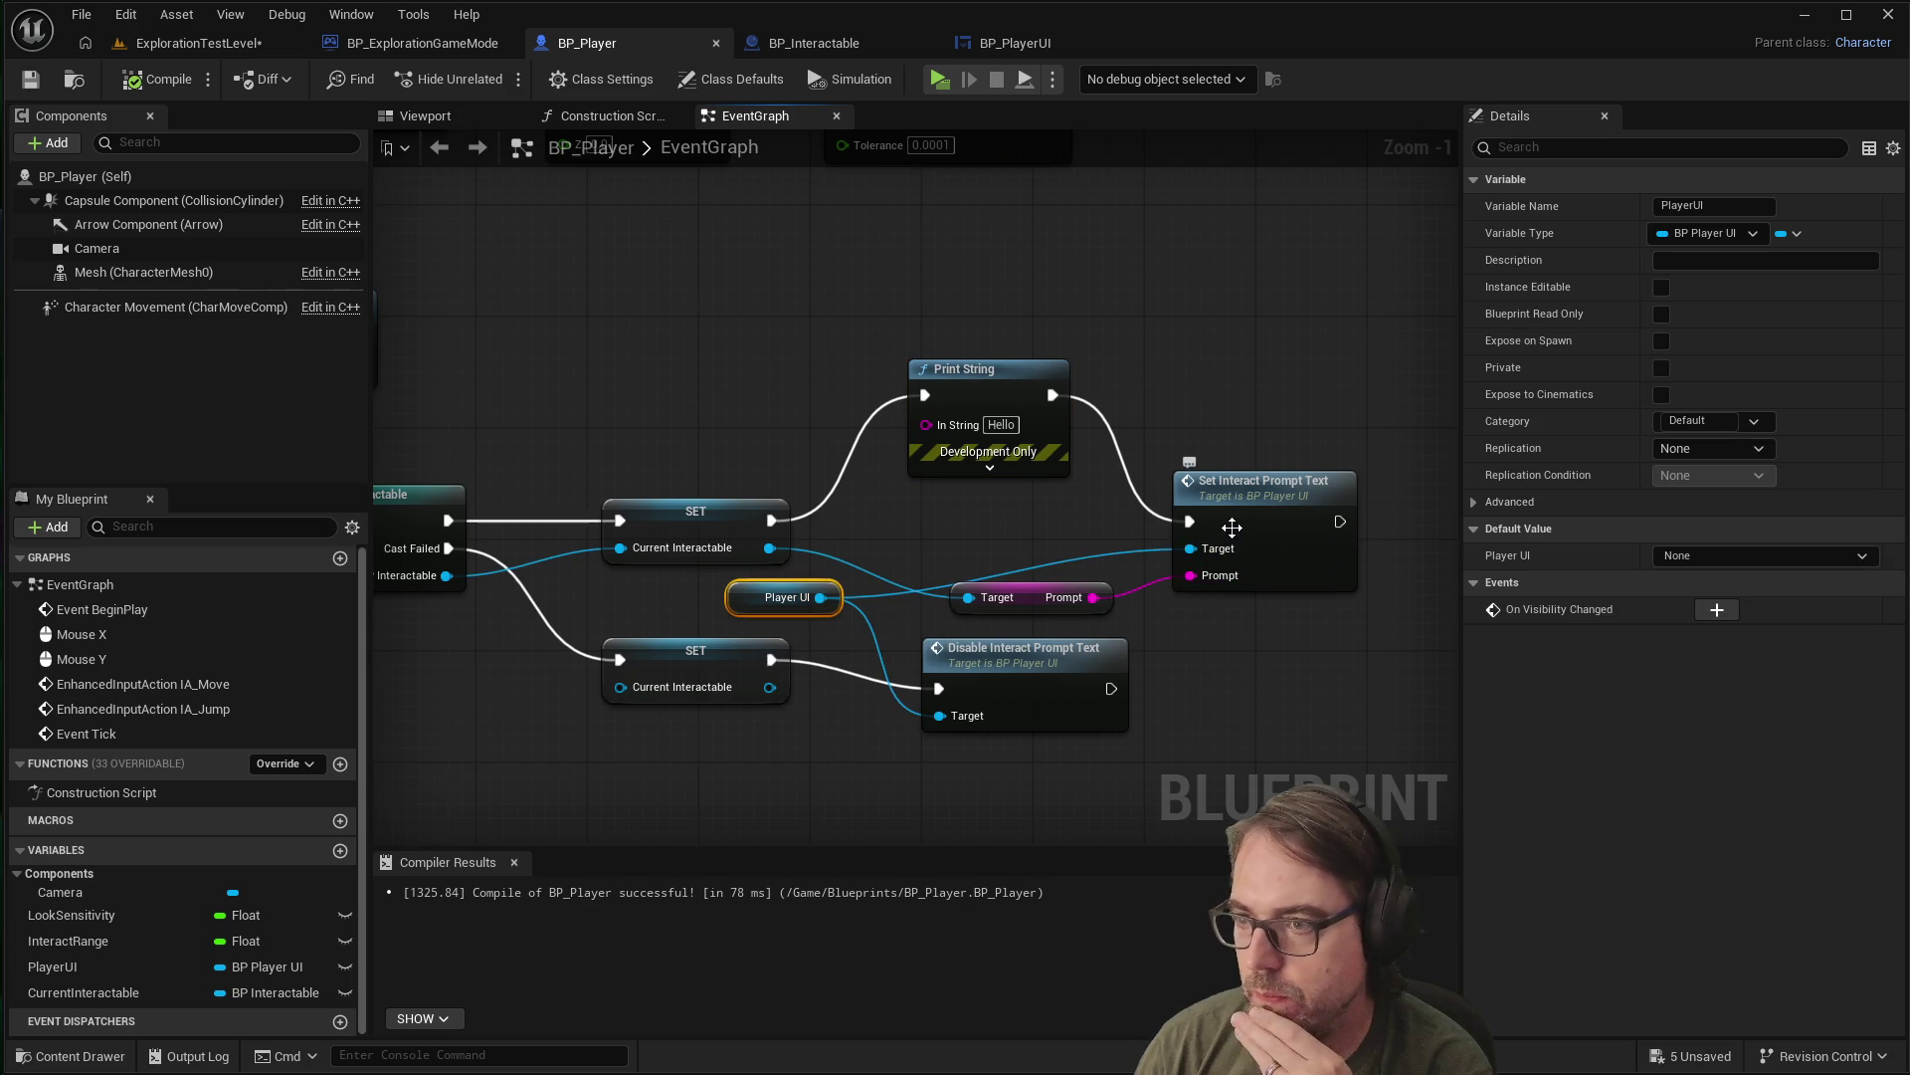
mouse_move(1267, 493)
mouse_down()
mouse_move(1274, 473)
mouse_move(1259, 483)
mouse_up()
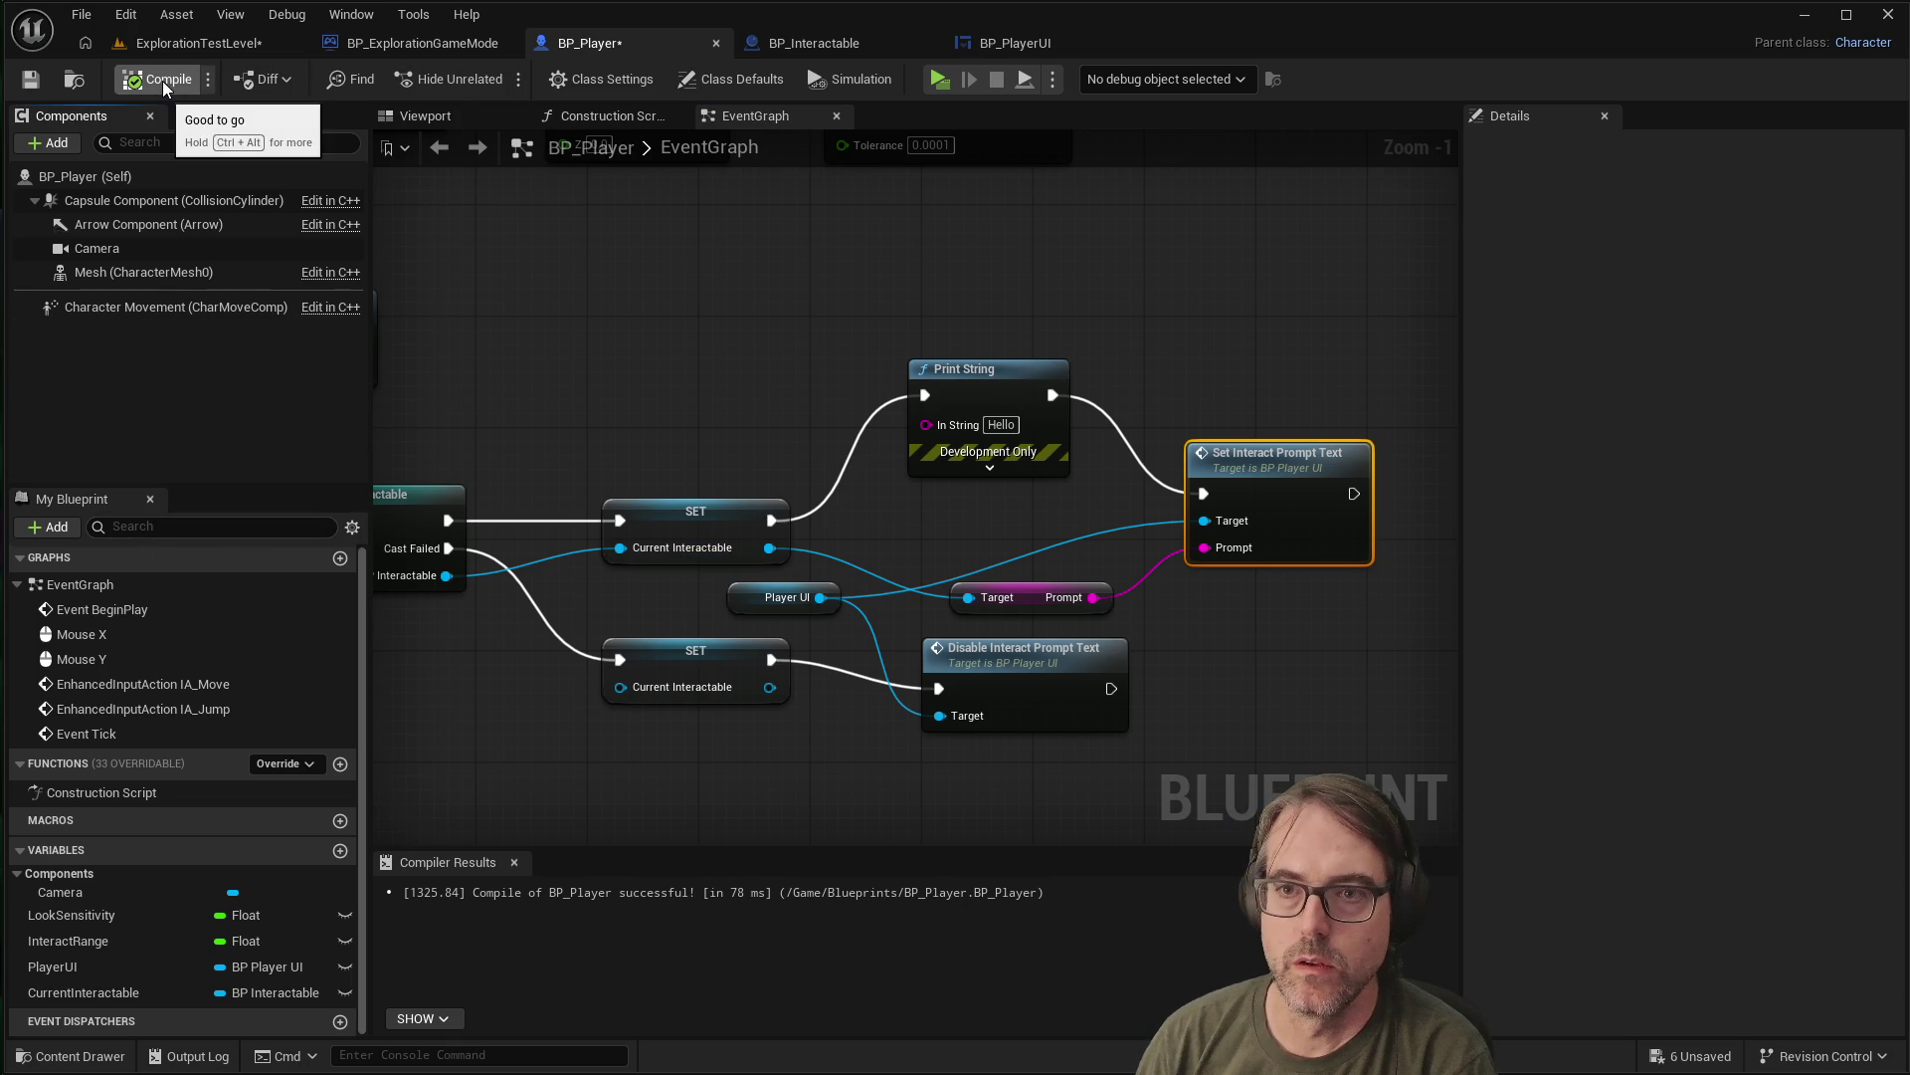
click(199, 39)
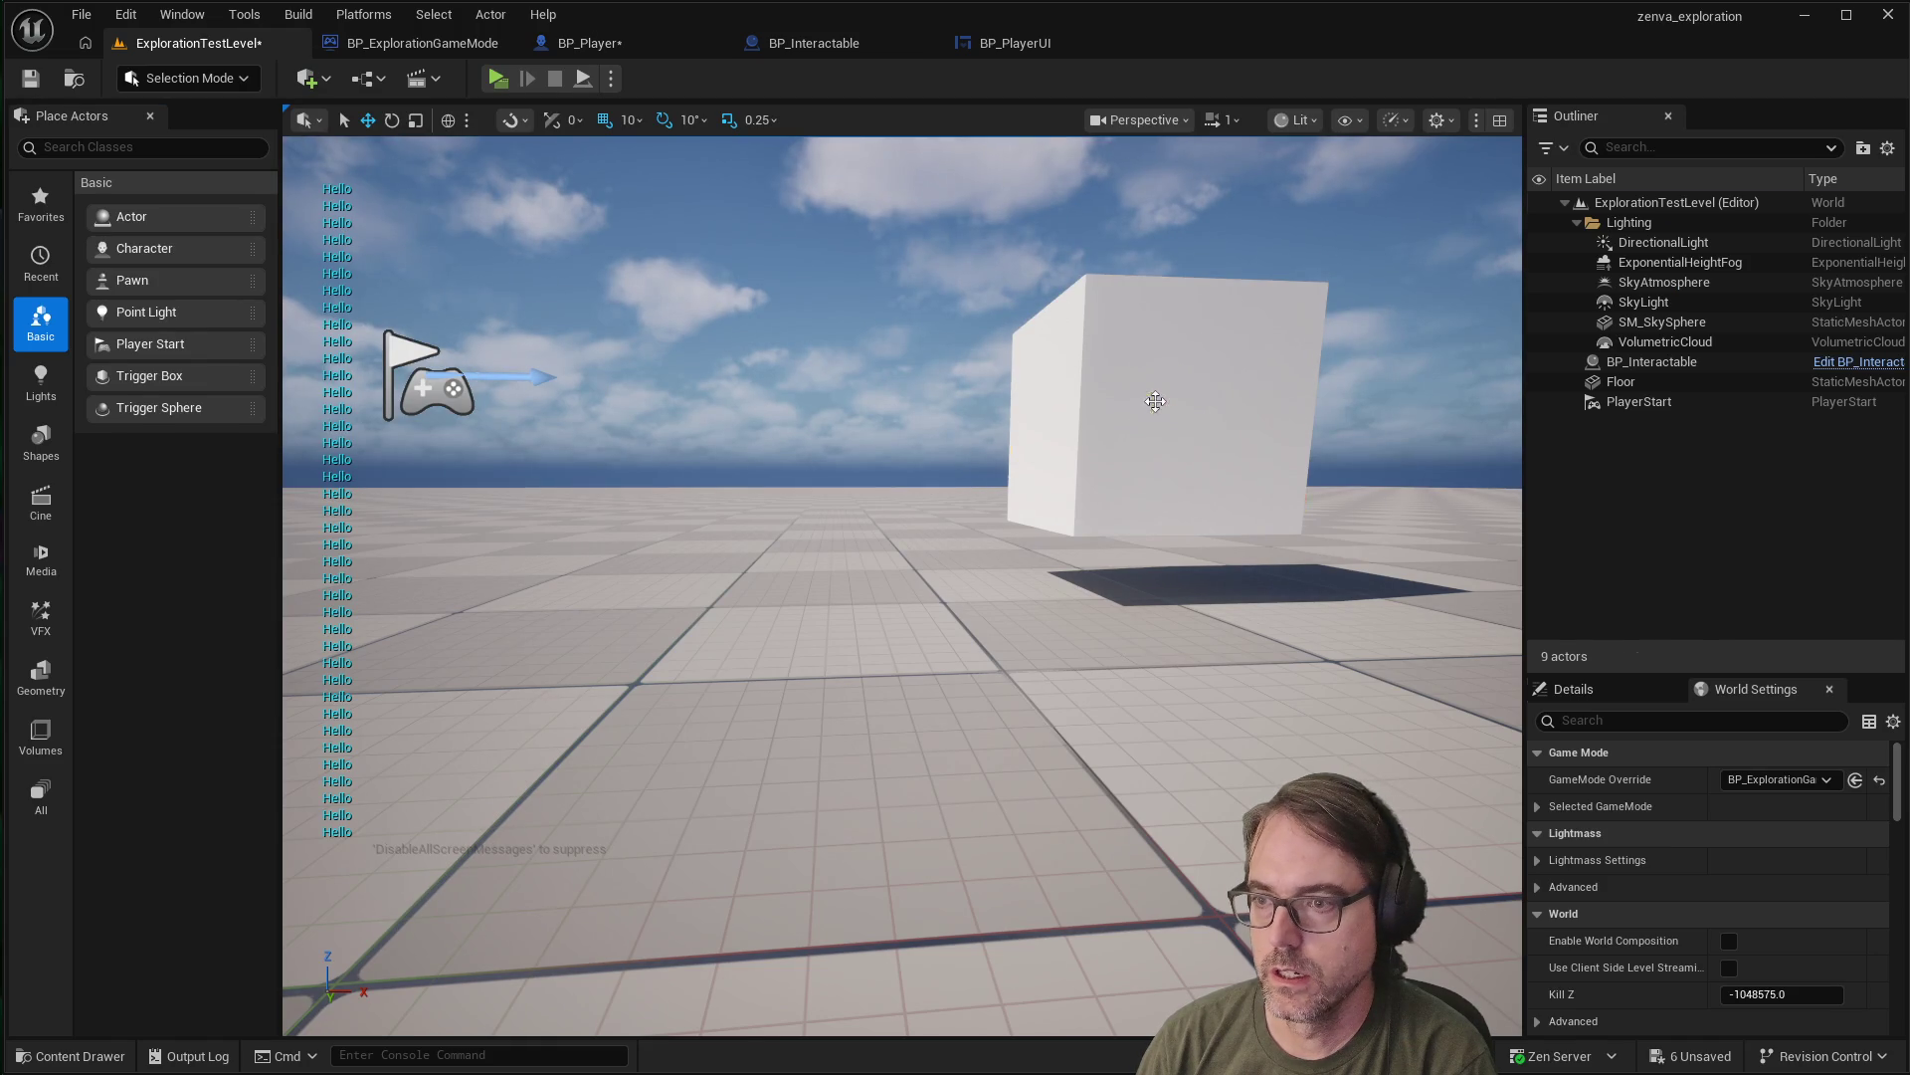
Select the BP_Interactable cube in the level and zoom around it
click(1201, 368)
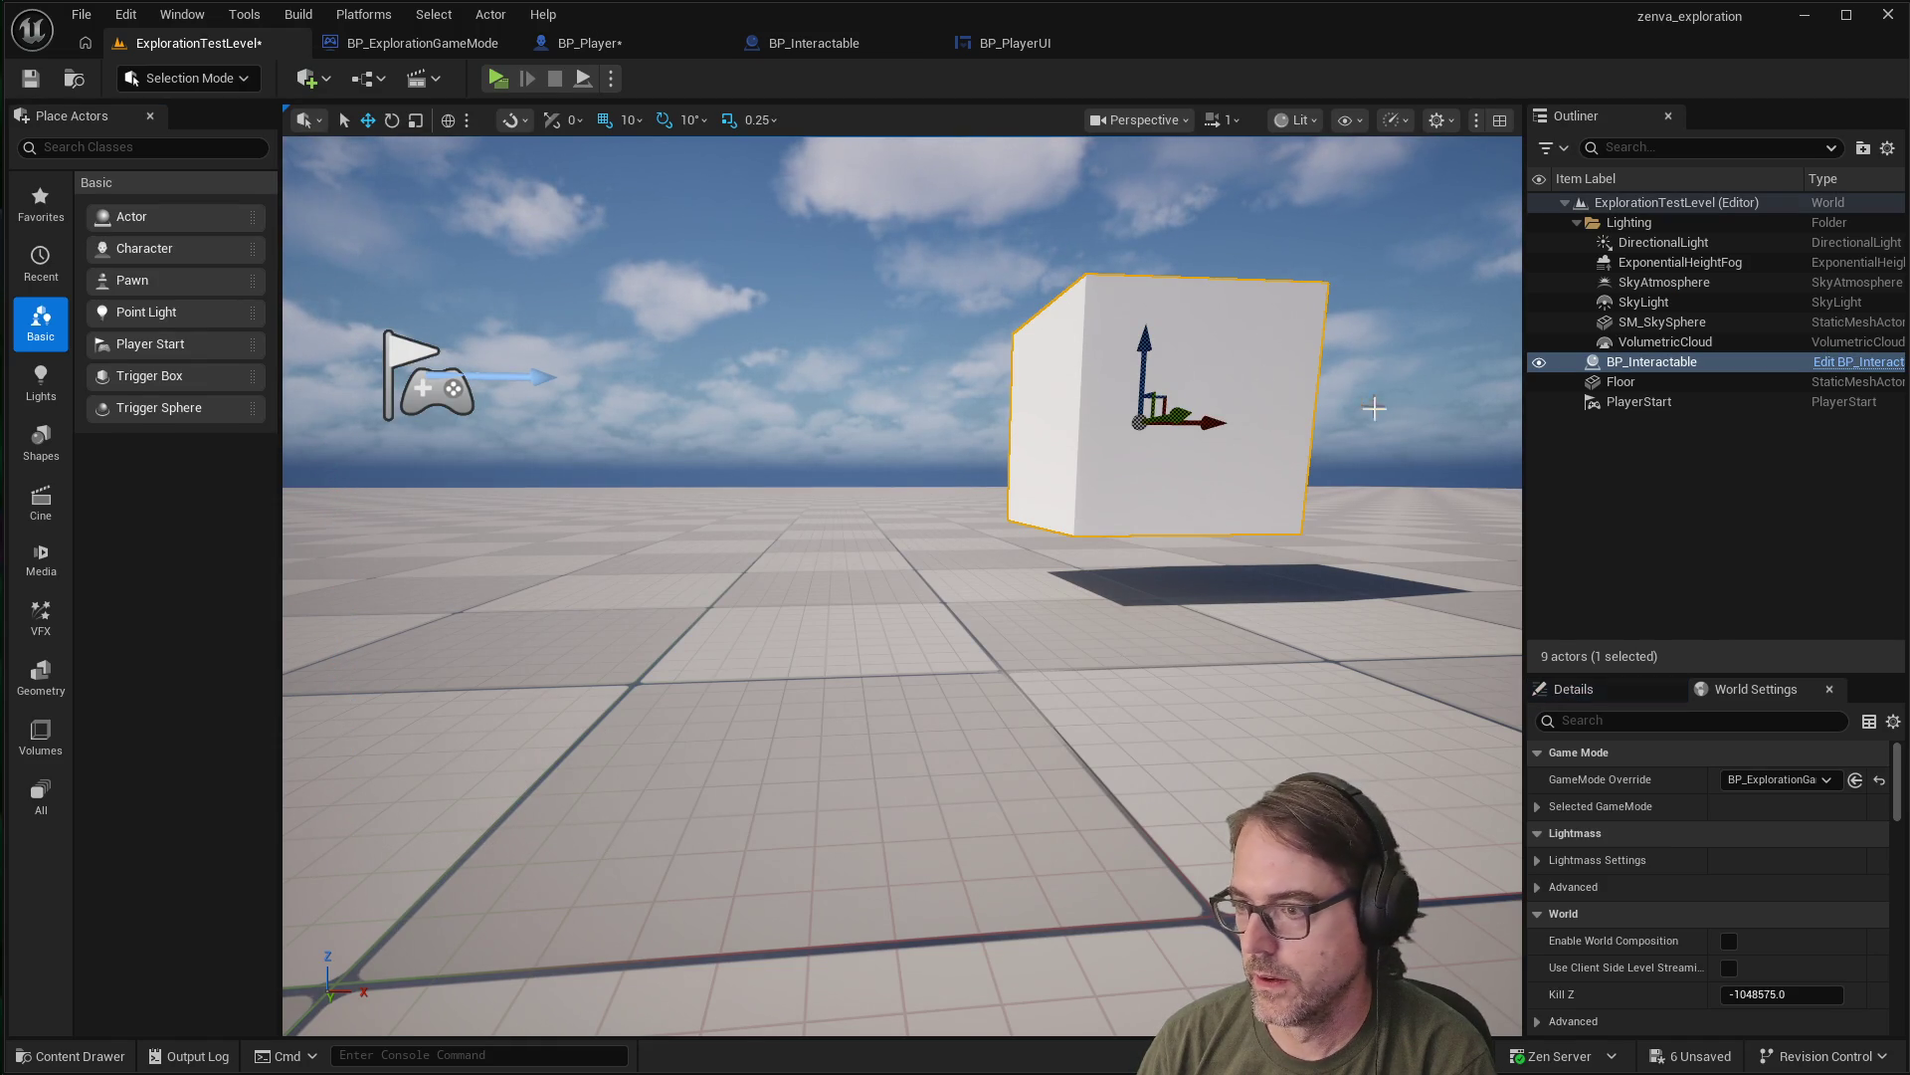
scroll(1630, 838, down, 1)
scroll(1630, 842, down, 3)
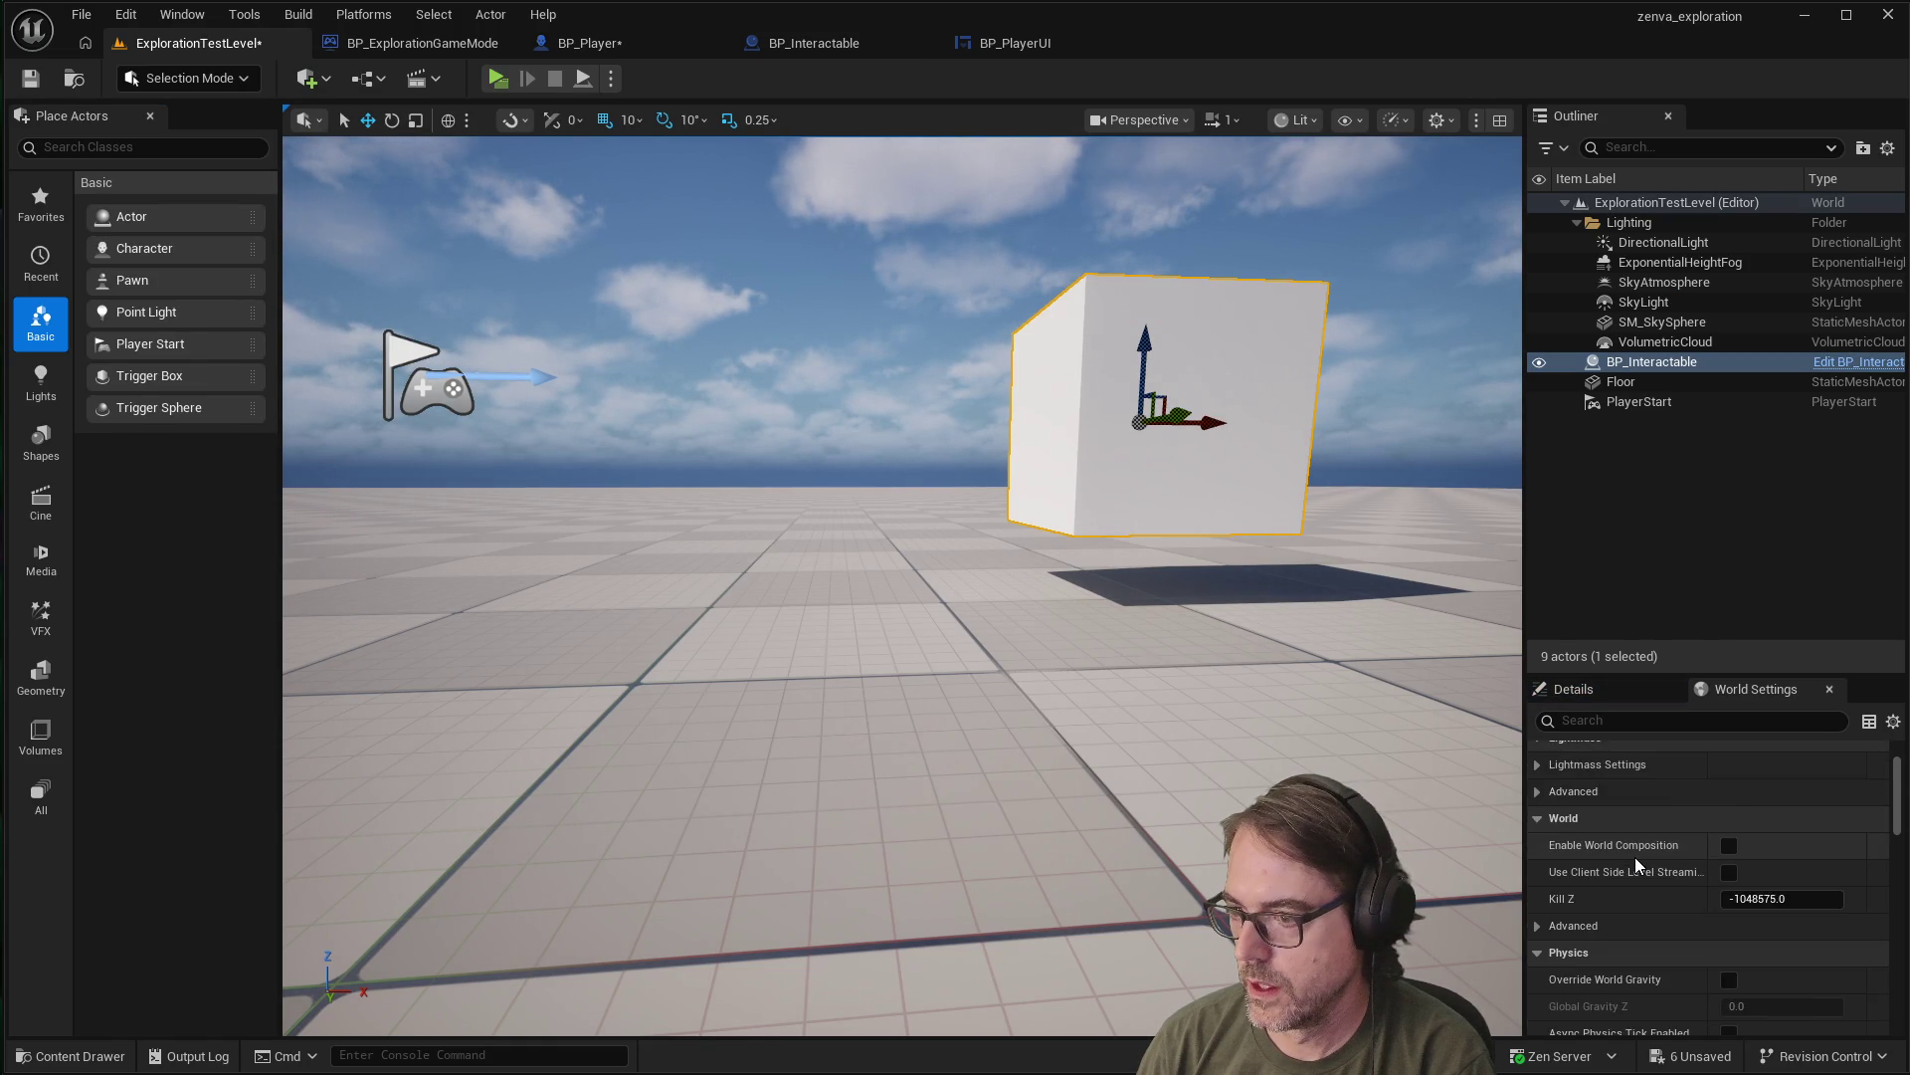
scroll(1634, 857, up, 4)
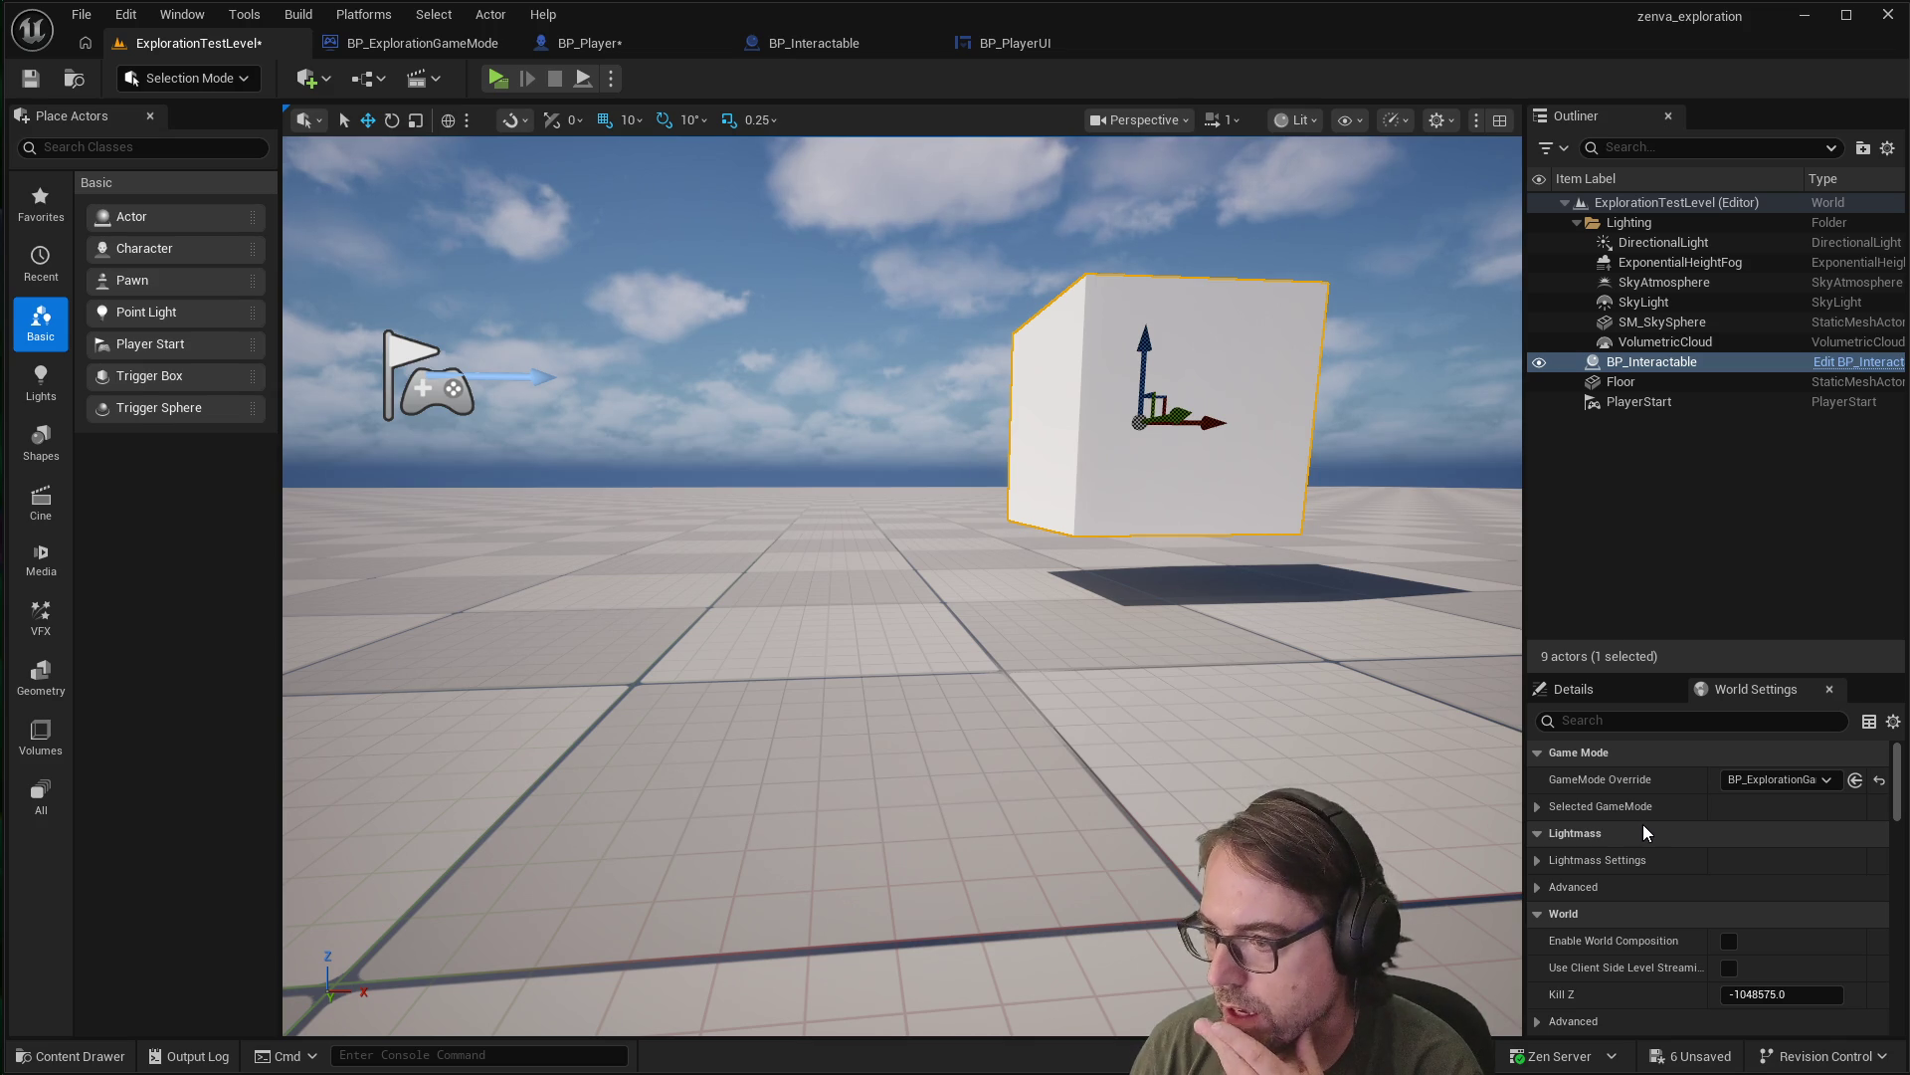
scroll(1644, 832, down, 4)
scroll(1644, 830, down, 3)
scroll(1642, 831, up, 5)
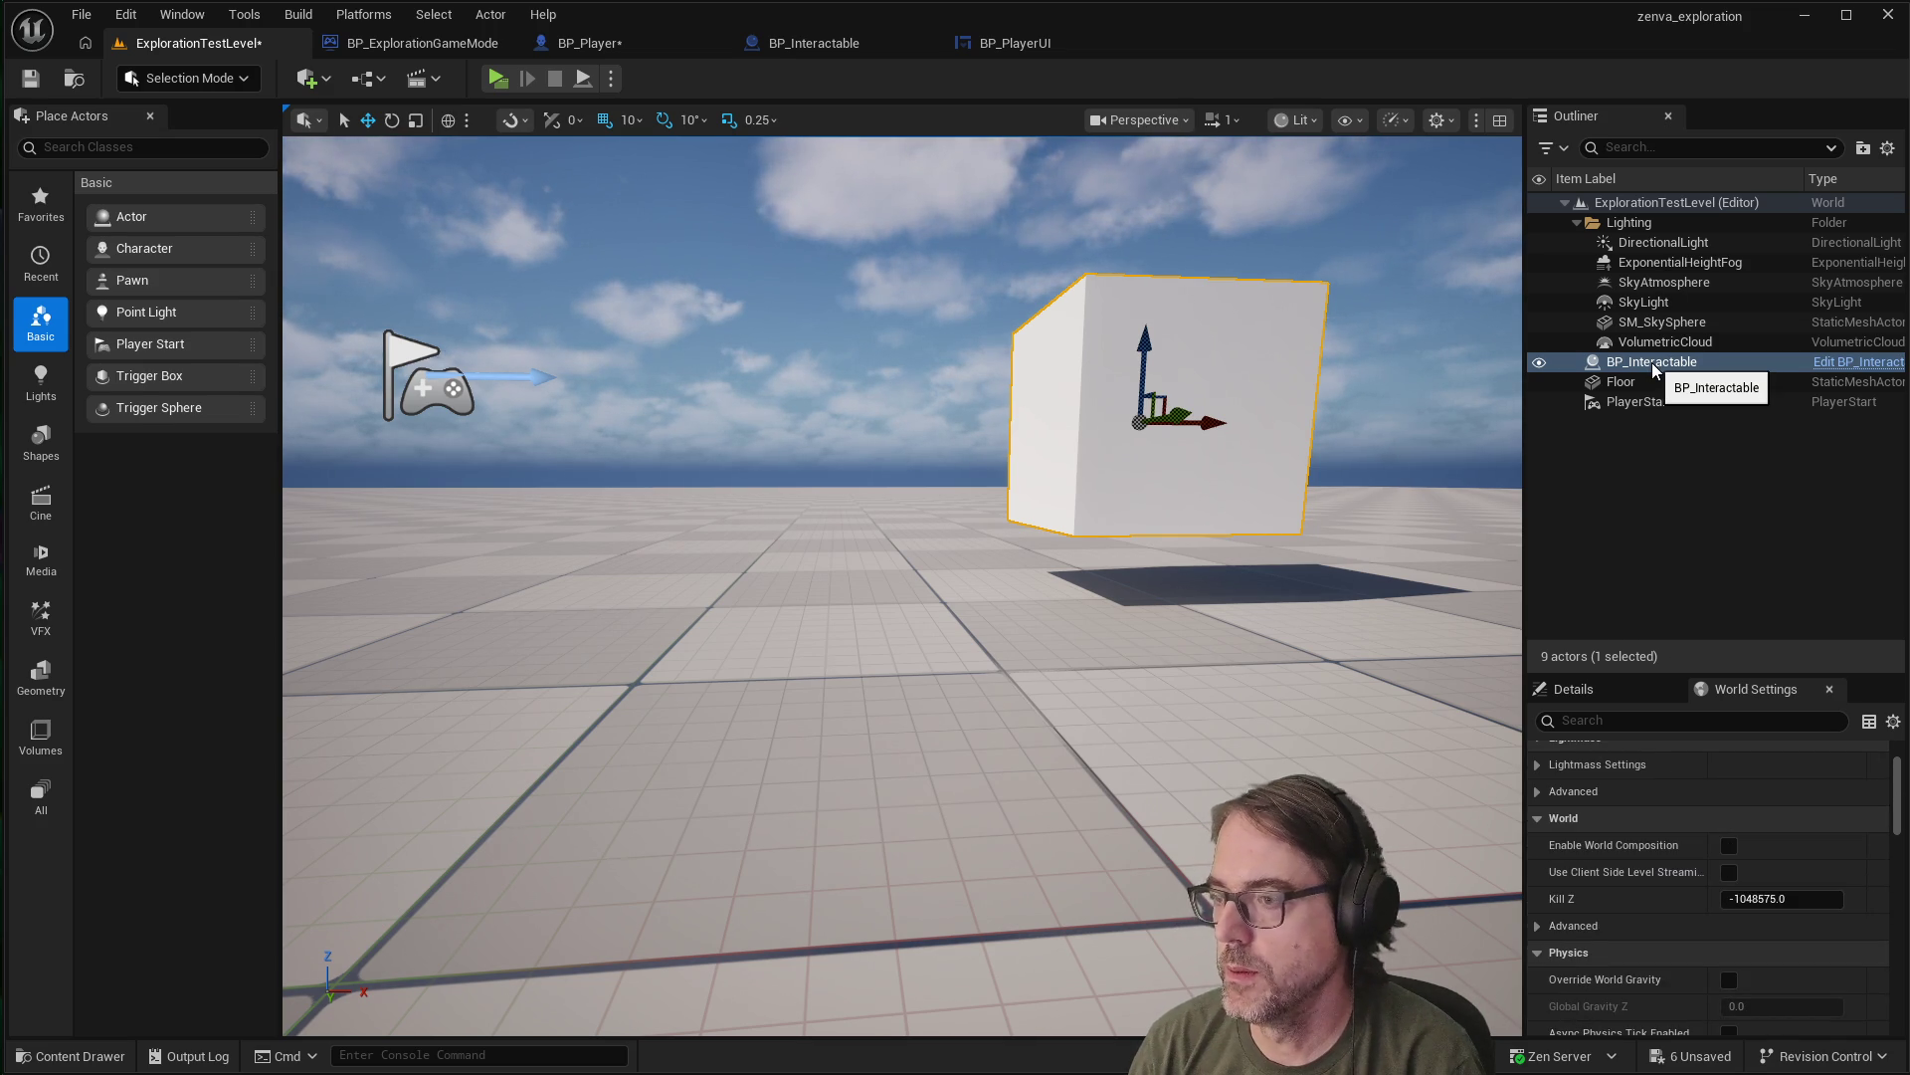
Set the cube's Prompt property to 'WTF DUMBASS' and save the level
click(1610, 689)
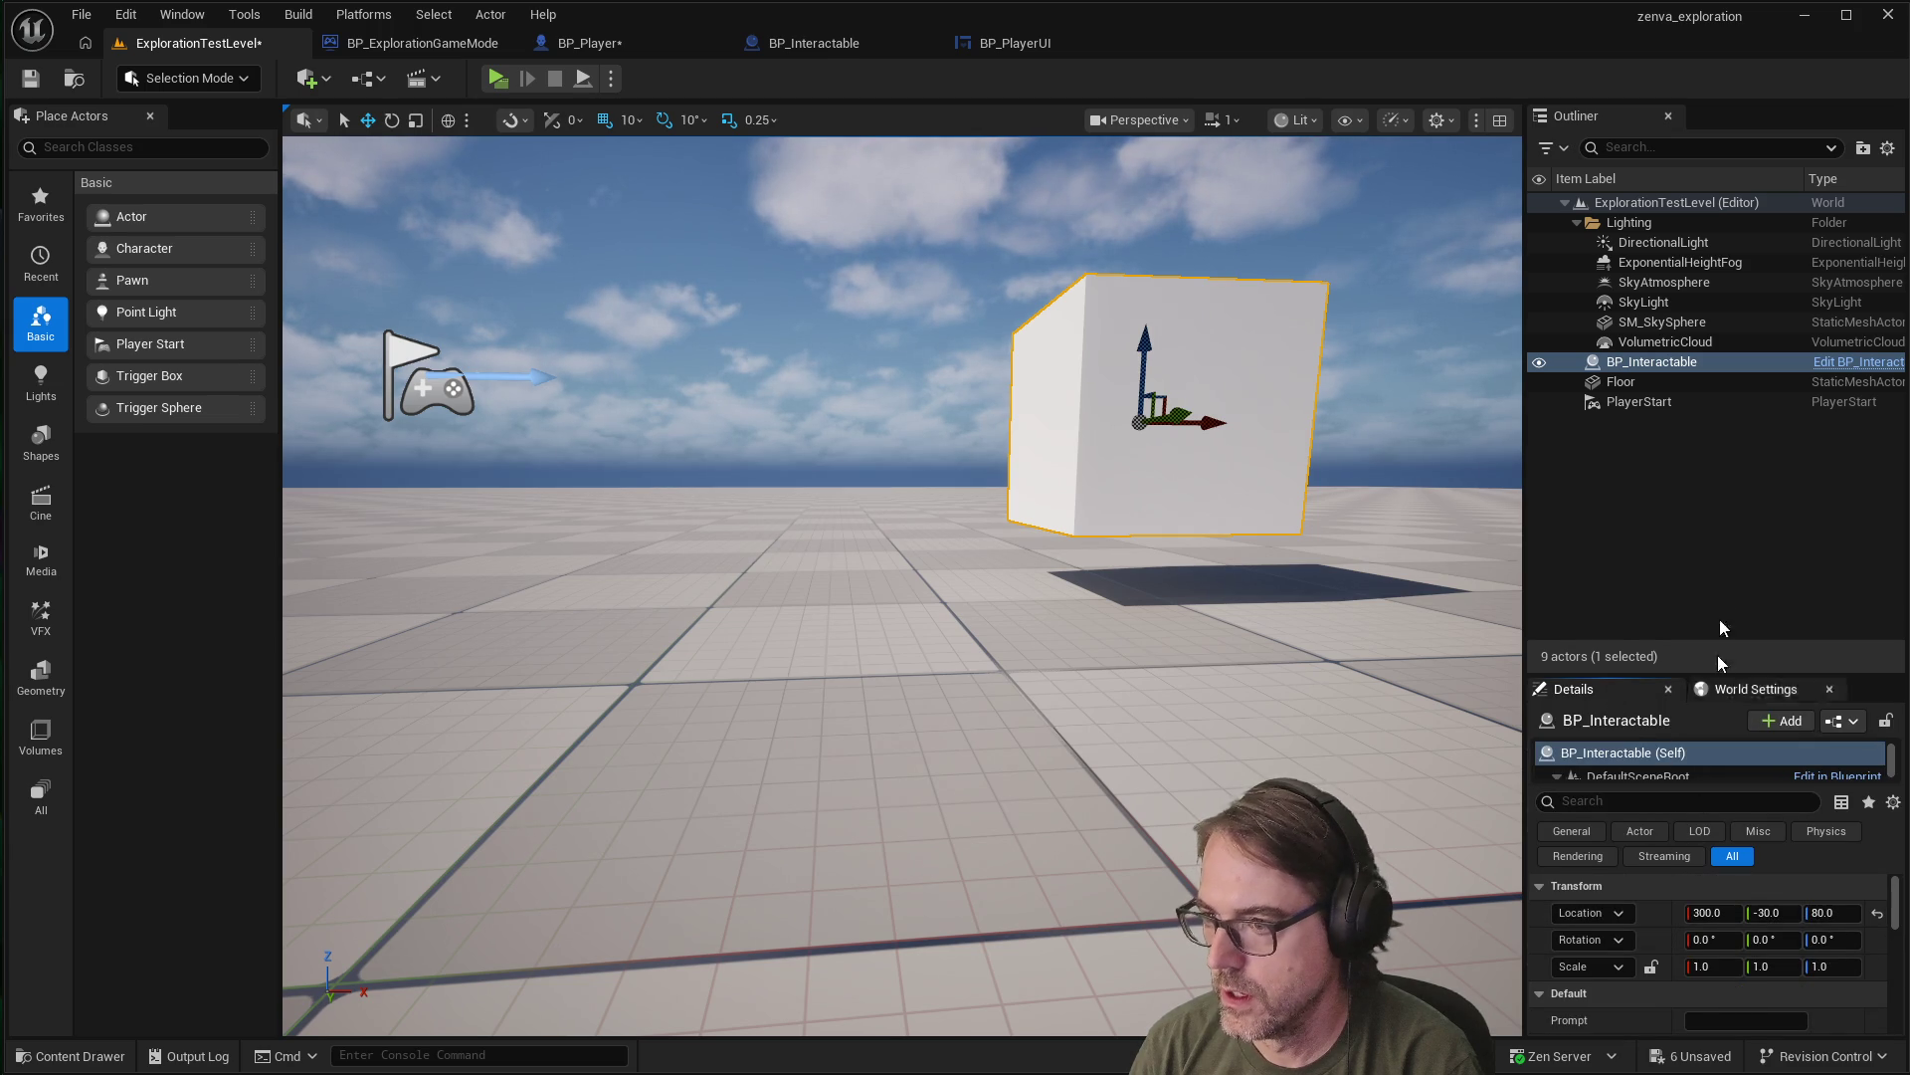
drag(1728, 673, 1707, 446)
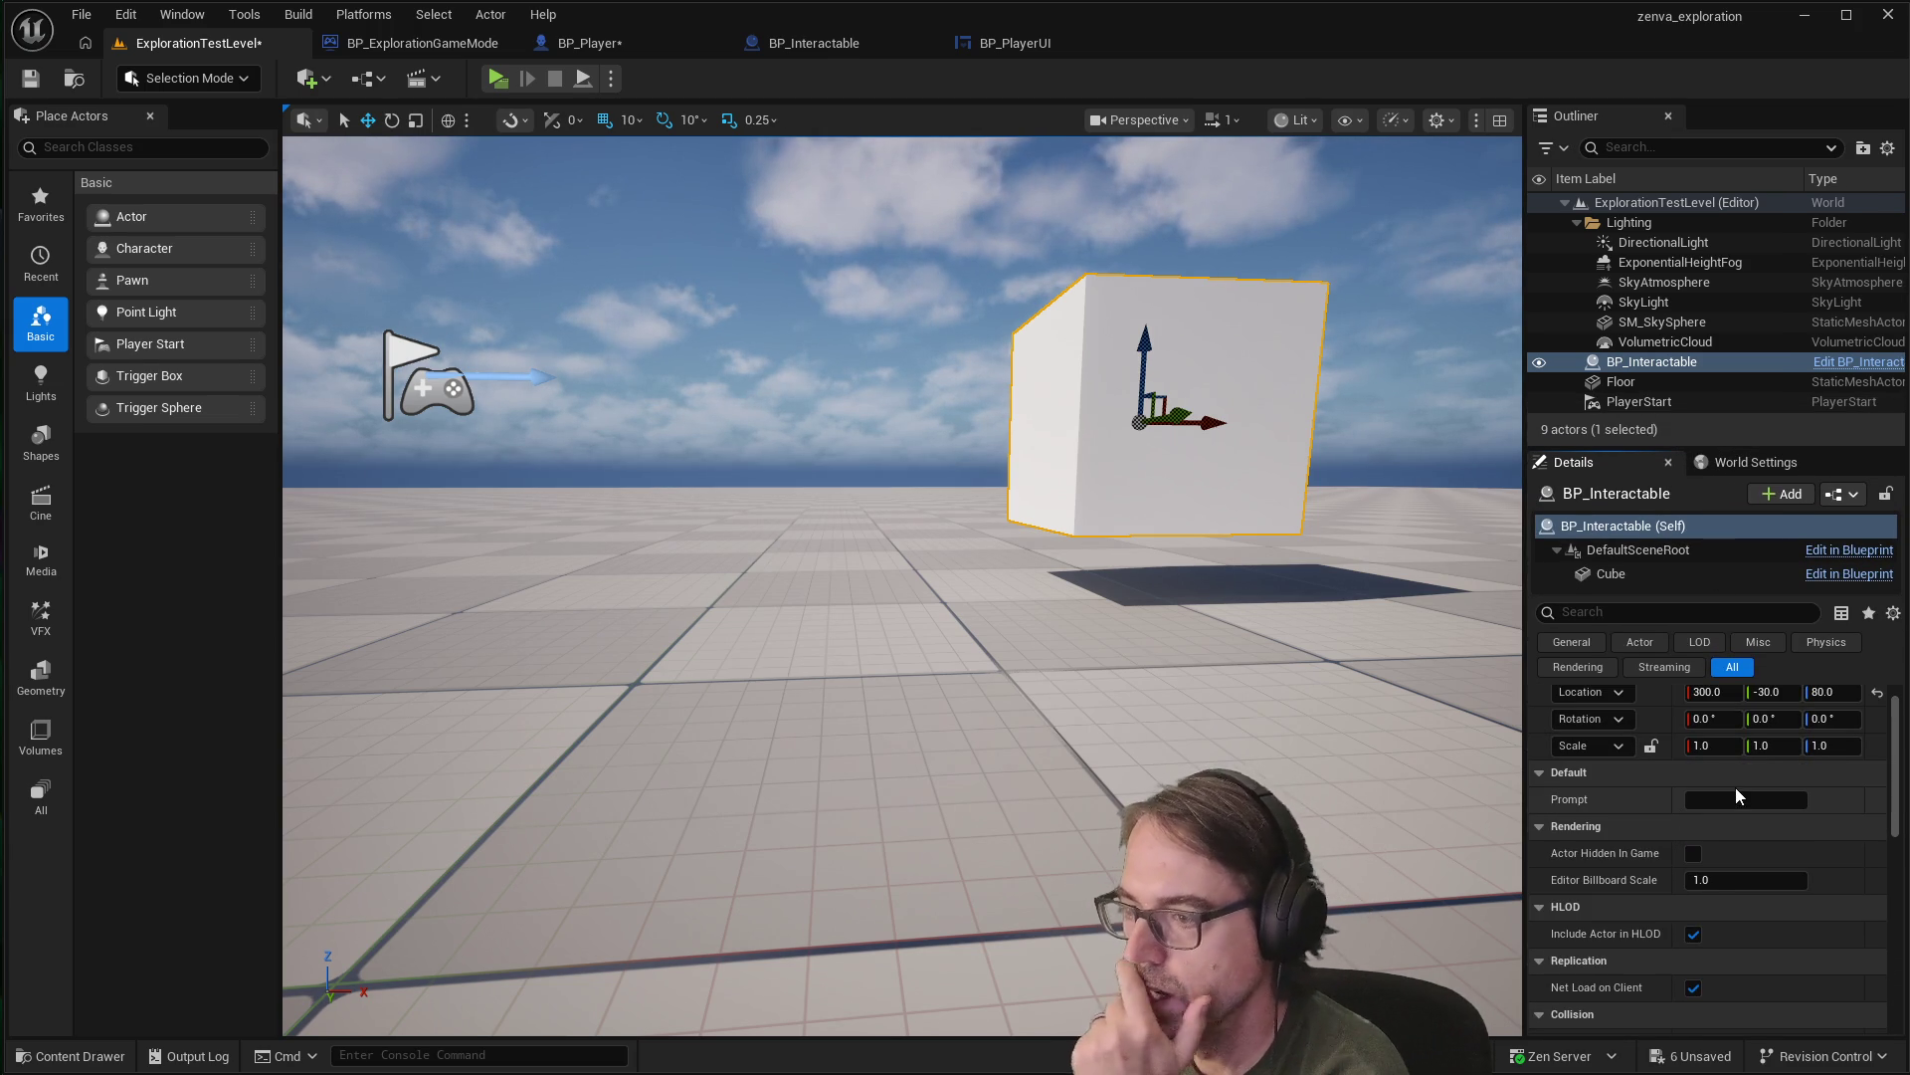
scroll(1735, 790, down, 1)
text(WTF DUMBASS)
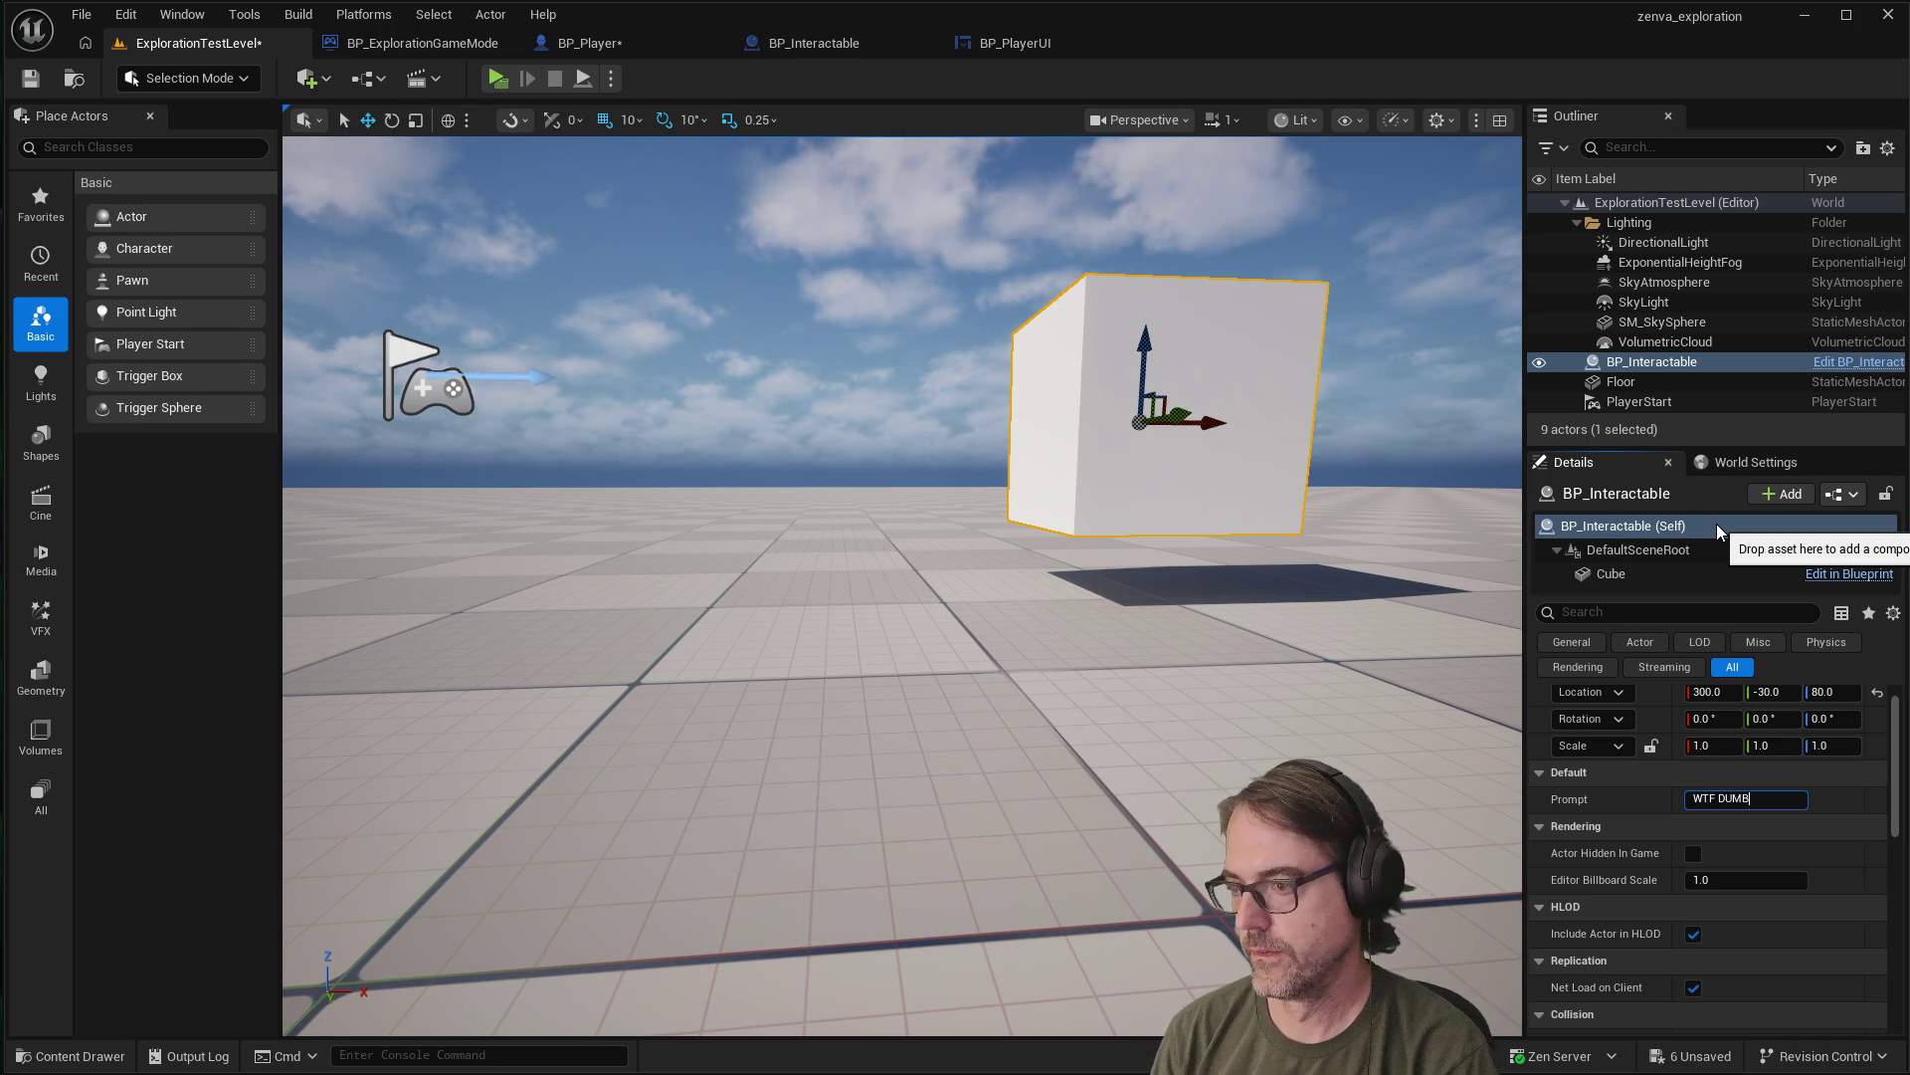
click(1220, 730)
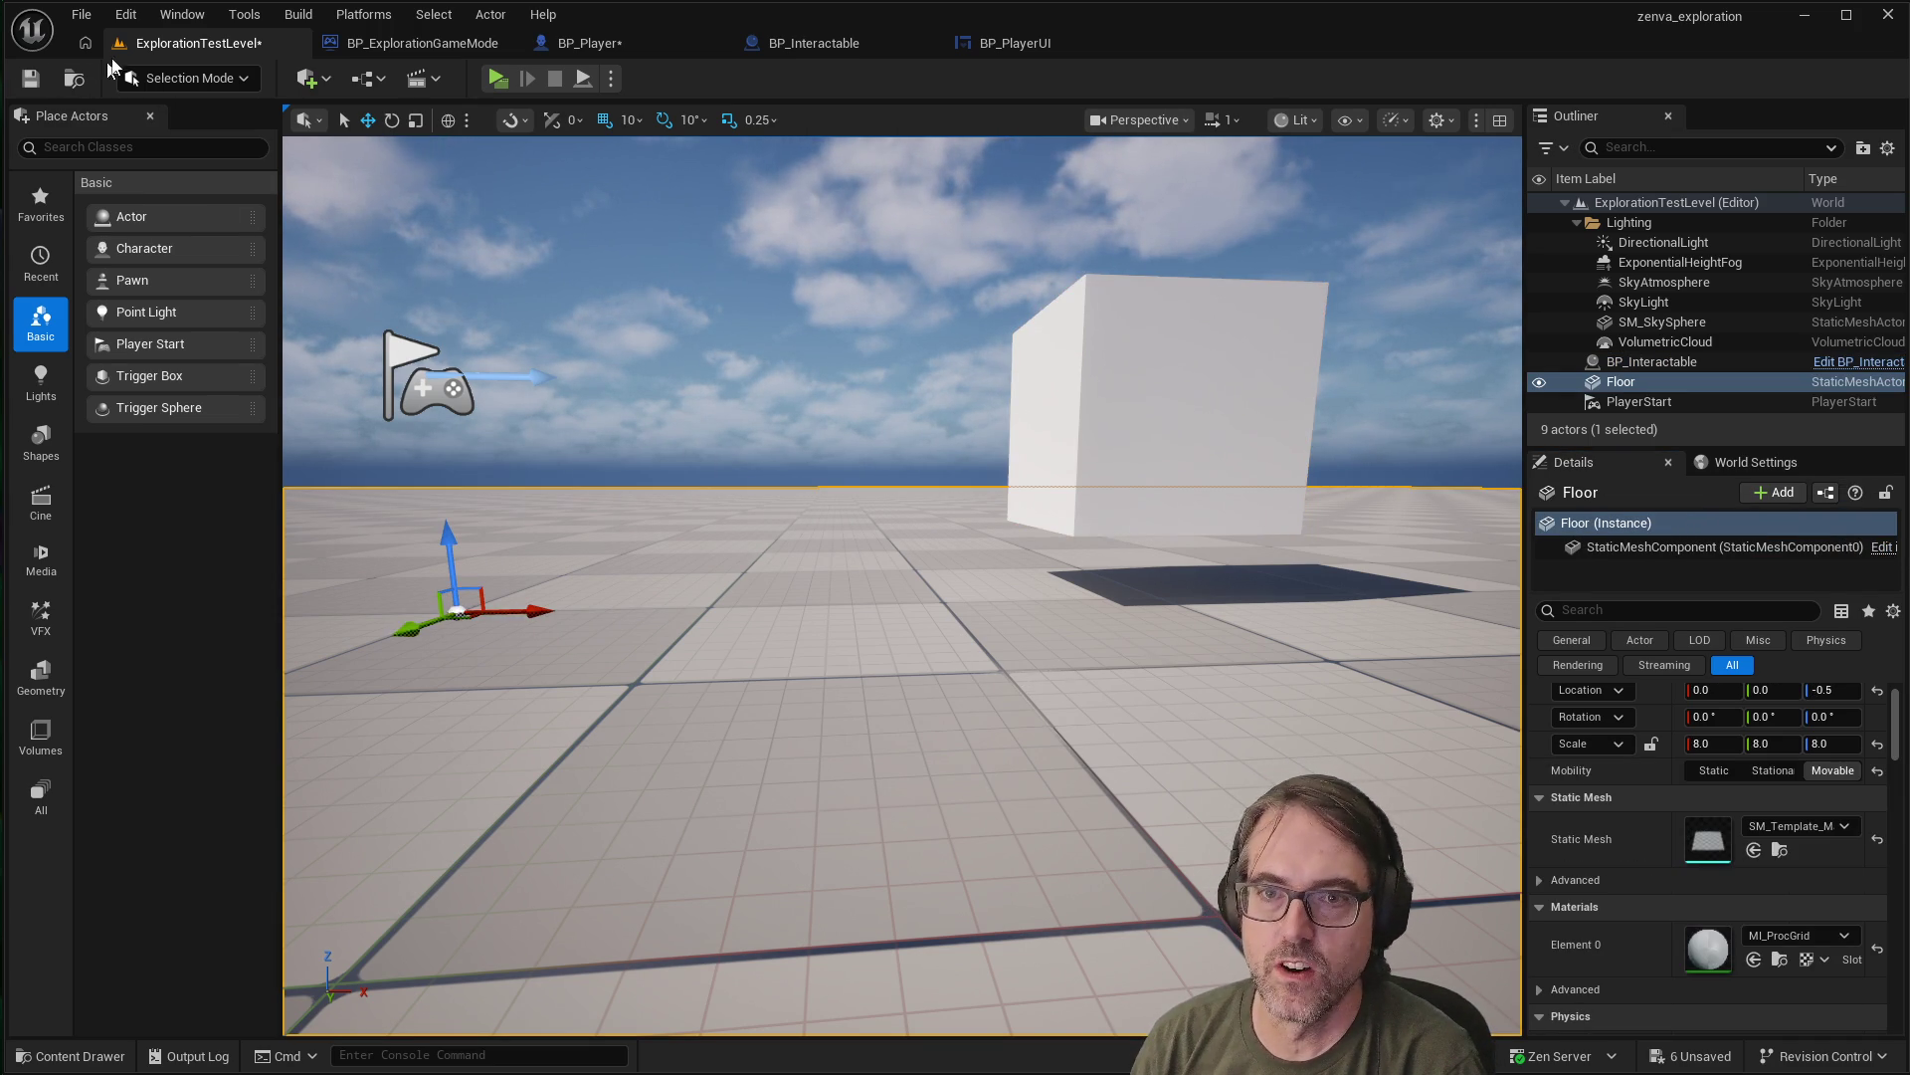
click(31, 79)
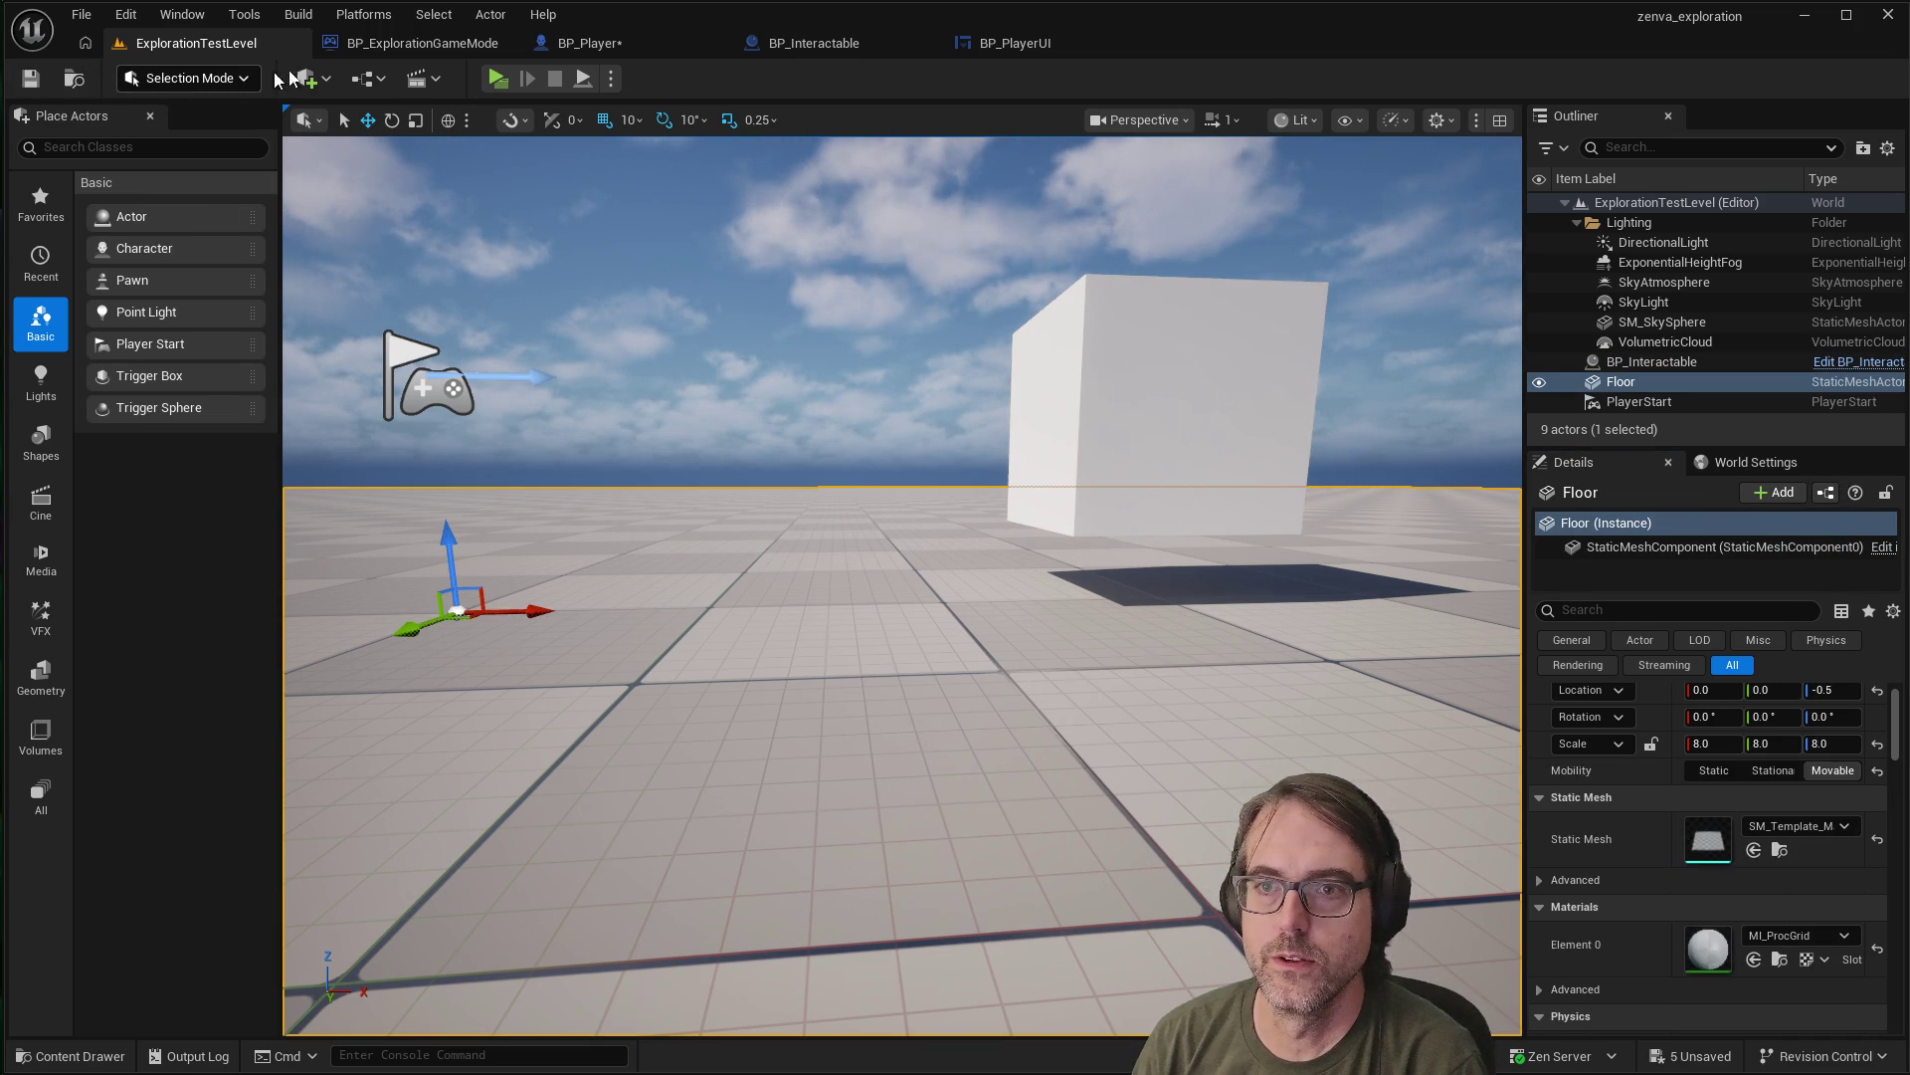
Play-test to see the cube's 'WTF DUMBASS' prompt, then bring up BP_PlayerUI
click(498, 79)
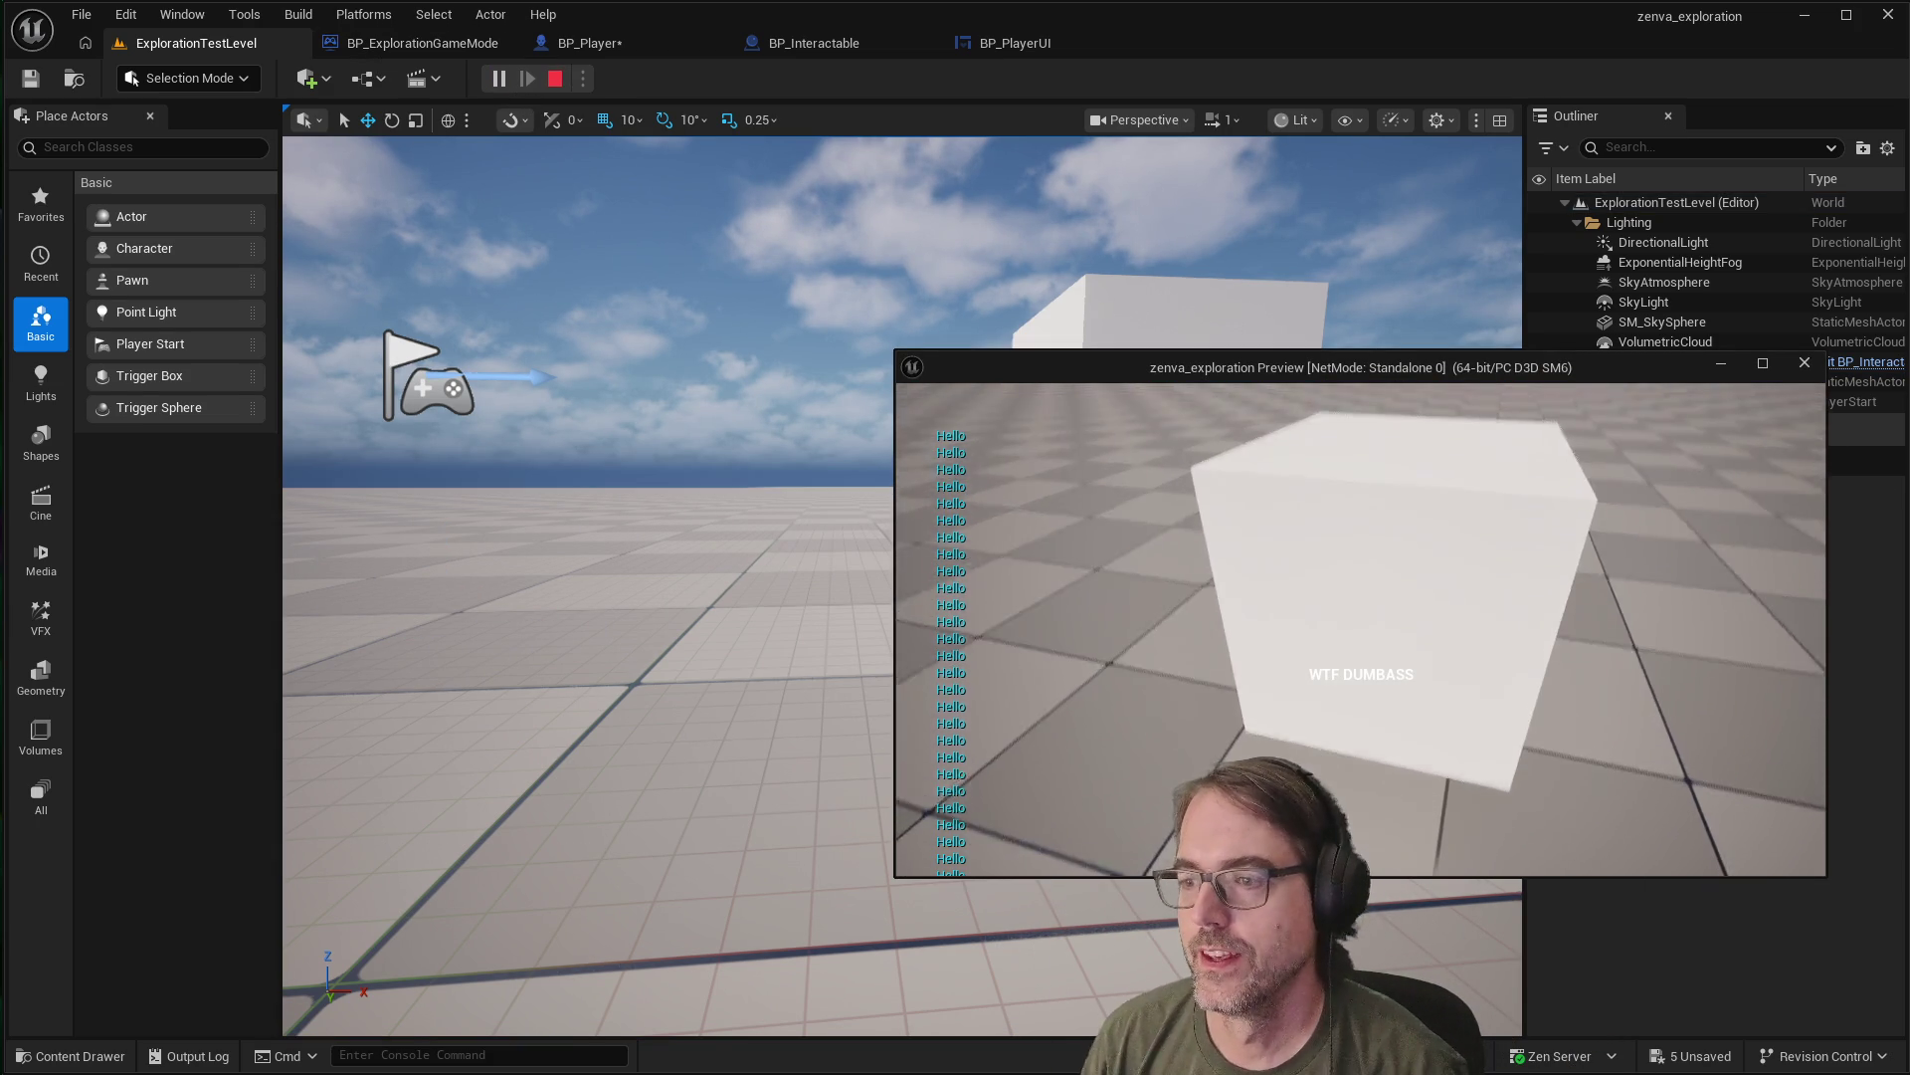
key(Escape)
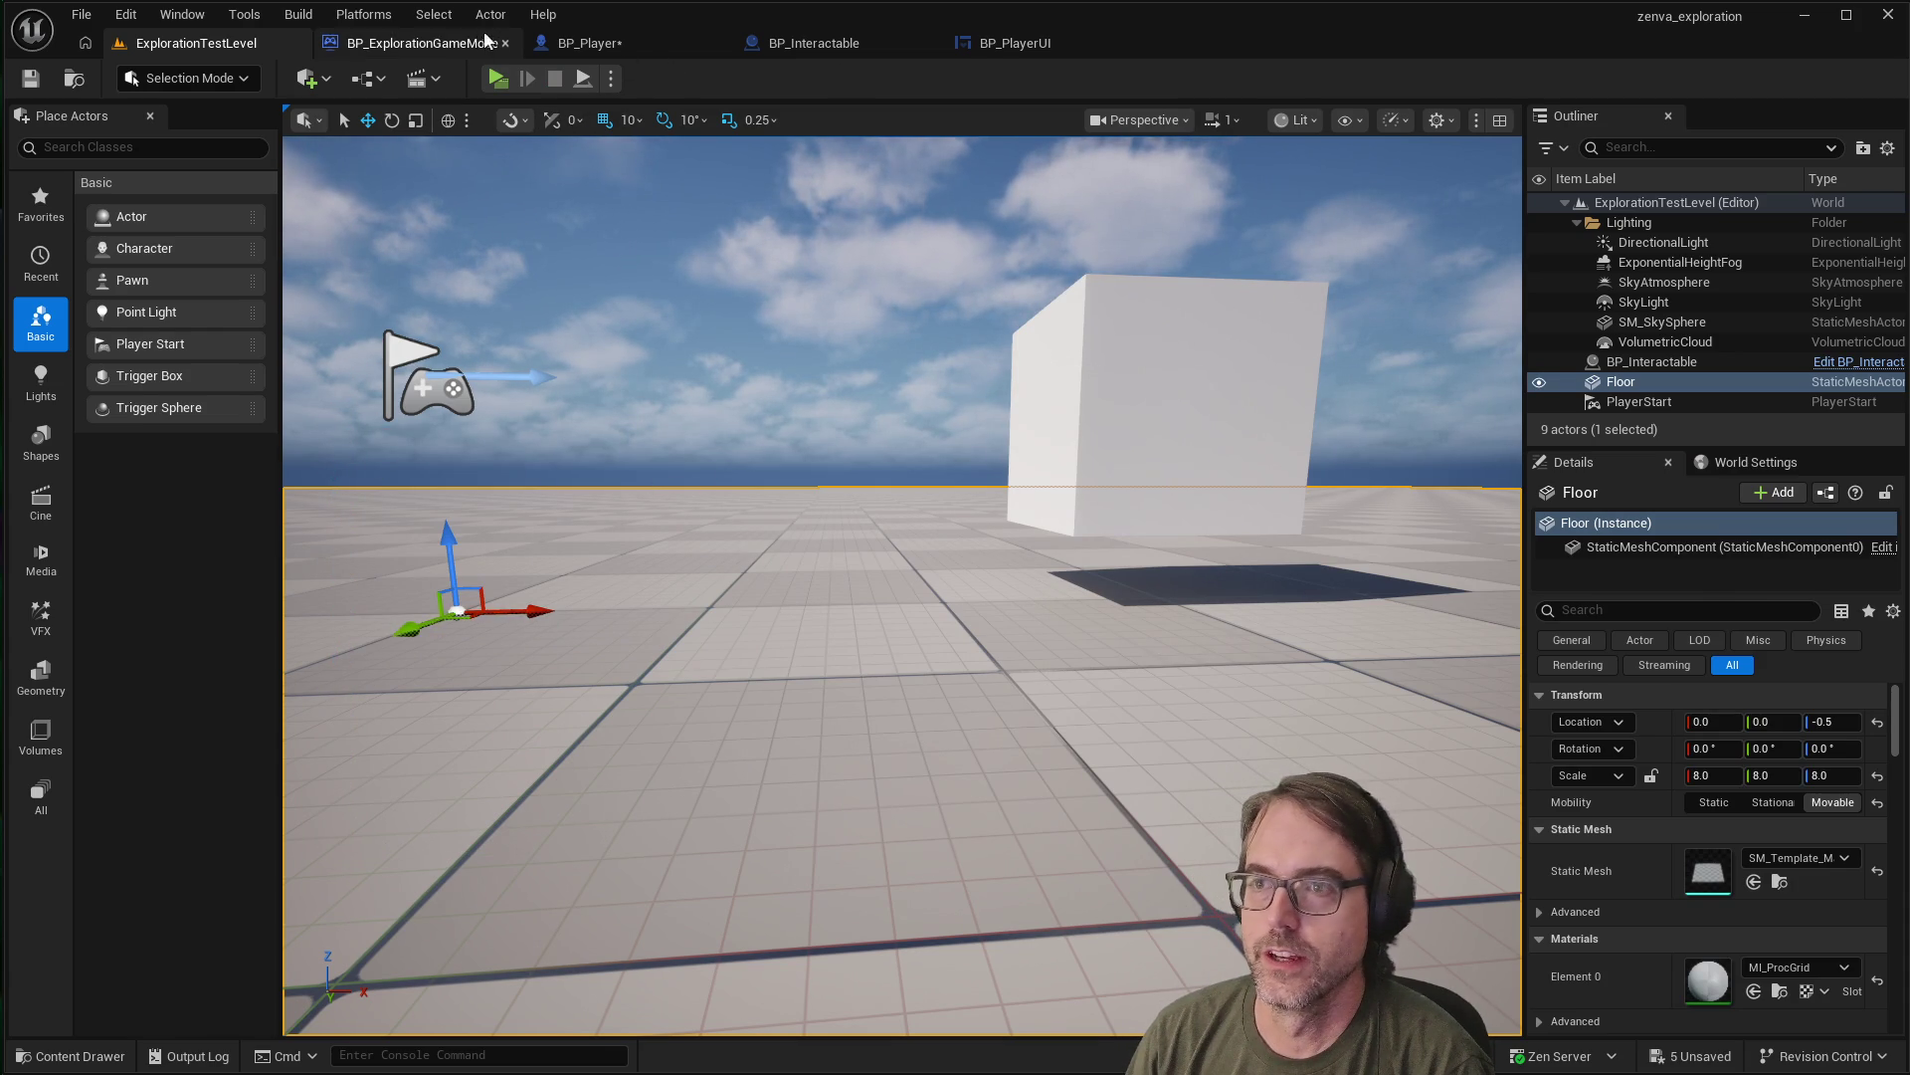
click(989, 44)
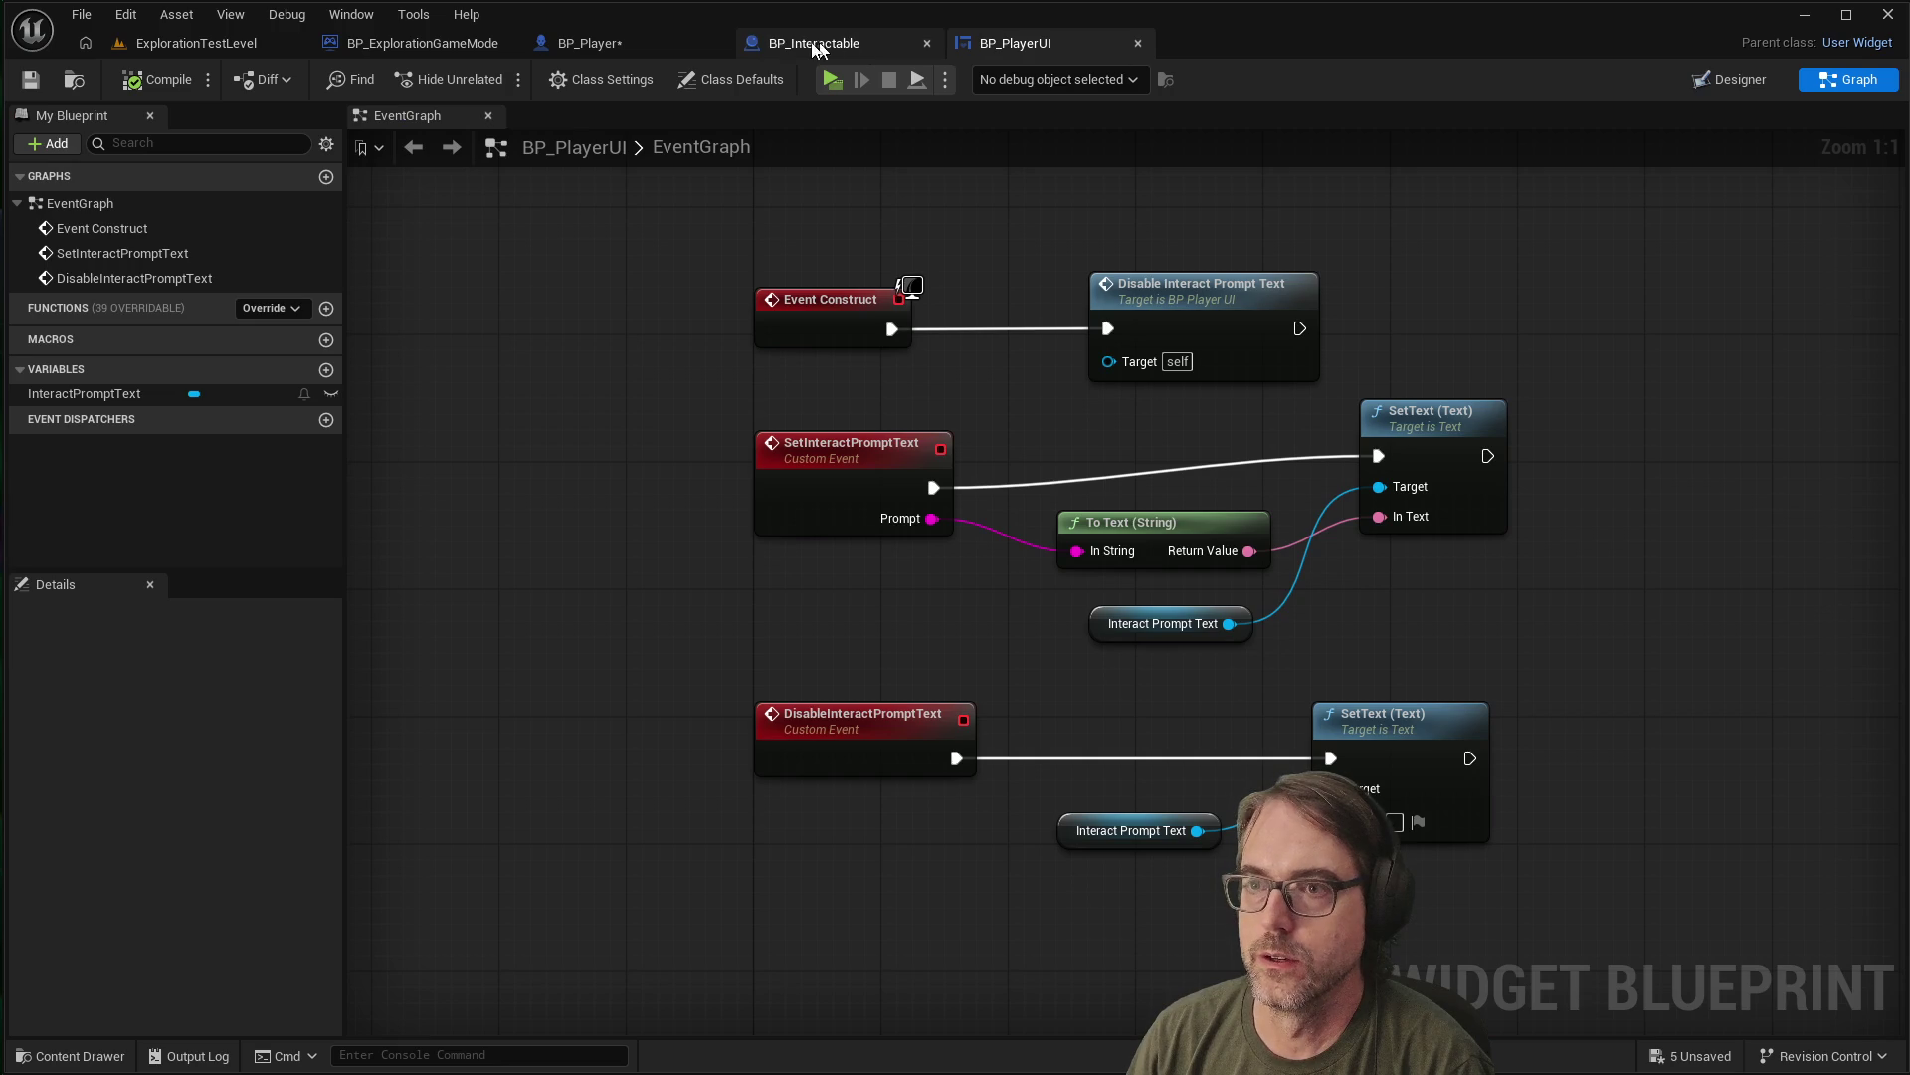
Delete BP_Player's Print String node and wire the SET node directly into Set Interact Prompt Text
click(621, 41)
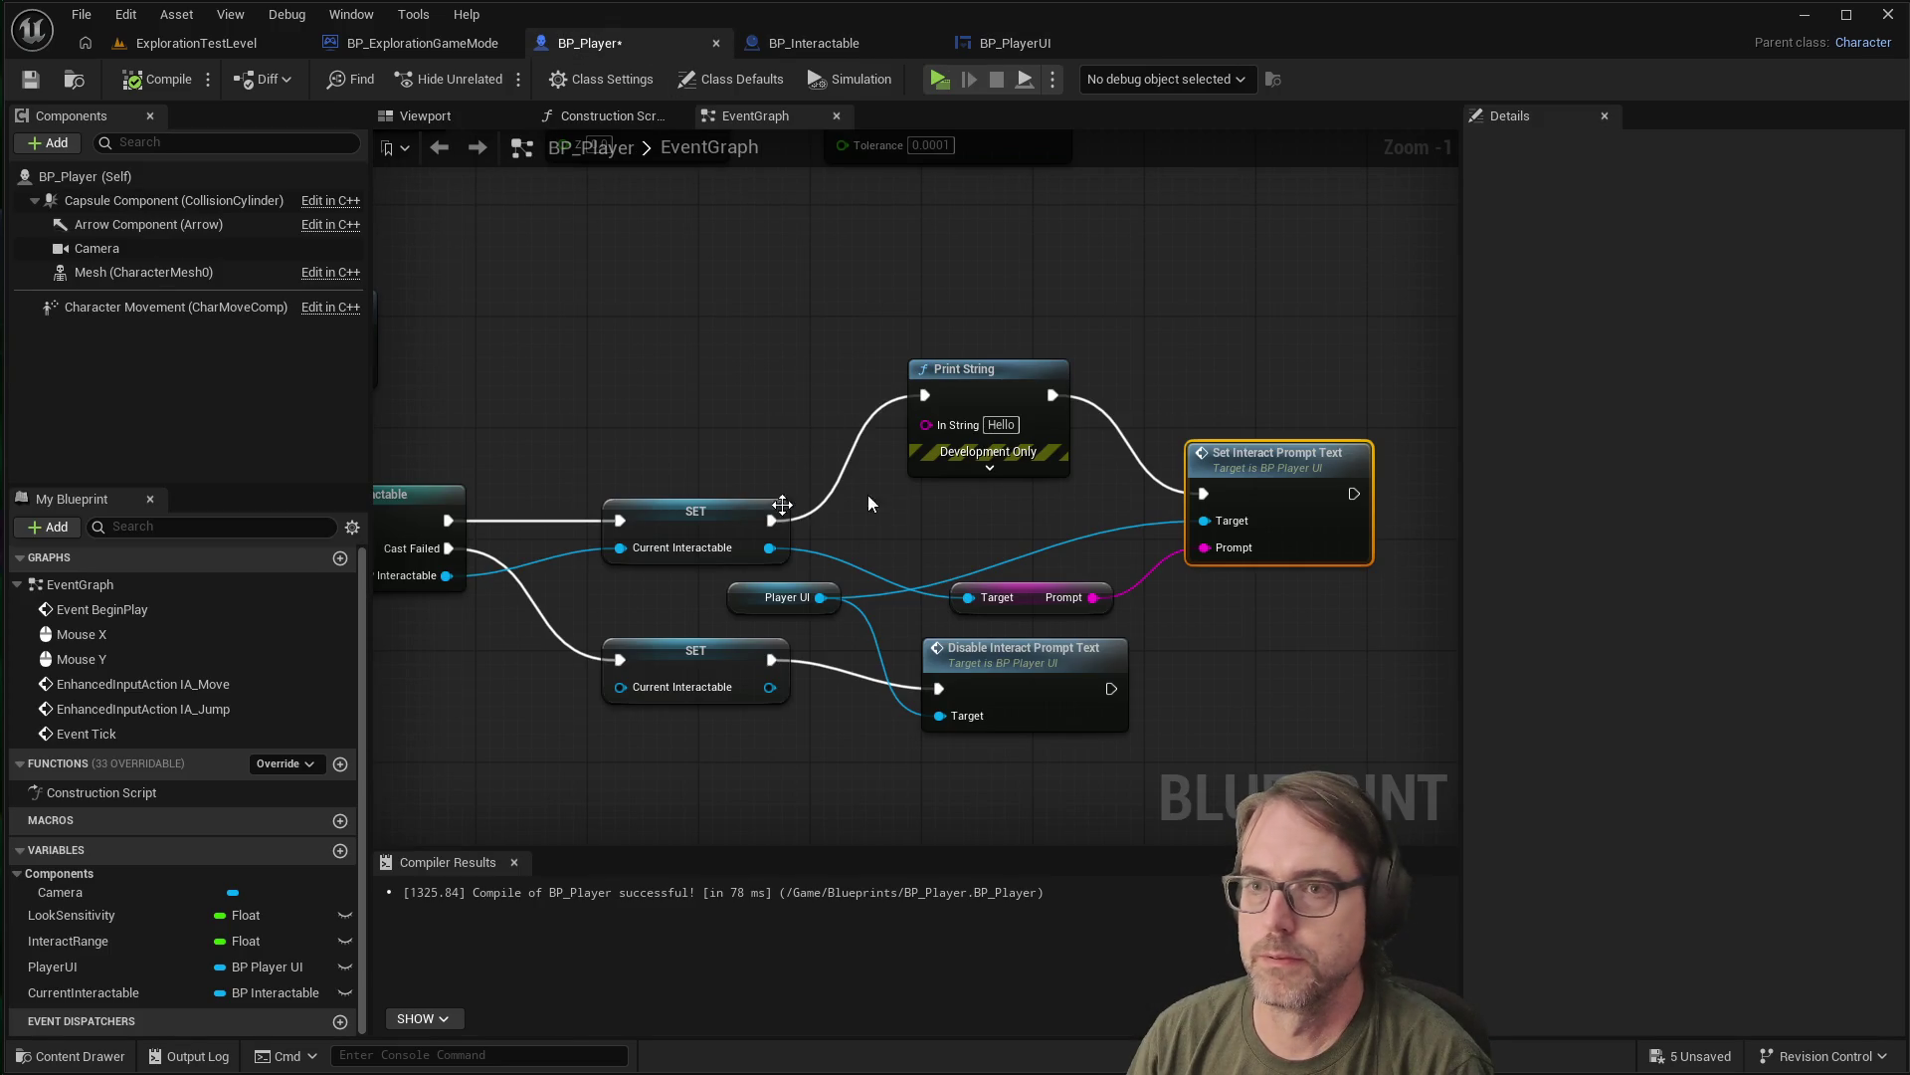
right_click(1012, 374)
click(1075, 438)
mouse_move(772, 521)
mouse_down()
mouse_move(1216, 472)
mouse_move(1203, 494)
mouse_move(1274, 495)
mouse_up()
click(1054, 466)
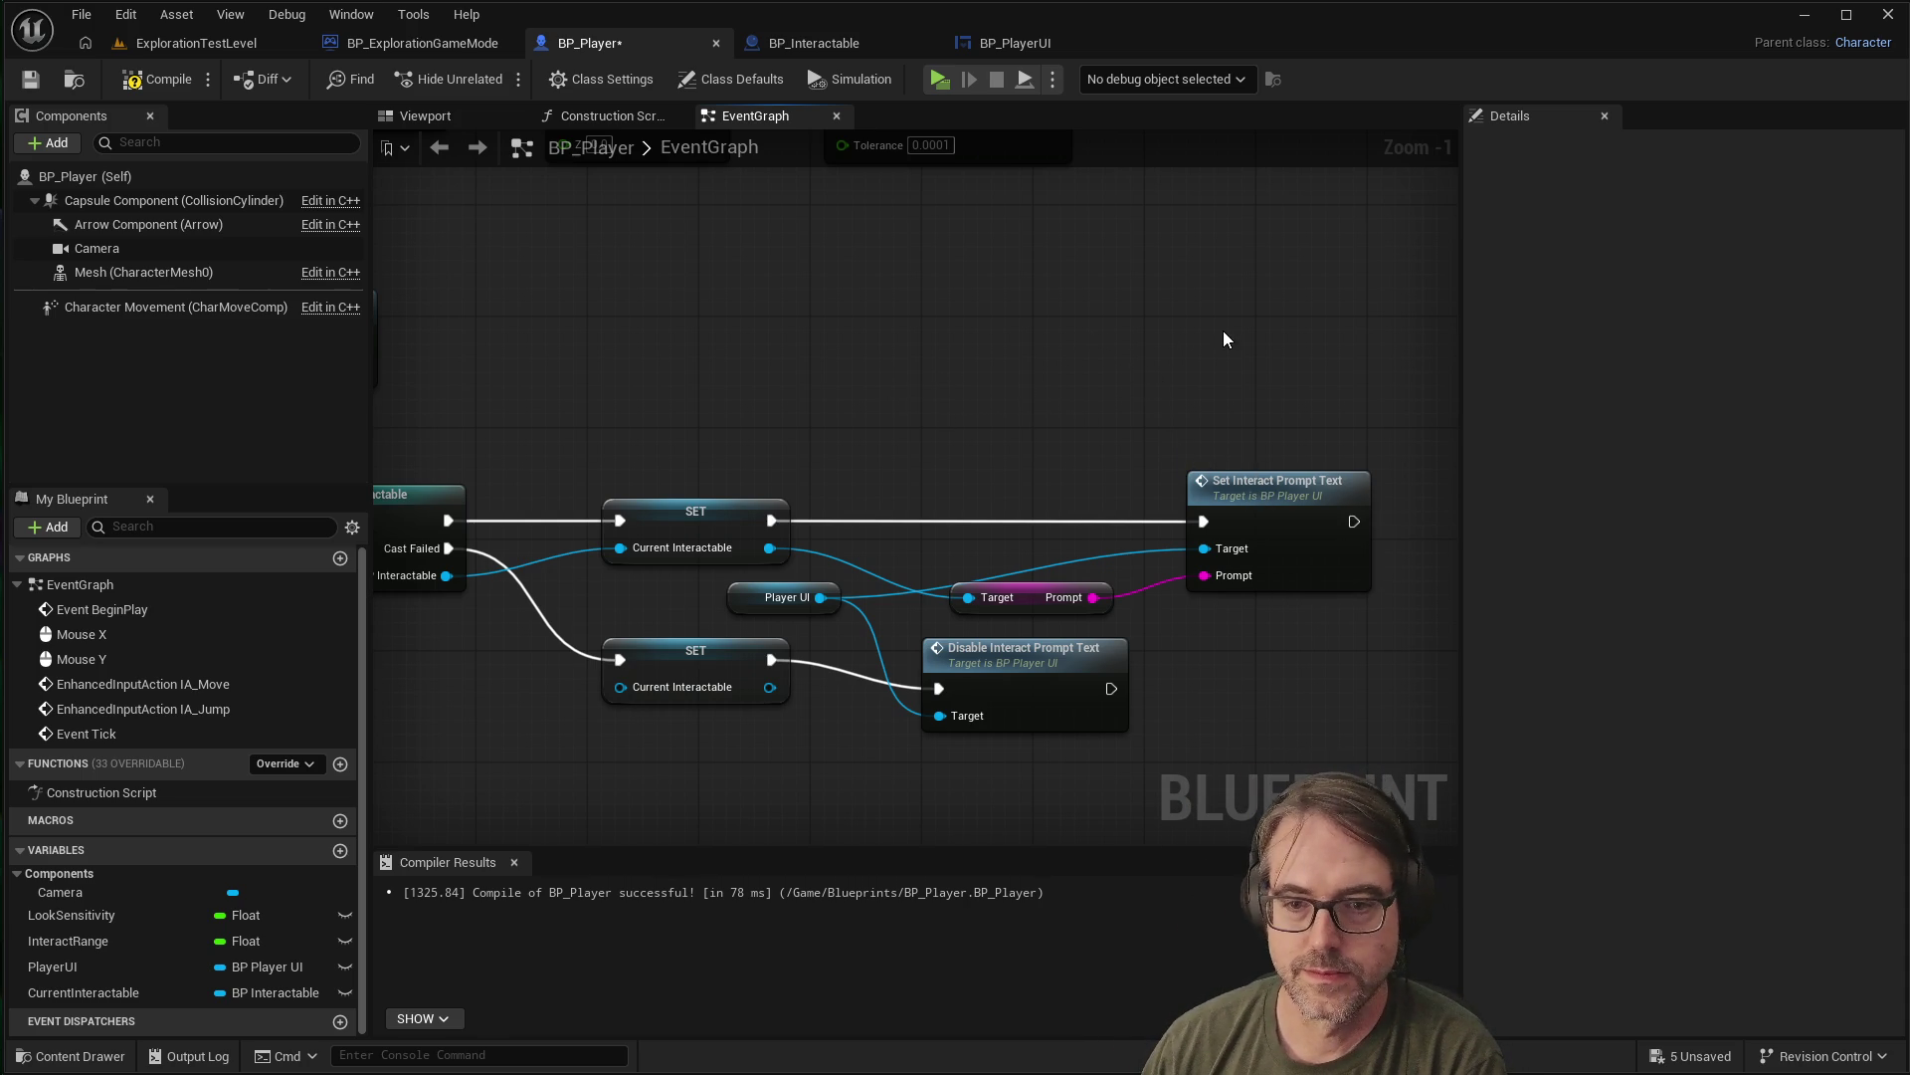
scroll(1184, 358, down, 2)
Line up the Disable Interact Prompt Text node and the lower SET node in one row
scroll(1180, 358, up, 1)
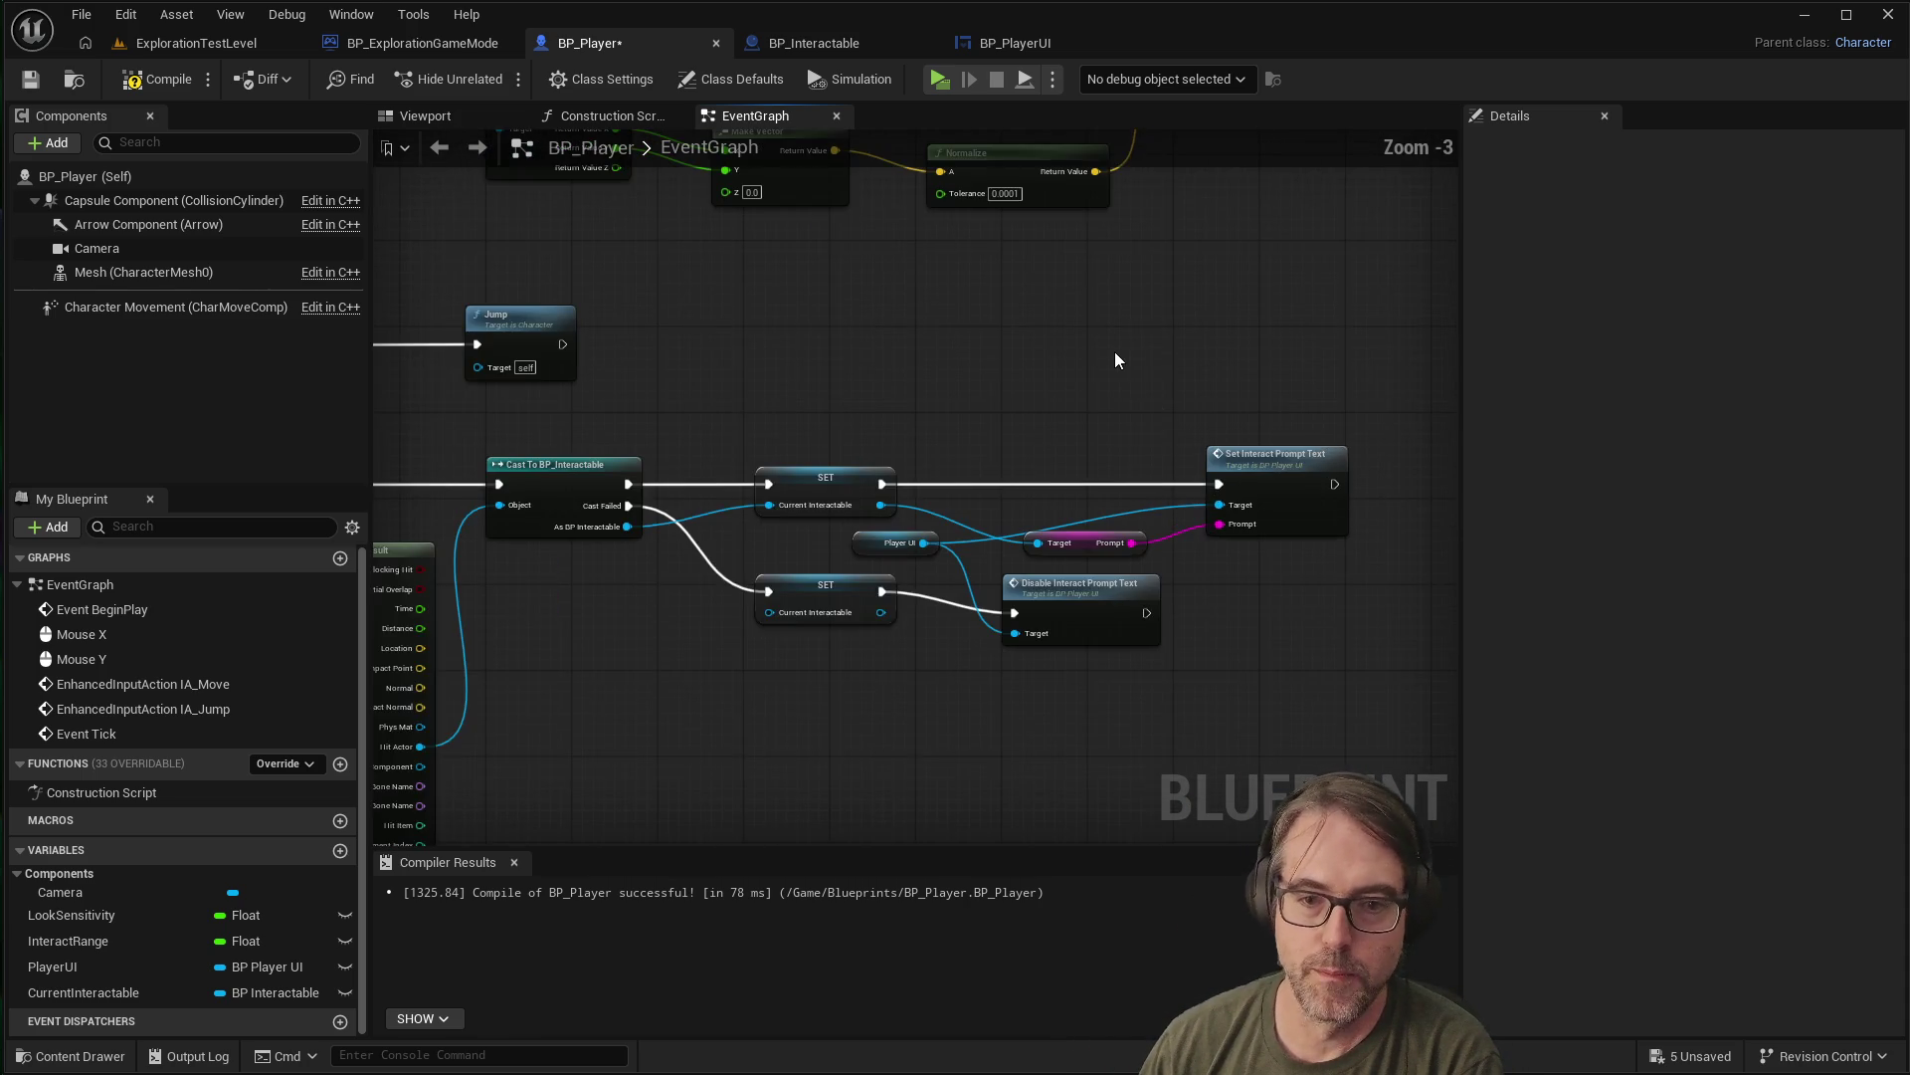
scroll(1114, 360, down, 2)
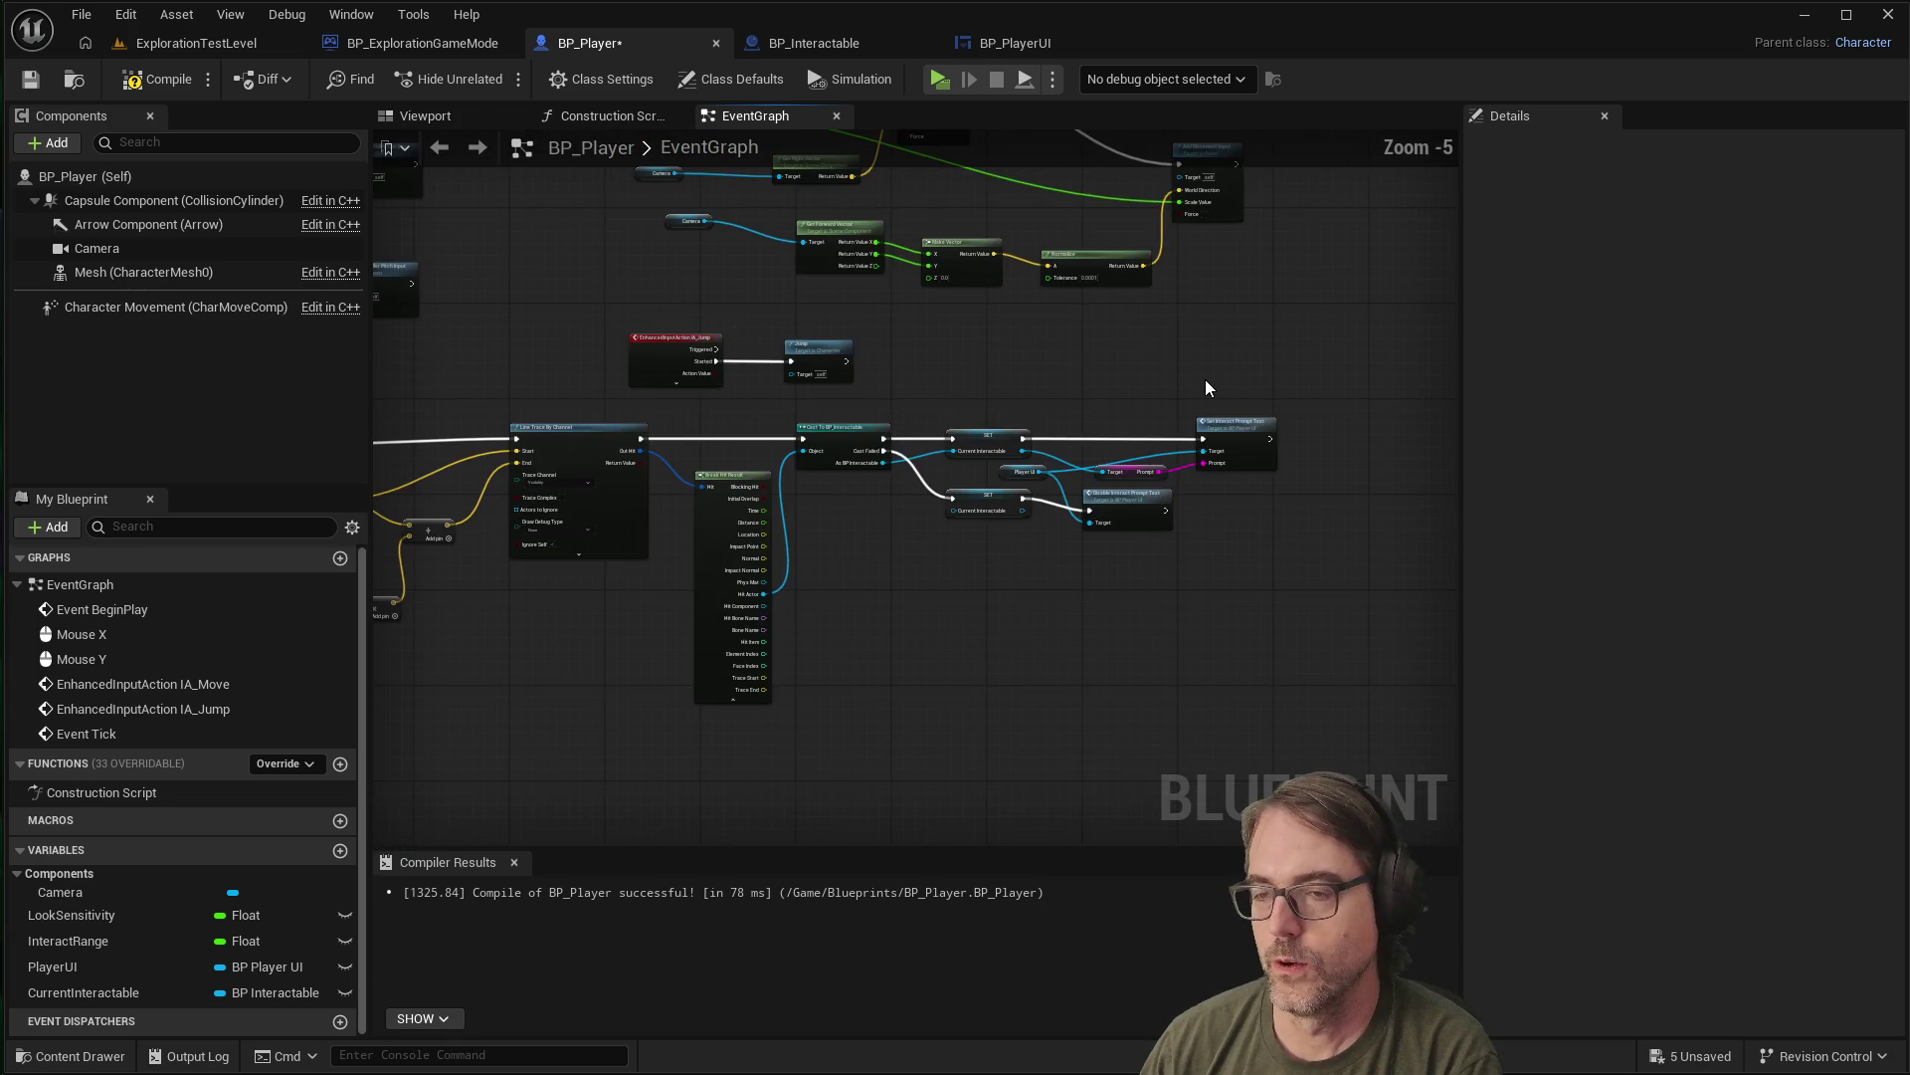
scroll(1202, 383, up, 1)
scroll(995, 384, down, 1)
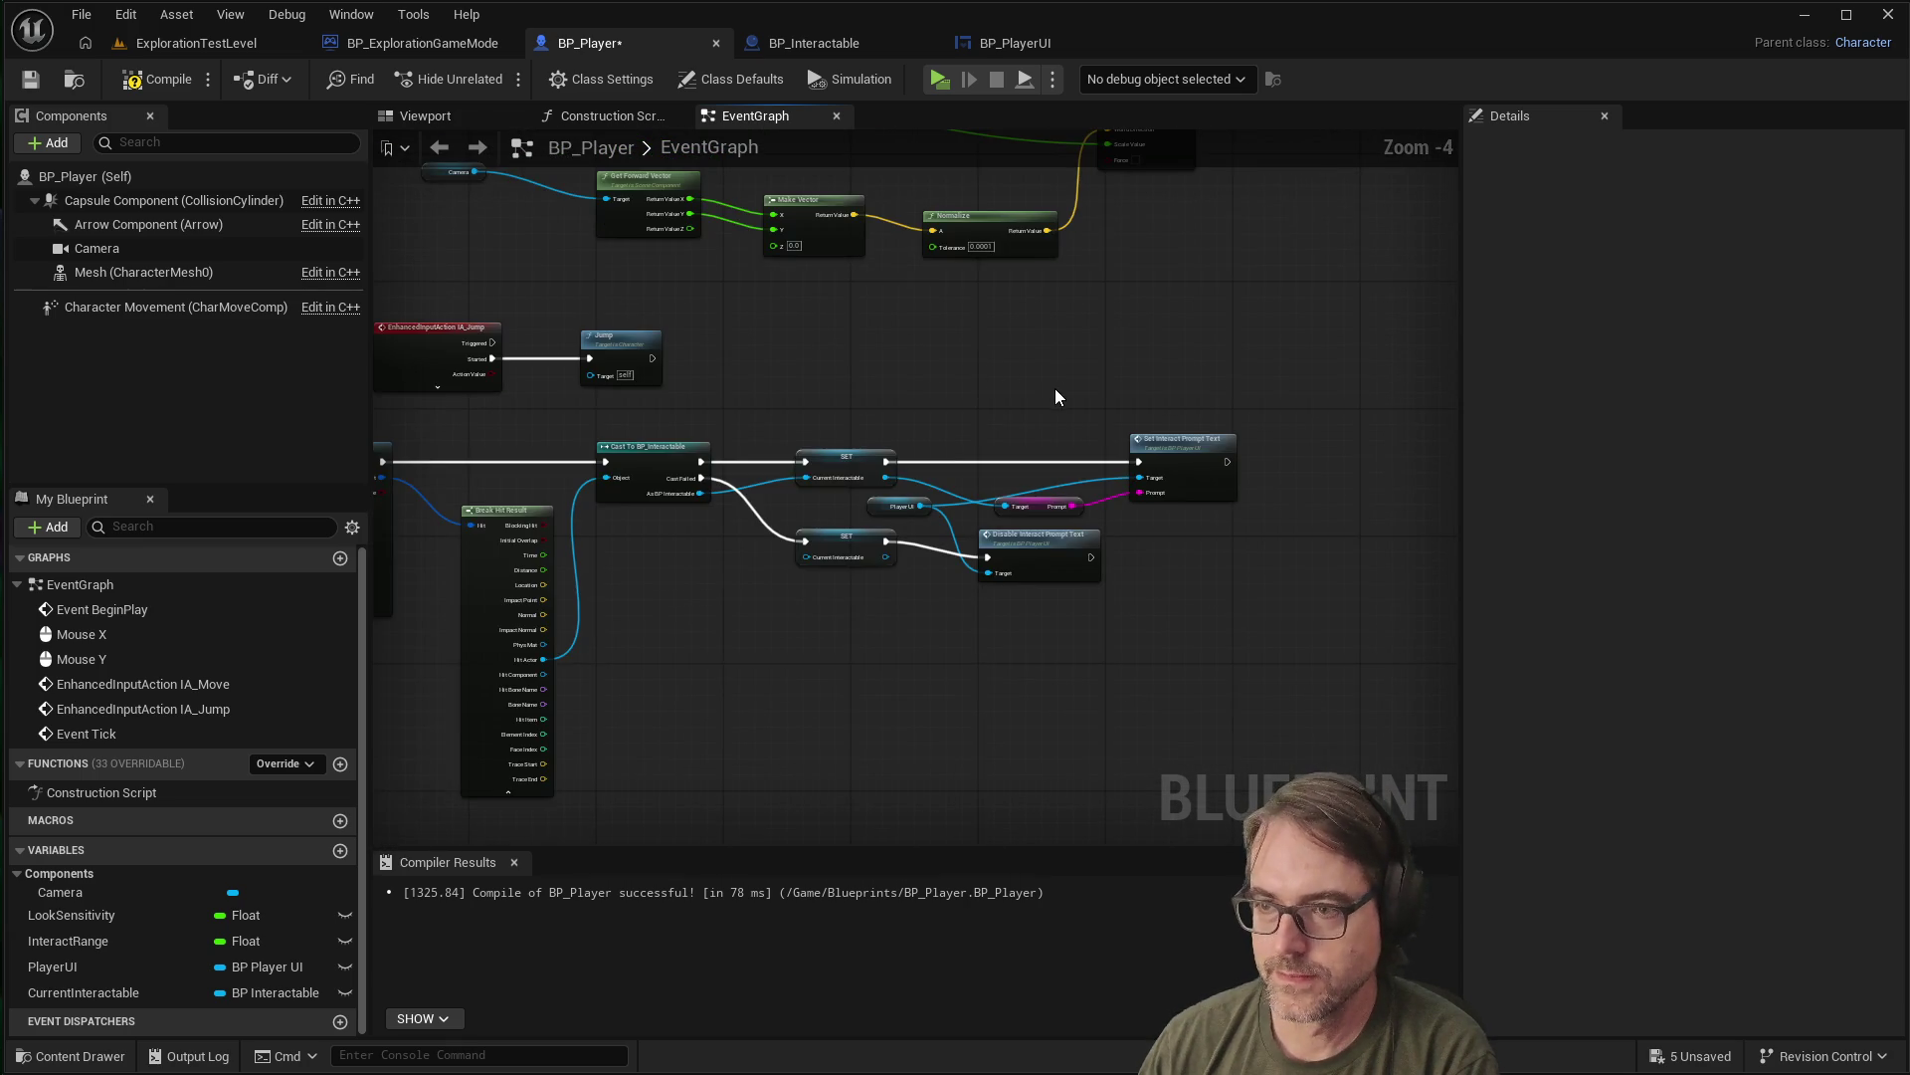
scroll(1055, 396, up, 2)
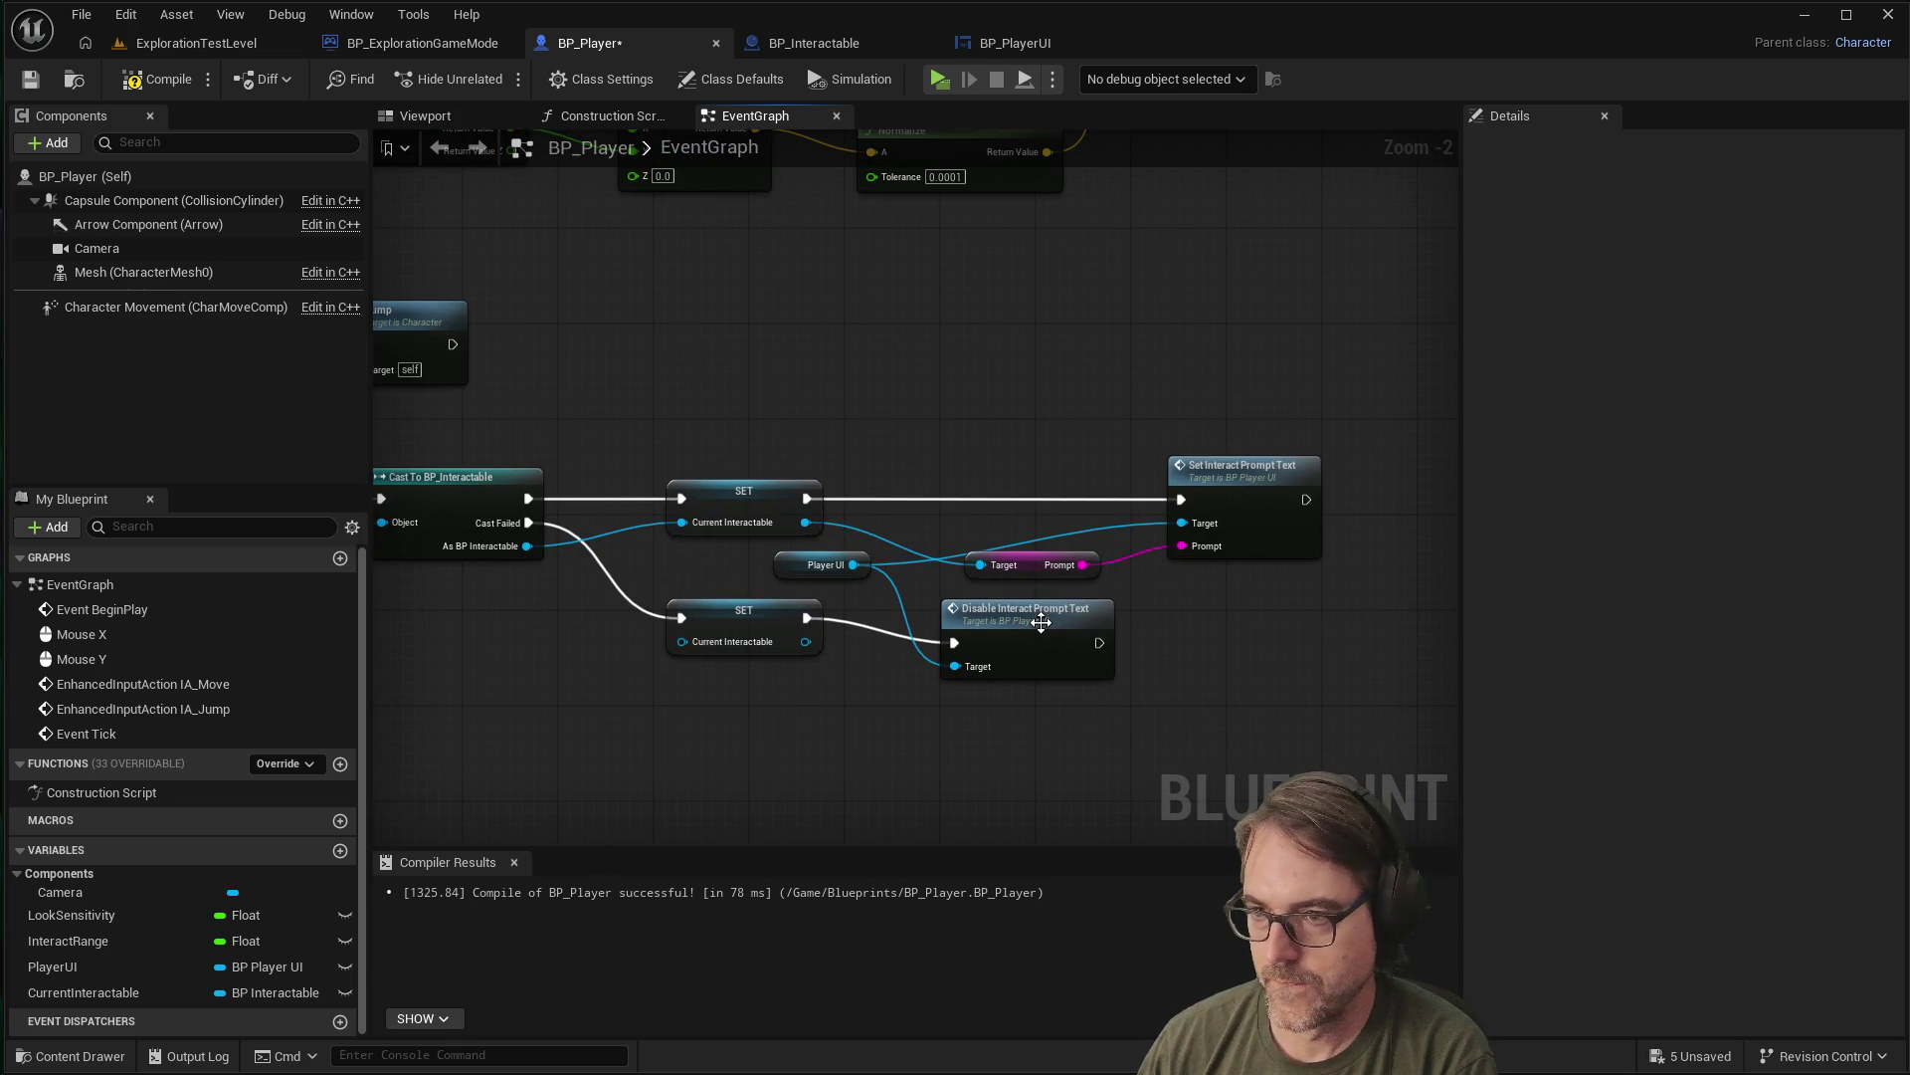
drag(1054, 629, 1065, 647)
mouse_move(762, 607)
mouse_down()
mouse_move(768, 672)
mouse_move(775, 642)
mouse_up()
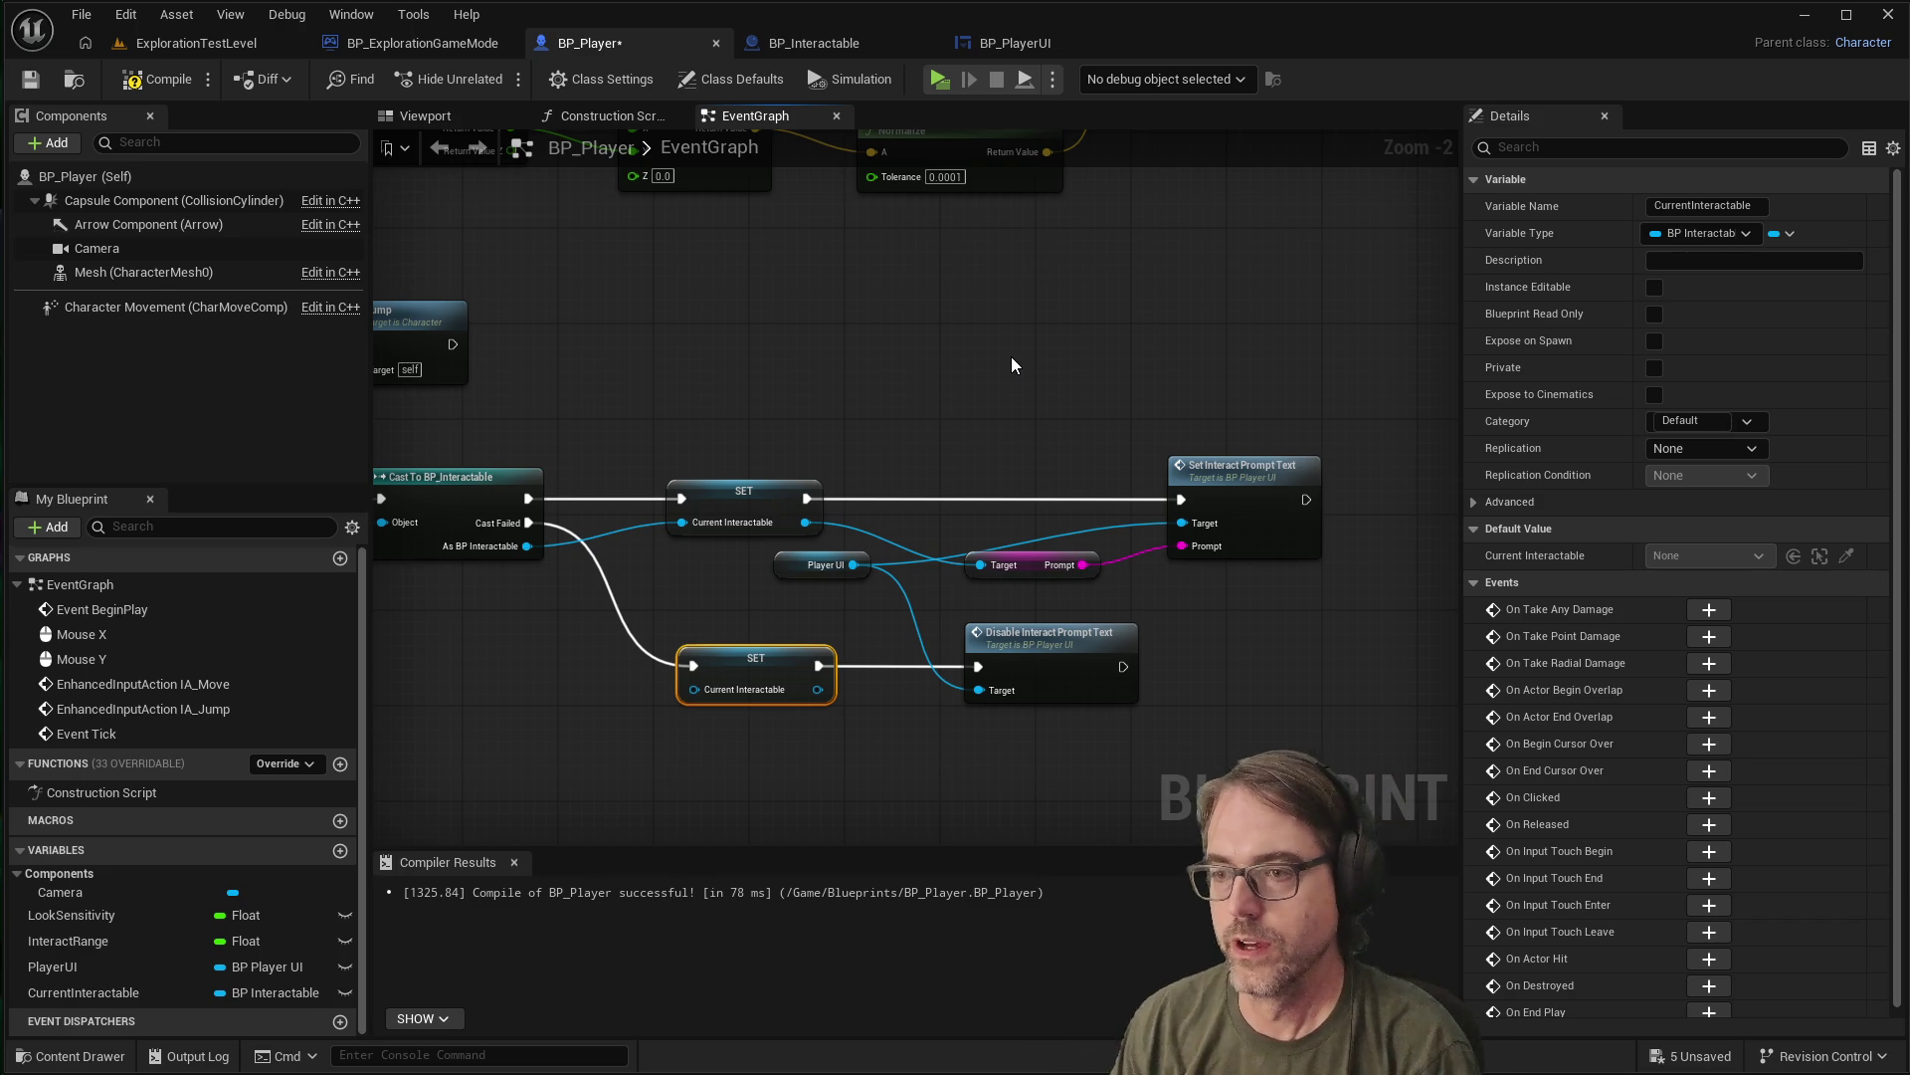
scroll(1010, 418, down, 3)
scroll(1013, 422, up, 3)
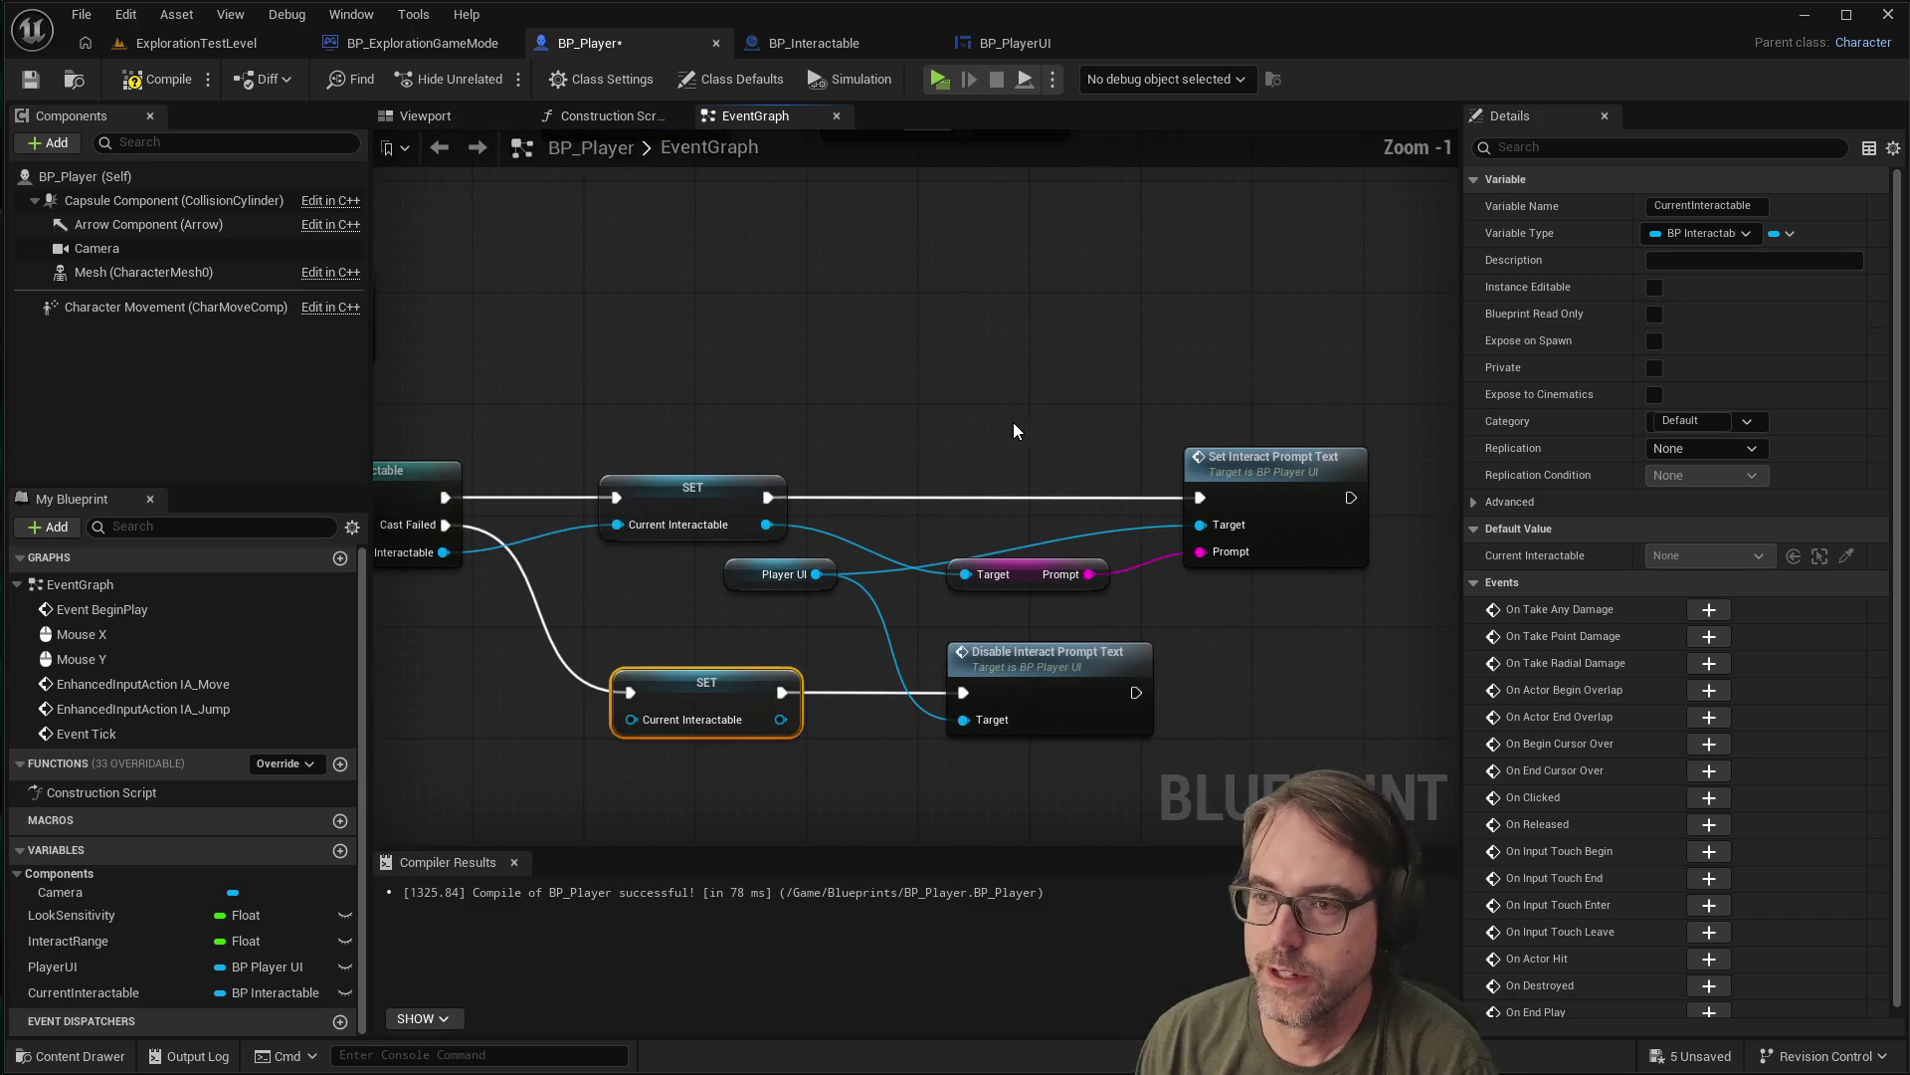
scroll(1147, 488, up, 2)
drag(1147, 484, 912, 438)
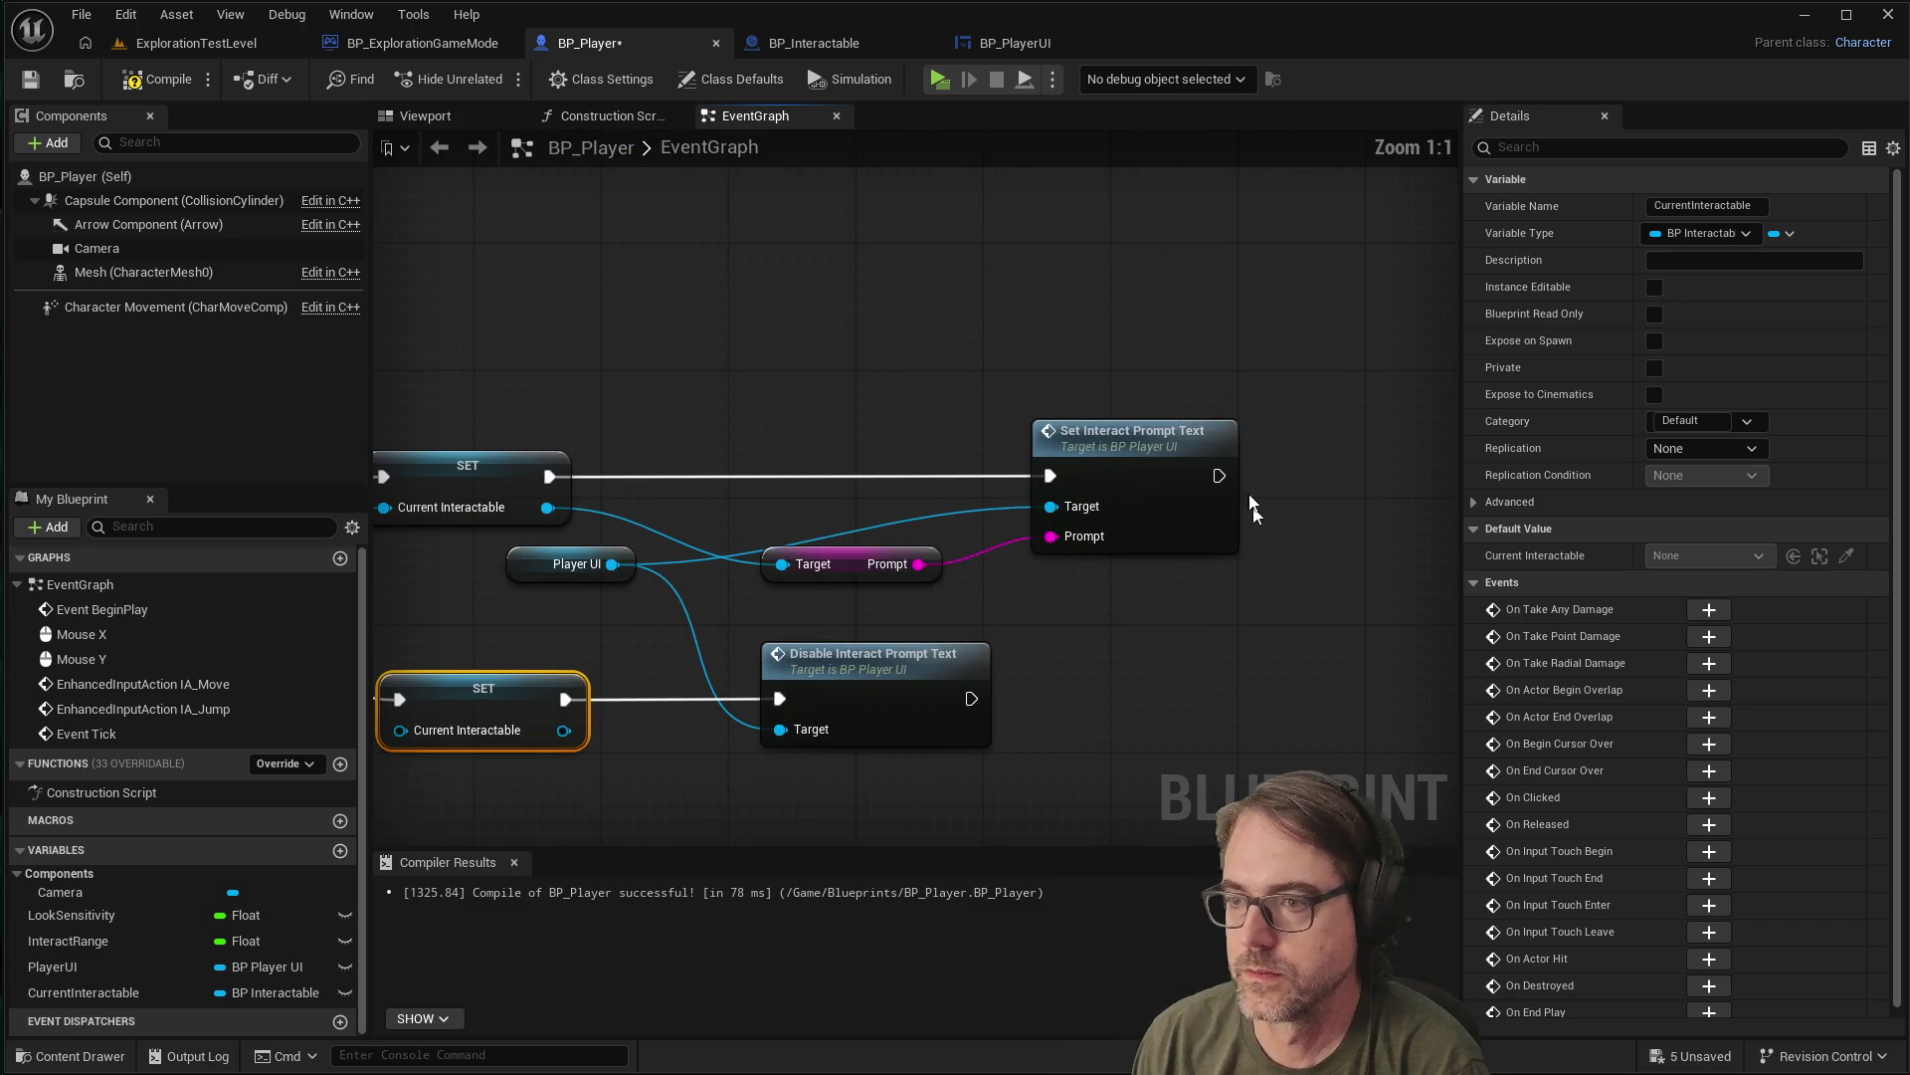
scroll(919, 442, down, 1)
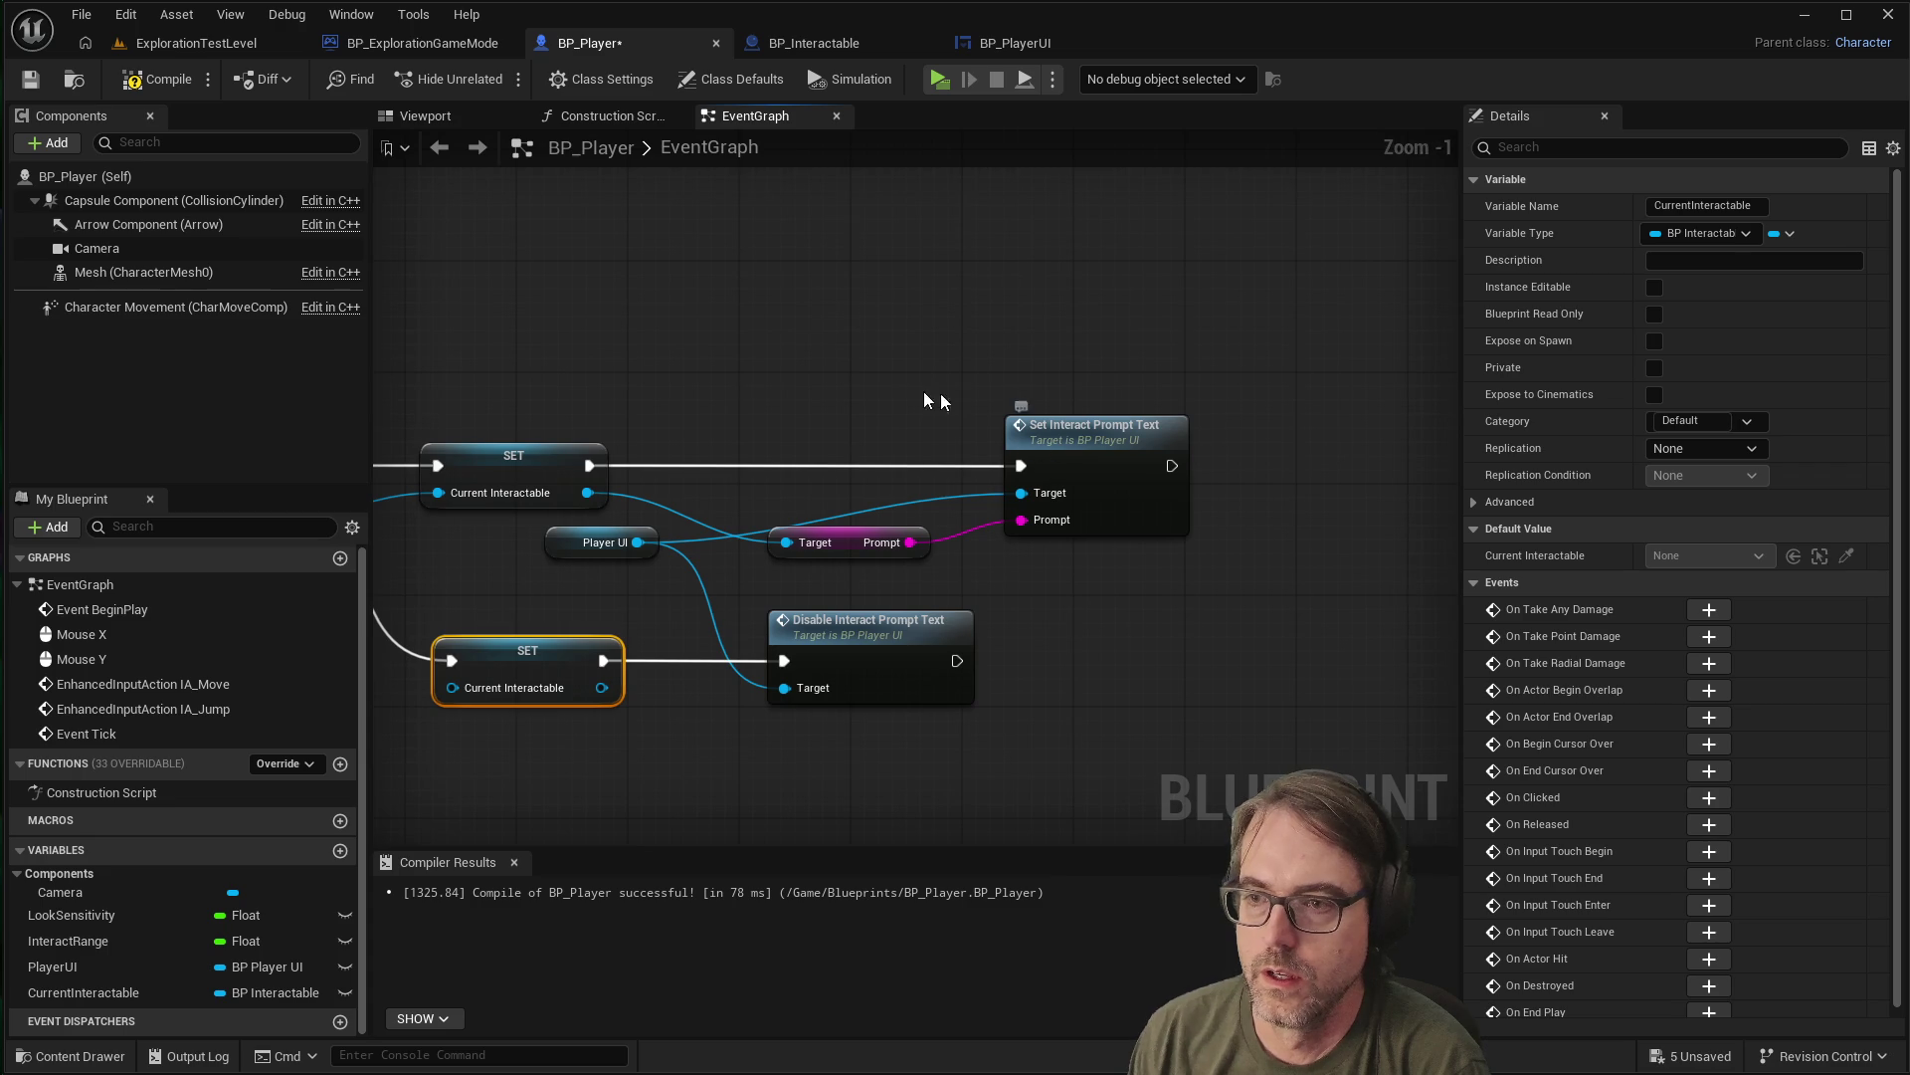
click(1074, 368)
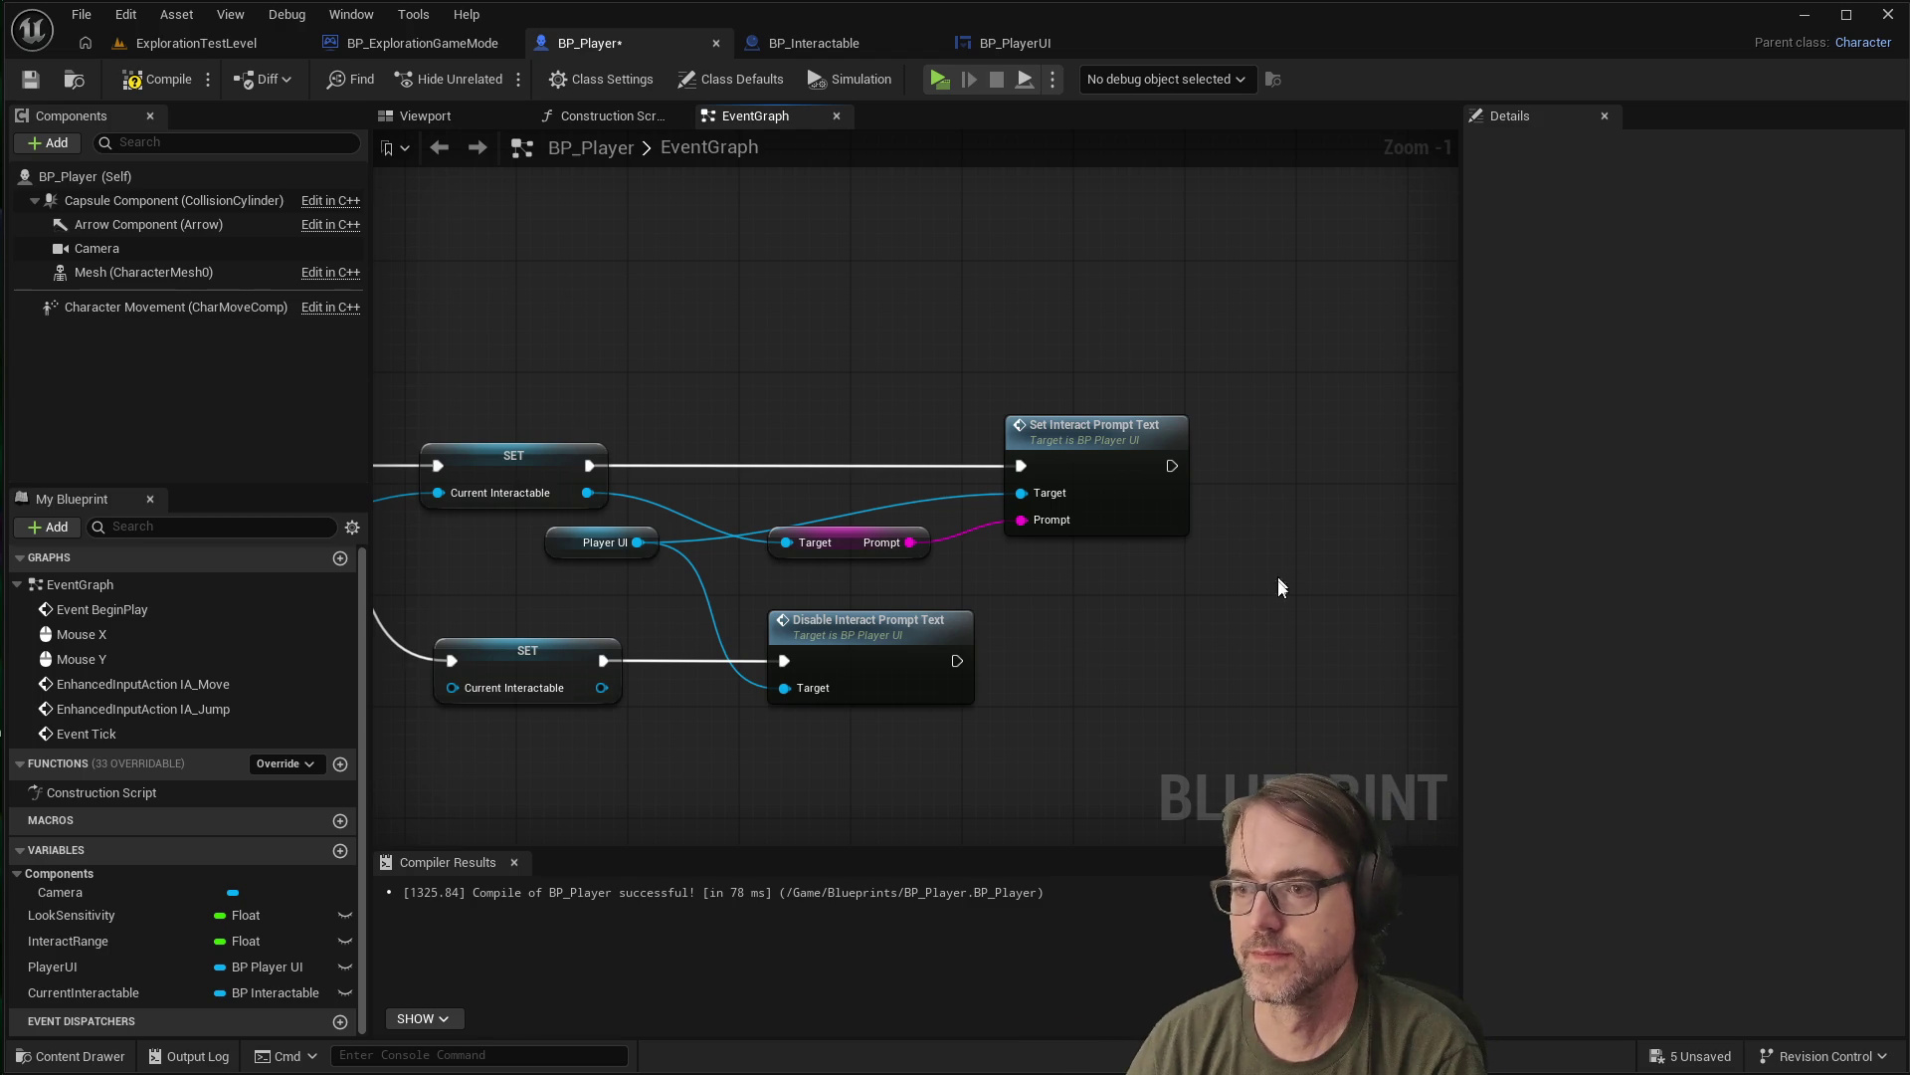
Zoom out over the graph and recompile BP_Player
scroll(1246, 587, down, 4)
scroll(1225, 609, up, 3)
scroll(1353, 482, up, 1)
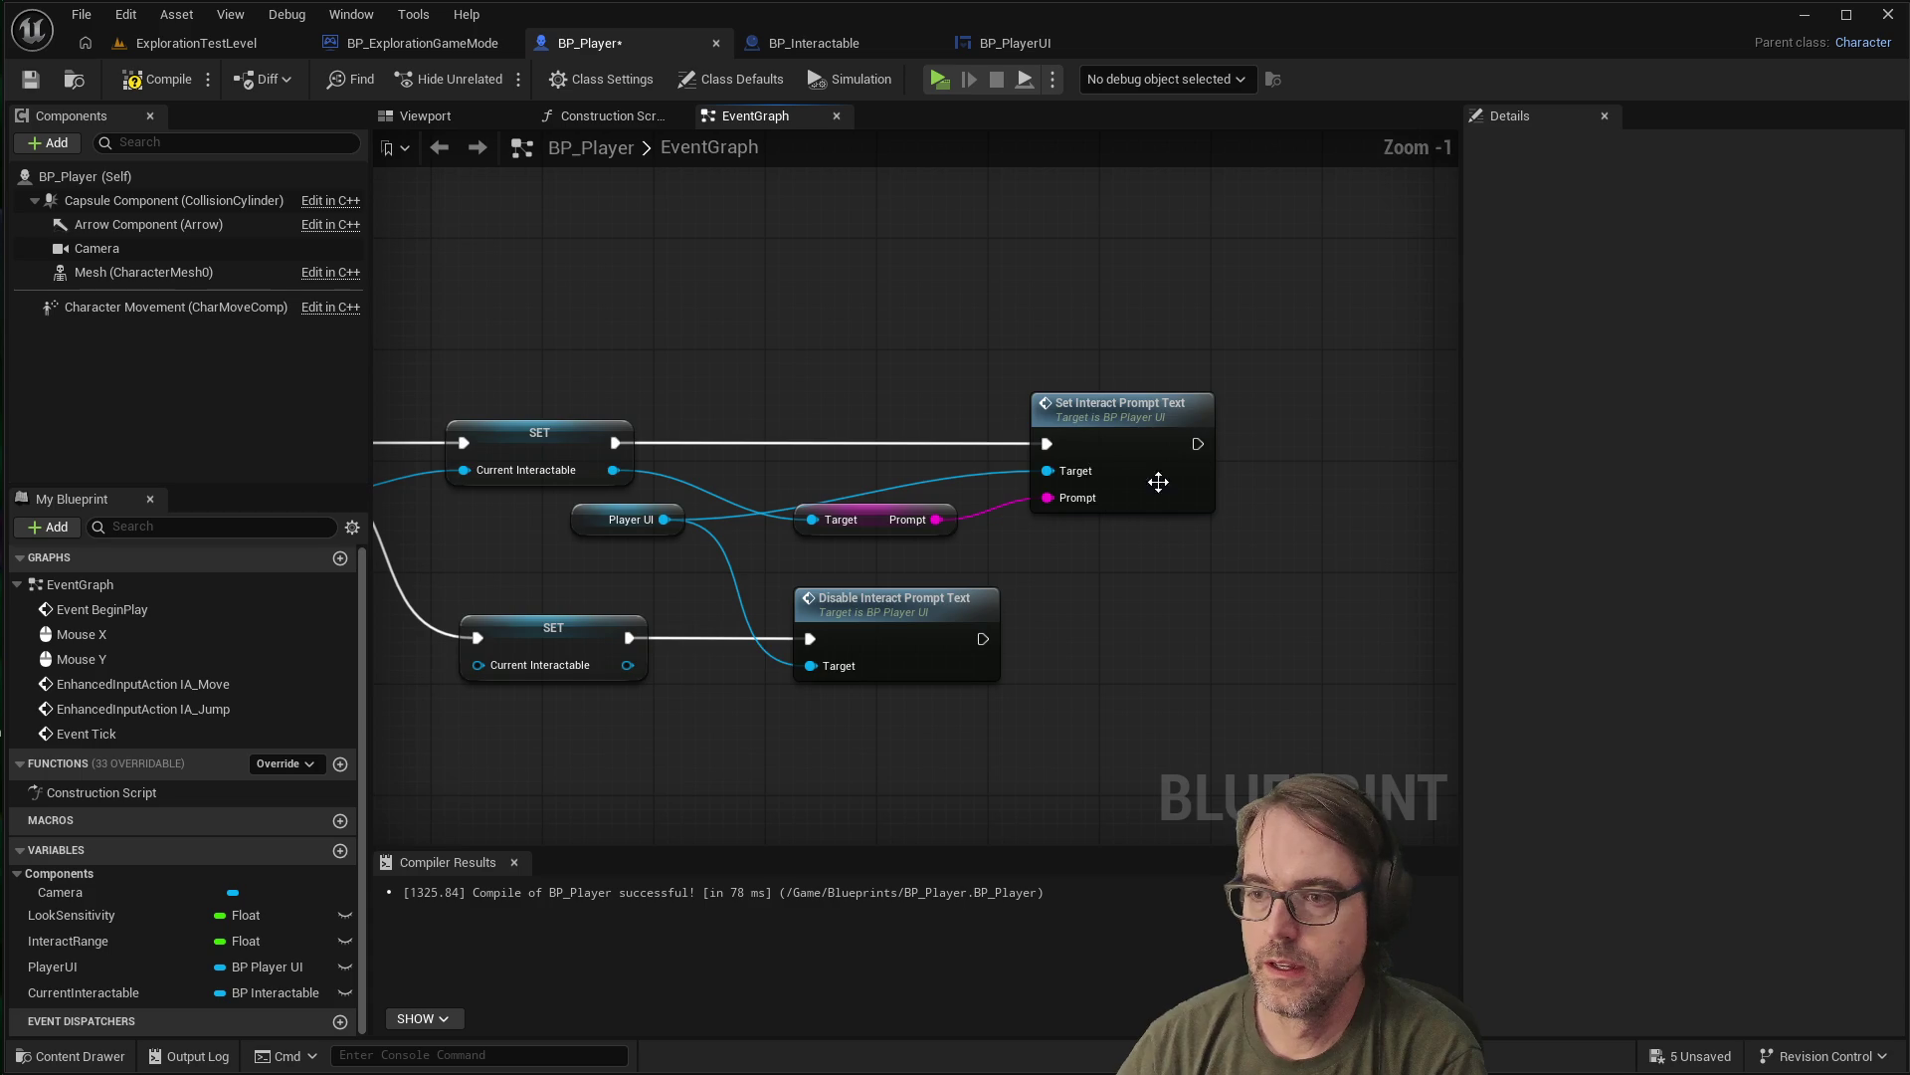
scroll(1061, 481, up, 1)
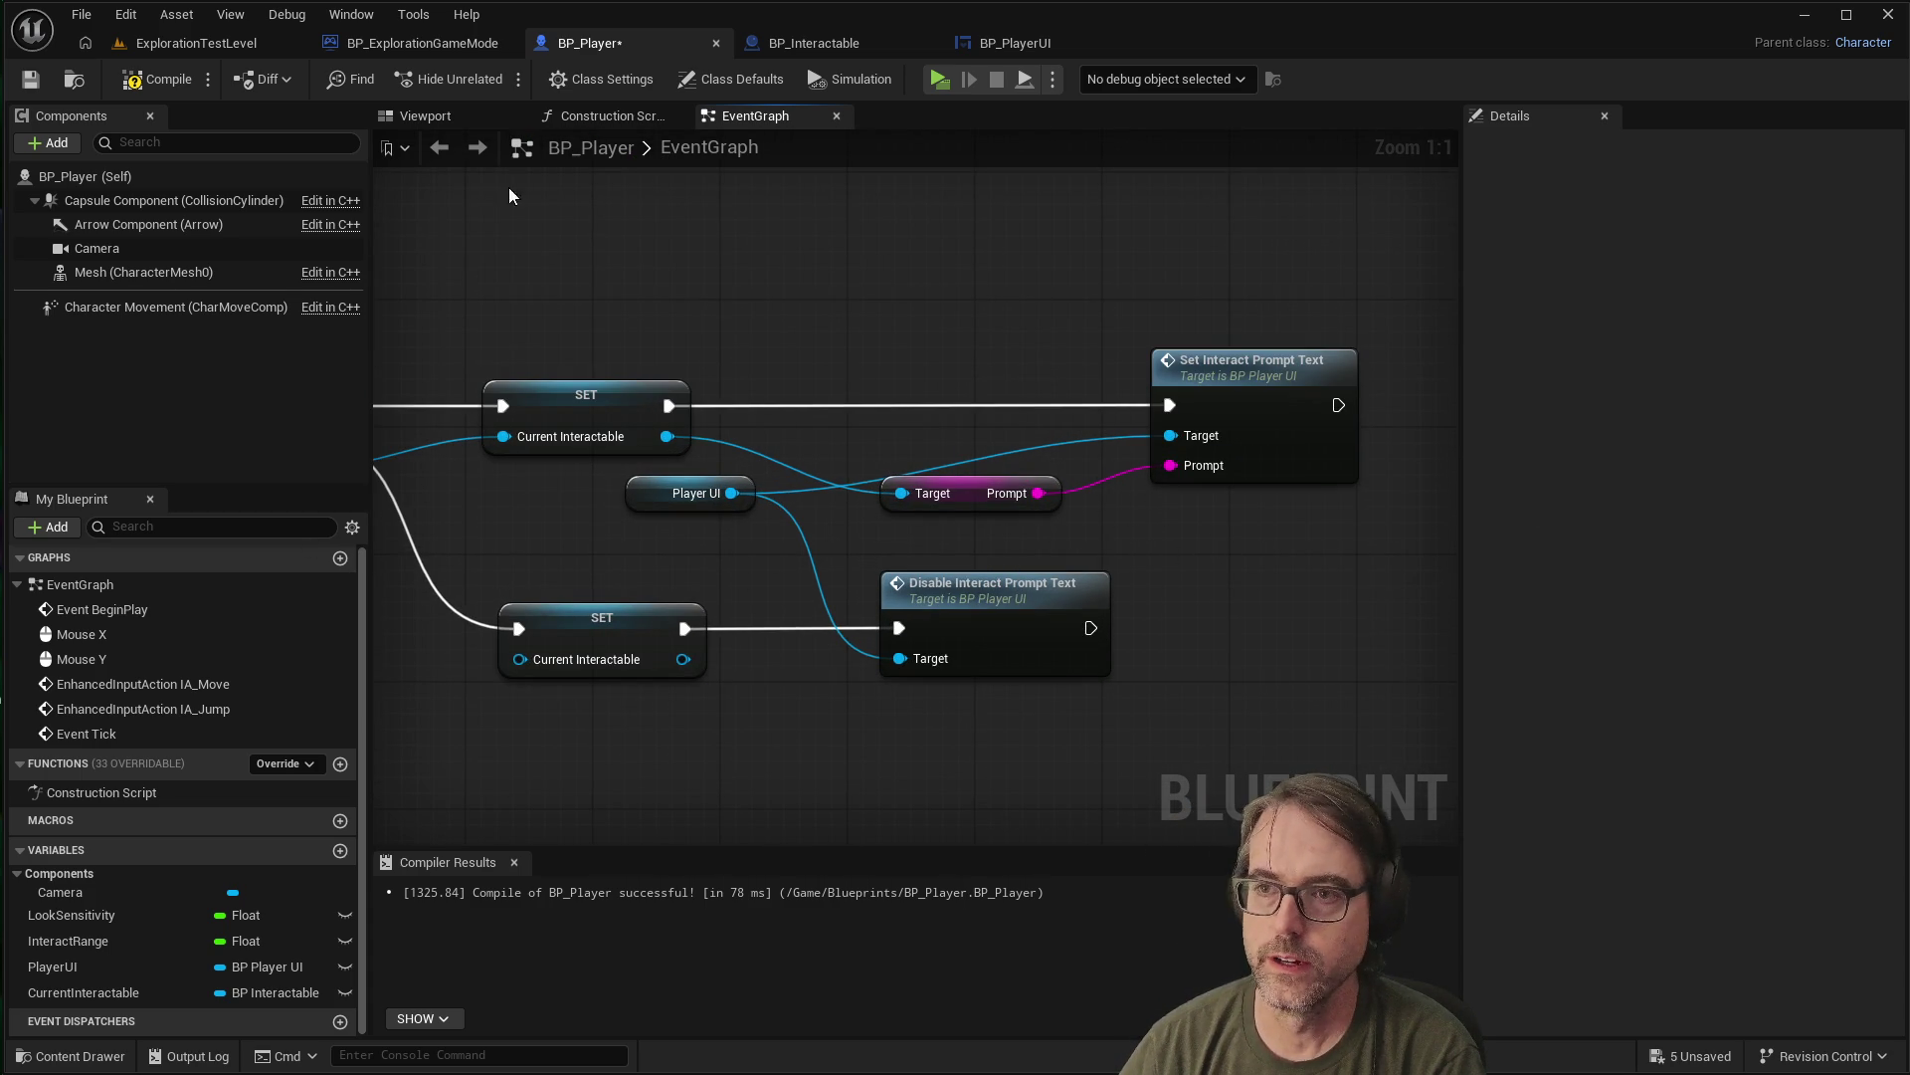
click(145, 89)
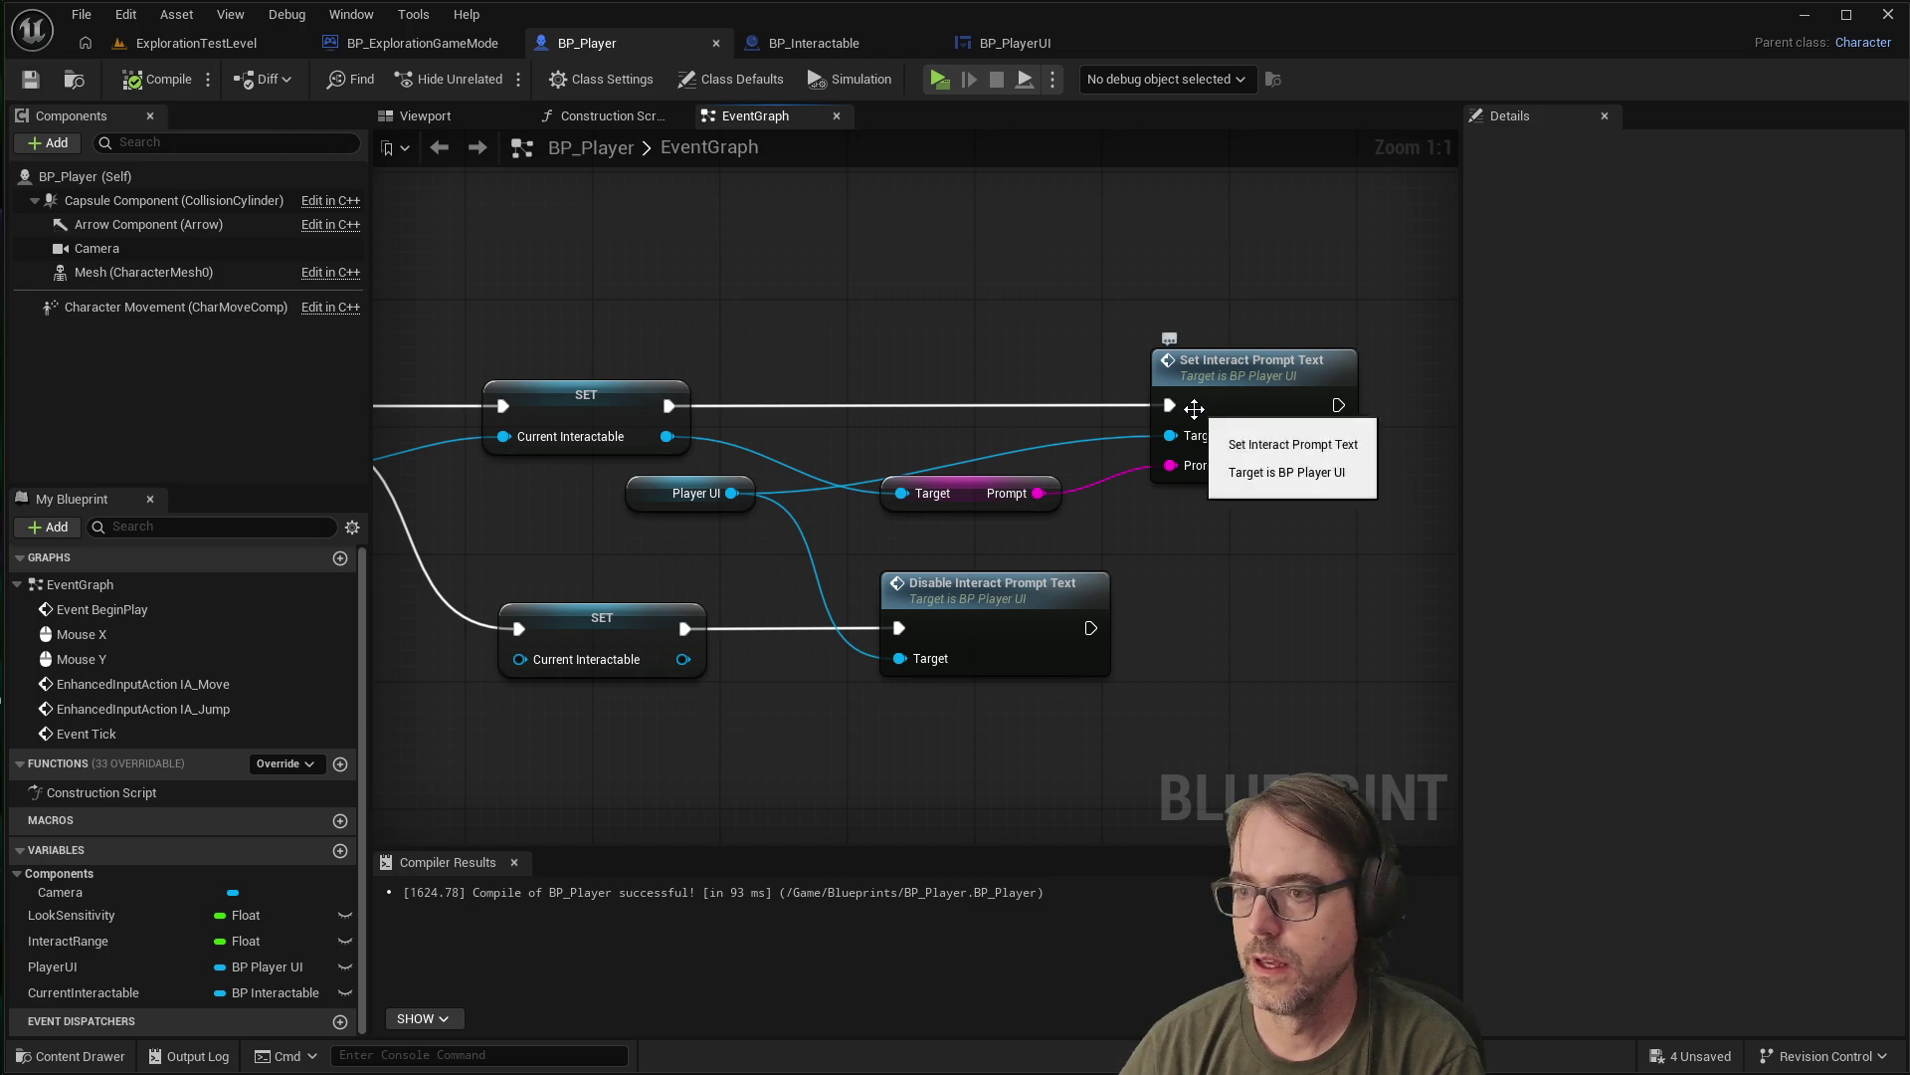
Play-test, walking up to the cube to see its 'WTF DUMBASS' prompt
click(939, 80)
click(1101, 411)
key(w)
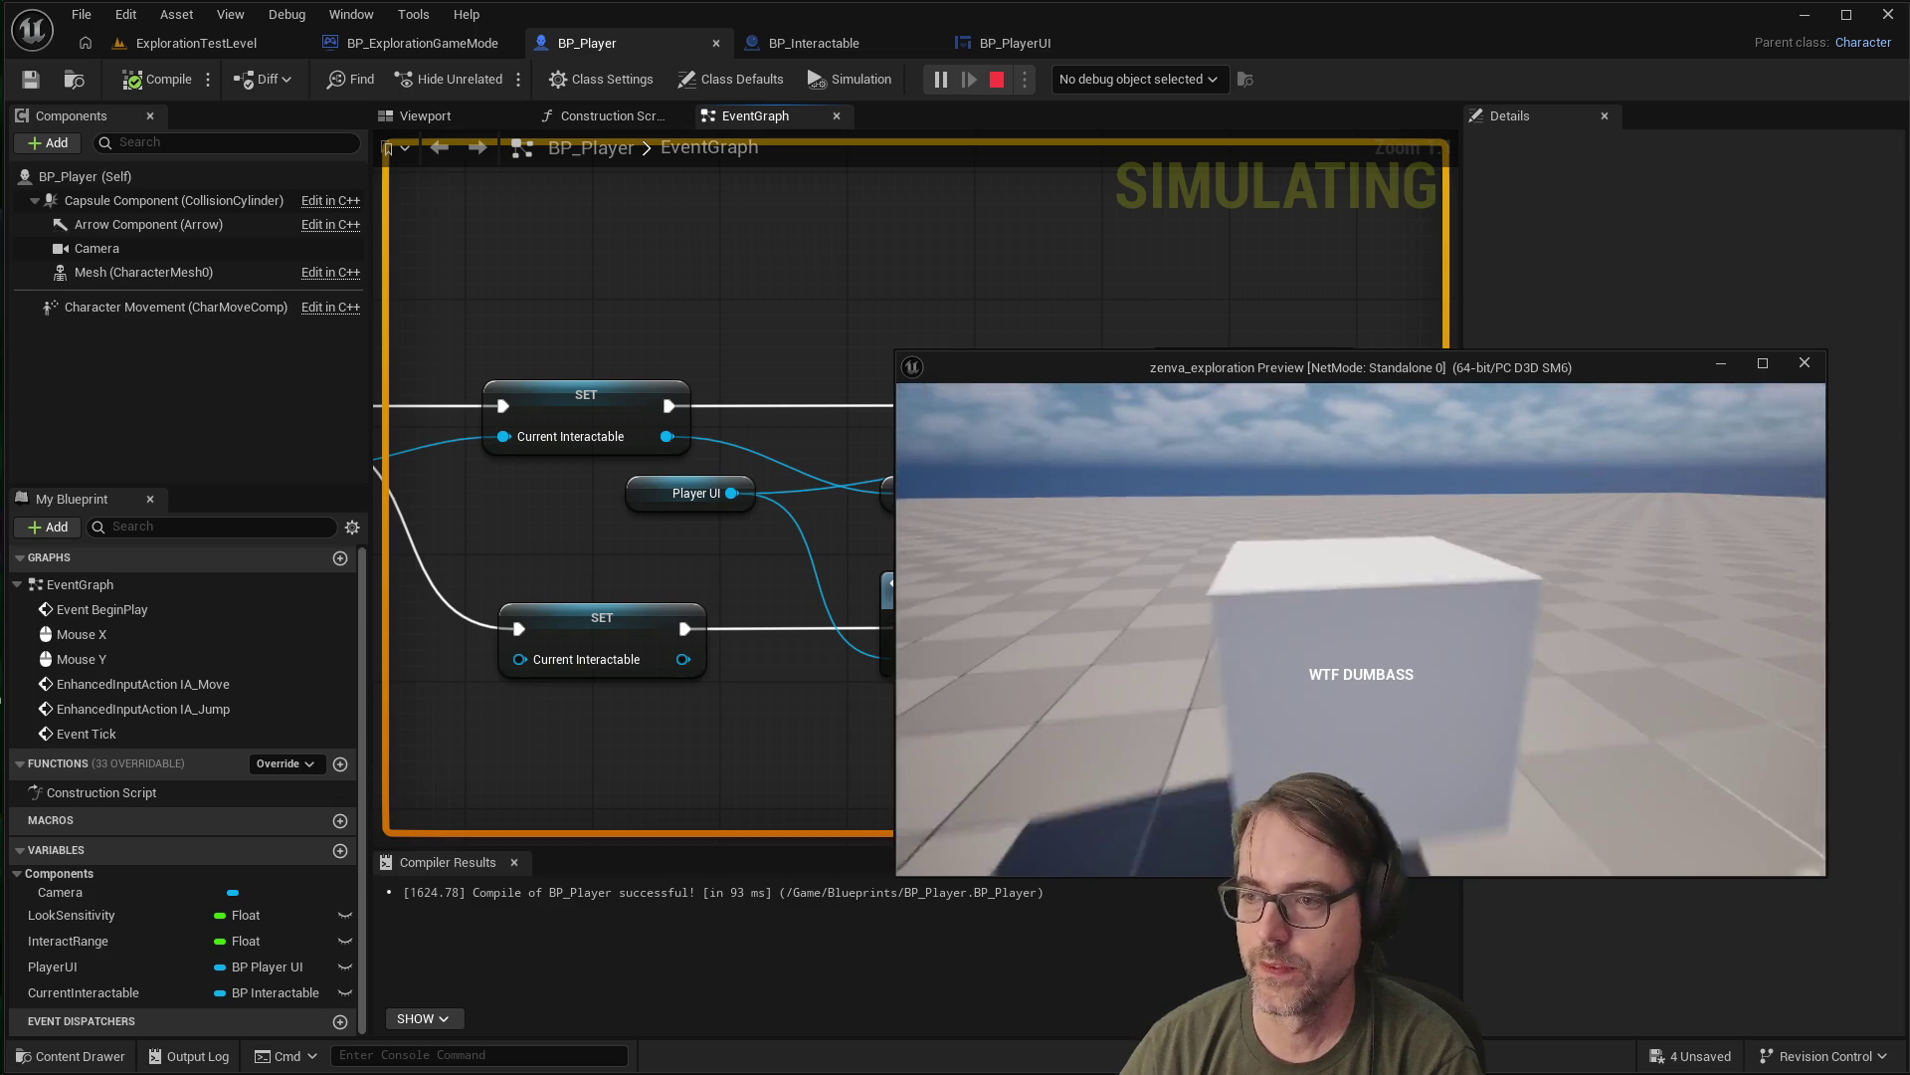
key(Escape)
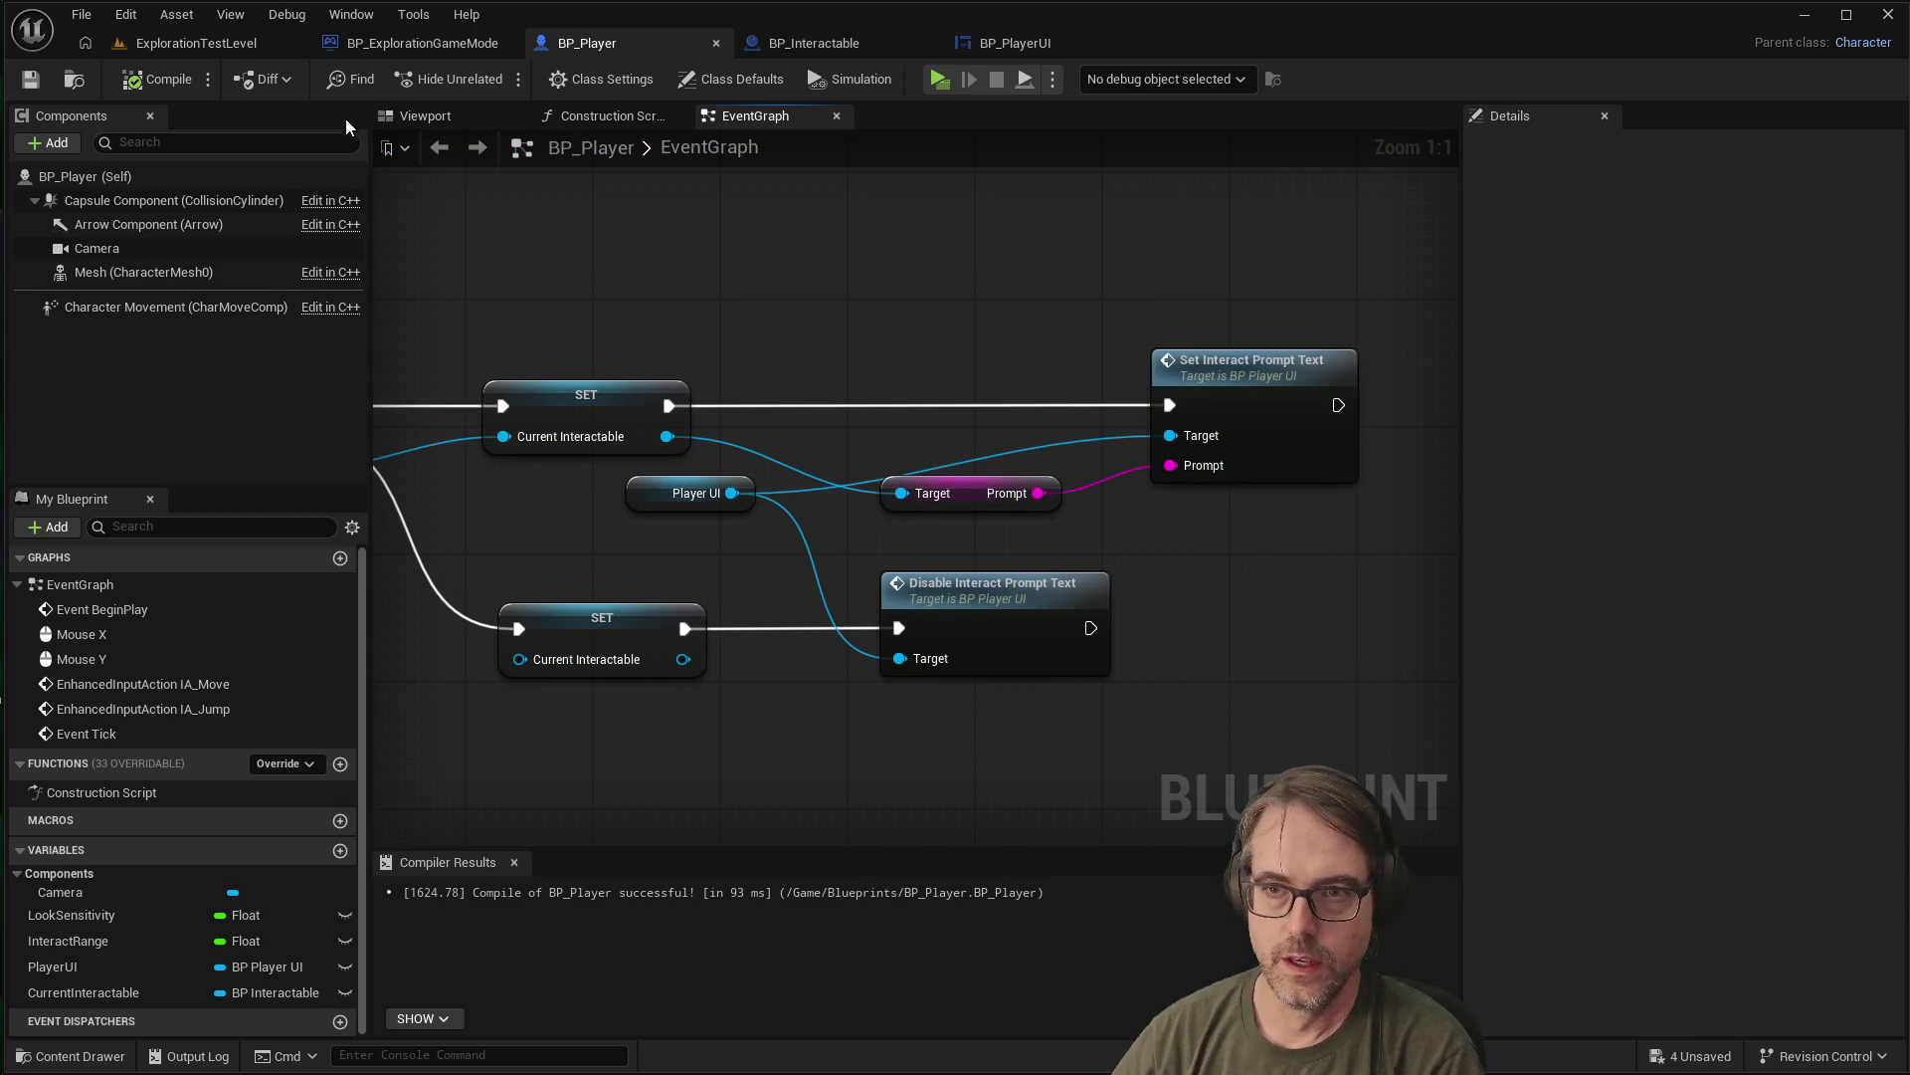
In ExplorationTestLevel, select the cube and erase all text from its Prompt field
click(207, 44)
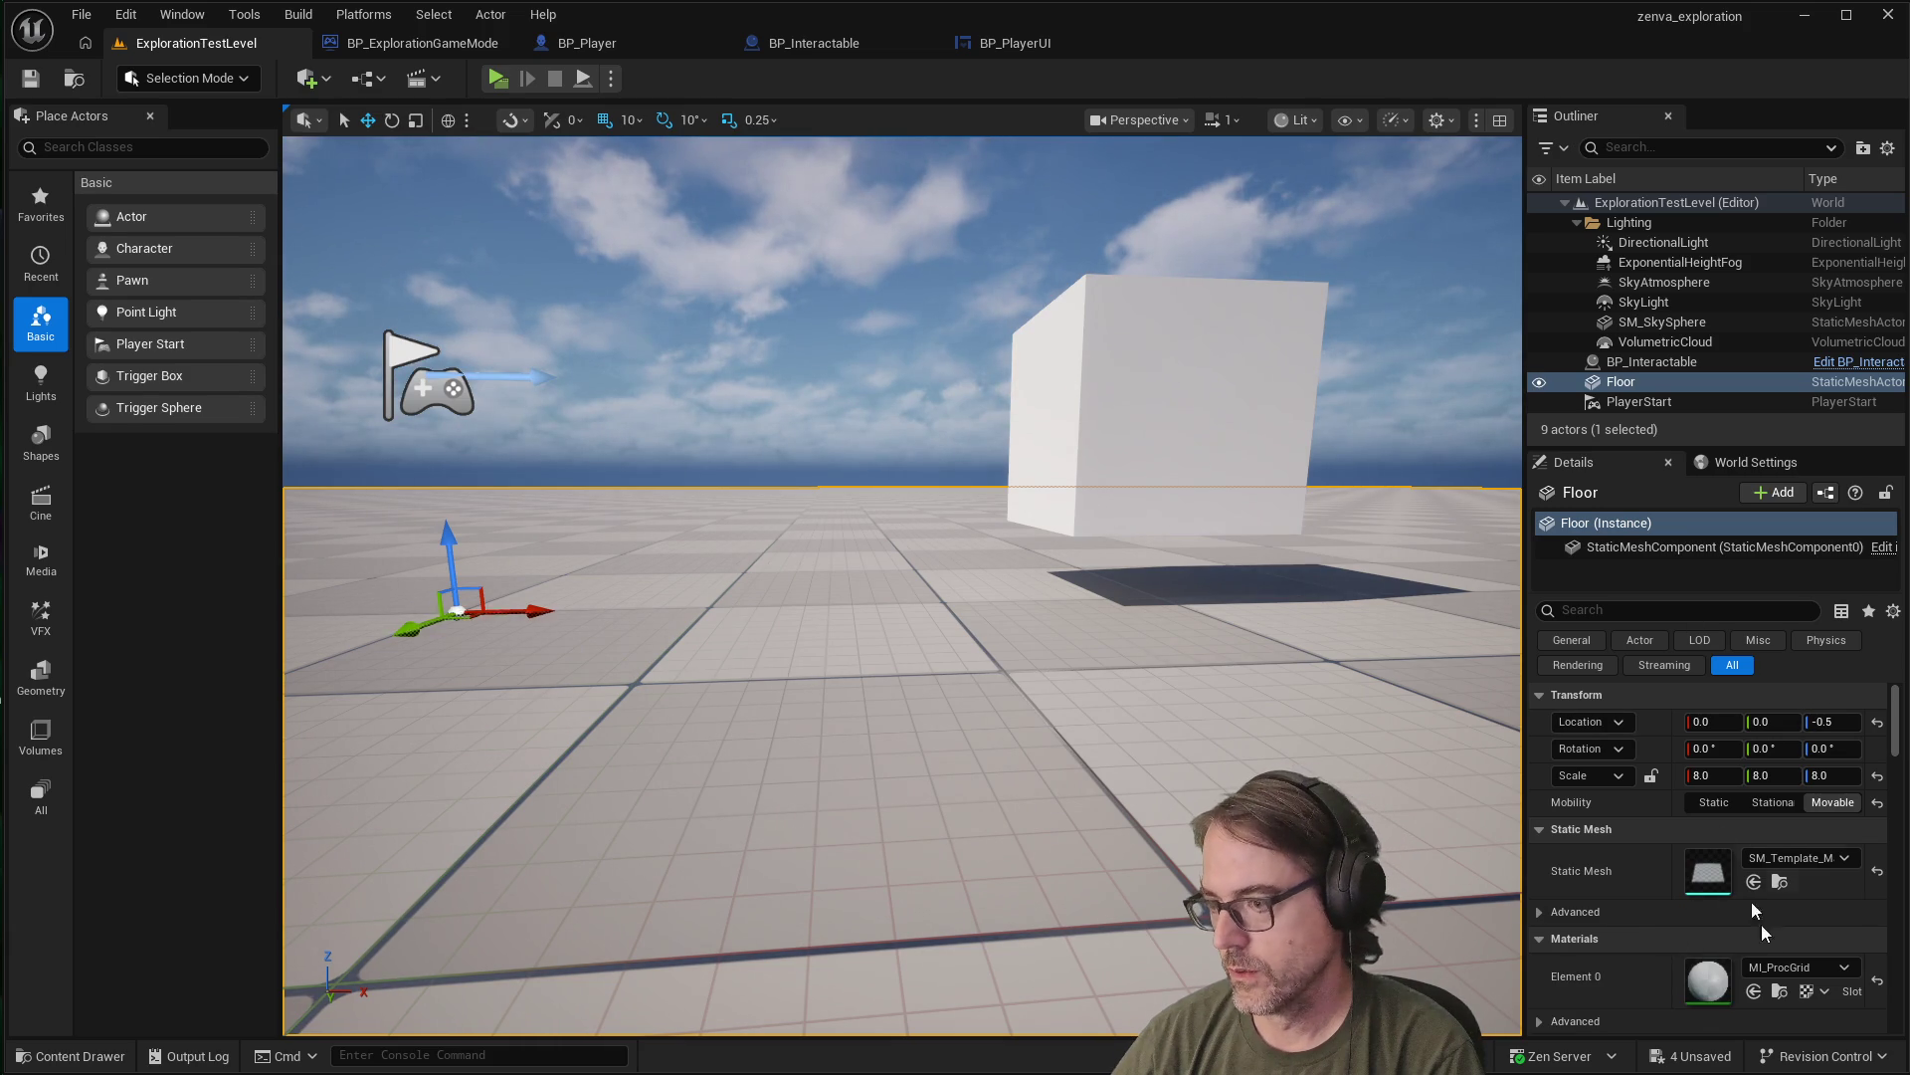
click(1159, 405)
click(1744, 832)
key(shift+End)
key(ctrl+a)
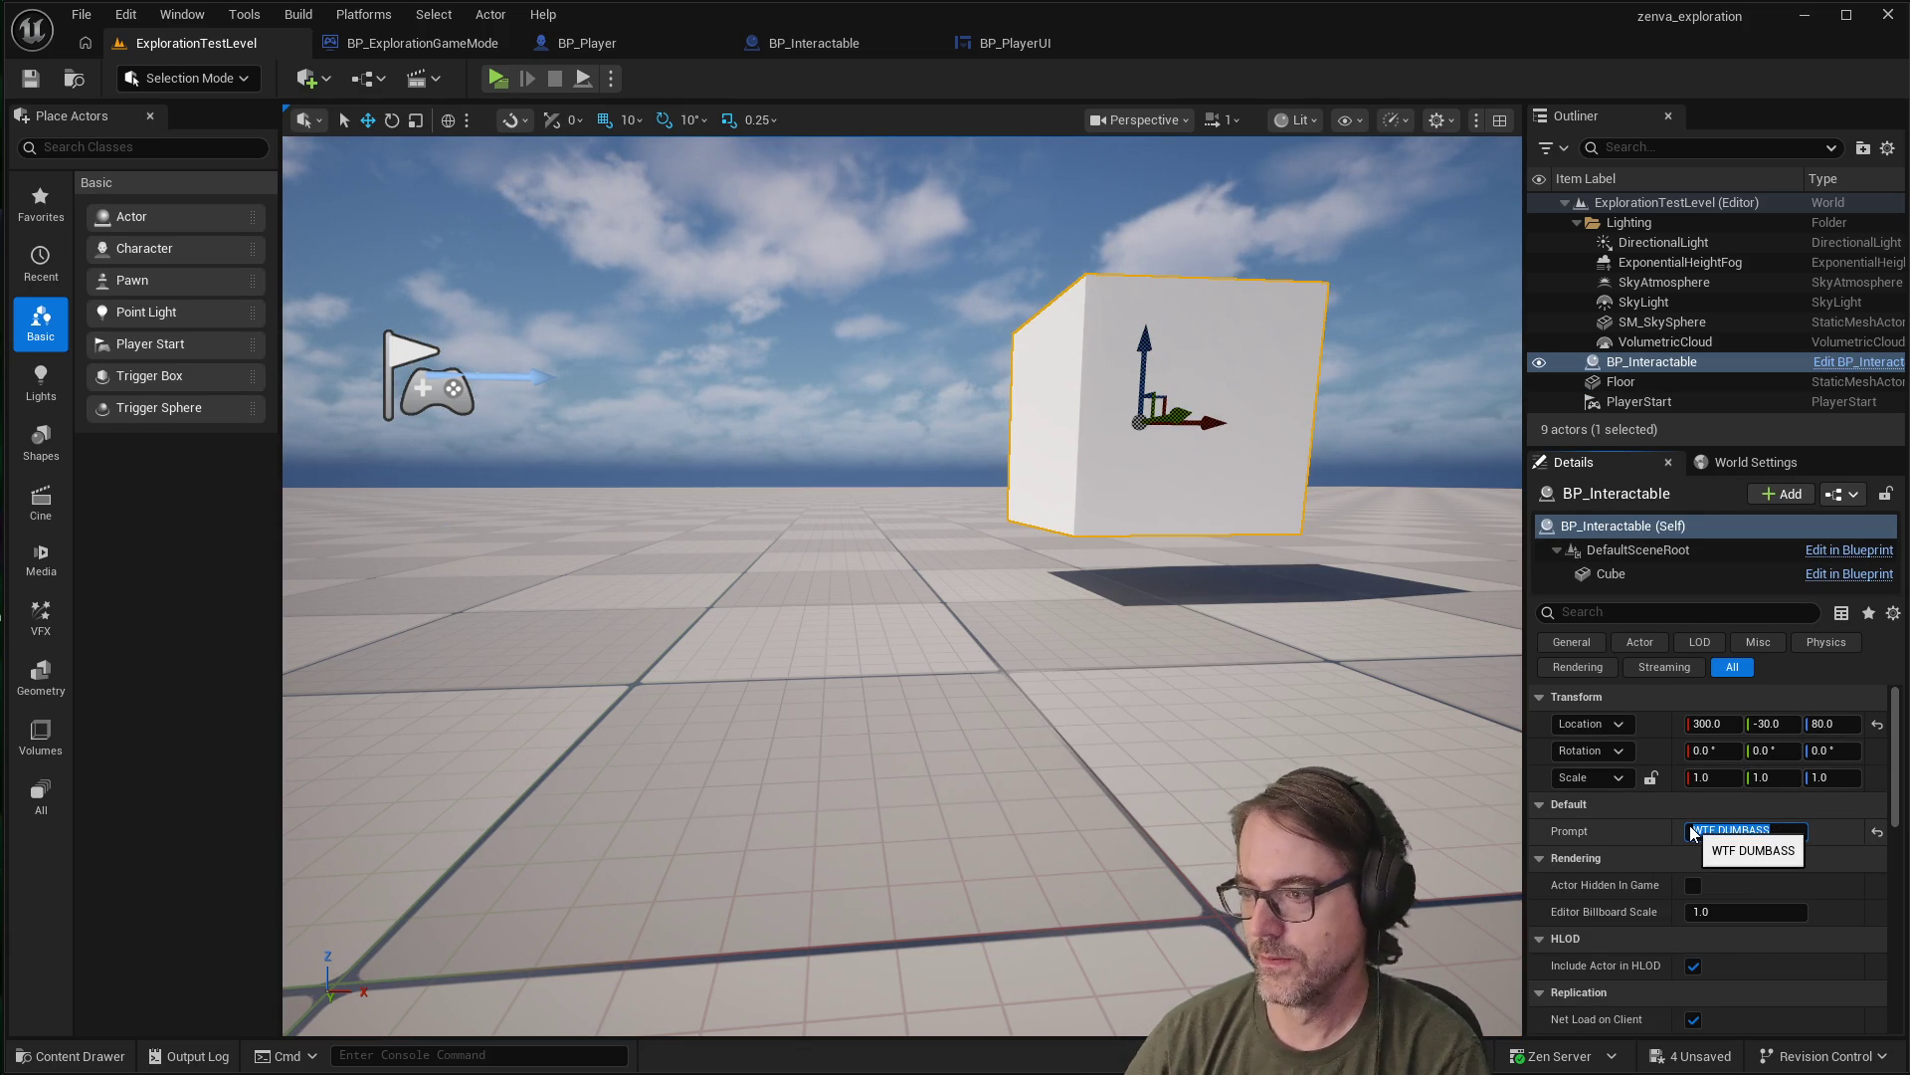
key(BackSpace)
text(I'm a Cube!)
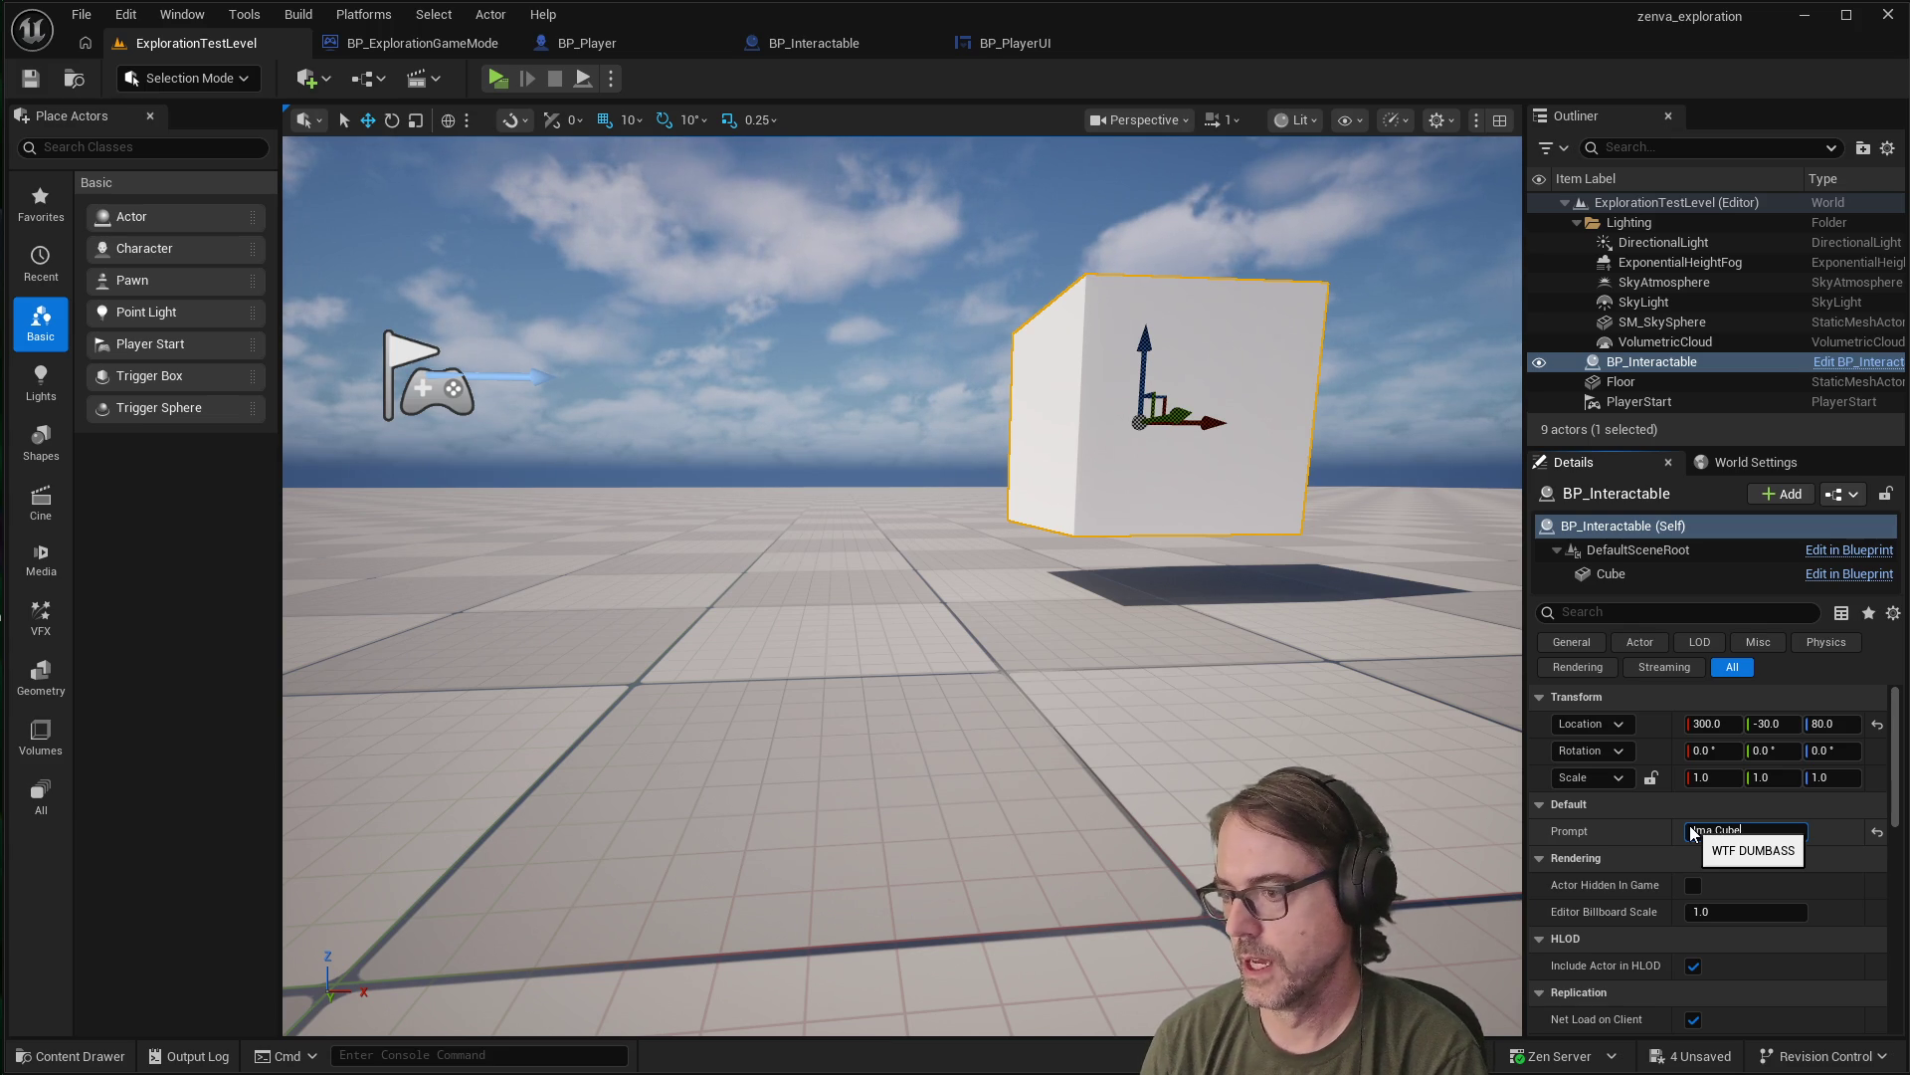
key(Return)
click(1042, 591)
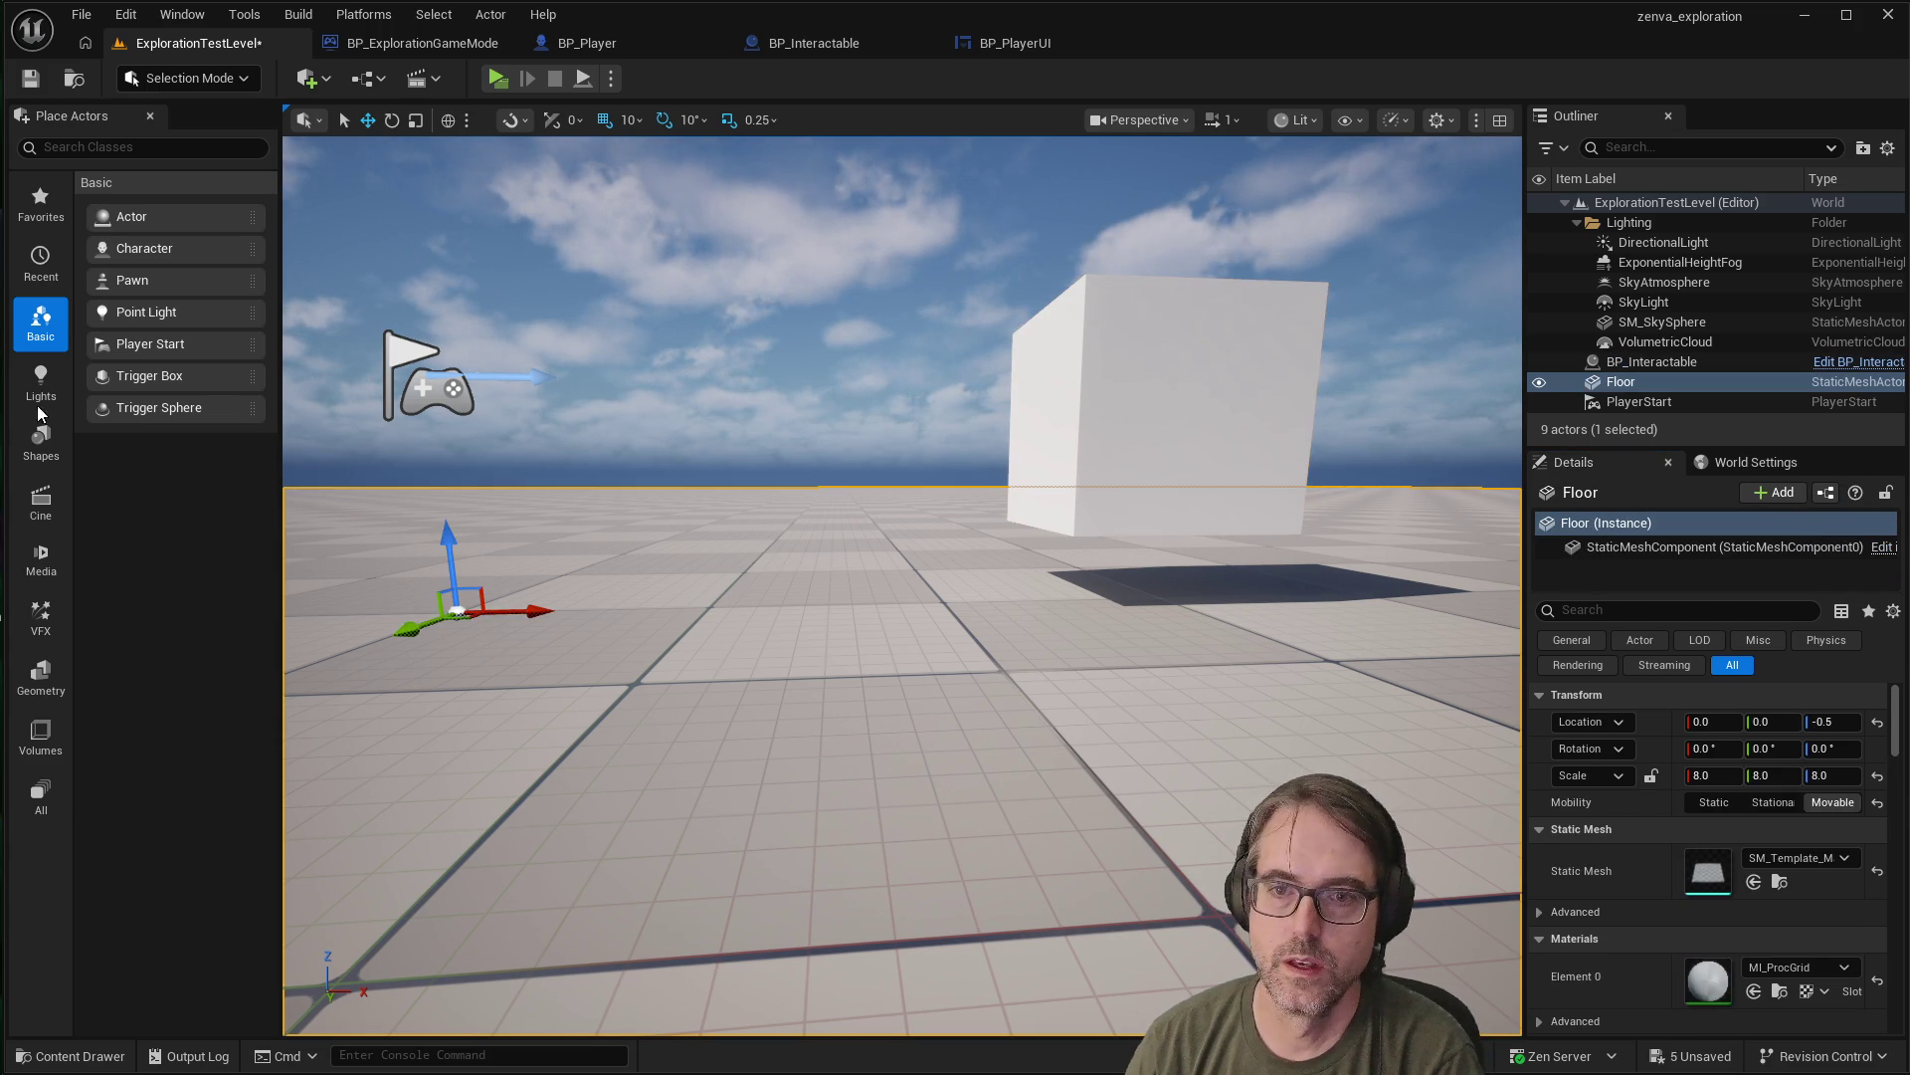
Save the level and play-test walking toward the cube to check its prompt
click(30, 79)
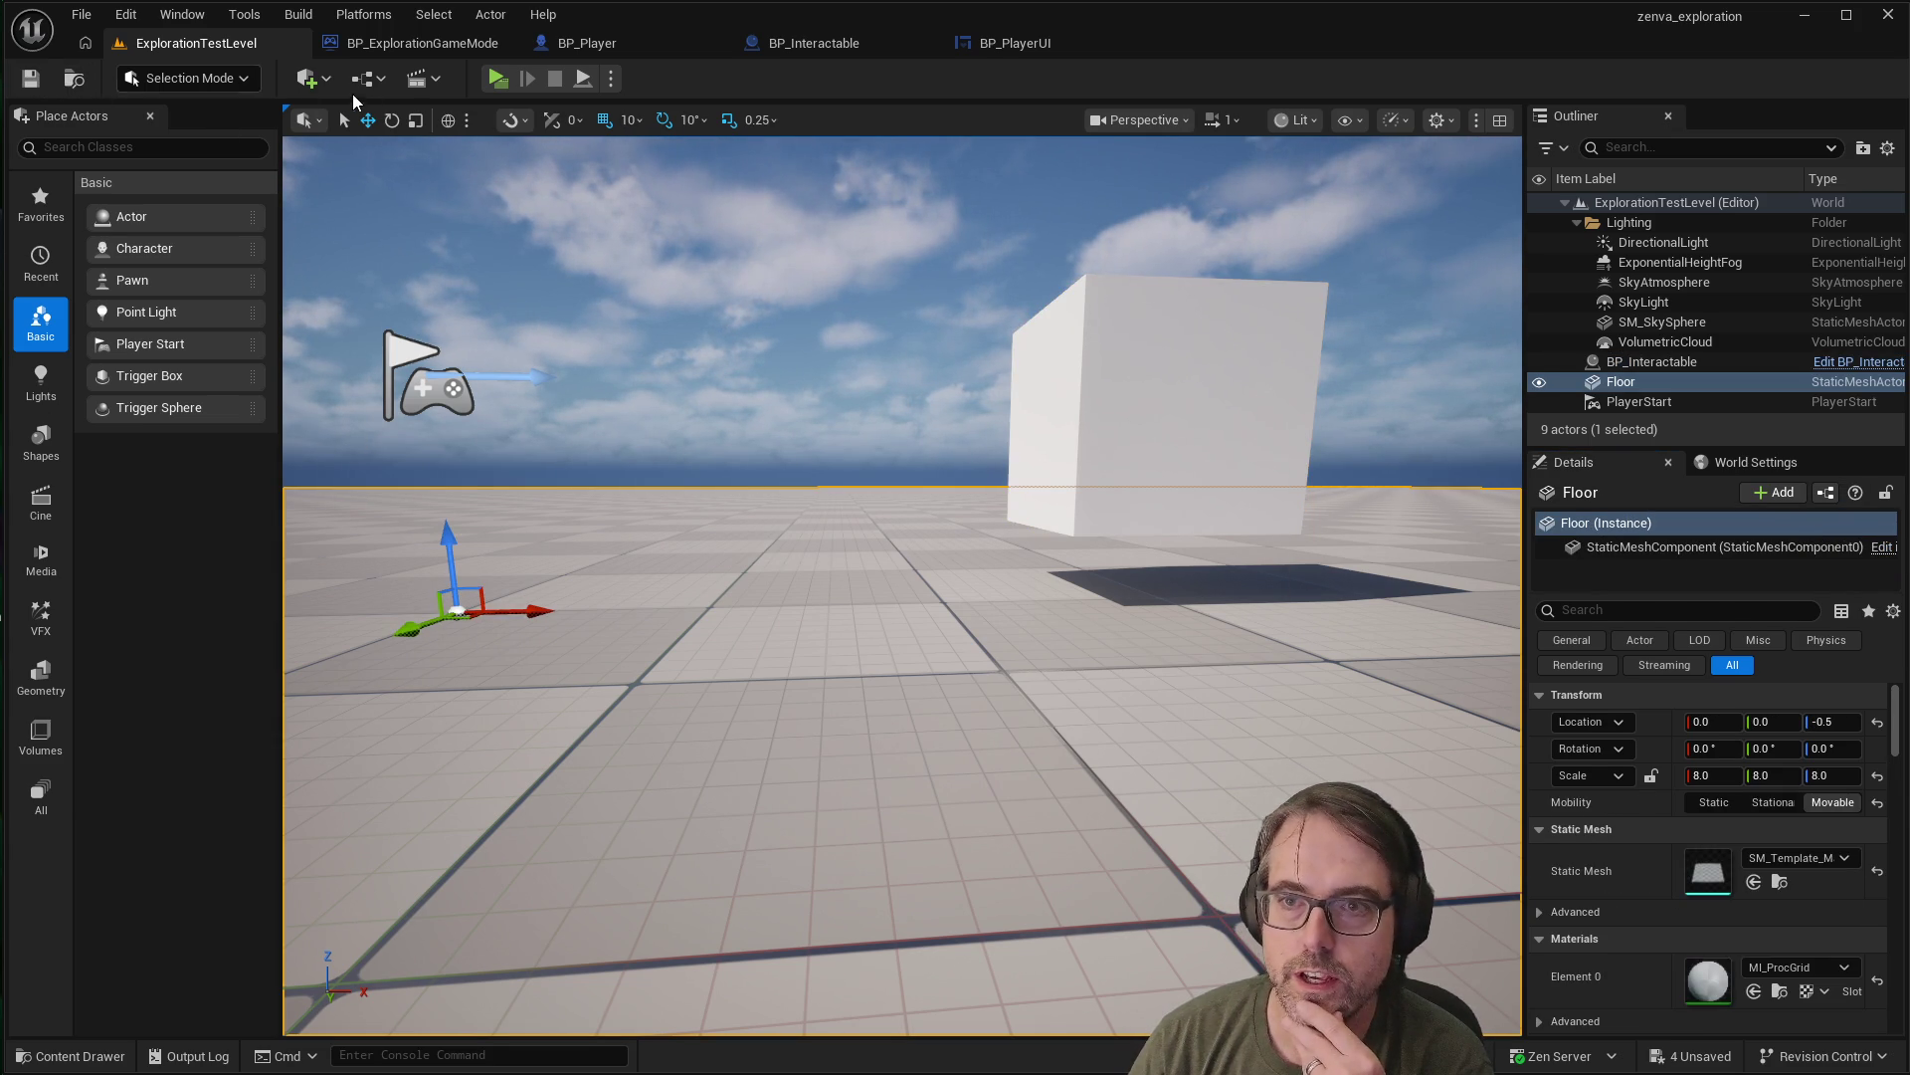
click(494, 86)
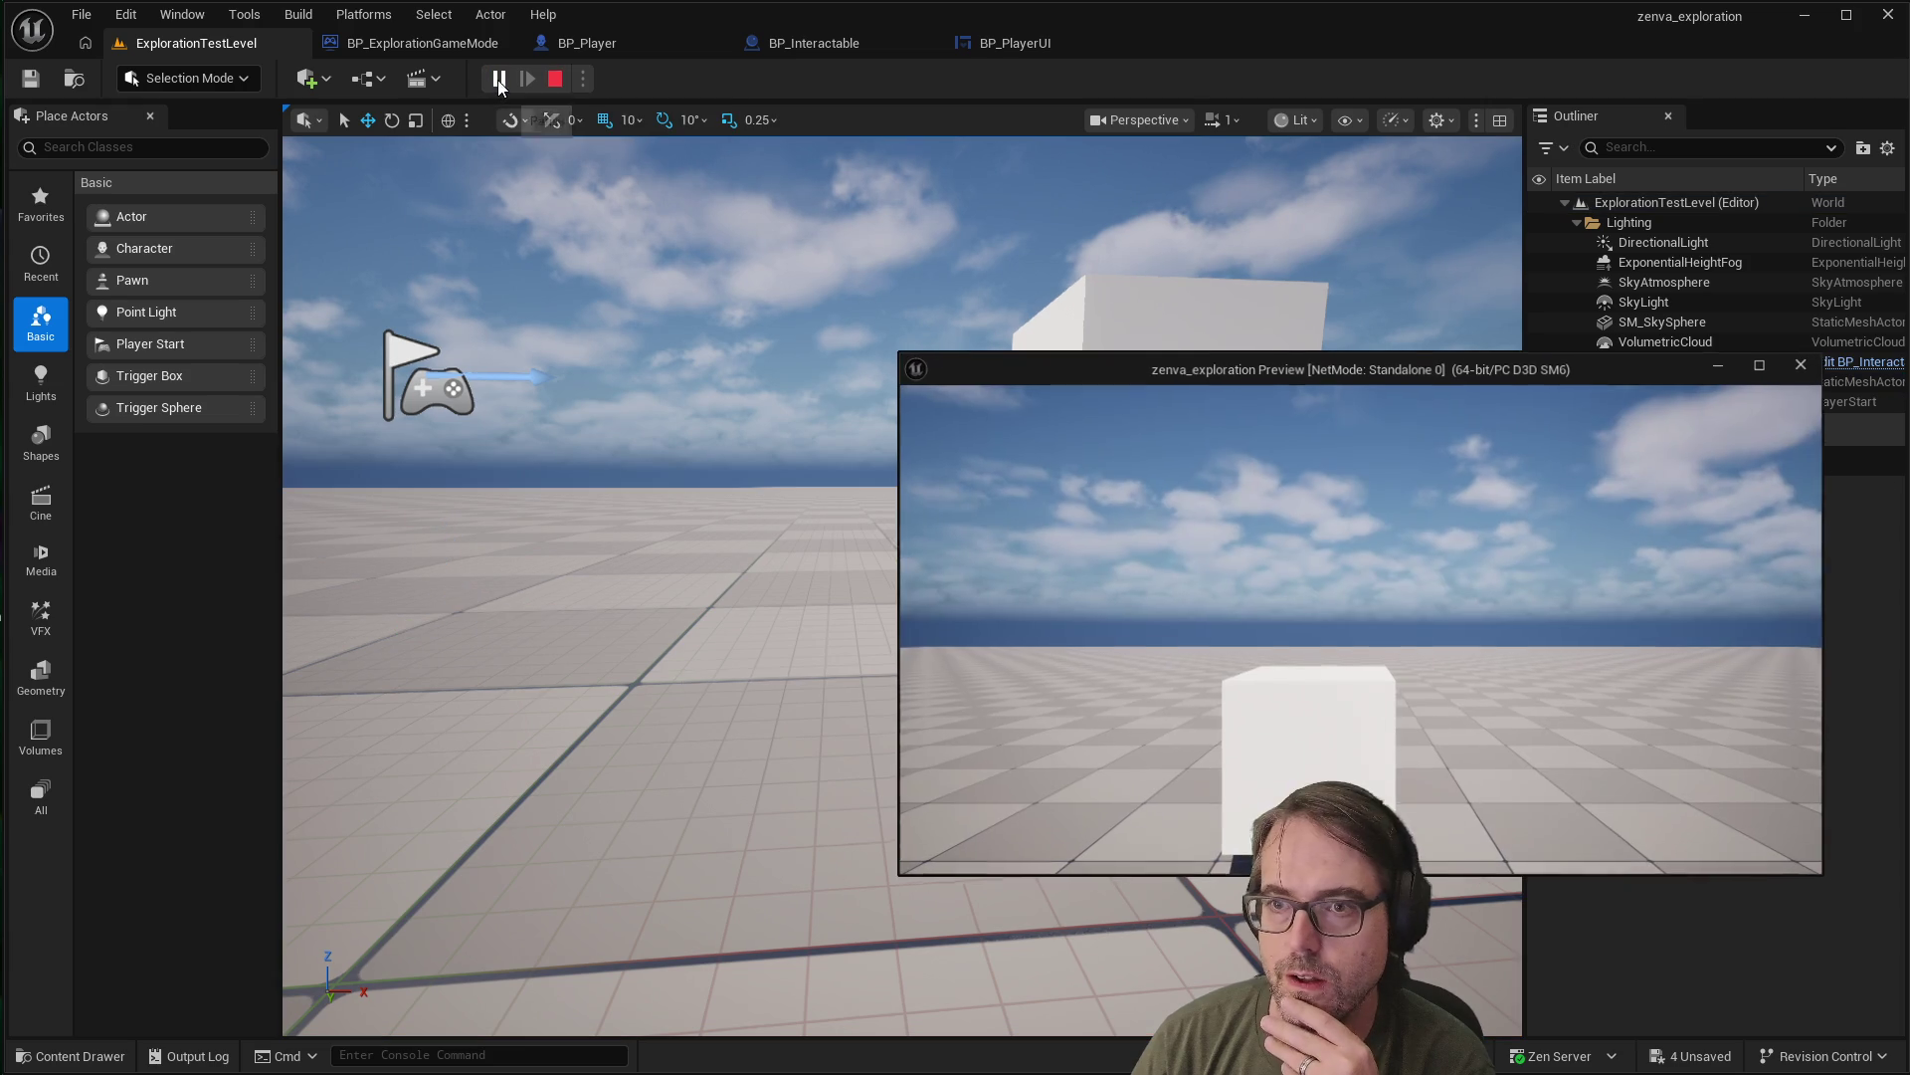
click(1225, 584)
key(w)
key(w)
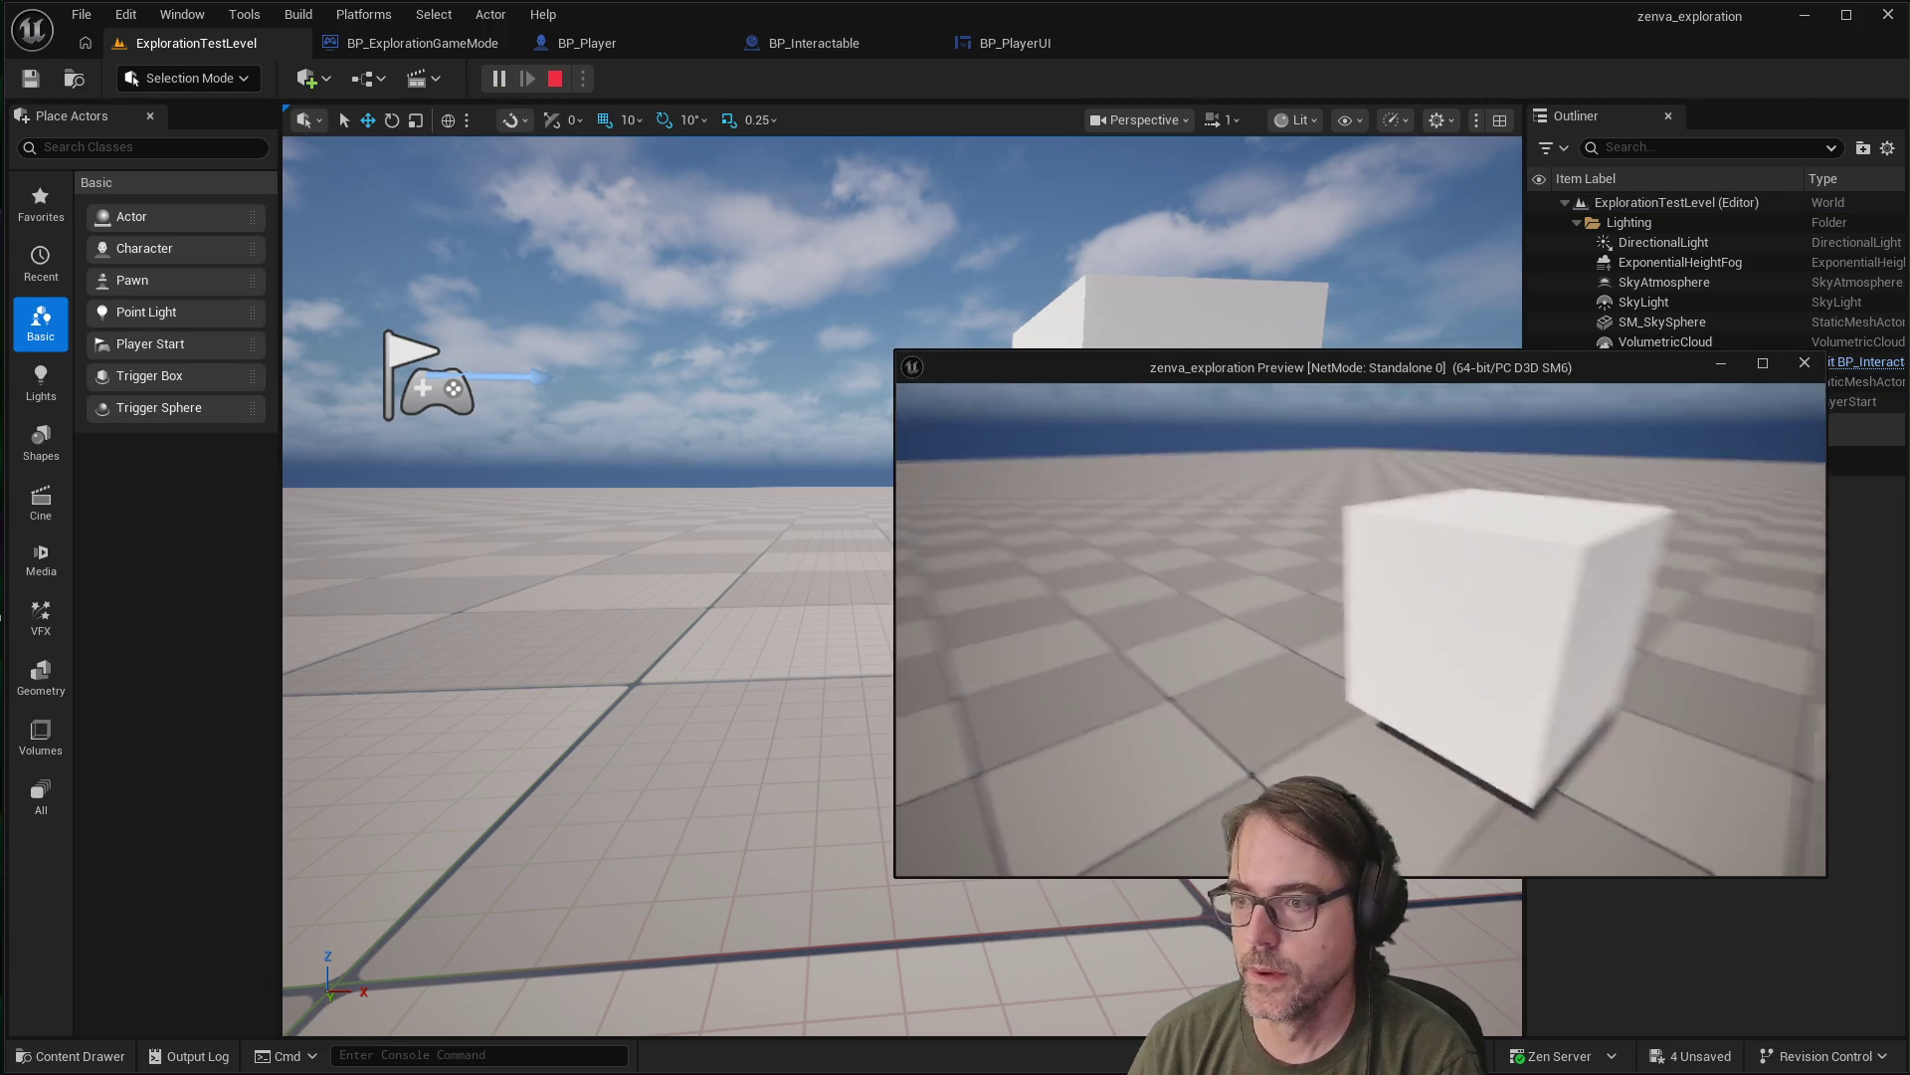
key(Escape)
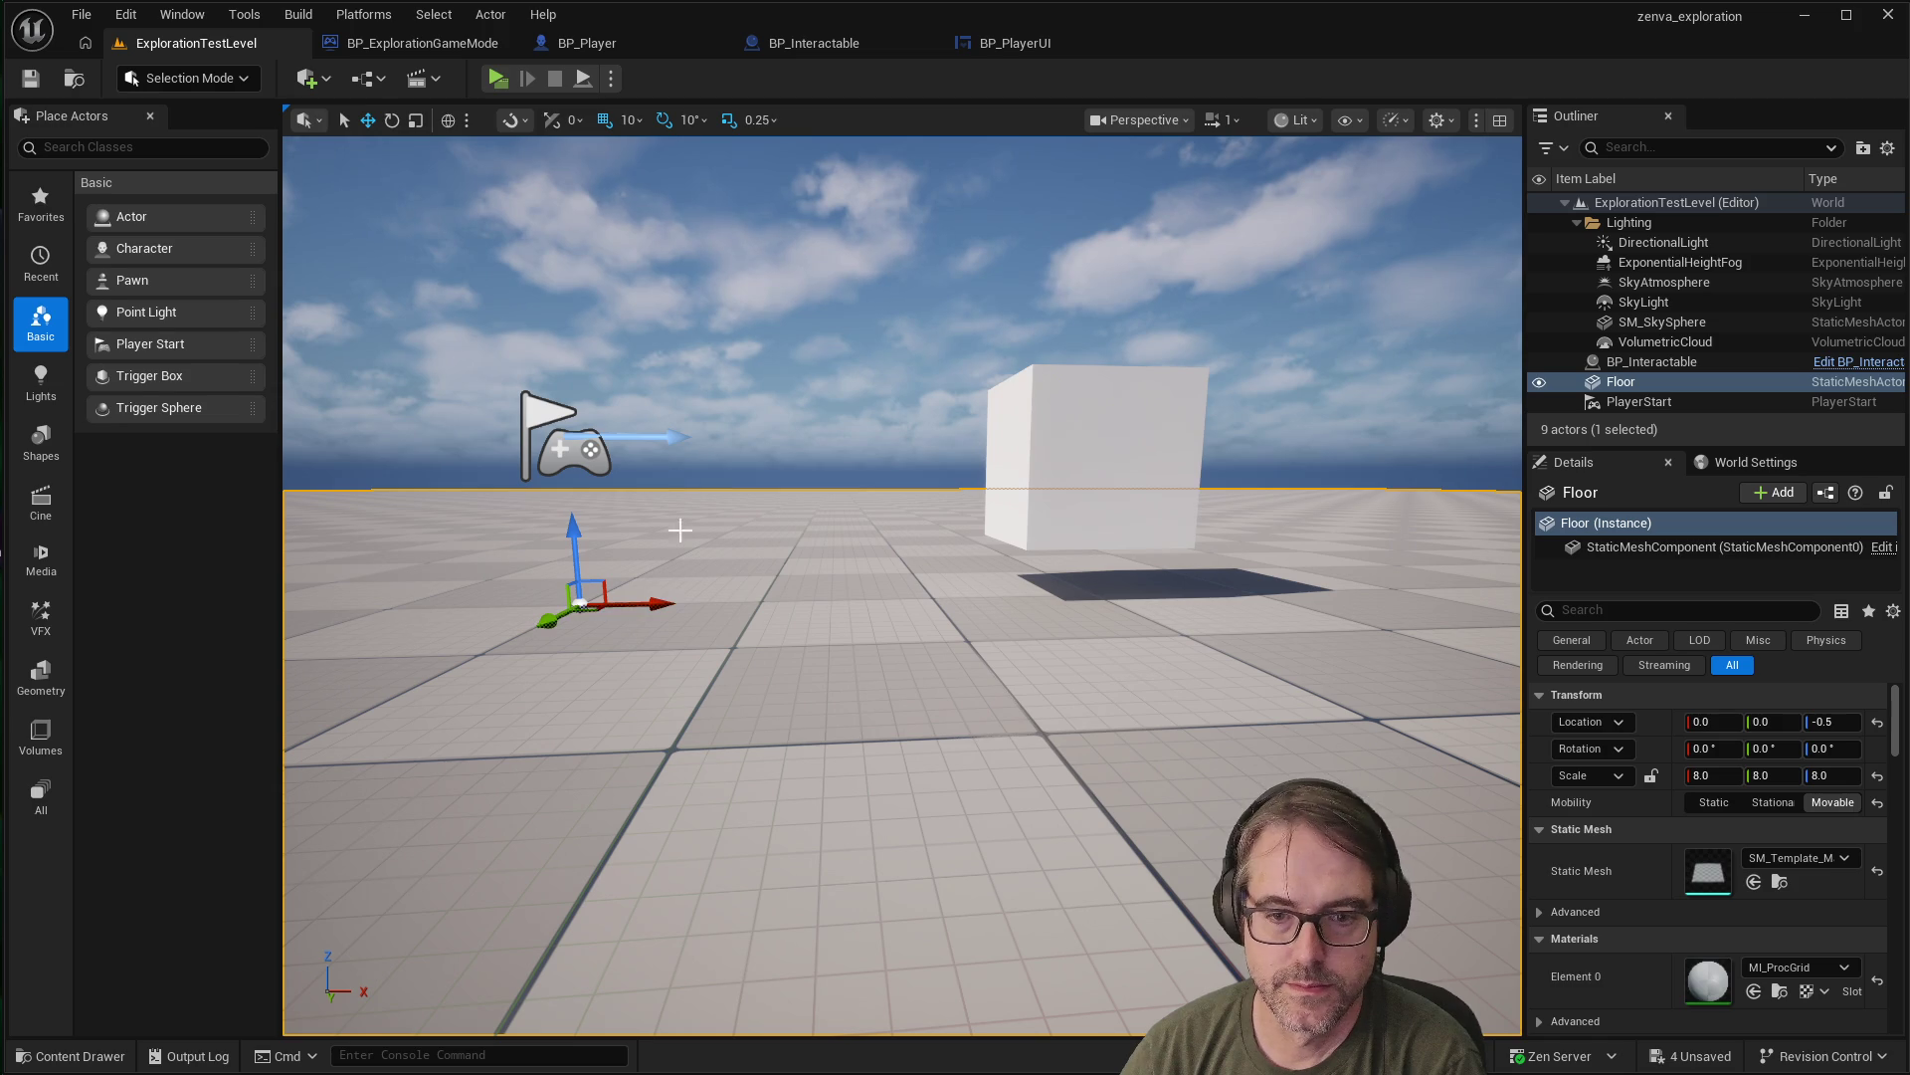
scroll(1041, 538, up, 2)
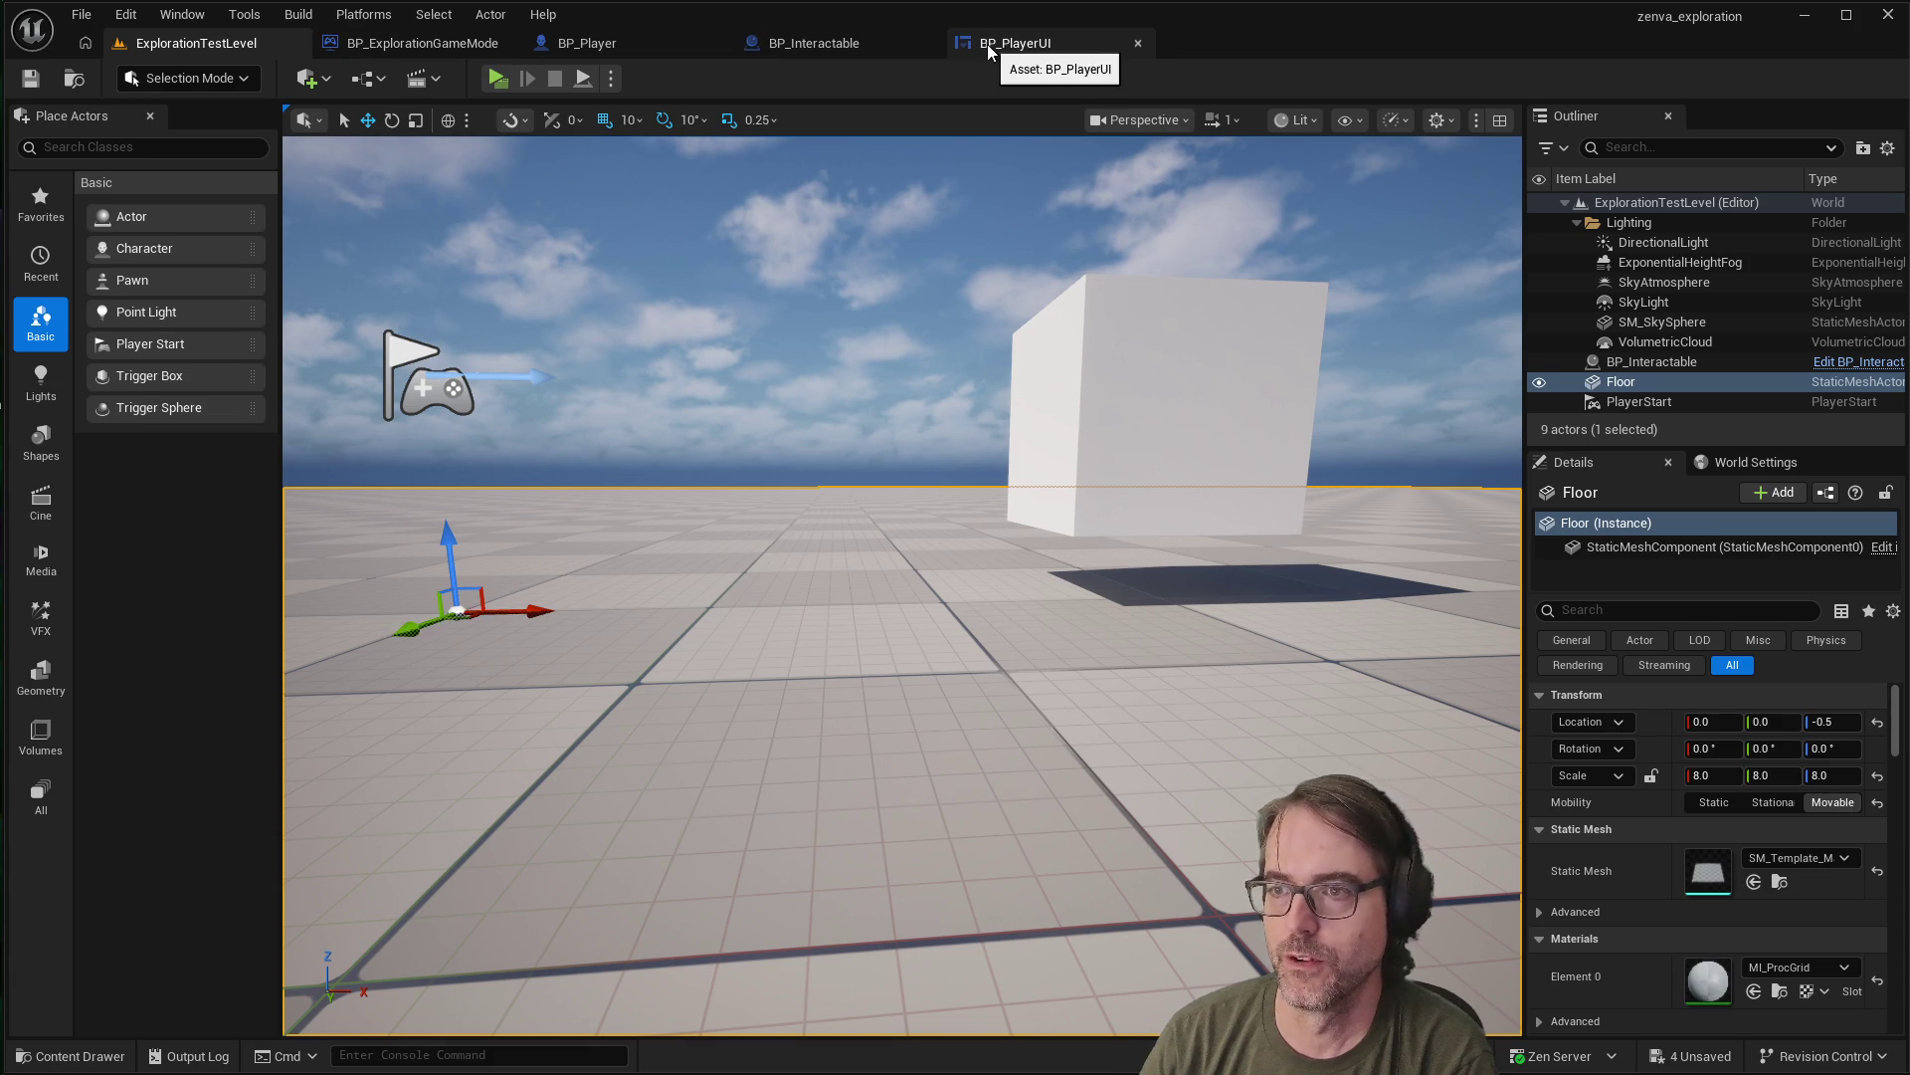
Look over the BP_Interactable and BP_Player blueprints, then return to ExplorationTestLevel
click(826, 43)
click(654, 44)
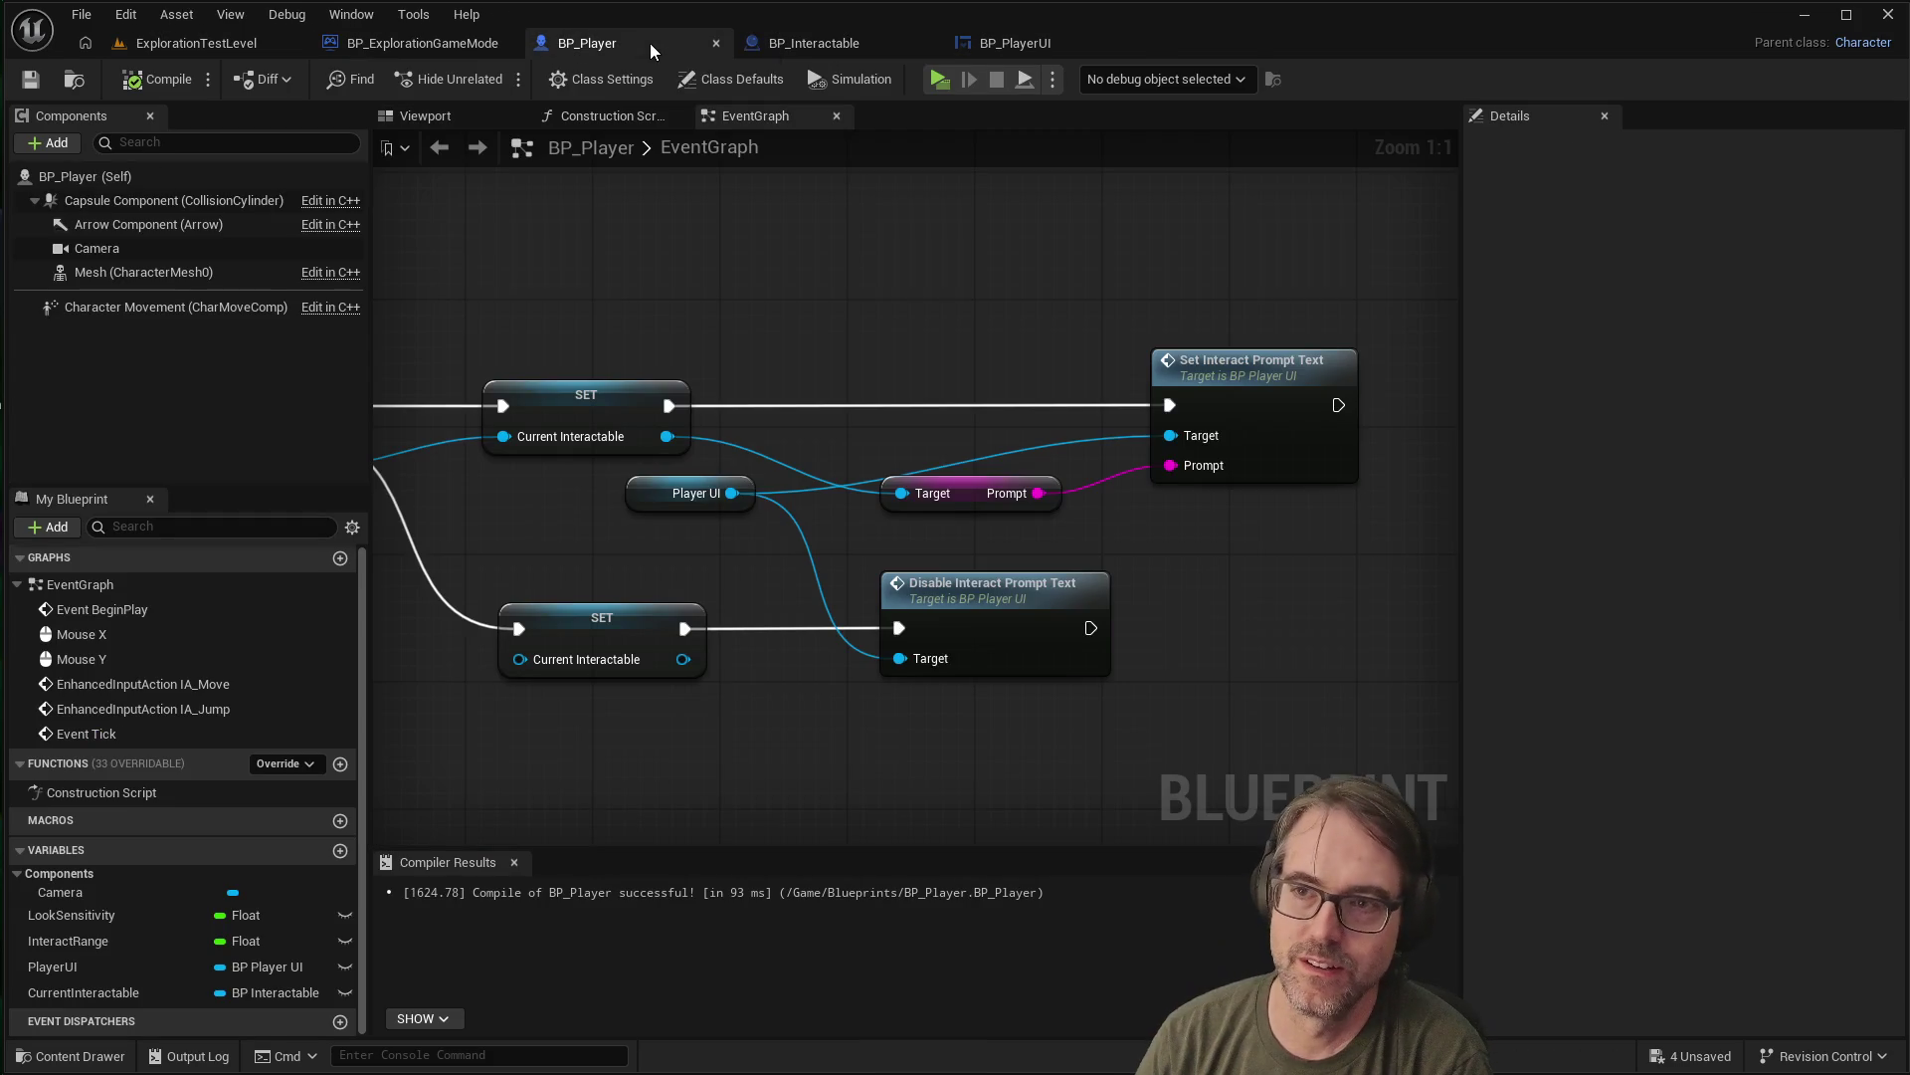
click(224, 50)
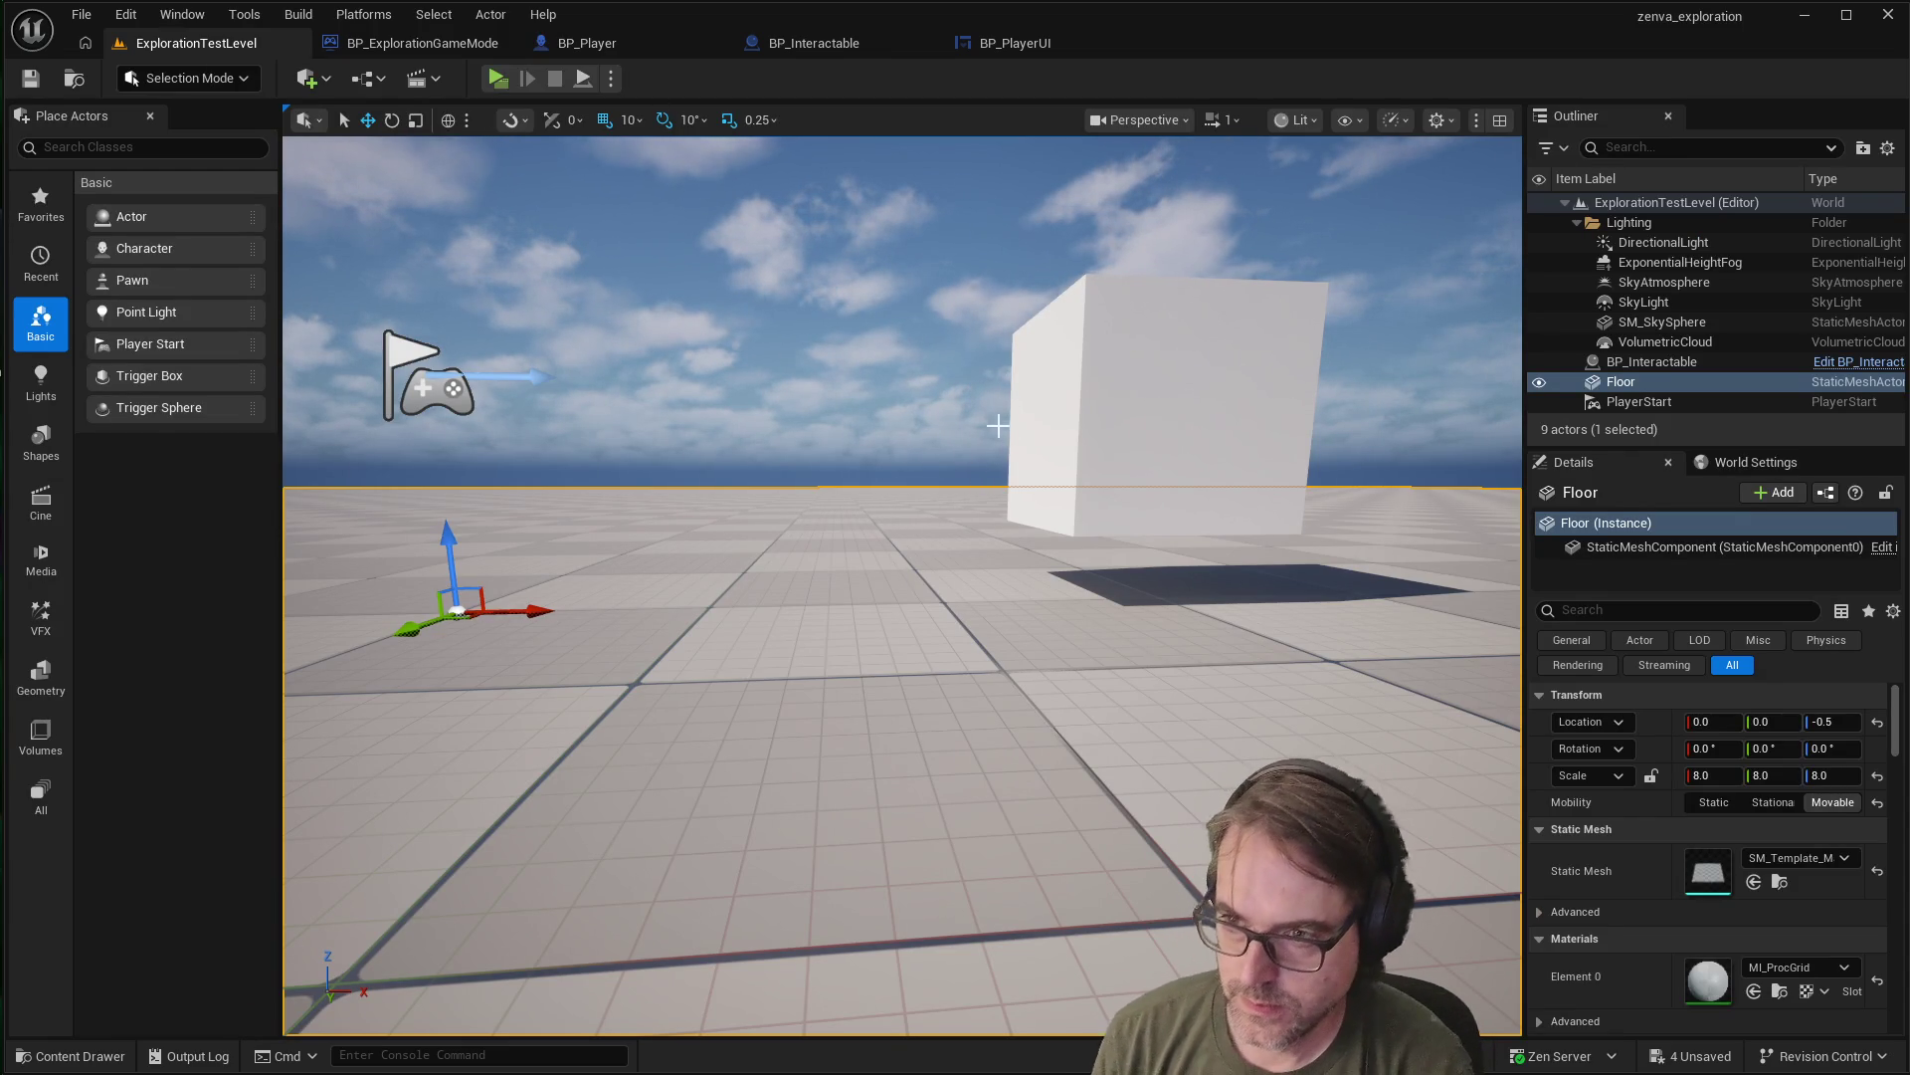
click(498, 79)
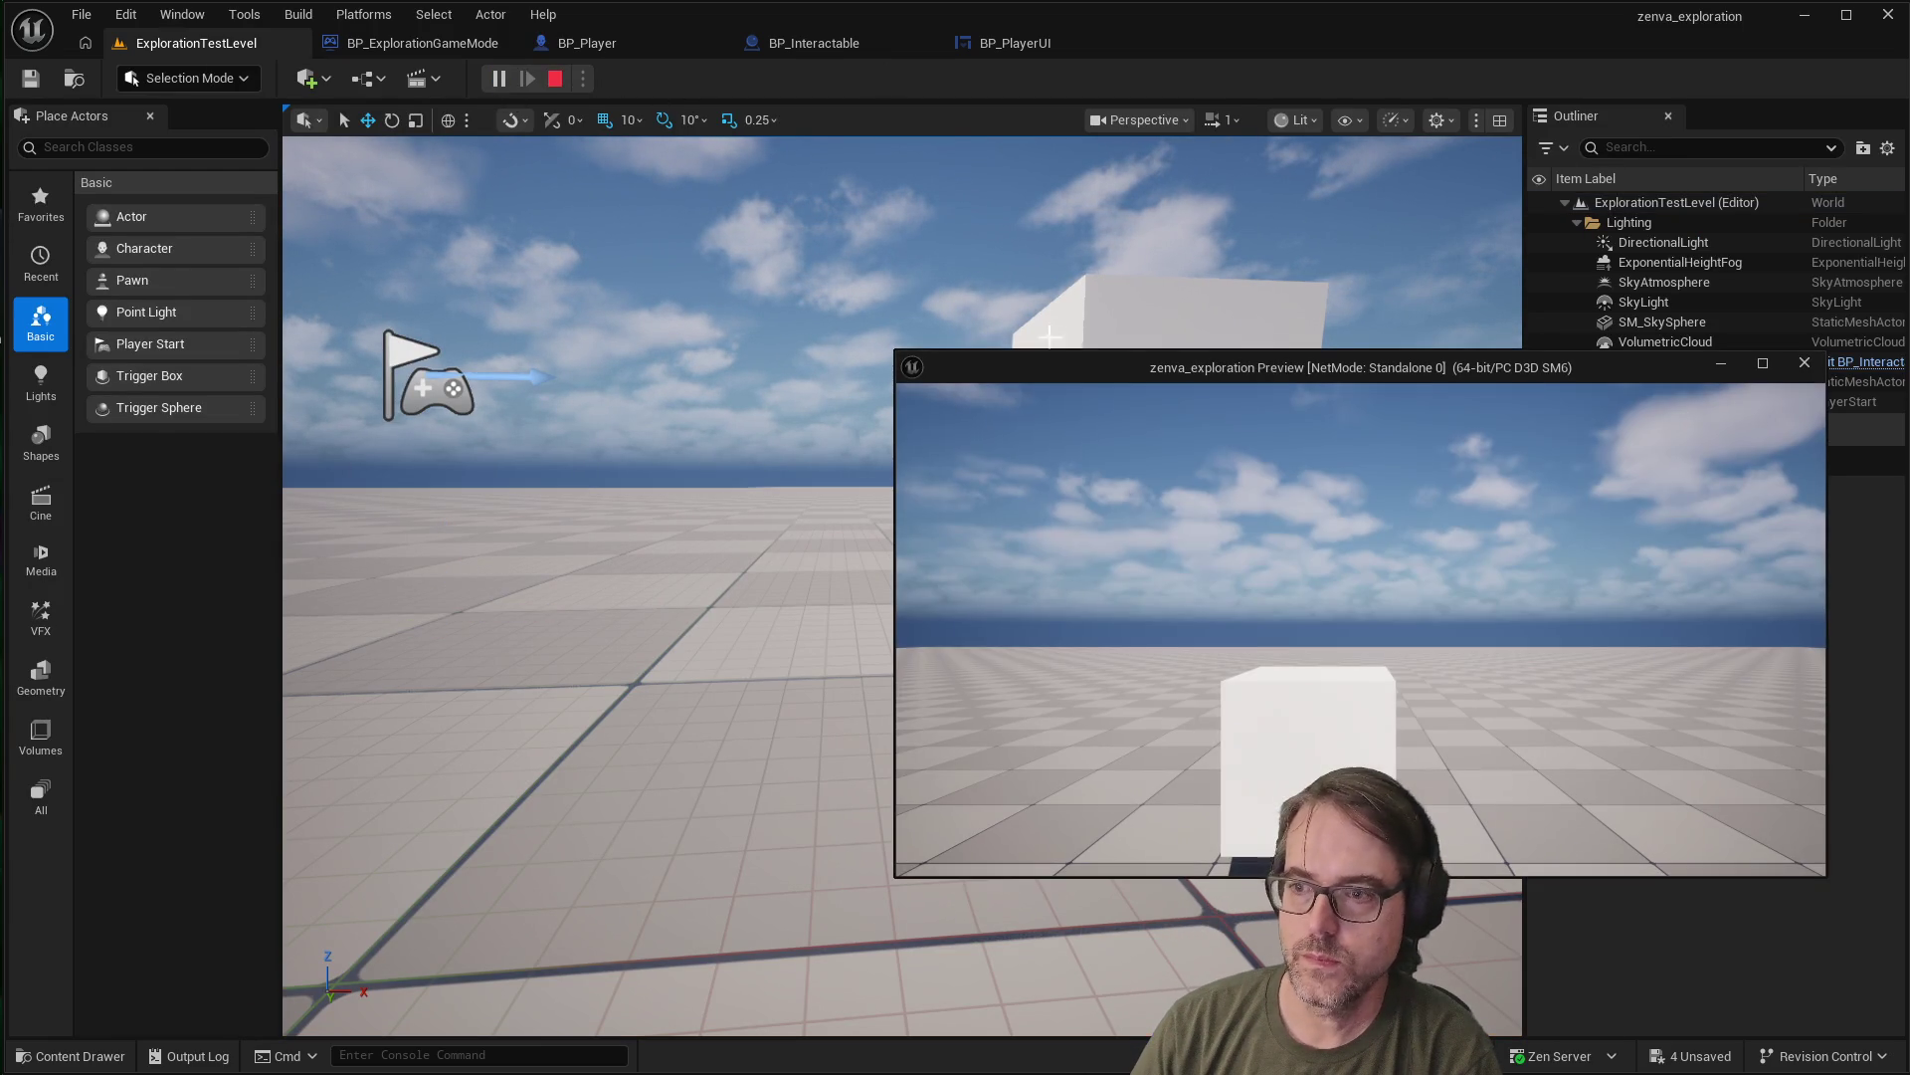
mouse_move(1274, 370)
mouse_down()
mouse_move(917, 268)
mouse_move(950, 306)
mouse_move(927, 270)
mouse_up()
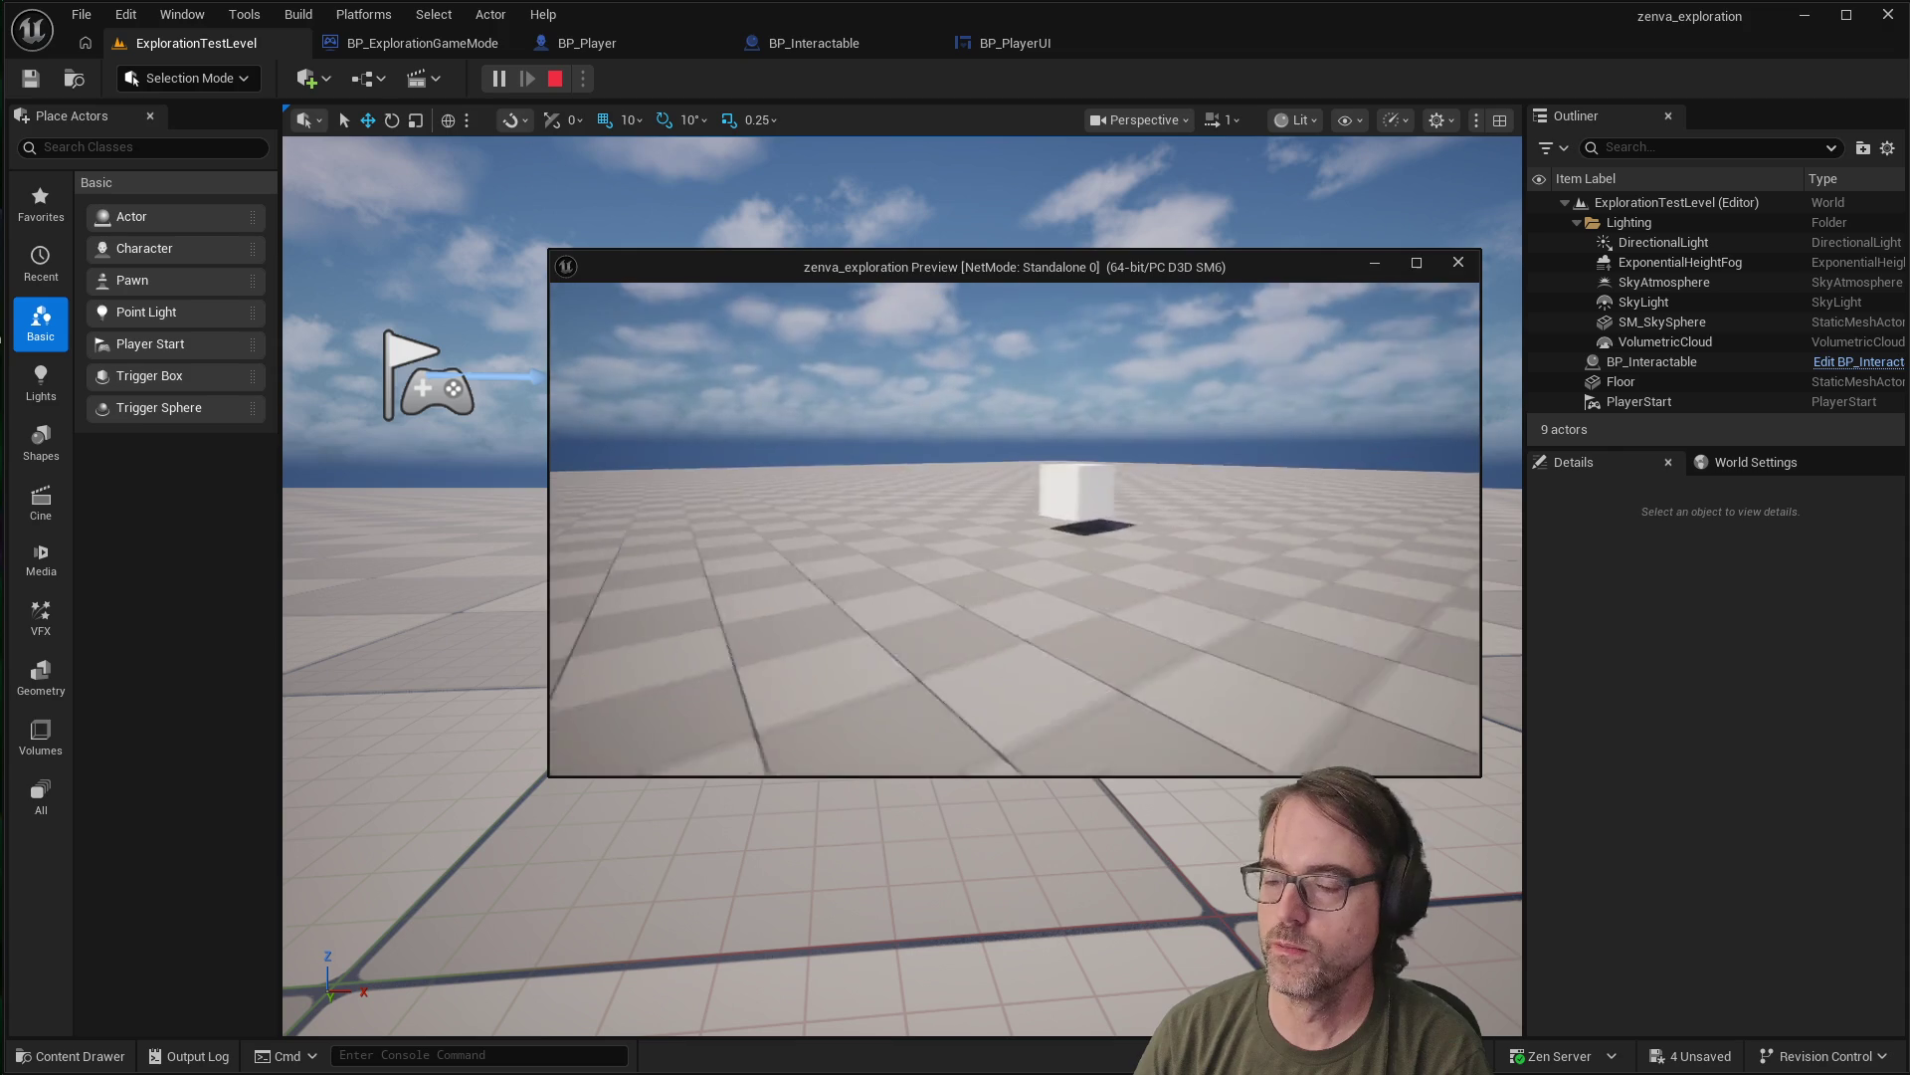
key(w)
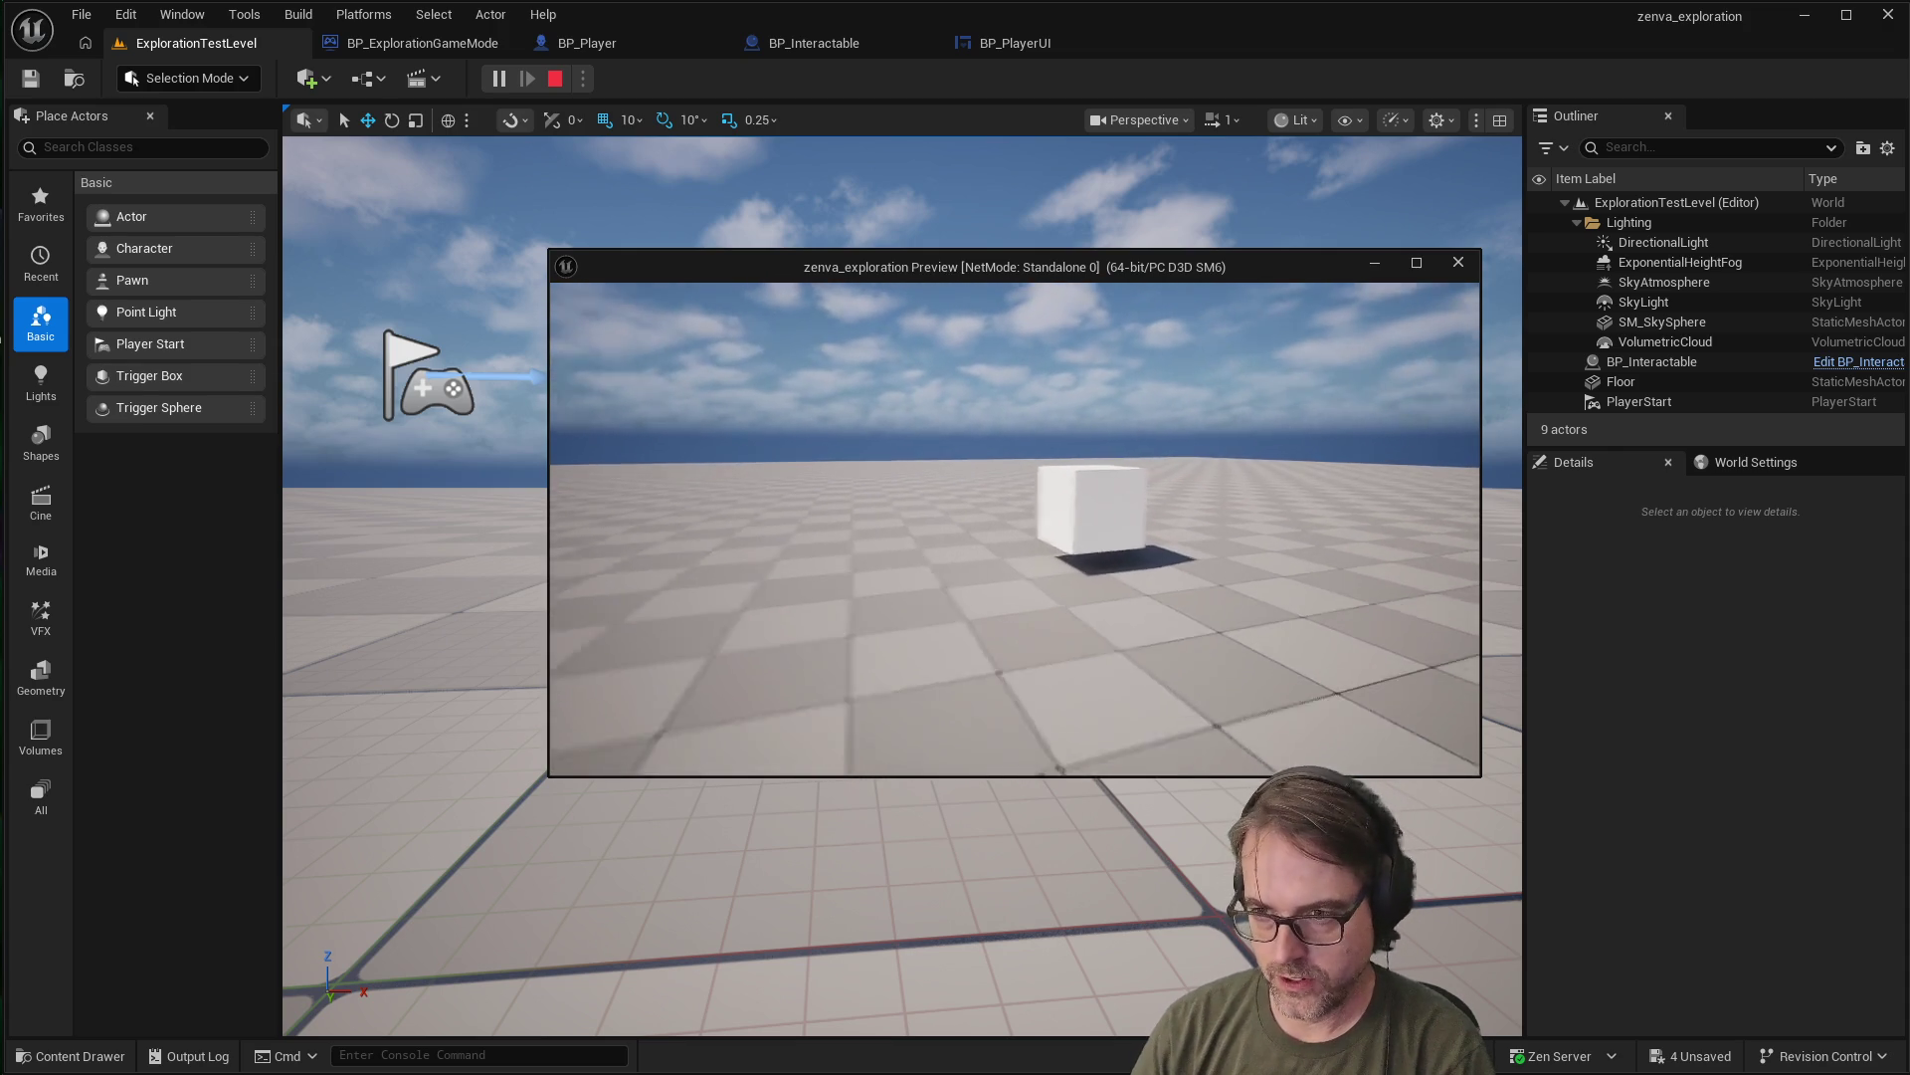
key(w)
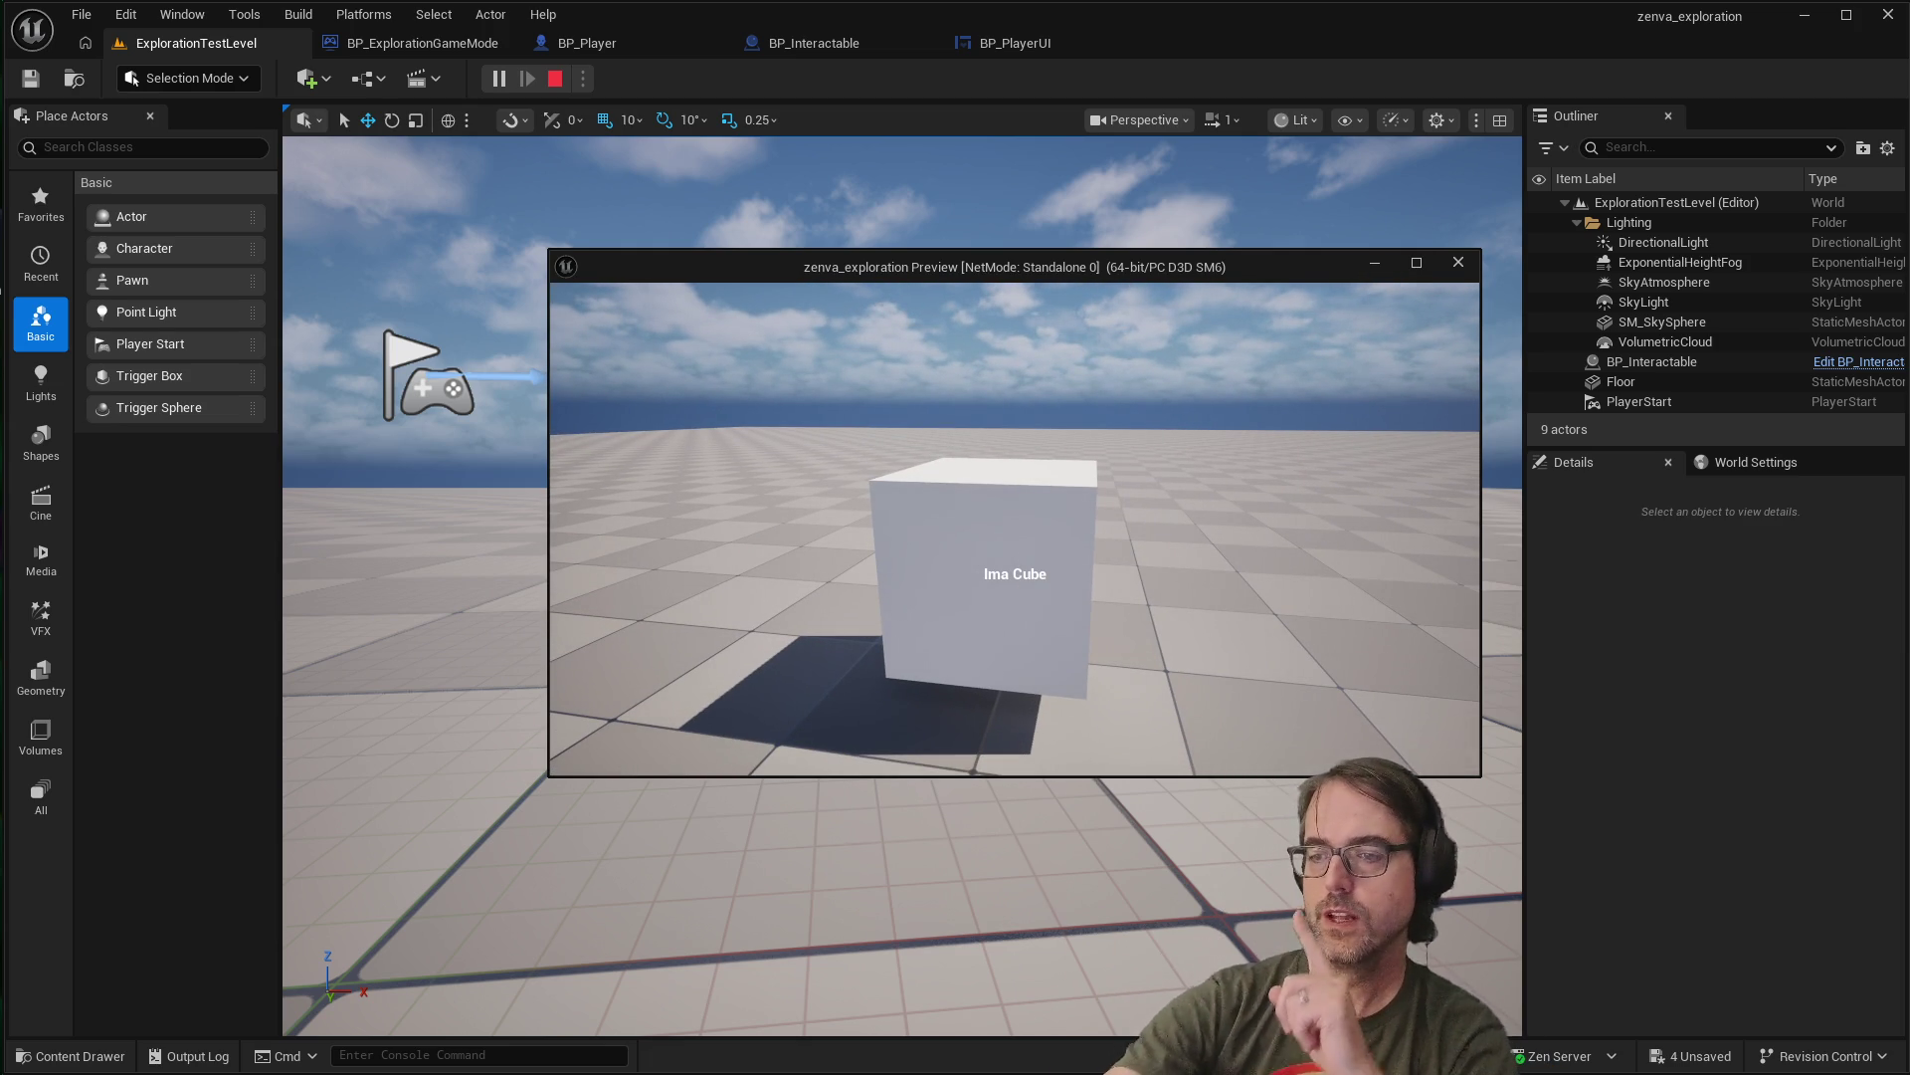
key(w)
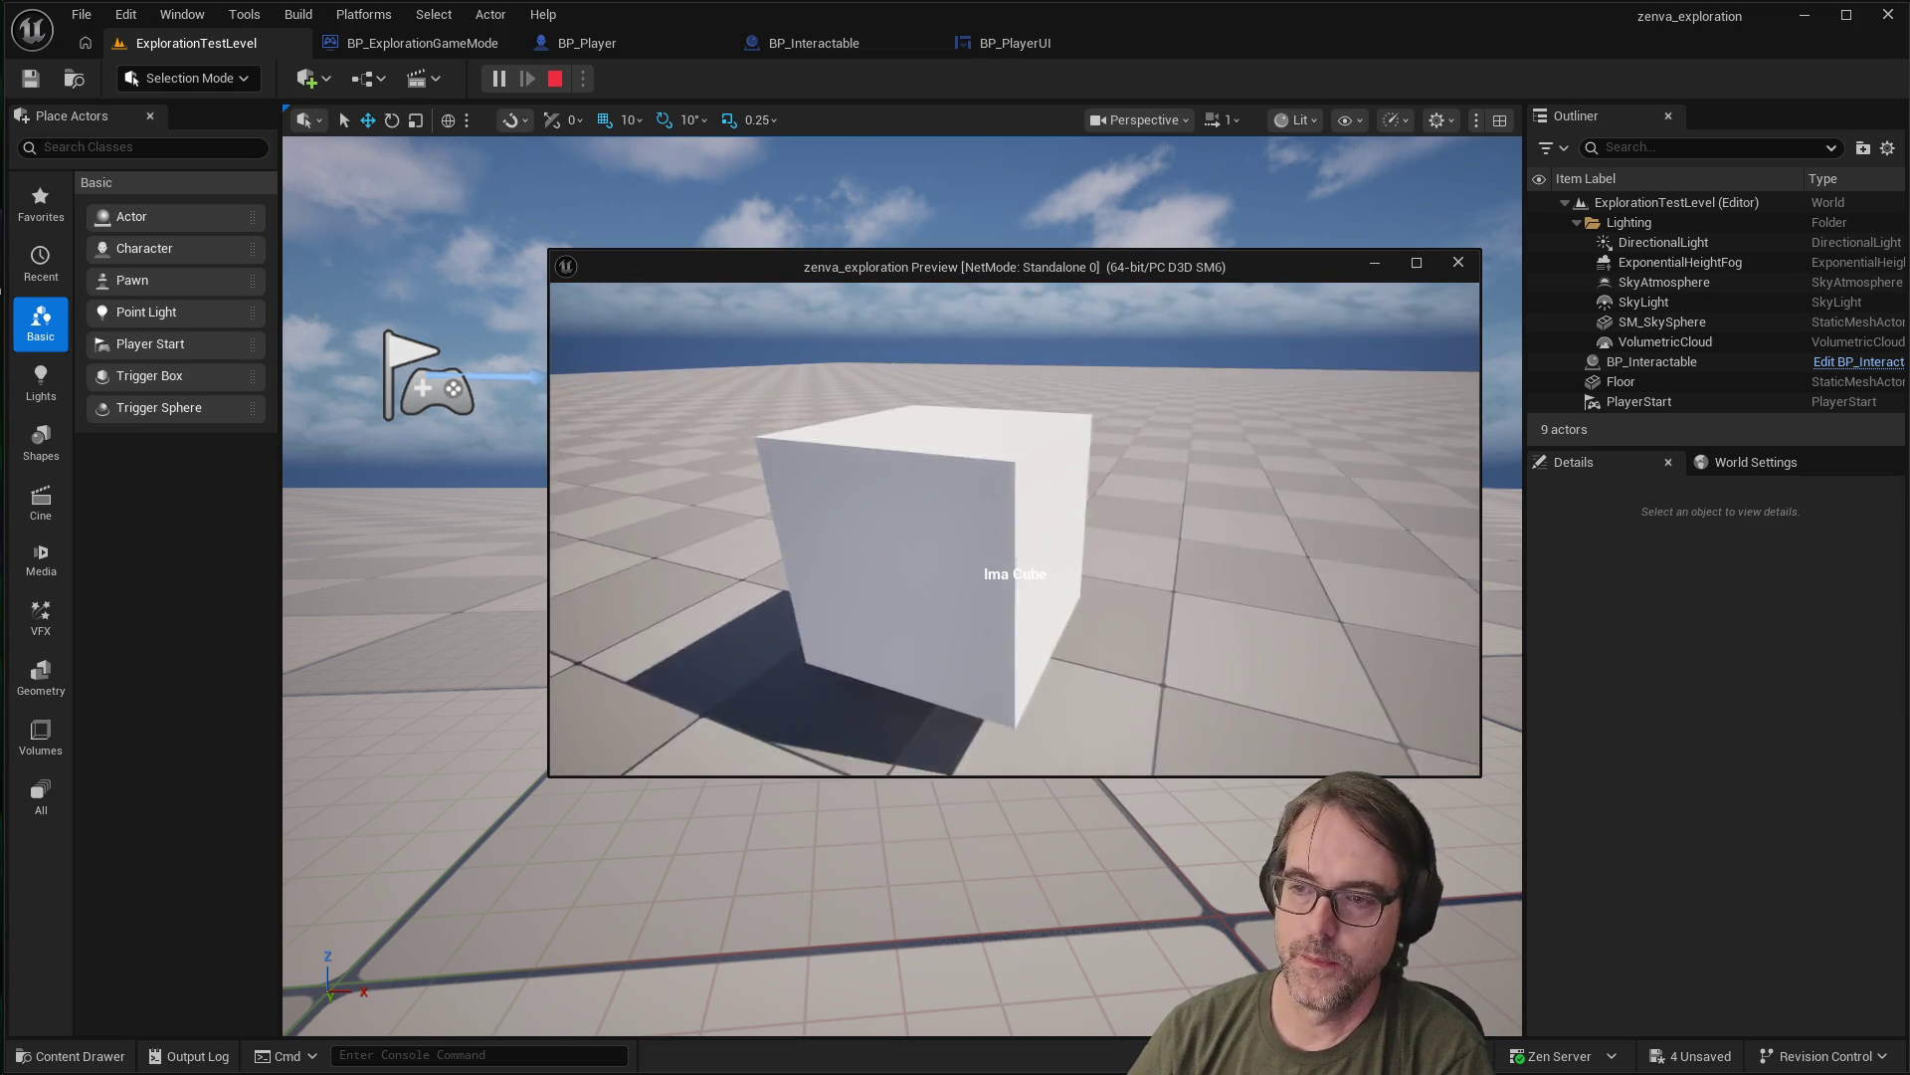
key(s)
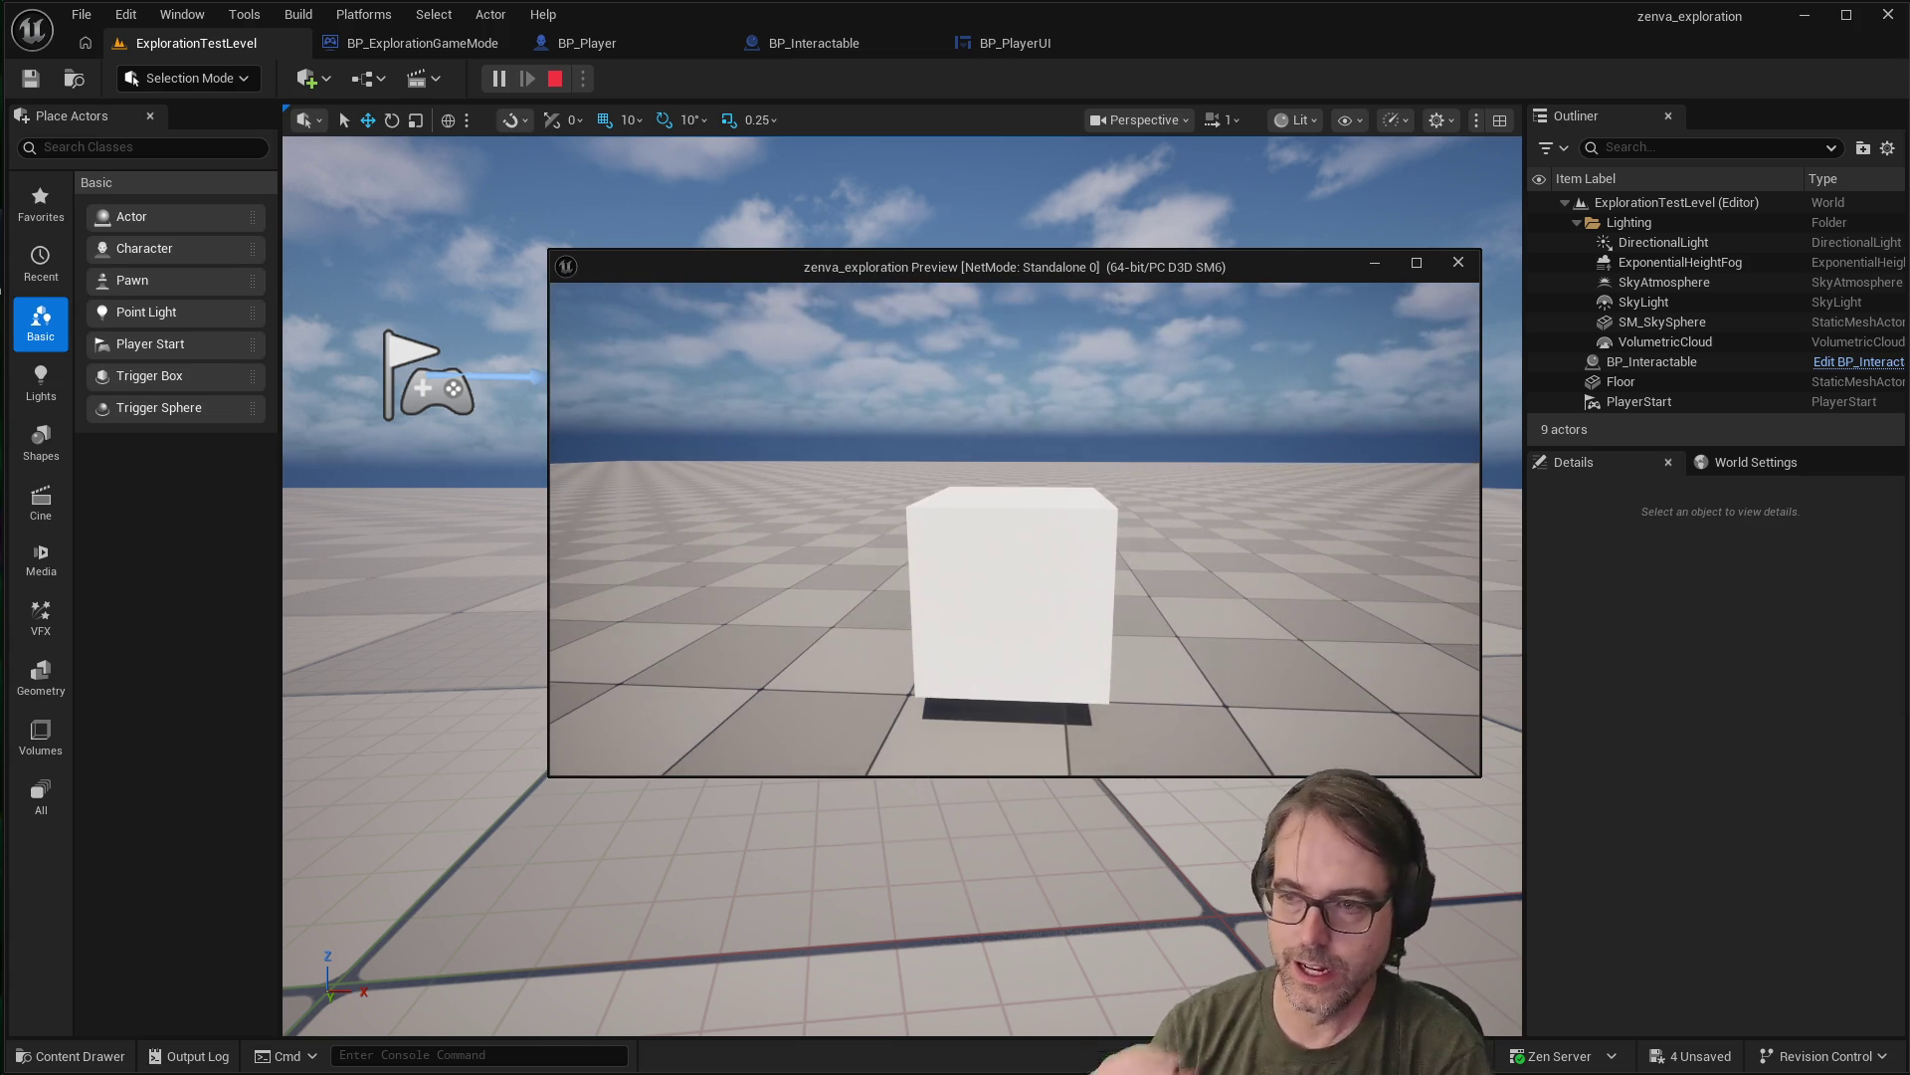
key(w)
key(a)
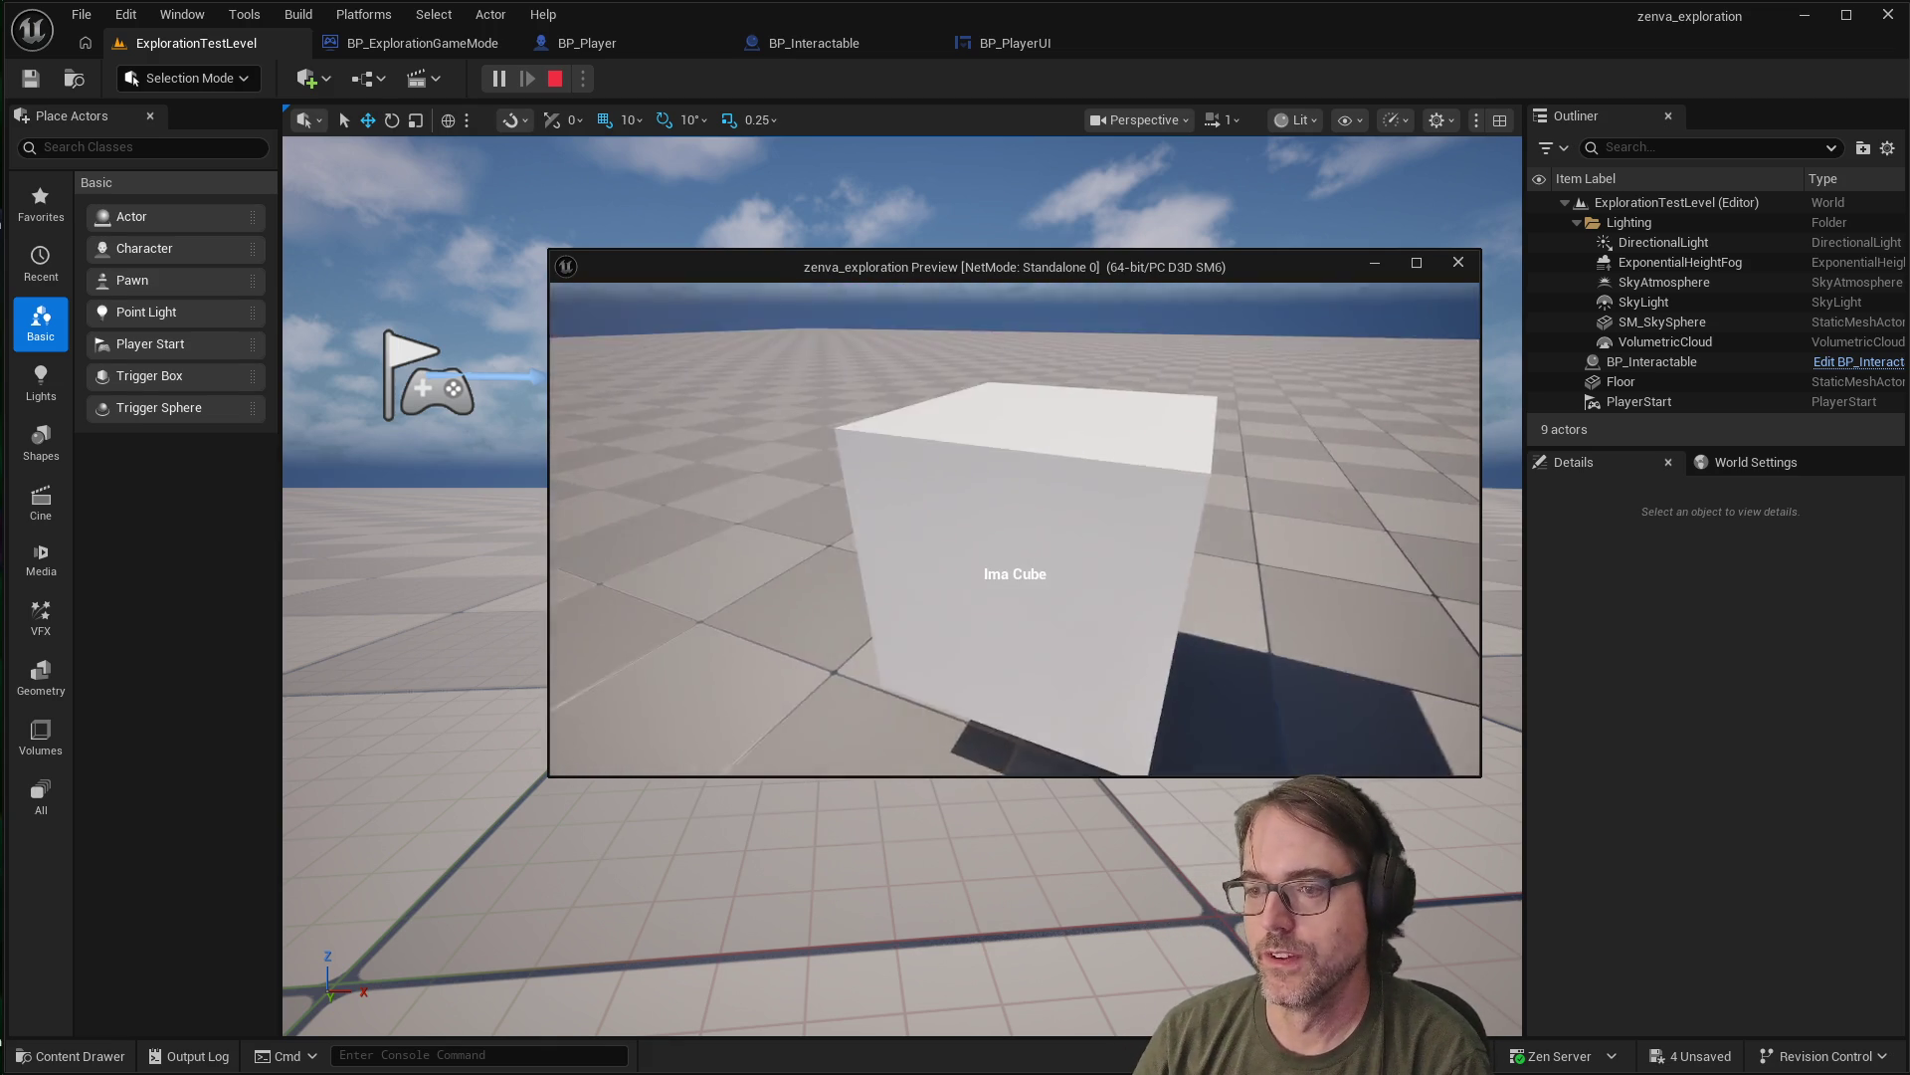
click(551, 654)
key(Escape)
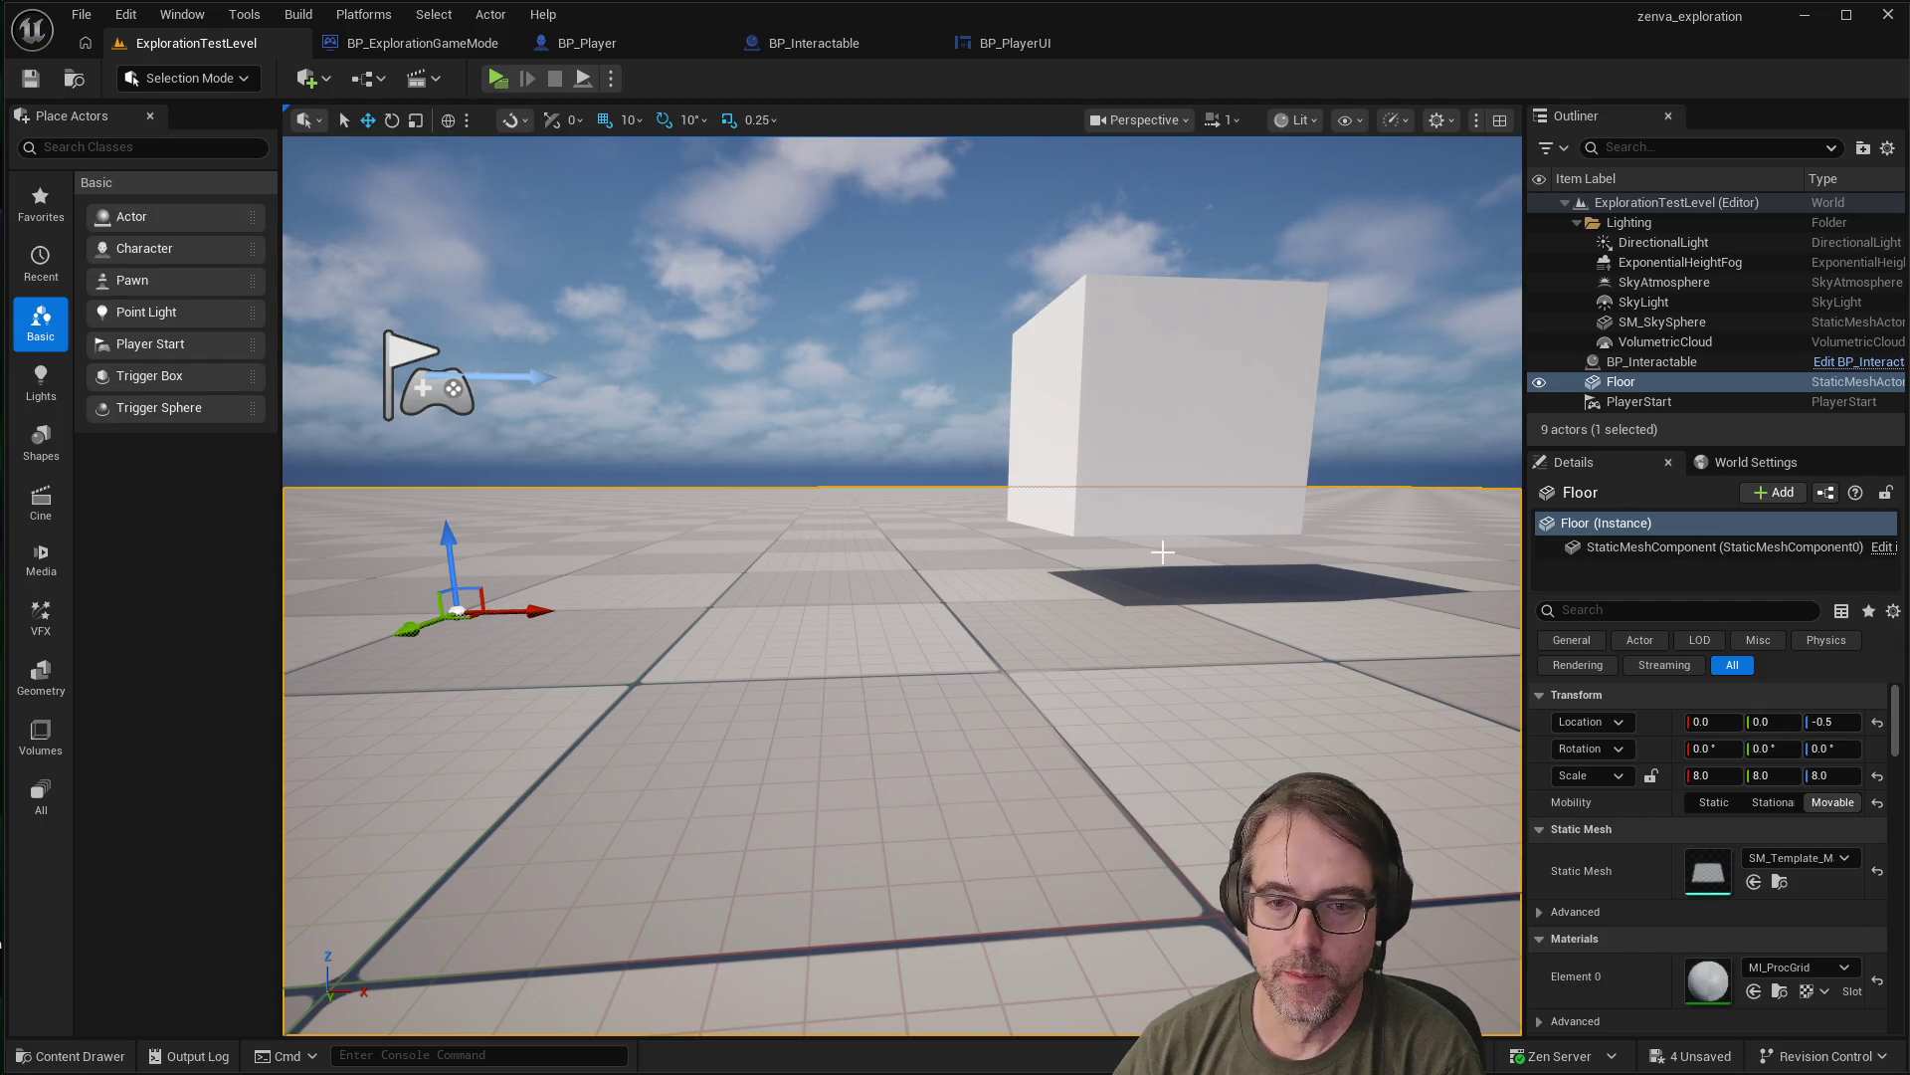
mouse_move(1179, 578)
mouse_down()
mouse_move(1179, 637)
mouse_move(1179, 378)
mouse_move(1179, 557)
mouse_move(1134, 617)
mouse_move(1134, 557)
mouse_move(1134, 597)
mouse_move(1105, 597)
mouse_move(1105, 557)
mouse_move(1105, 597)
mouse_move(1177, 563)
mouse_move(1141, 614)
mouse_up()
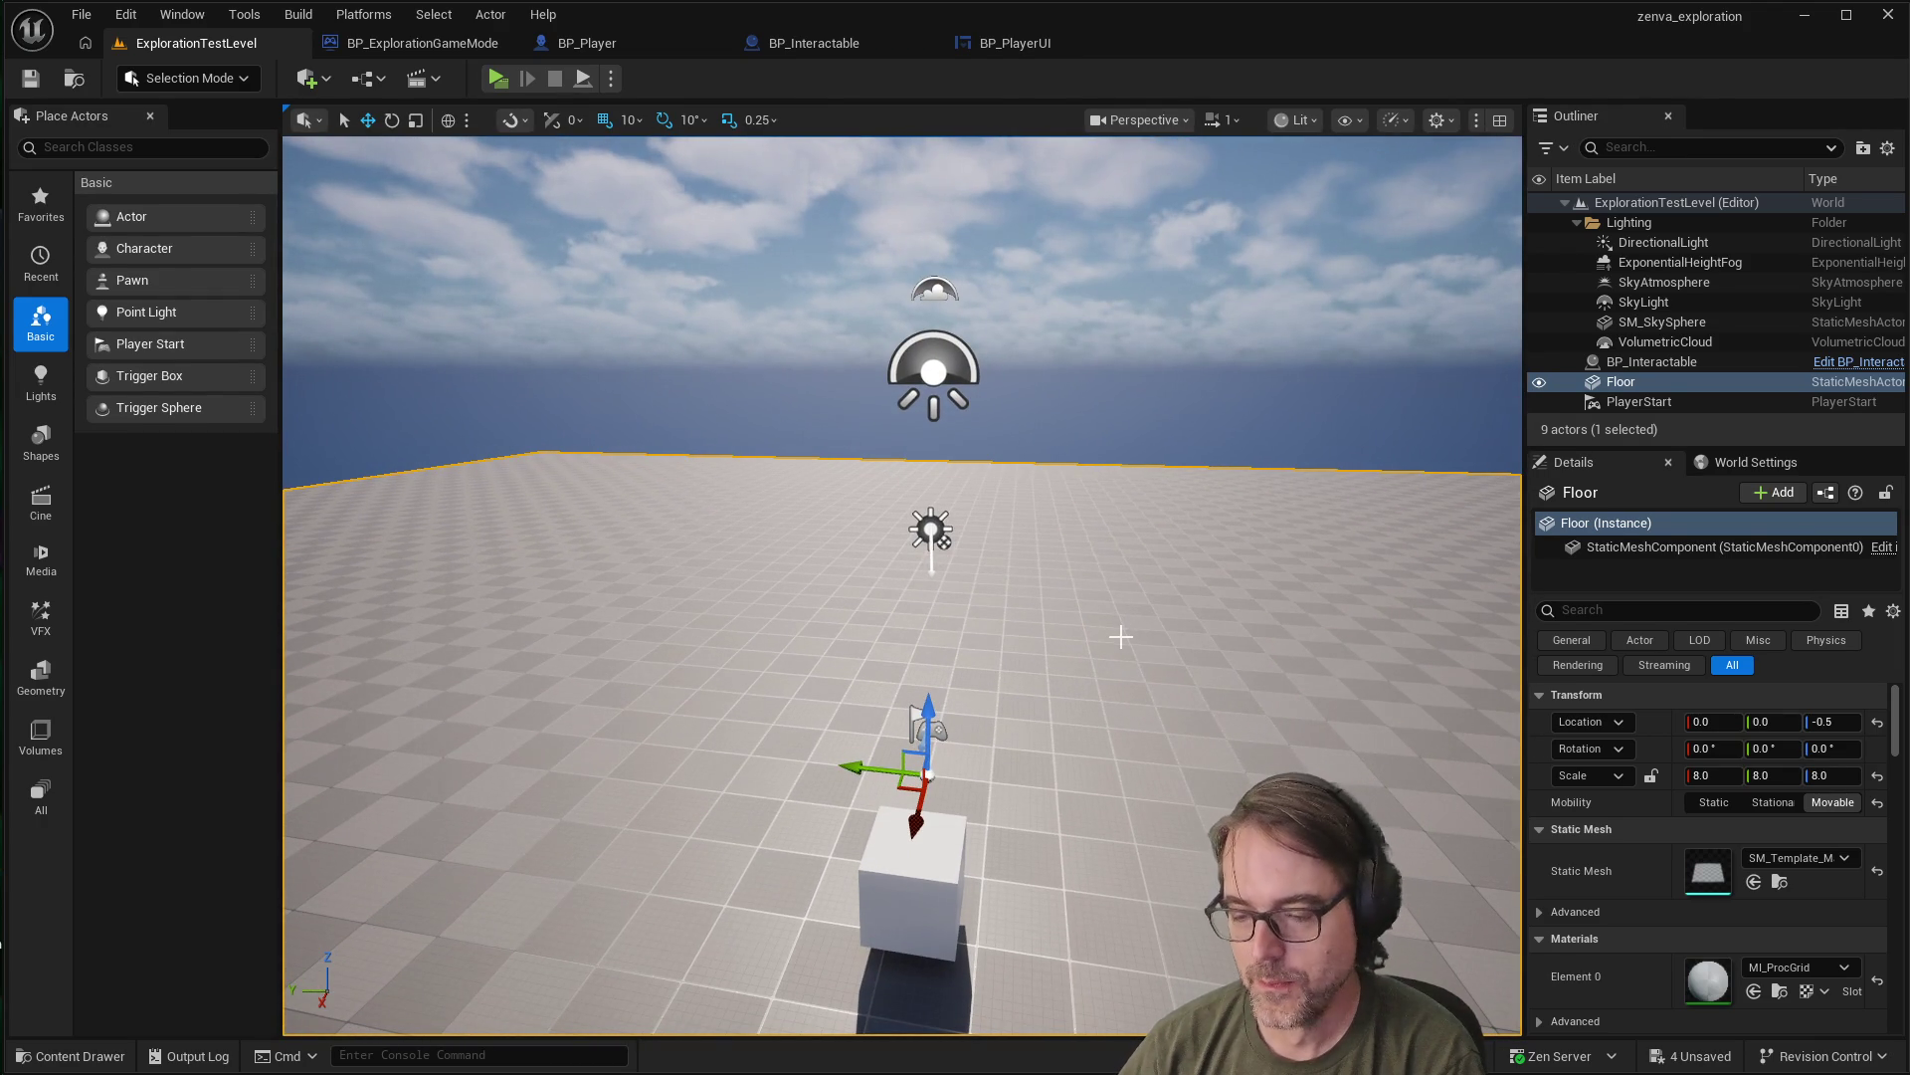
drag(990, 647, 990, 686)
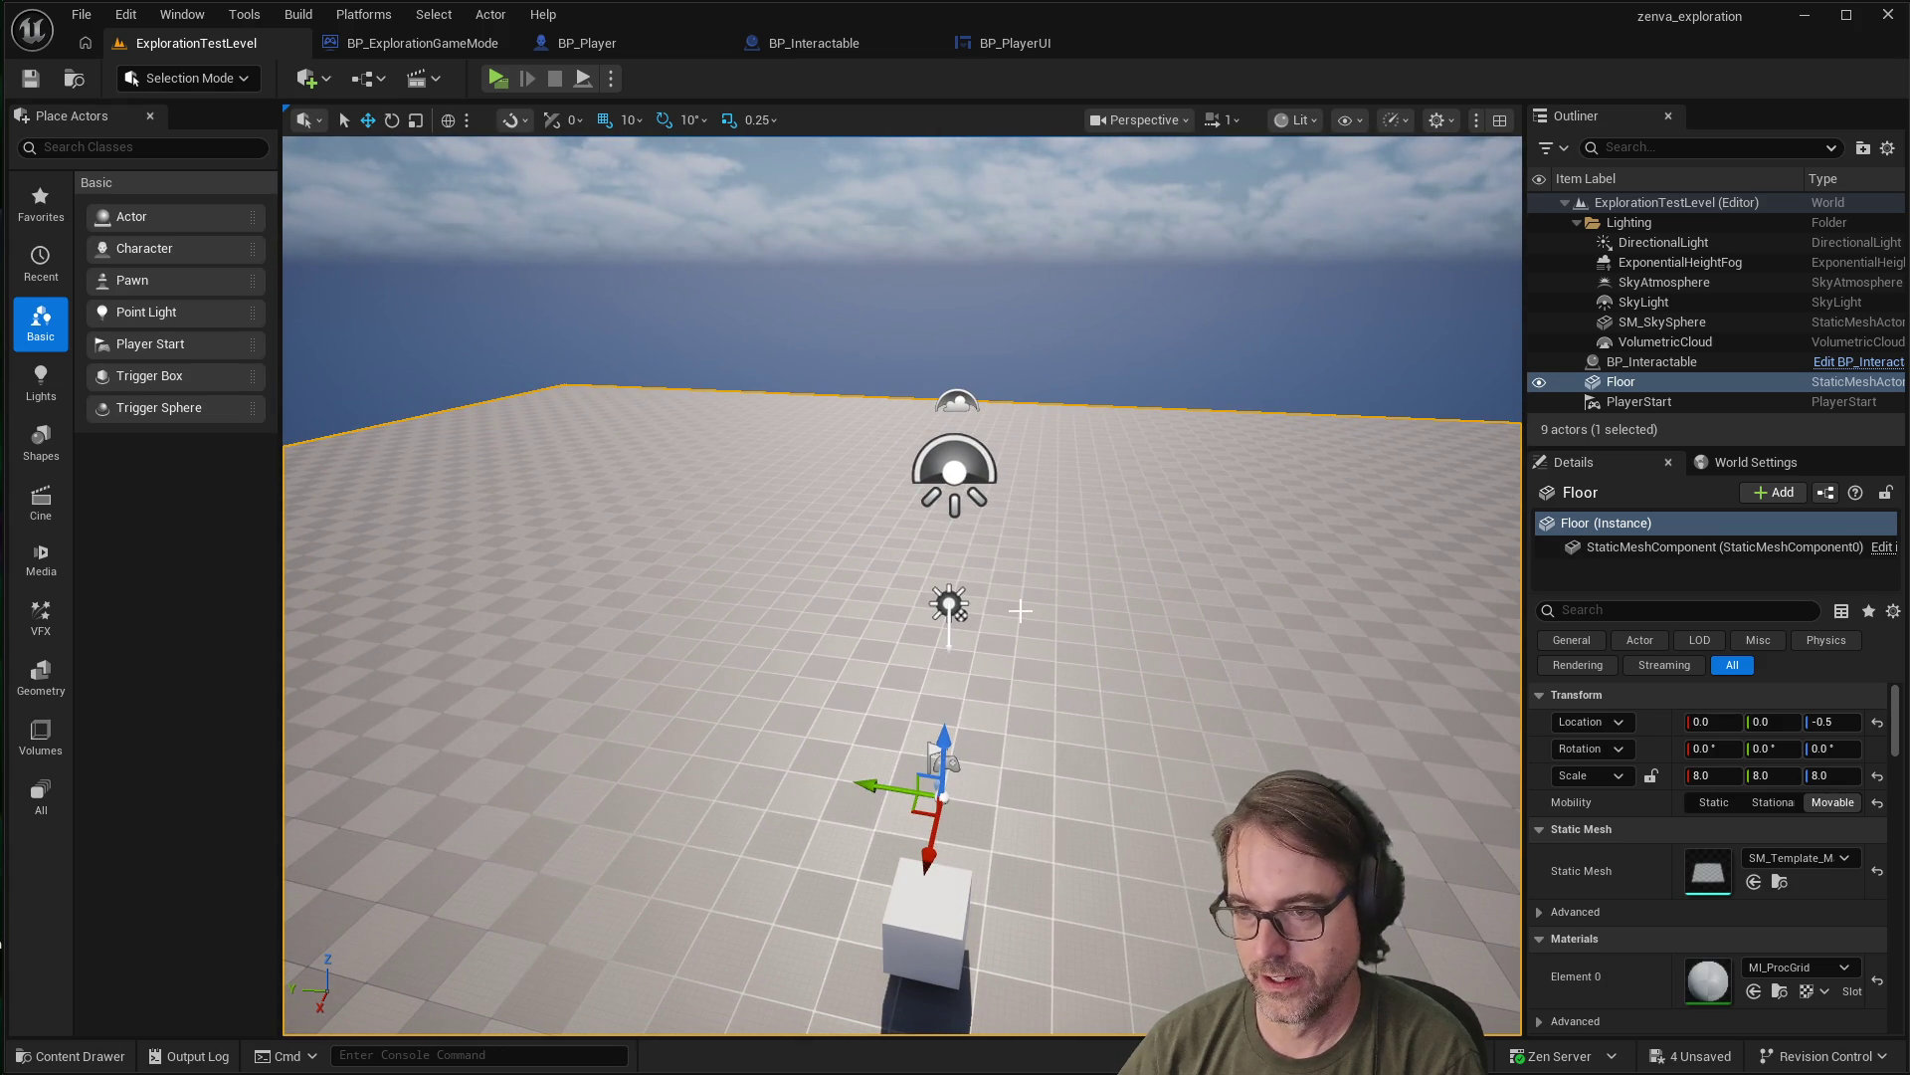
key(e)
key(Escape)
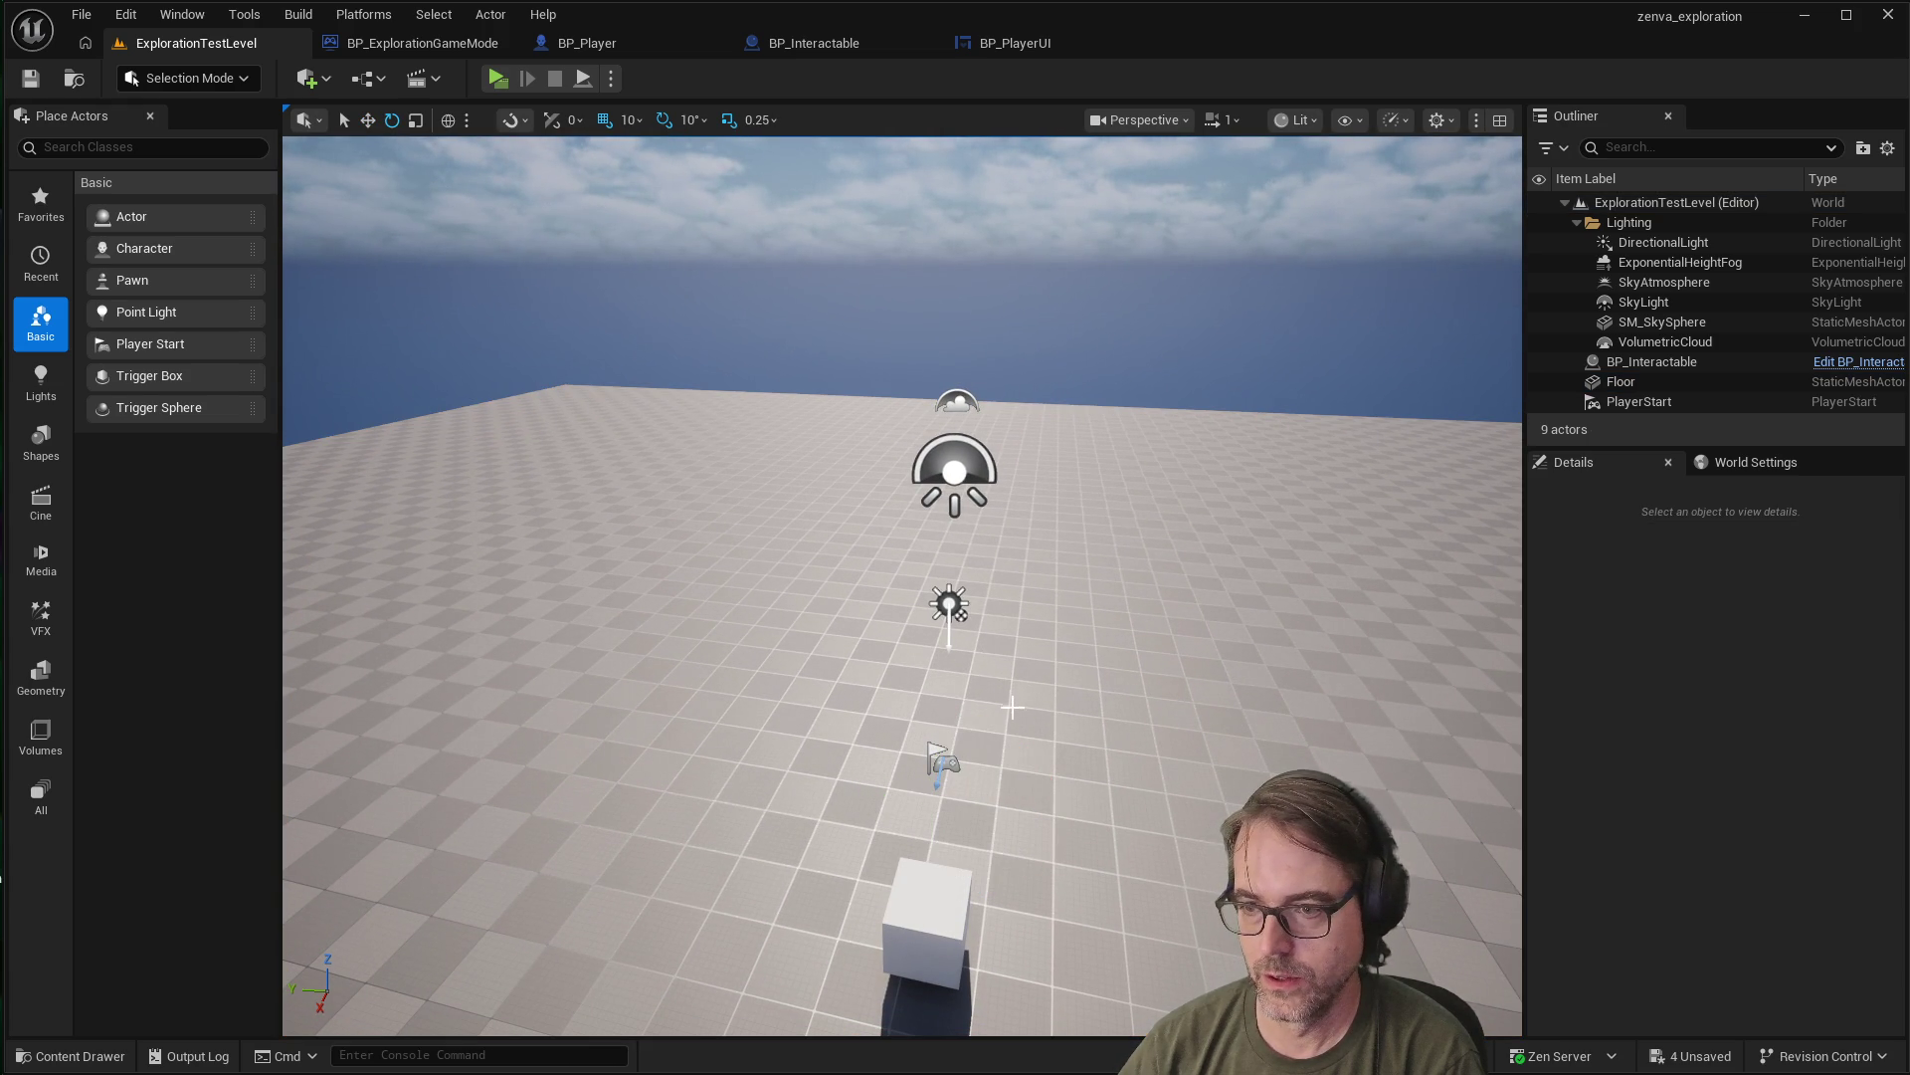
mouse_move(1031, 818)
mouse_down()
mouse_move(1056, 786)
mouse_move(1056, 816)
mouse_move(1056, 756)
mouse_move(1054, 785)
mouse_up()
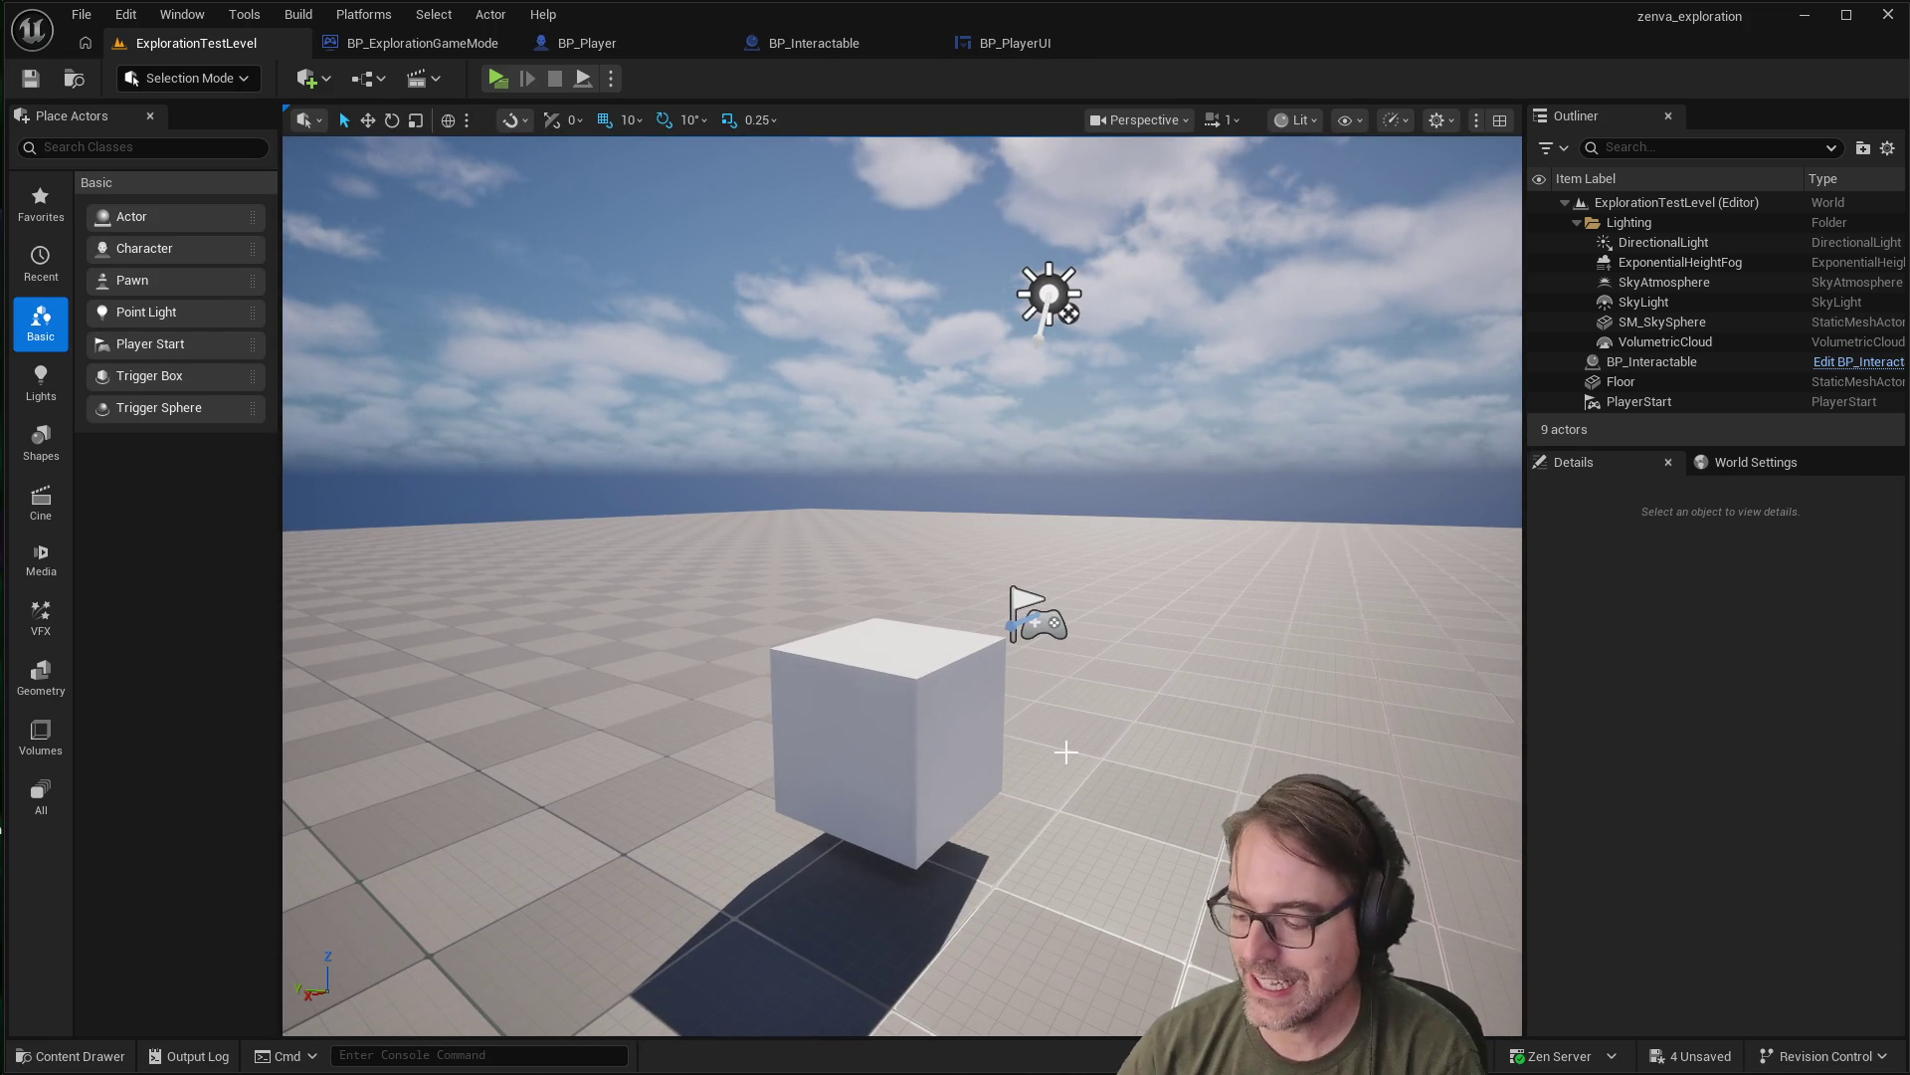
mouse_move(1066, 752)
mouse_down()
mouse_move(1035, 758)
mouse_move(1078, 686)
mouse_up()
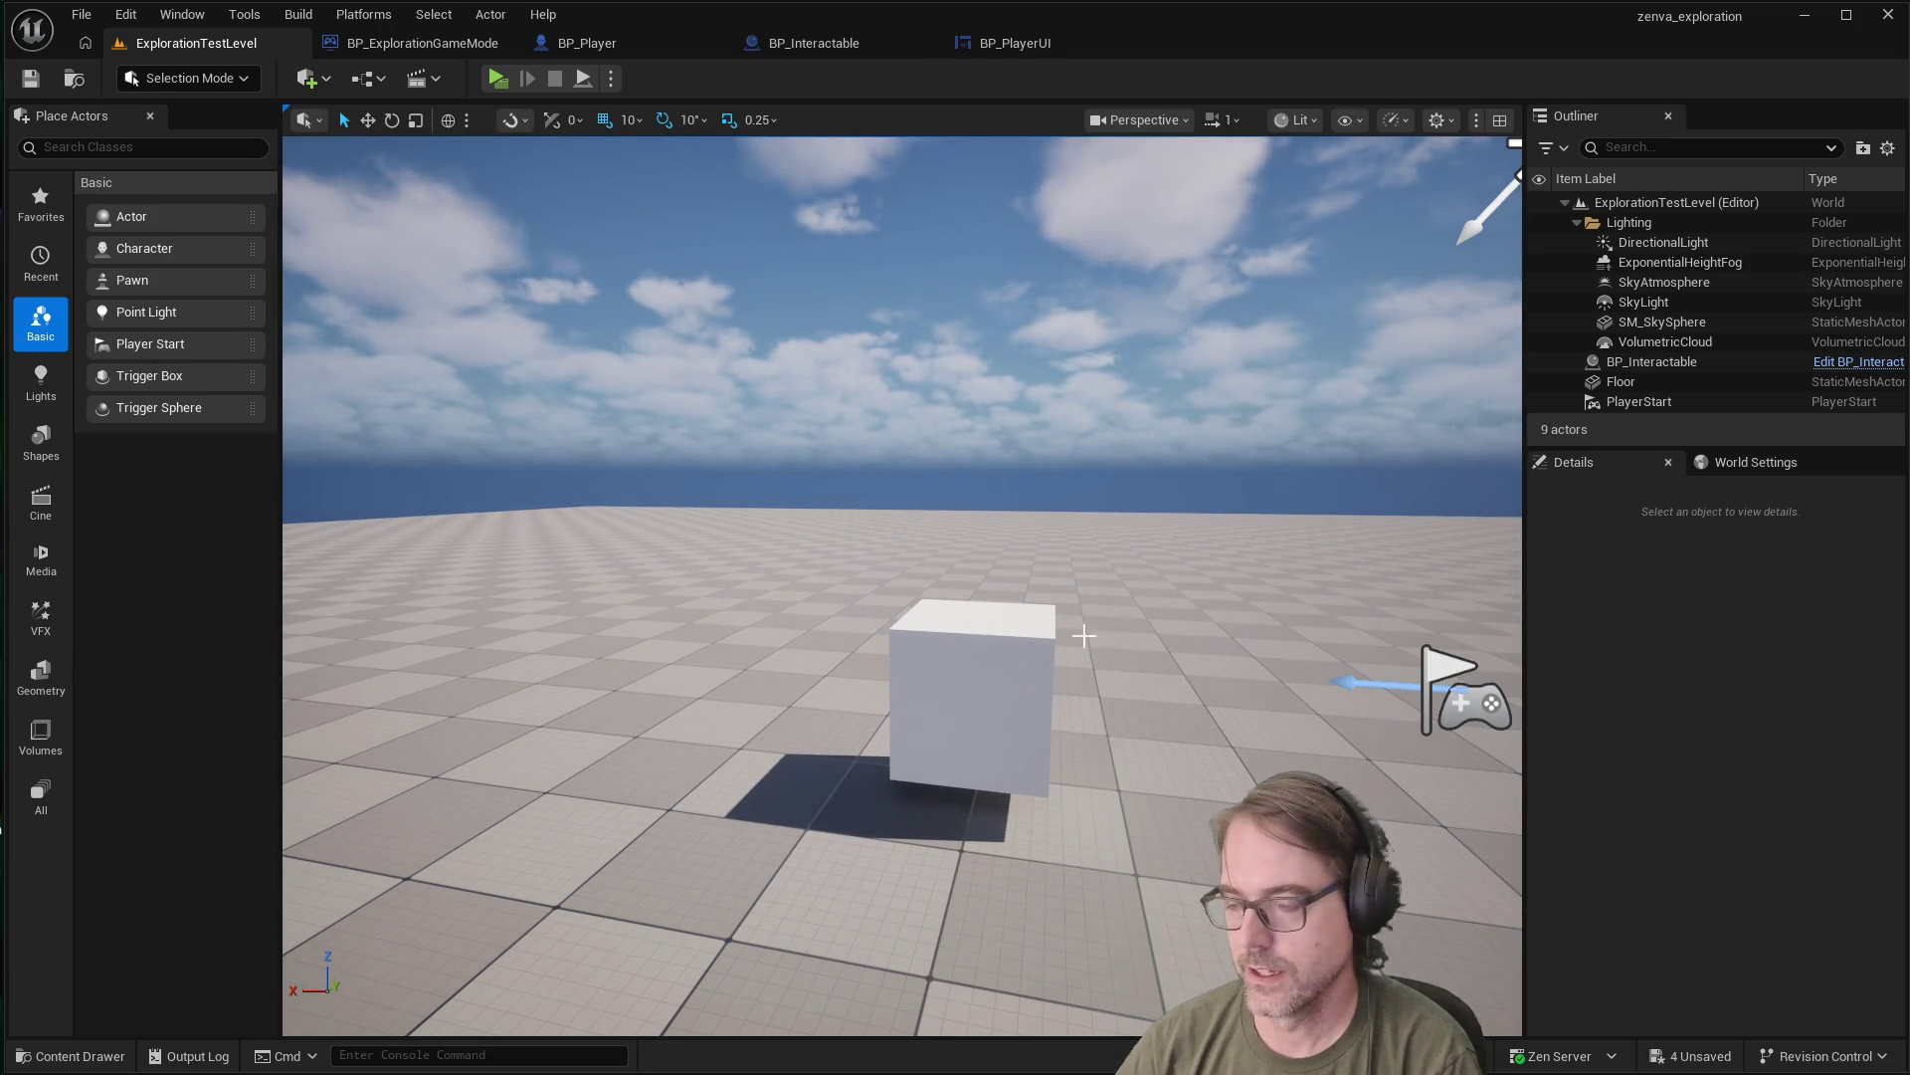
mouse_move(1079, 687)
mouse_down()
mouse_move(1106, 572)
mouse_move(1089, 630)
mouse_up()
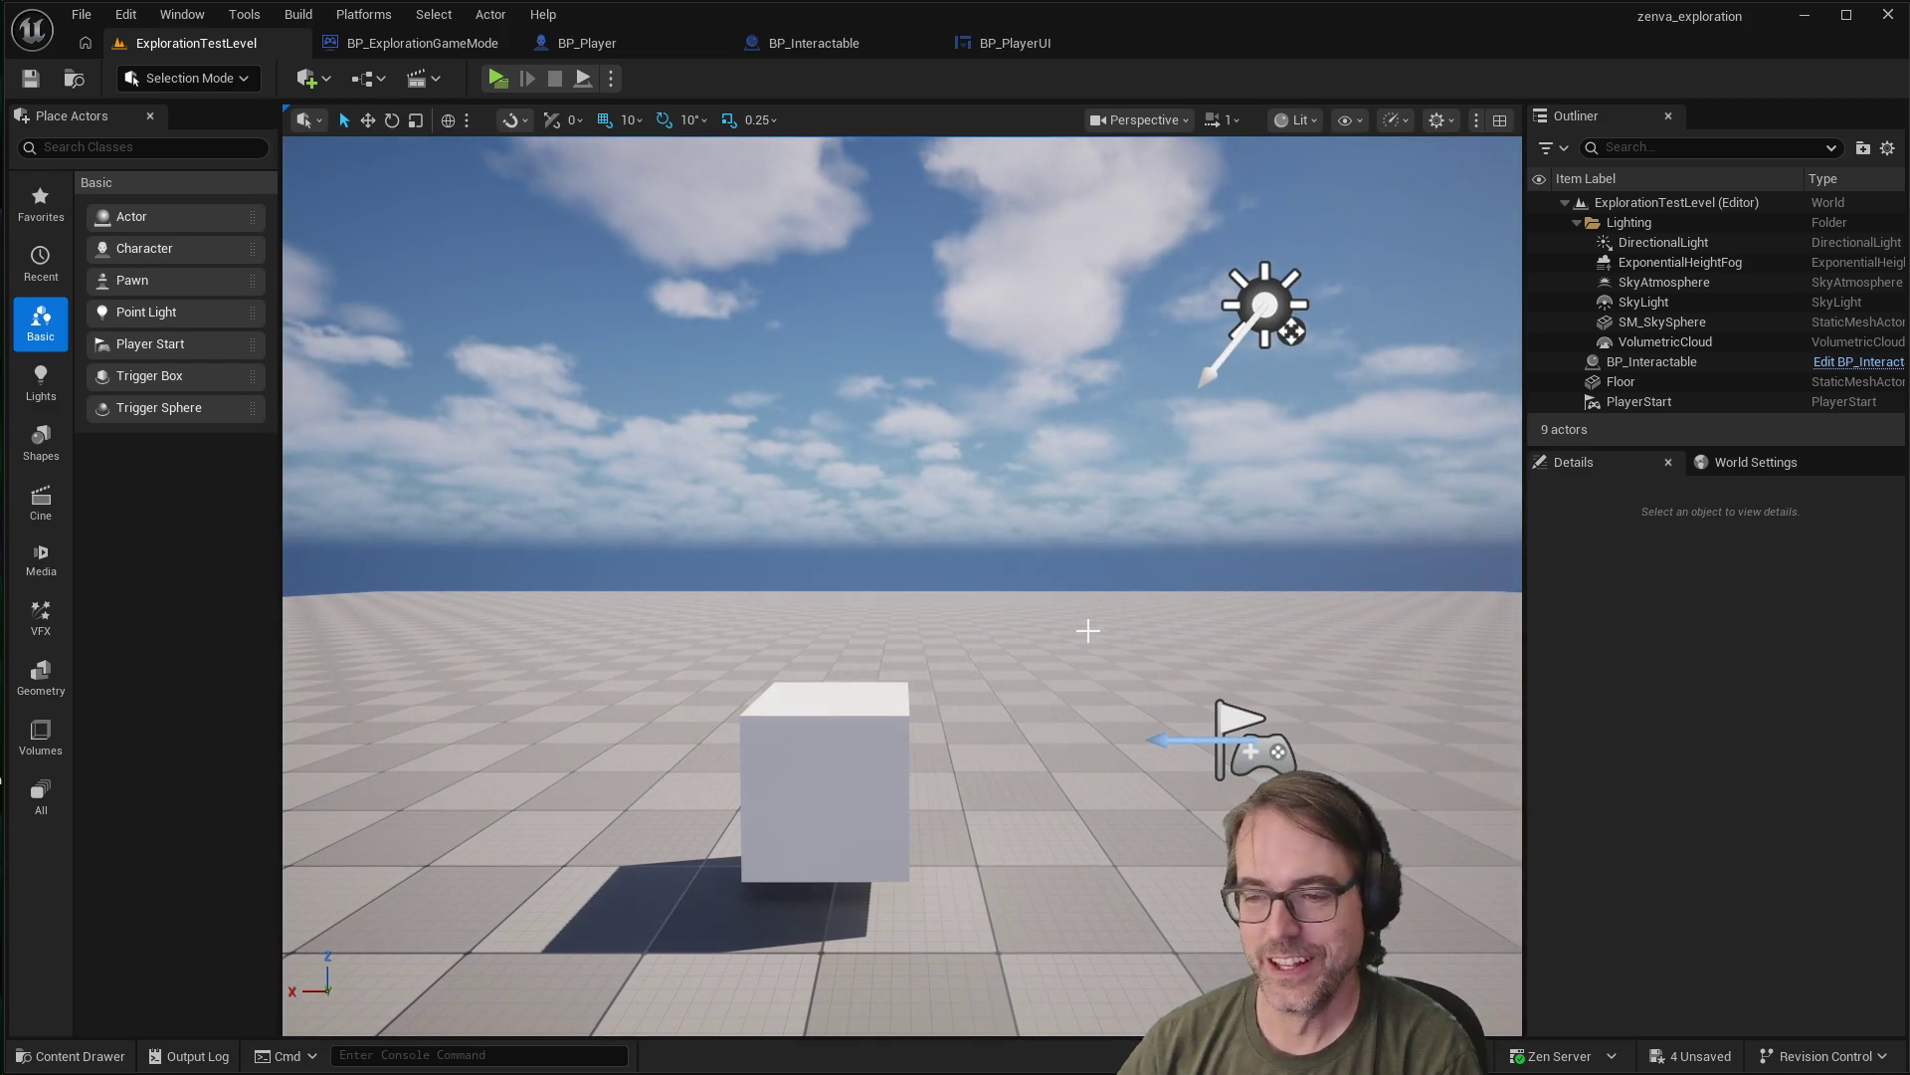
mouse_move(1058, 652)
mouse_down()
mouse_move(1072, 637)
mouse_move(1061, 677)
mouse_move(1059, 651)
mouse_up()
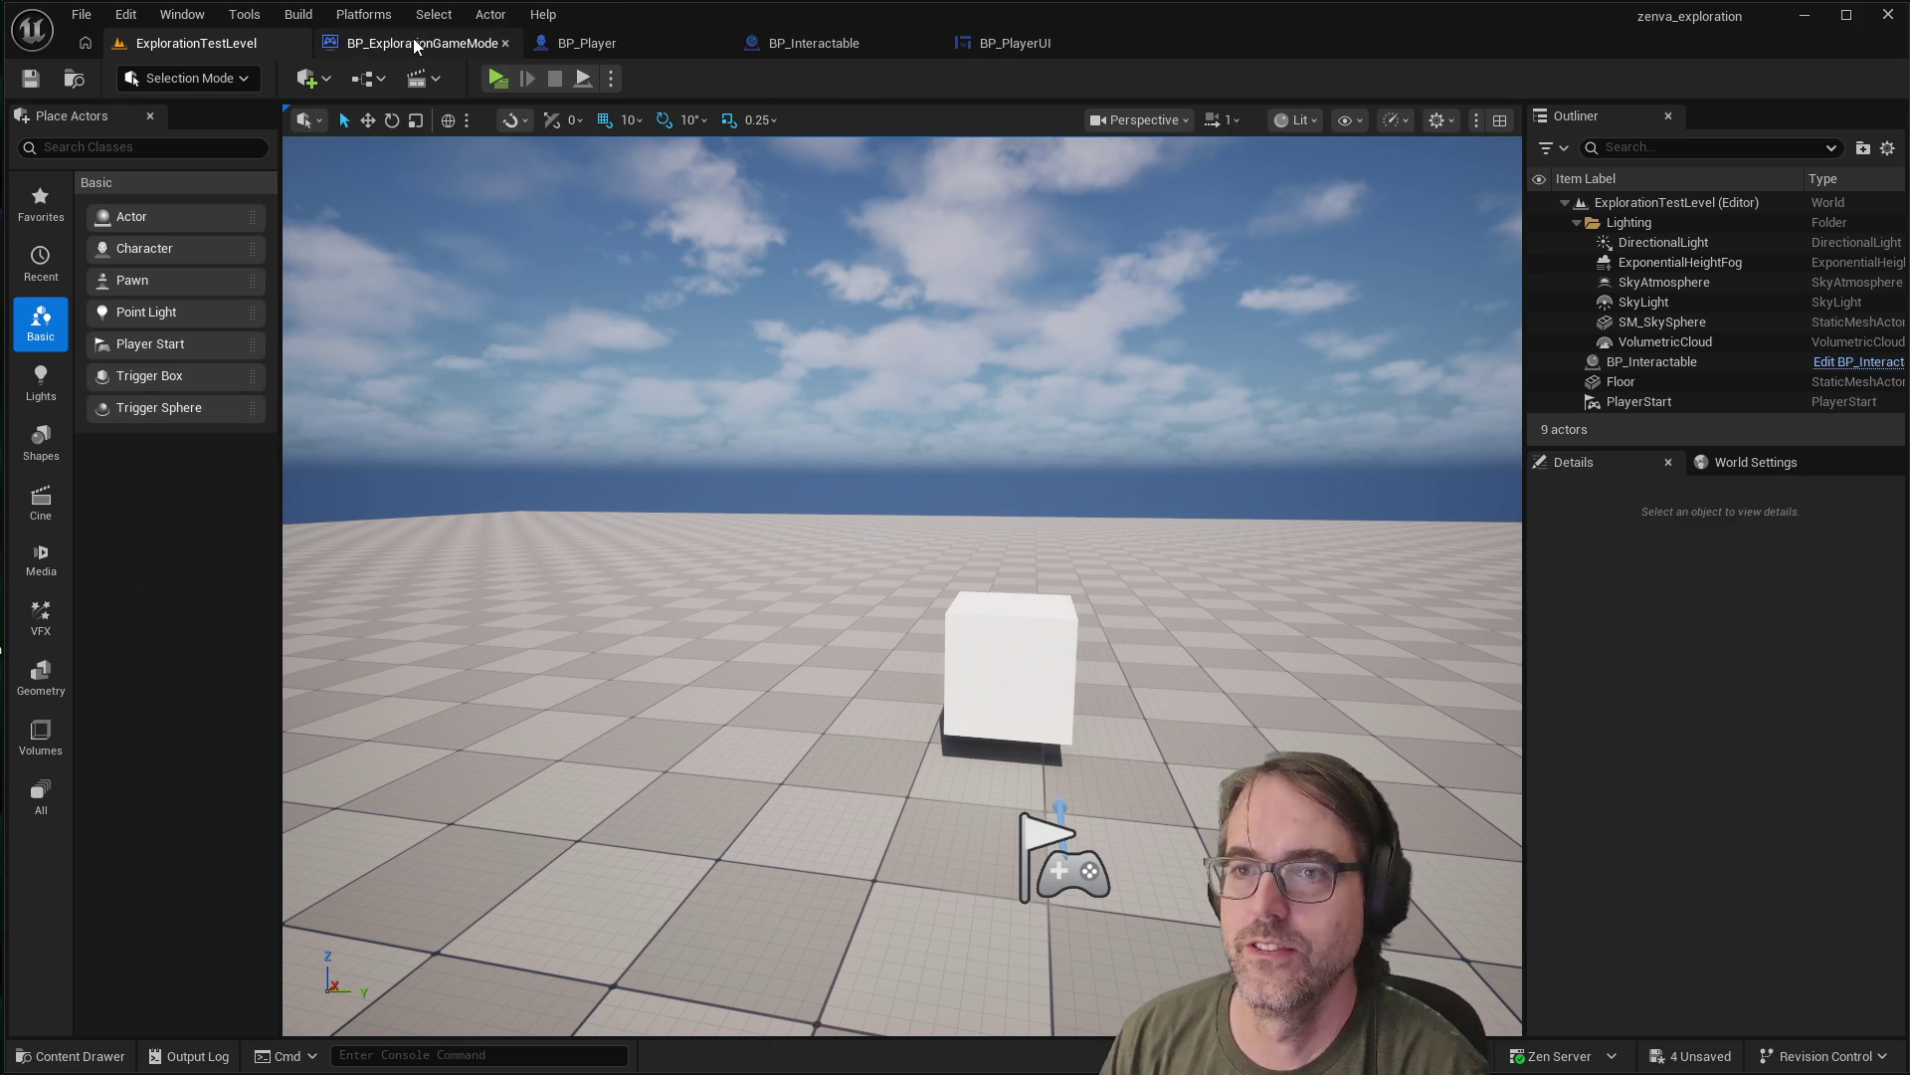
click(998, 47)
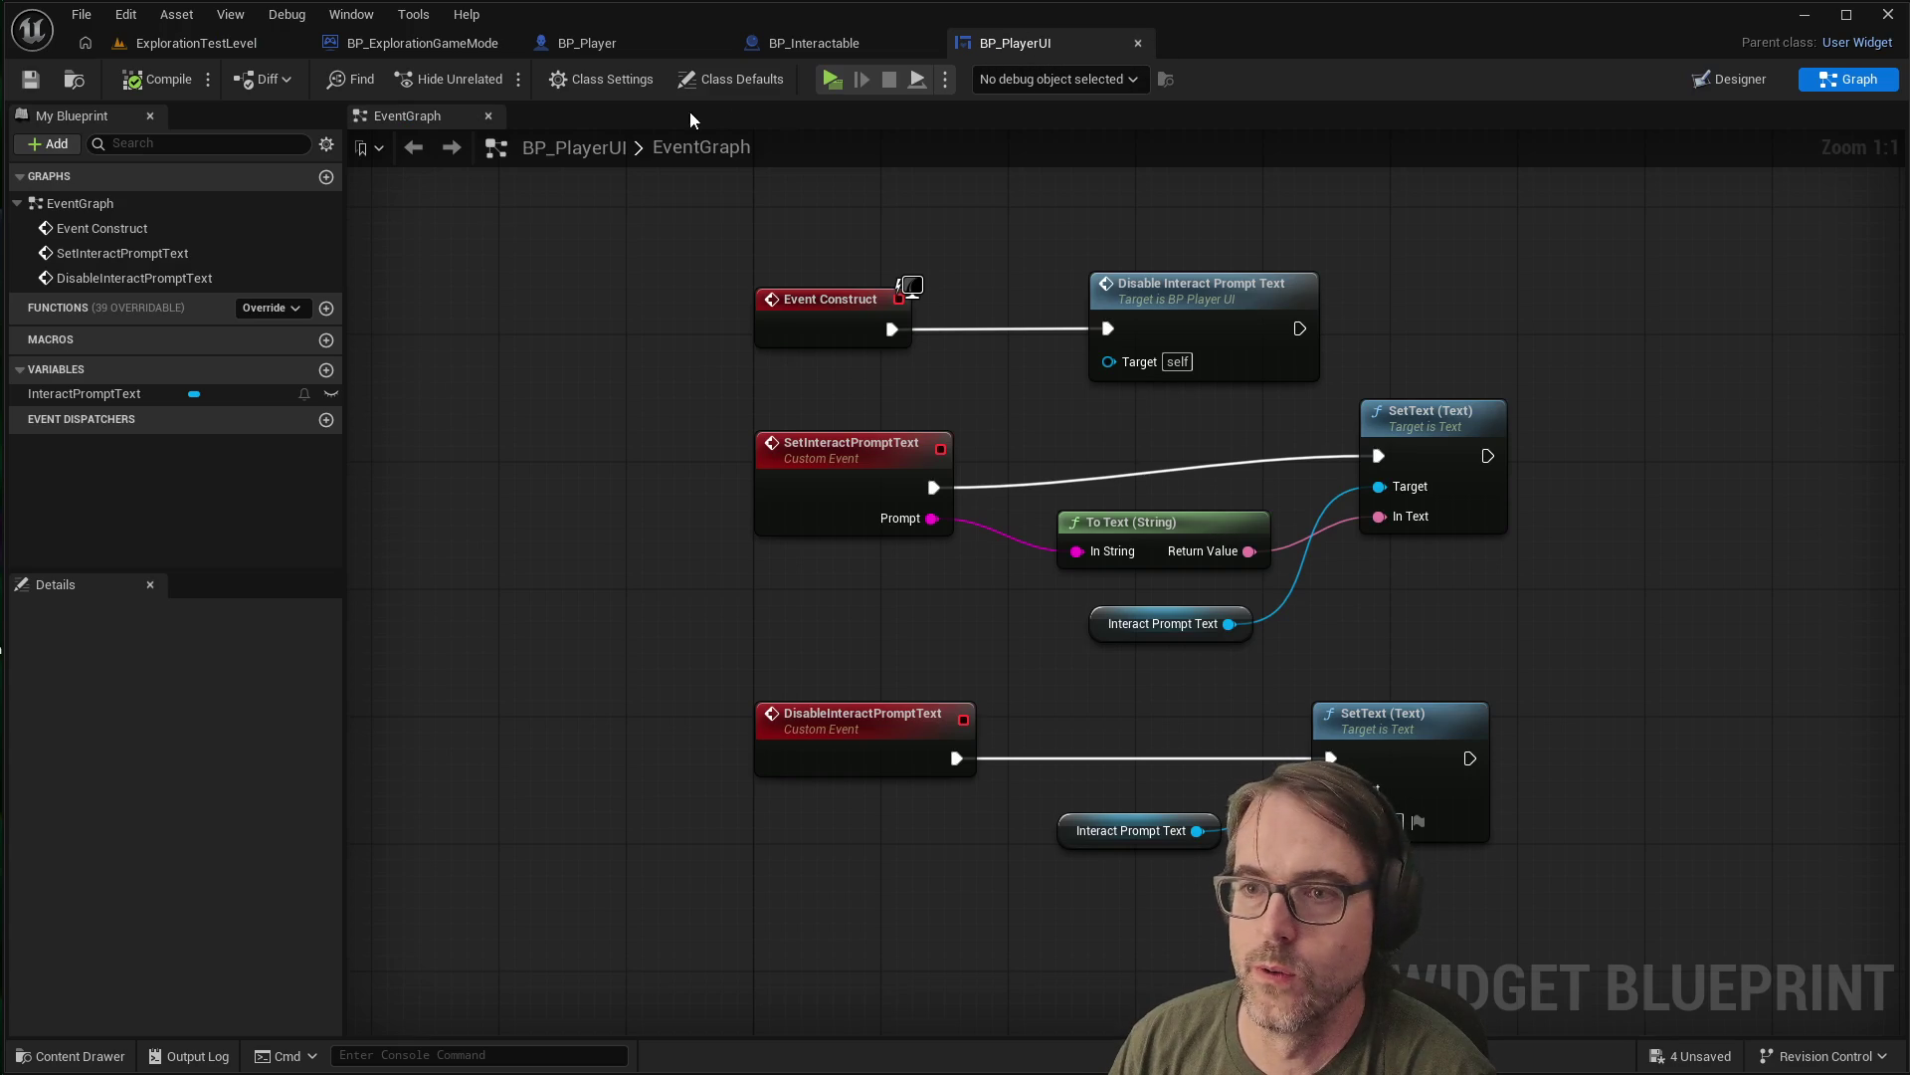
Switch BP_PlayerUI to the Designer view showing the PLACEHOLDER INTERACT text block
click(1740, 82)
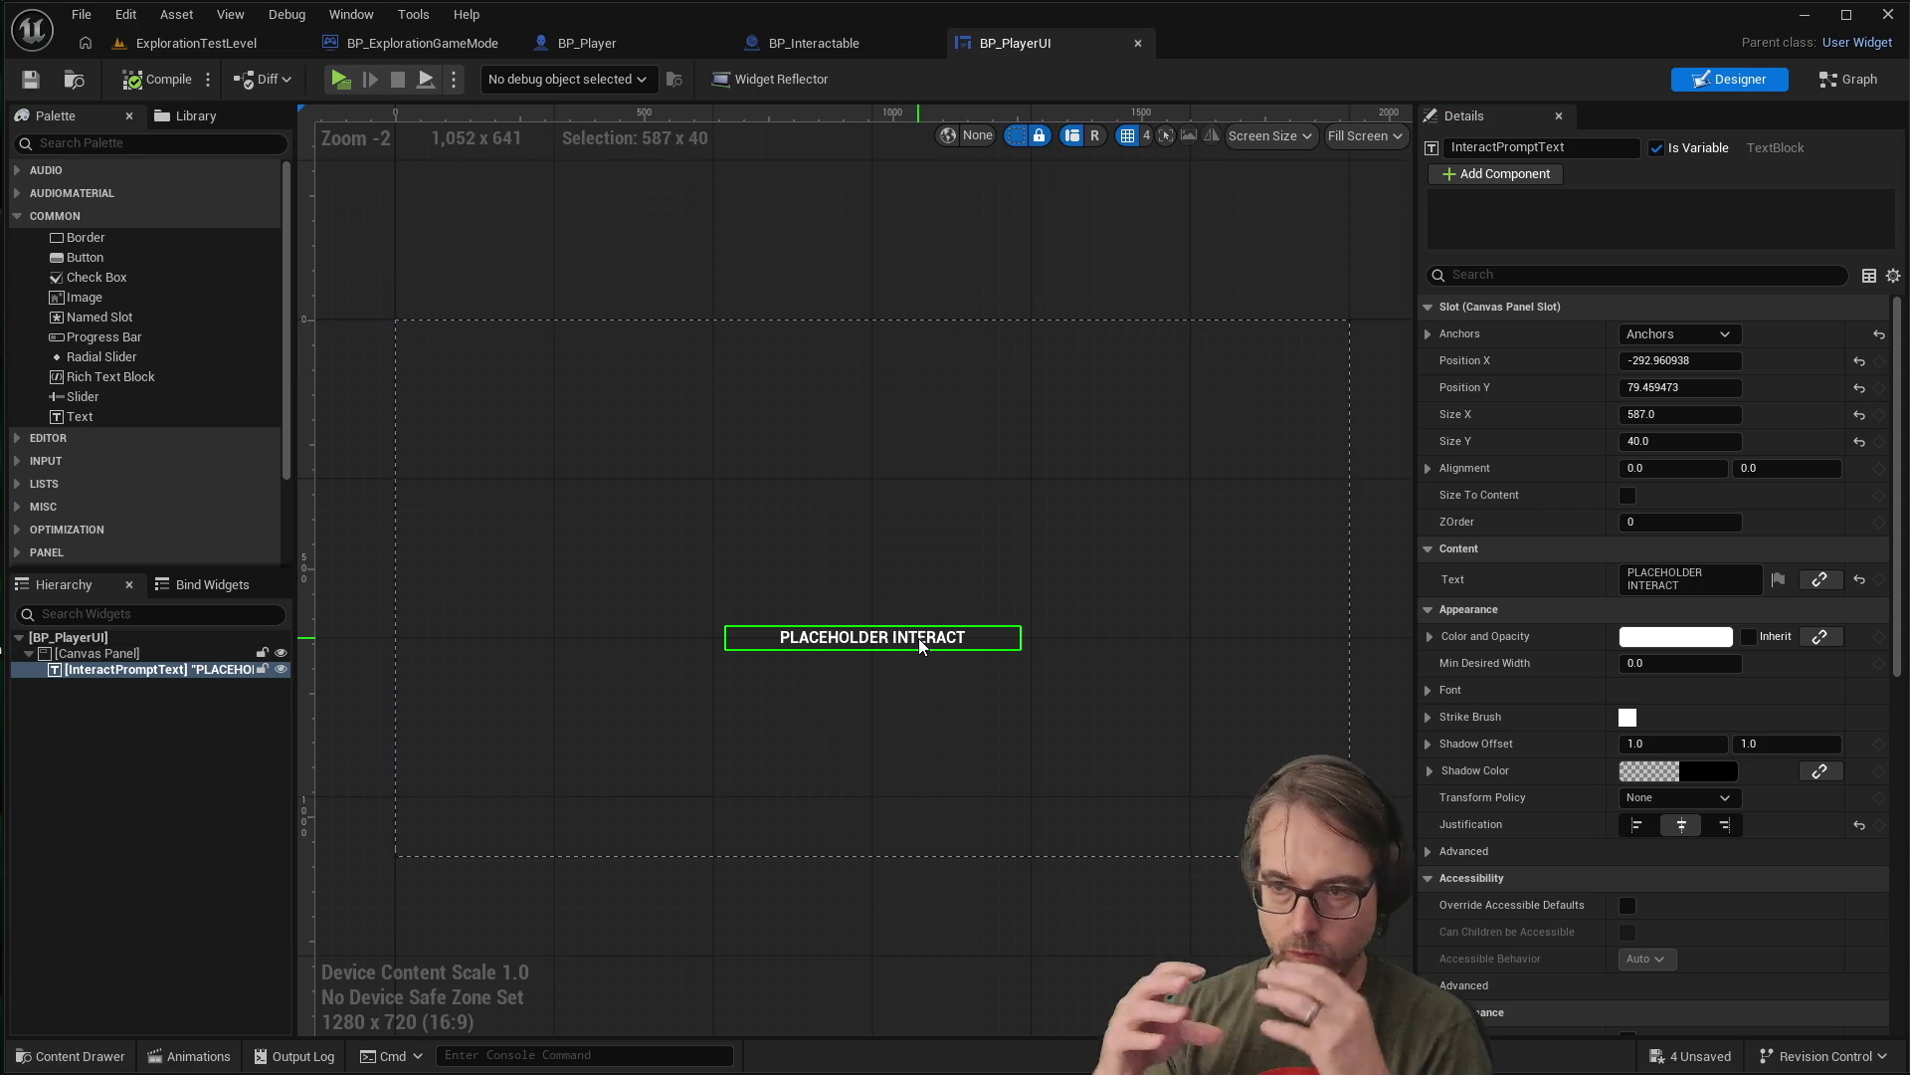
Set the InteractPromptText shadow offset to 2.0 by 2.0
scroll(945, 708, up, 3)
scroll(854, 624, up, 2)
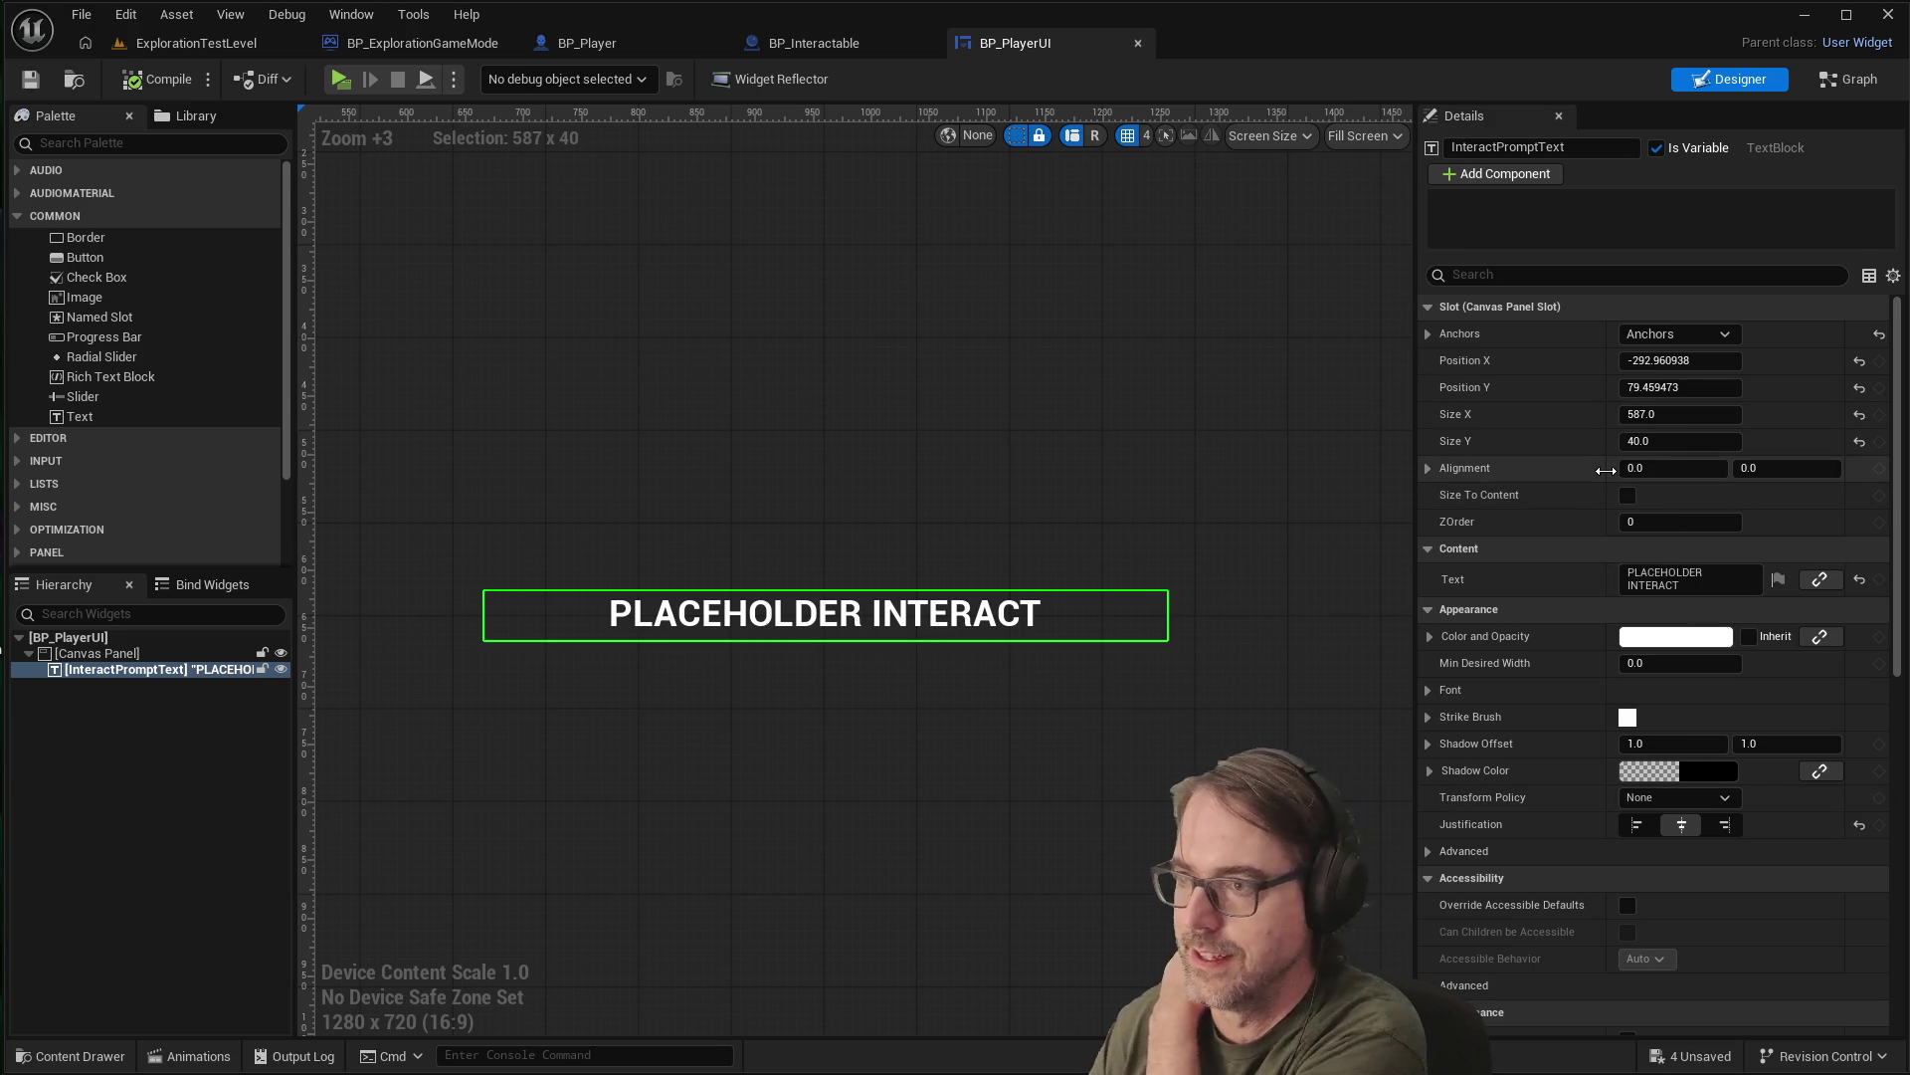
scroll(1590, 575, down, 4)
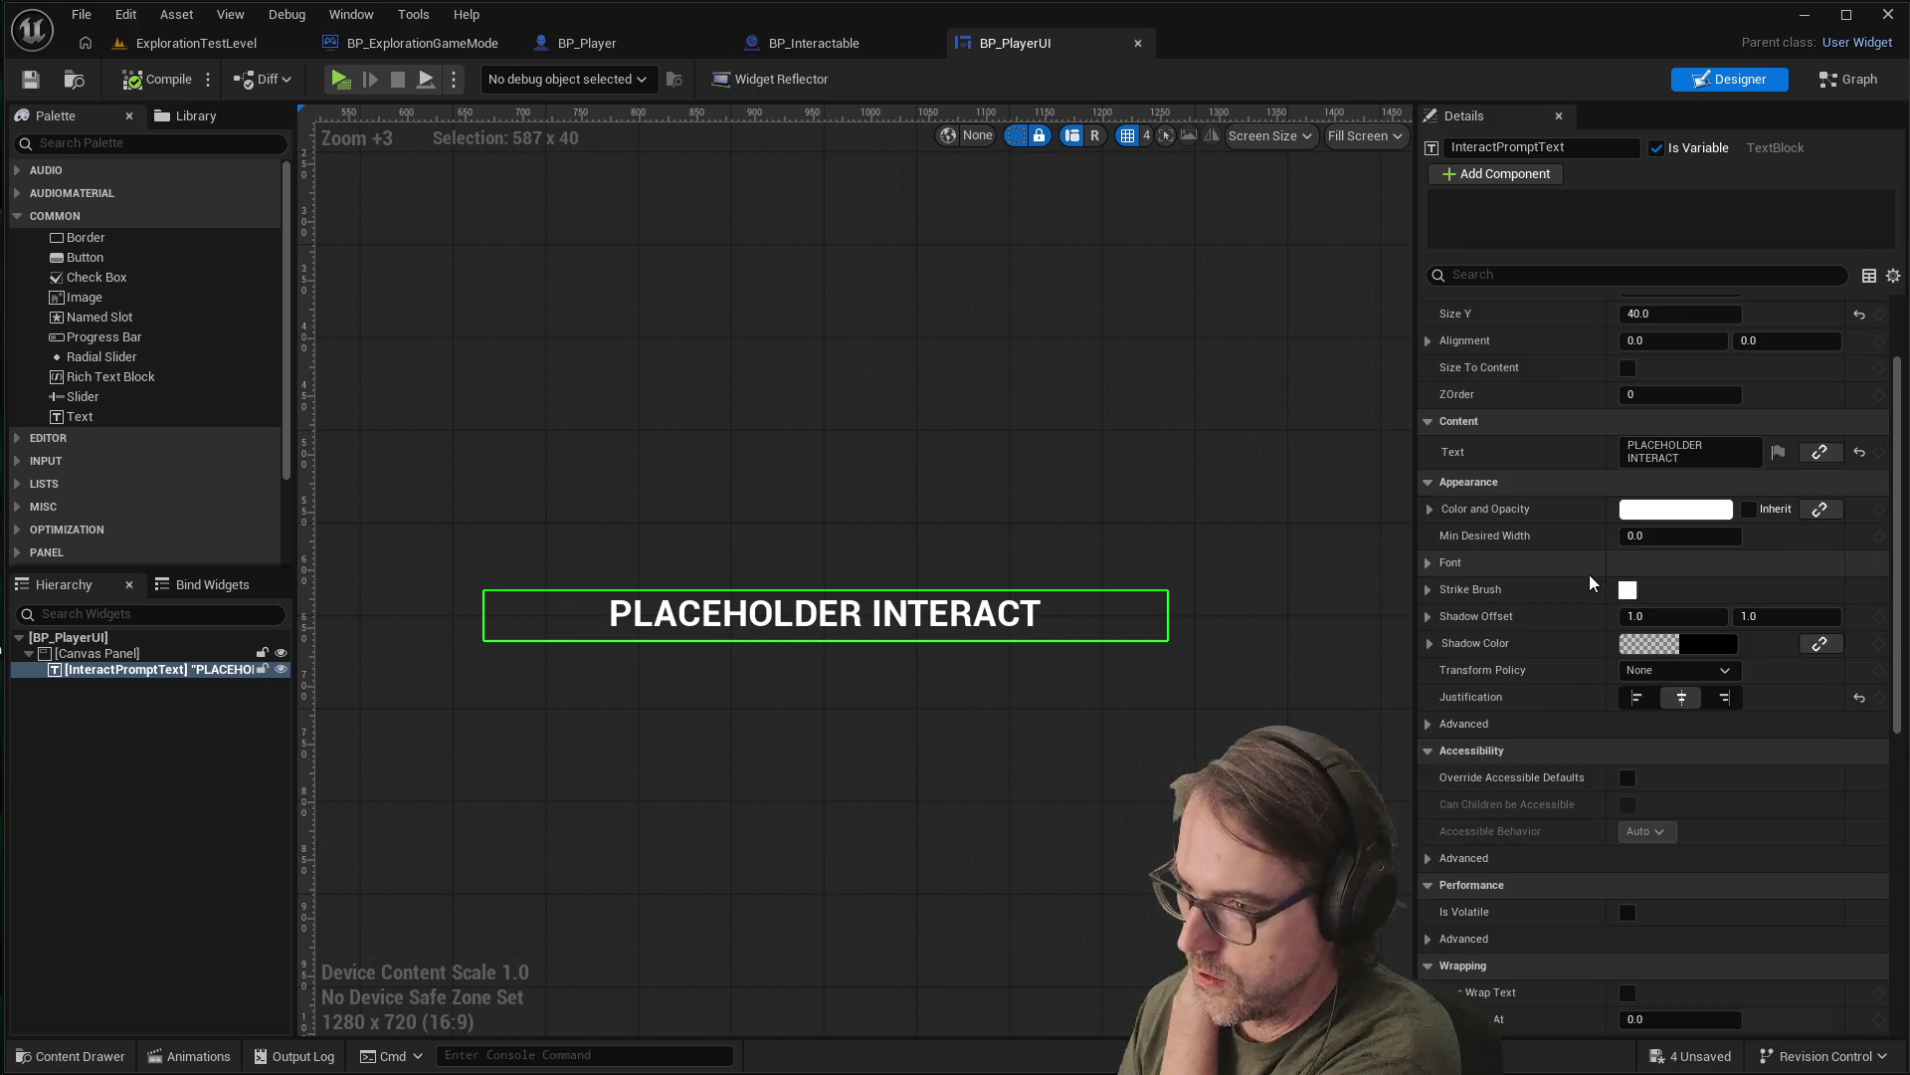
scroll(1590, 575, down, 1)
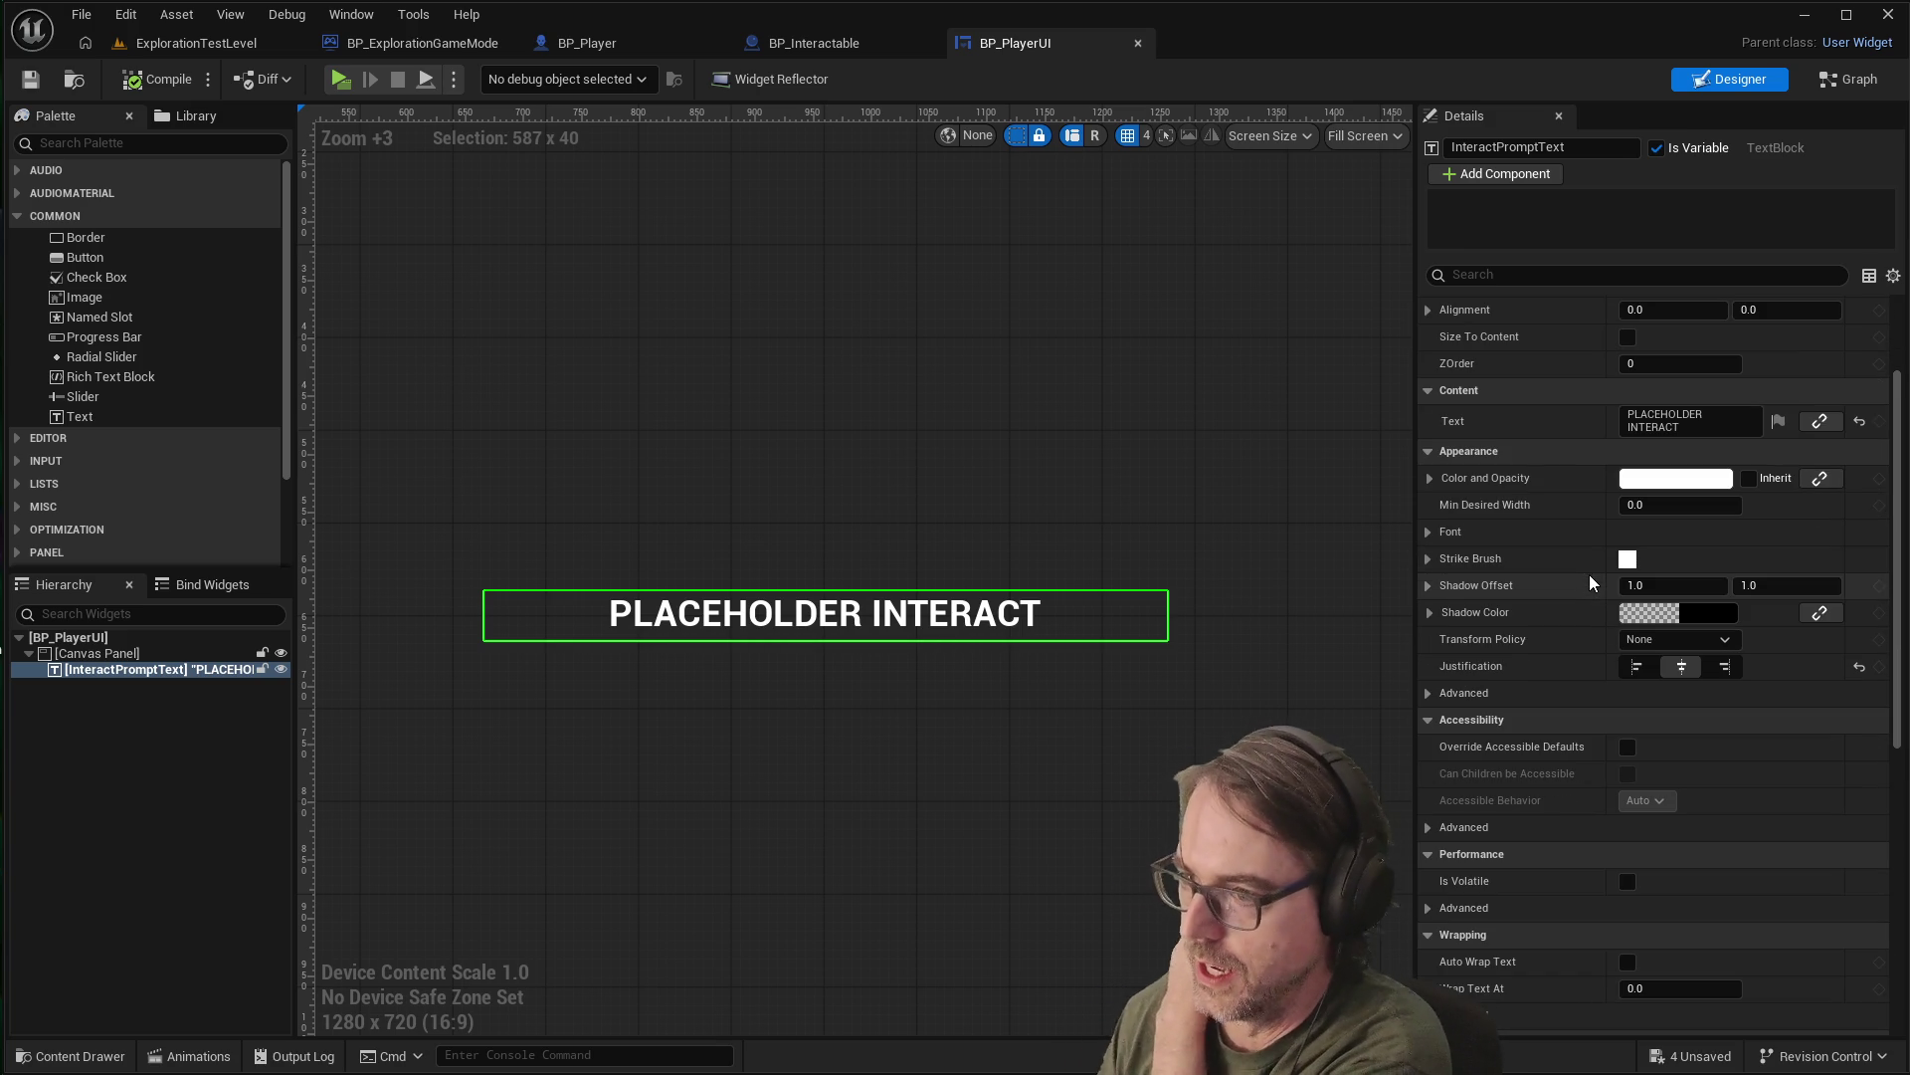
click(1429, 611)
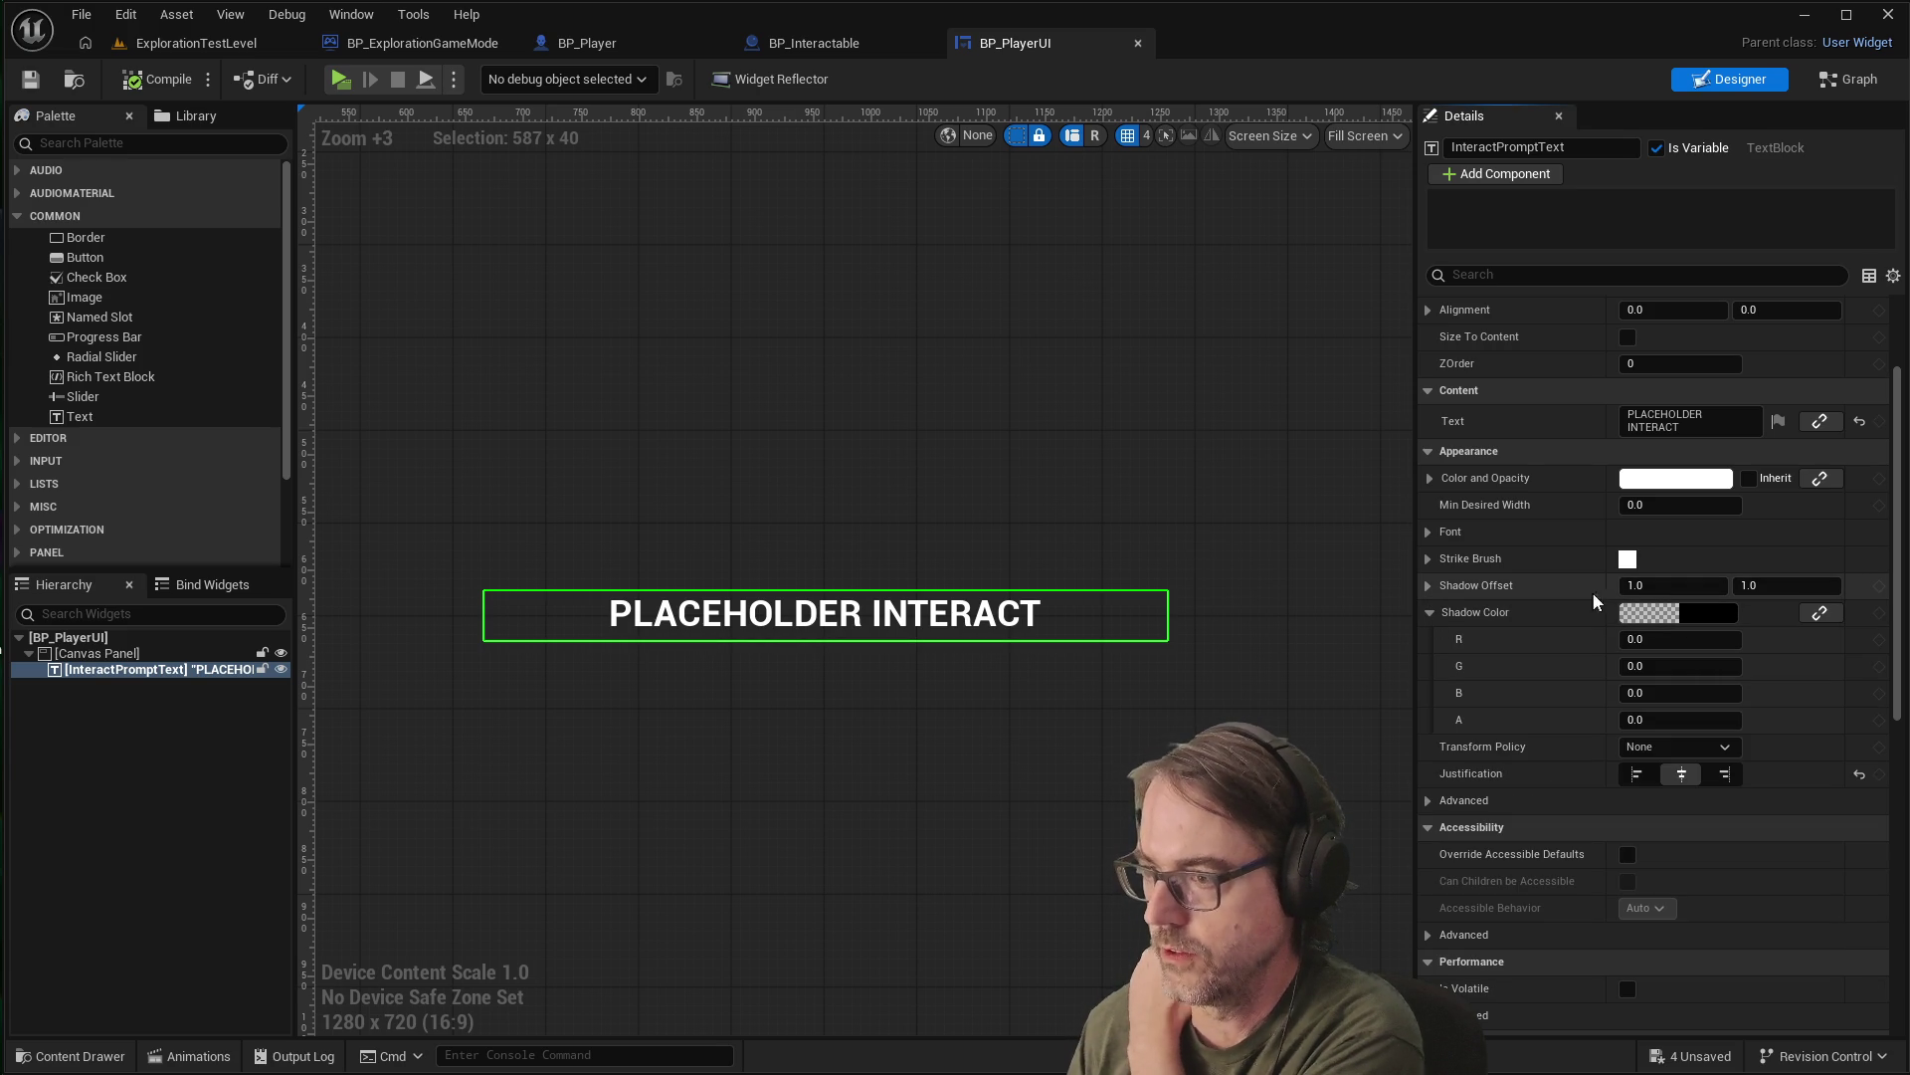
click(1633, 585)
text(2)
key(Tab)
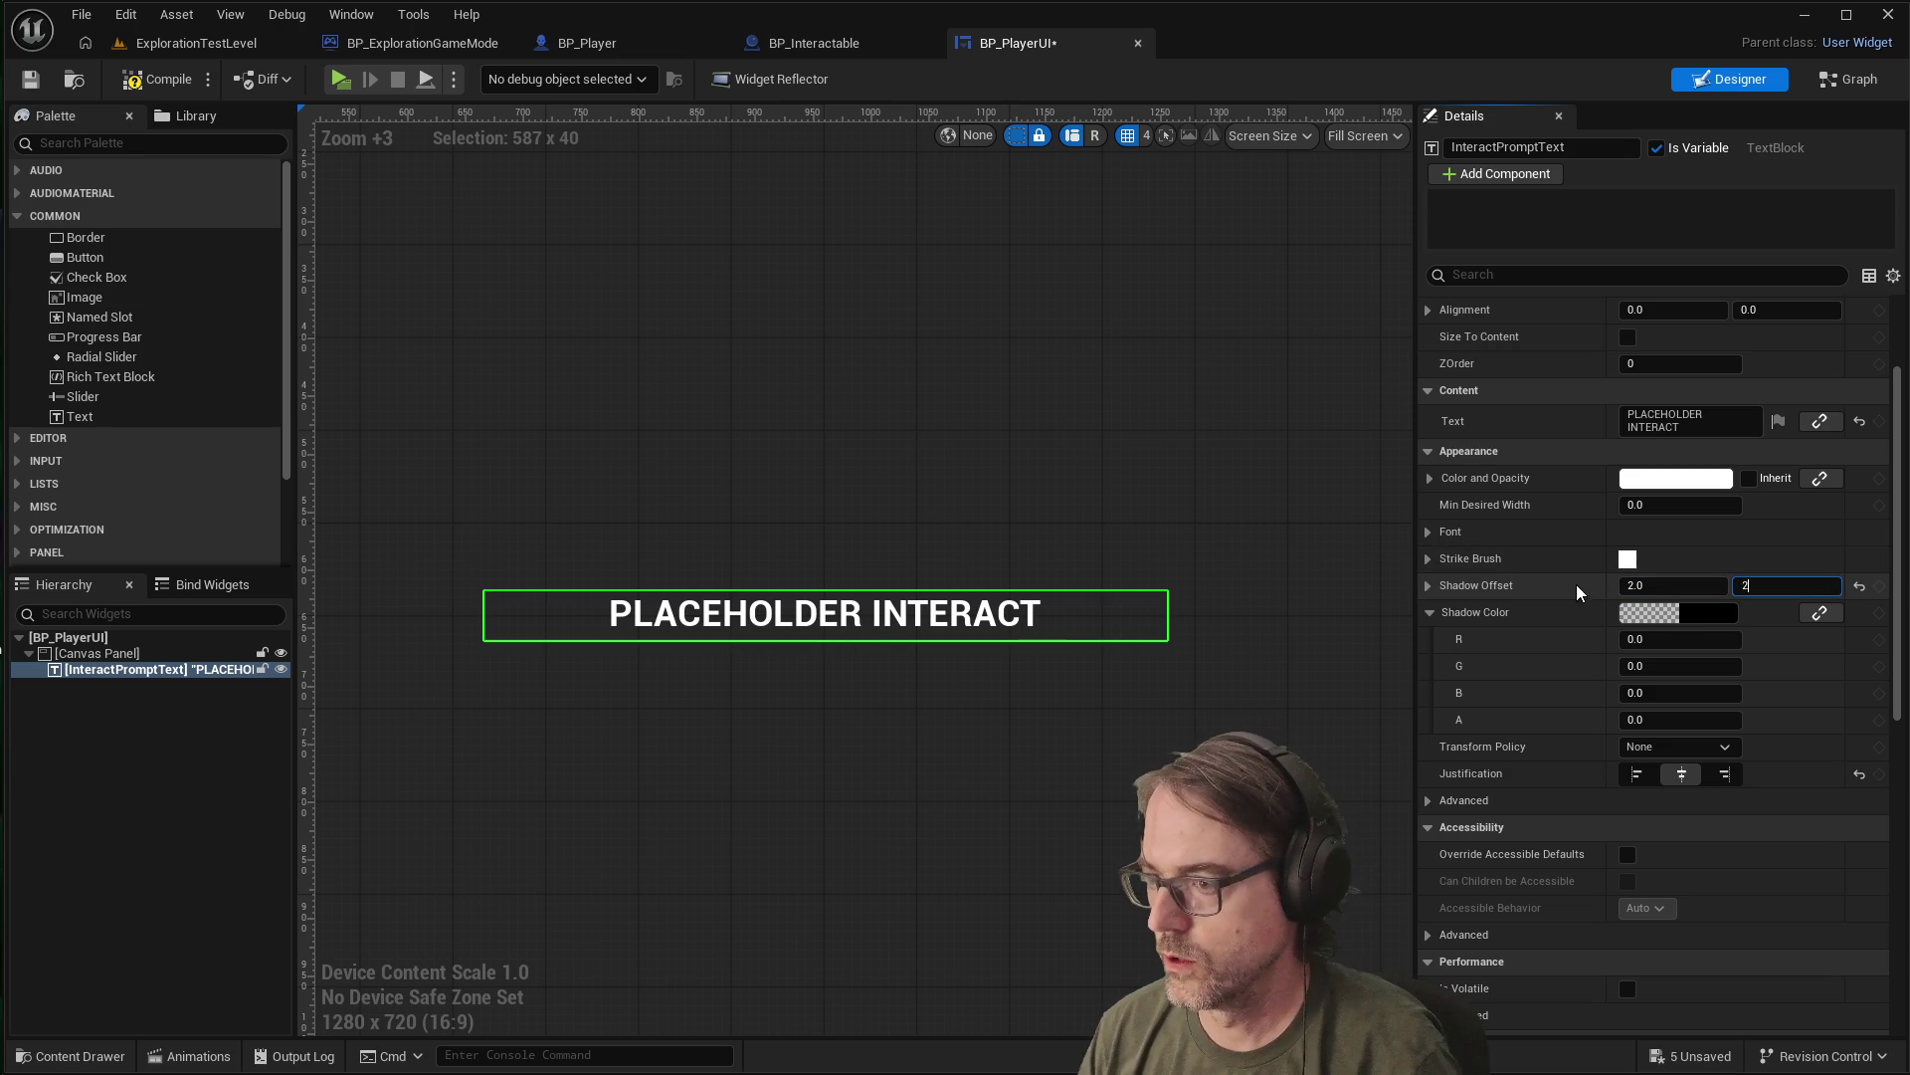
click(1566, 588)
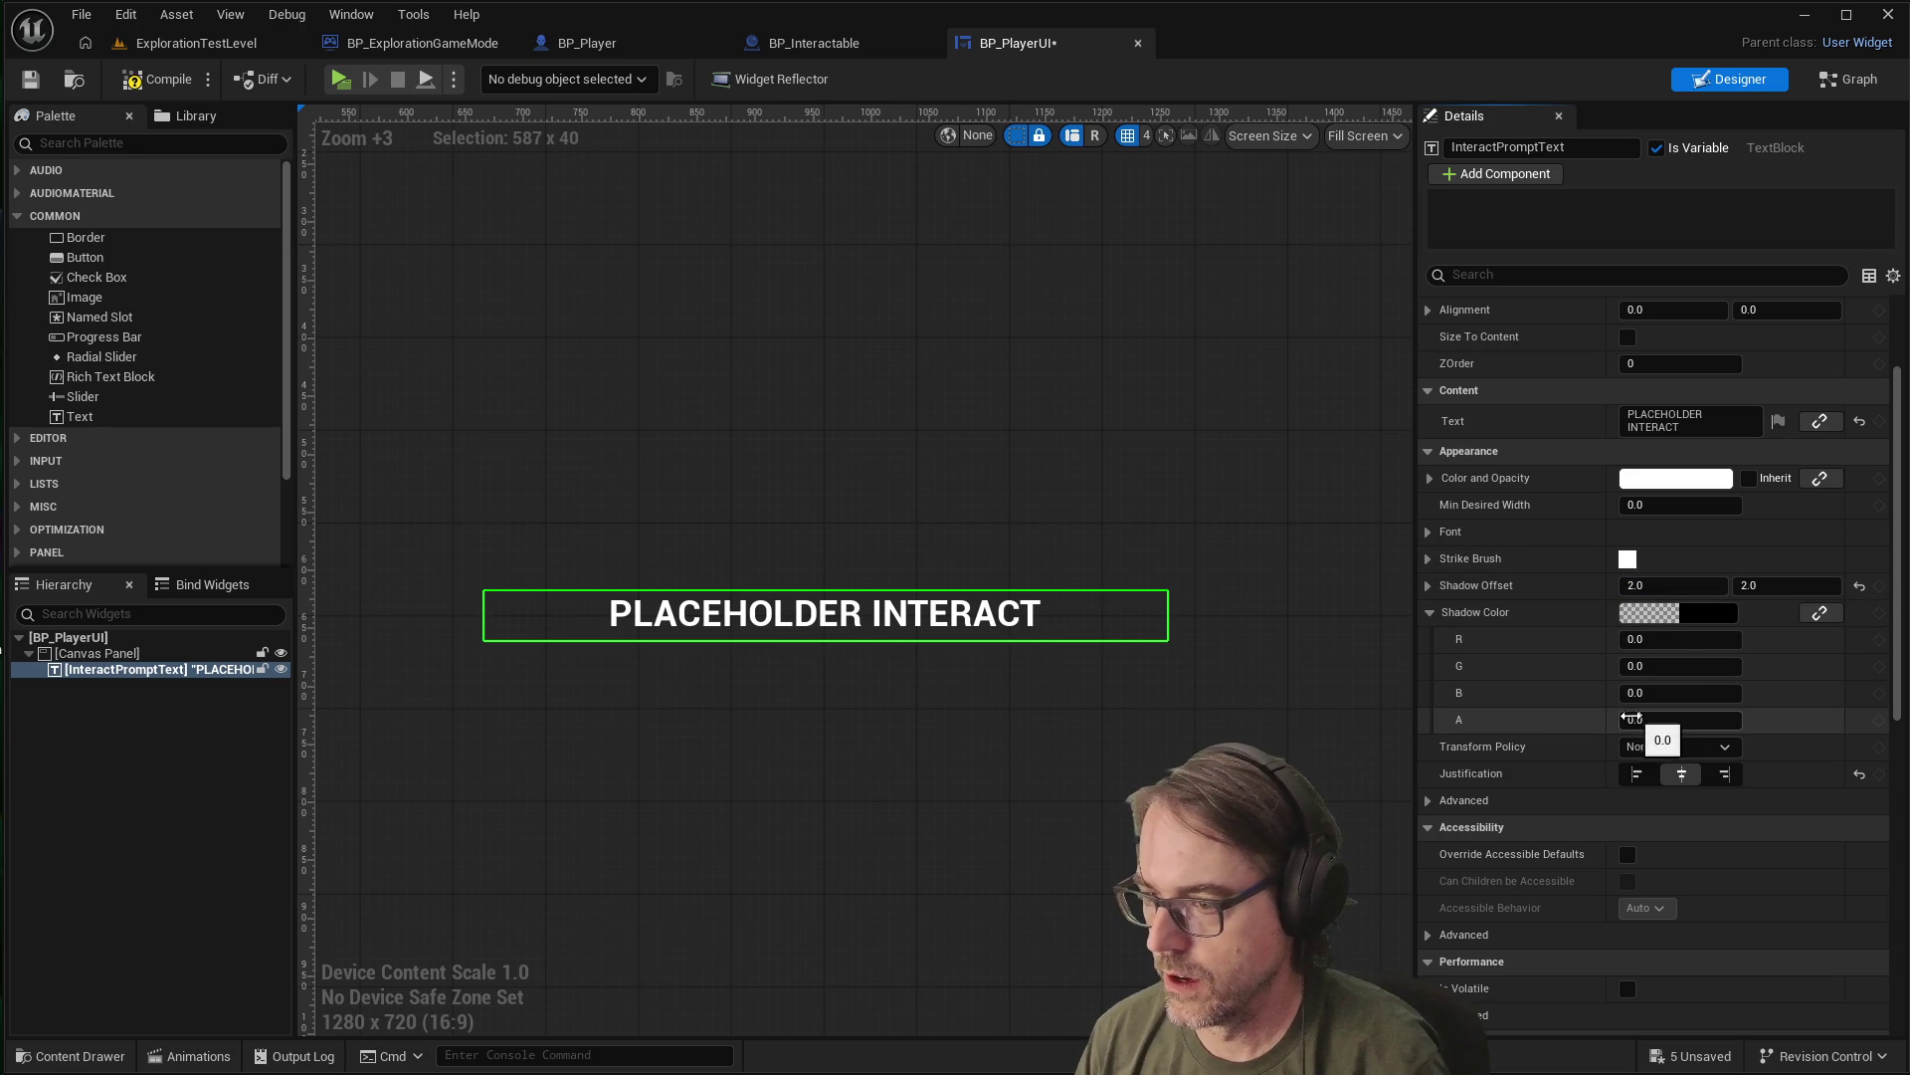
Raise the shadow colour's alpha to about 0.948, then save and compile BP_PlayerUI
click(1668, 612)
mouse_move(1807, 865)
mouse_down()
mouse_move(1695, 862)
mouse_move(1798, 860)
mouse_up()
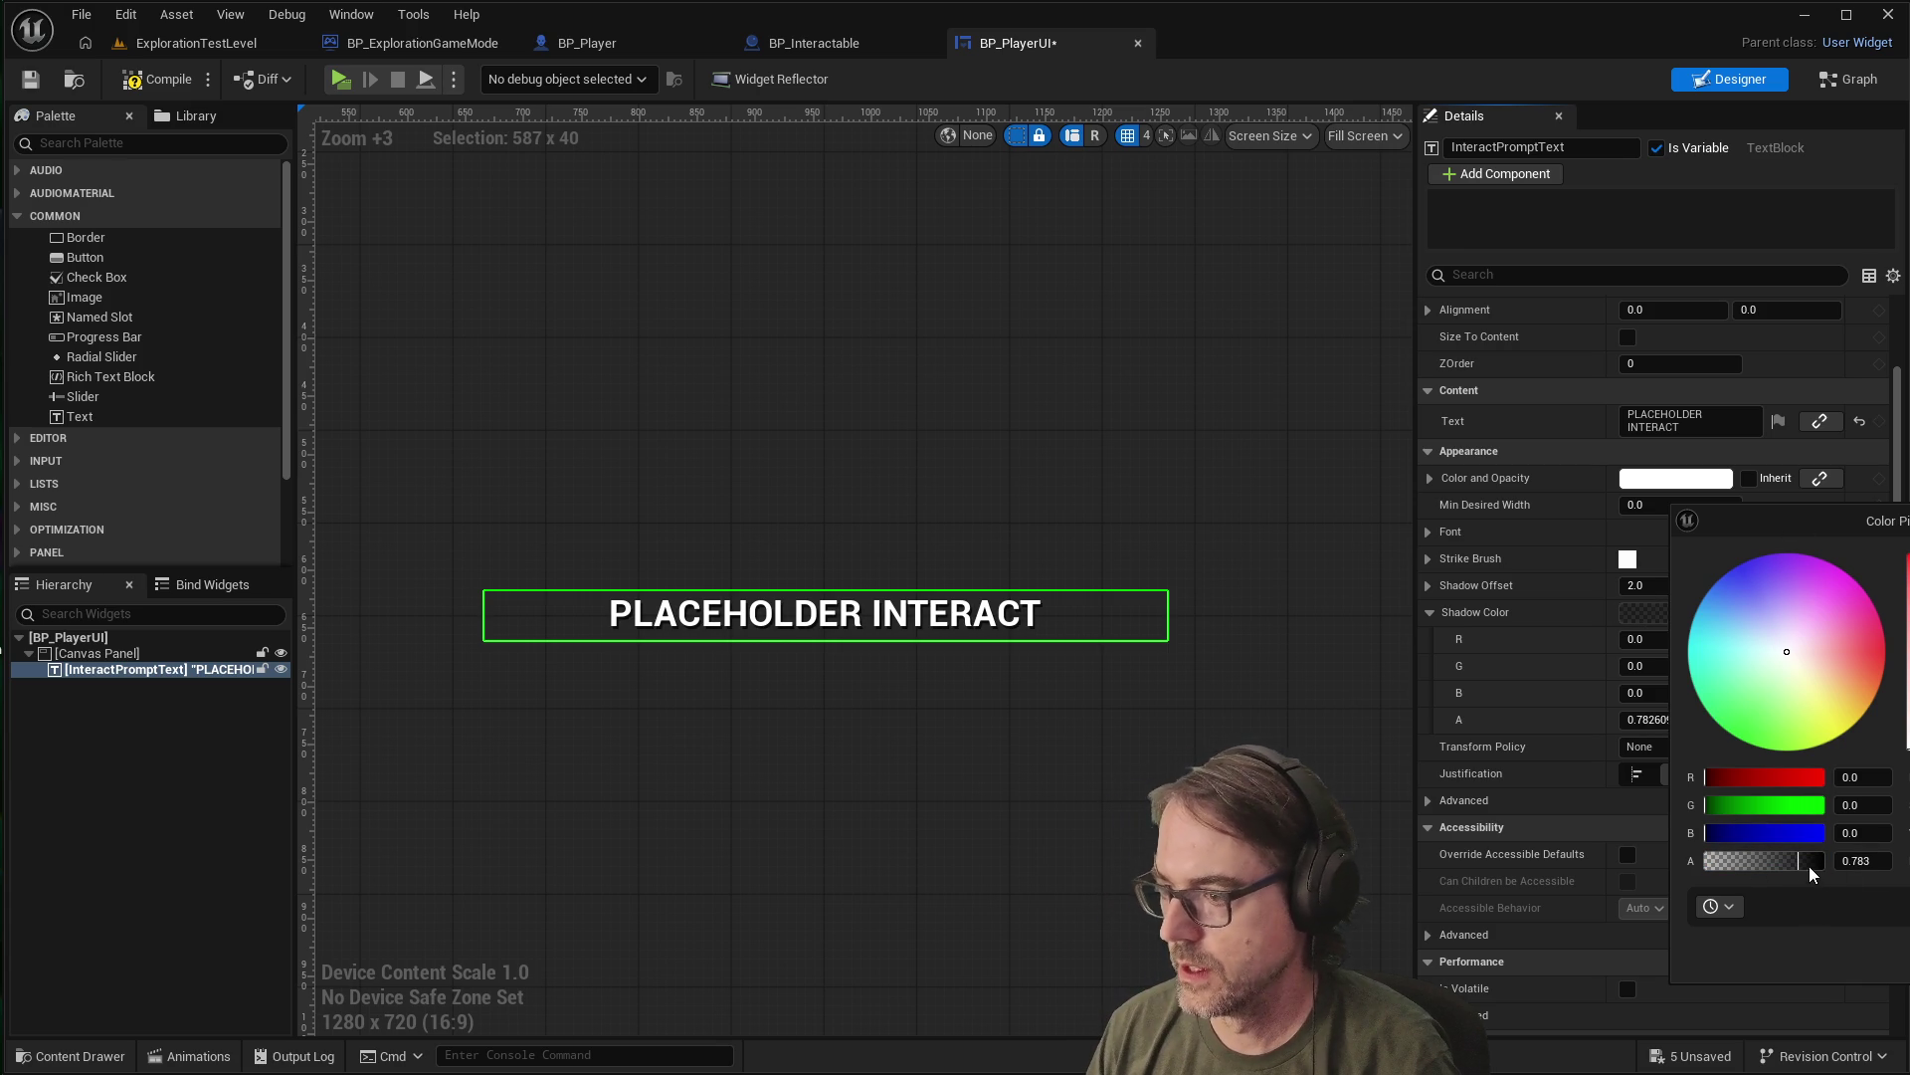
drag(1797, 860, 1817, 861)
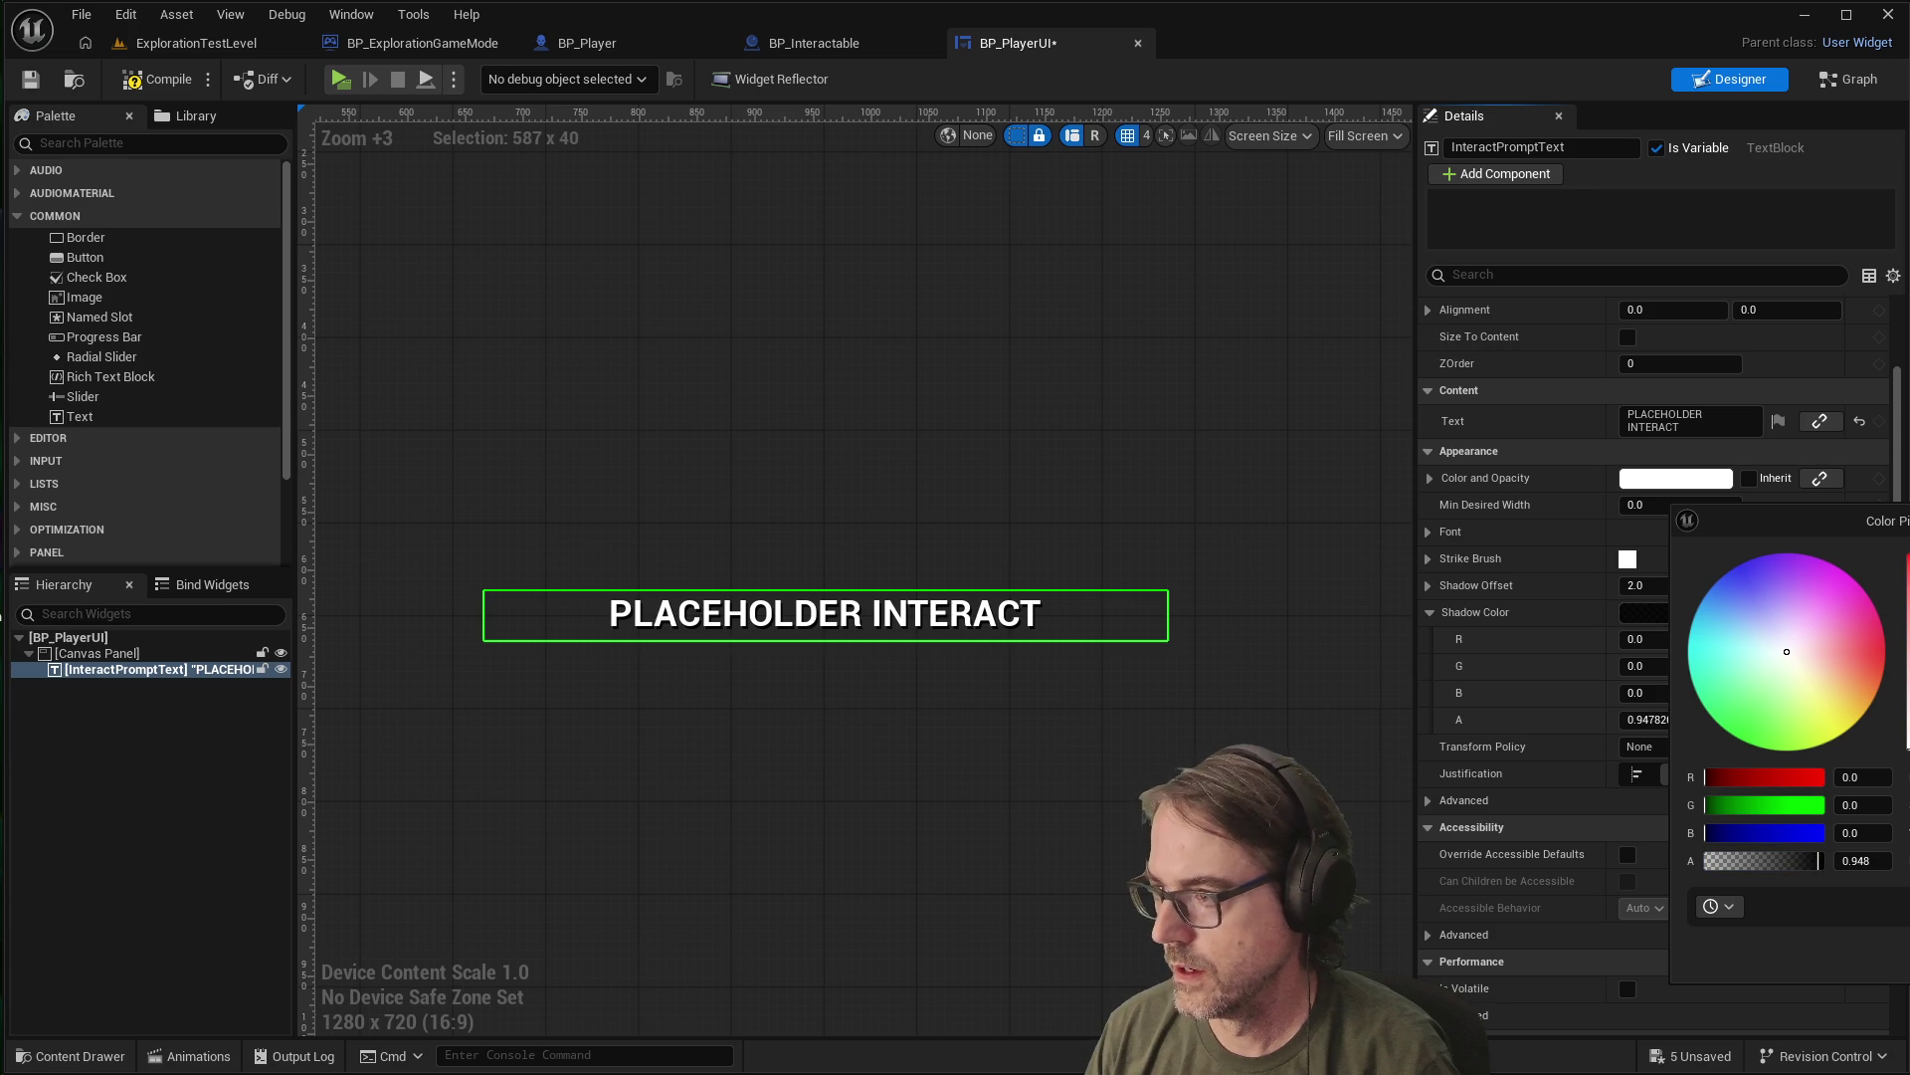
click(1130, 614)
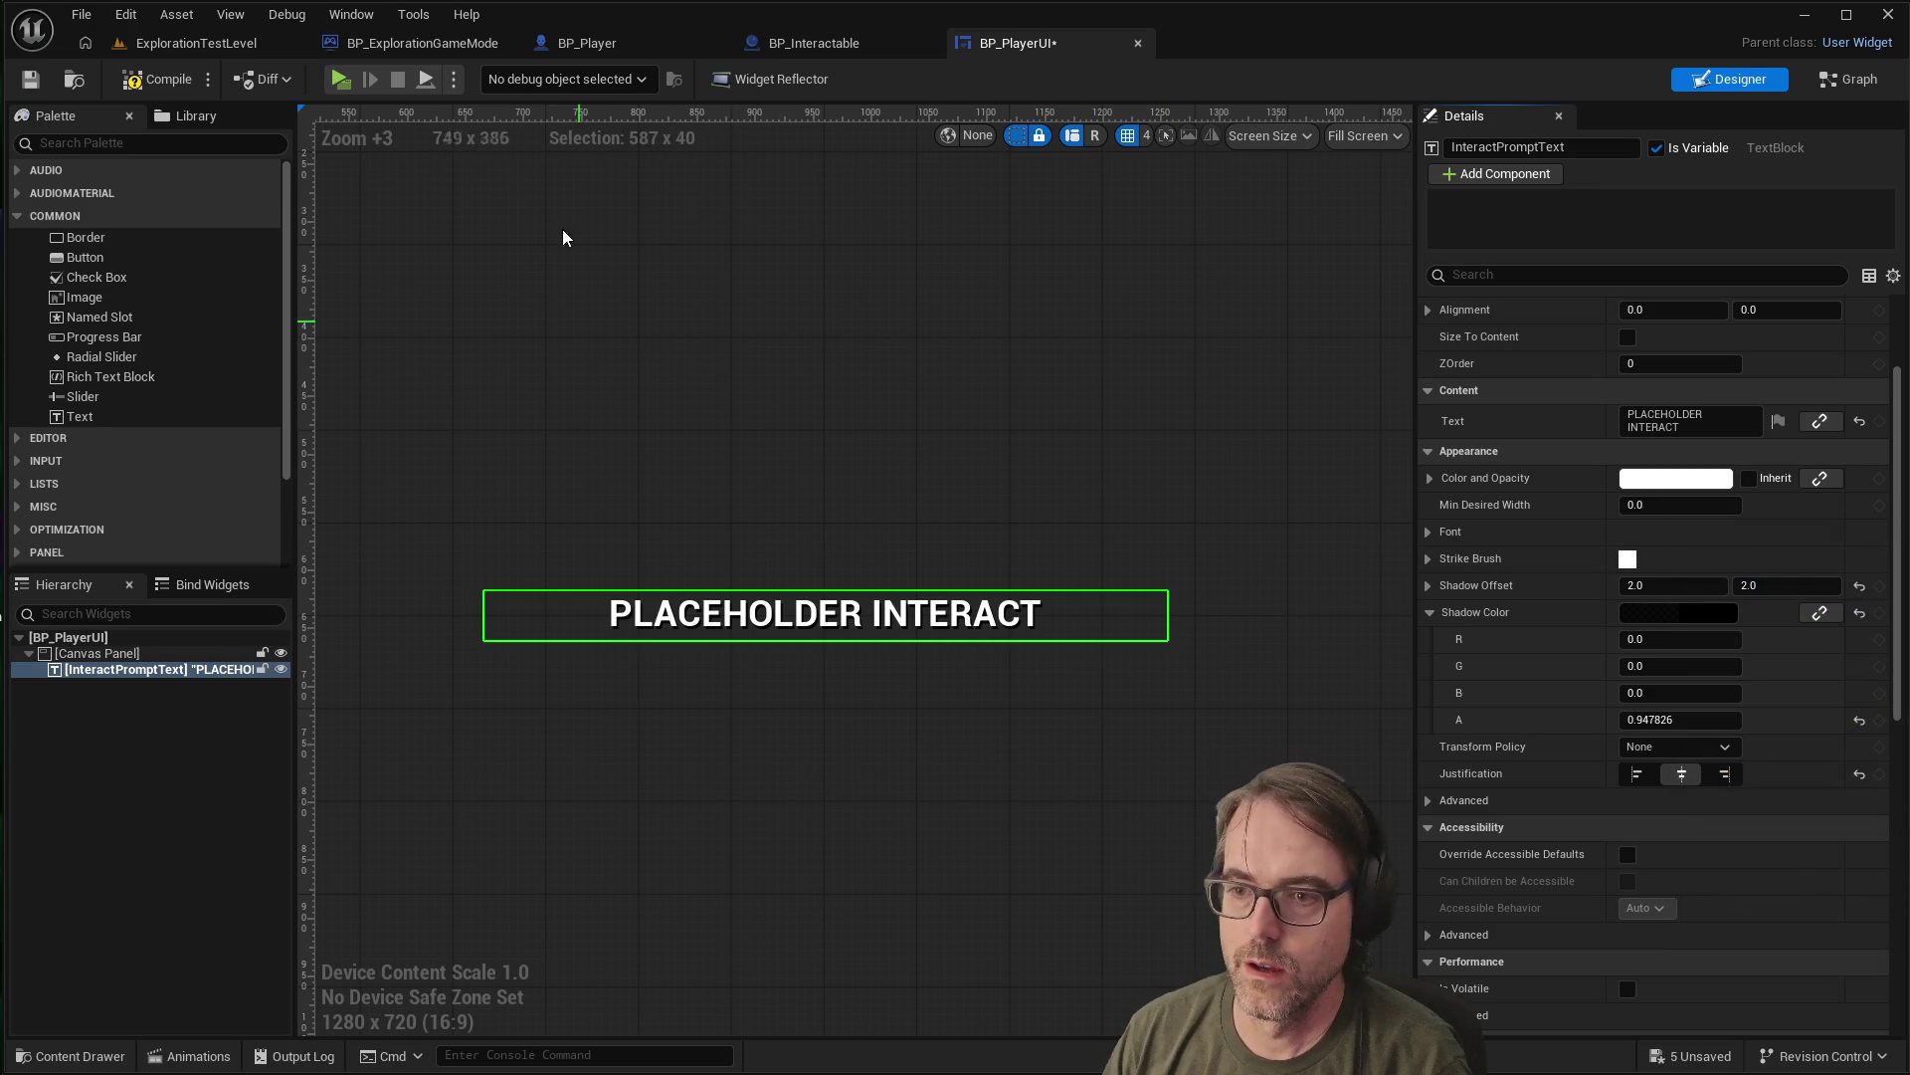
click(30, 80)
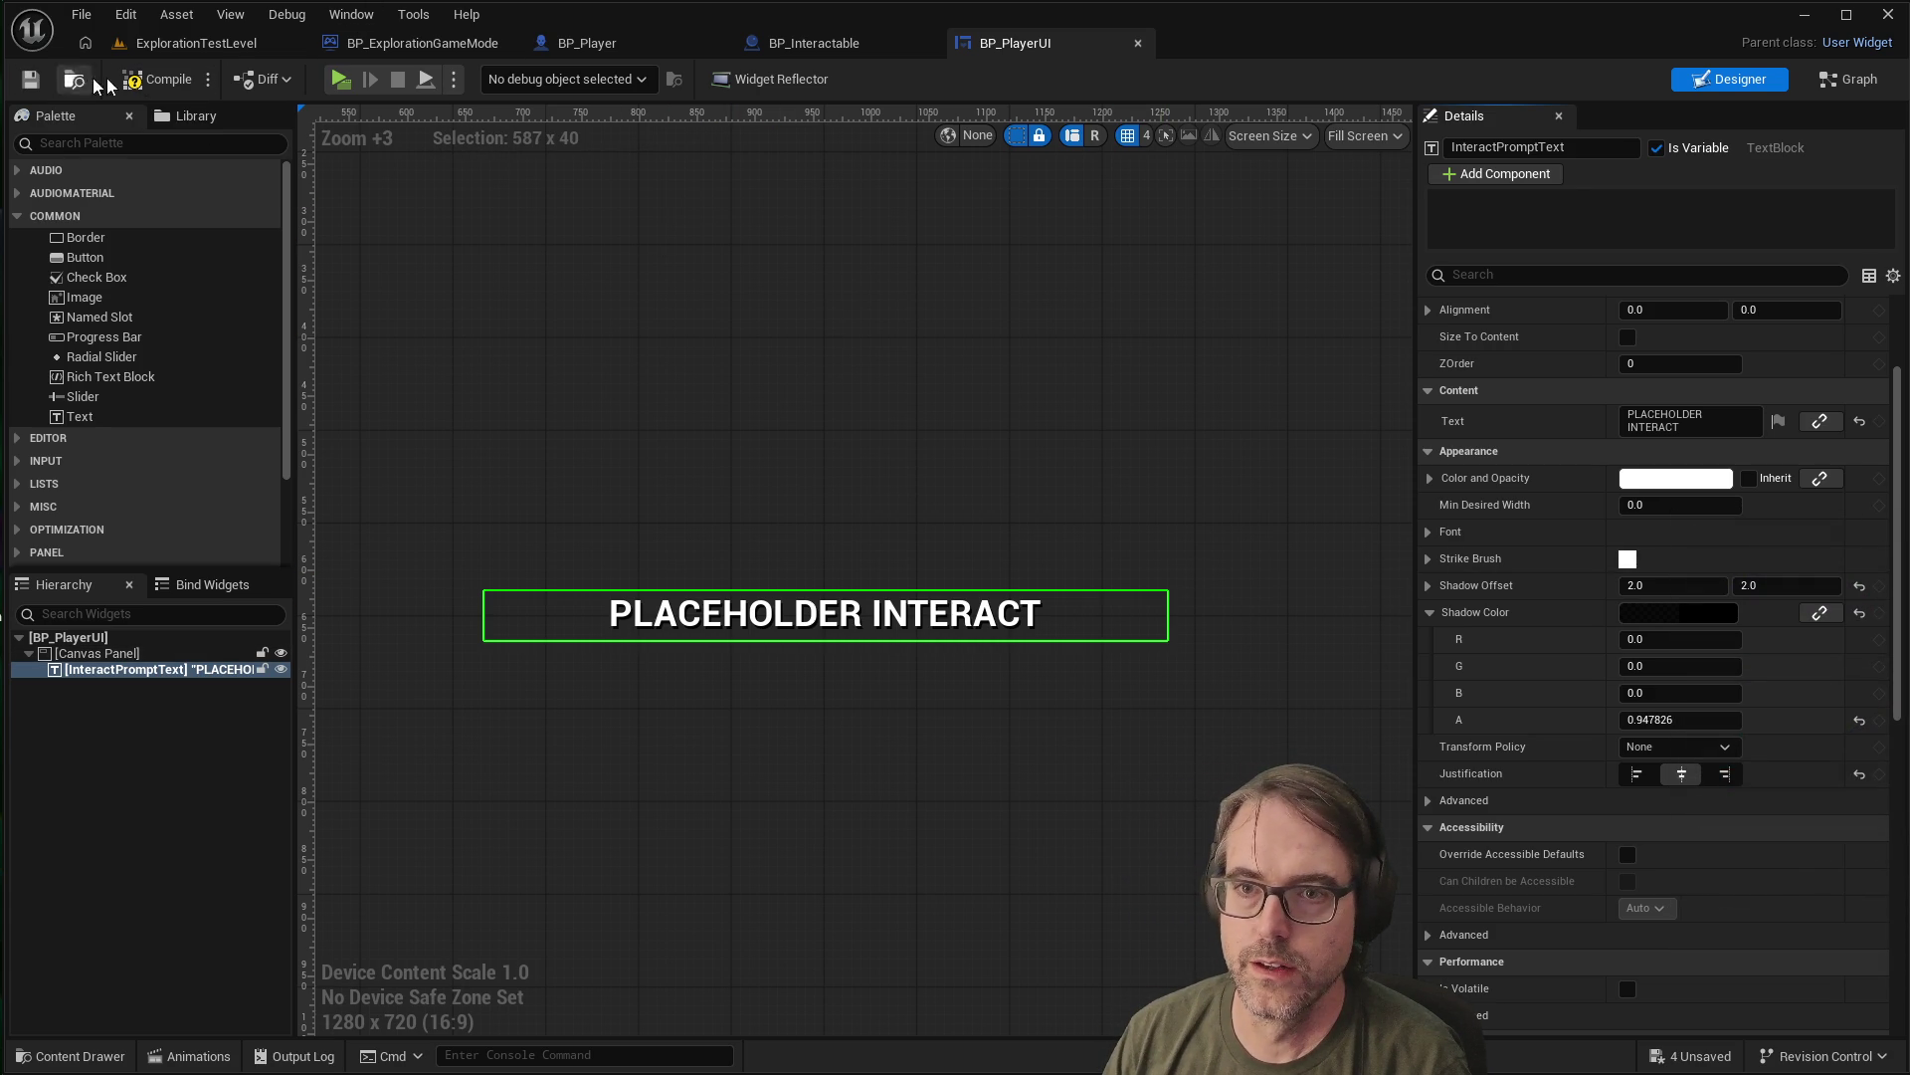
click(165, 82)
Play-test the level and walk to the cube to see the shadowed 'Ima Cube' prompt
click(342, 79)
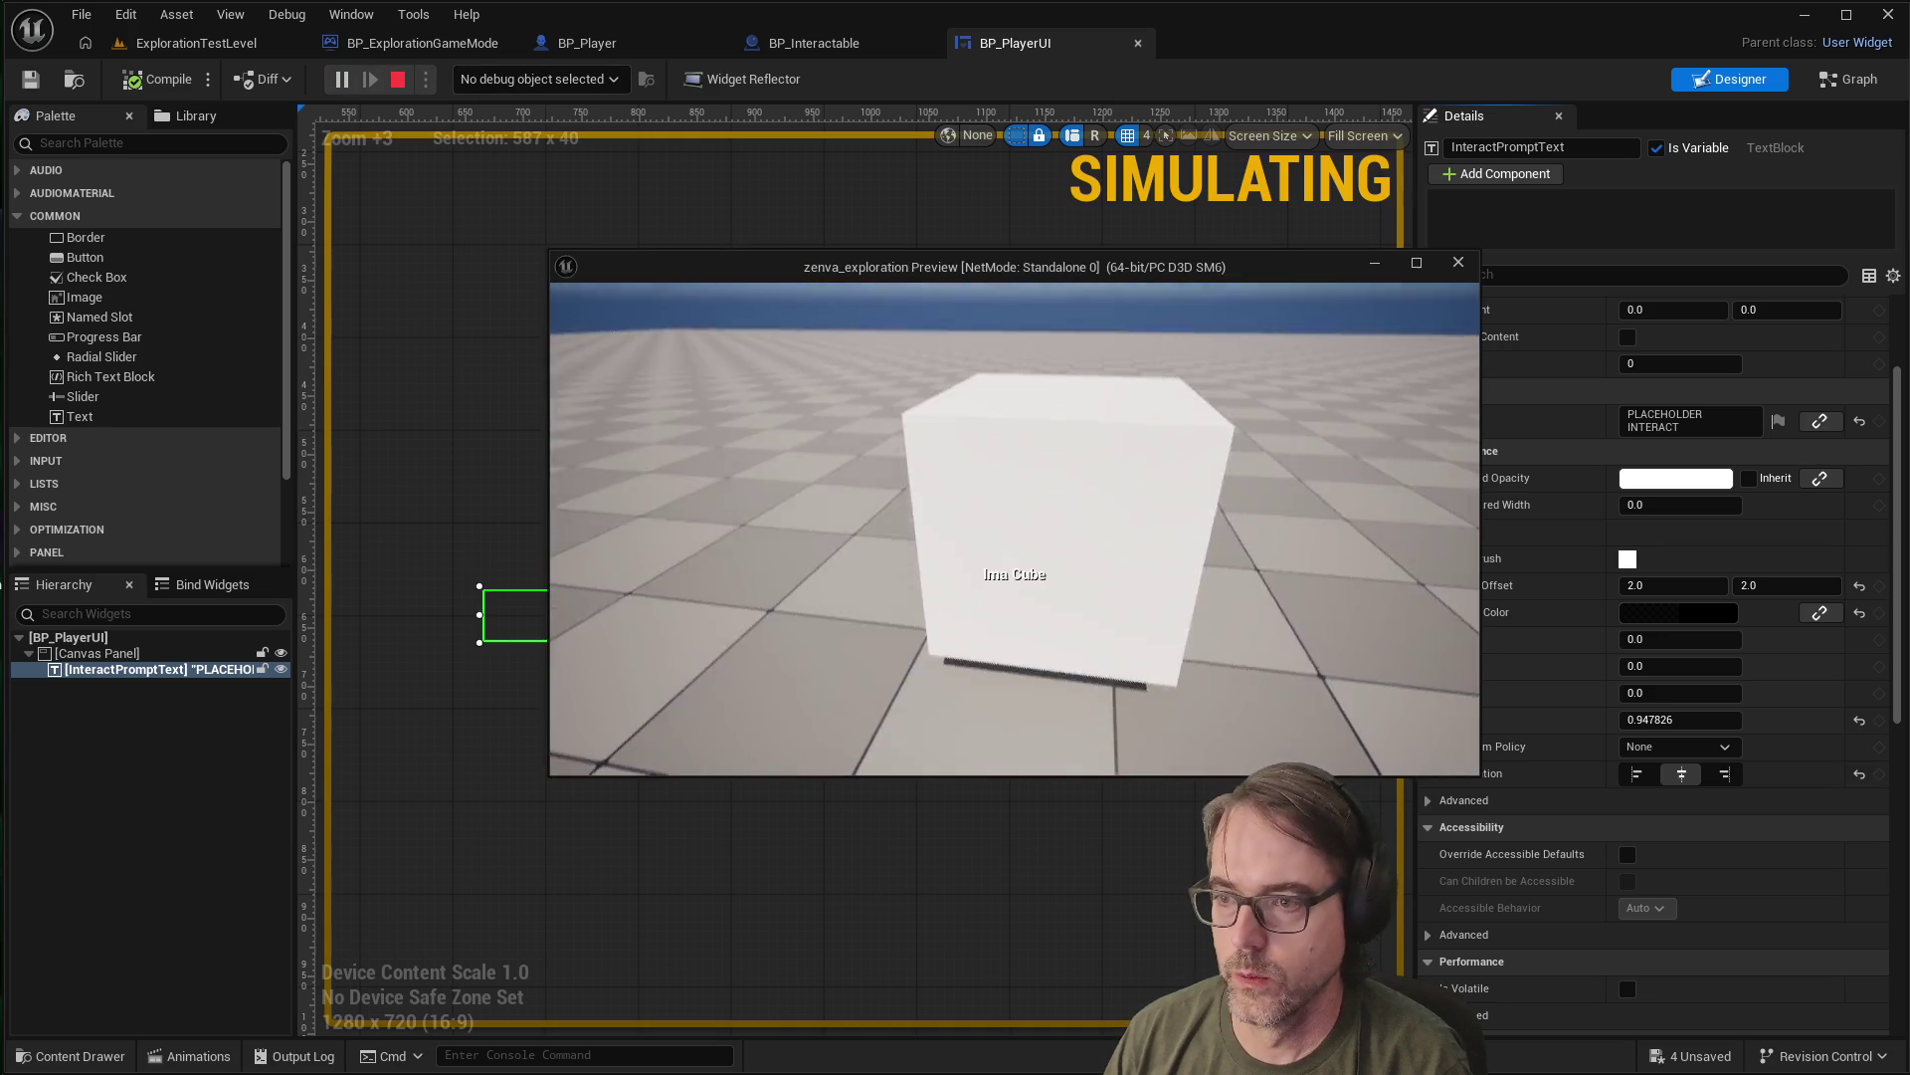
key(w)
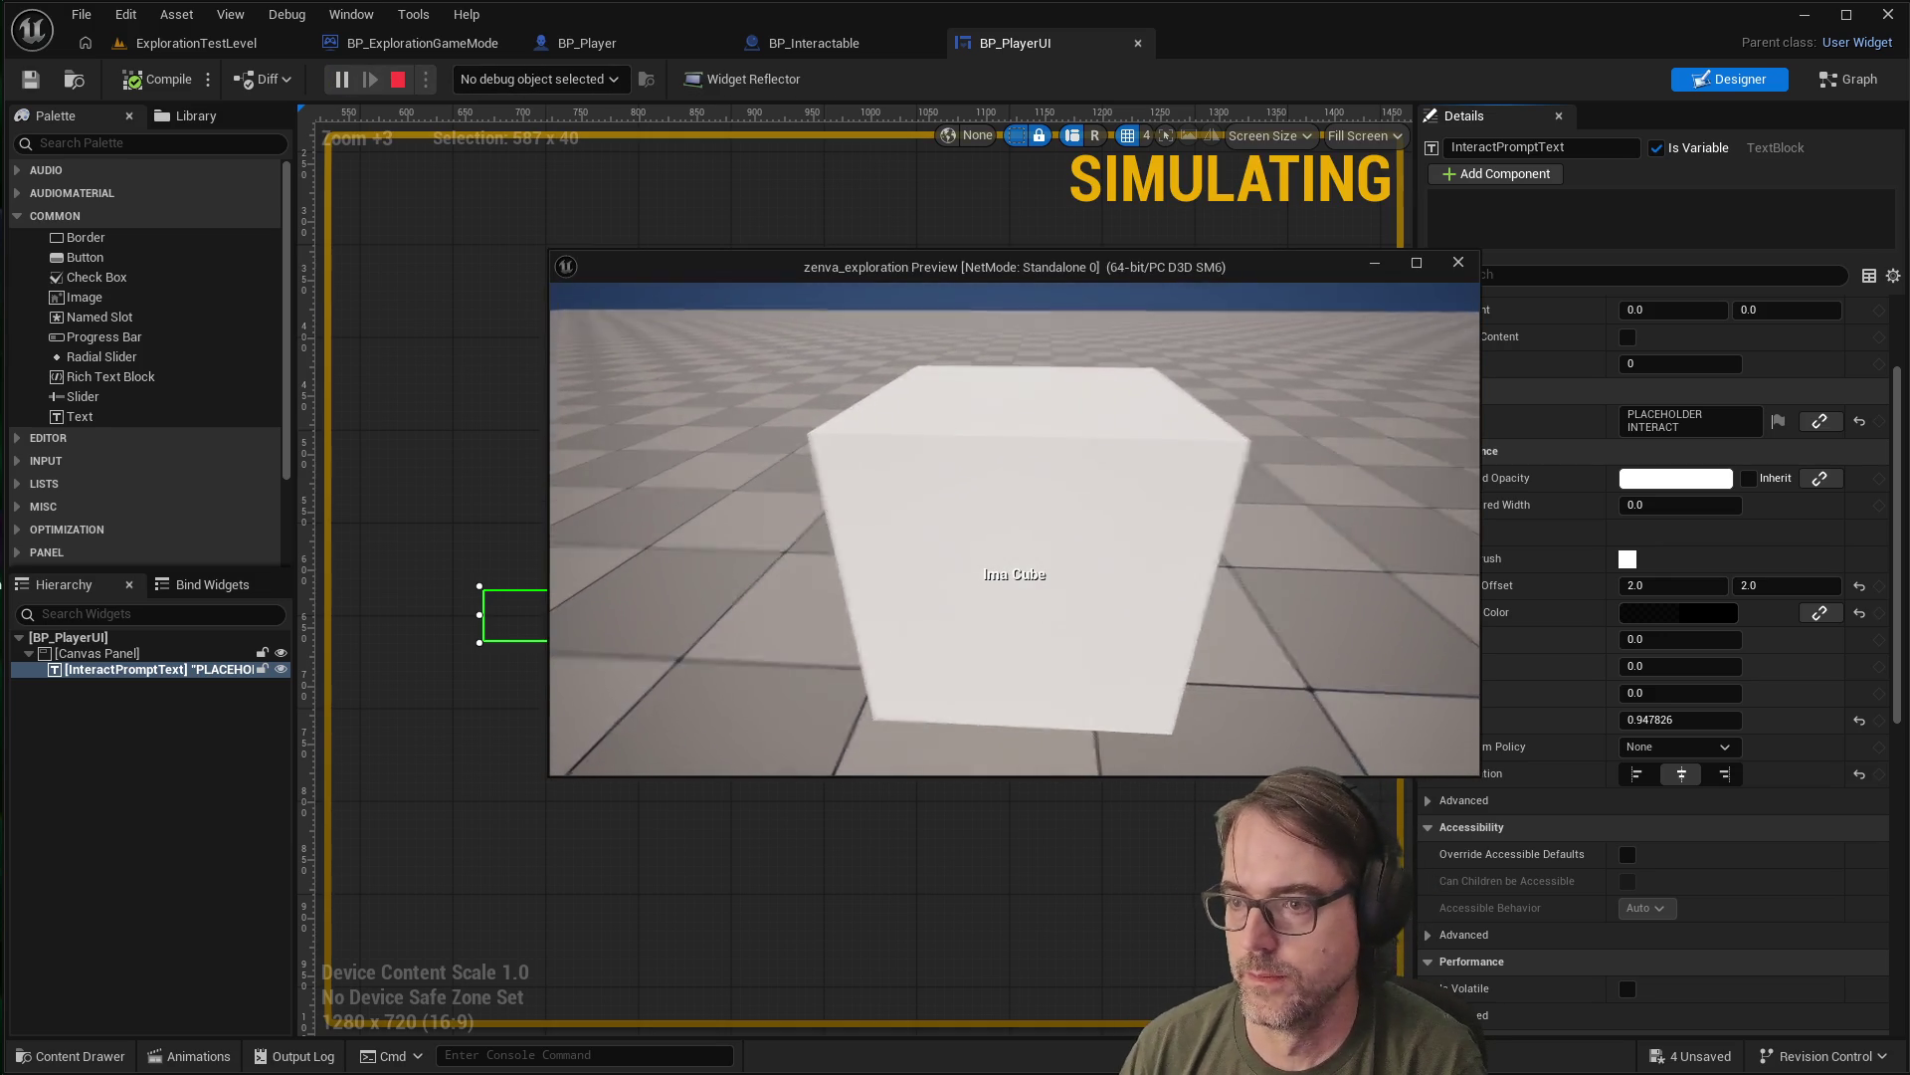
key(Escape)
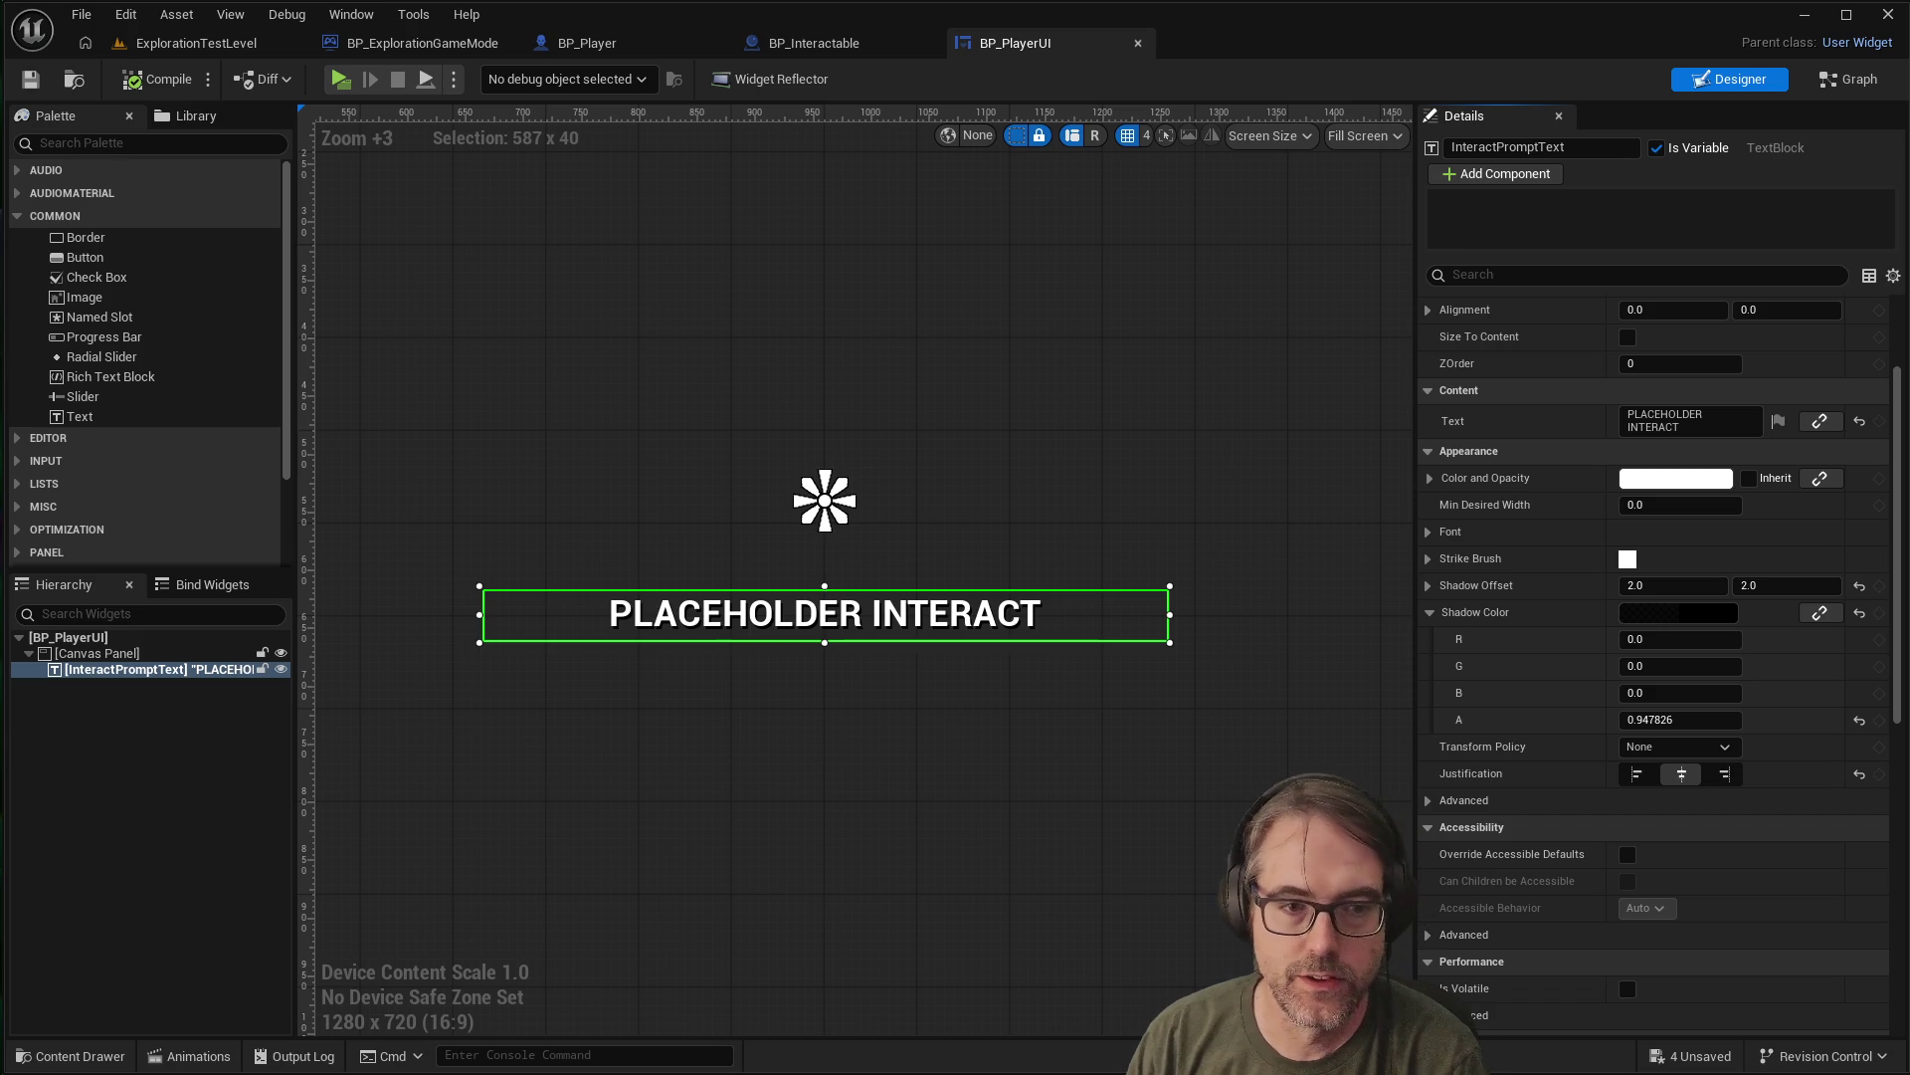
Return to ExplorationTestLevel and open the Content Drawer showing the Content/Blueprints folder
click(814, 236)
scroll(902, 343, down, 1)
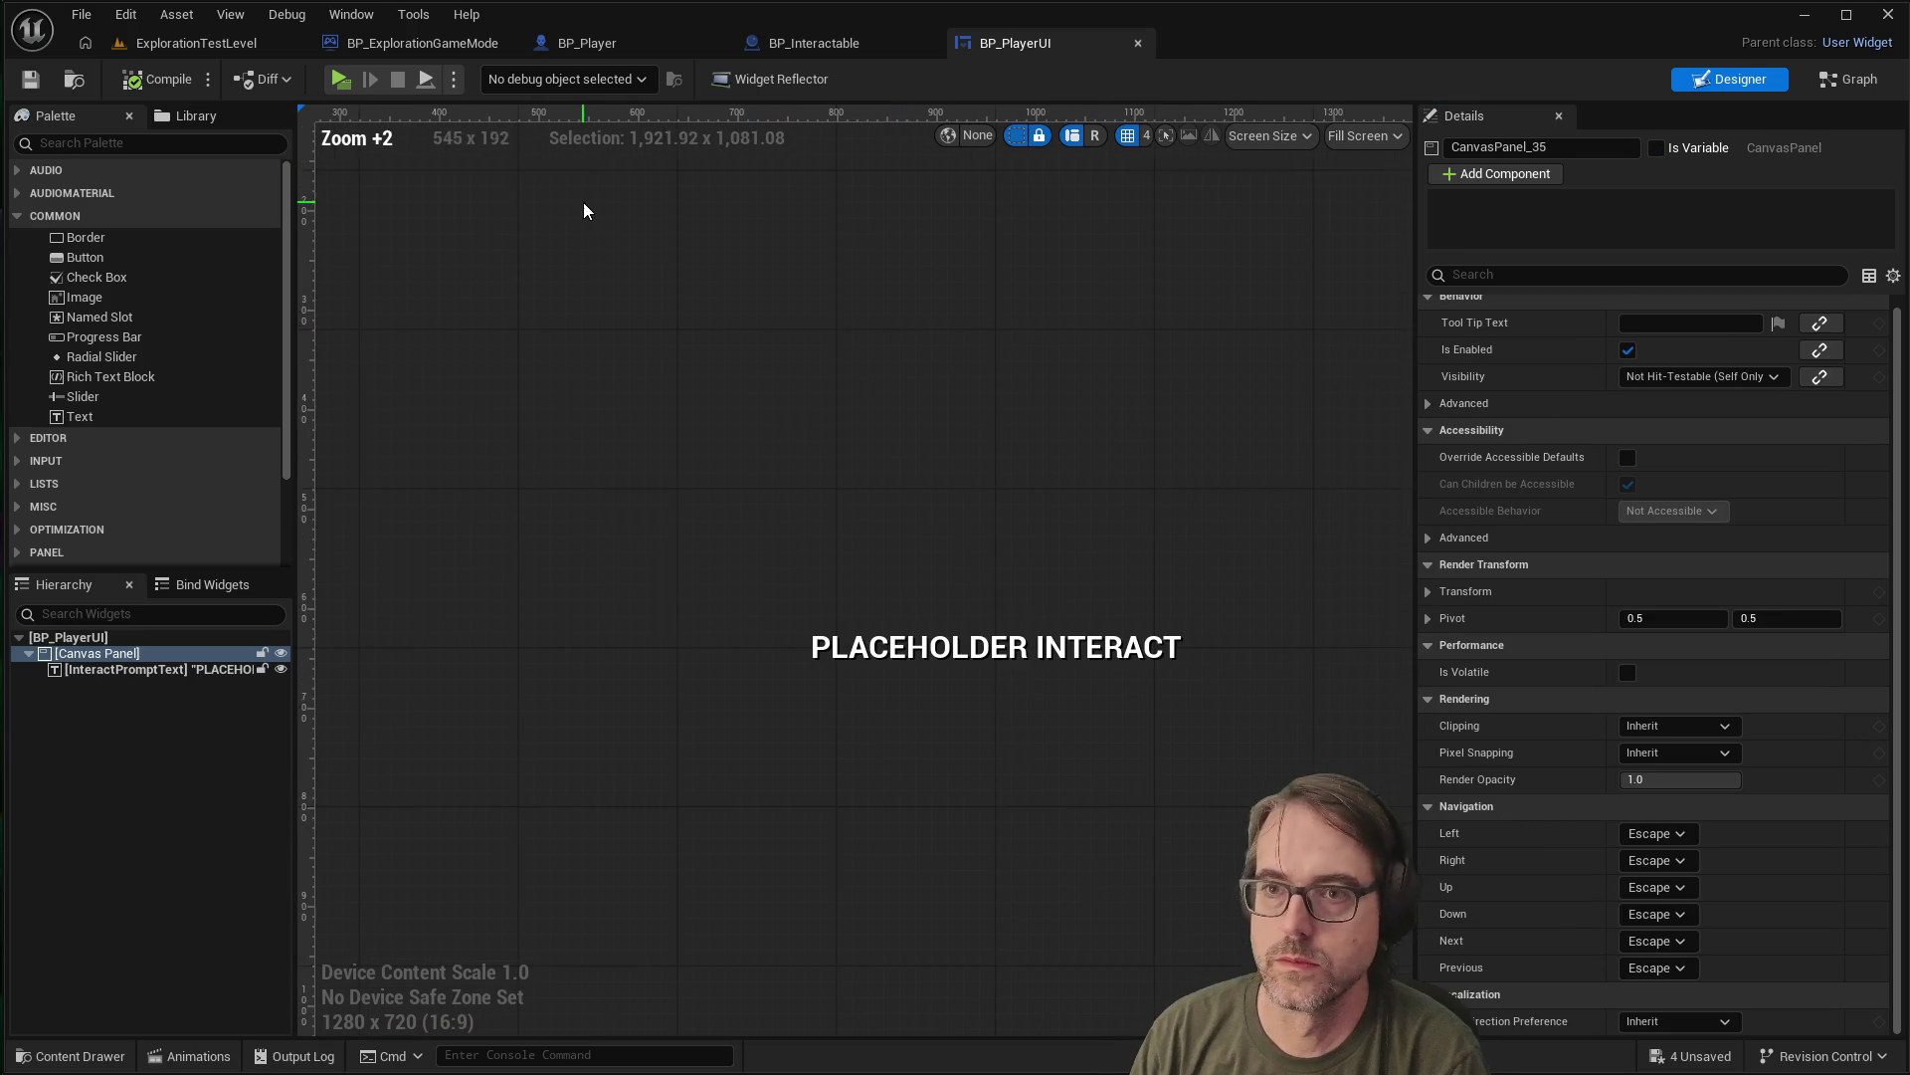
click(261, 44)
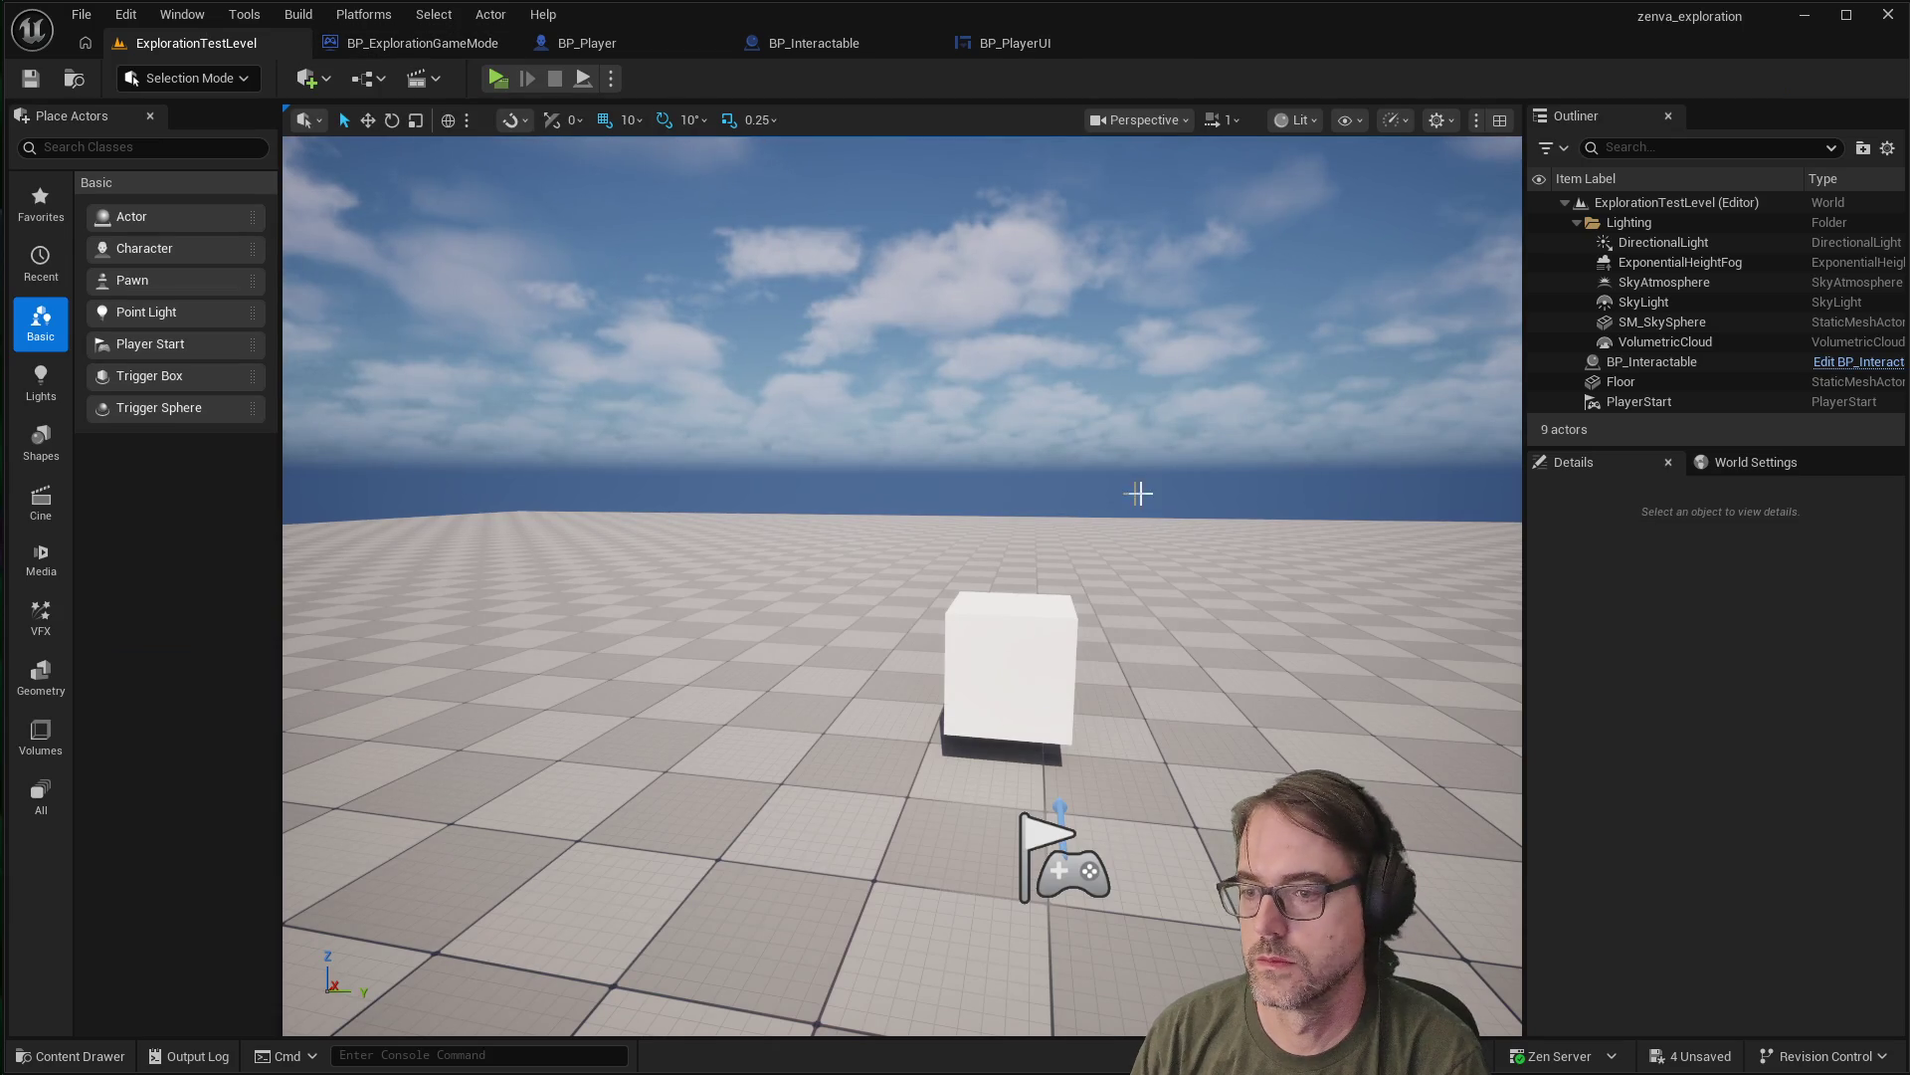
scroll(1096, 499, down, 5)
scroll(1165, 562, up, 3)
scroll(746, 619, down, 1)
scroll(1183, 712, up, 4)
scroll(1183, 713, down, 2)
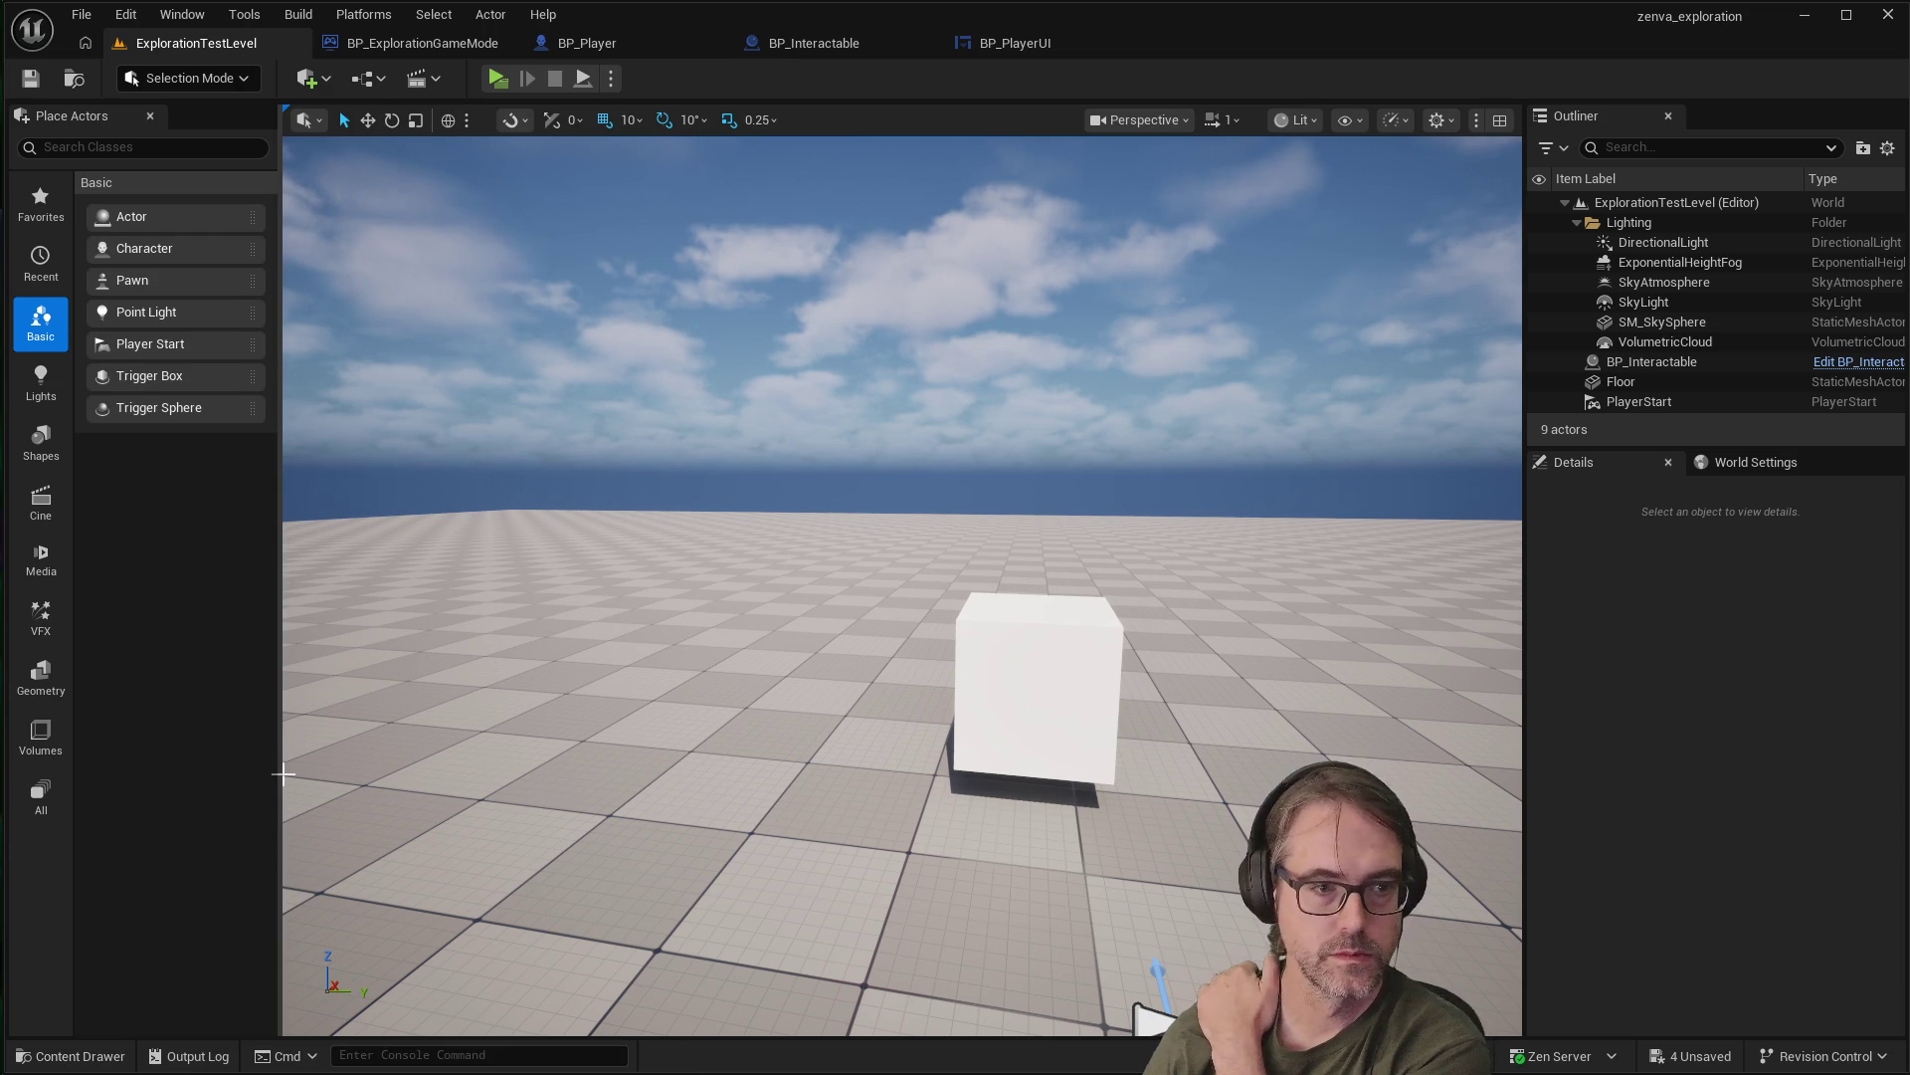
click(77, 1056)
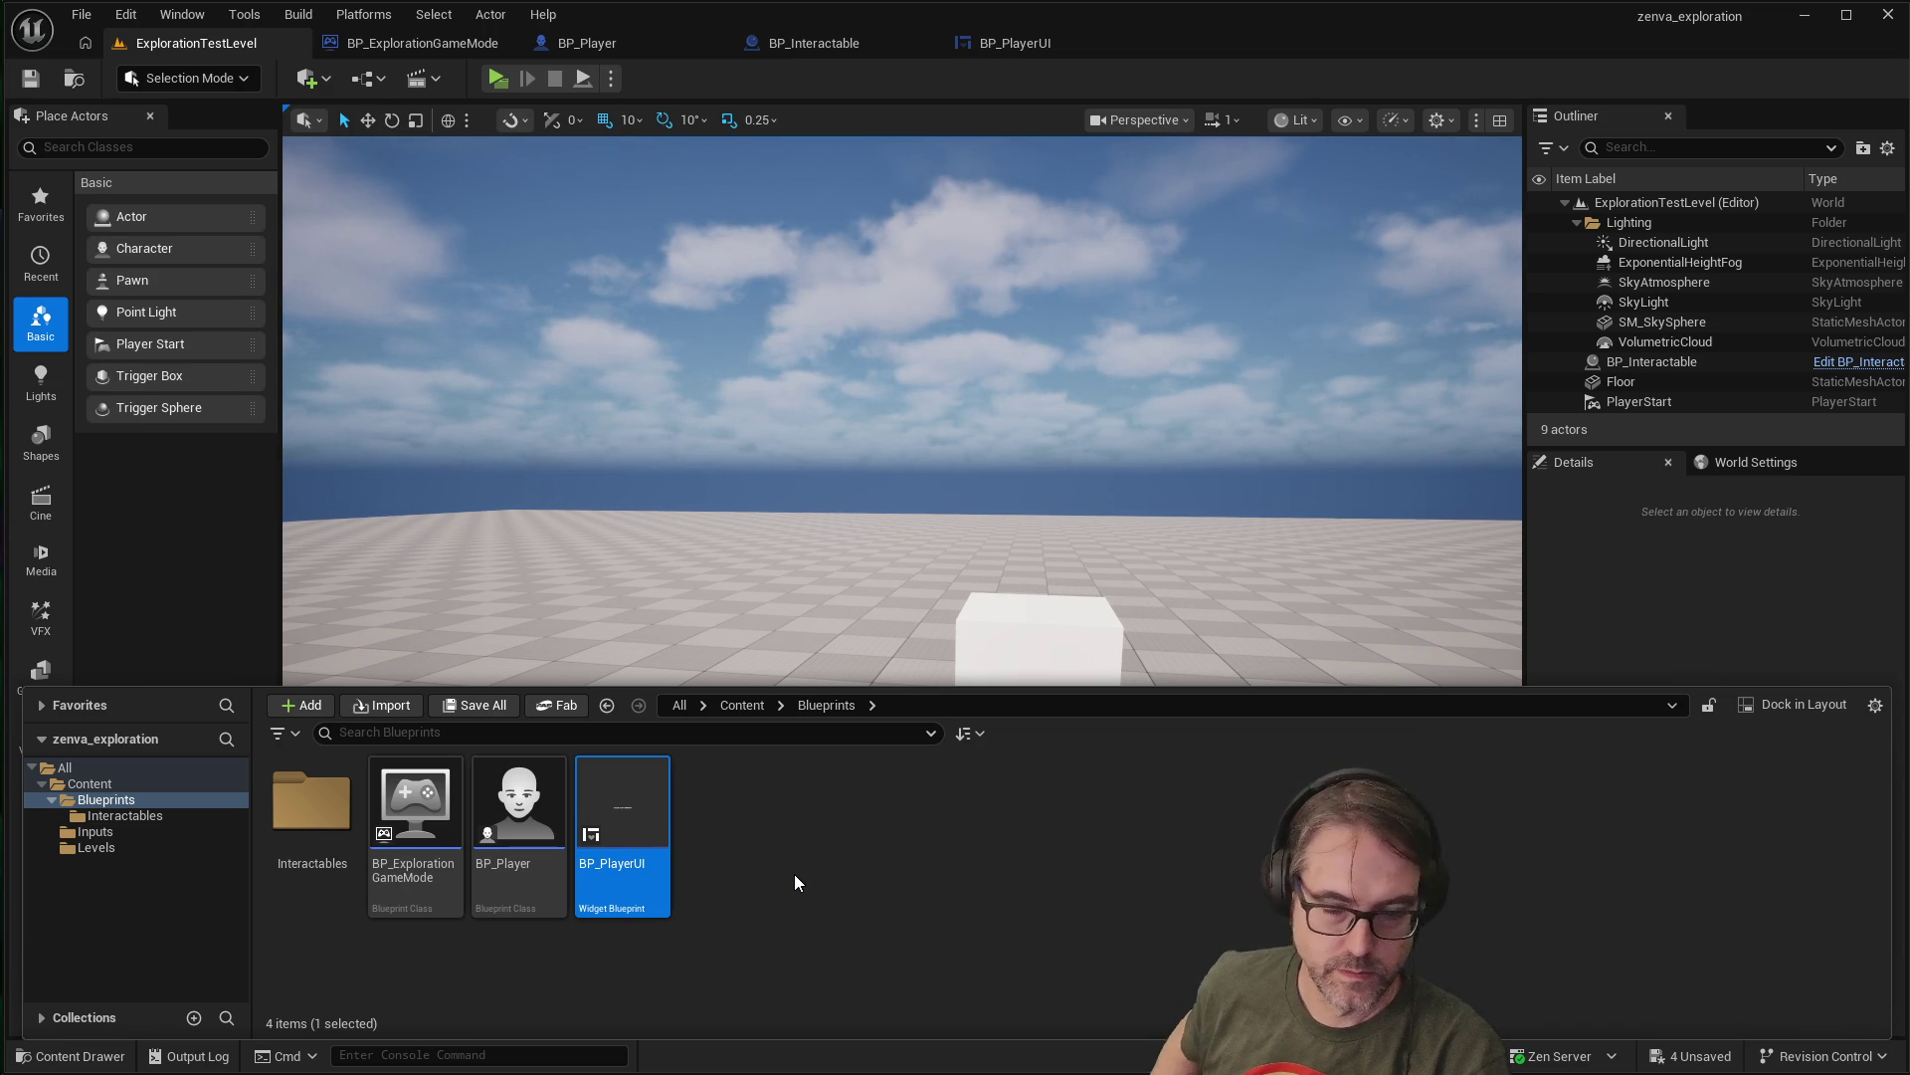
In the Interactables folder, create a child blueprint of BP_Interactable named BP_ToggleInteractable
click(303, 793)
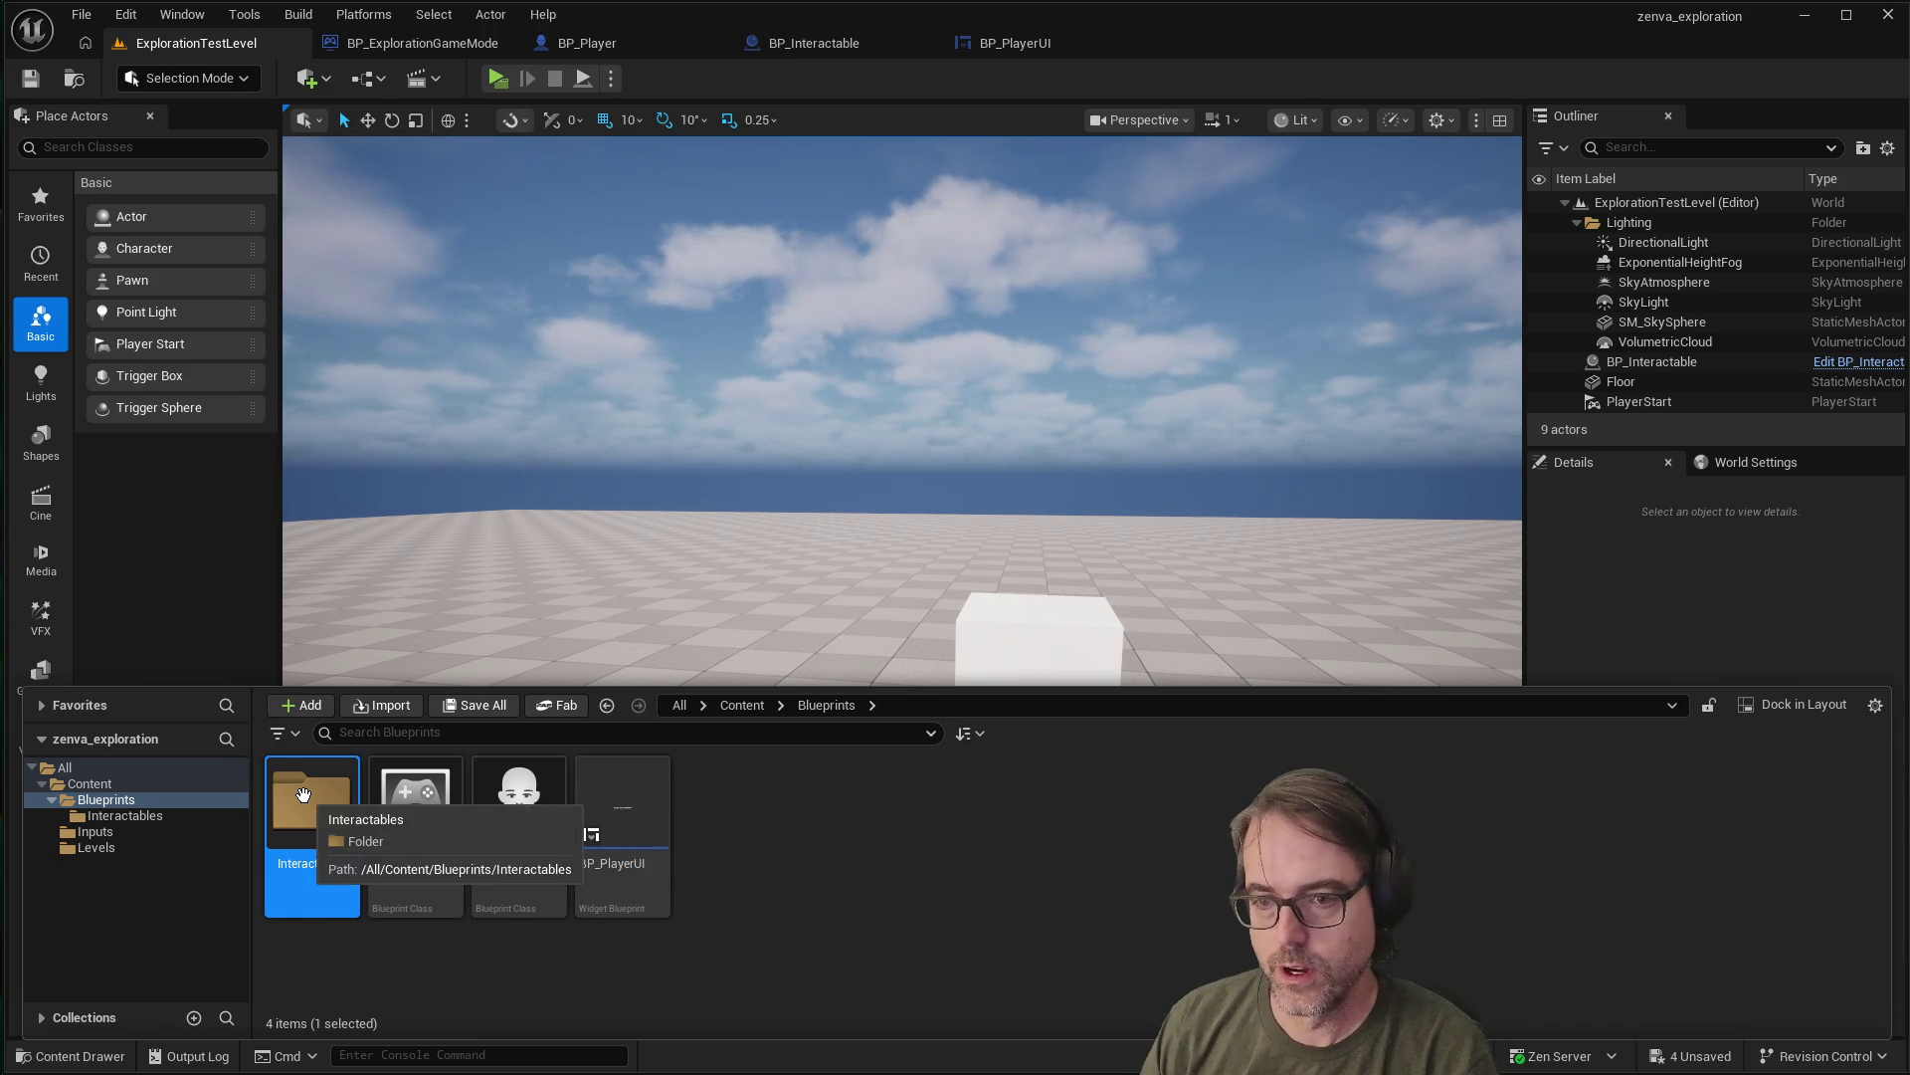
double_click(303, 793)
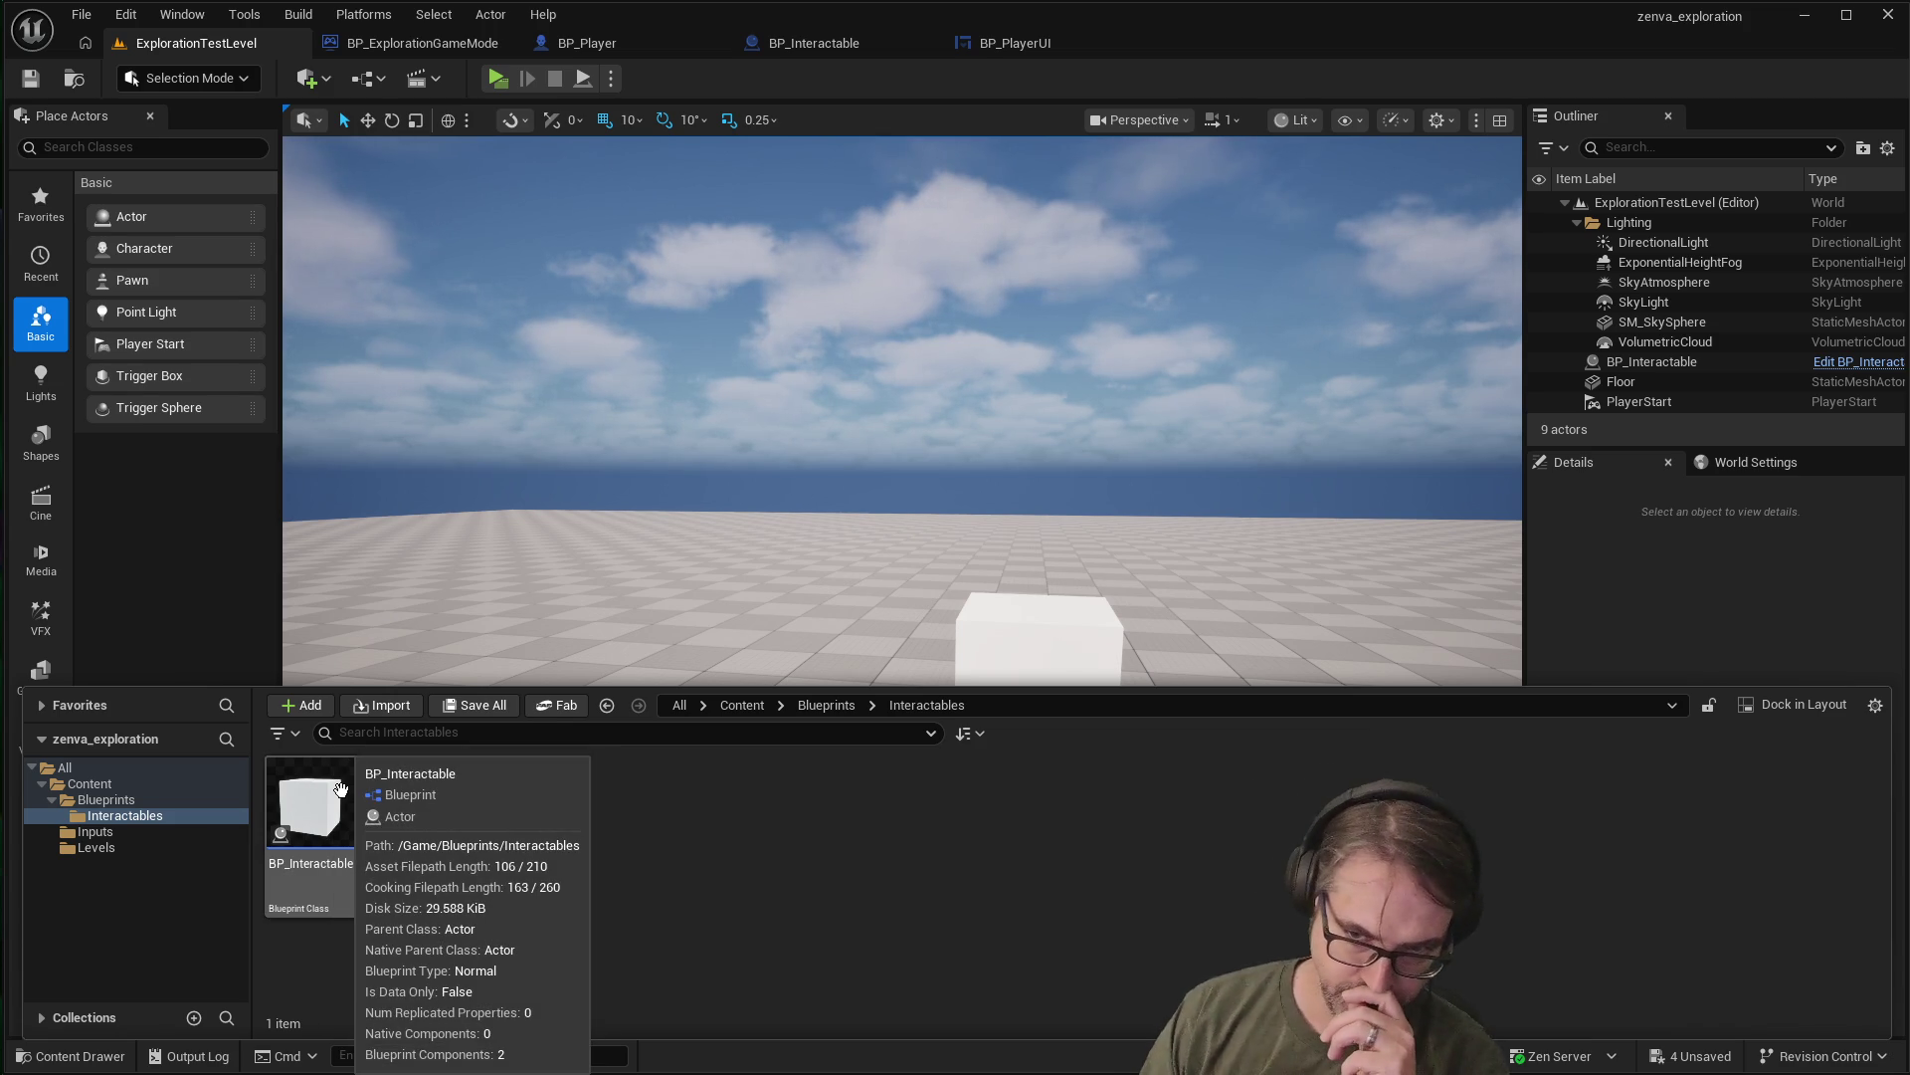
click(312, 826)
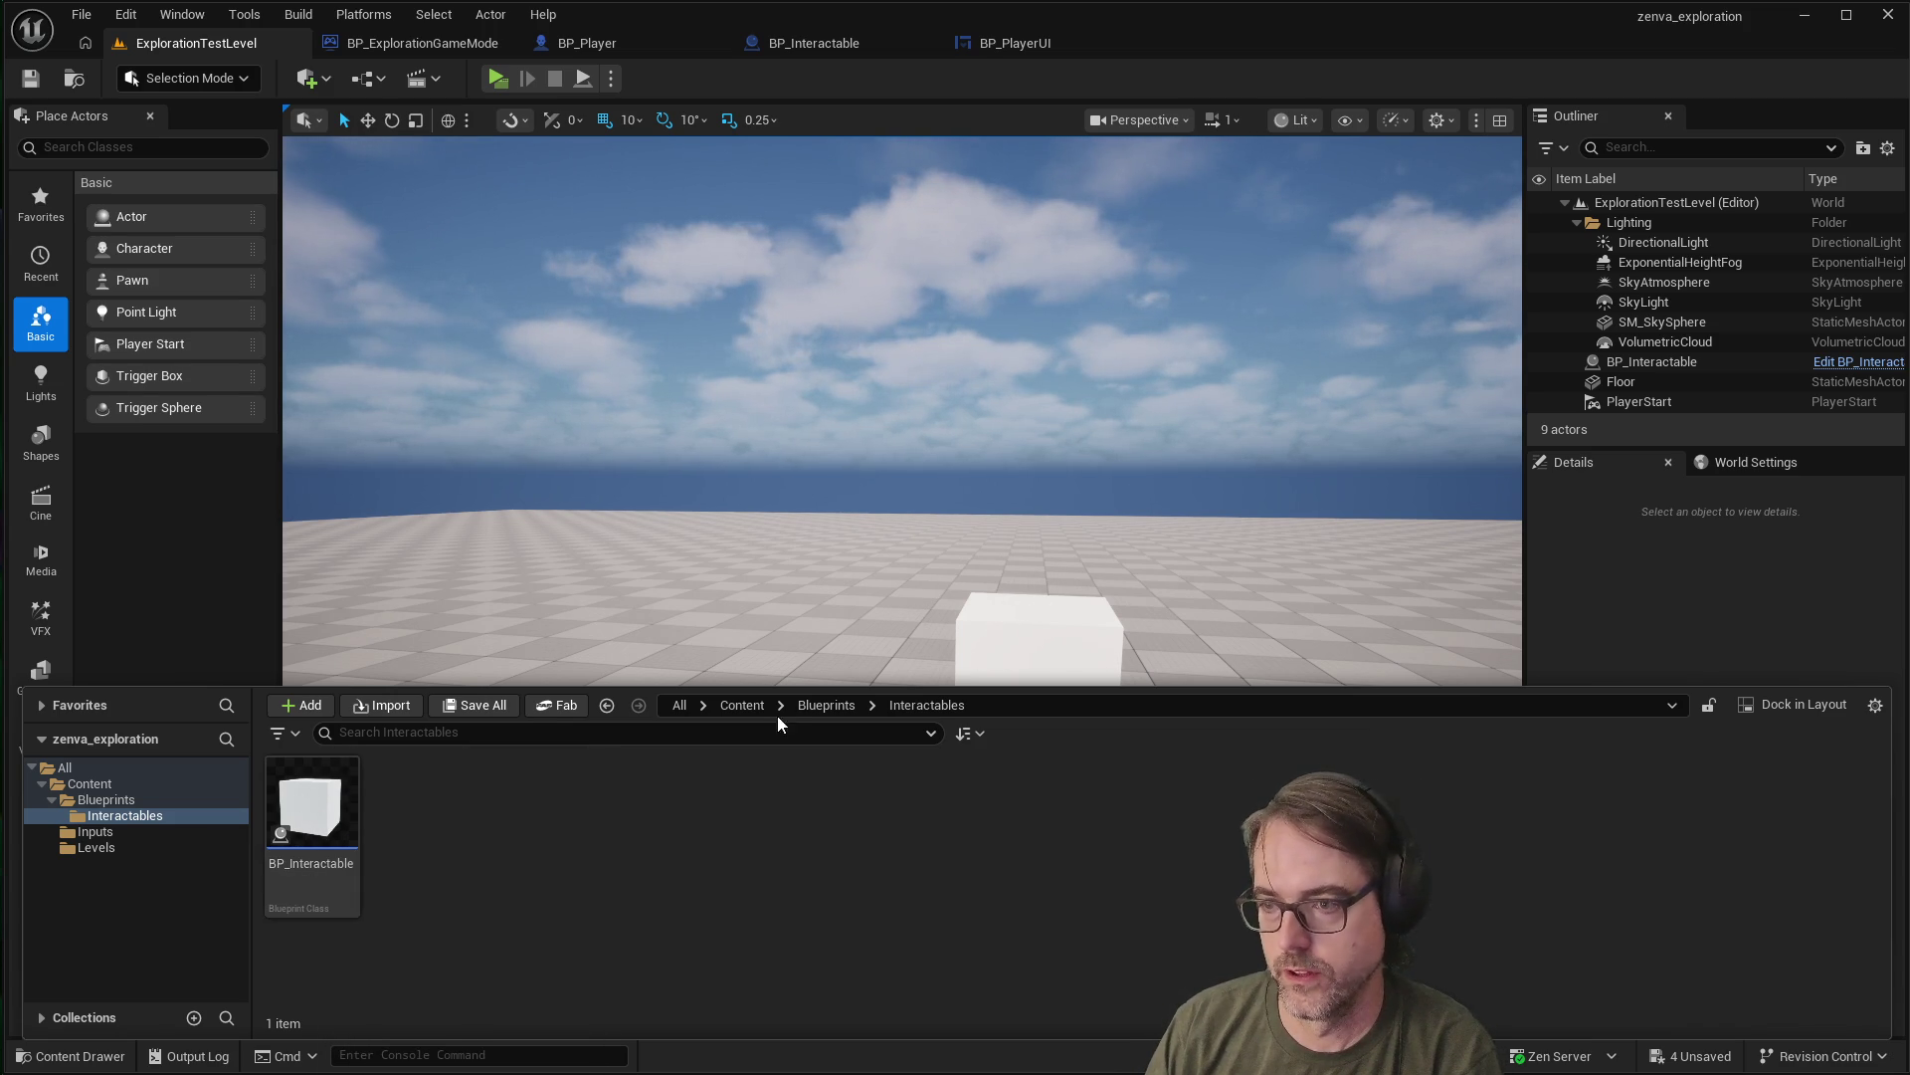
right_click(310, 811)
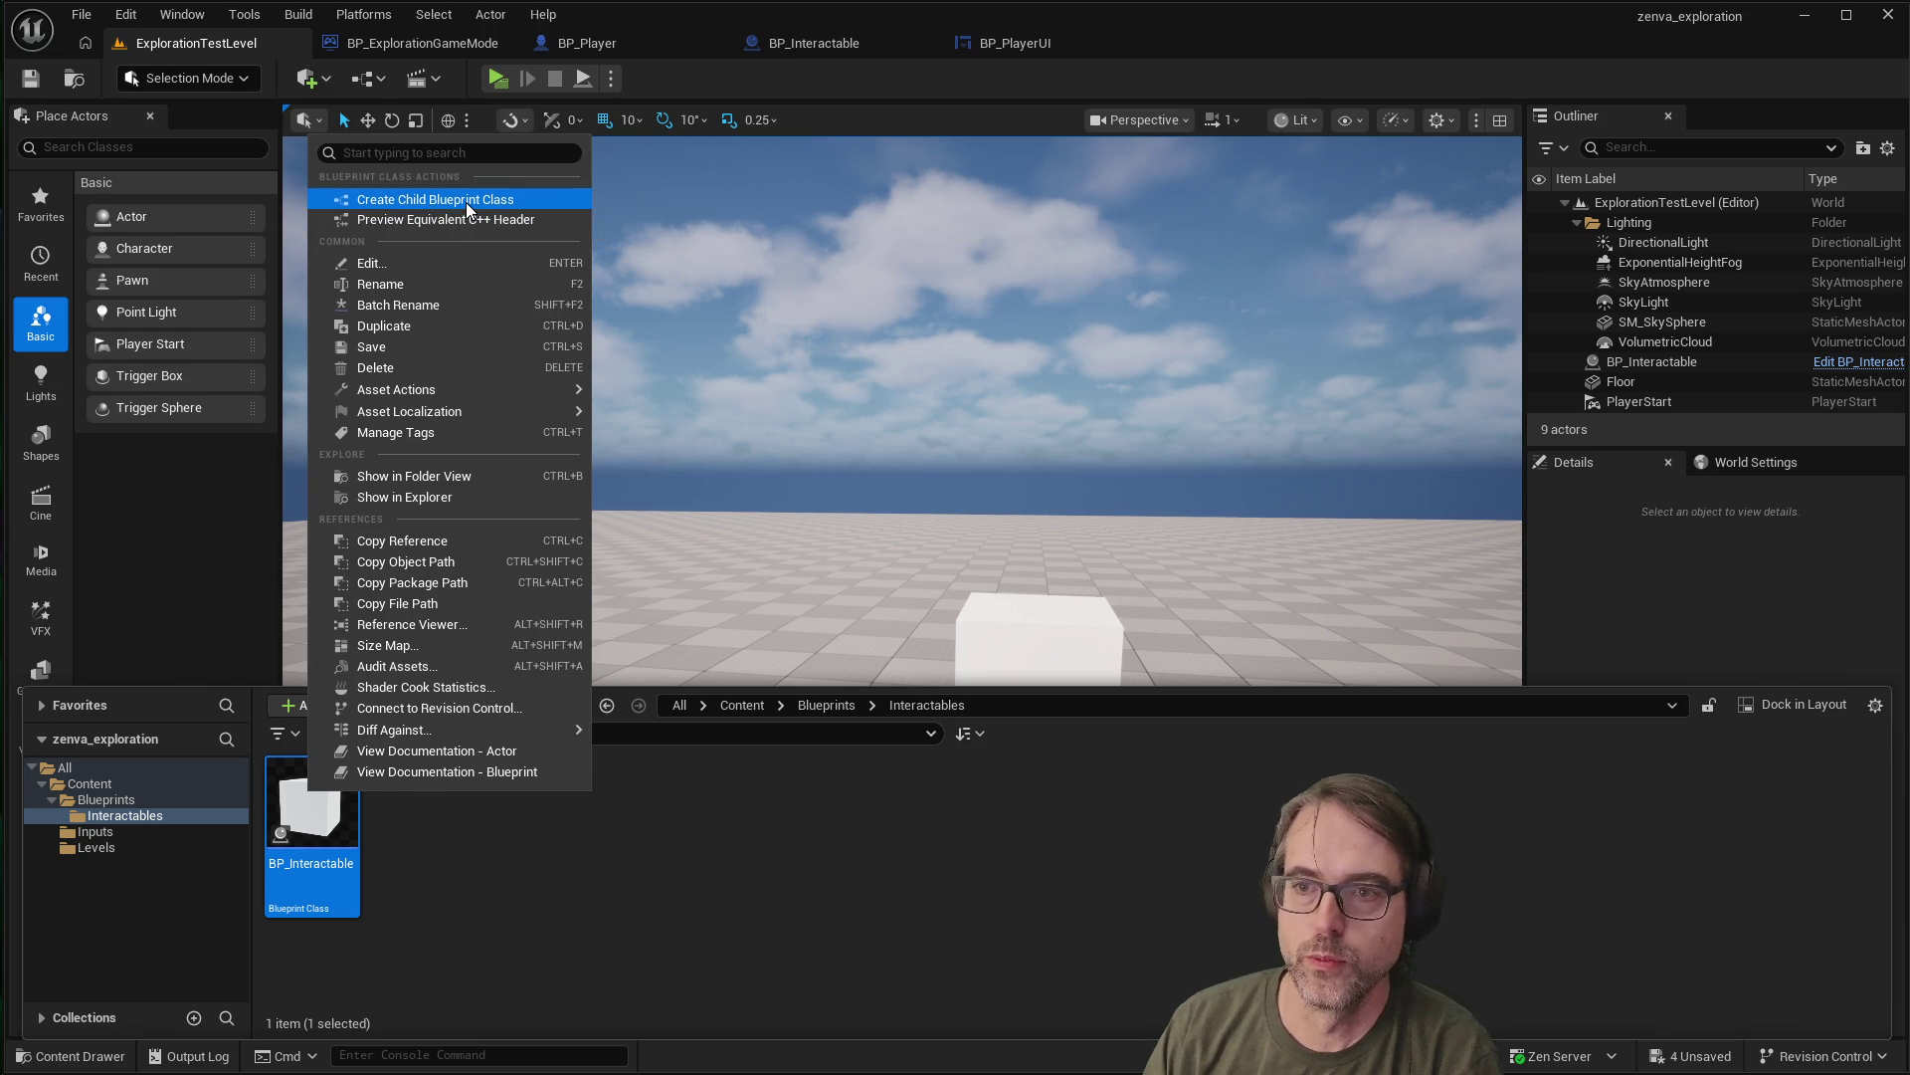
click(465, 201)
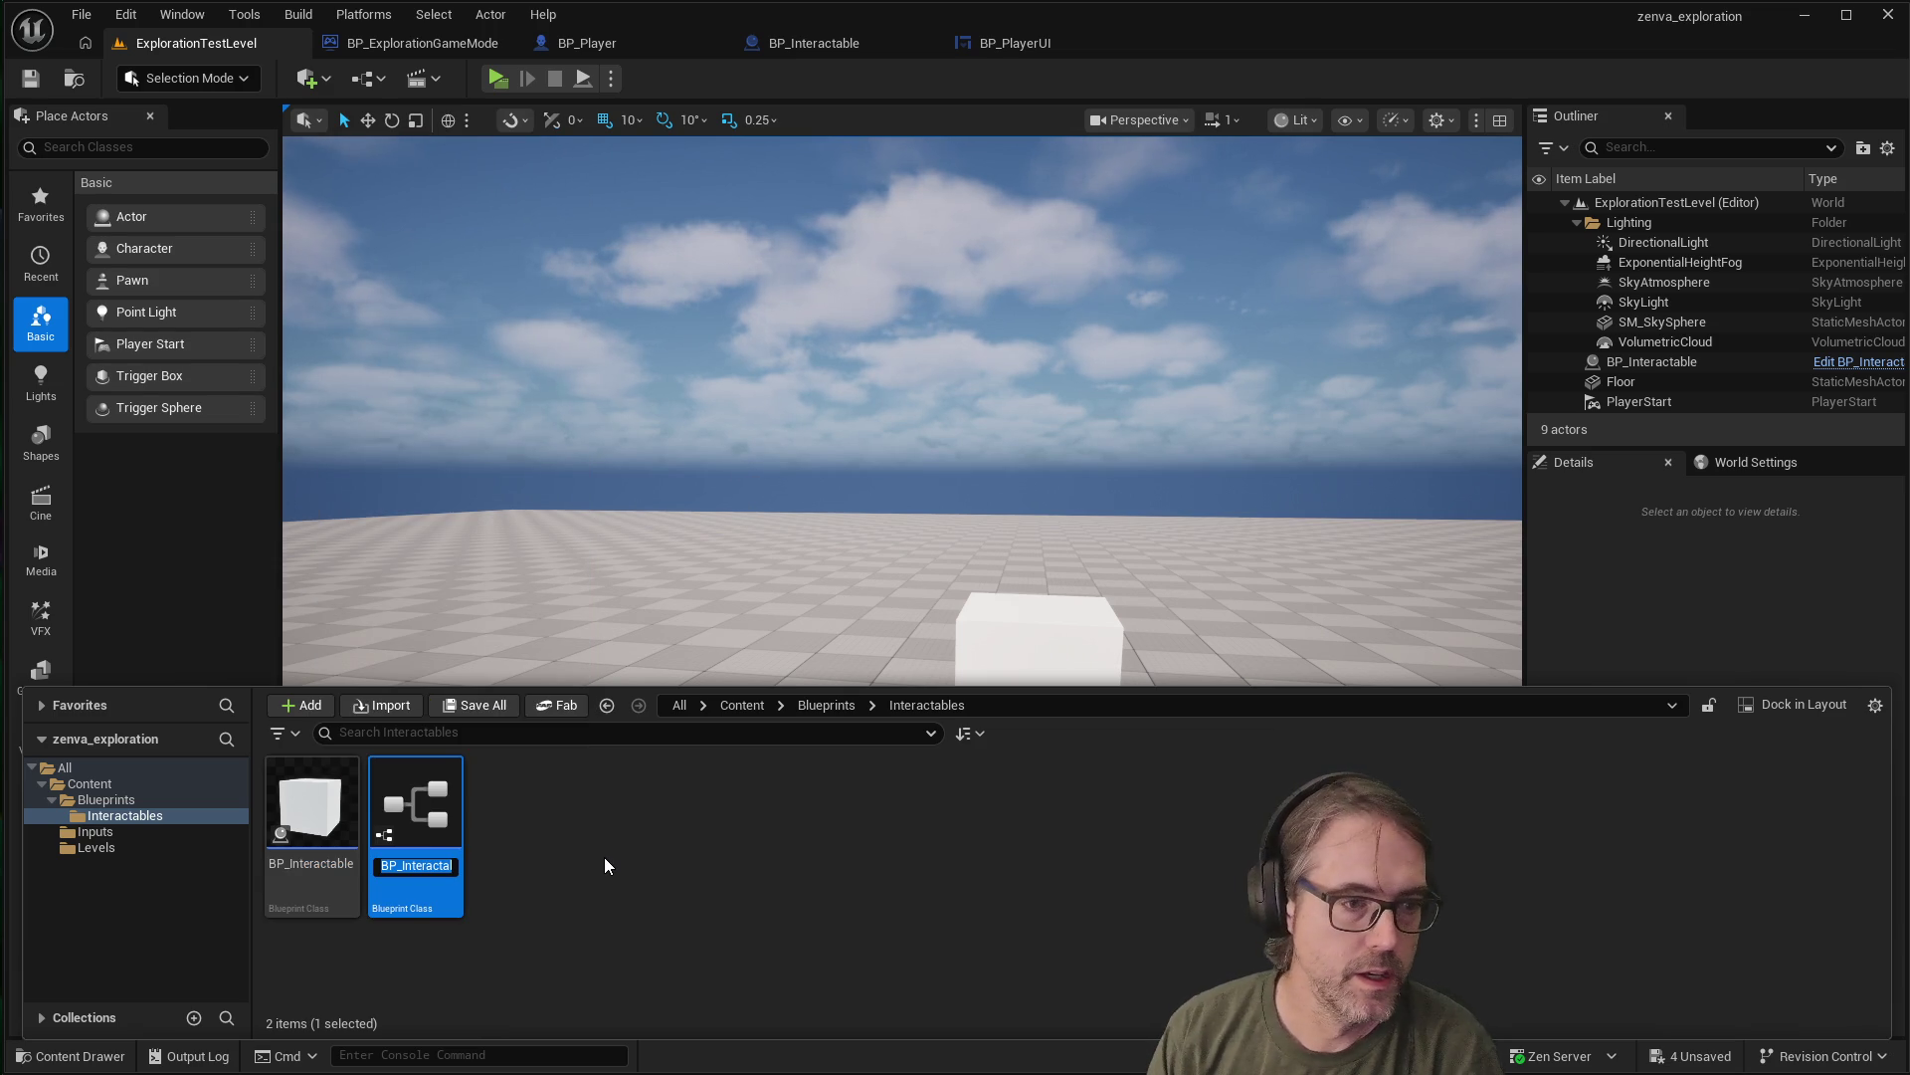
text(BP_TO)
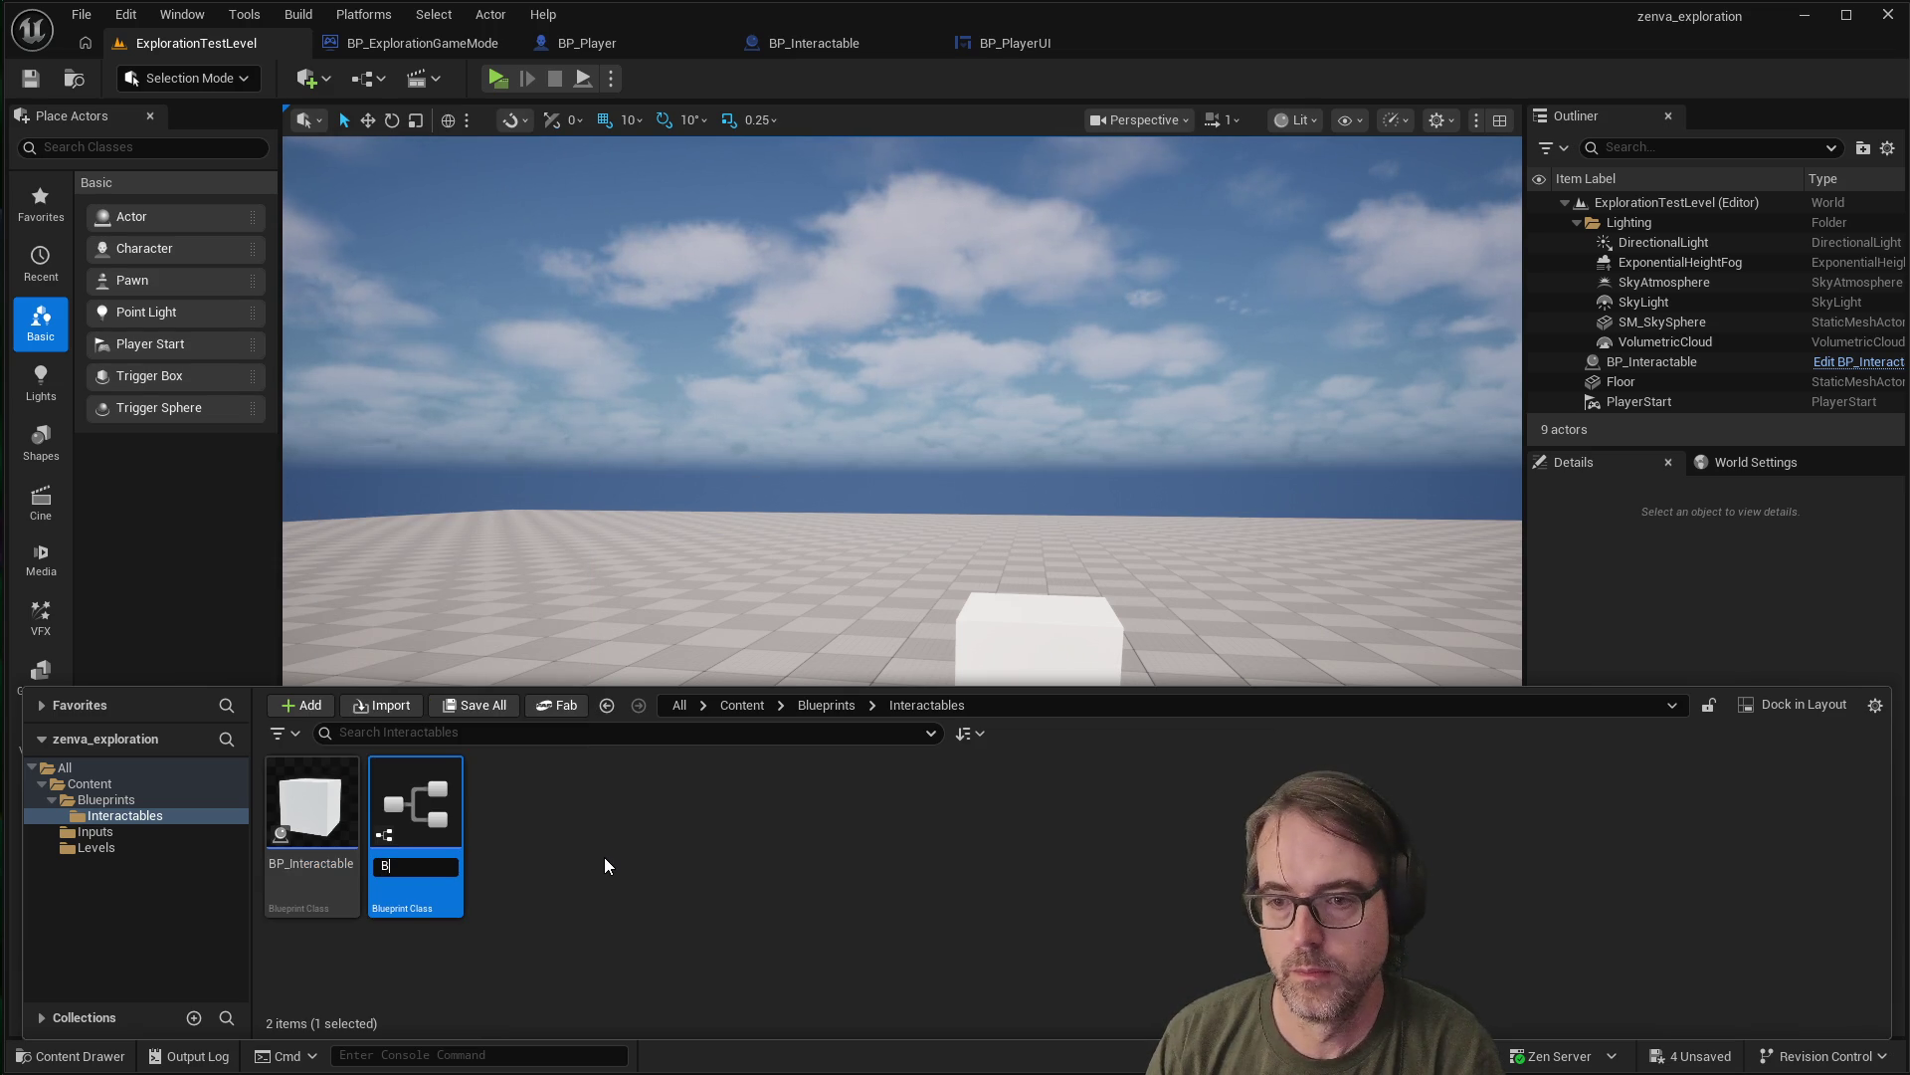
key(BackSpace)
text(oggle)
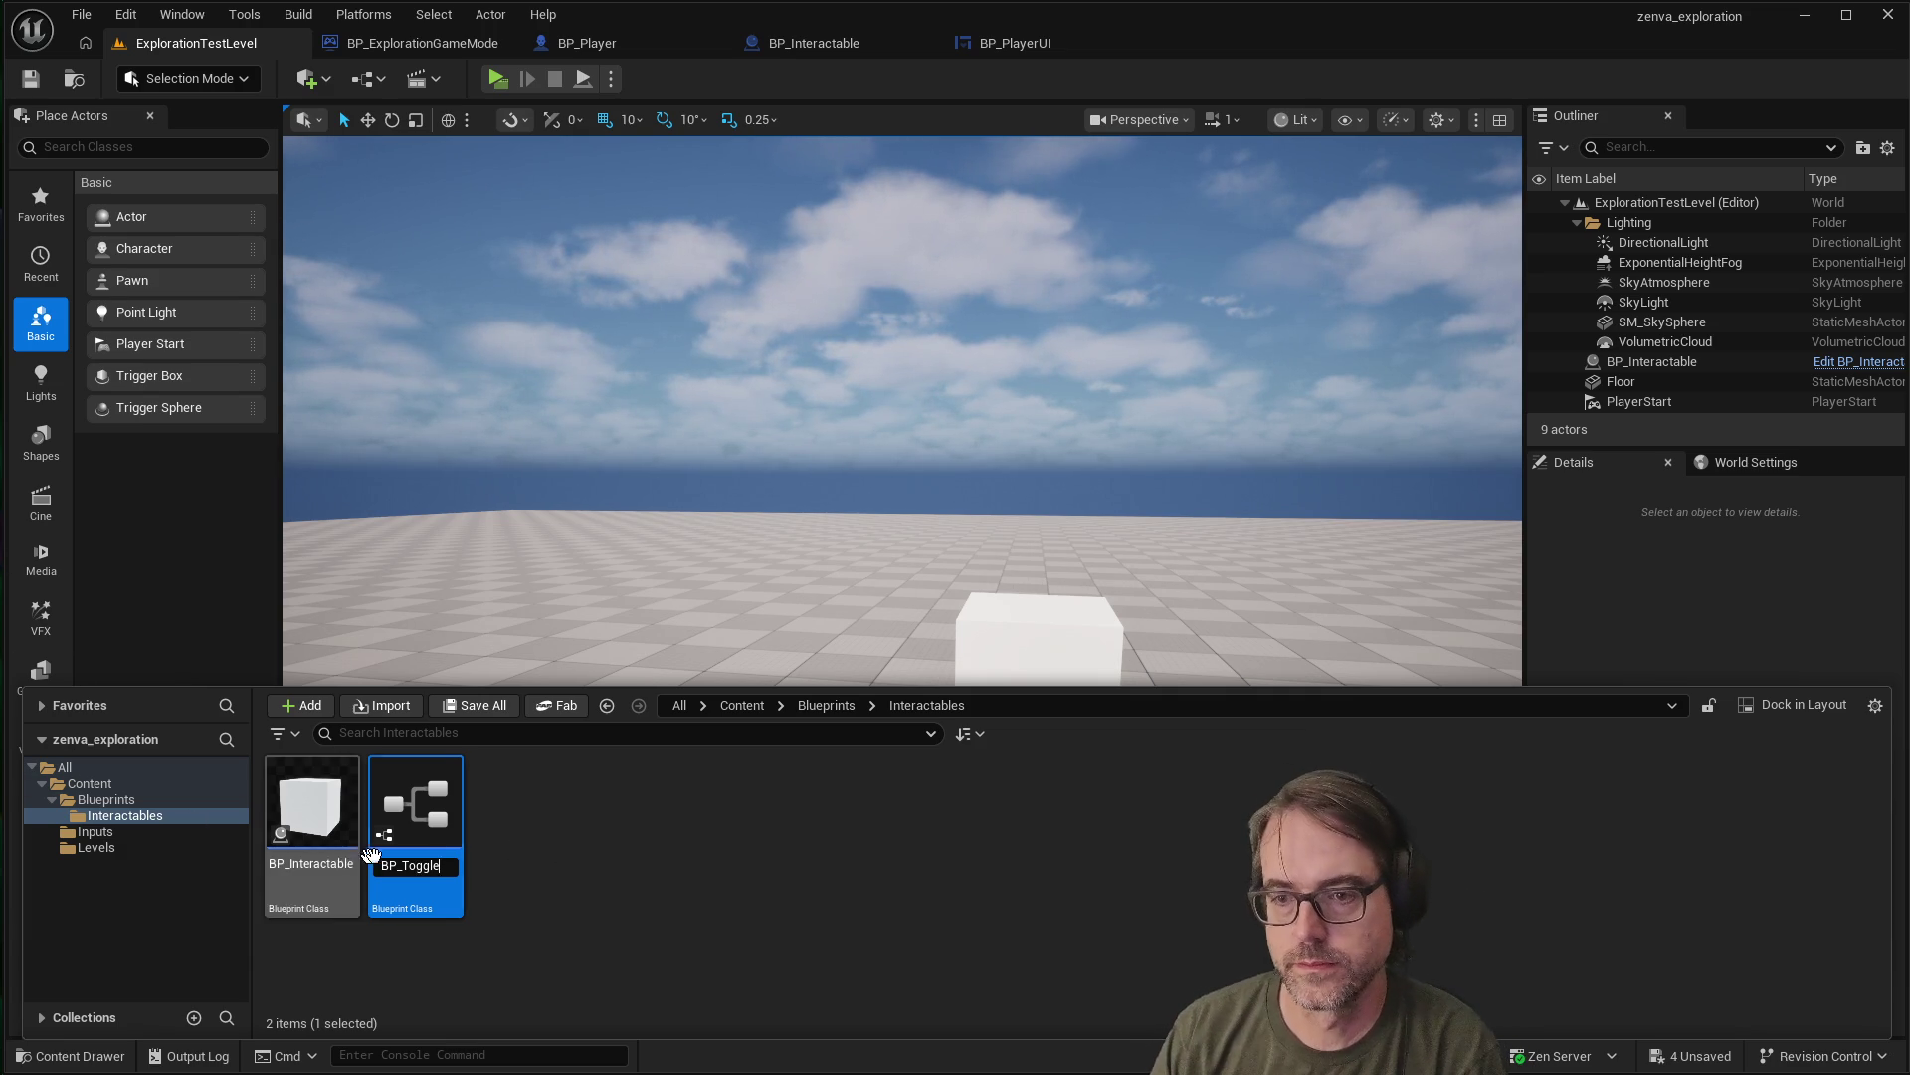
text(Interac)
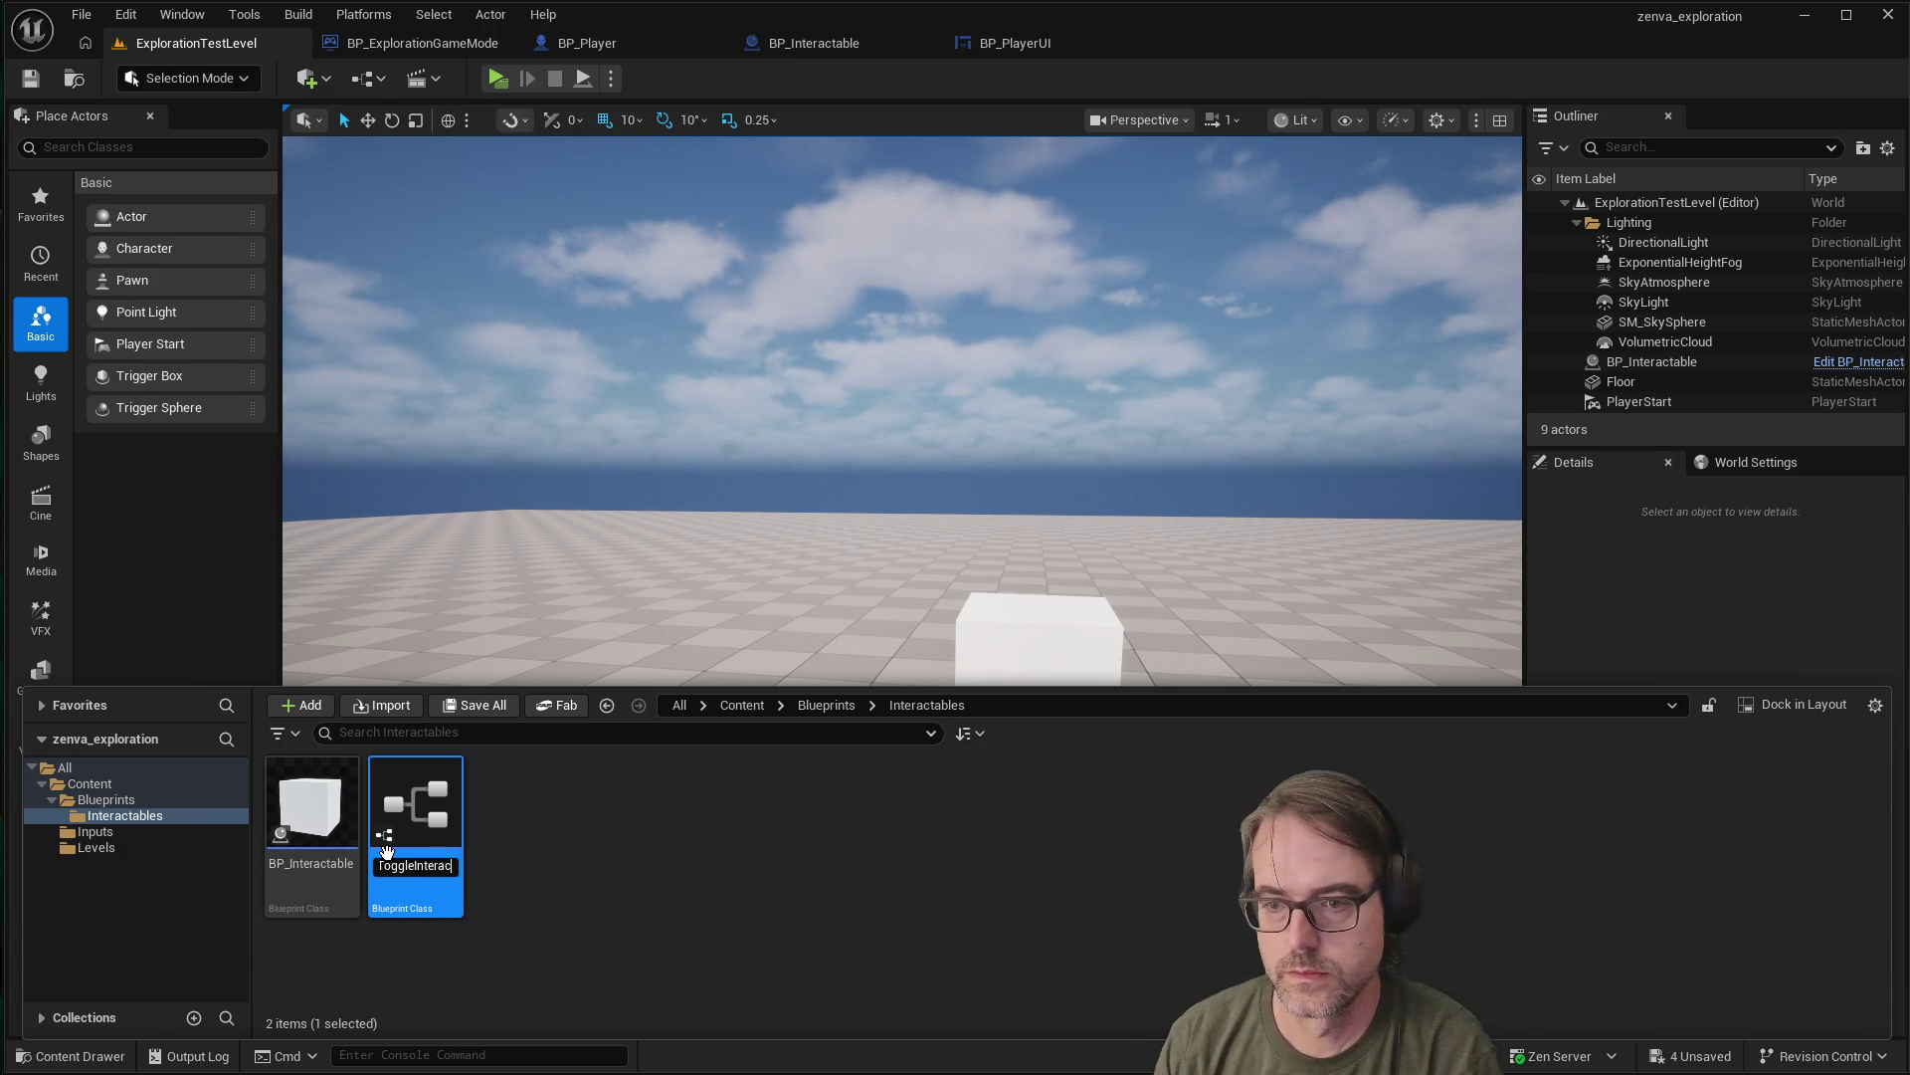
text(table)
key(Return)
Place a BP_ToggleInteractable in the level to the right of the cube, at 340, 230, 0
click(645, 858)
mouse_move(418, 801)
mouse_move(418, 801)
mouse_down()
mouse_move(1090, 622)
mouse_move(1324, 716)
mouse_up()
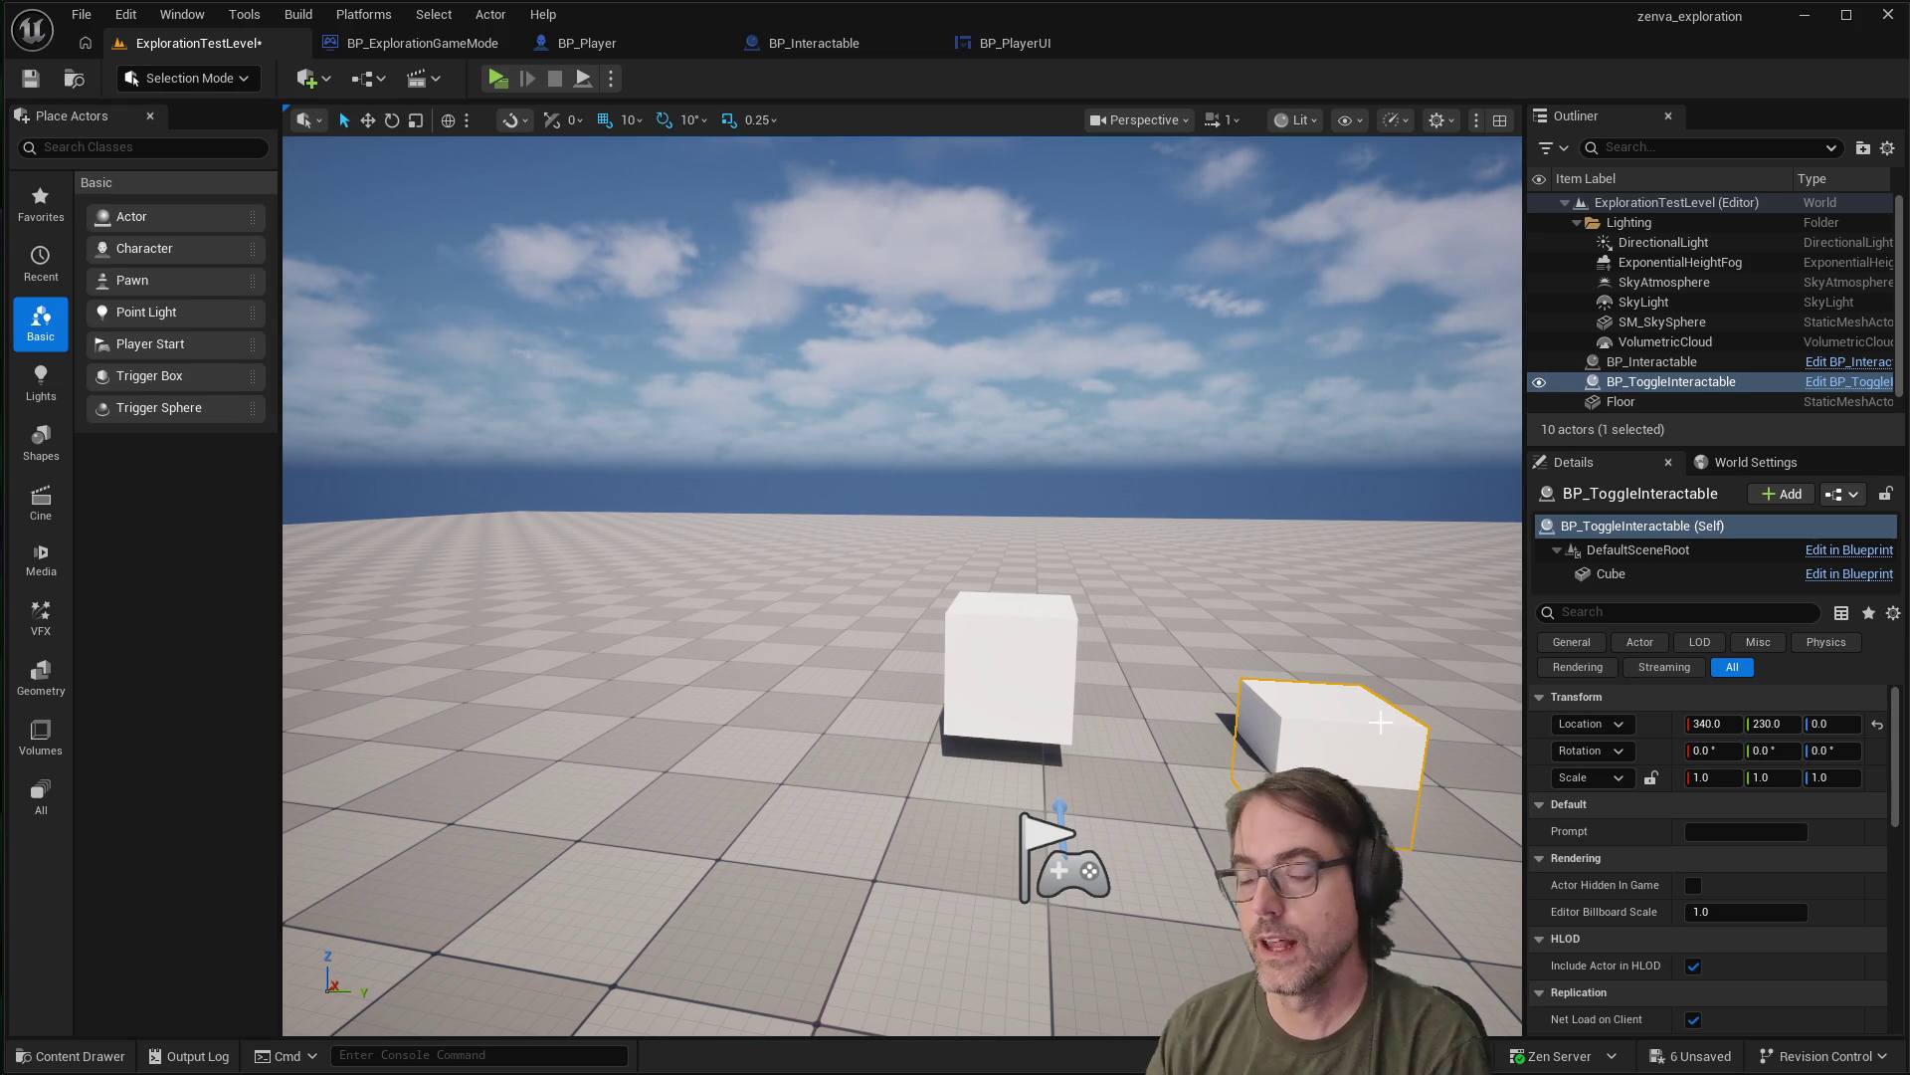
Set the placed BP_ToggleInteractable's Prompt to 'IMA CUBE 2'
key(w)
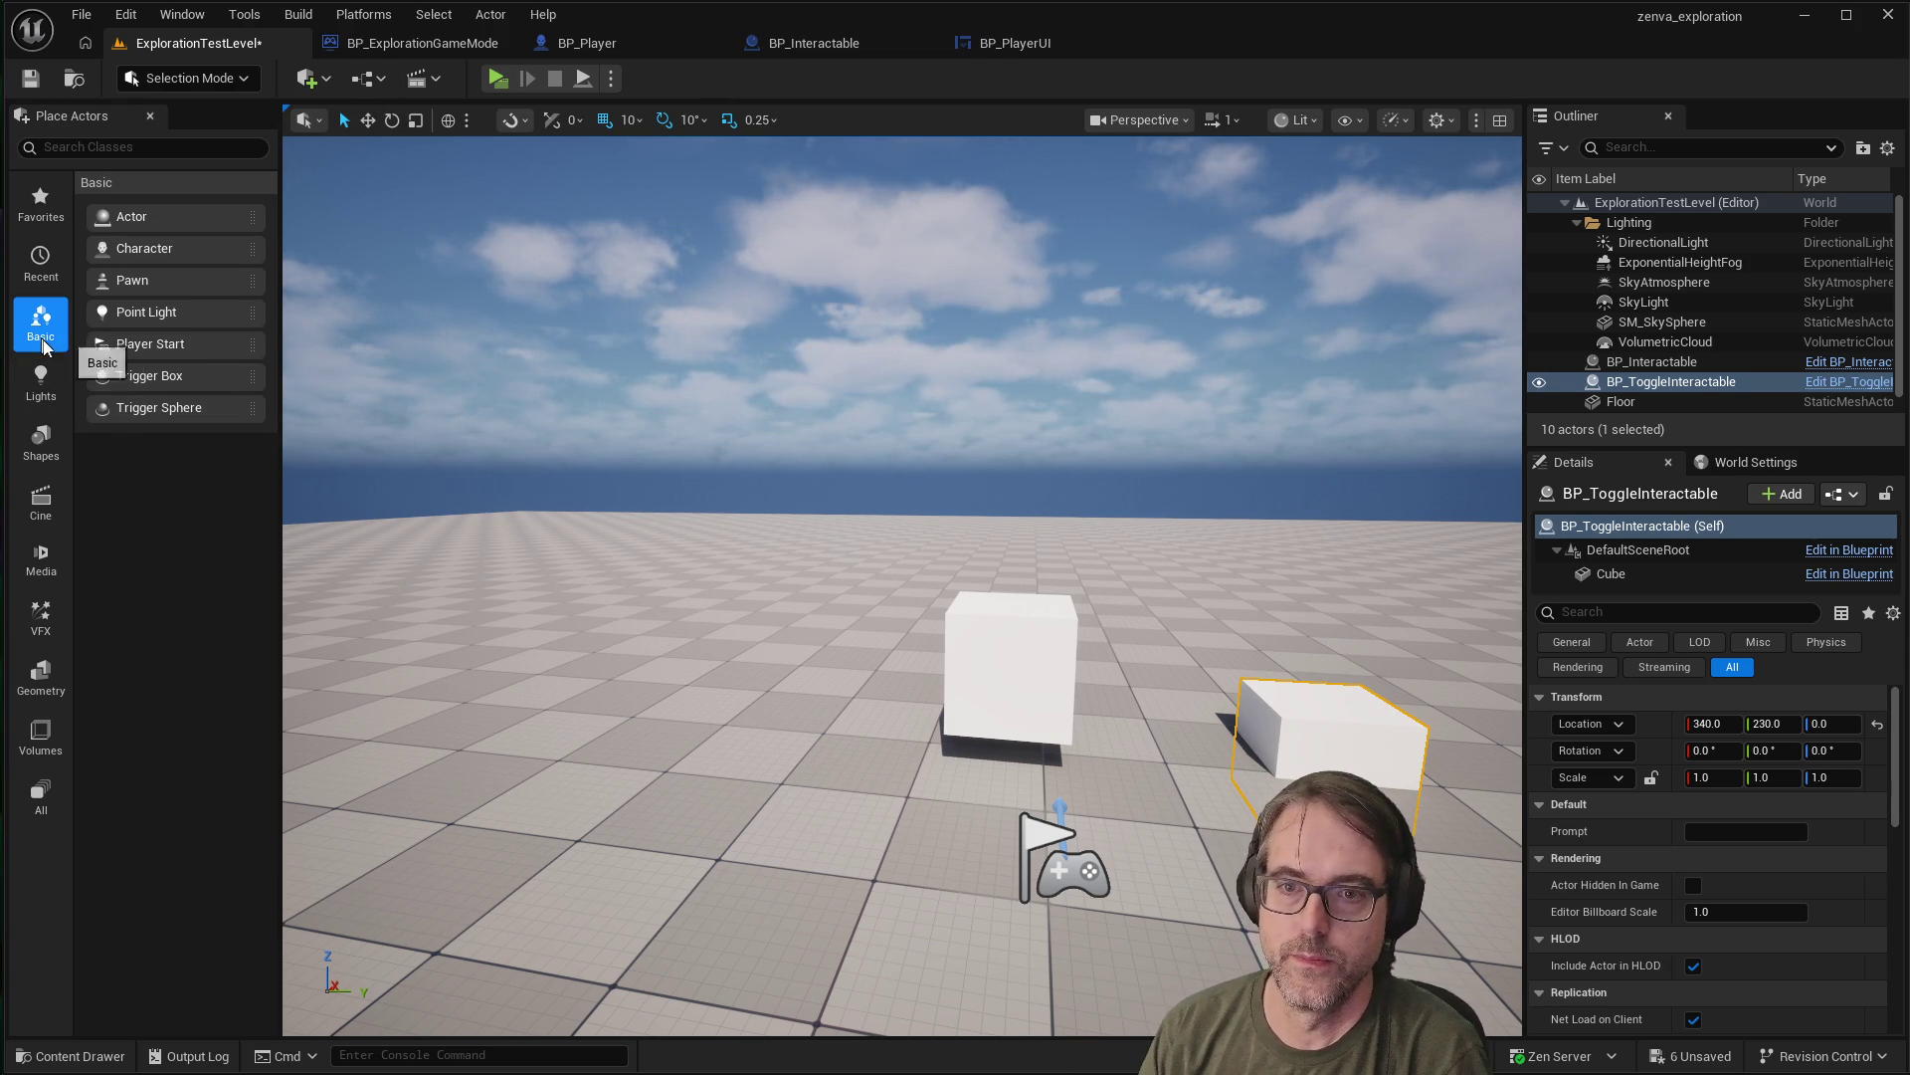
scroll(1671, 791, down, 1)
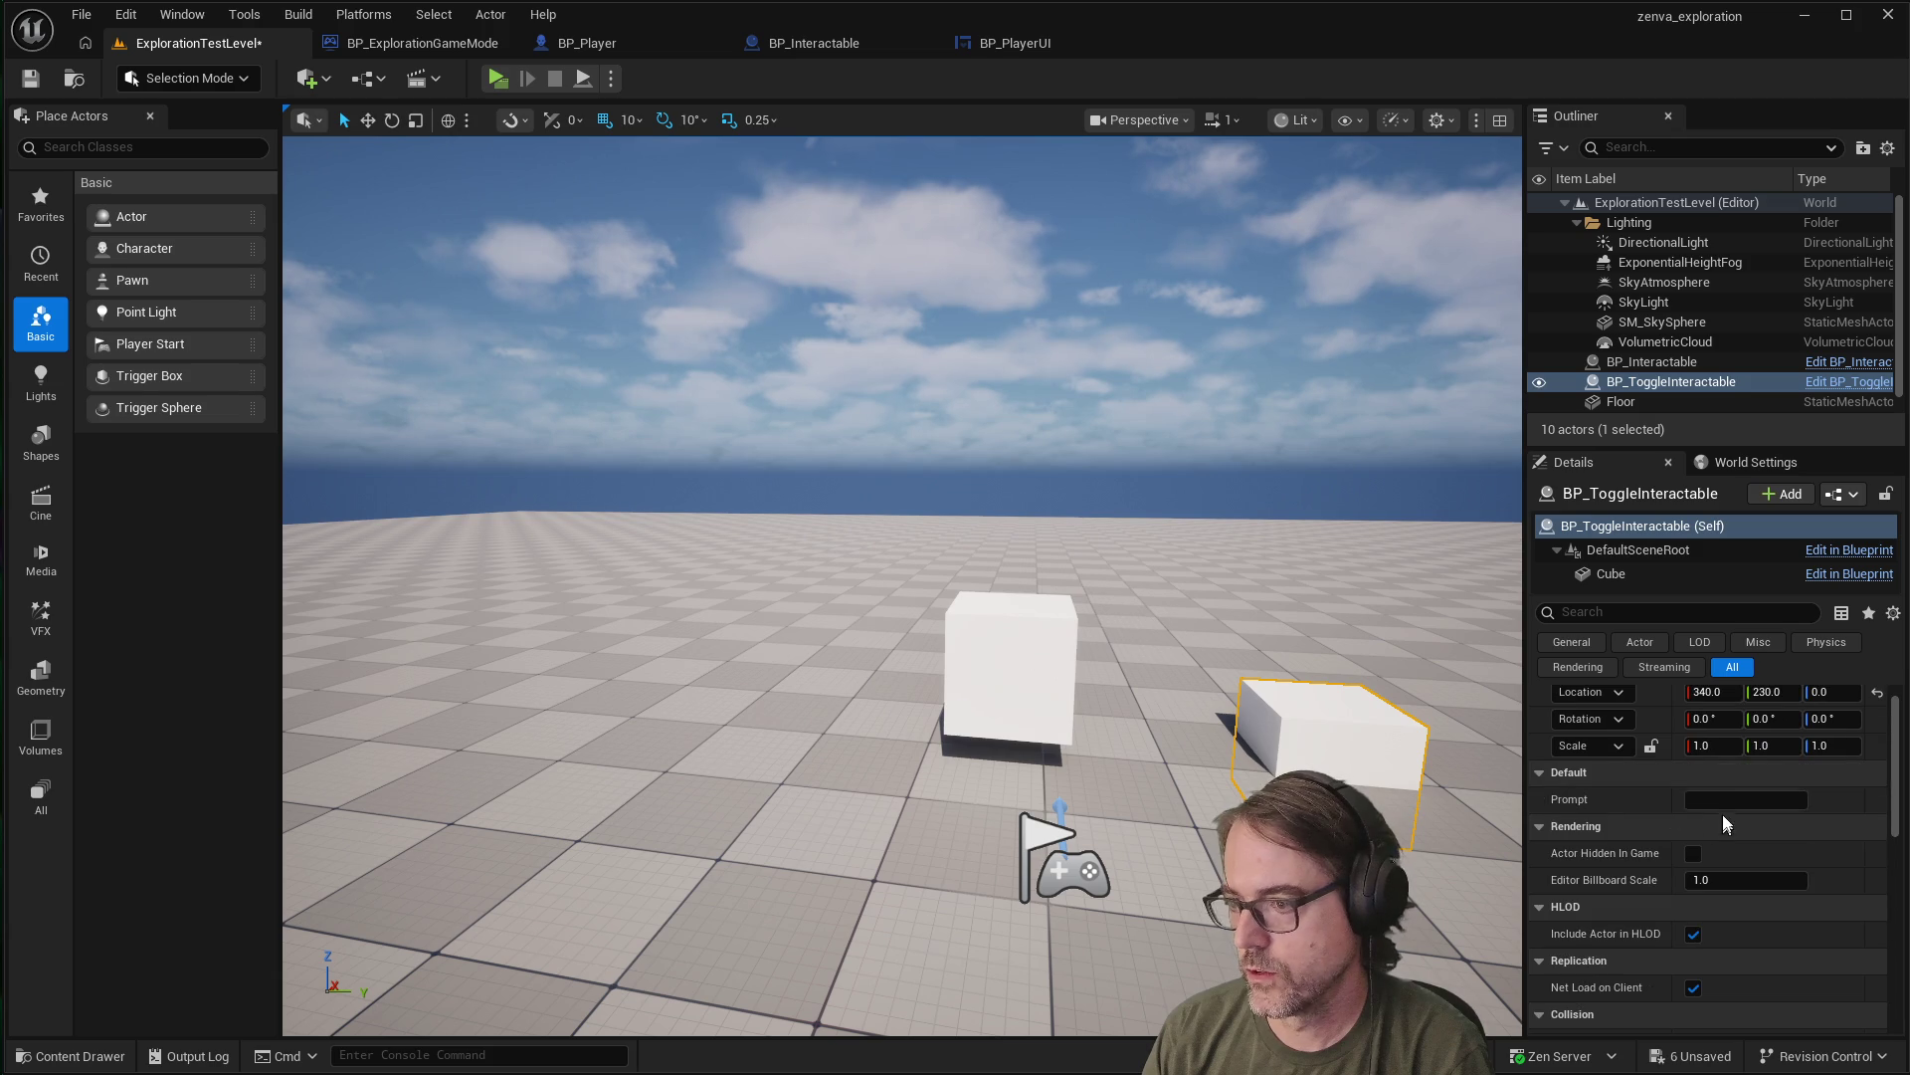
click(1730, 800)
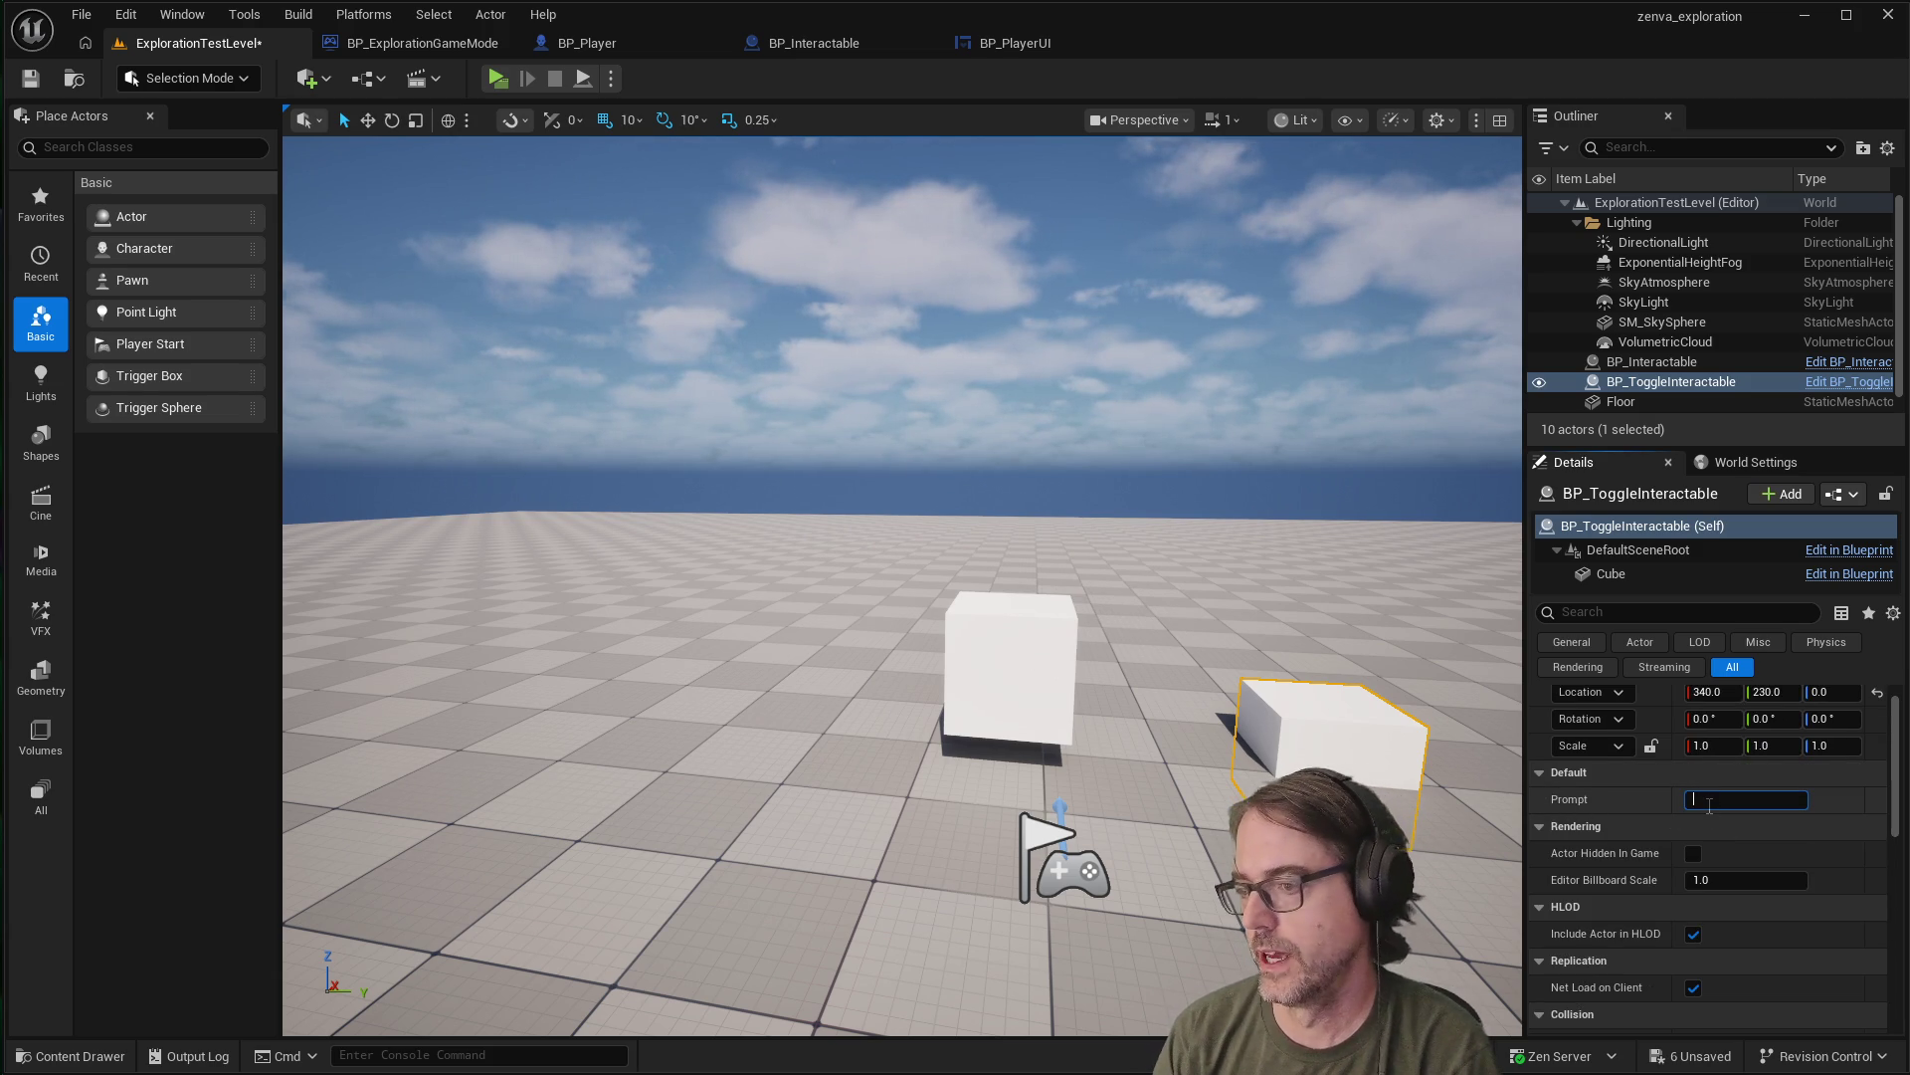
text(To)
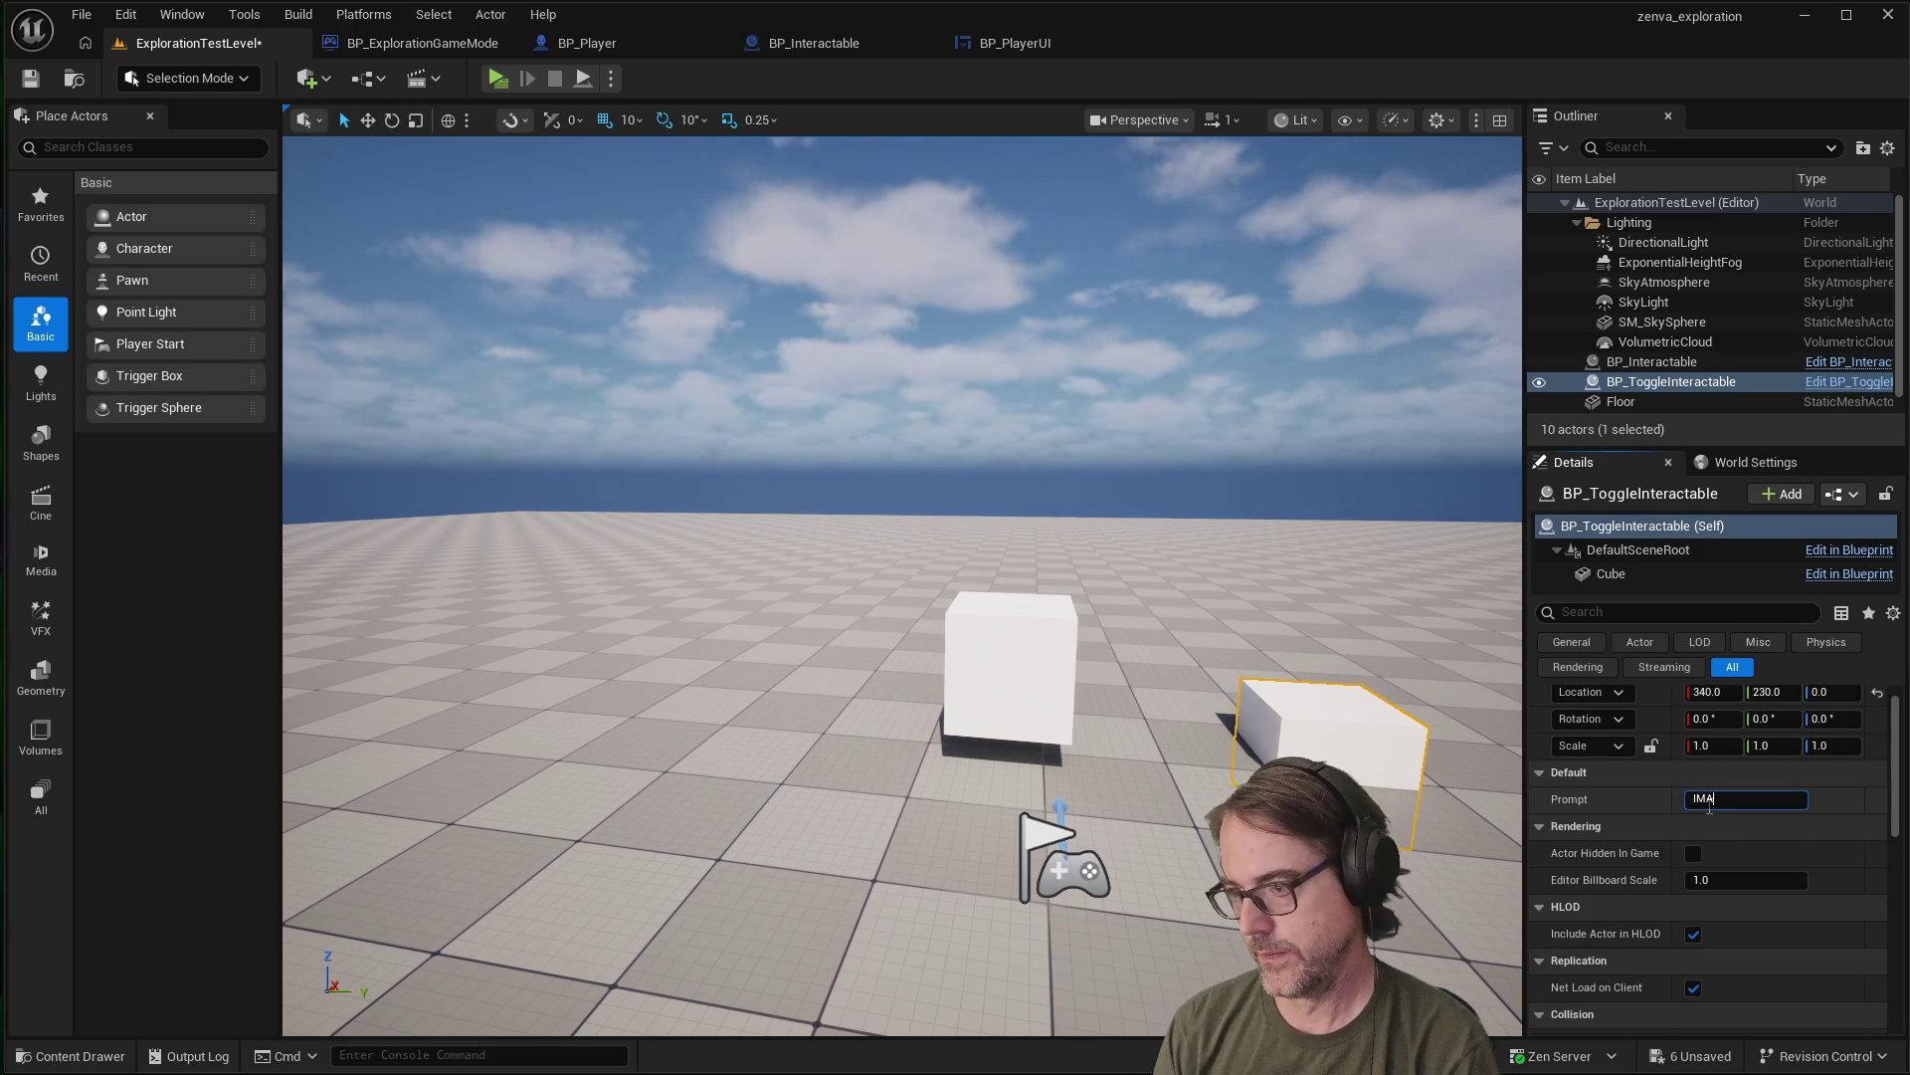
text(CUB)
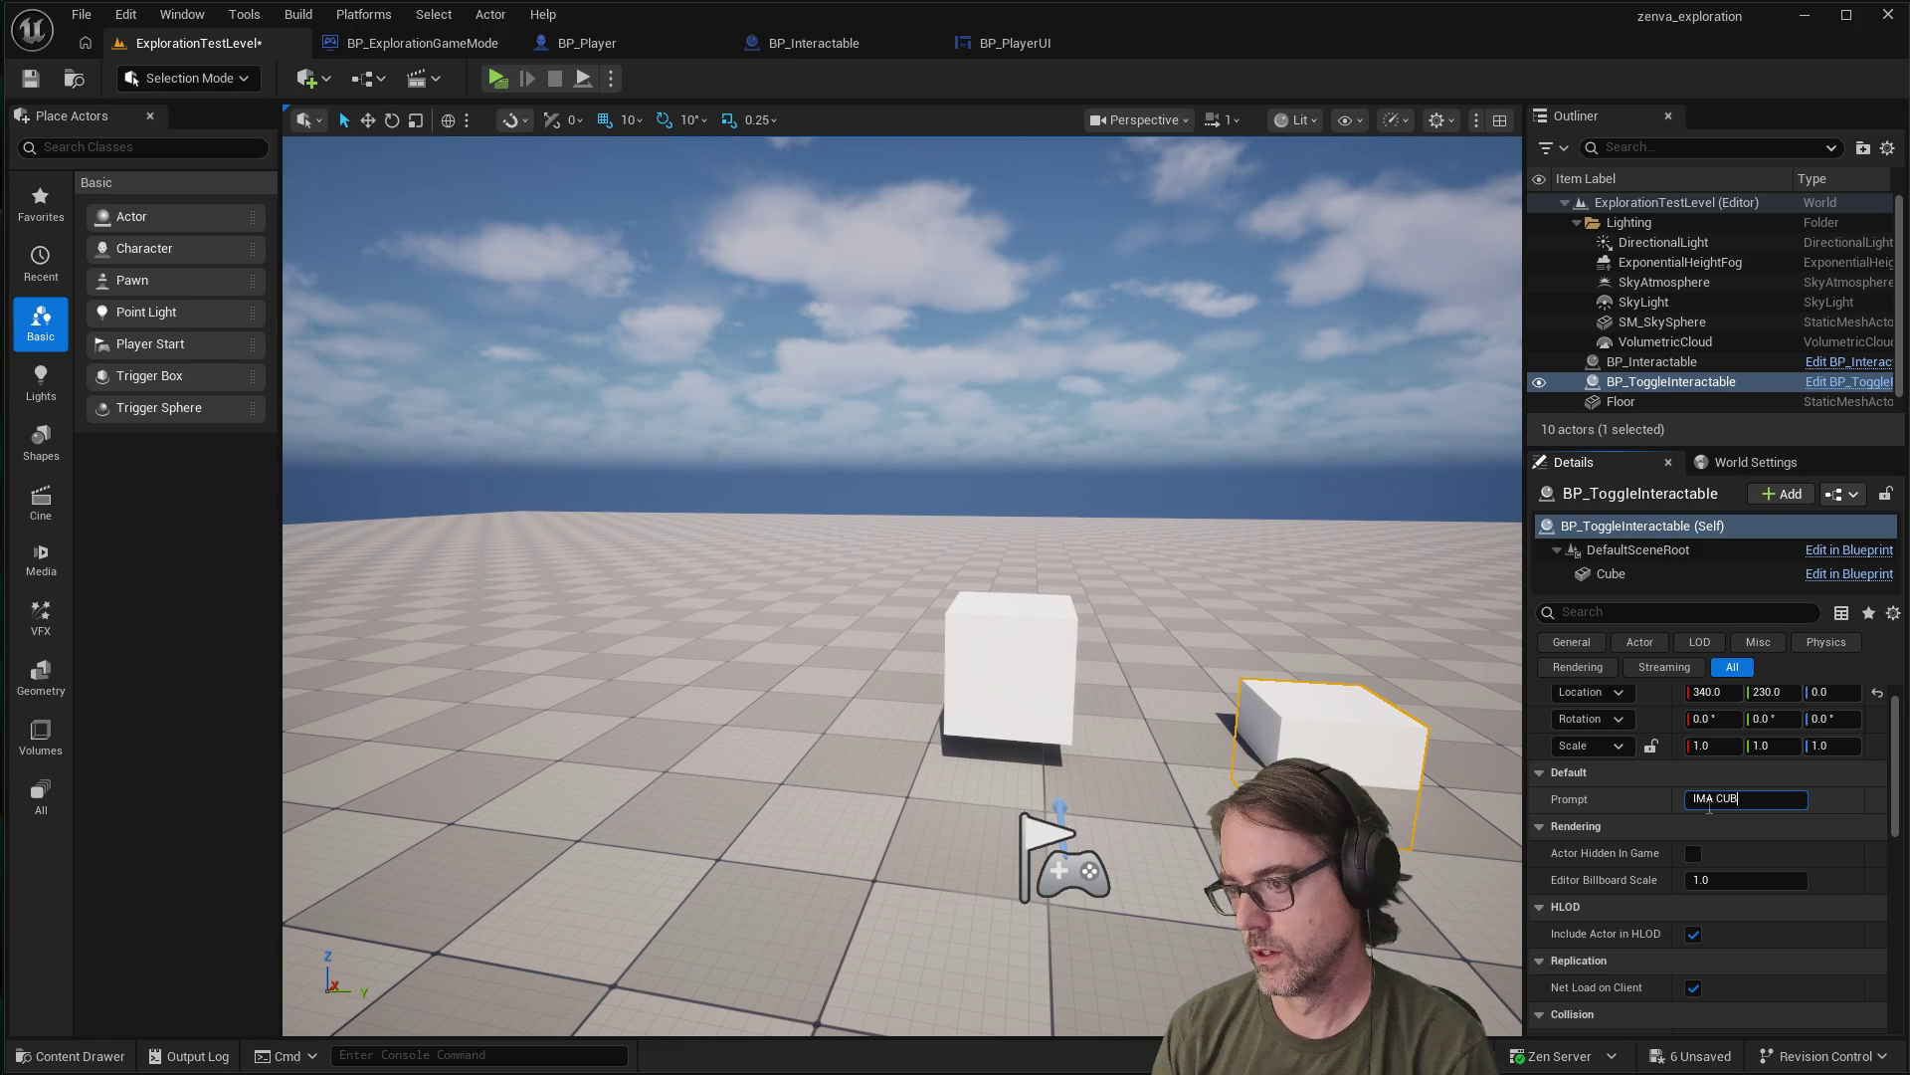
key(Return)
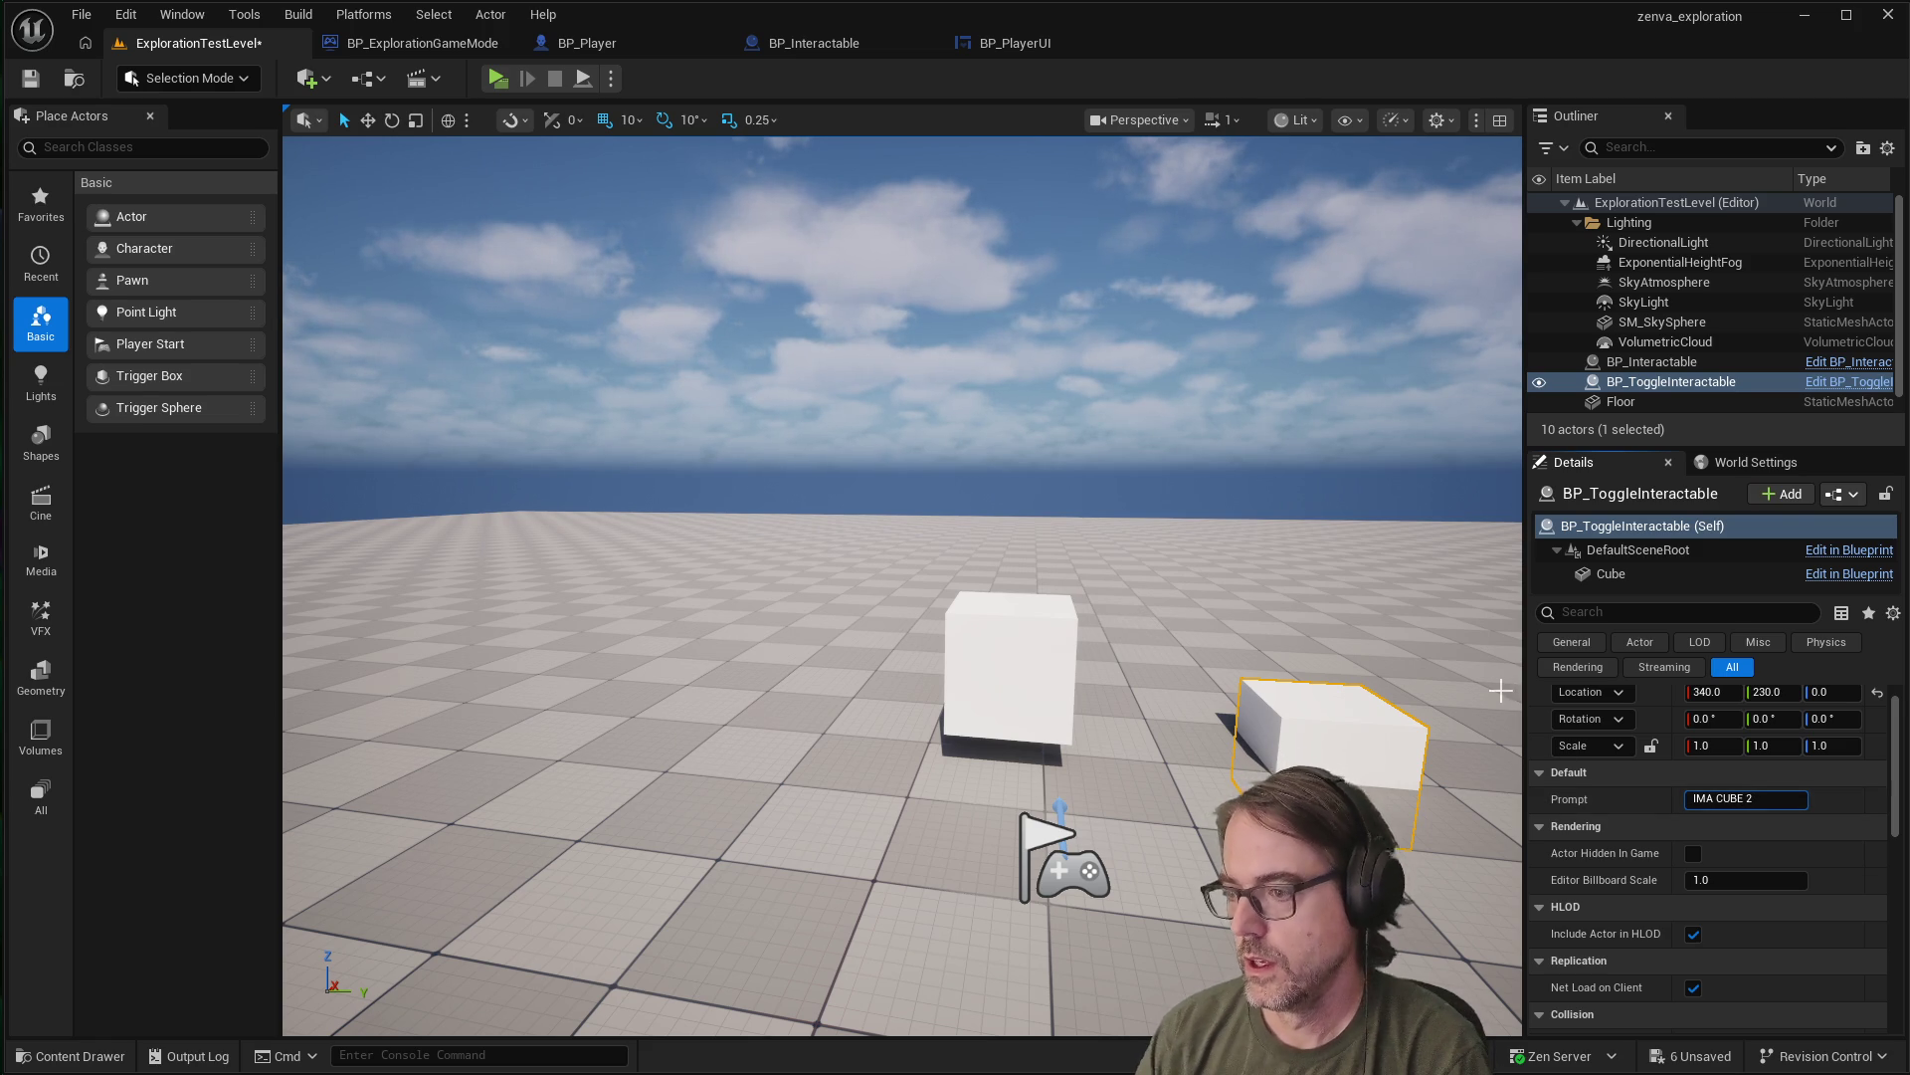
click(1313, 587)
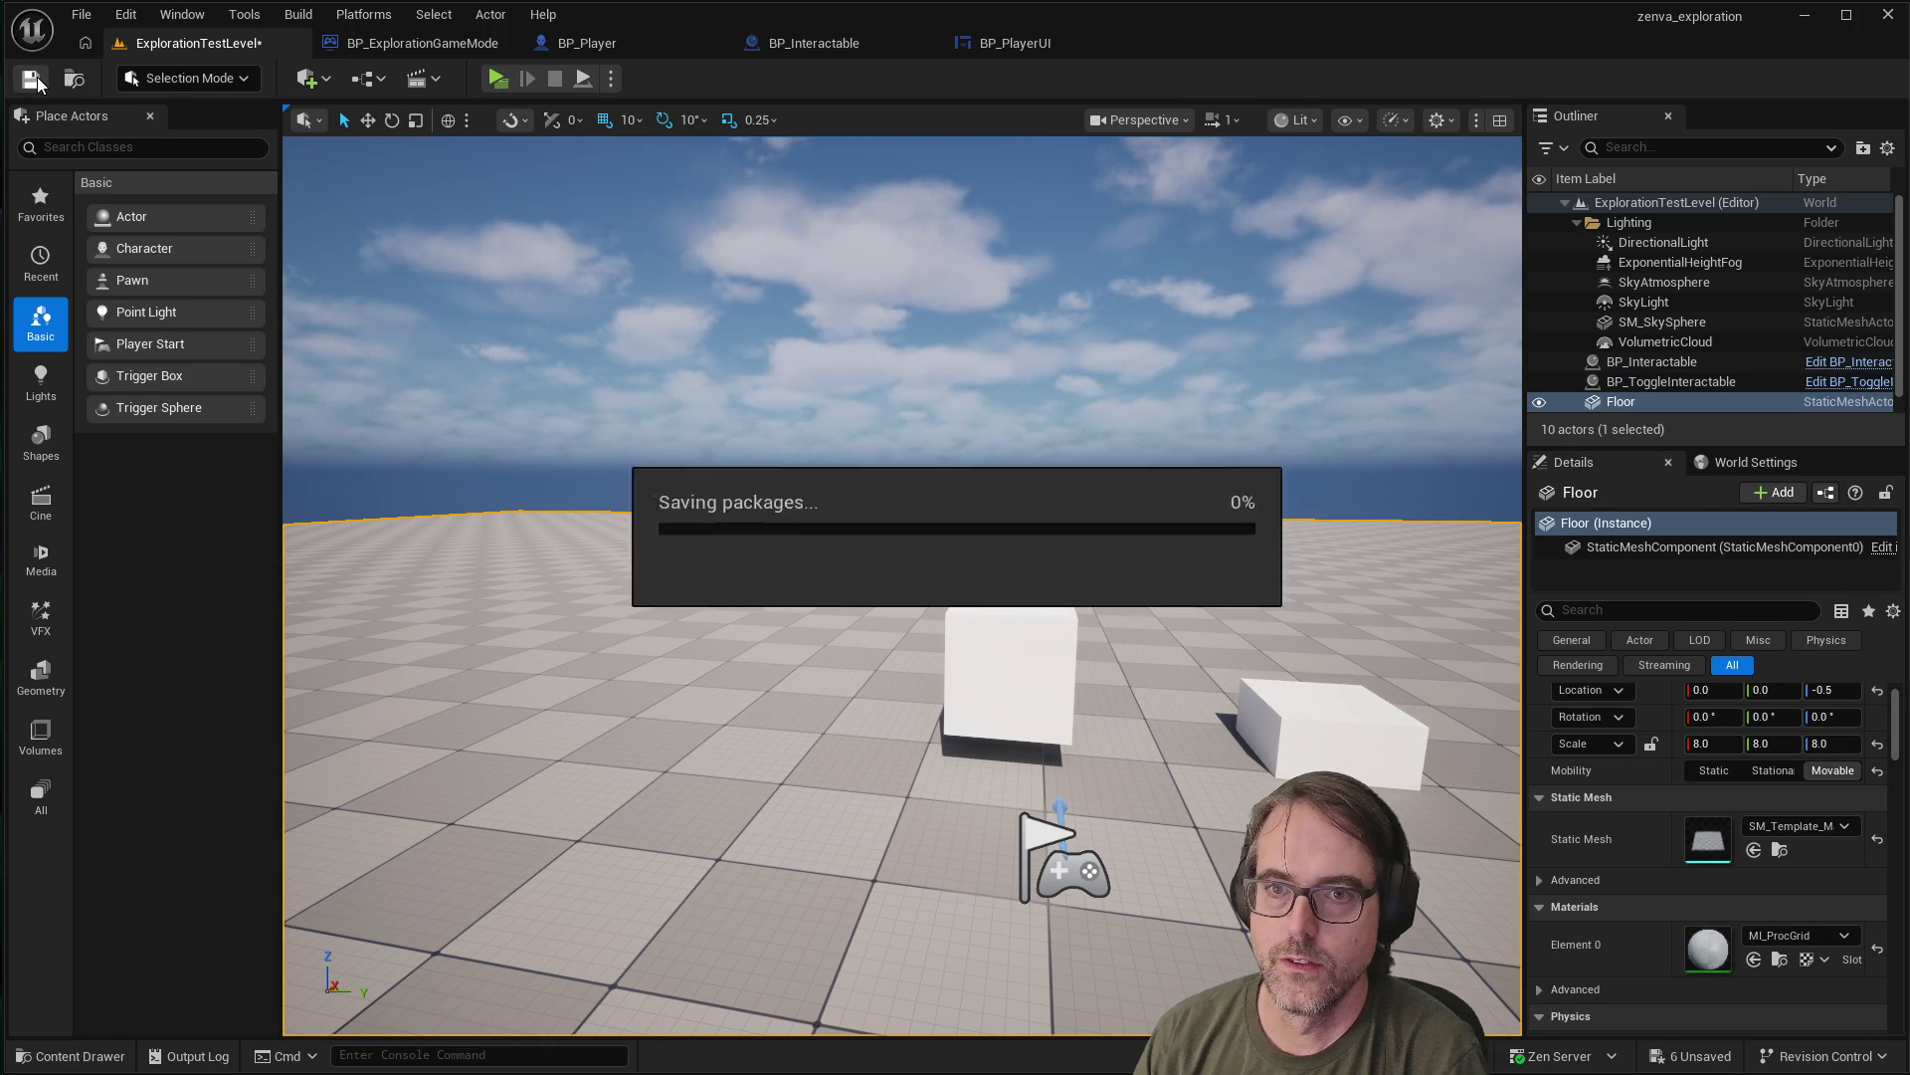
Play-test the level, walking toward the cube to check the new prompt
click(498, 78)
click(1041, 450)
key(w)
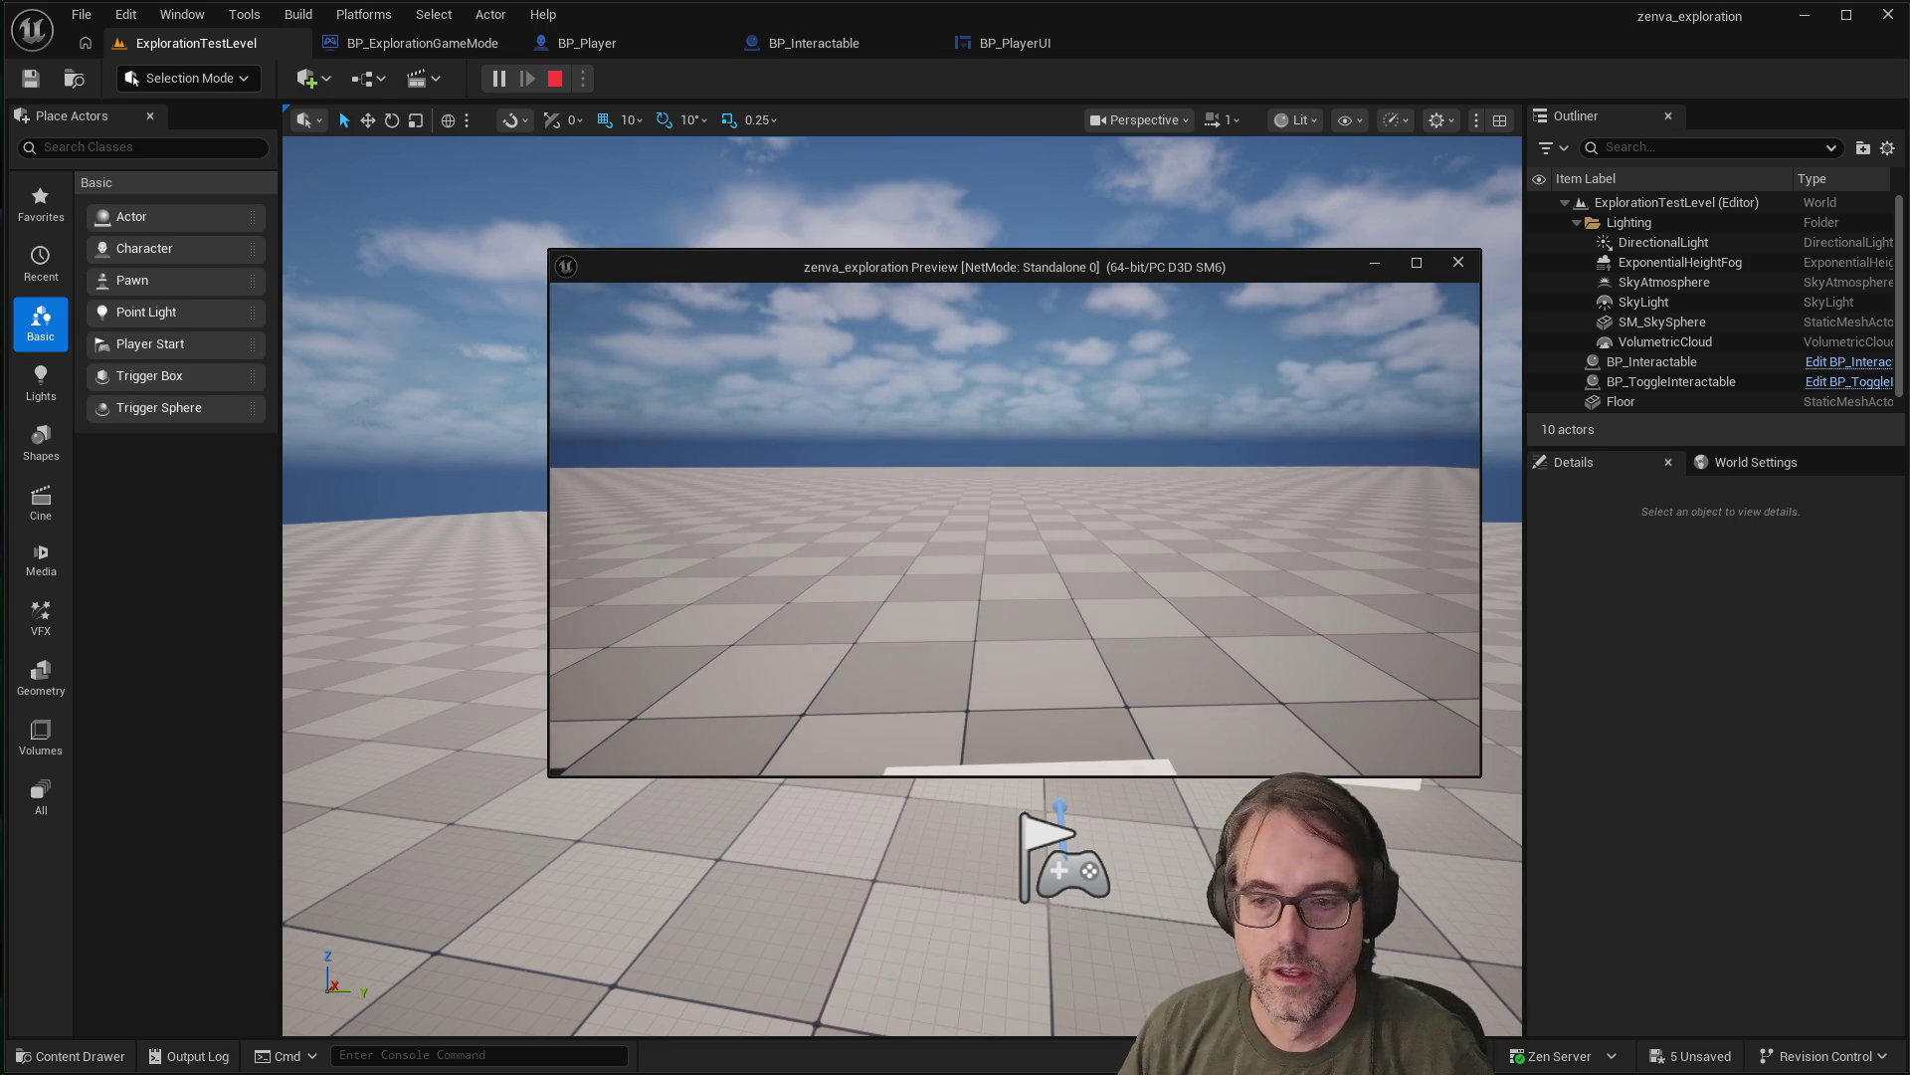
key(Escape)
click(1138, 546)
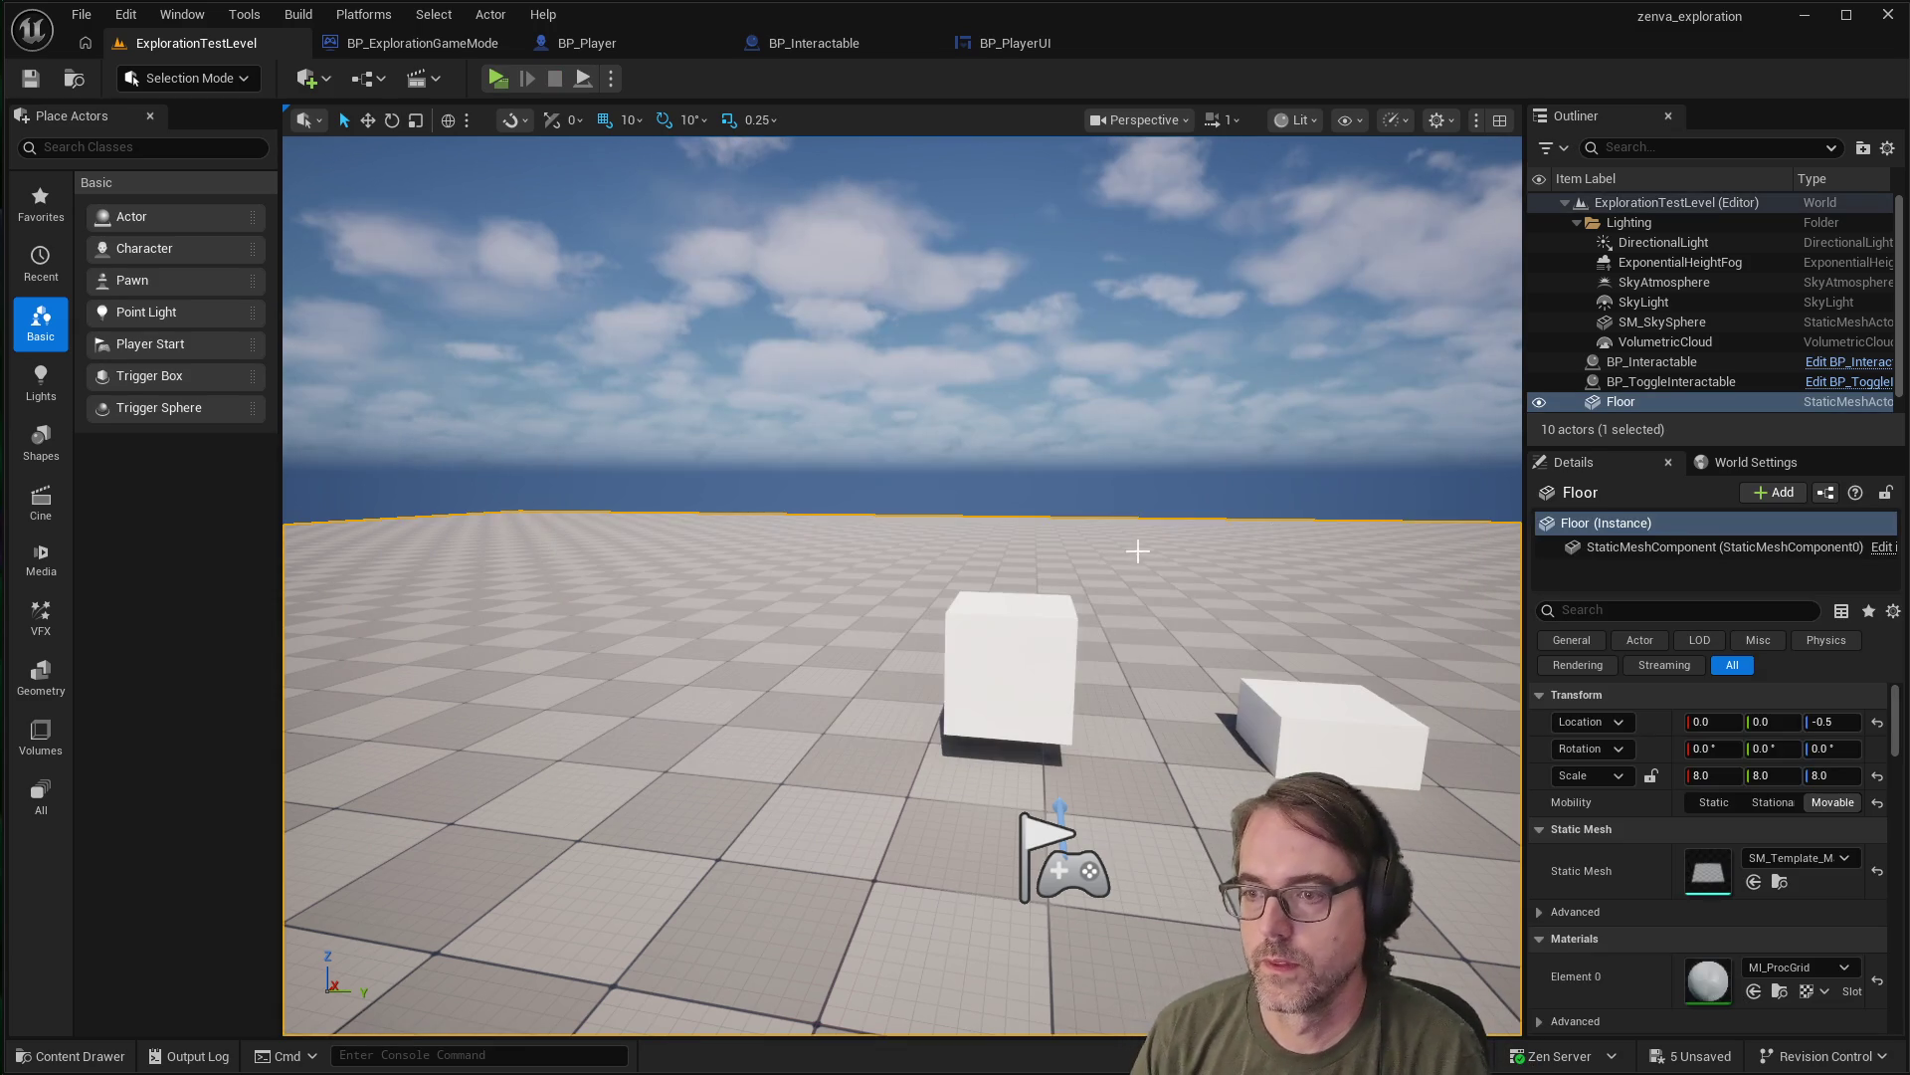
Delete the original BP_Interactable cube from the level
scroll(1225, 619, up, 2)
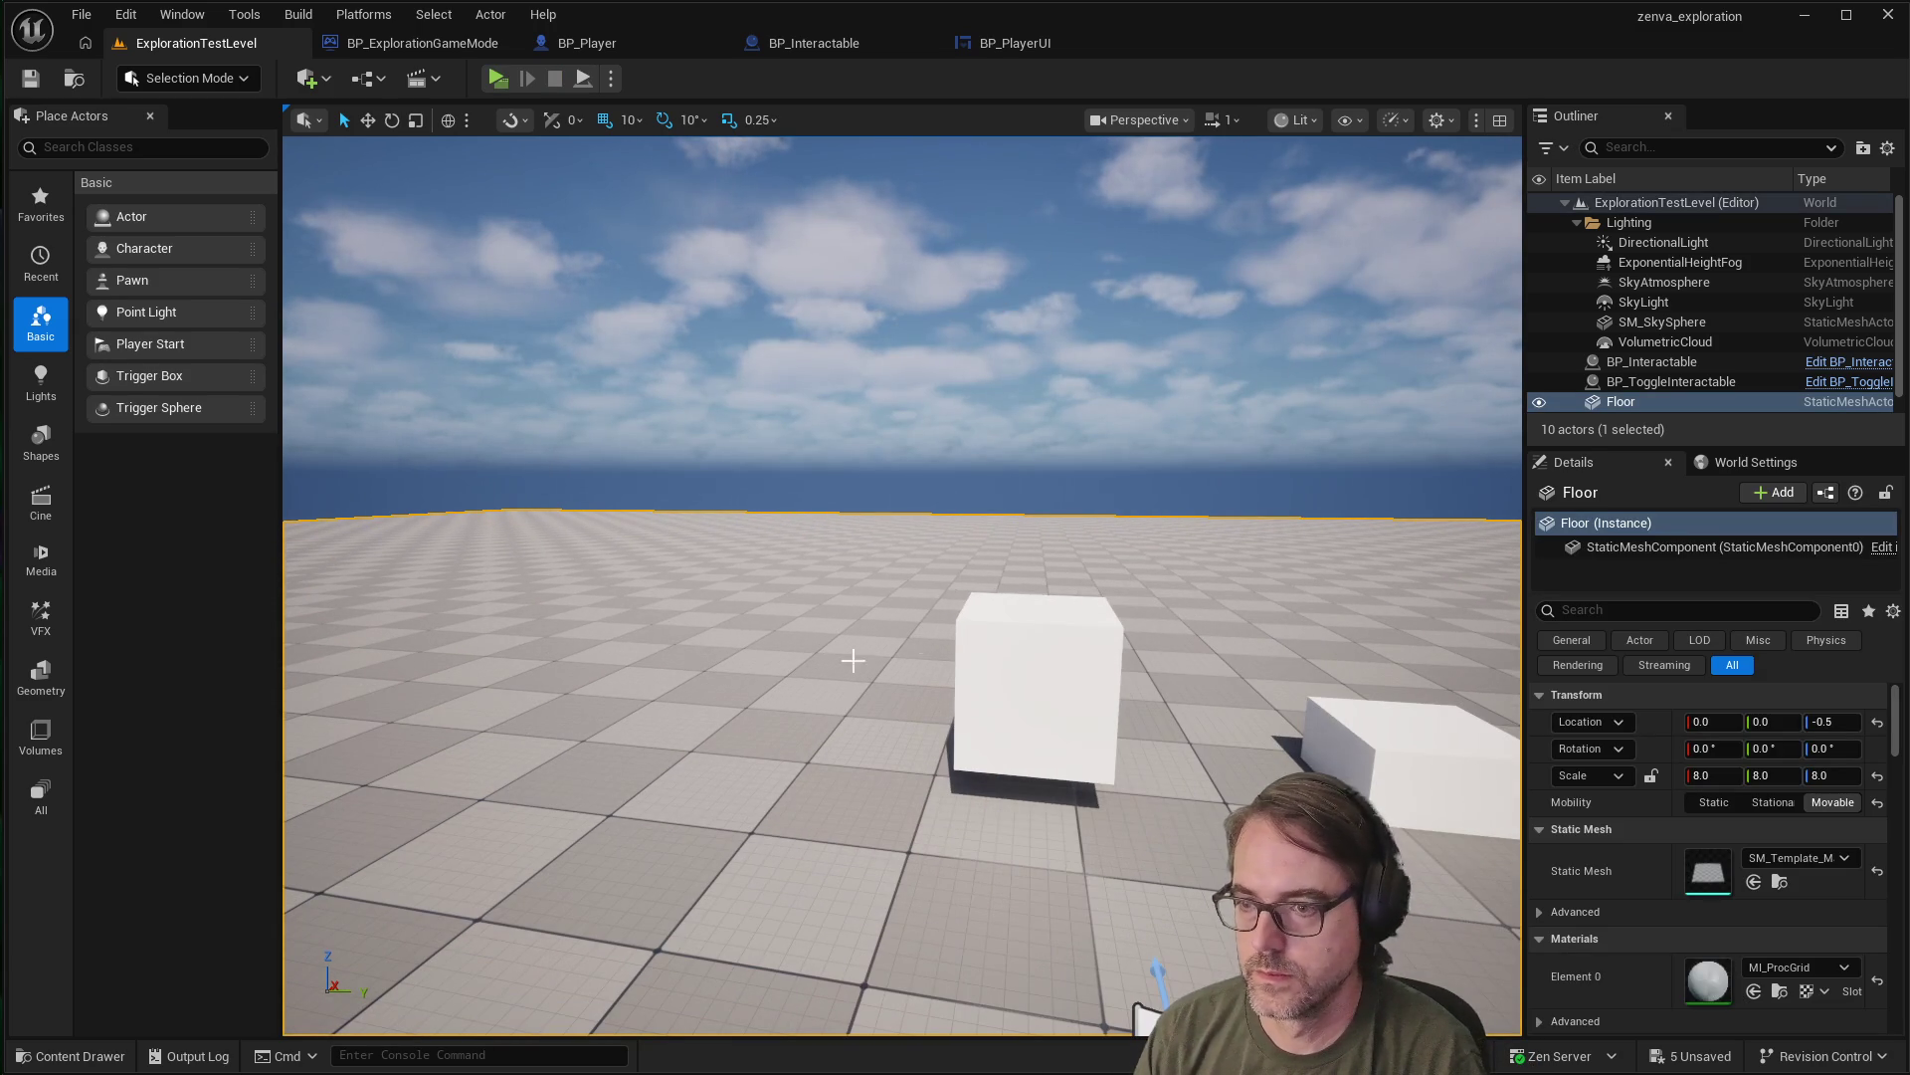
click(964, 672)
click(1378, 728)
click(1100, 680)
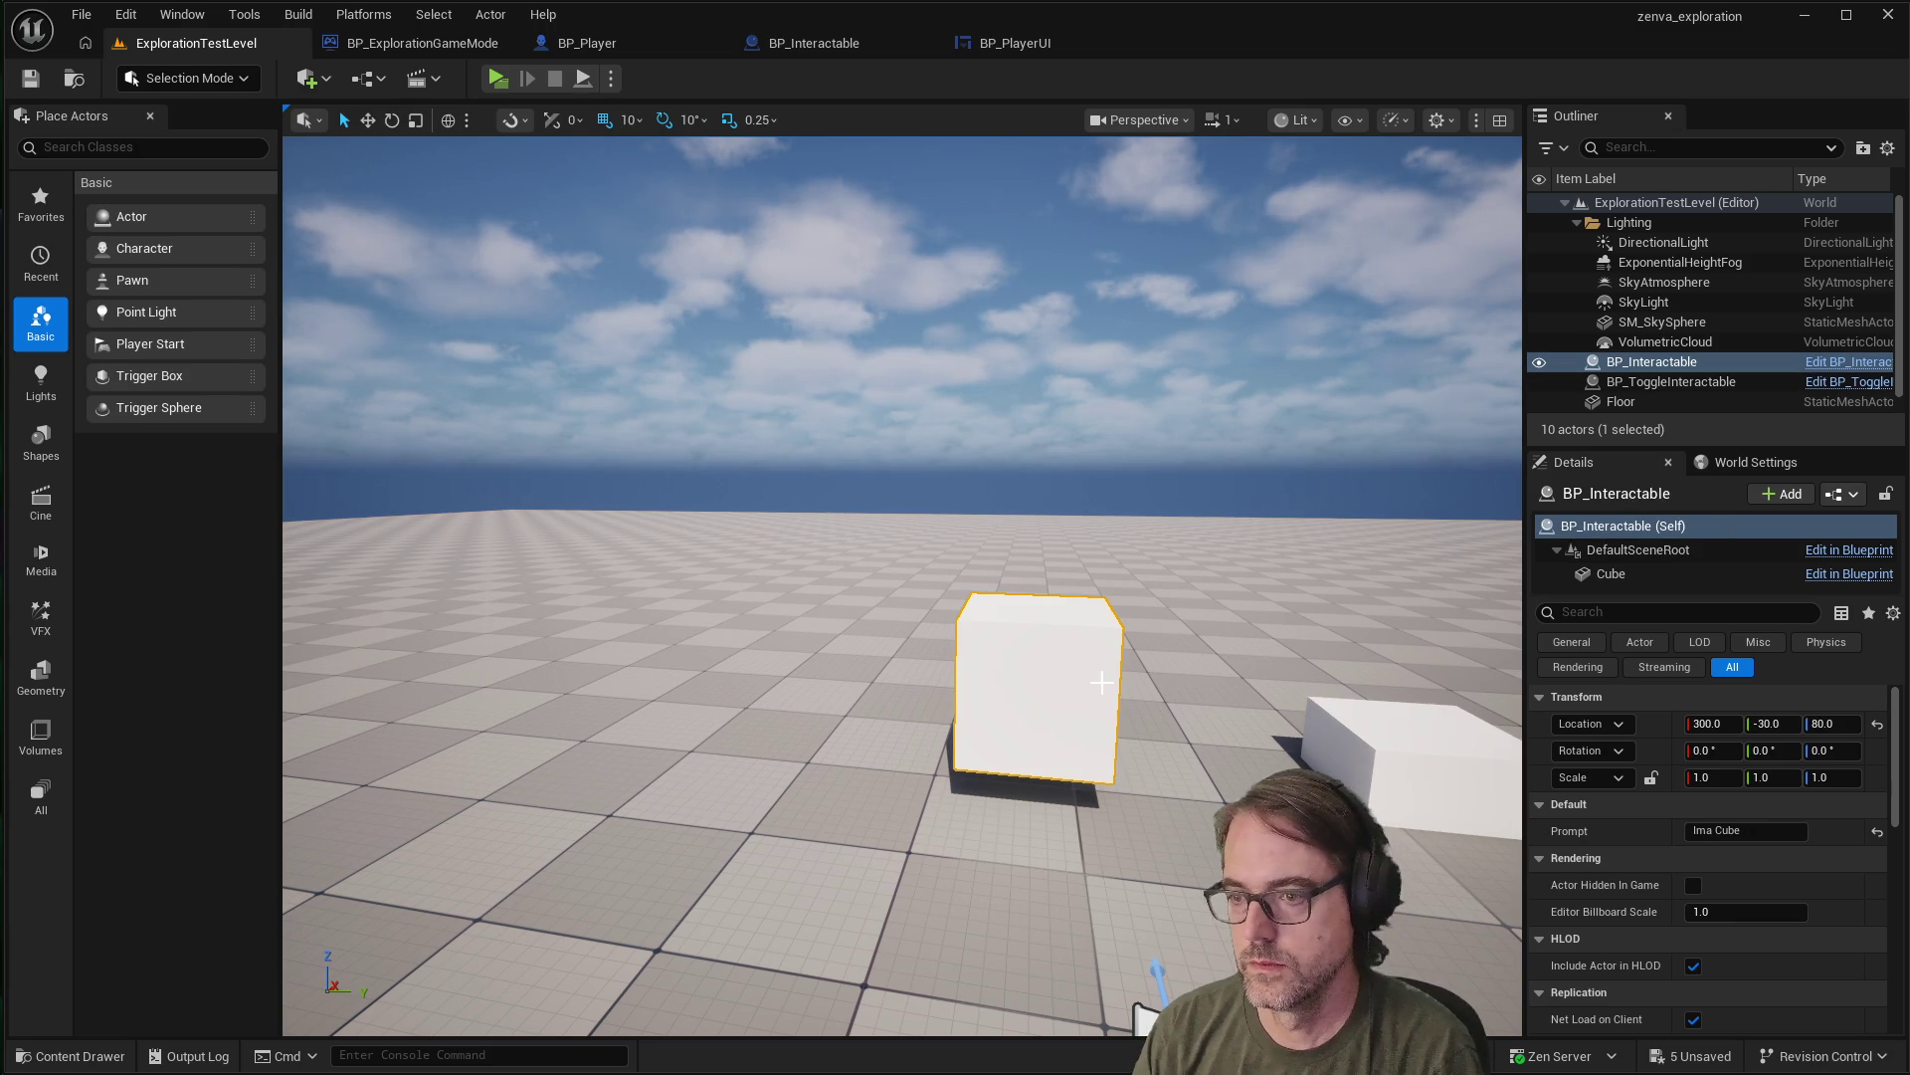
key(Delete)
Raise the BP_ToggleInteractable cube 100 units, then bring up the BP_Player blueprint
scroll(1443, 753, down, 1)
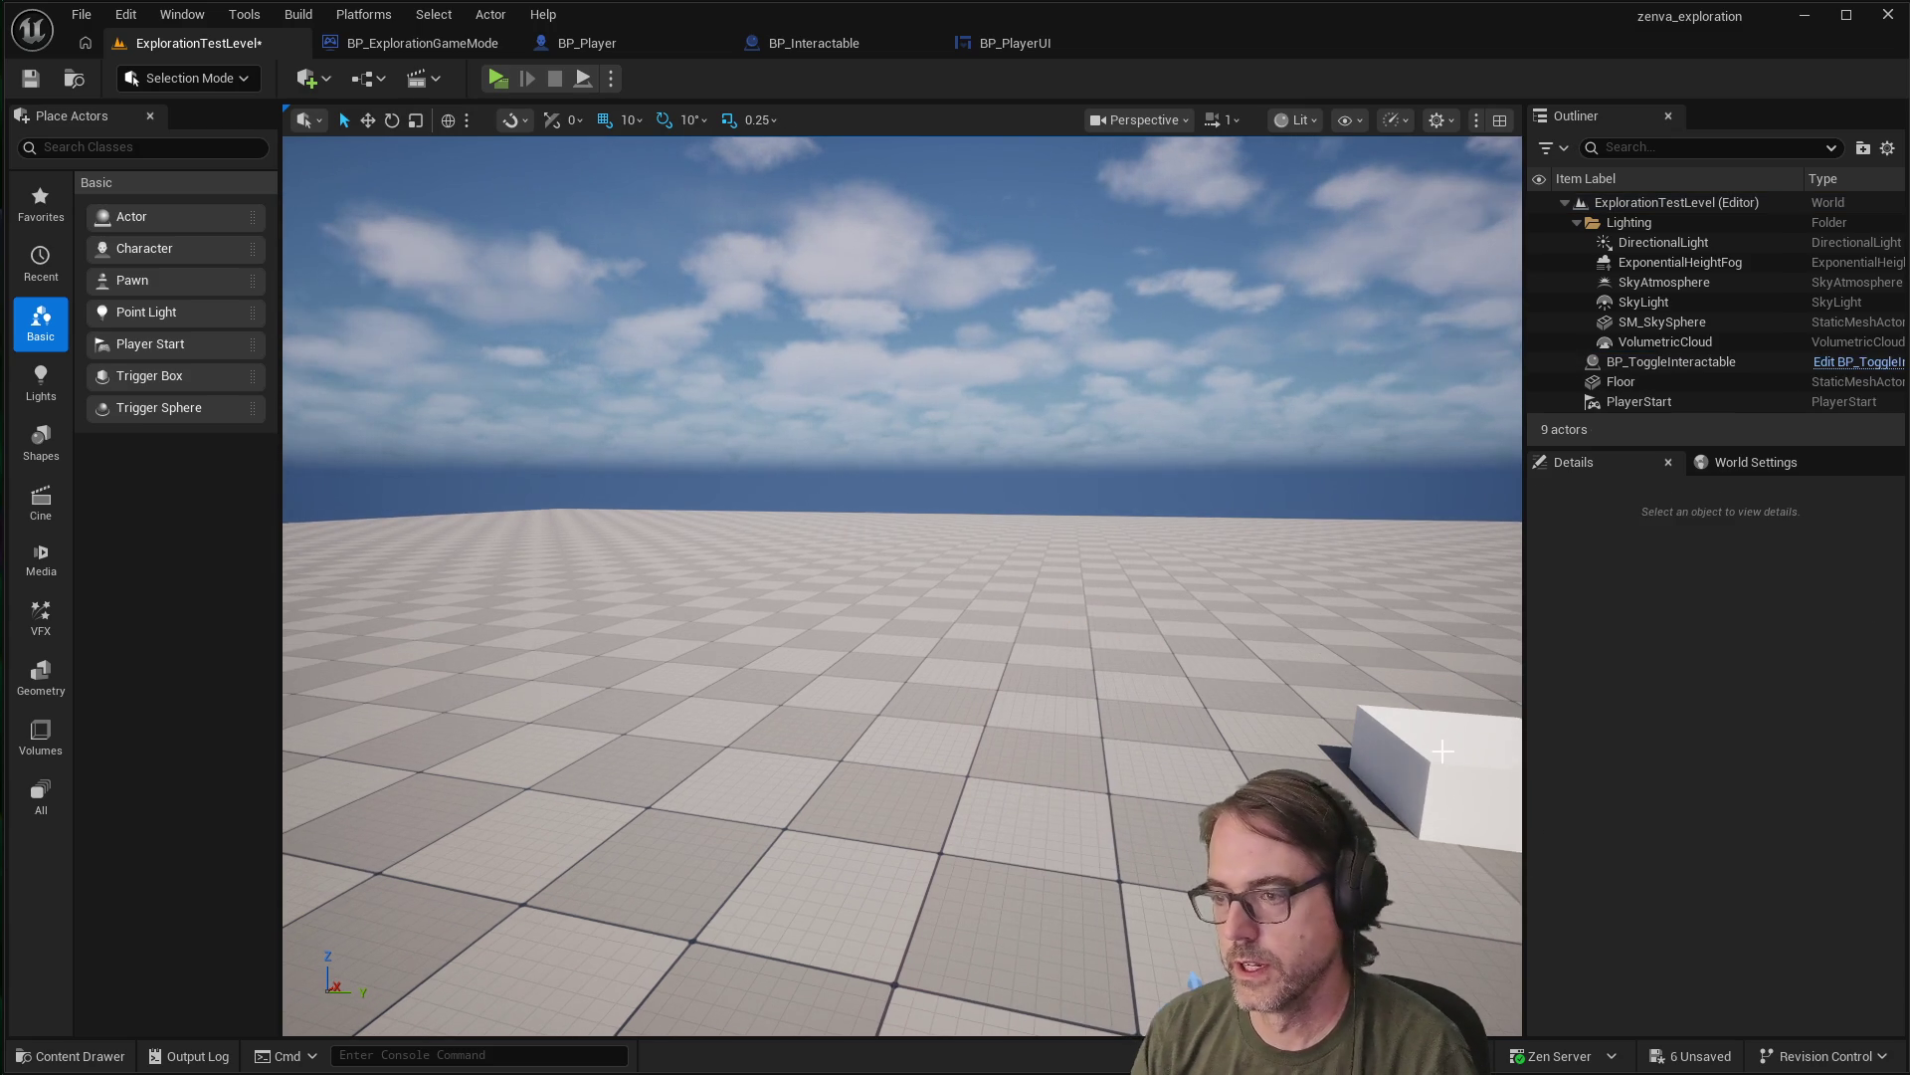
click(1444, 730)
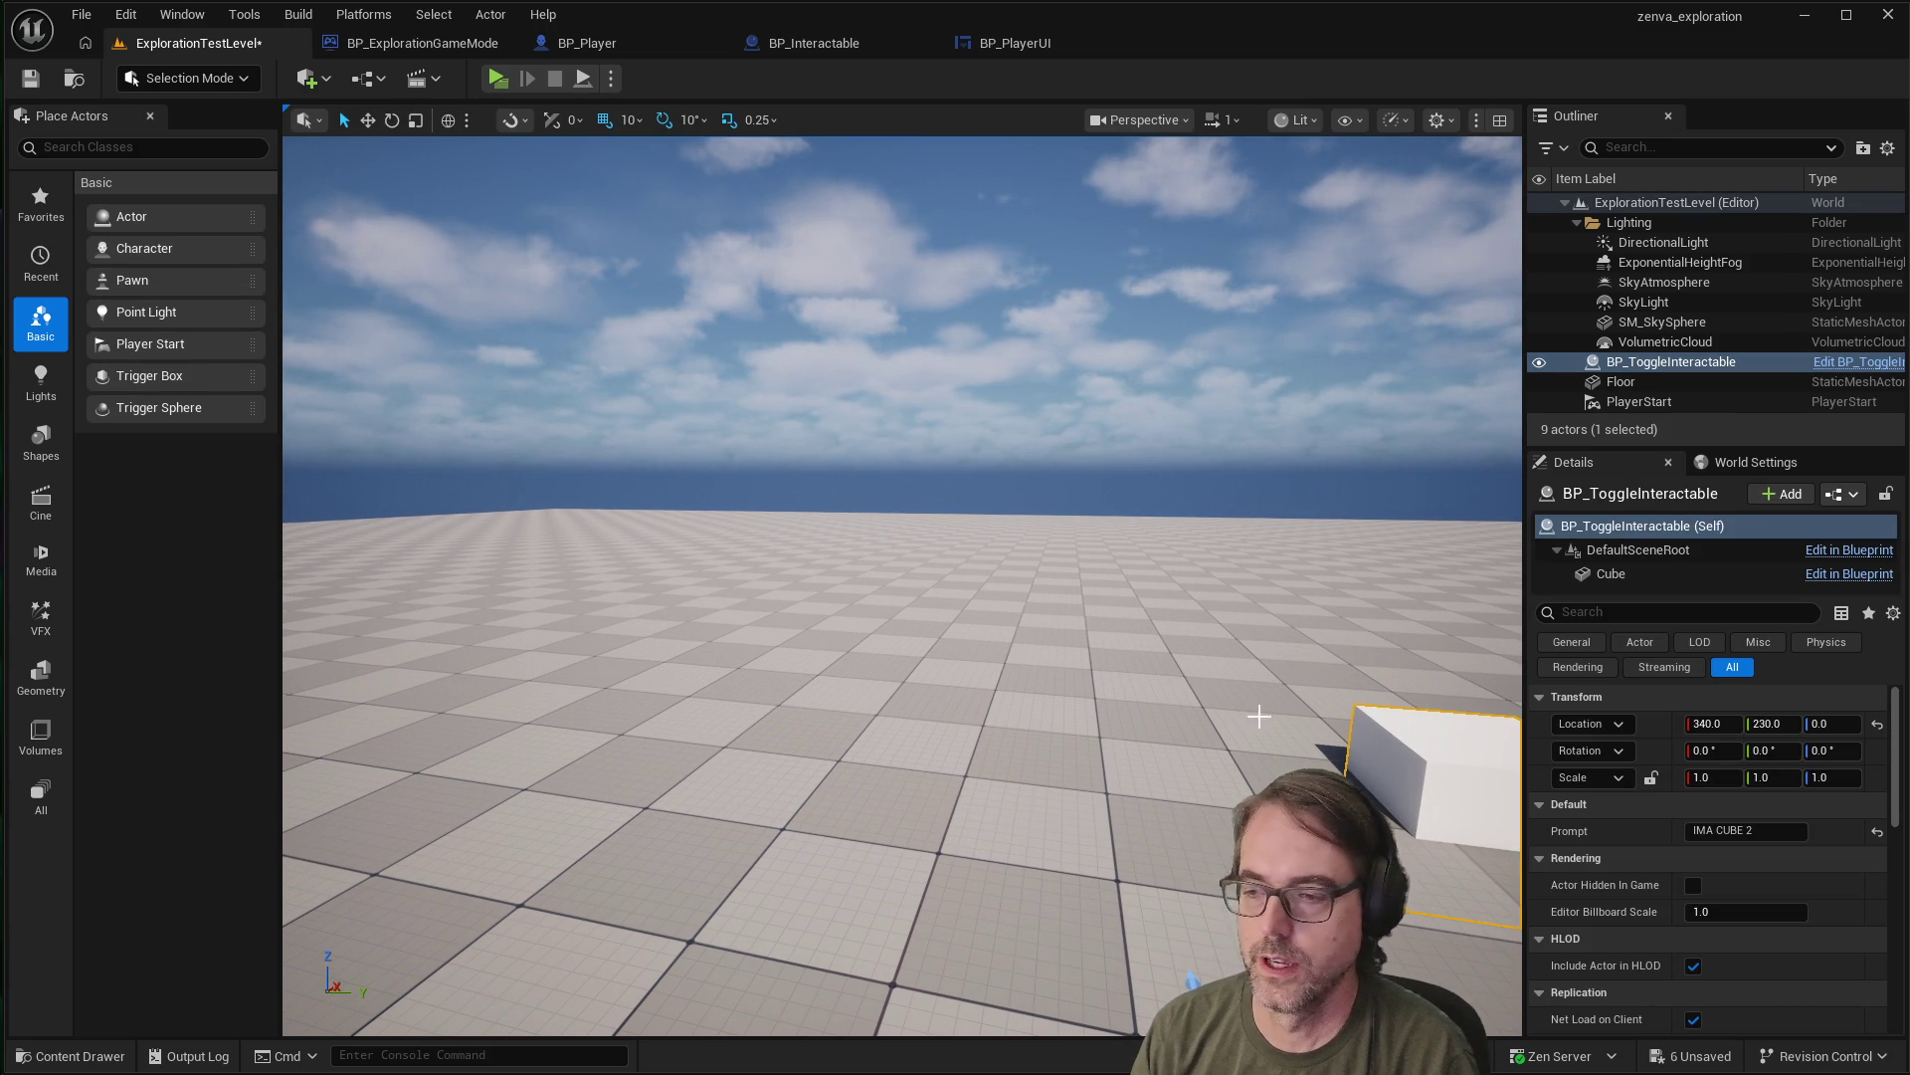
scroll(1457, 759, down, 1)
scroll(1433, 771, up, 1)
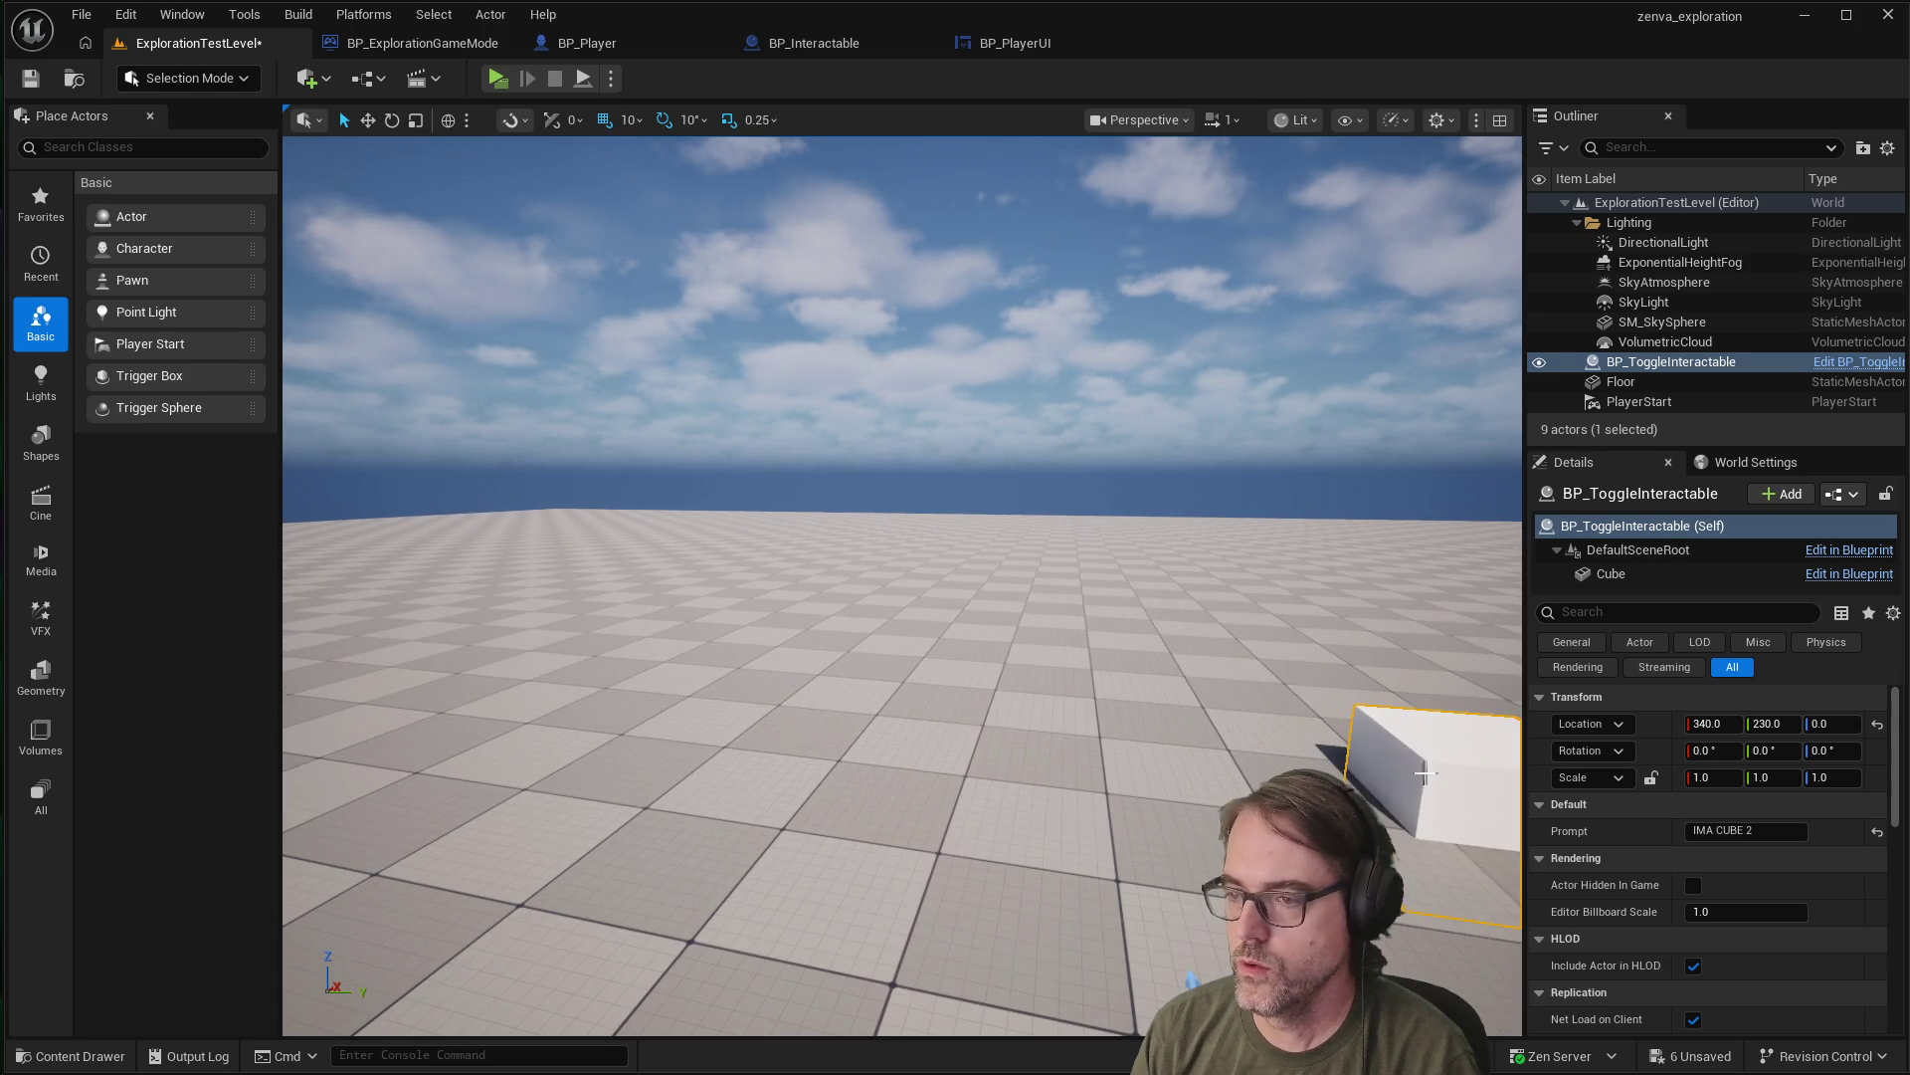
scroll(1423, 777, down, 1)
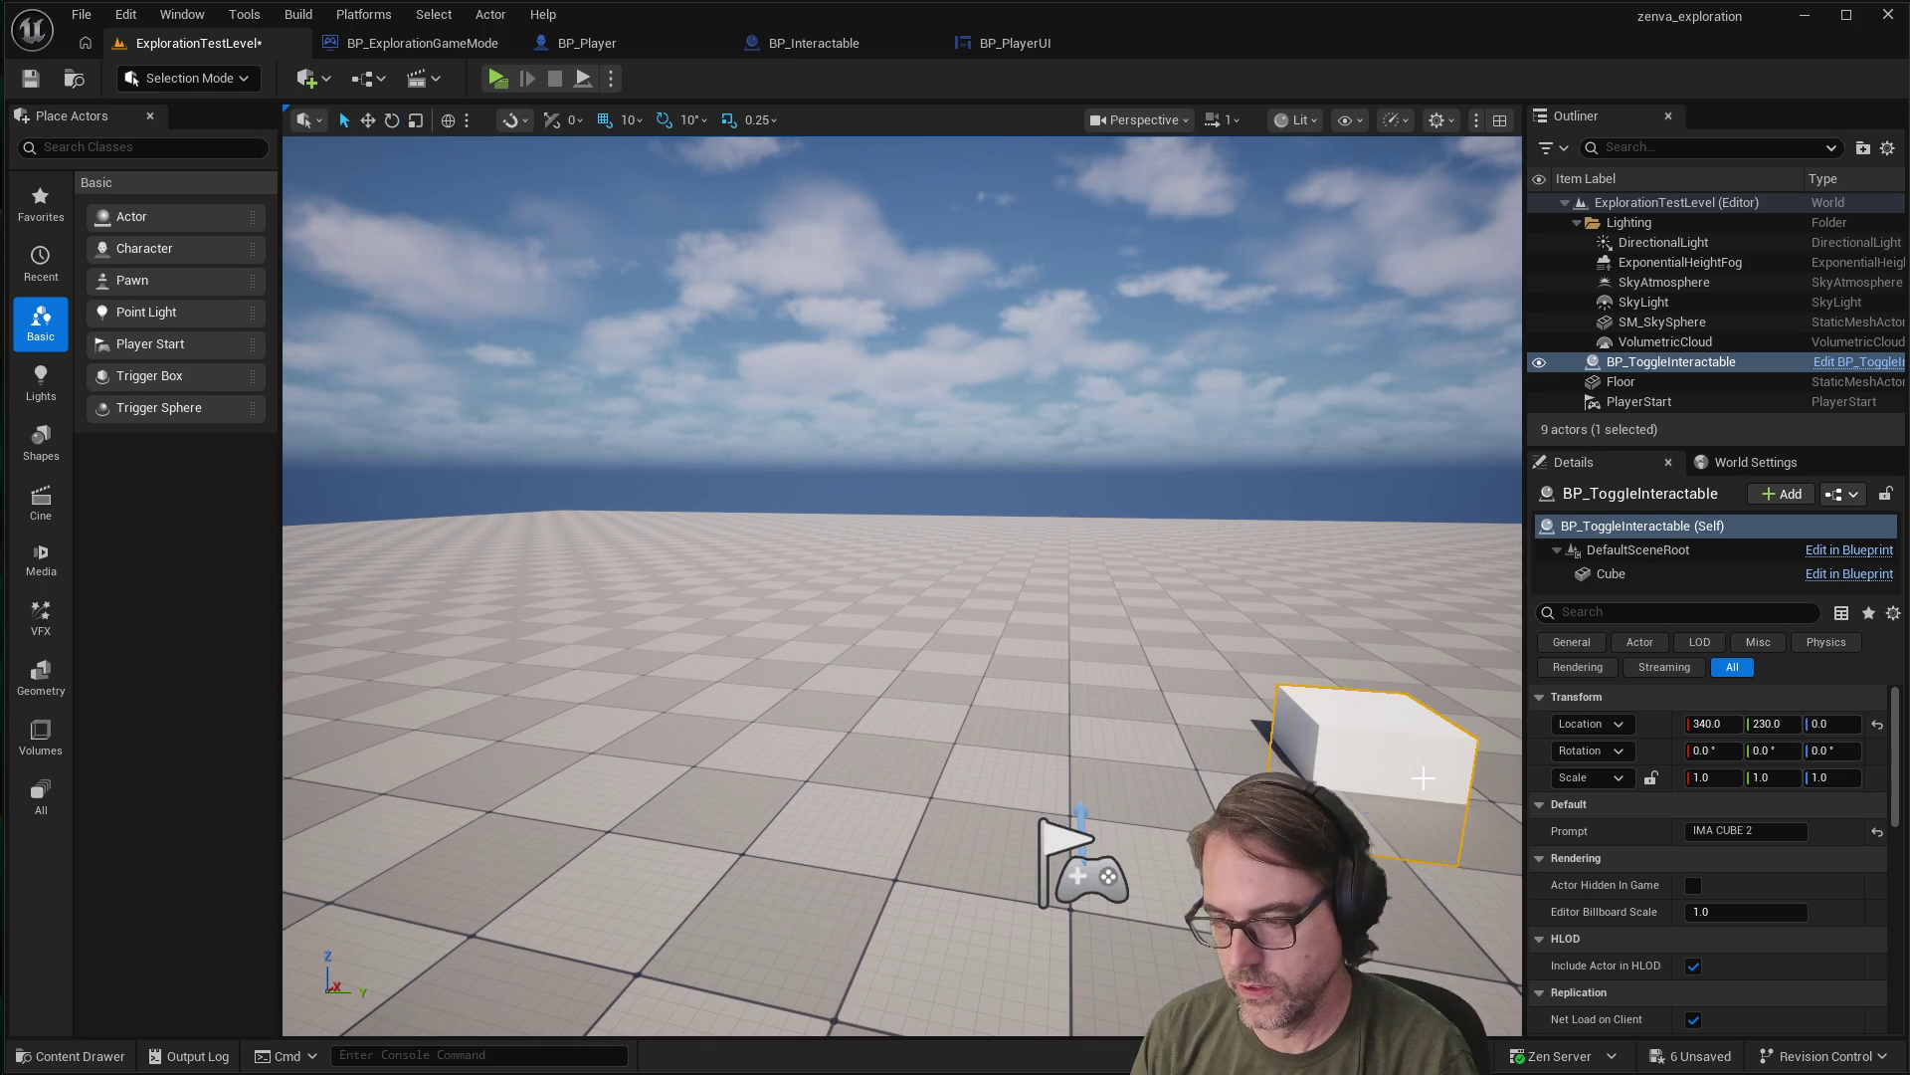
key(e)
key(w)
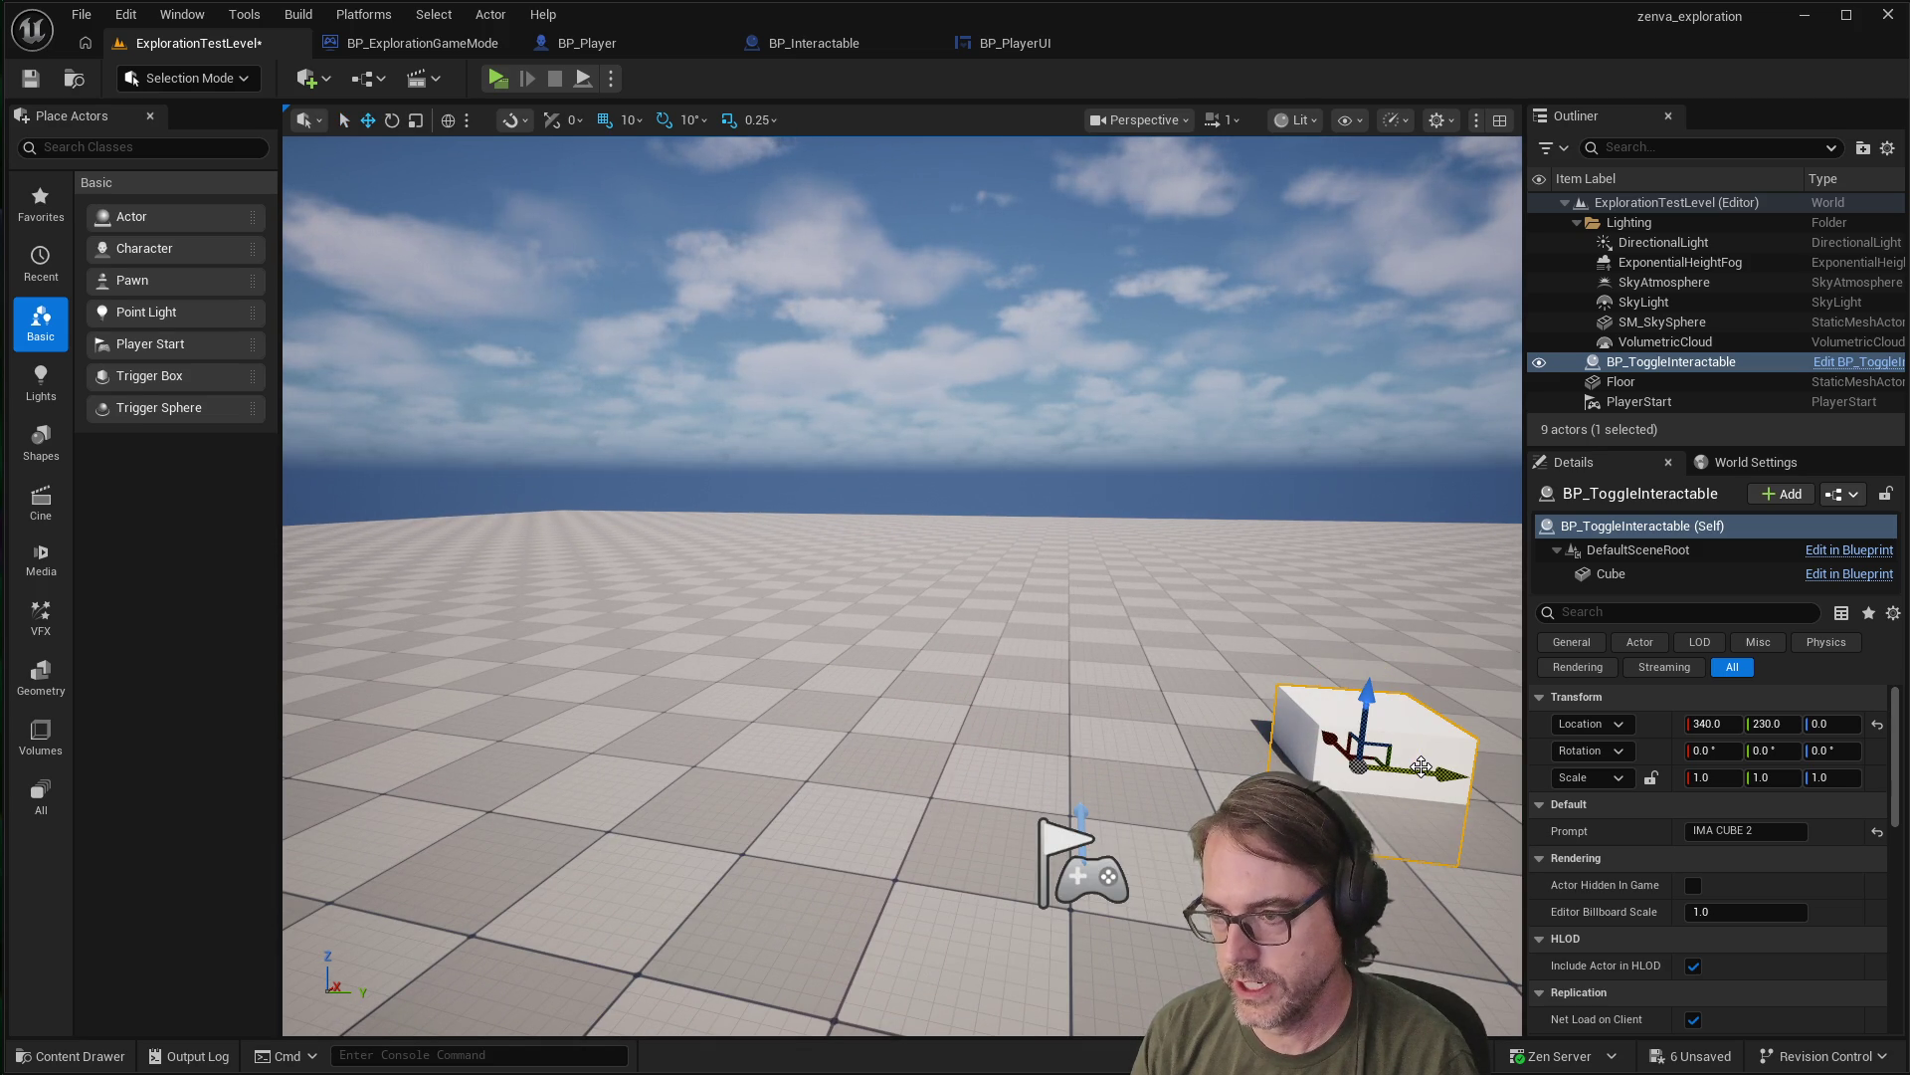
mouse_move(1365, 709)
mouse_down()
mouse_move(1381, 655)
mouse_move(991, 657)
mouse_up()
scroll(1041, 612, up, 5)
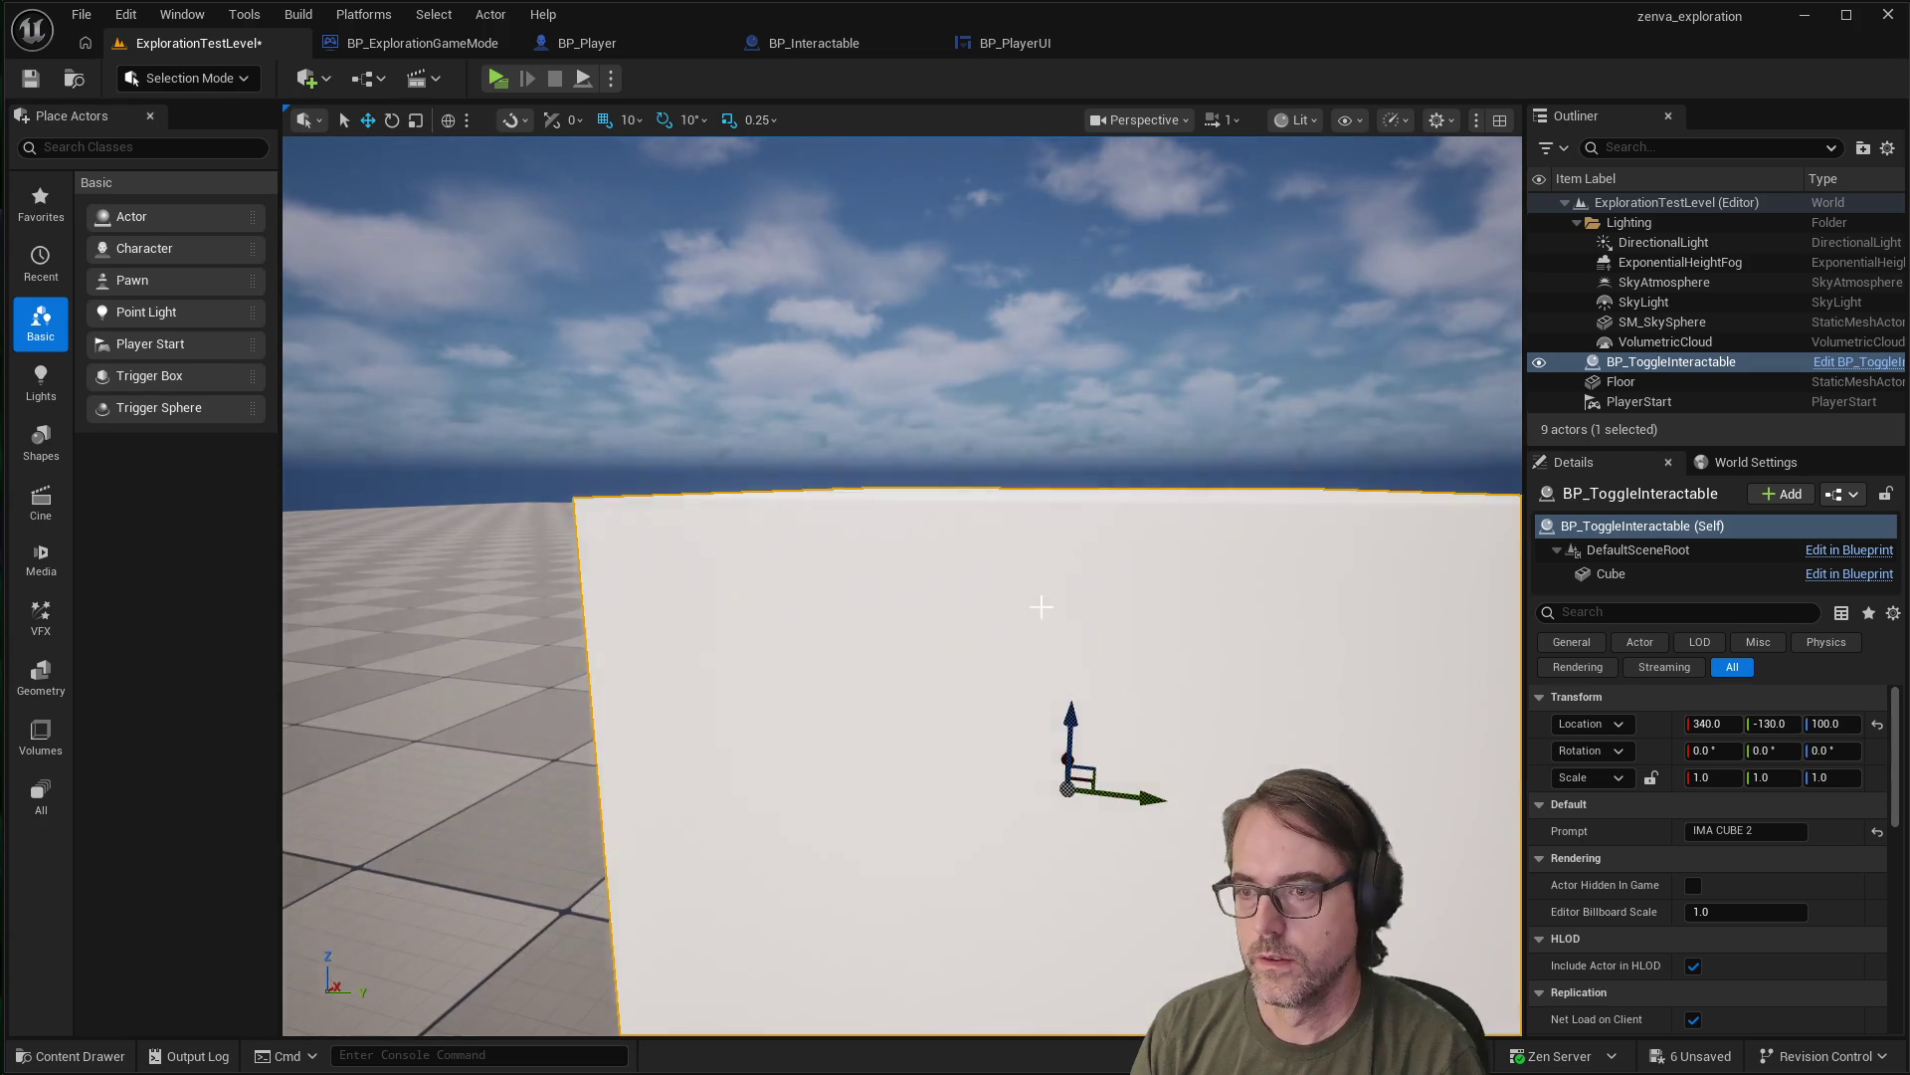
scroll(1050, 619, down, 2)
key(Escape)
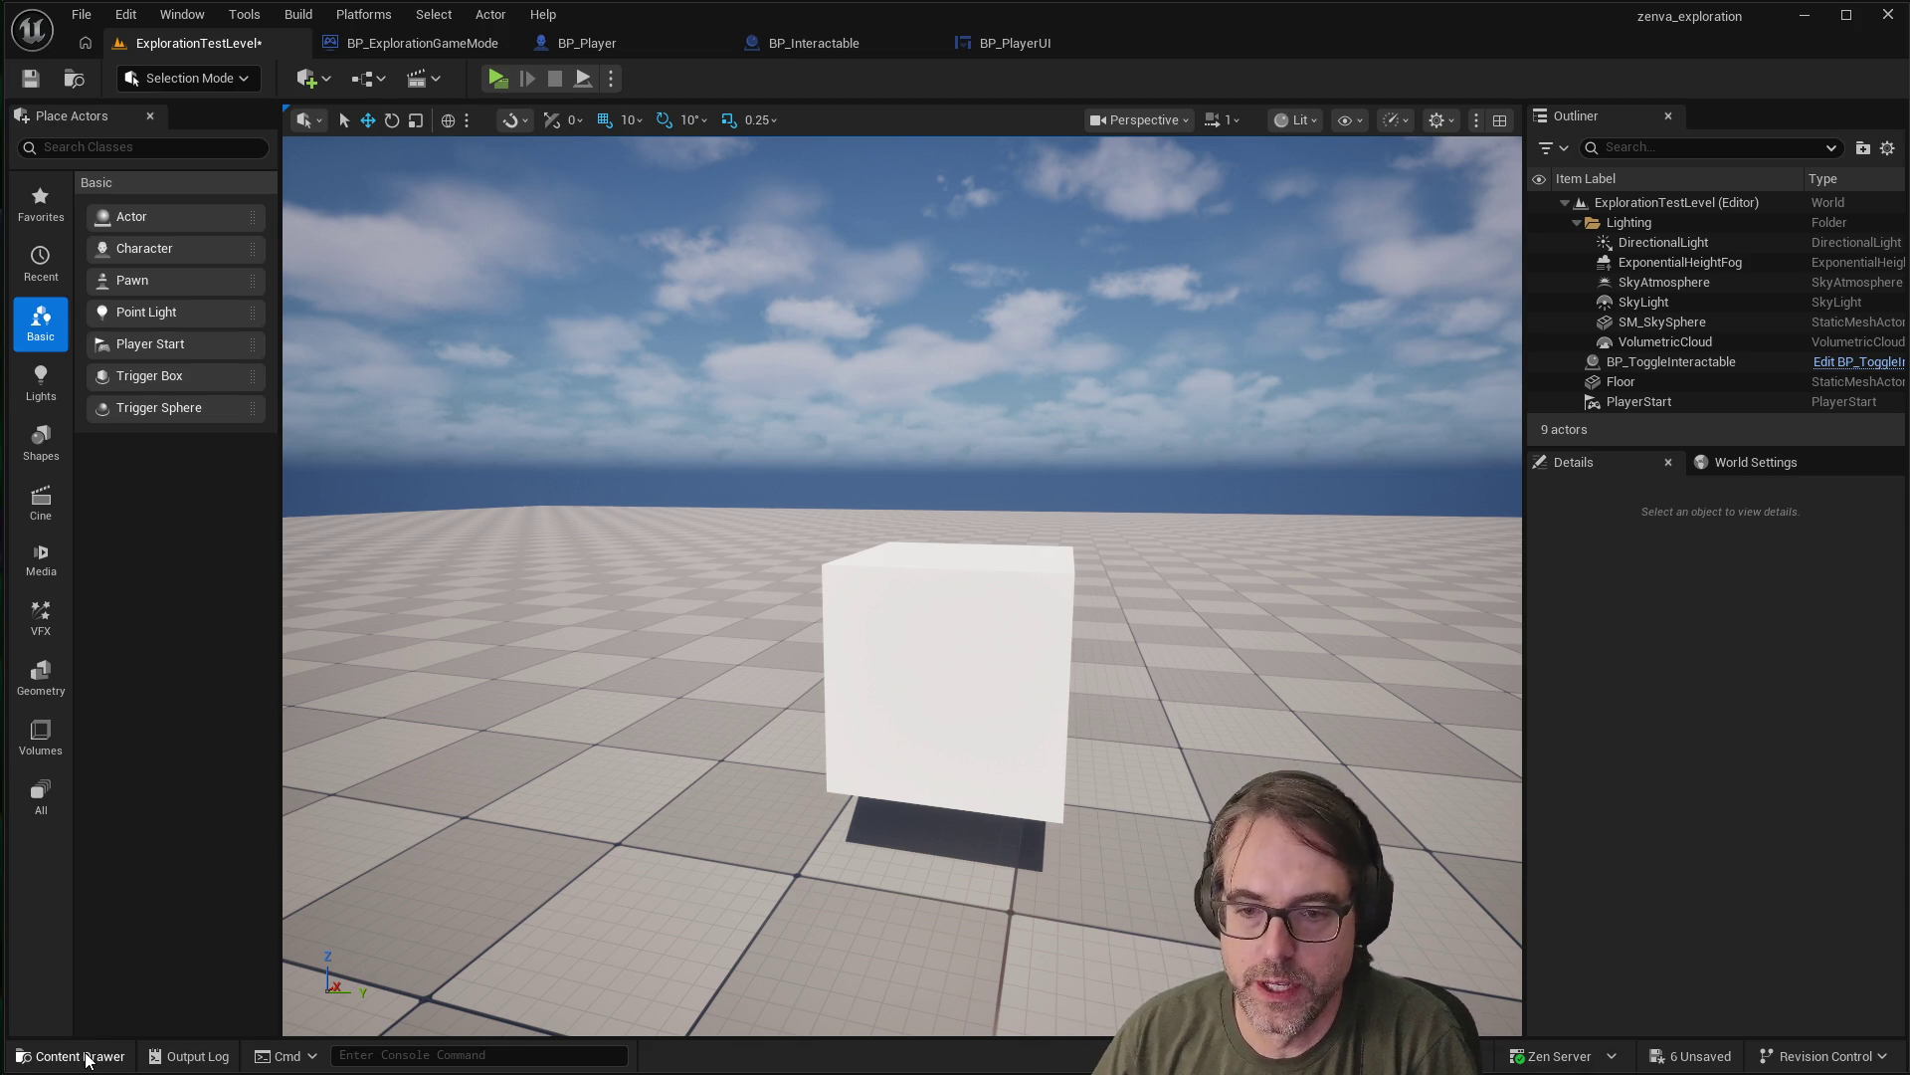
click(587, 43)
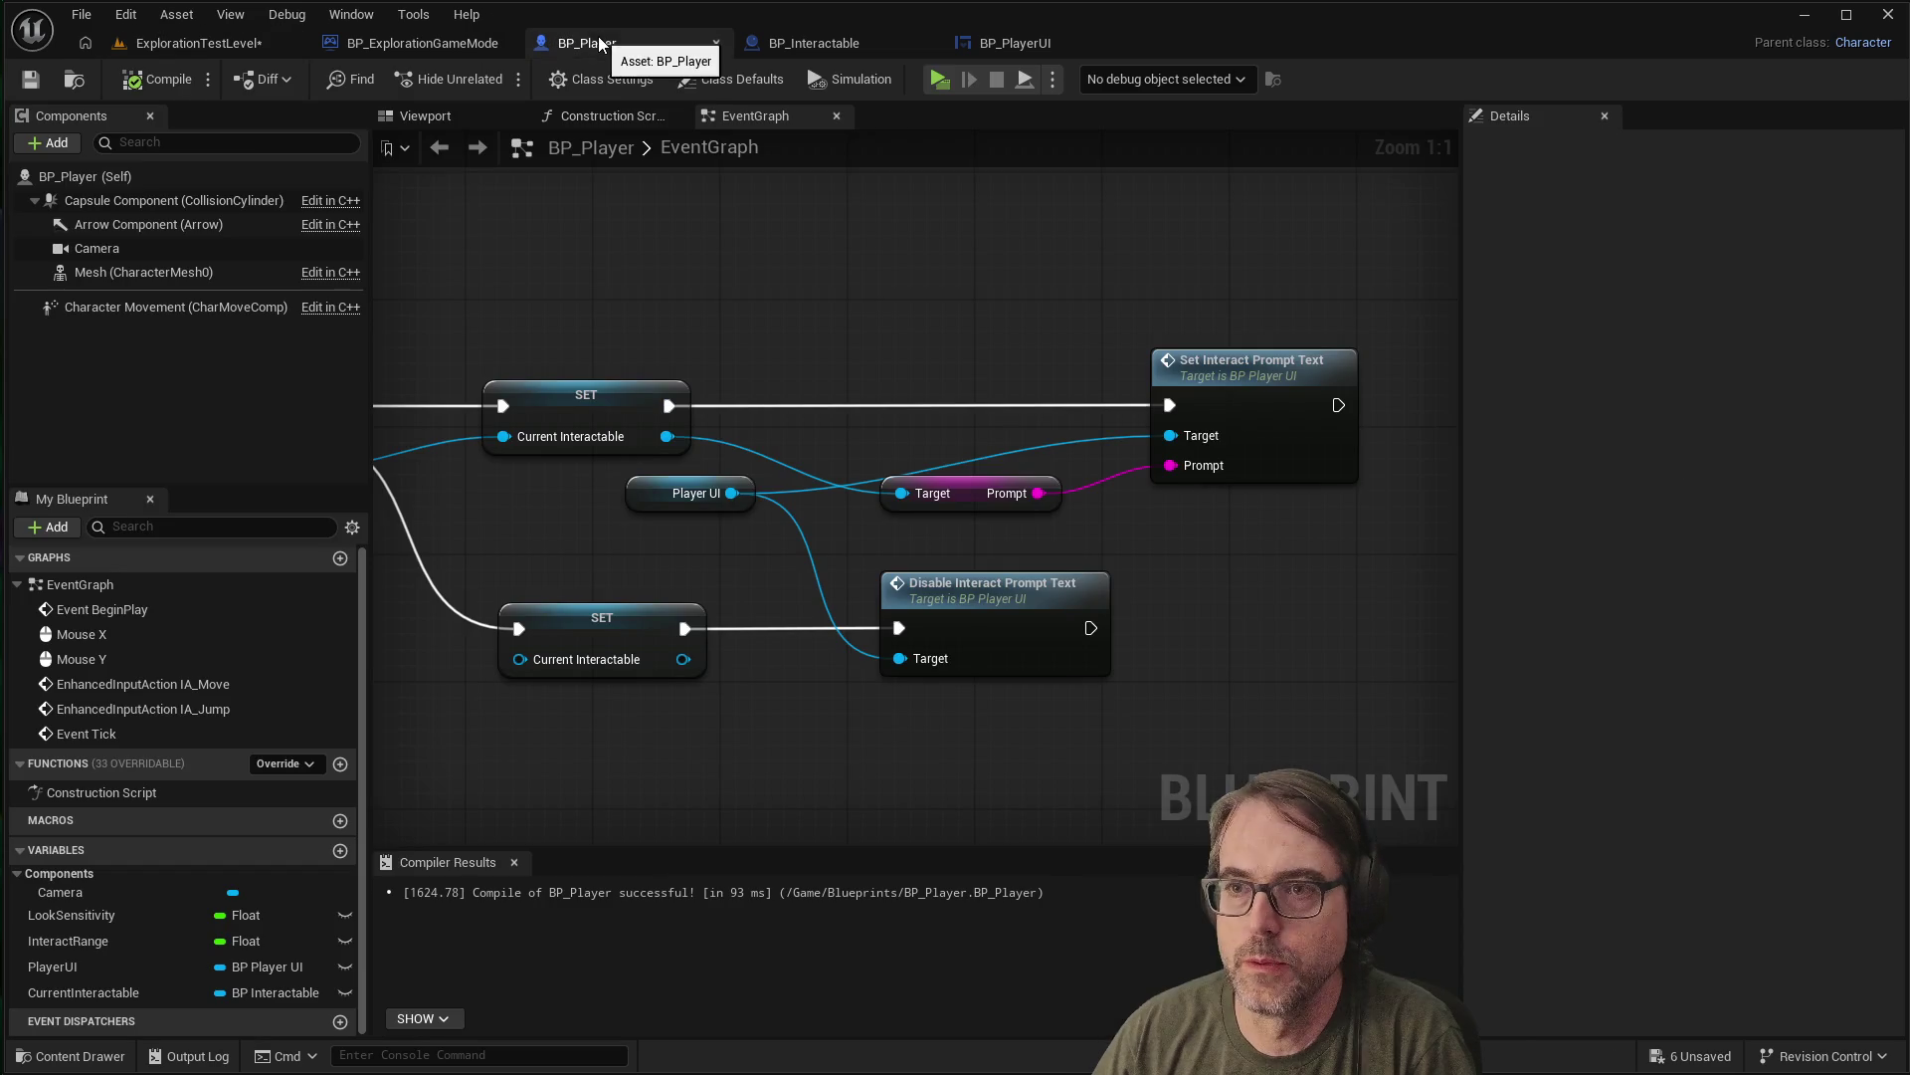
Switch to BP_Interactable and bring up the actions for its Cube component
click(839, 41)
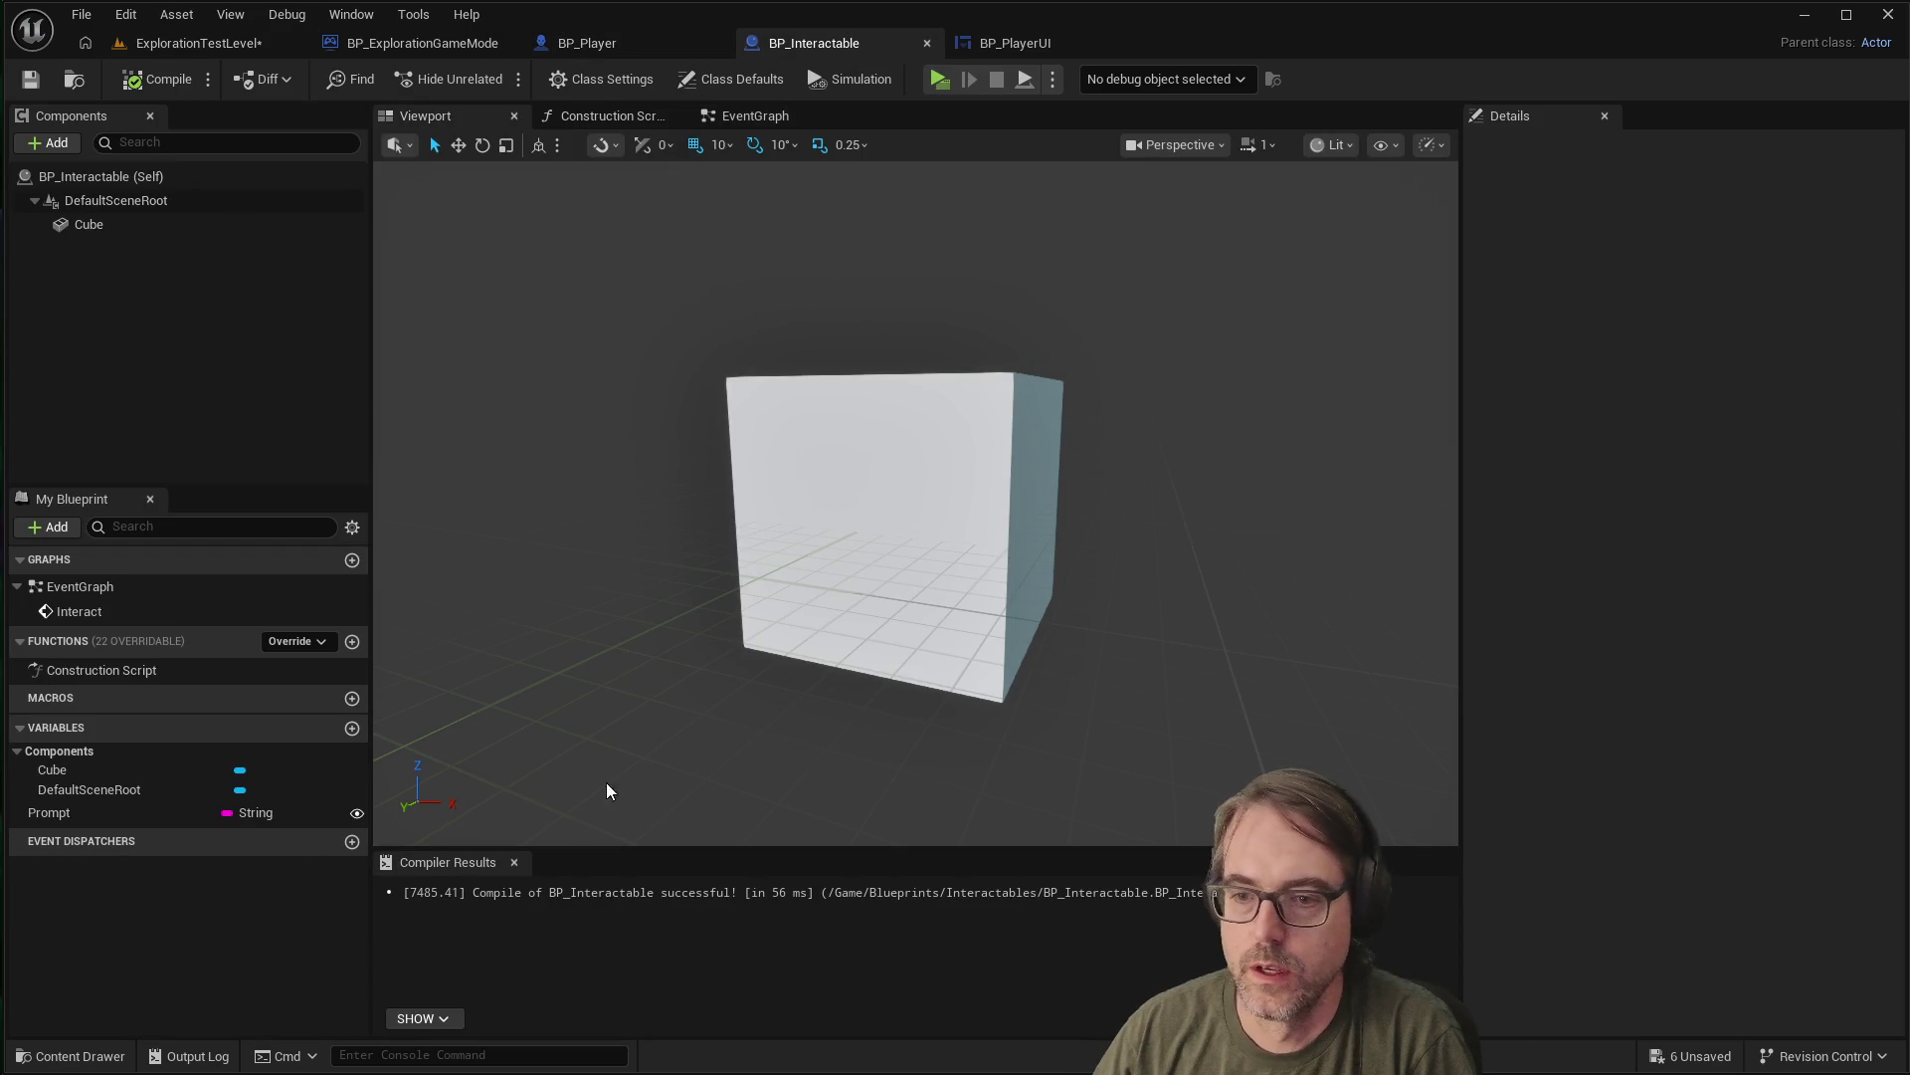
click(83, 1059)
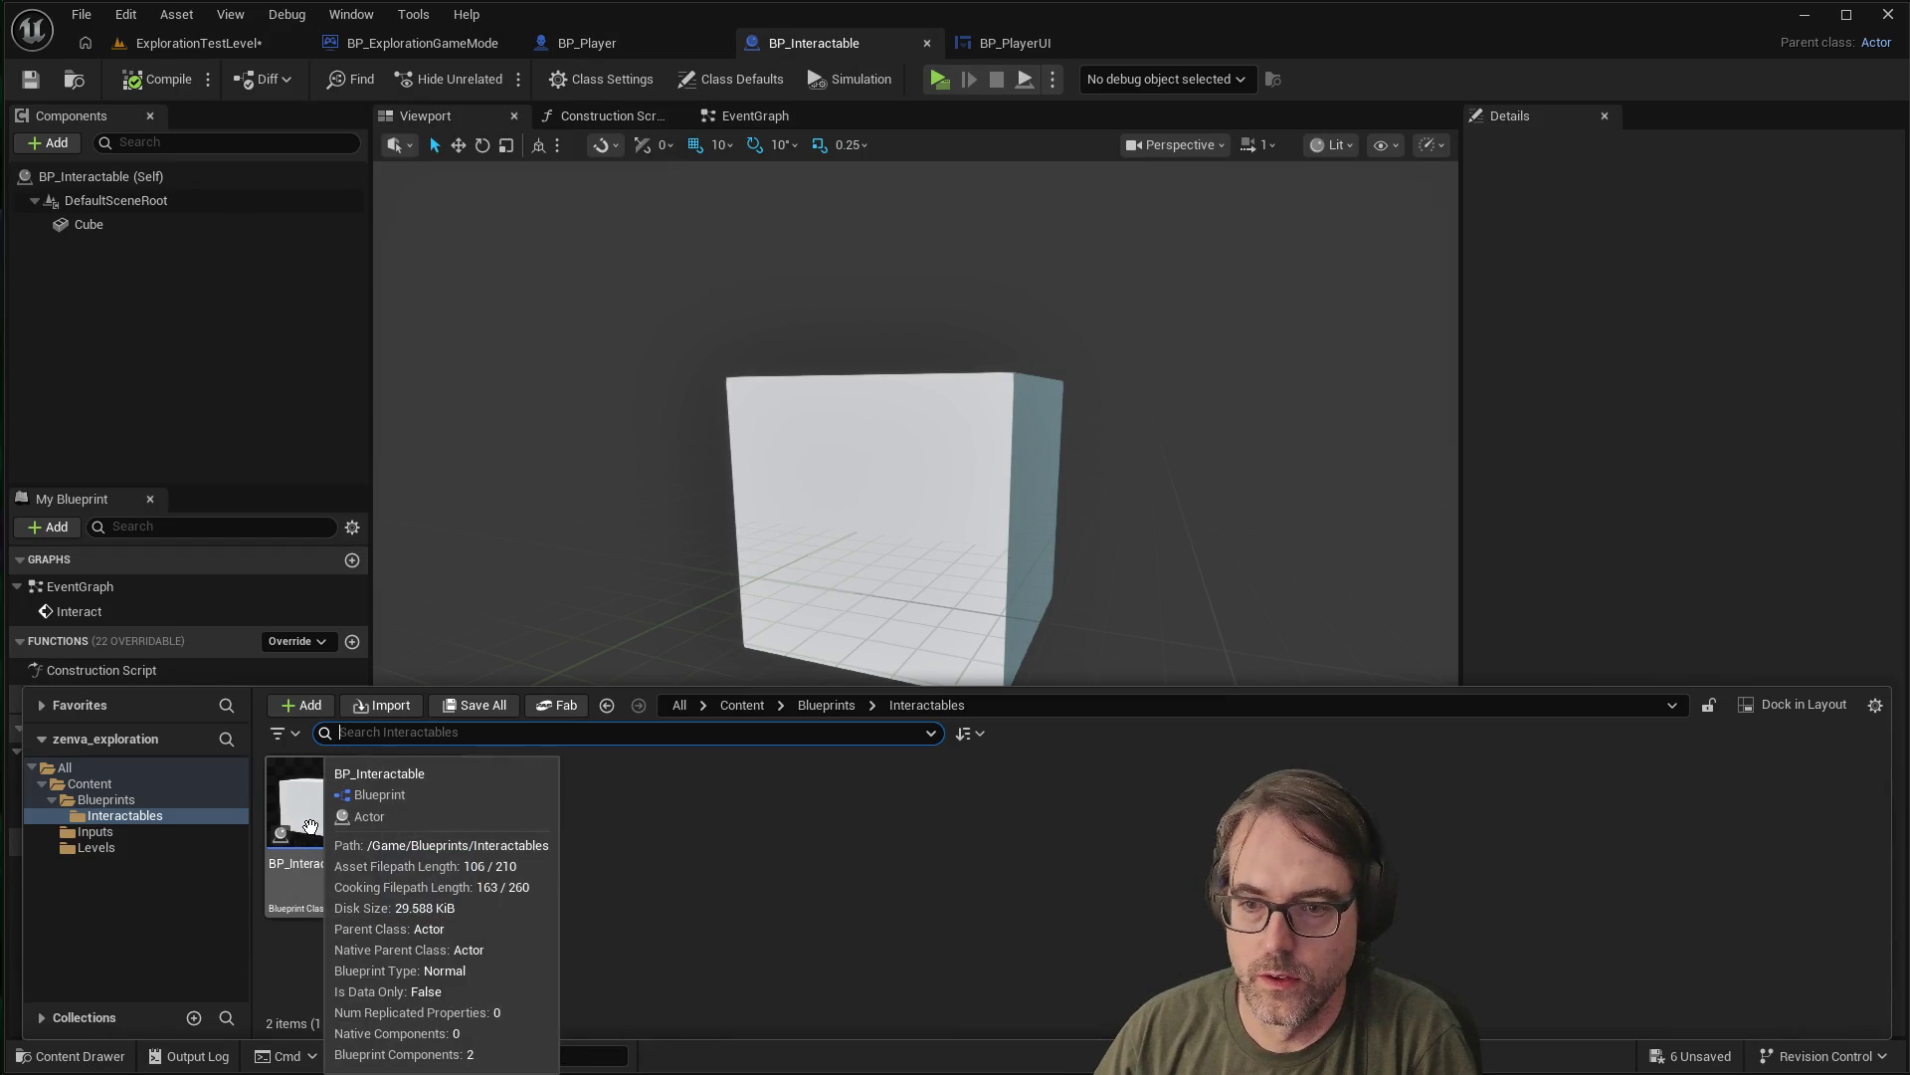
click(888, 507)
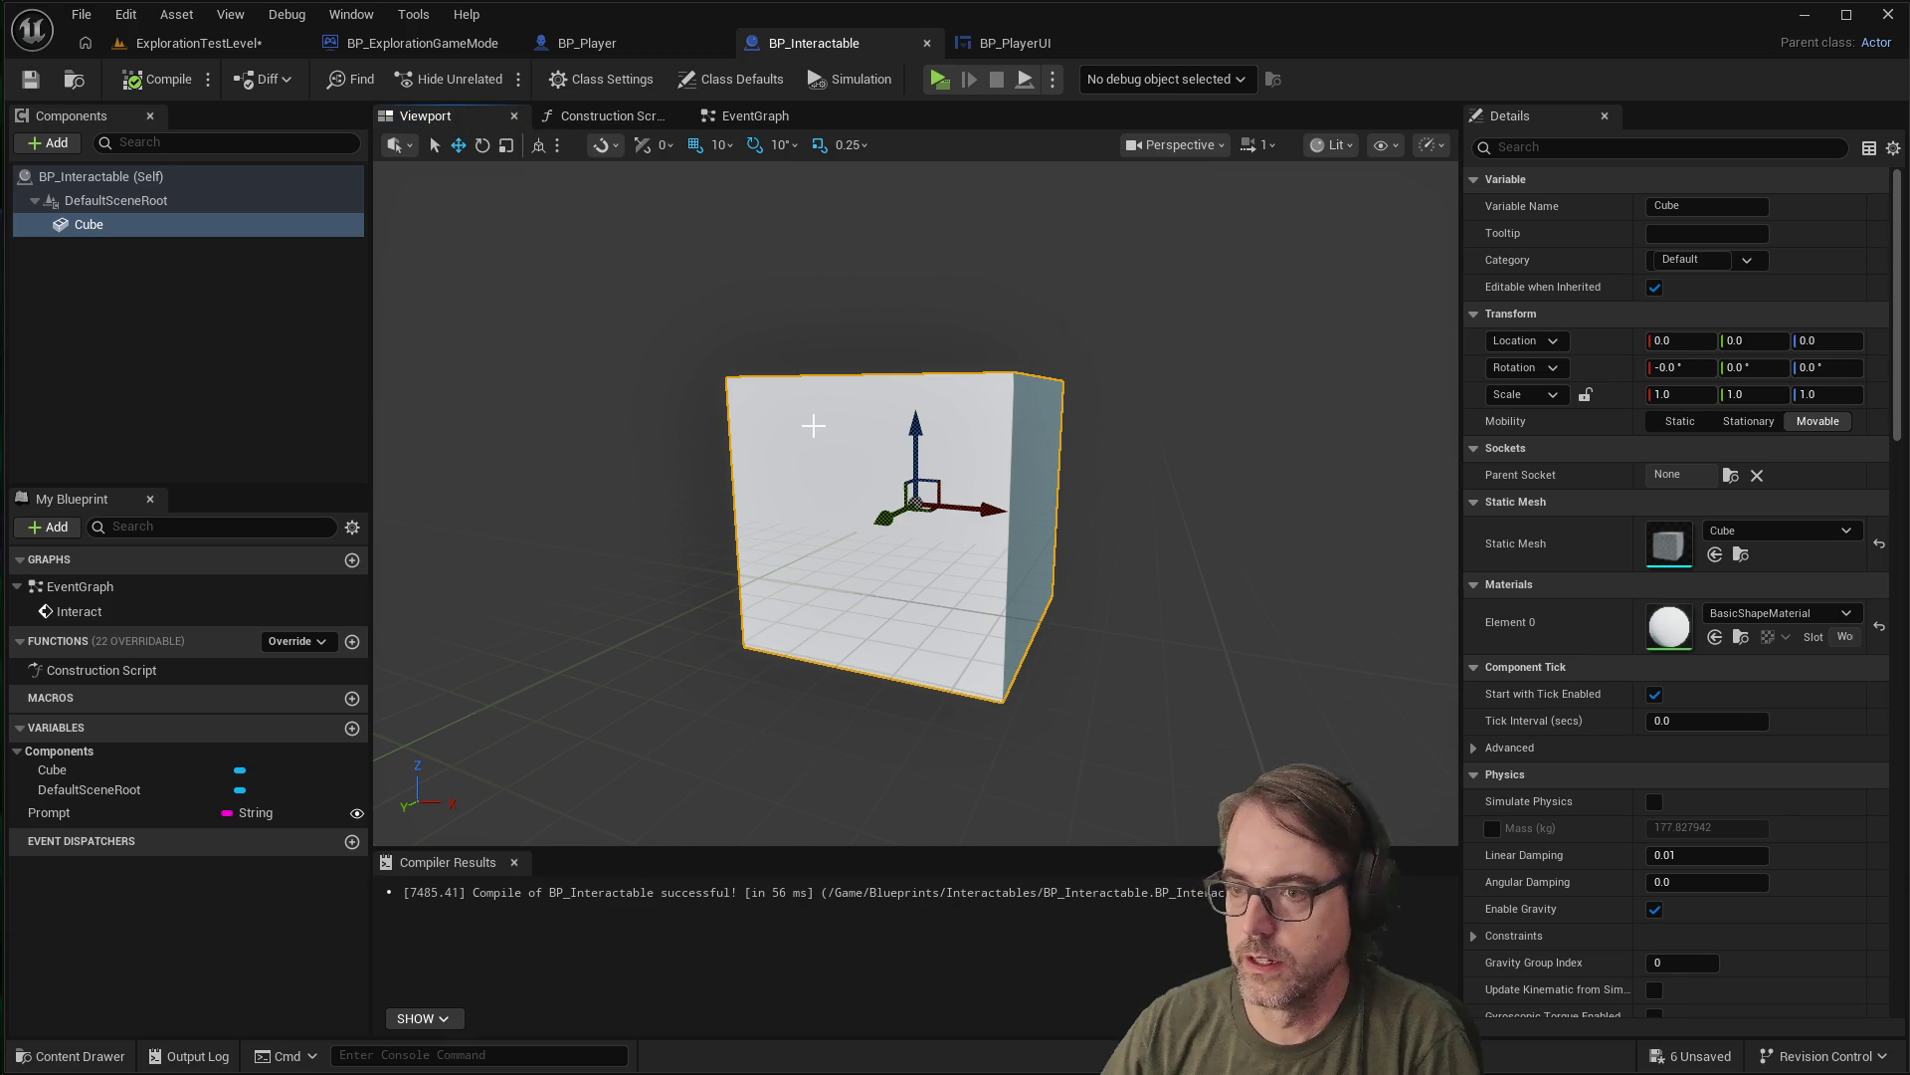
right_click(88, 224)
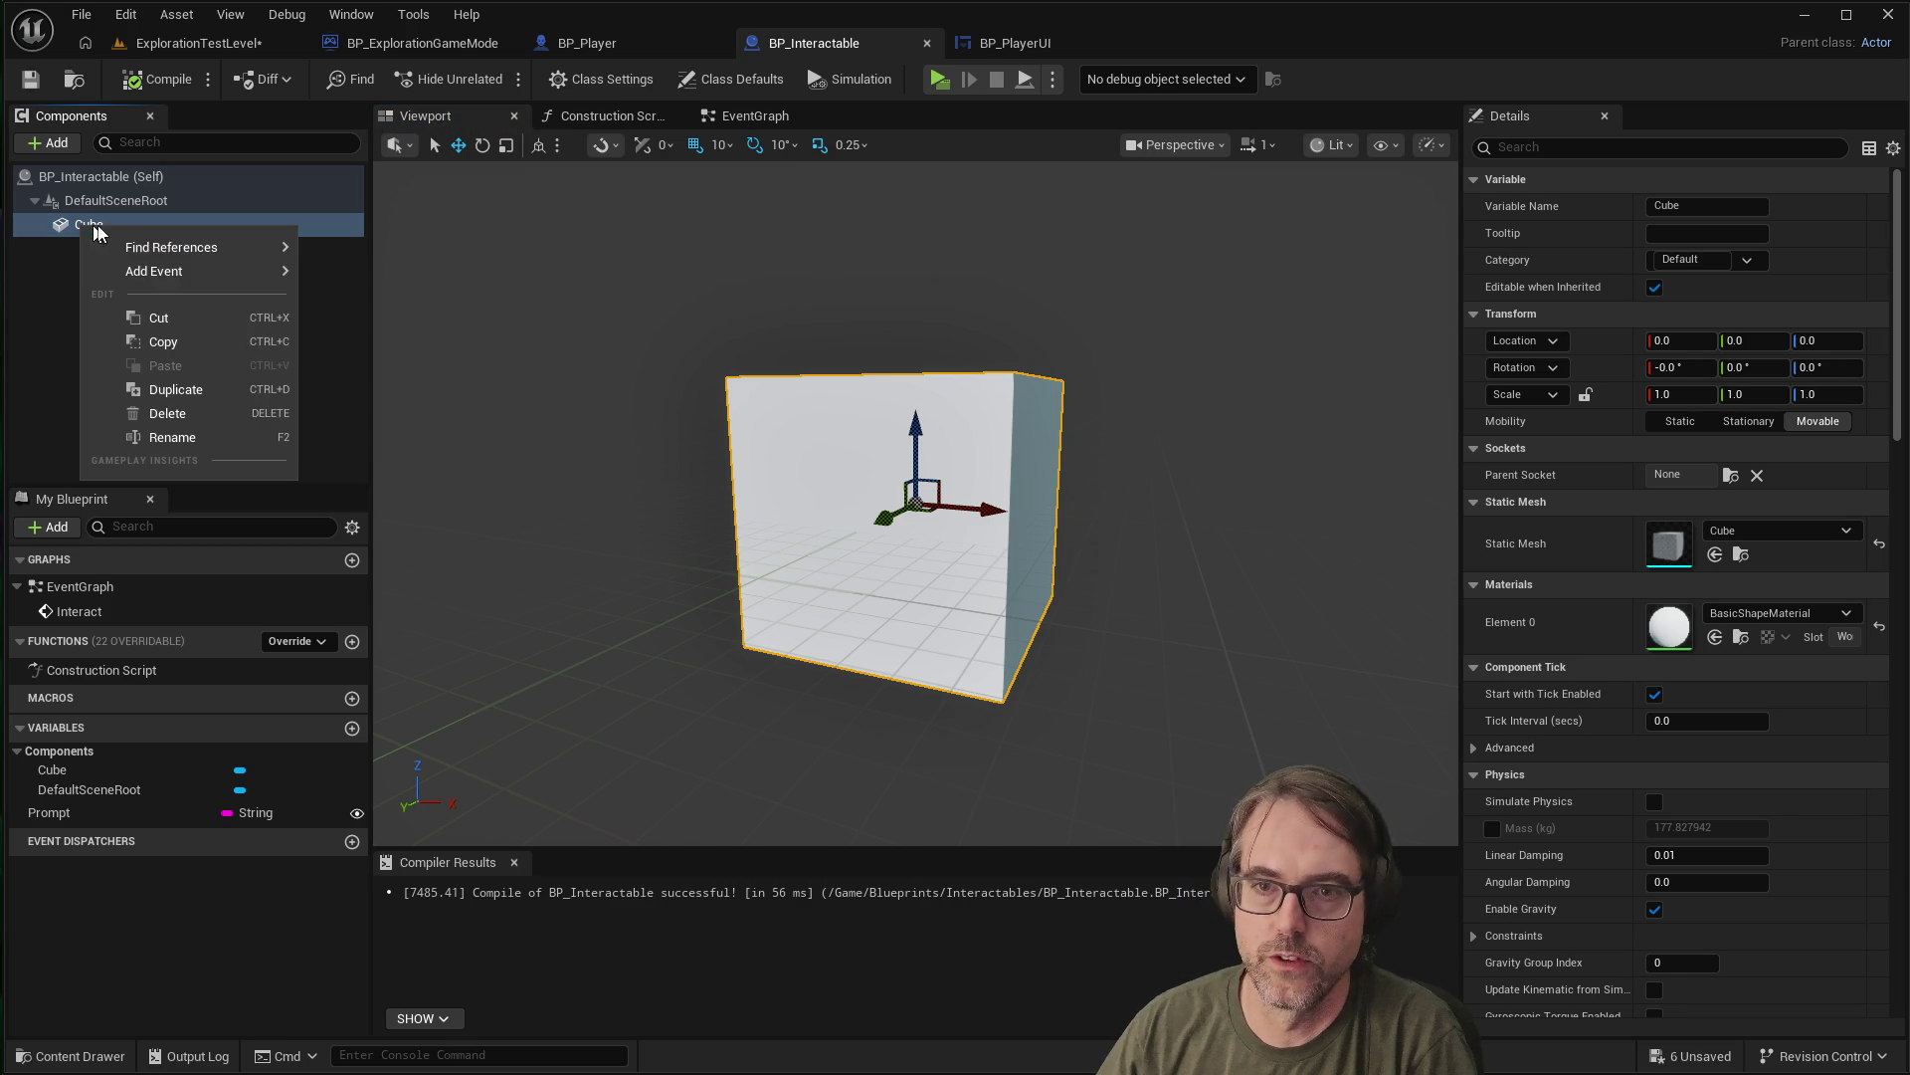
Delete the Cube component and add a Box Collision component from the Add list
click(168, 414)
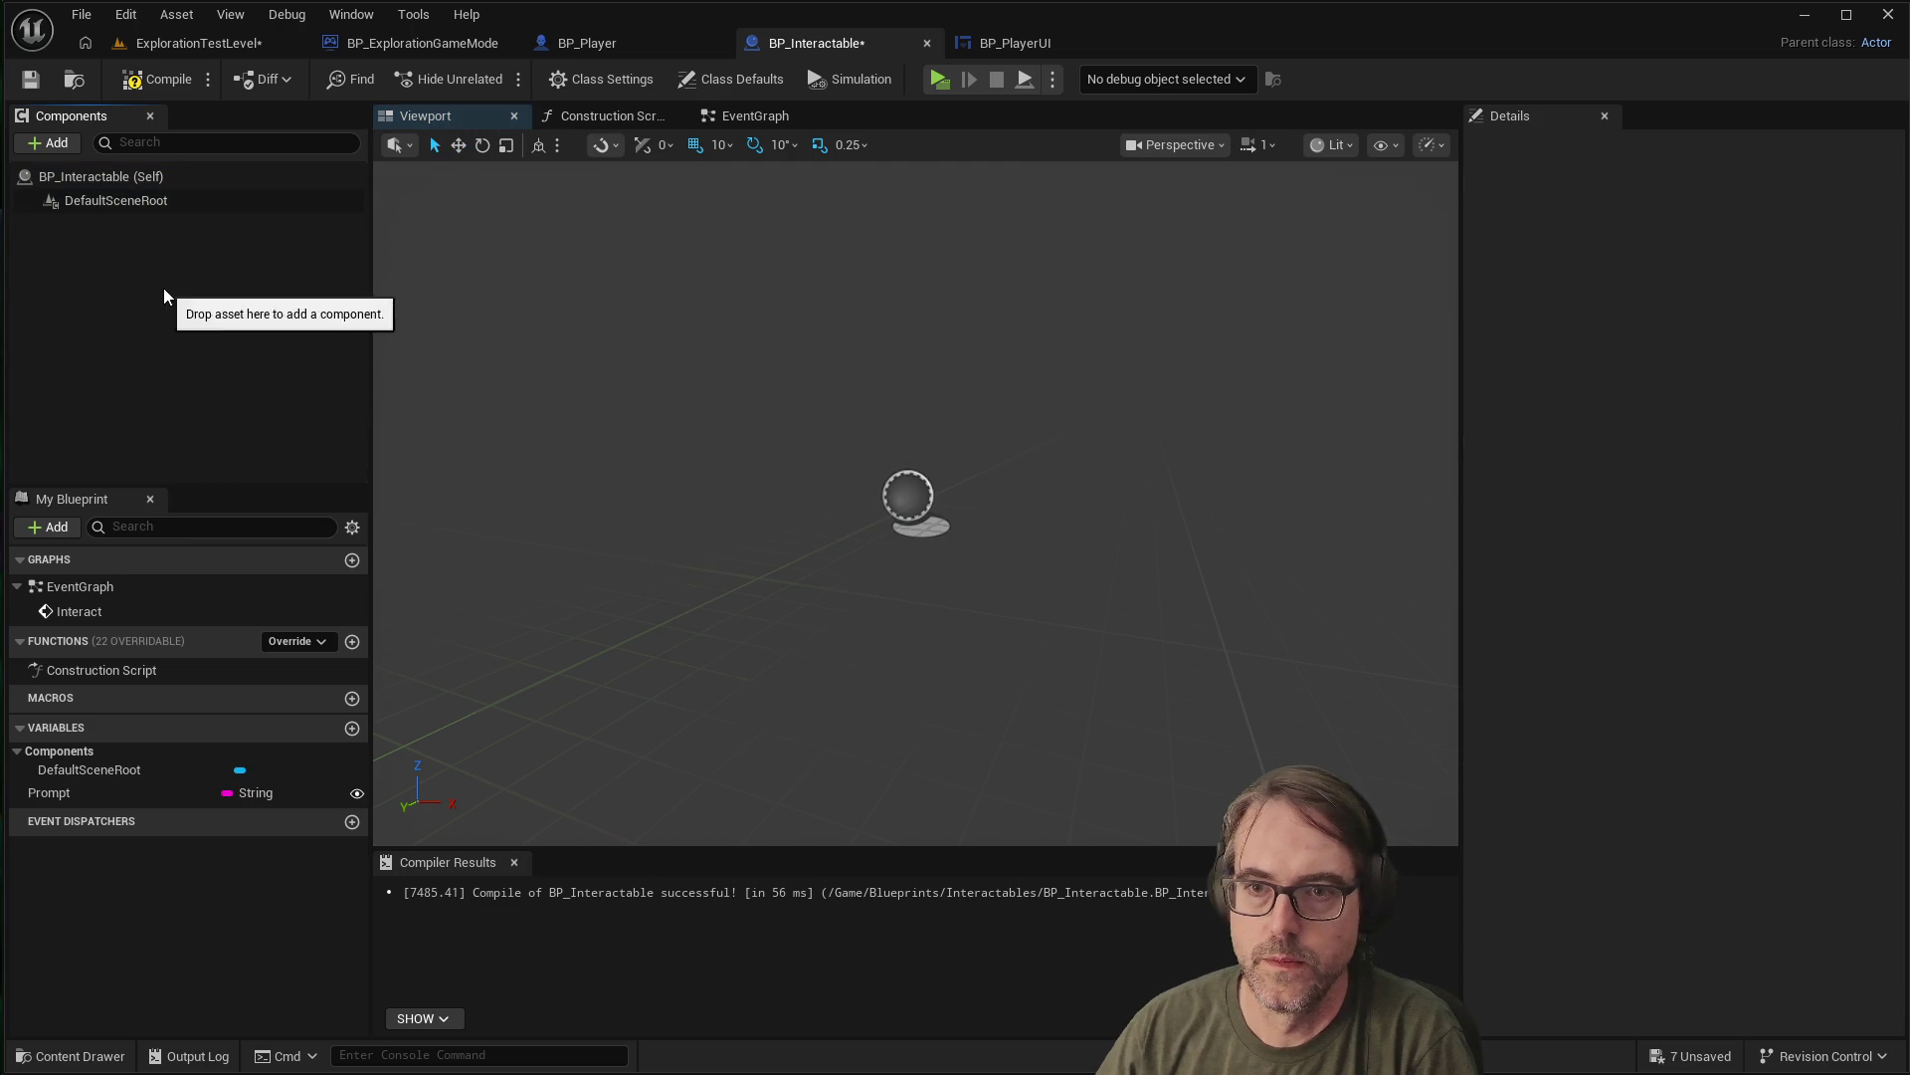
click(46, 146)
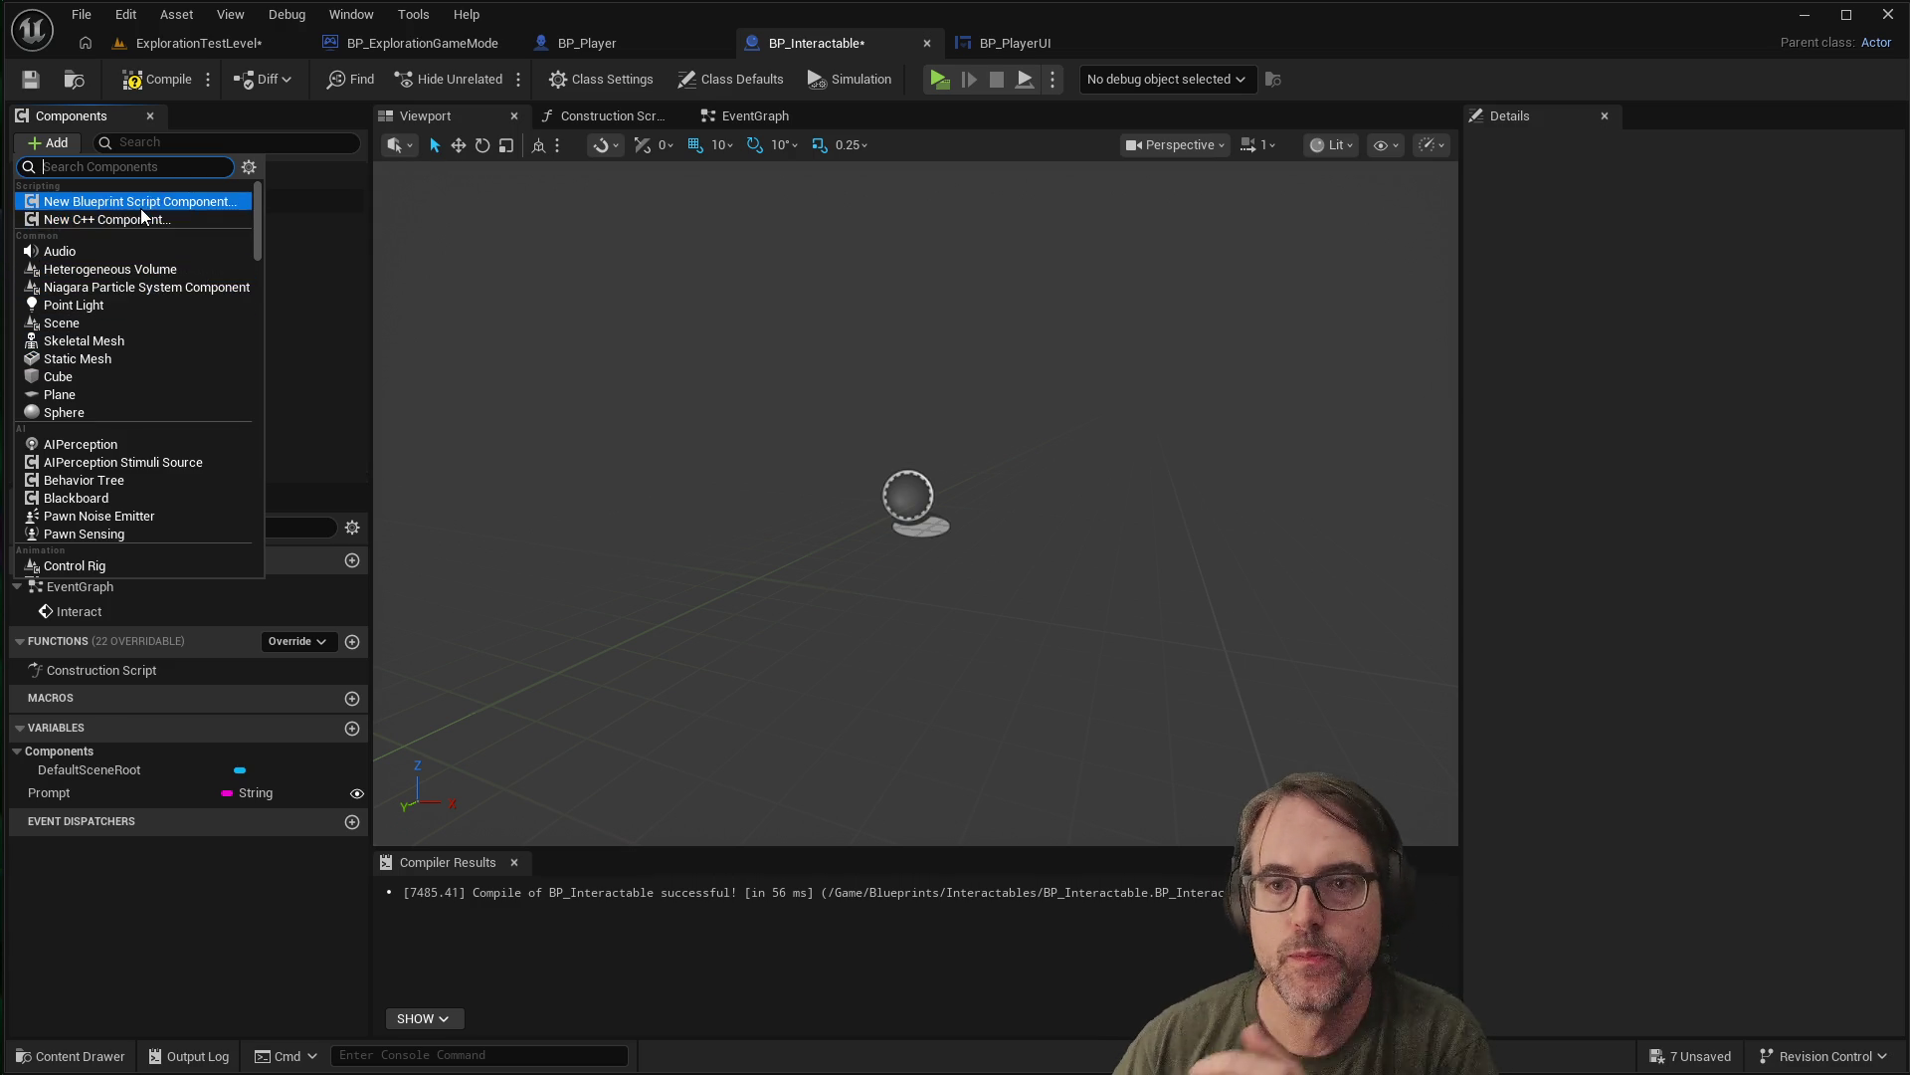
scroll(107, 418, down, 2)
scroll(106, 418, down, 7)
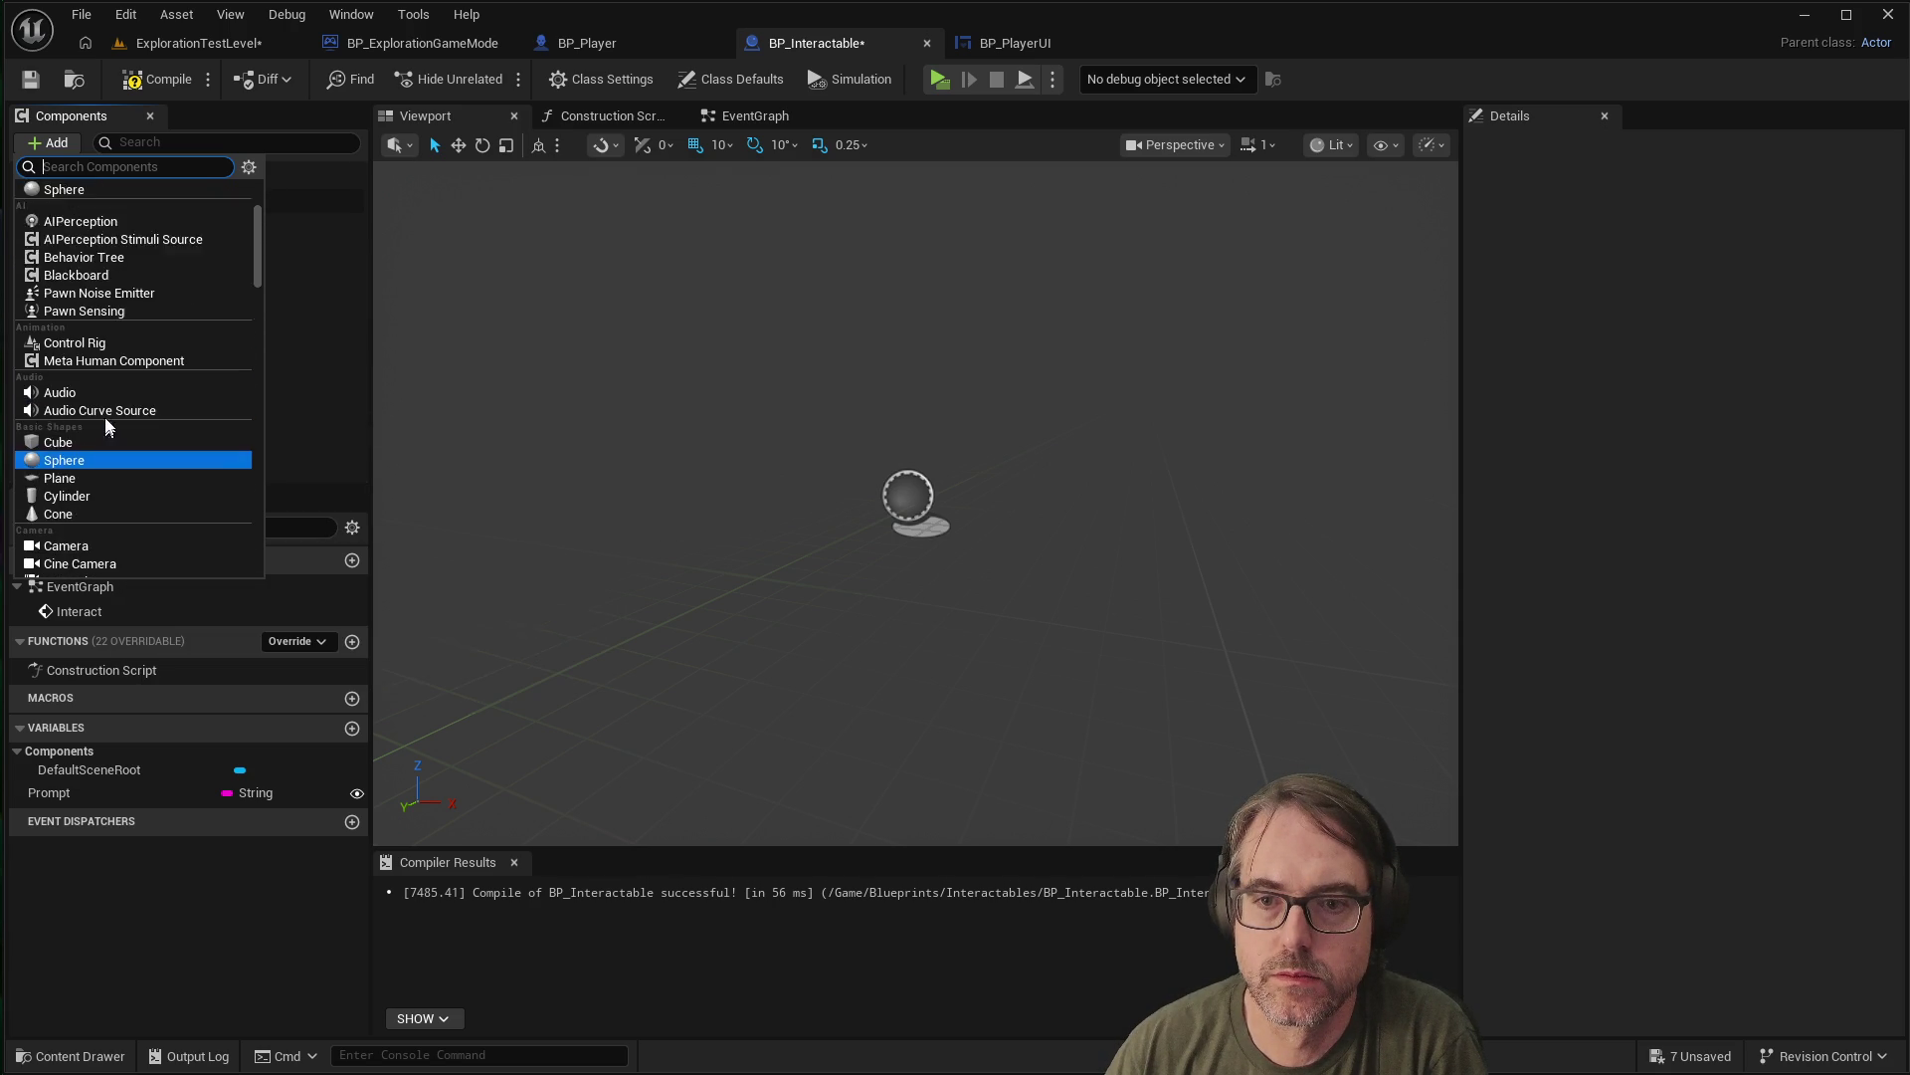
scroll(107, 423, up, 5)
text(box)
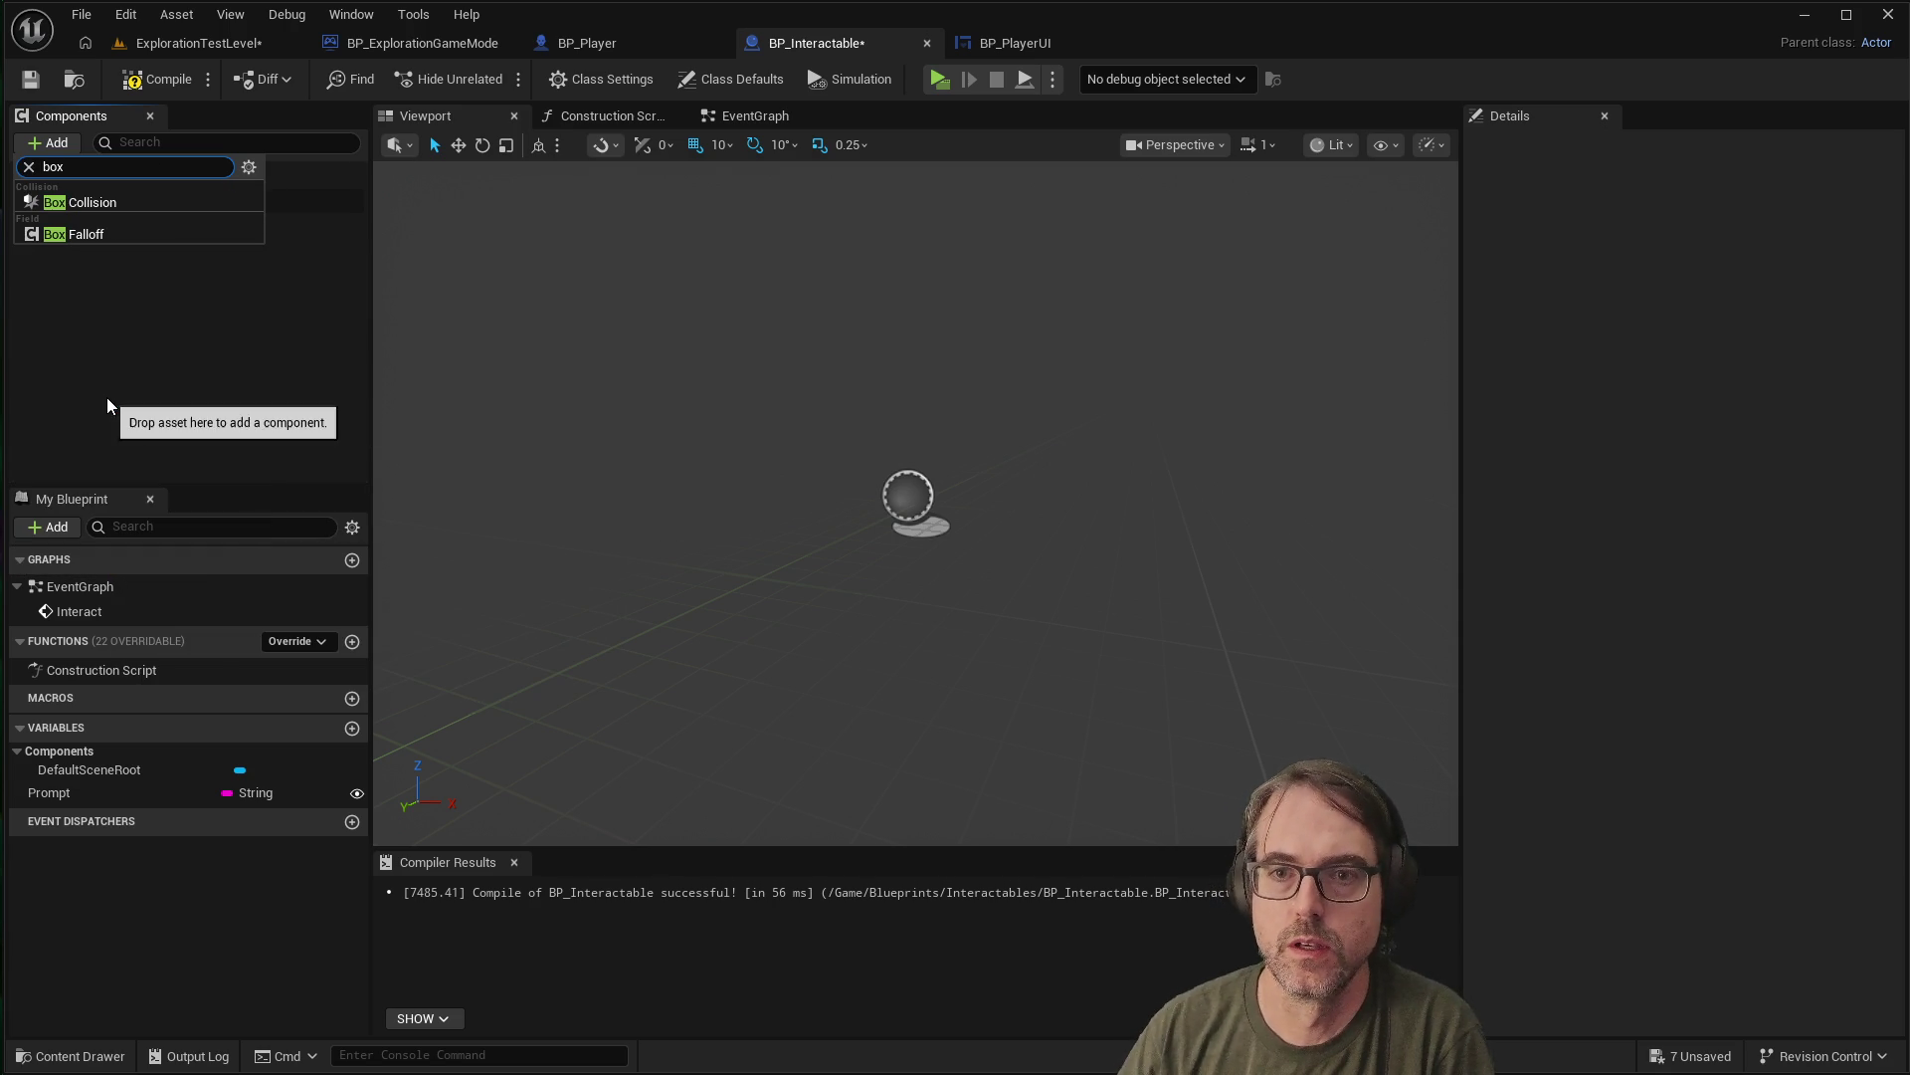
click(98, 204)
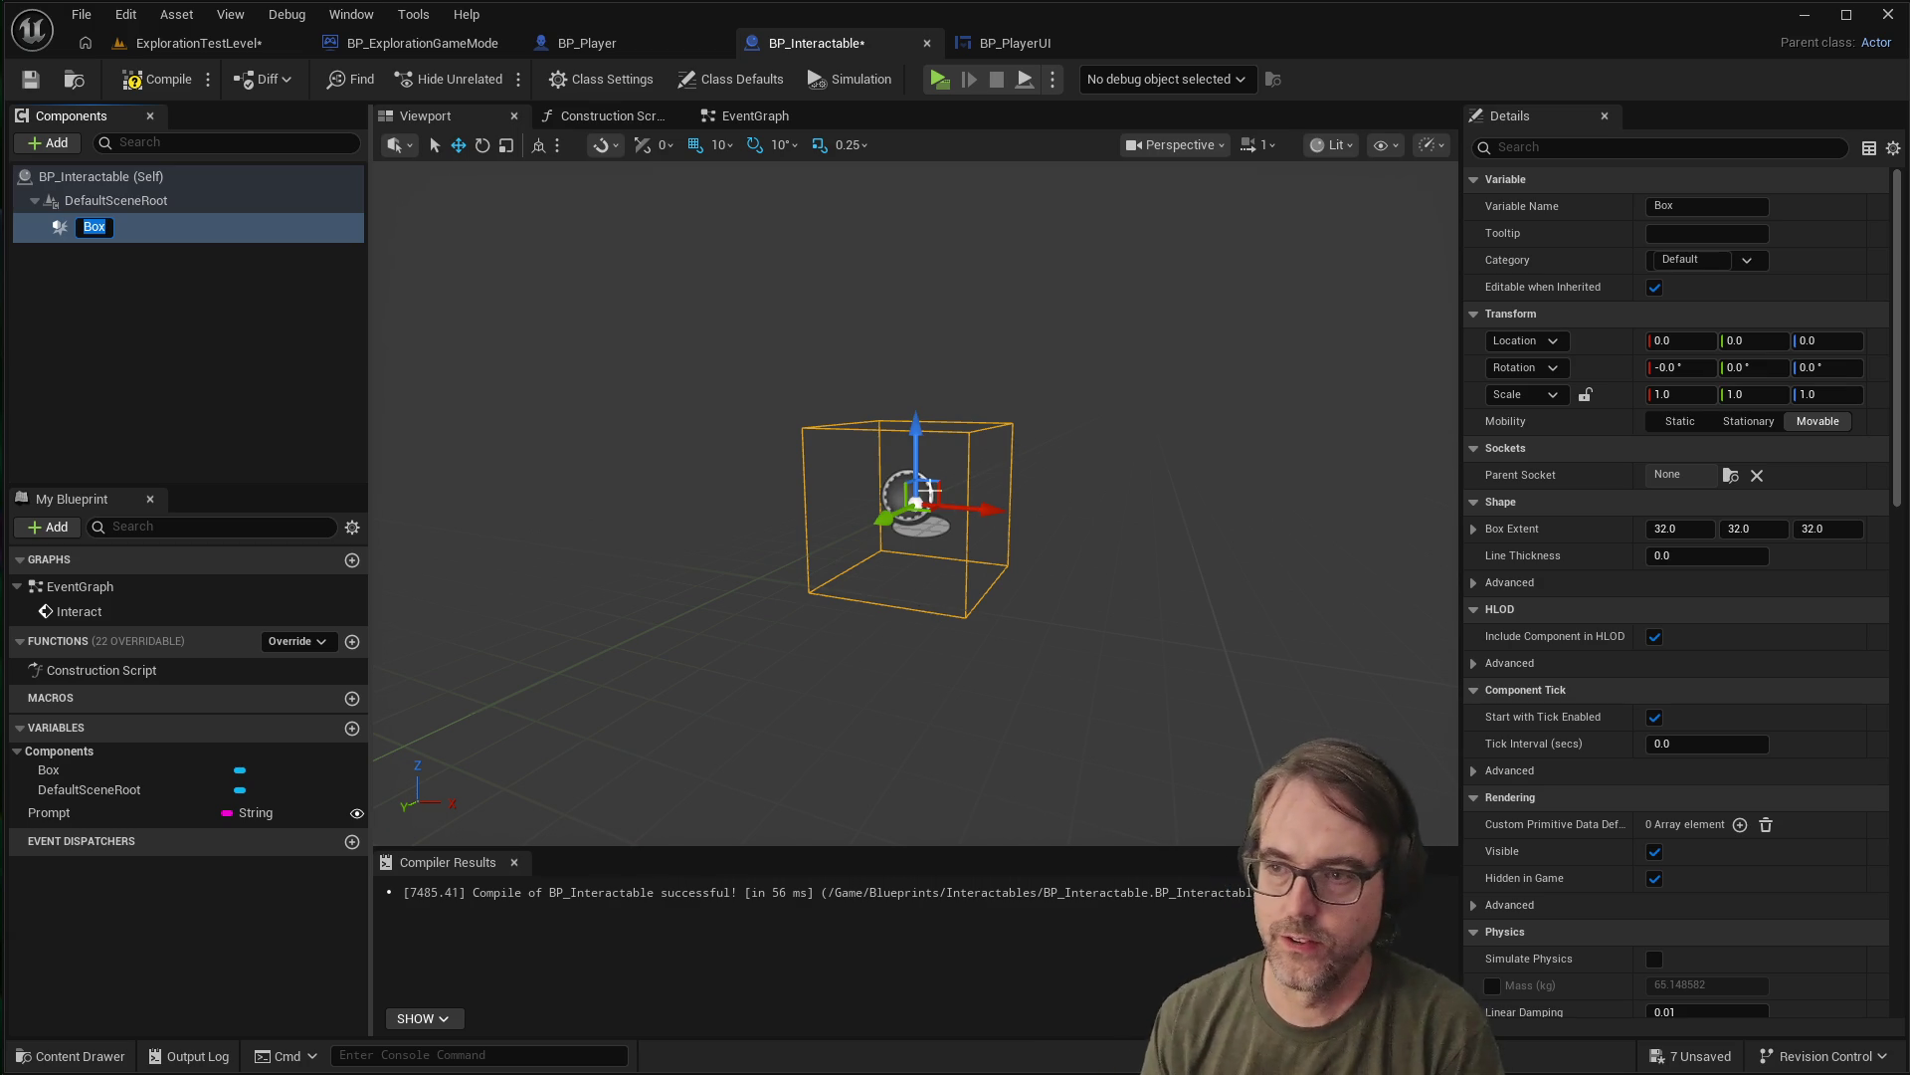
Keep the default name Box and compile BP_Interactable
key(Return)
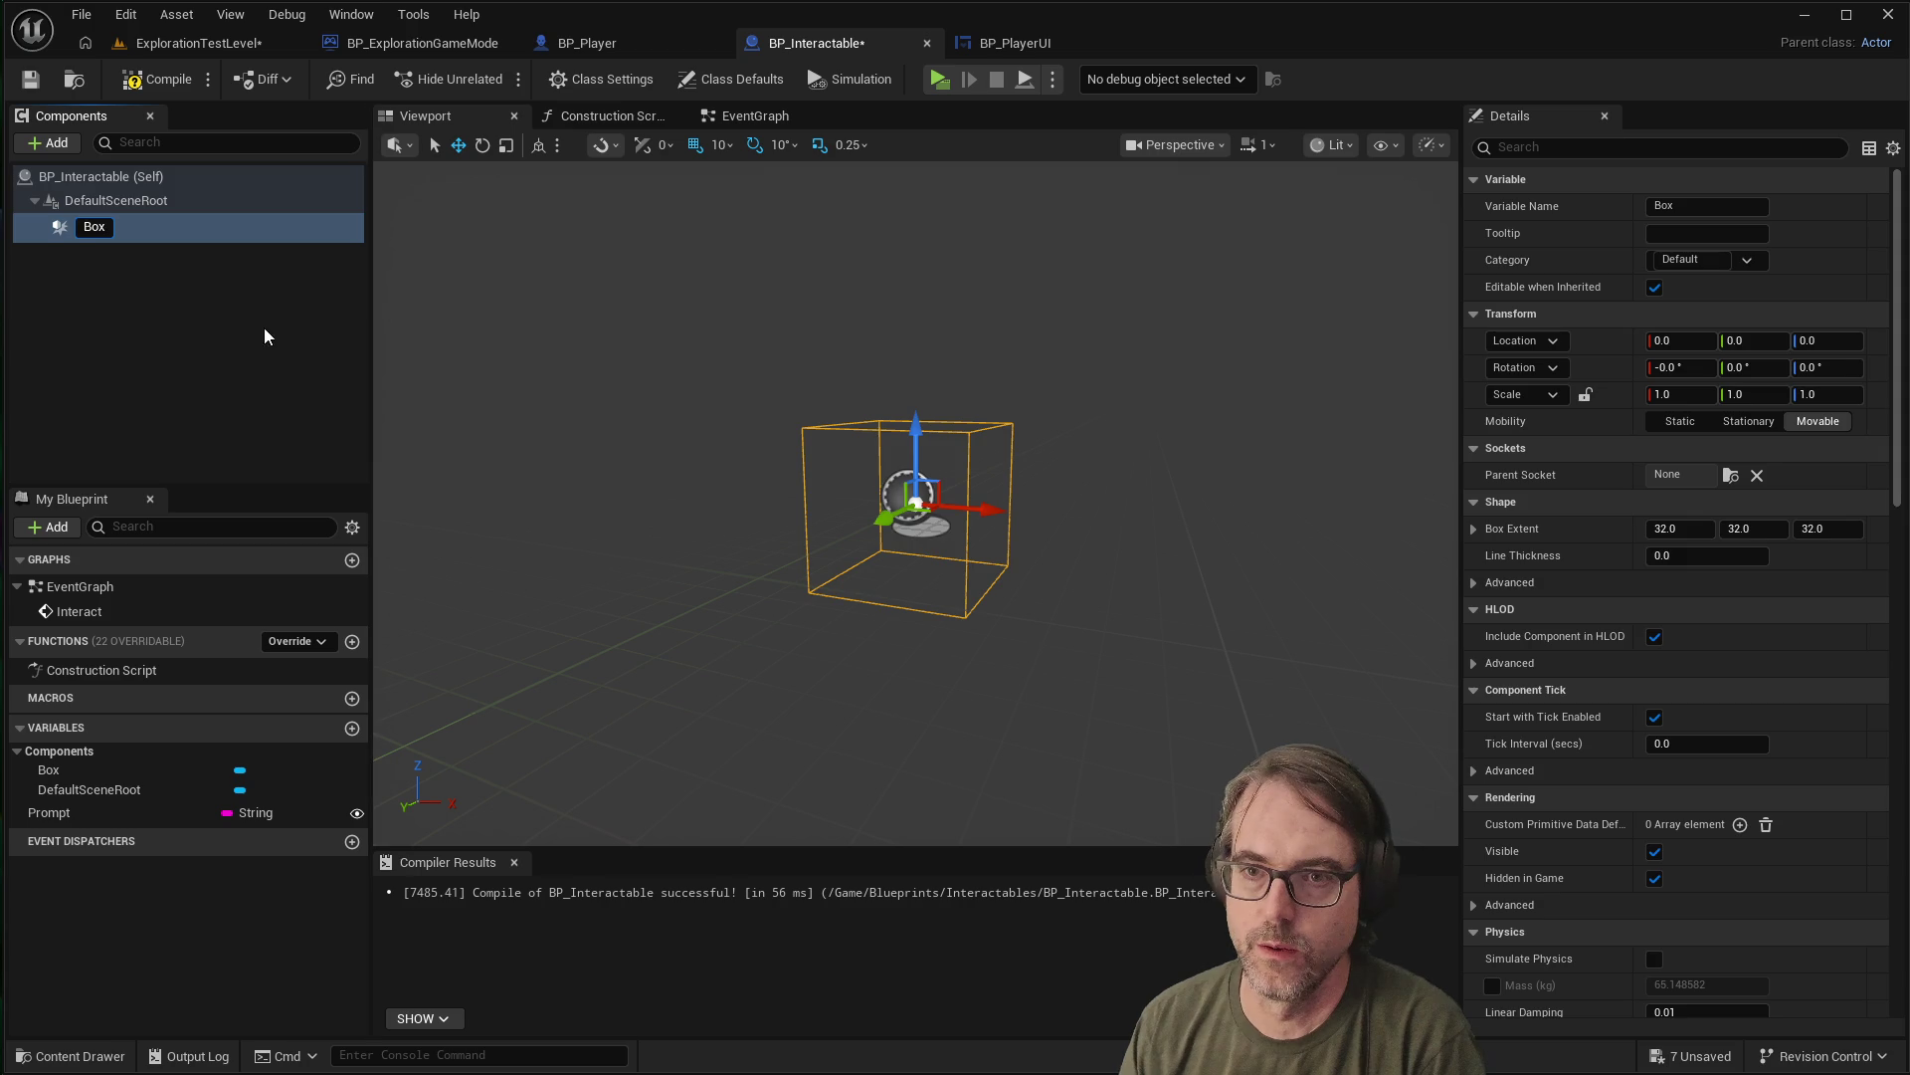
click(224, 308)
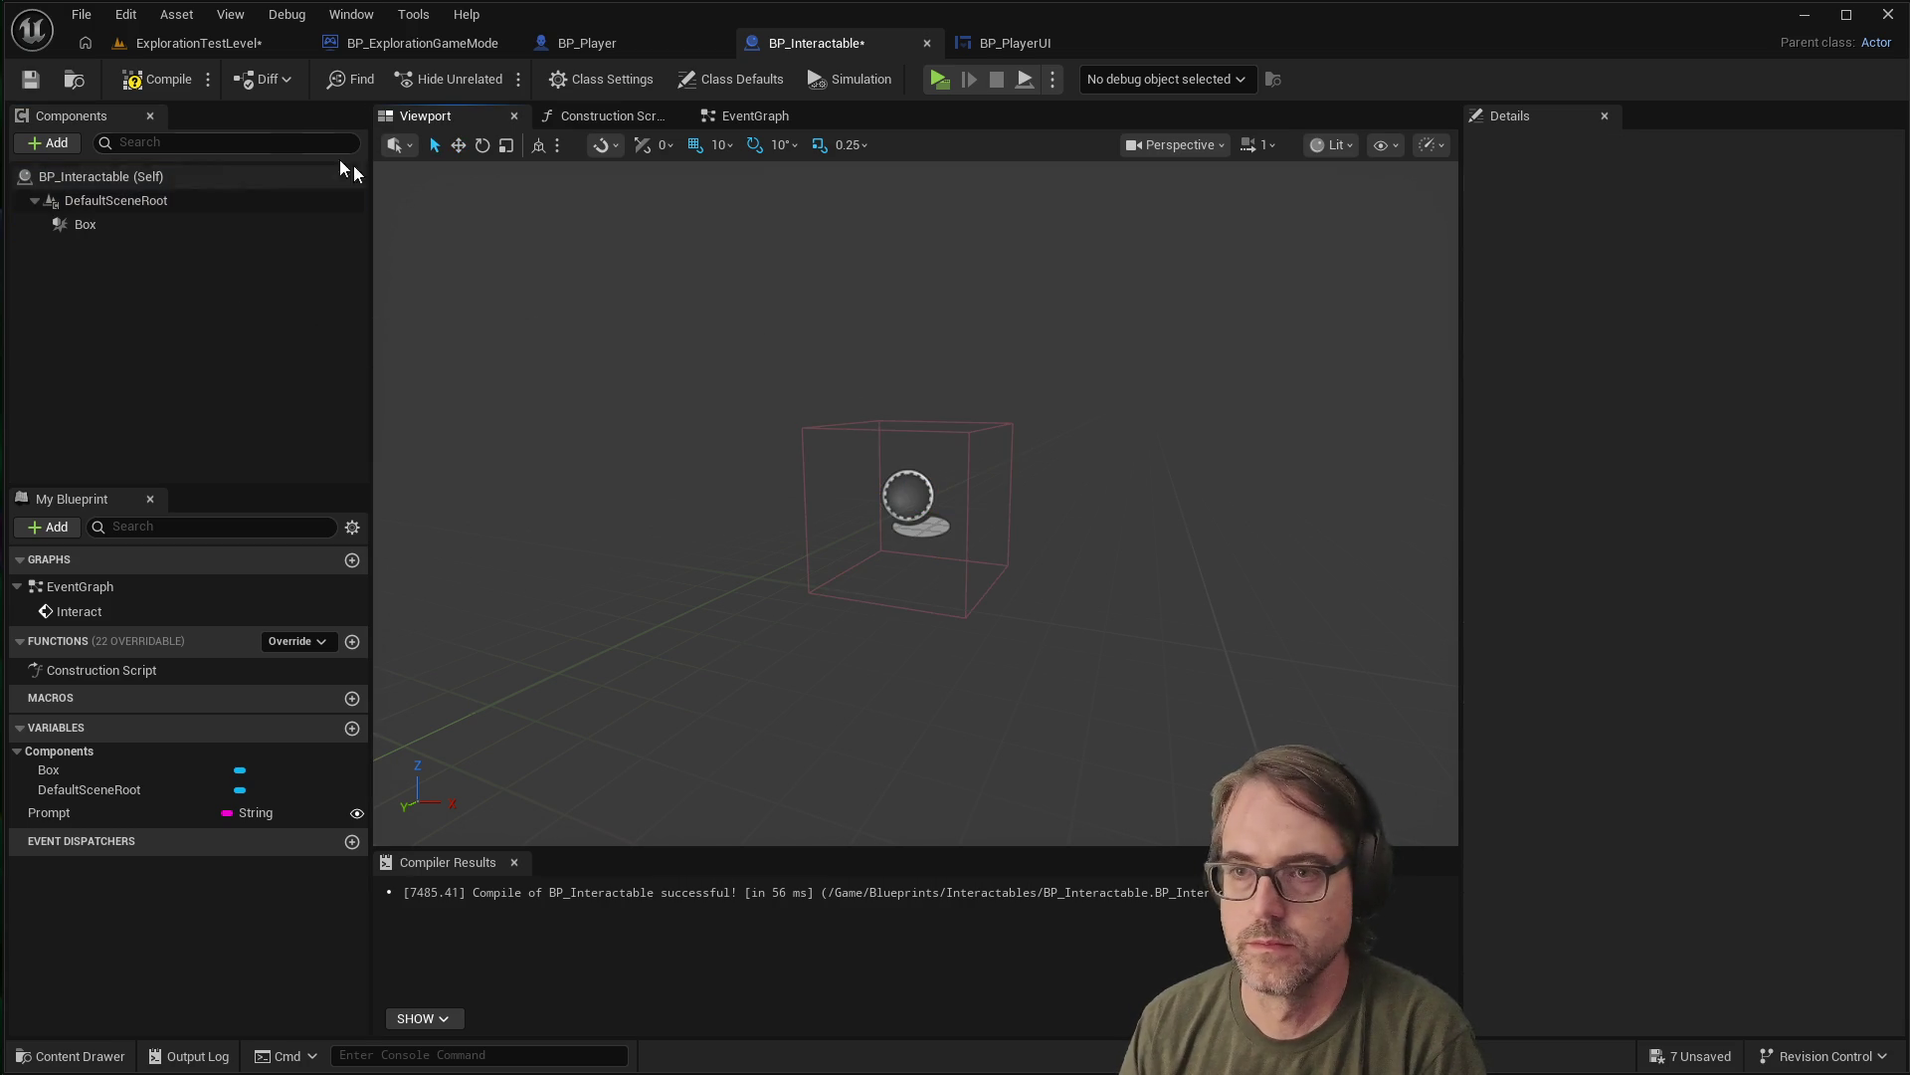
click(124, 83)
Play-test the level, then return to ExplorationTestLevel
click(942, 82)
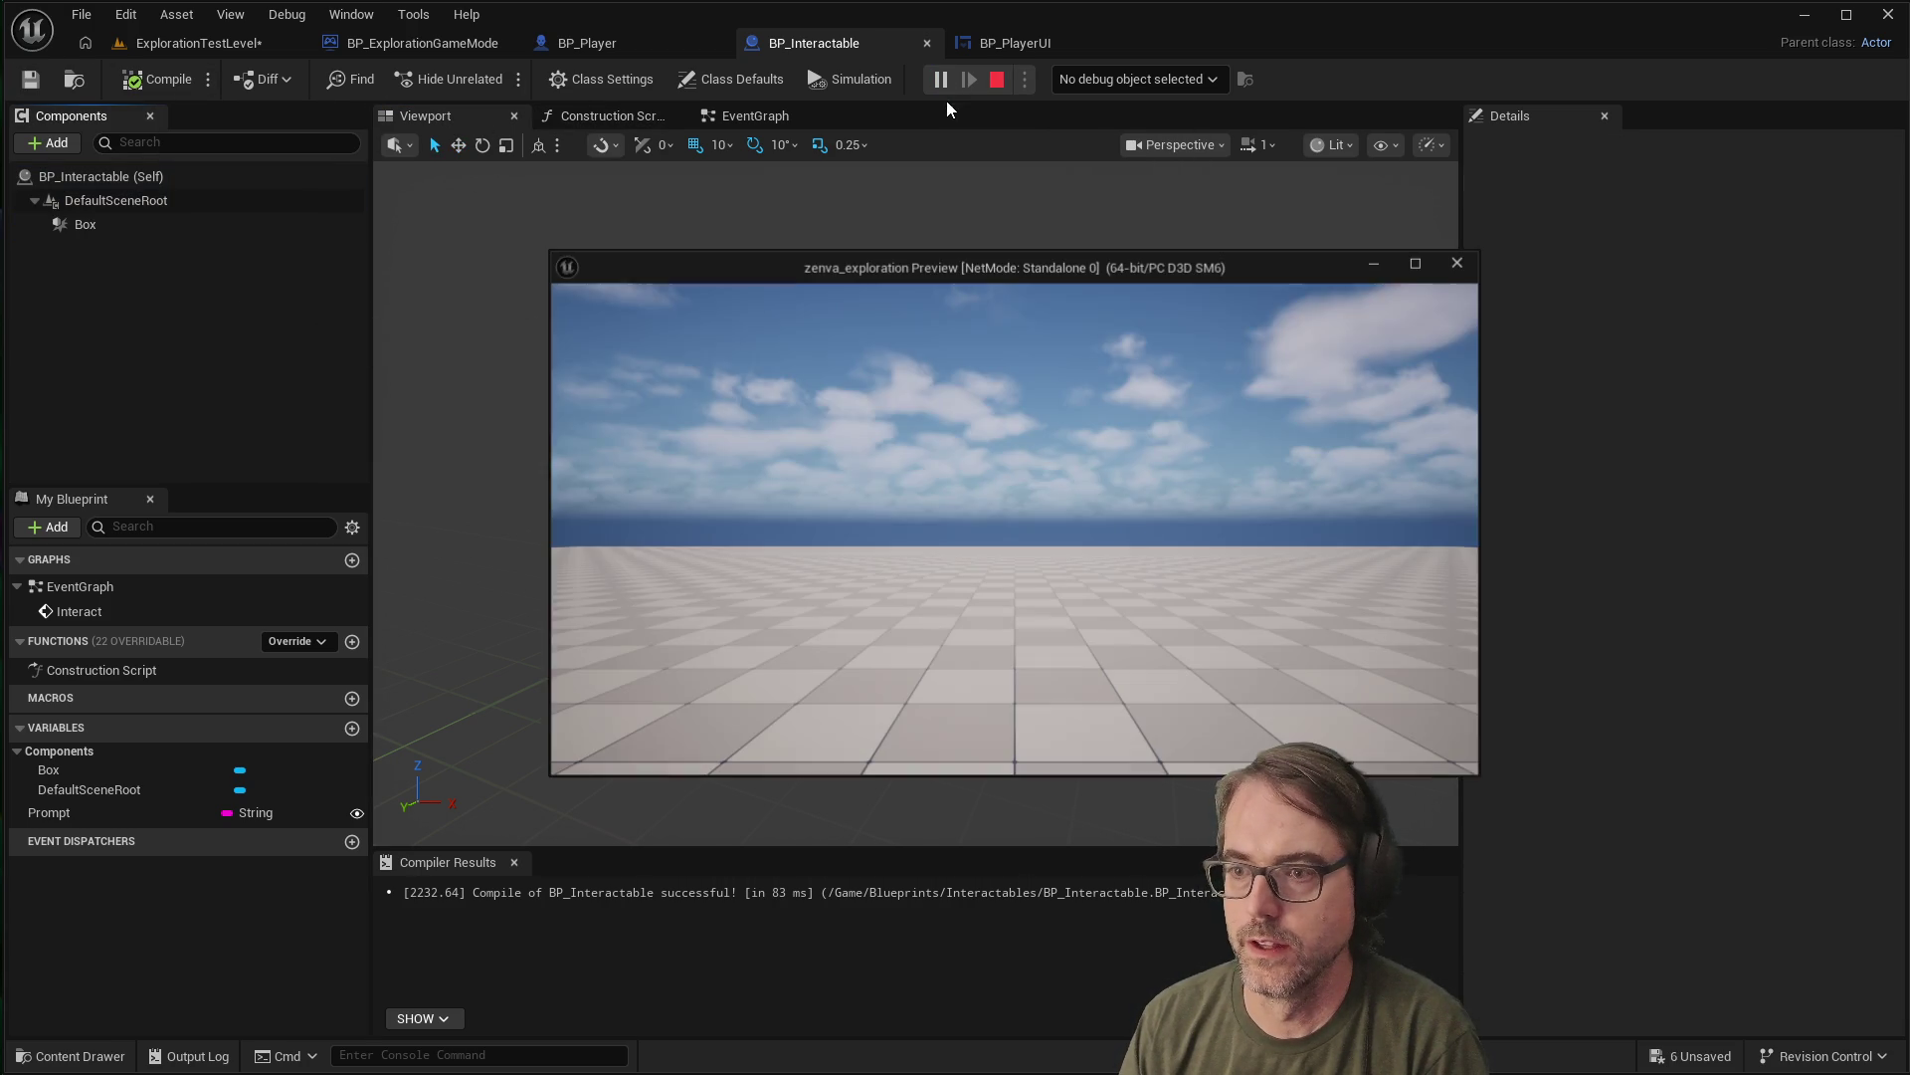
click(1013, 420)
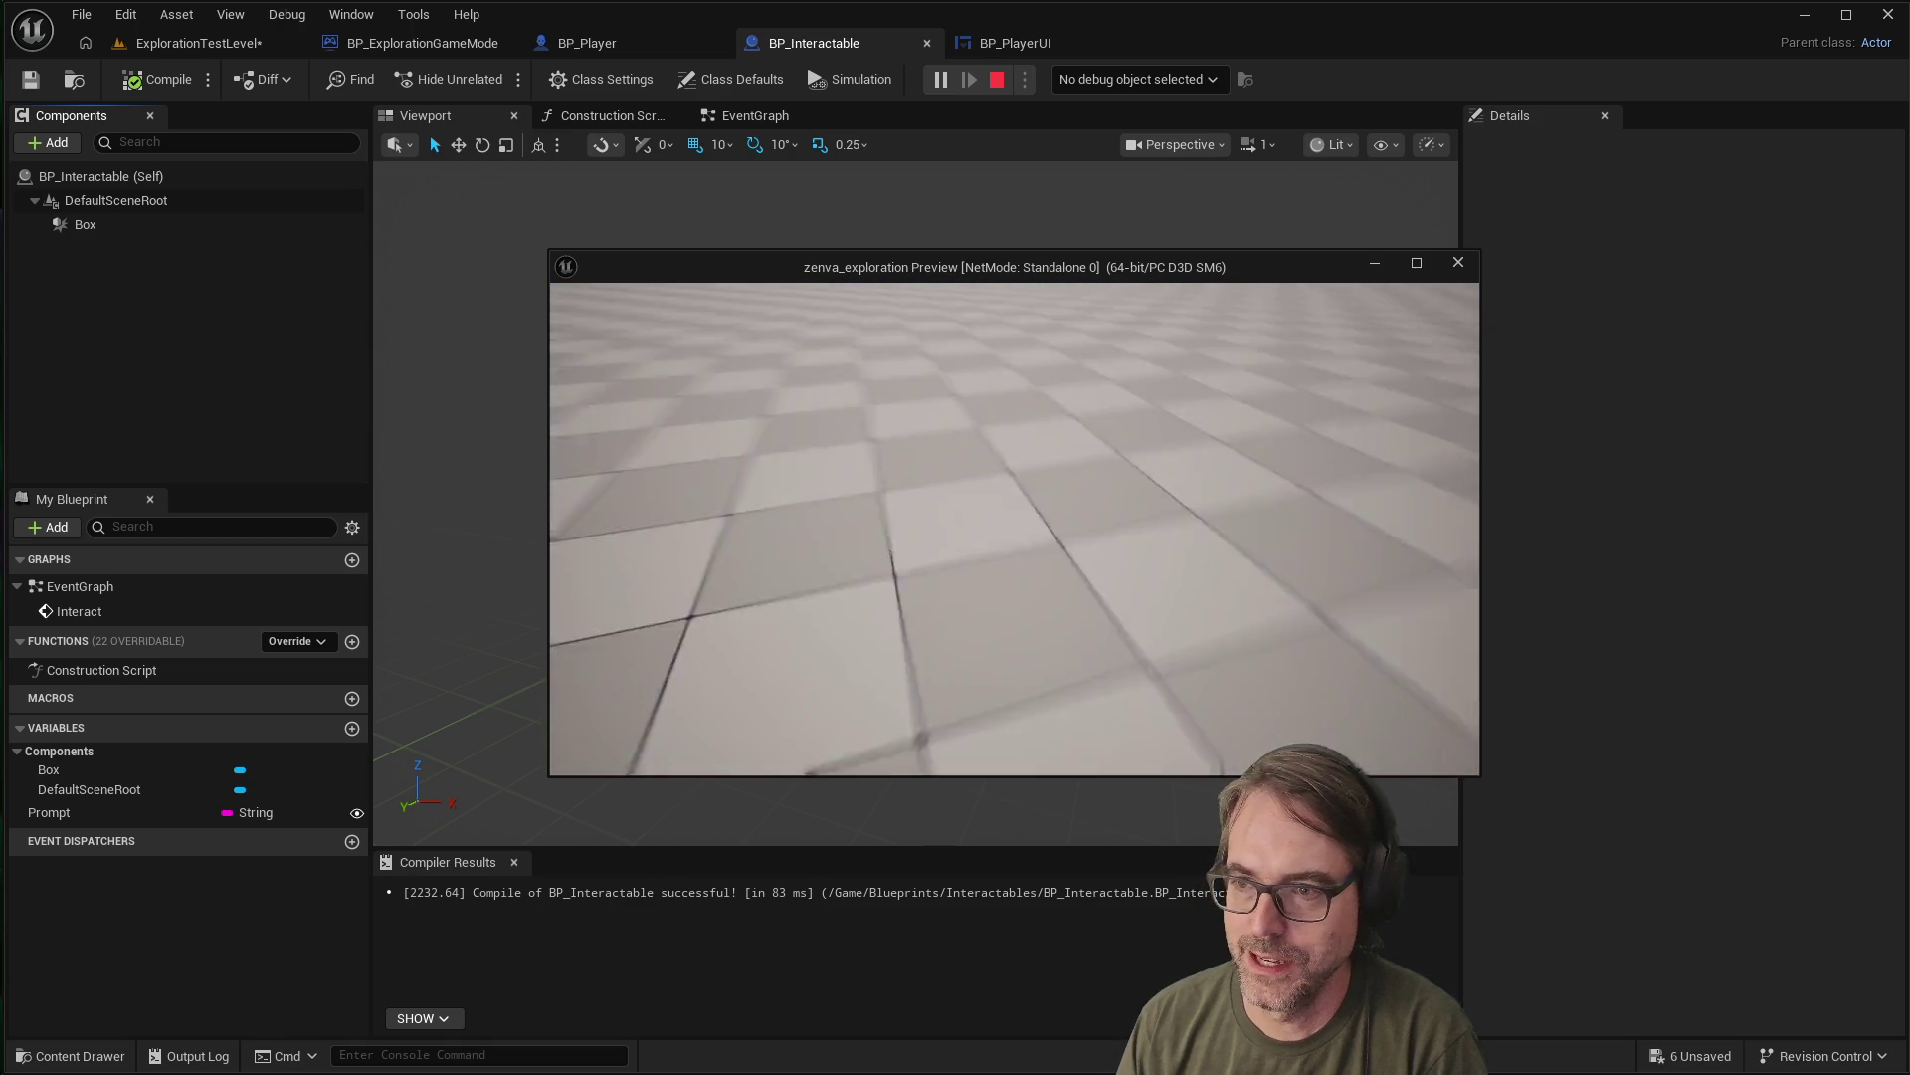
key(Escape)
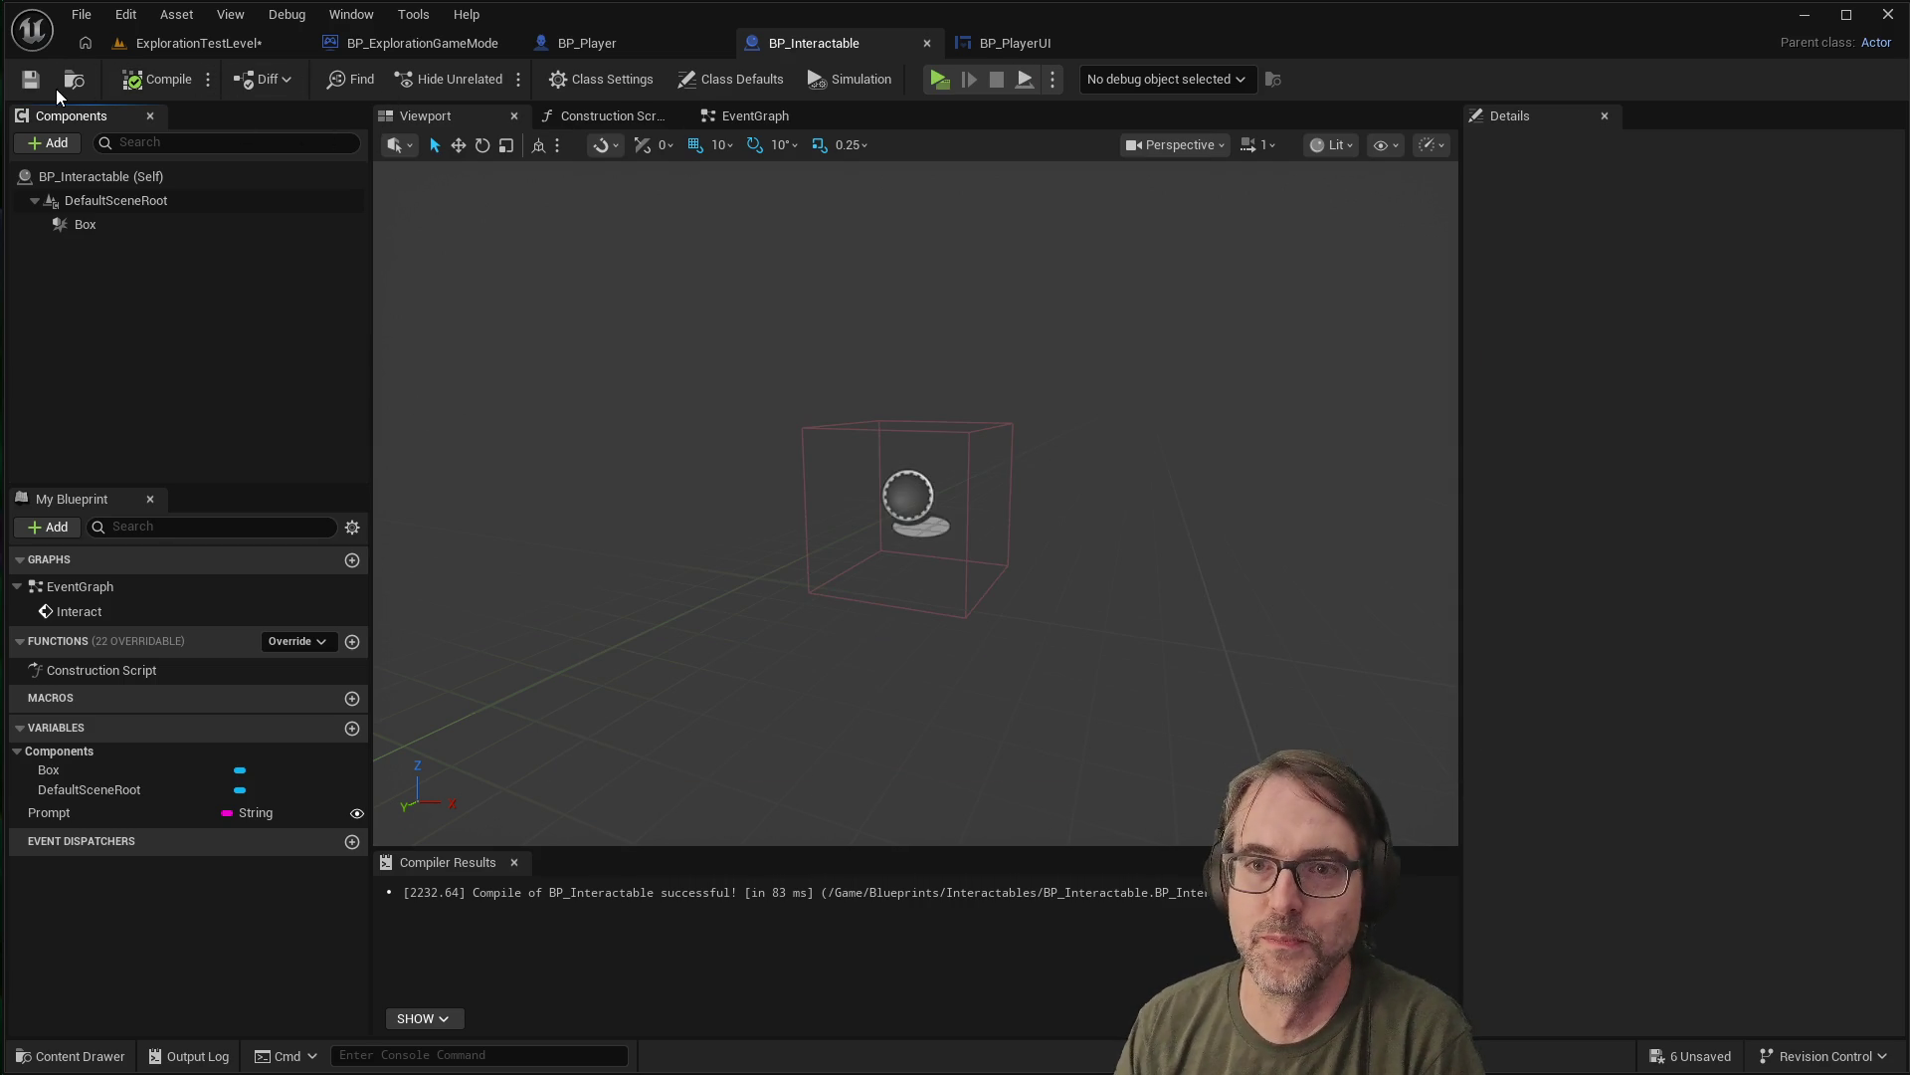
click(193, 46)
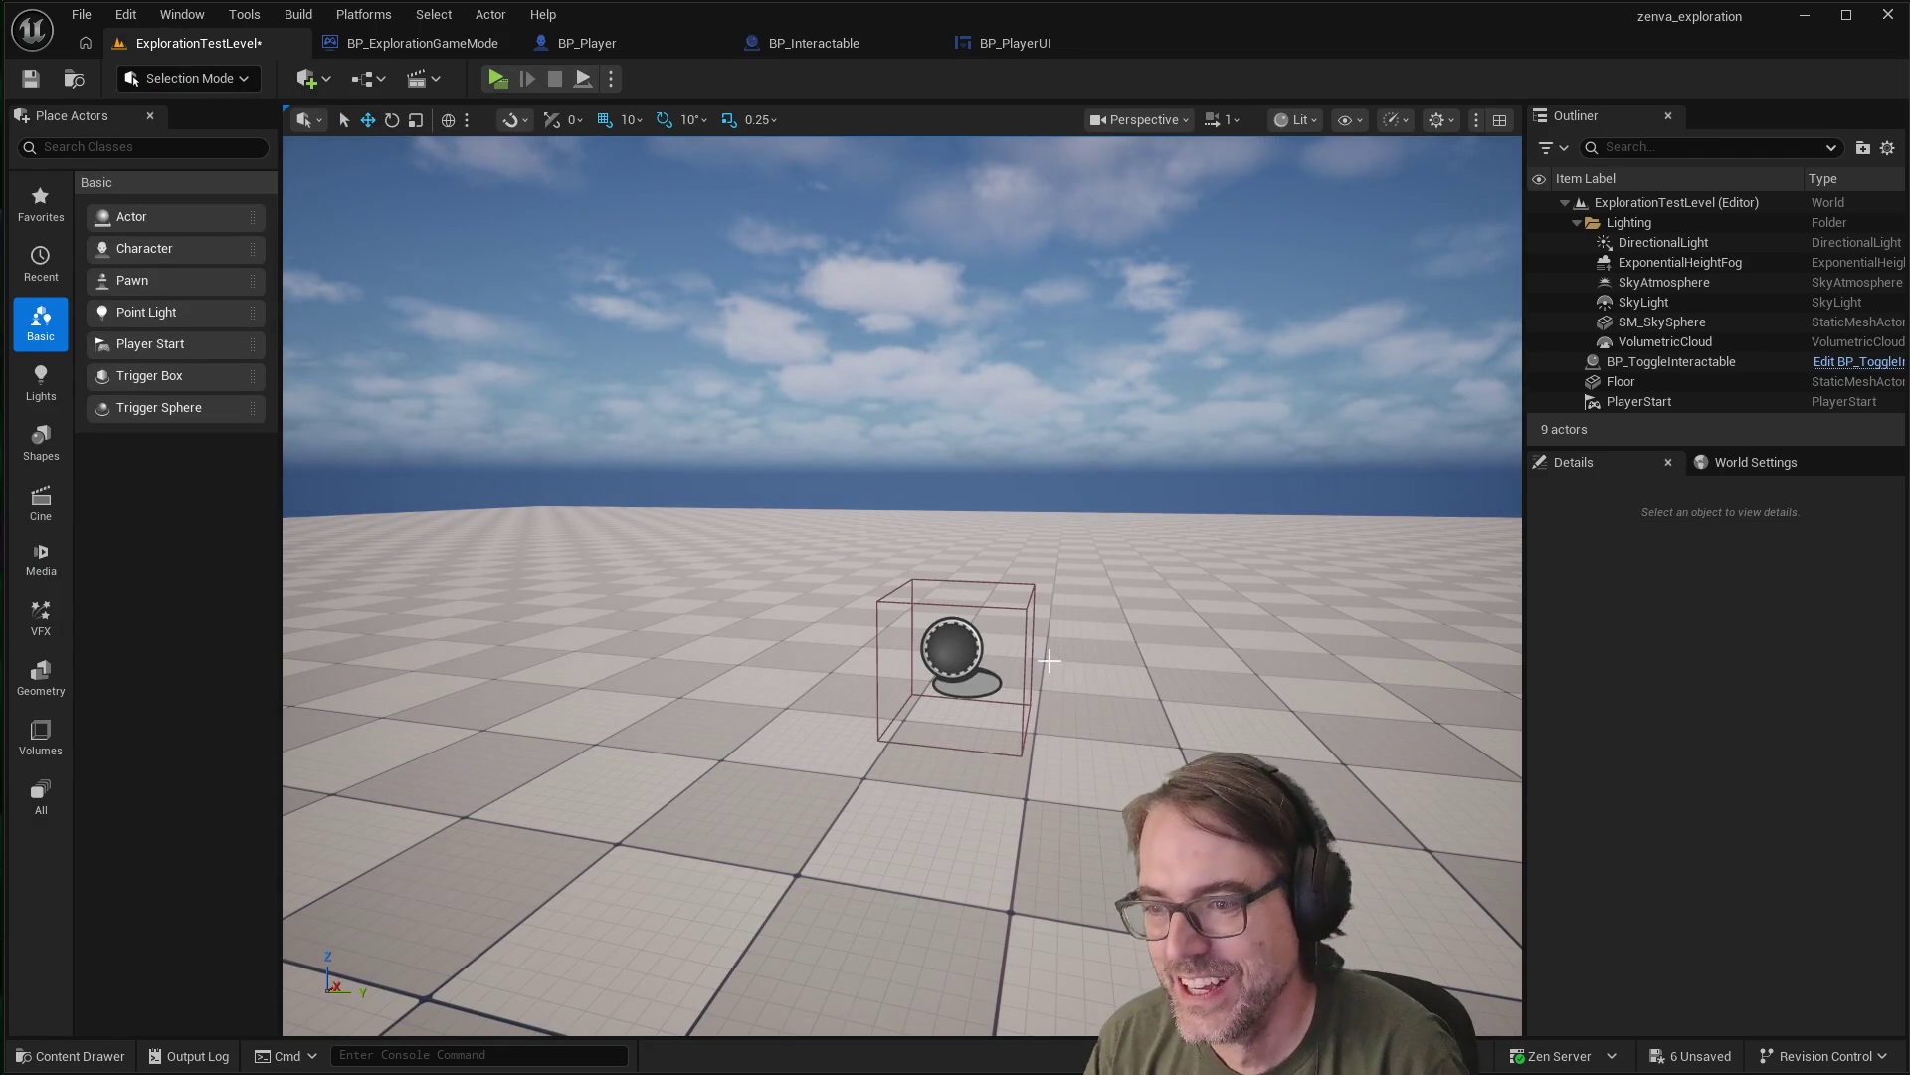
Place a plain Cube from the Shapes list beside the trigger box
drag(797, 636, 990, 948)
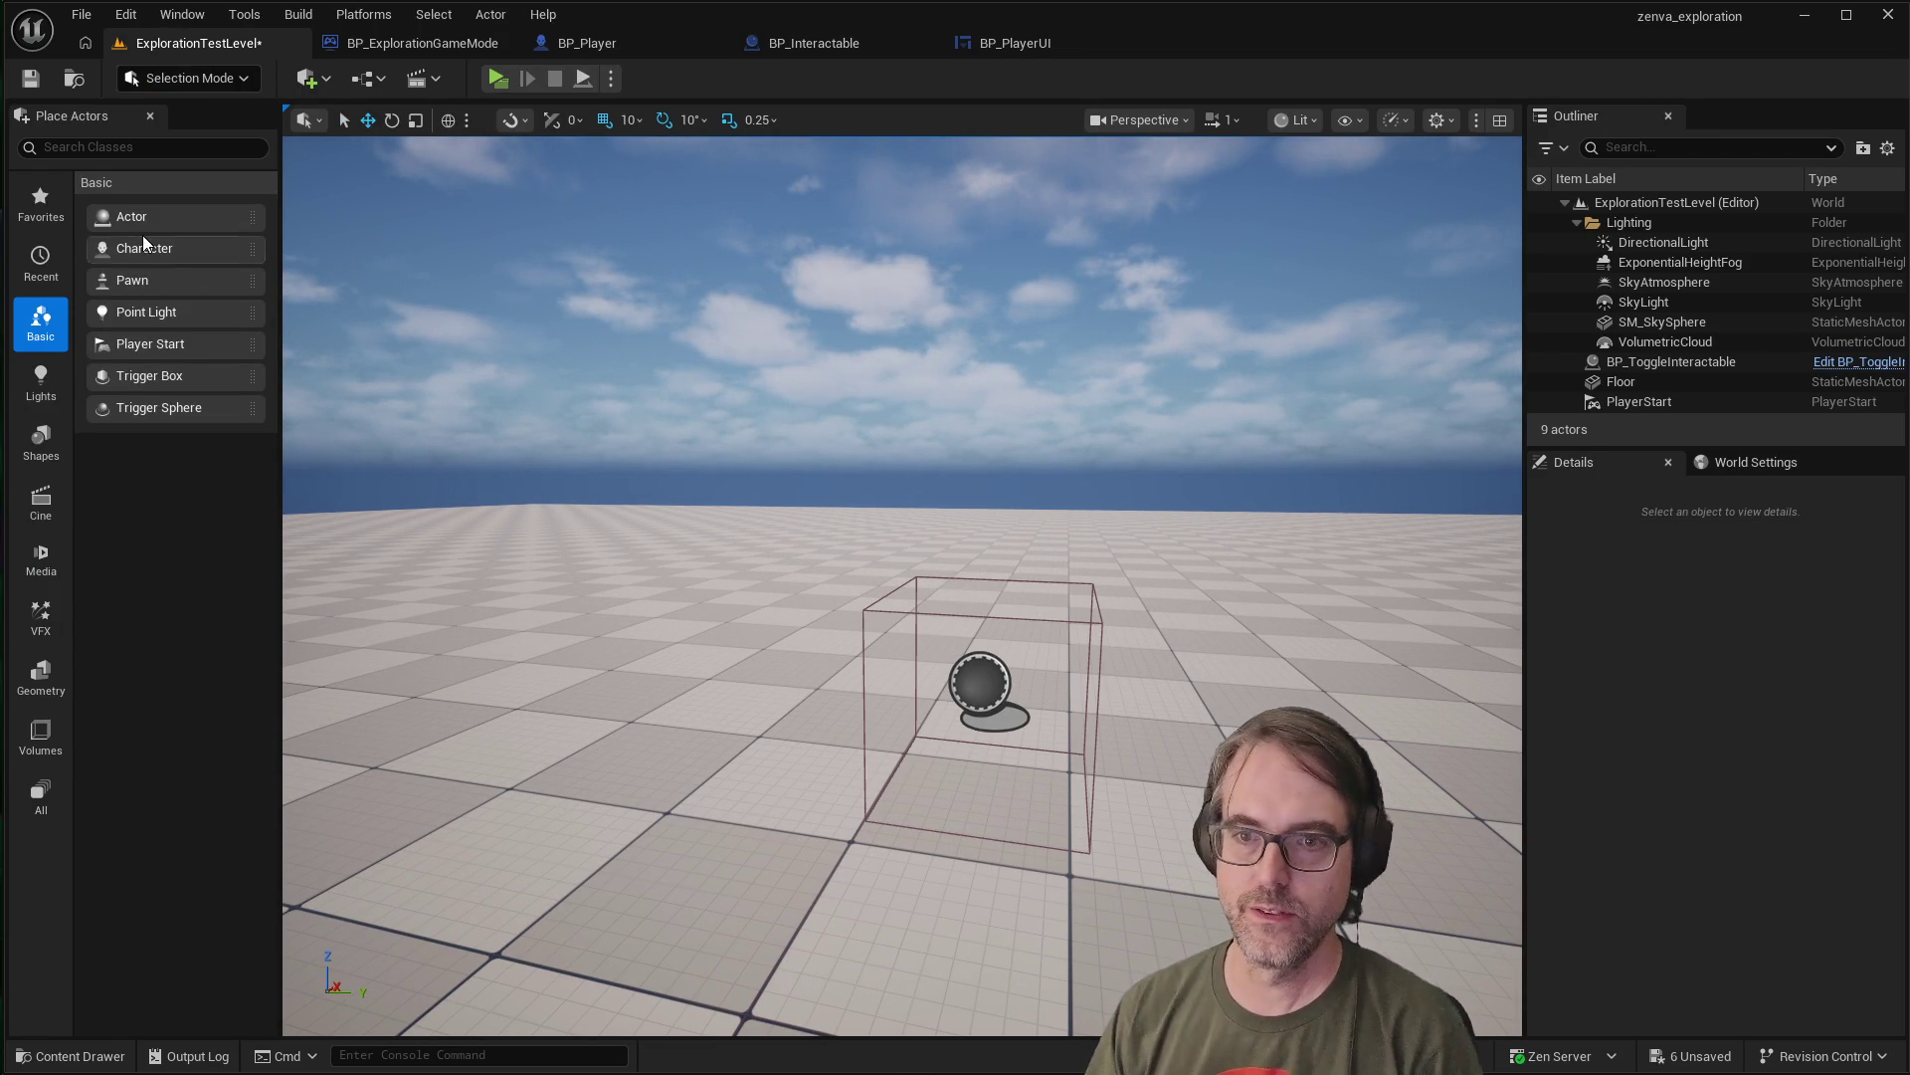
click(41, 443)
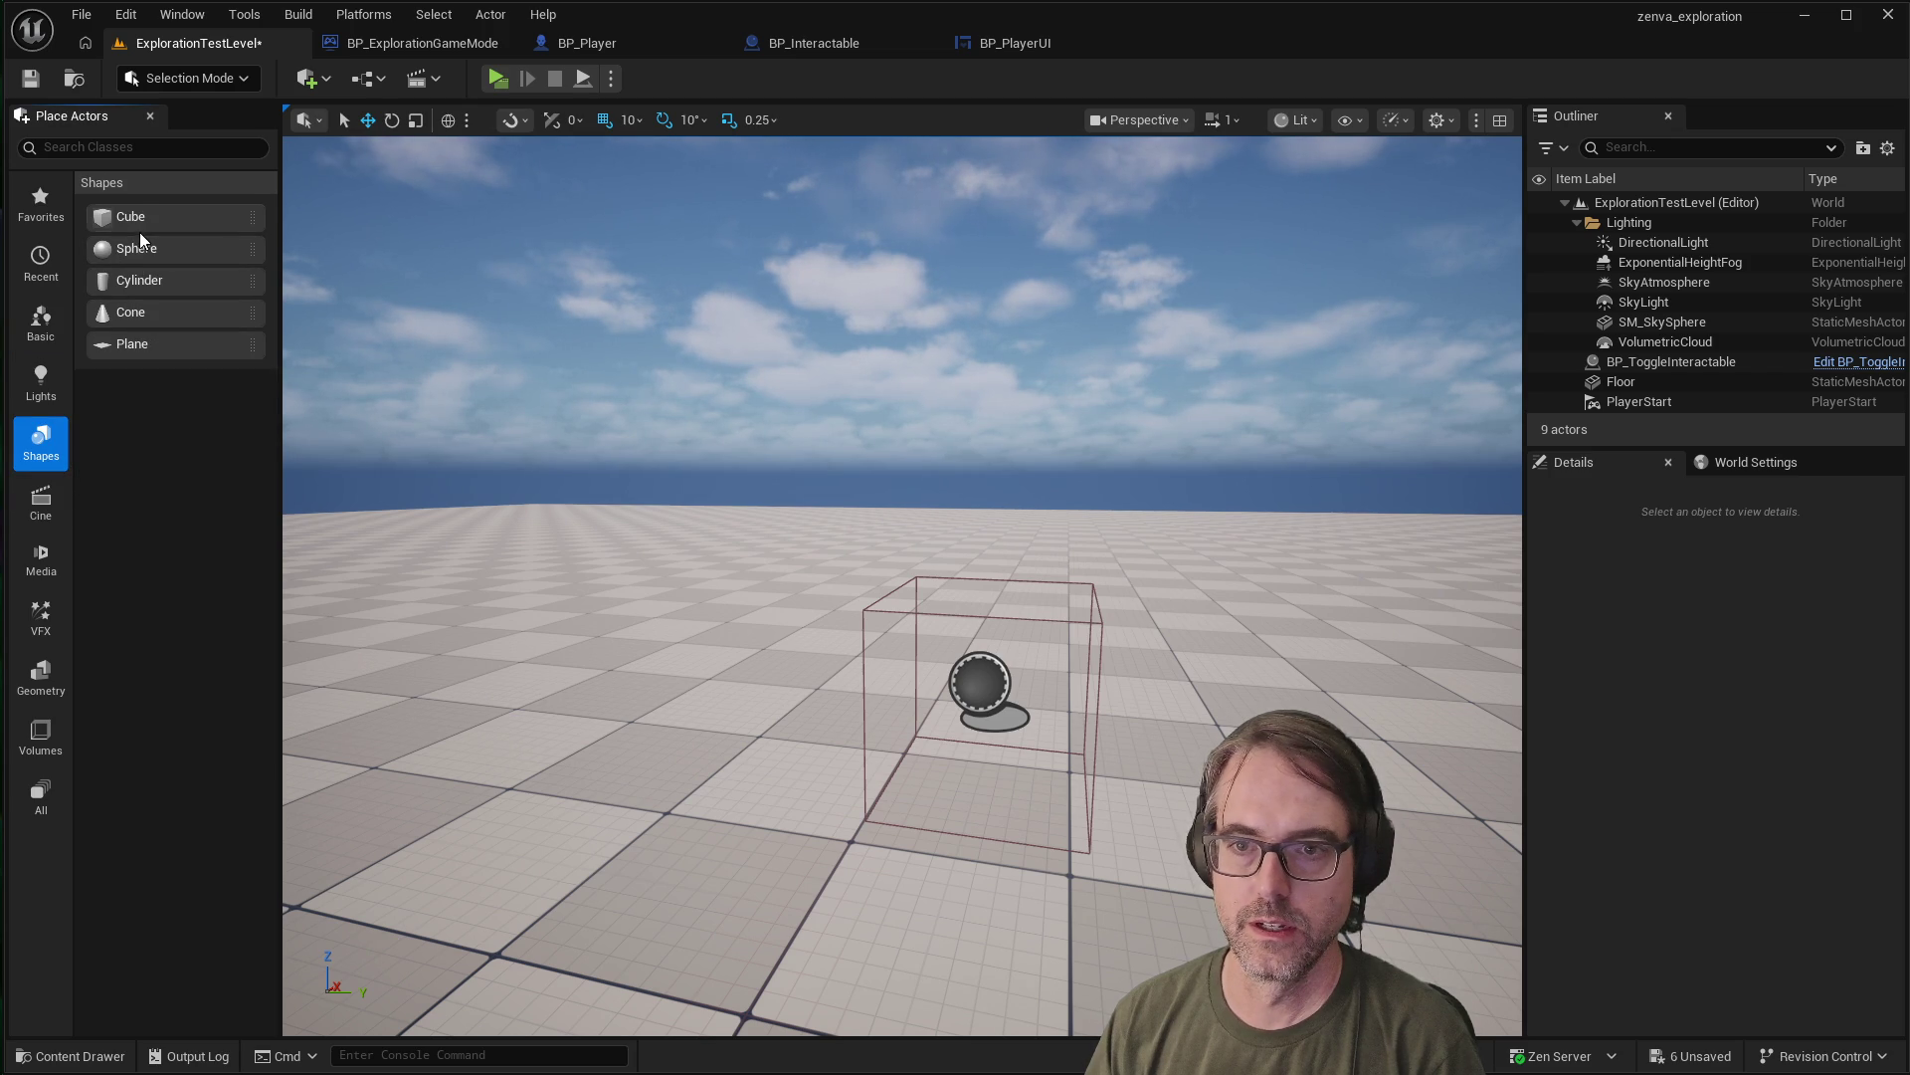
mouse_move(282, 280)
mouse_down()
mouse_move(976, 776)
mouse_move(988, 849)
mouse_up()
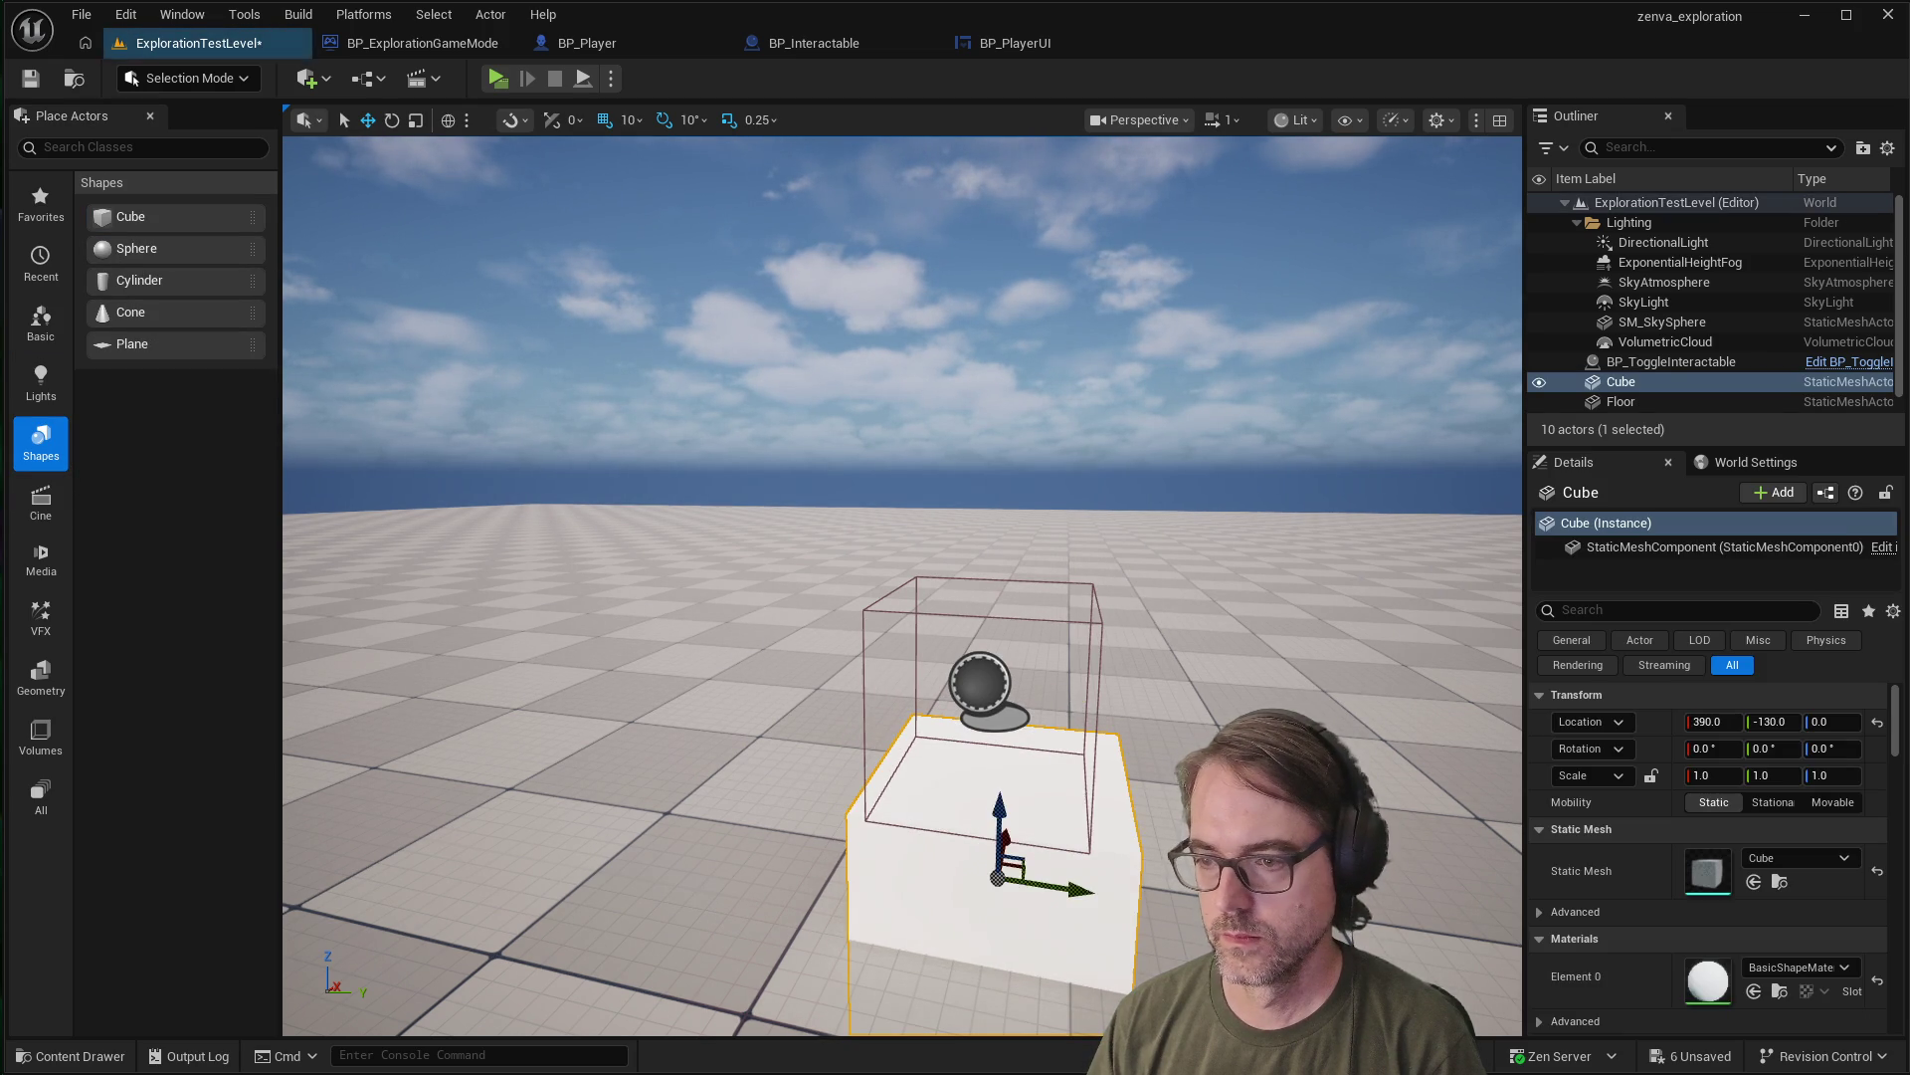
drag(788, 768, 814, 767)
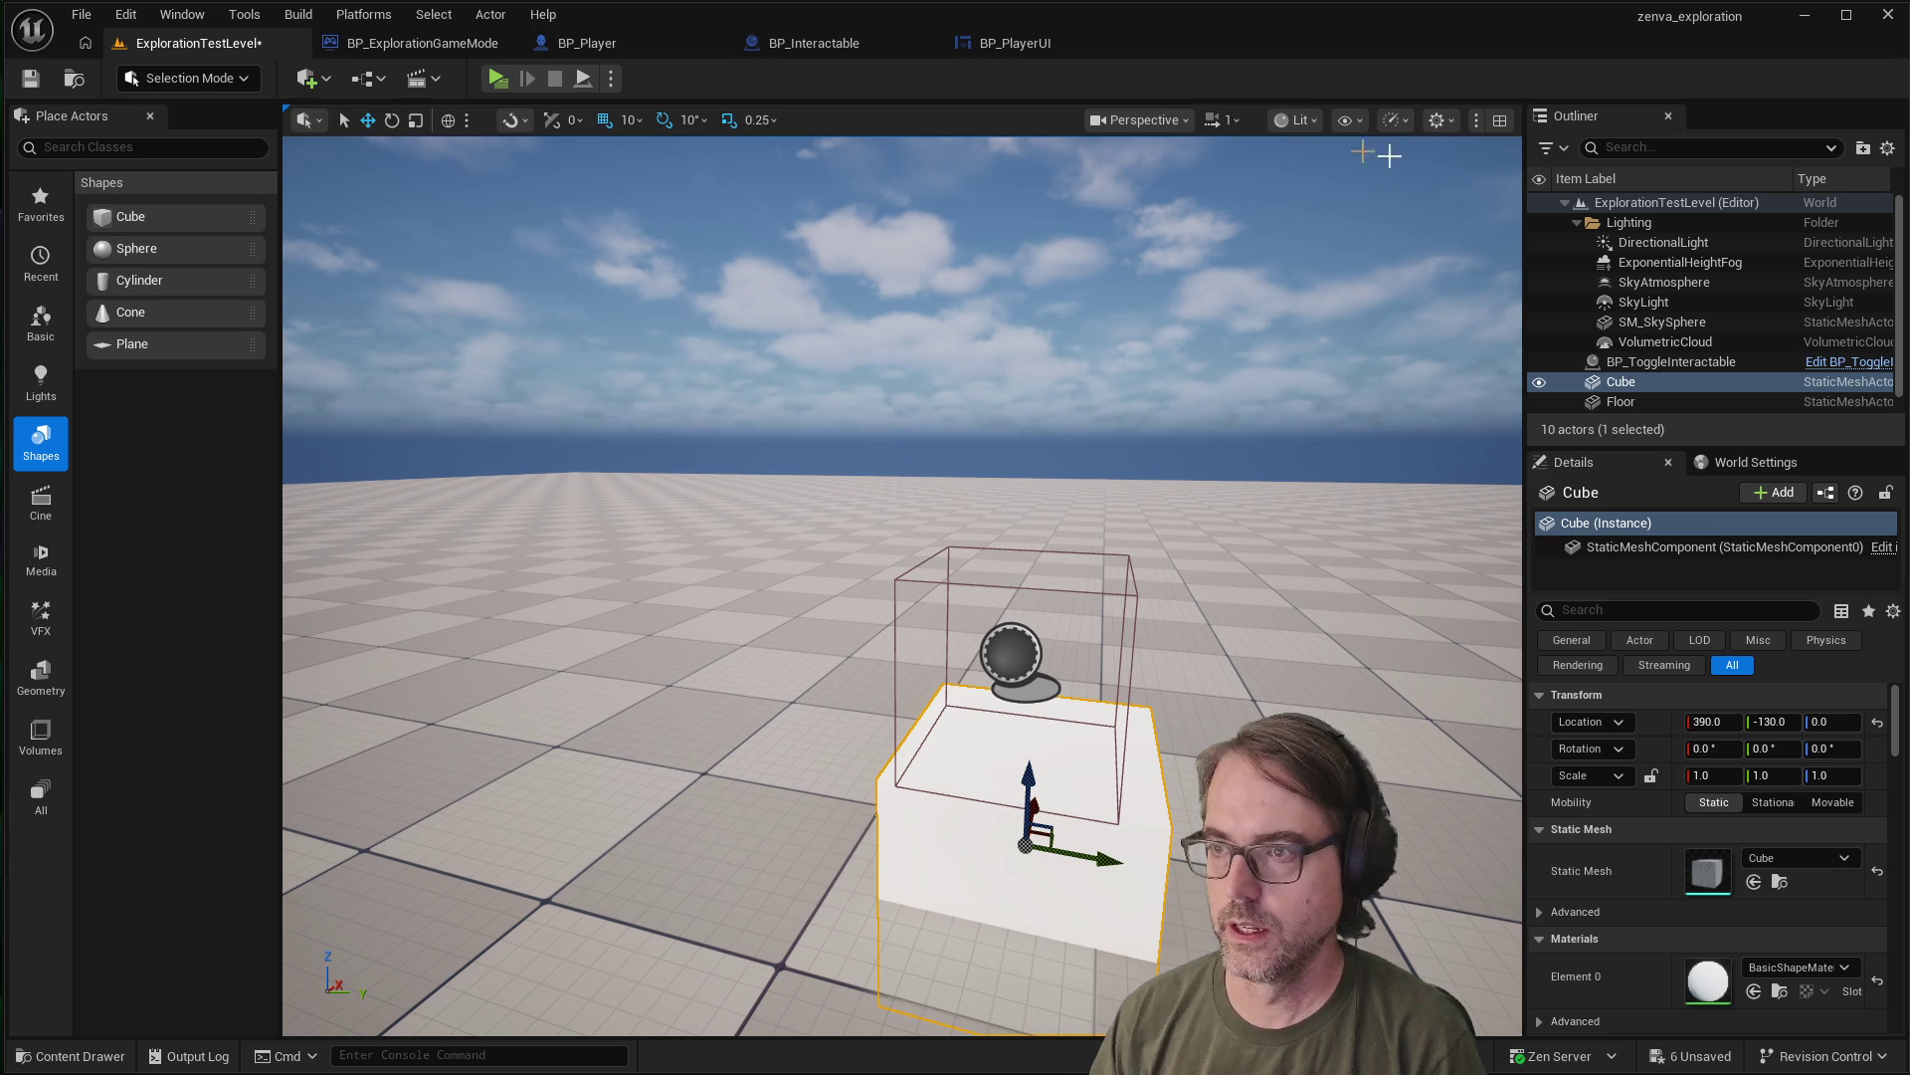
Save the level, play-test it, and go back to BP_Interactable
click(22, 87)
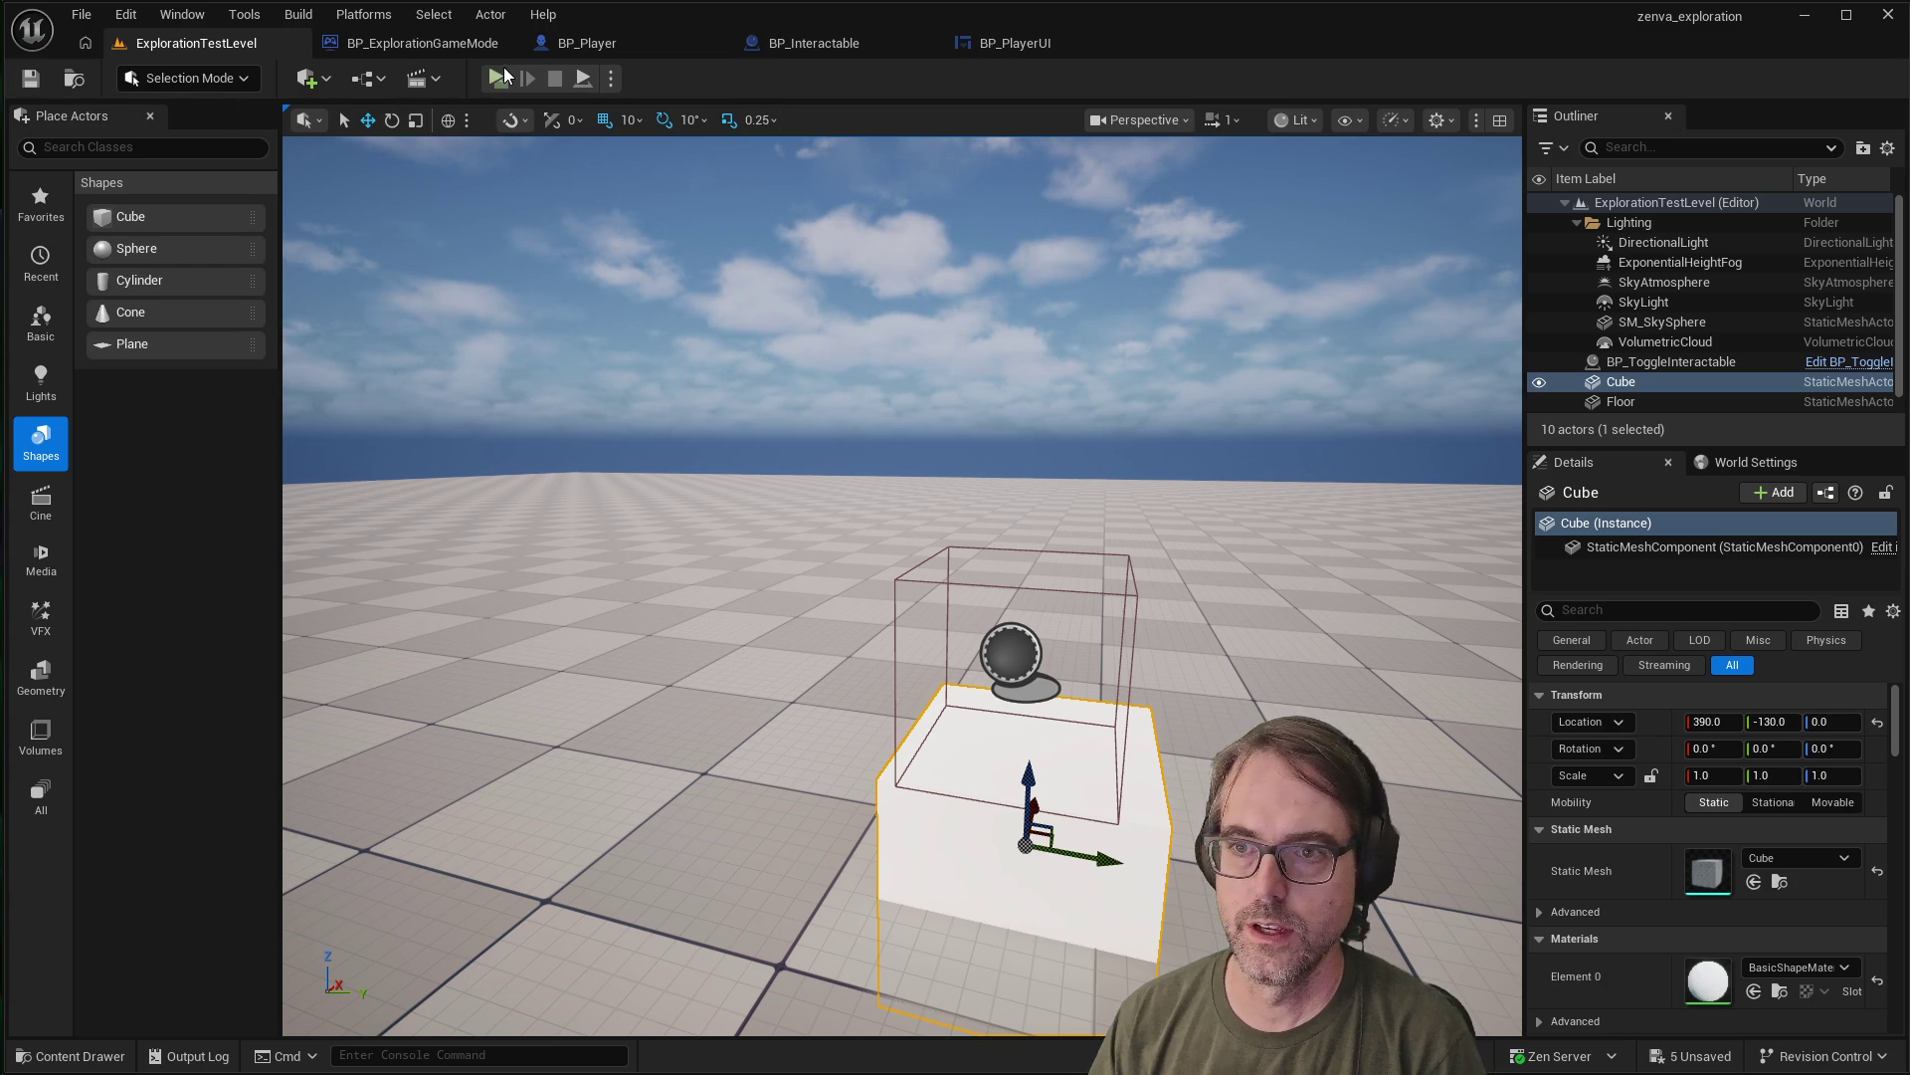
click(498, 79)
key(w)
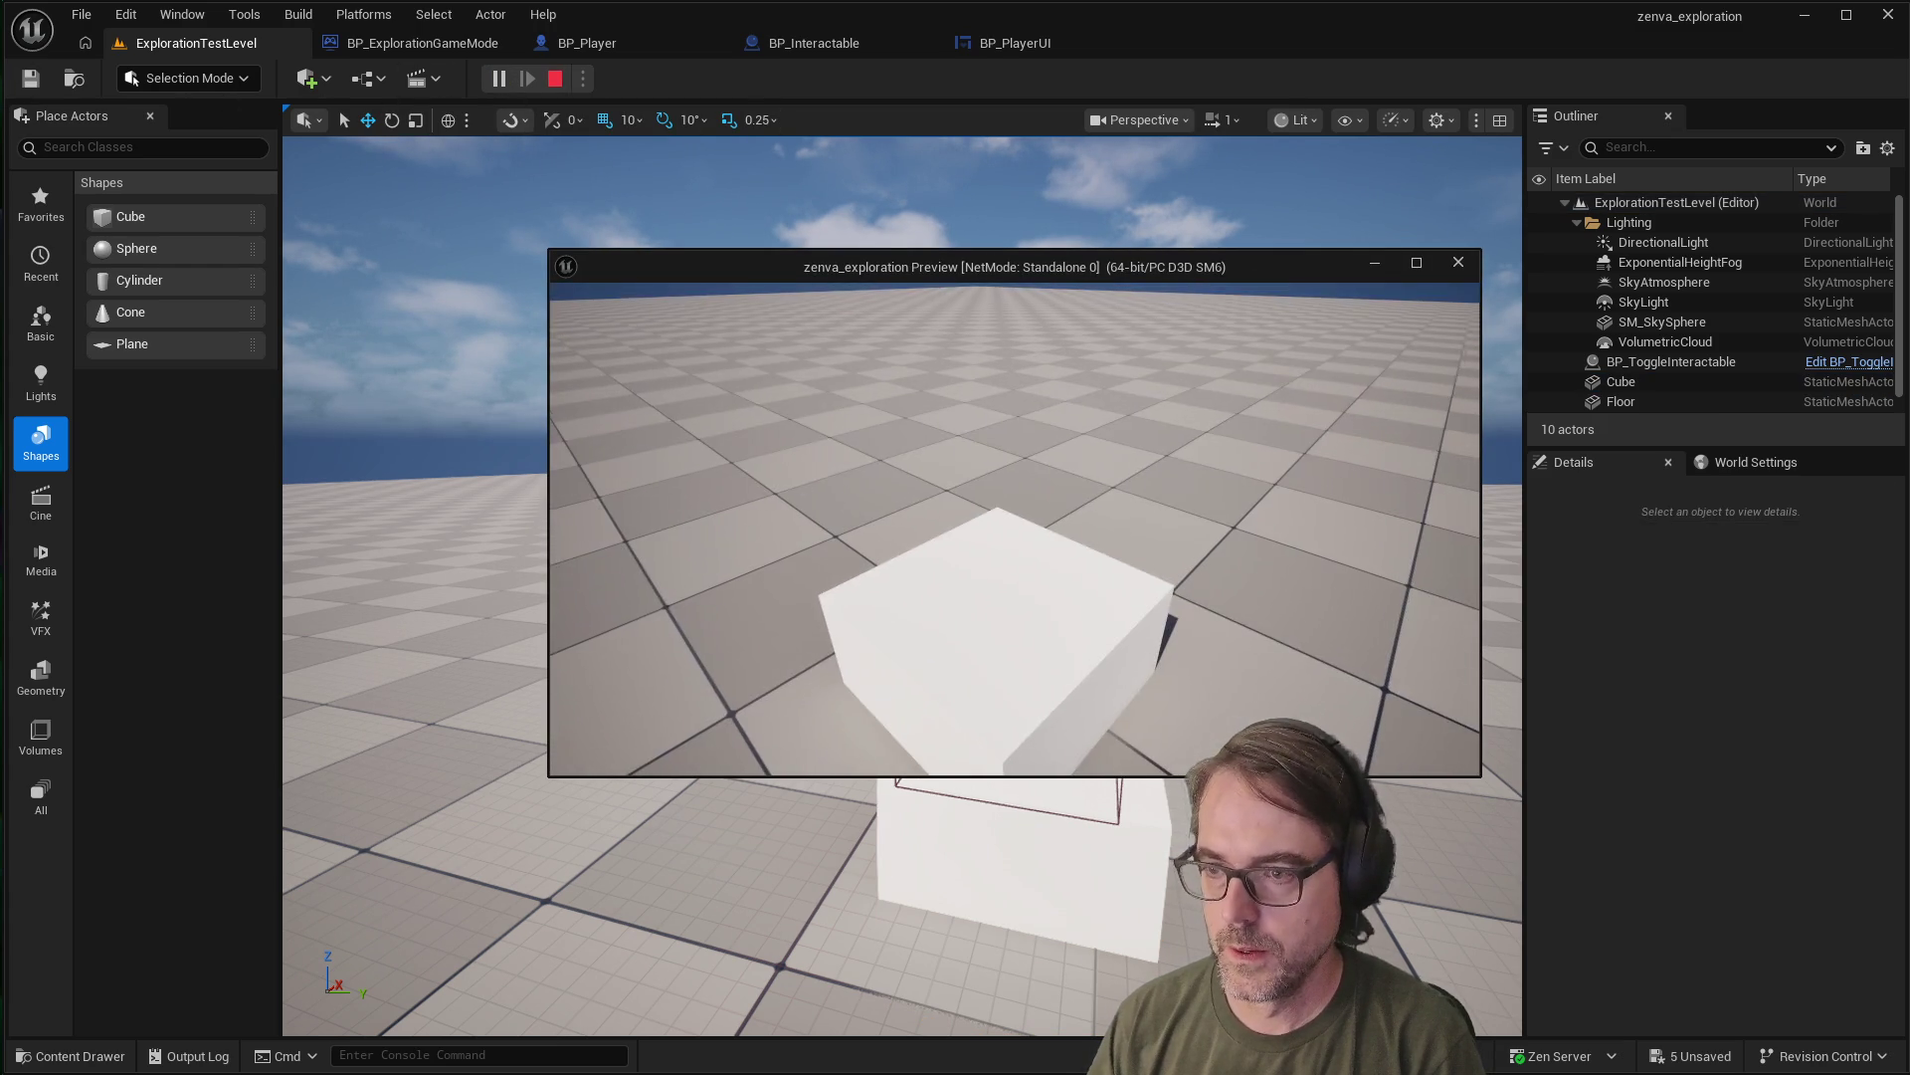
key(Escape)
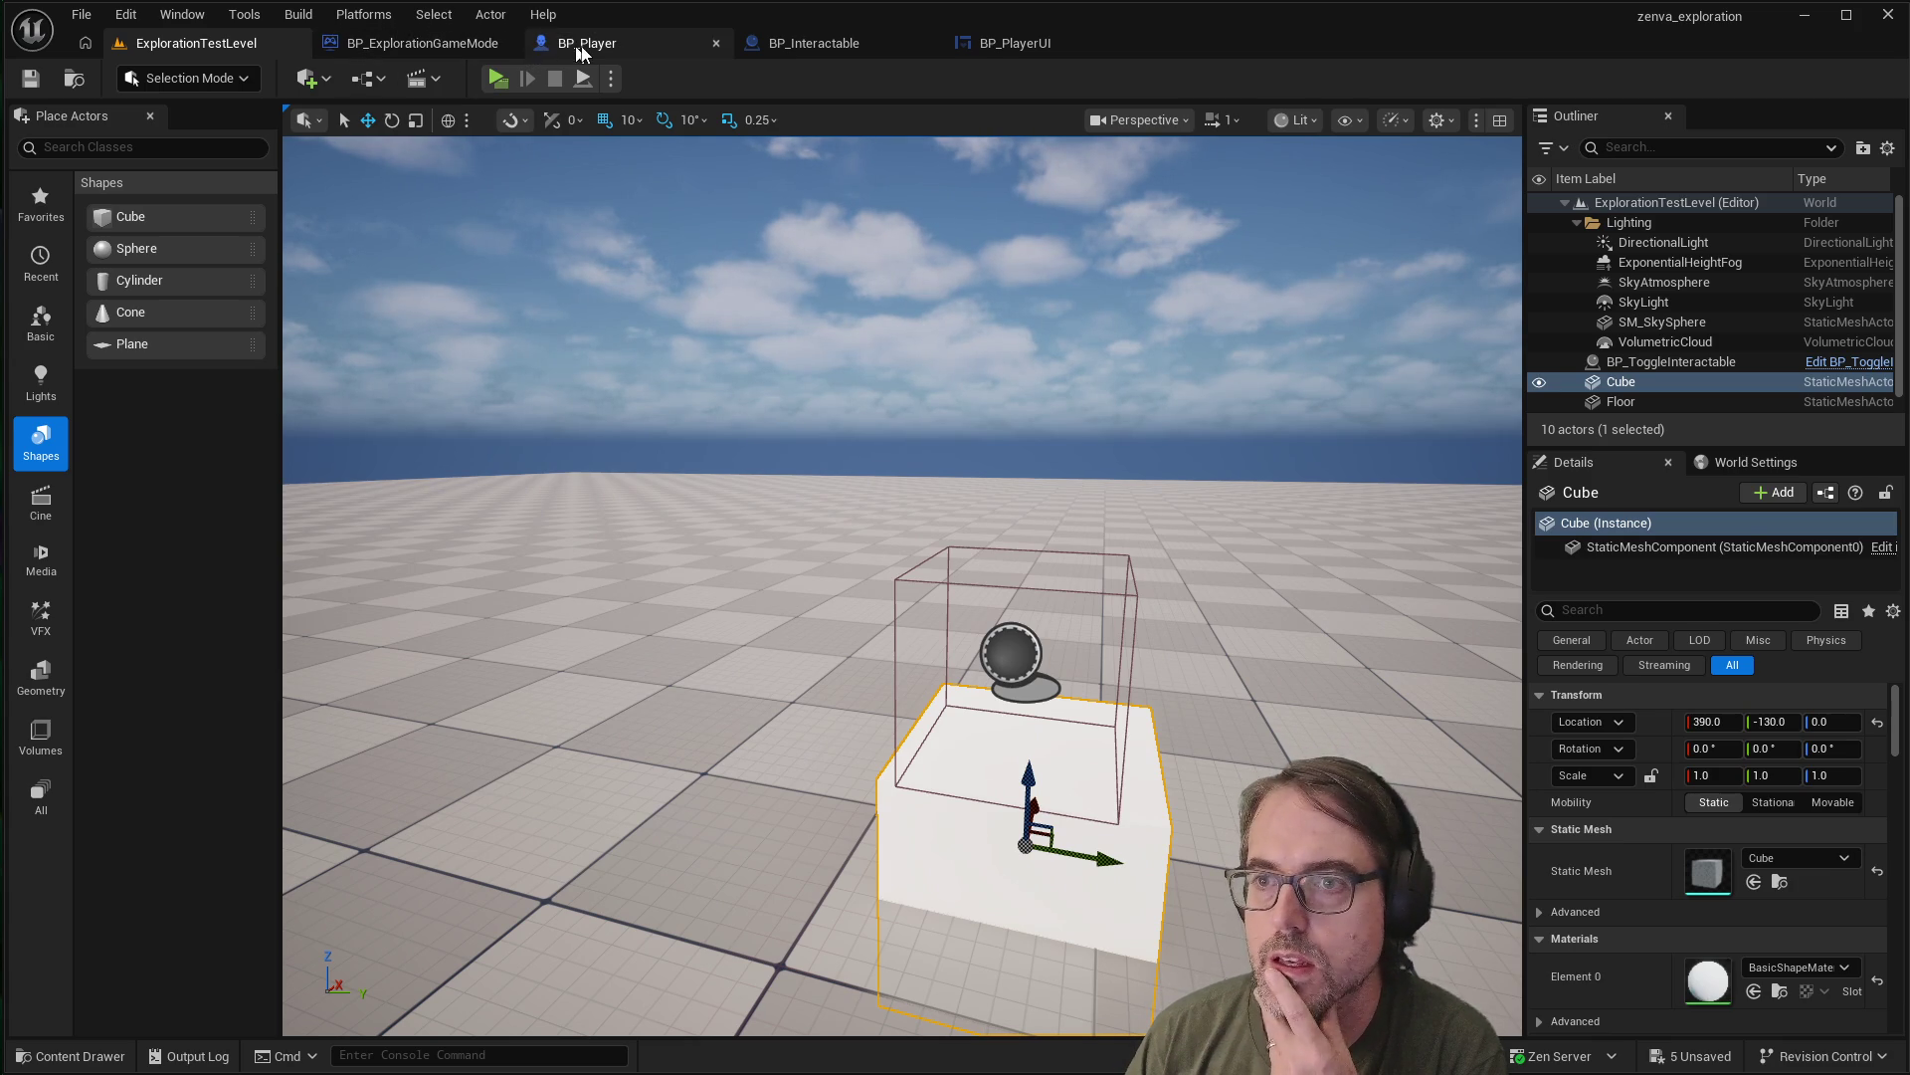
click(822, 46)
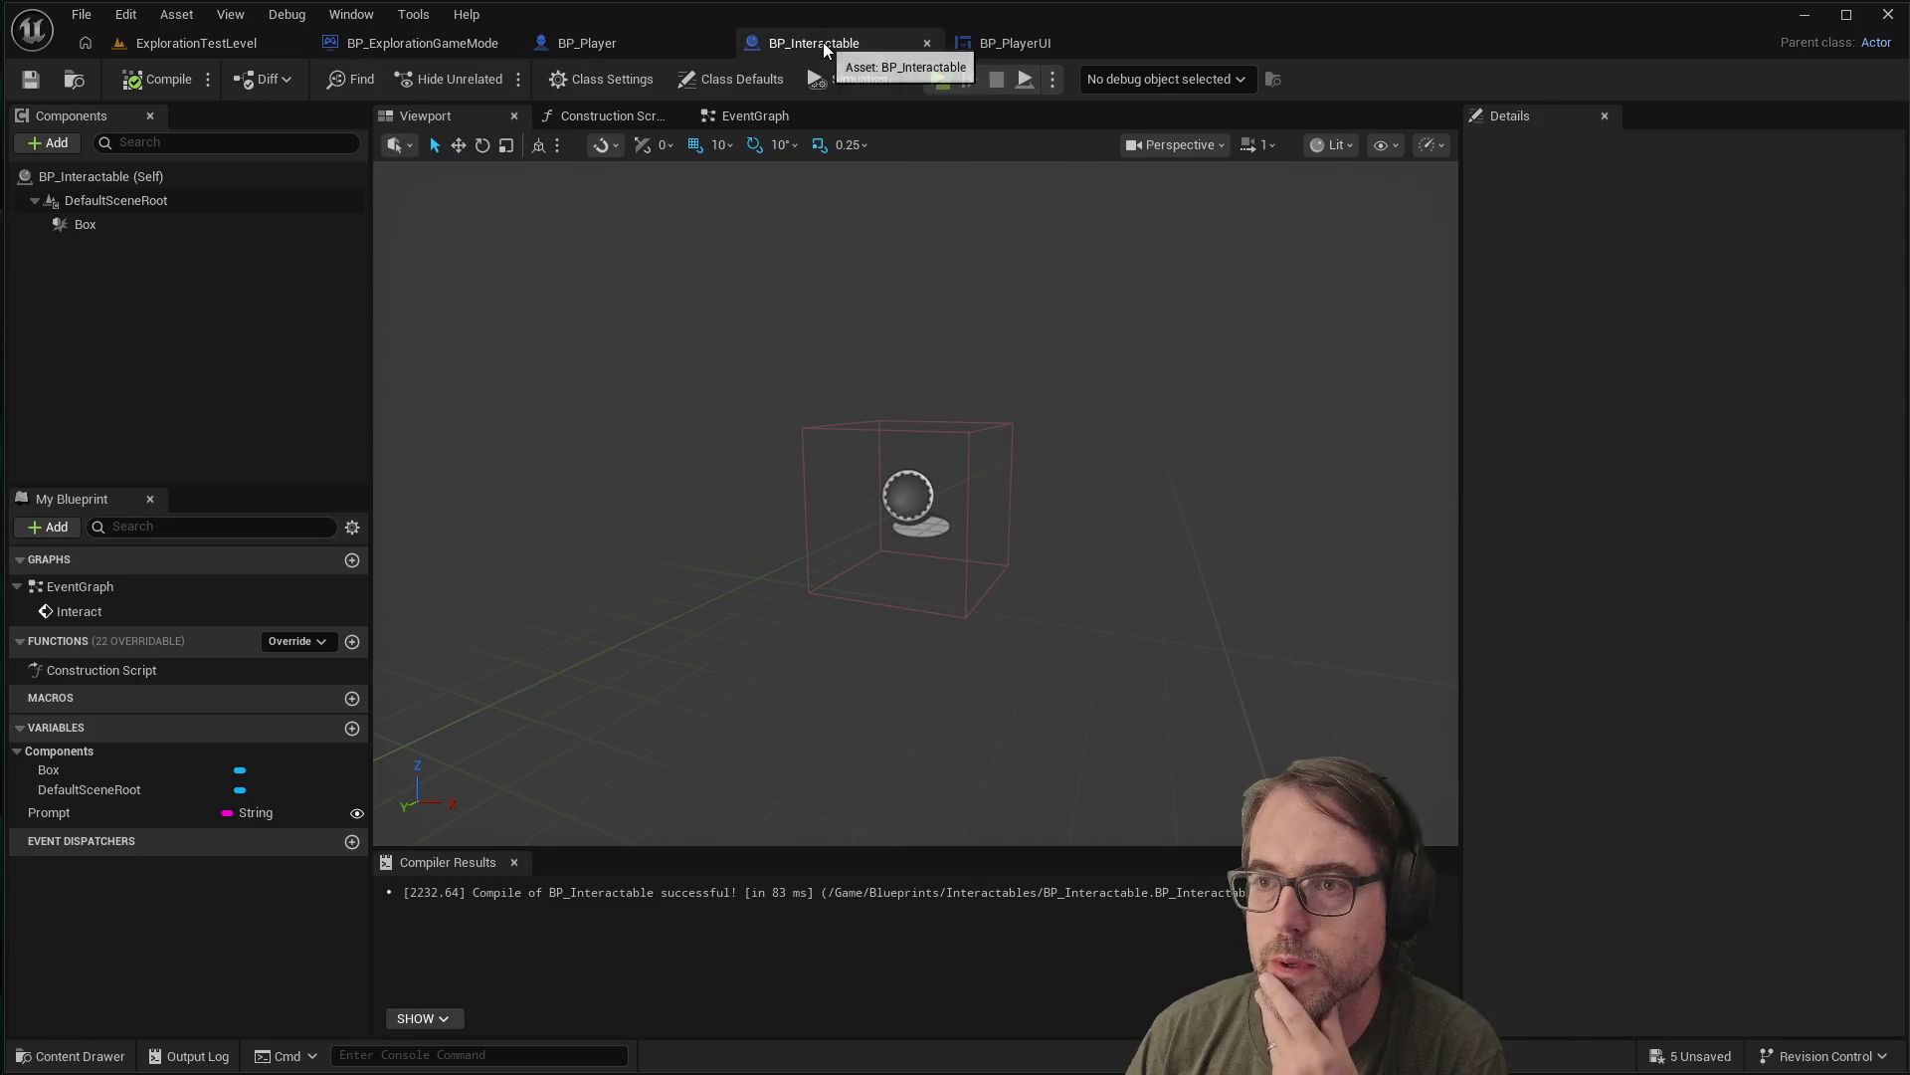
click(953, 425)
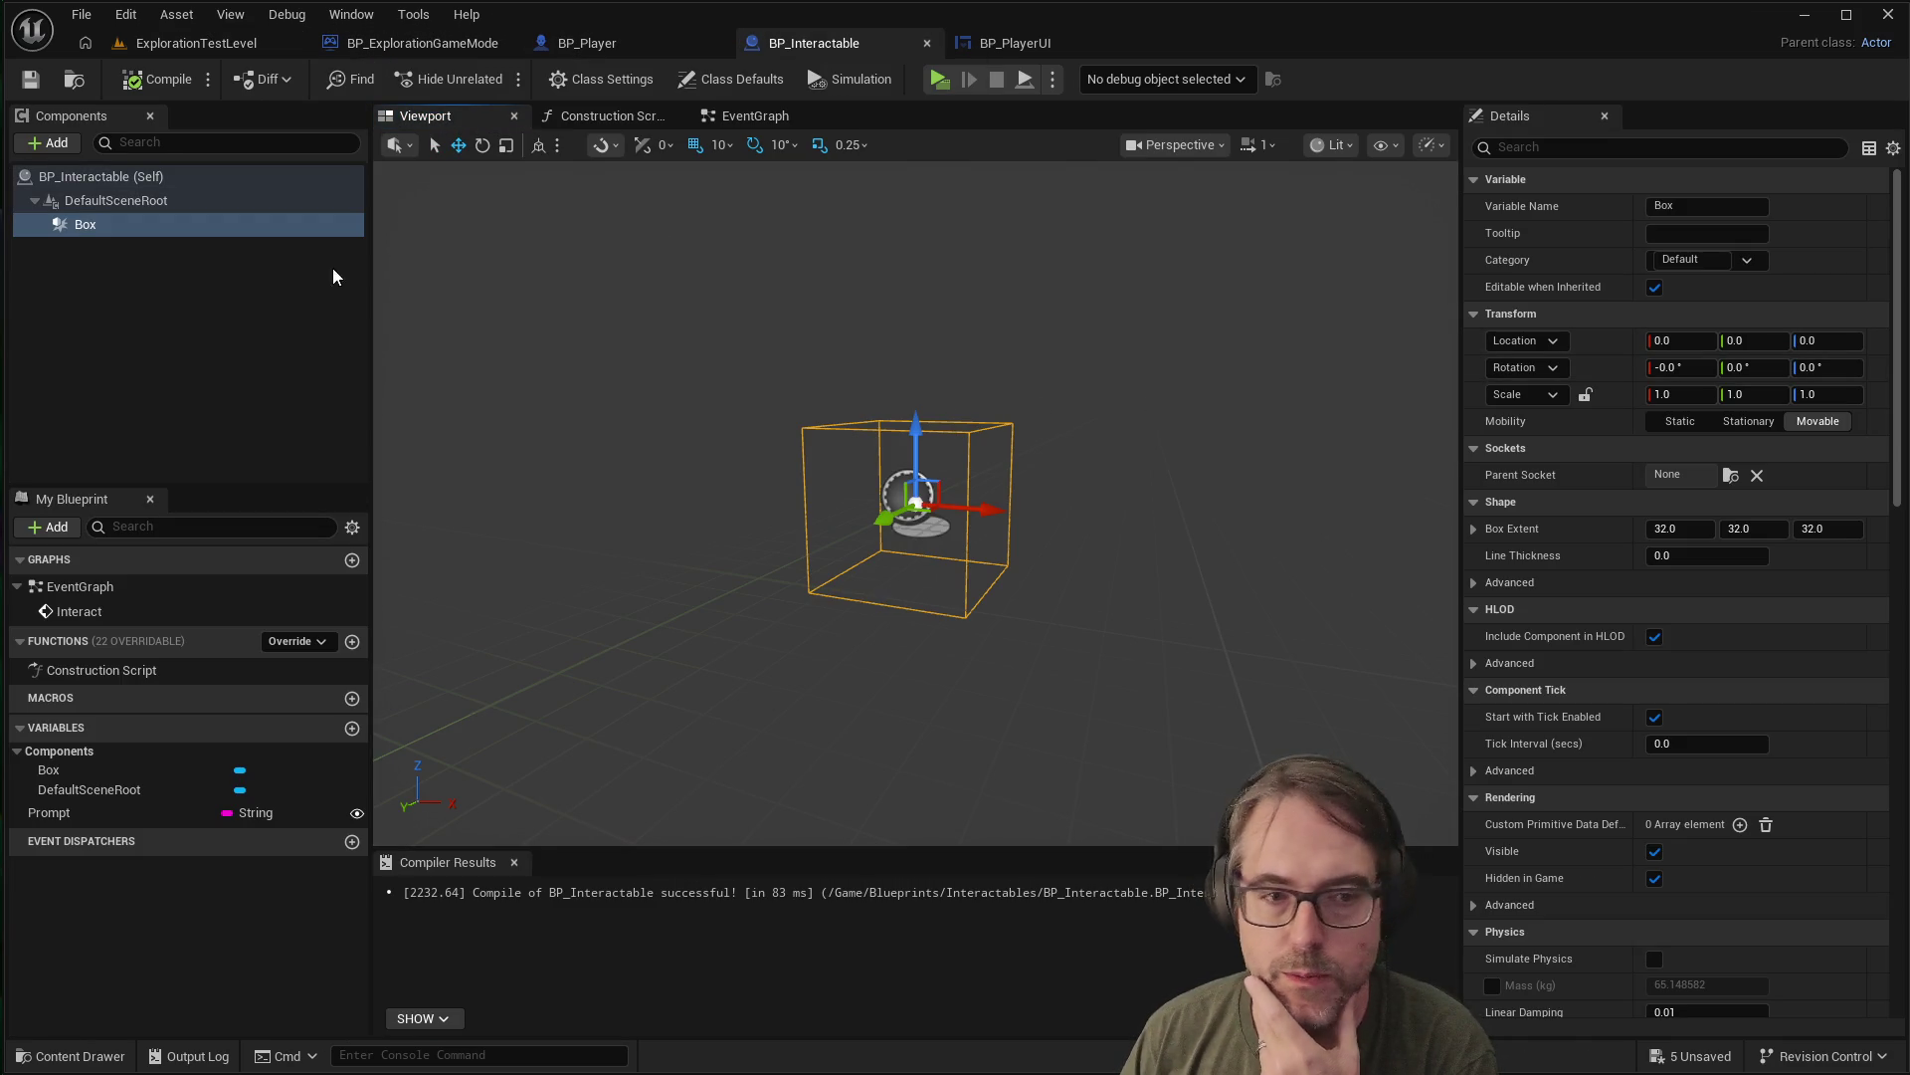
scroll(1692, 428, down, 1)
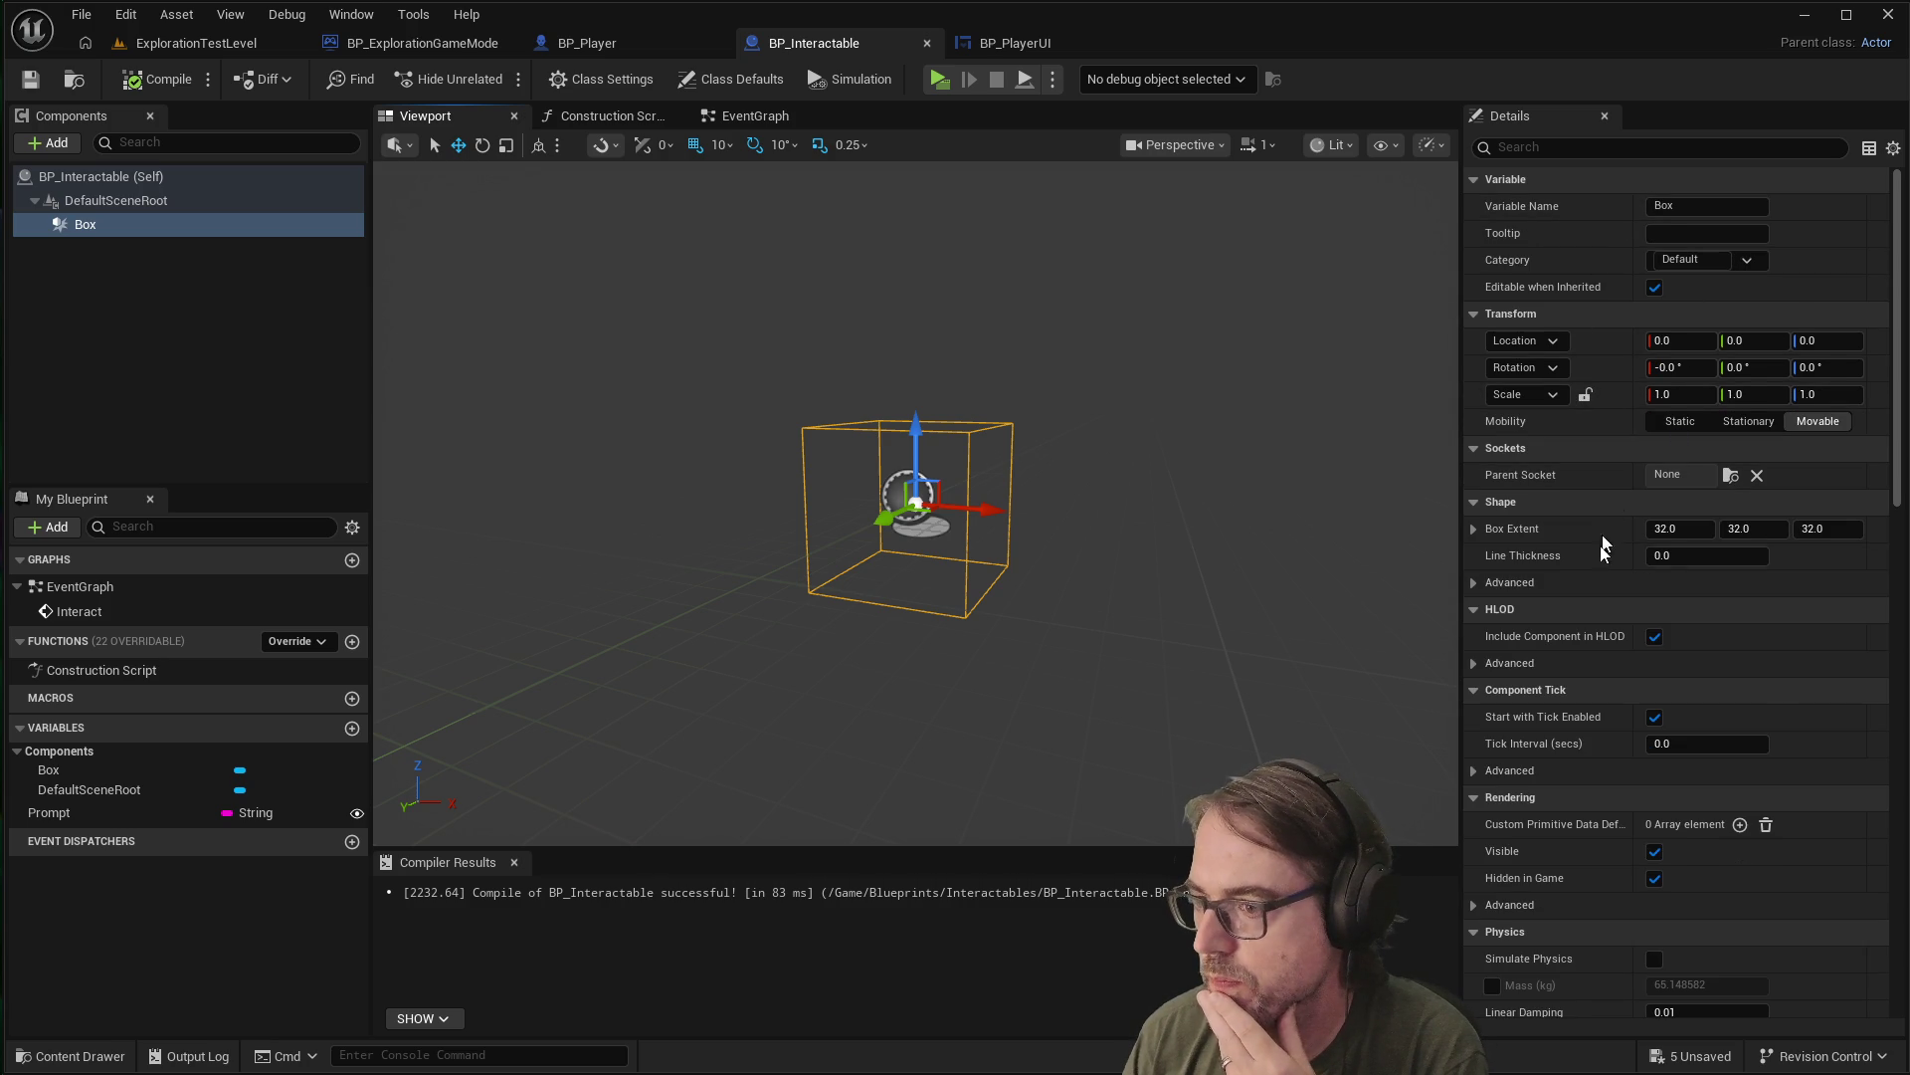
scroll(1594, 637, up, 1)
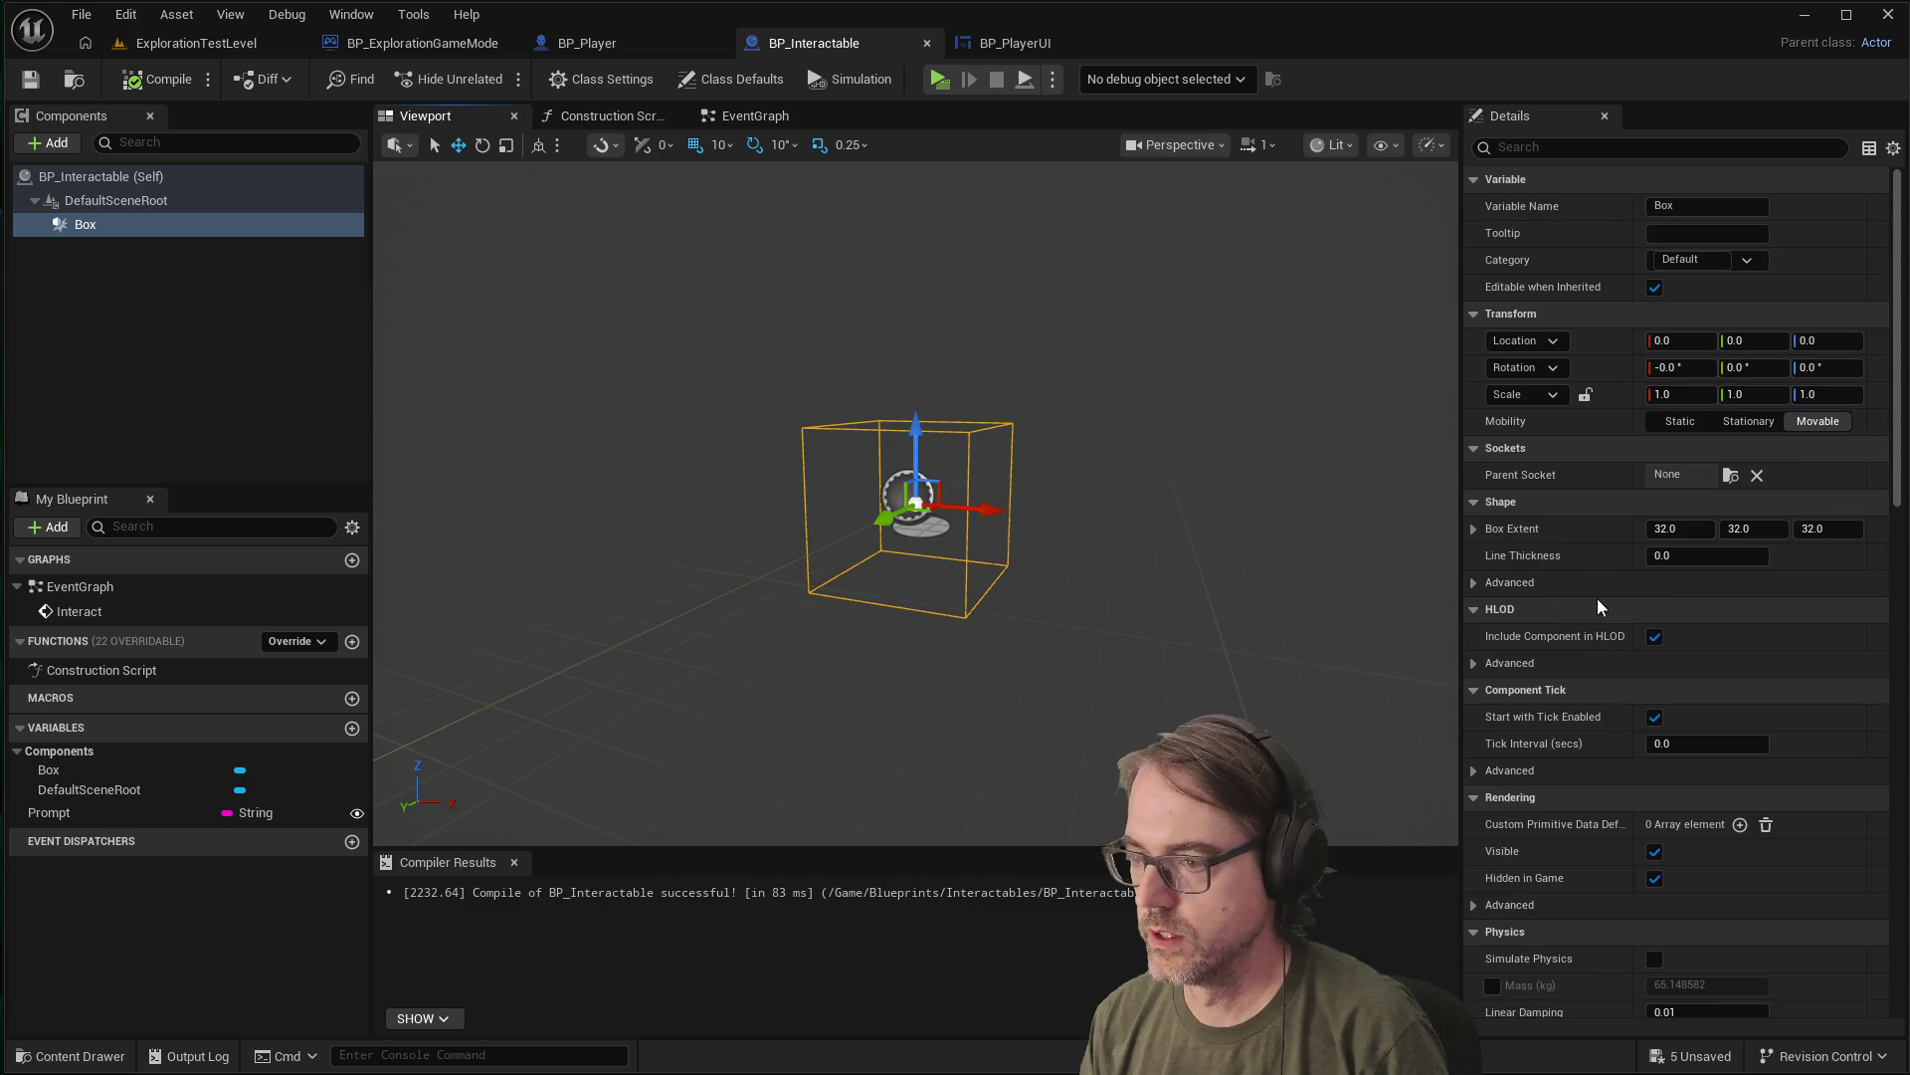
scroll(1612, 767, down, 6)
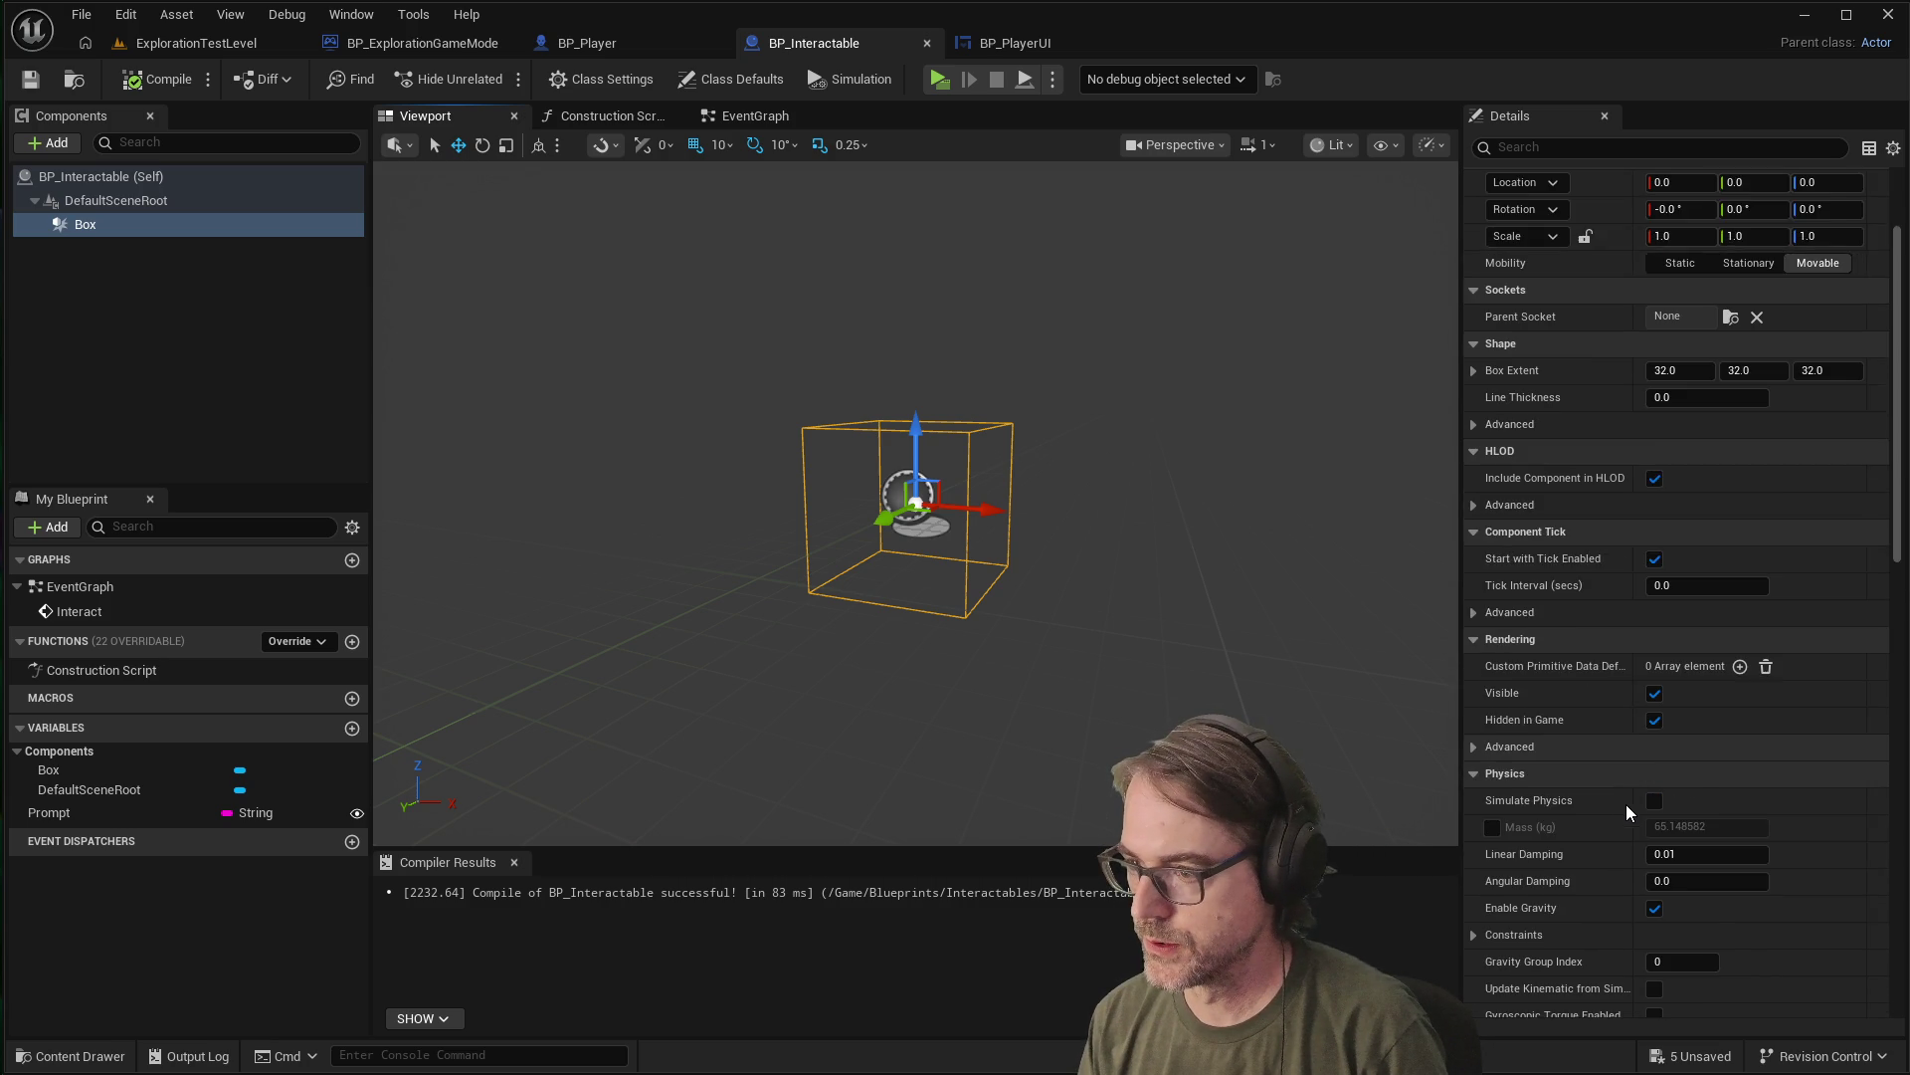
scroll(1631, 767, down, 12)
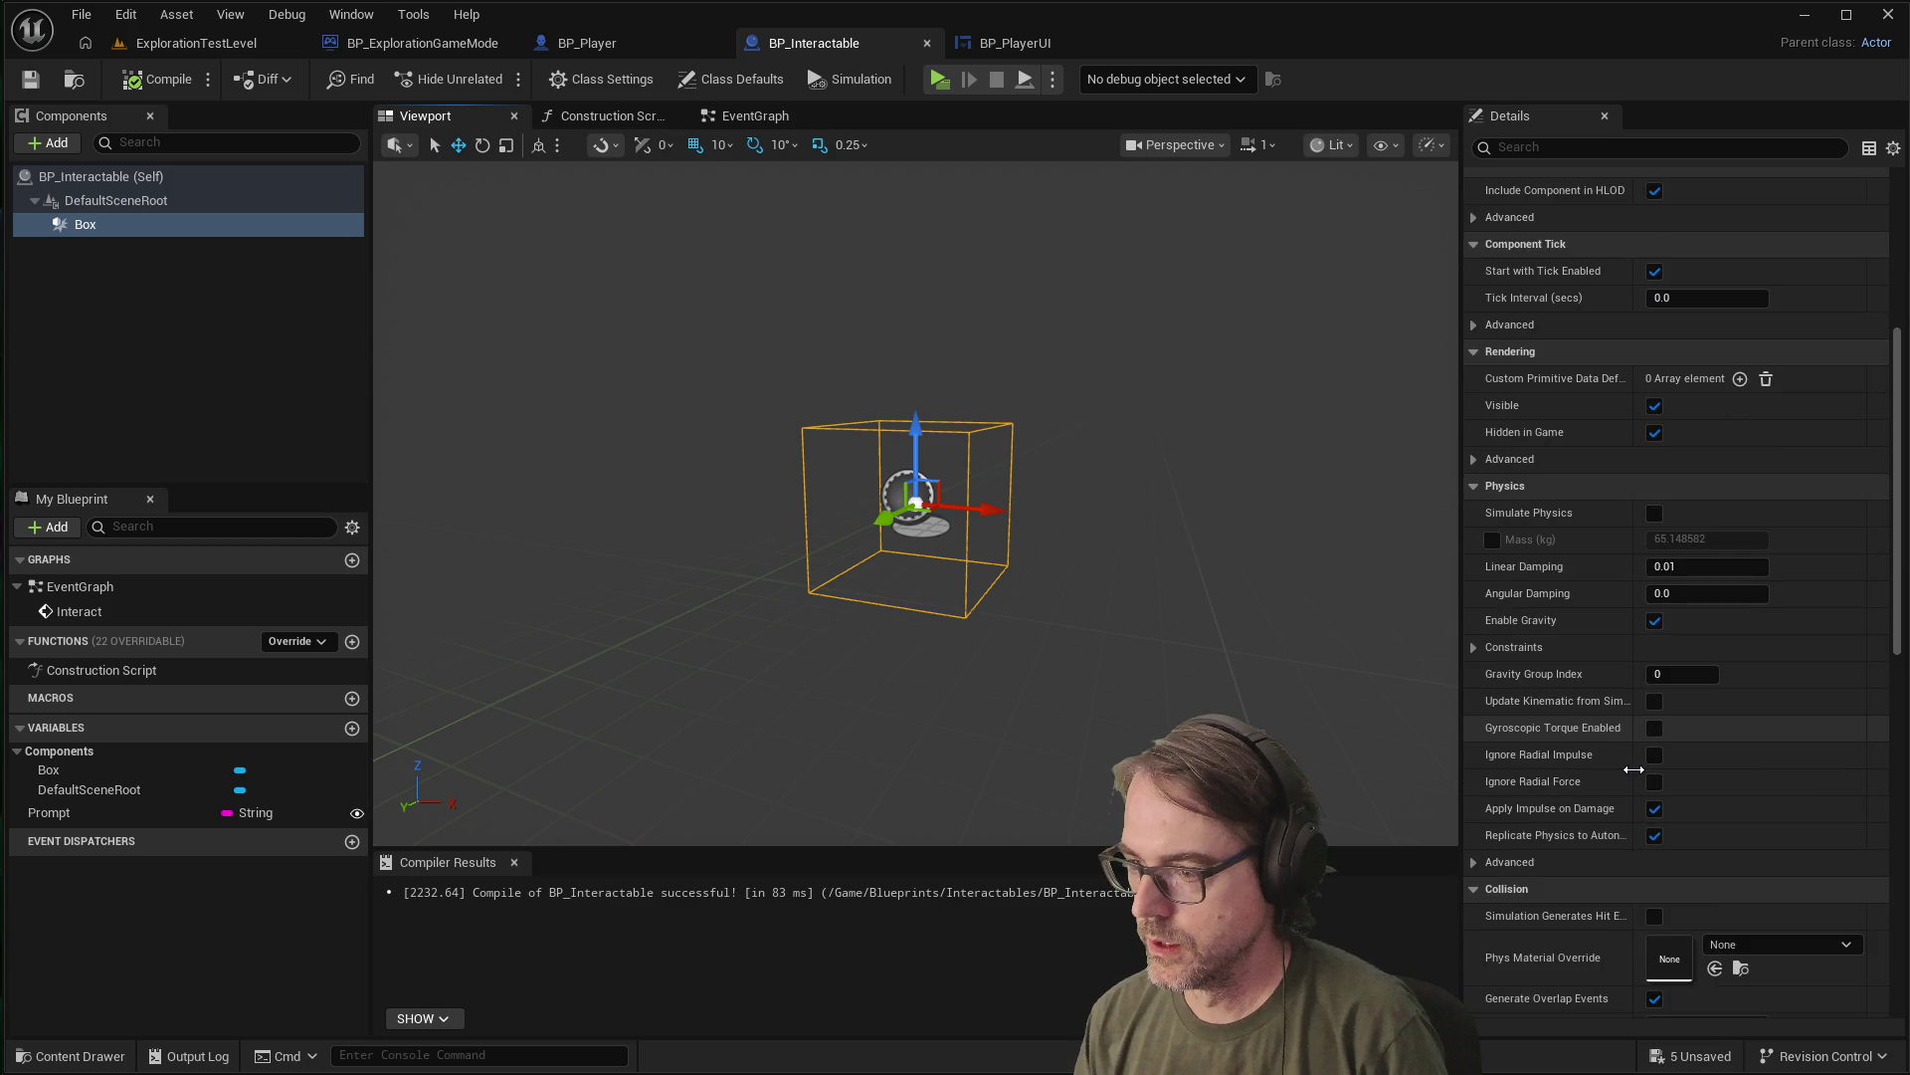
scroll(1634, 769, down, 3)
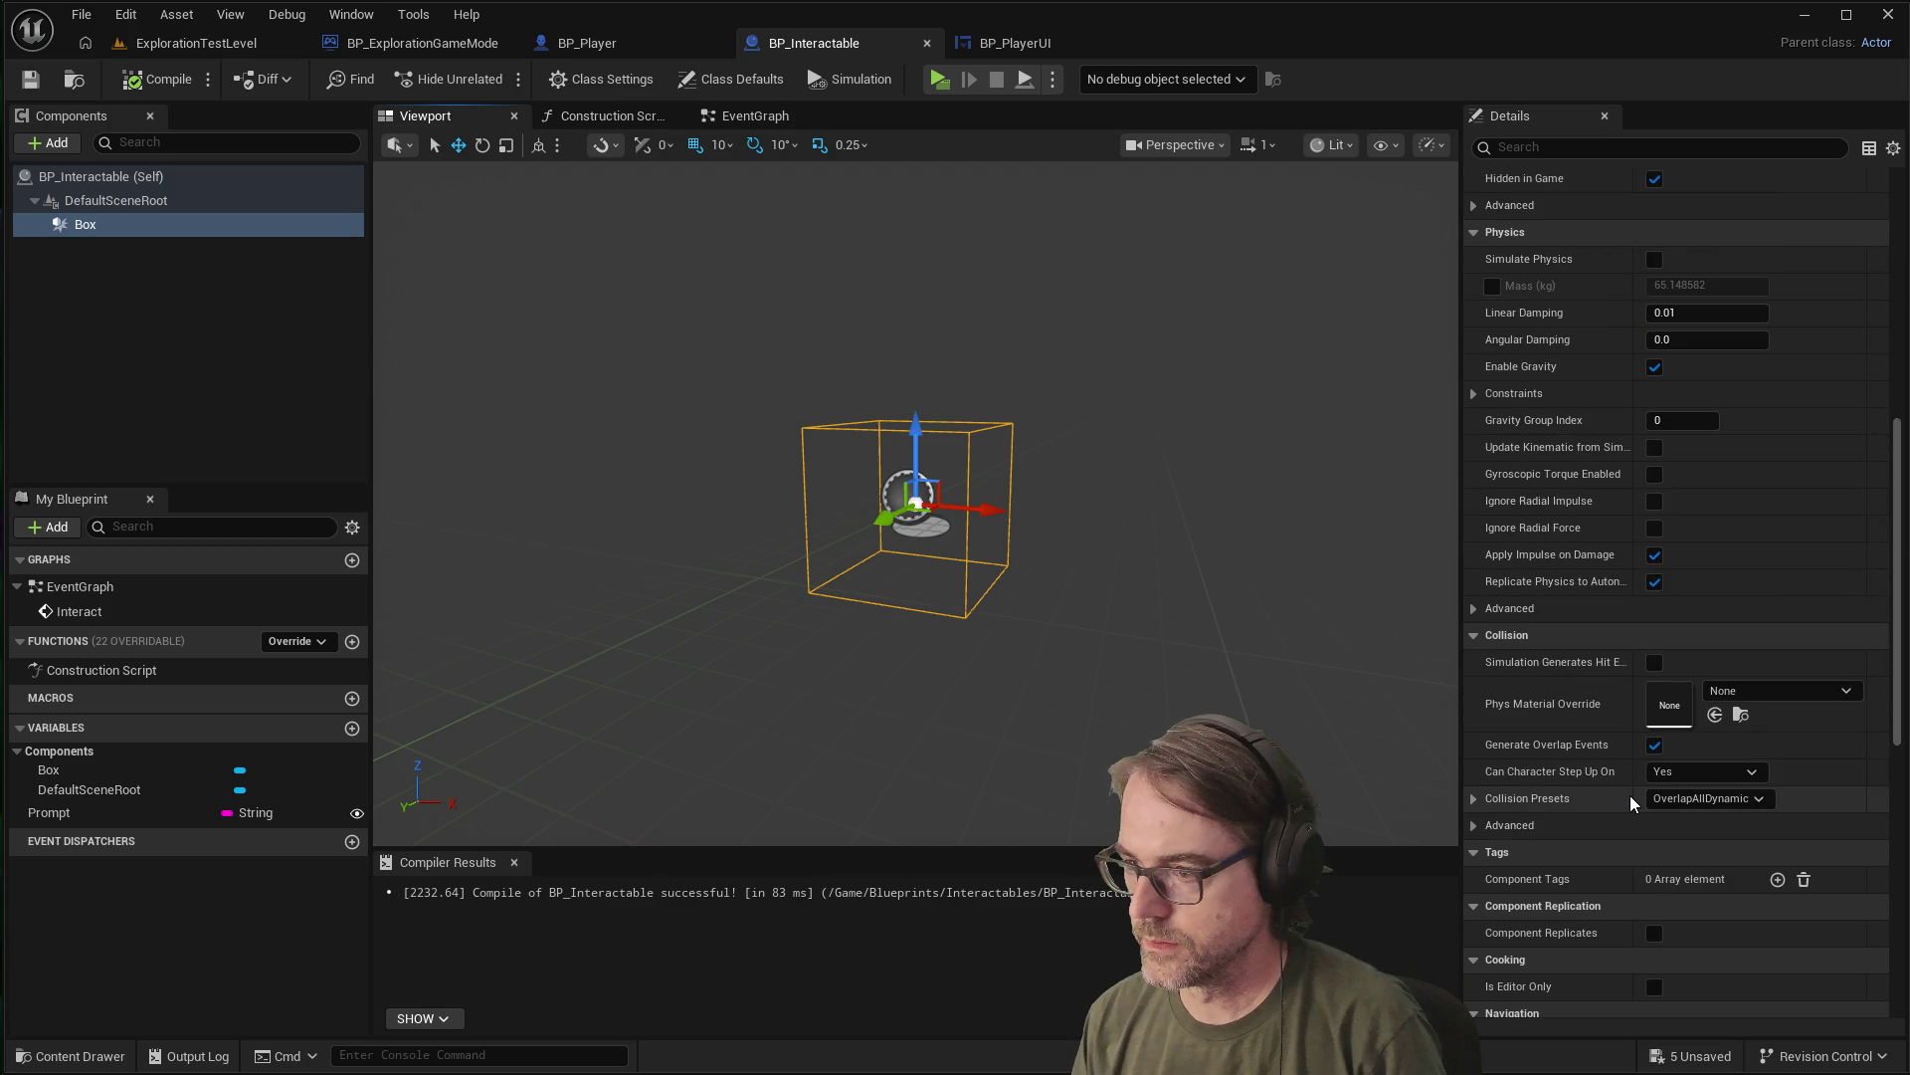
scroll(1629, 796, down, 5)
scroll(1608, 786, down, 4)
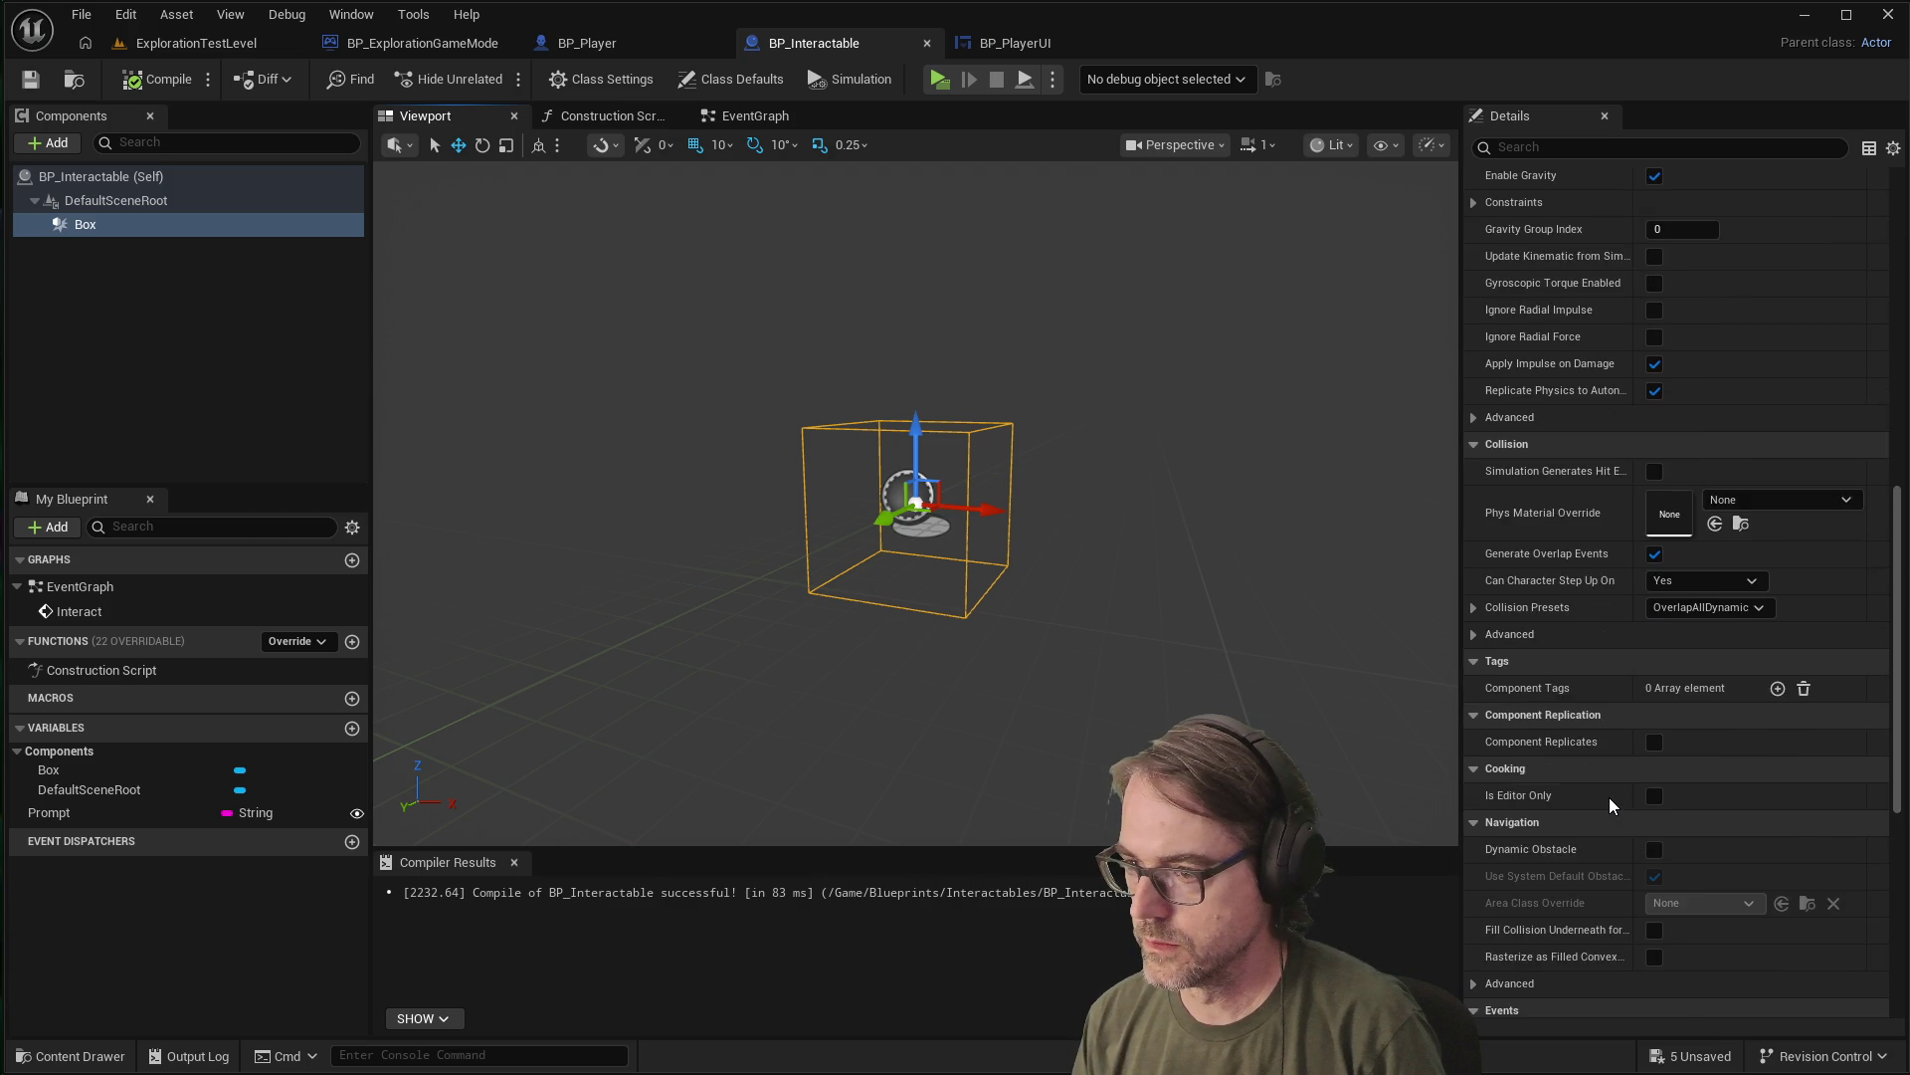
scroll(1610, 786, down, 6)
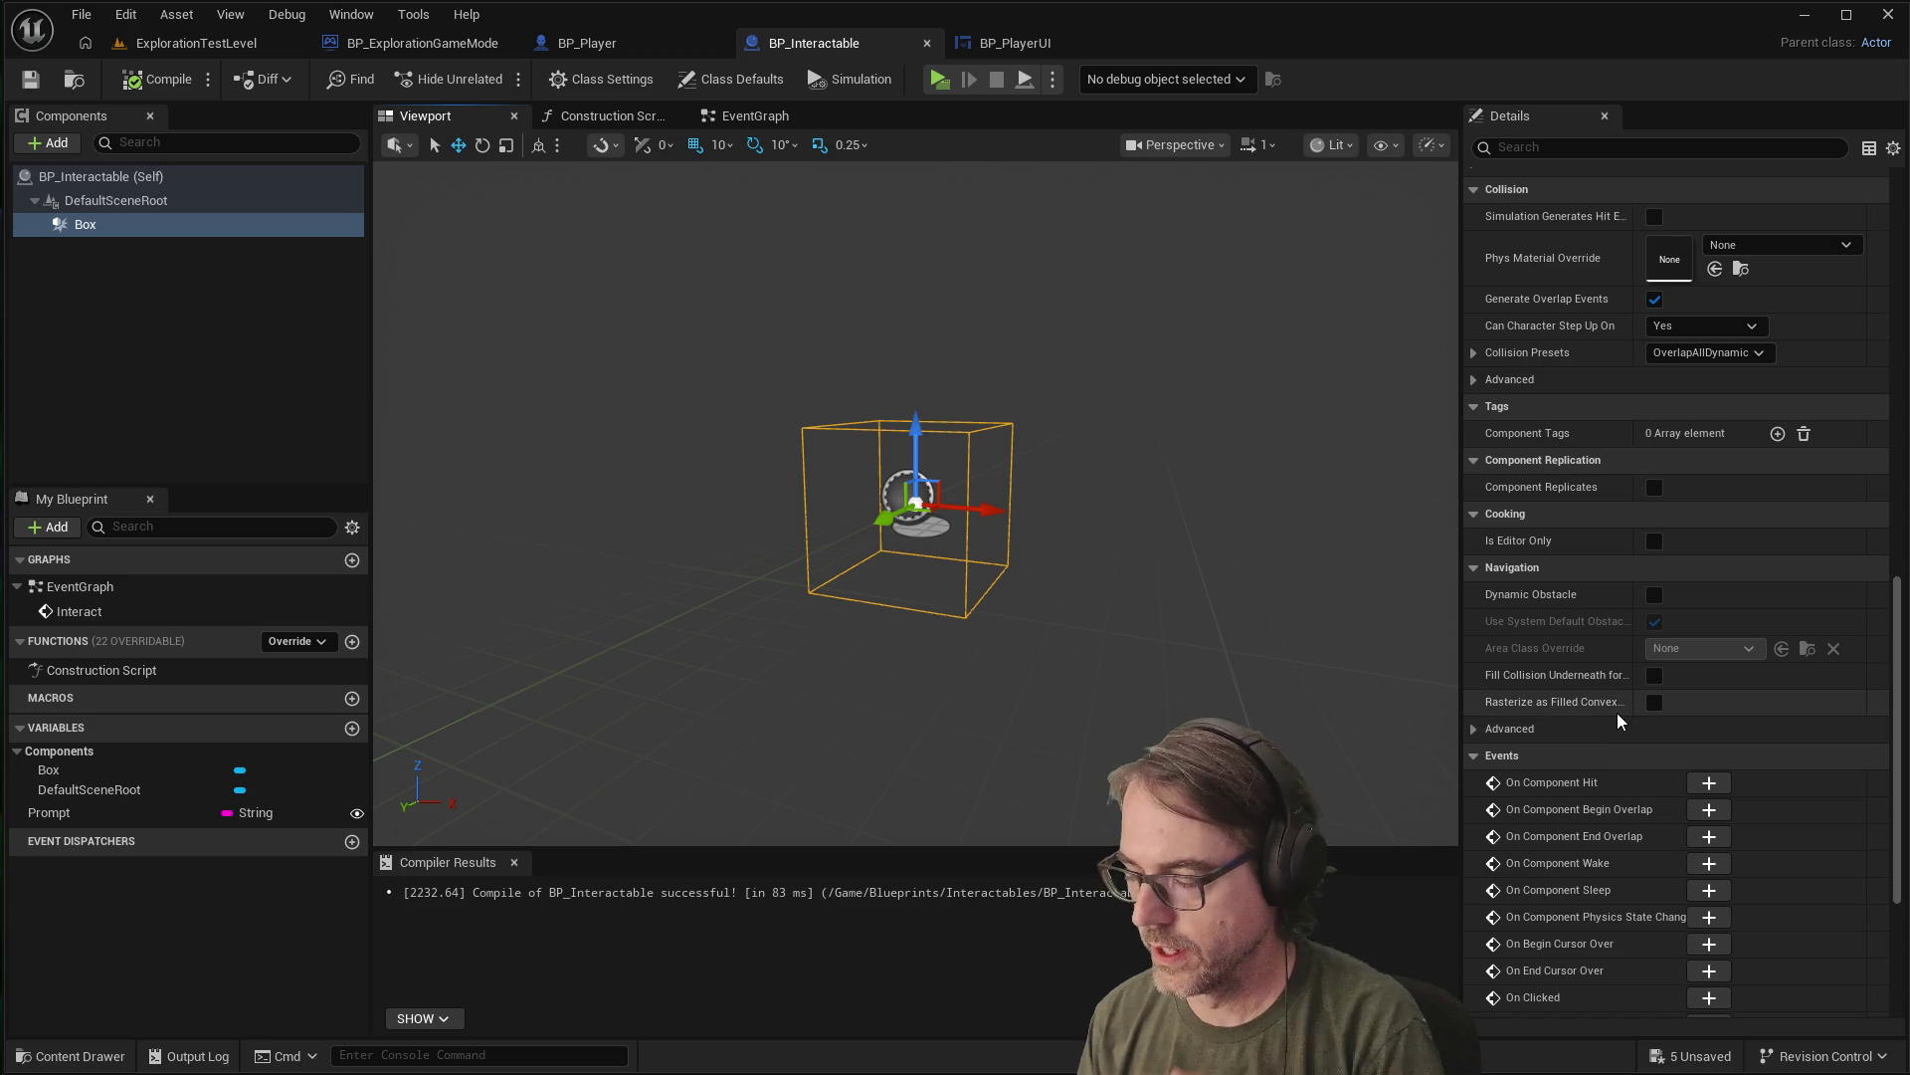
scroll(1615, 712, down, 4)
scroll(1616, 696, up, 7)
scroll(1616, 572, up, 15)
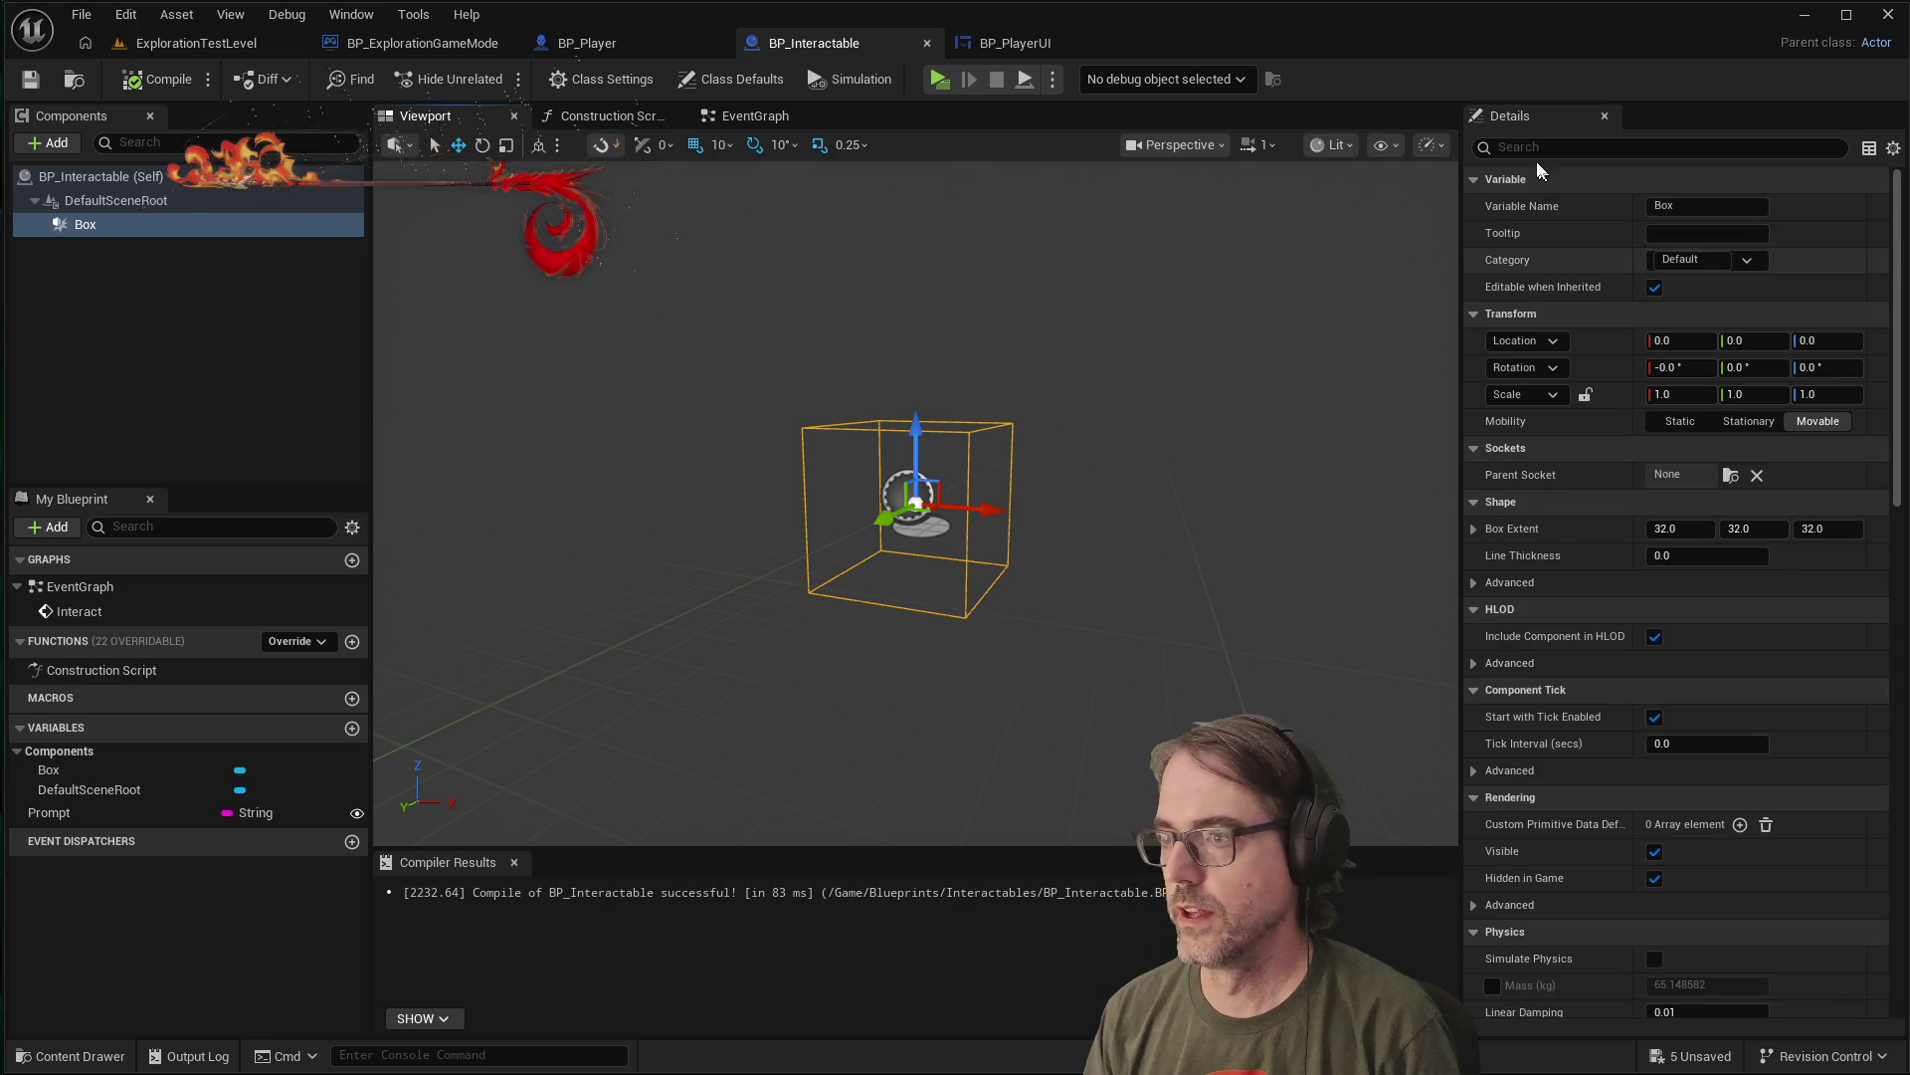
click(1517, 149)
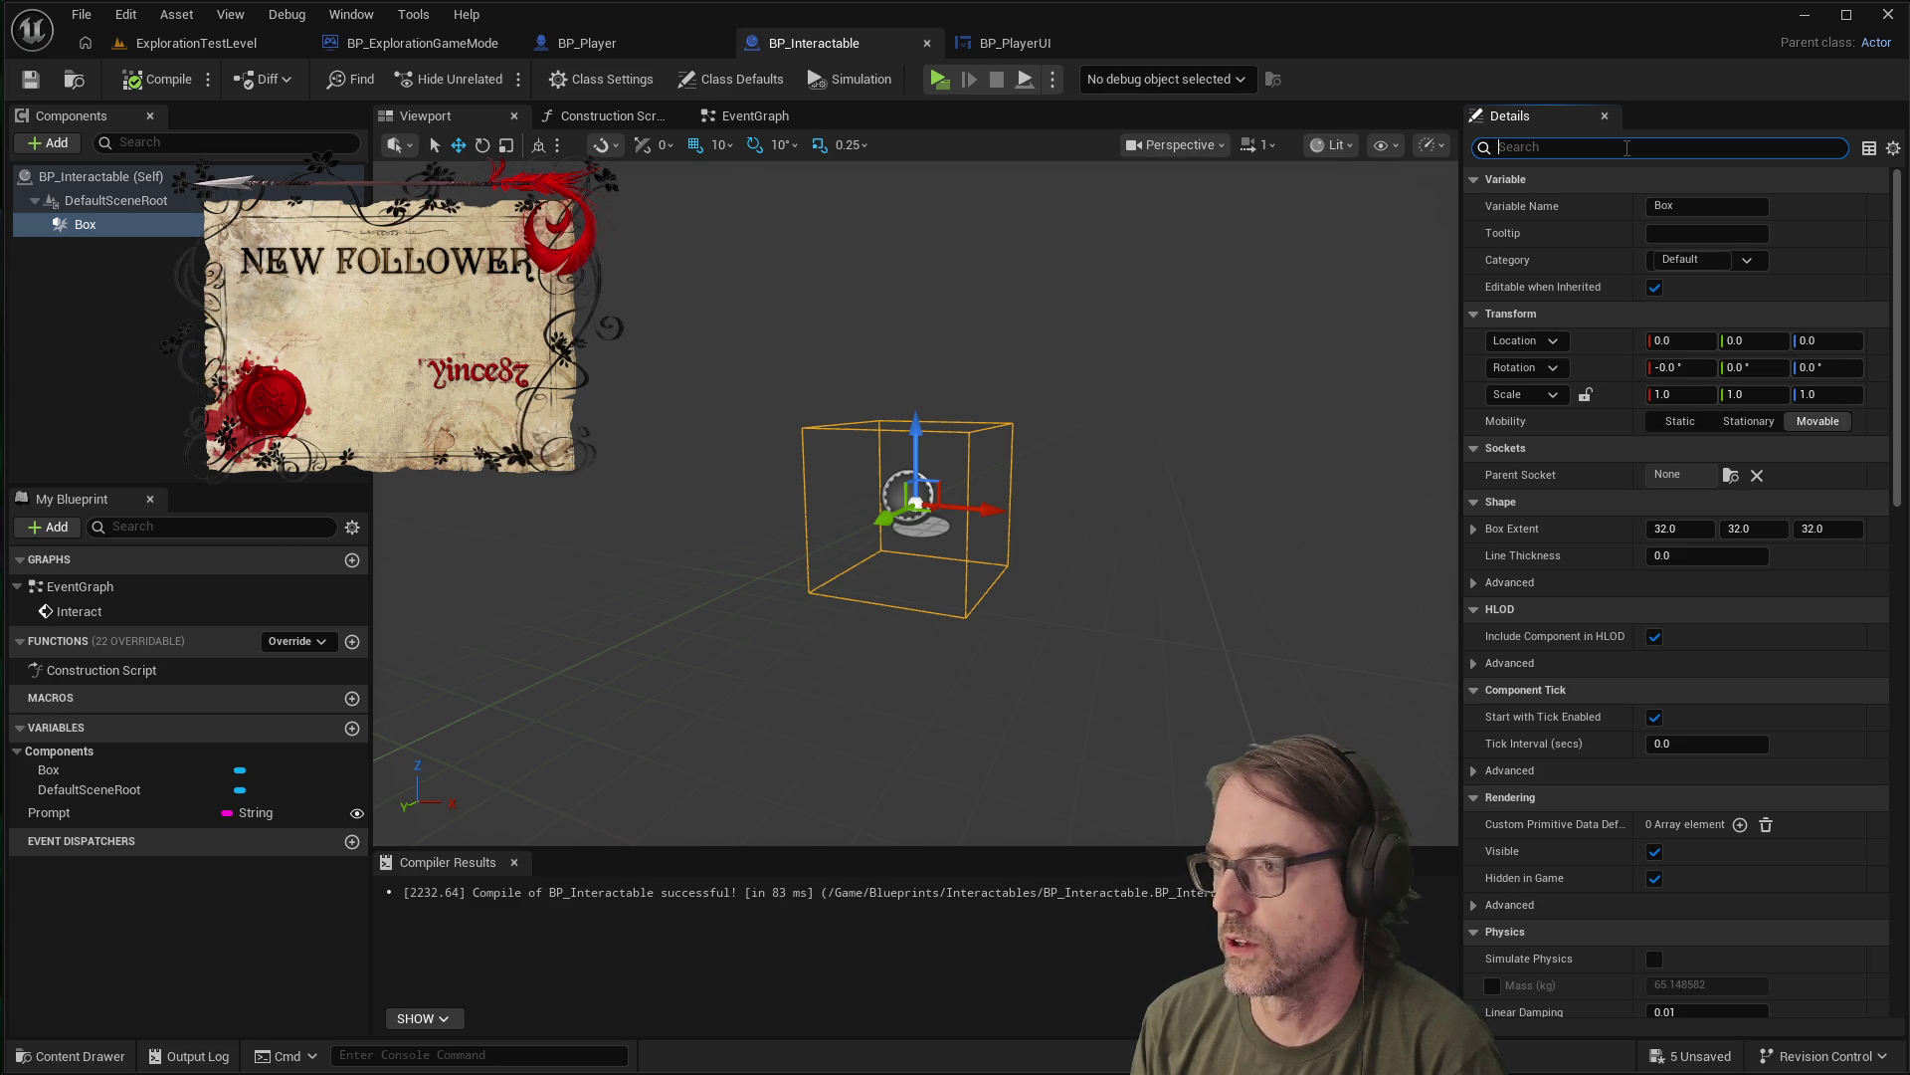
Set the Box's collision preset to Custom (Query Only), blocking Visibility and Camera traces
text(col)
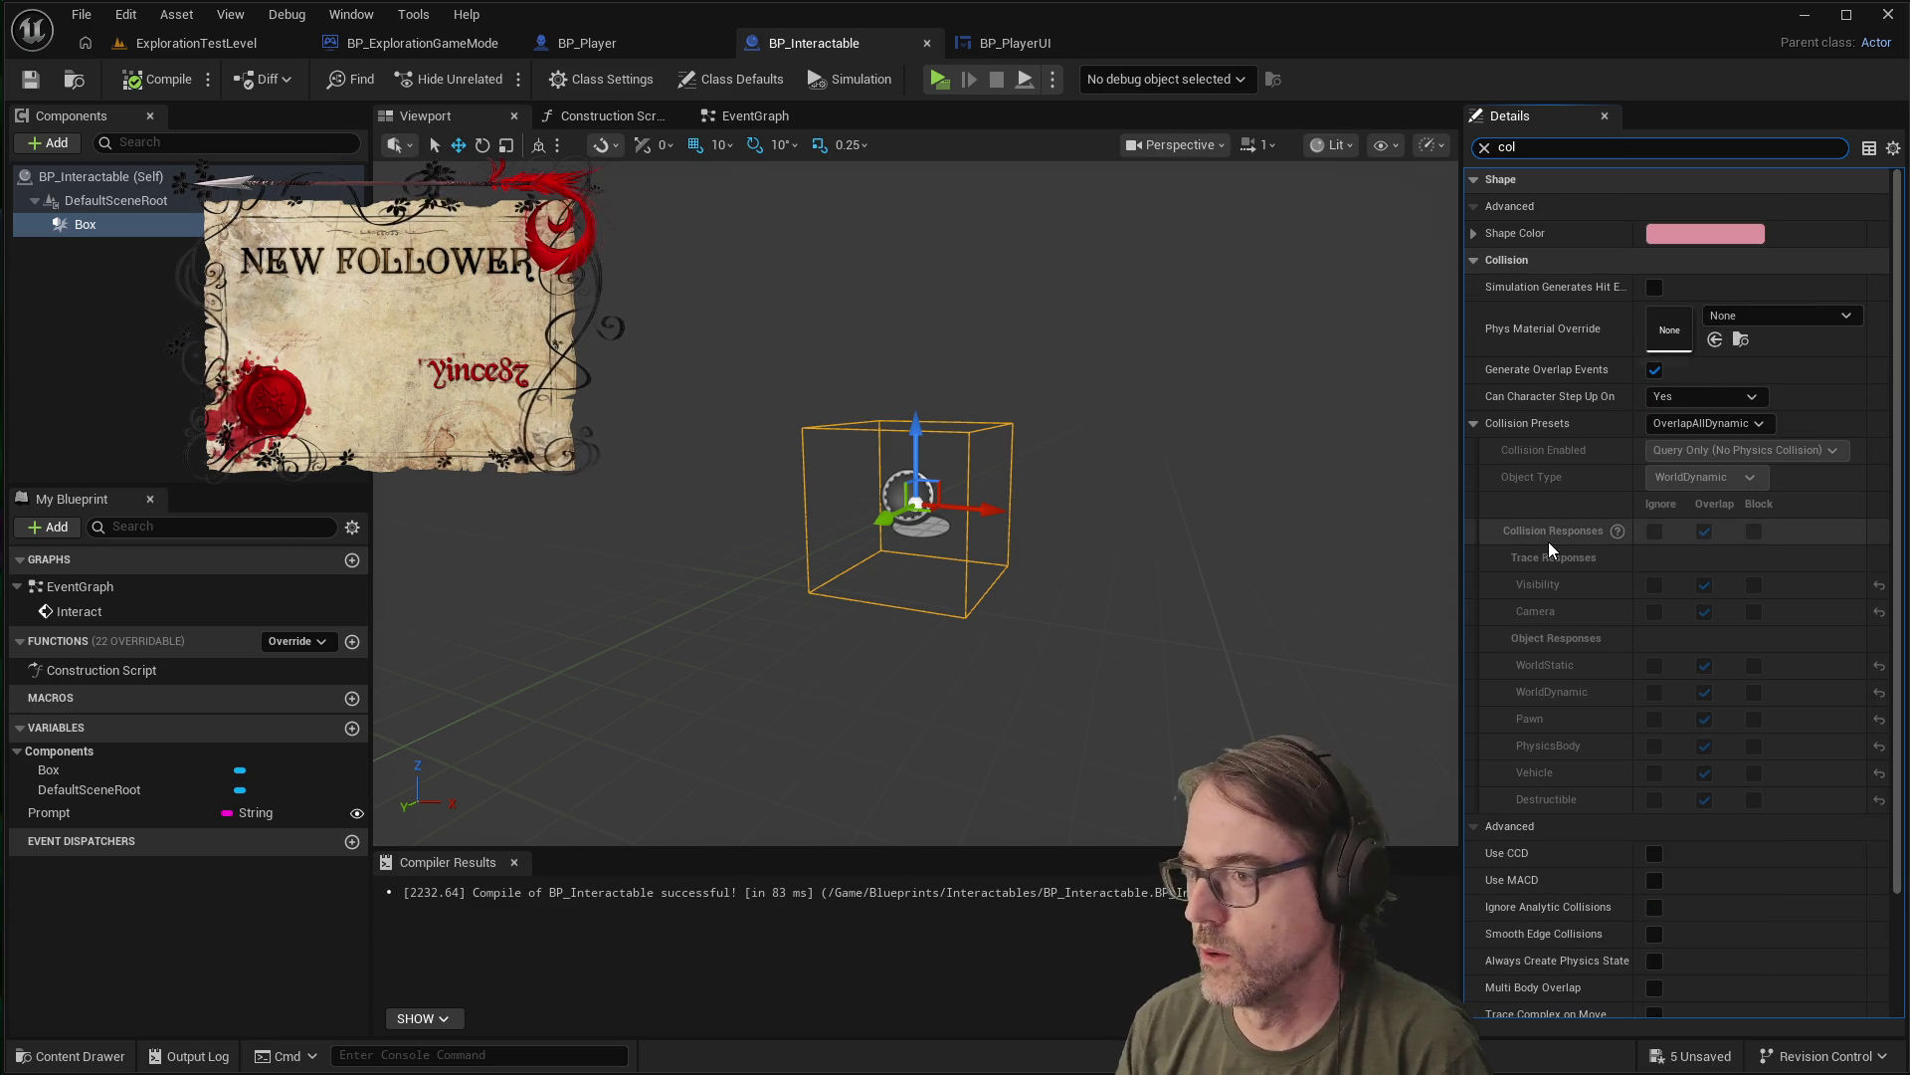
click(1763, 420)
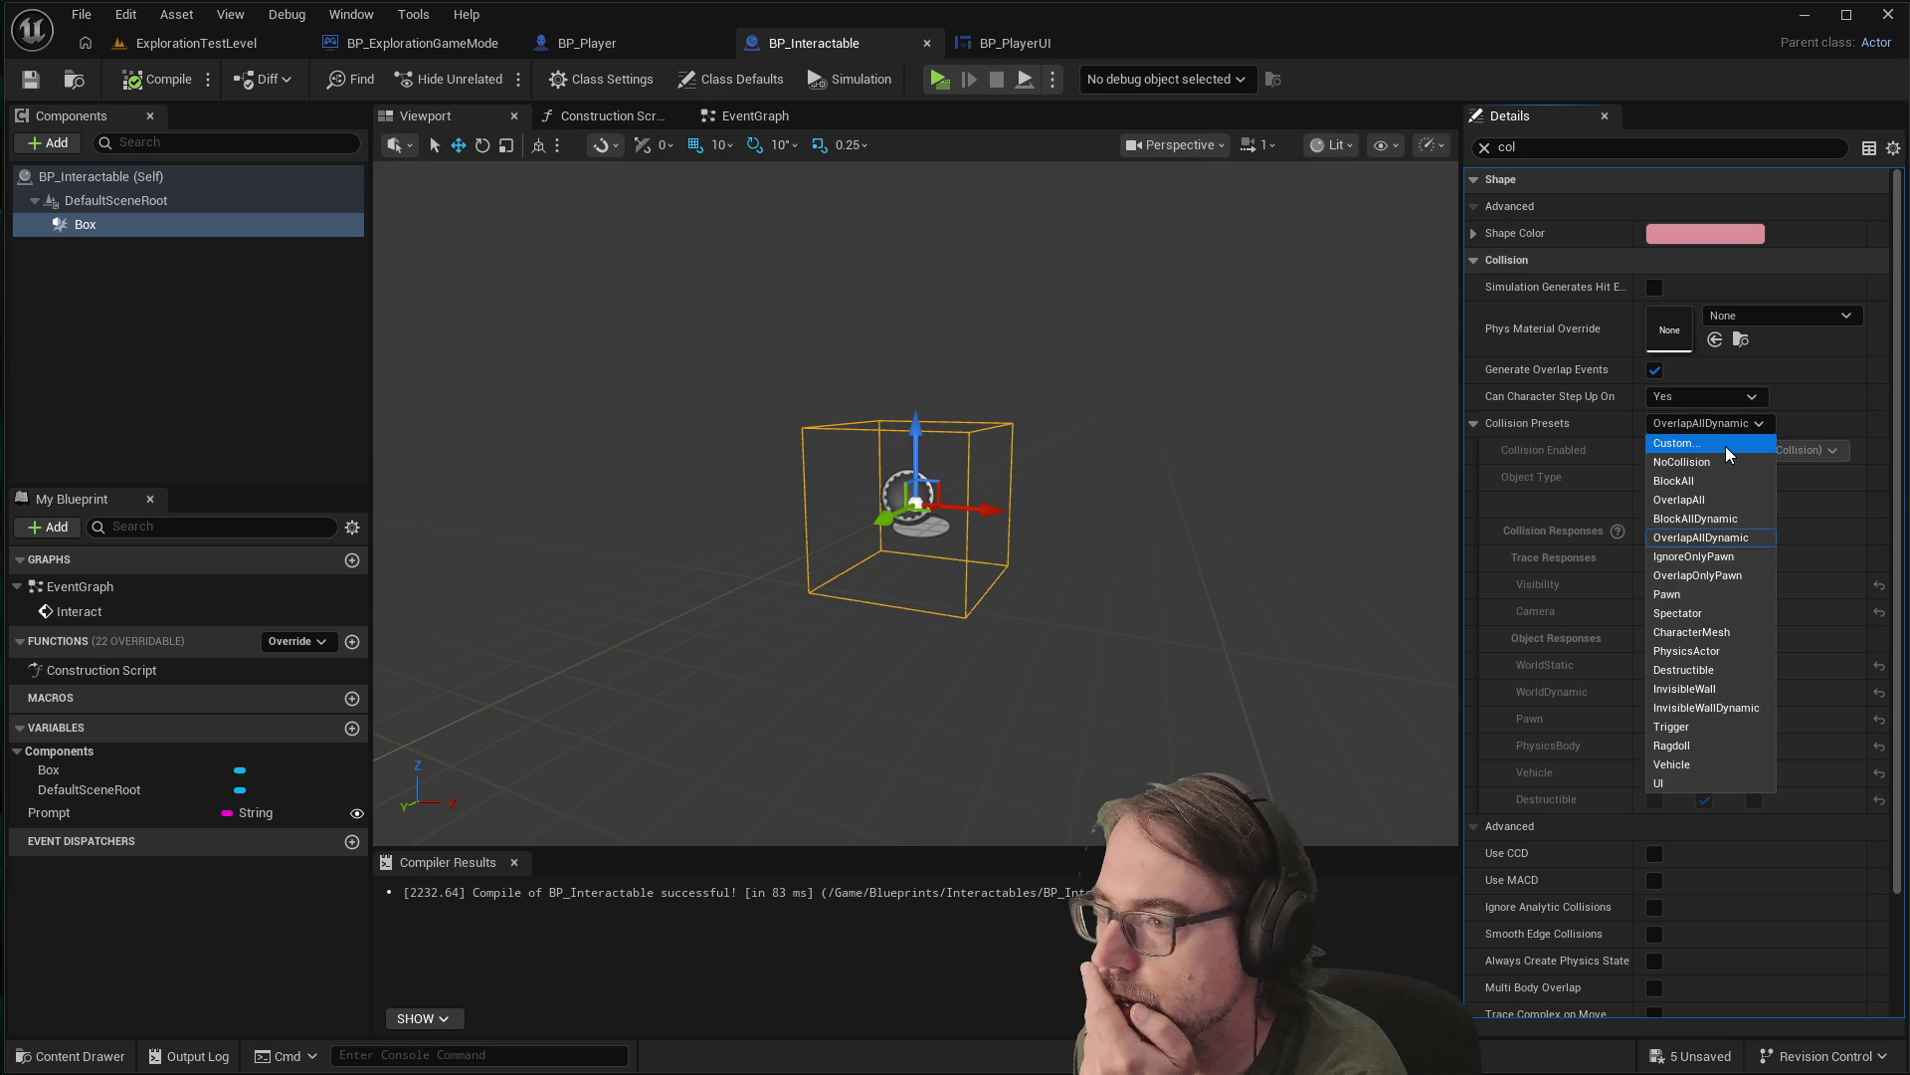
click(1725, 443)
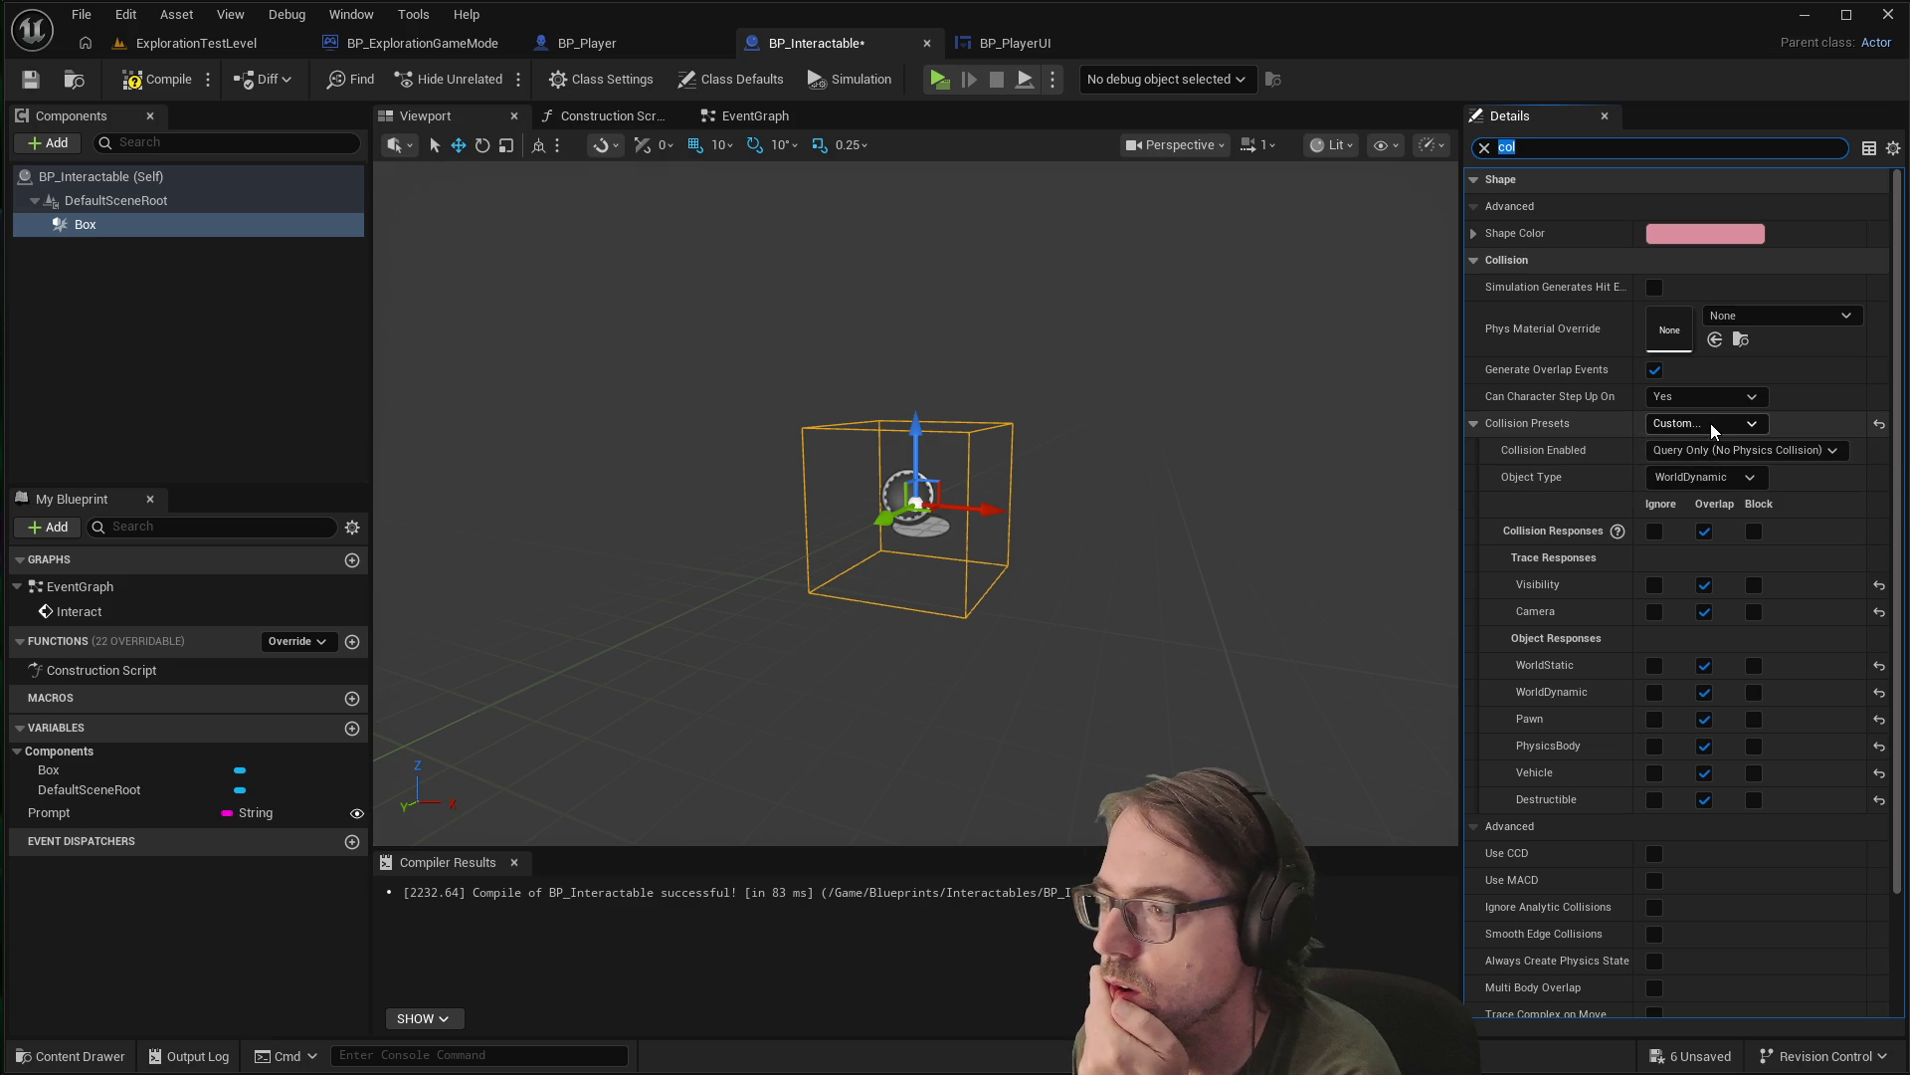
click(1710, 450)
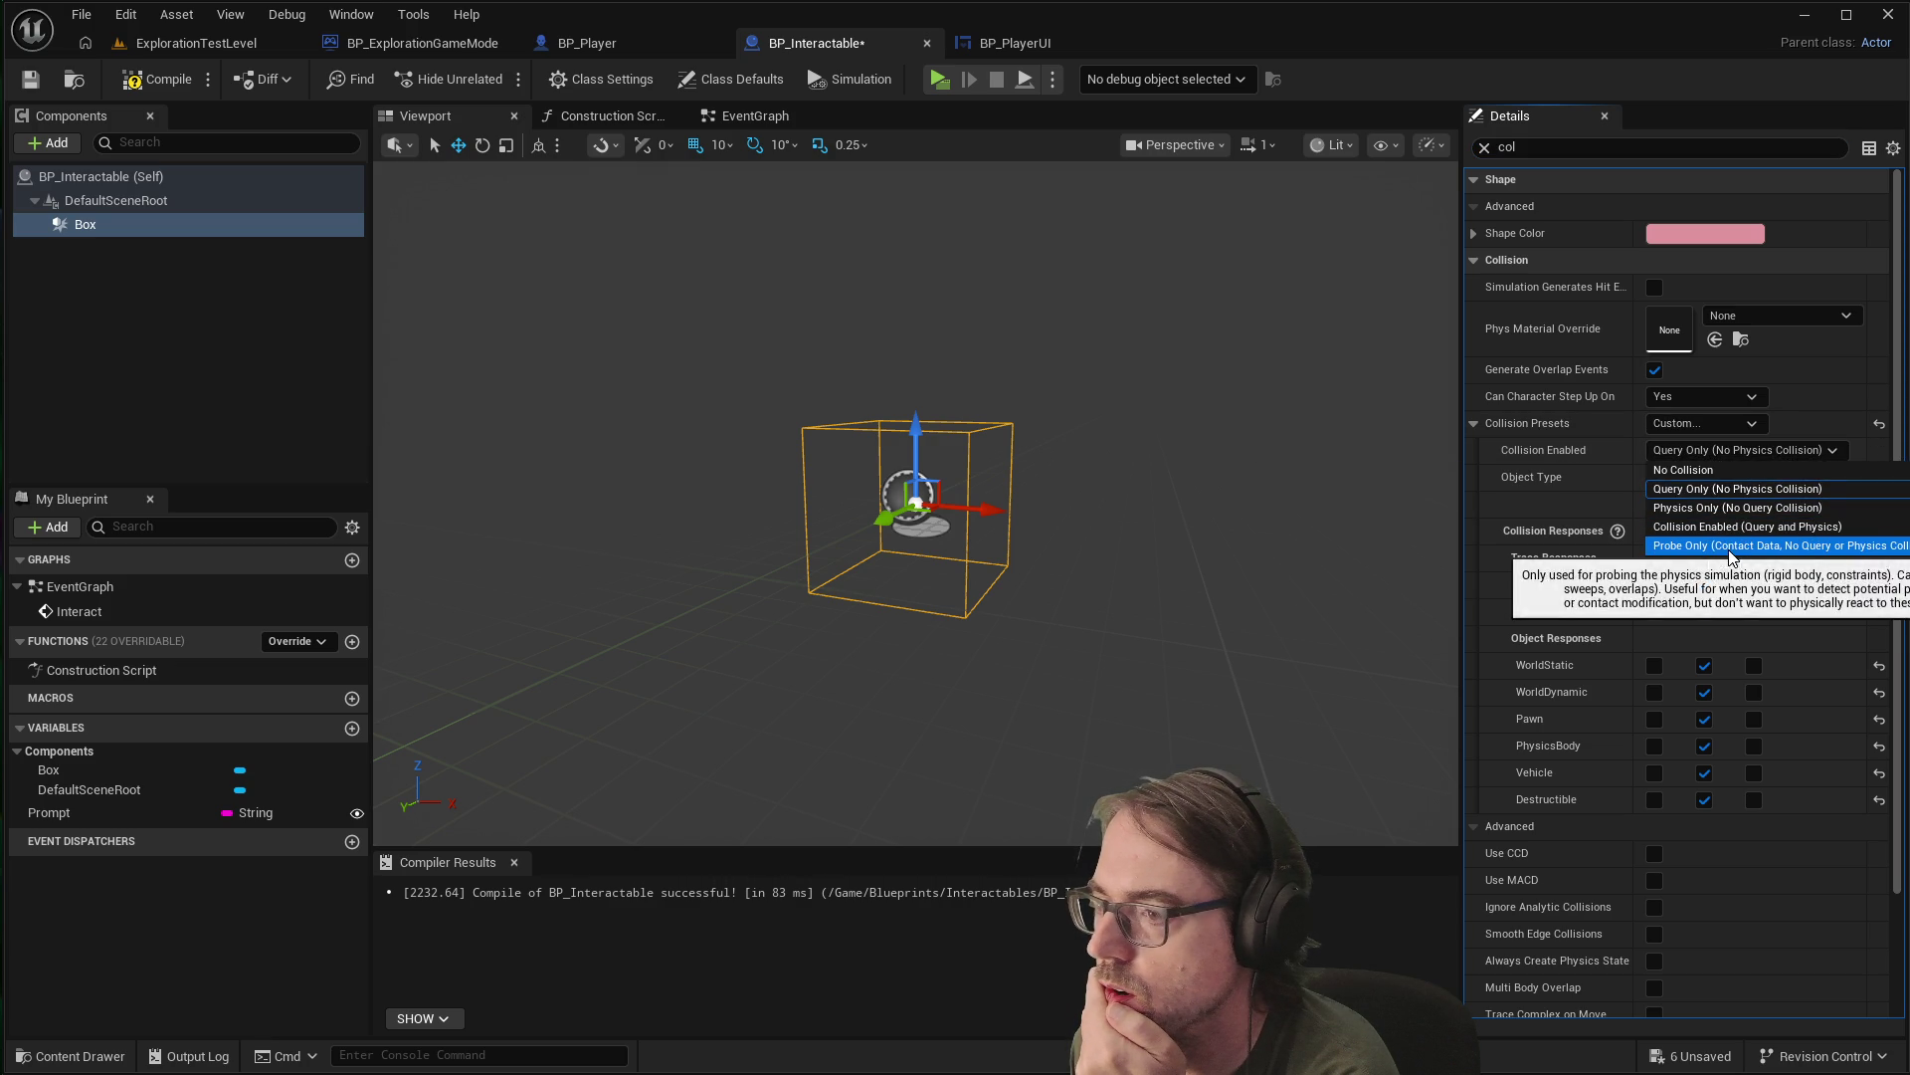
click(1722, 454)
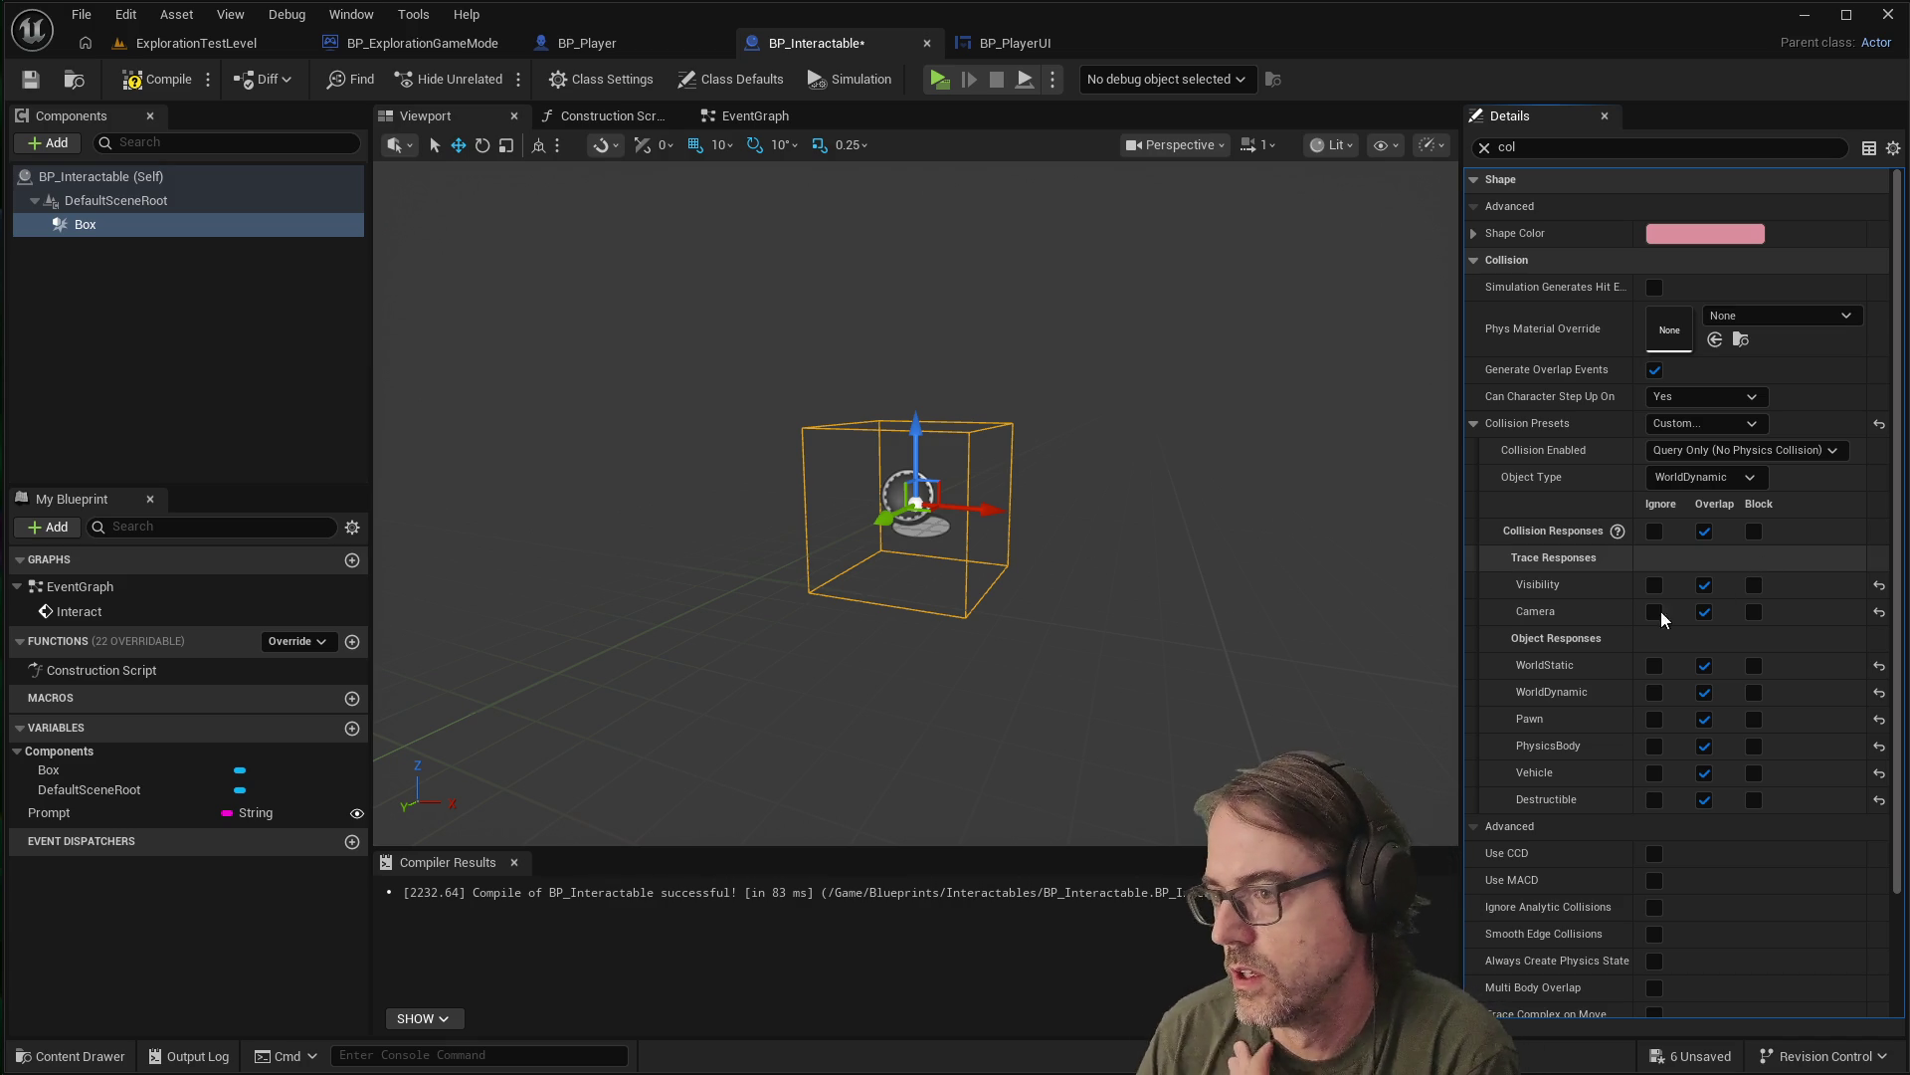
click(1754, 586)
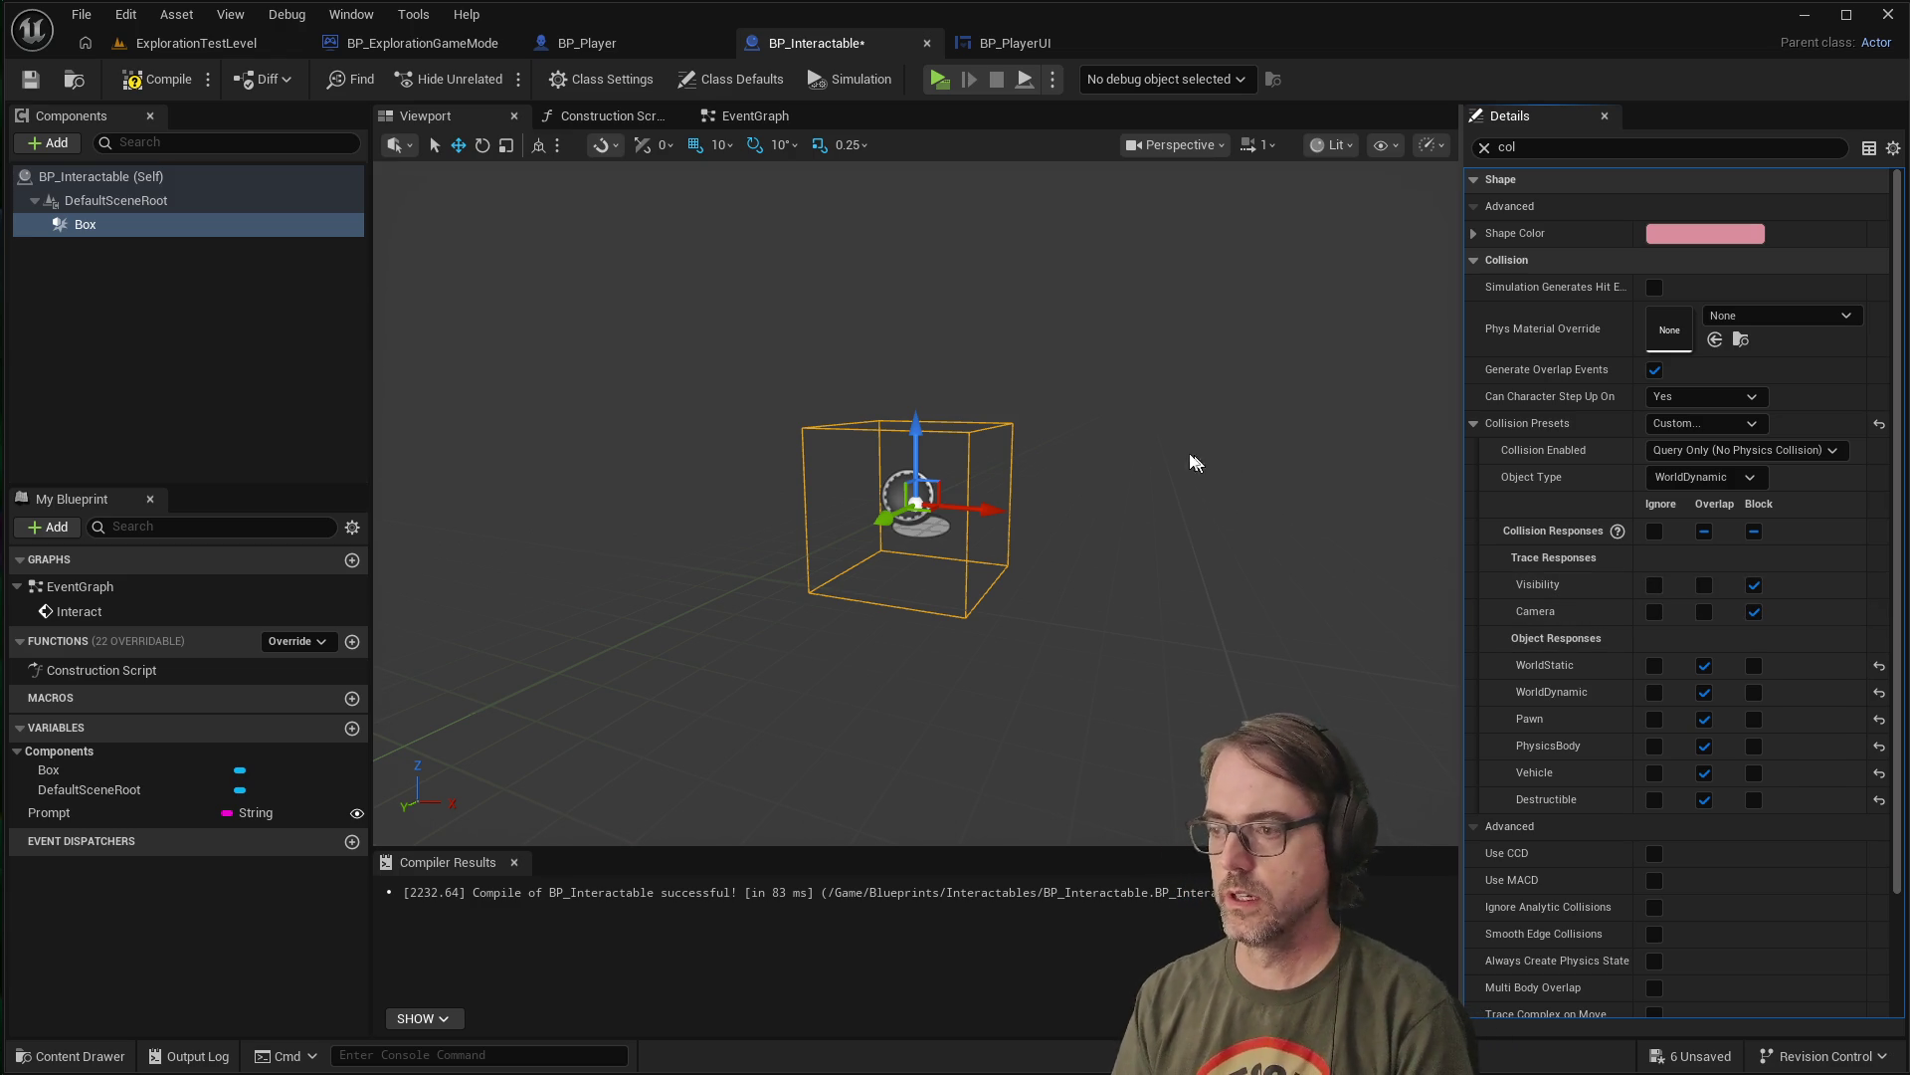
Compile and save BP_Interactable
key(F7)
key(ctrl+s)
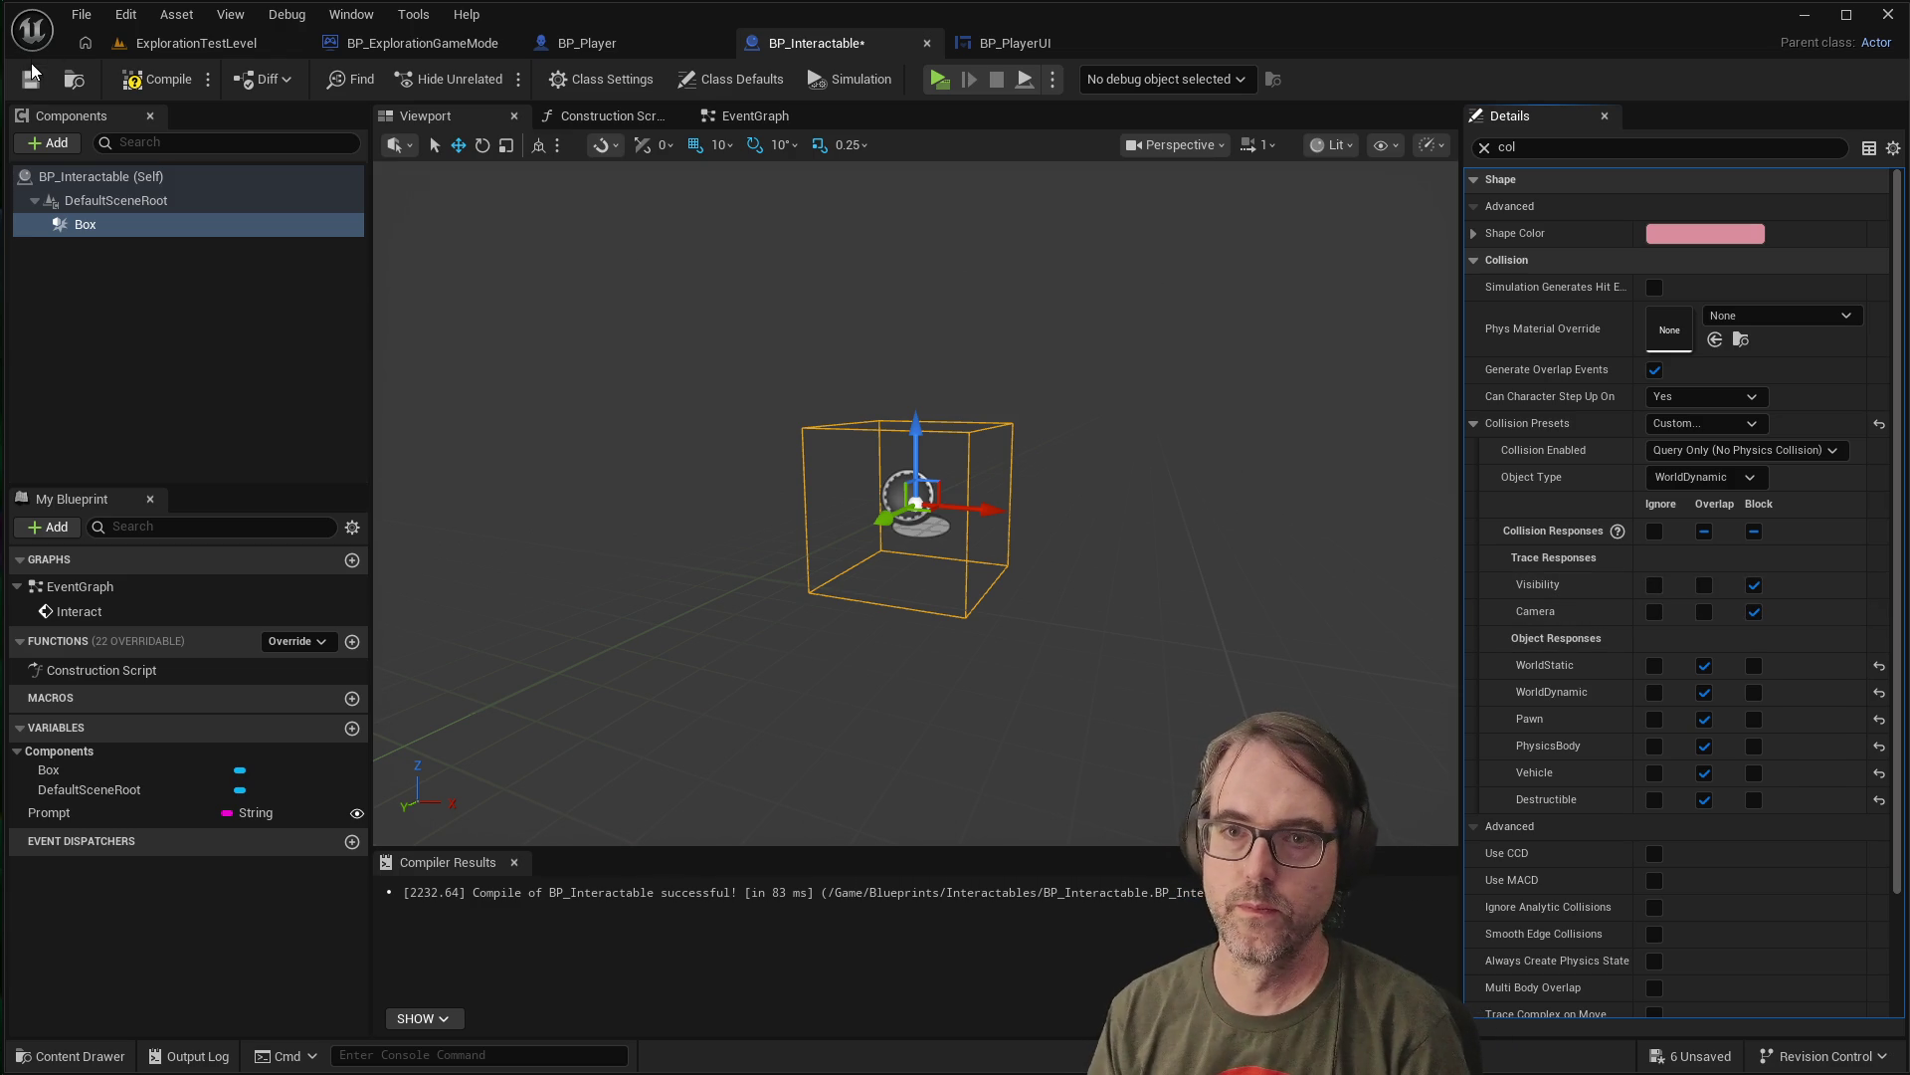
click(939, 79)
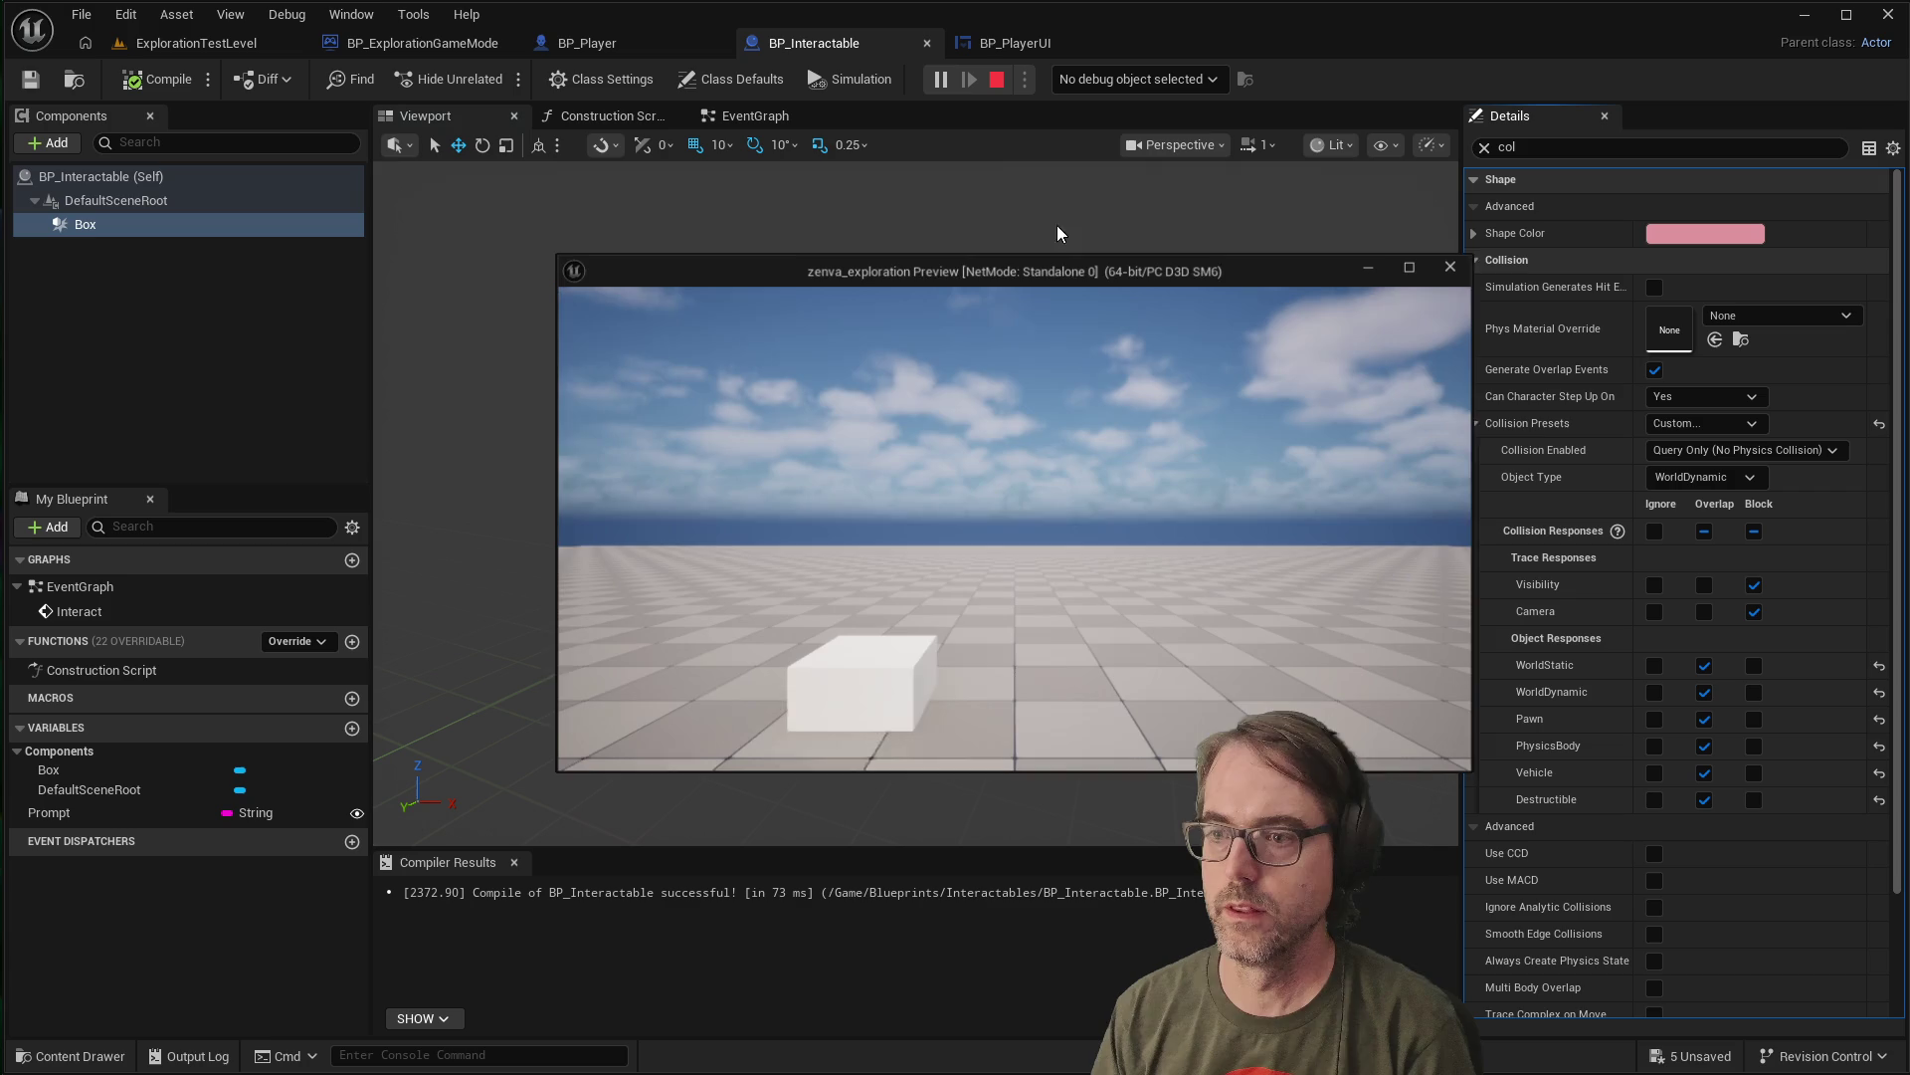
Playtest by walking up to the cube to check its interaction prompt, then stop
key(w)
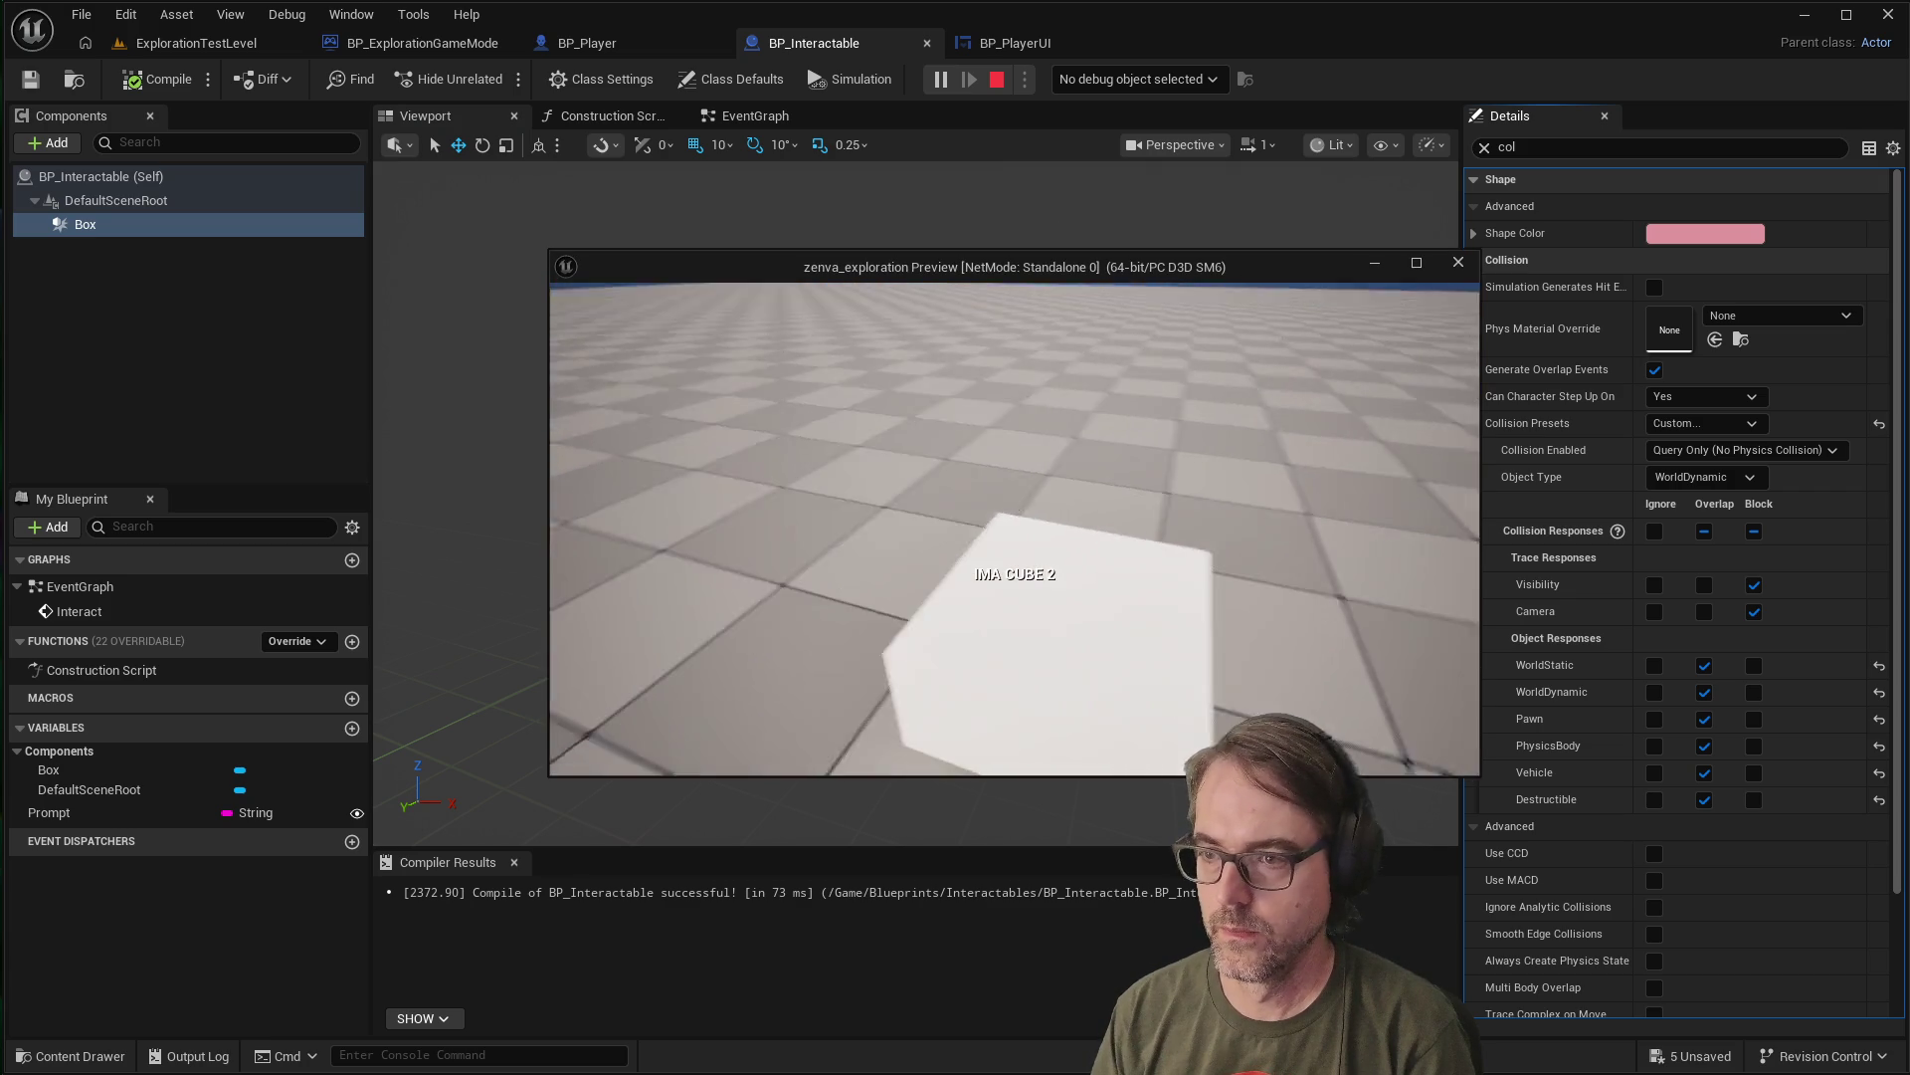
key(w)
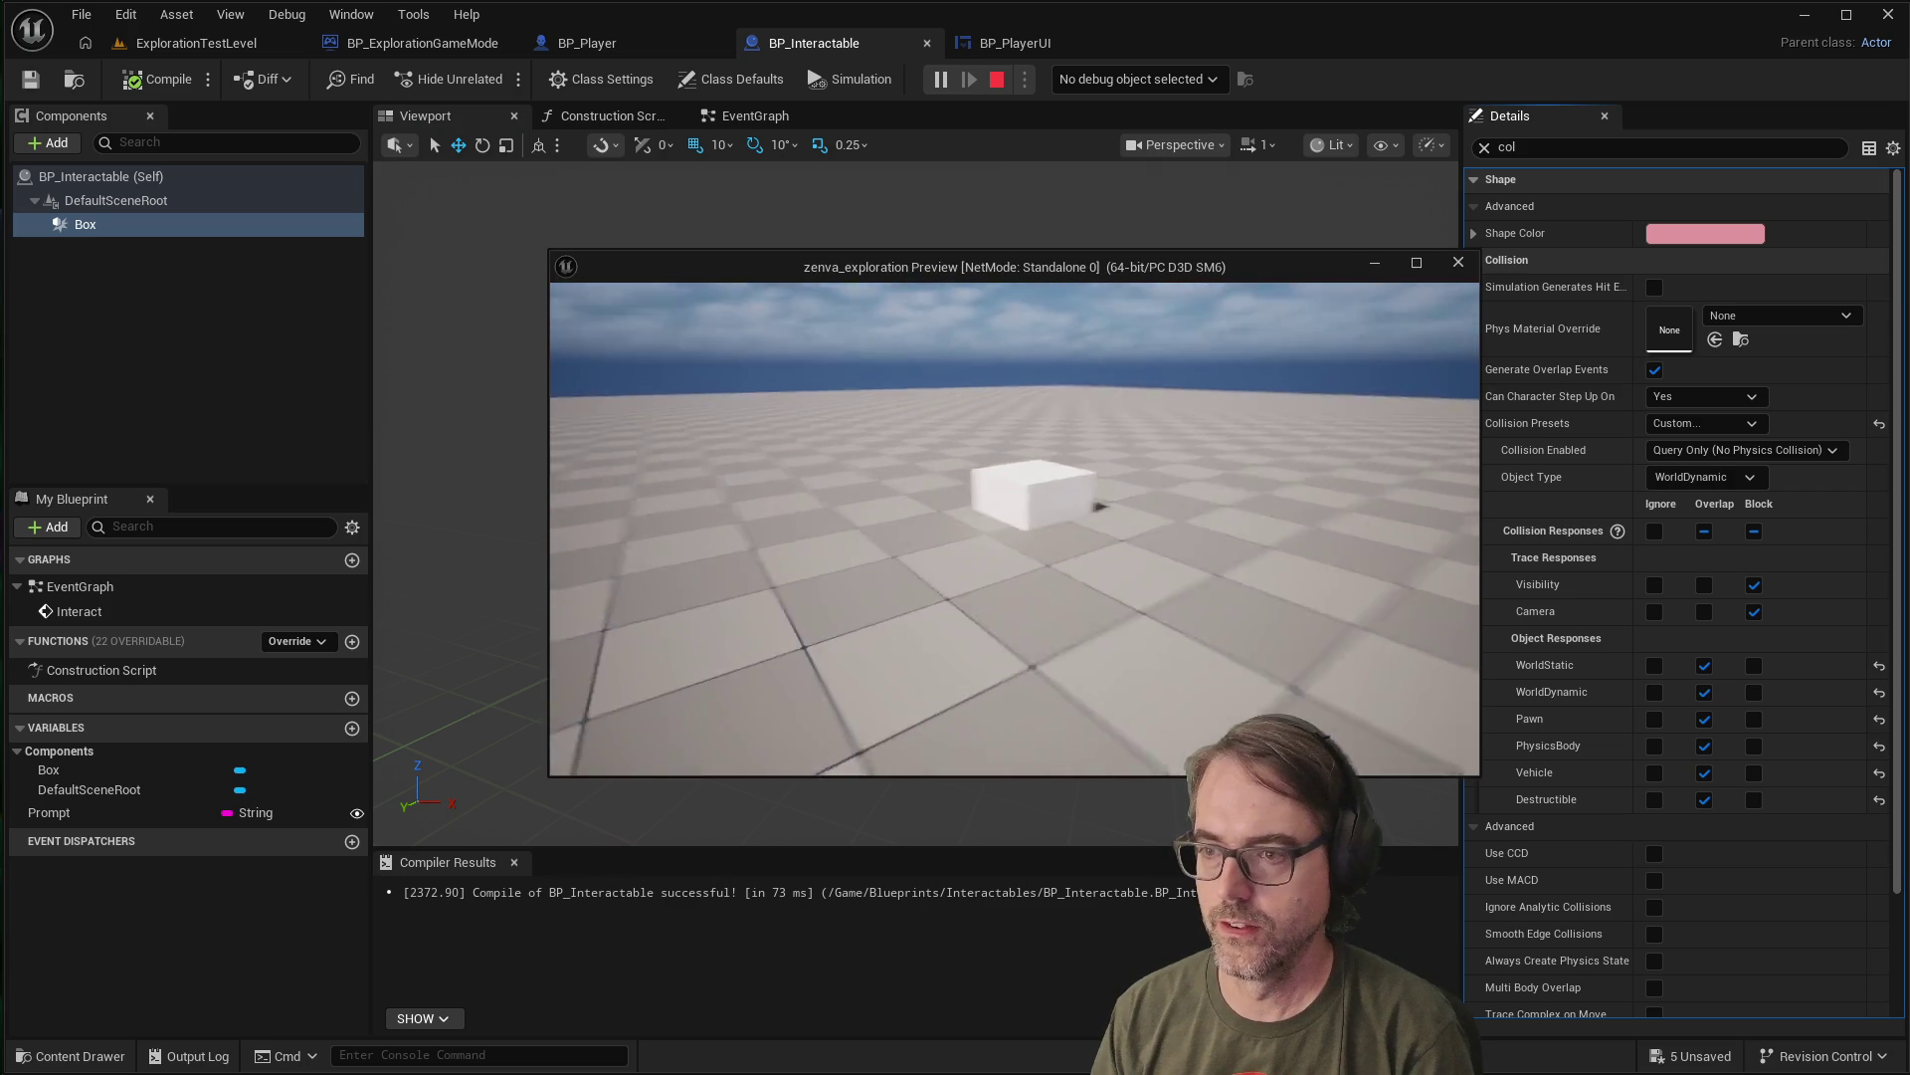
key(w)
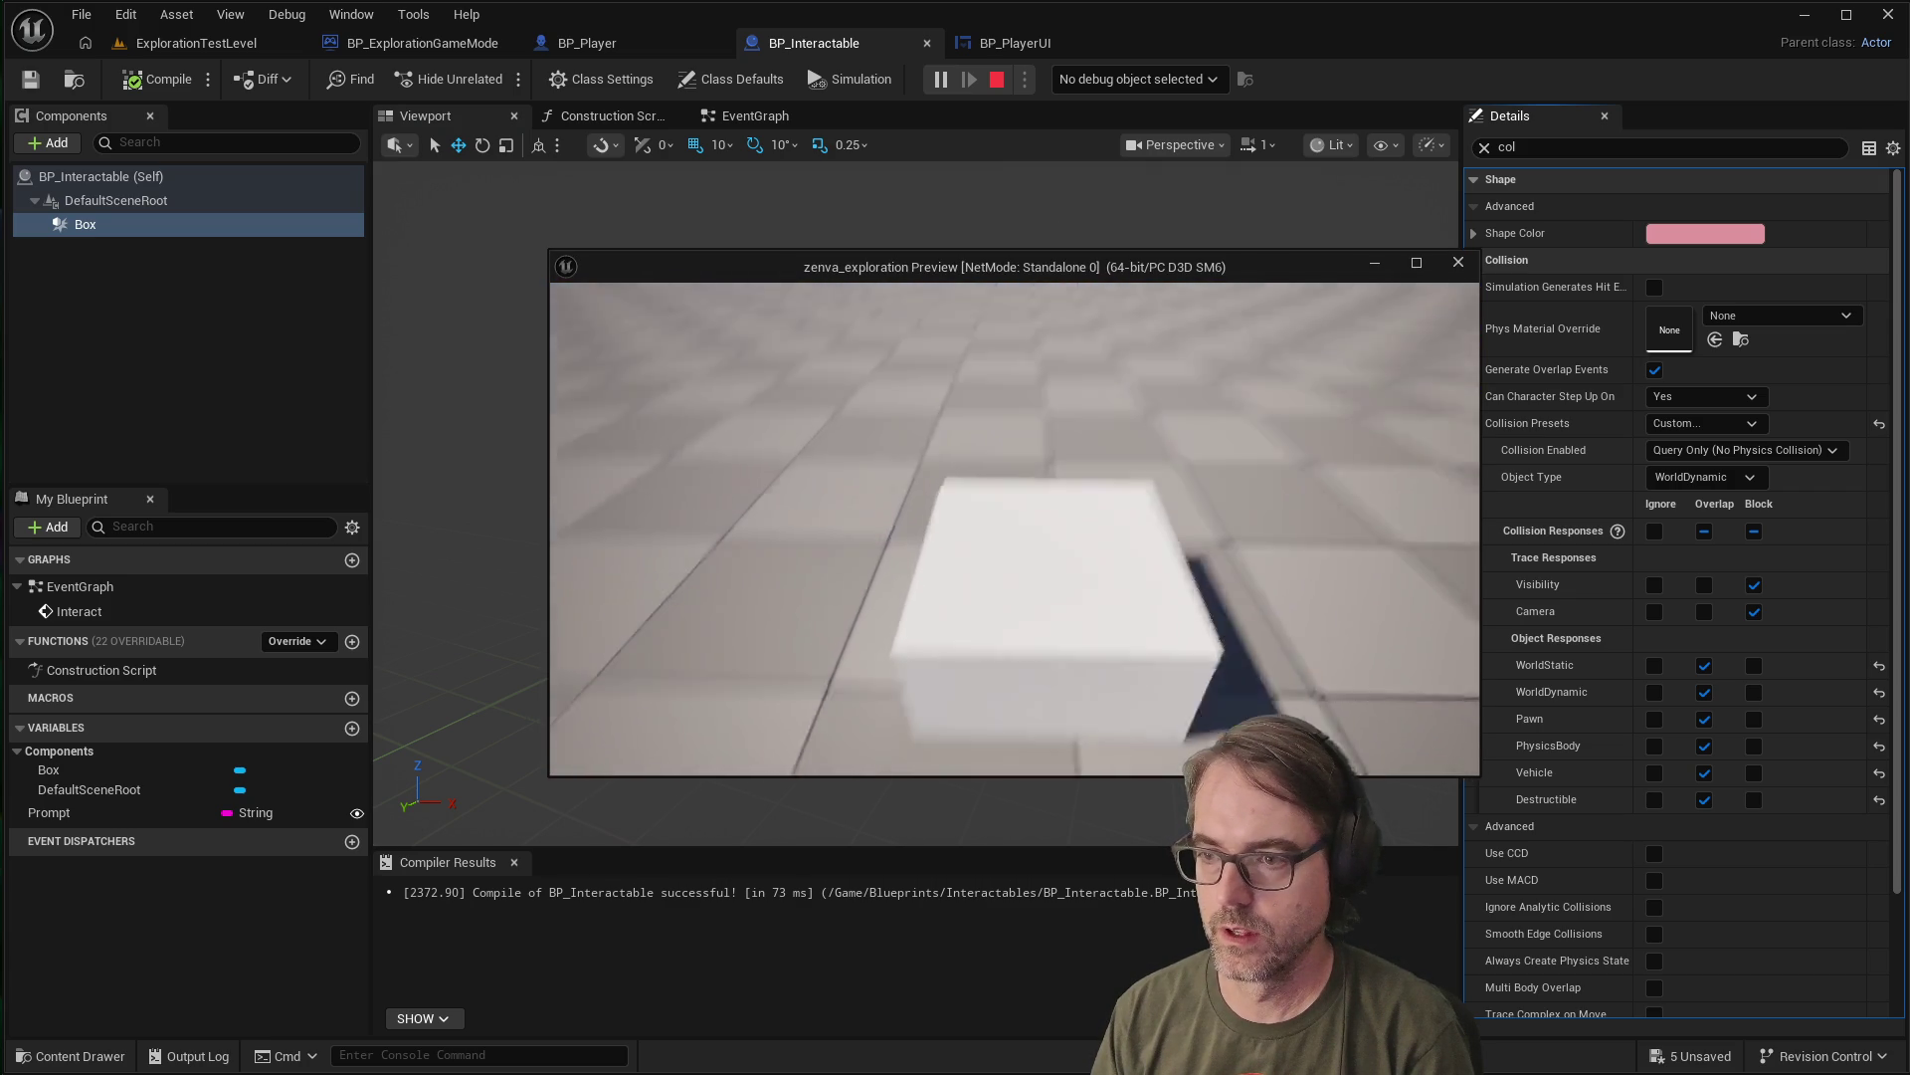
key(s)
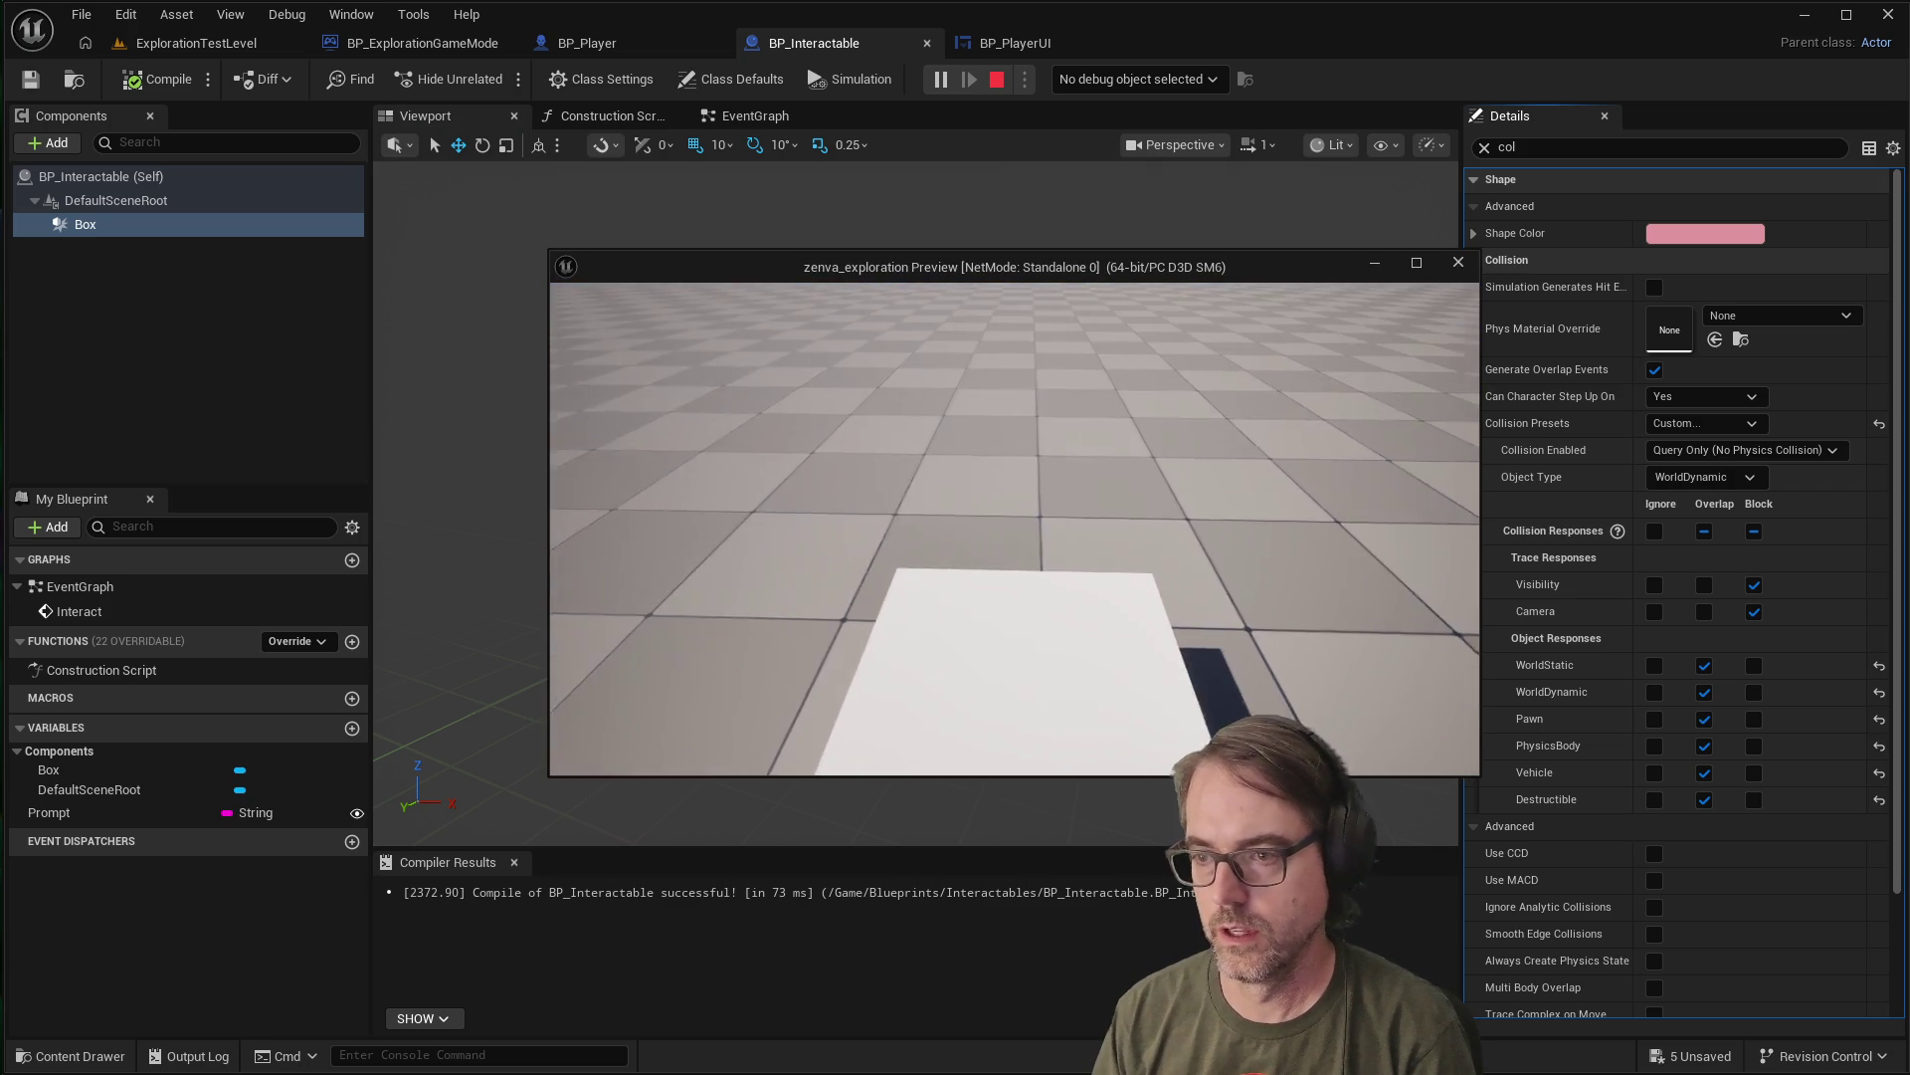
key(s)
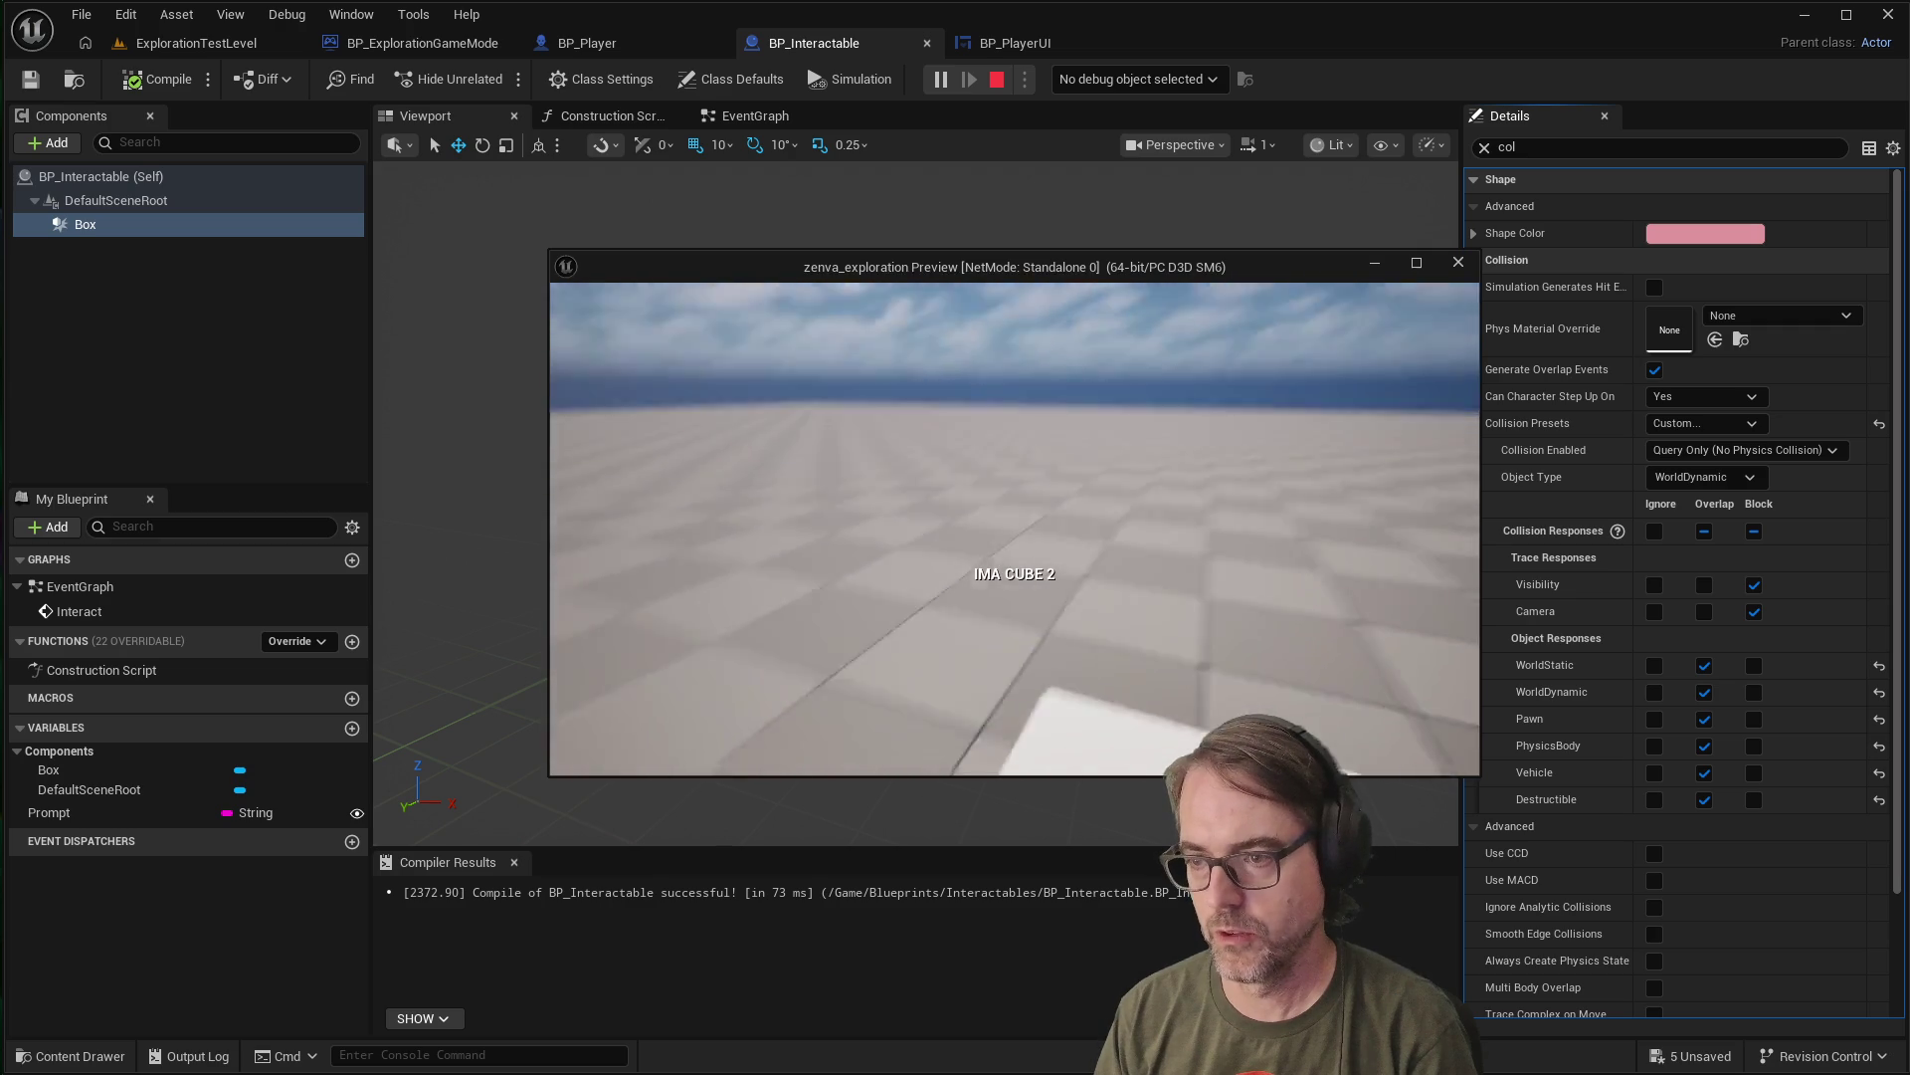
key(Escape)
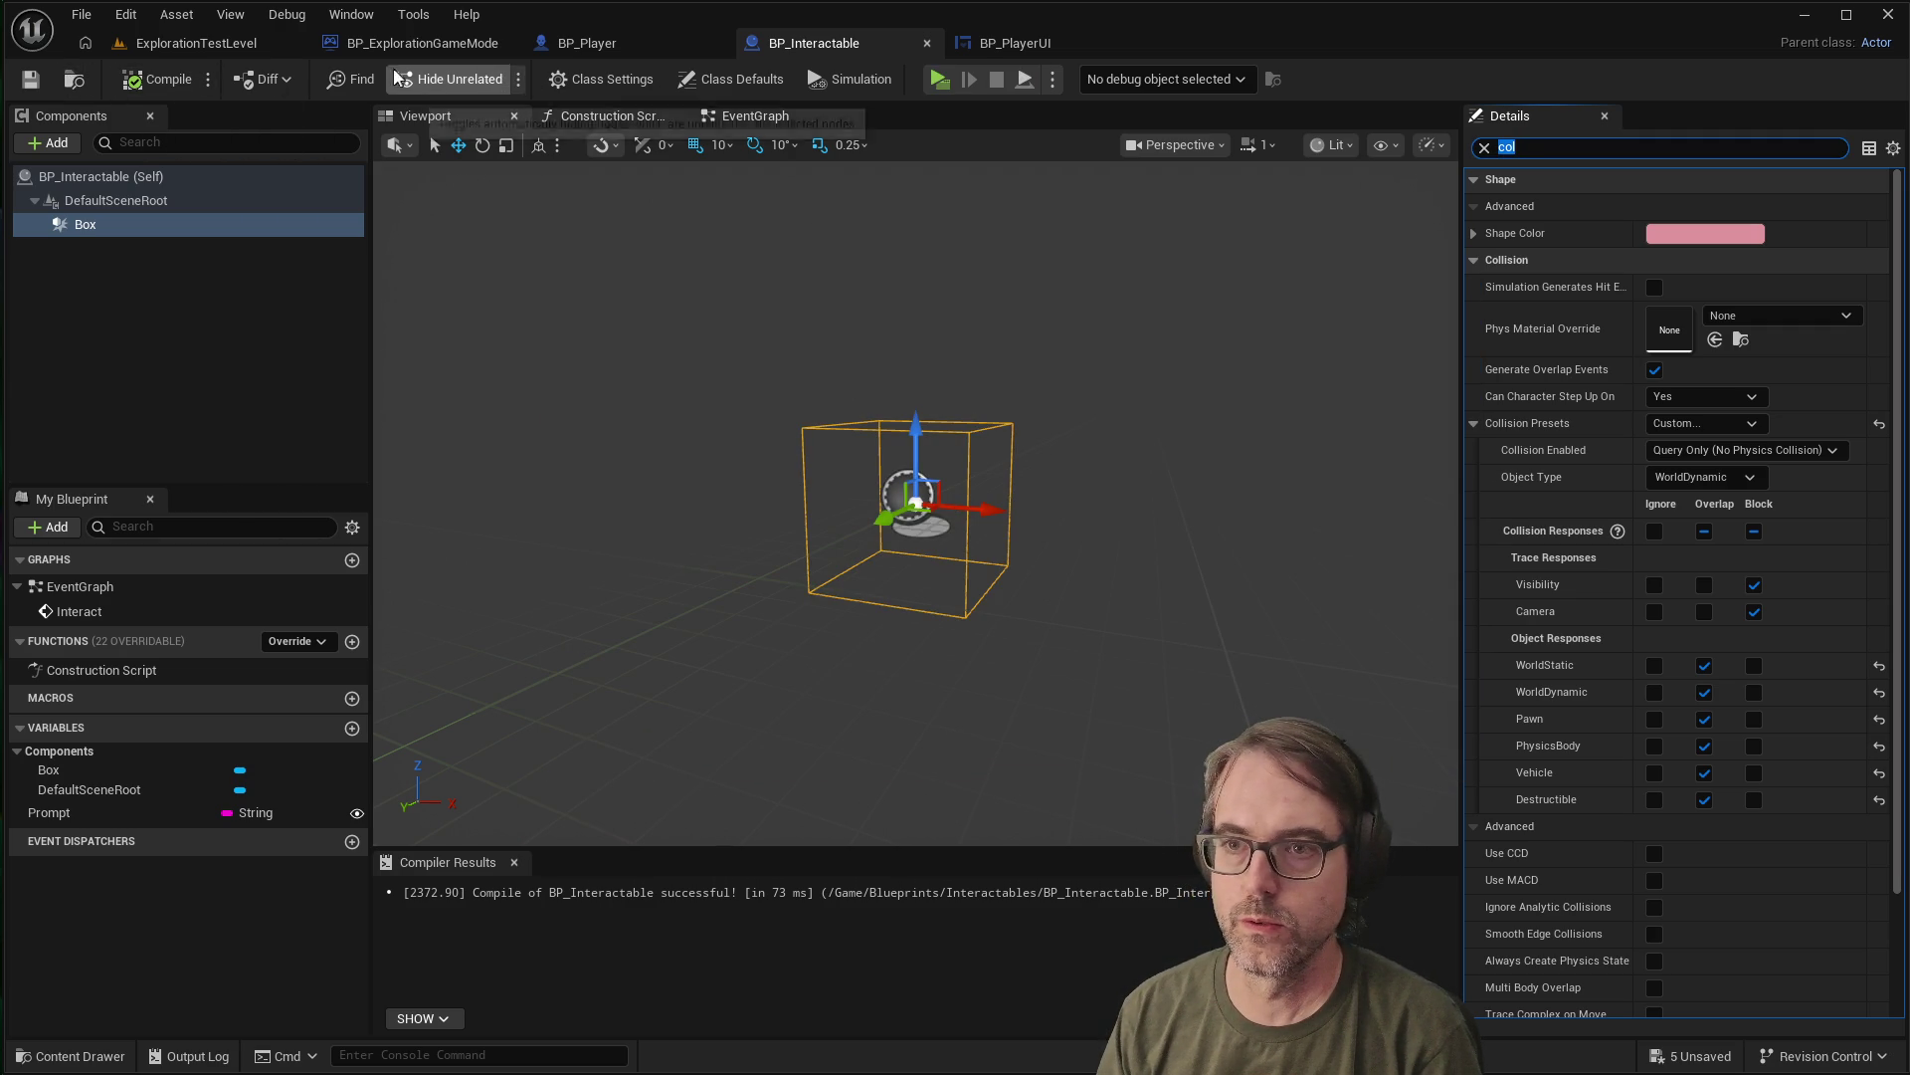
Back in ExplorationTestLevel, move the Cube along Y to -160
click(164, 46)
scroll(1190, 434, down, 3)
scroll(1190, 434, up, 3)
drag(1190, 434, 1091, 434)
mouse_move(901, 587)
mouse_down()
mouse_move(925, 677)
mouse_move(975, 677)
mouse_move(876, 677)
mouse_move(876, 617)
mouse_move(935, 617)
mouse_move(955, 657)
mouse_move(1179, 774)
mouse_move(1033, 801)
mouse_up()
drag(1189, 657, 1189, 626)
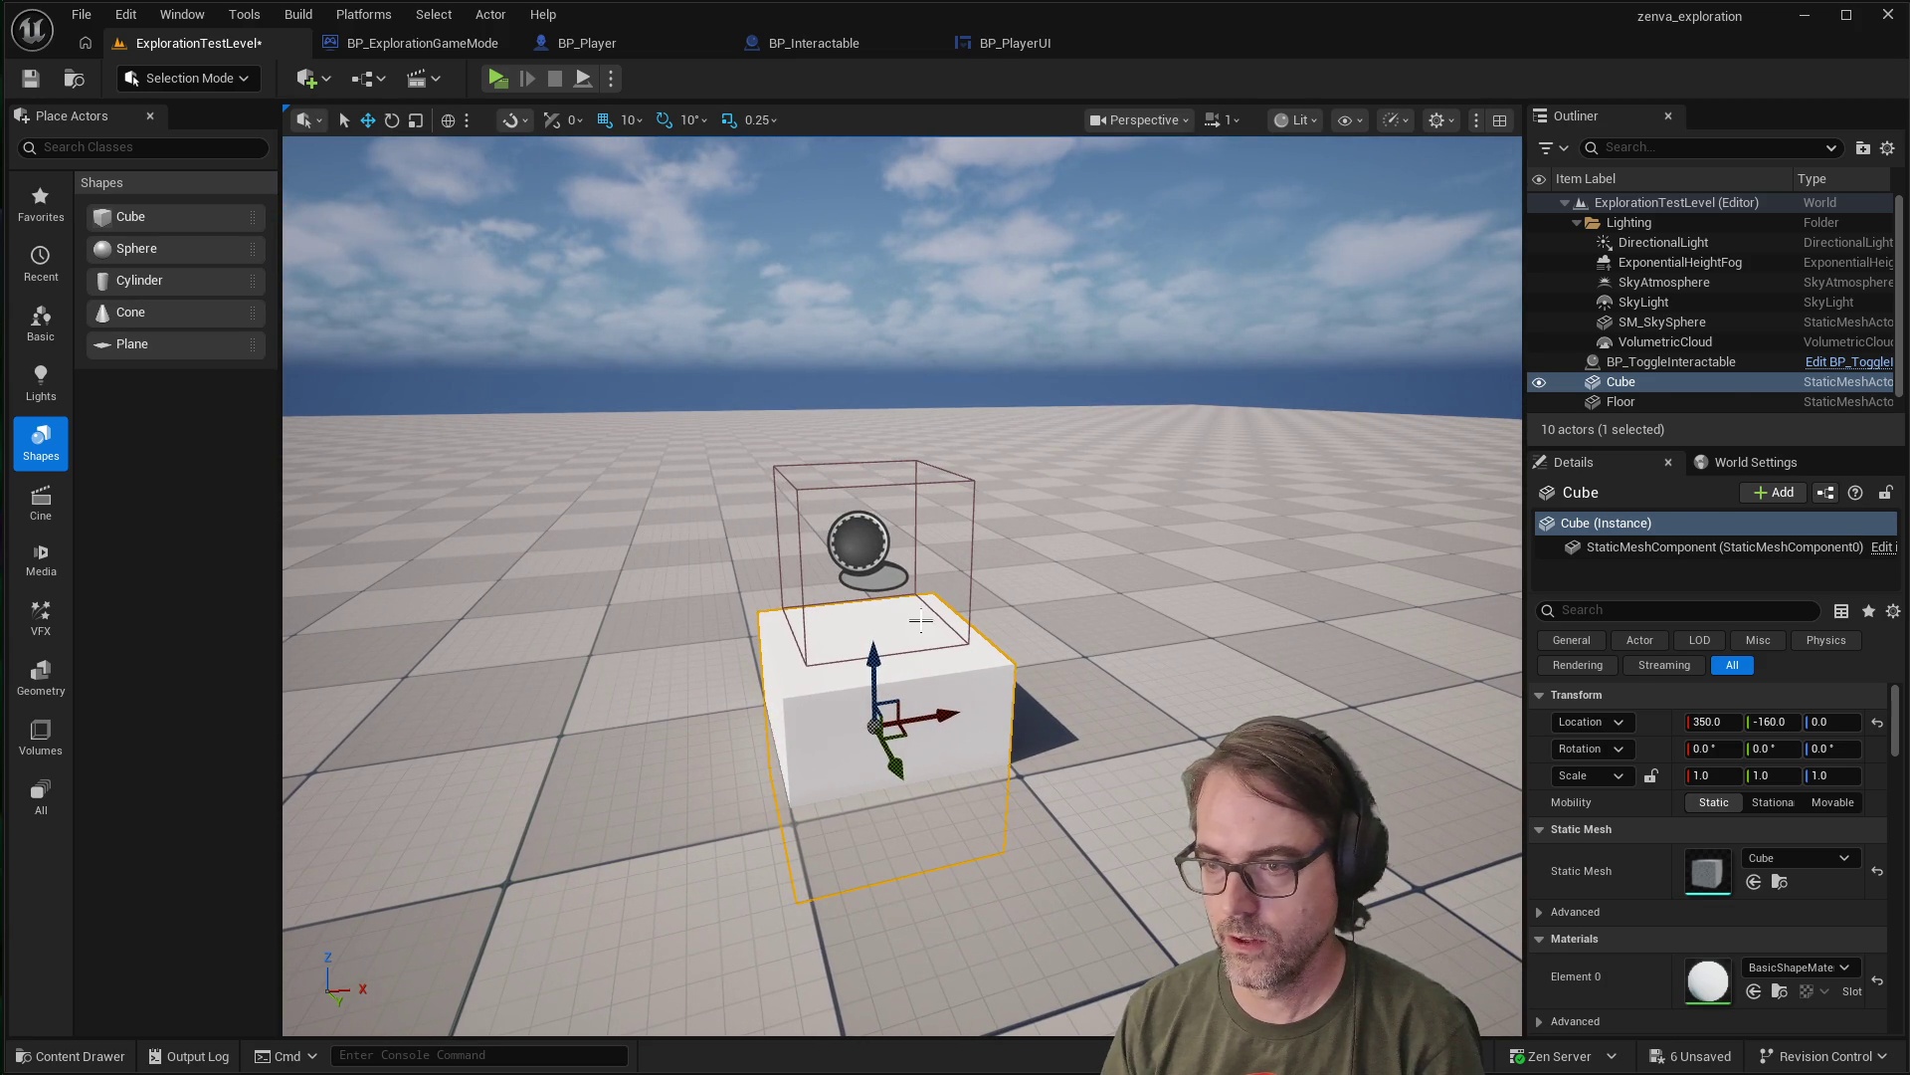
Select the Cube in the viewport, with plain selection mode, and frame the view around it
click(890, 647)
key(Escape)
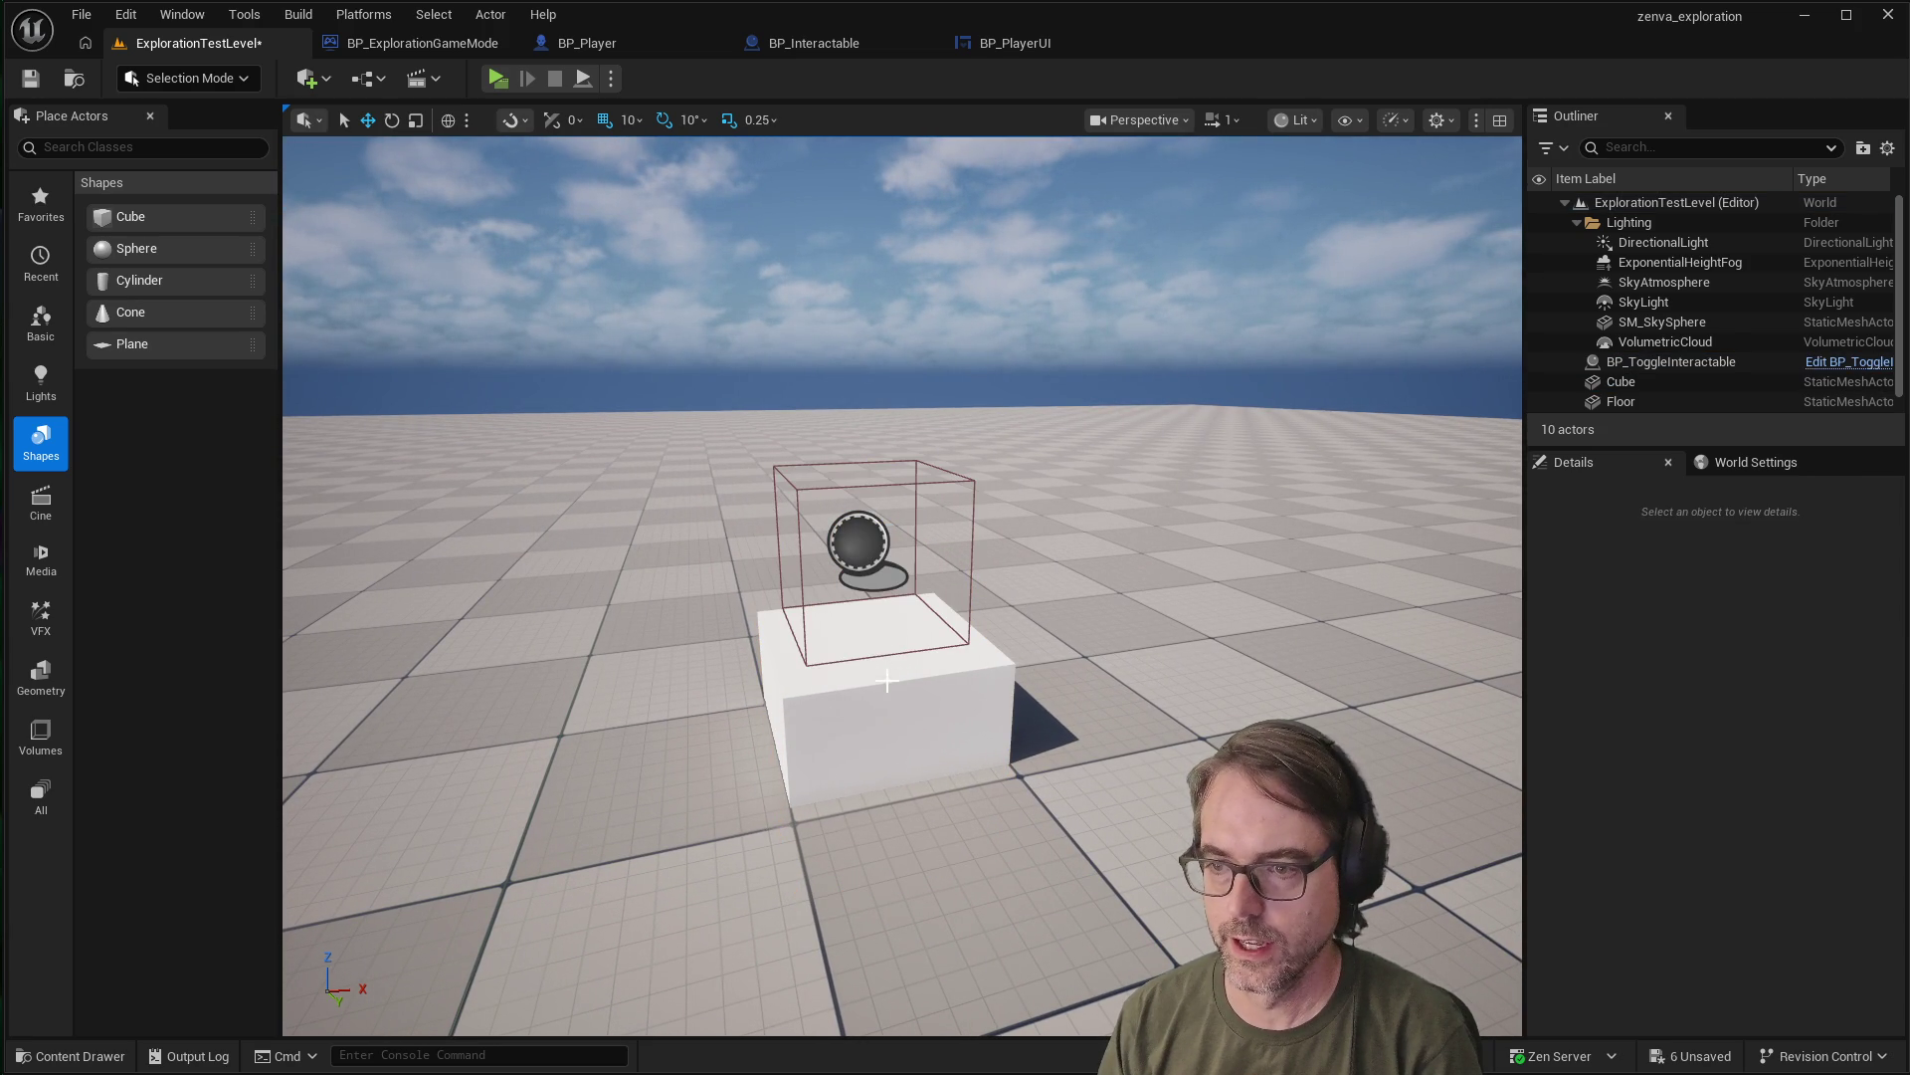
click(887, 678)
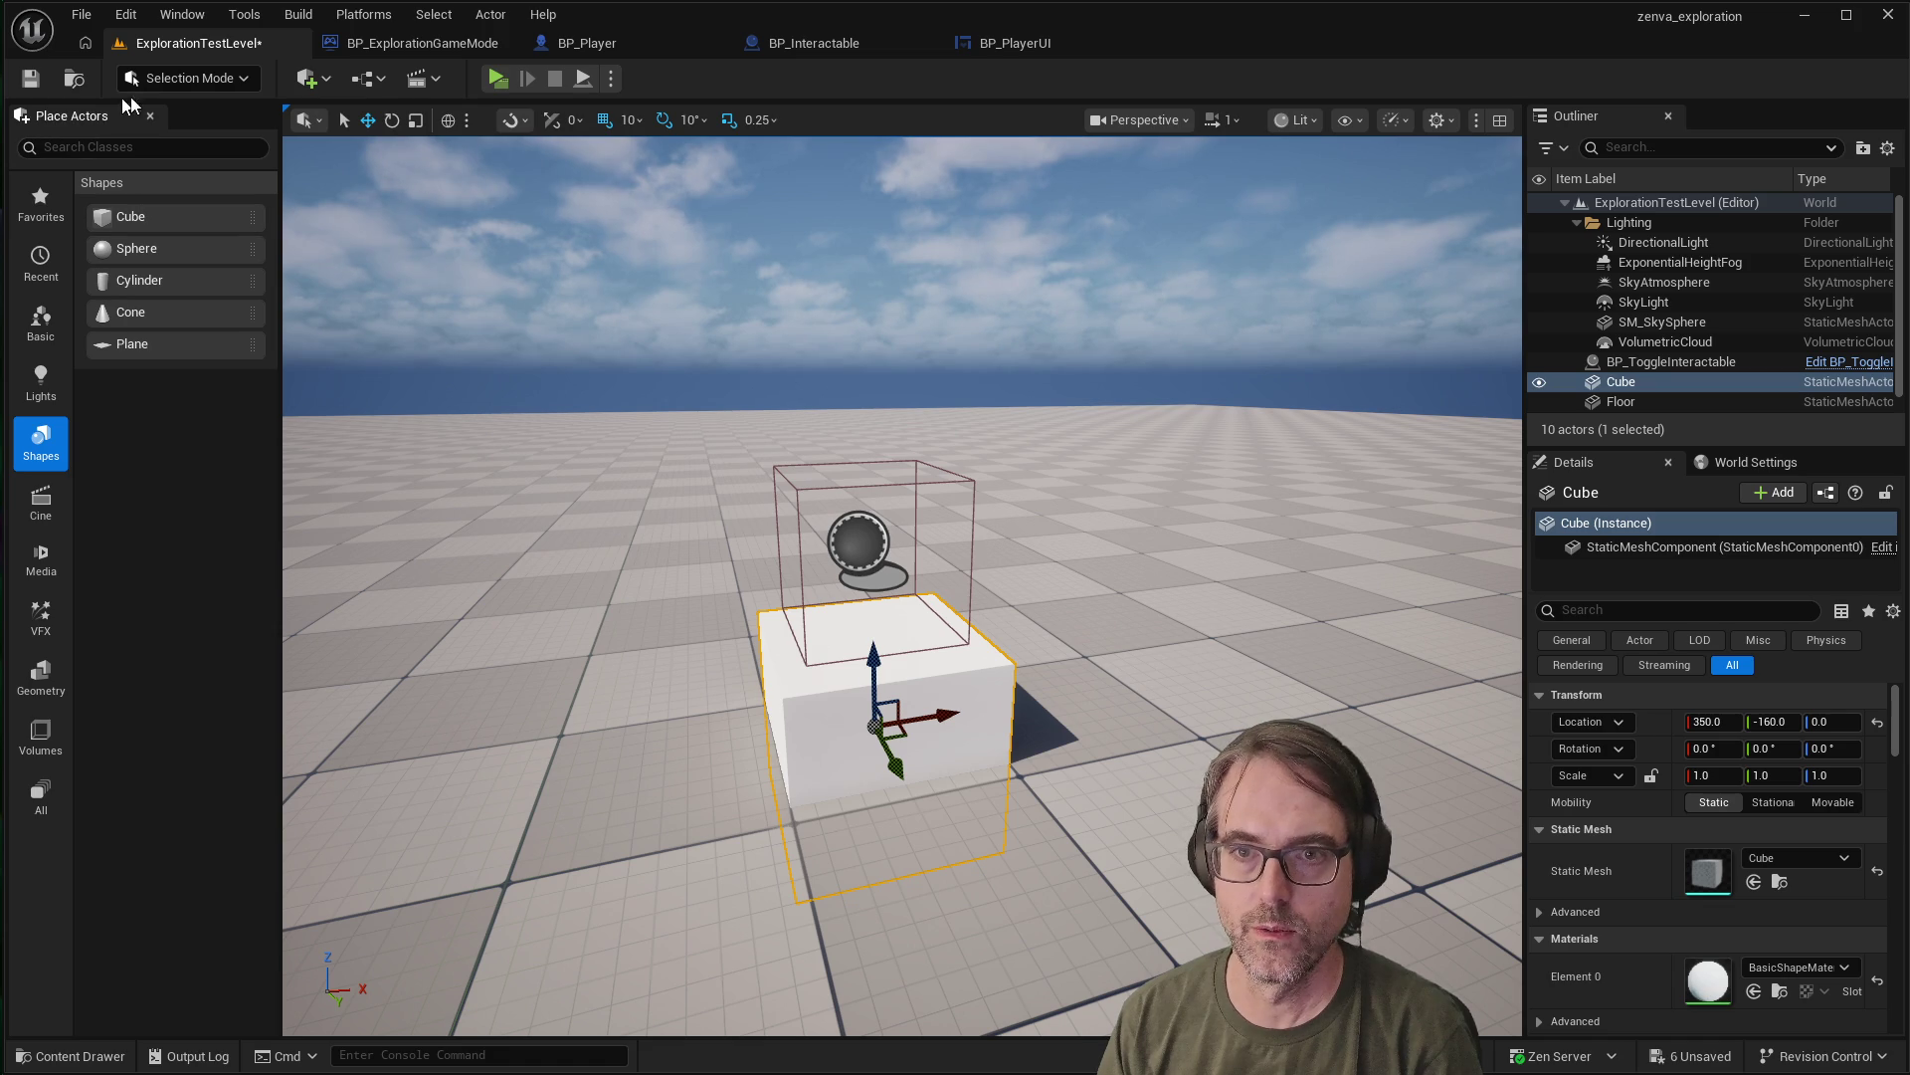
key(Escape)
click(805, 631)
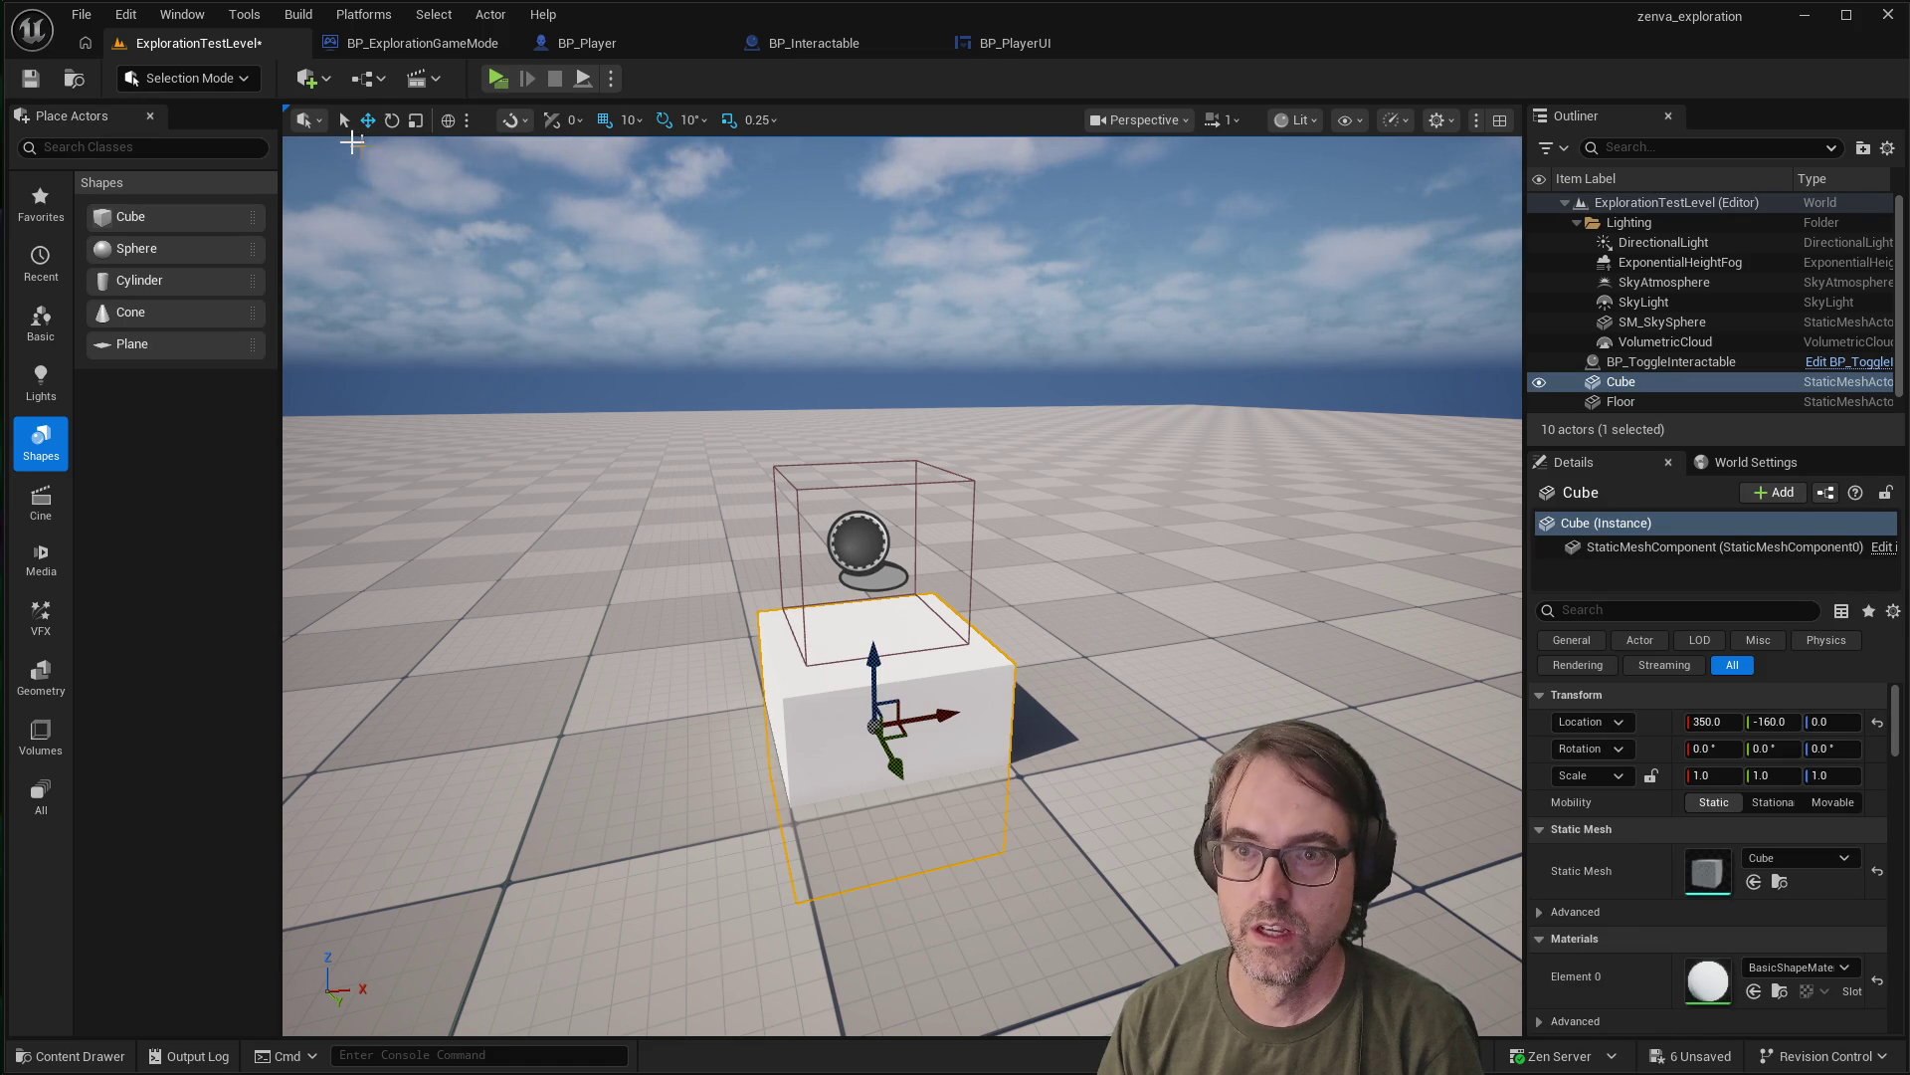
click(344, 119)
mouse_move(925, 635)
mouse_down()
mouse_move(975, 657)
mouse_move(906, 696)
mouse_up()
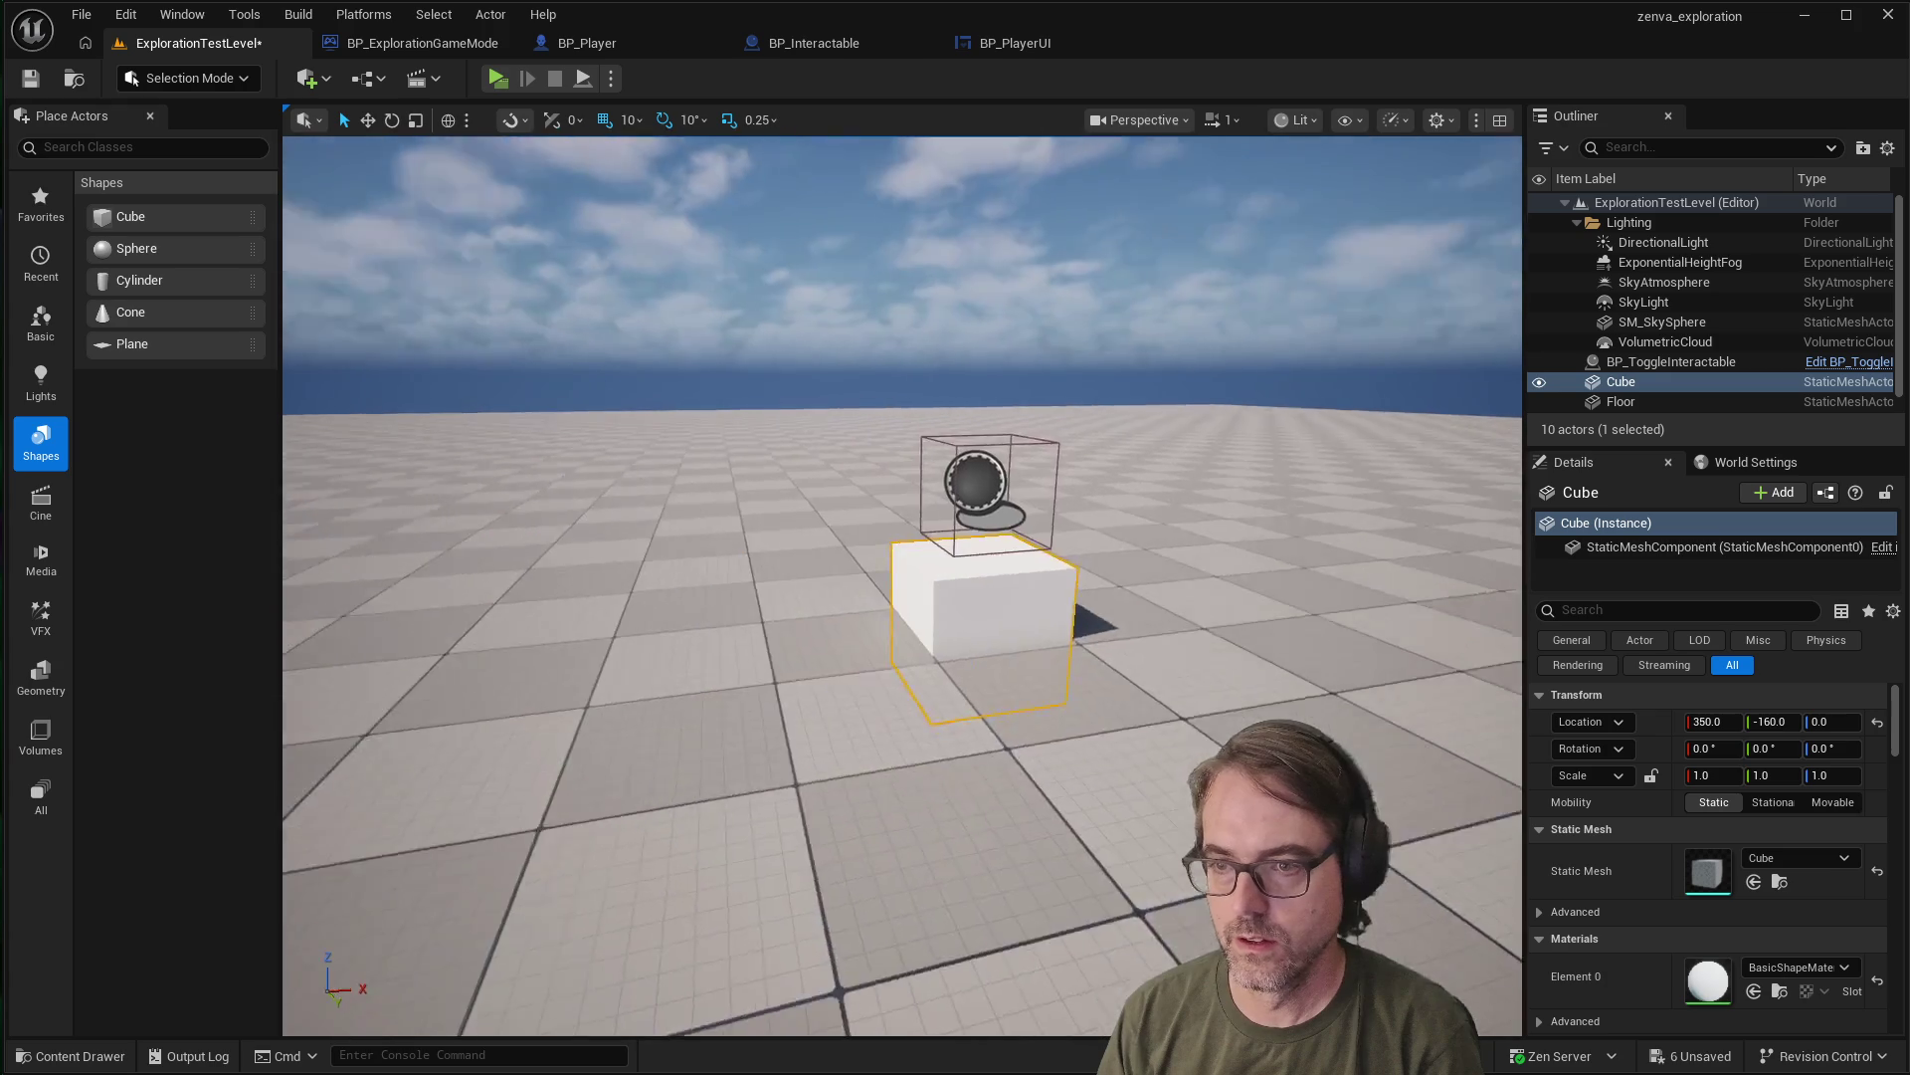
drag(657, 408, 642, 388)
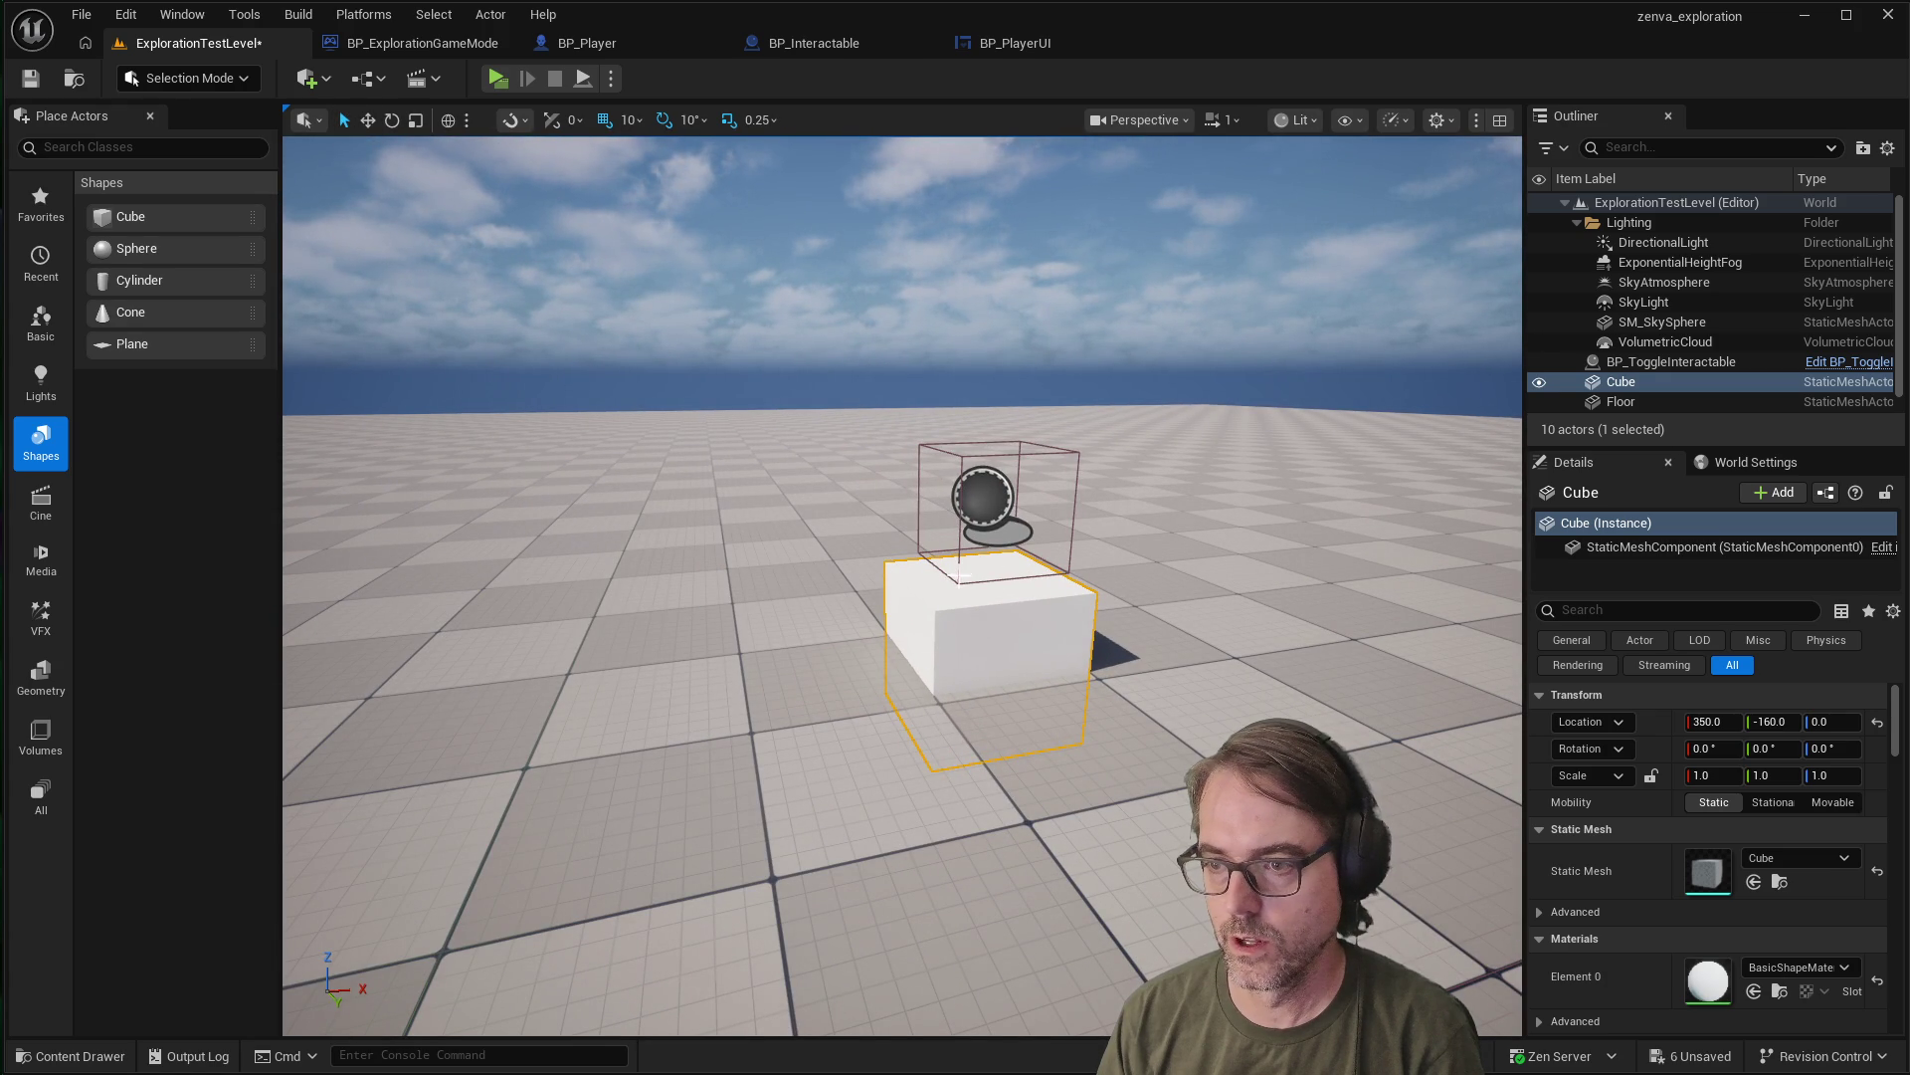
click(960, 602)
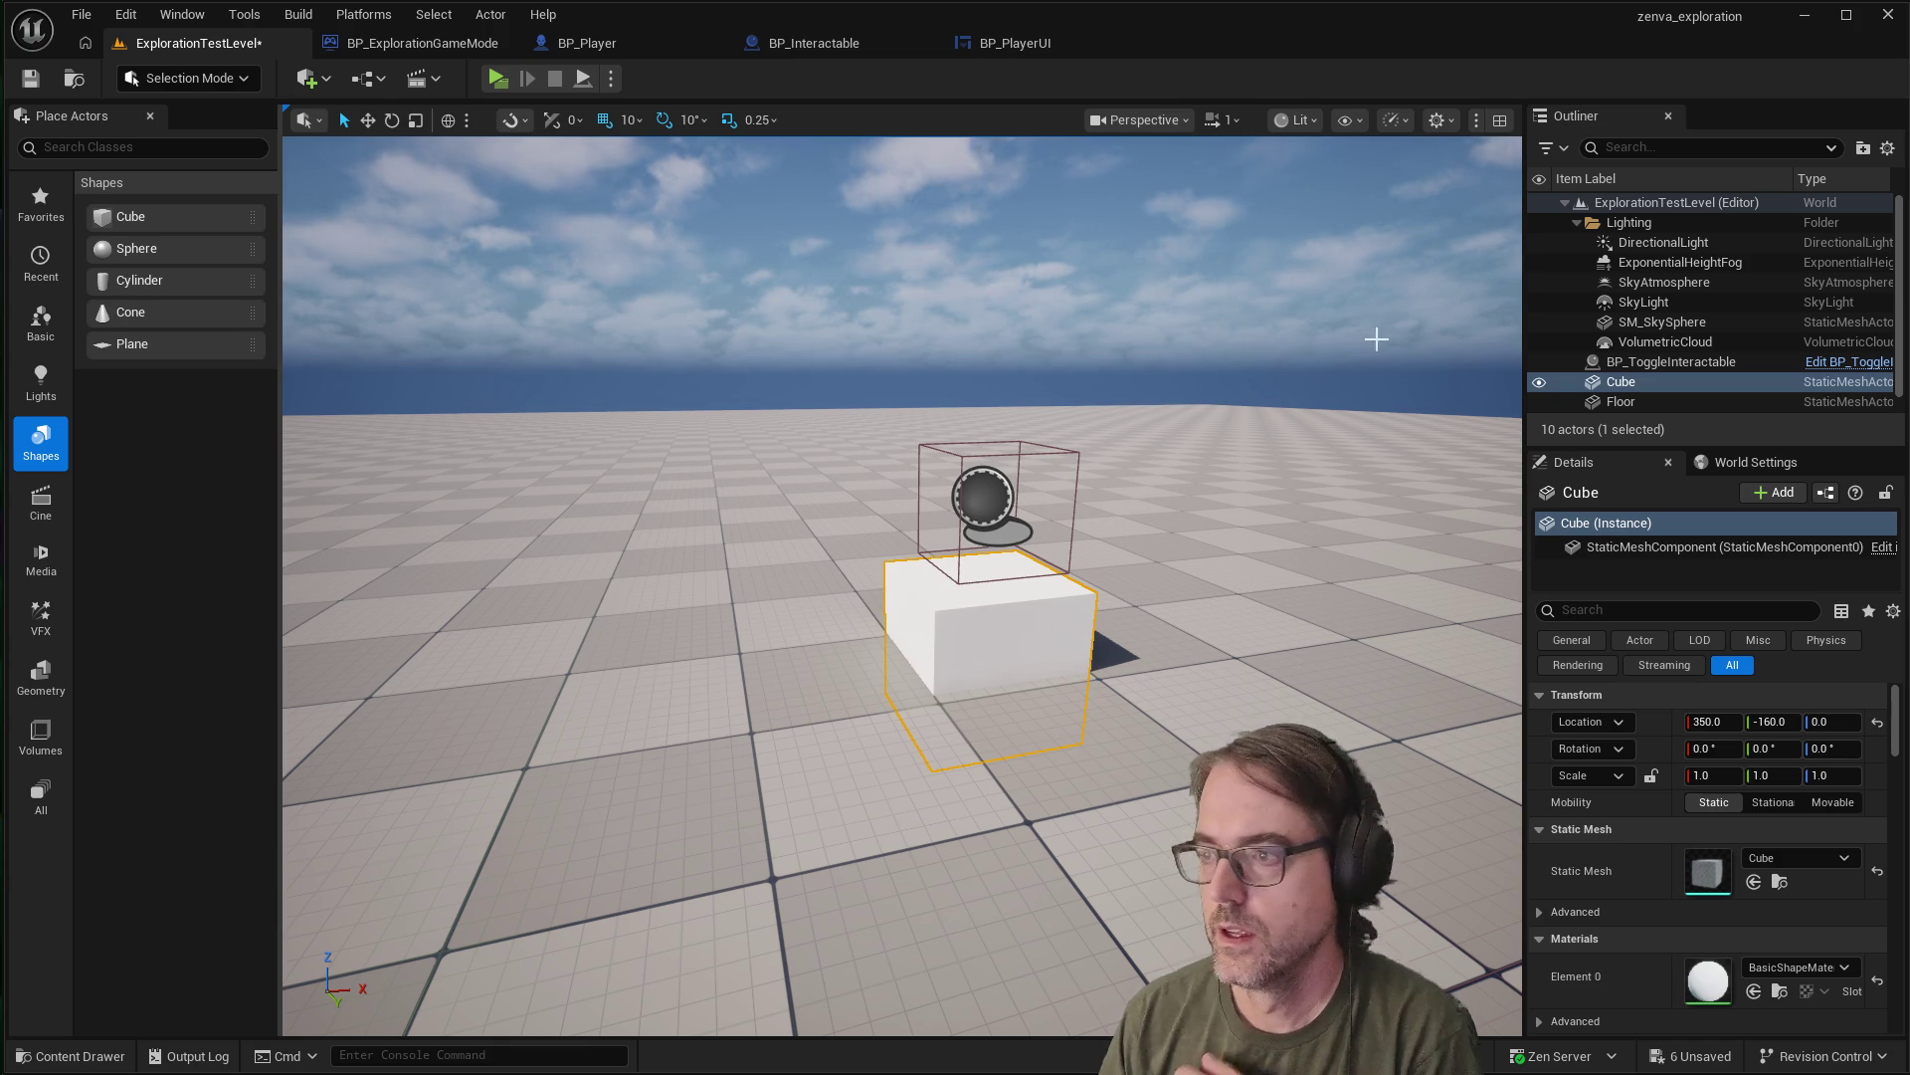
scroll(1657, 380, down, 1)
Select both Cube and BP_ToggleInteractable in the Outliner
click(1644, 366)
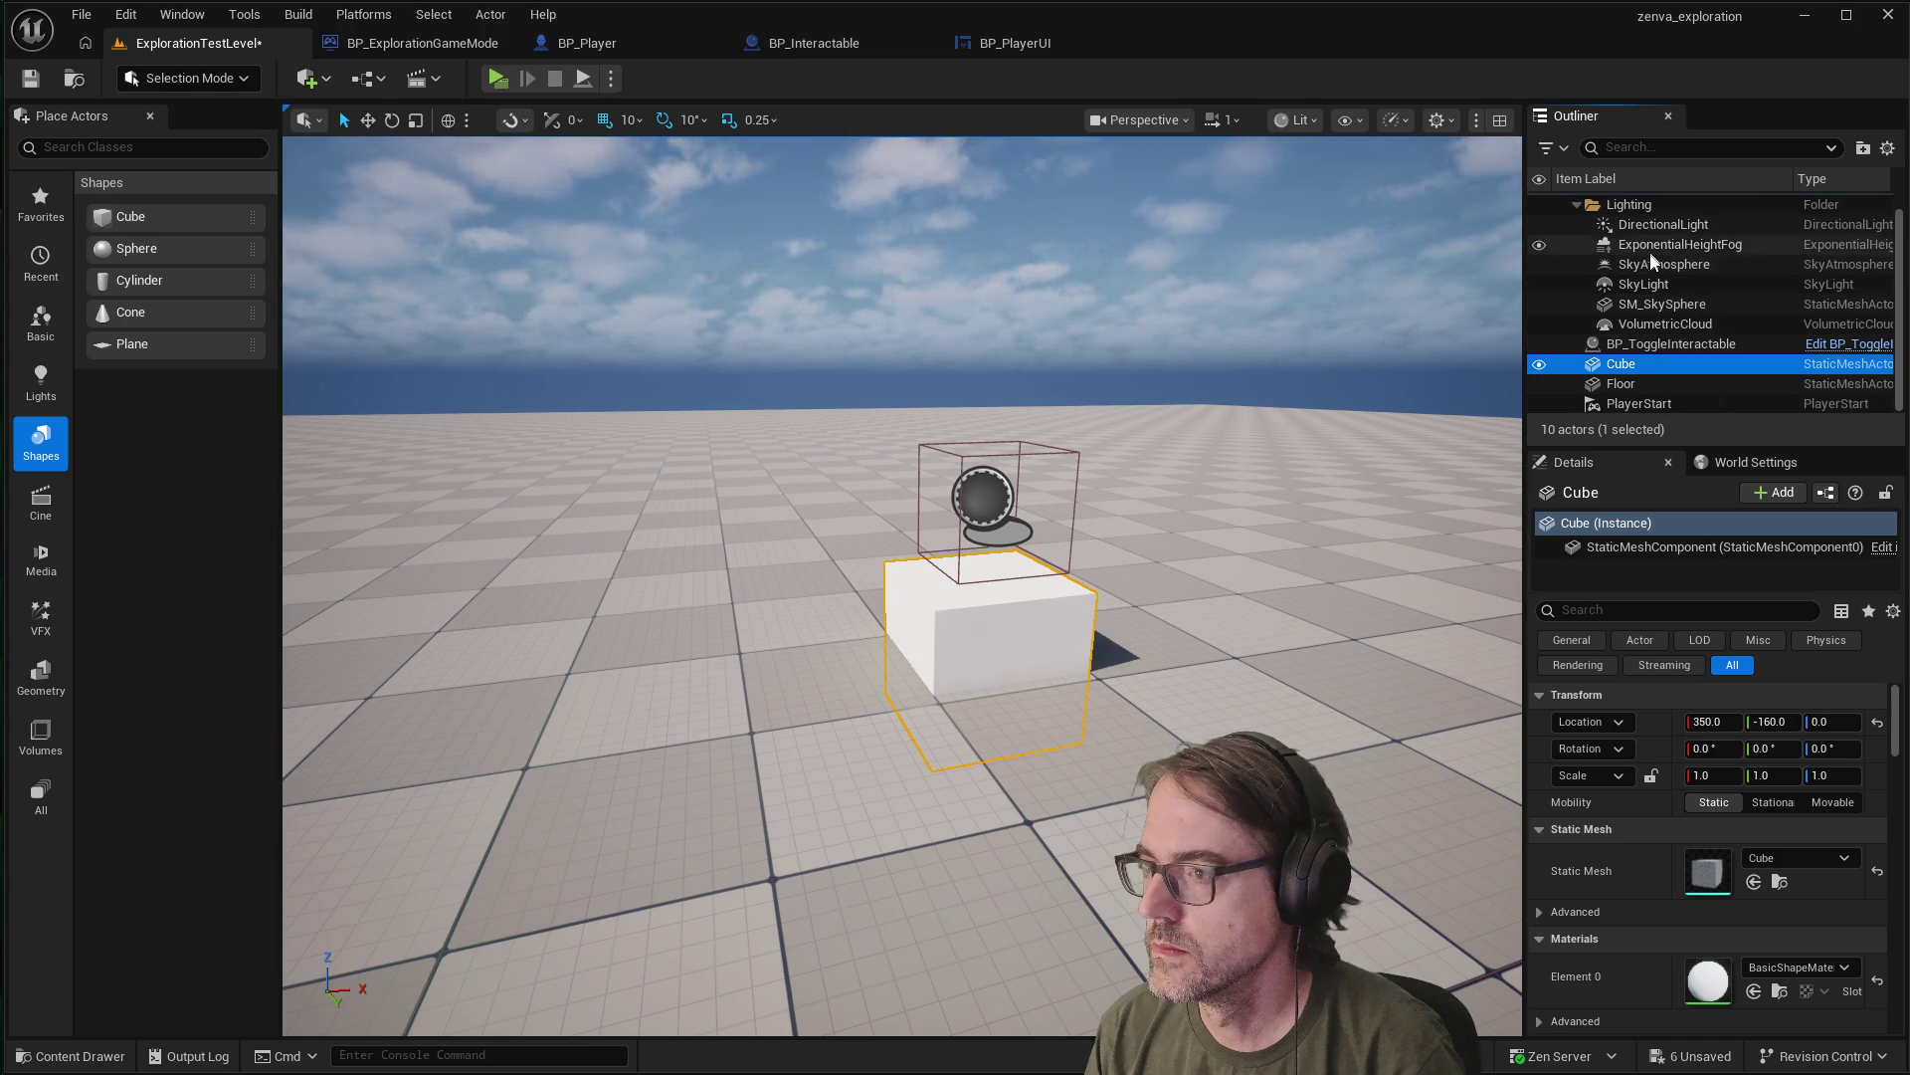
ctrl+click(1632, 345)
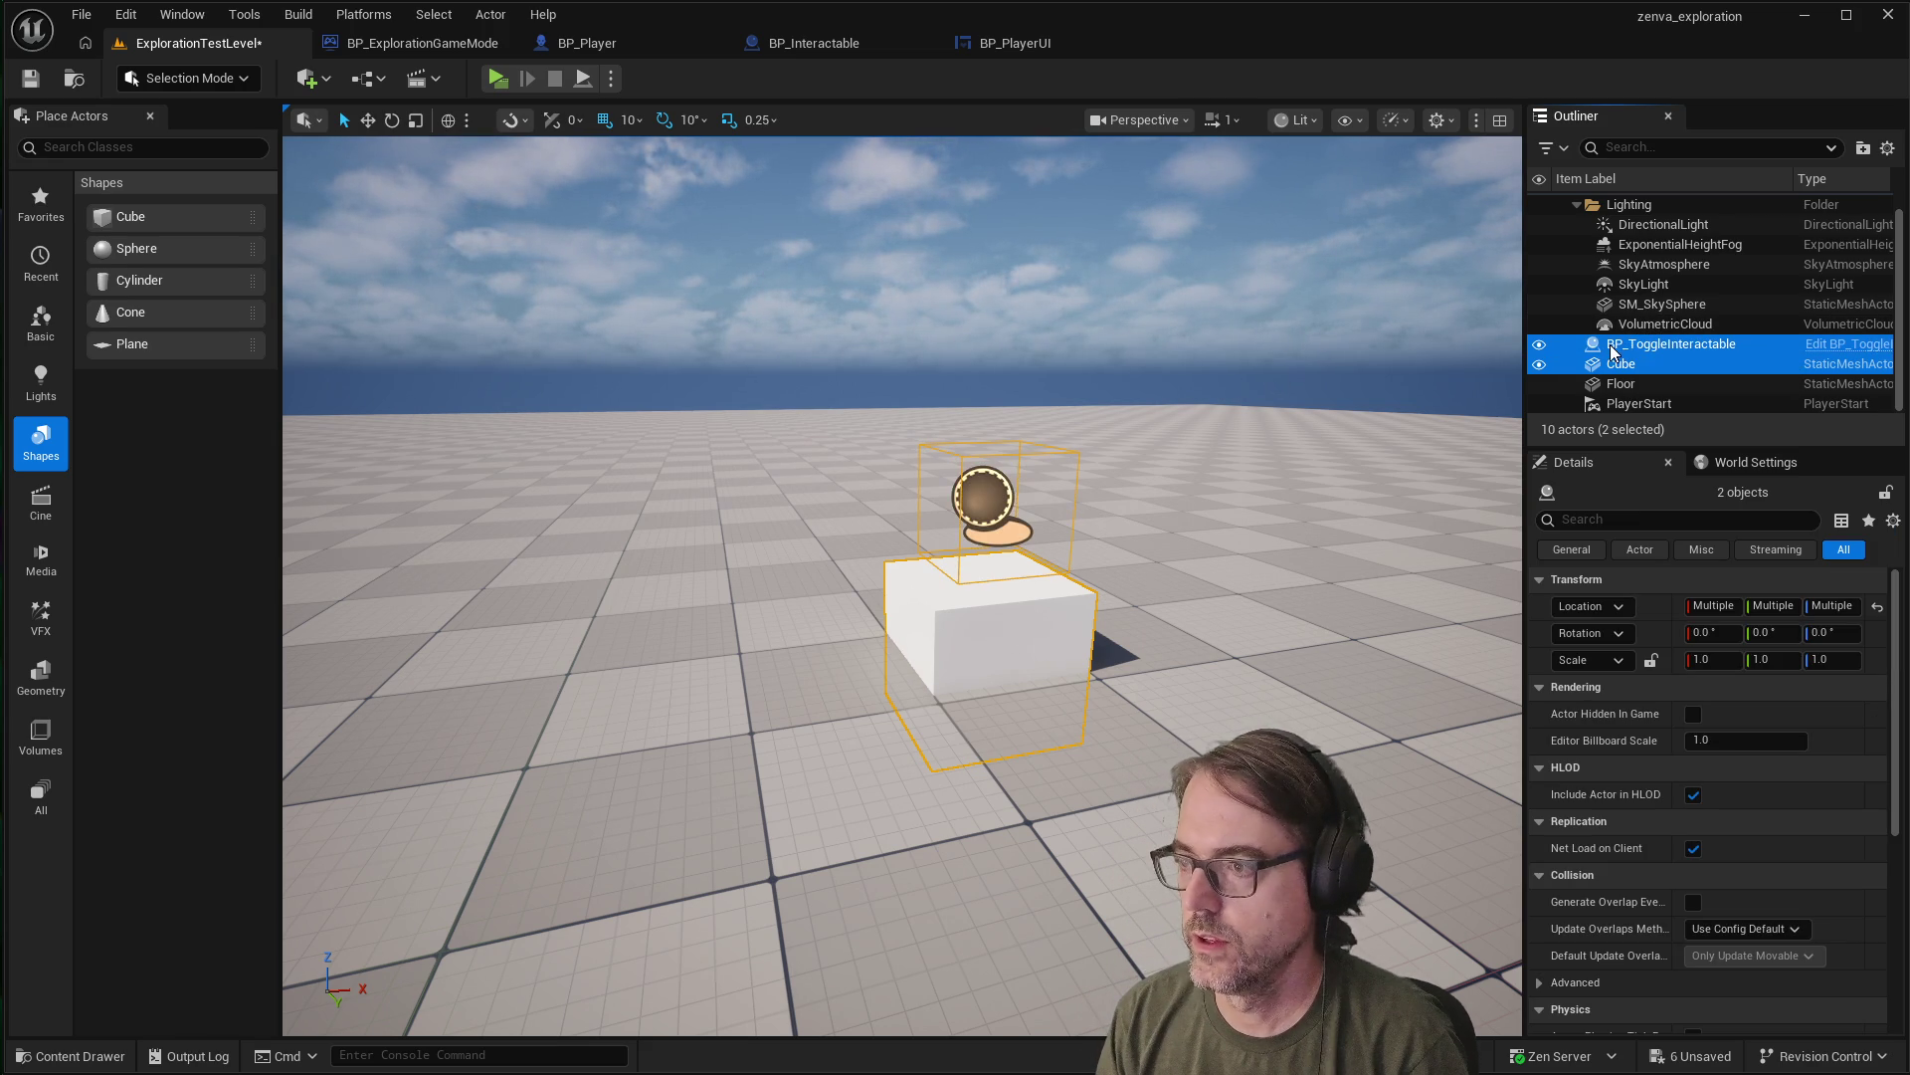
right_click(951, 485)
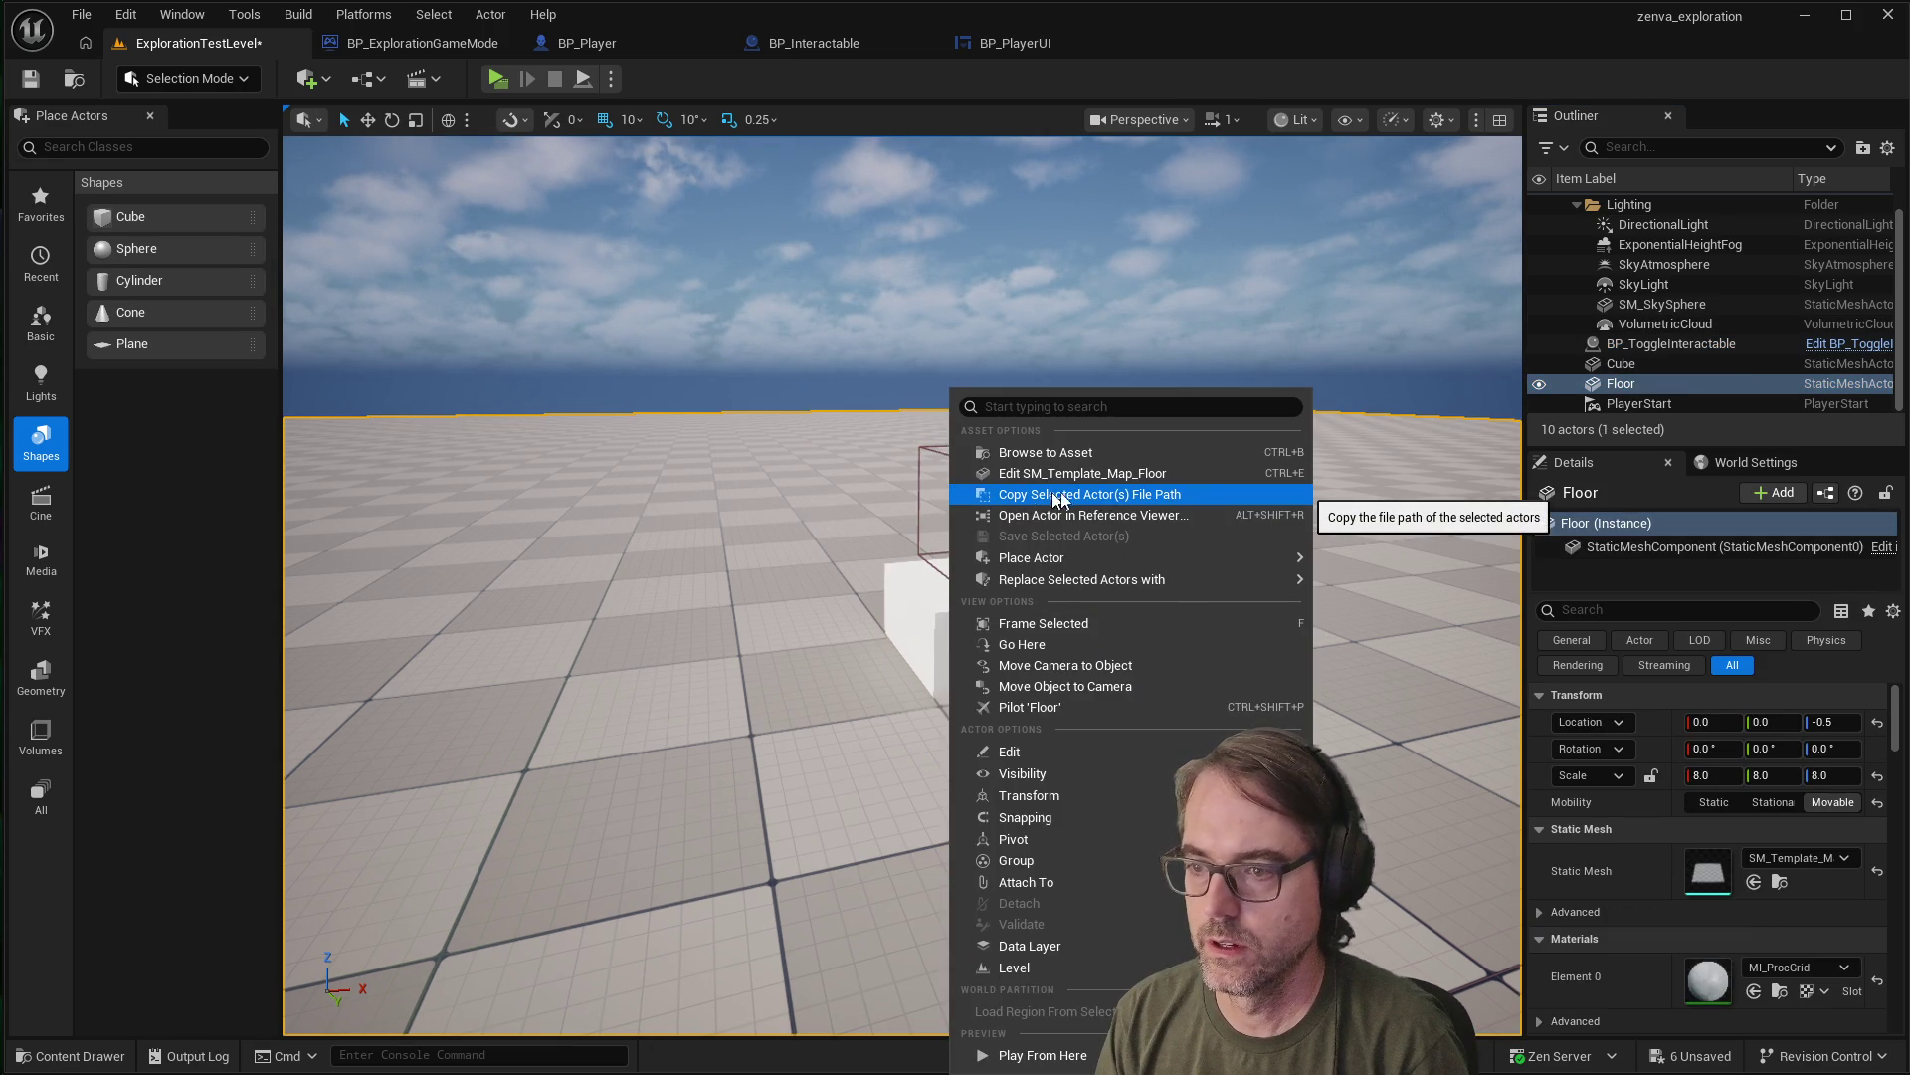
click(1632, 364)
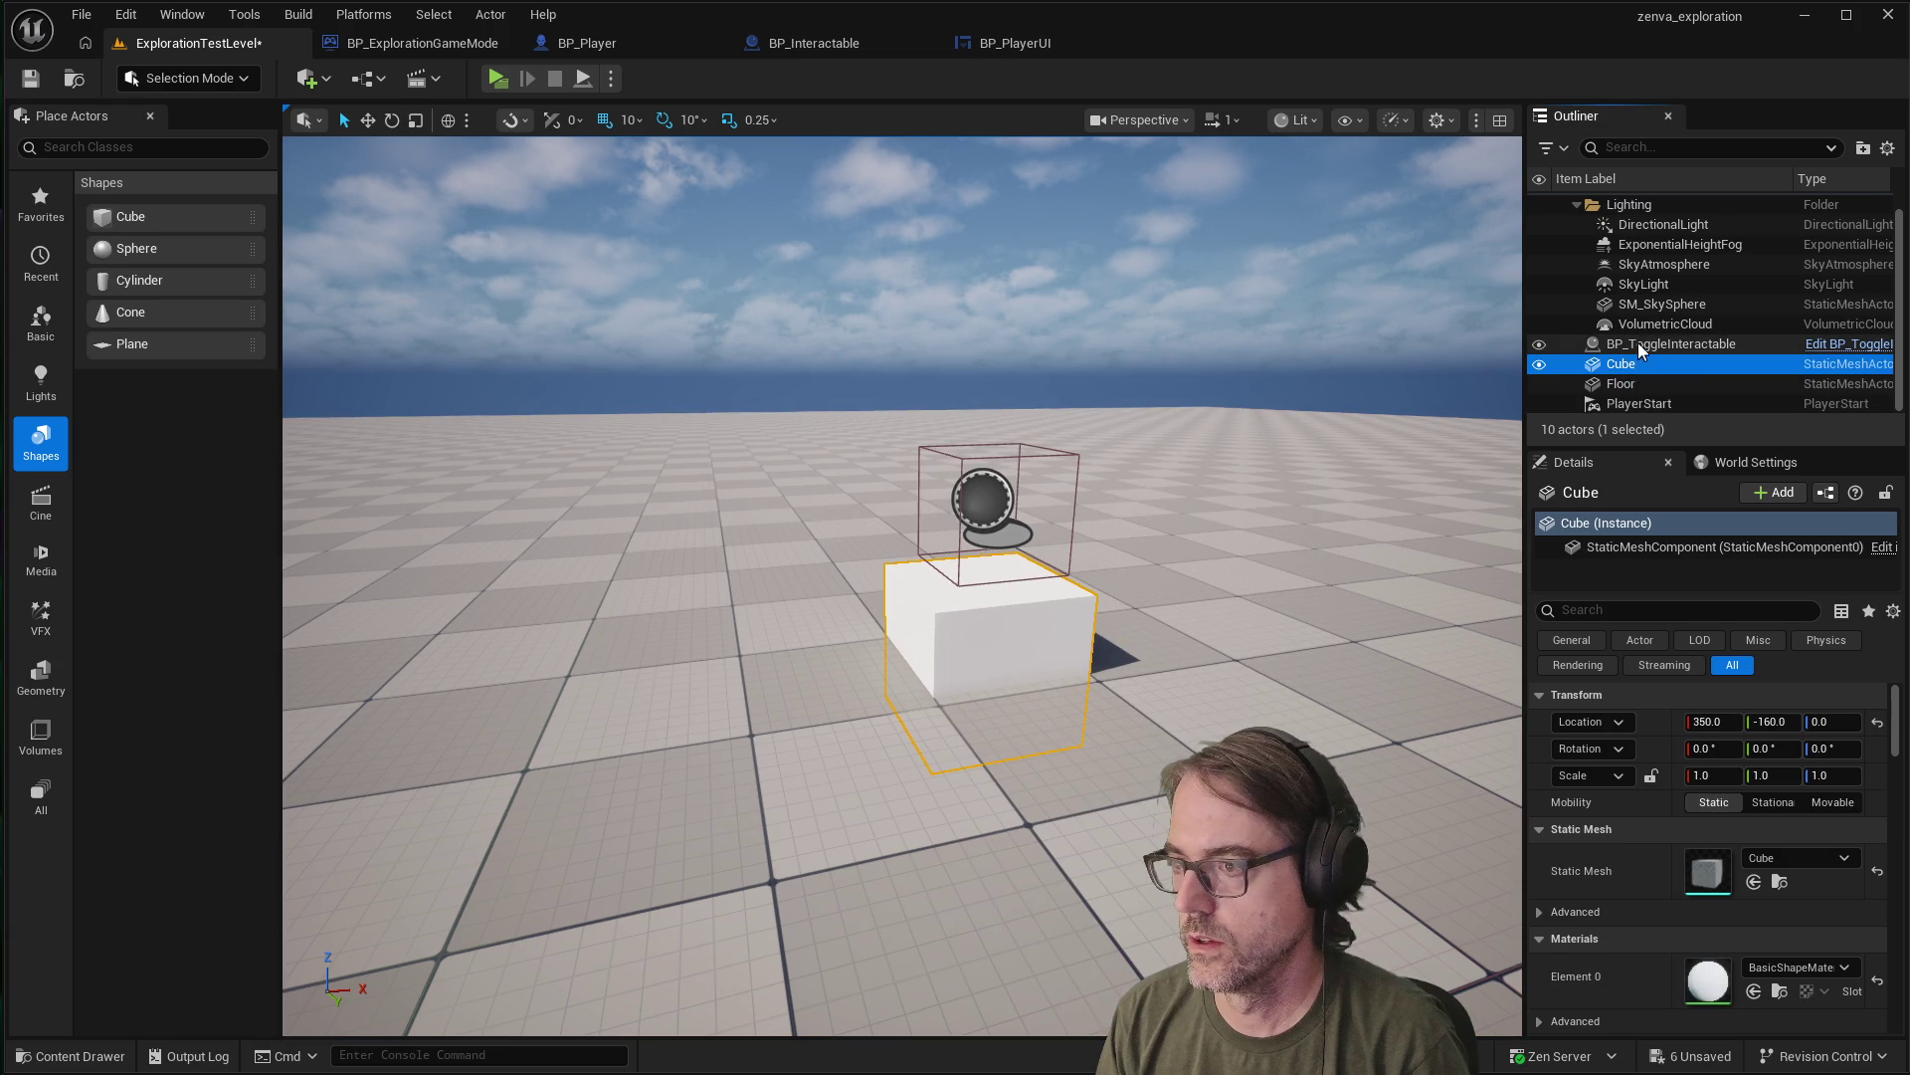
ctrl+click(1640, 346)
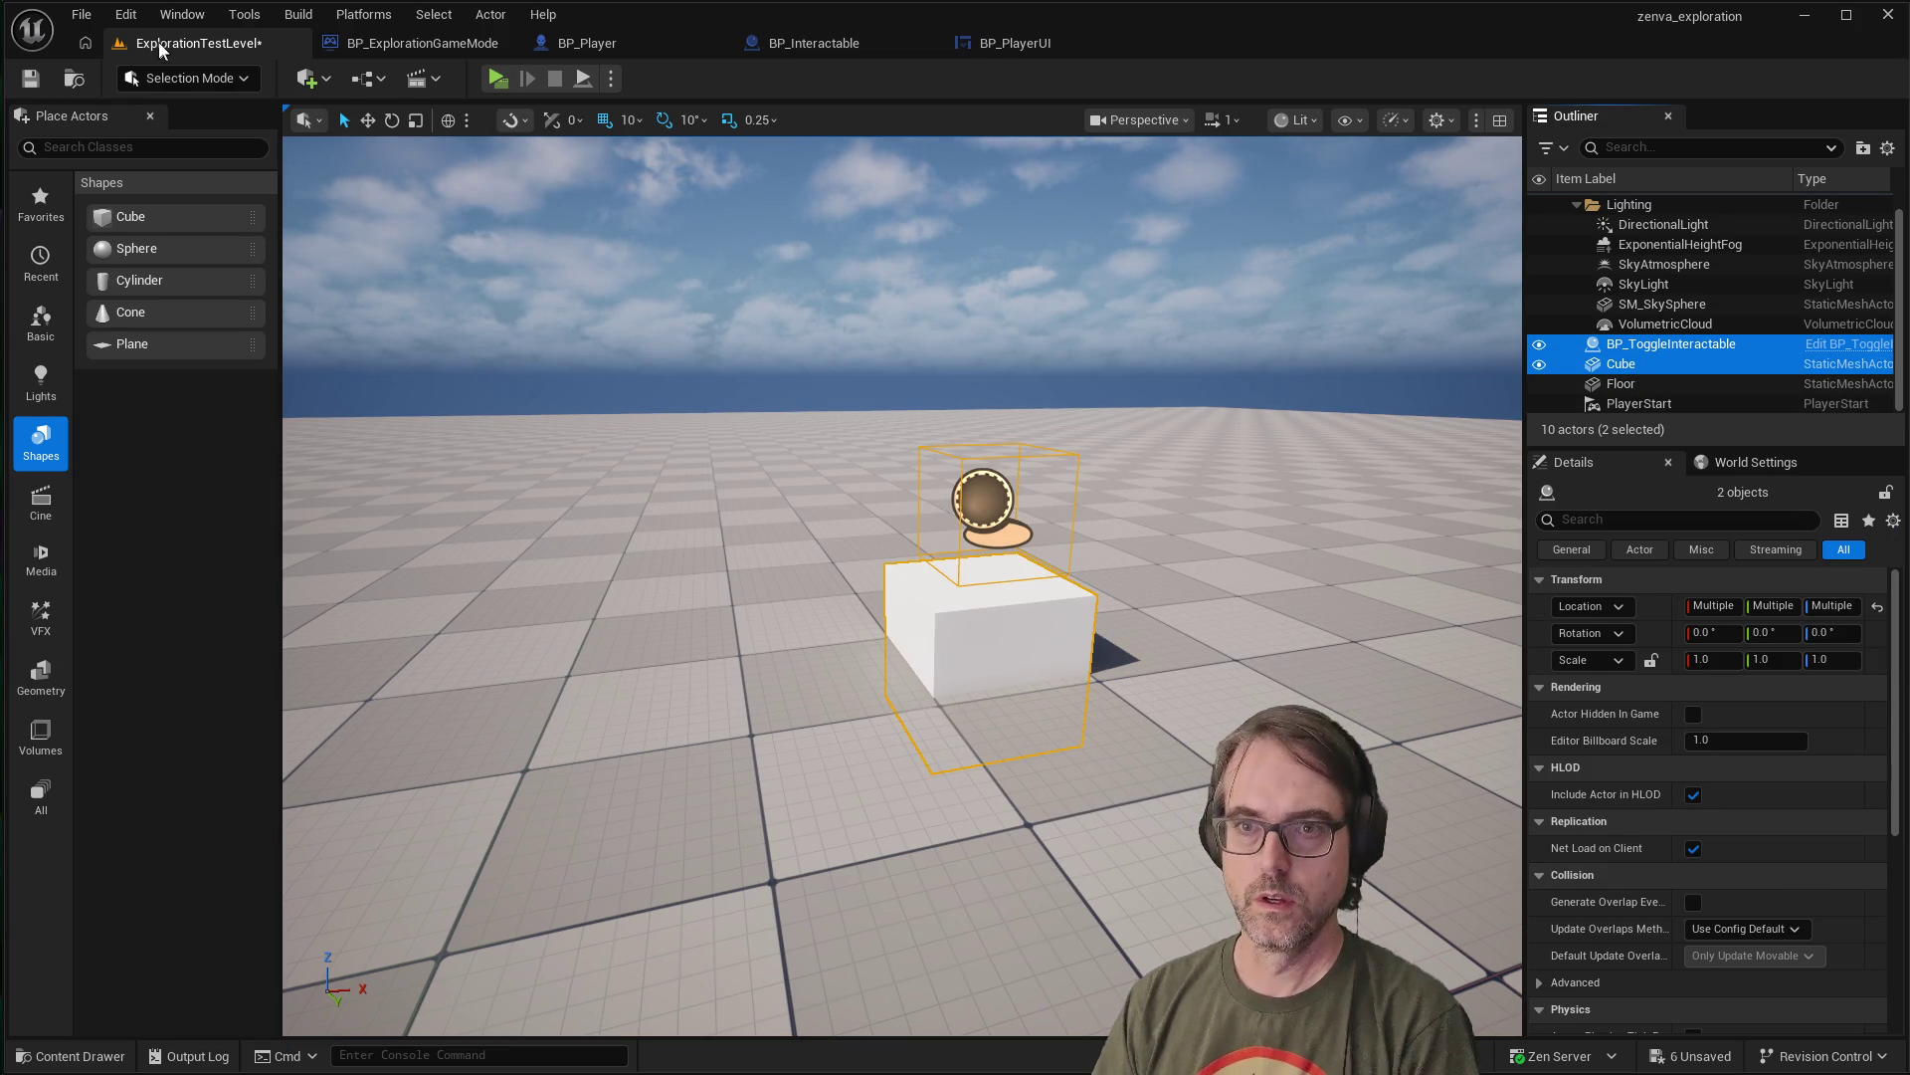
Browse the Edit, Tools and Window menus
click(126, 16)
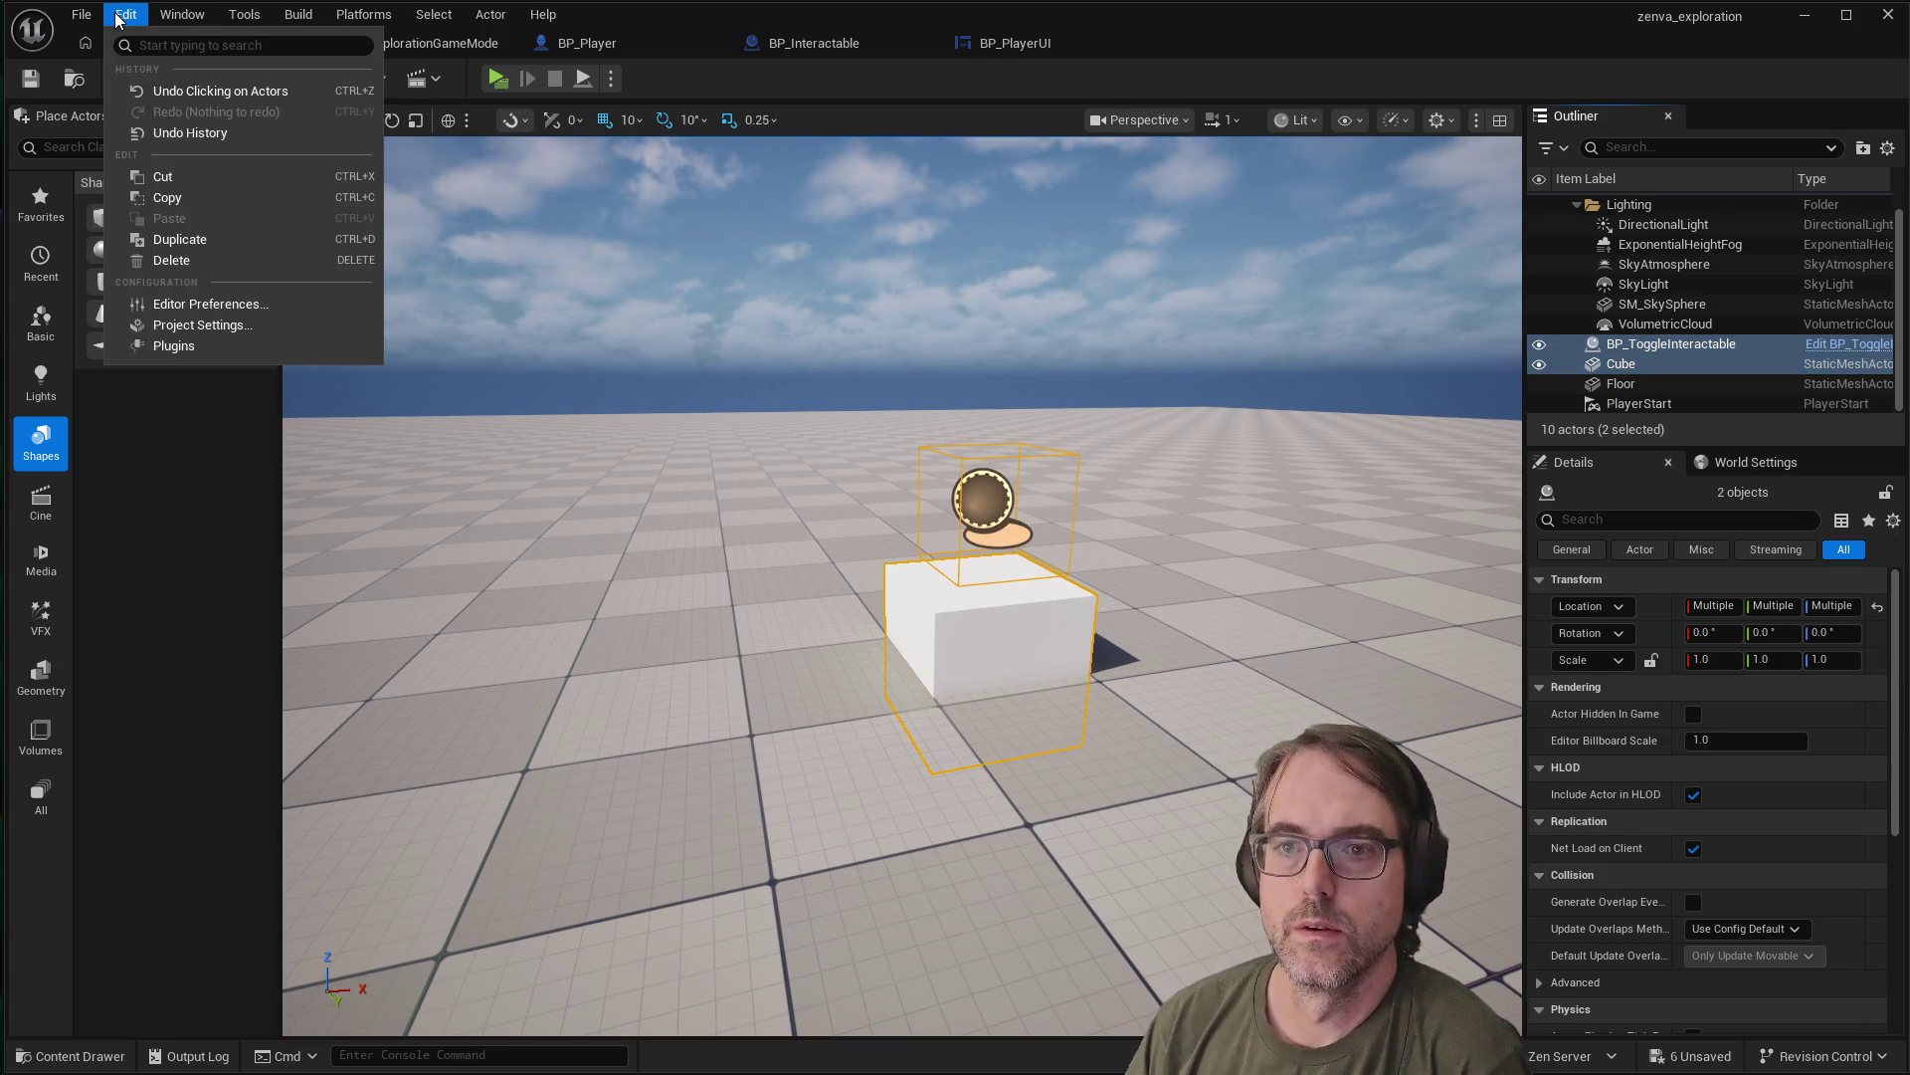
mouse_move(175, 19)
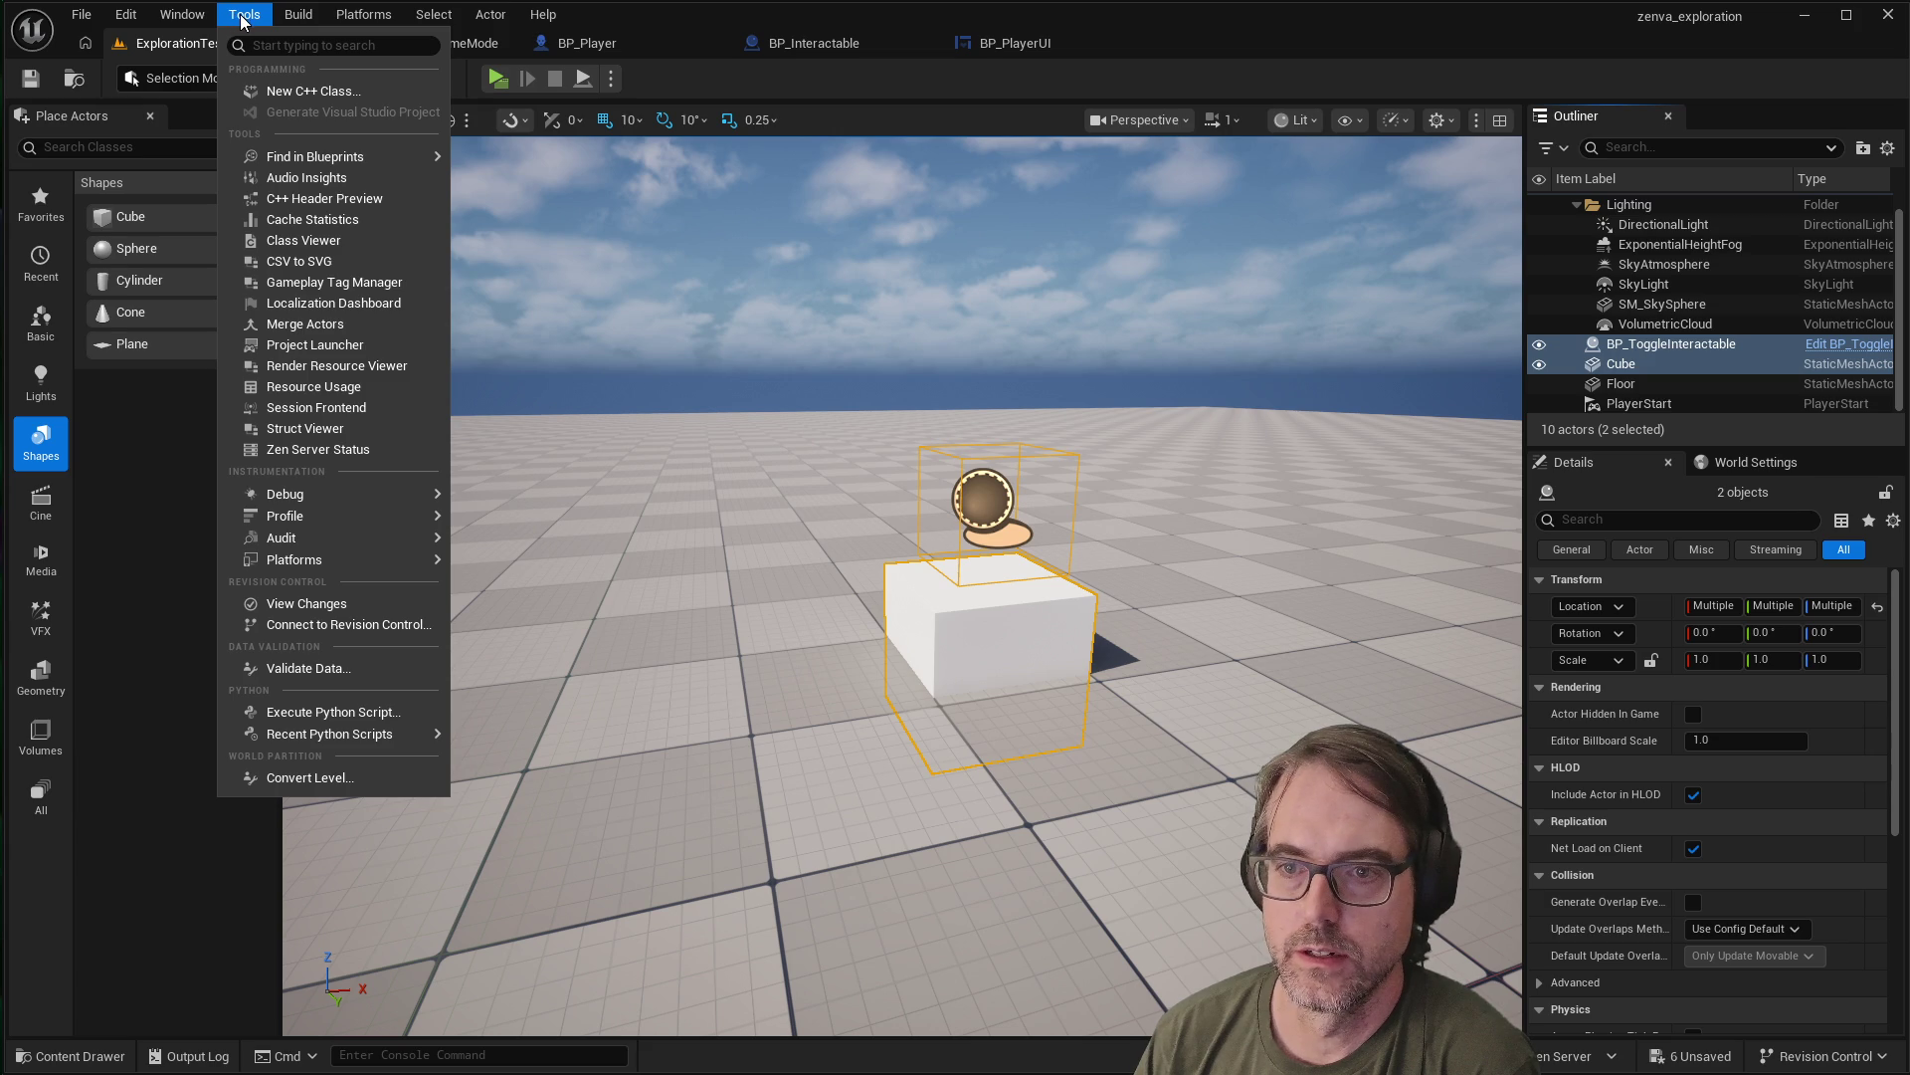
mouse_move(298, 25)
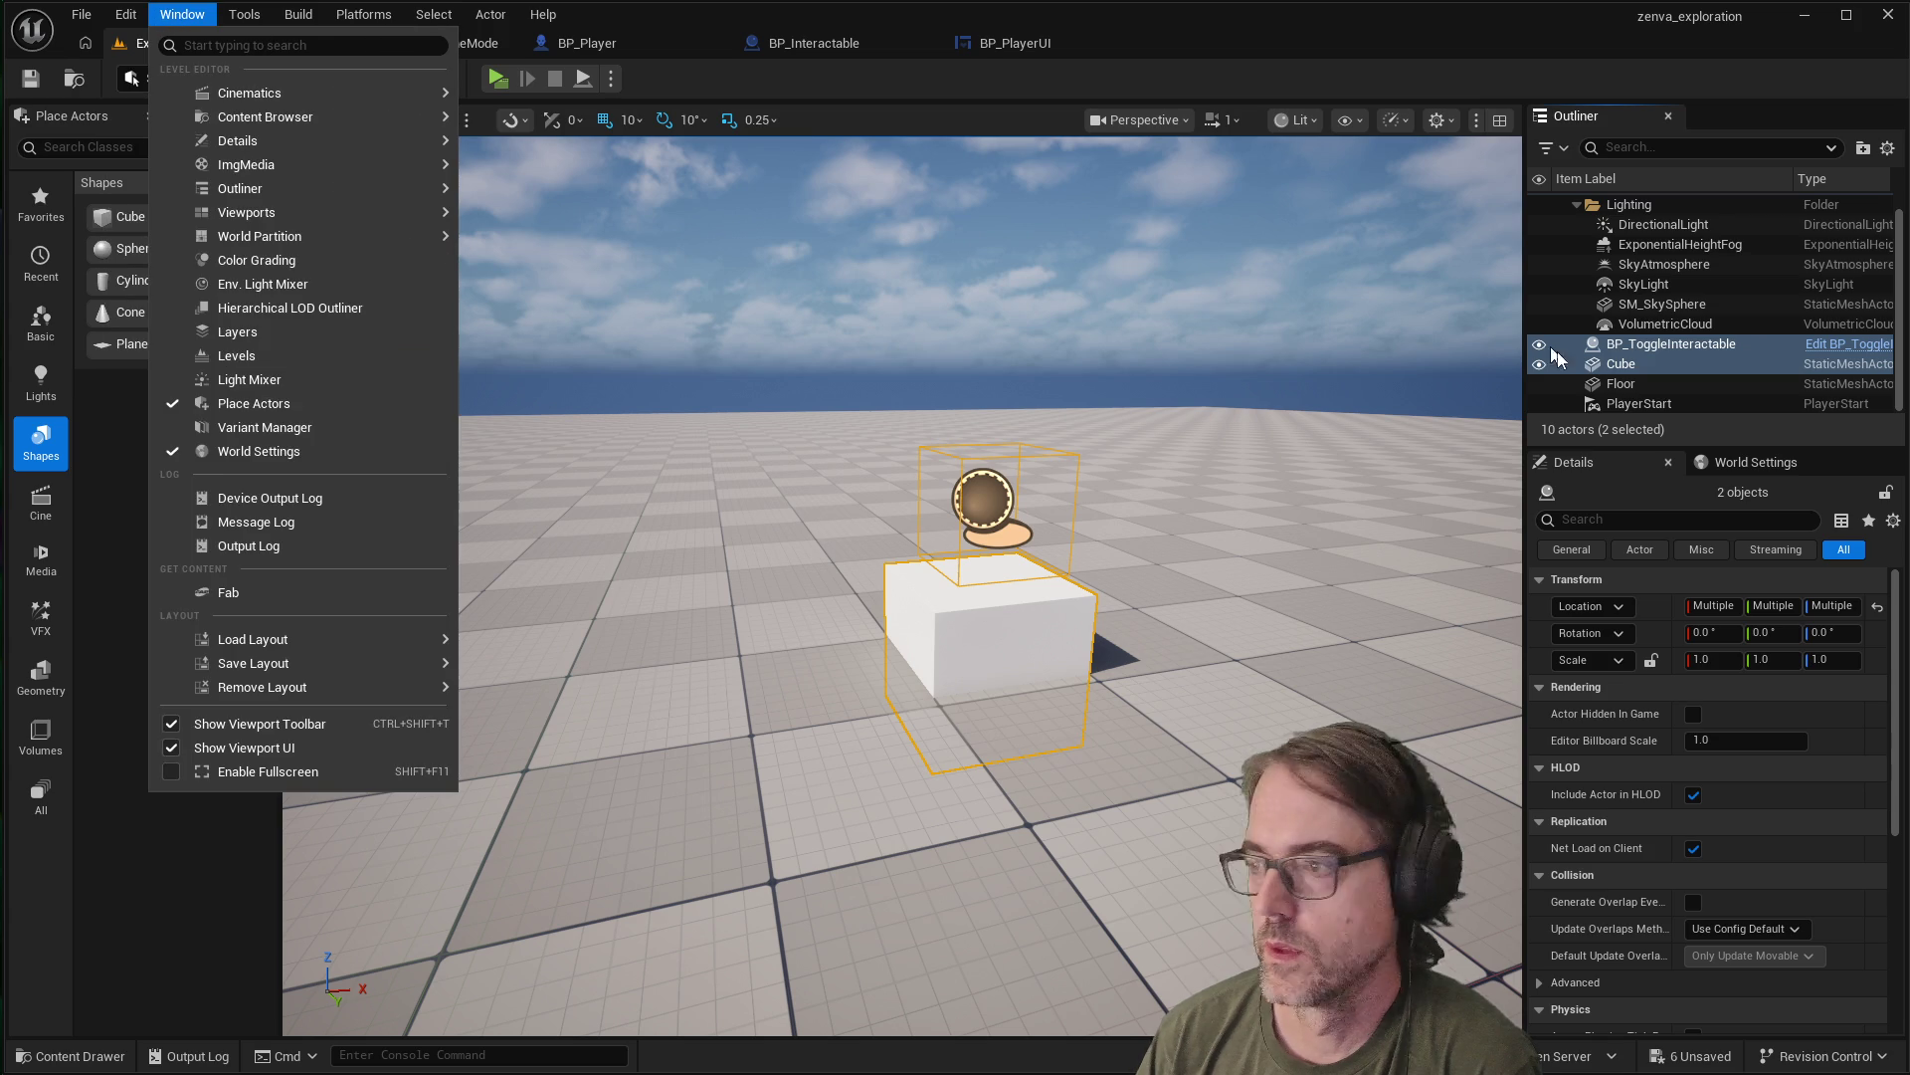
Browse the selected actors' context menu, then select only the Cube and bring up its Location copy options
right_click(1663, 347)
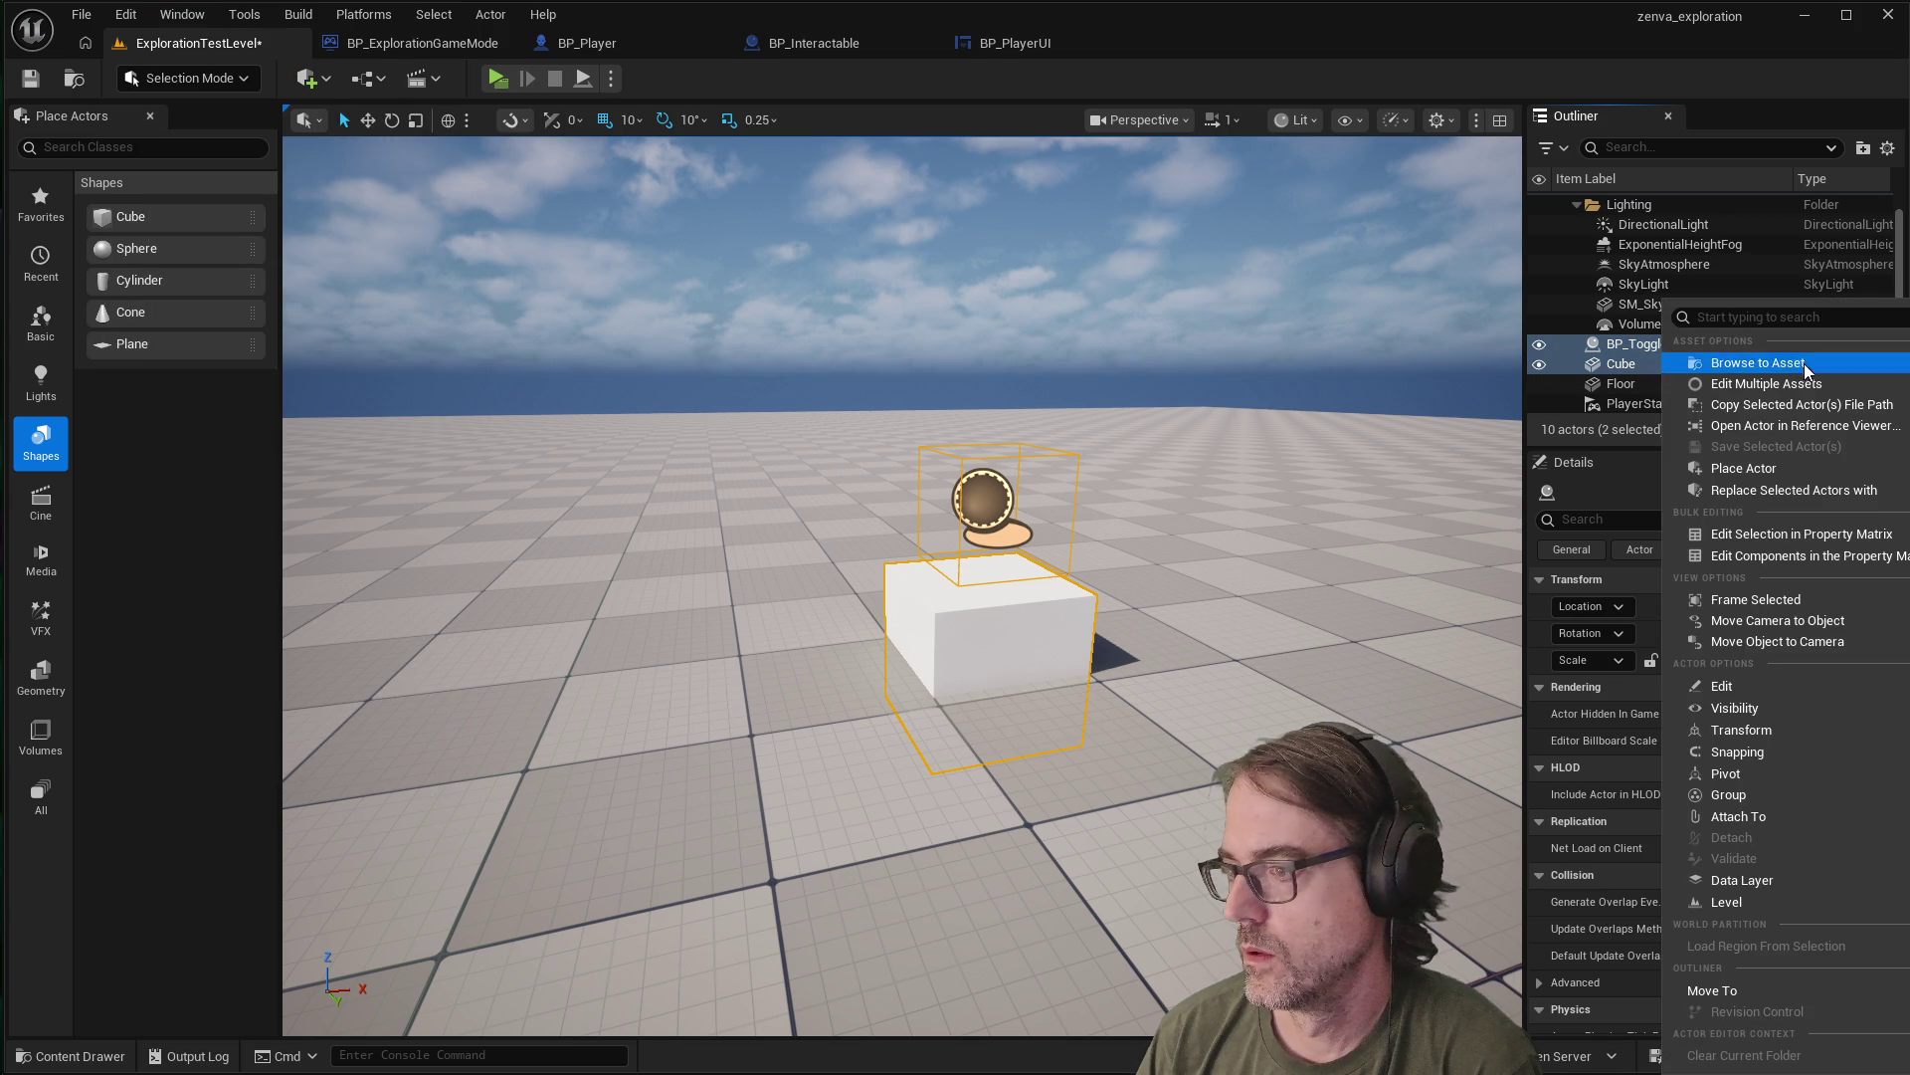
mouse_move(1765, 754)
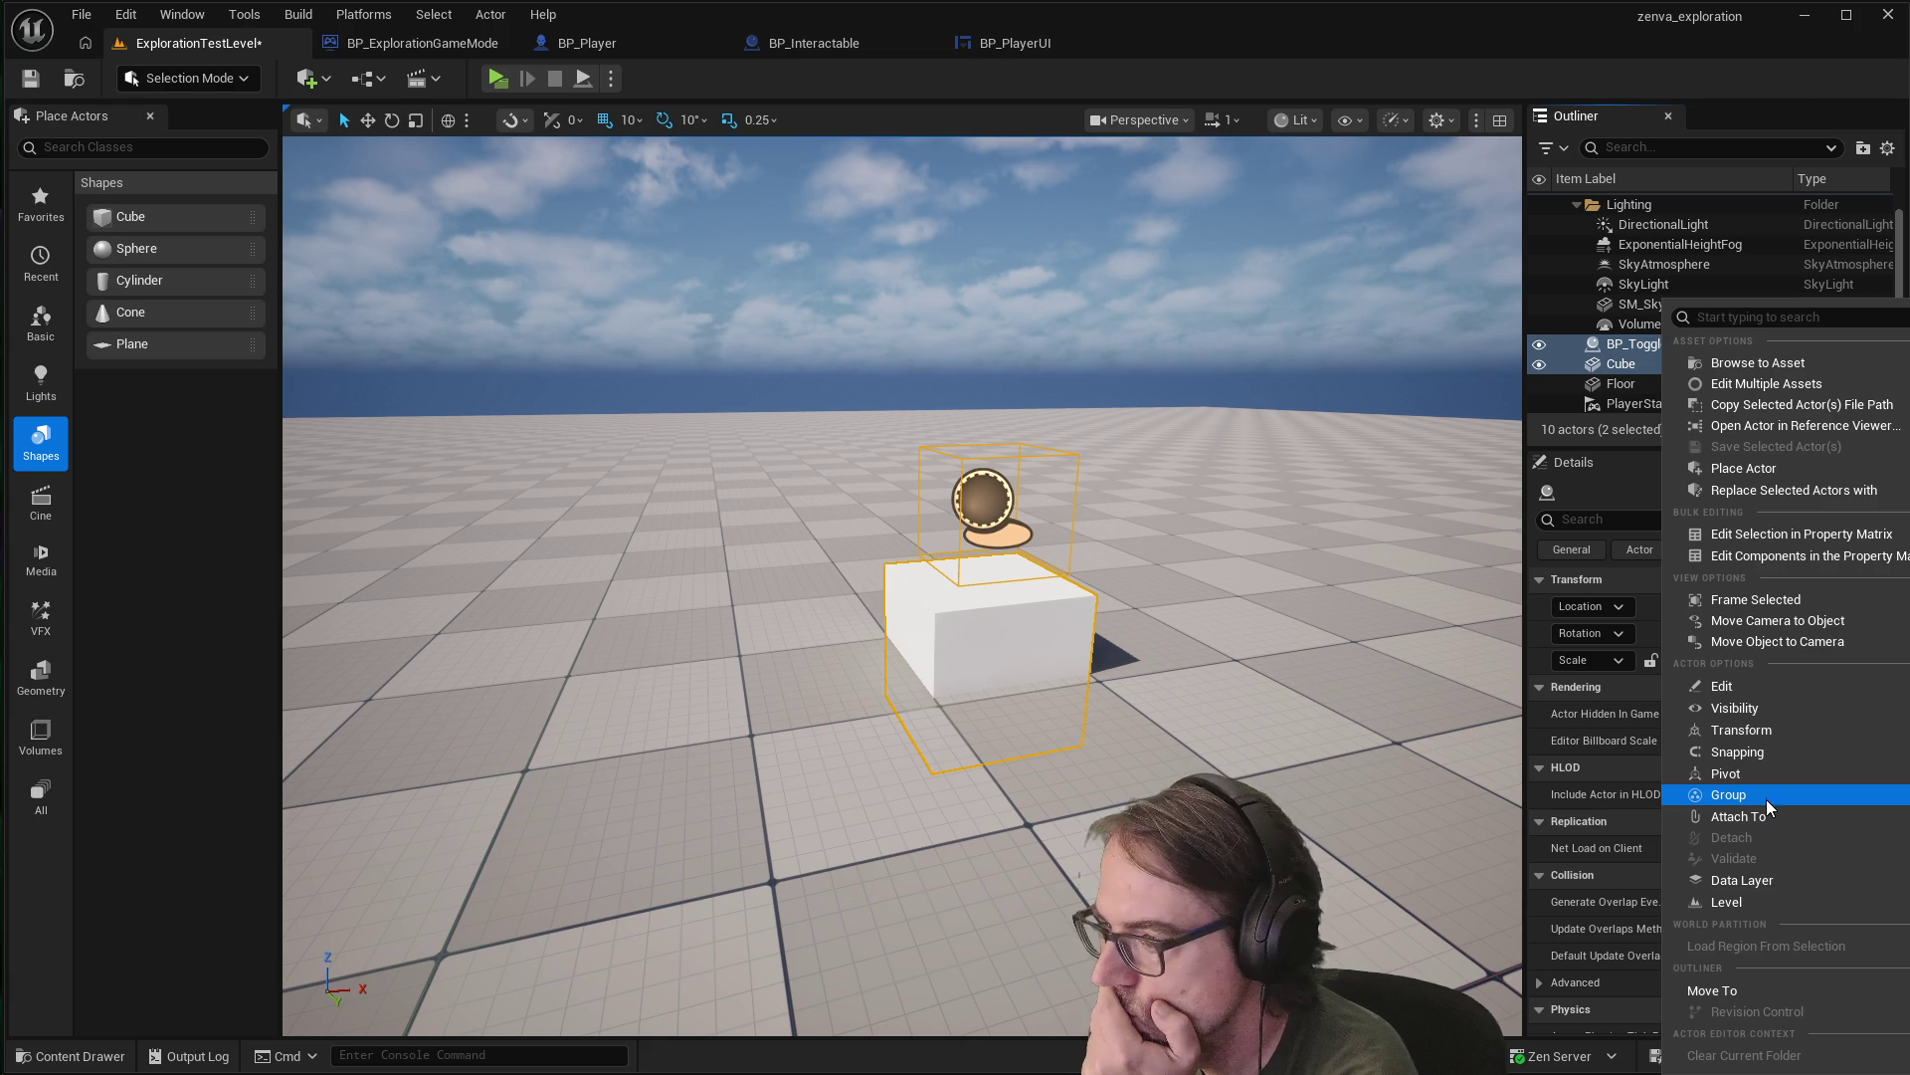
mouse_move(1762, 816)
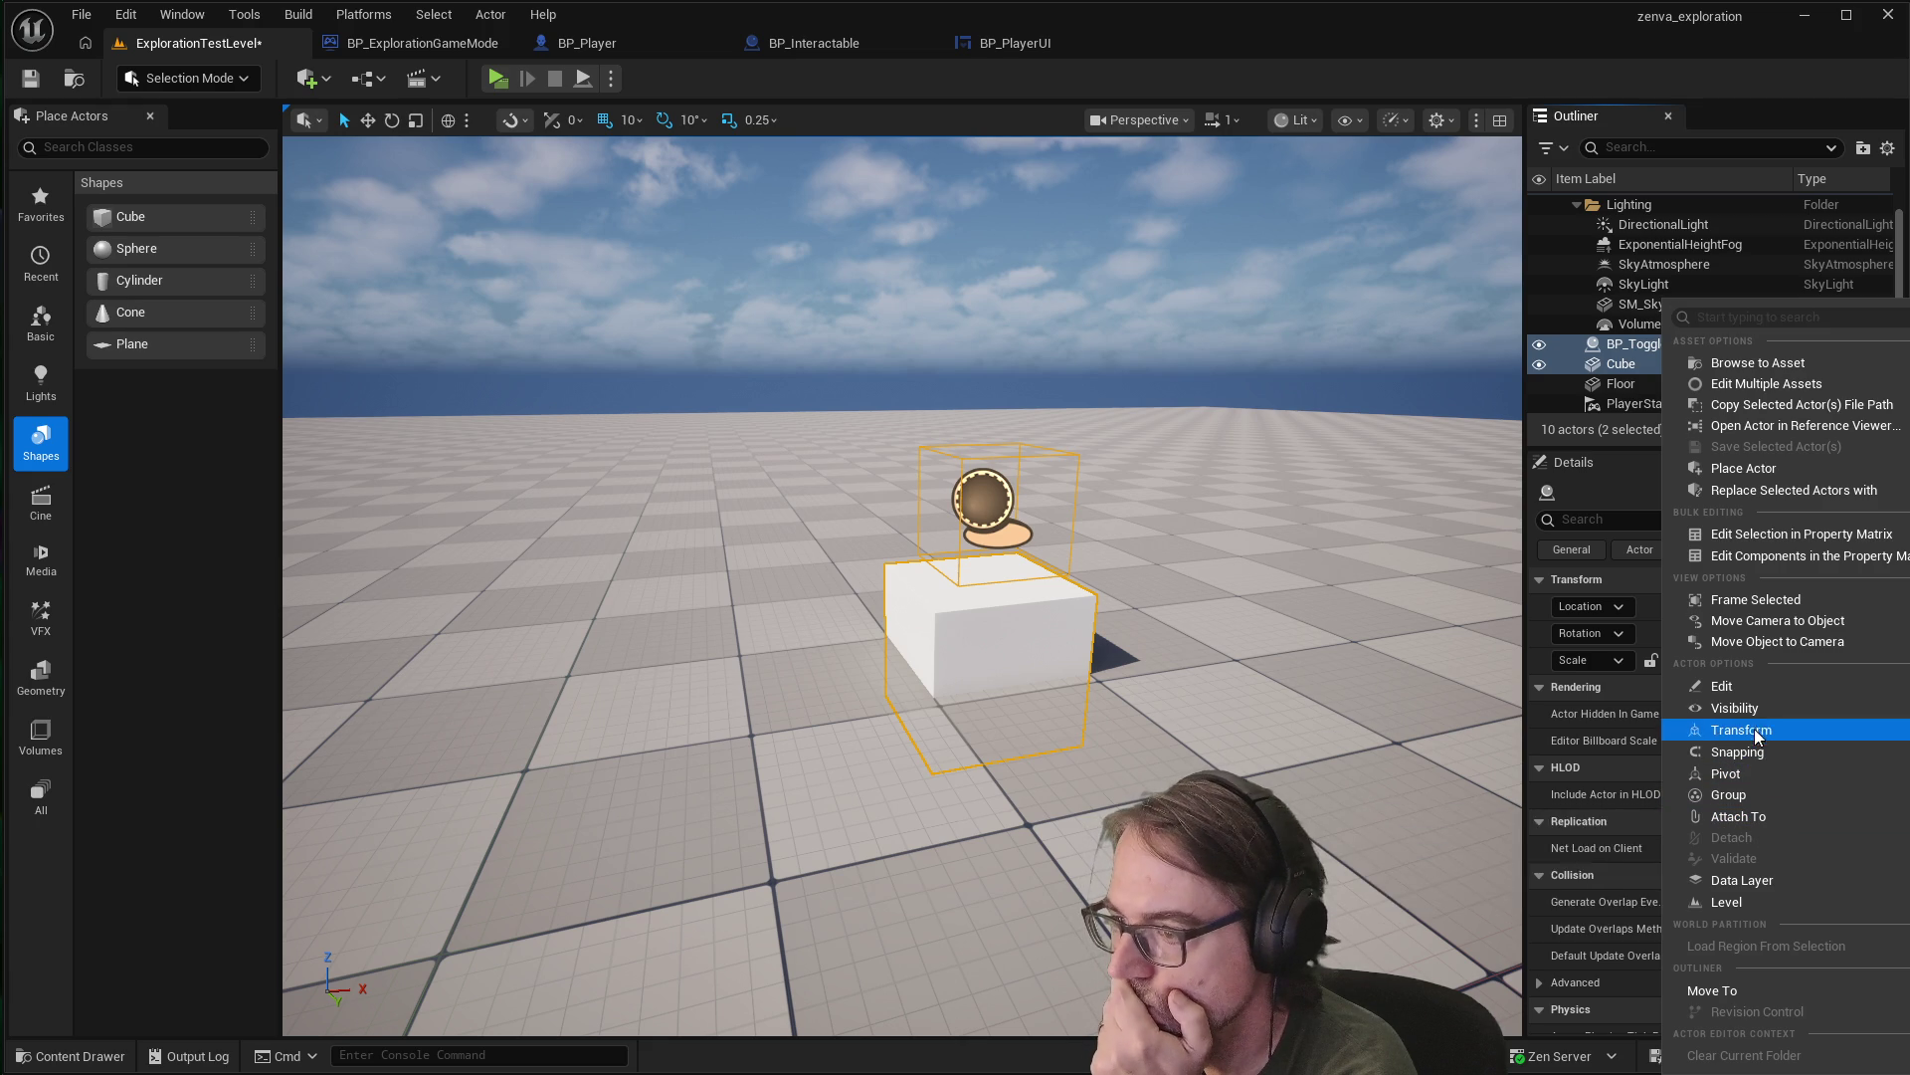
mouse_move(1752, 707)
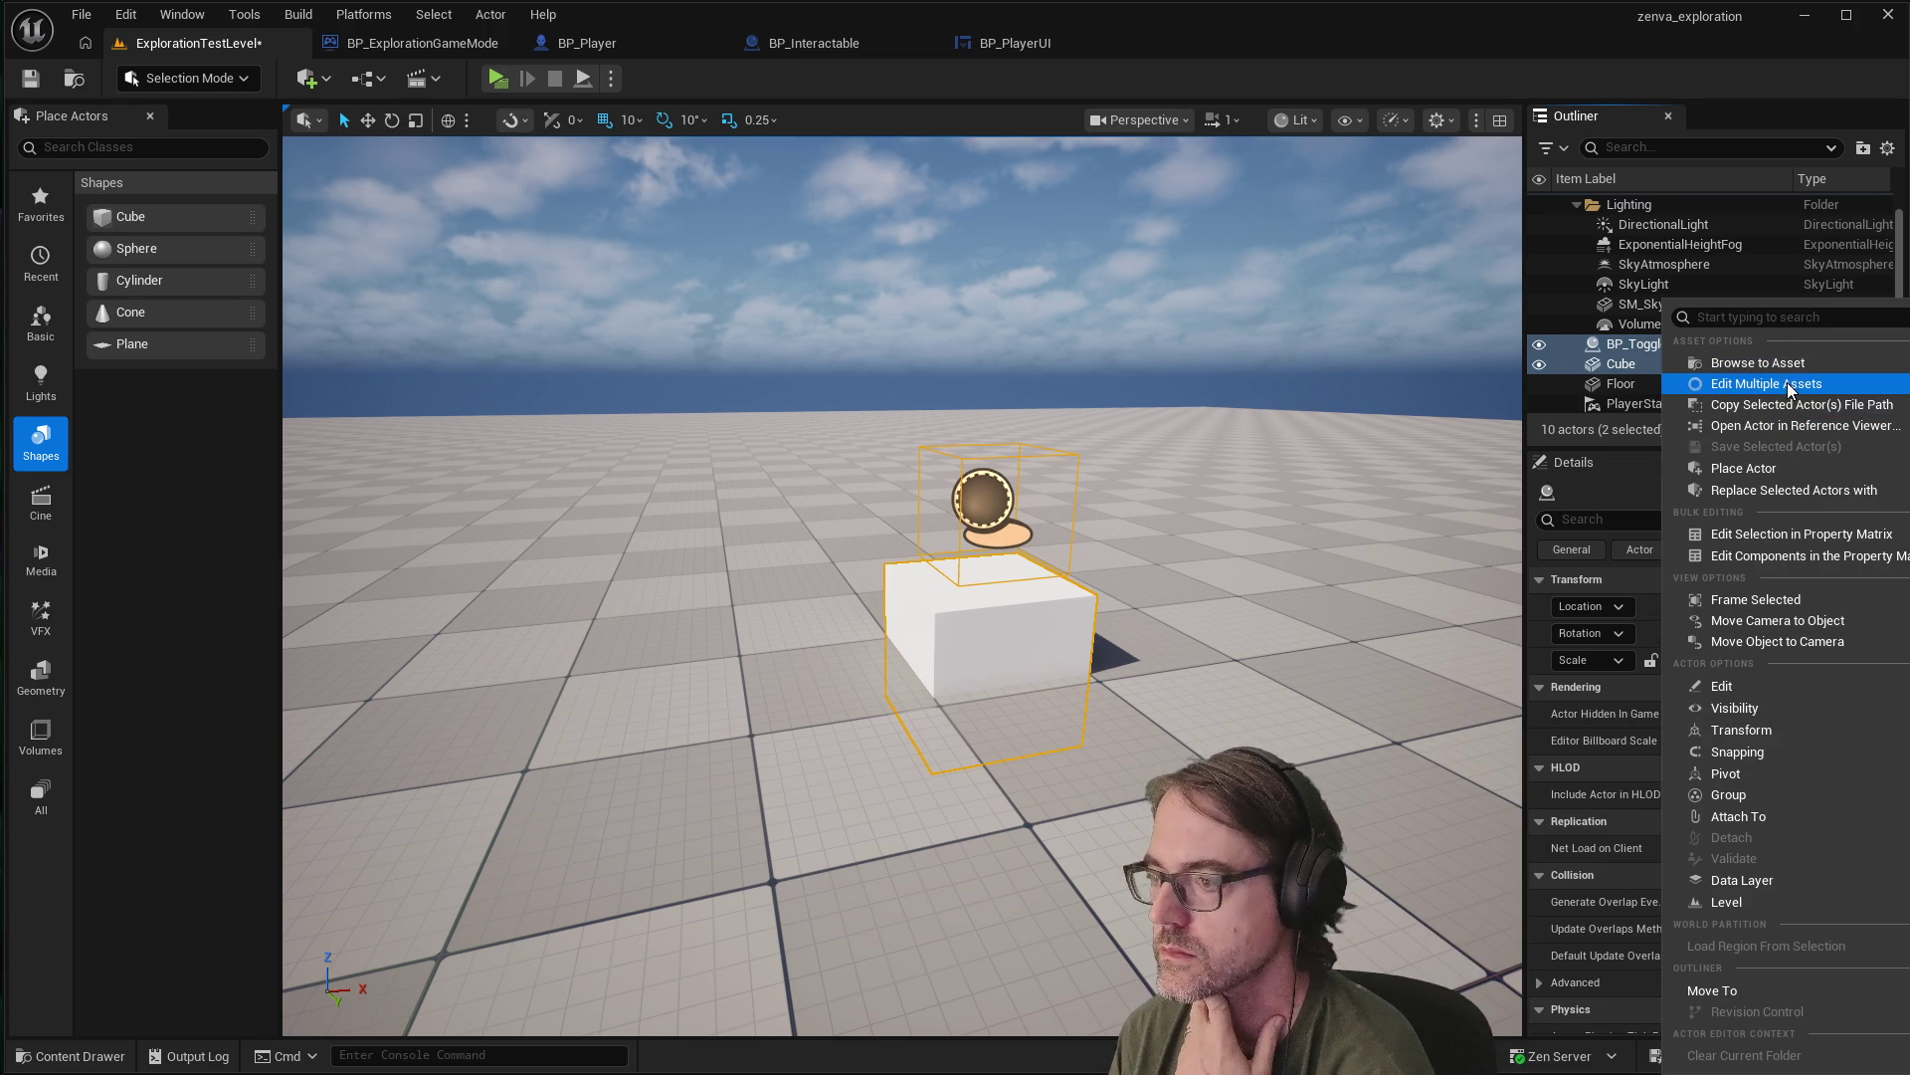
mouse_move(1782, 473)
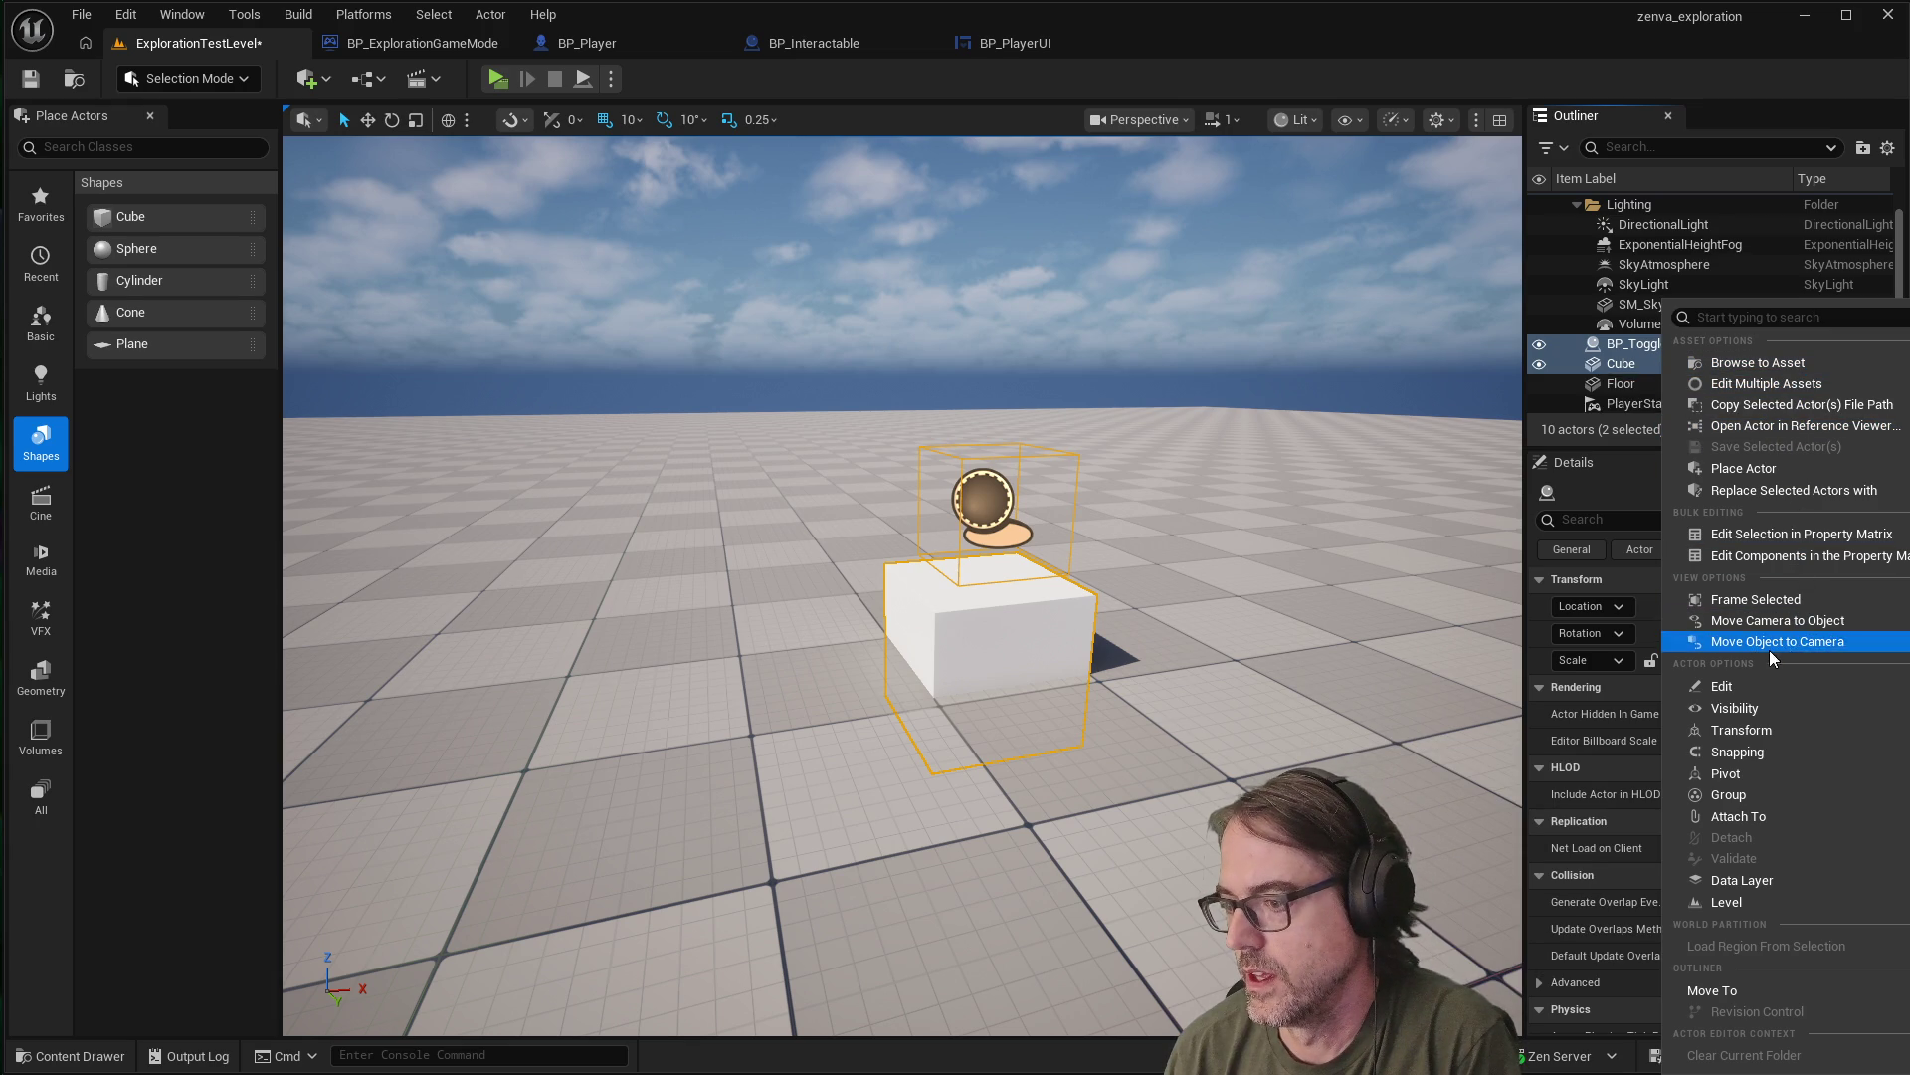
mouse_move(1783, 751)
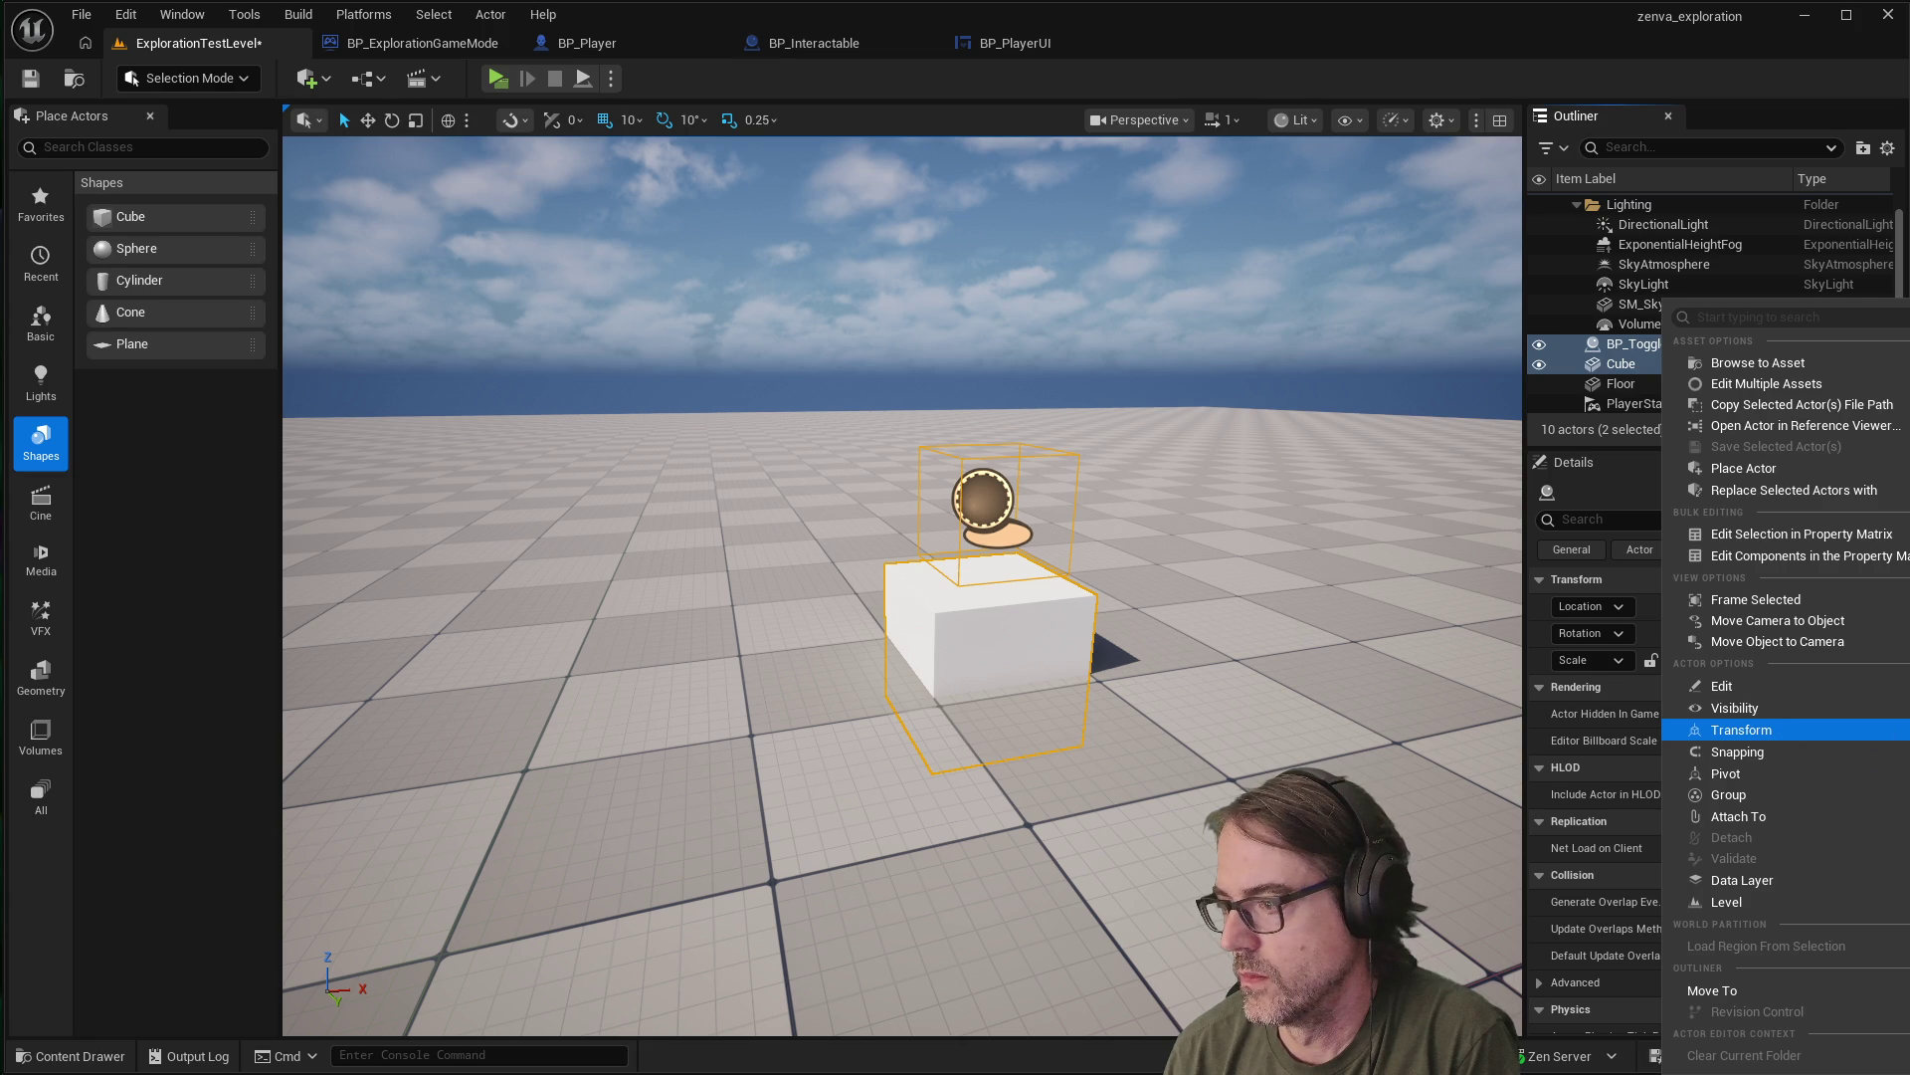
click(1029, 641)
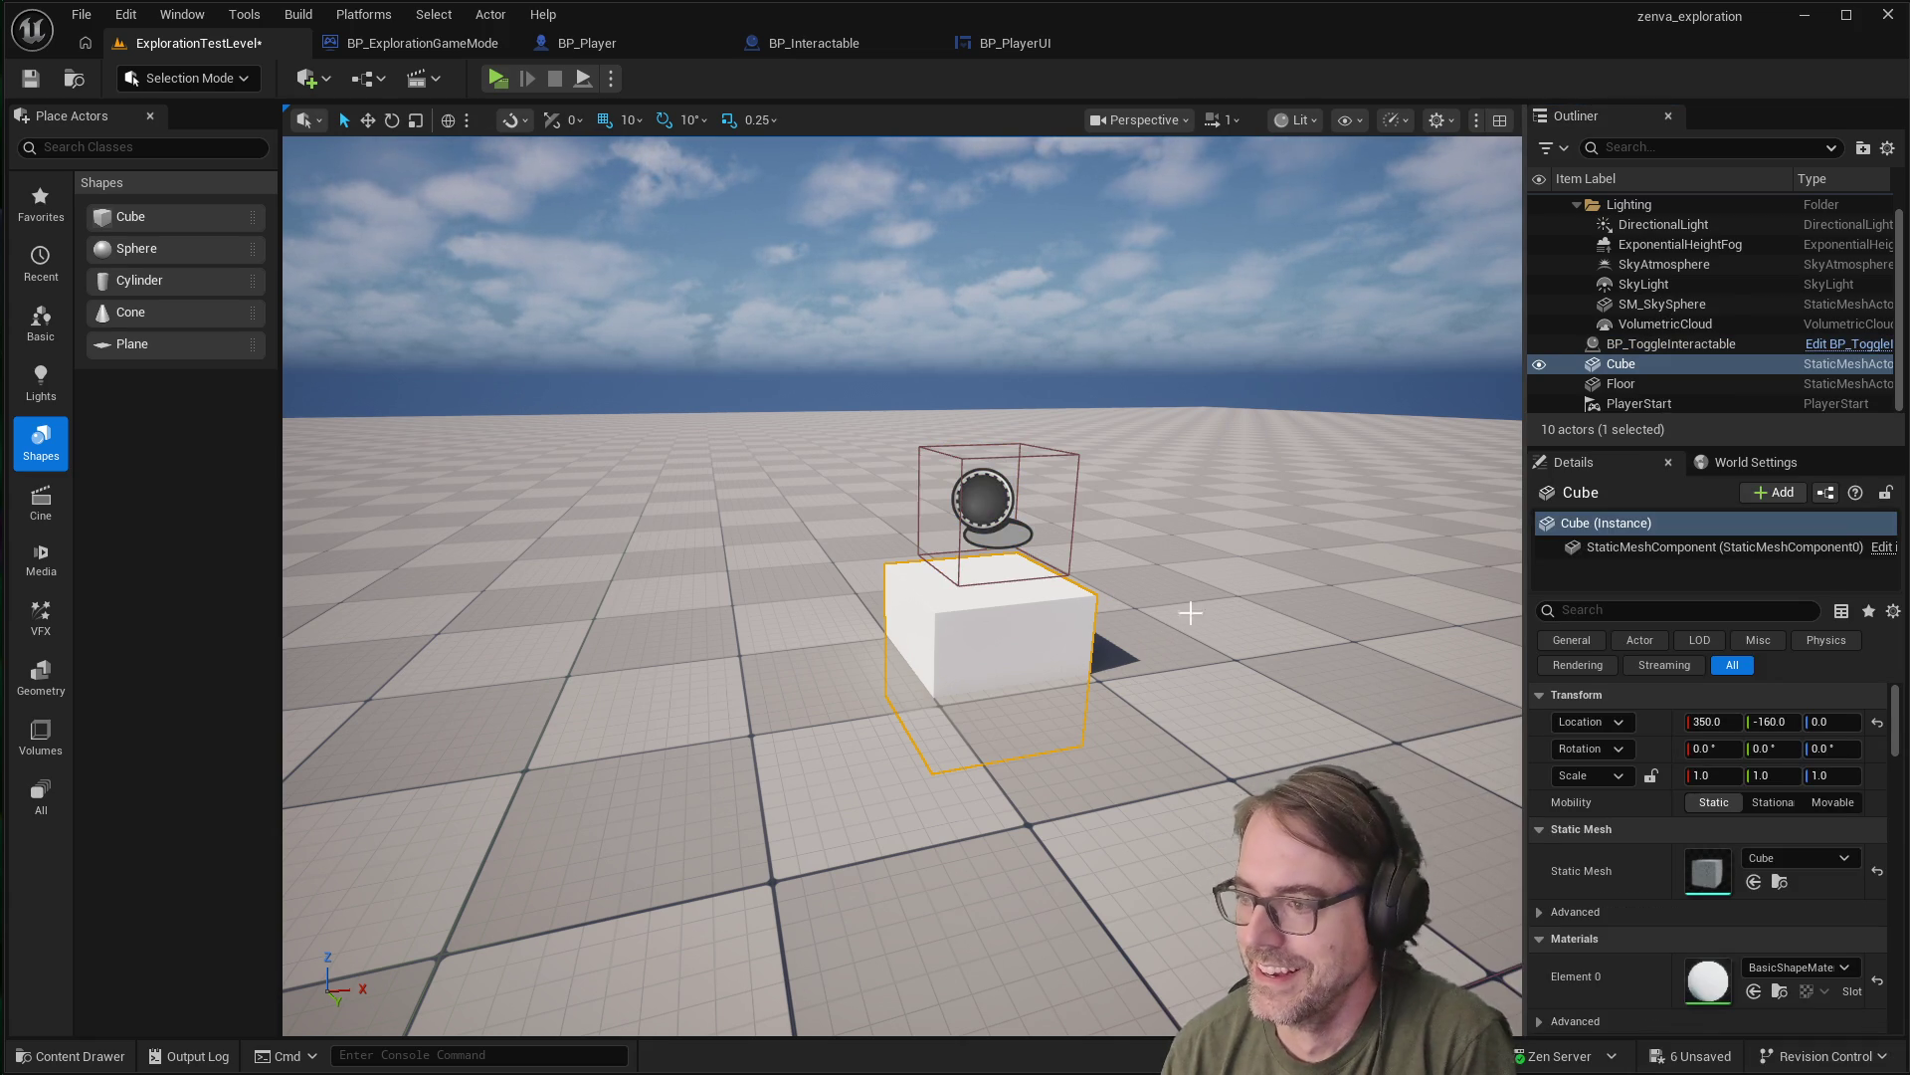
right_click(1657, 719)
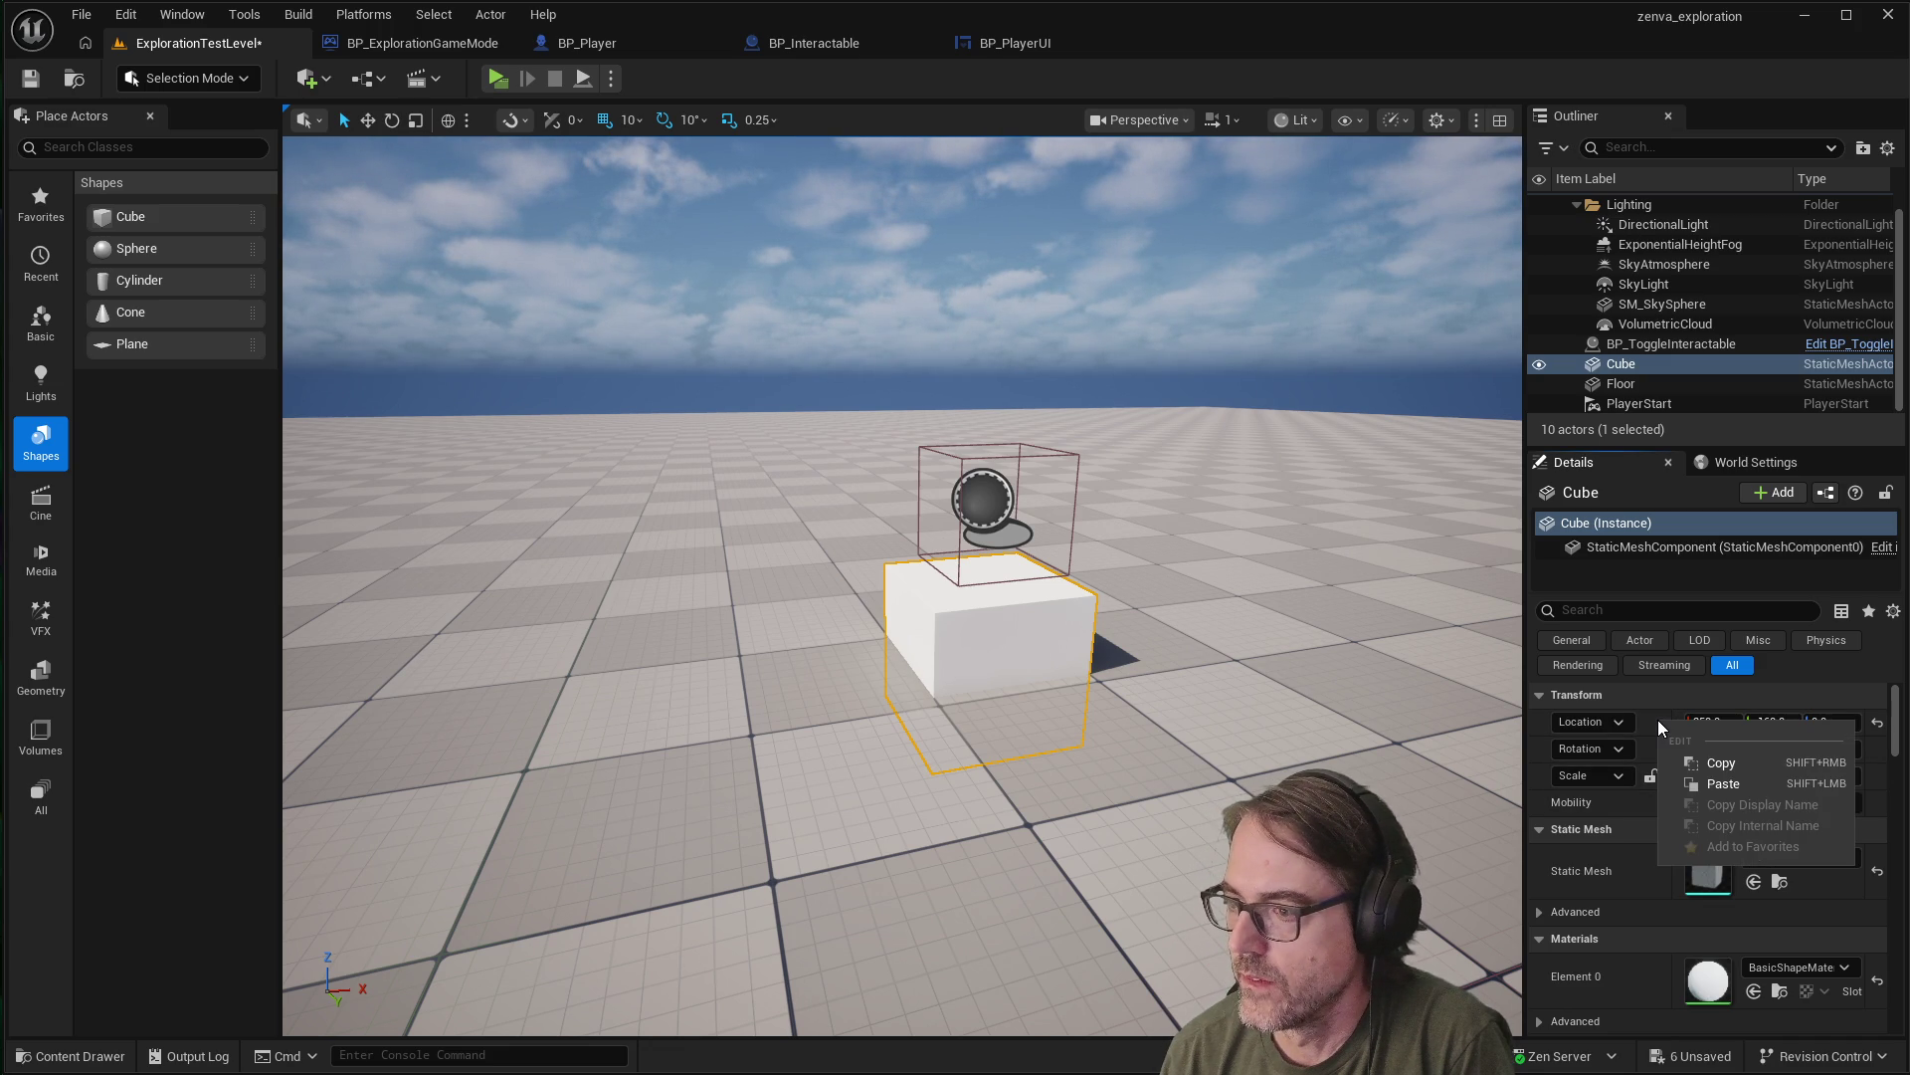
Copy the Cube's Location and paste it onto BP_ToggleInteractable (350, -160, 0)
click(1729, 764)
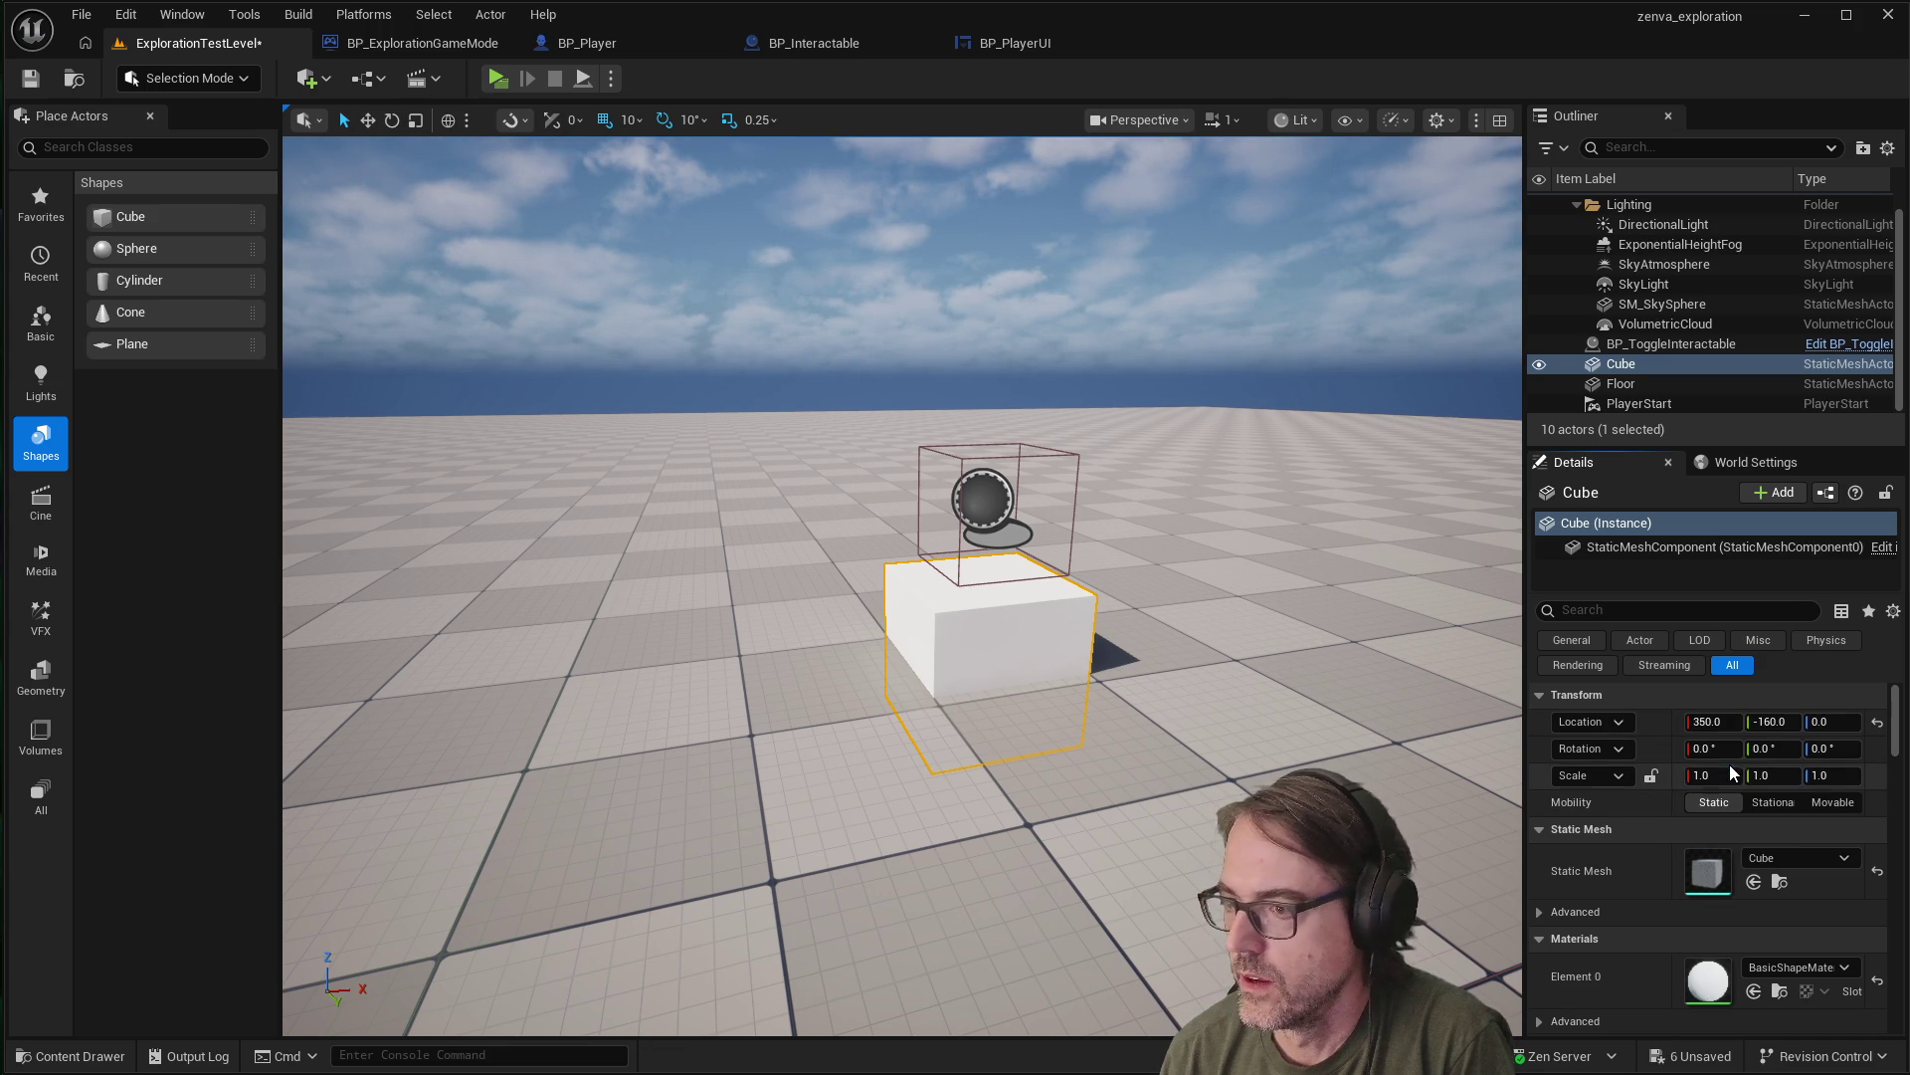
click(984, 464)
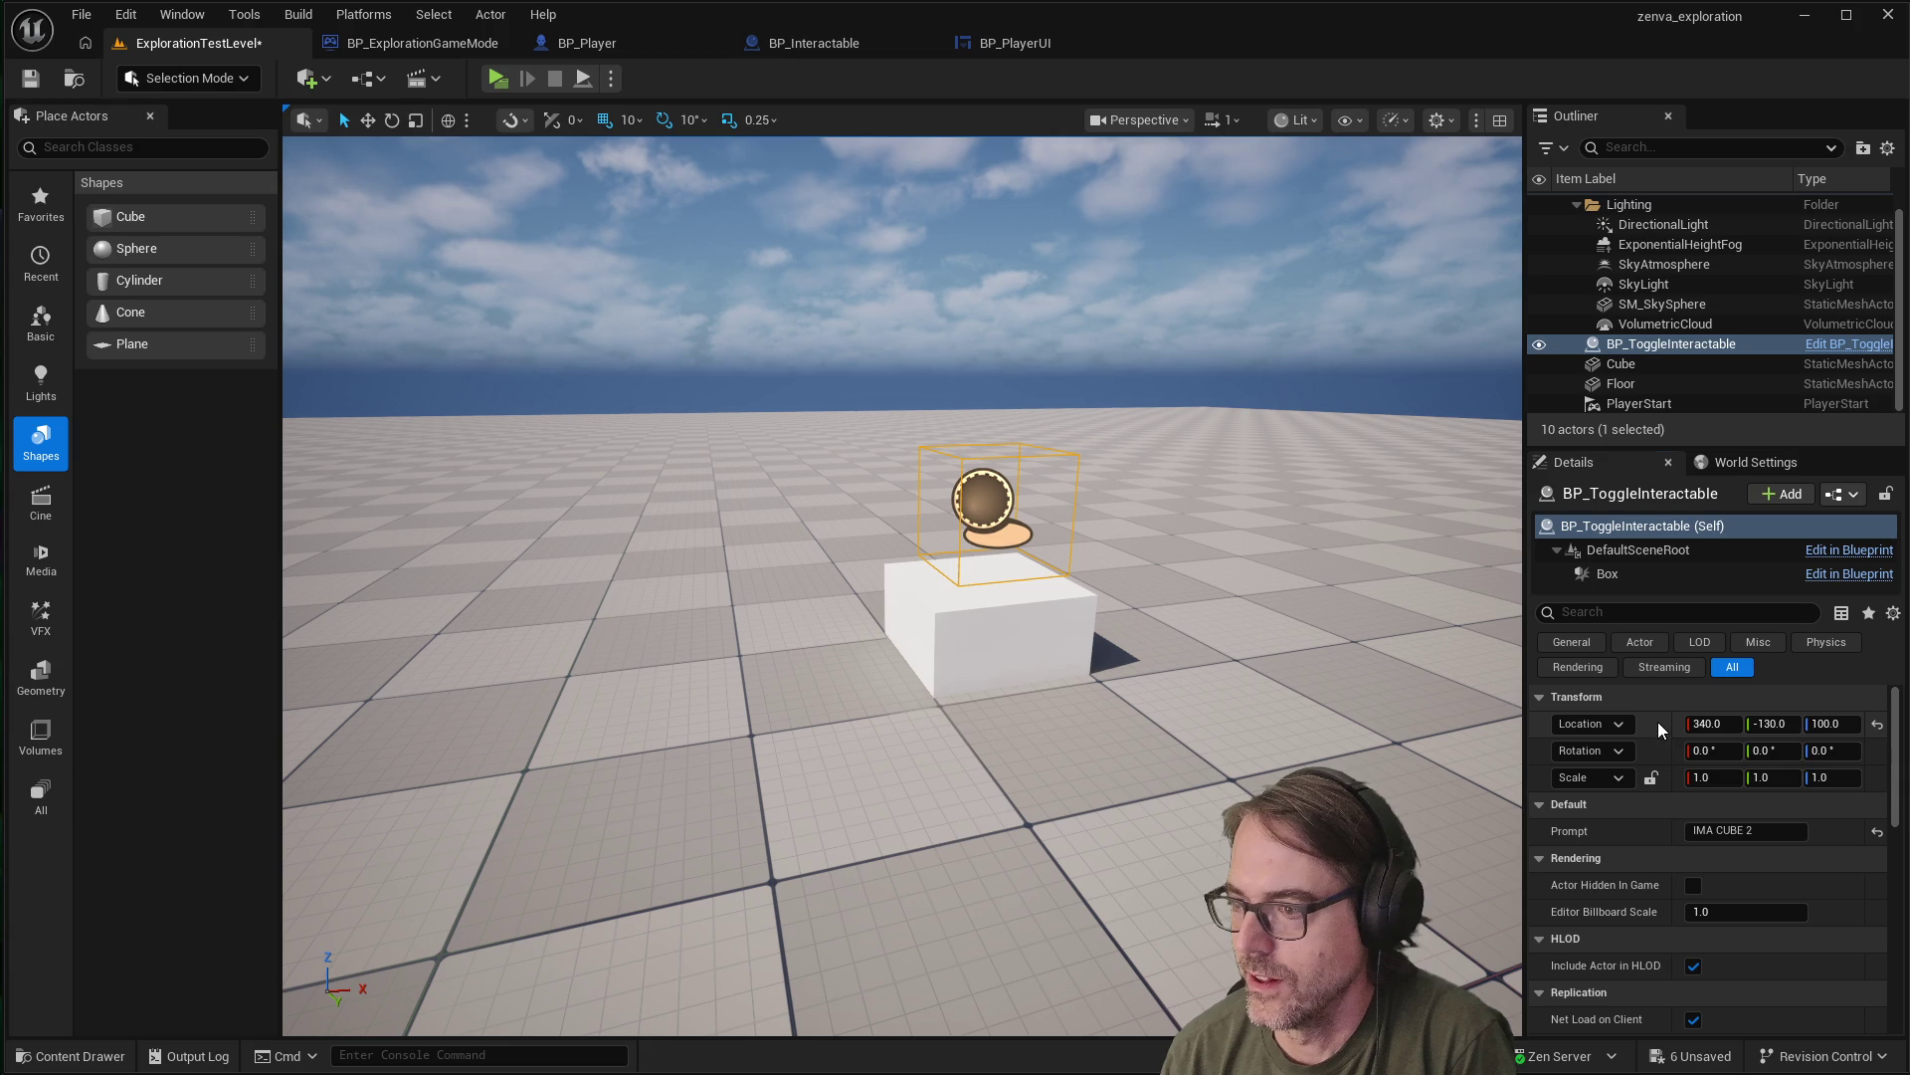
right_click(1657, 721)
click(1721, 784)
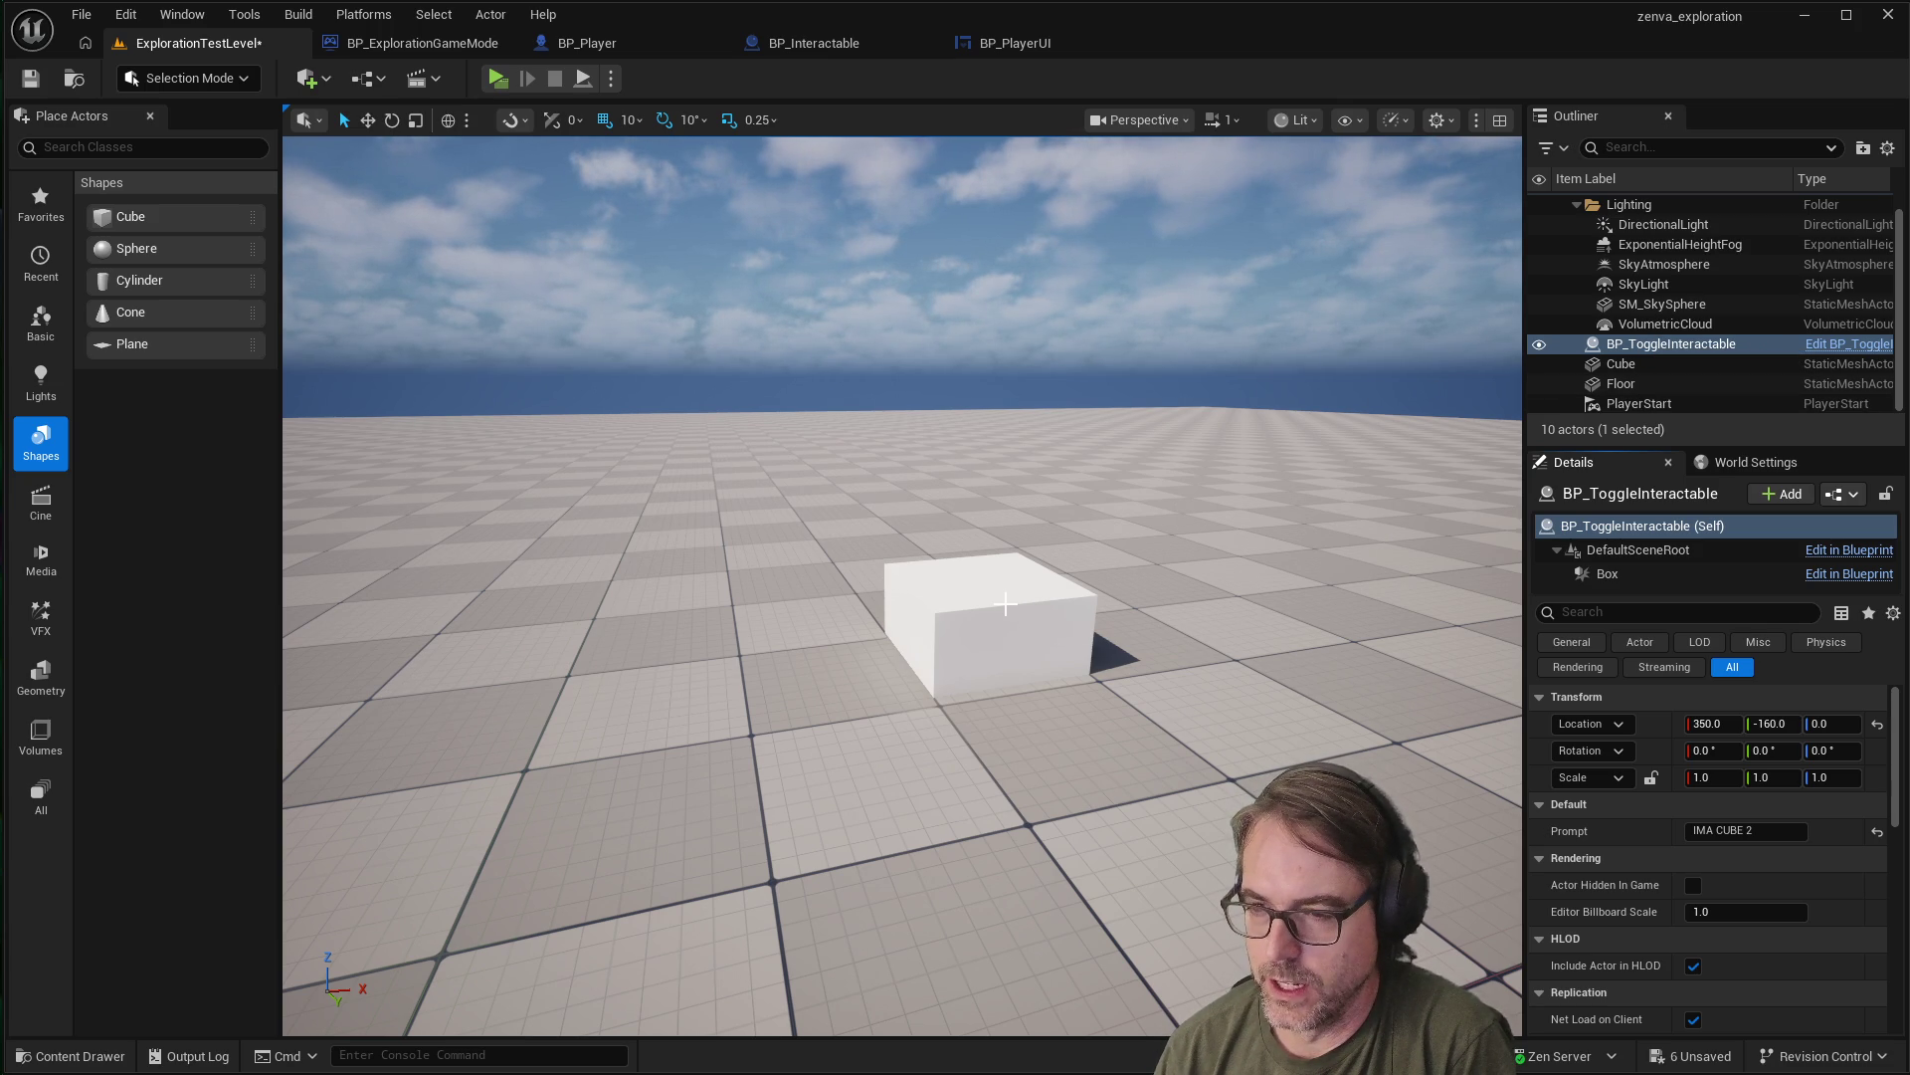
Try raising BP_ToggleInteractable with the Z arrow, then undo back to height 0
key(w)
drag(985, 582, 997, 477)
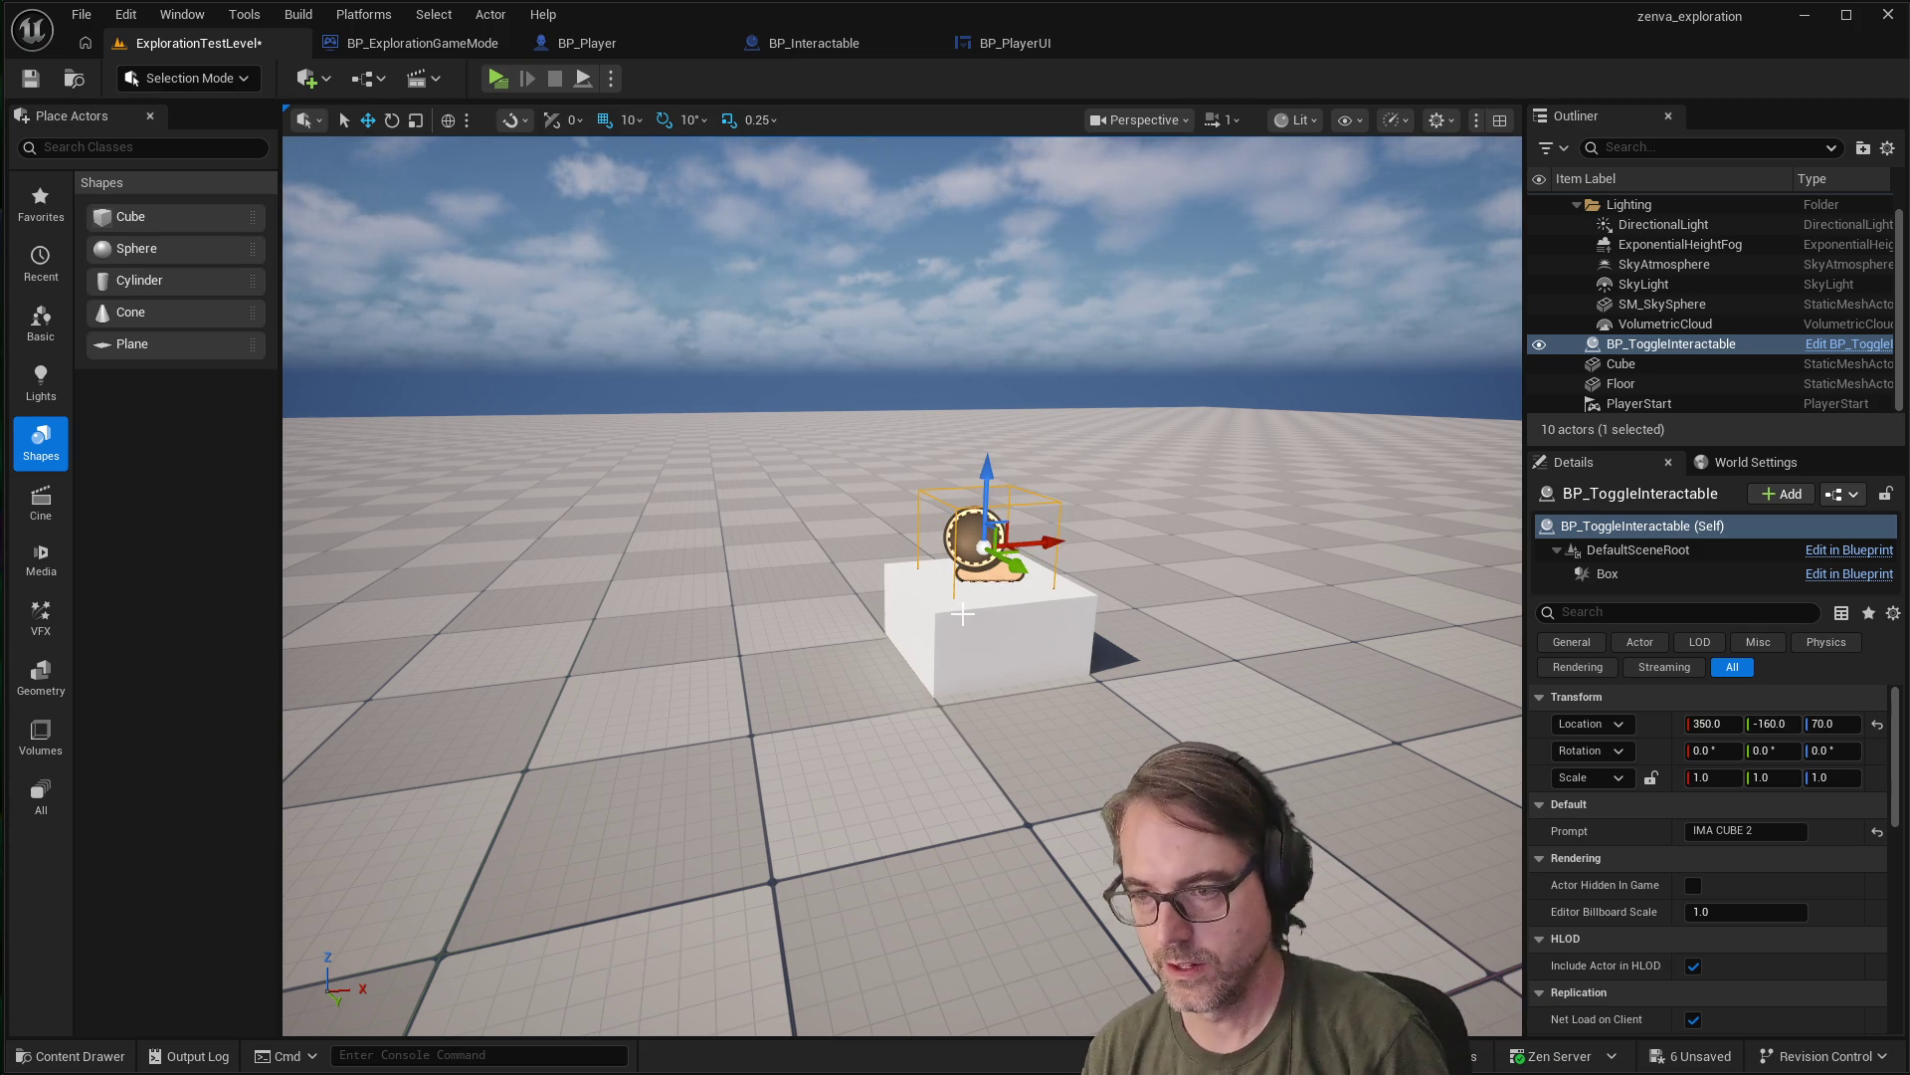
key(ctrl+z)
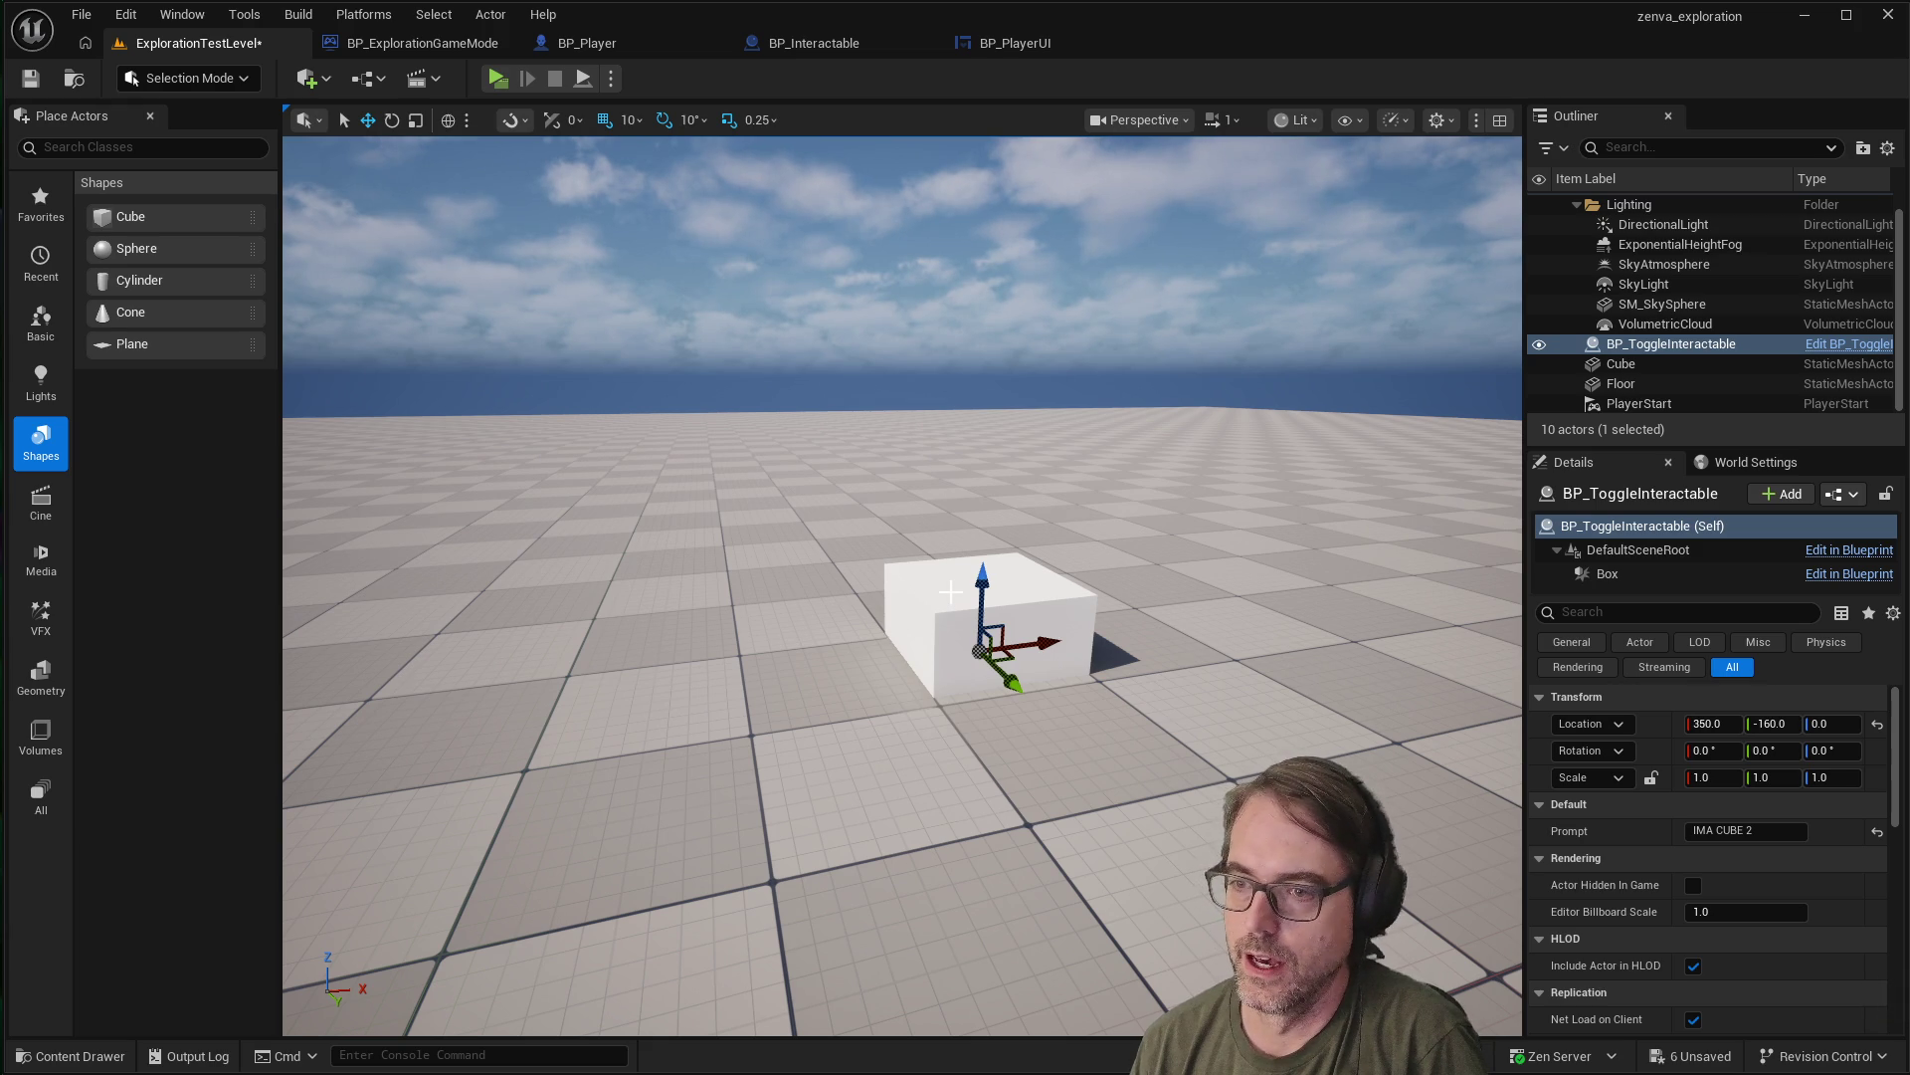
click(942, 582)
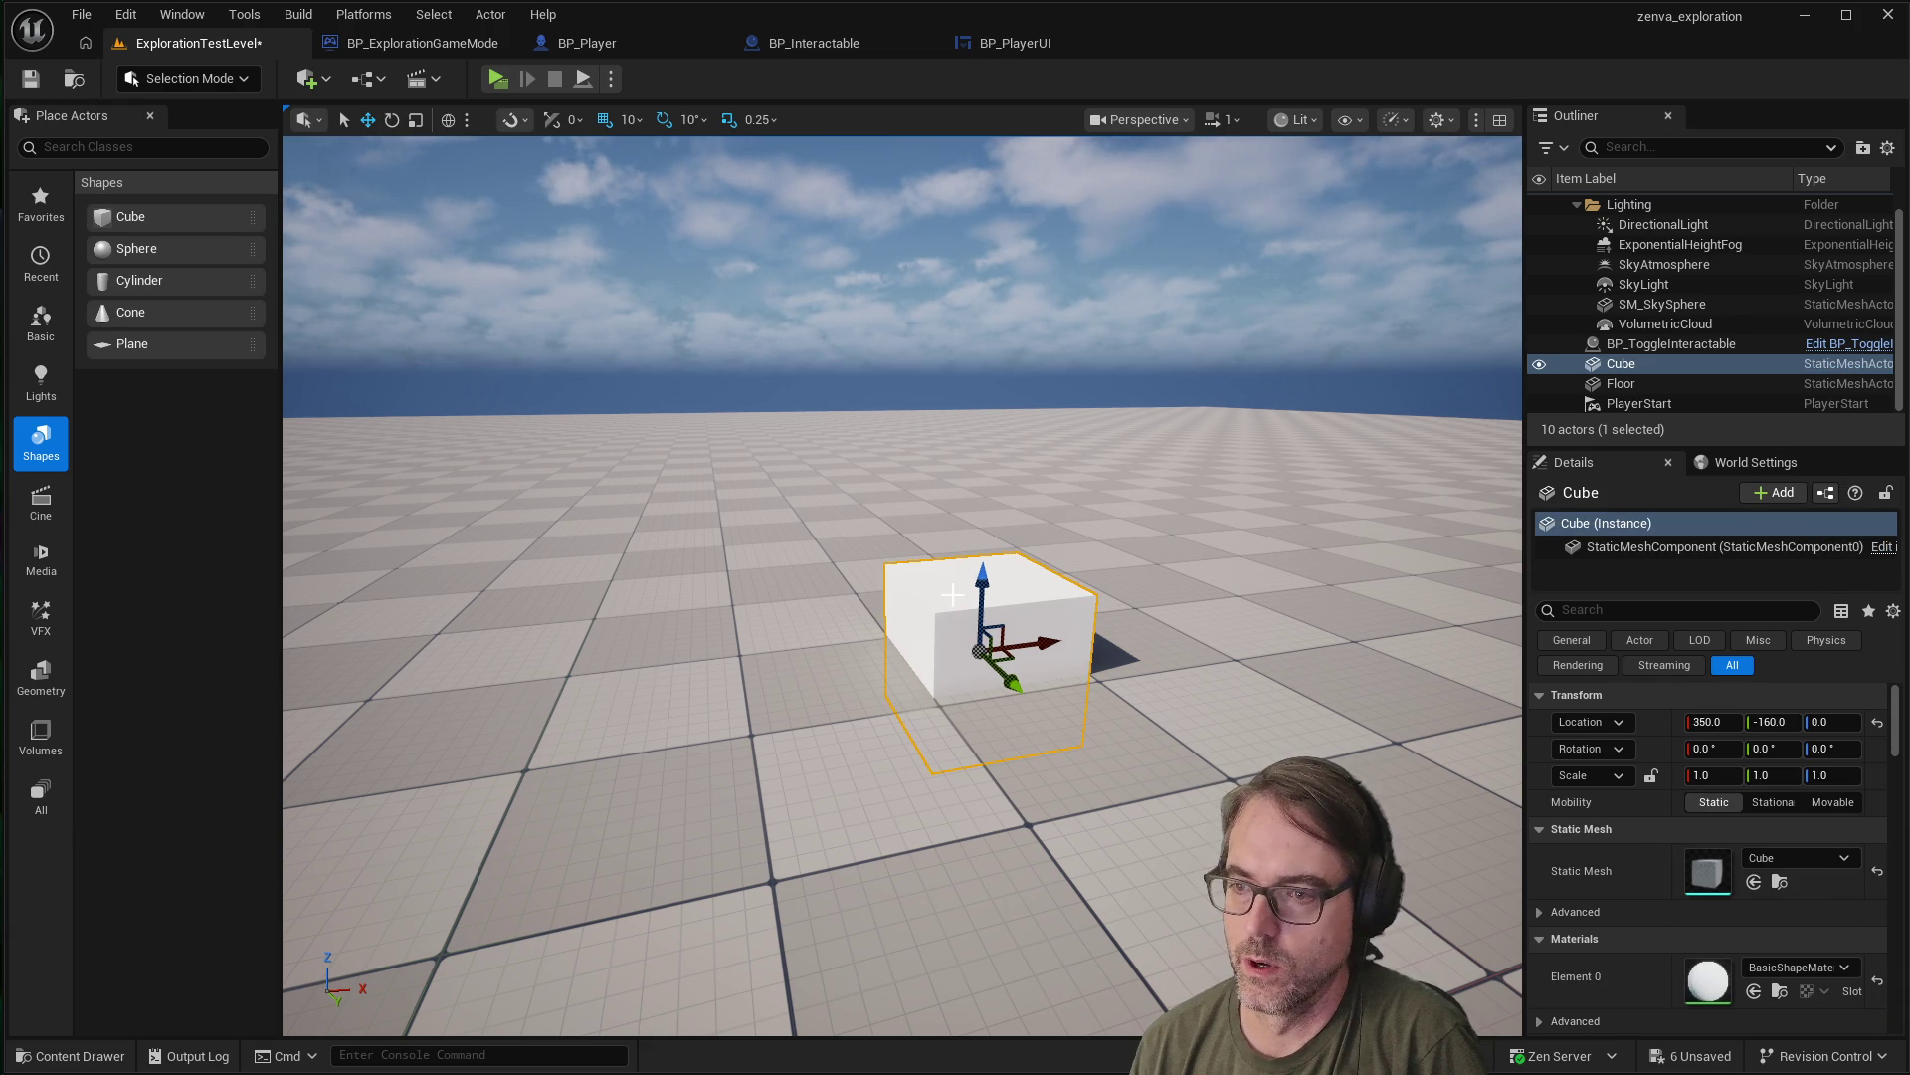
Group the Cube and BP_ToggleInteractable into GroupActor0
ctrl+click(1641, 346)
right_click(1640, 343)
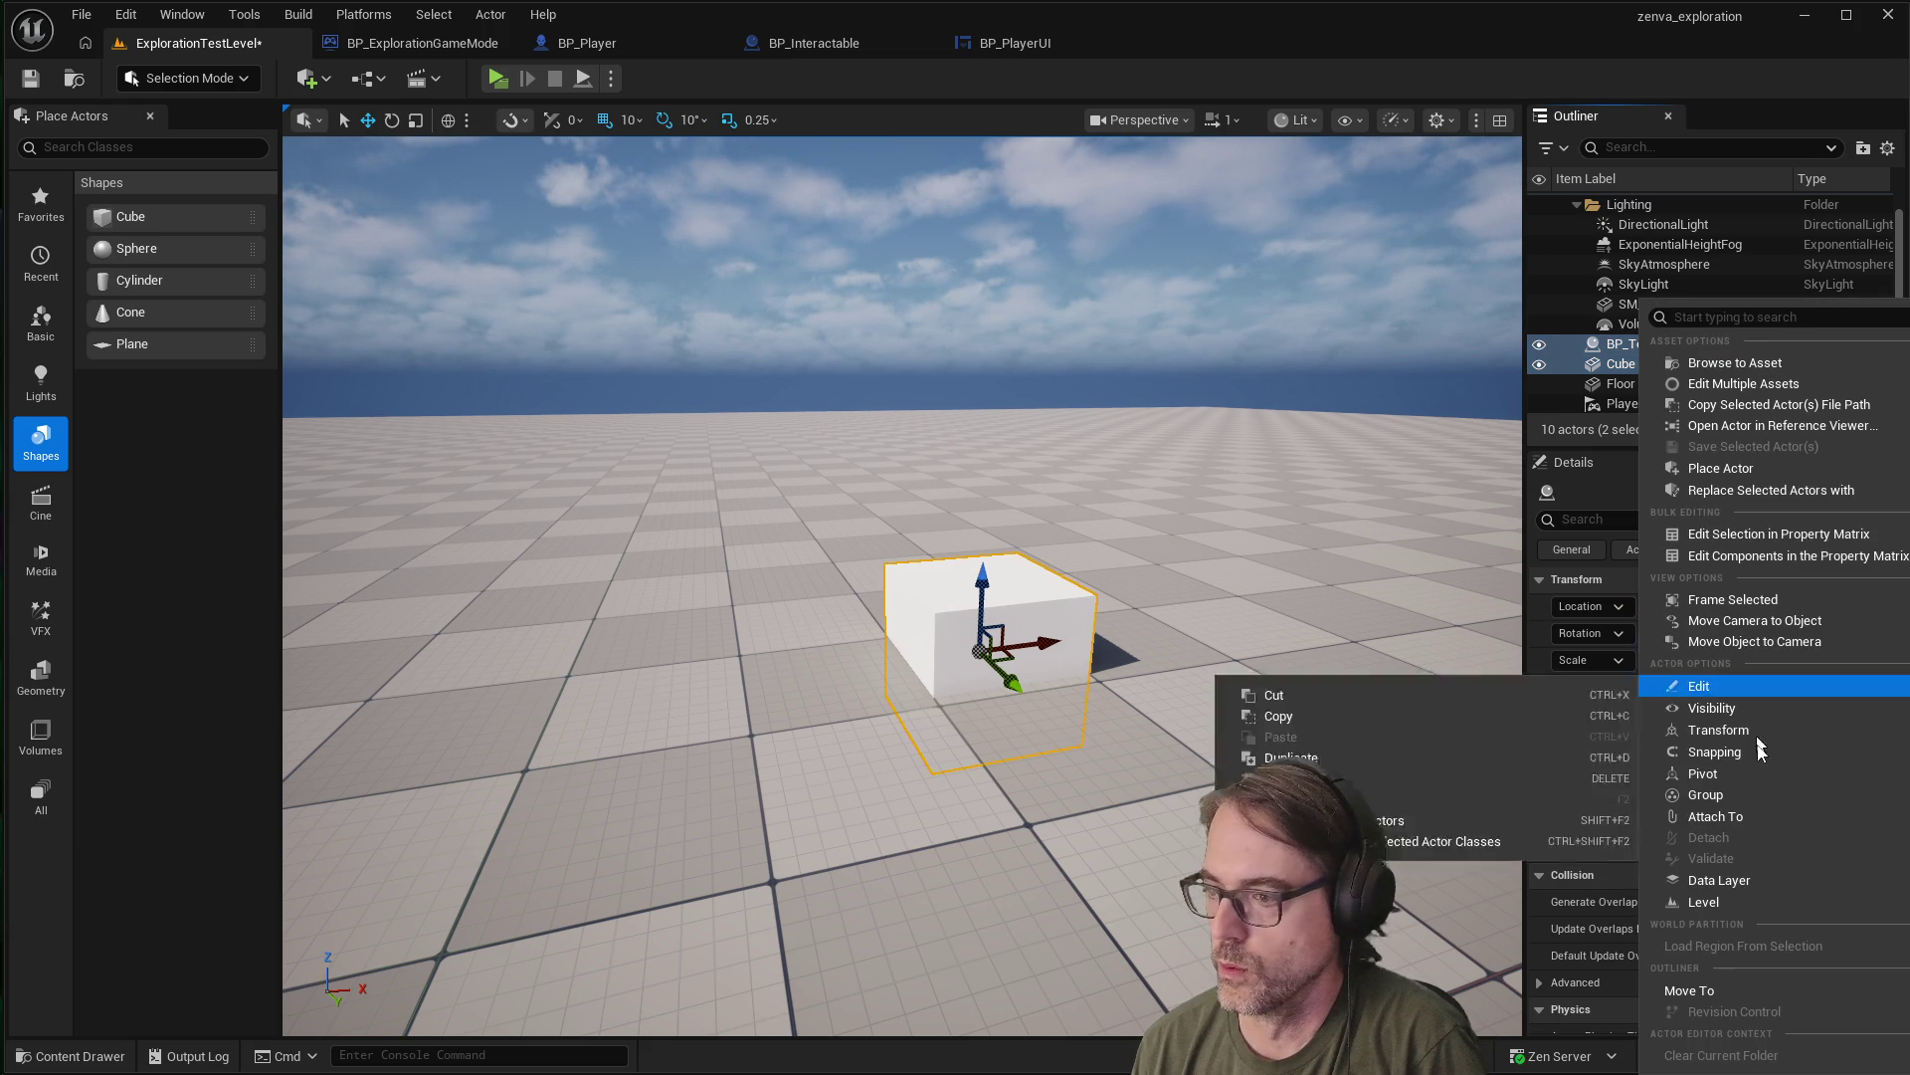
click(1765, 796)
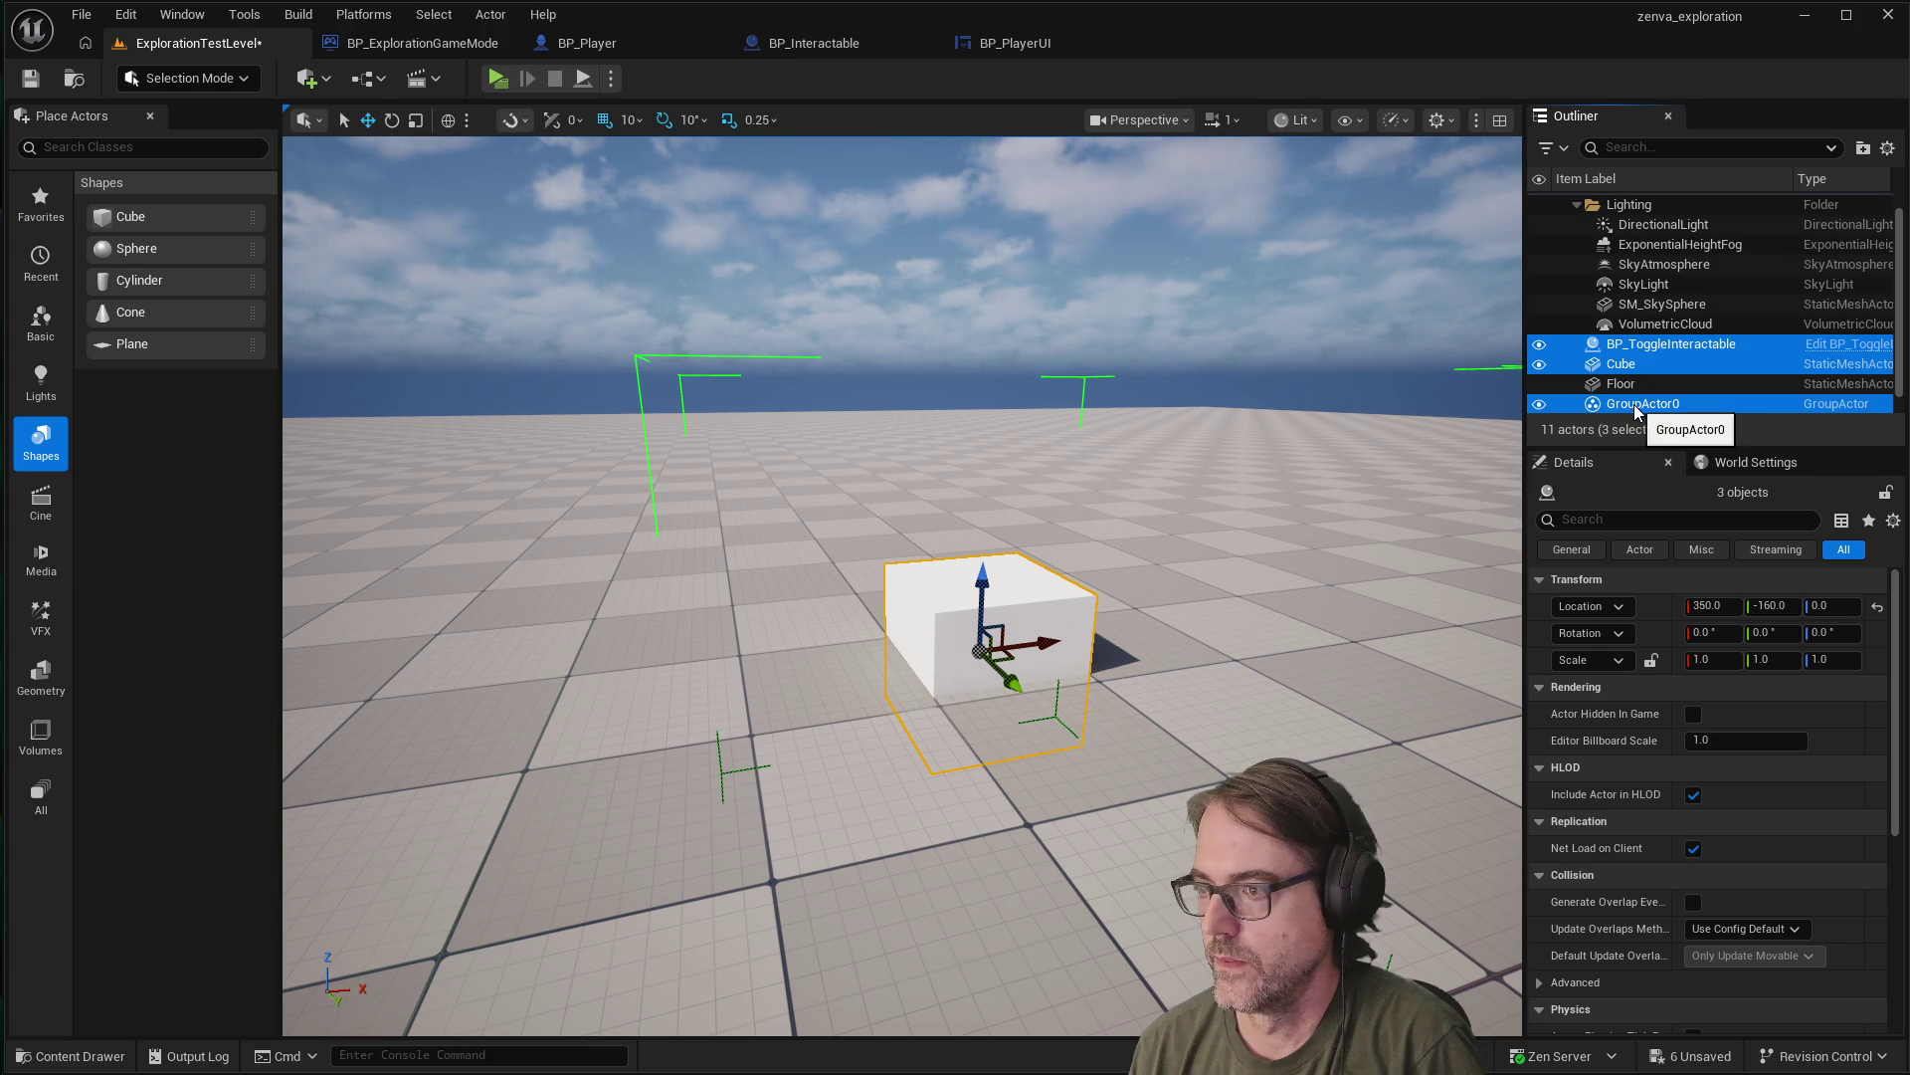
click(1634, 345)
ctrl+click(1622, 365)
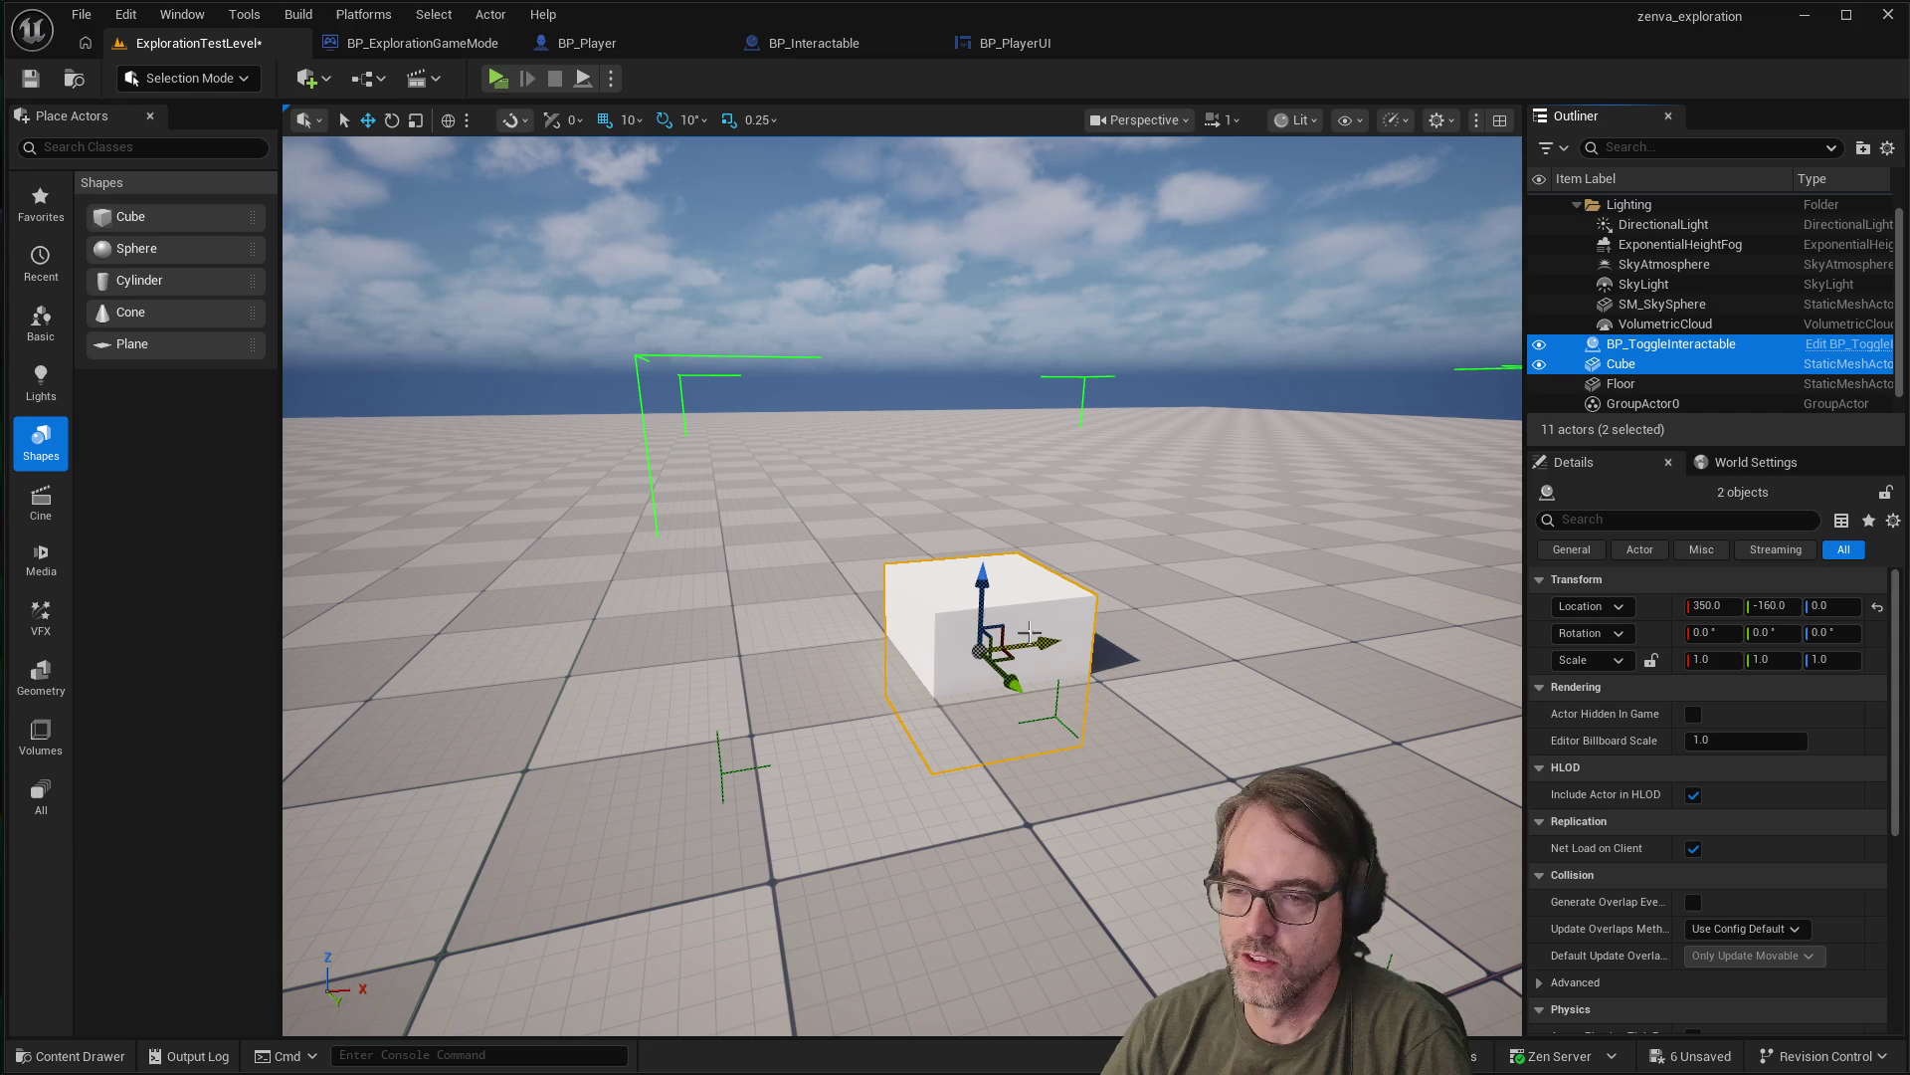
Raise the grouped actors to Z 50 and focus the view on the selection
ctrl+click(1627, 402)
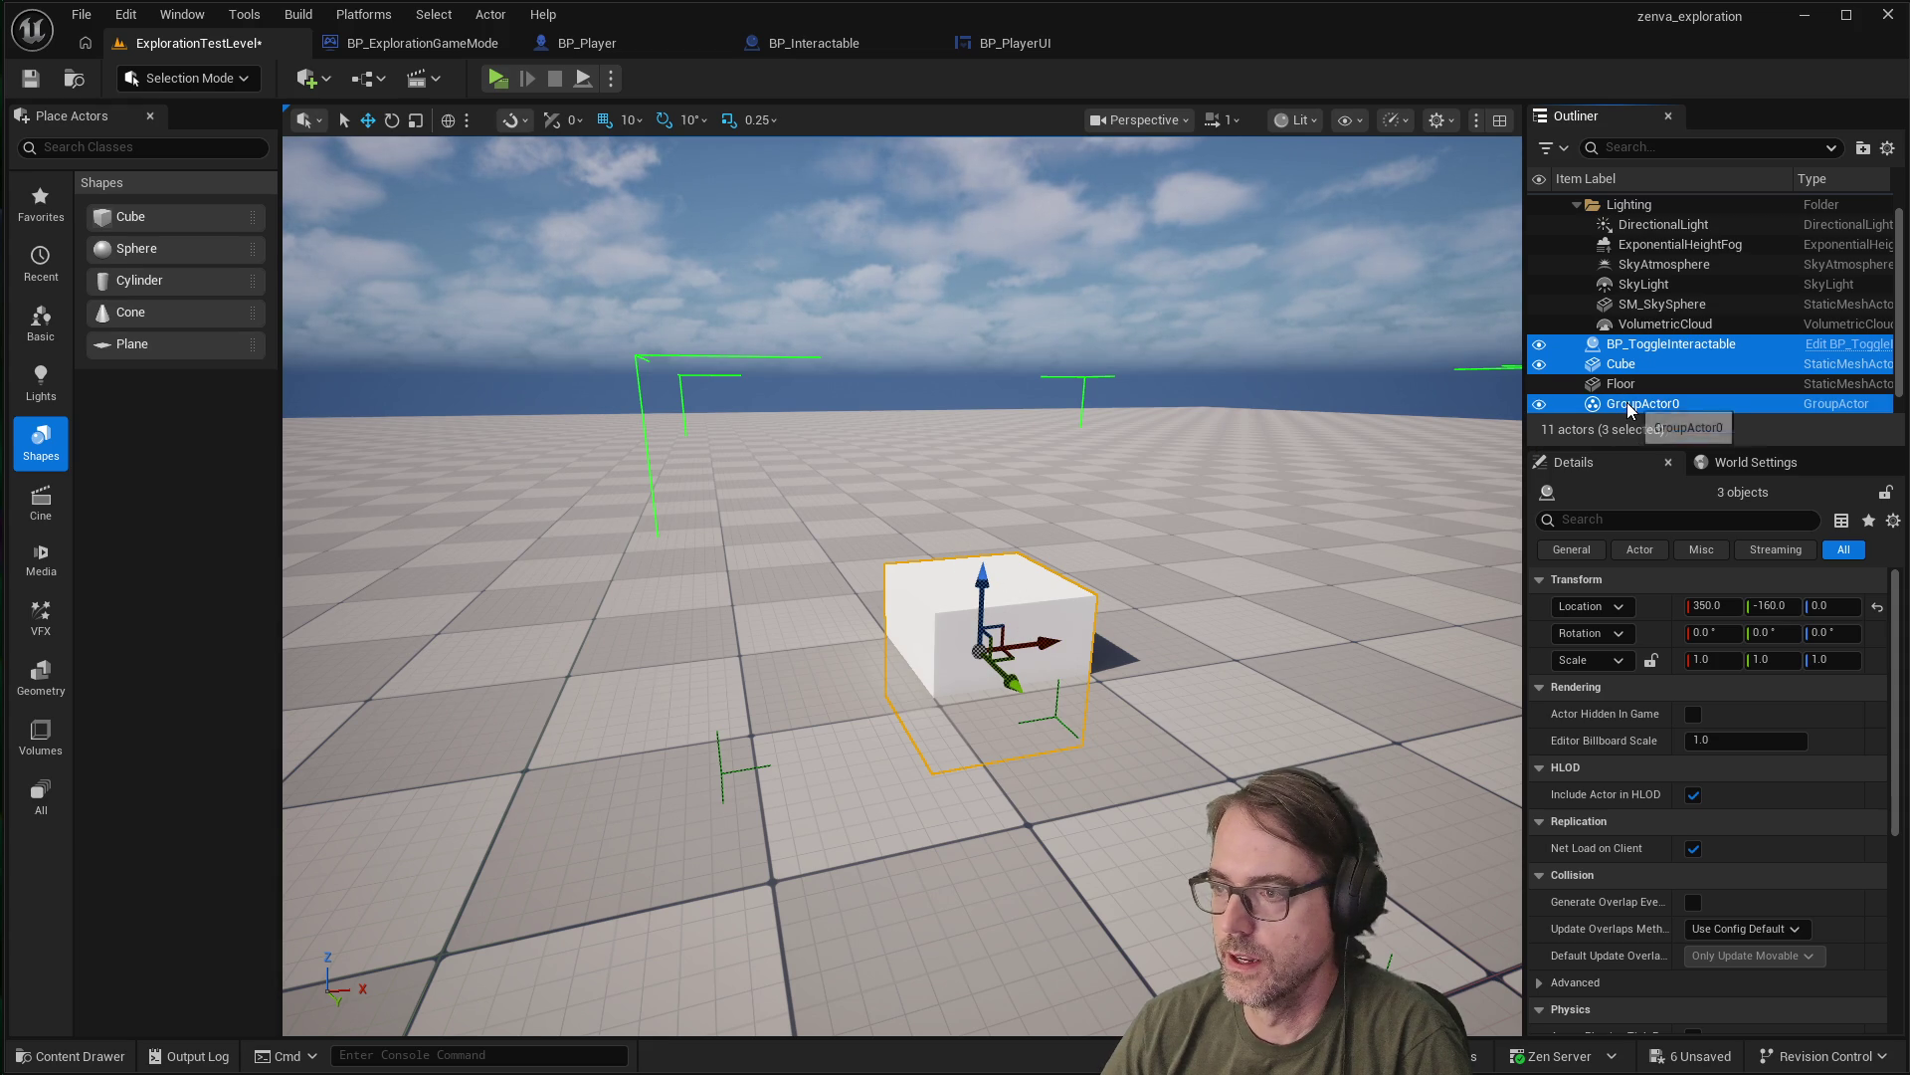
drag(985, 579, 992, 502)
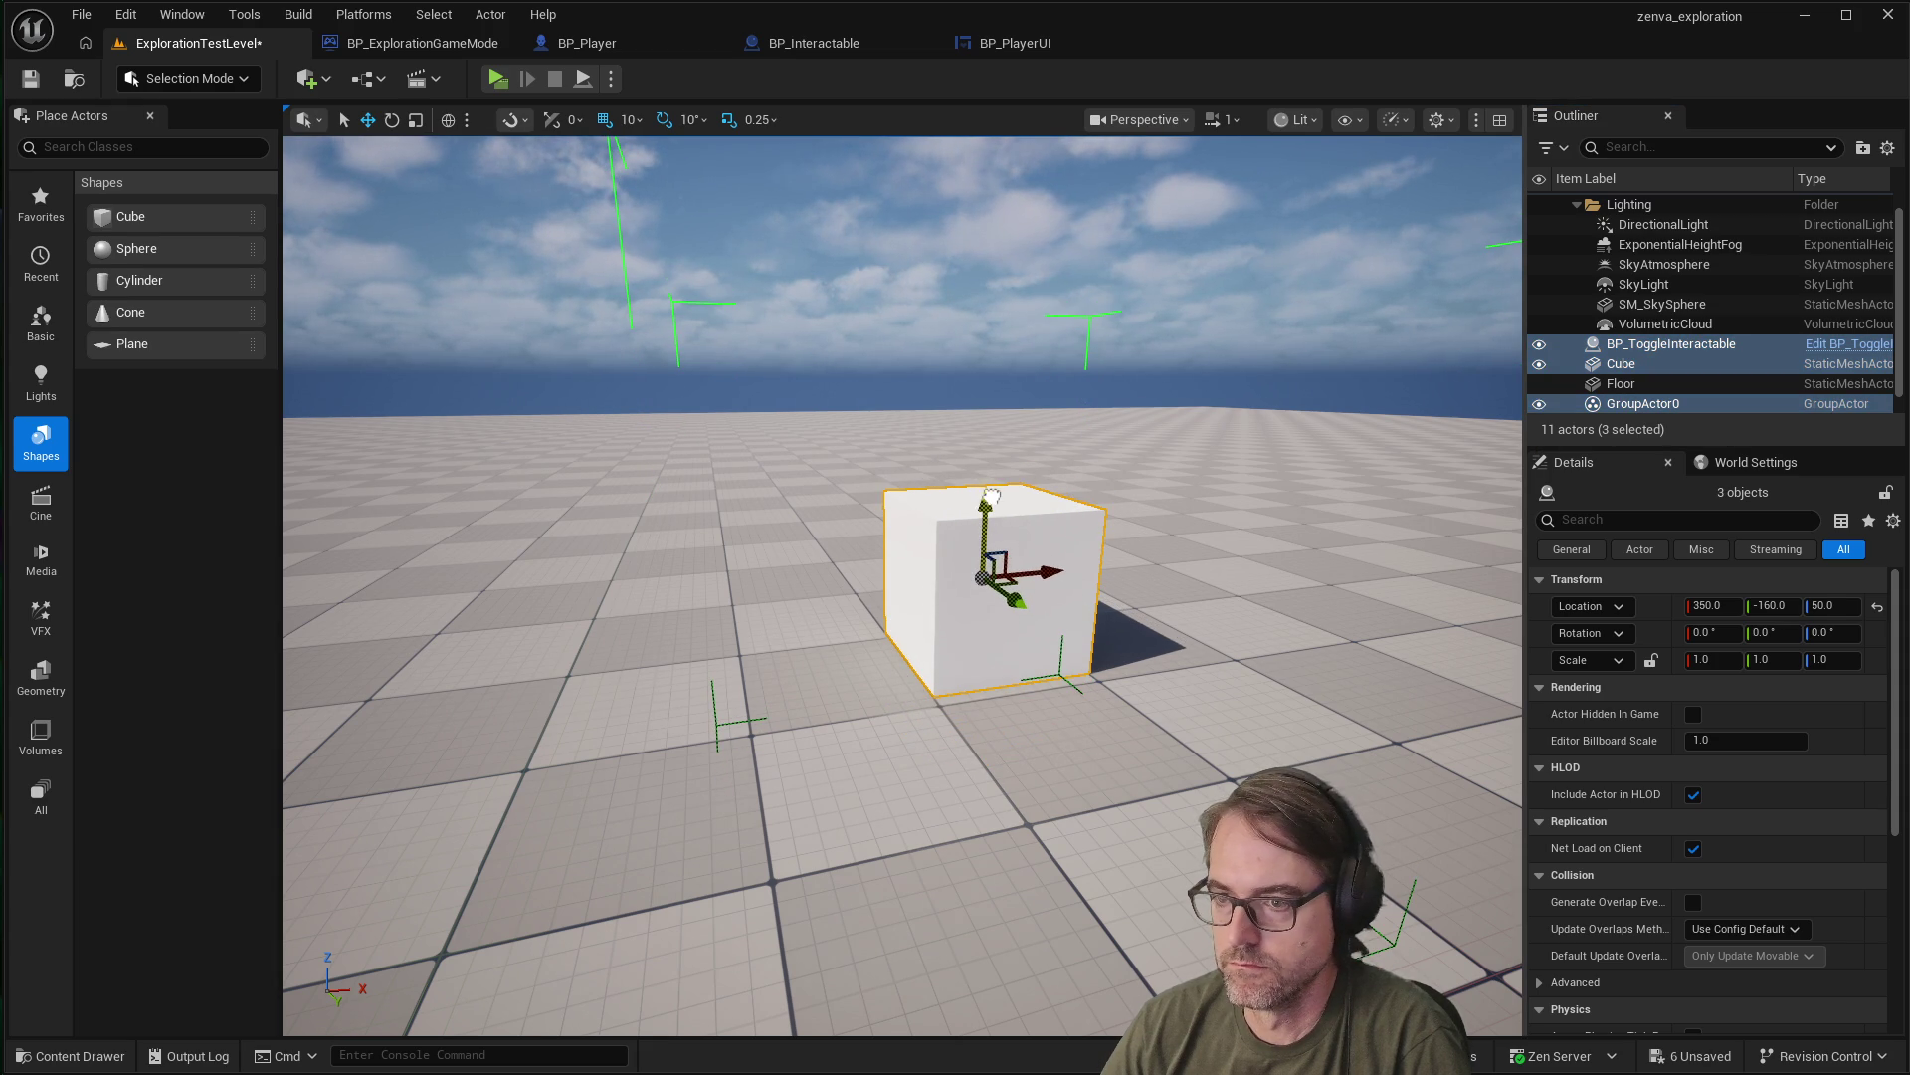
click(1648, 342)
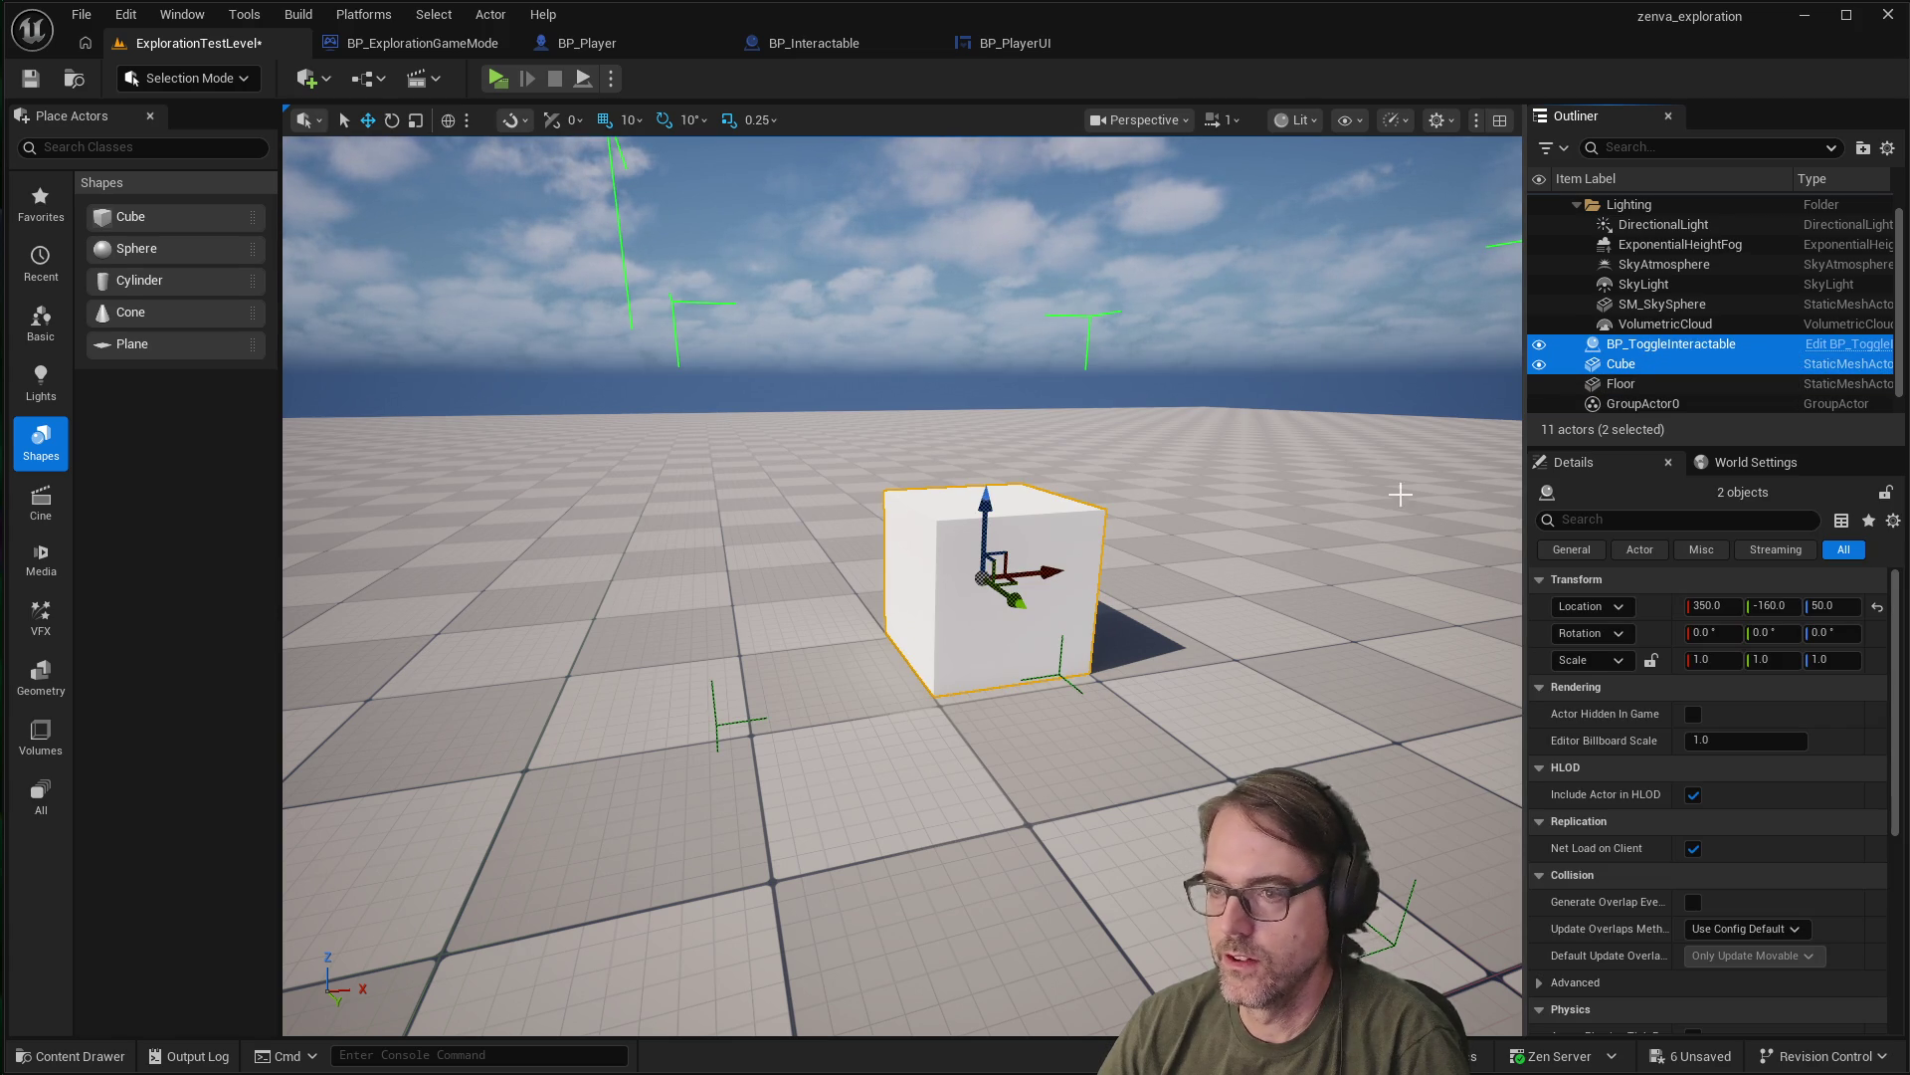
ctrl+click(1670, 345)
ctrl+click(1669, 345)
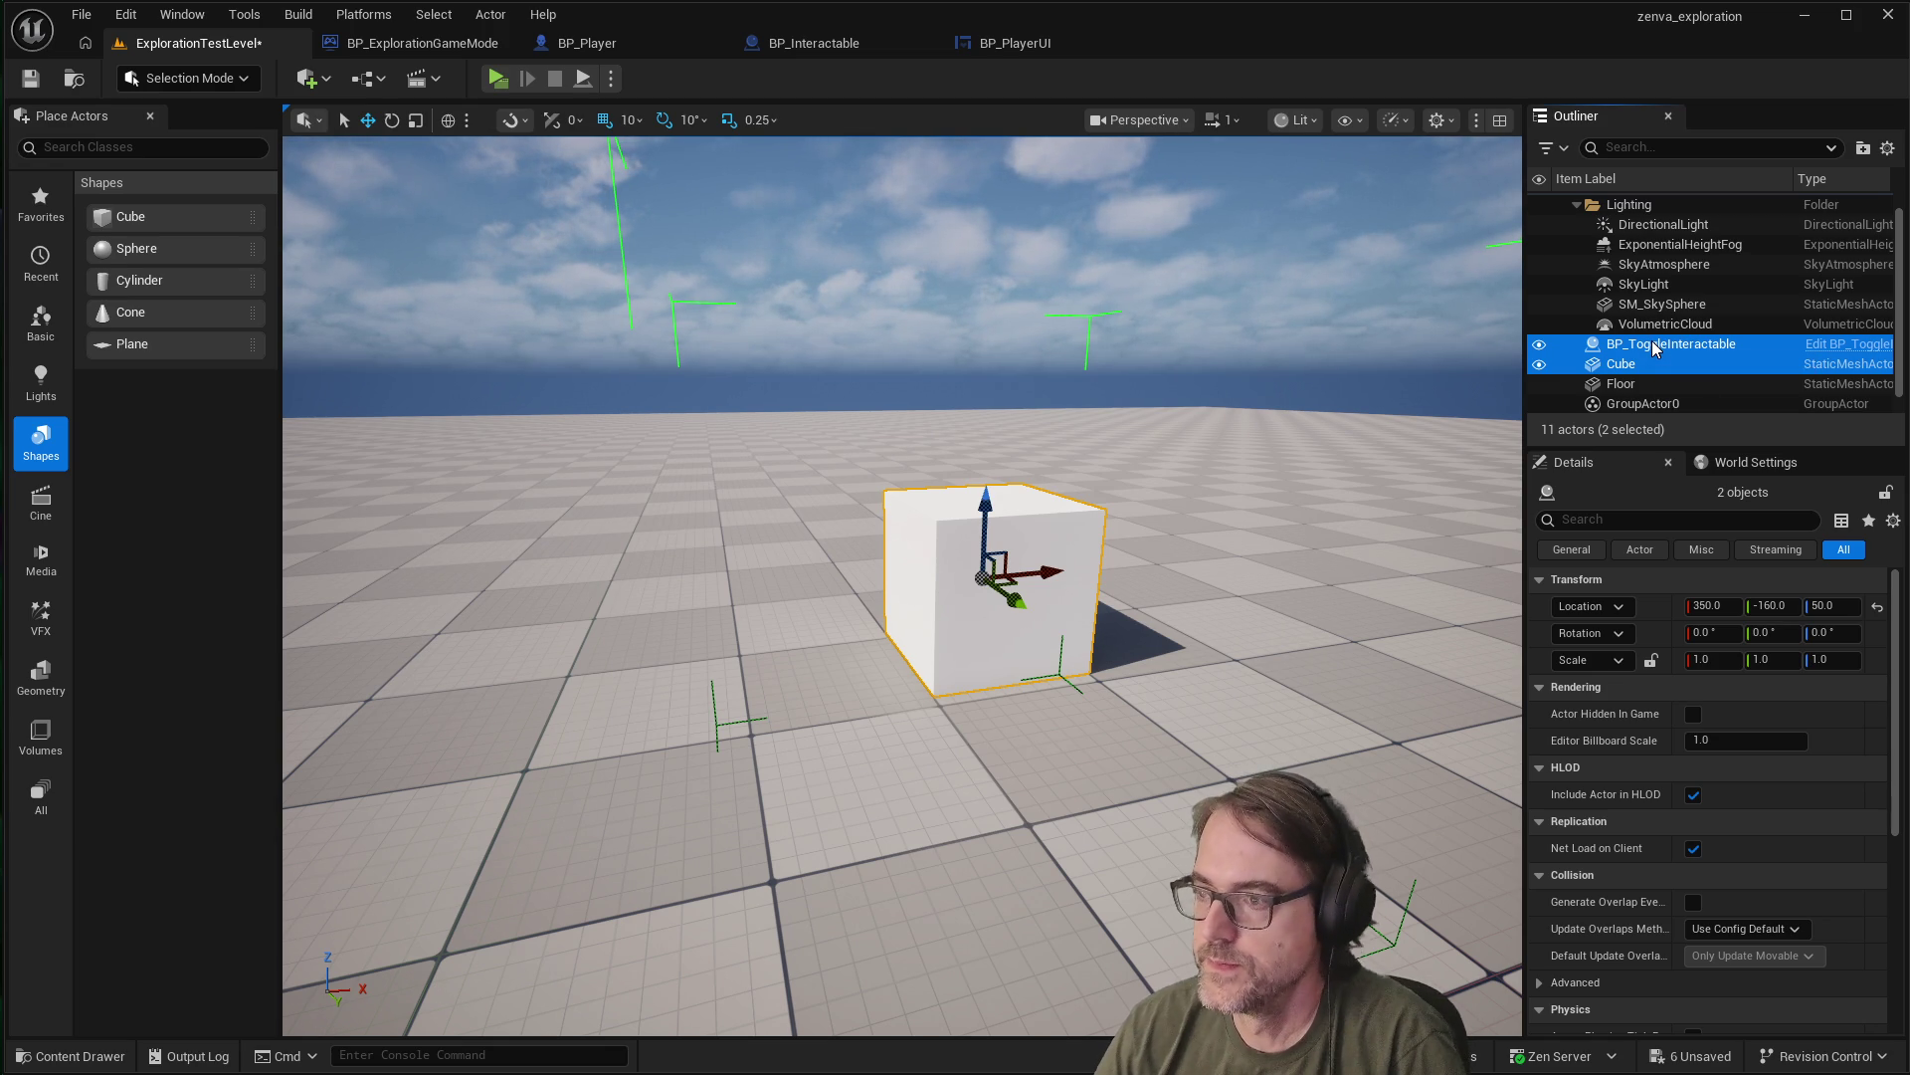
key(f)
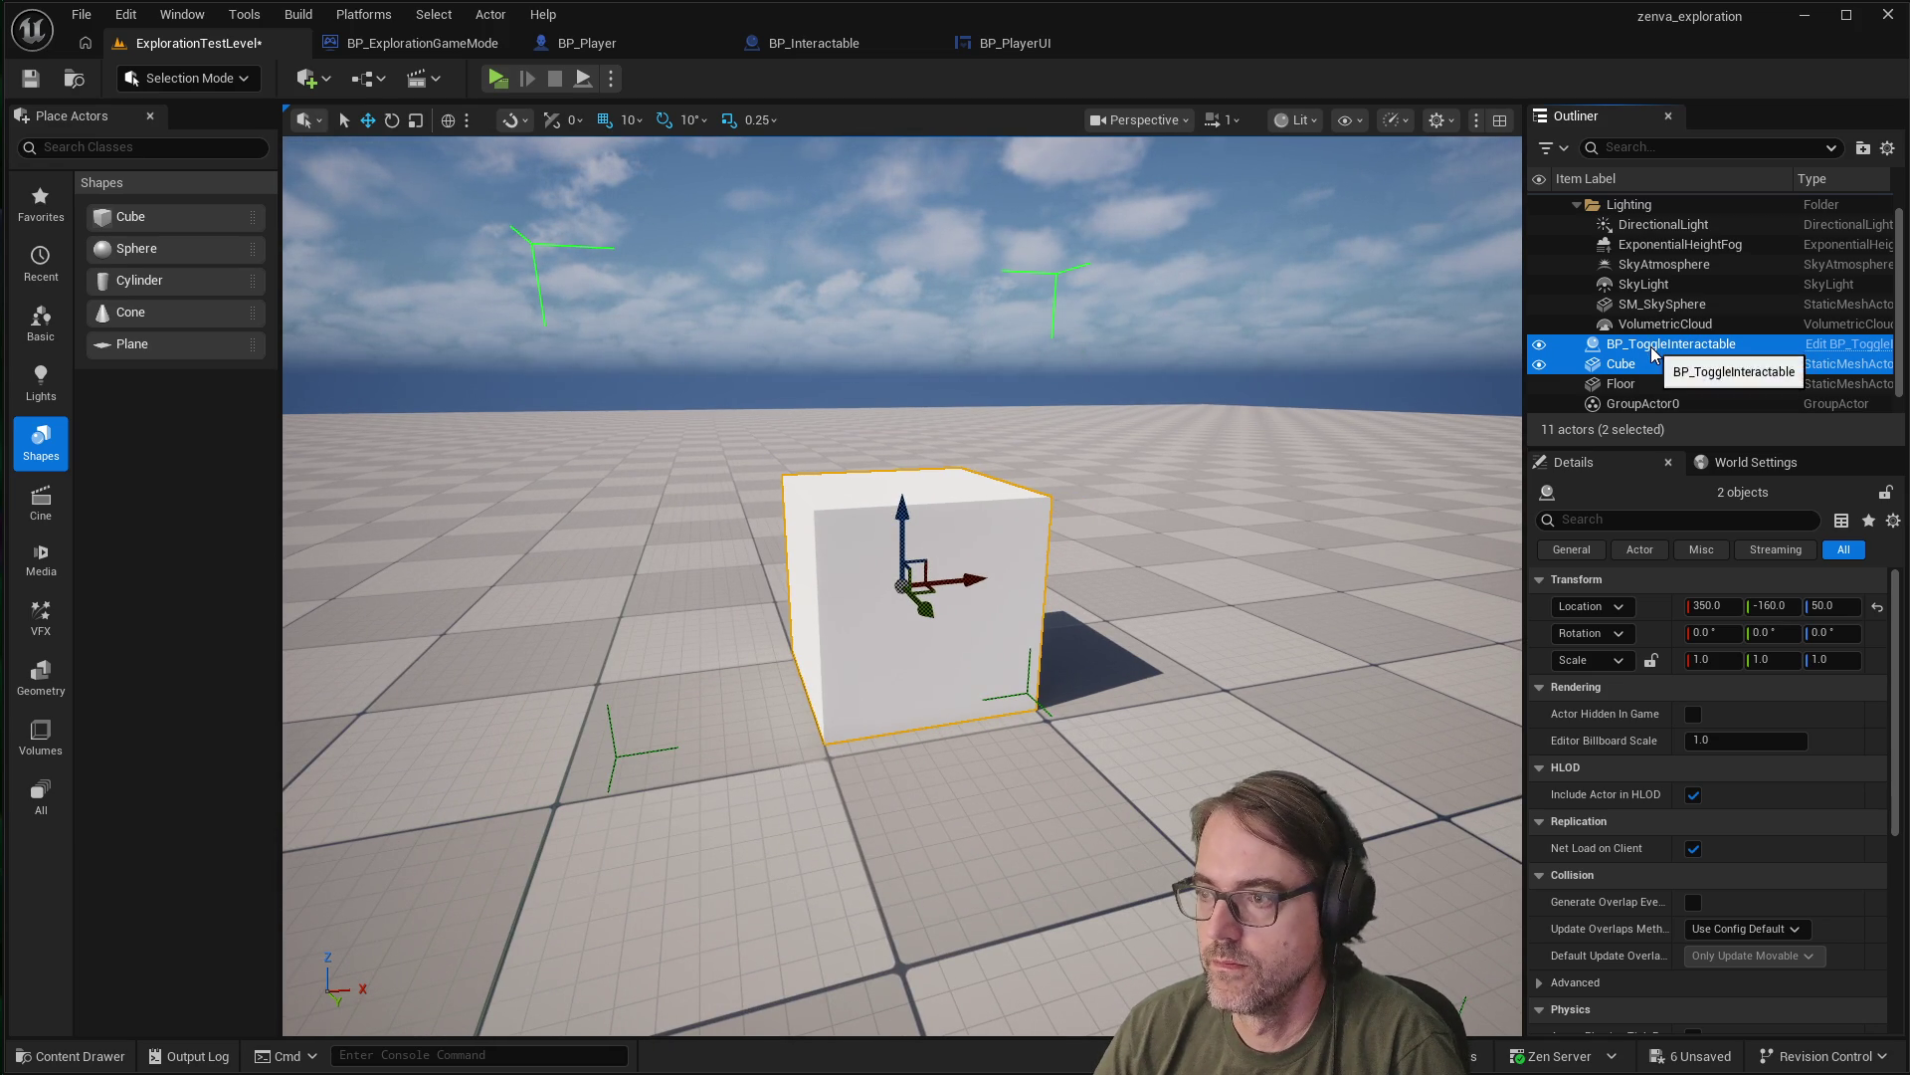
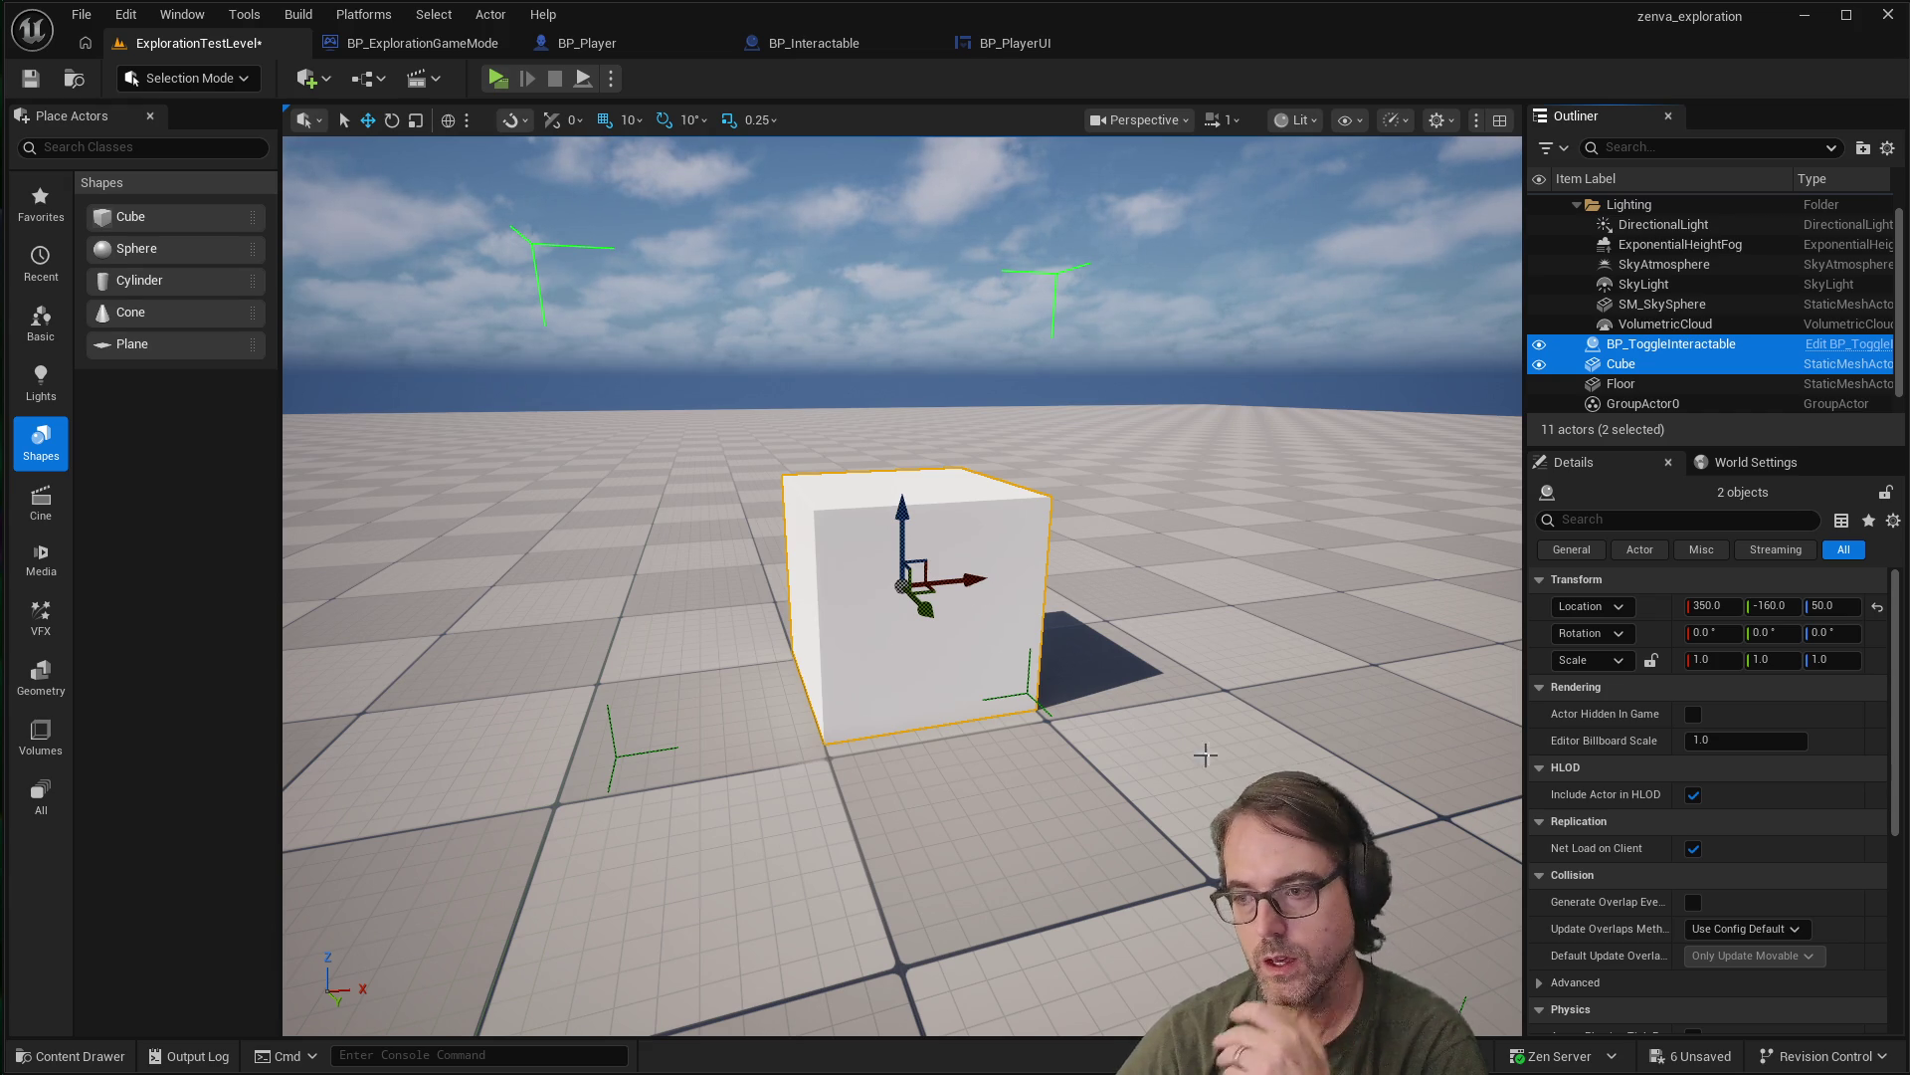
Ungroup the Cube from BP_ToggleInteractable through the Outliner's Groups menu
click(1228, 736)
click(973, 612)
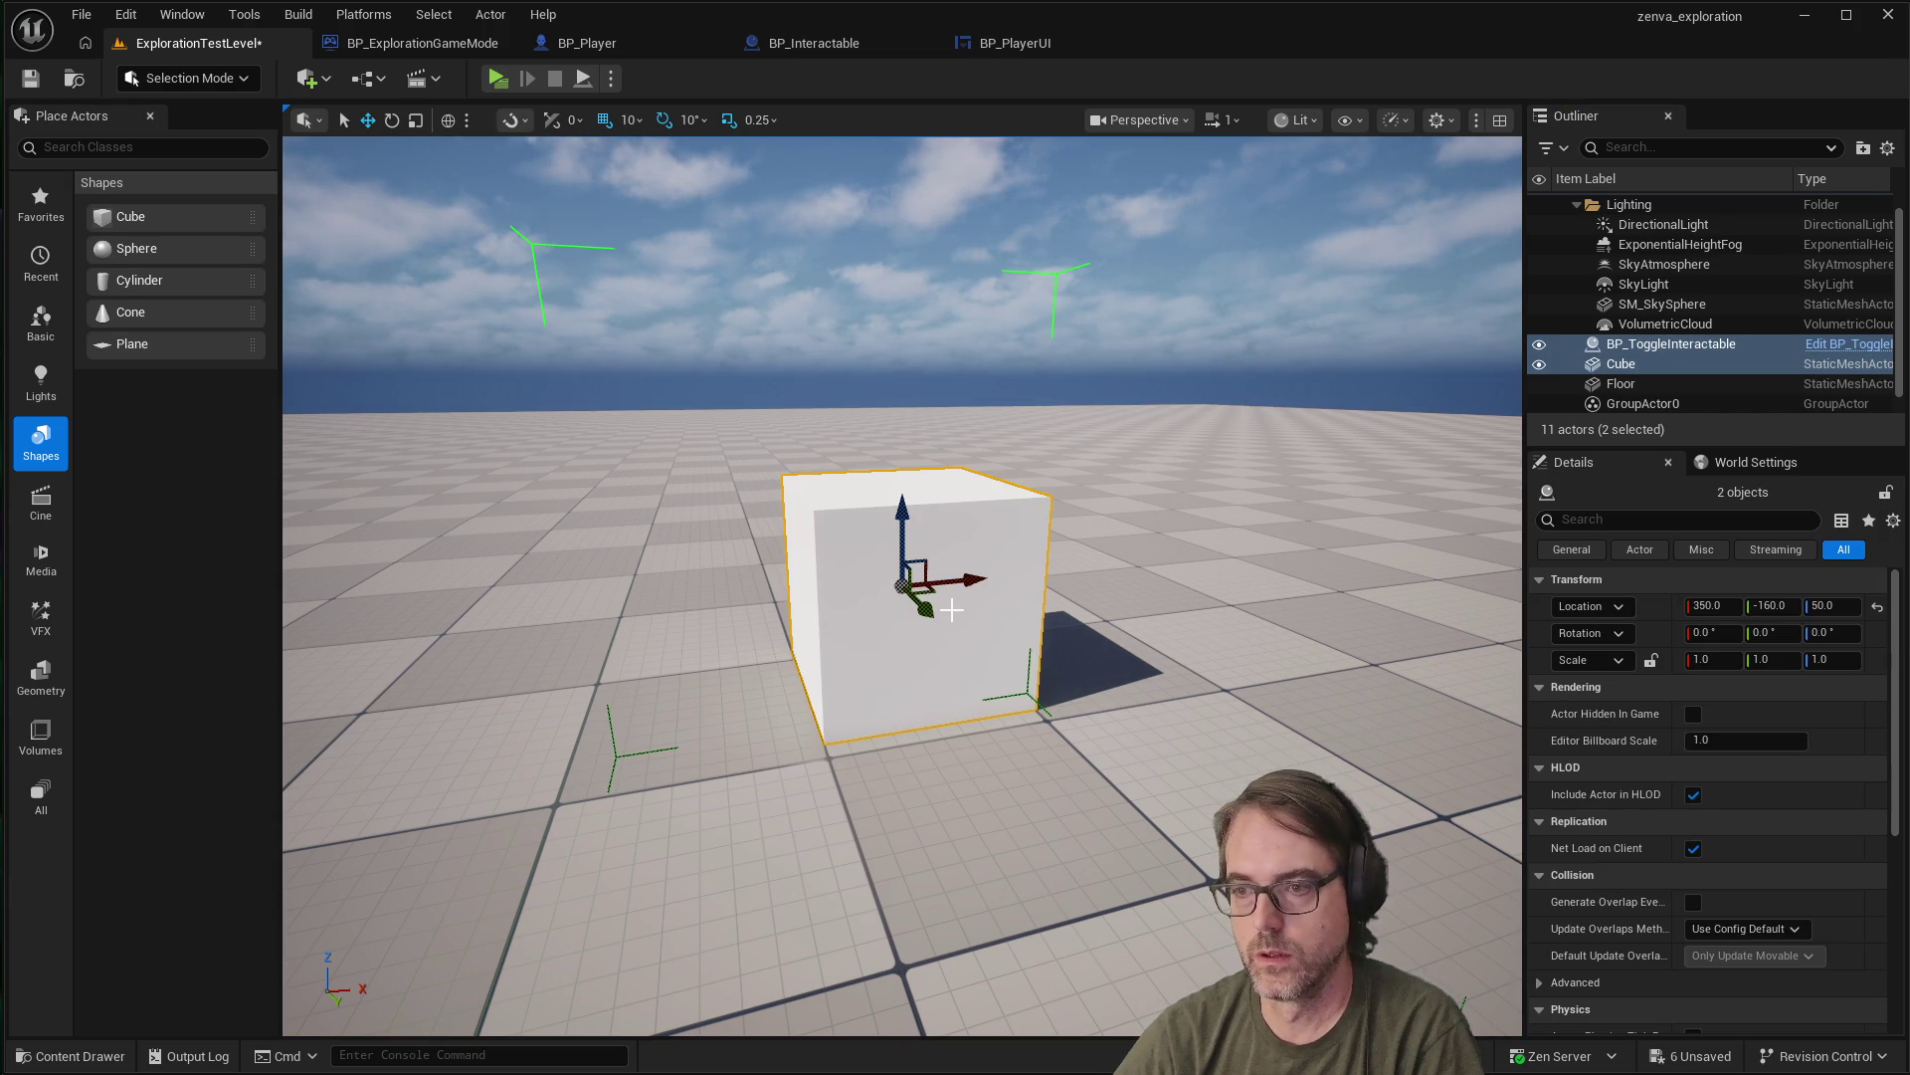
mouse_move(925, 585)
mouse_down()
mouse_move(846, 592)
mouse_move(940, 582)
mouse_up()
mouse_move(913, 485)
mouse_down()
mouse_move(865, 557)
mouse_move(925, 473)
mouse_move(911, 478)
mouse_move(955, 448)
mouse_move(1090, 440)
mouse_up()
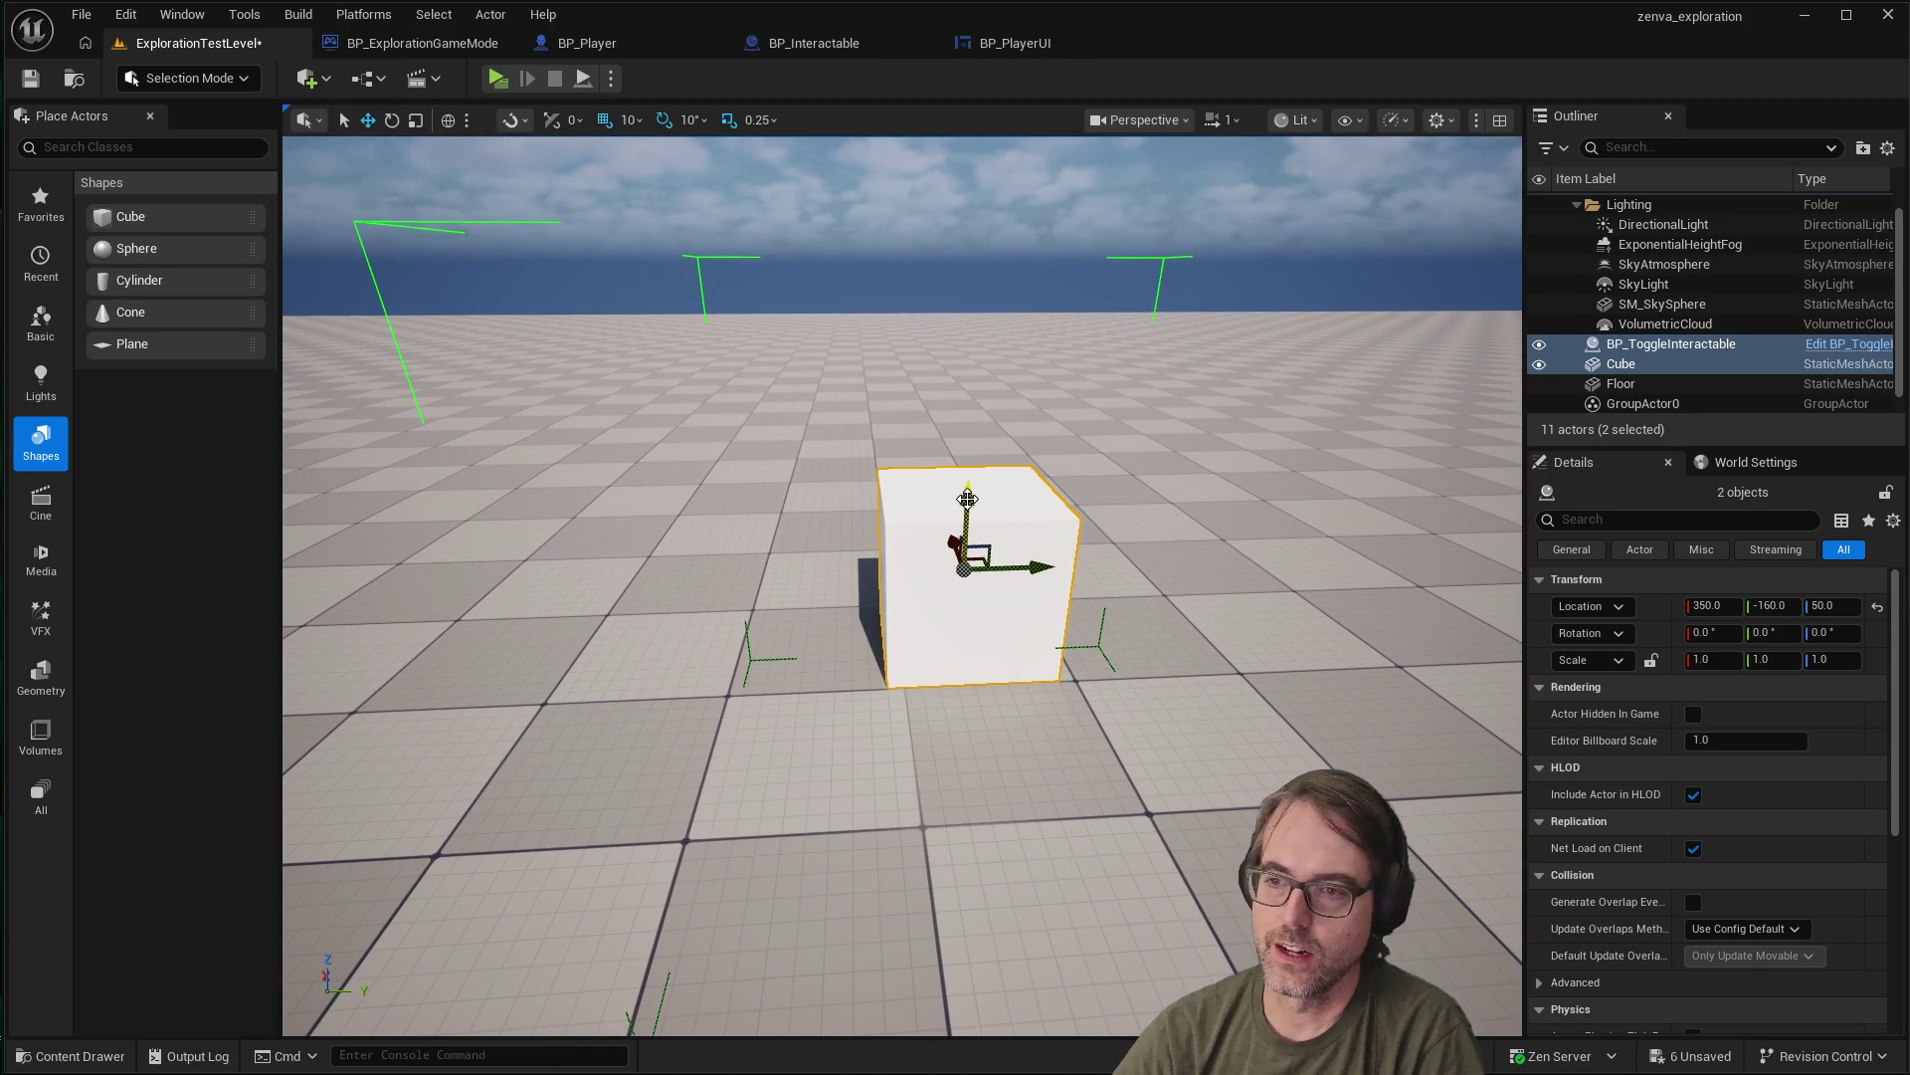
click(1675, 353)
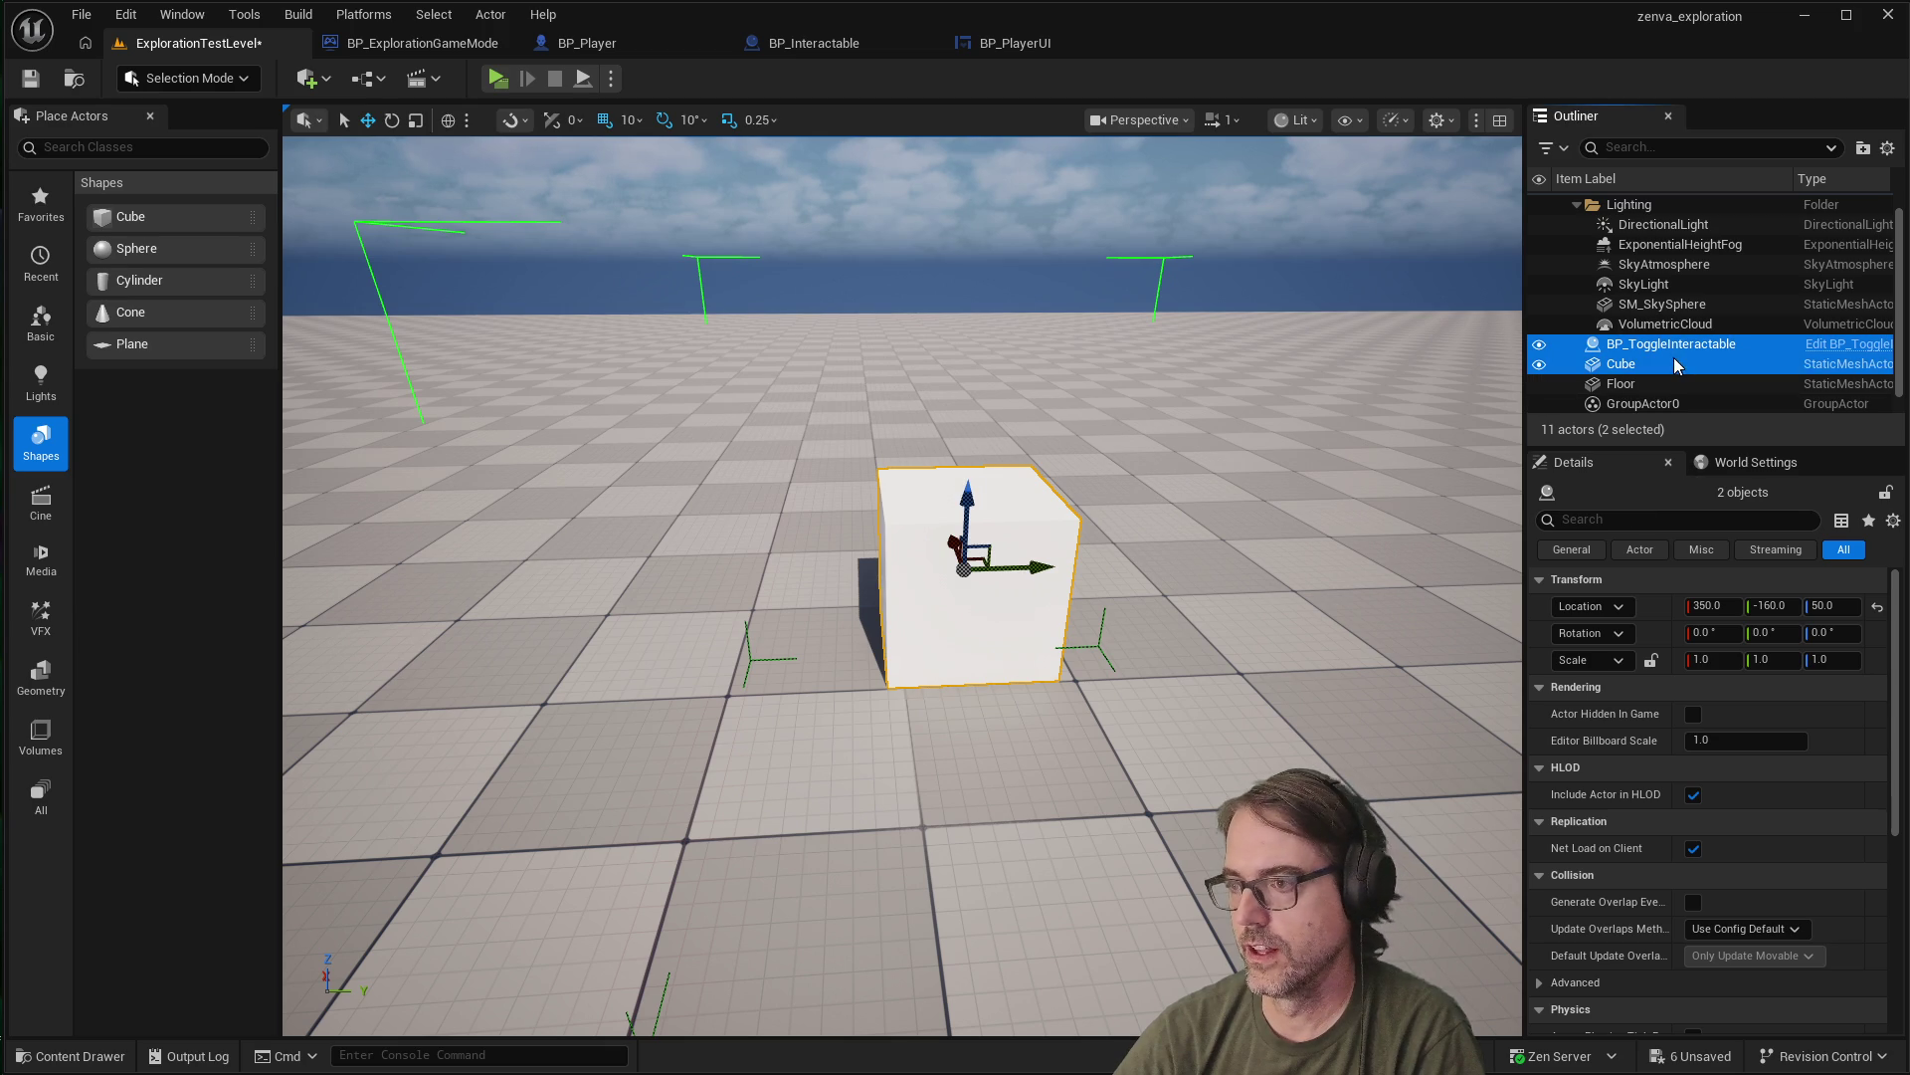
right_click(1675, 350)
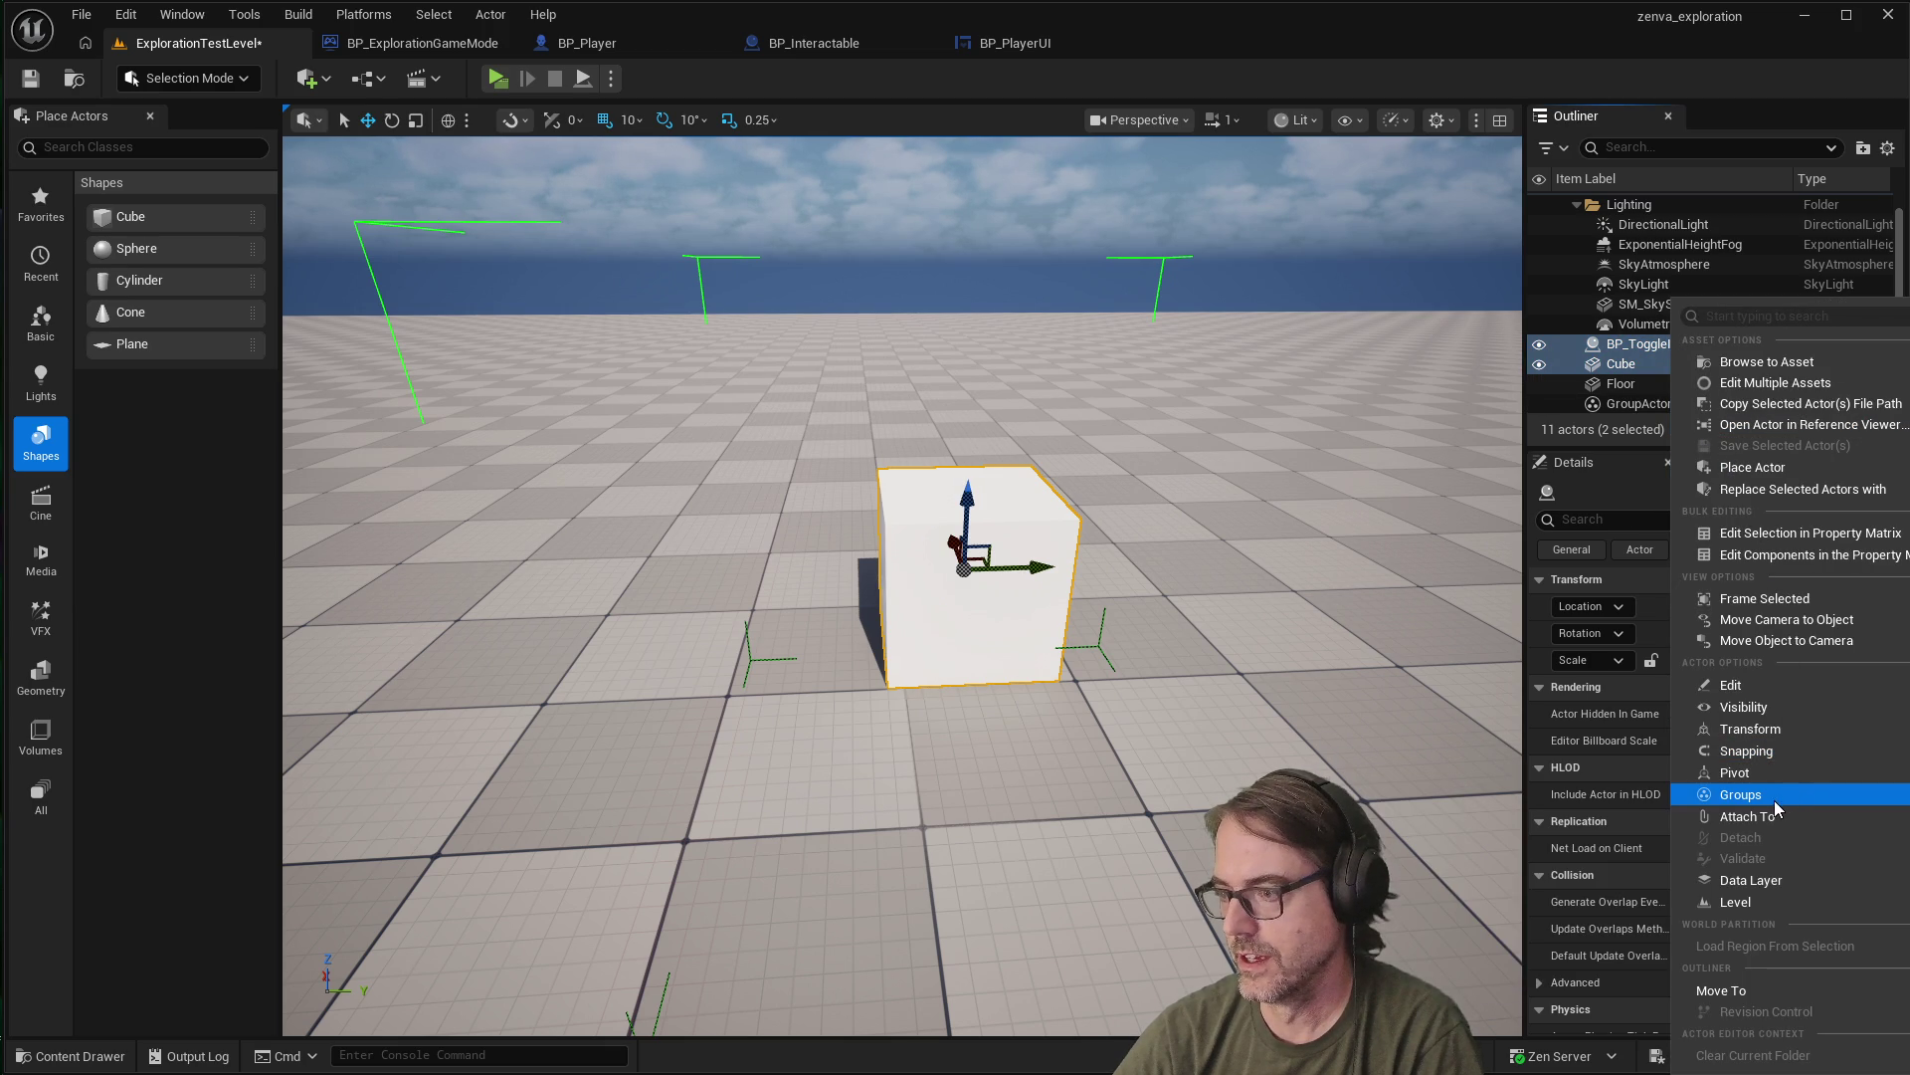
click(1742, 794)
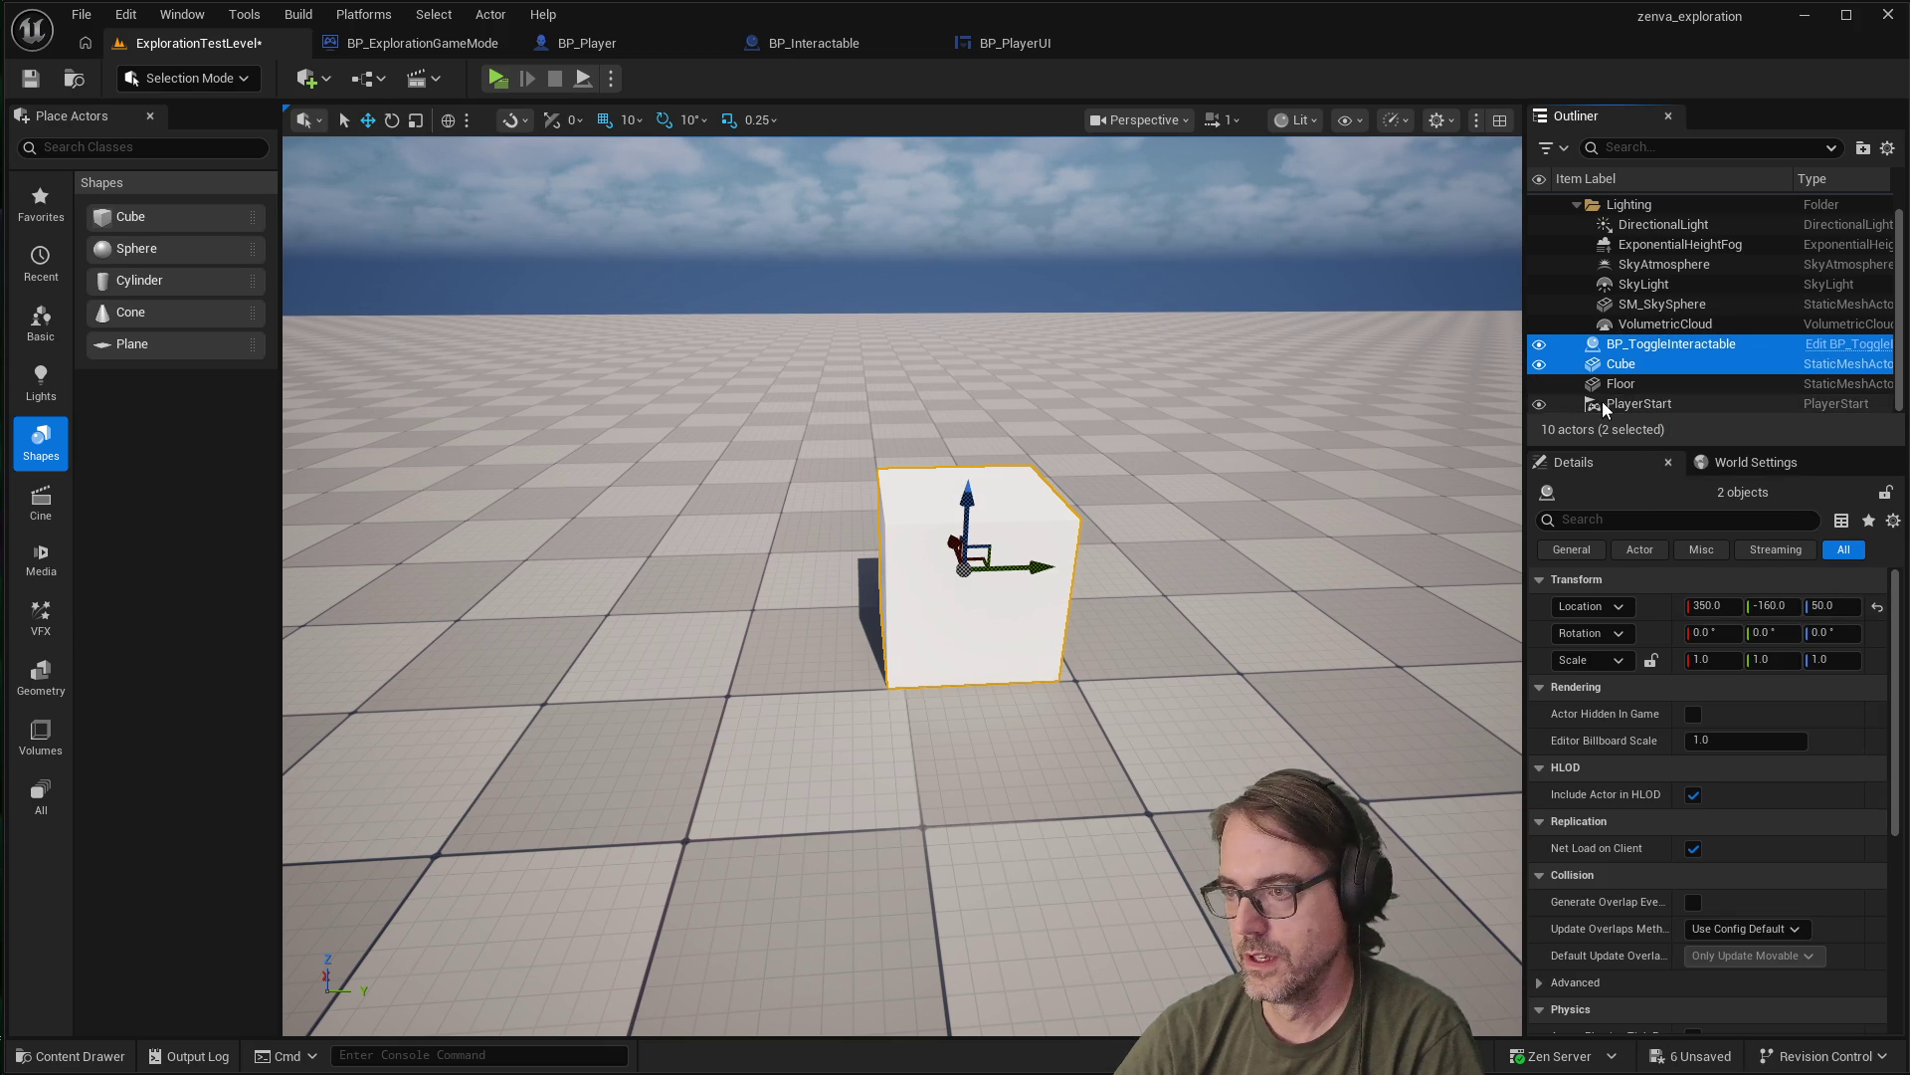
Scale BP_ToggleInteractable to 1.75, 2.0, 1.75 so its box encloses the cube, then save
click(1657, 346)
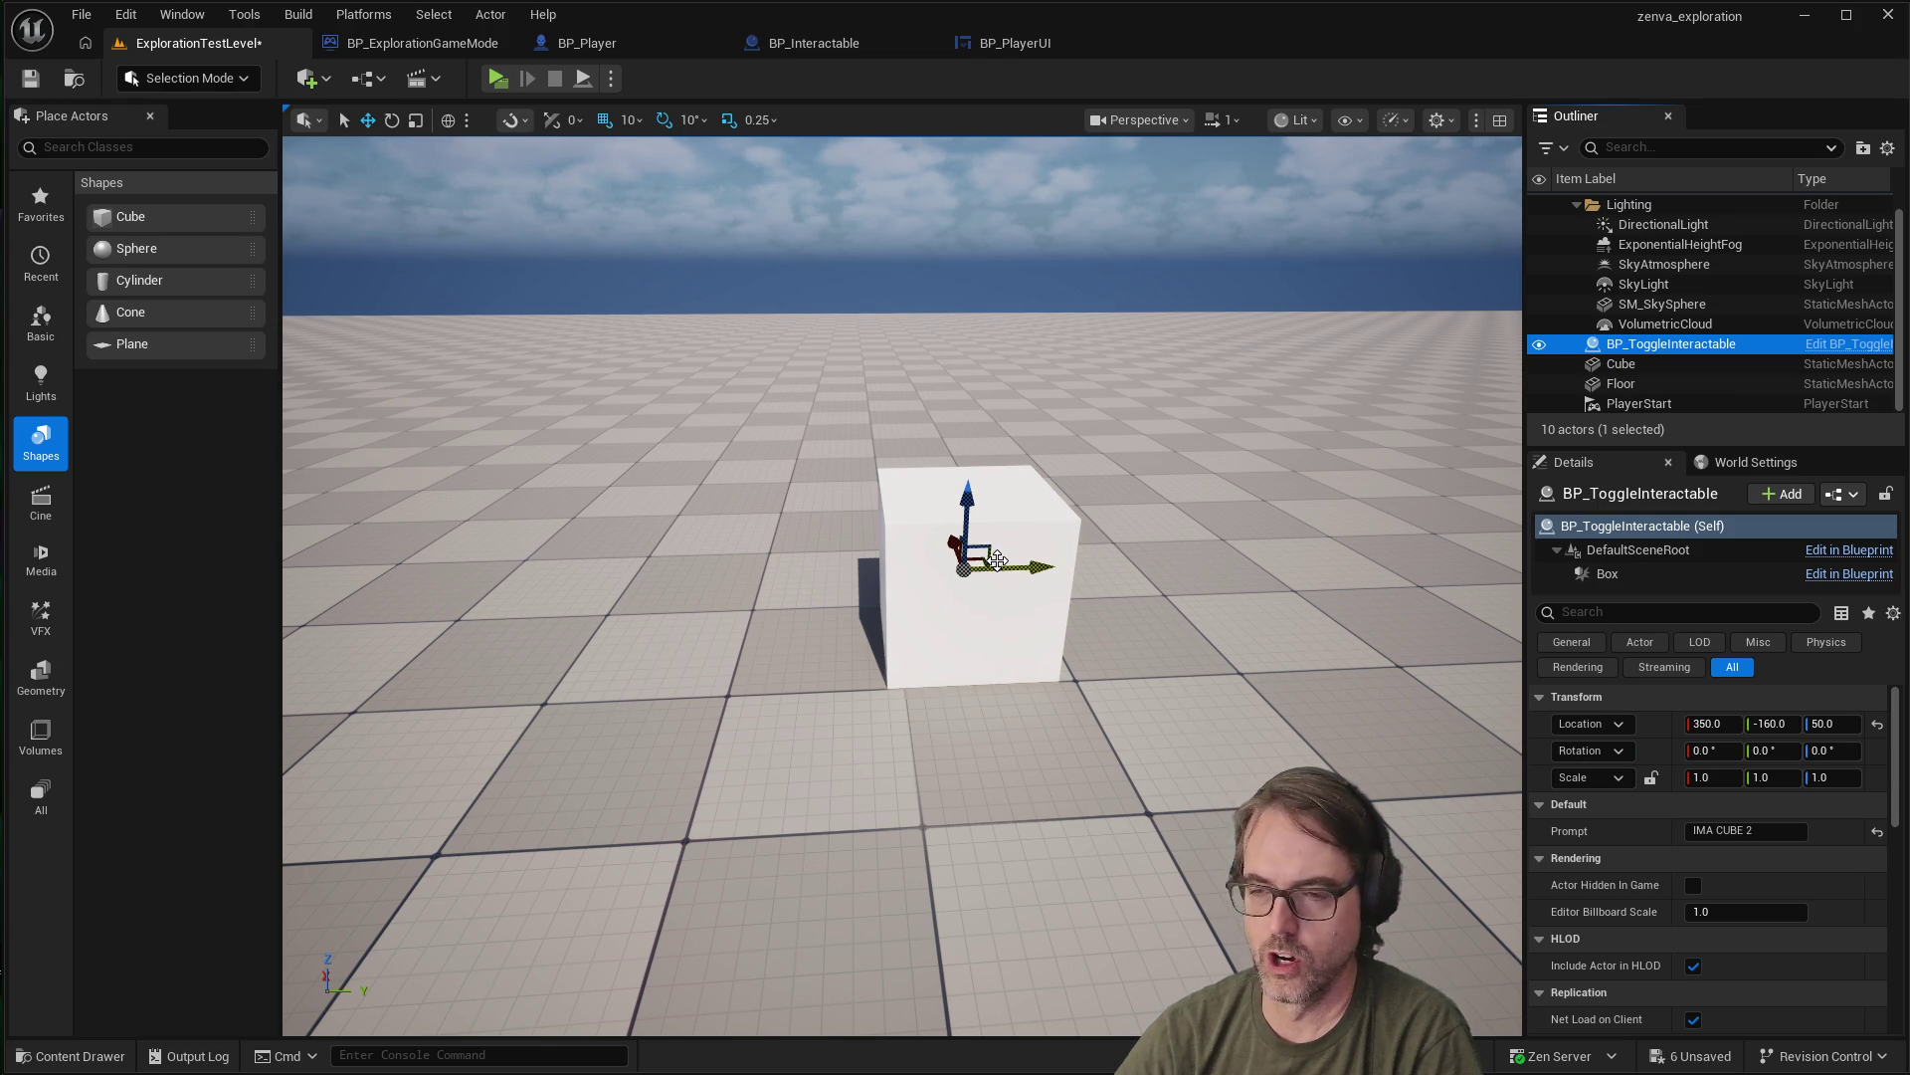
key(e)
key(r)
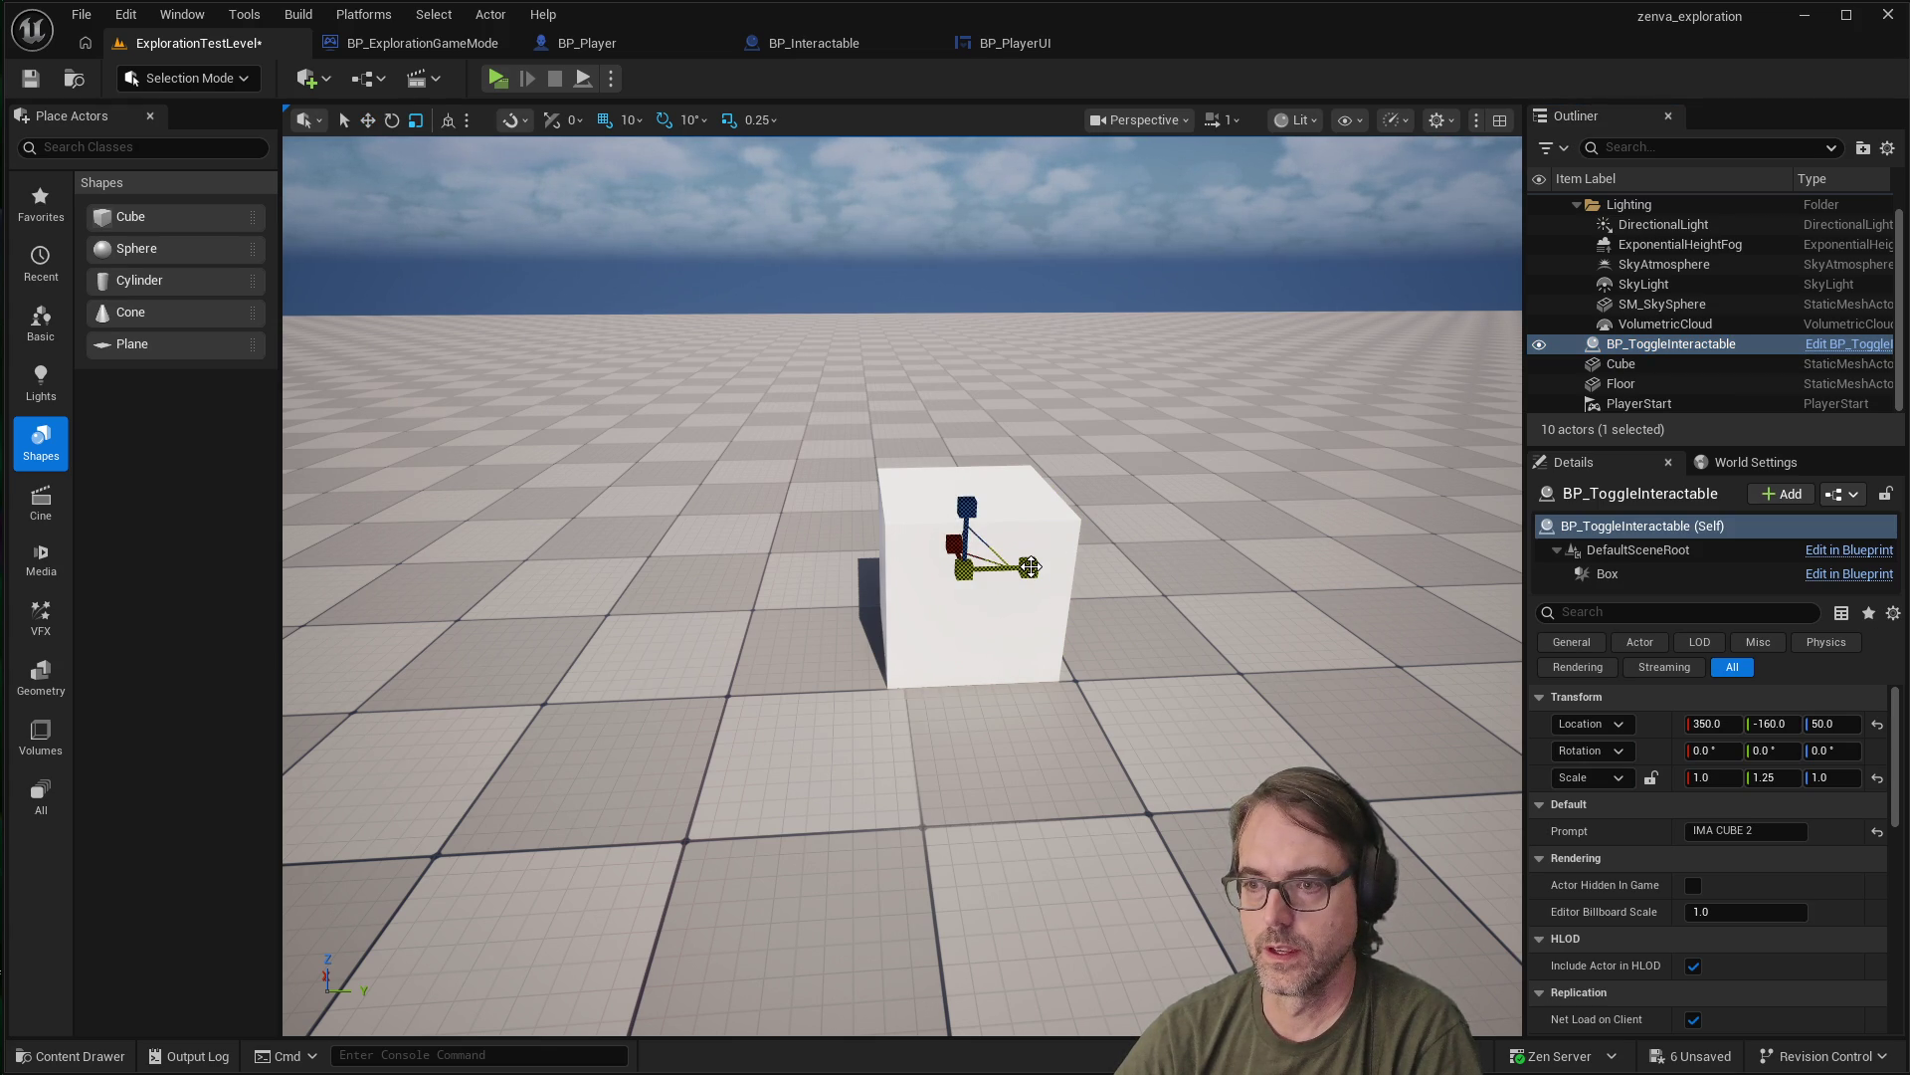
mouse_move(1030, 566)
mouse_down()
mouse_move(1070, 566)
mouse_move(964, 577)
mouse_move(964, 593)
mouse_up()
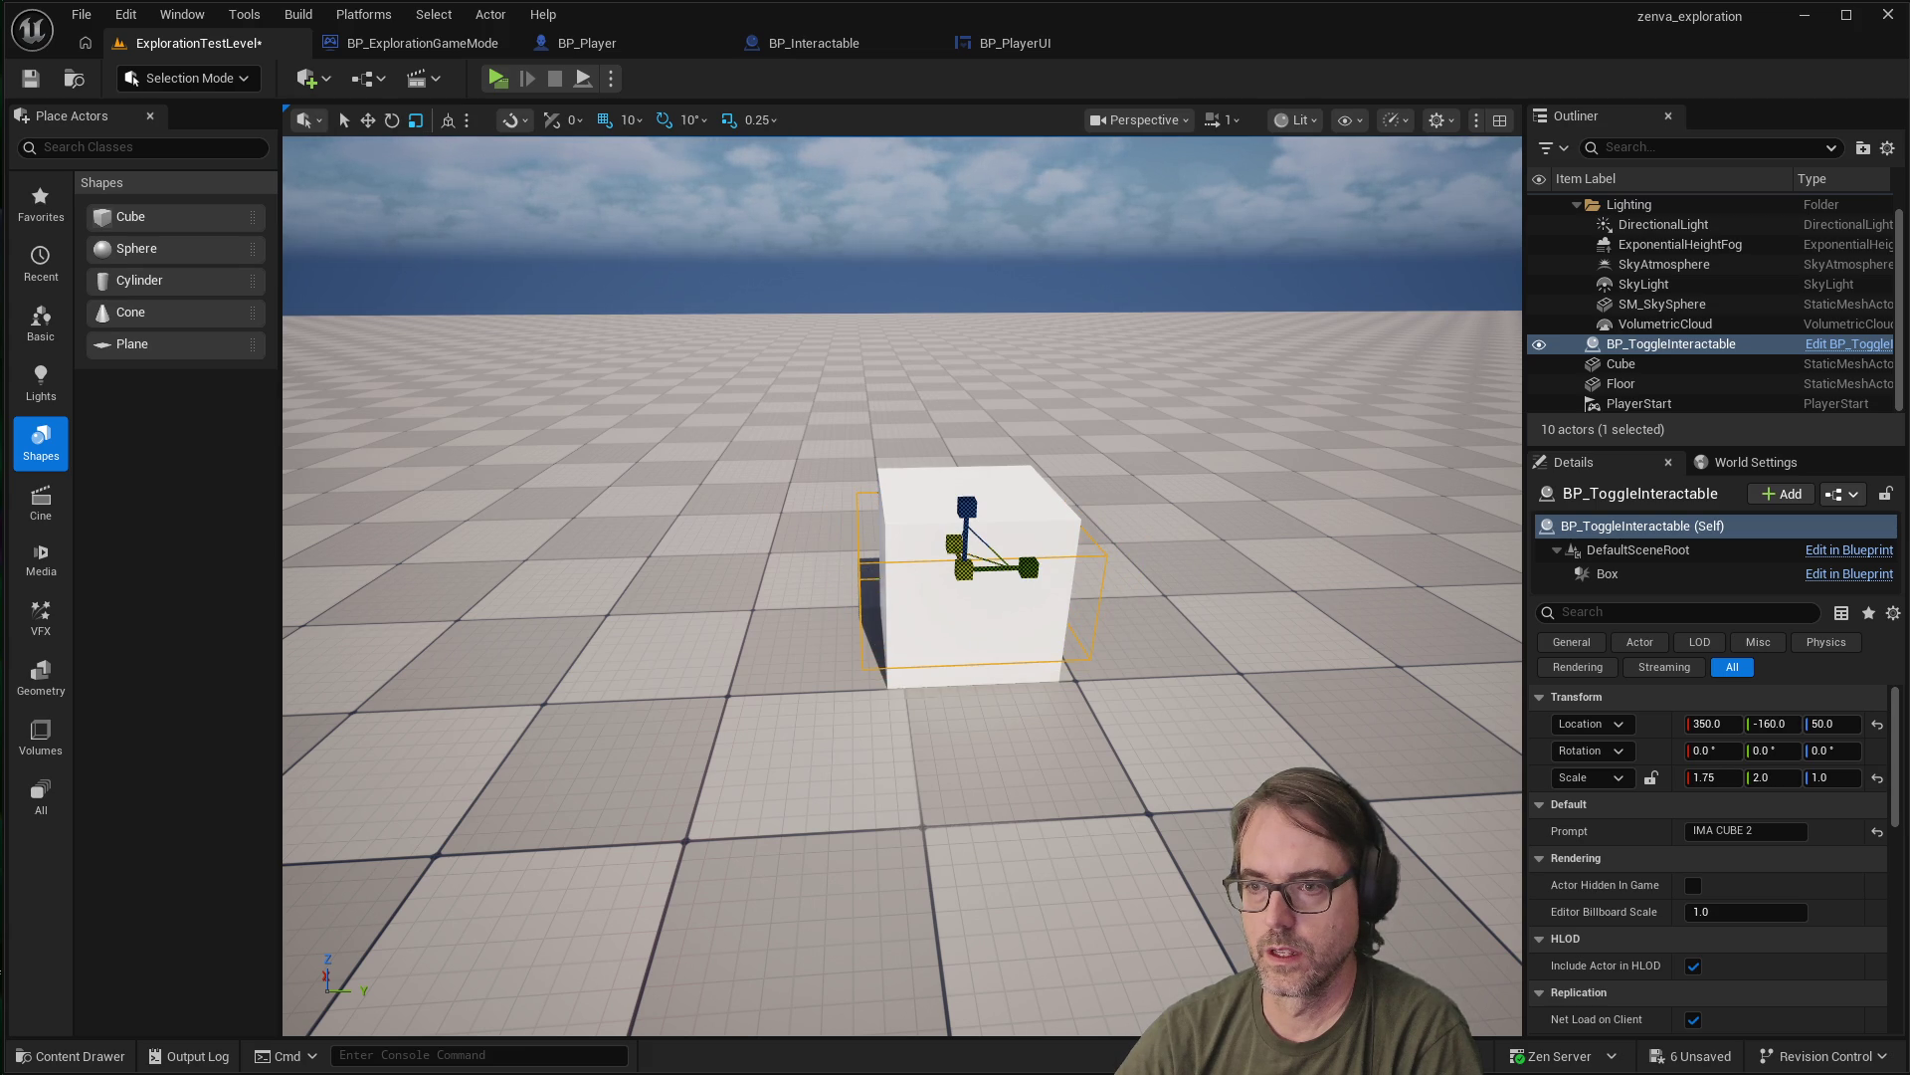
drag(966, 508, 966, 487)
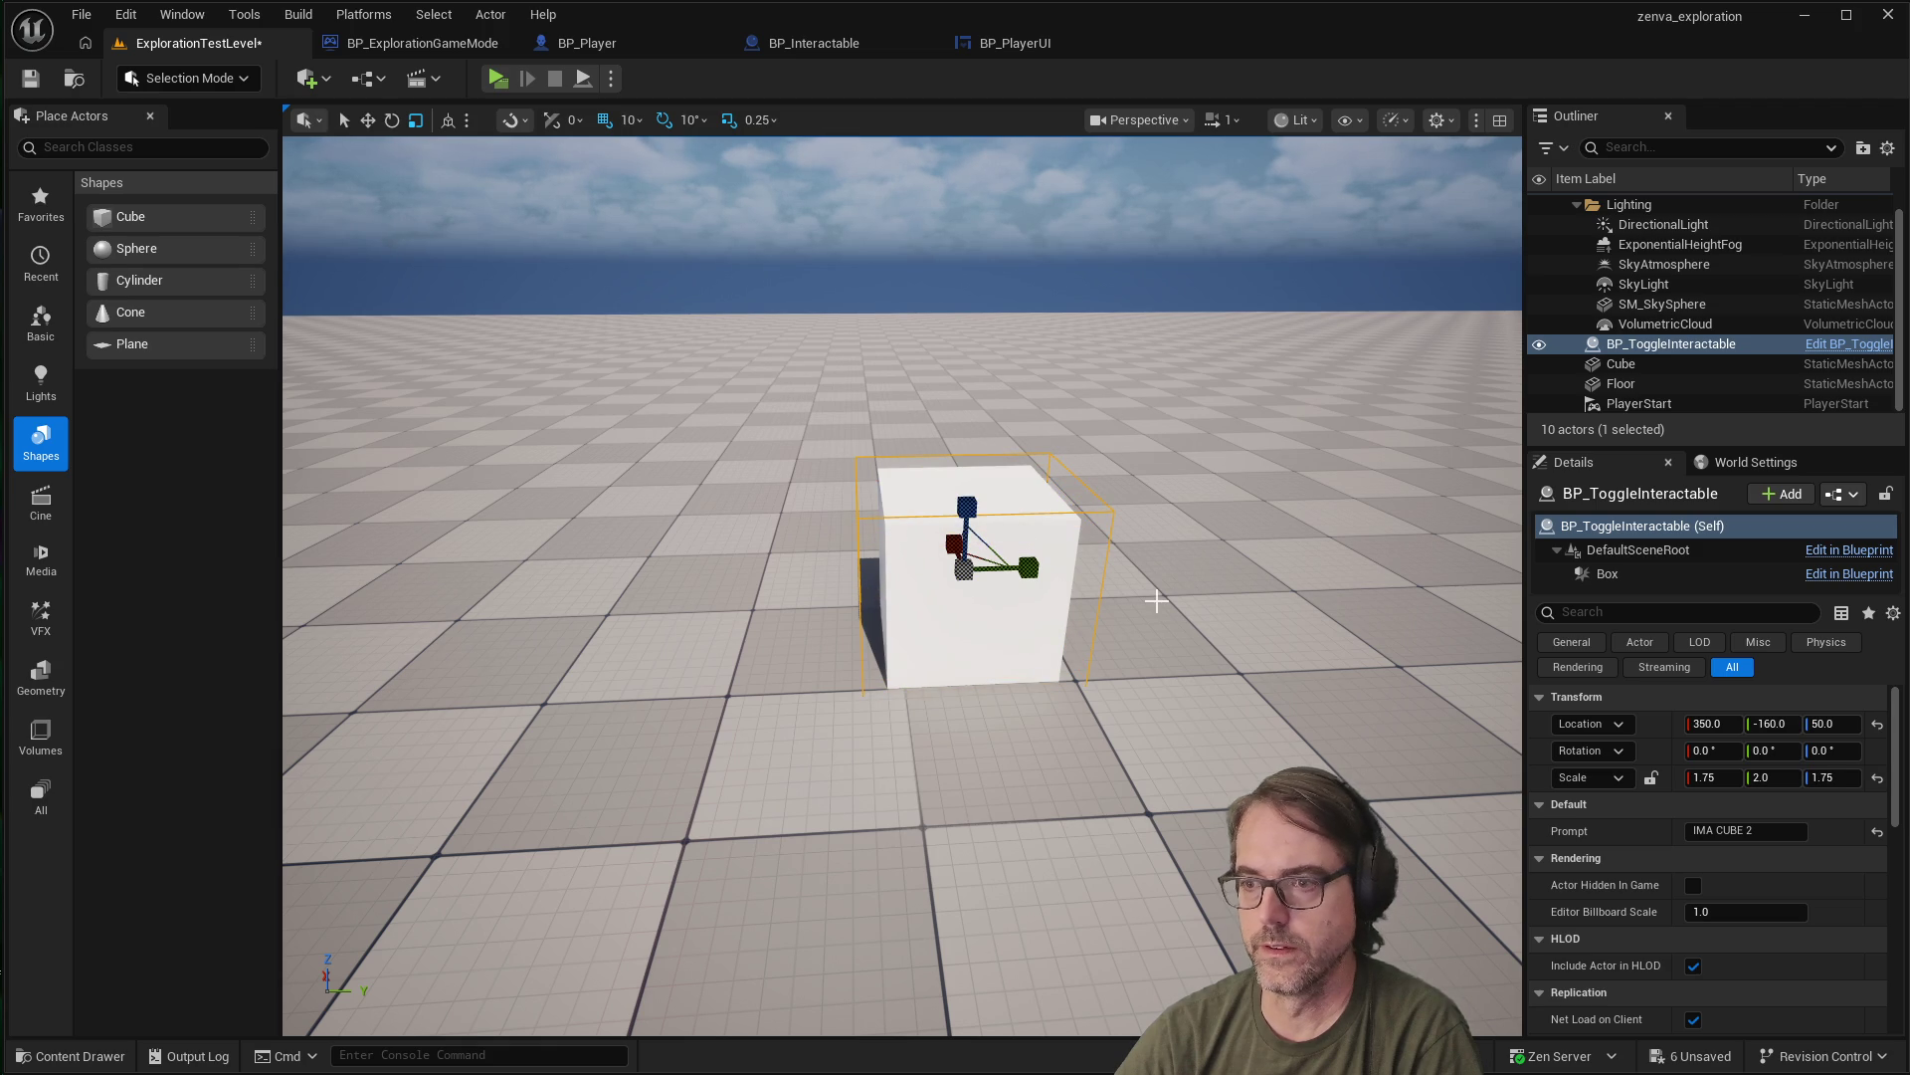
key(Escape)
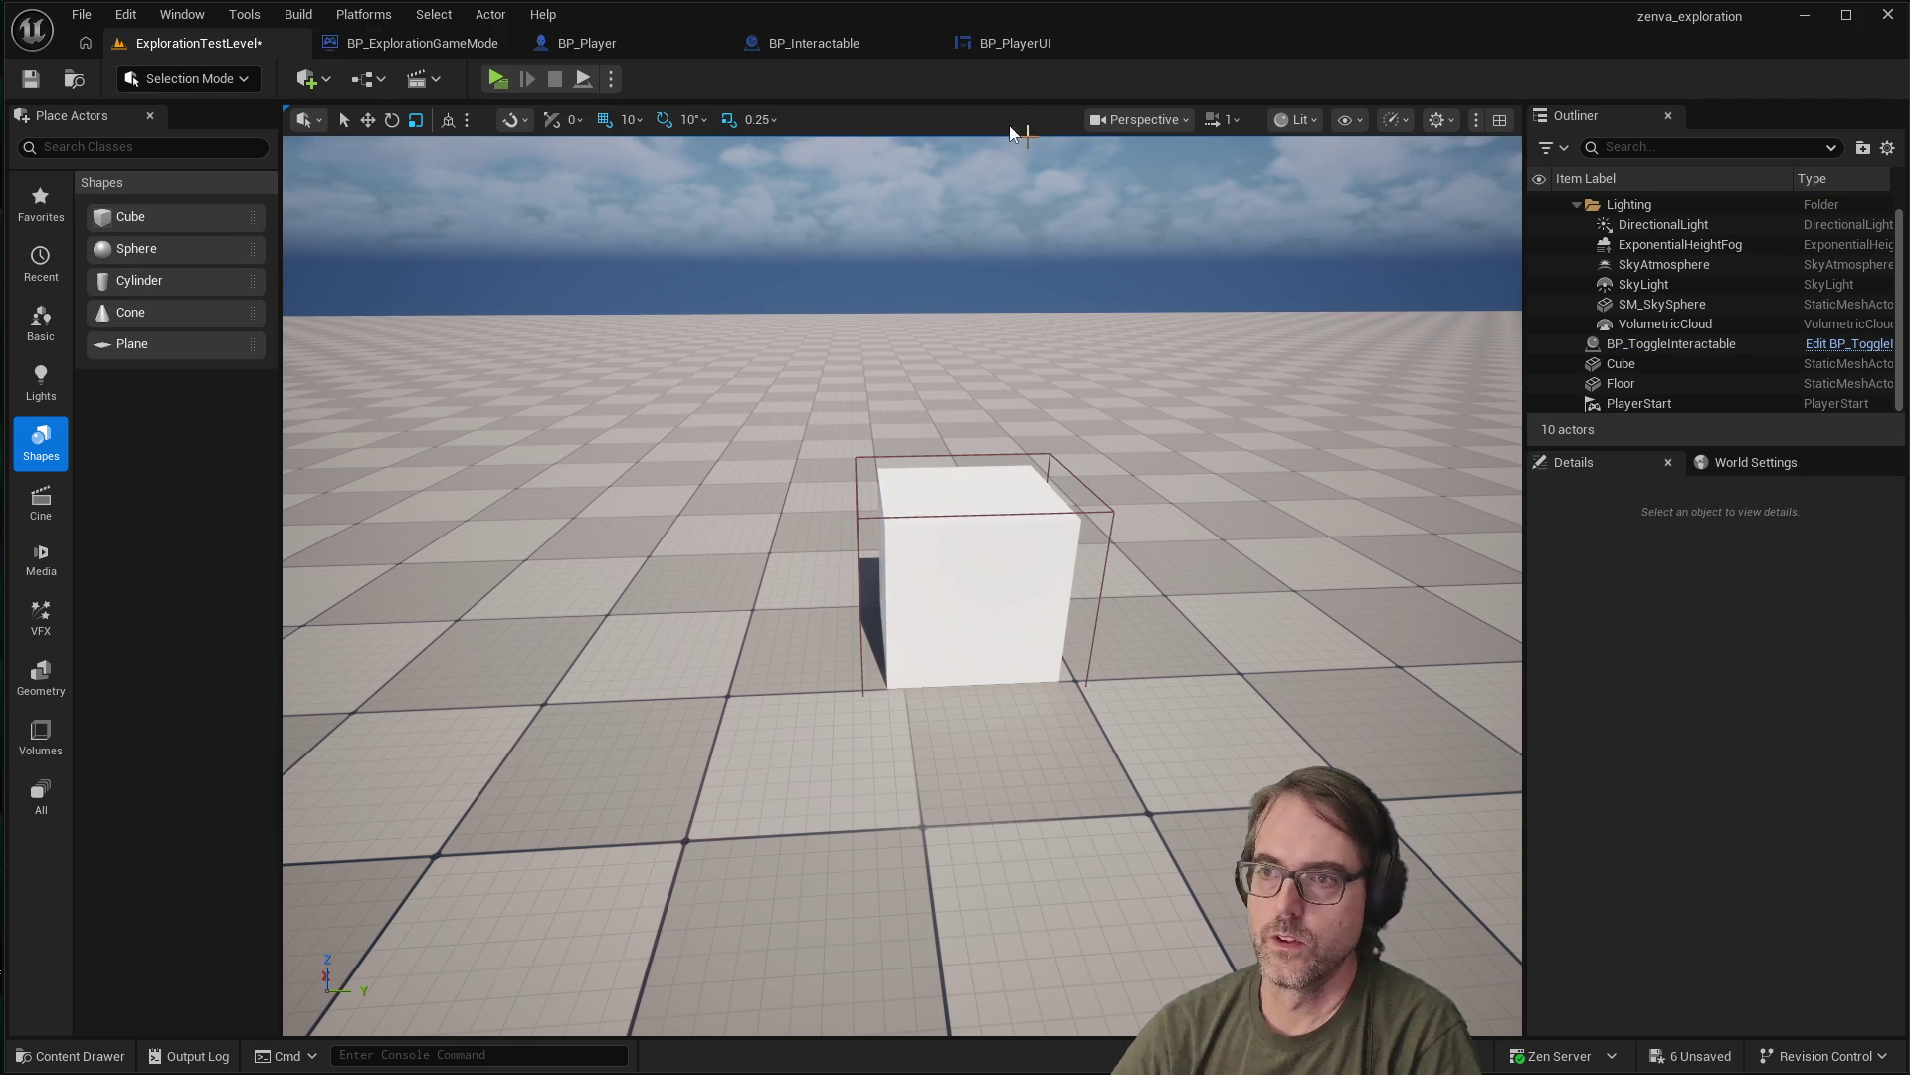
click(28, 79)
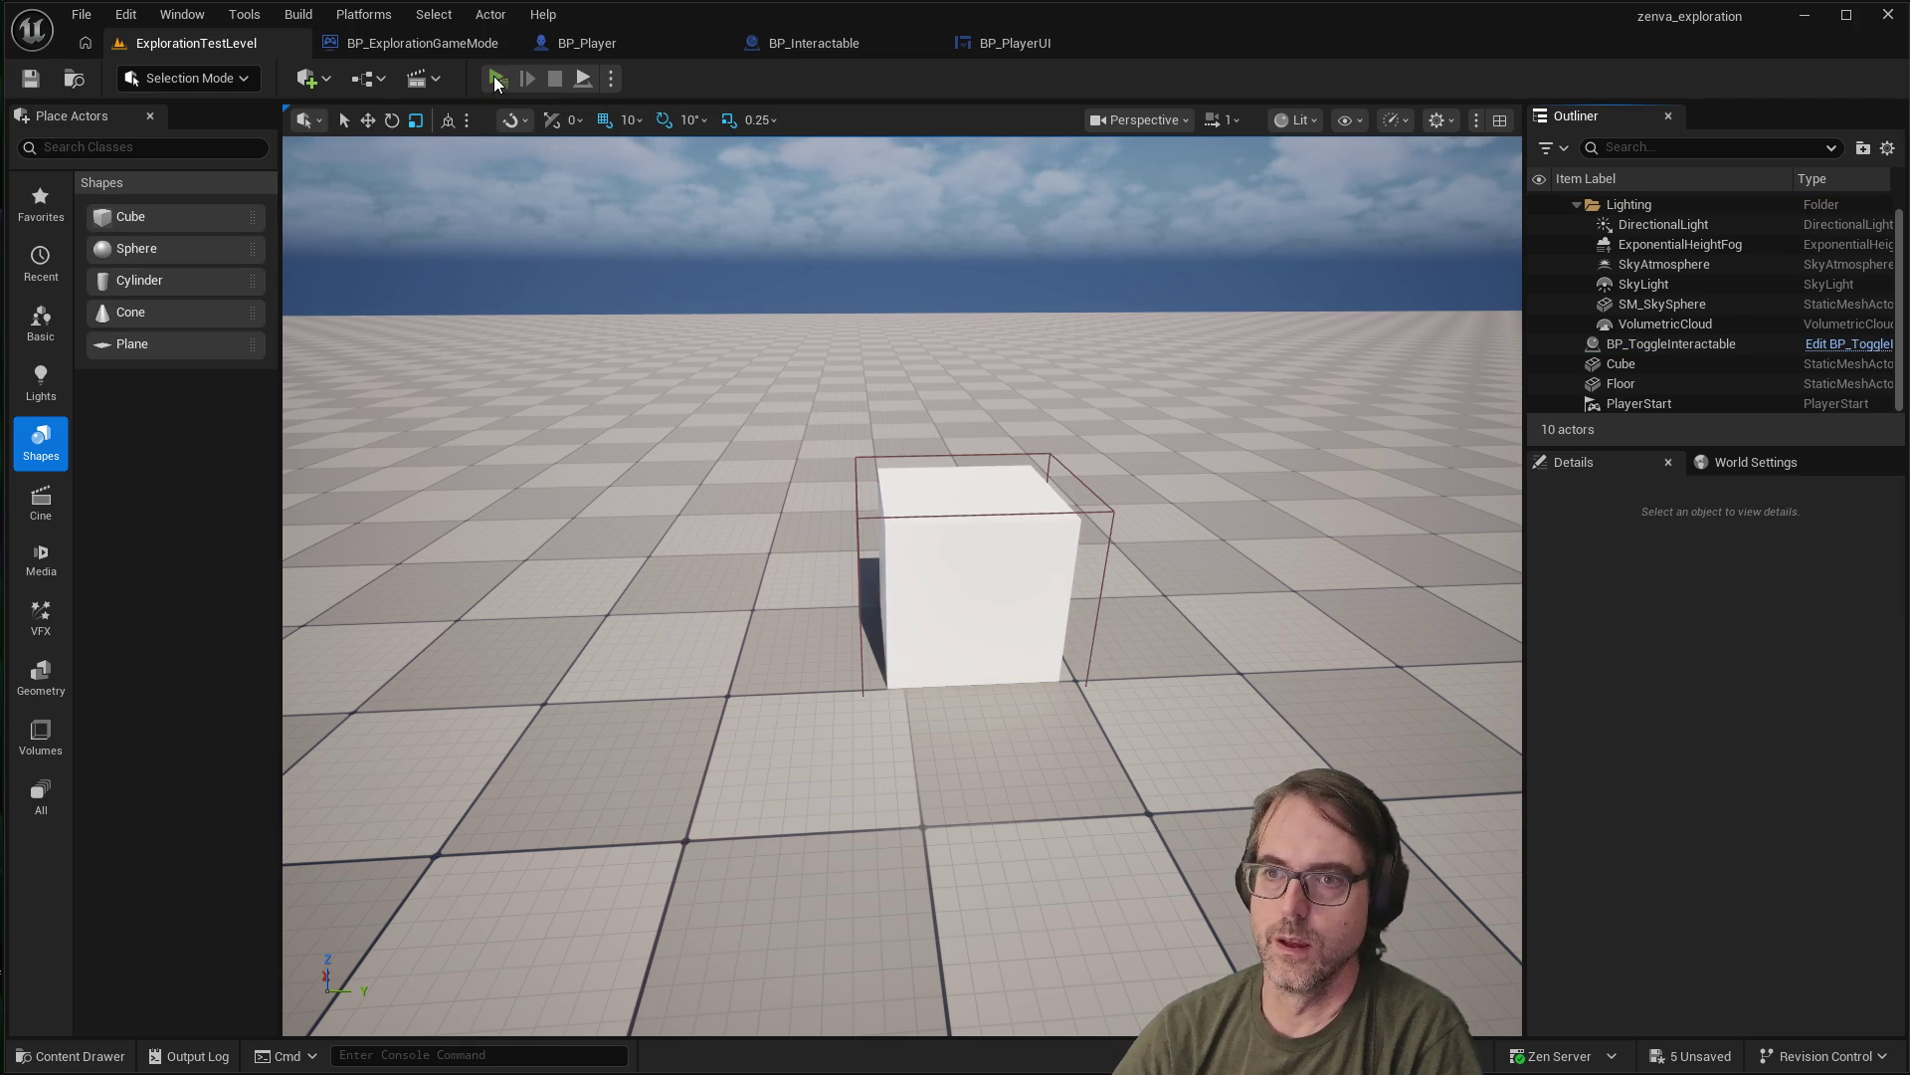
Playtest the level, walking up to the cube to check the IMA CUBE 2 prompt
click(497, 80)
click(951, 476)
key(w)
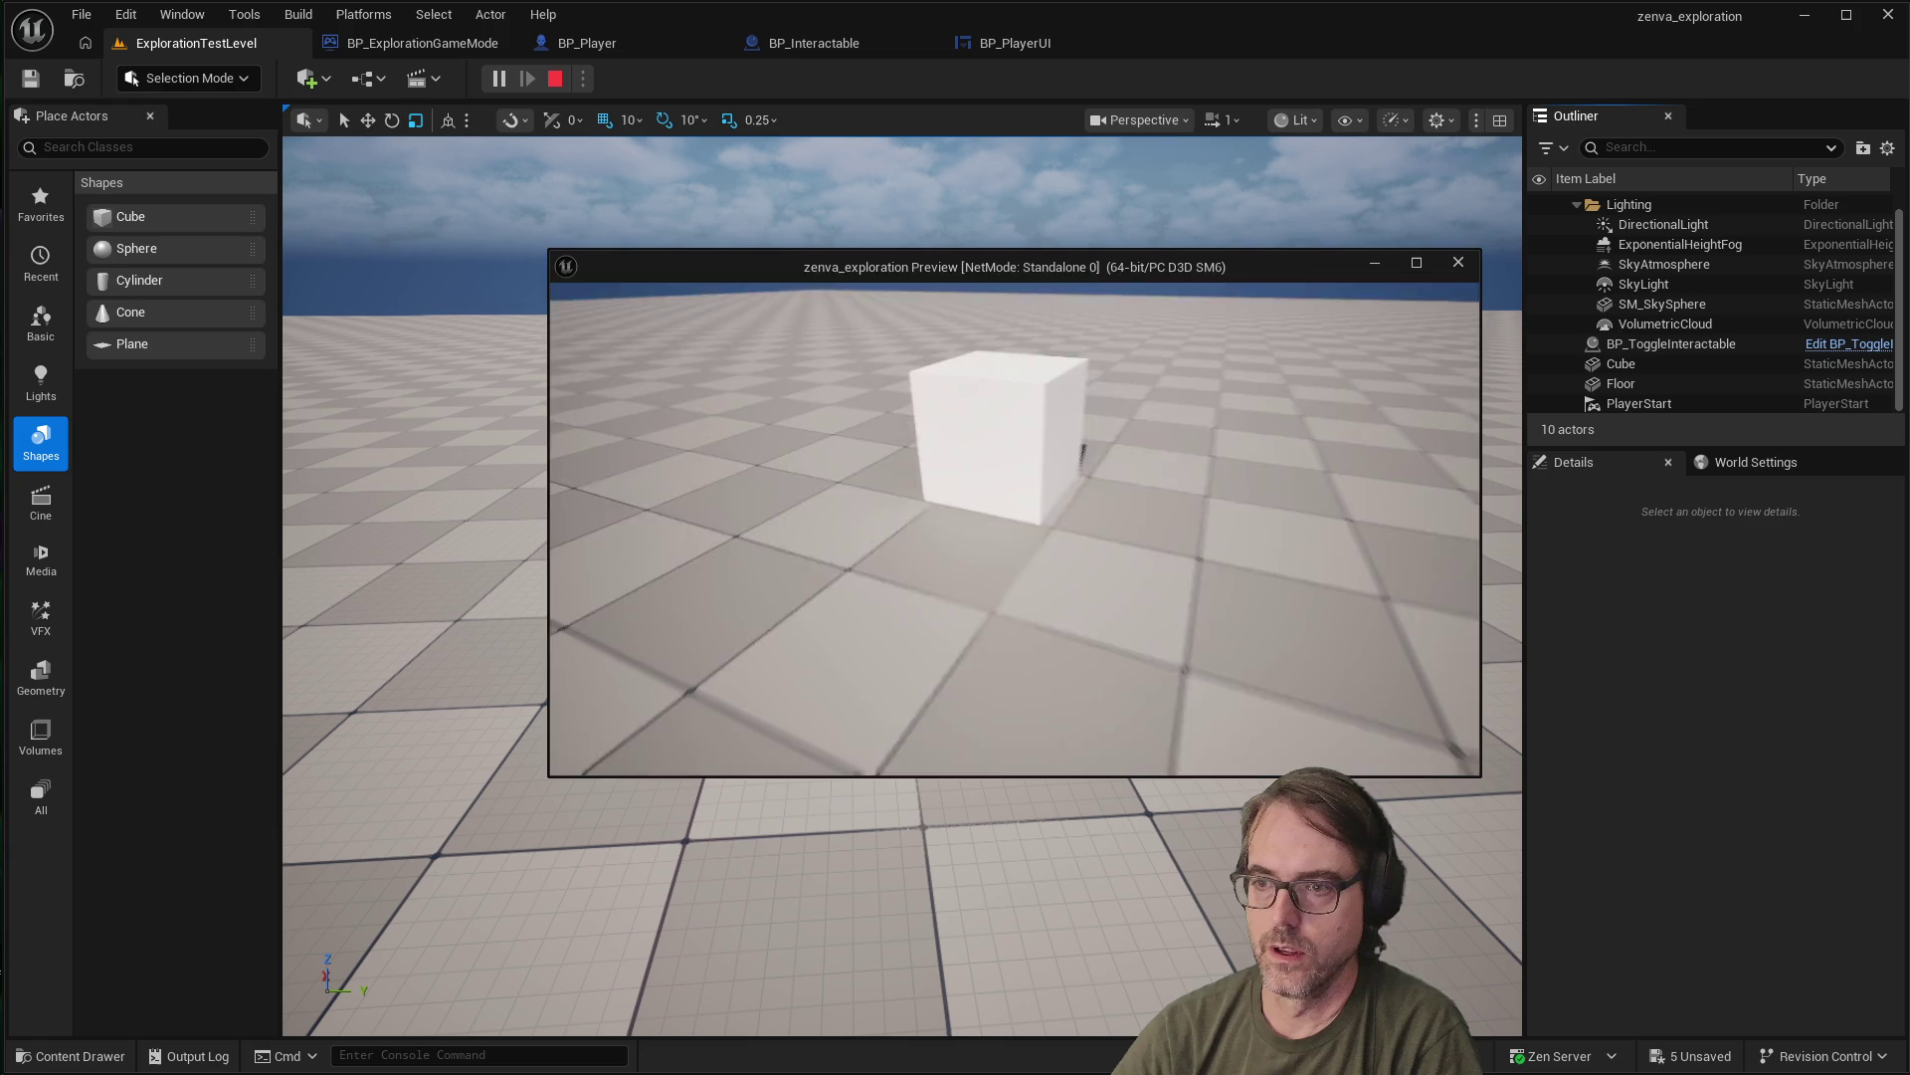
mouse_move(1015, 528)
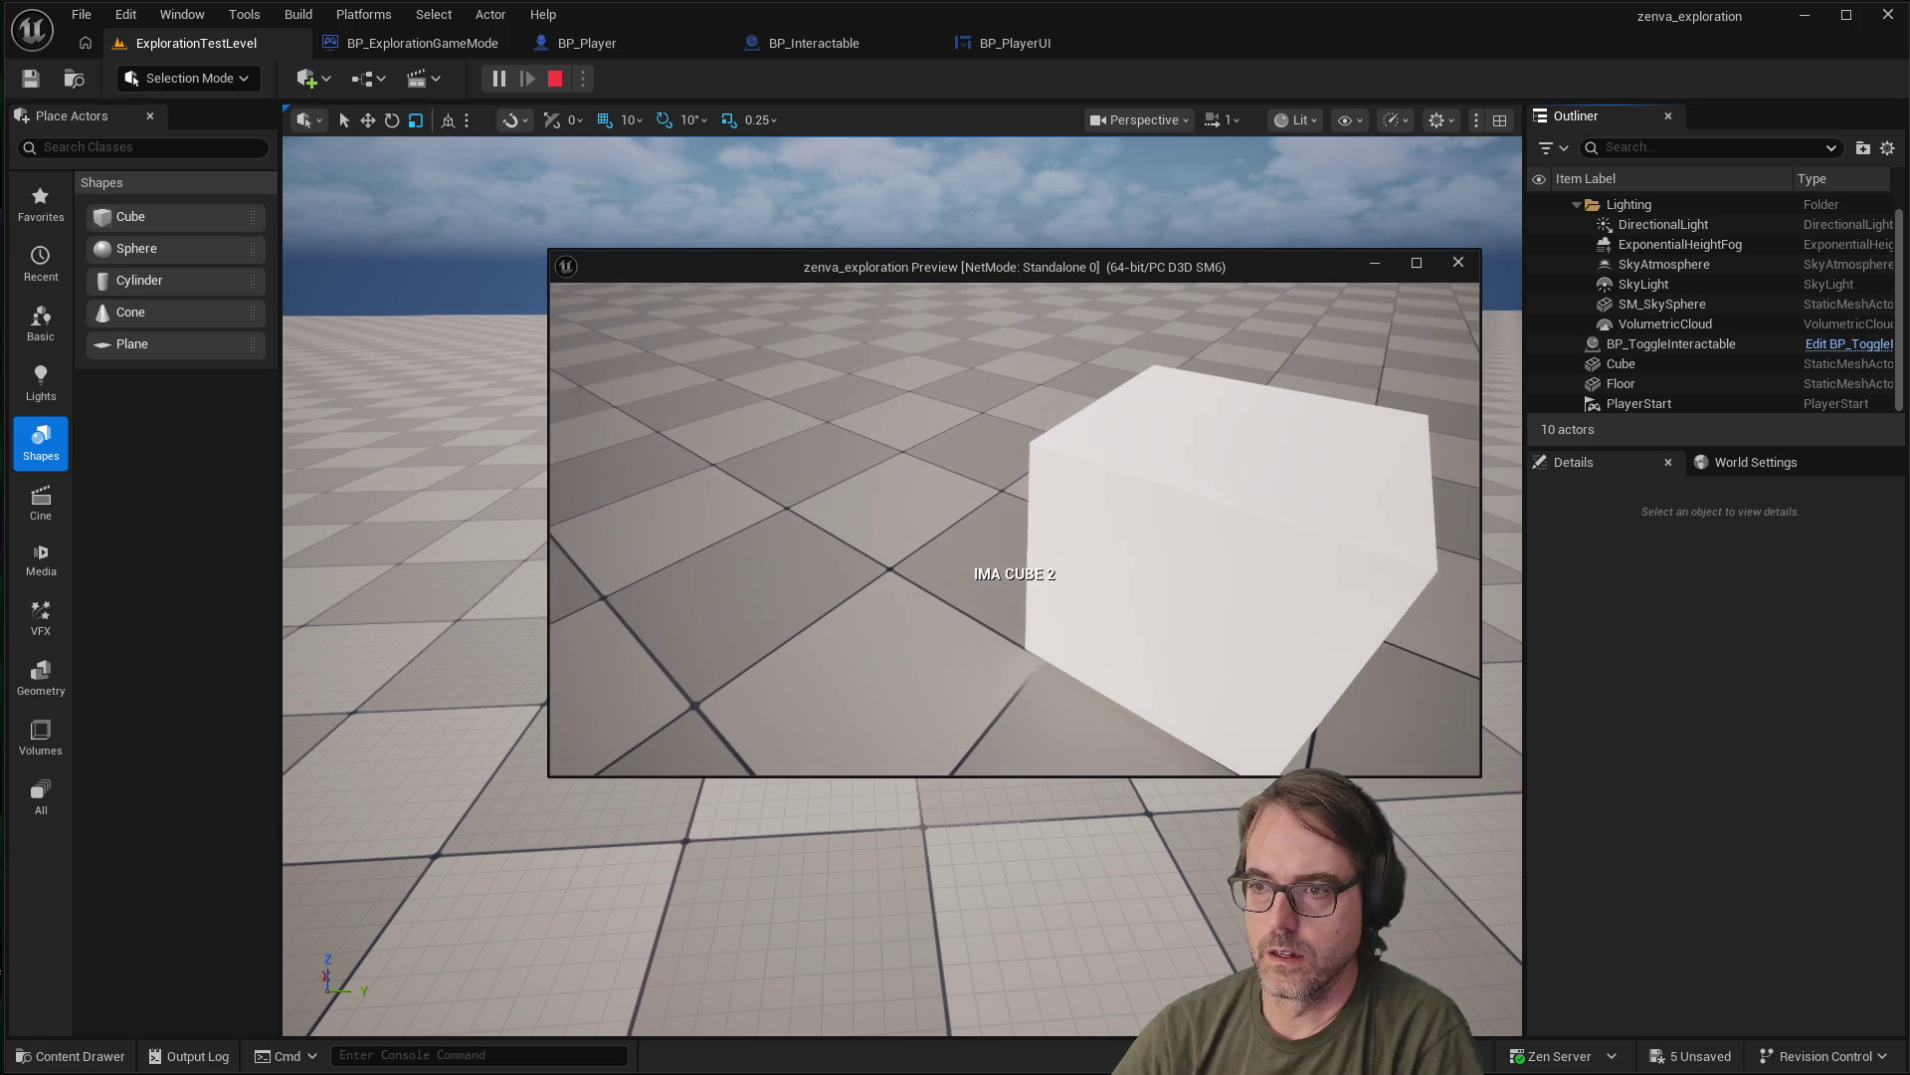
key(s)
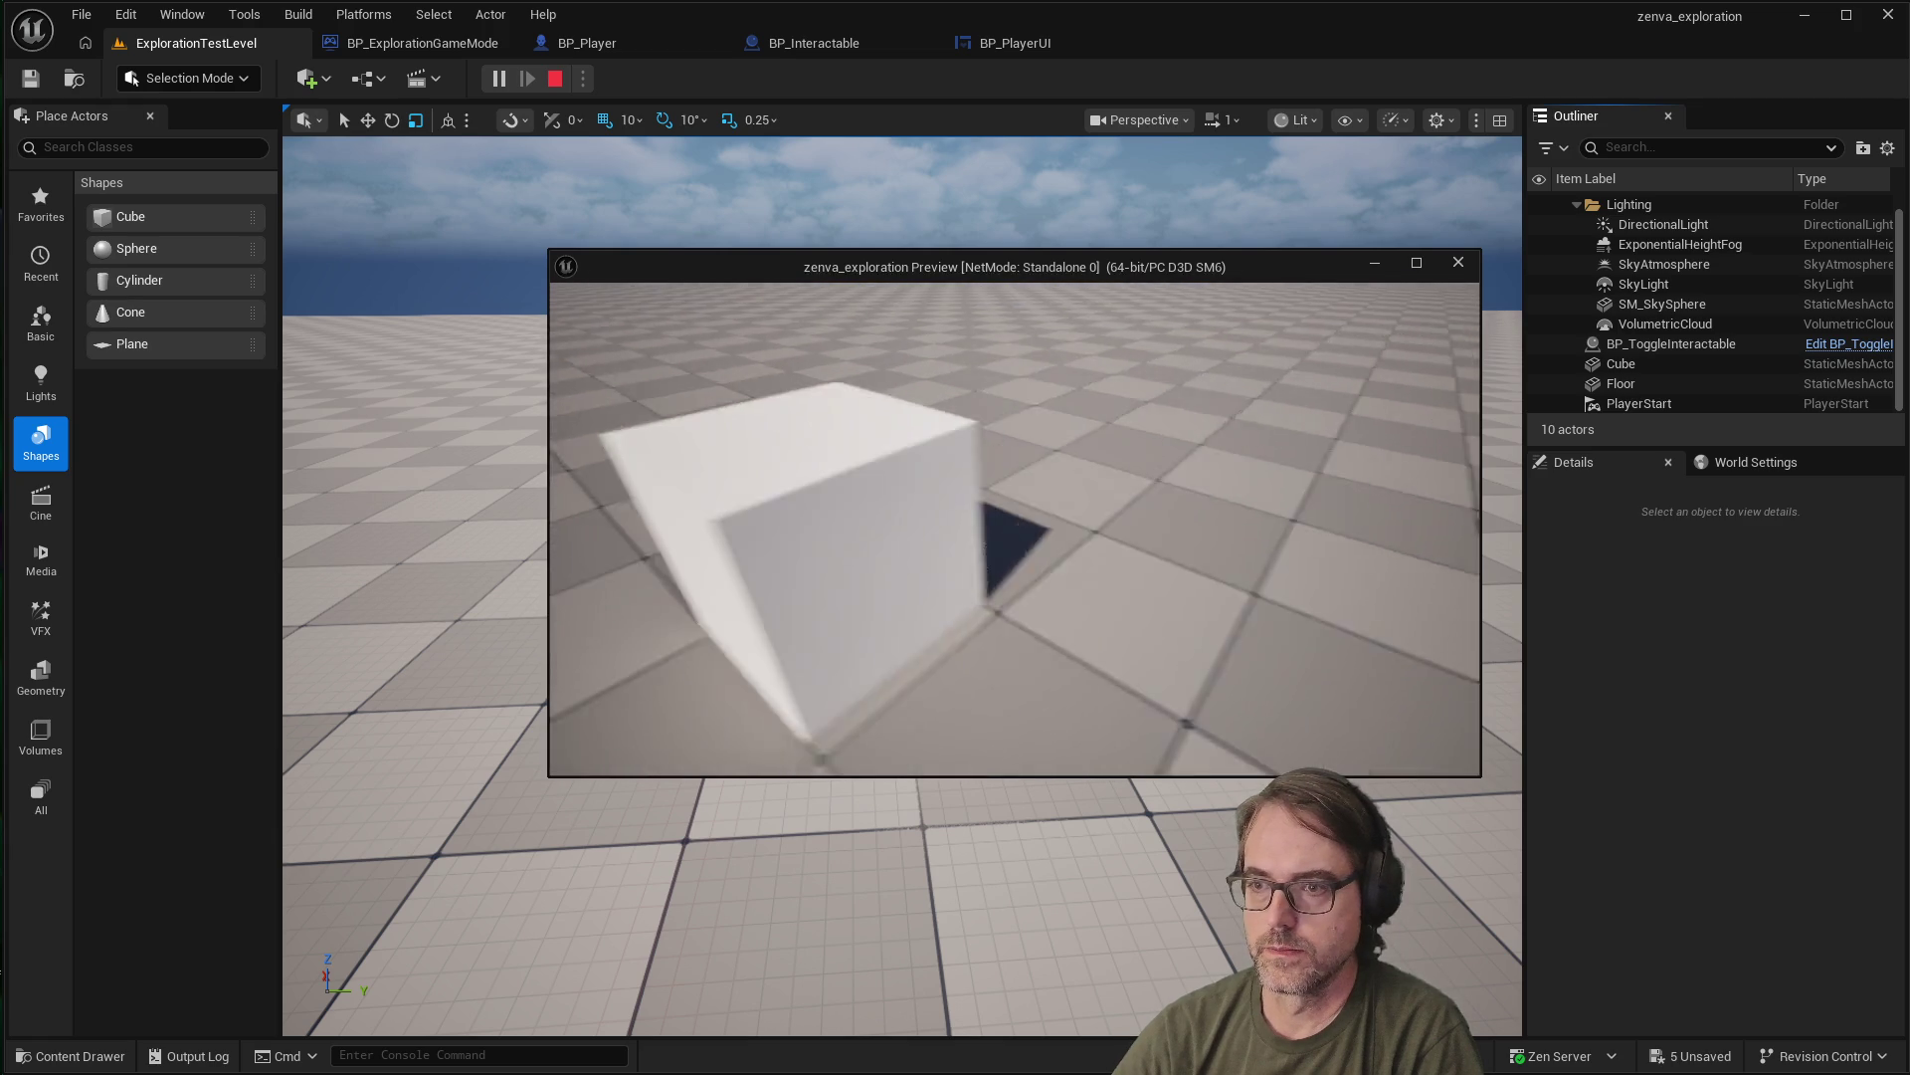
key(Escape)
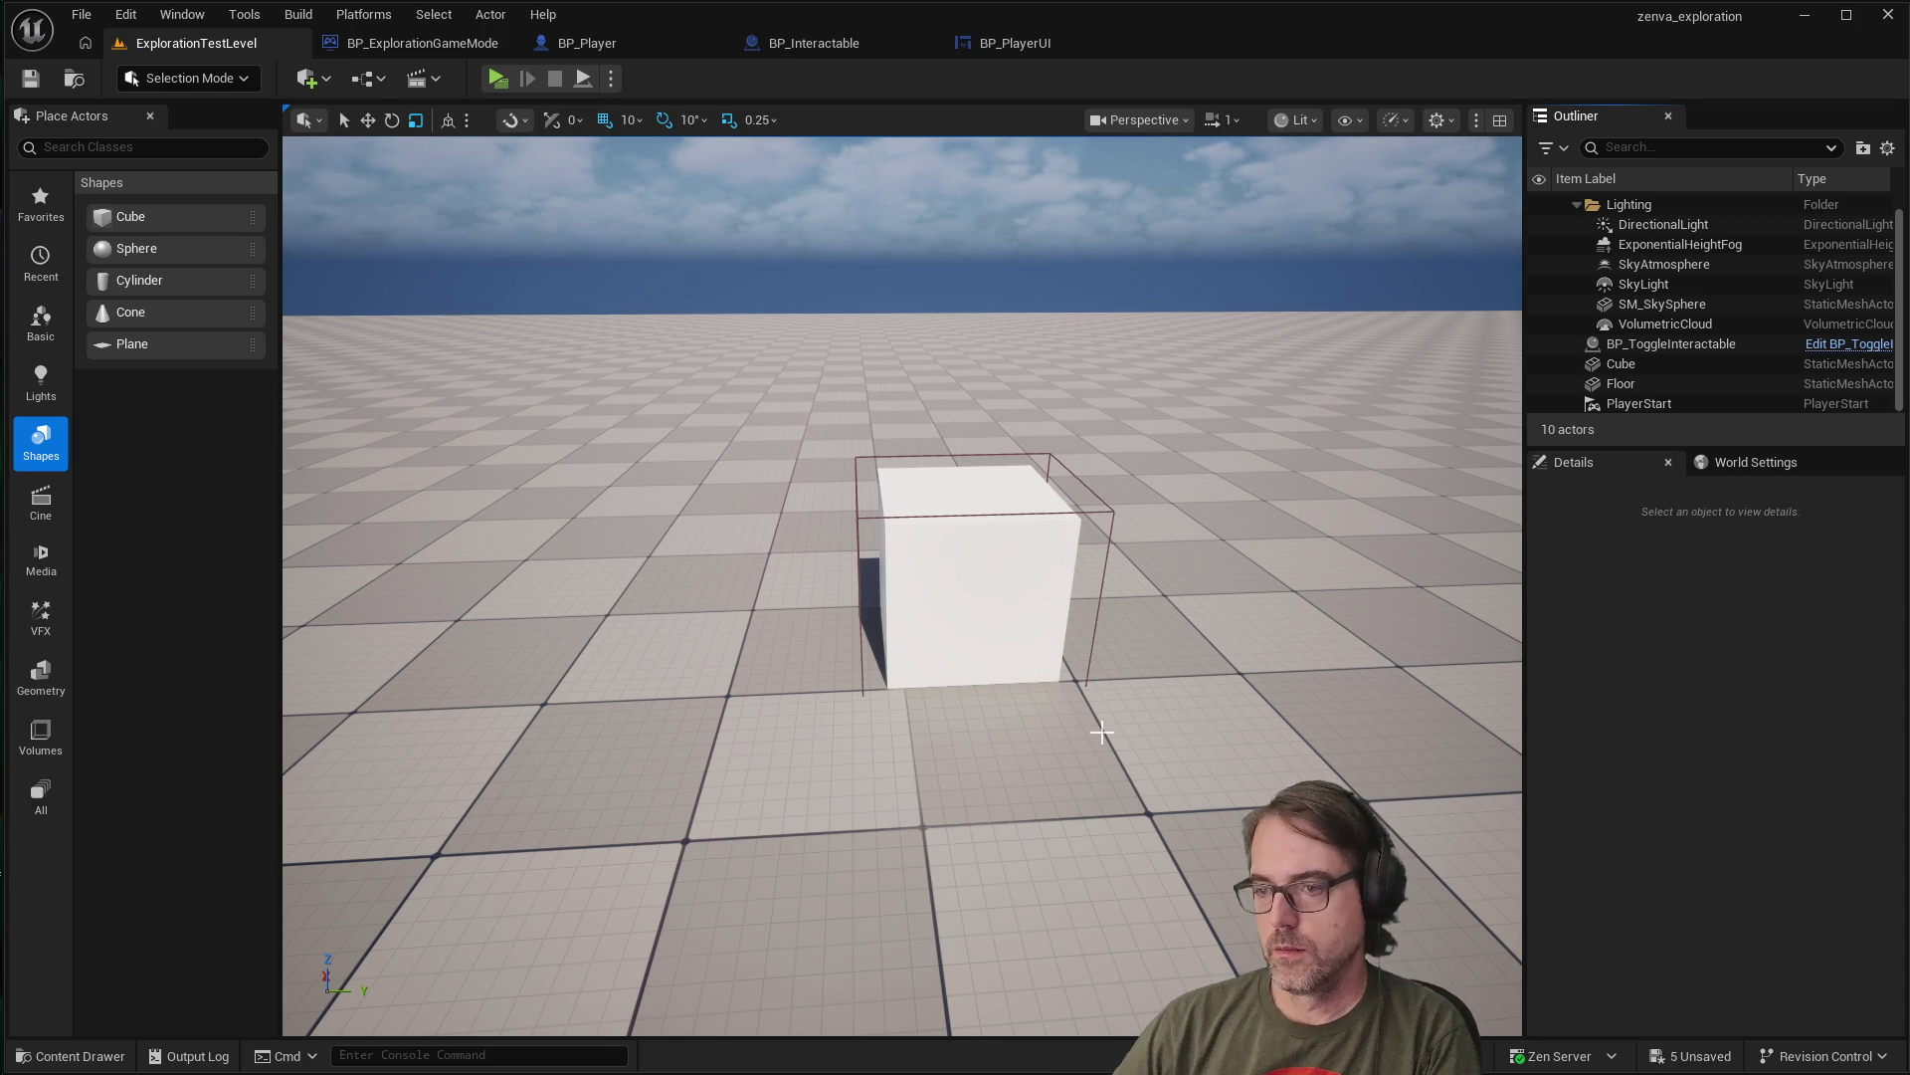
Open BP_ToggleInteractable from the Content > Blueprints > Interactables folder
mouse_move(1104, 603)
mouse_down()
mouse_move(1054, 557)
mouse_move(1105, 458)
mouse_up()
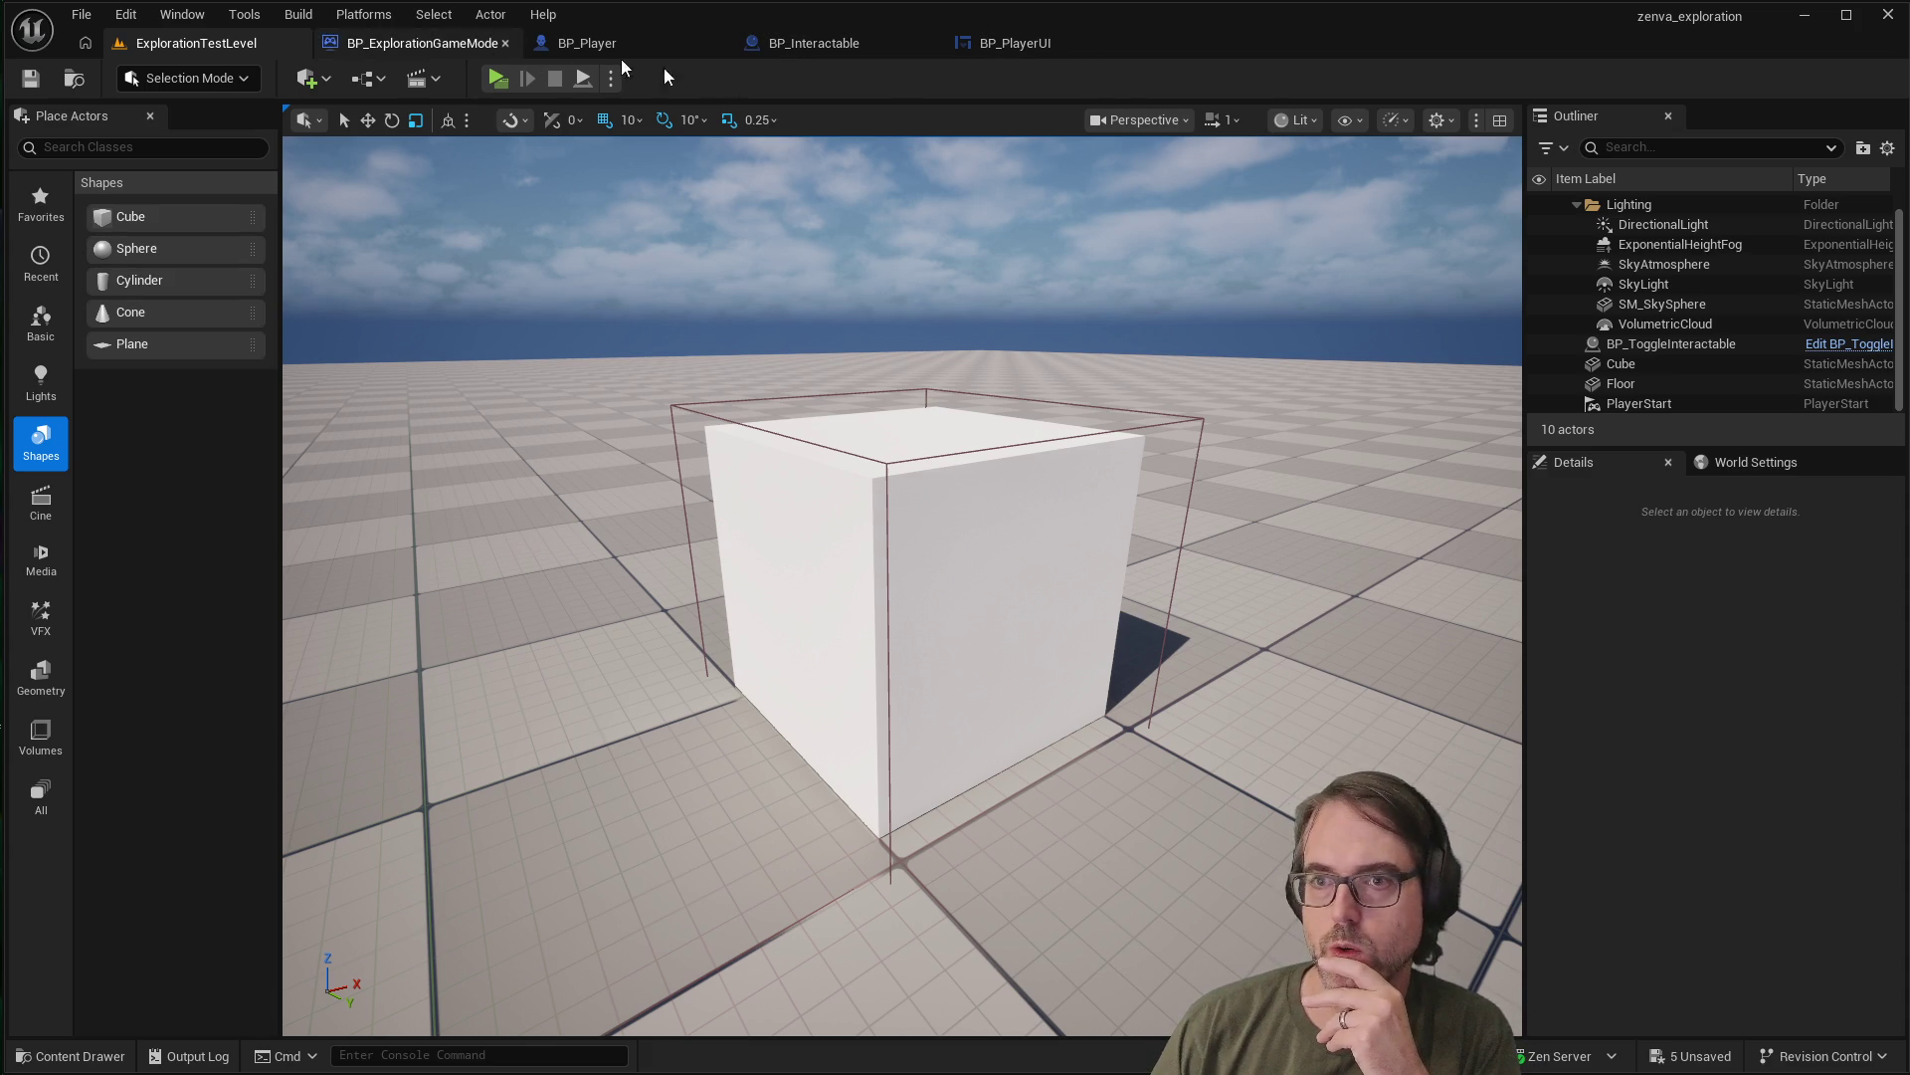
click(62, 1057)
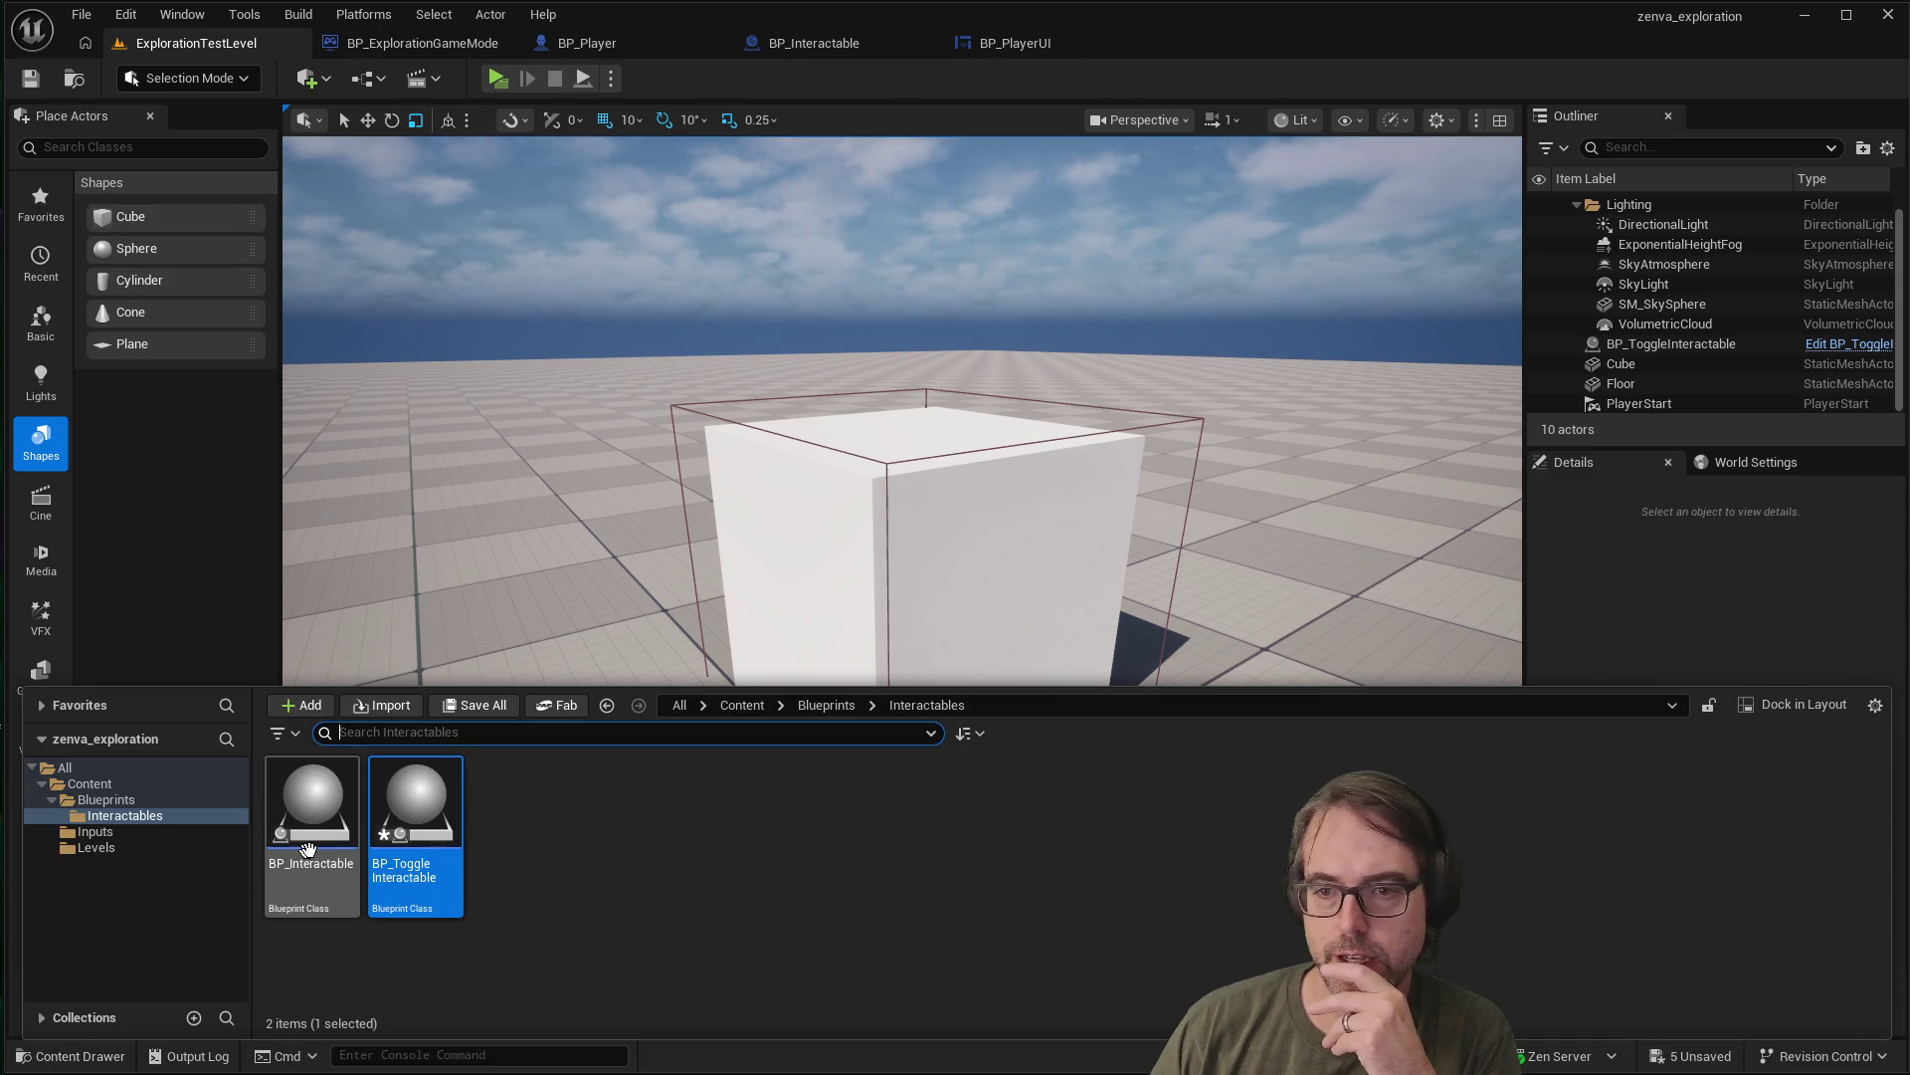
mouse_move(452, 863)
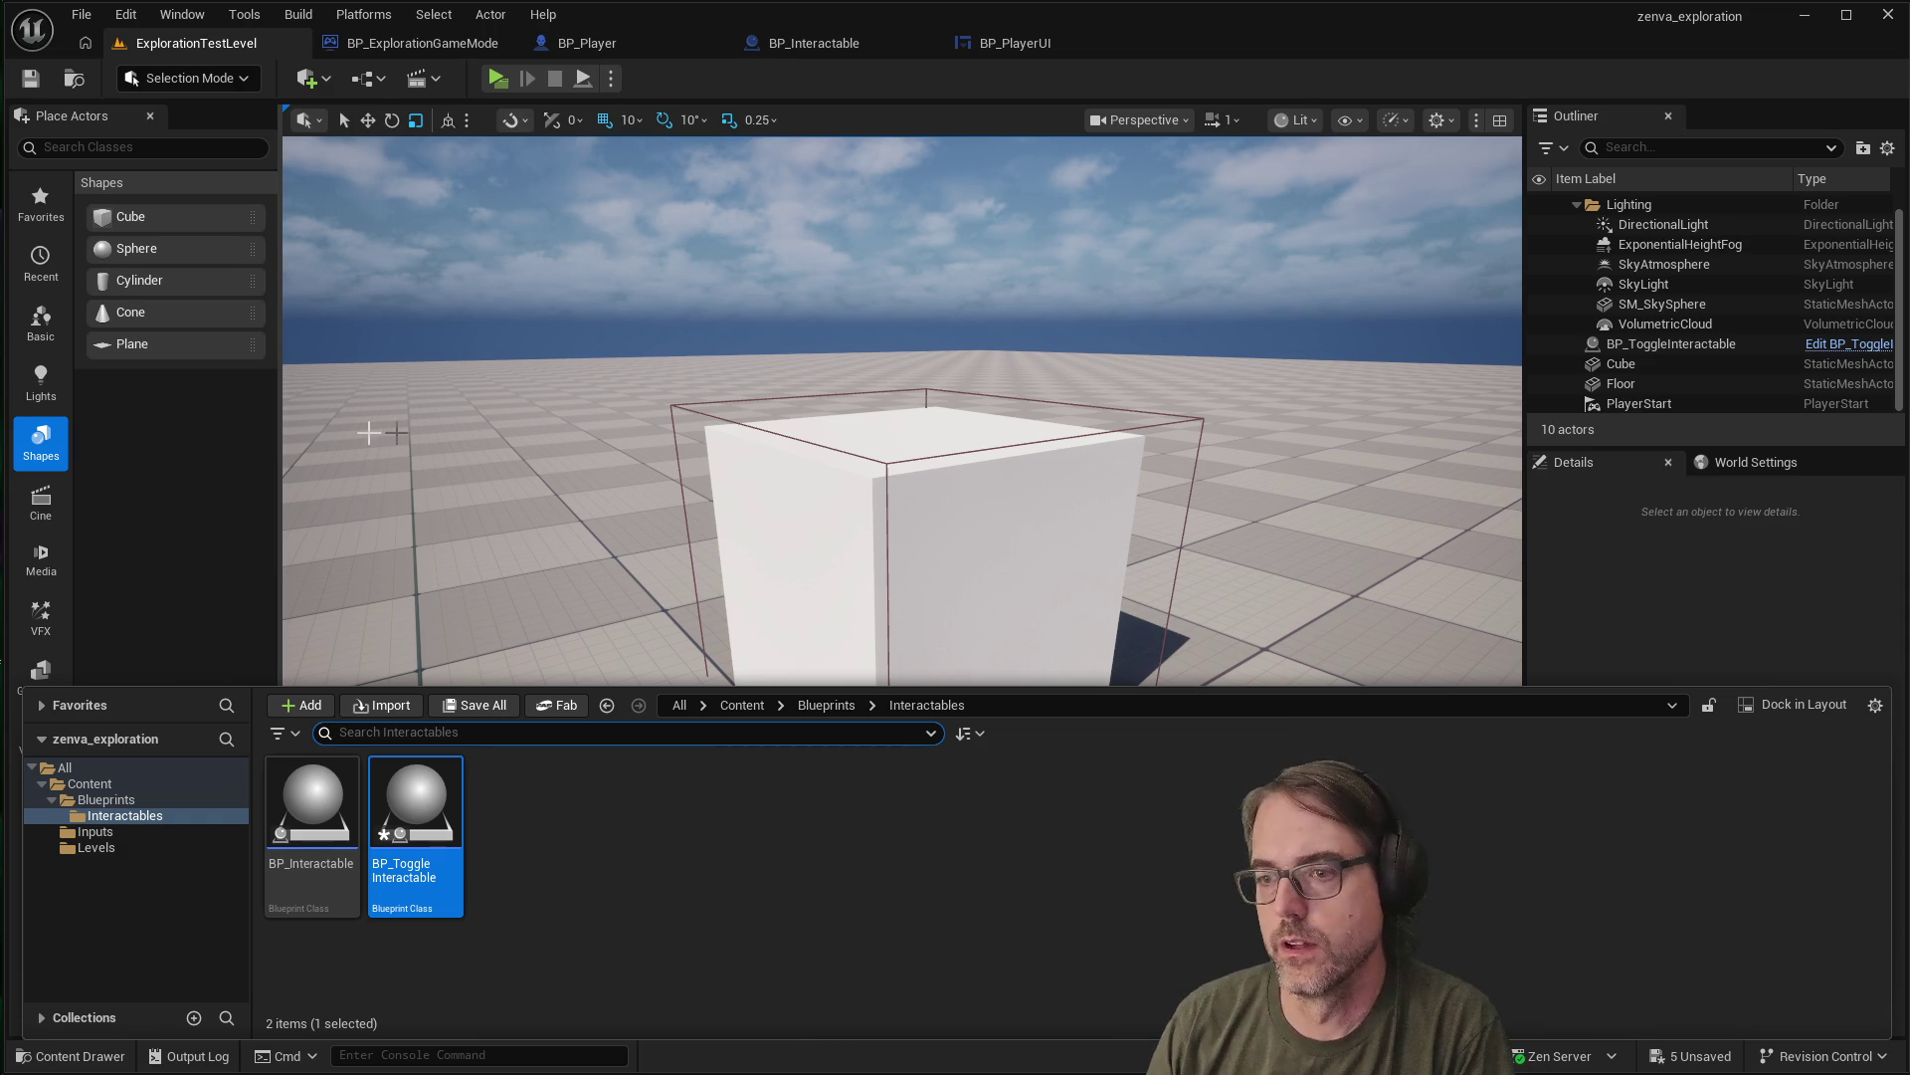
double_click(427, 813)
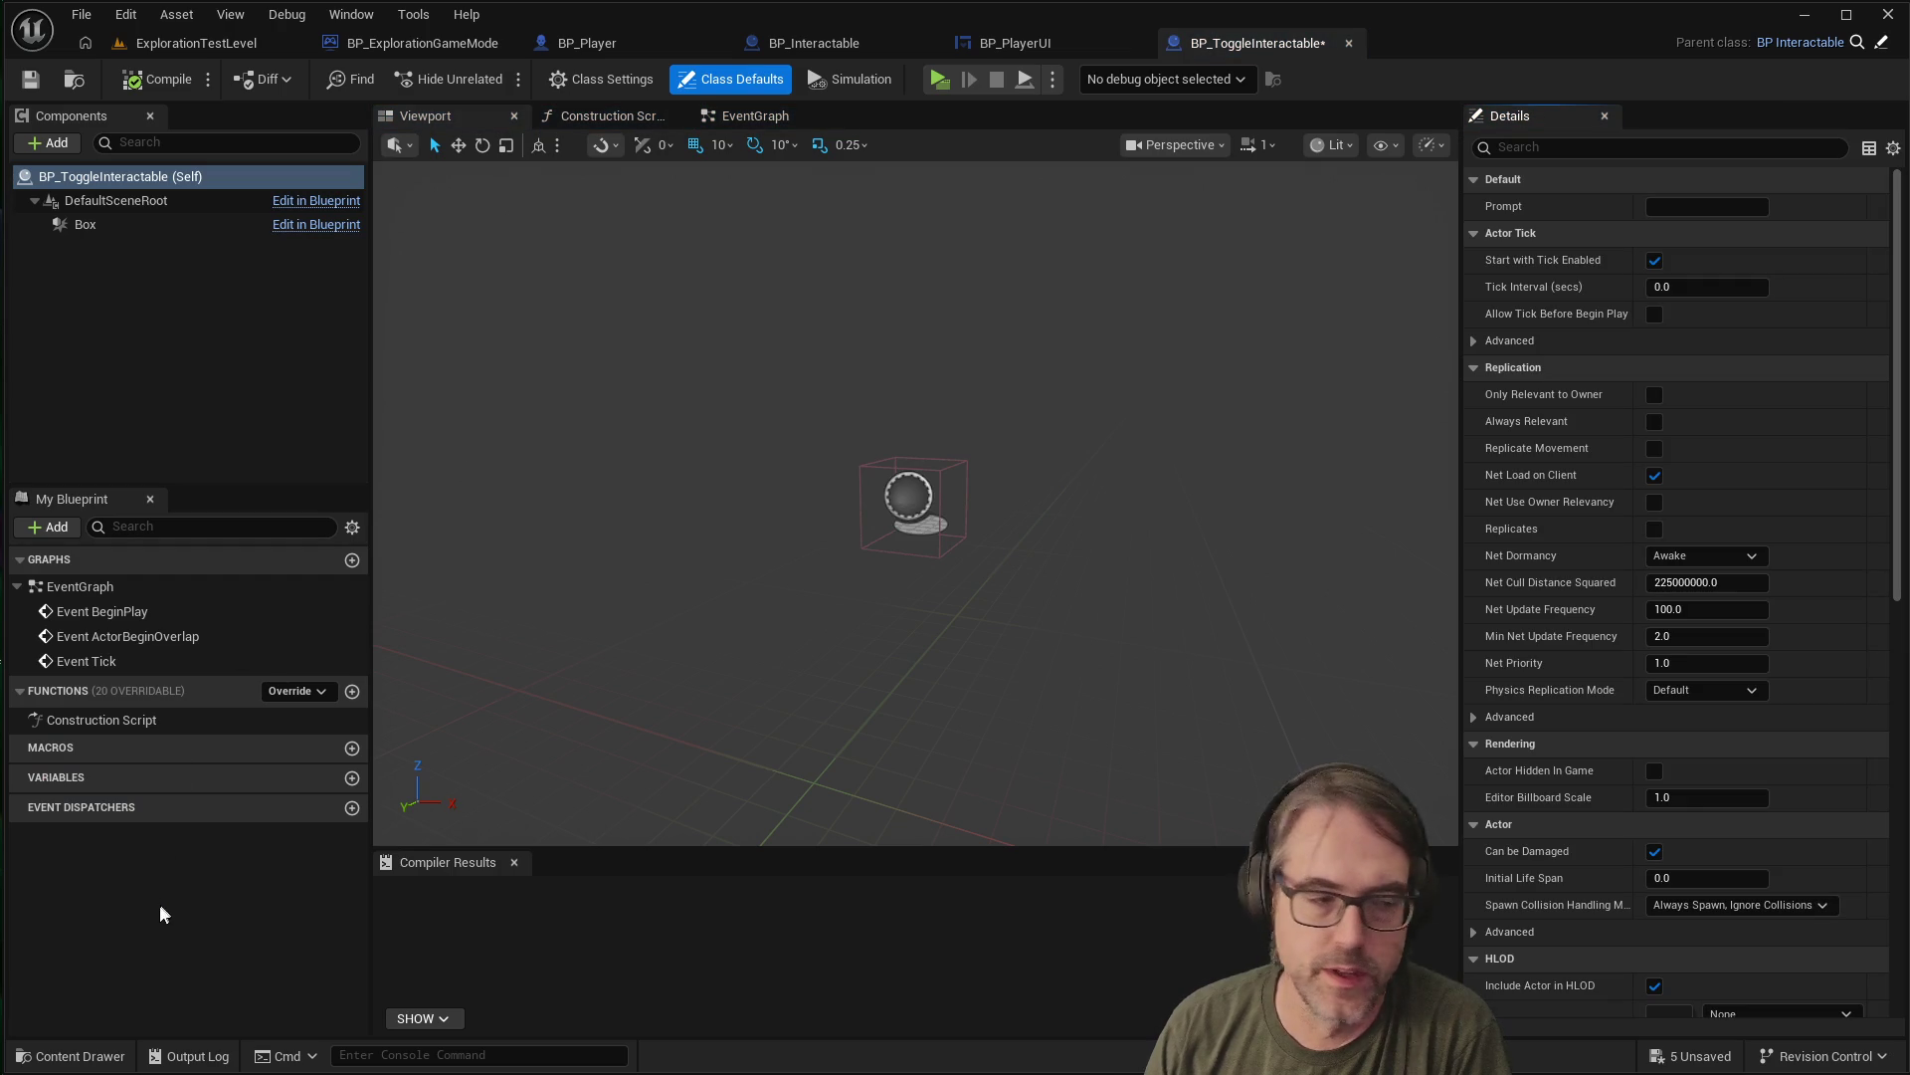
Add a new blueprint variable named ActorToToggle
click(353, 777)
click(159, 804)
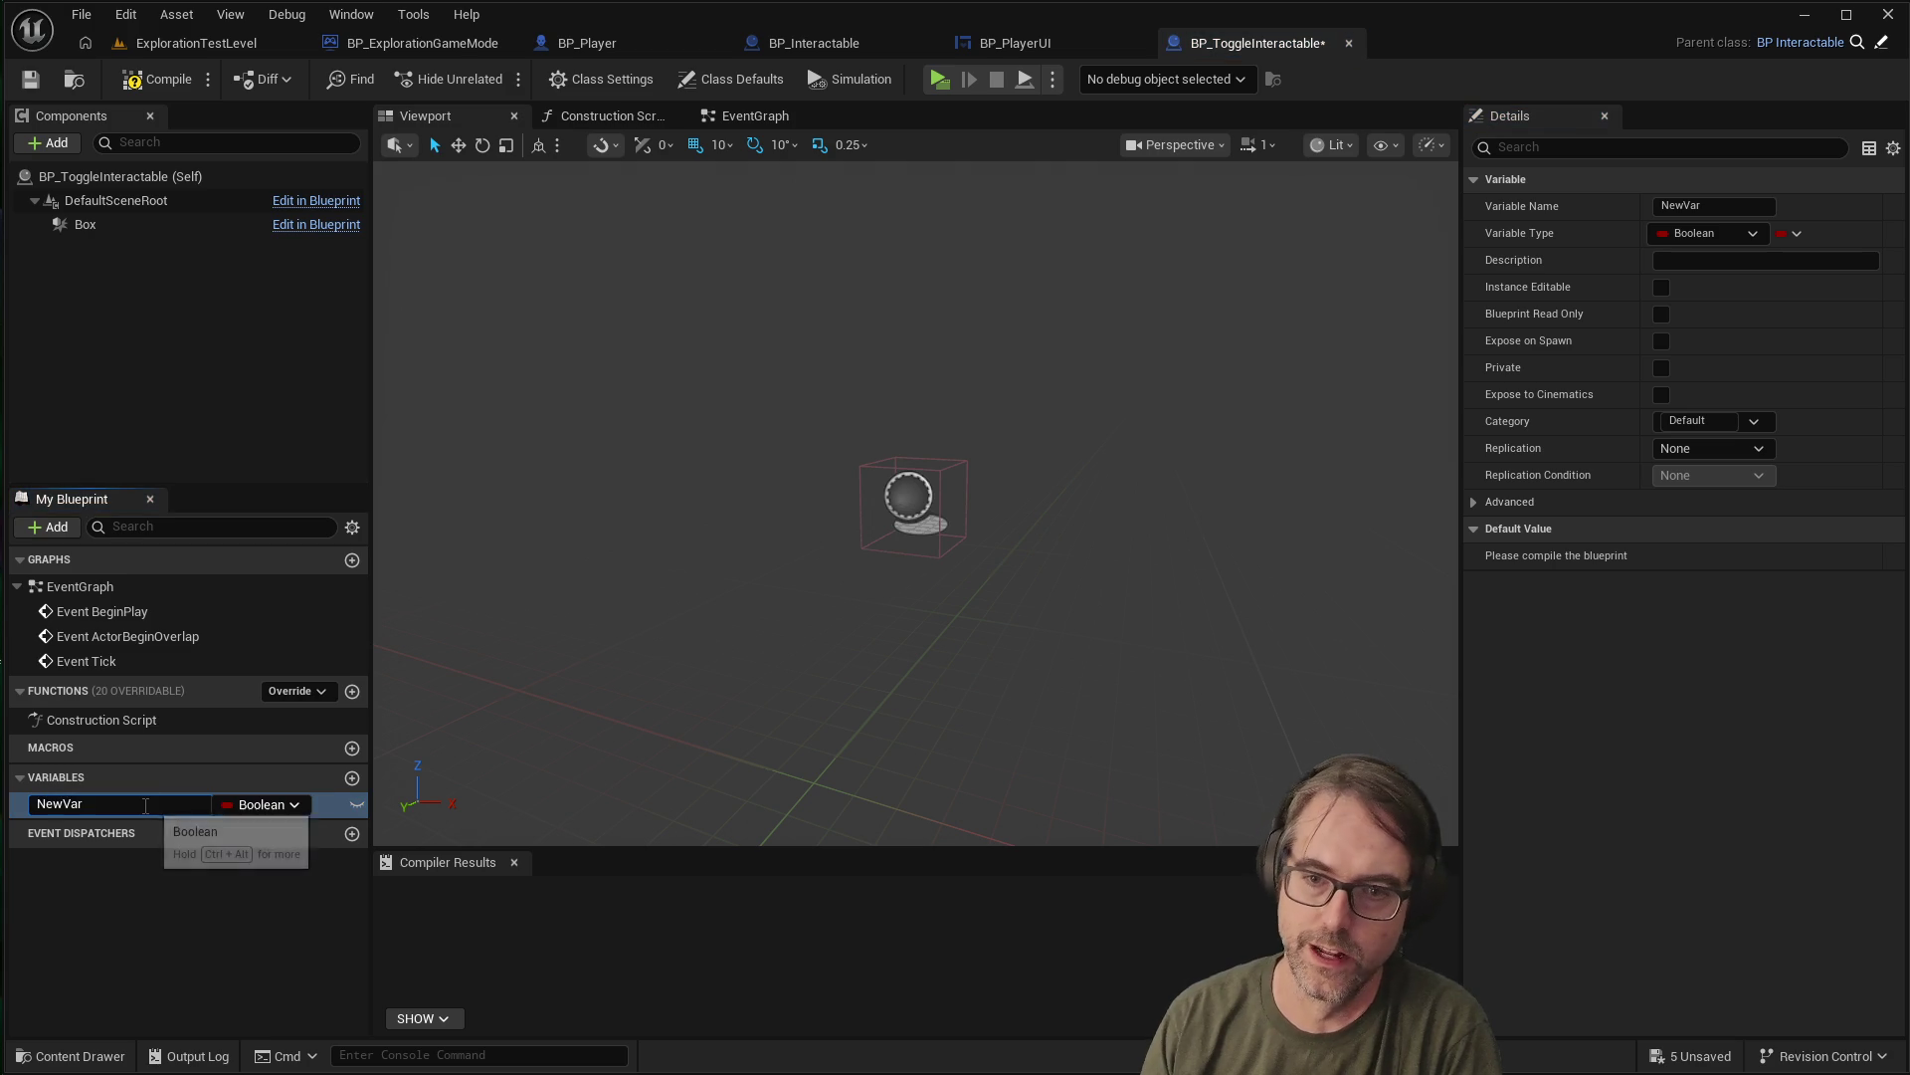
text(ActorToToggle)
key(Return)
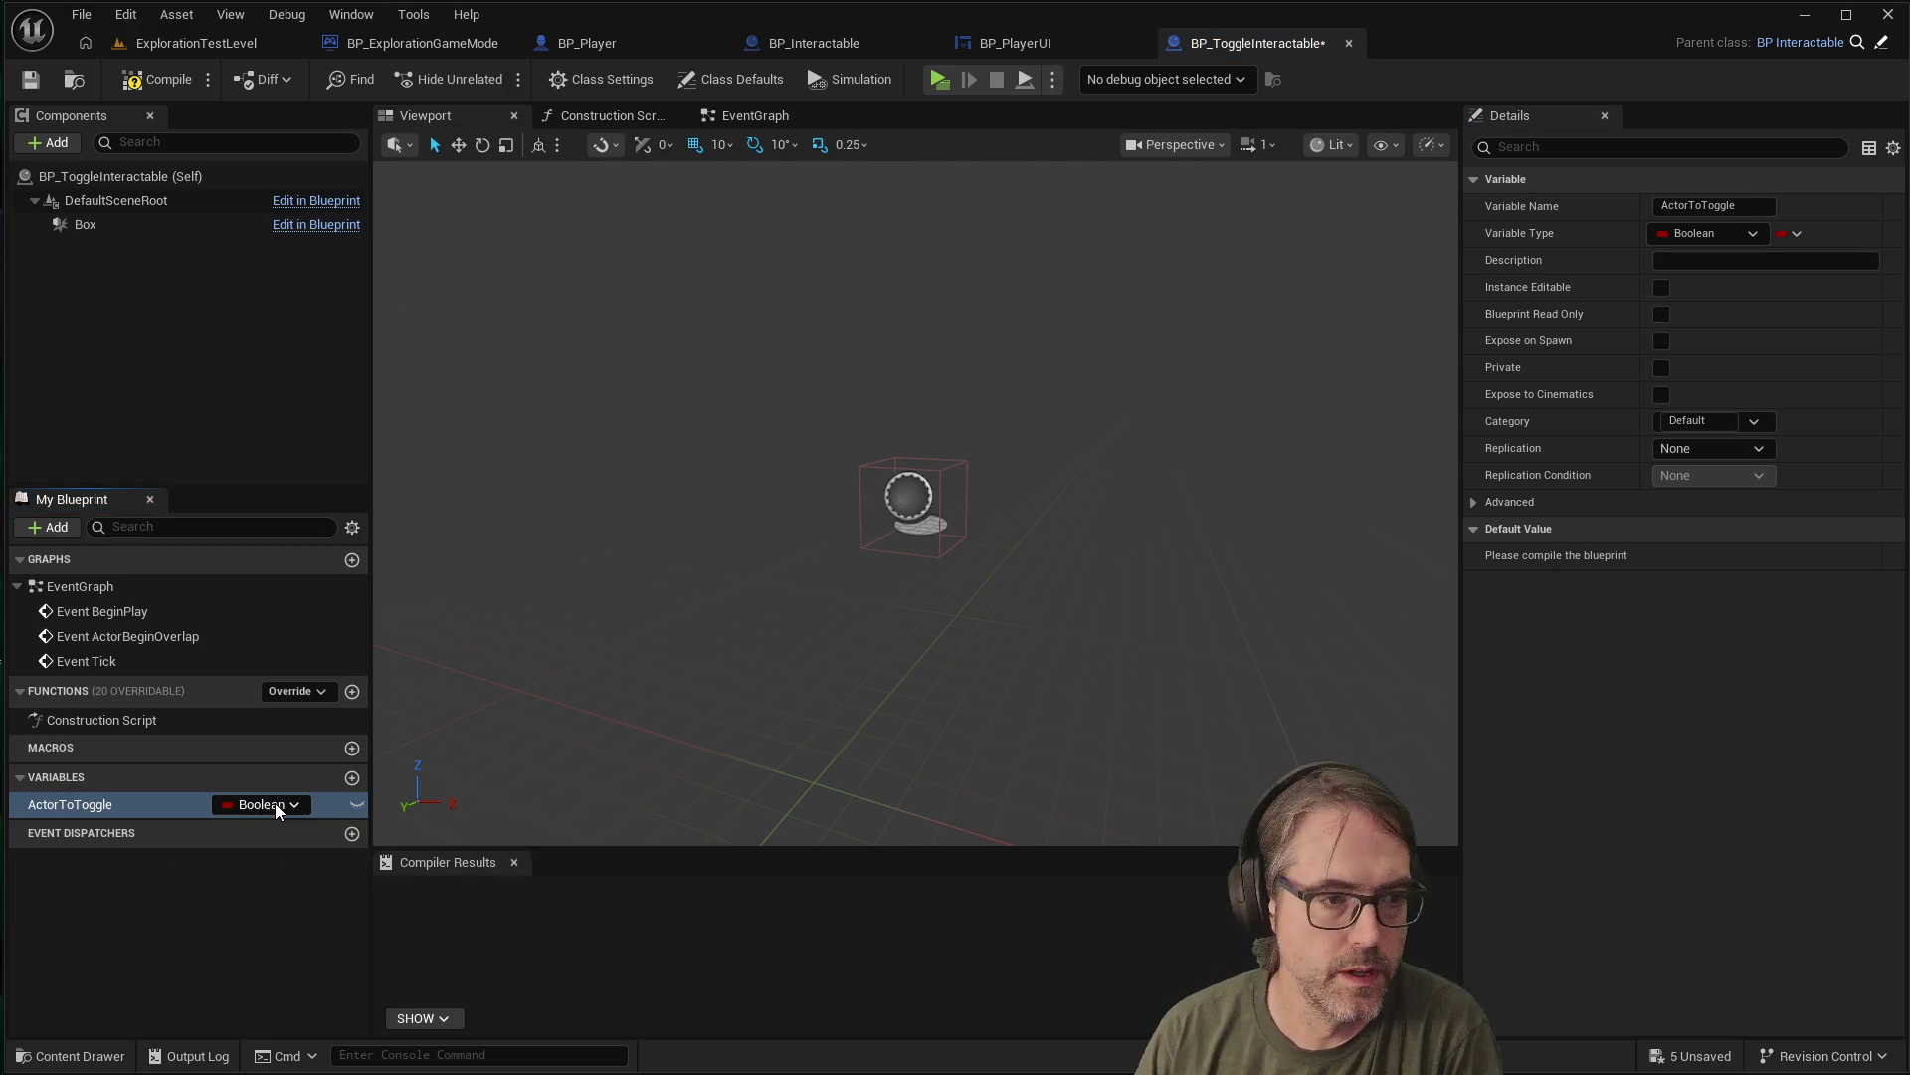
Set ActorToToggle's type to Actor Object Reference
click(296, 808)
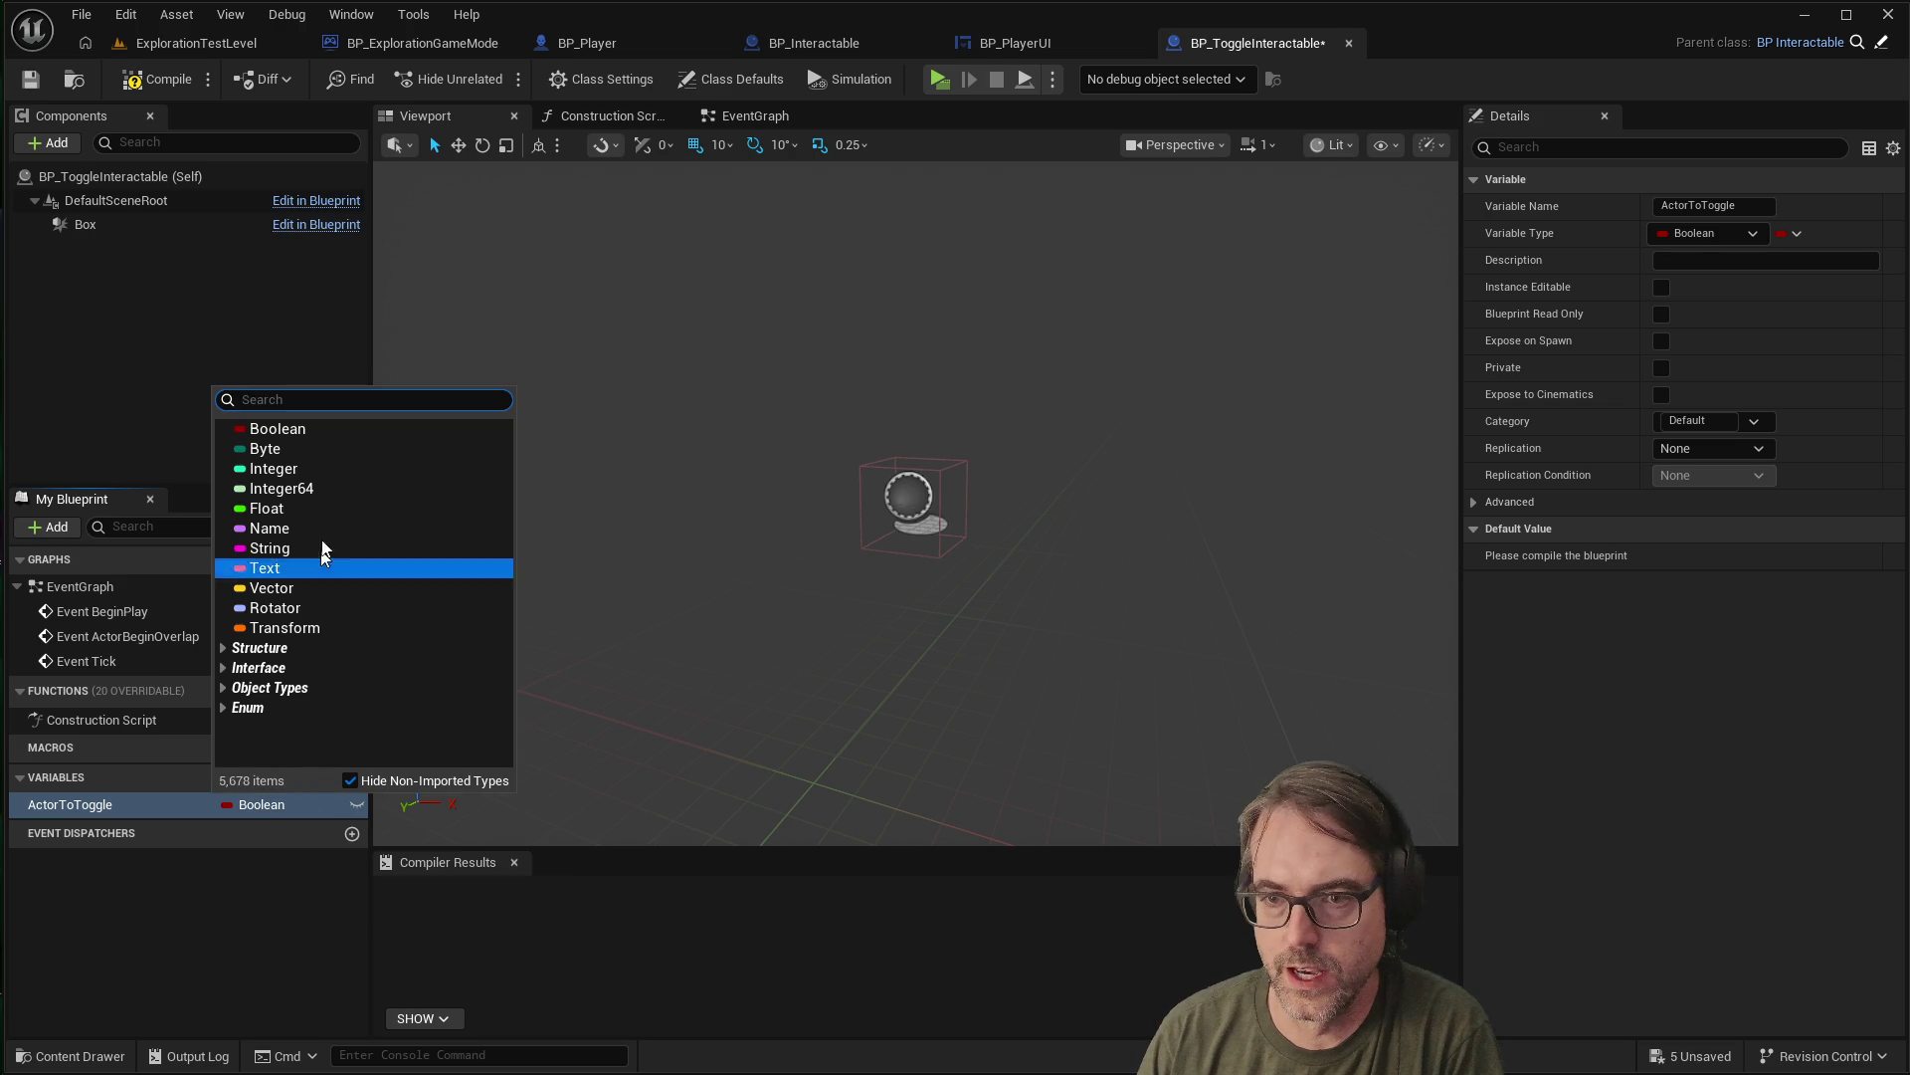
text(actor)
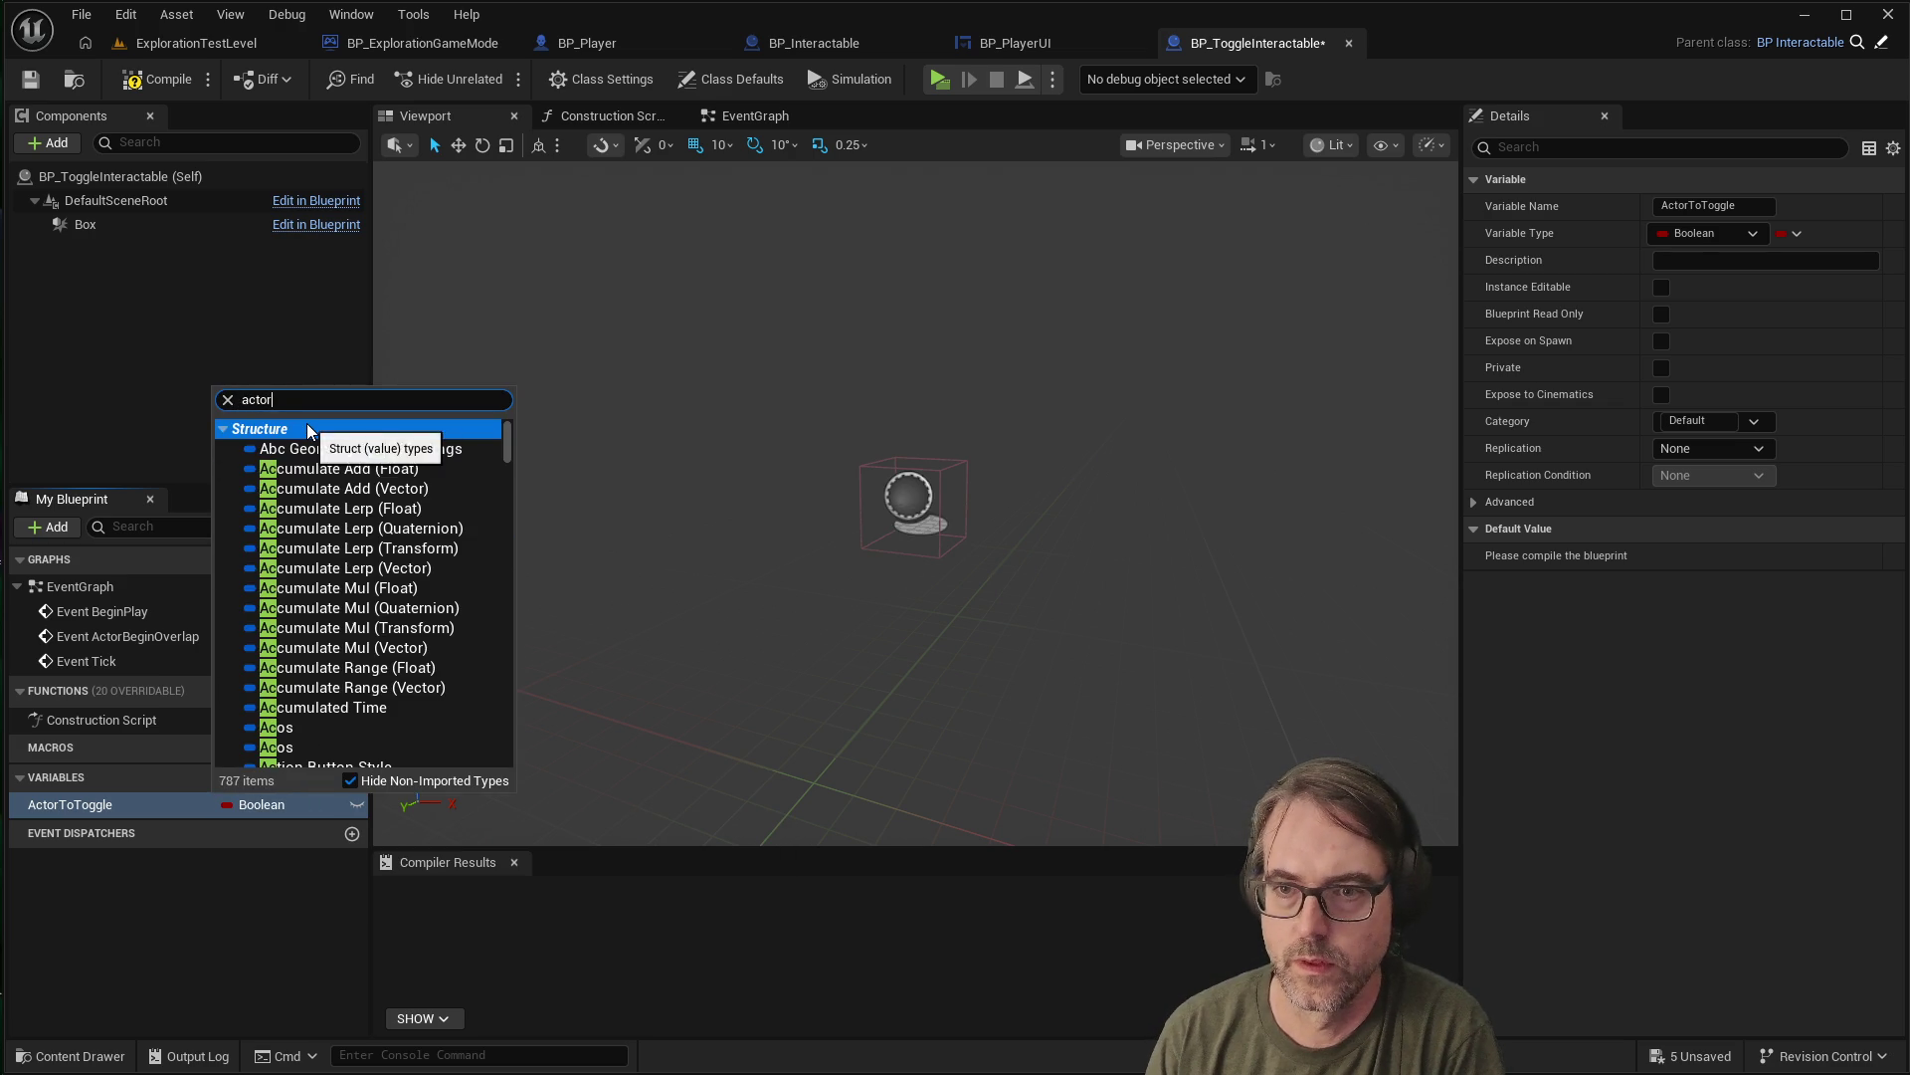
scroll(309, 431, down, 5)
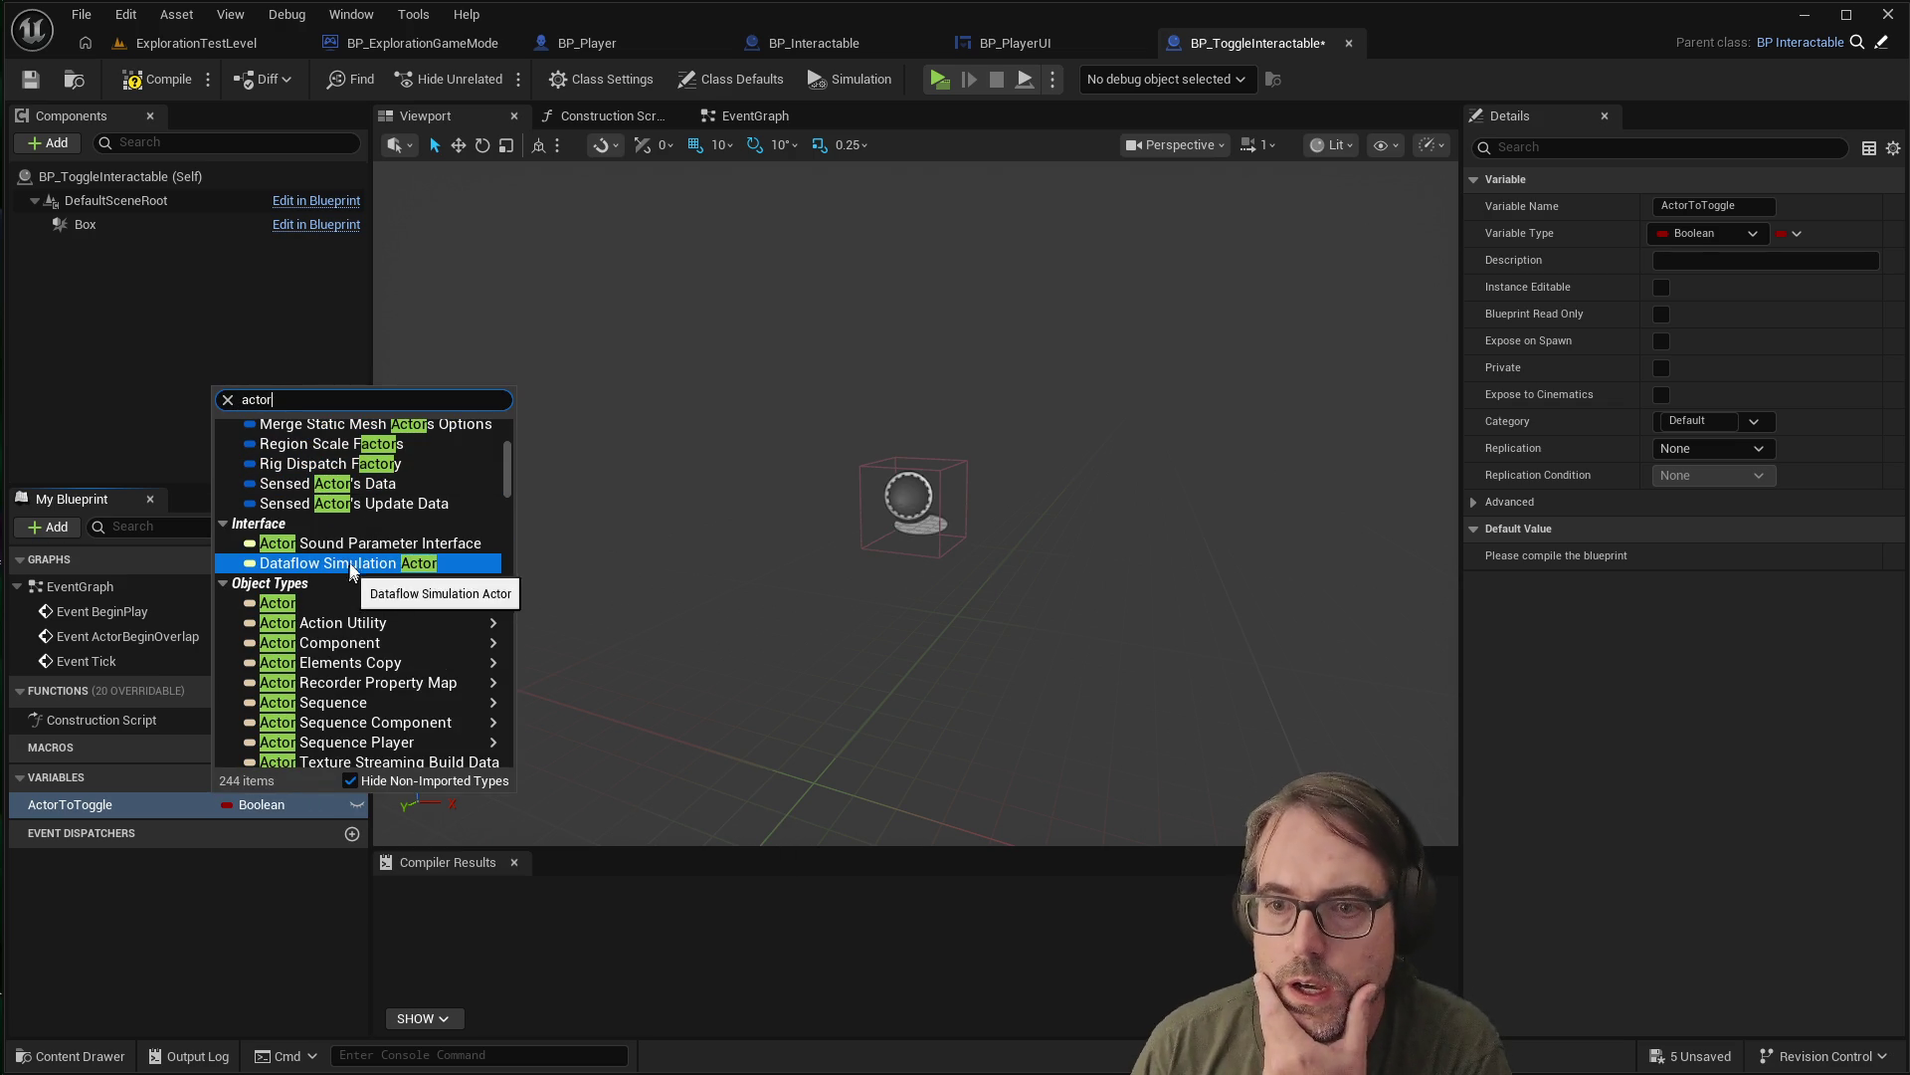
scroll(373, 557, up, 2)
scroll(378, 562, down, 2)
scroll(383, 567, up, 3)
scroll(383, 567, up, 5)
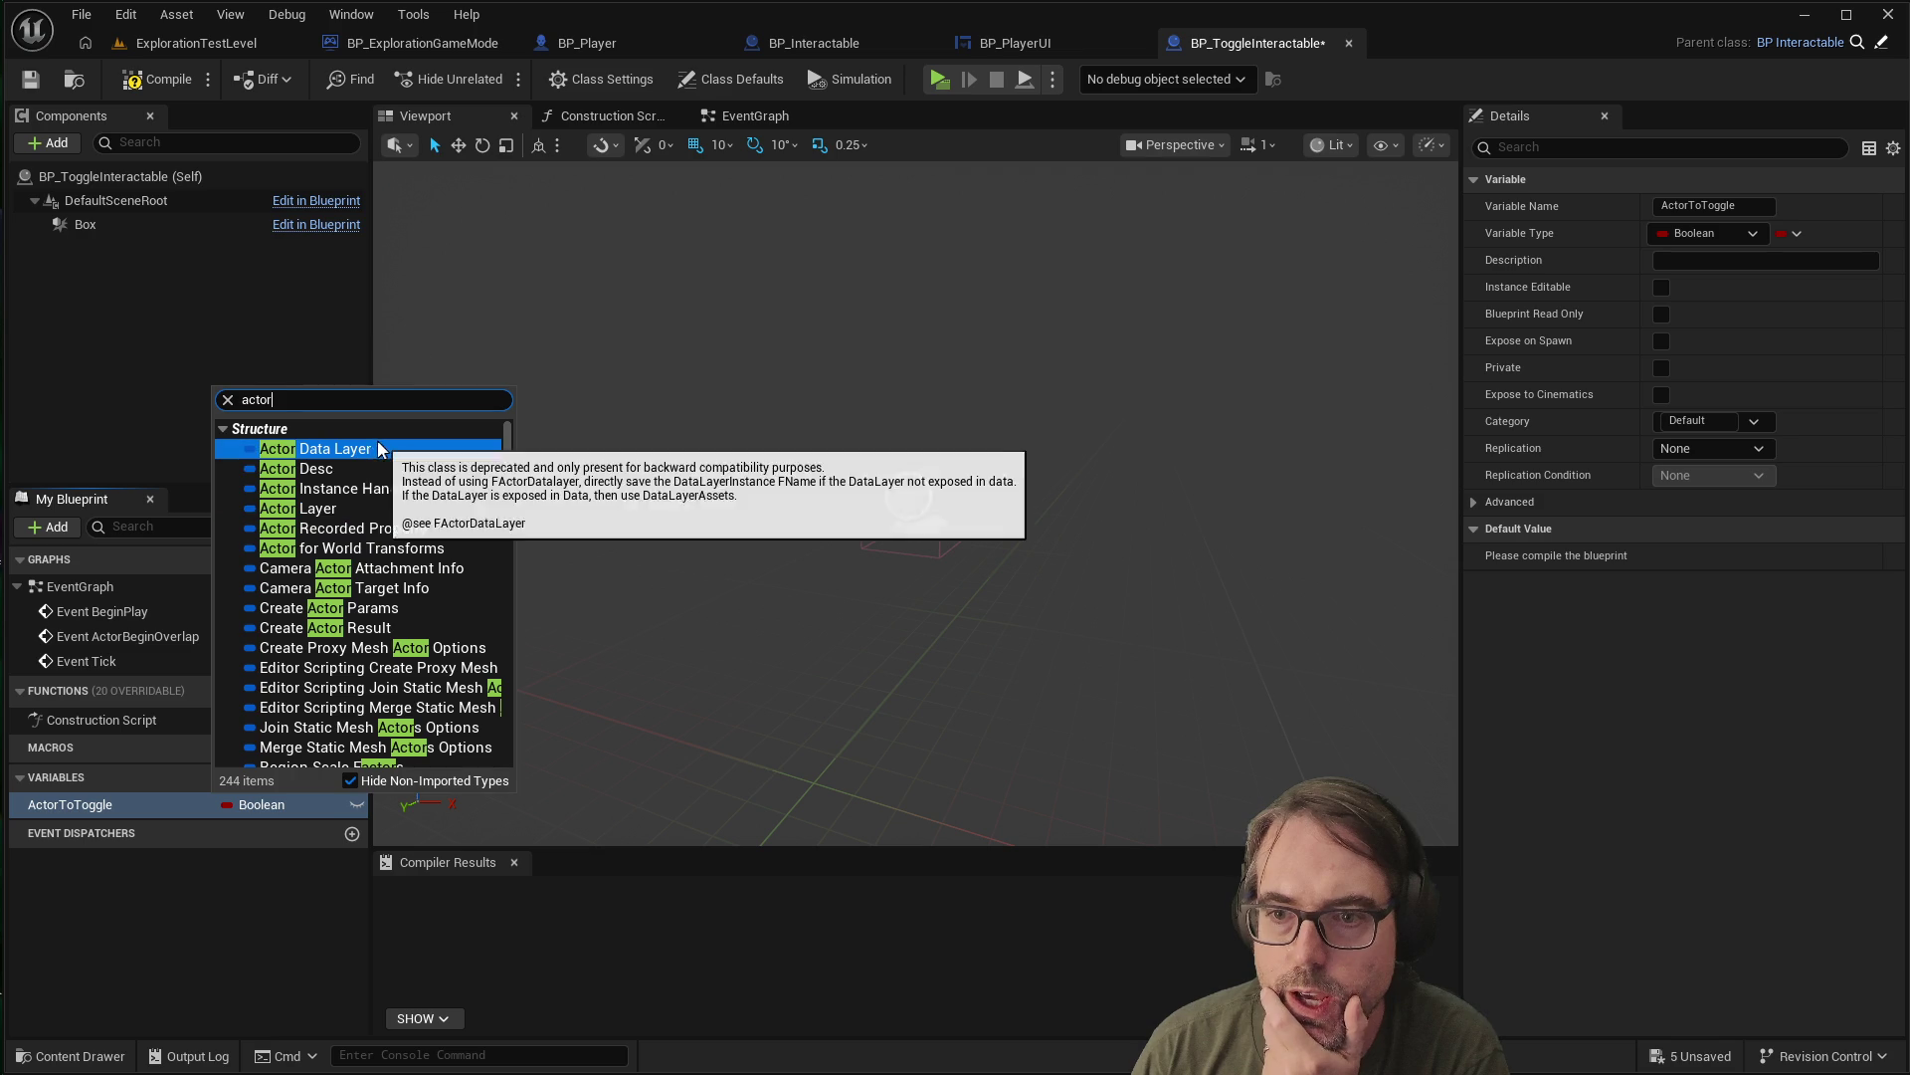
scroll(378, 550, down, 2)
scroll(378, 549, up, 2)
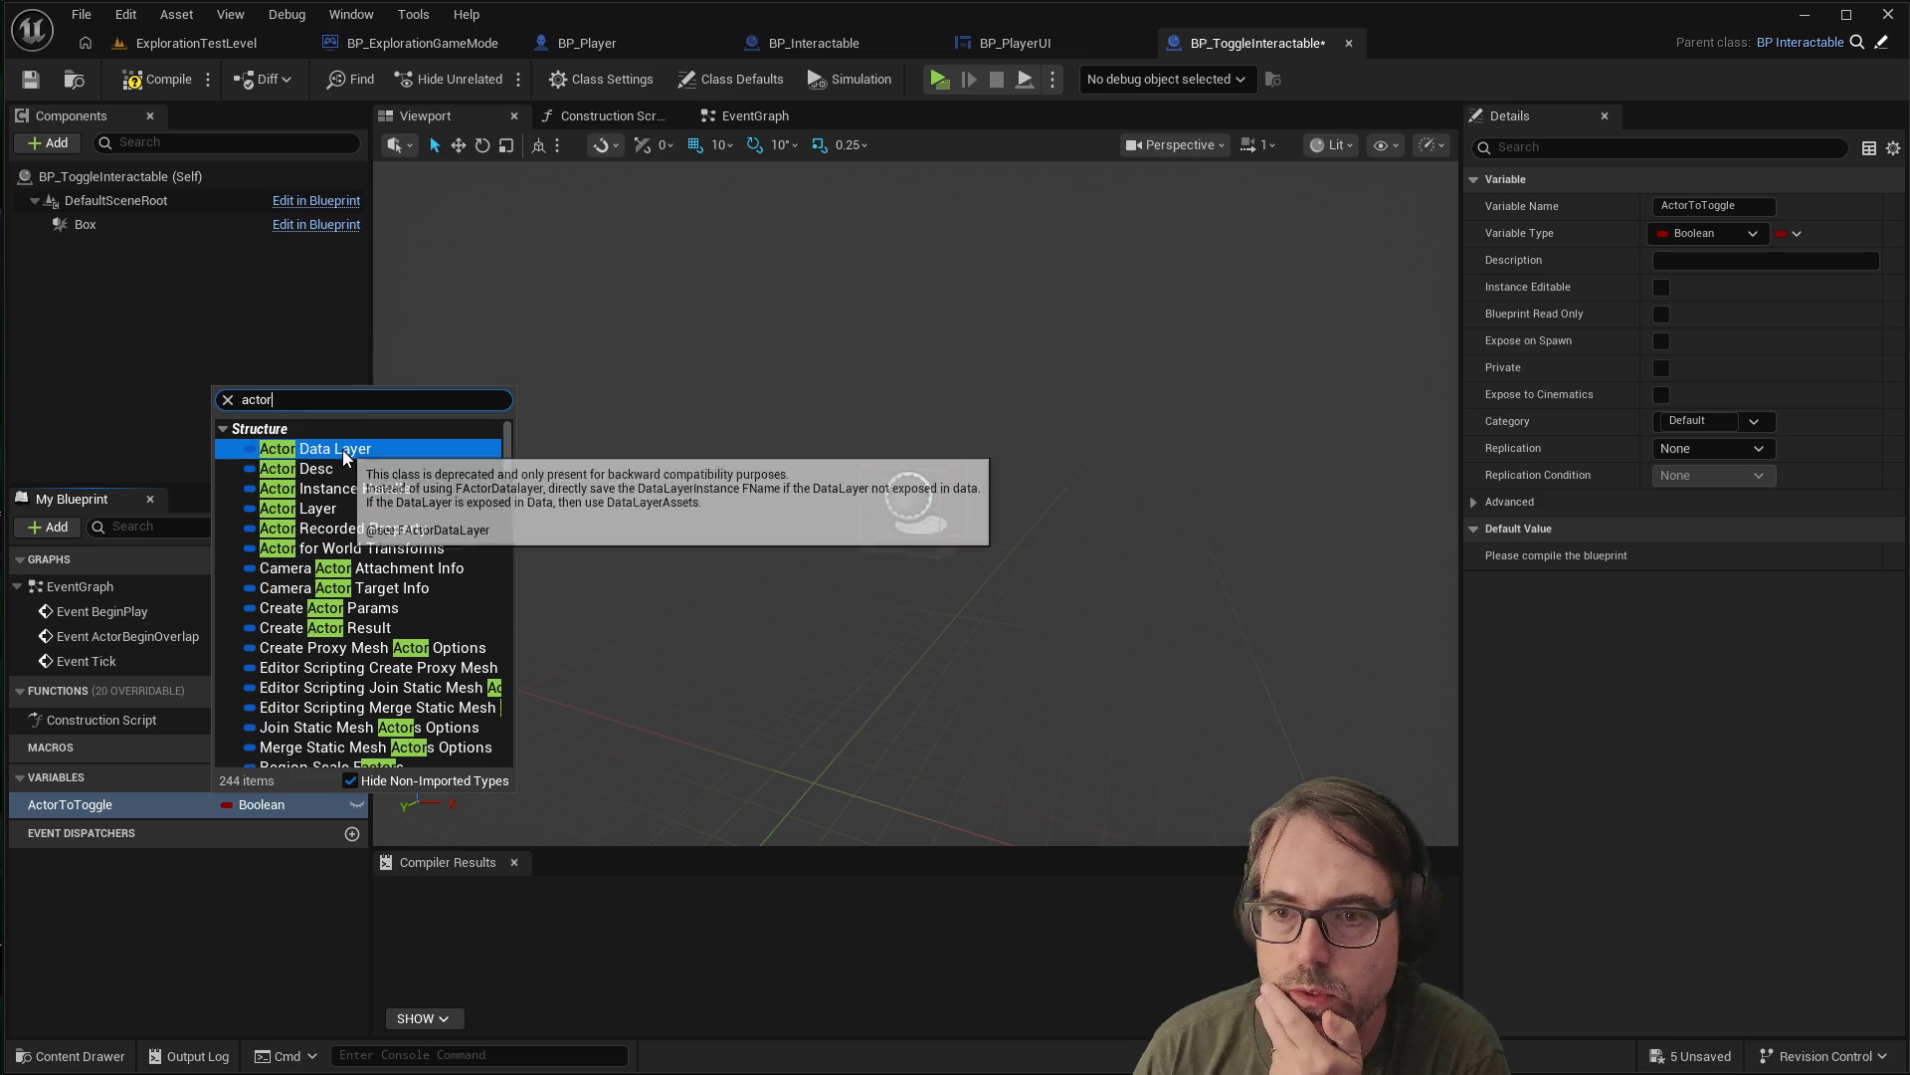
scroll(348, 497, down, 10)
mouse_move(358, 547)
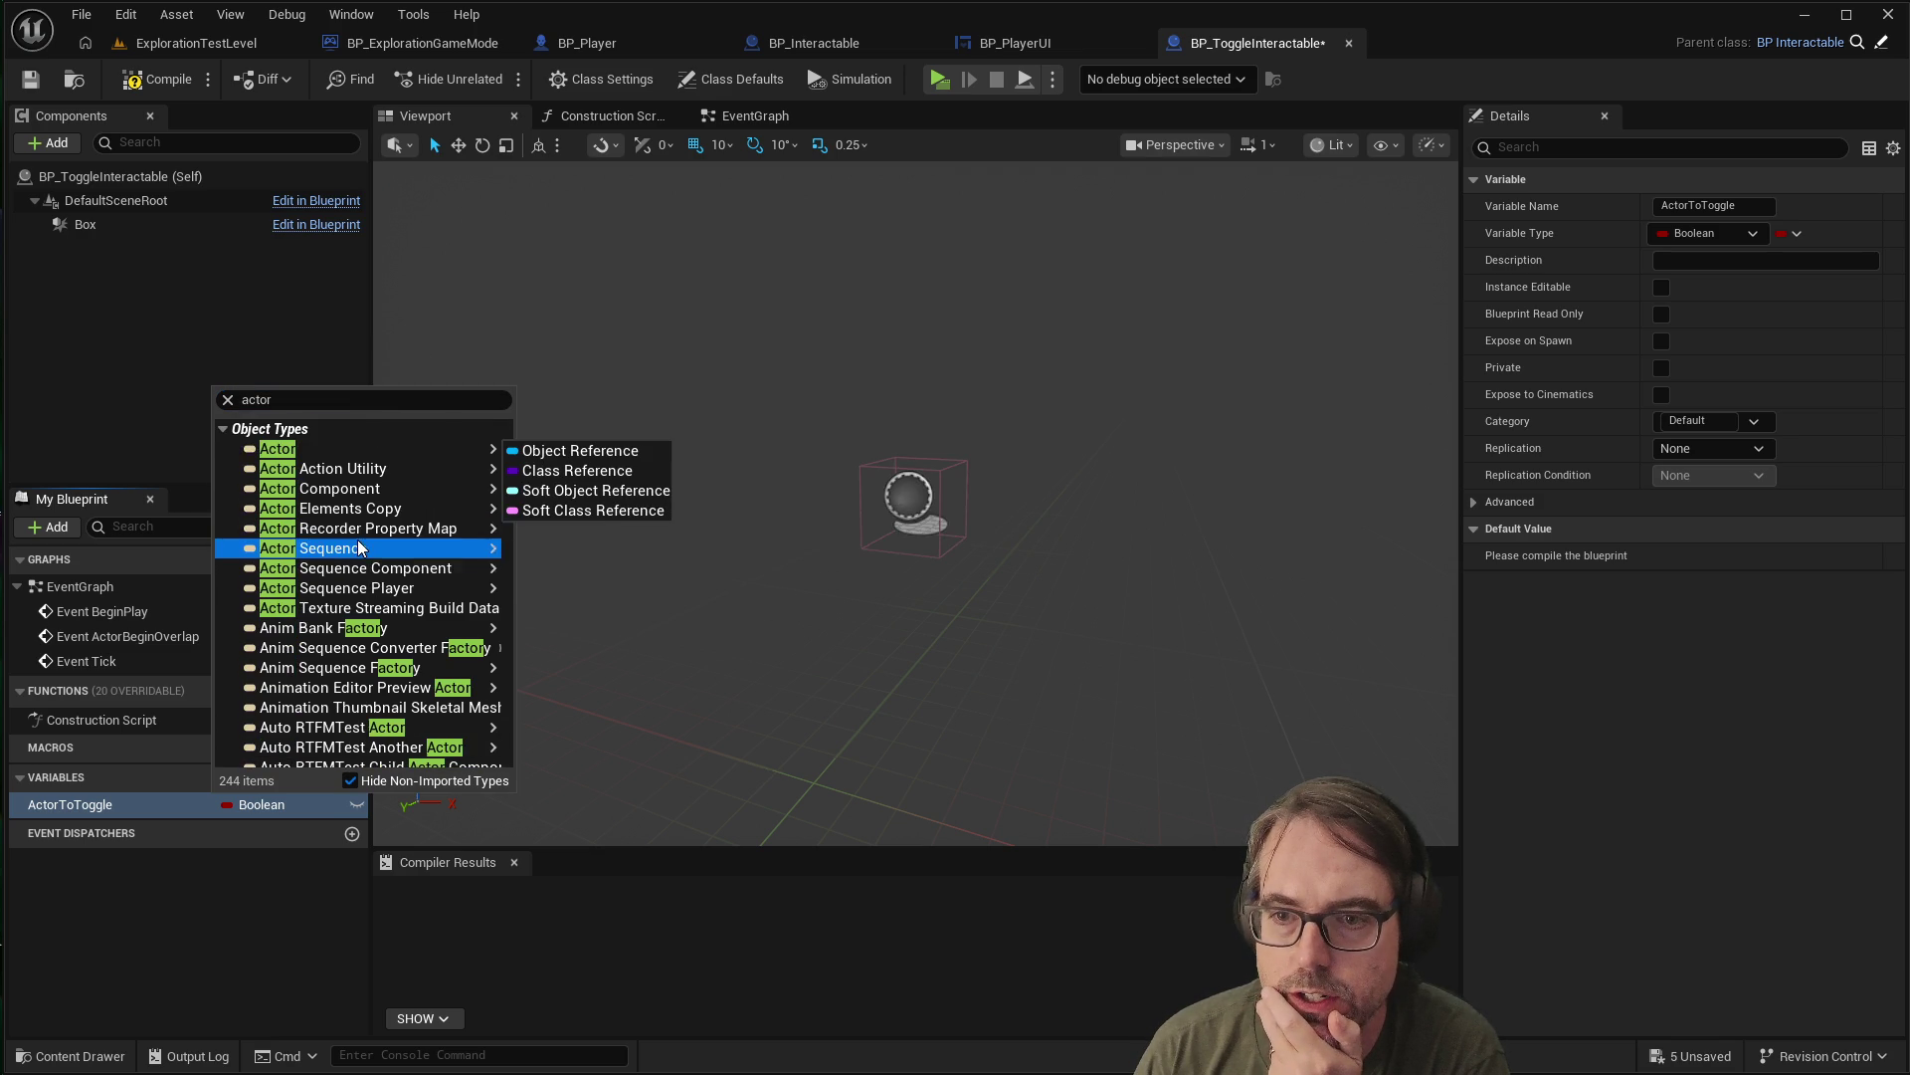
click(341, 465)
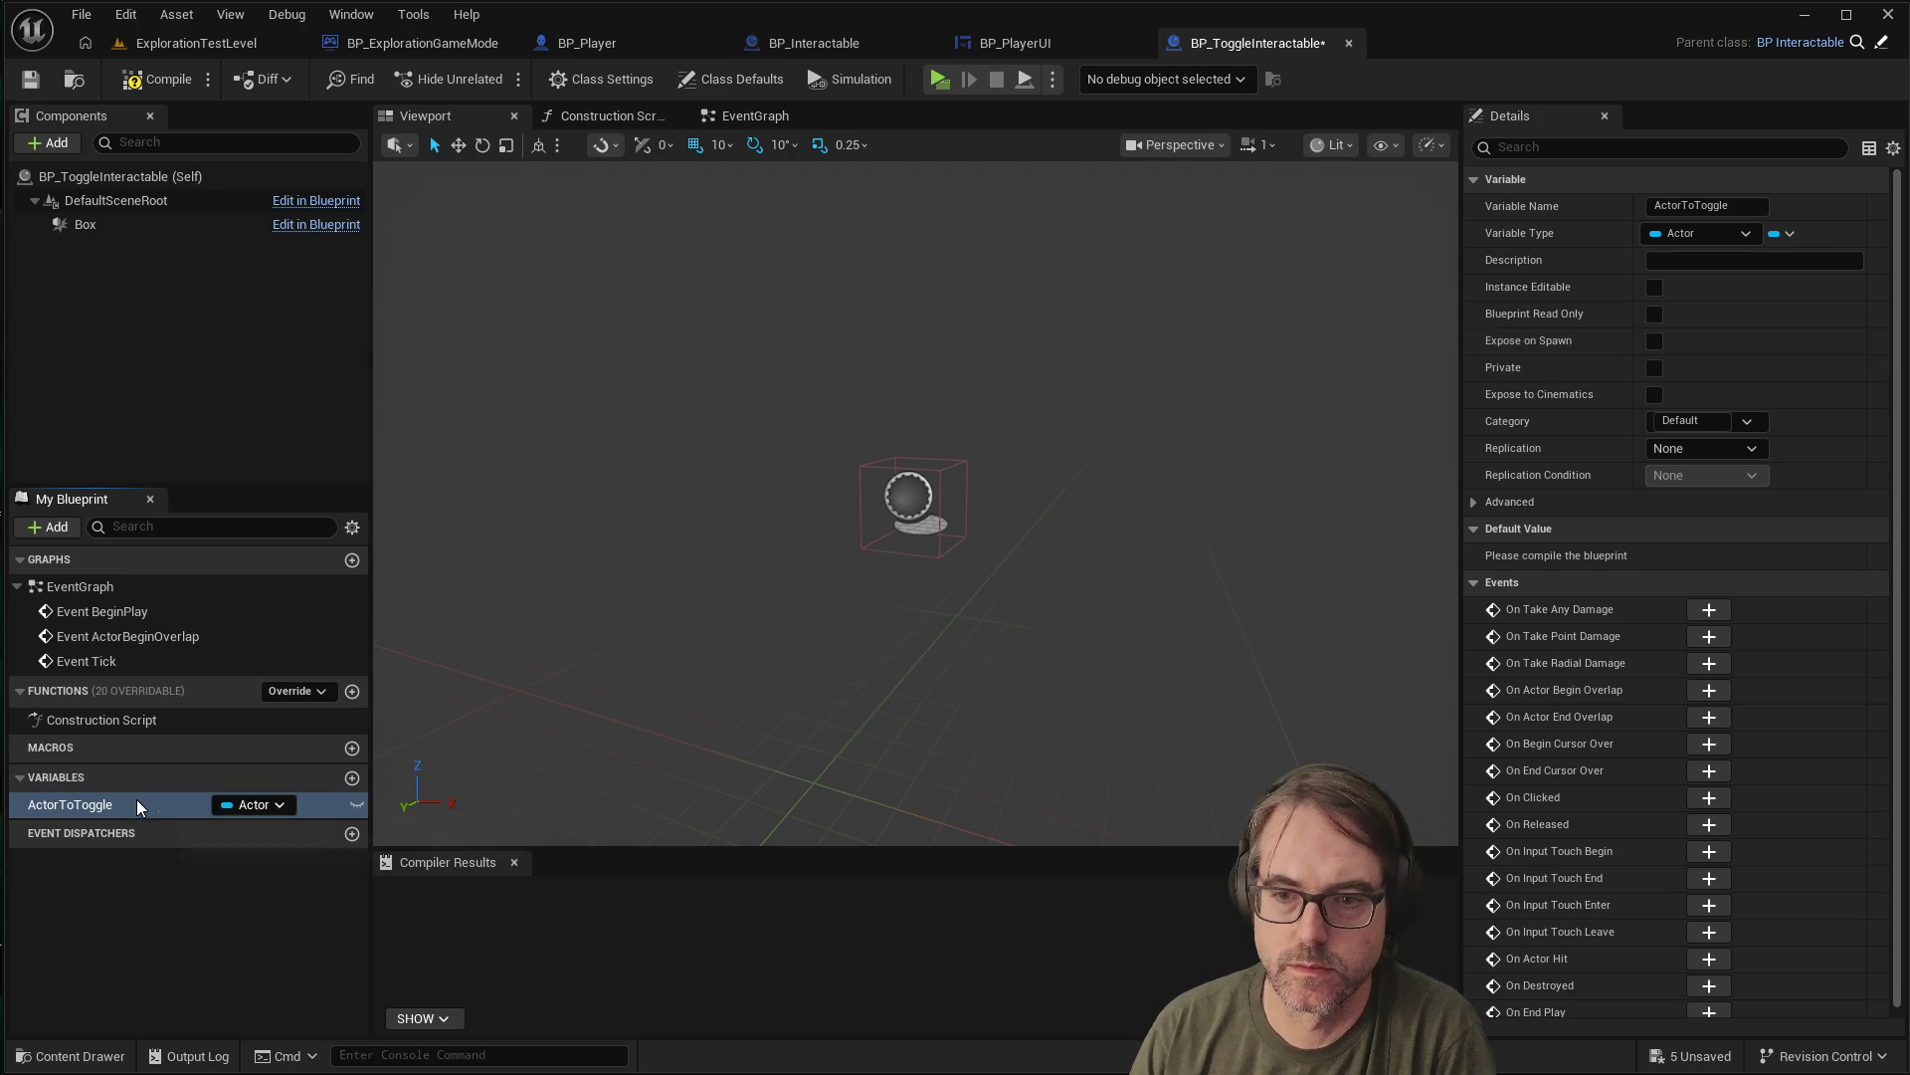
Make ActorToToggle instance editable
click(752, 117)
scroll(715, 582, down, 2)
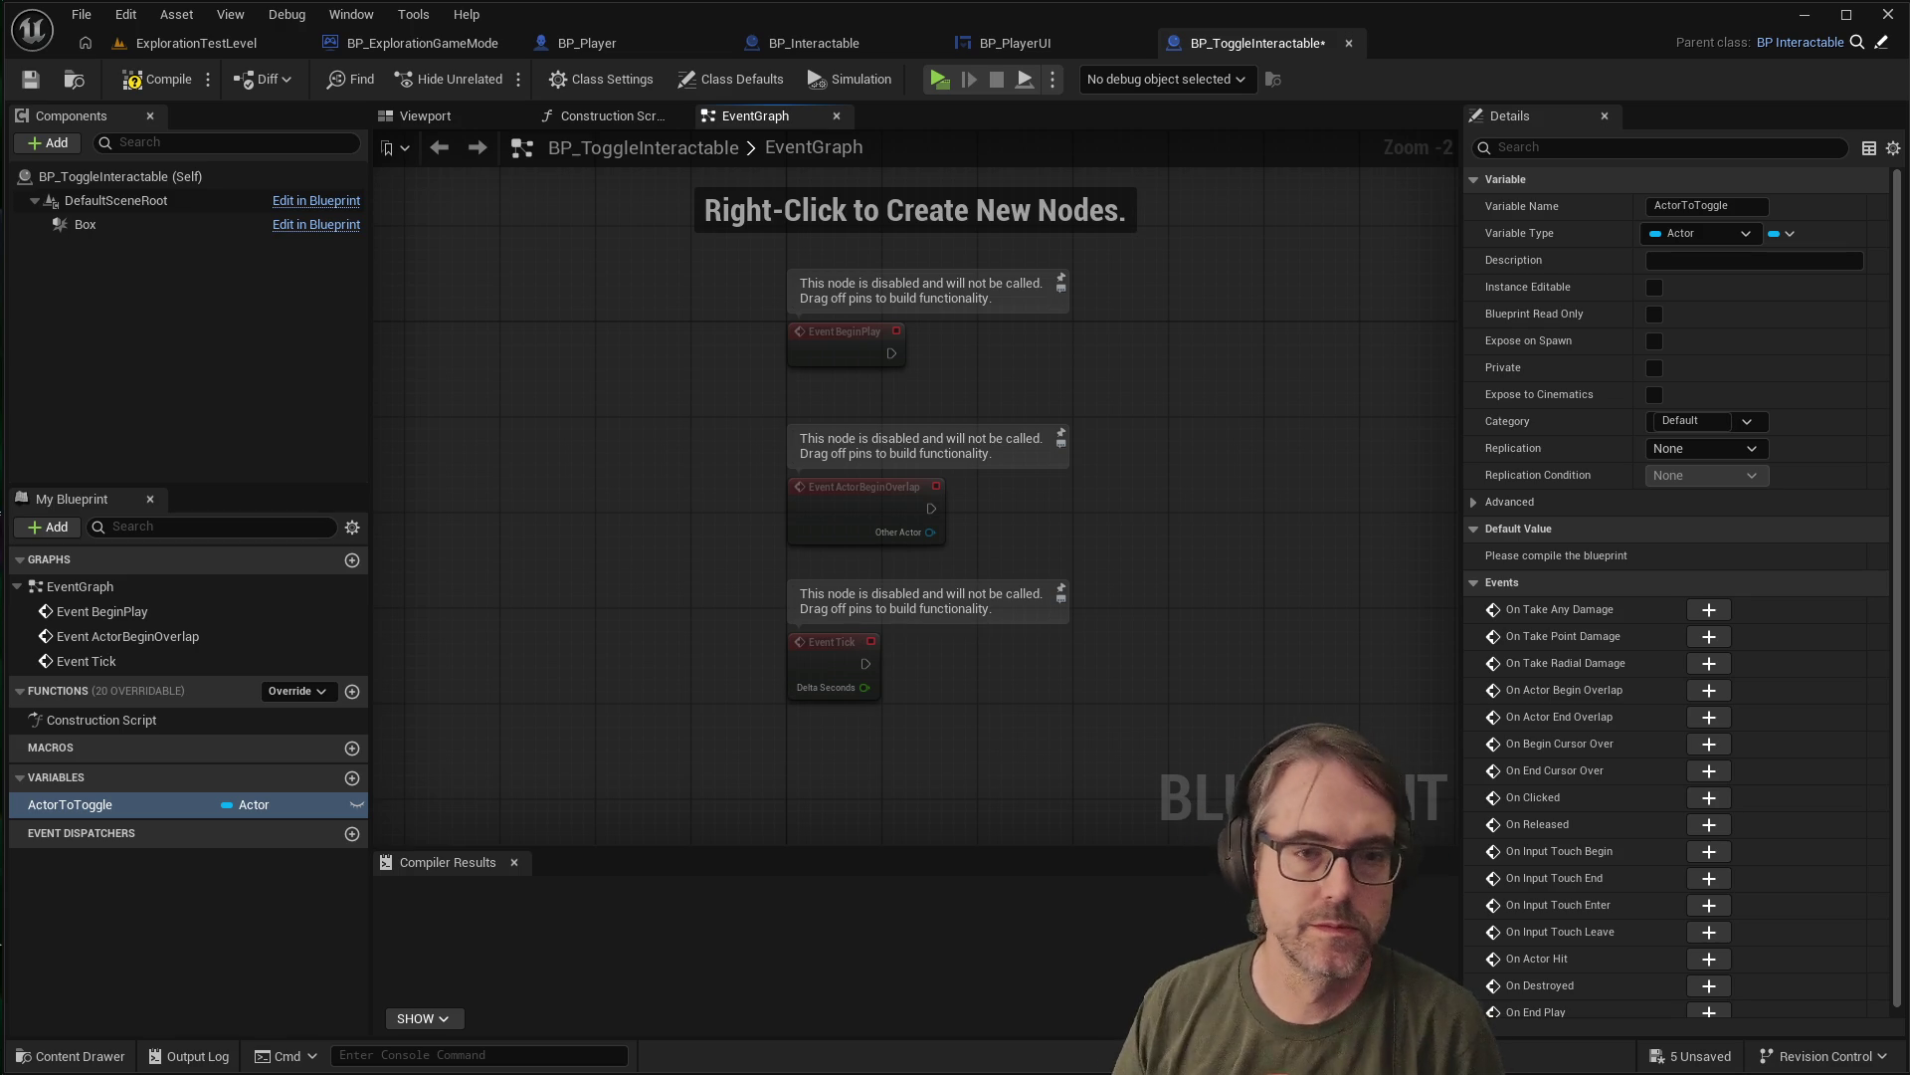
click(1653, 286)
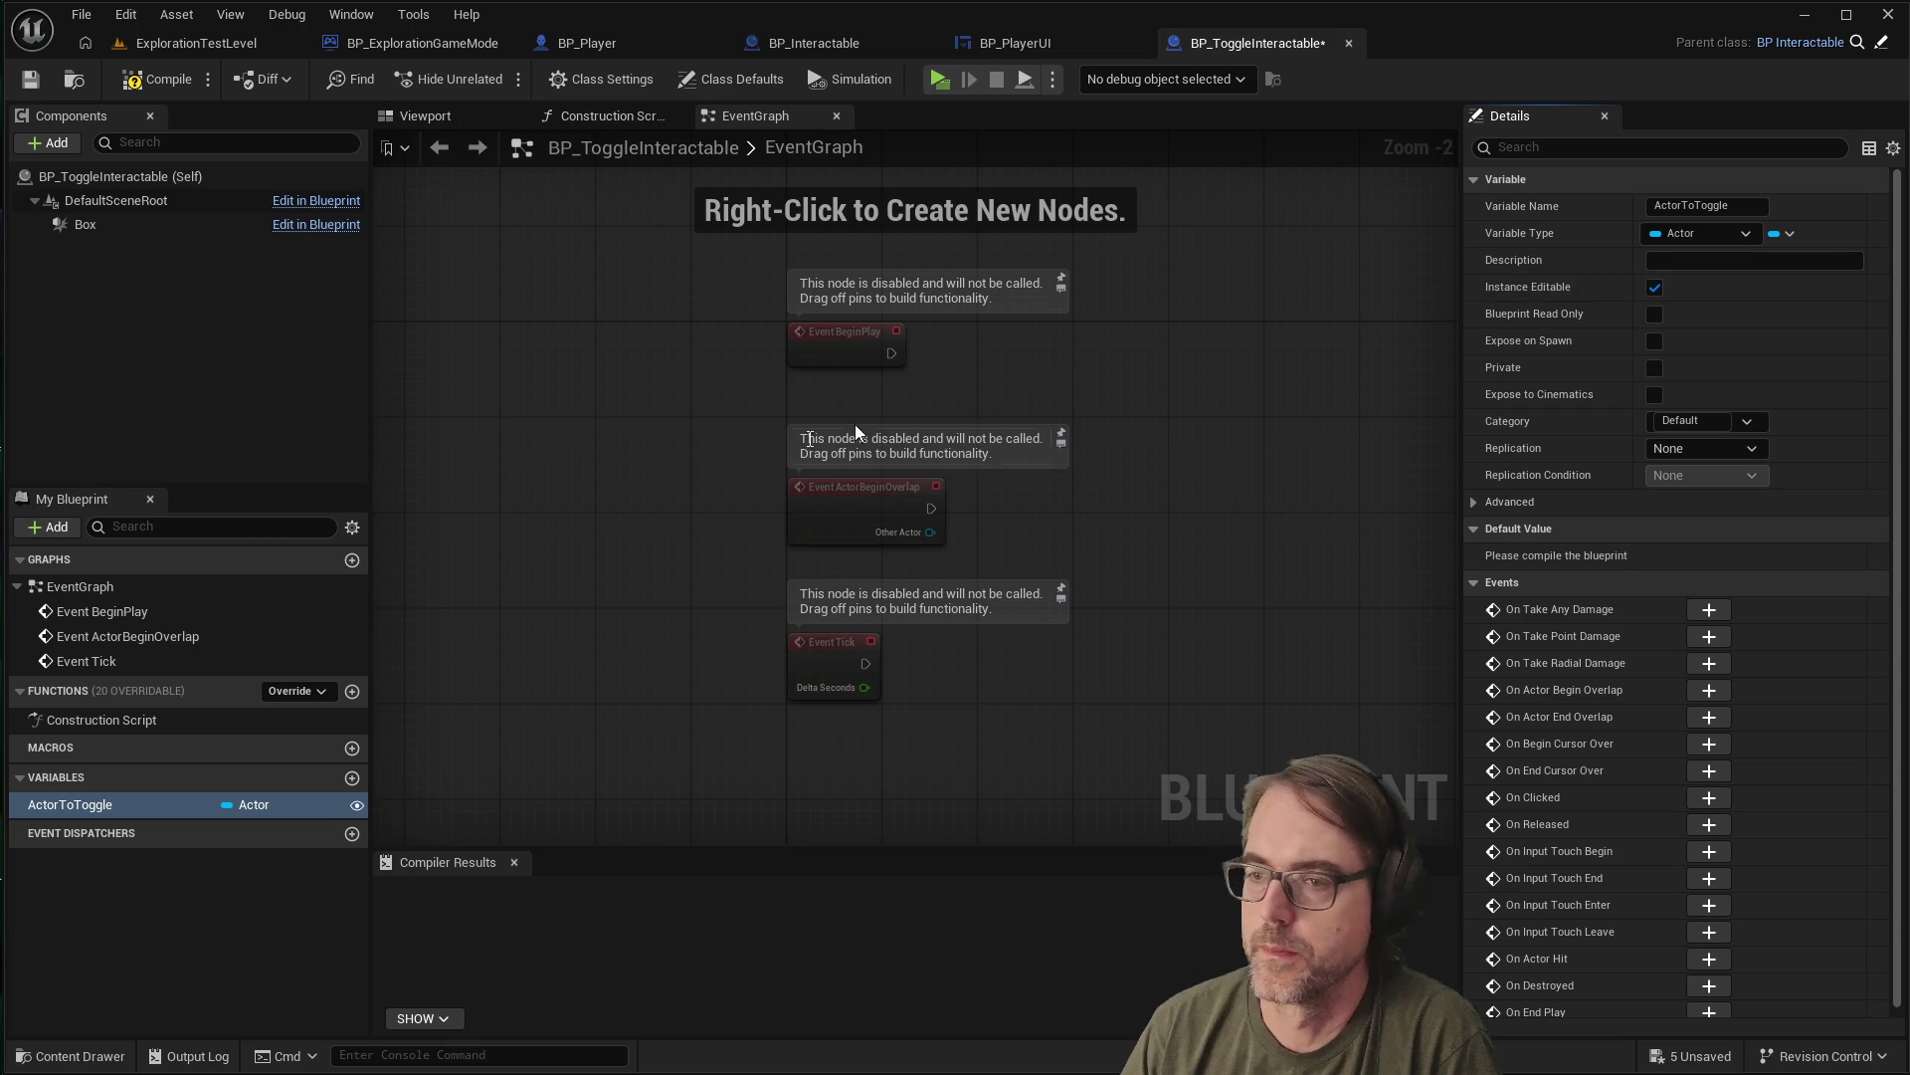
Add a Boolean variable named StartState
click(352, 777)
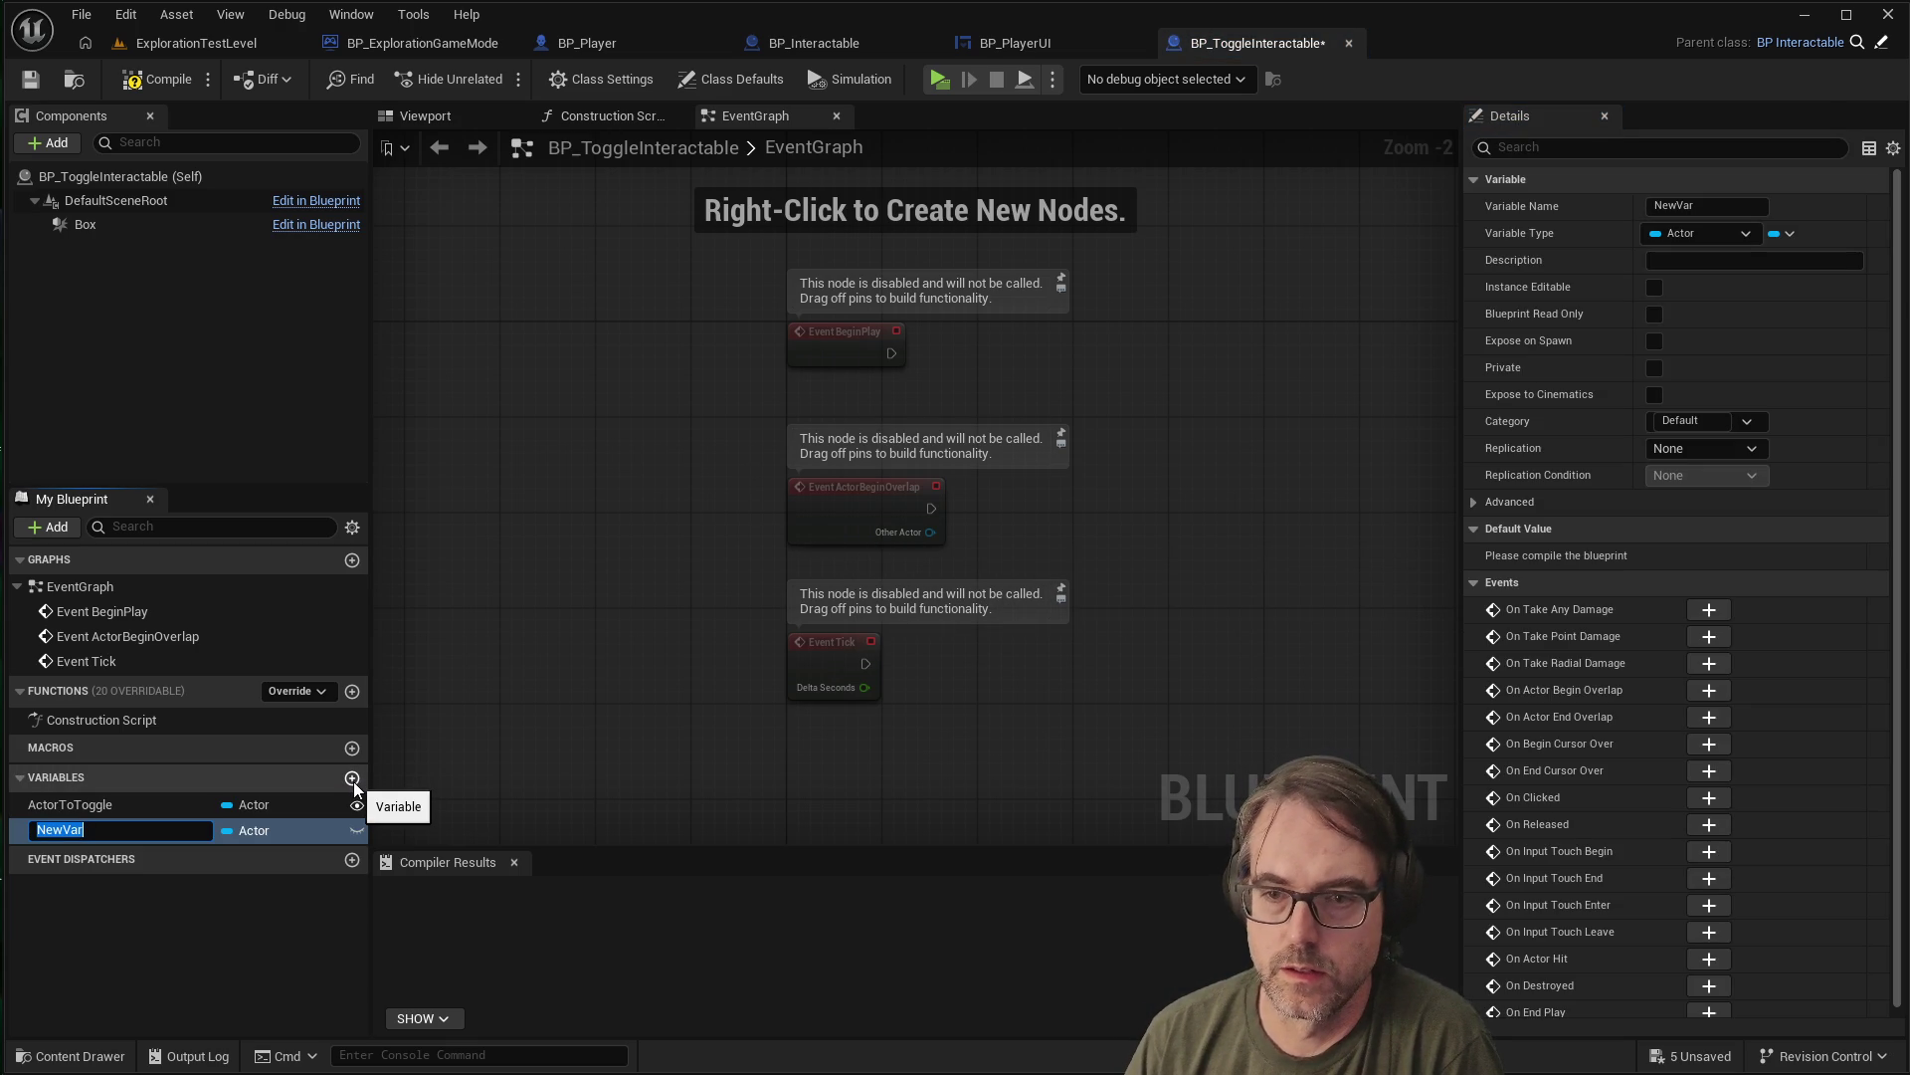
text(s)
key(BackSpace)
text(StartState)
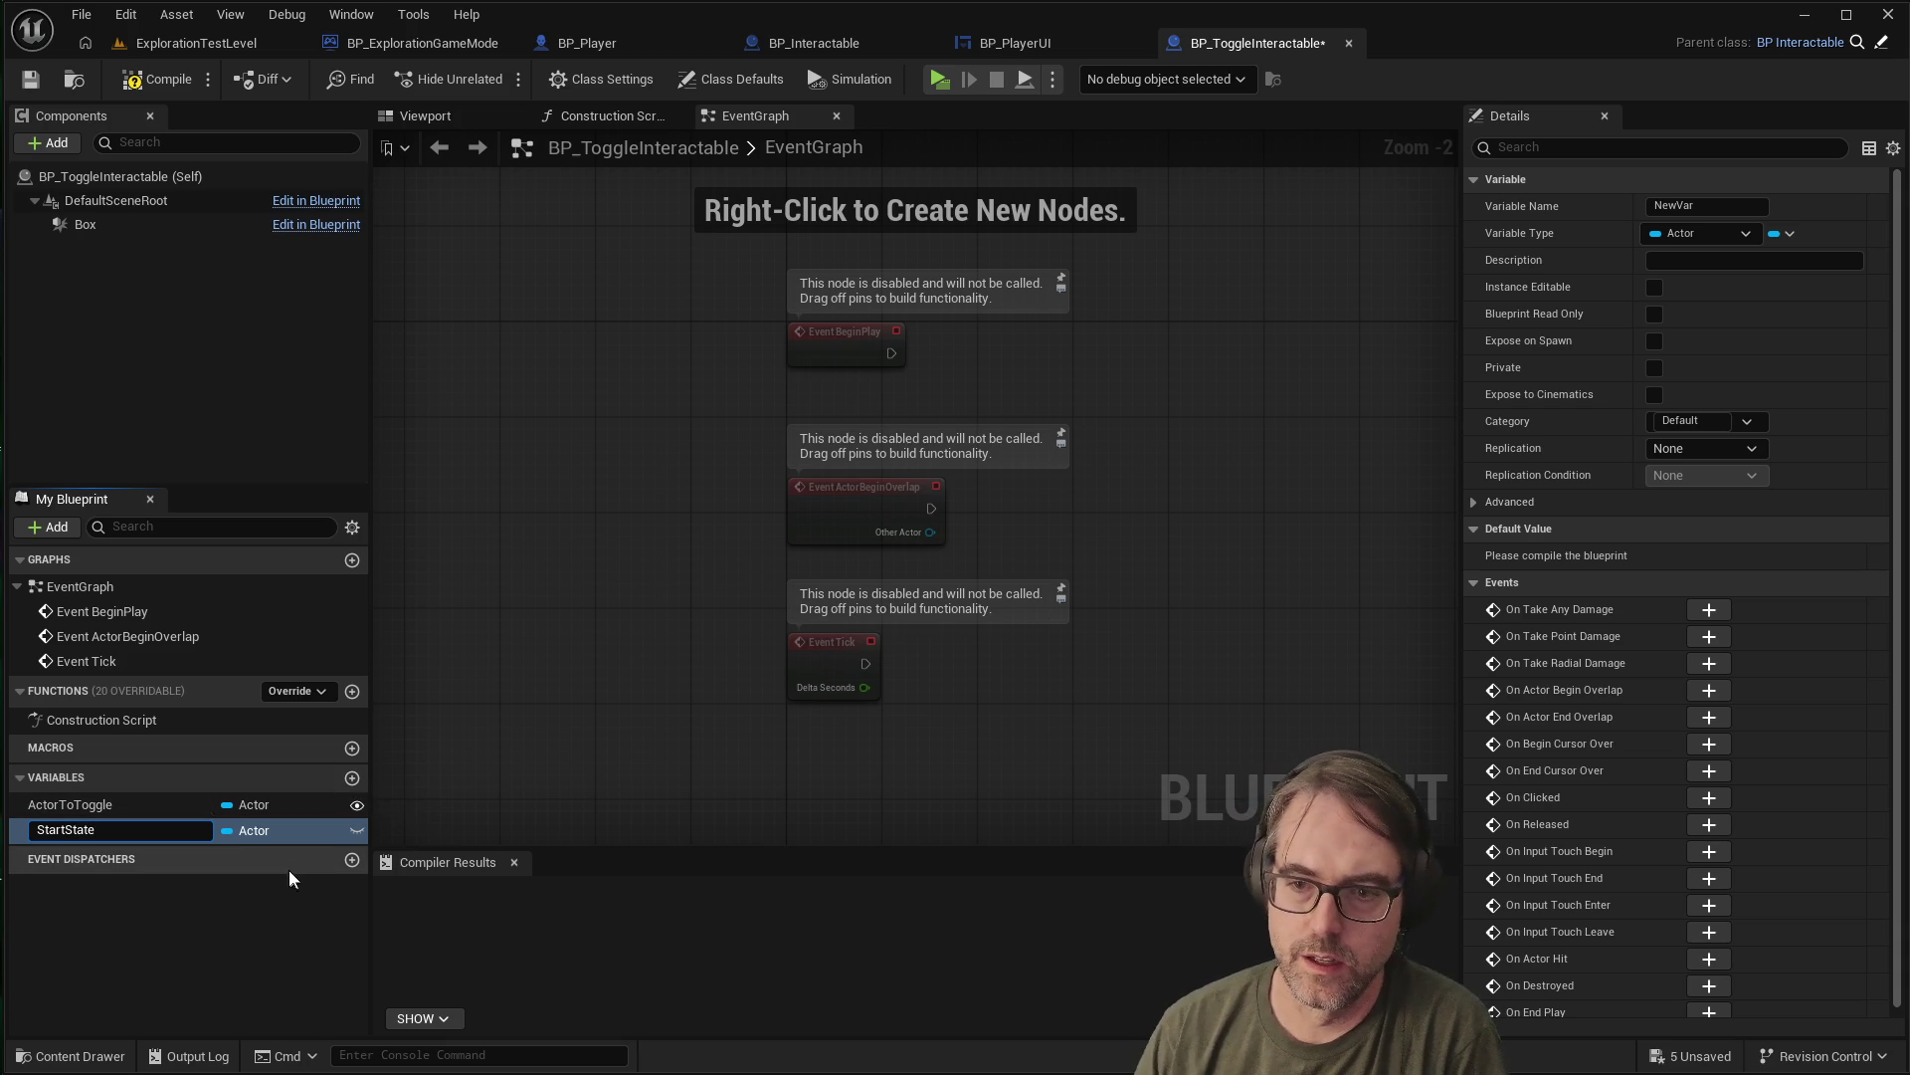
key(Return)
click(272, 834)
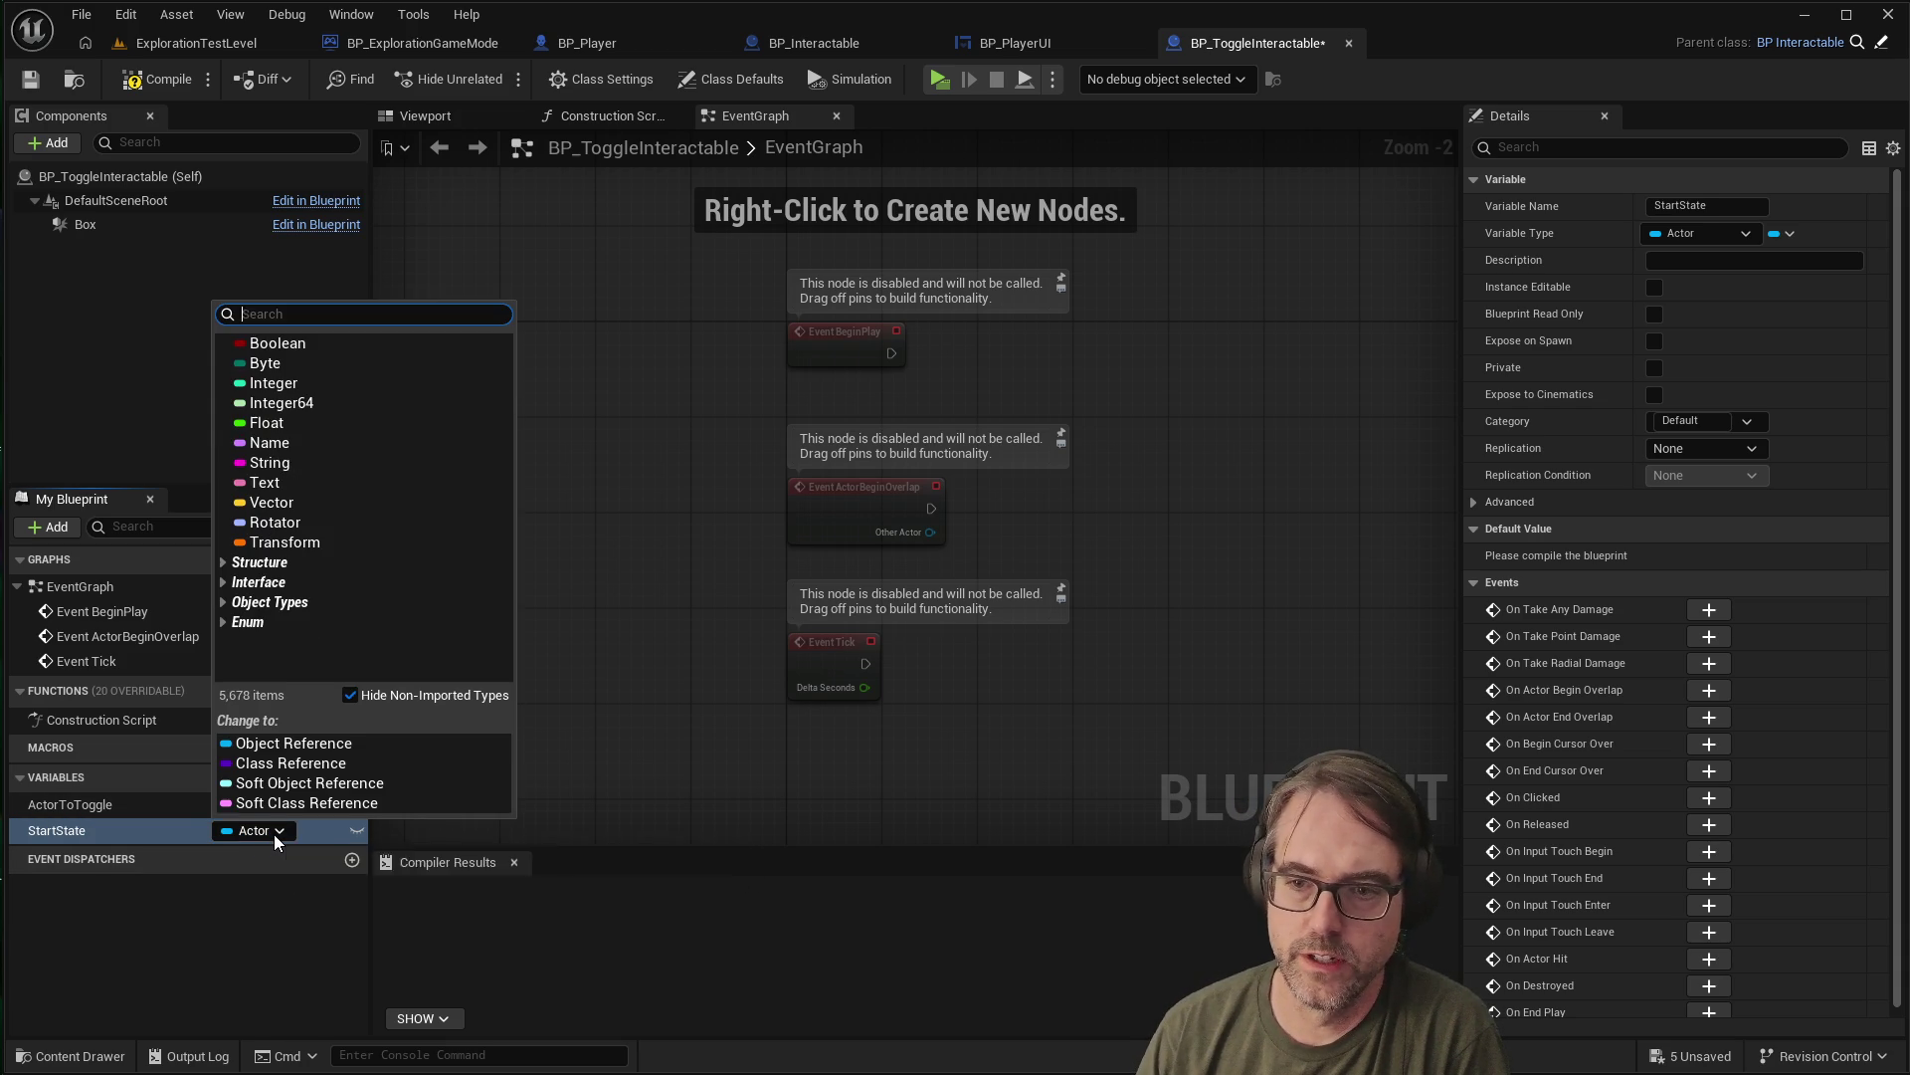
click(311, 348)
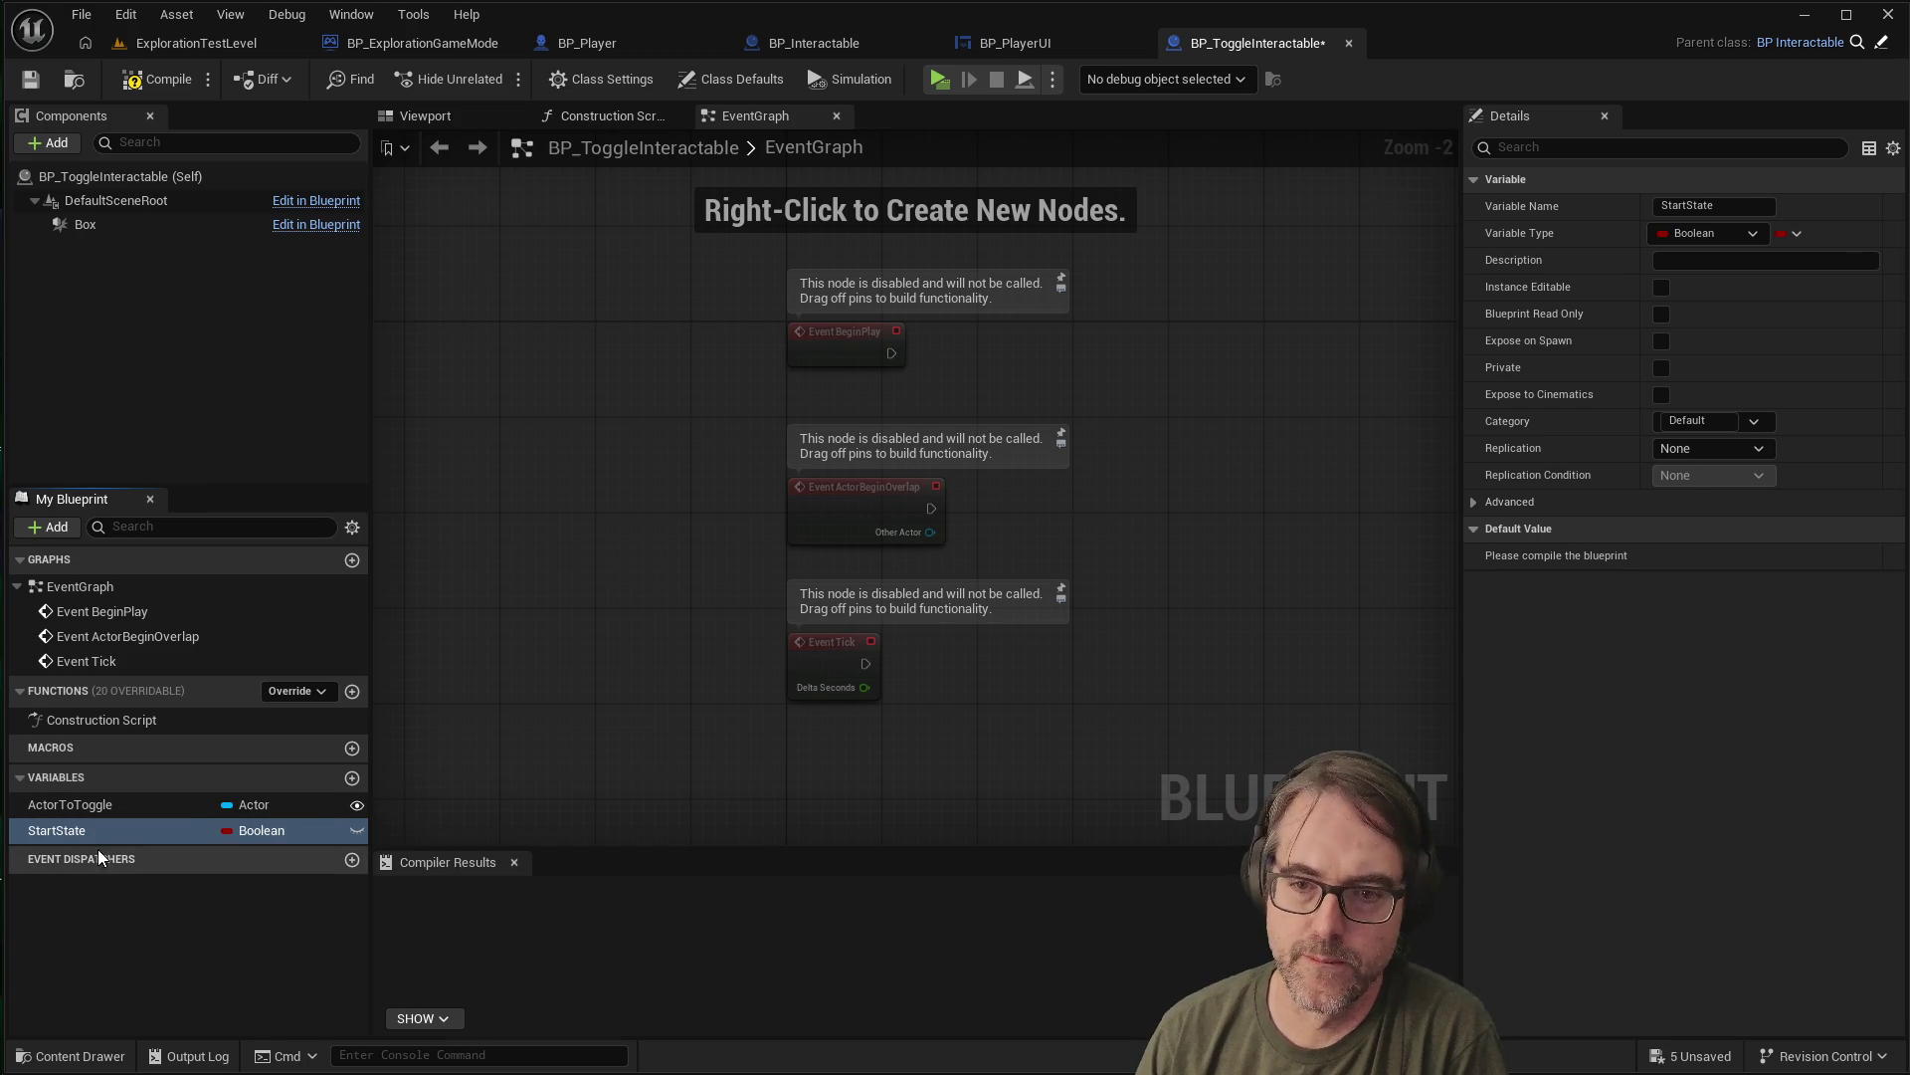
Add an IsOn variable and make StartState instance editable
click(352, 777)
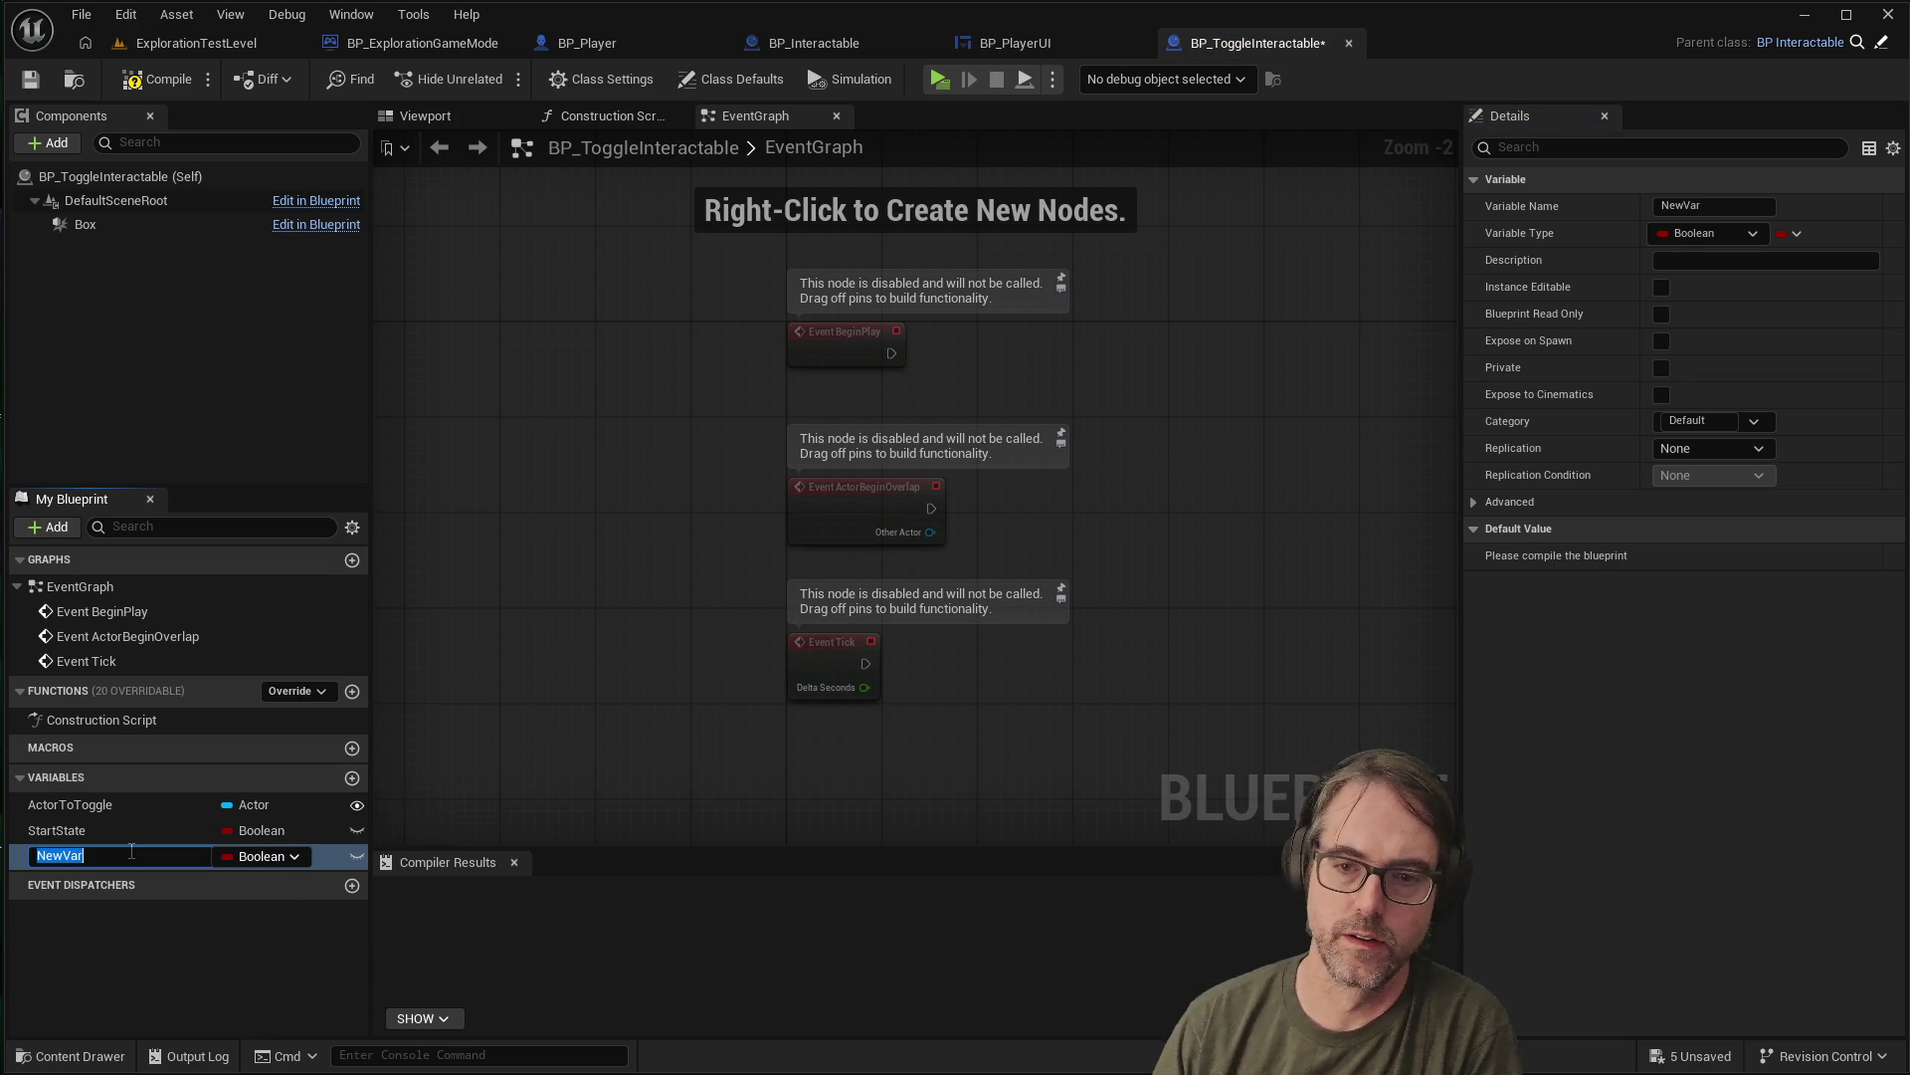
text(IsOn)
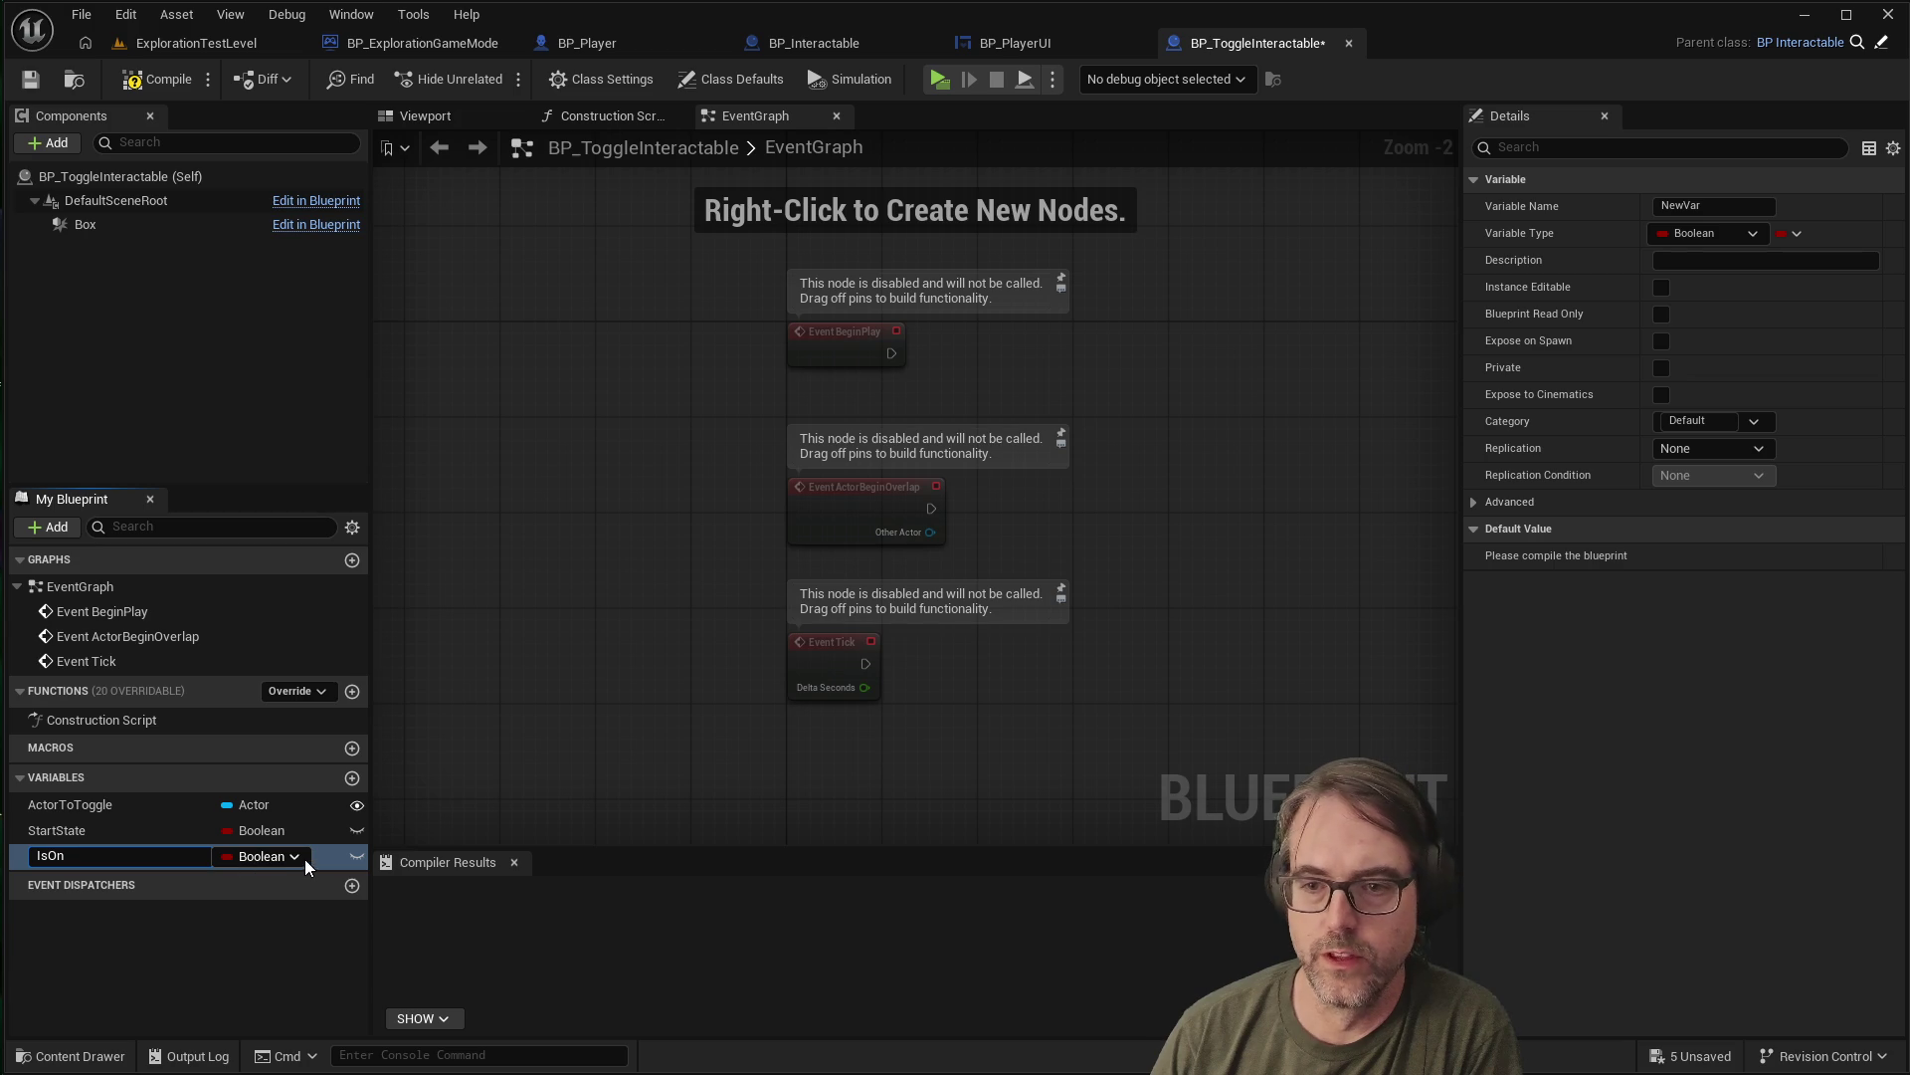
key(Return)
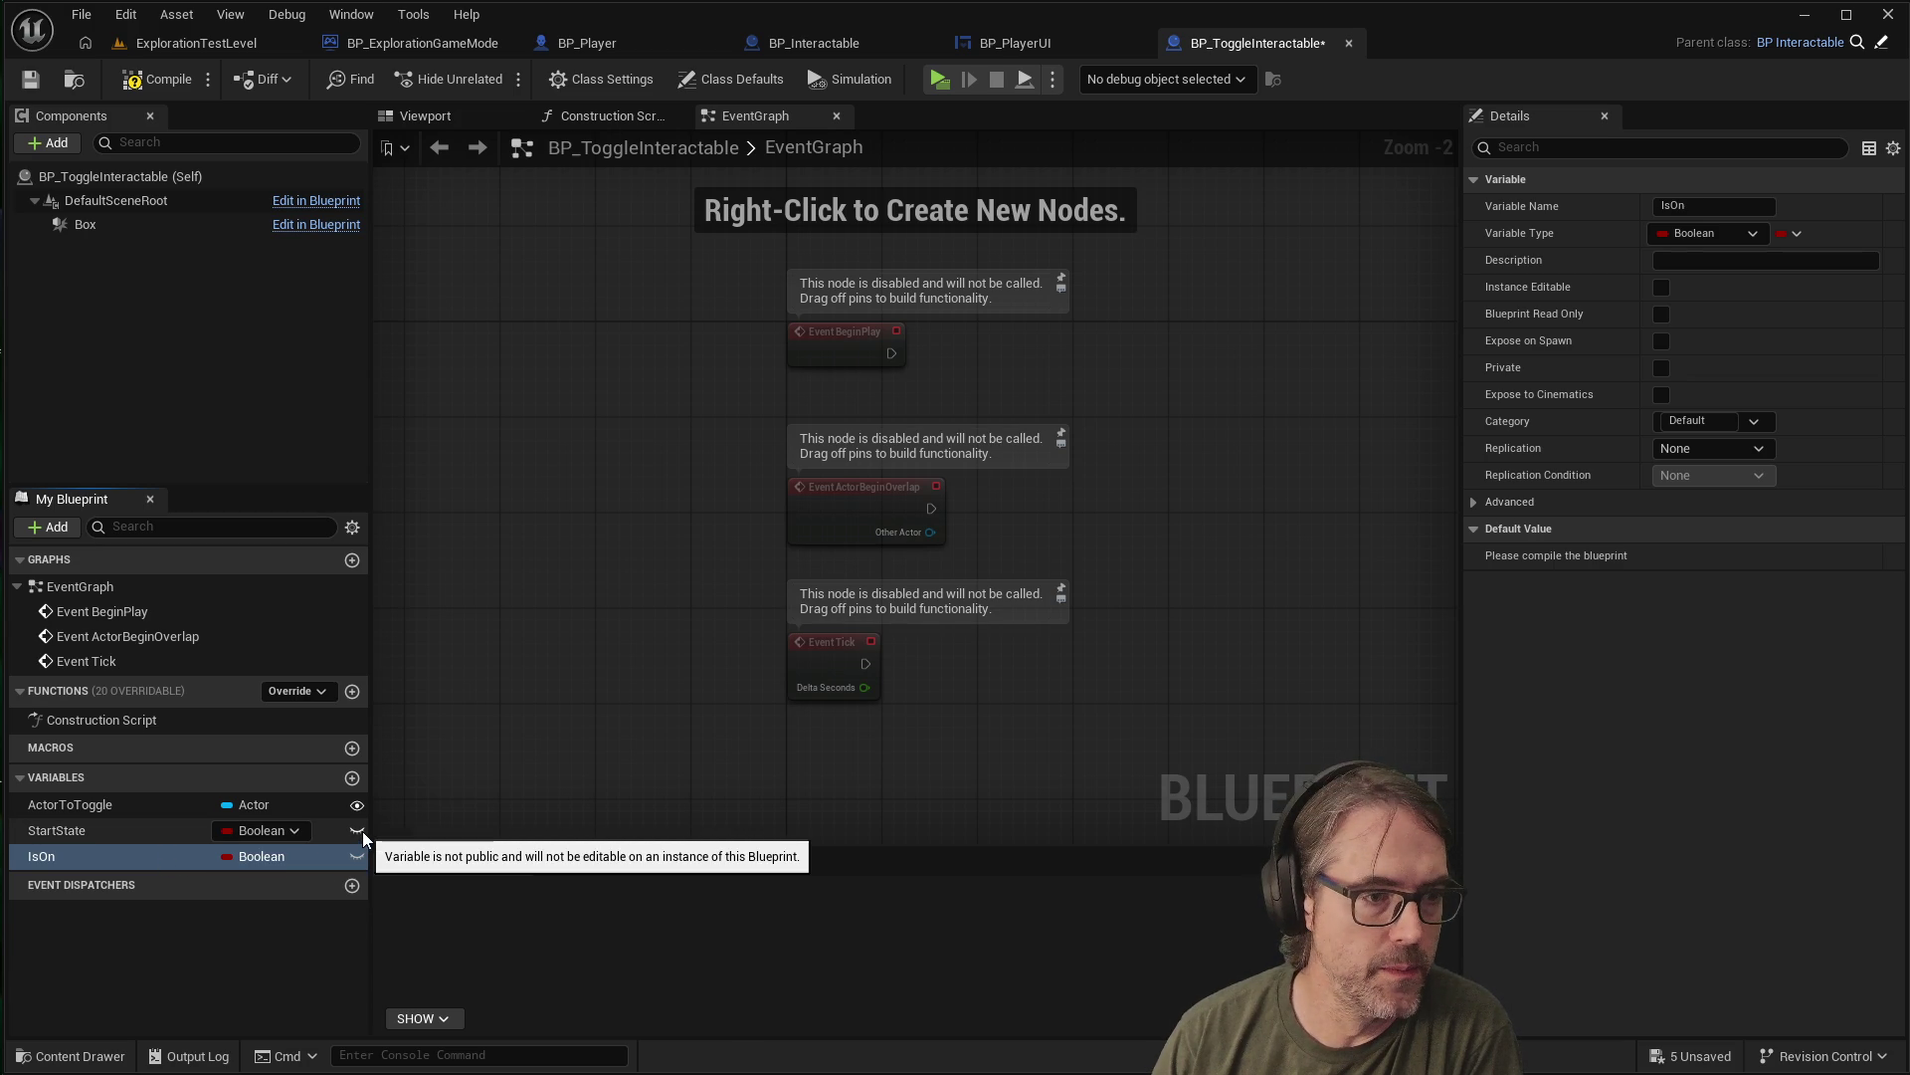
click(358, 831)
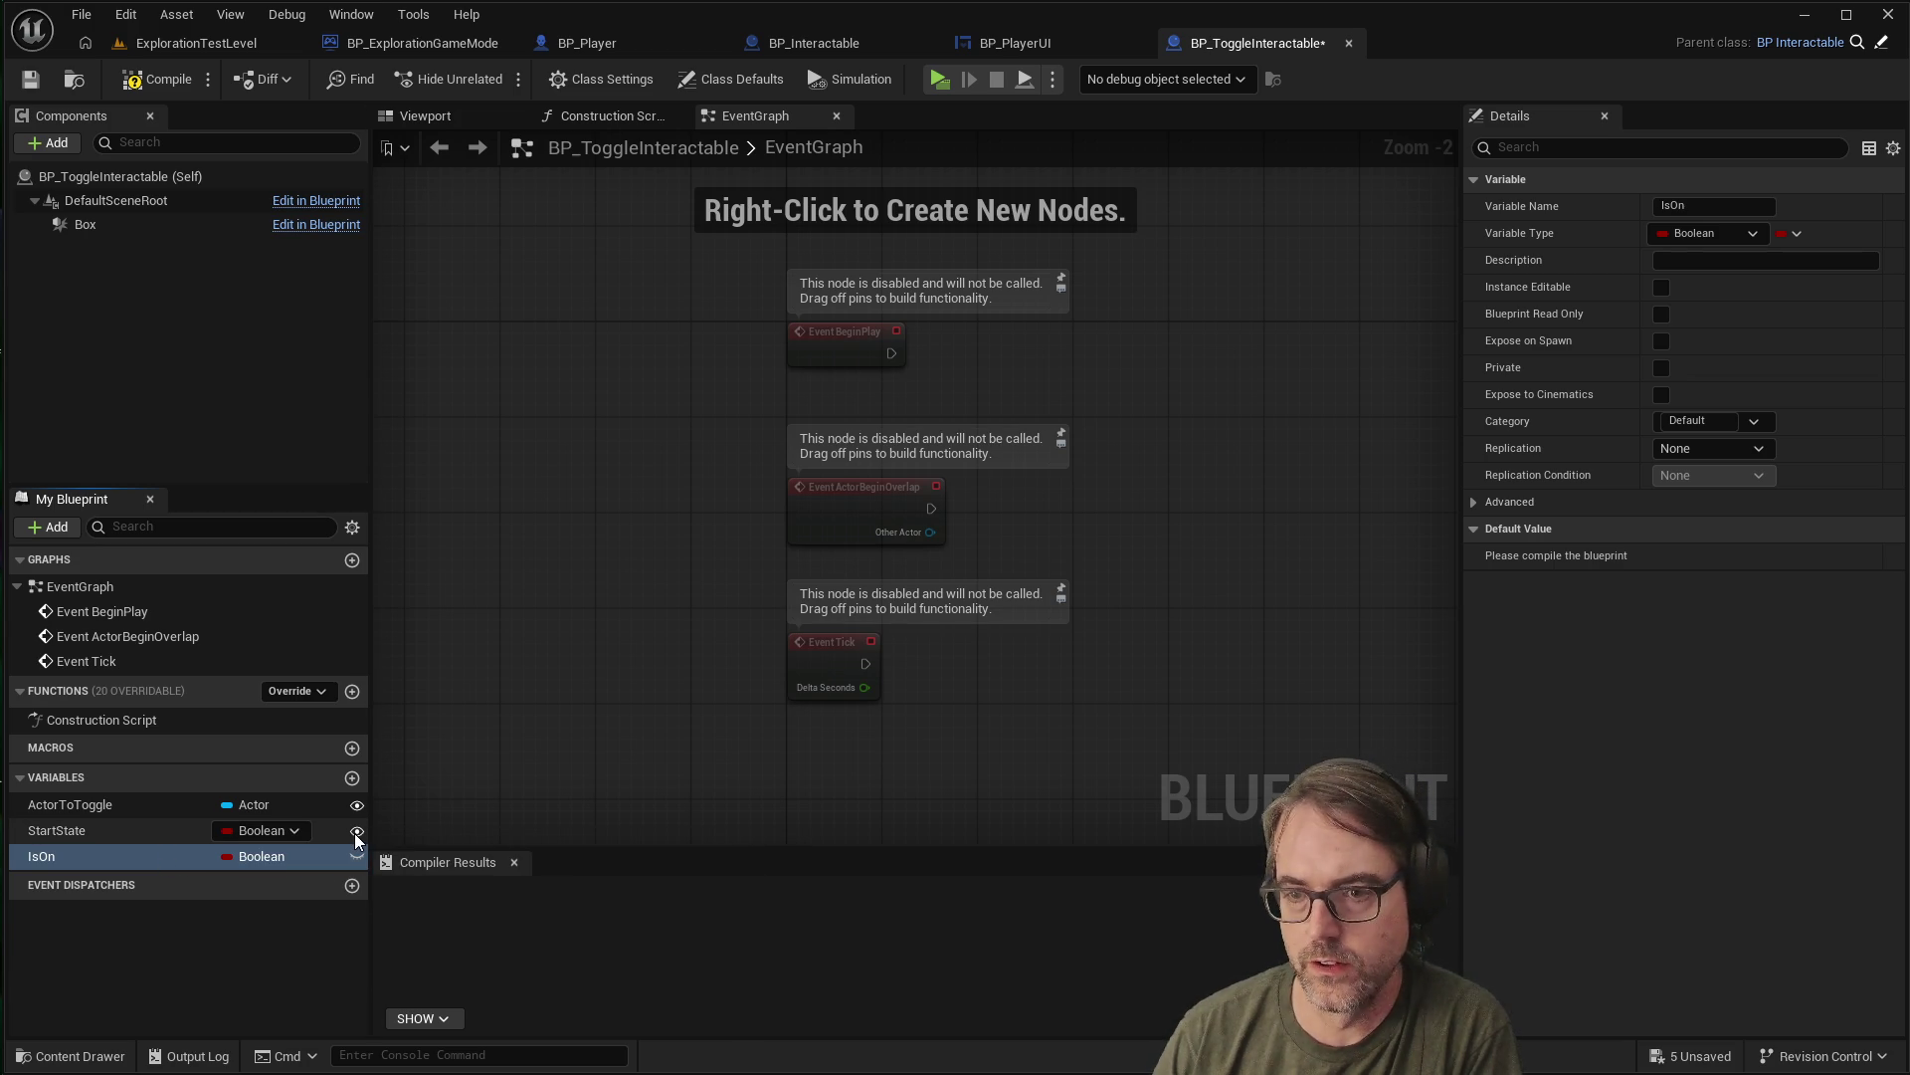
click(125, 832)
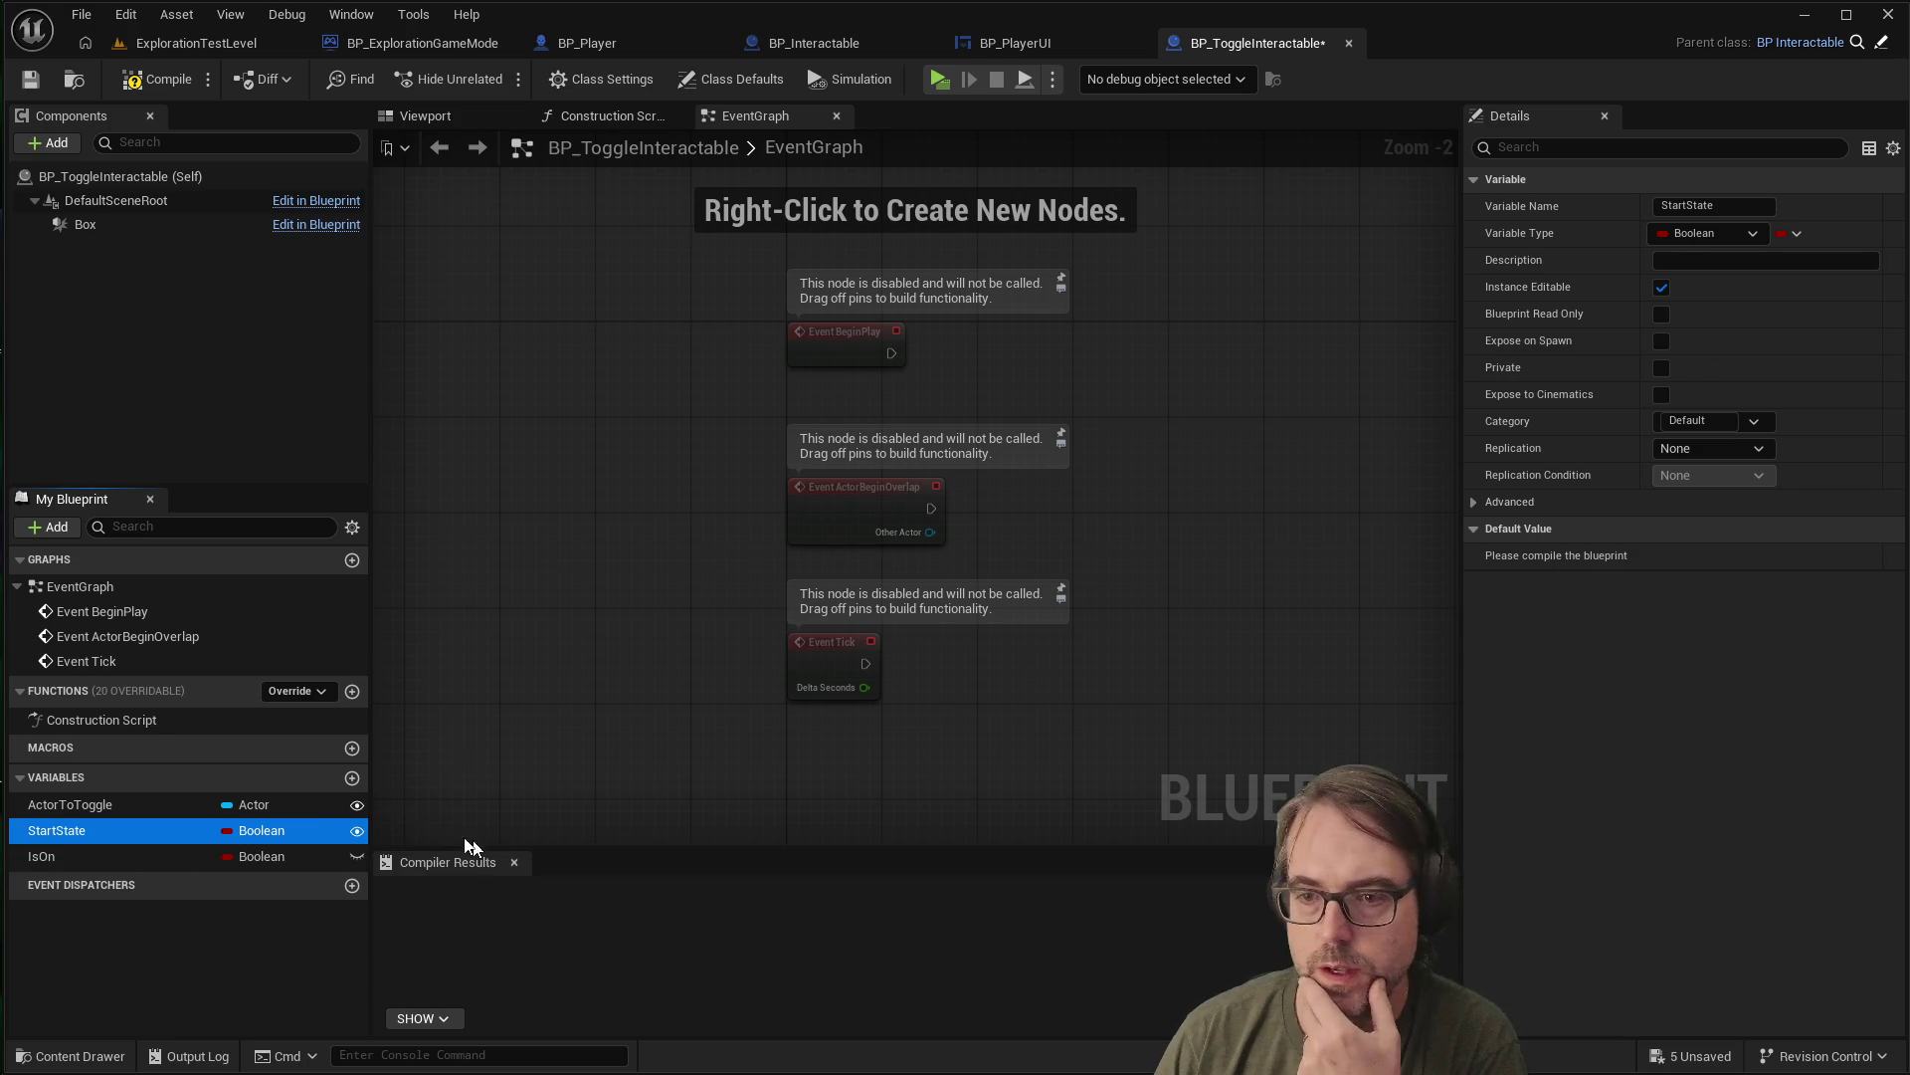
click(426, 825)
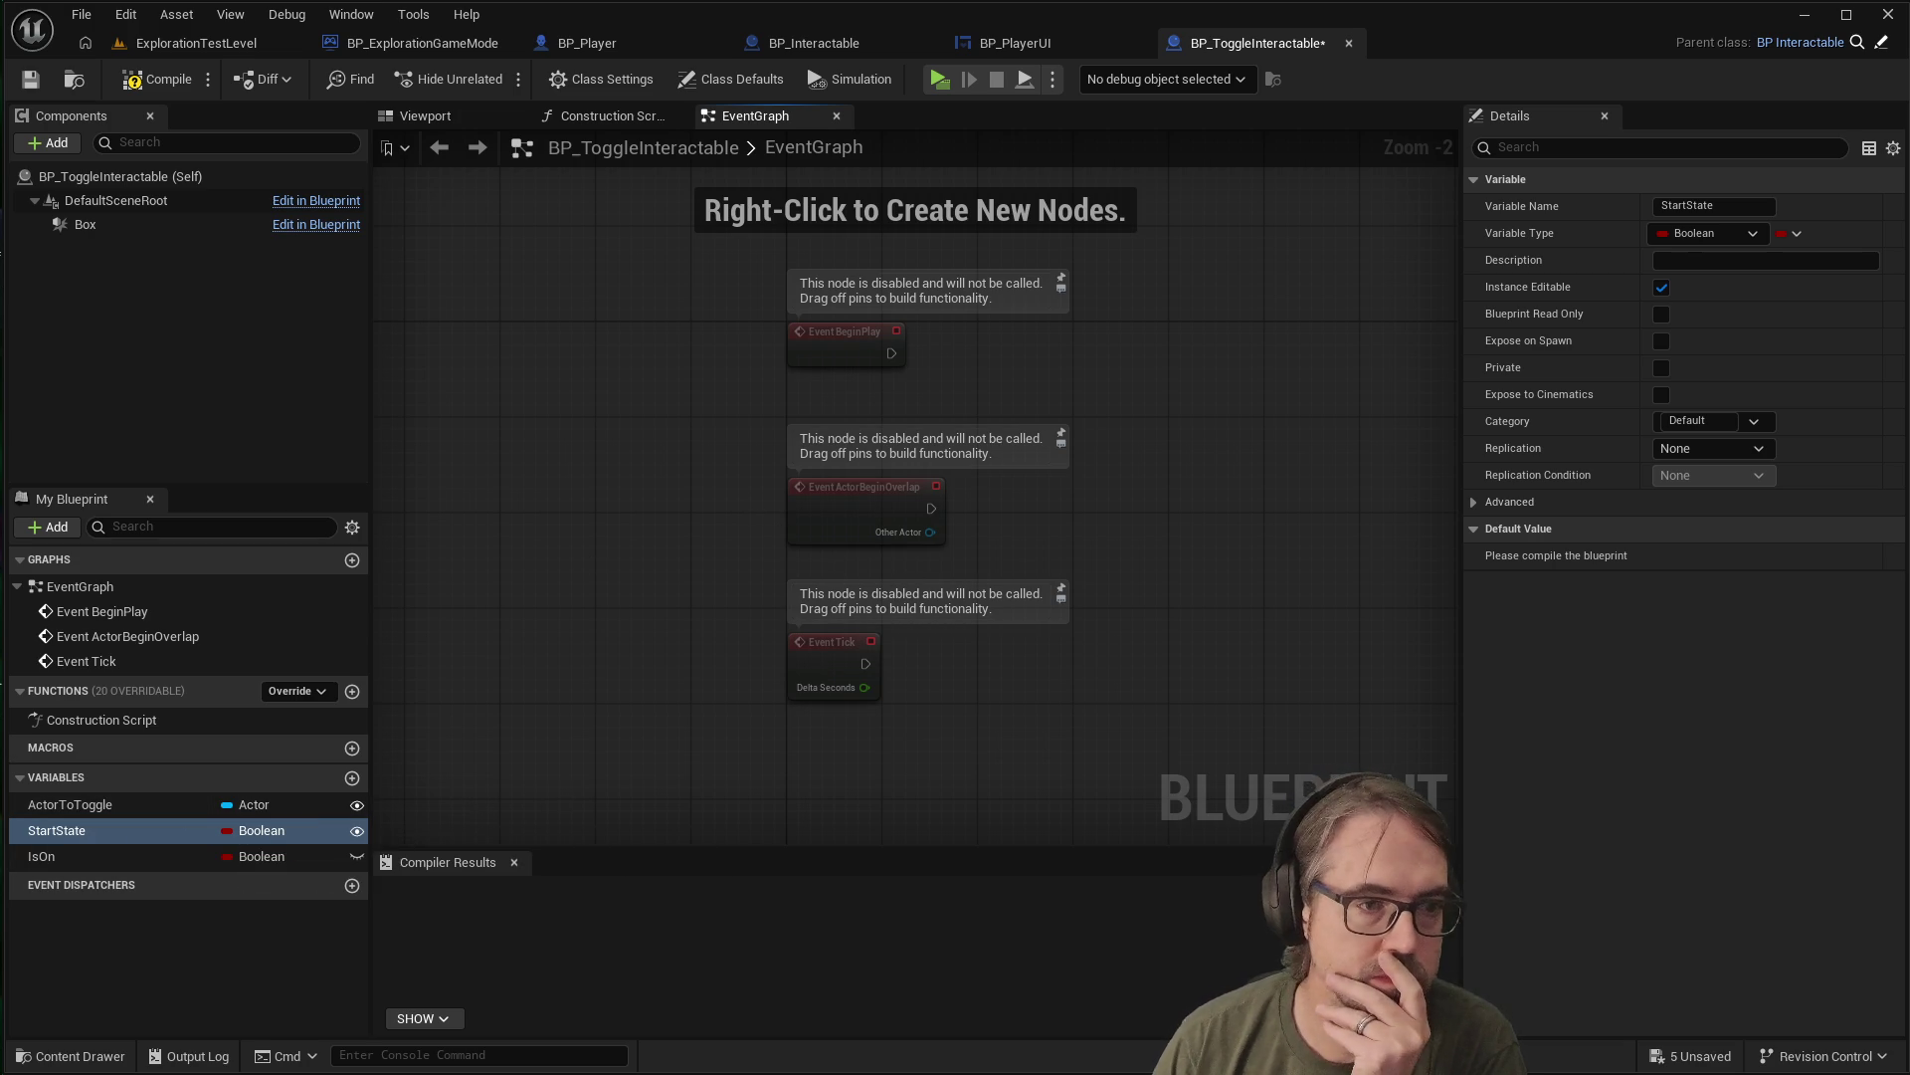
drag(838, 774, 837, 779)
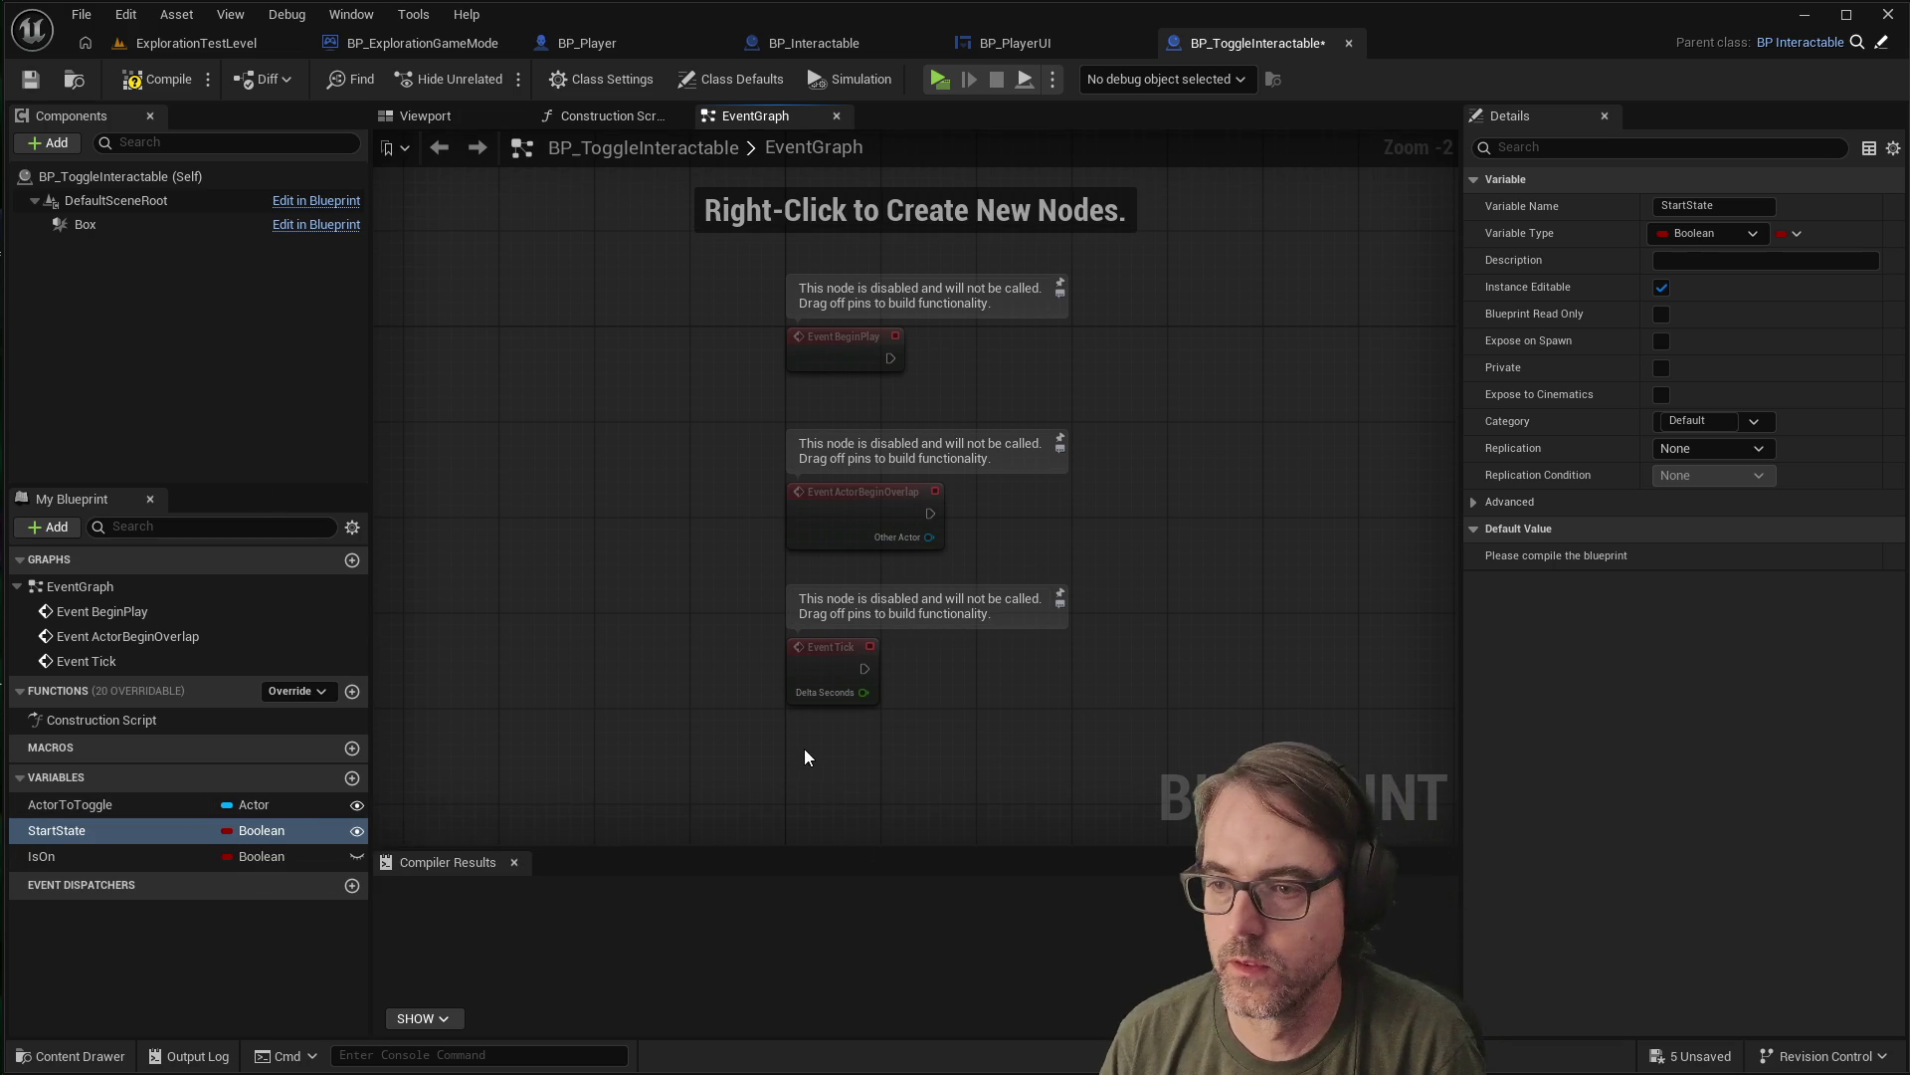
right_click(810, 749)
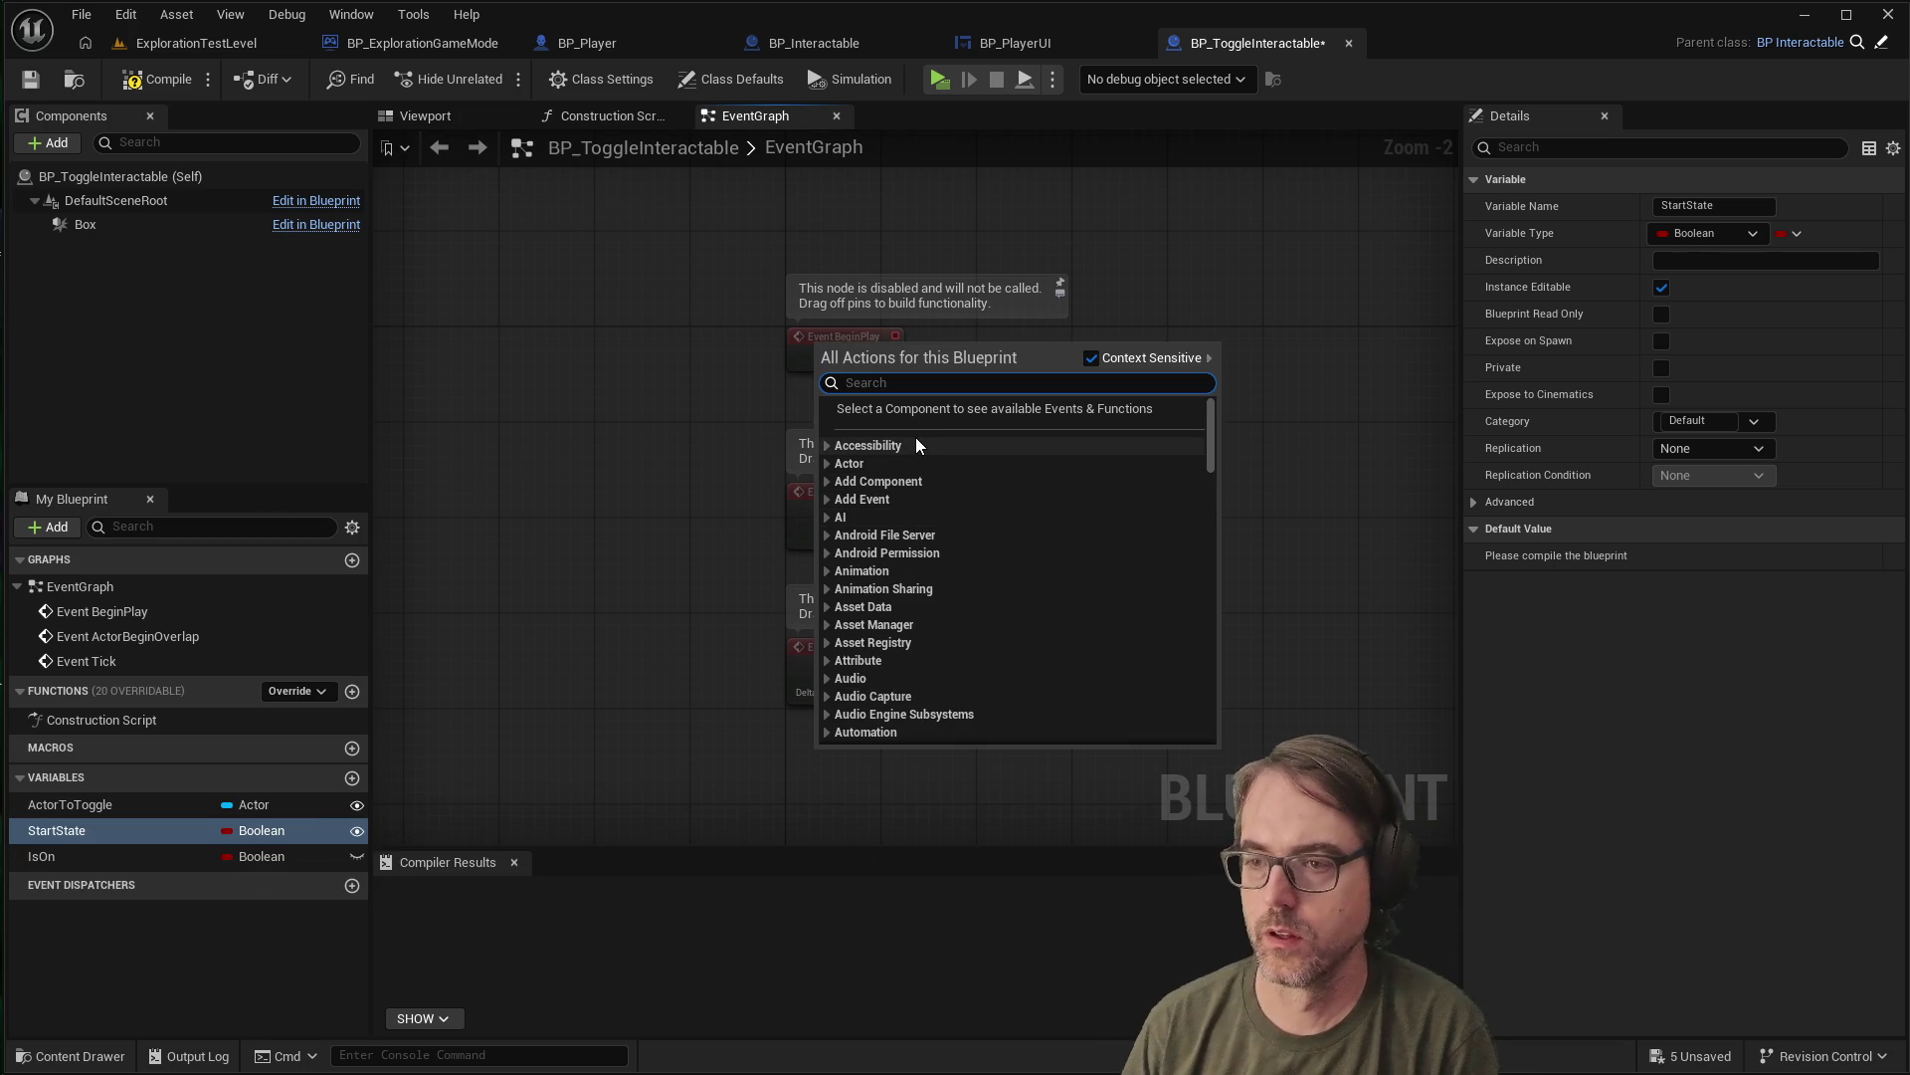
text(interact)
key(Return)
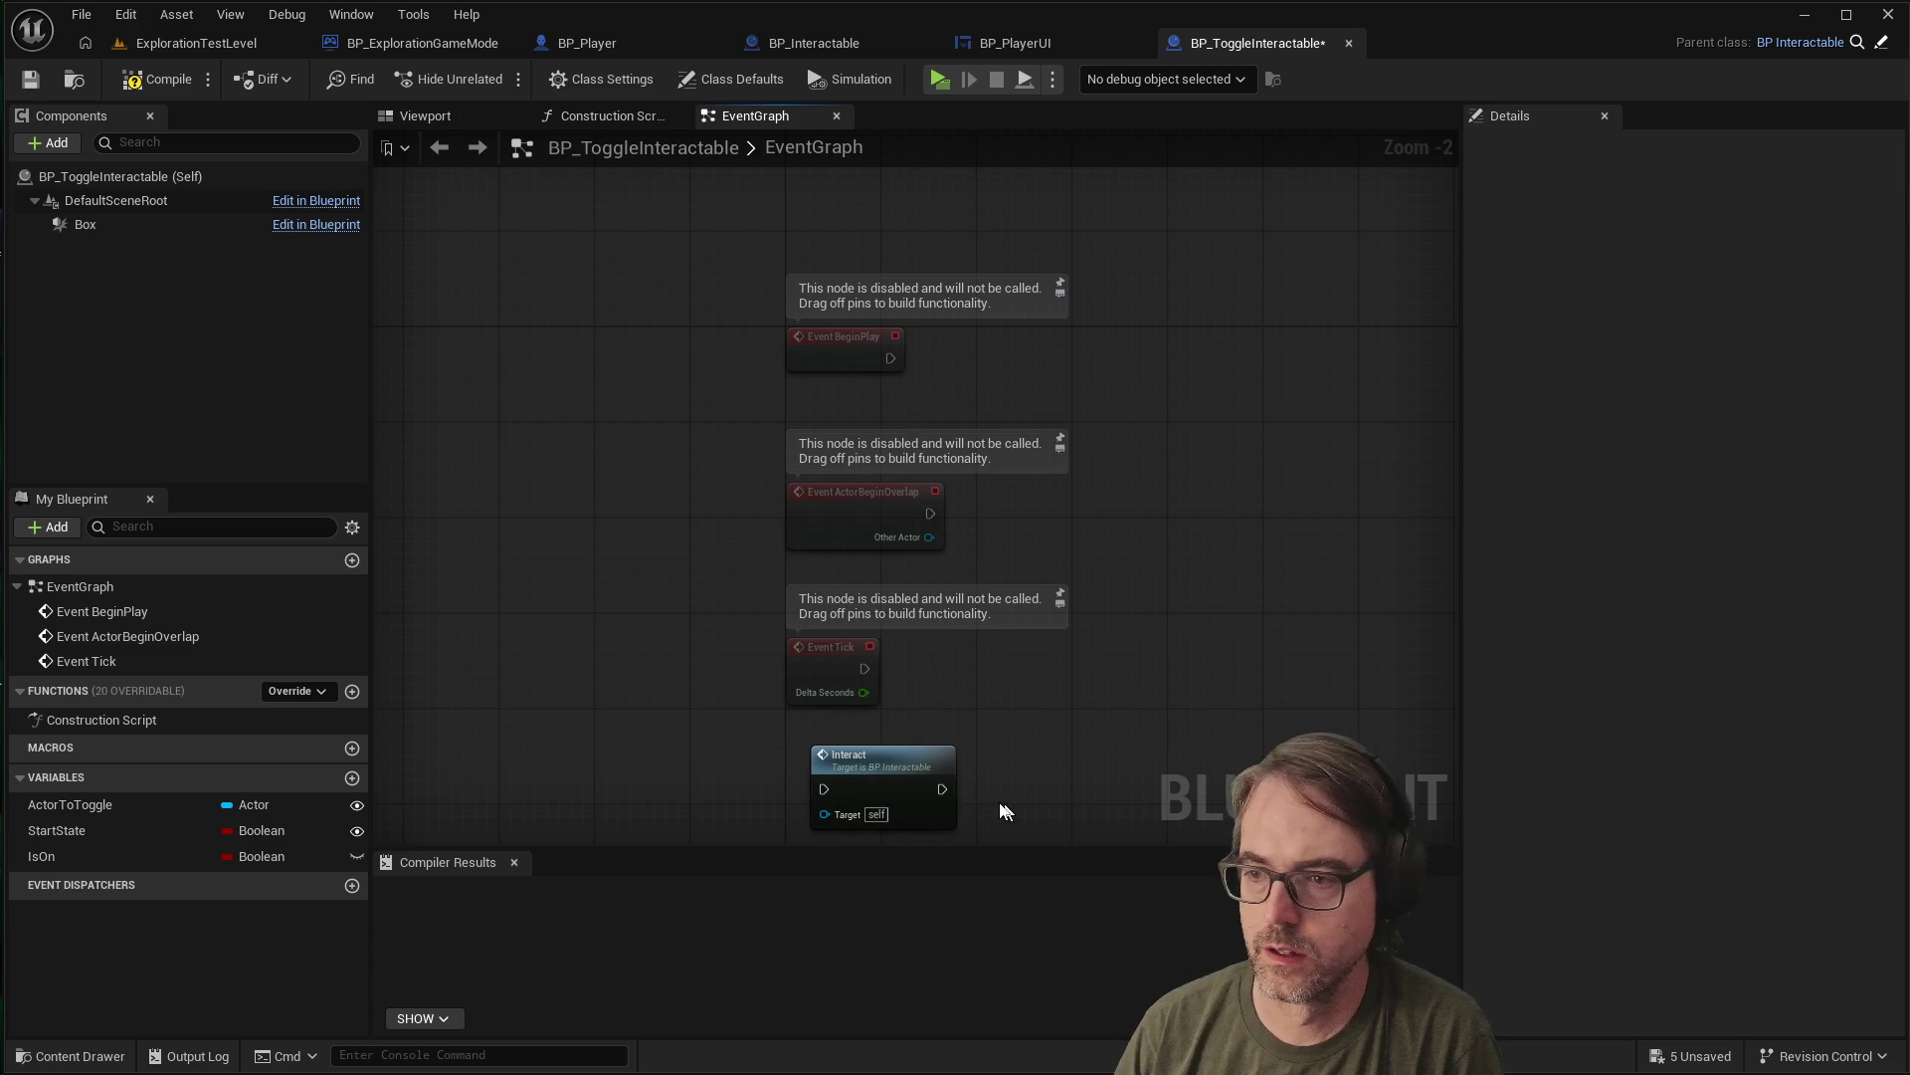
right_click(926, 769)
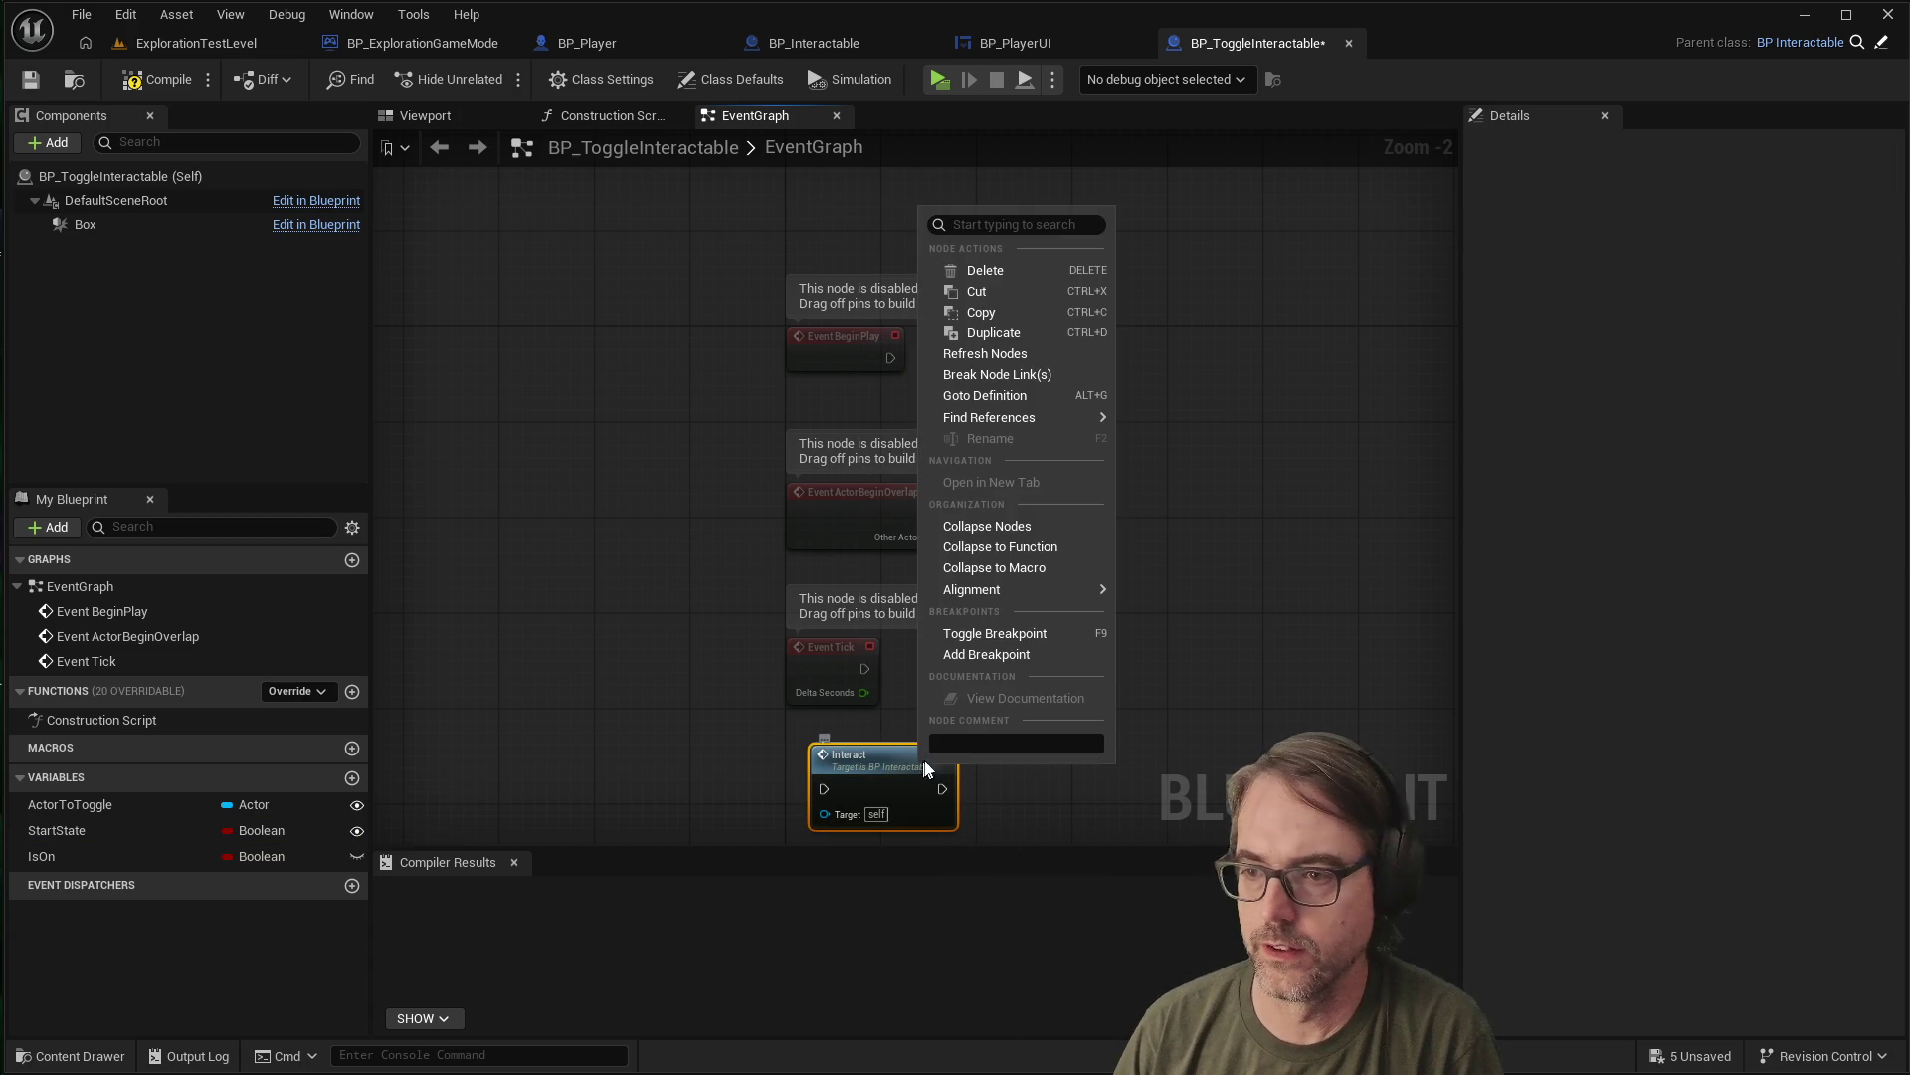
click(985, 271)
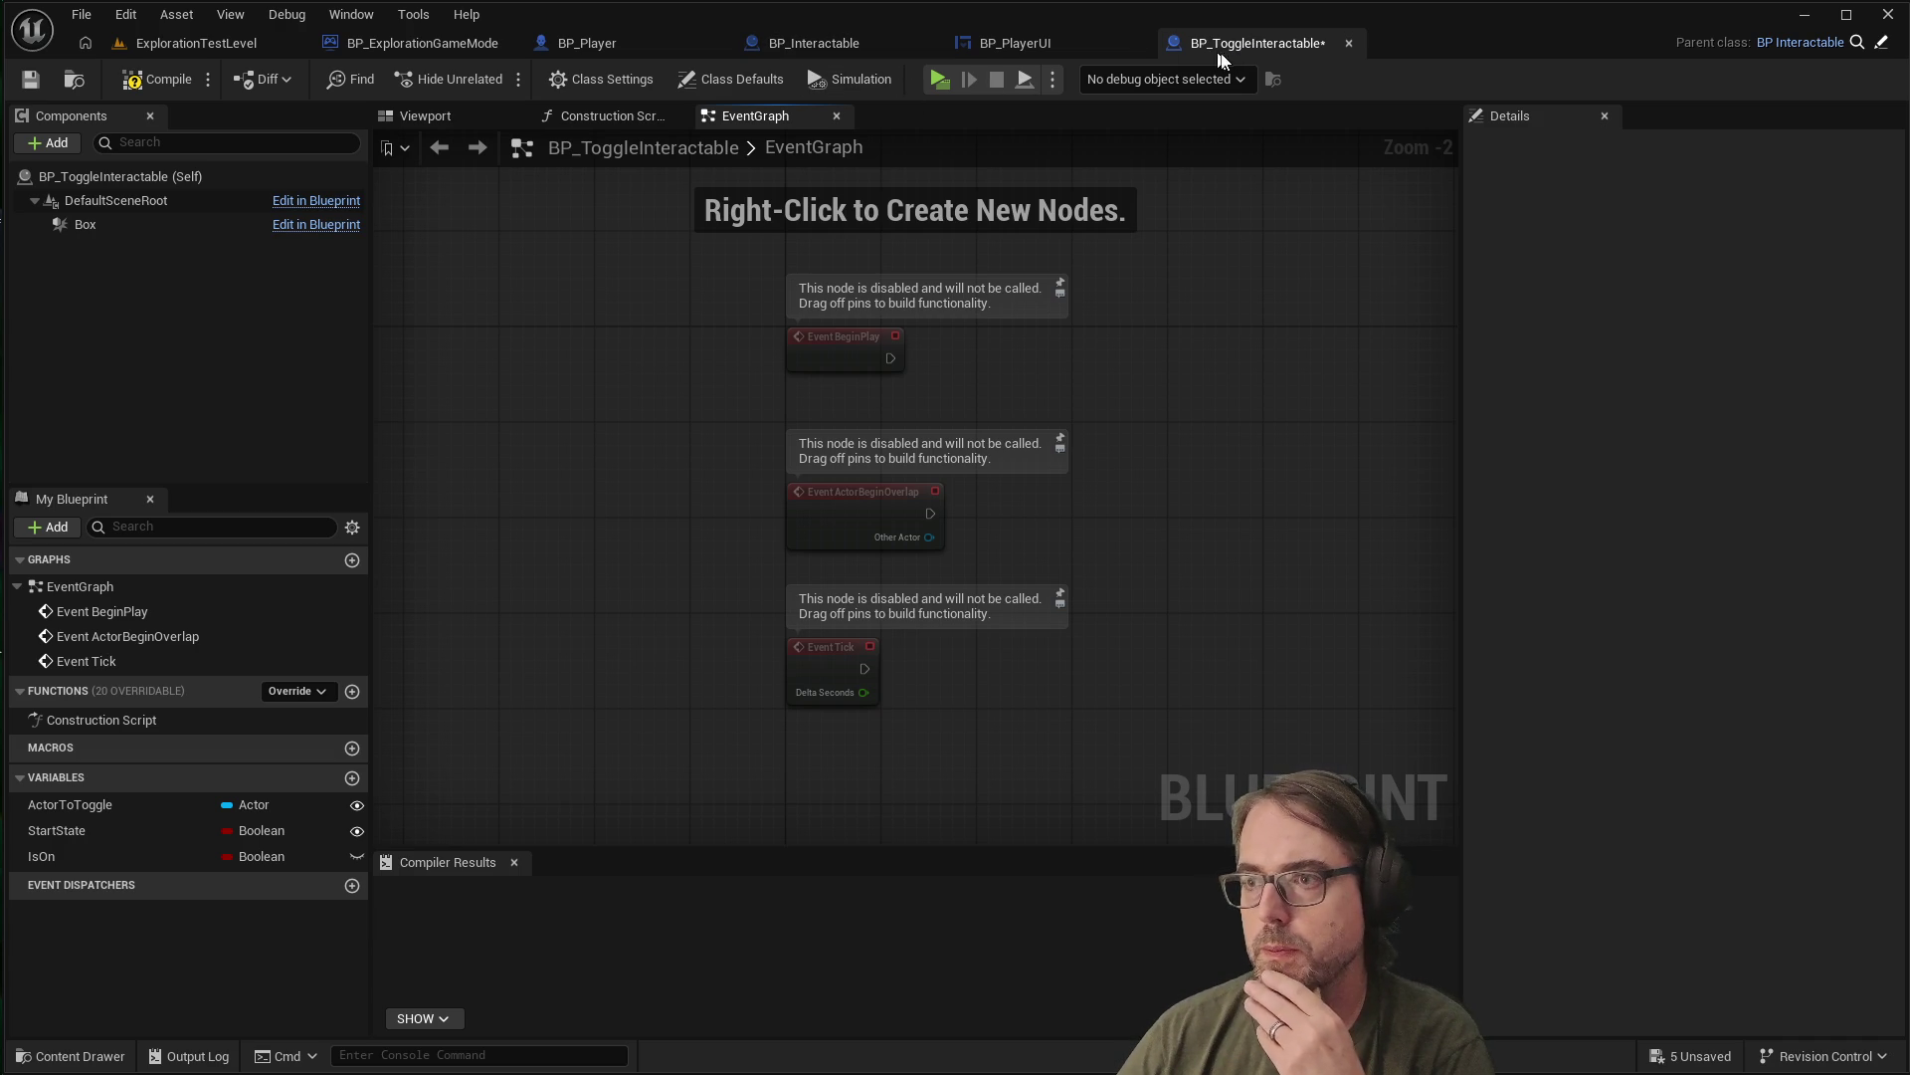
Dock BP_ToggleInteractable beside BP_Interactable, review its EventGraph, then select the three disabled events
drag(1270, 45, 888, 43)
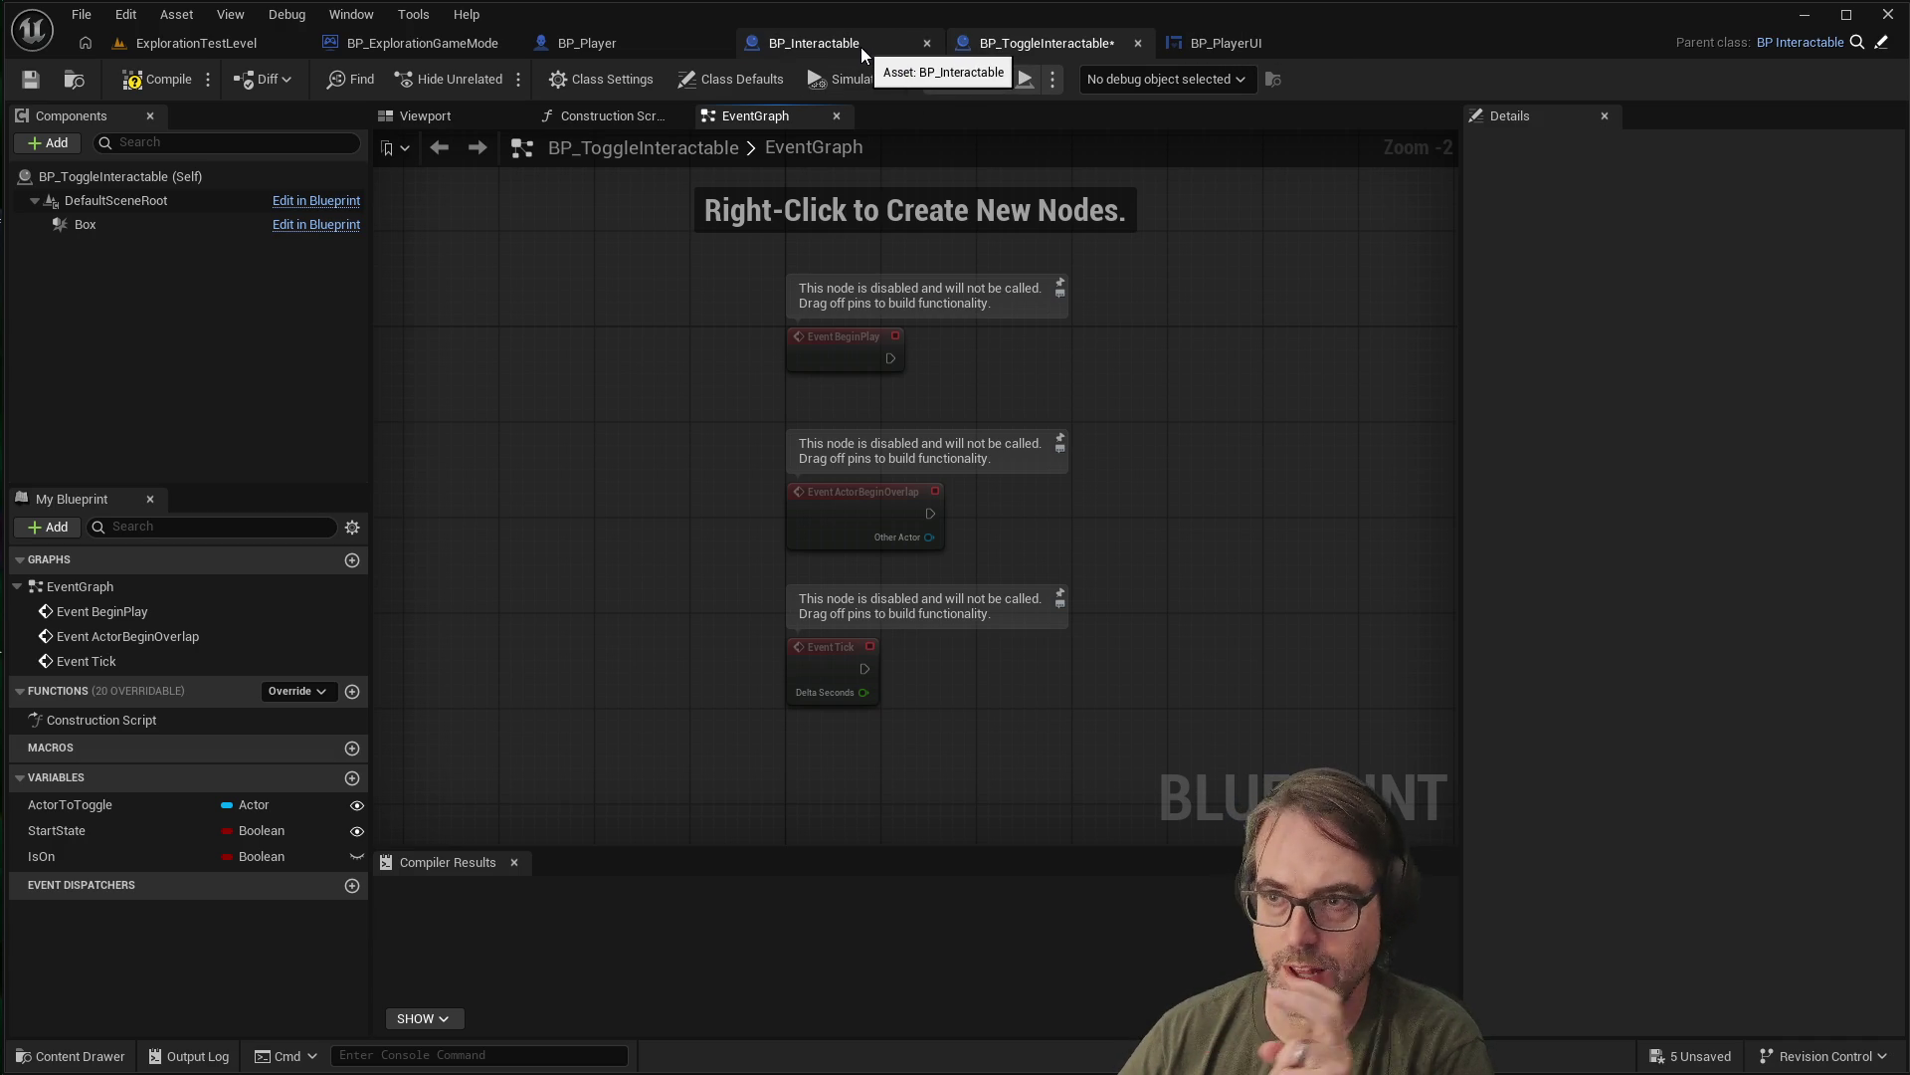
click(831, 50)
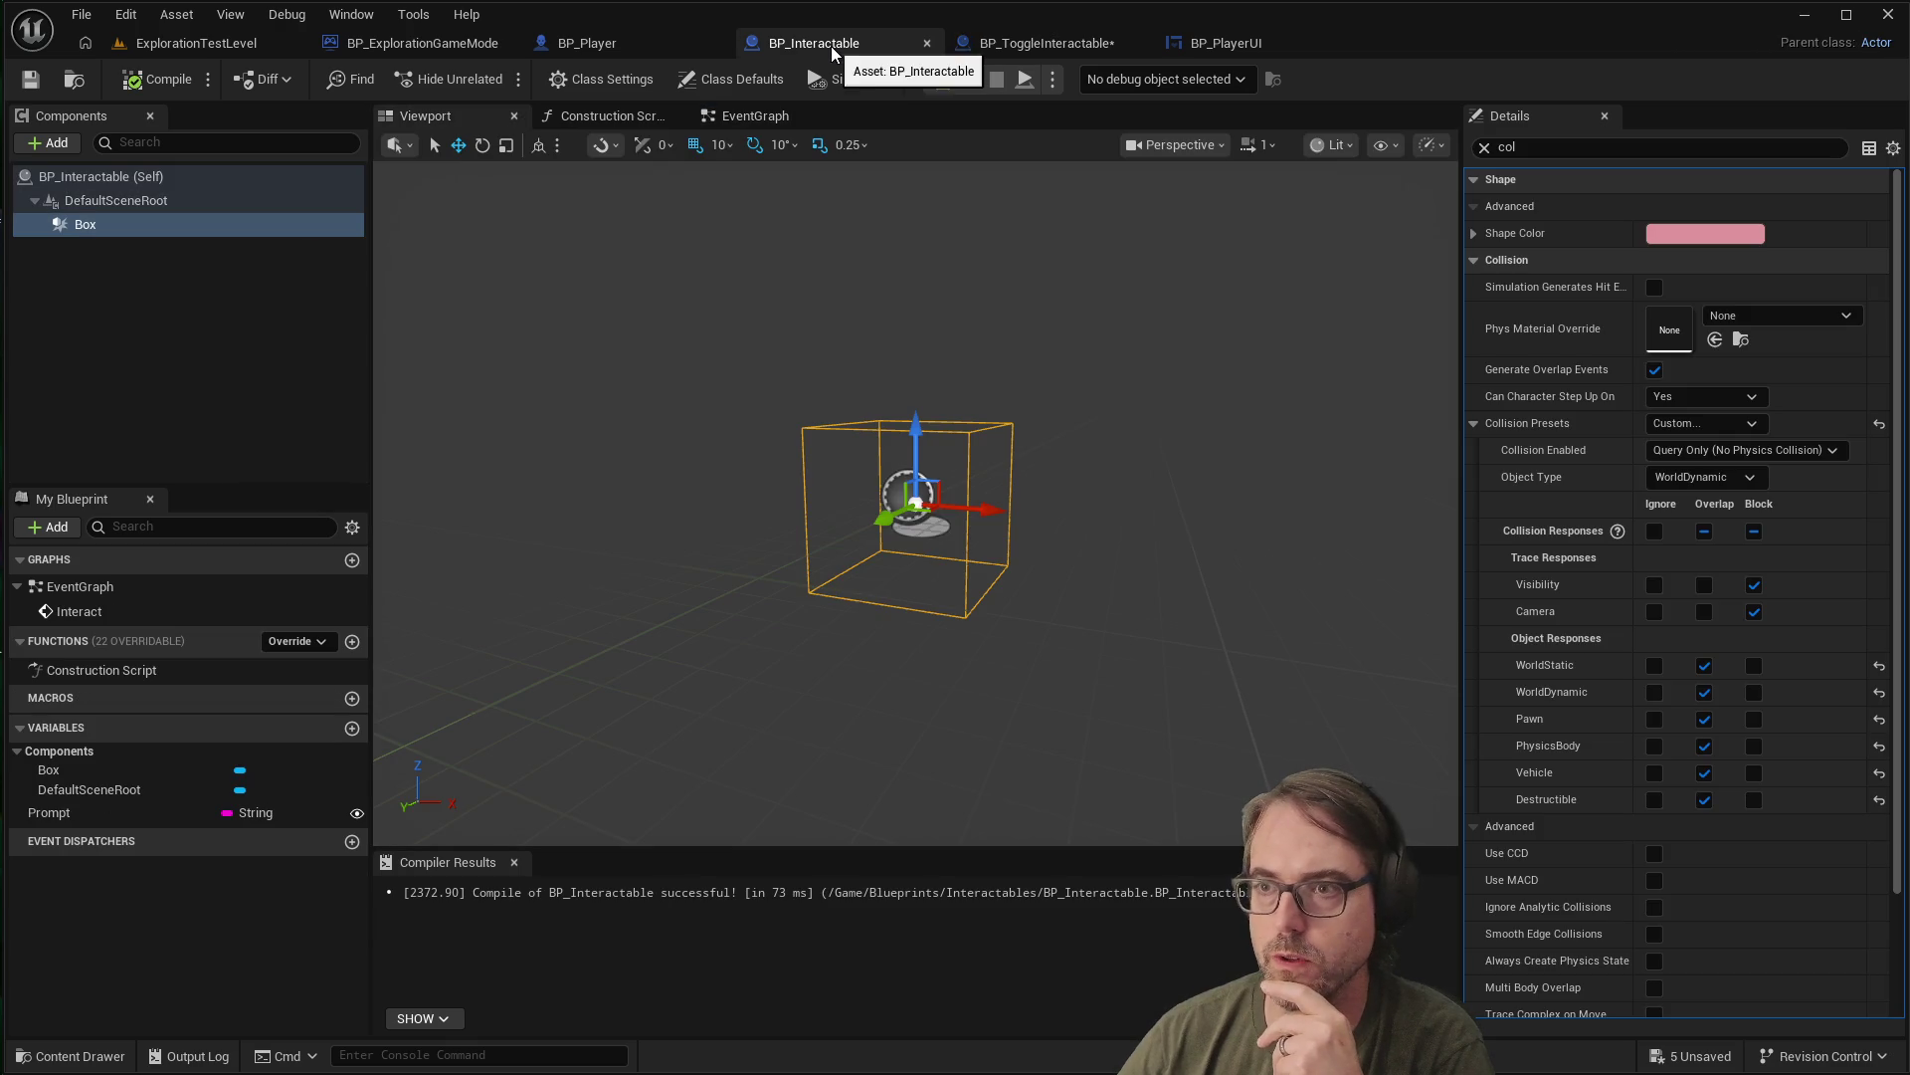
click(781, 117)
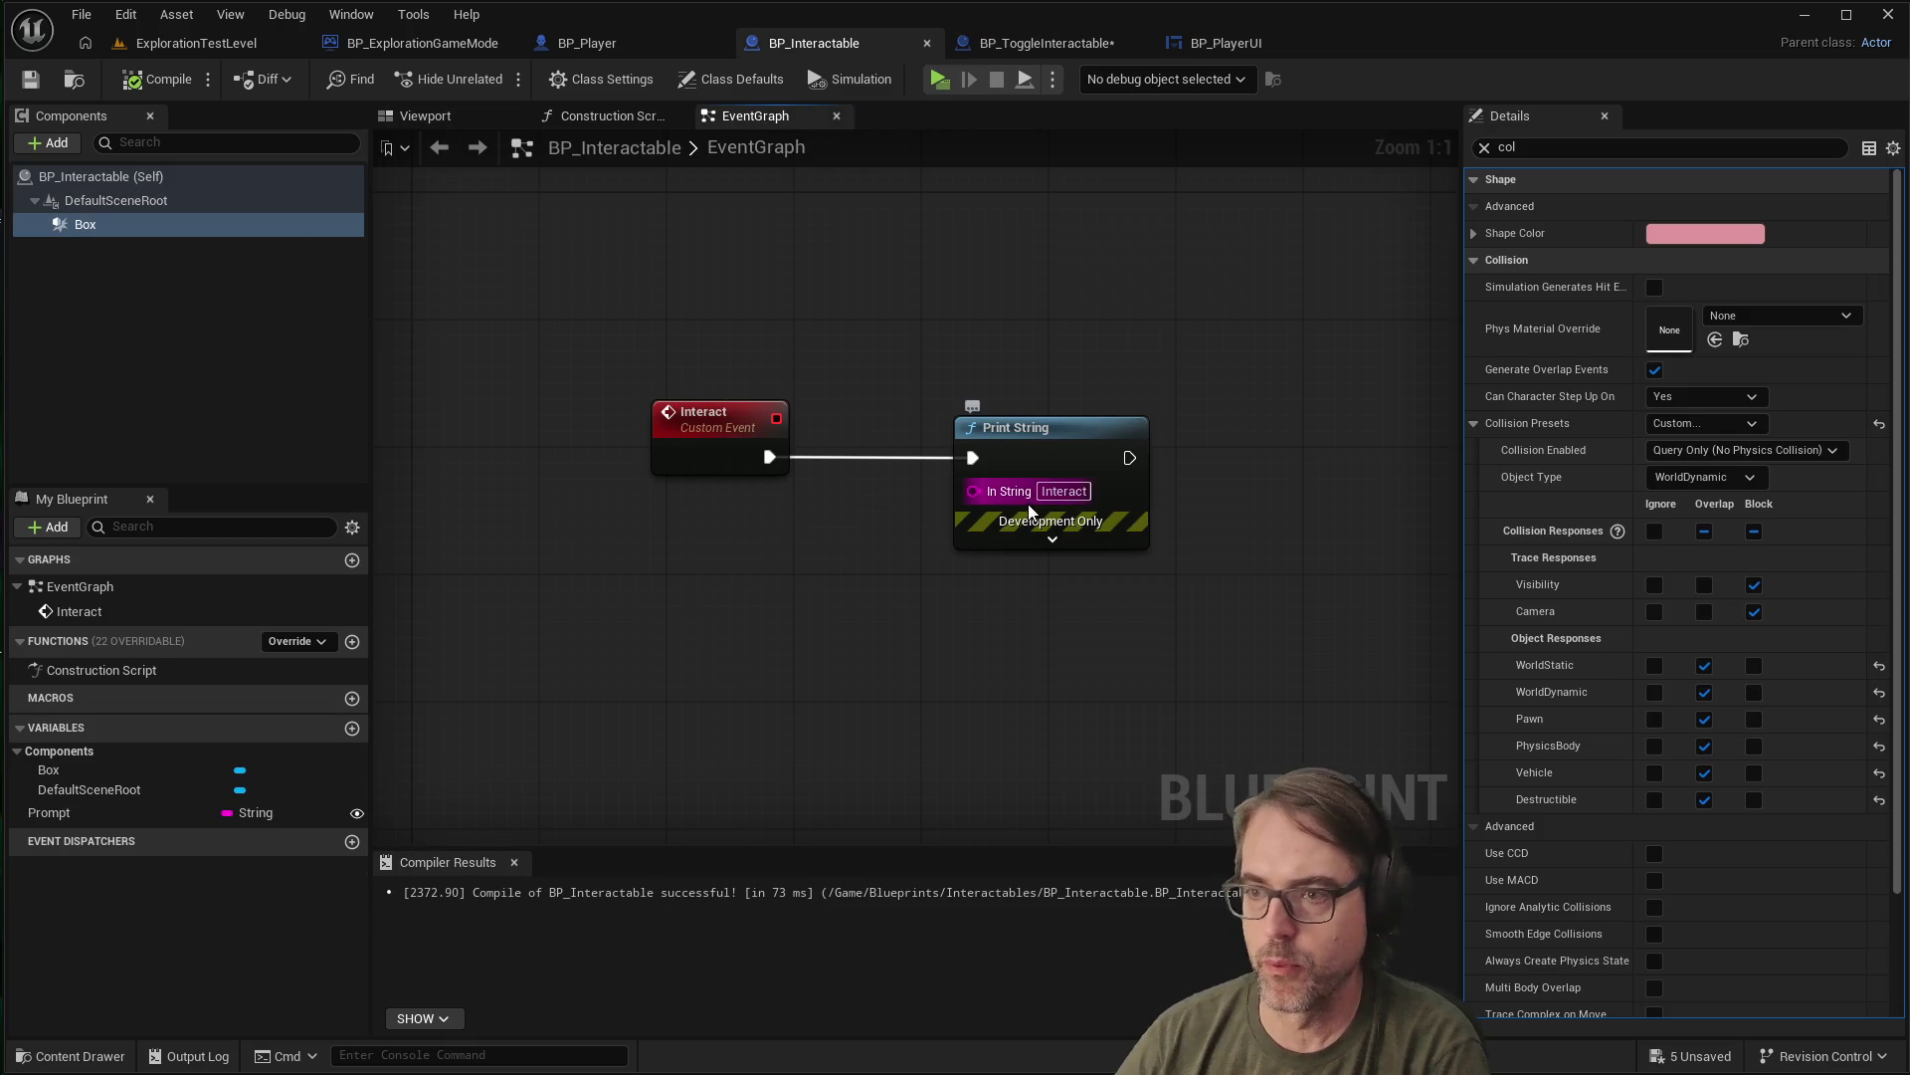
click(1063, 490)
click(875, 540)
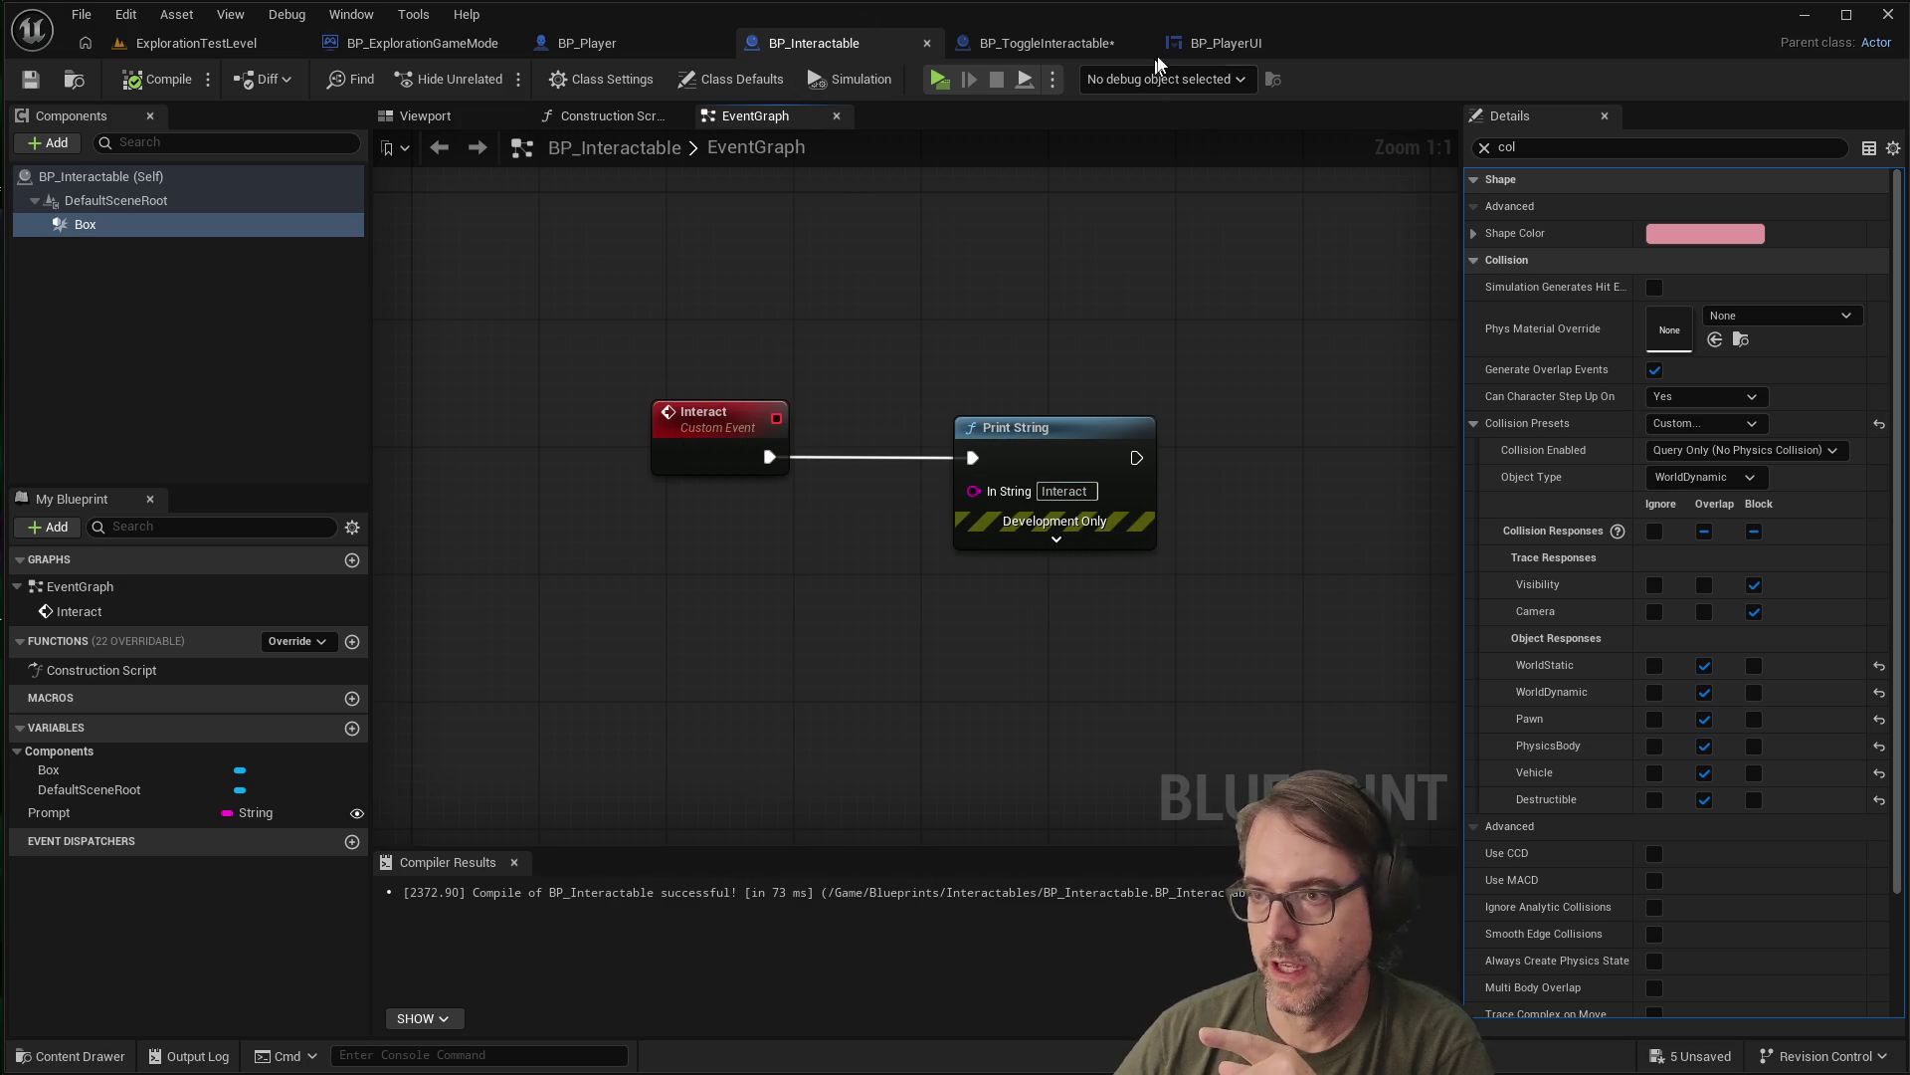
click(1053, 46)
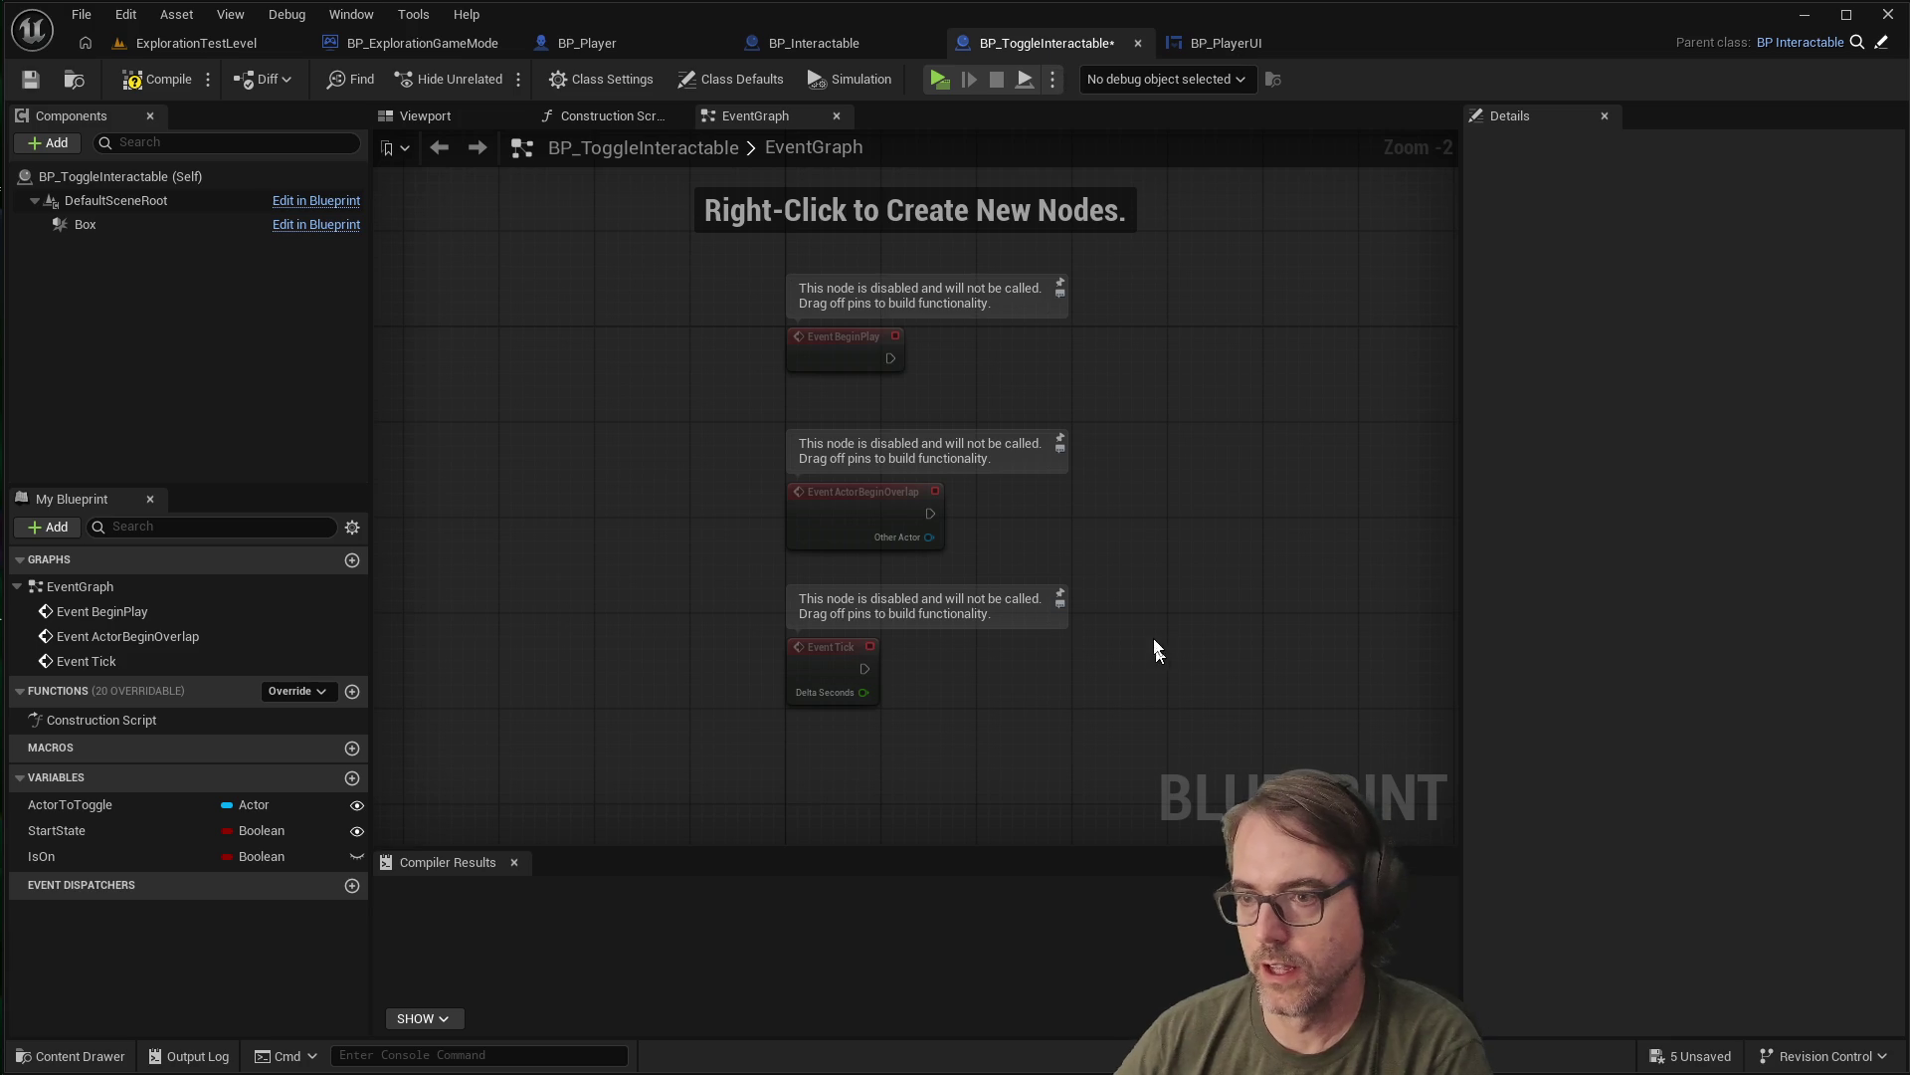
mouse_move(1000, 719)
mouse_down()
mouse_move(752, 261)
mouse_move(738, 321)
mouse_up()
Delete the three disabled events and add a new custom event node
key(Delete)
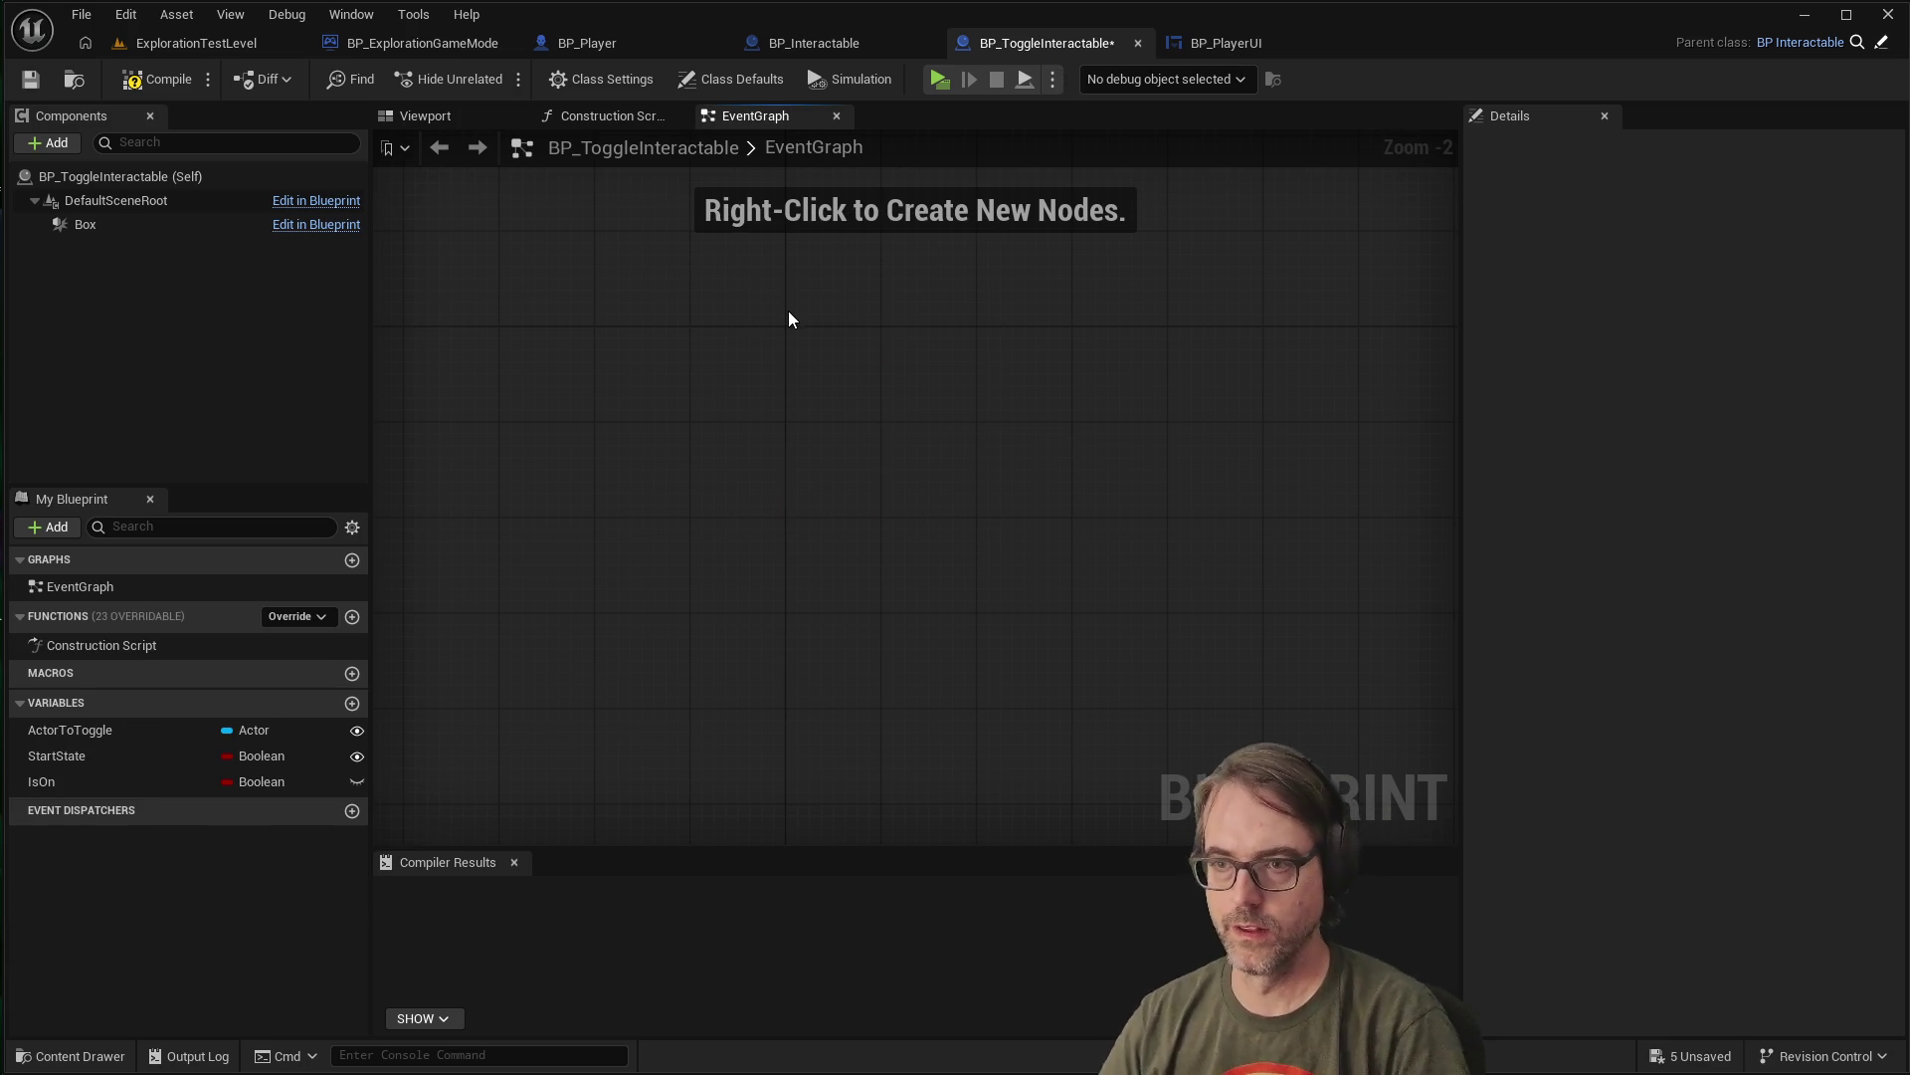
right_click(788, 316)
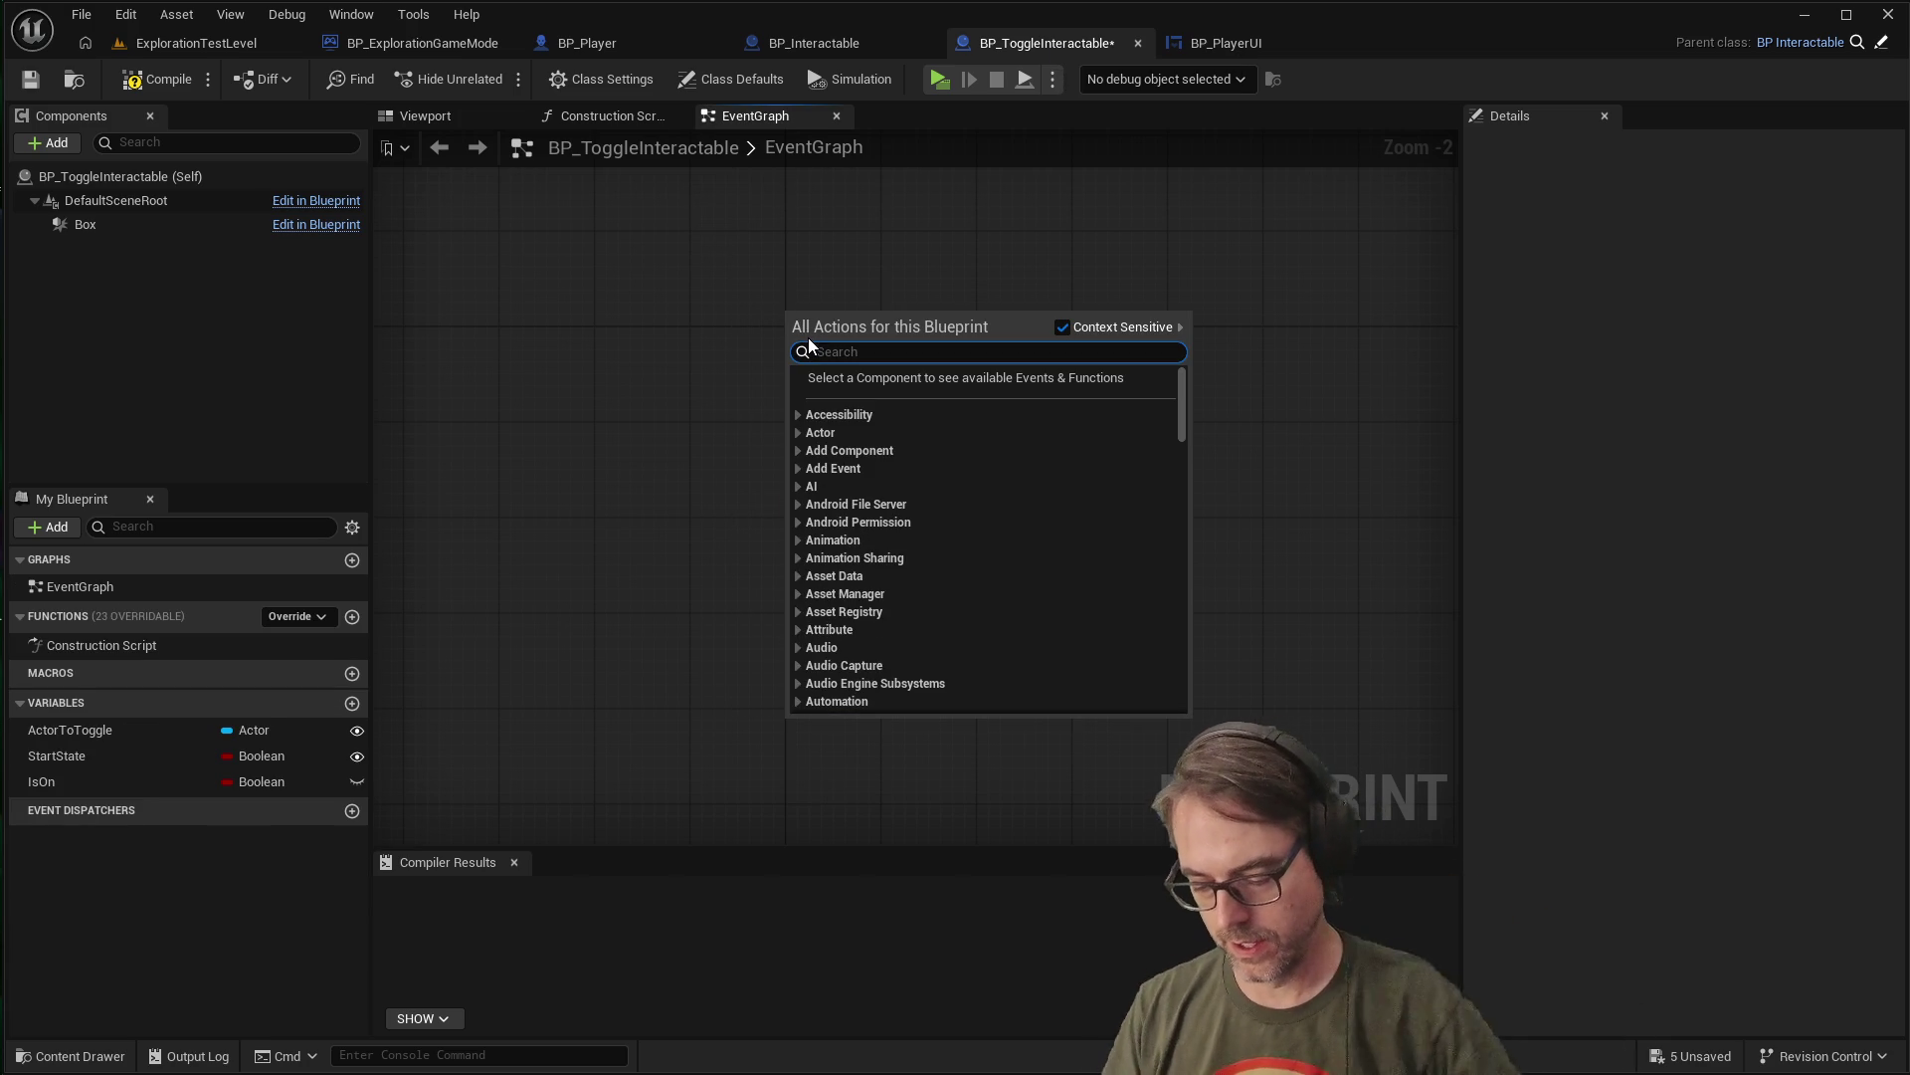
text(custom)
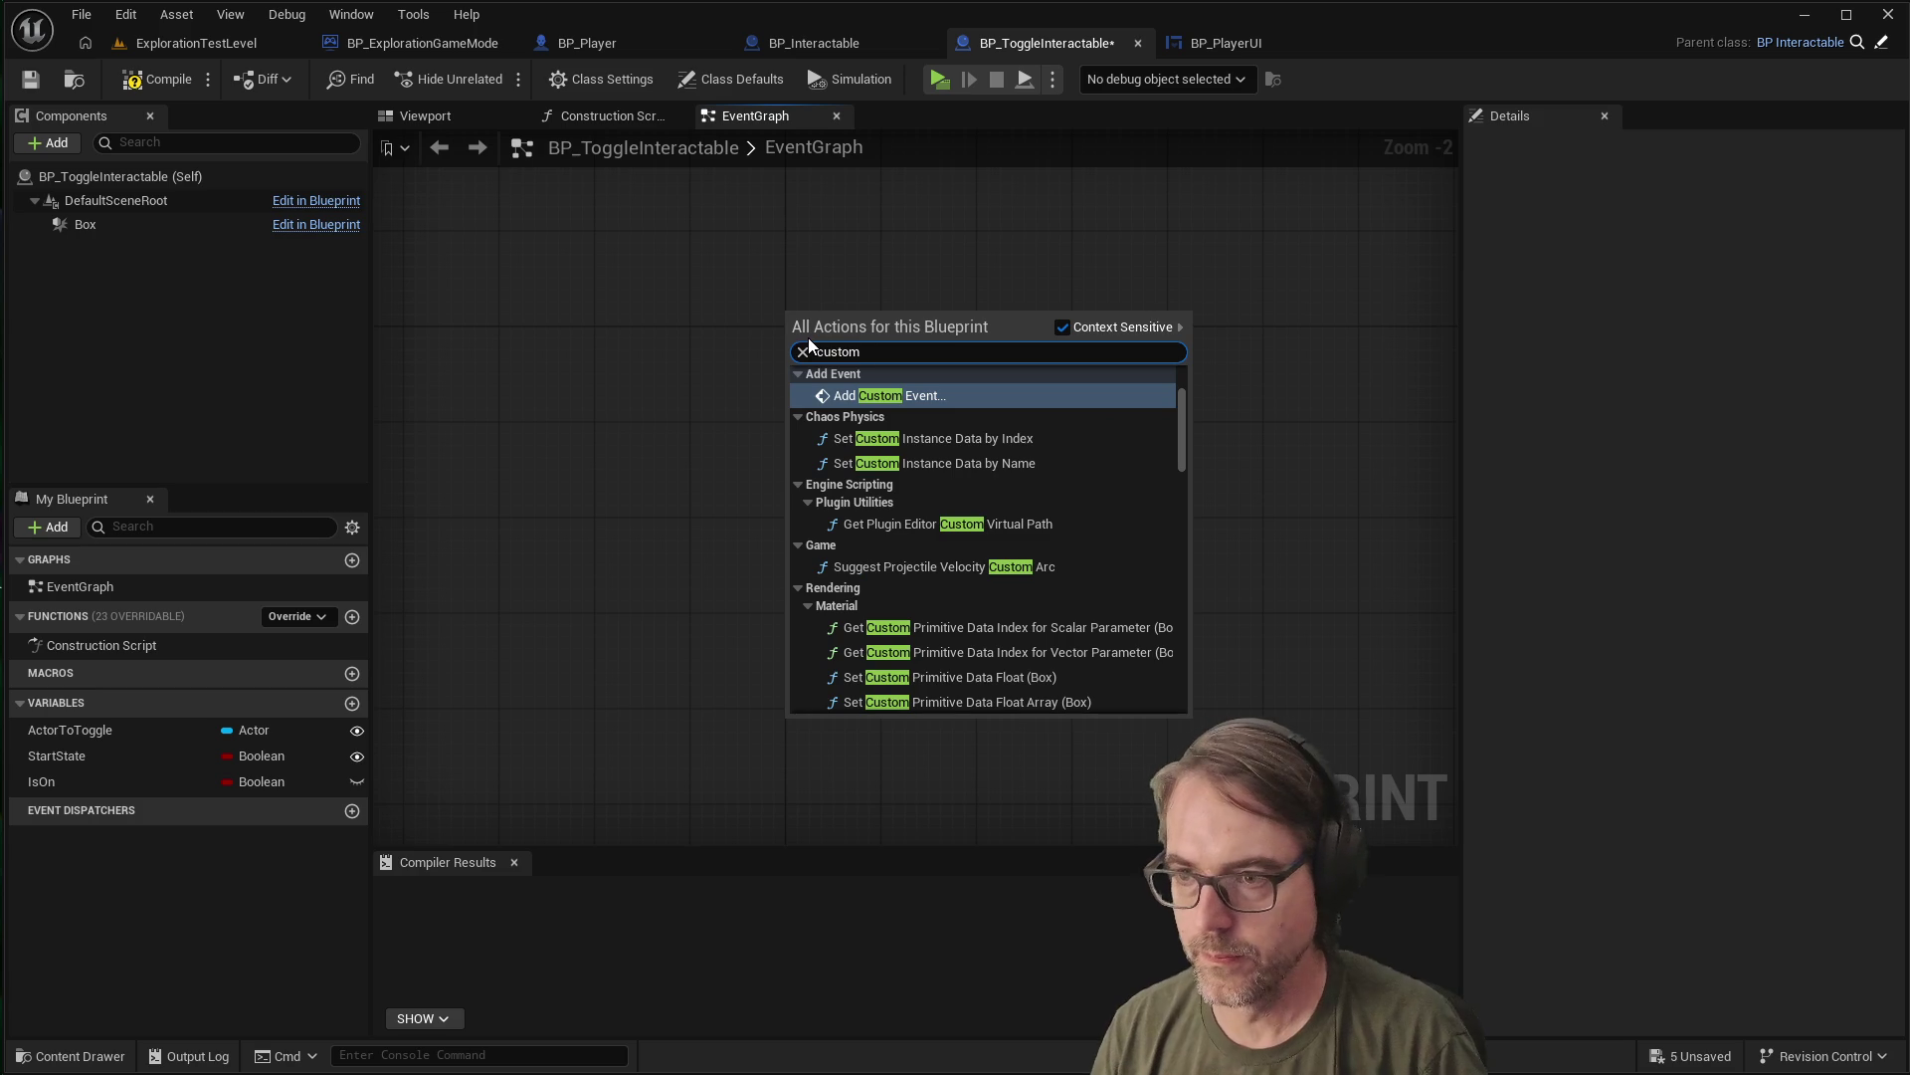
key(Return)
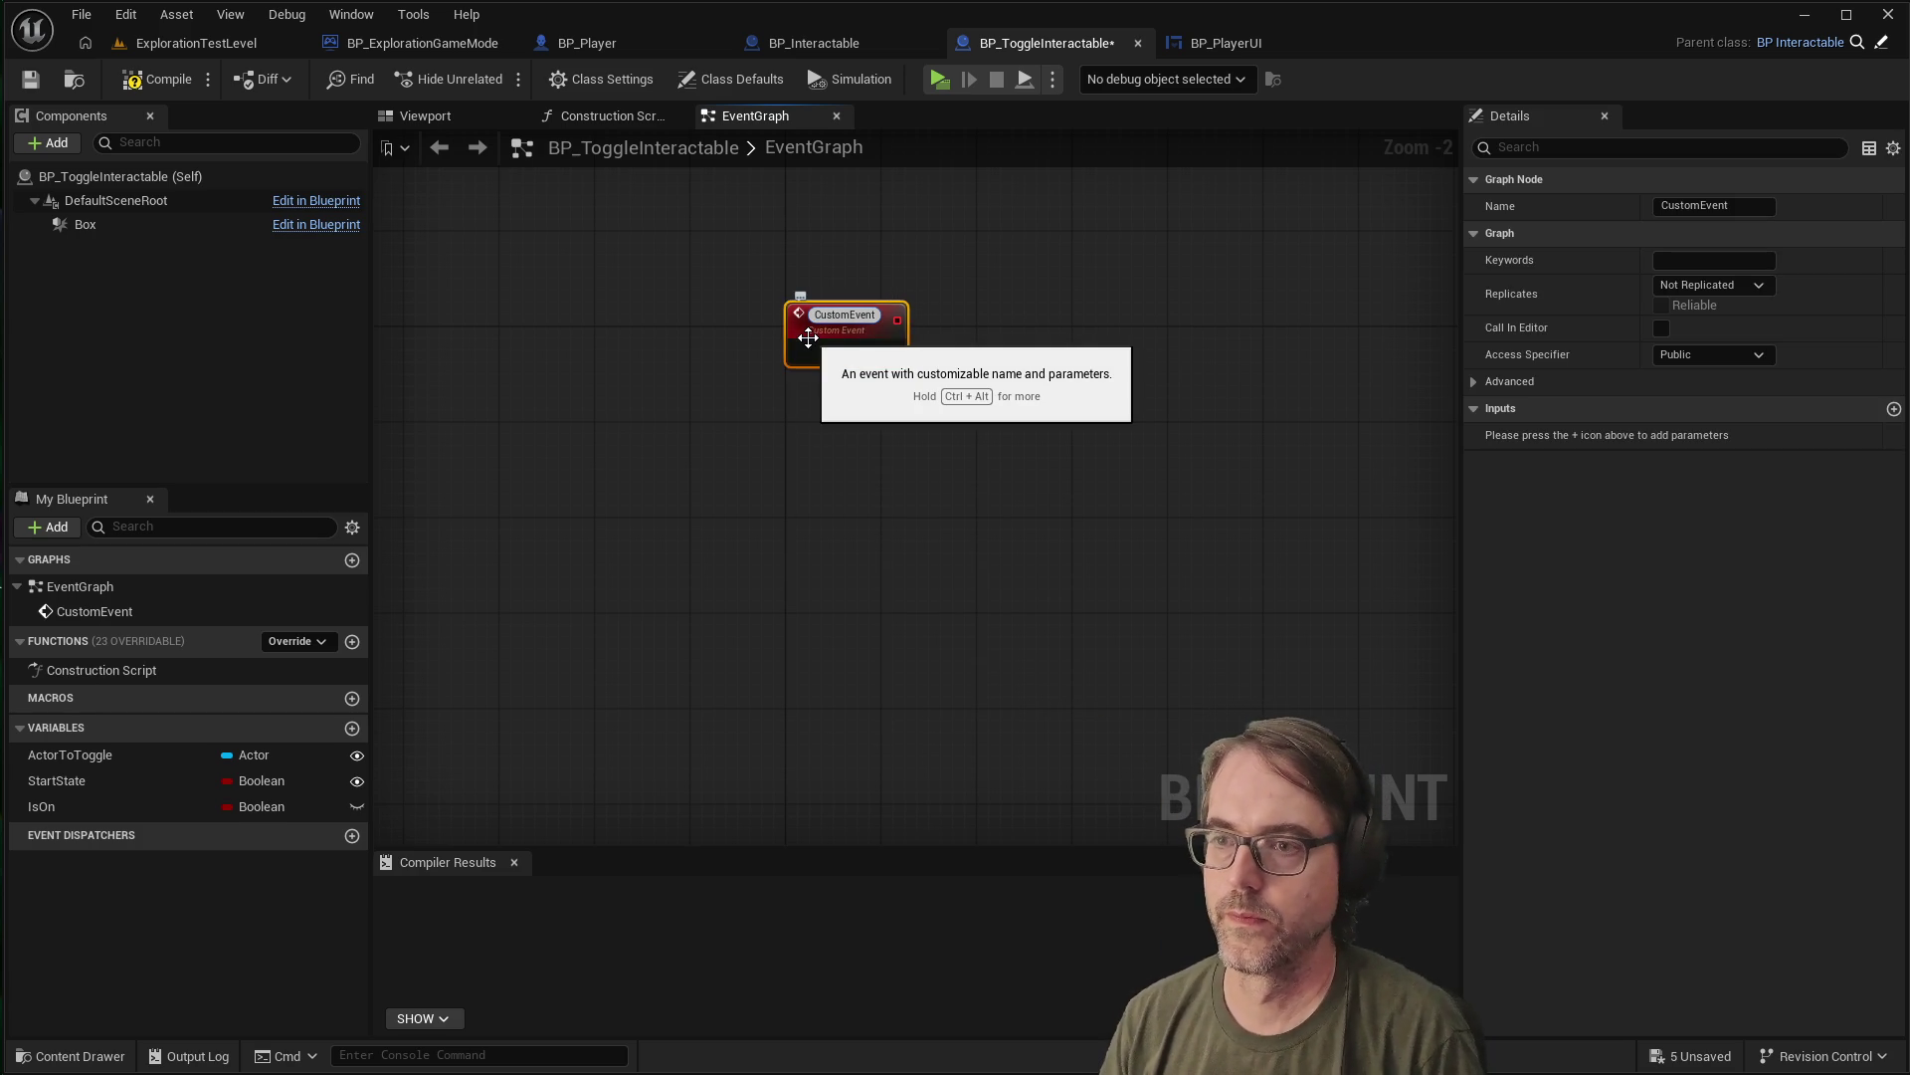
key(Escape)
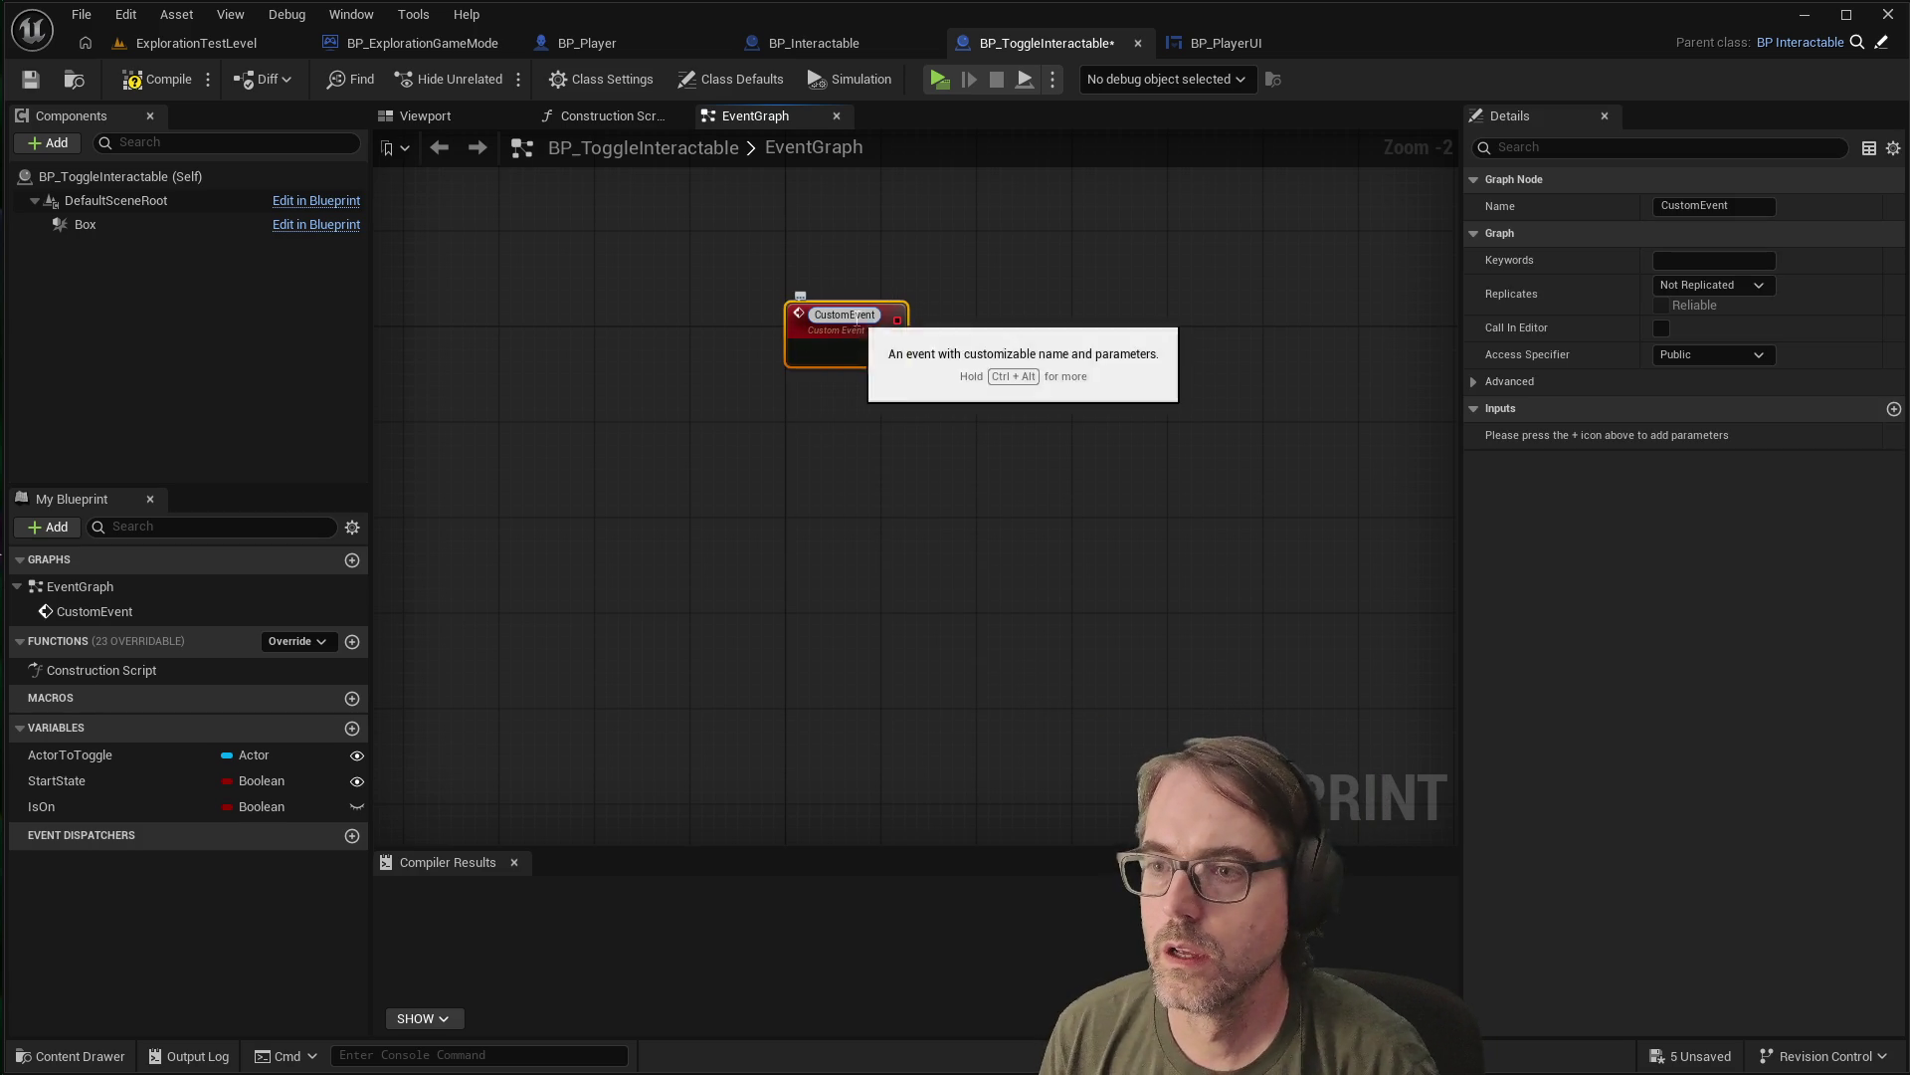
Attempt to rename the custom event to Interact, comparing against BP_Interactable
double_click(858, 317)
key(BackSpace)
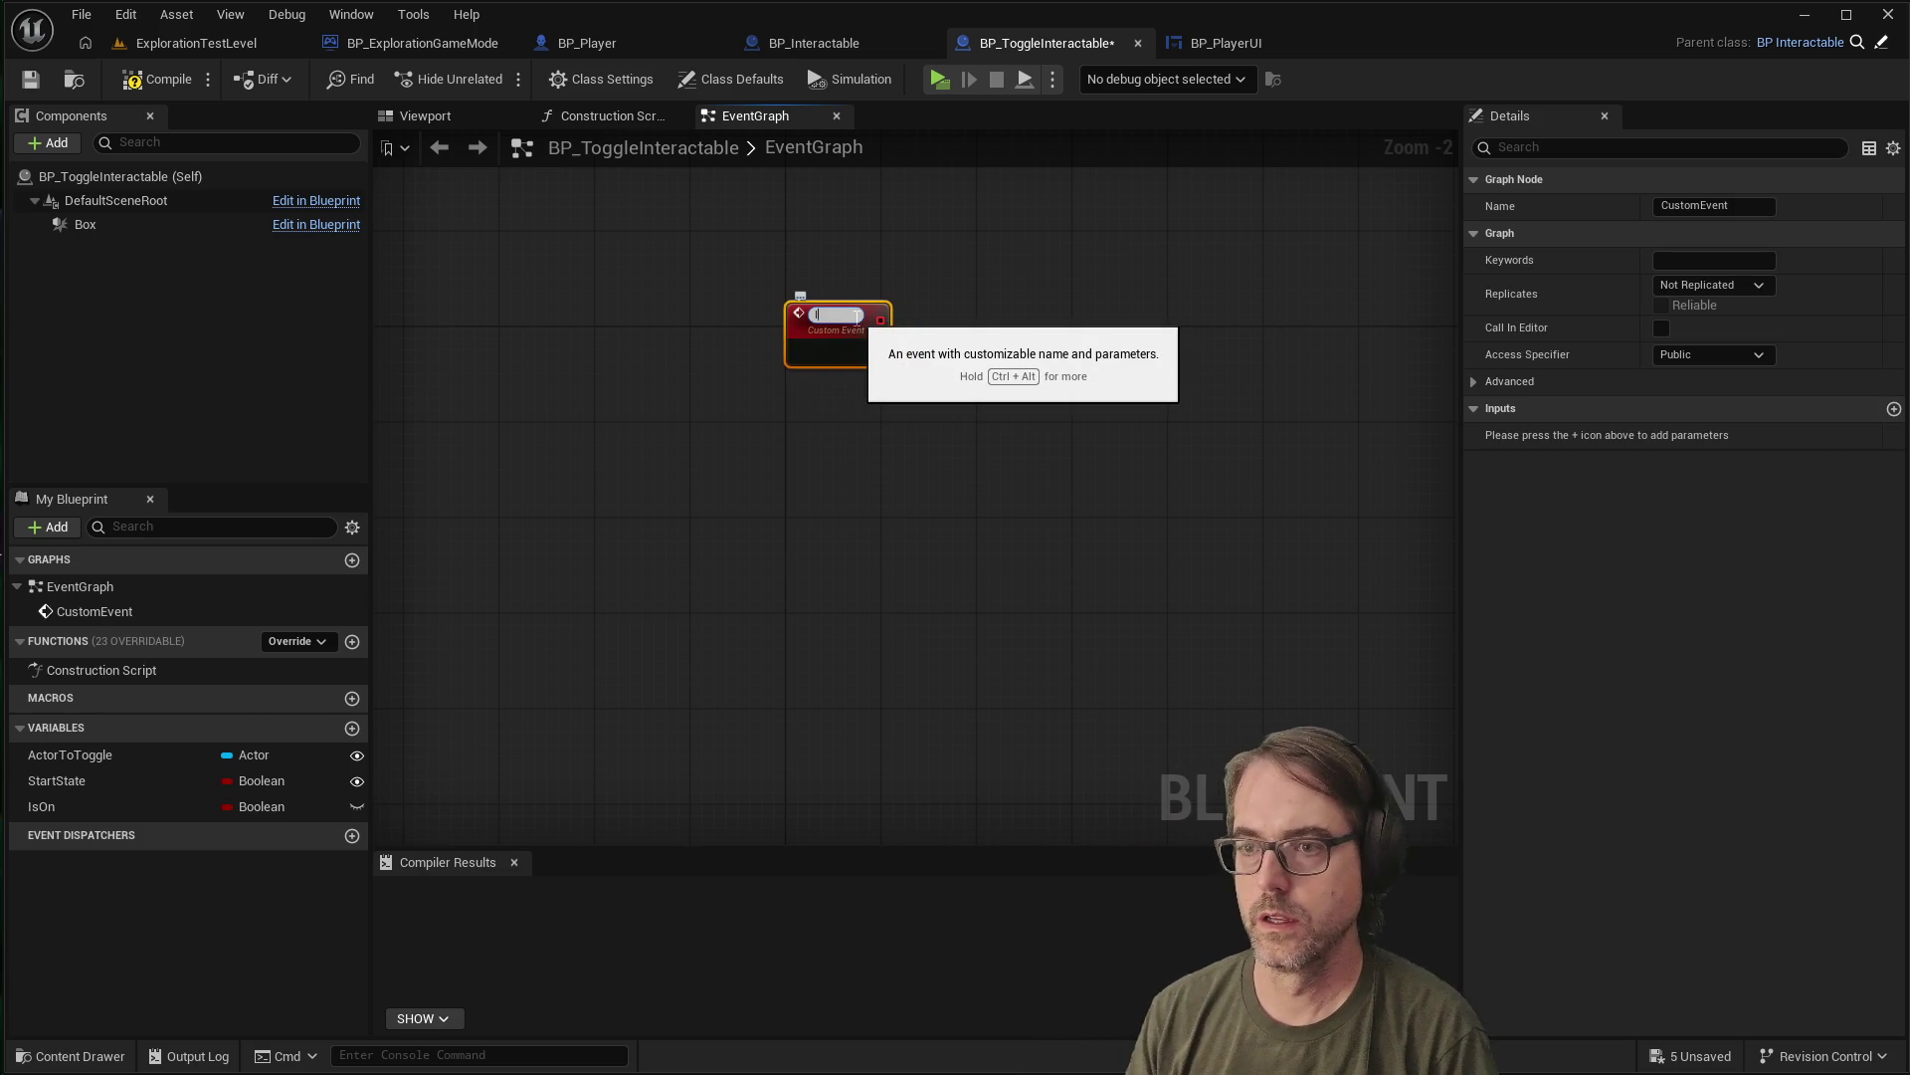
text(Interactabl)
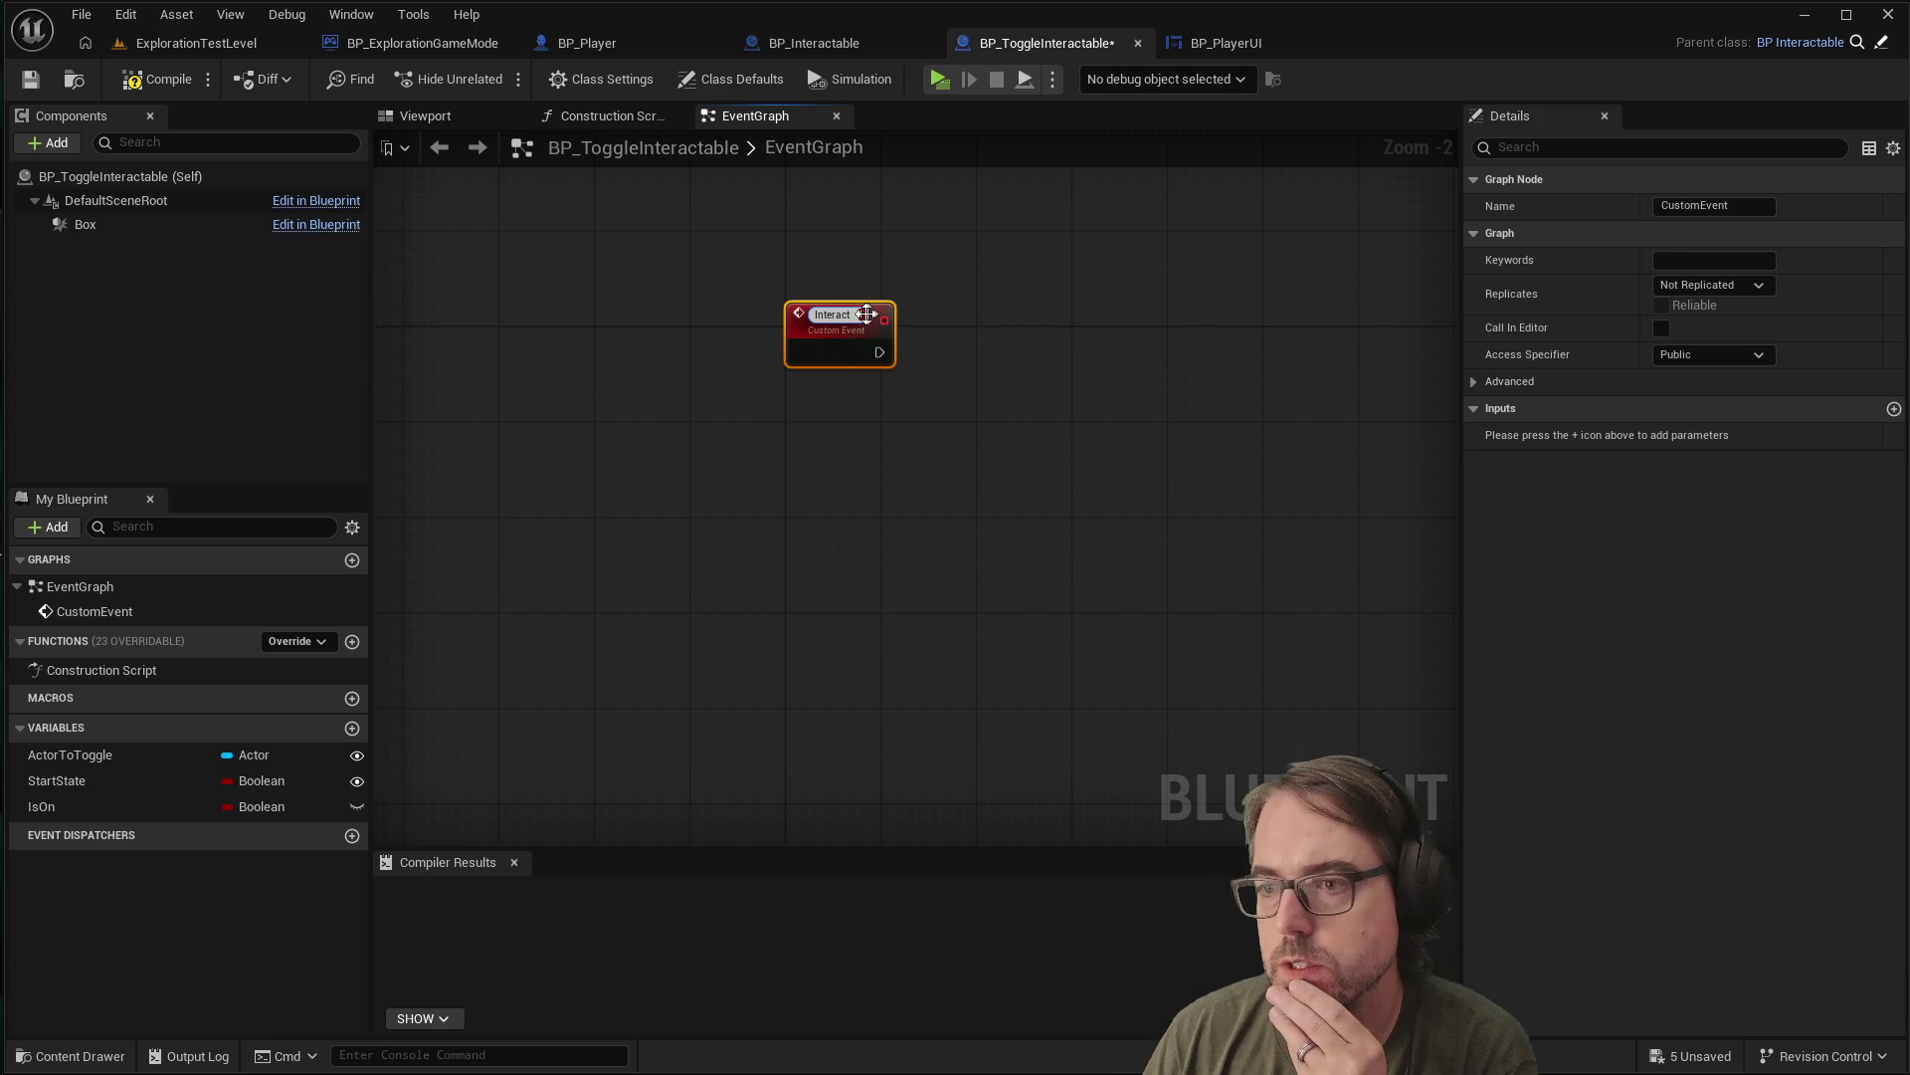
key(Escape)
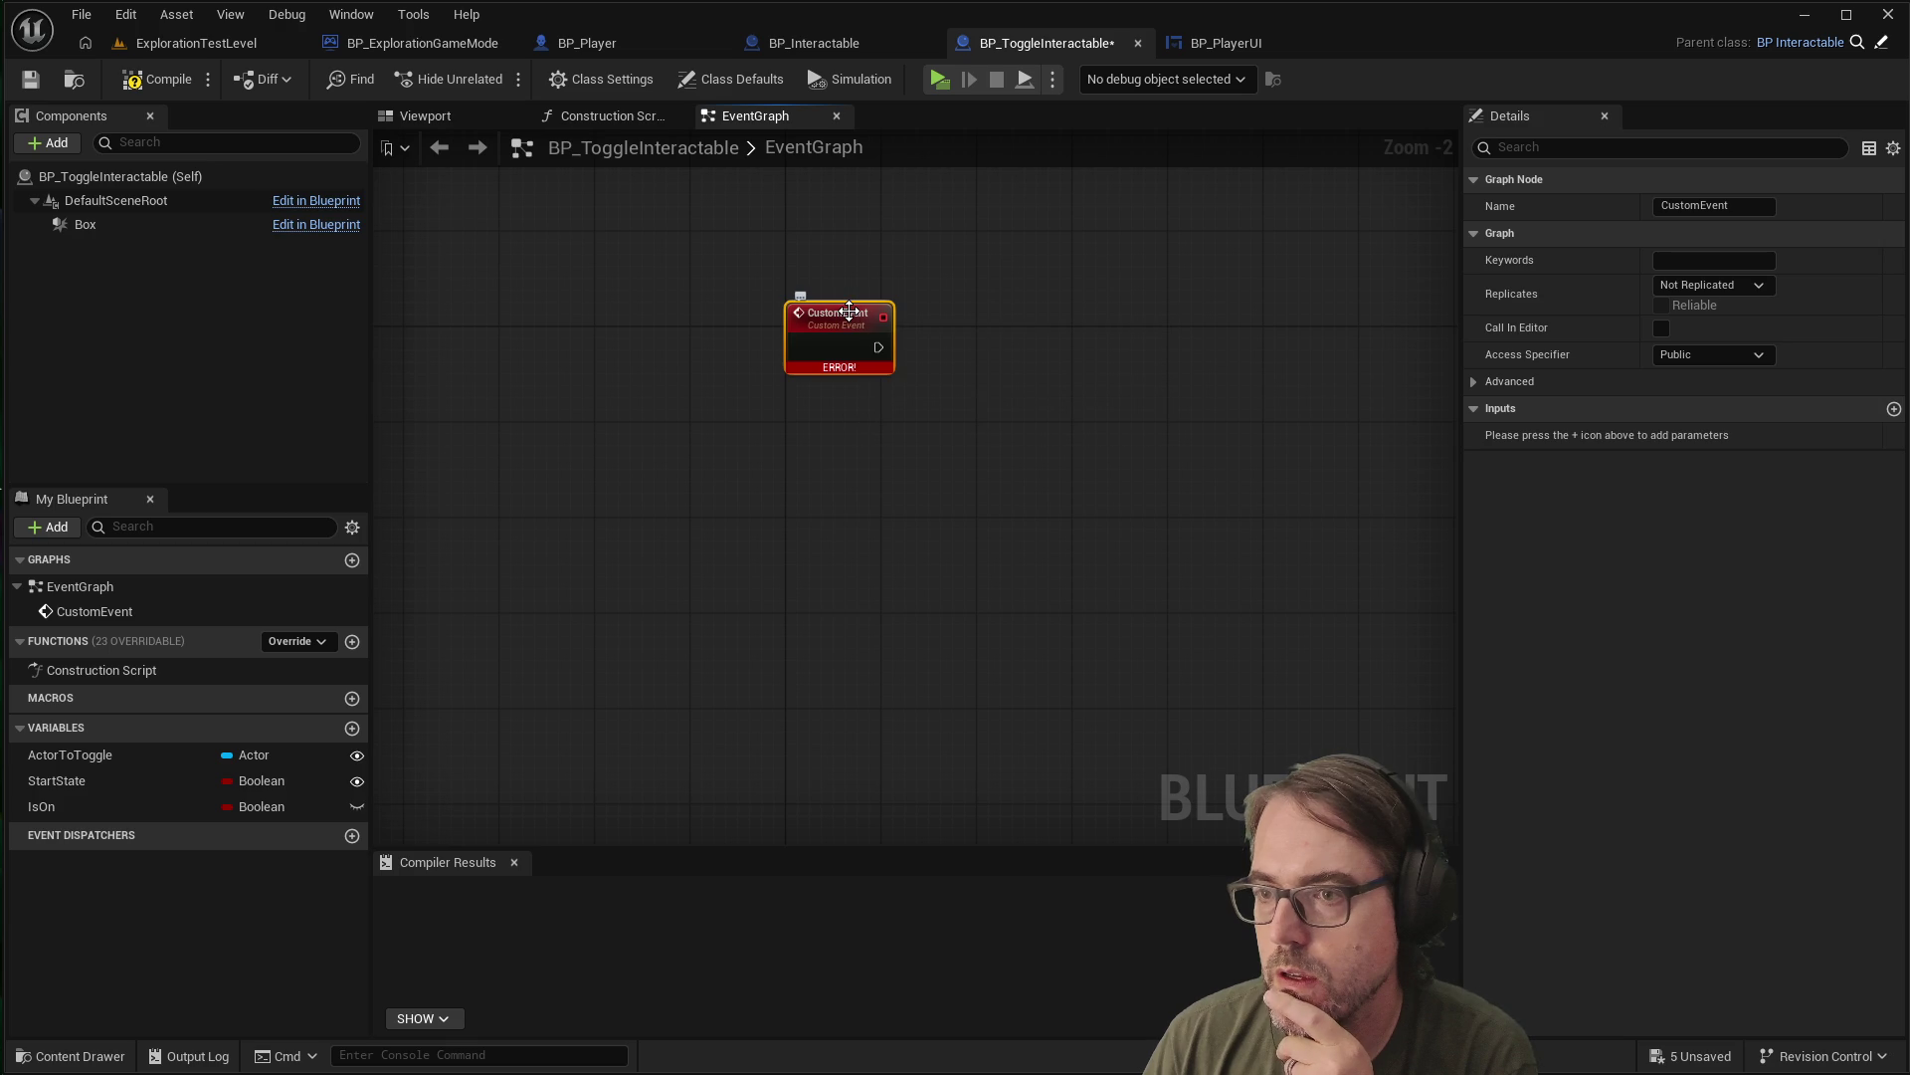
mouse_move(846, 367)
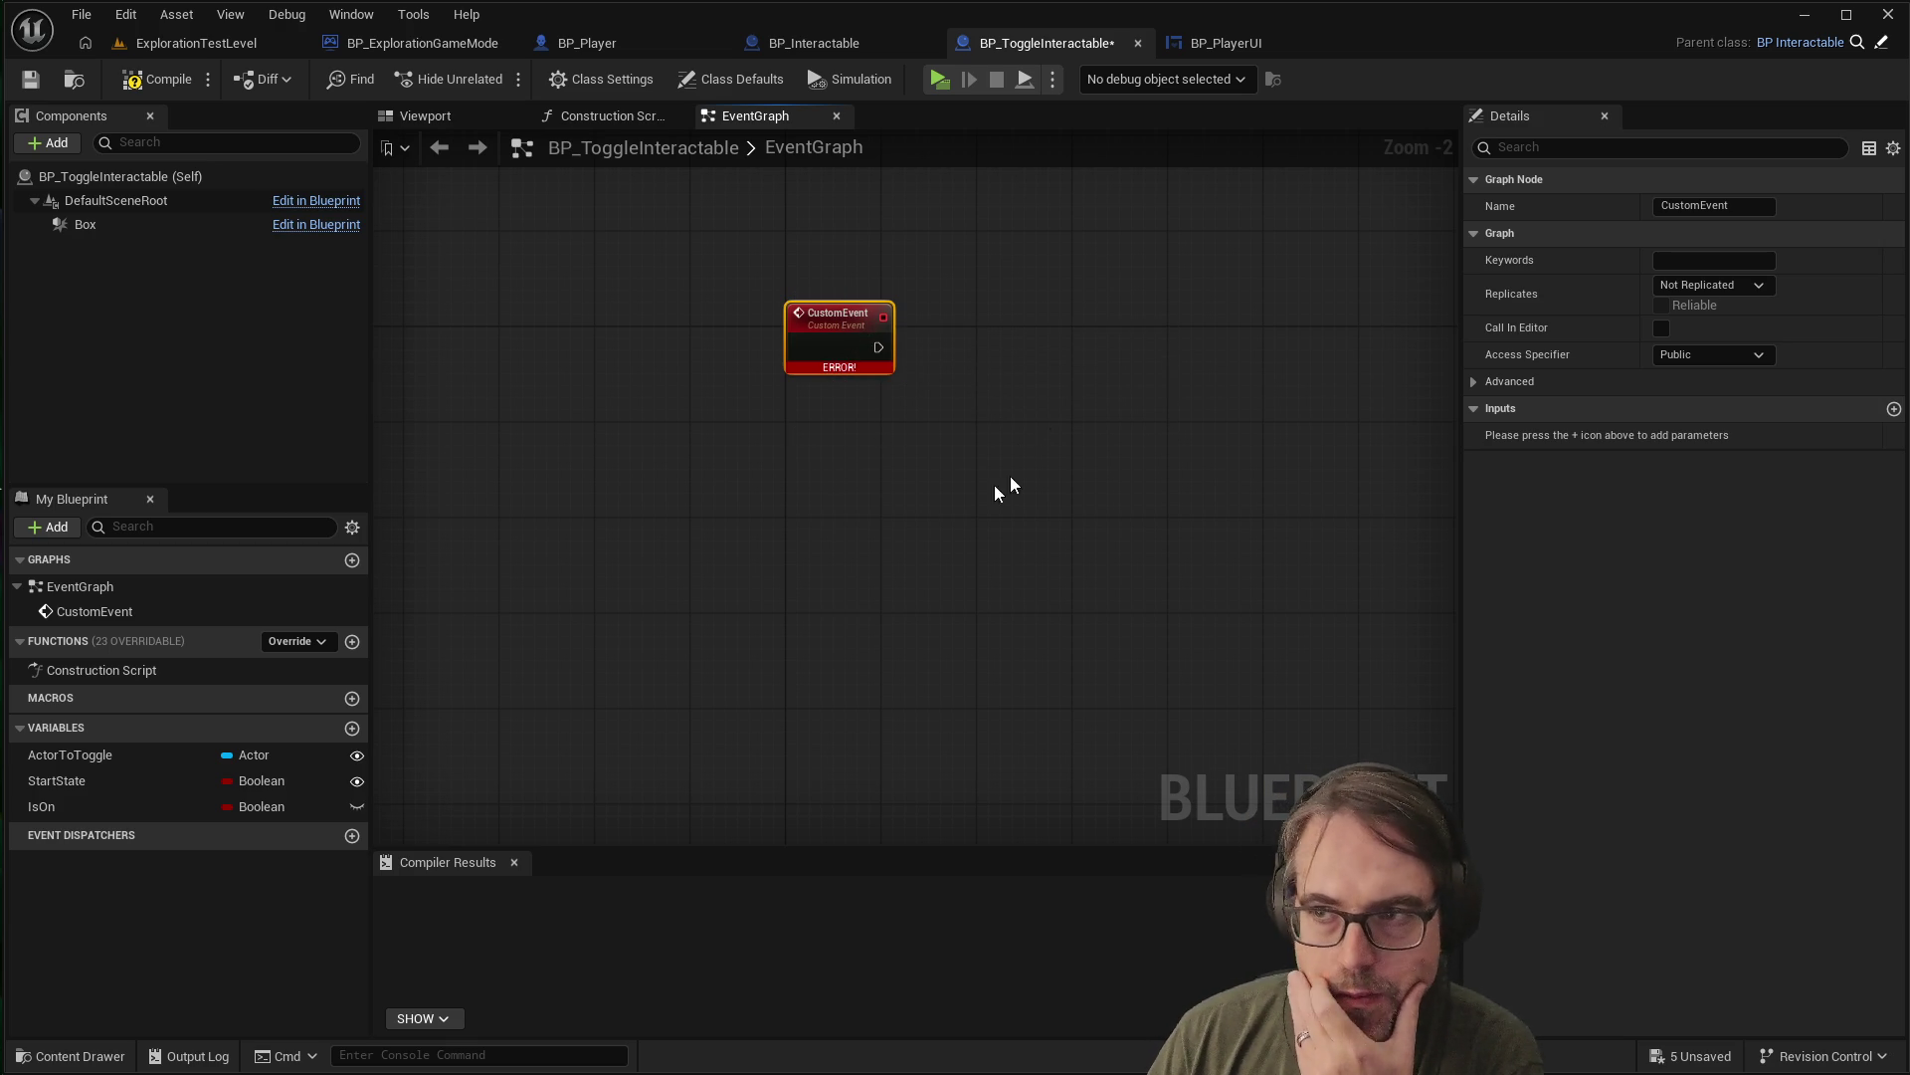
click(893, 470)
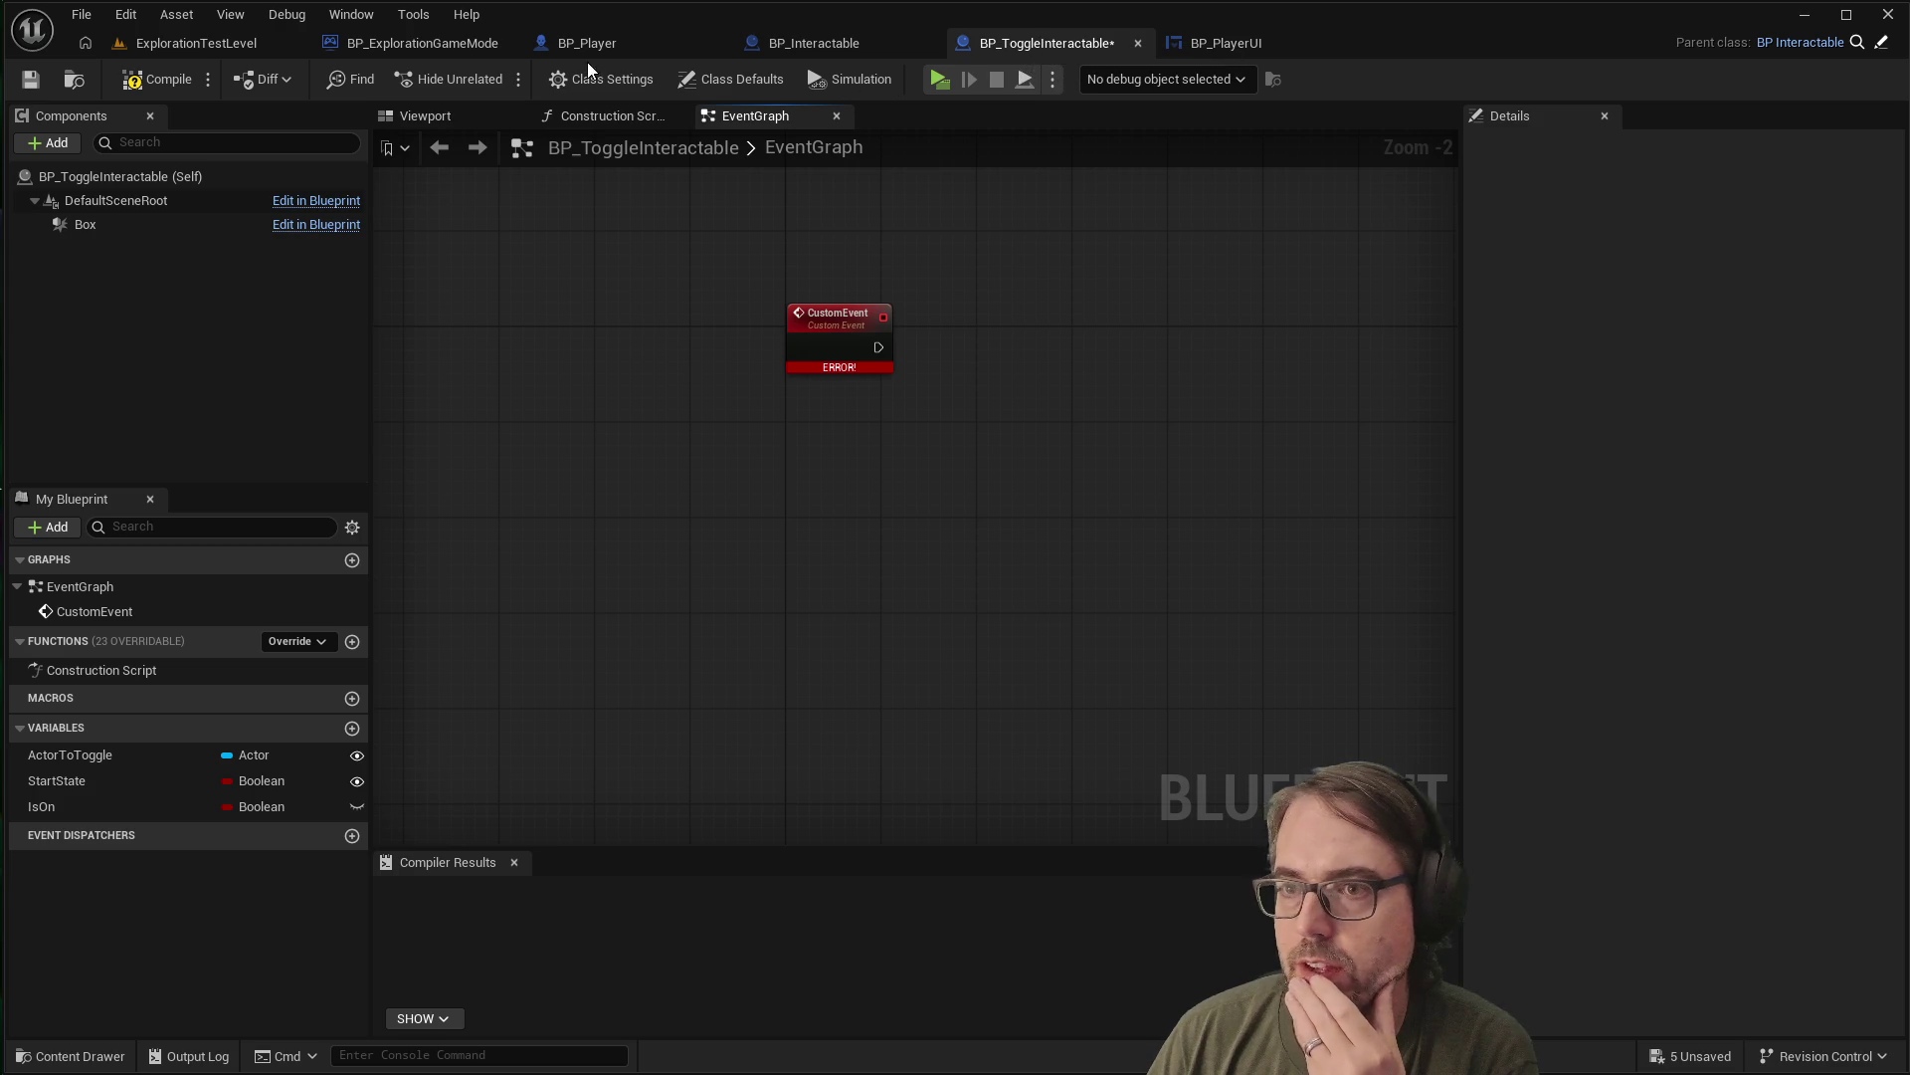
click(833, 45)
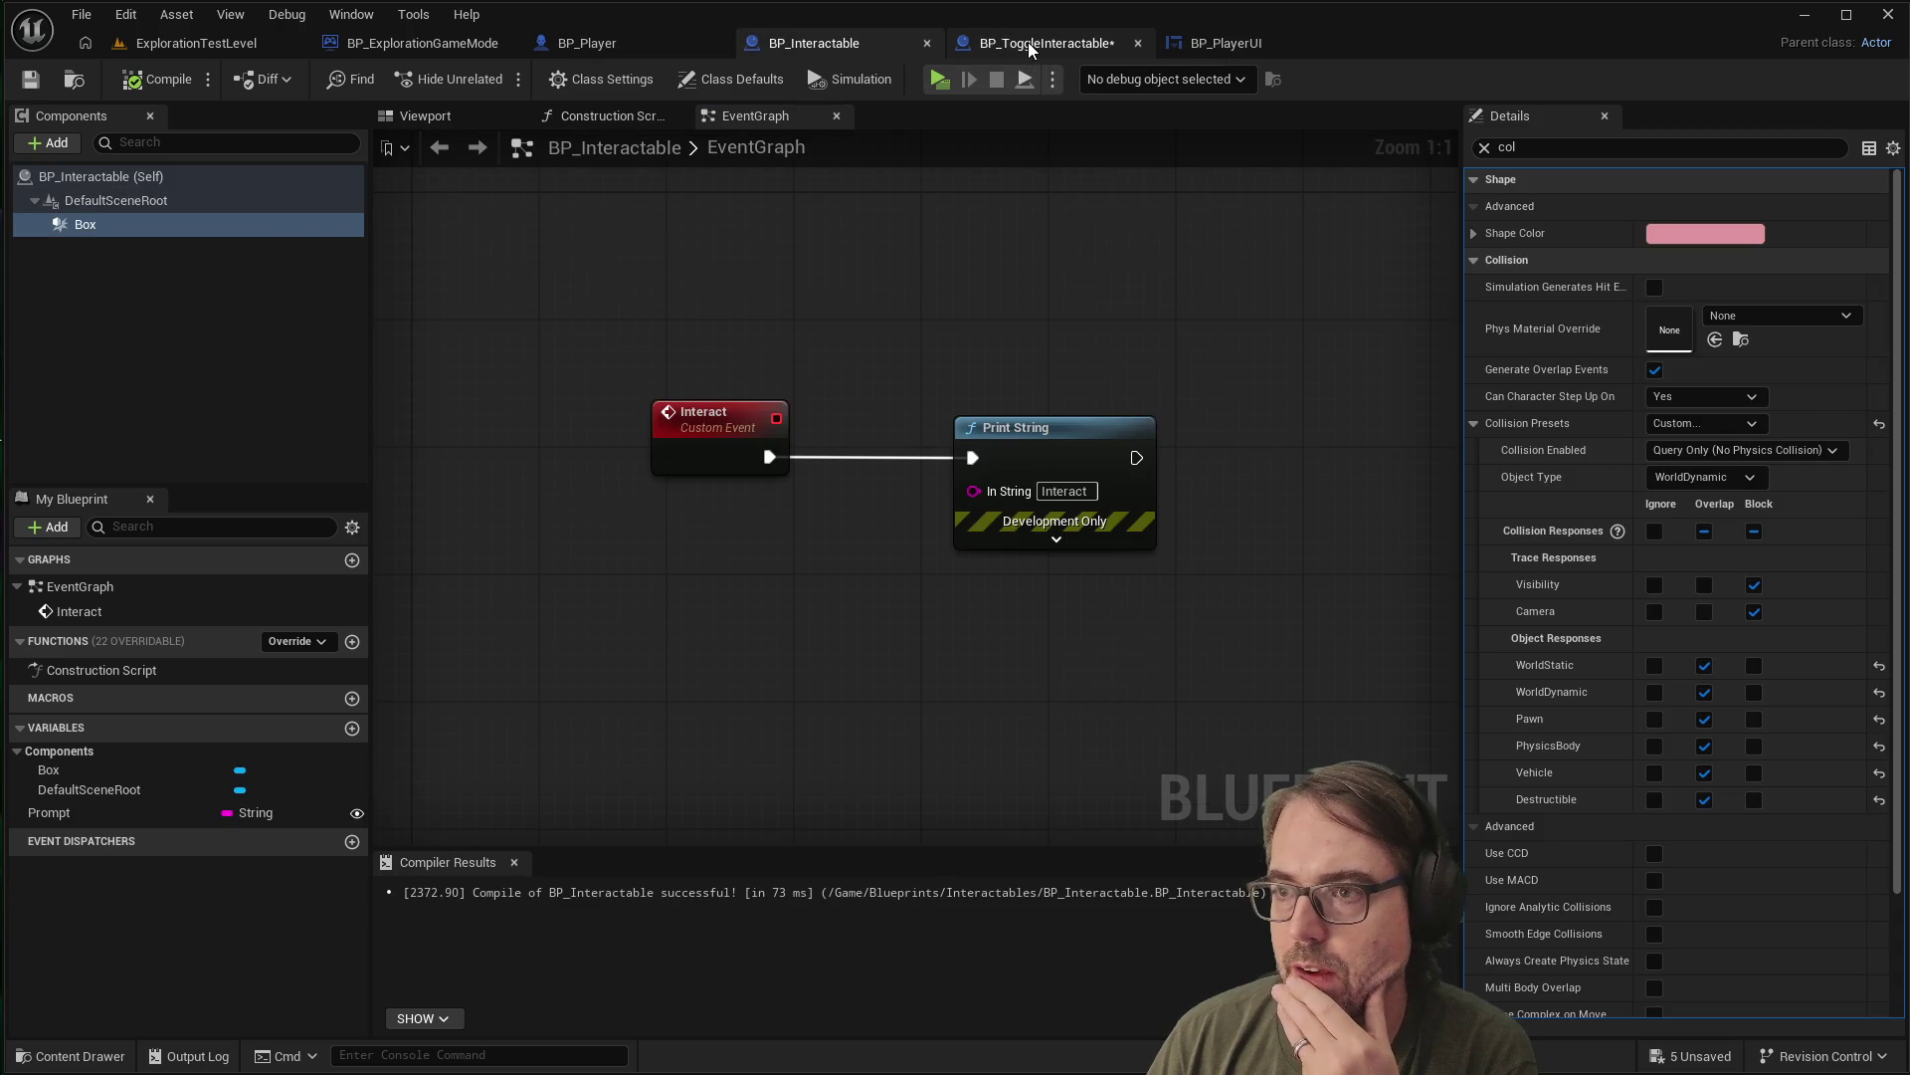
click(1029, 42)
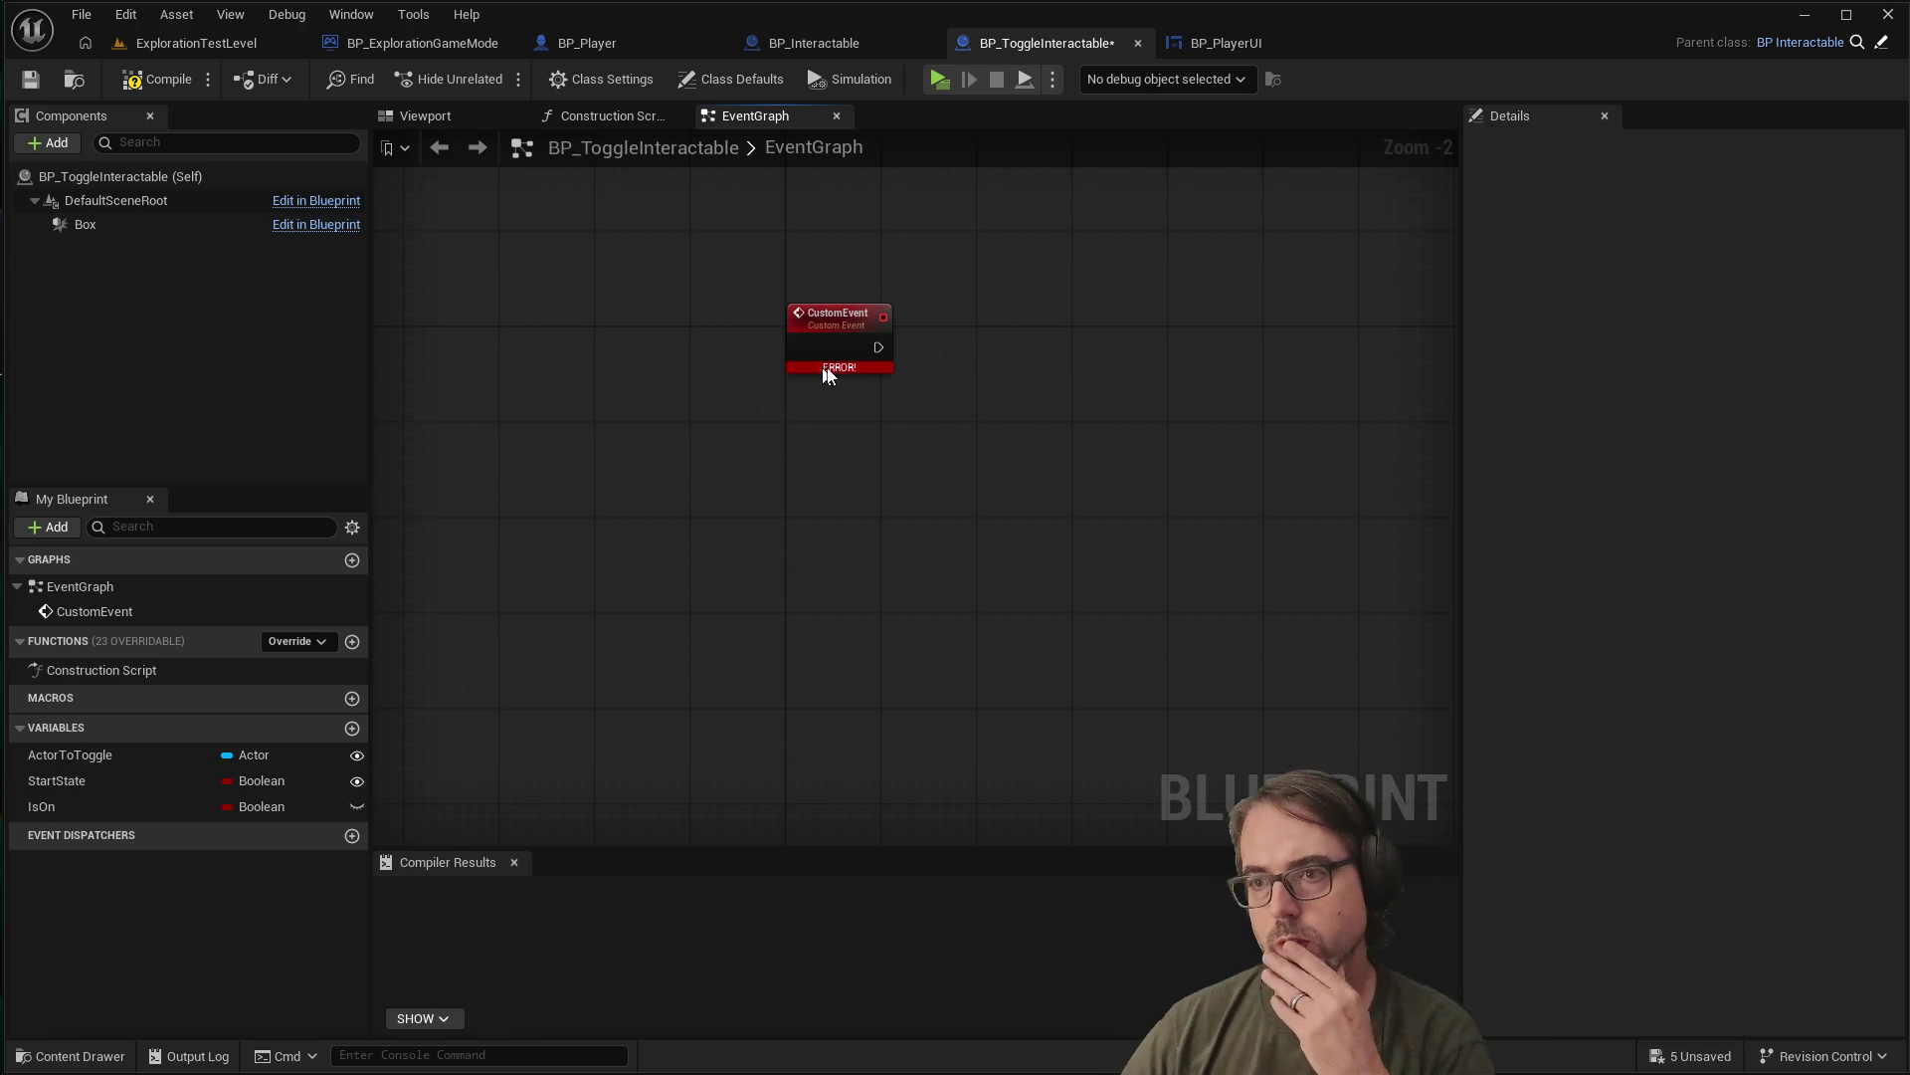
Delete the leftover CustomEvent node, glancing at BP_Interactable and BP_PlayerUI
click(843, 314)
right_click(844, 313)
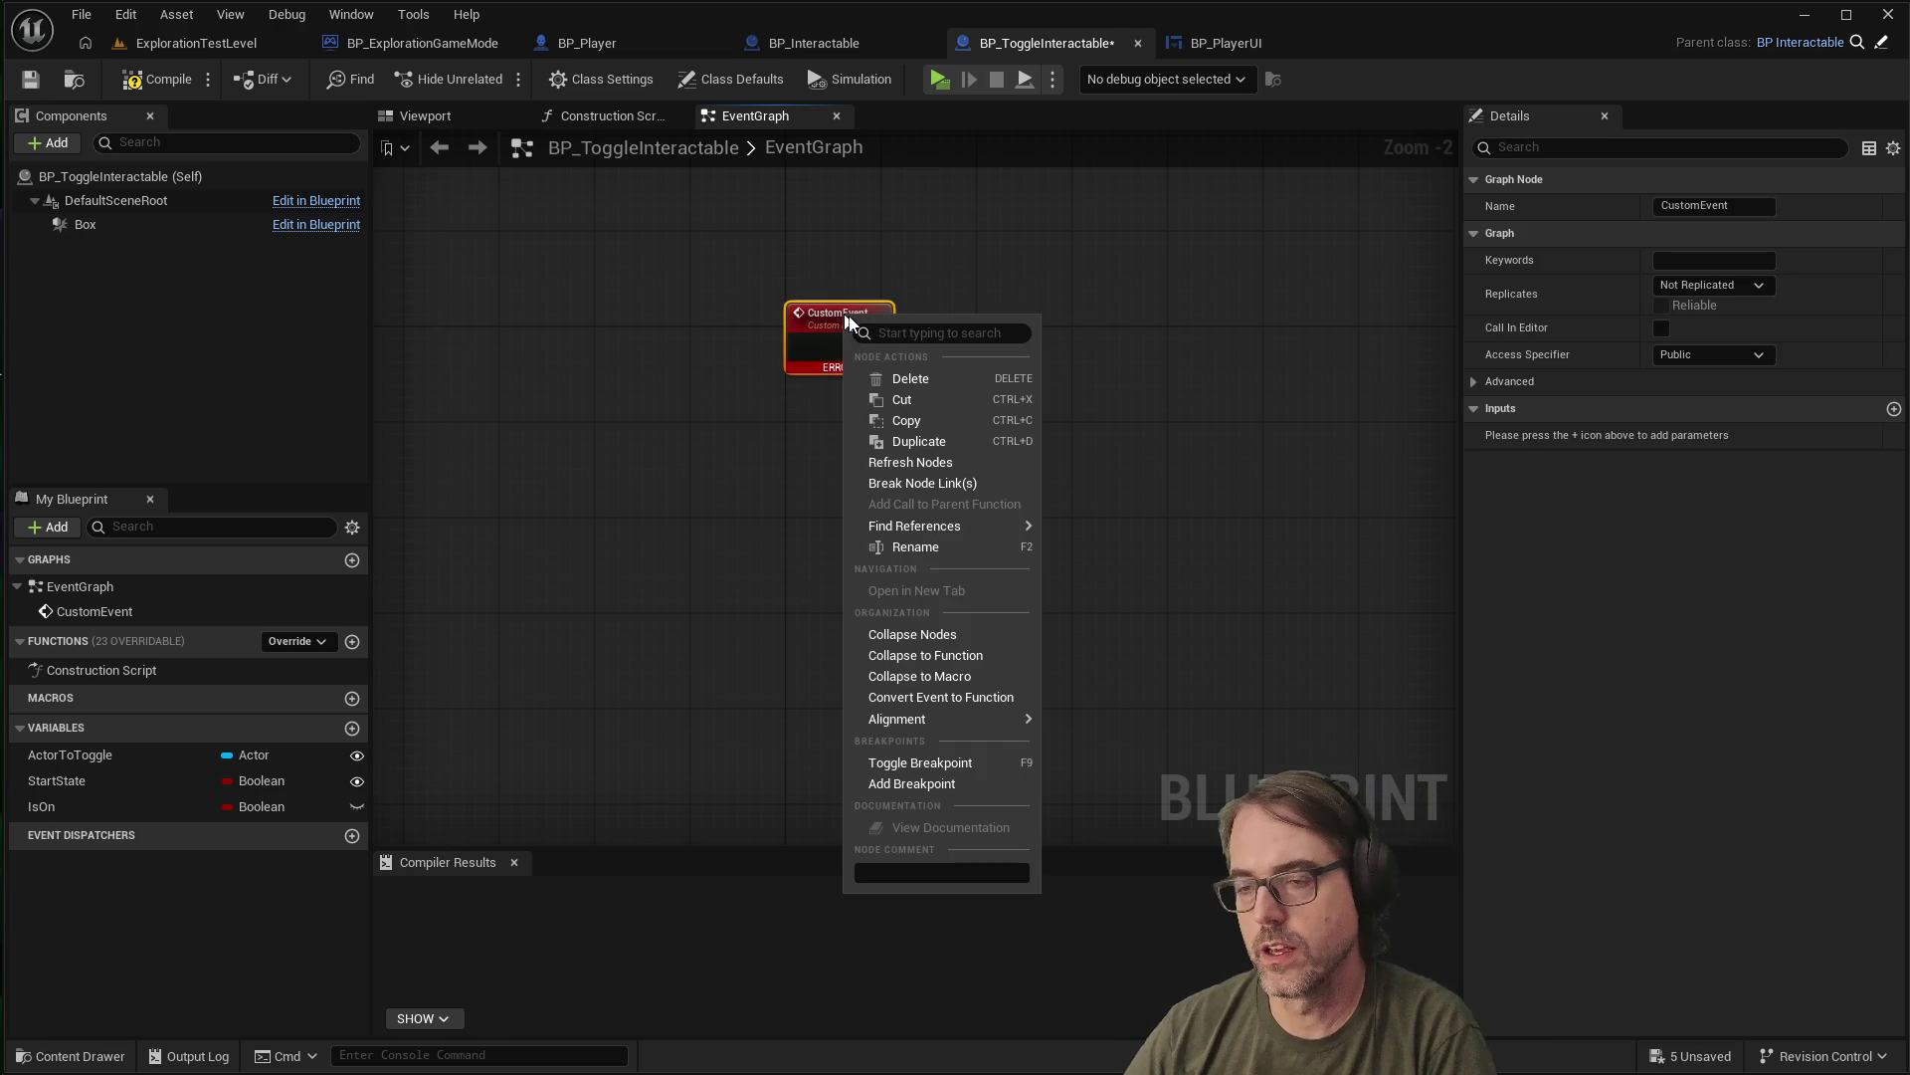
click(907, 380)
right_click(810, 345)
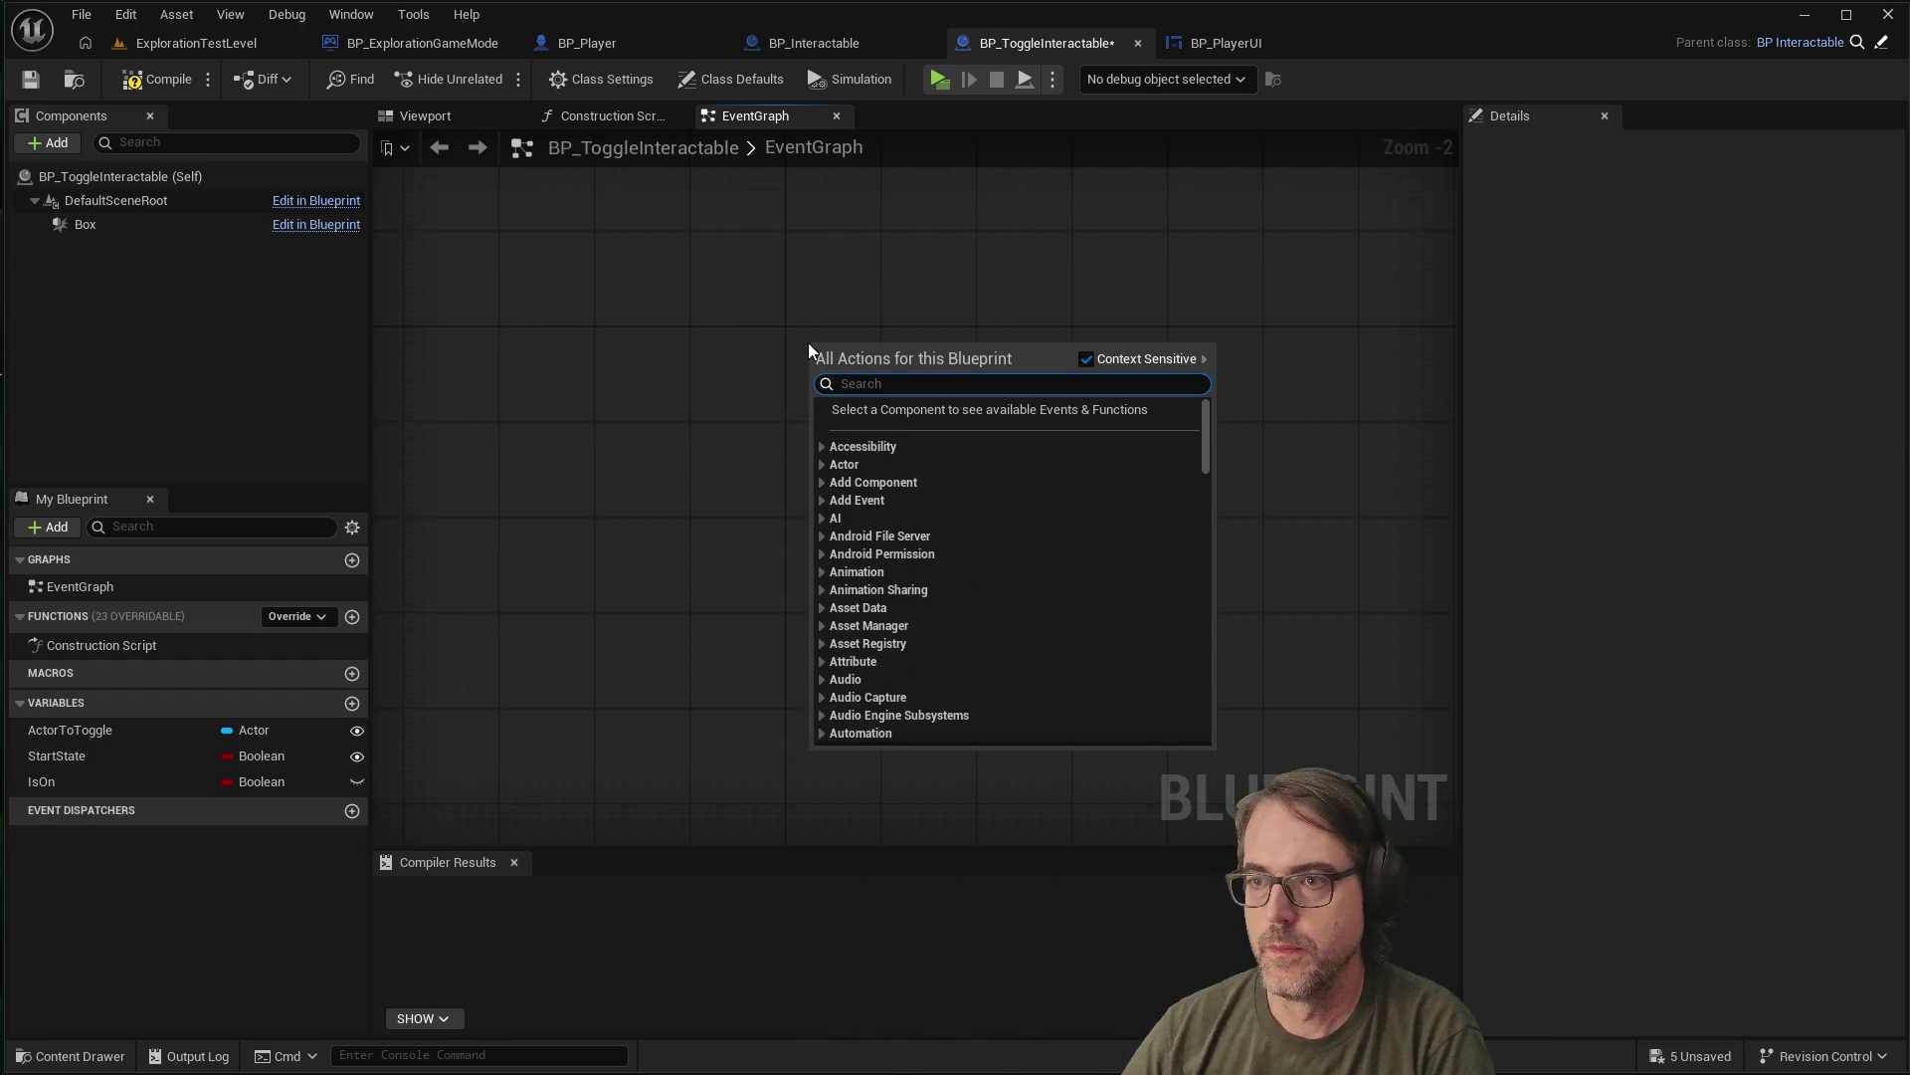
click(801, 43)
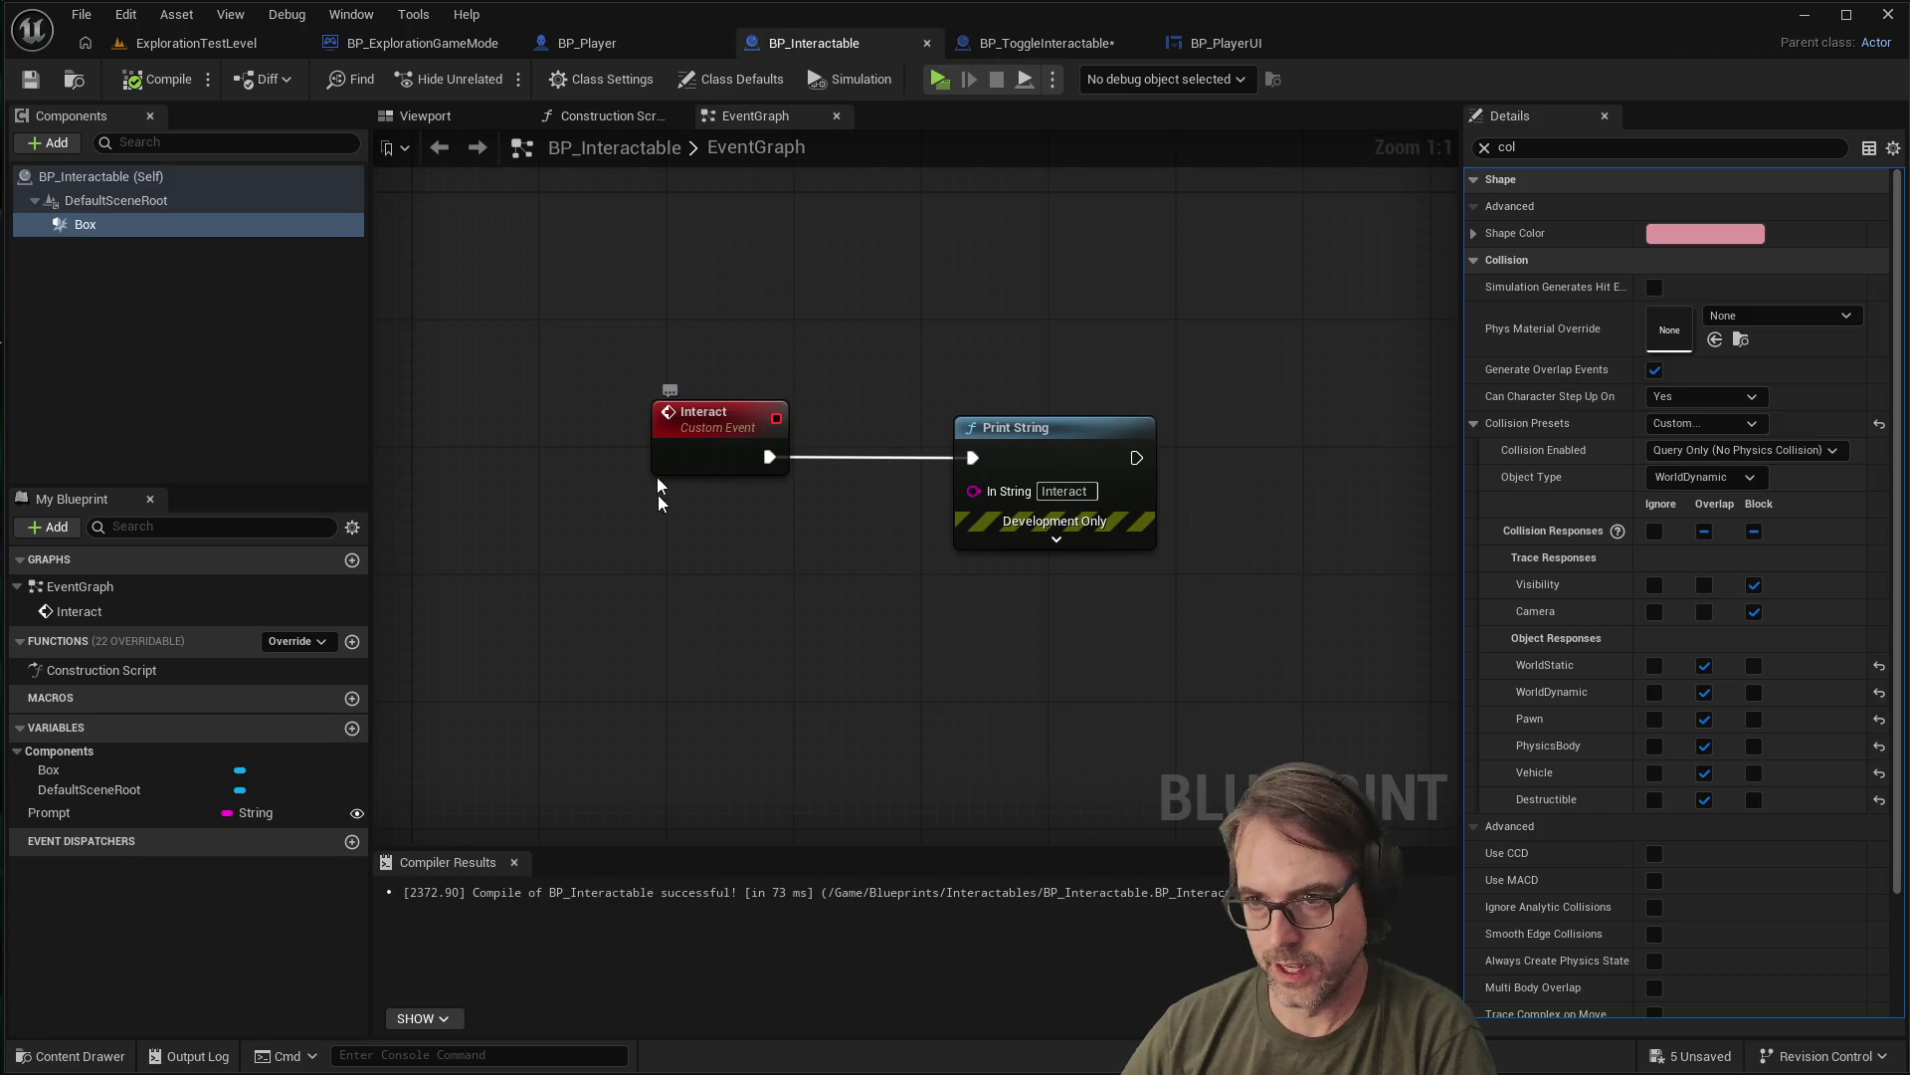
click(1204, 43)
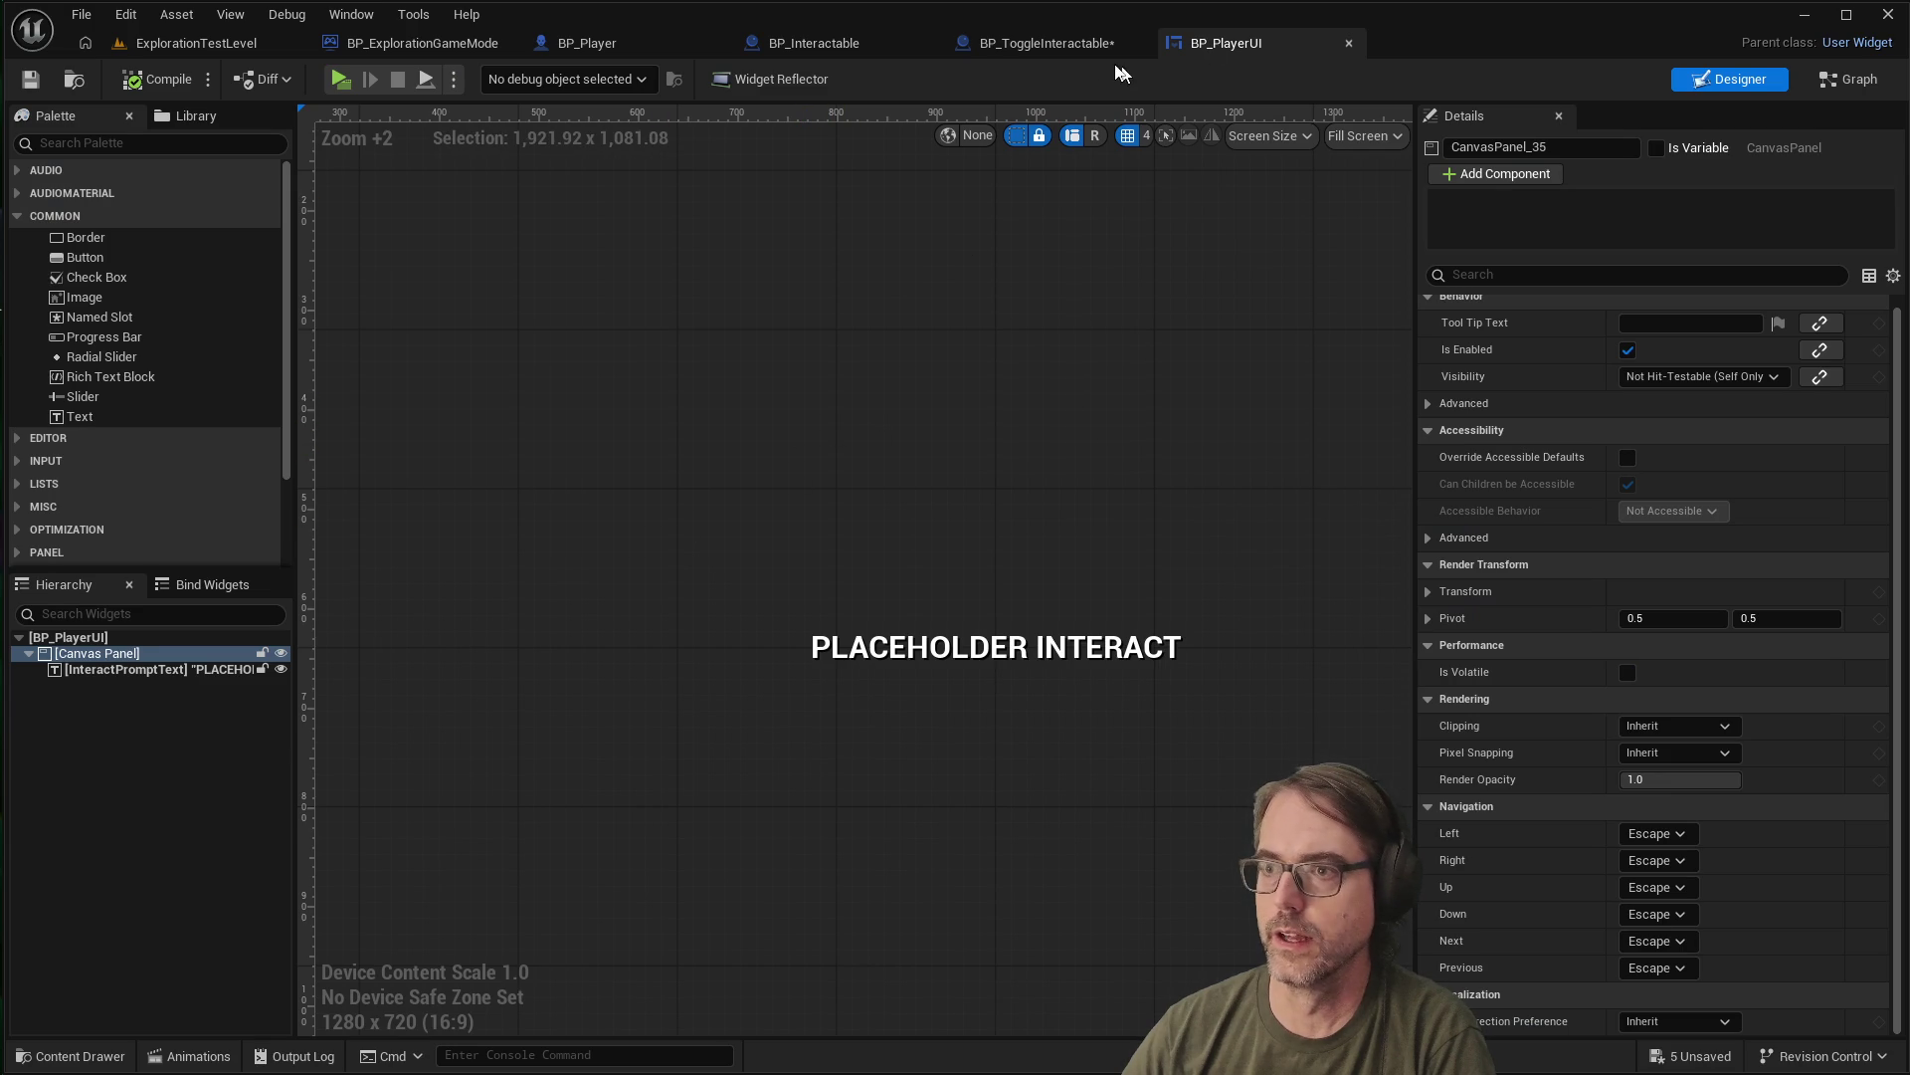
click(1052, 45)
Add an Event Interact node to the graph by searching 'event in'
right_click(779, 433)
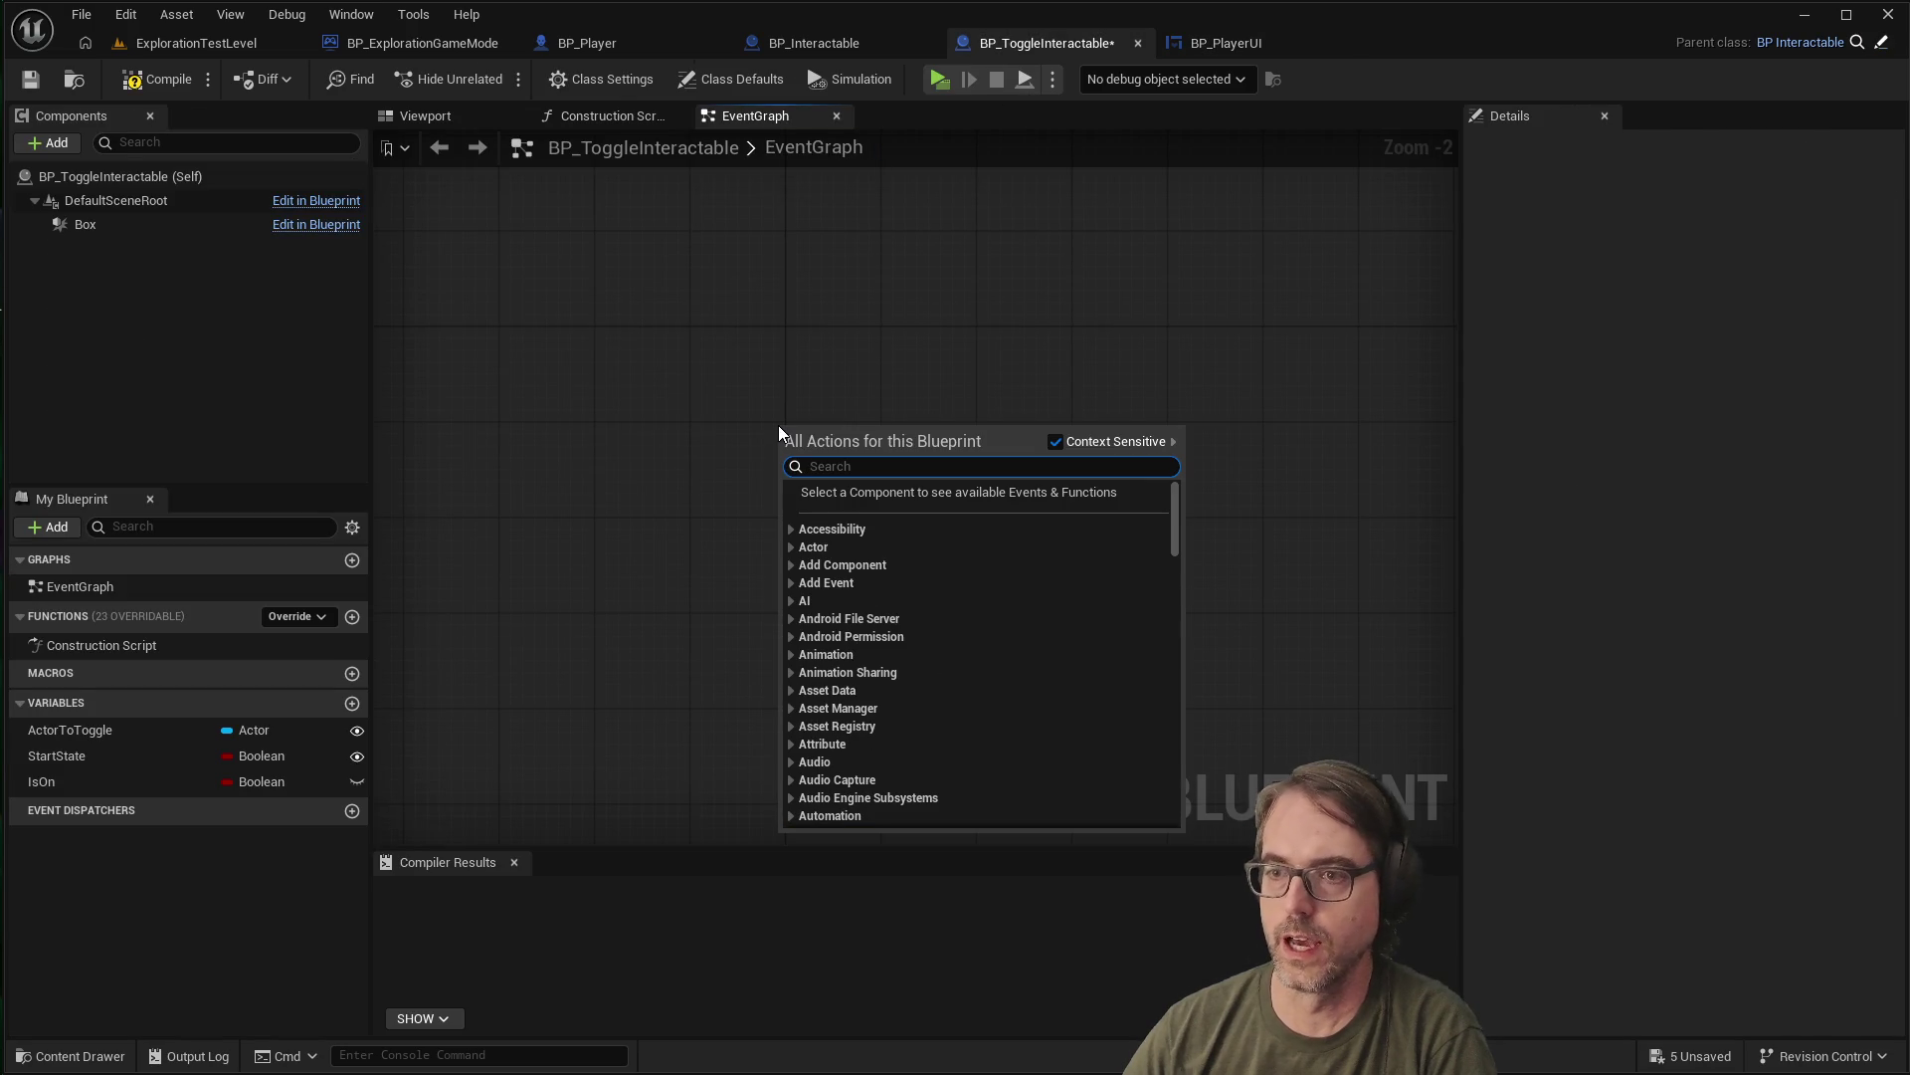
text(ev)
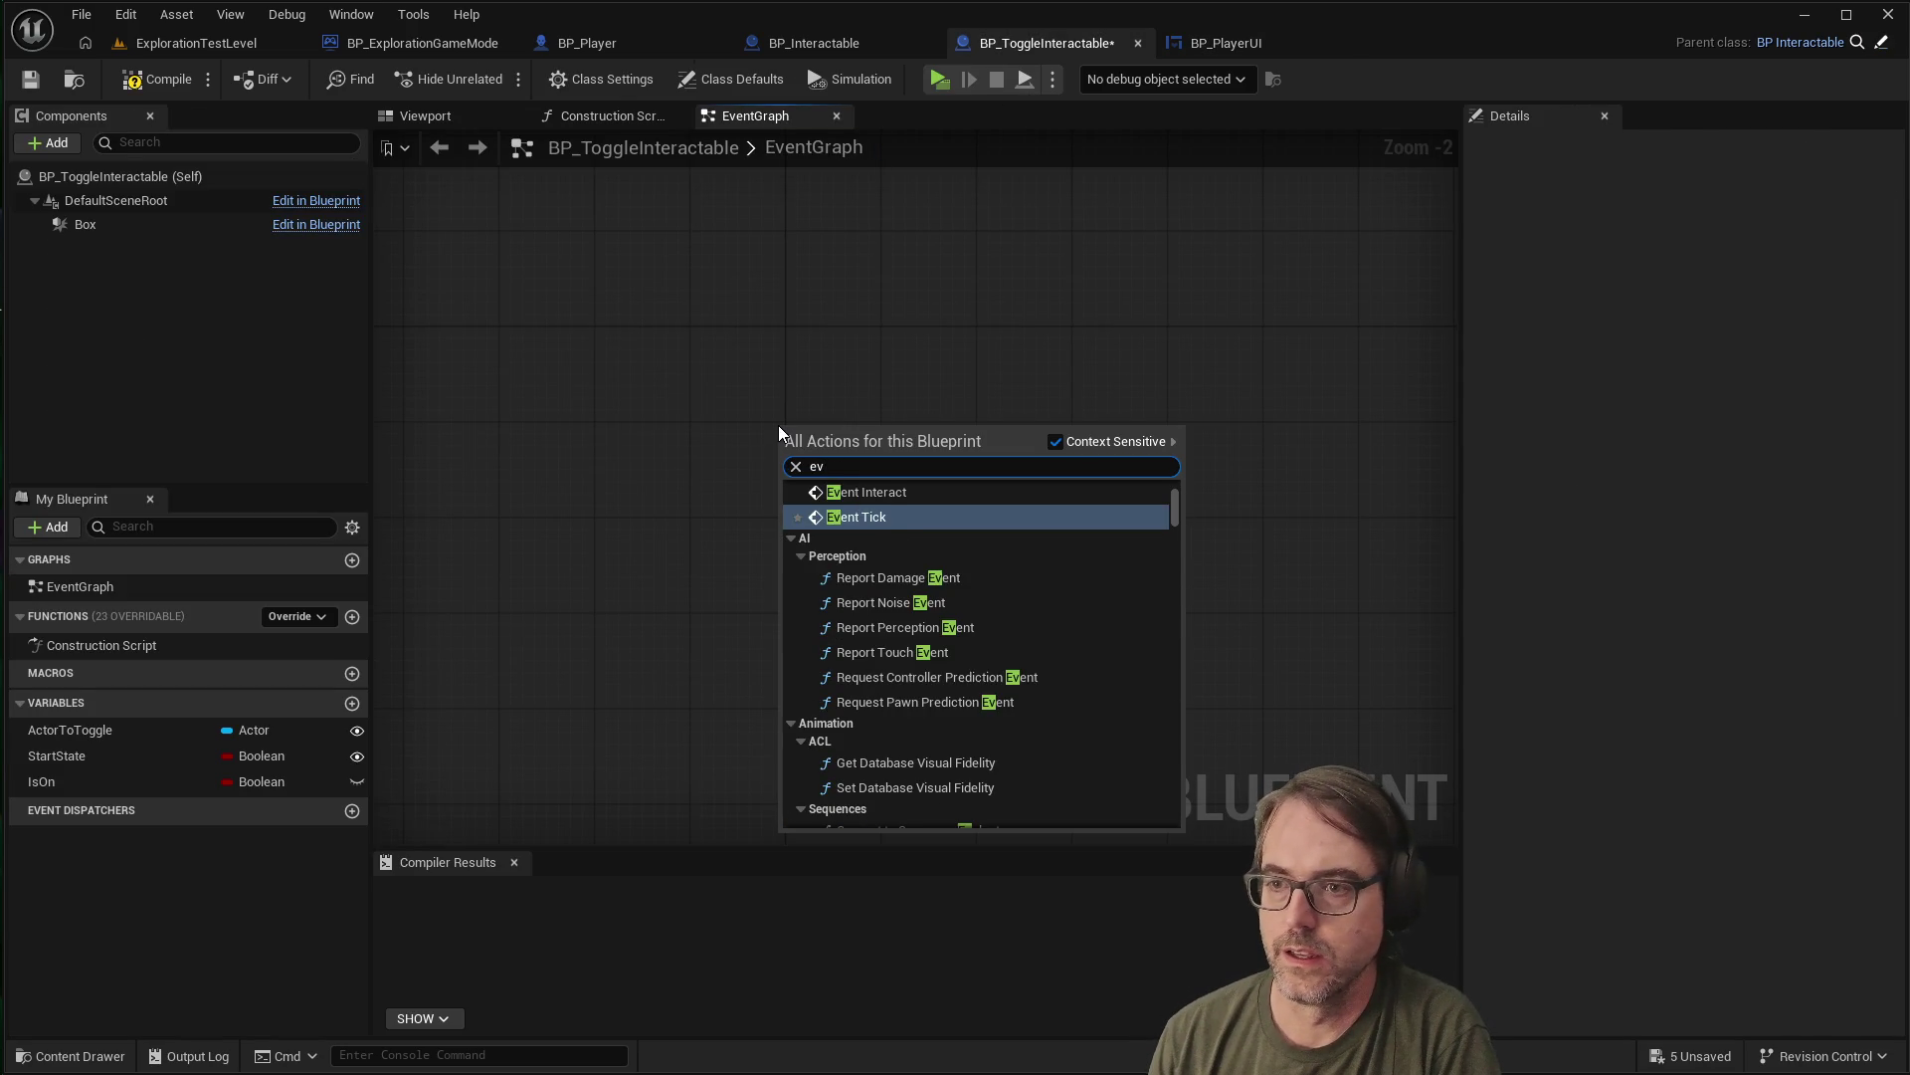
text(entin)
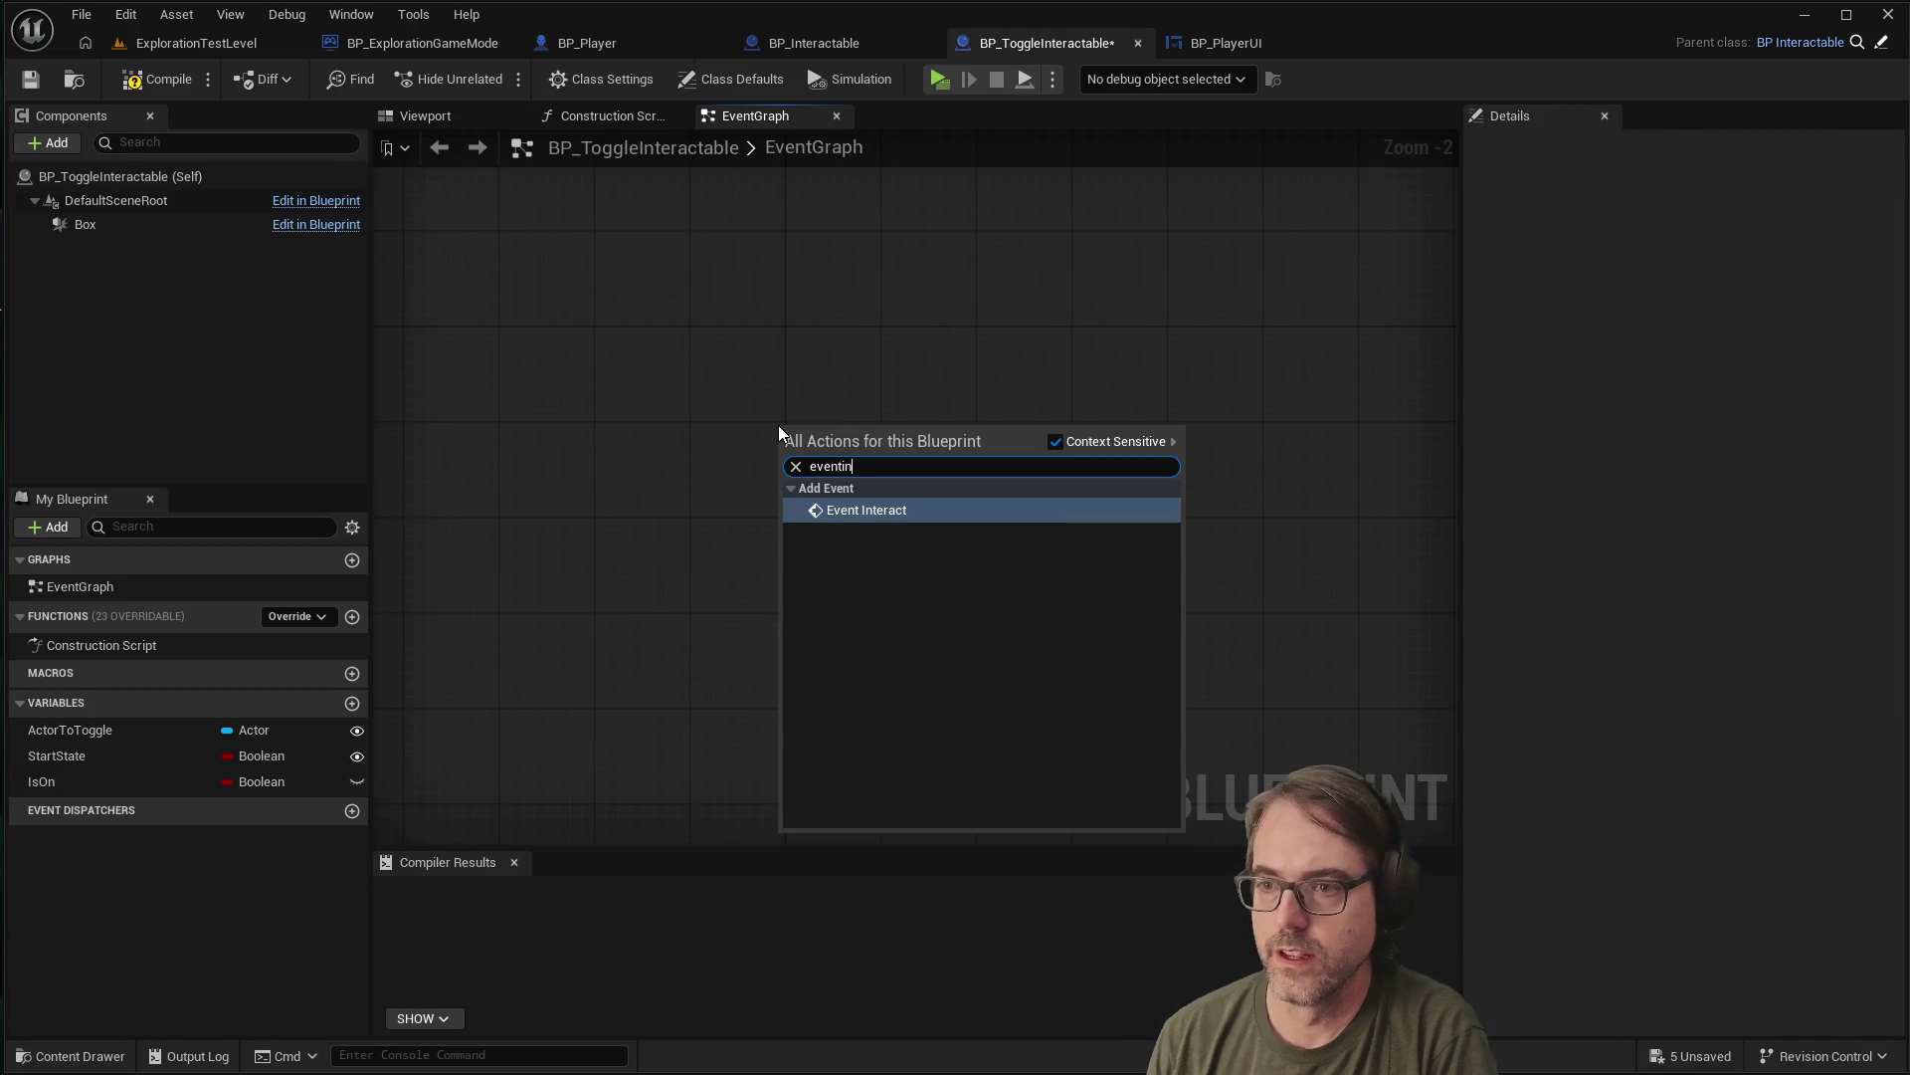
key(BackSpace)
key(BackSpace)
text( in)
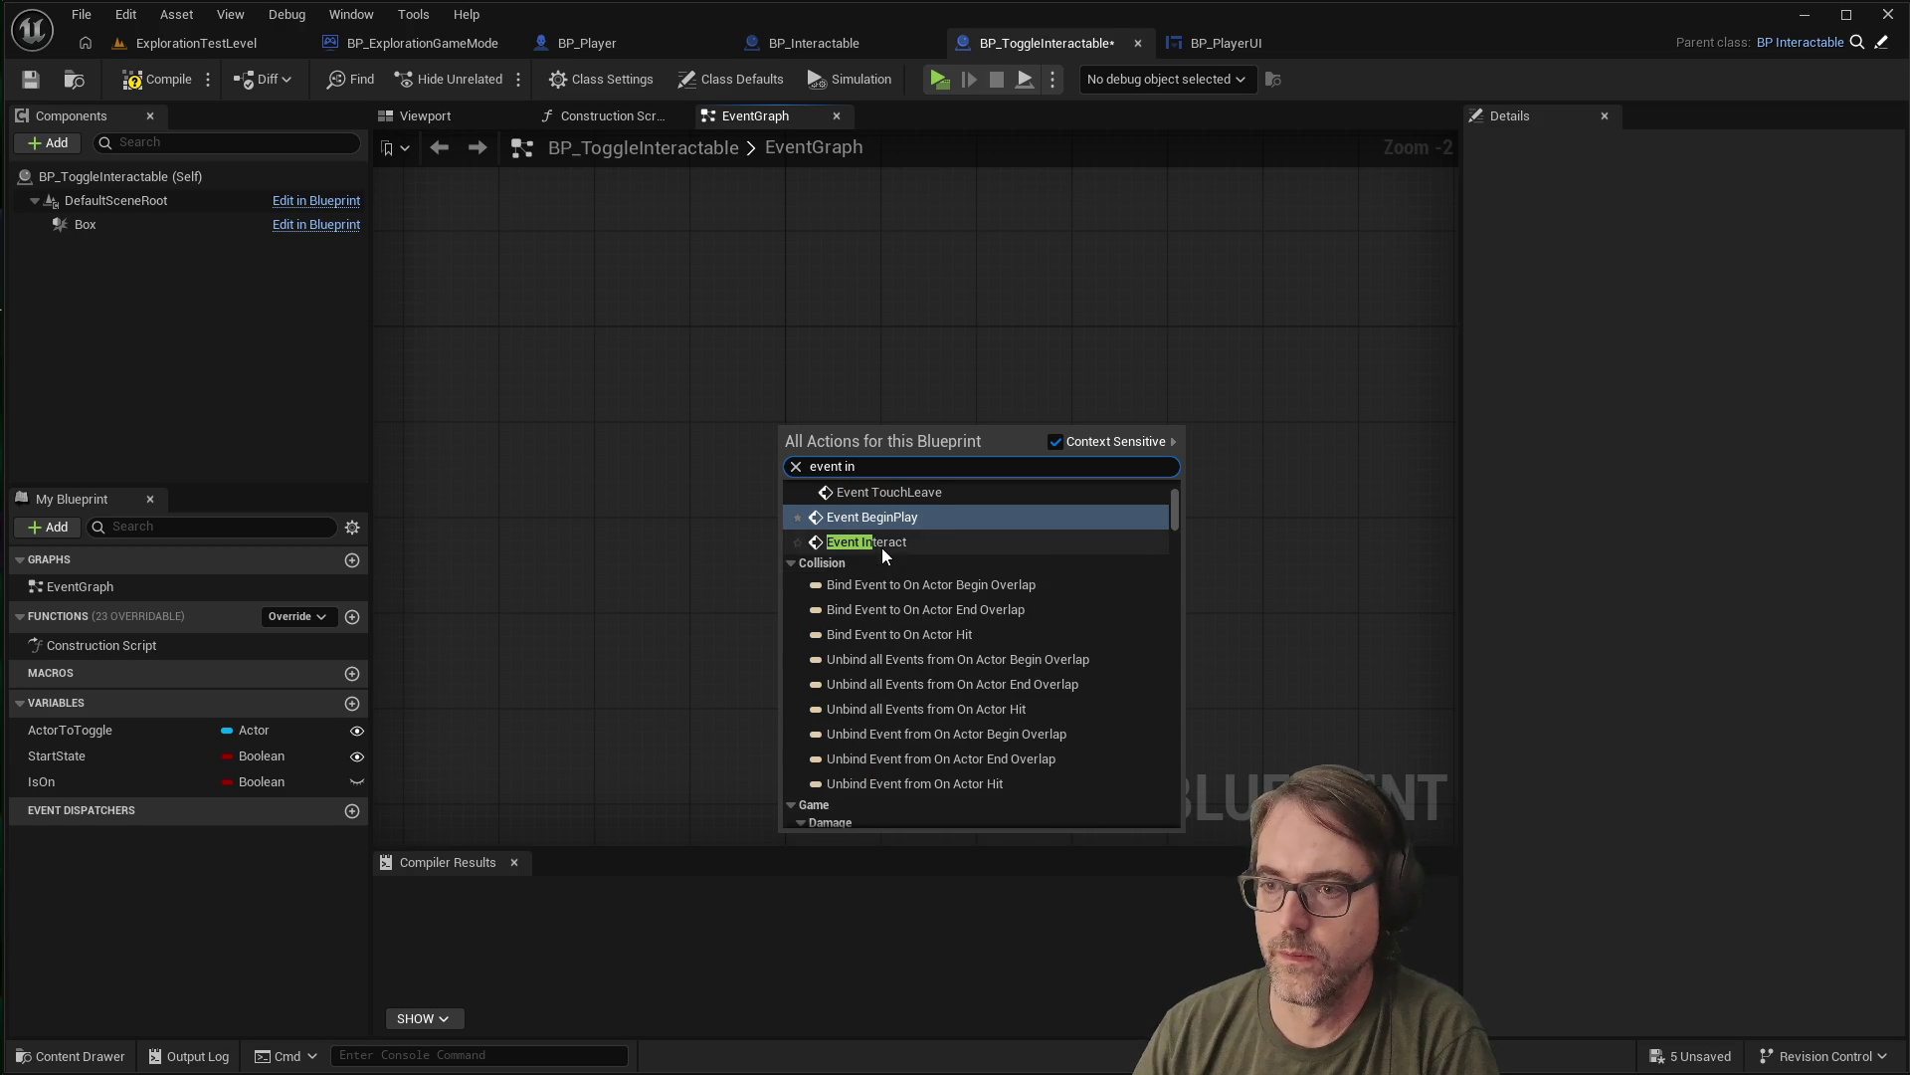
click(881, 543)
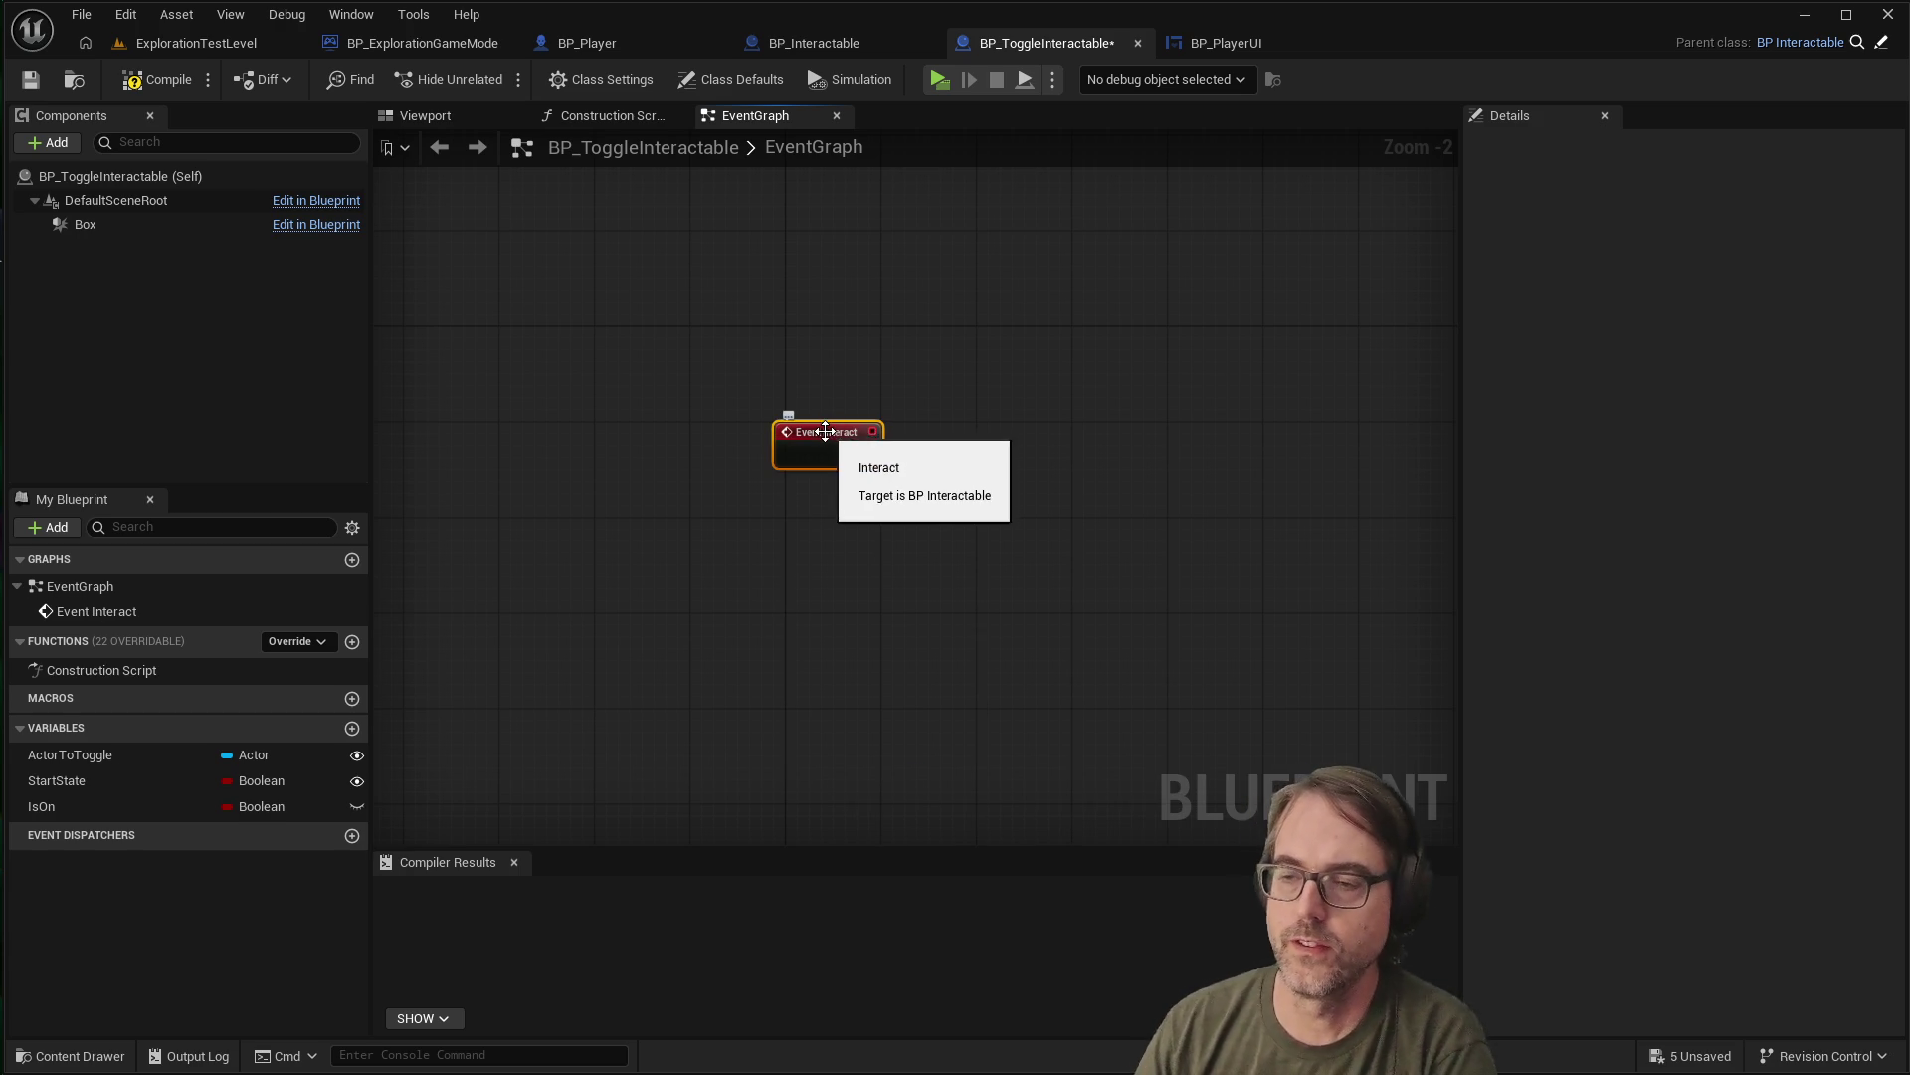
click(826, 44)
click(1024, 50)
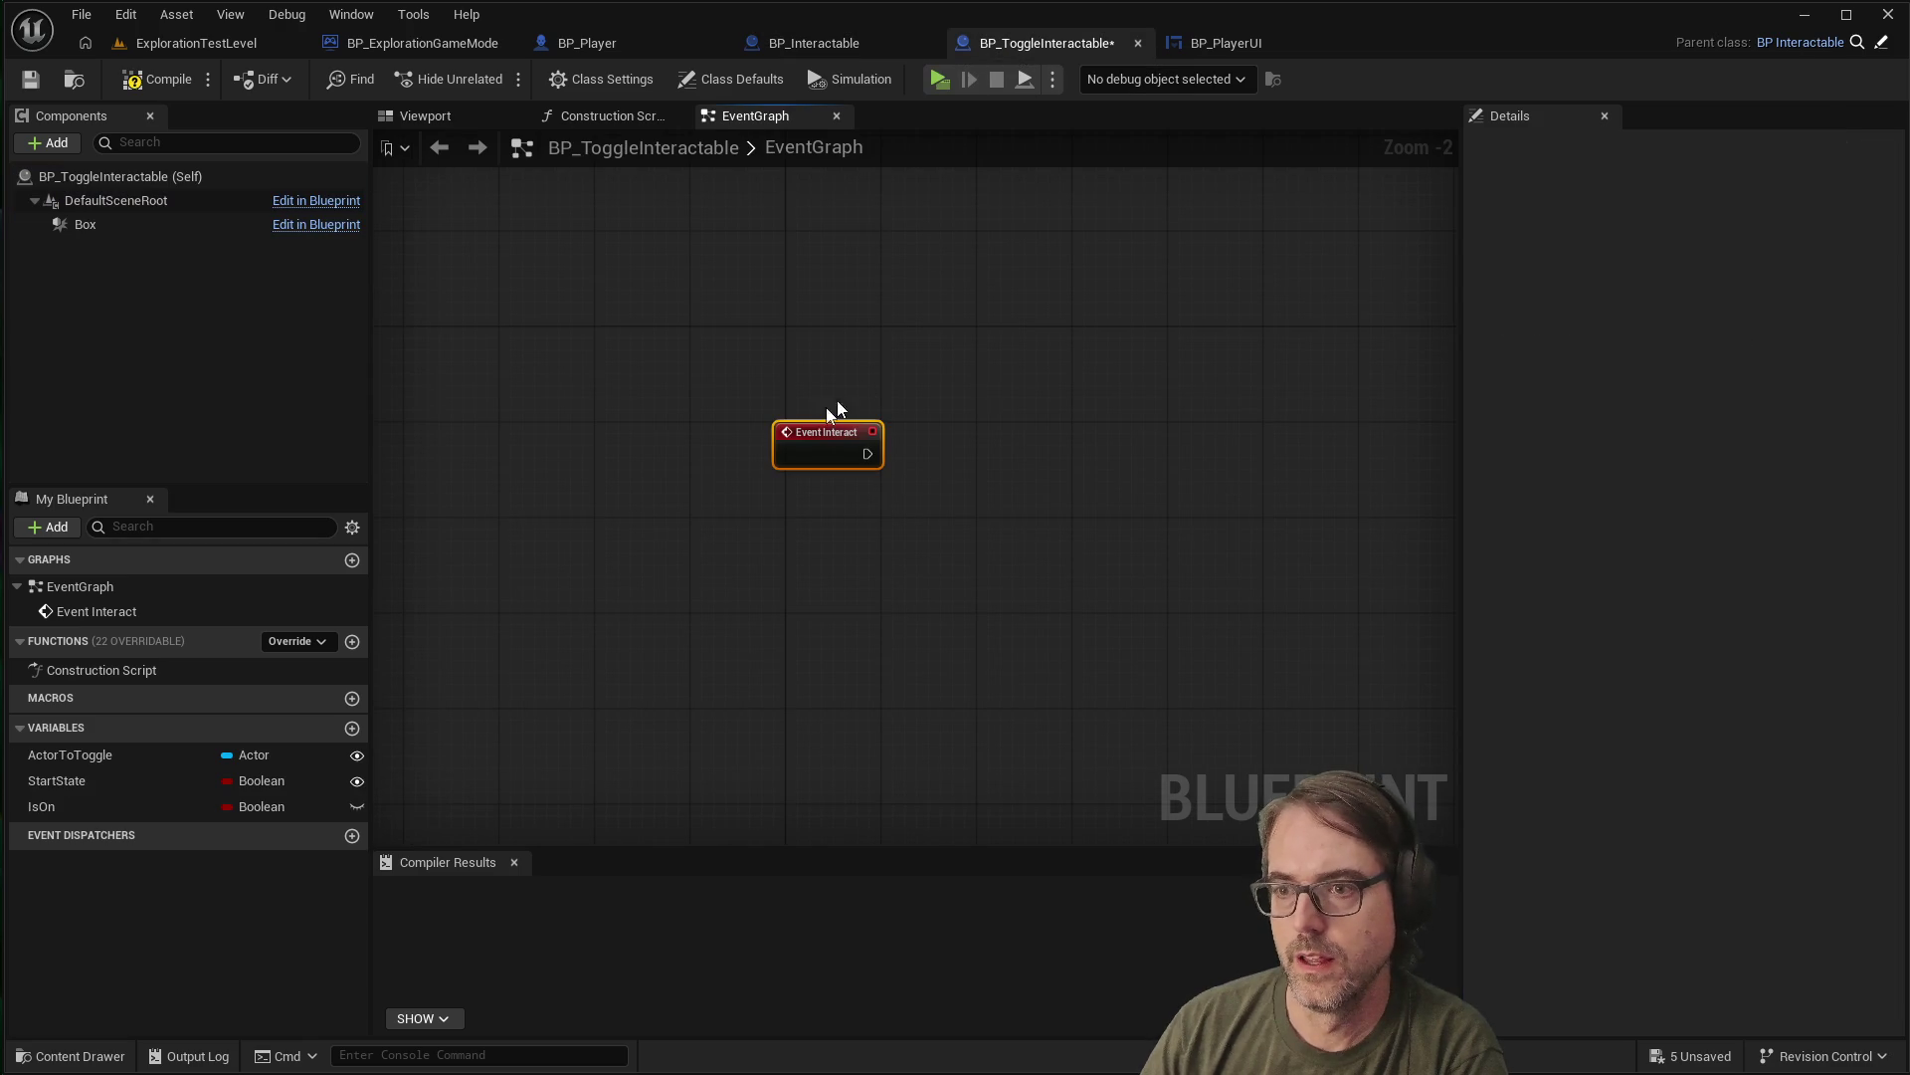
click(786, 492)
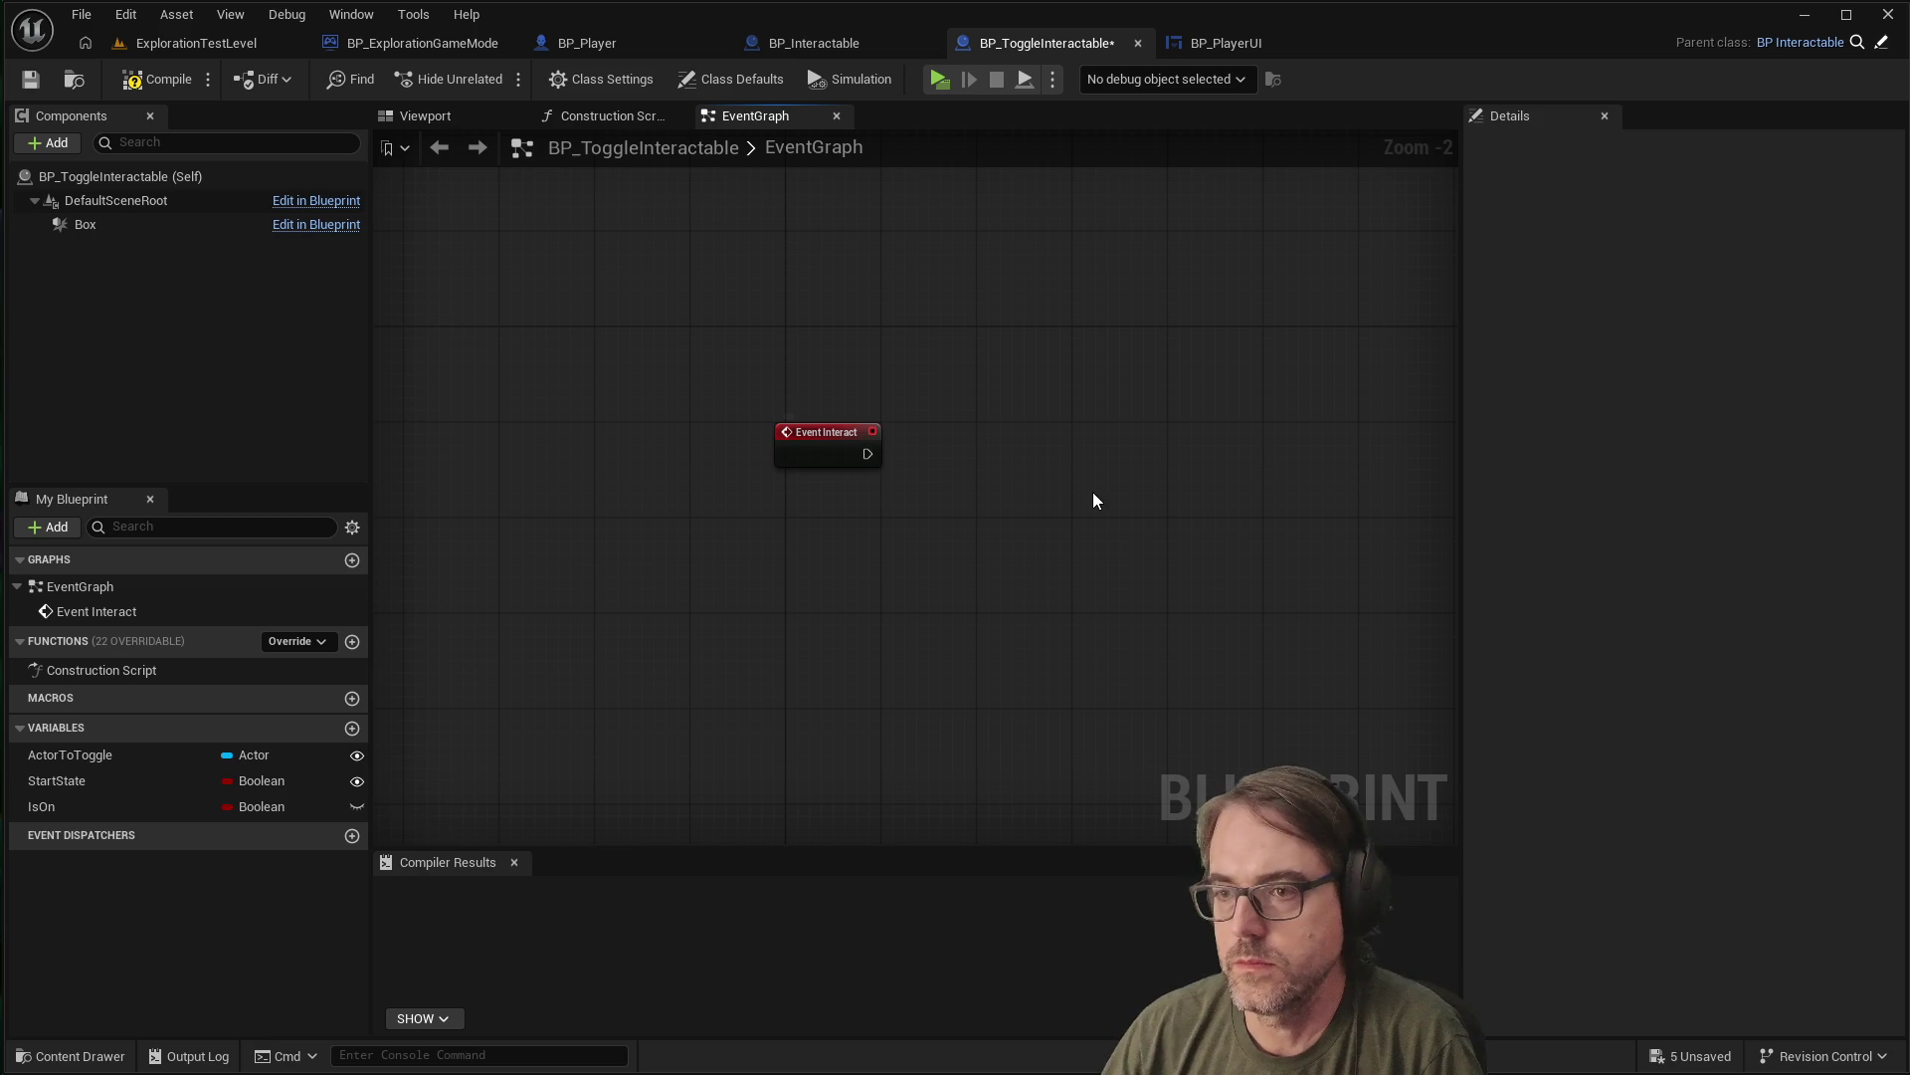
Wire a Print String node printing TOGGLE to Event Interact
right_click(811, 438)
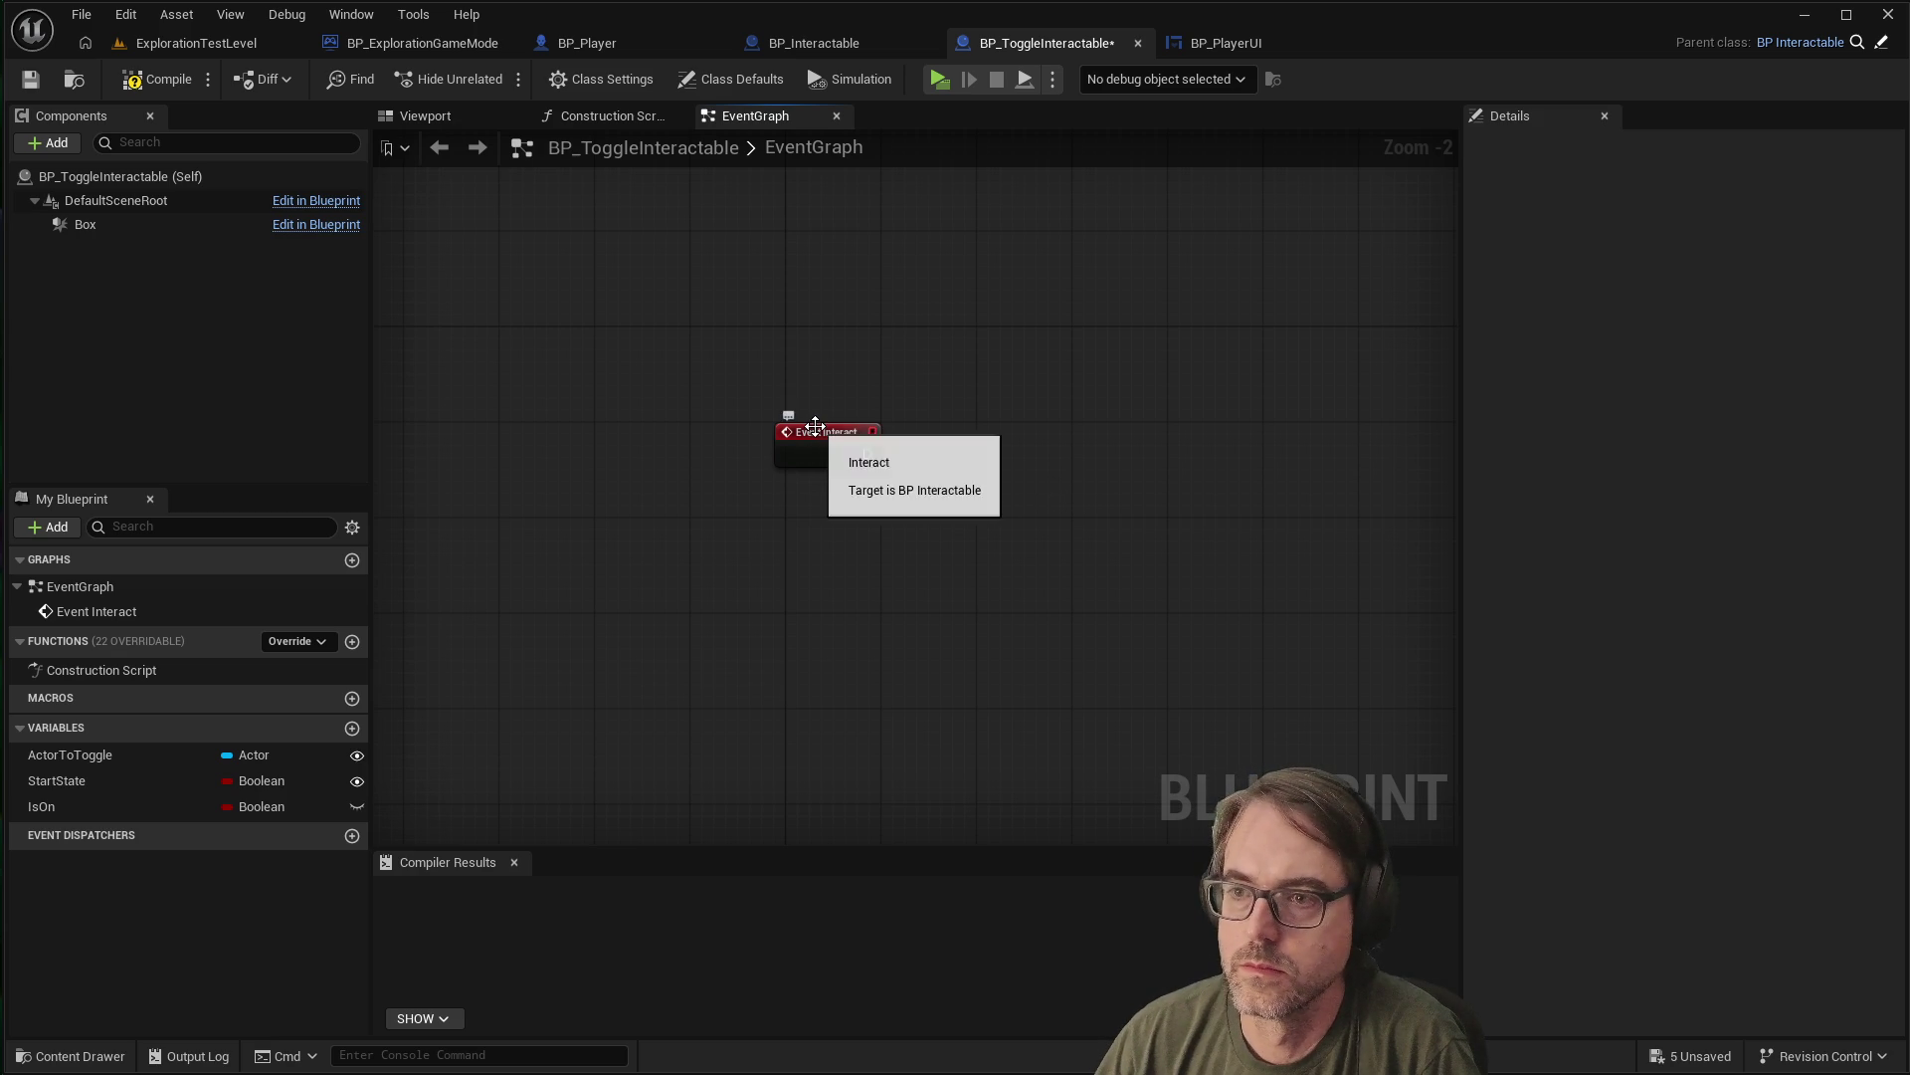
mouse_move(809, 424)
mouse_down()
mouse_move(794, 419)
mouse_move(1016, 448)
mouse_up()
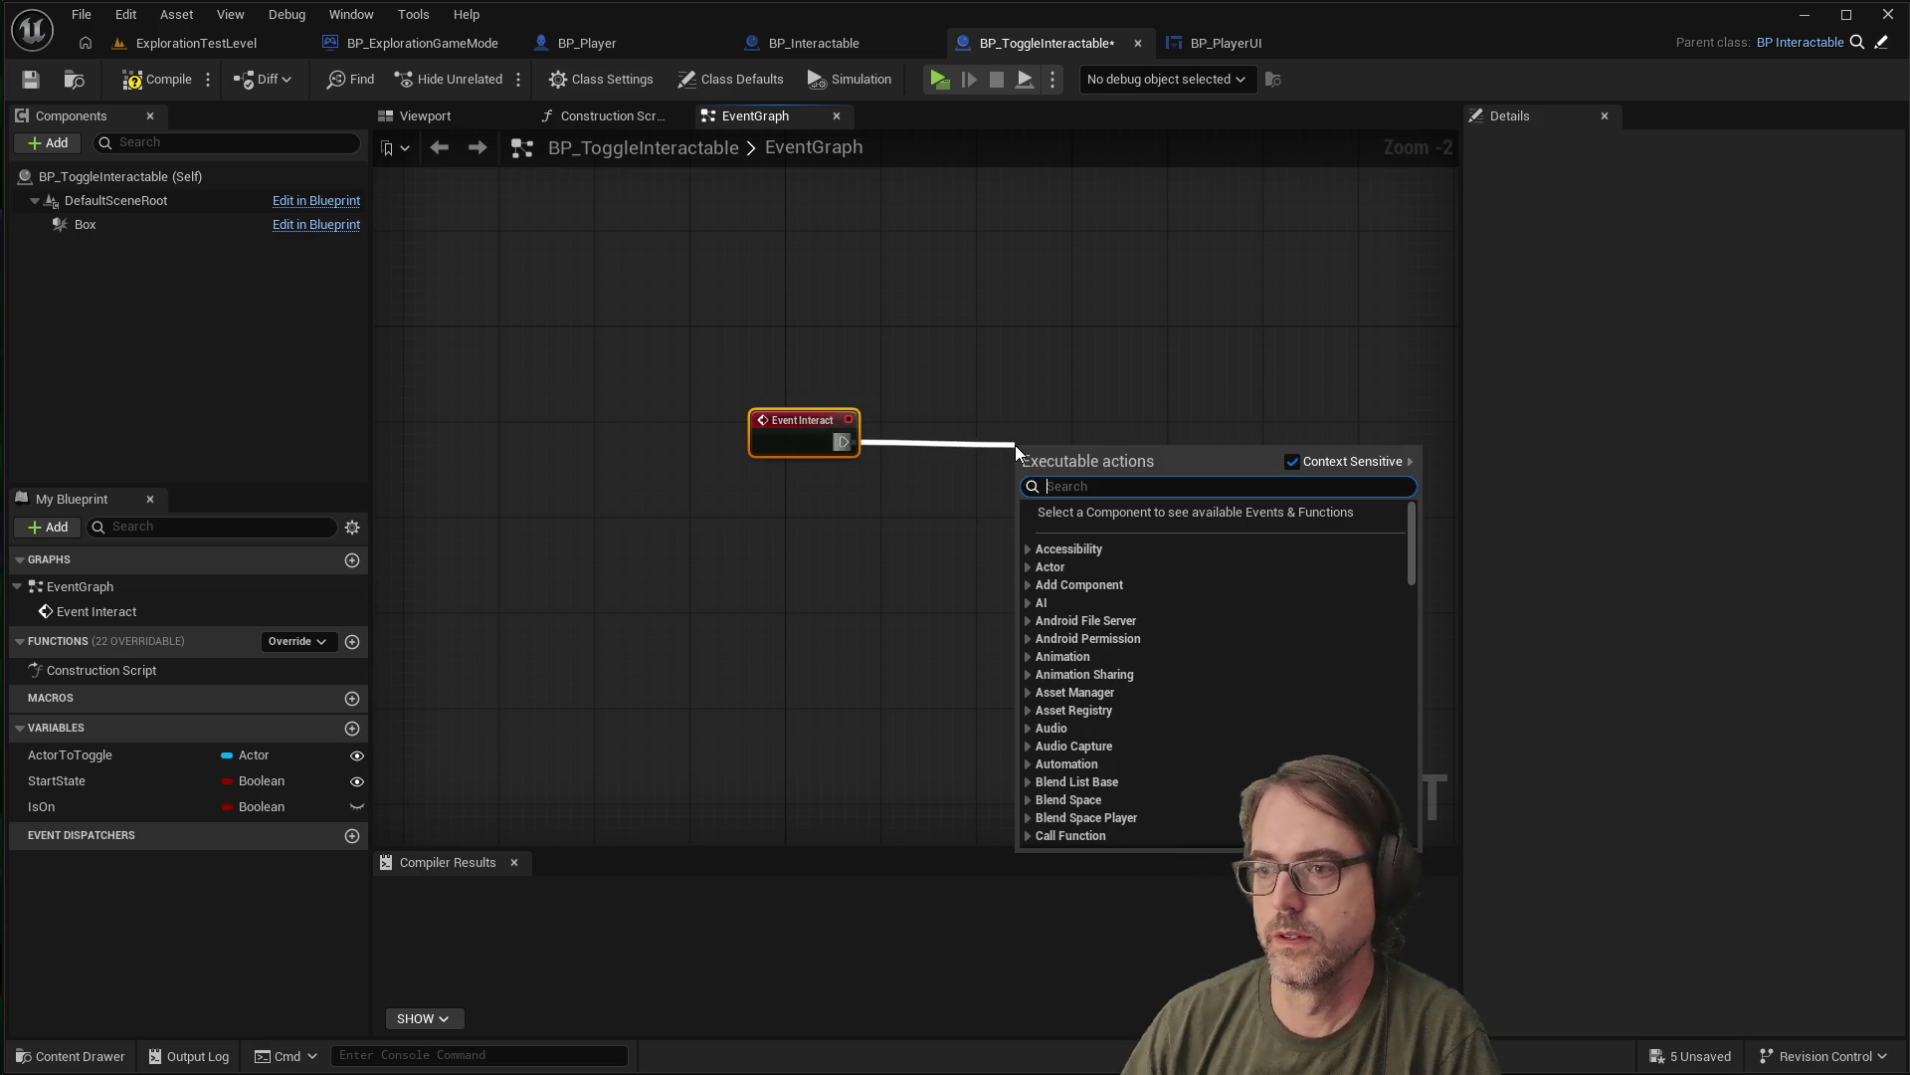
text(print)
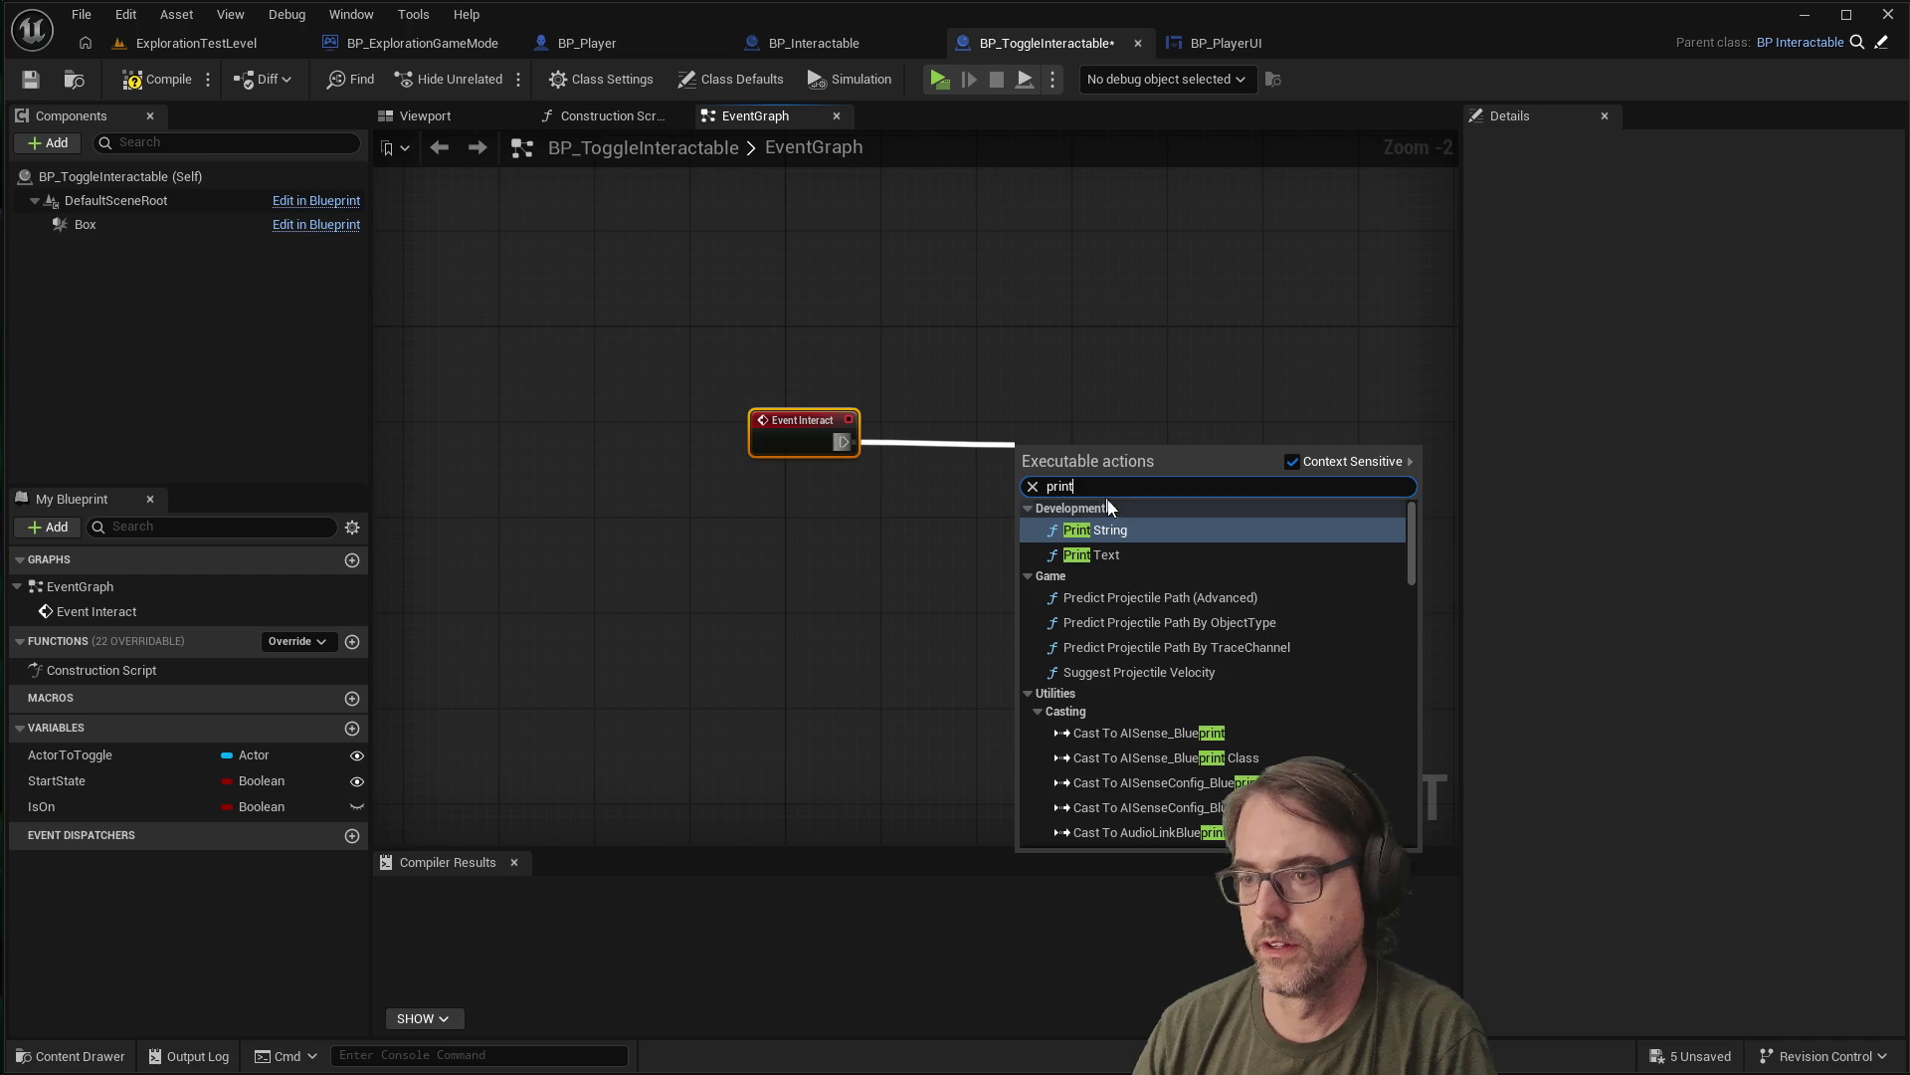
click(1111, 529)
click(1092, 492)
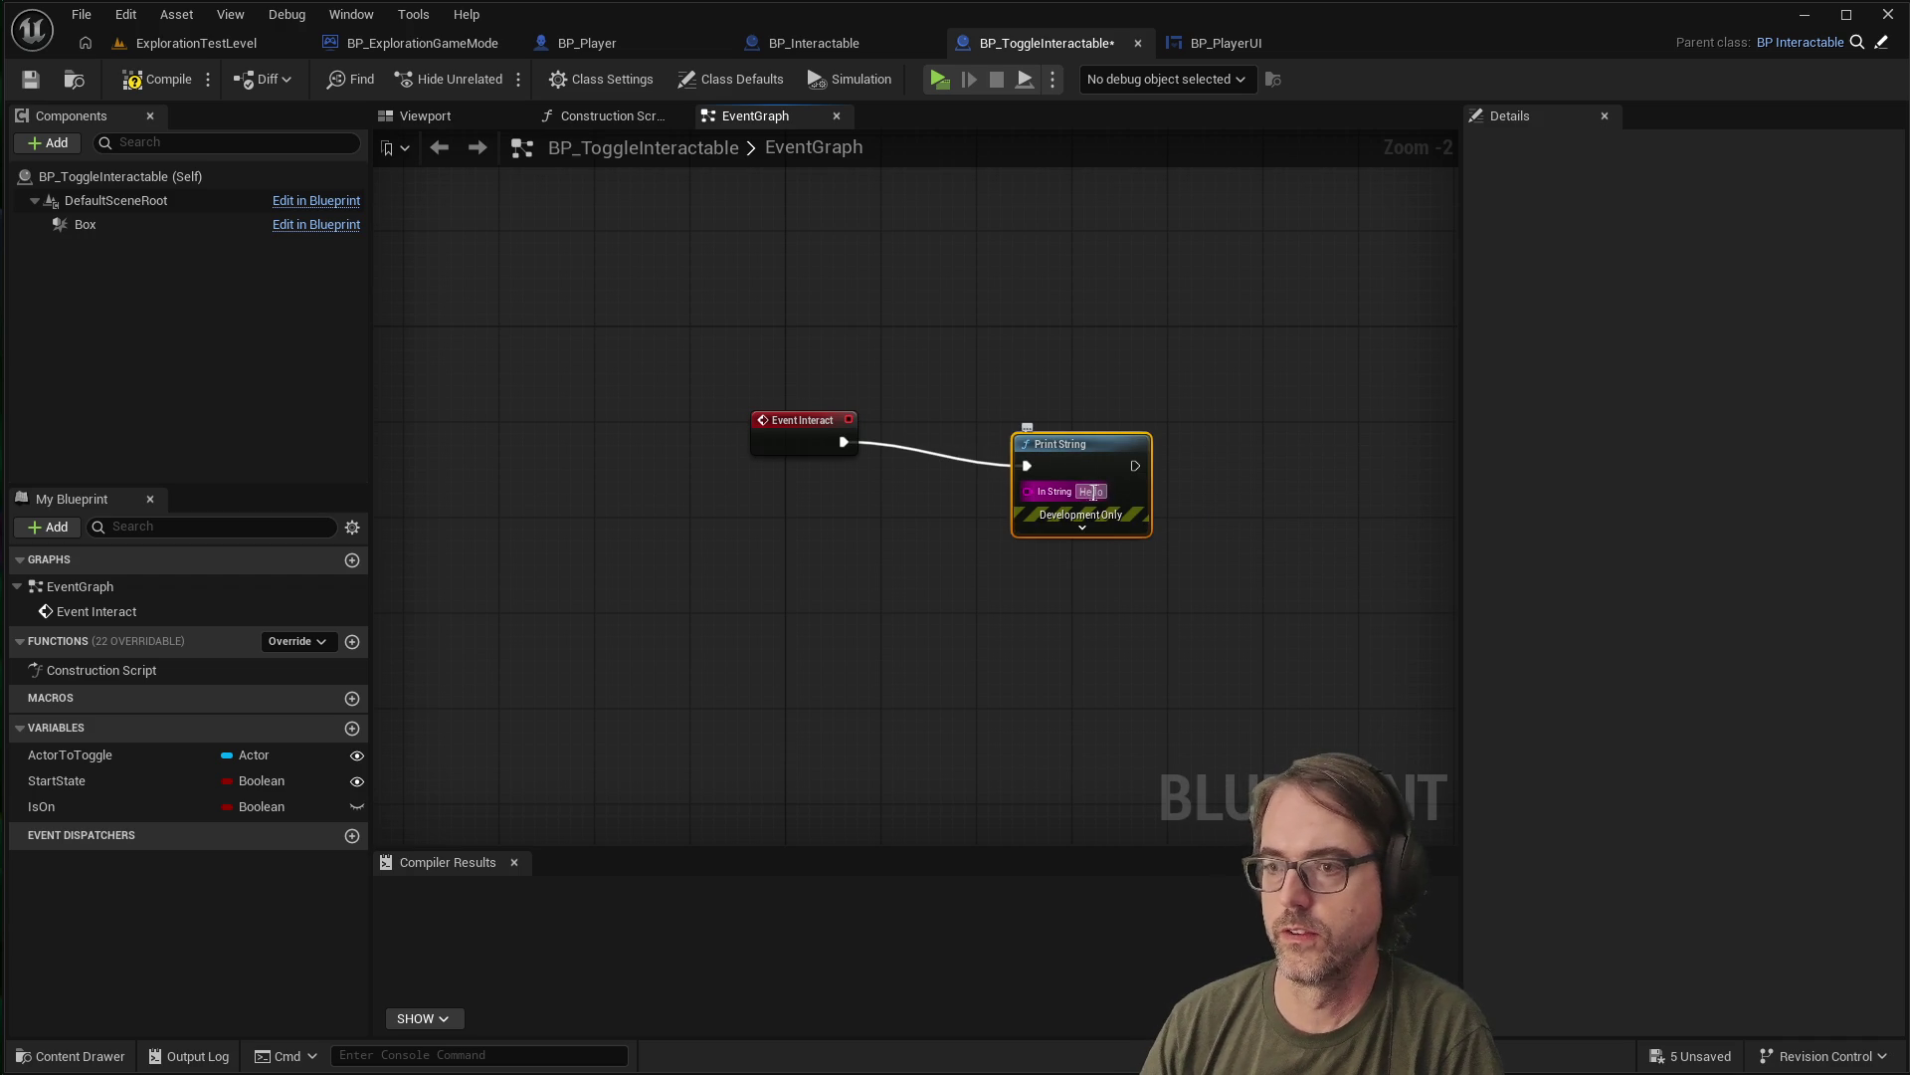
text(TOGGLE)
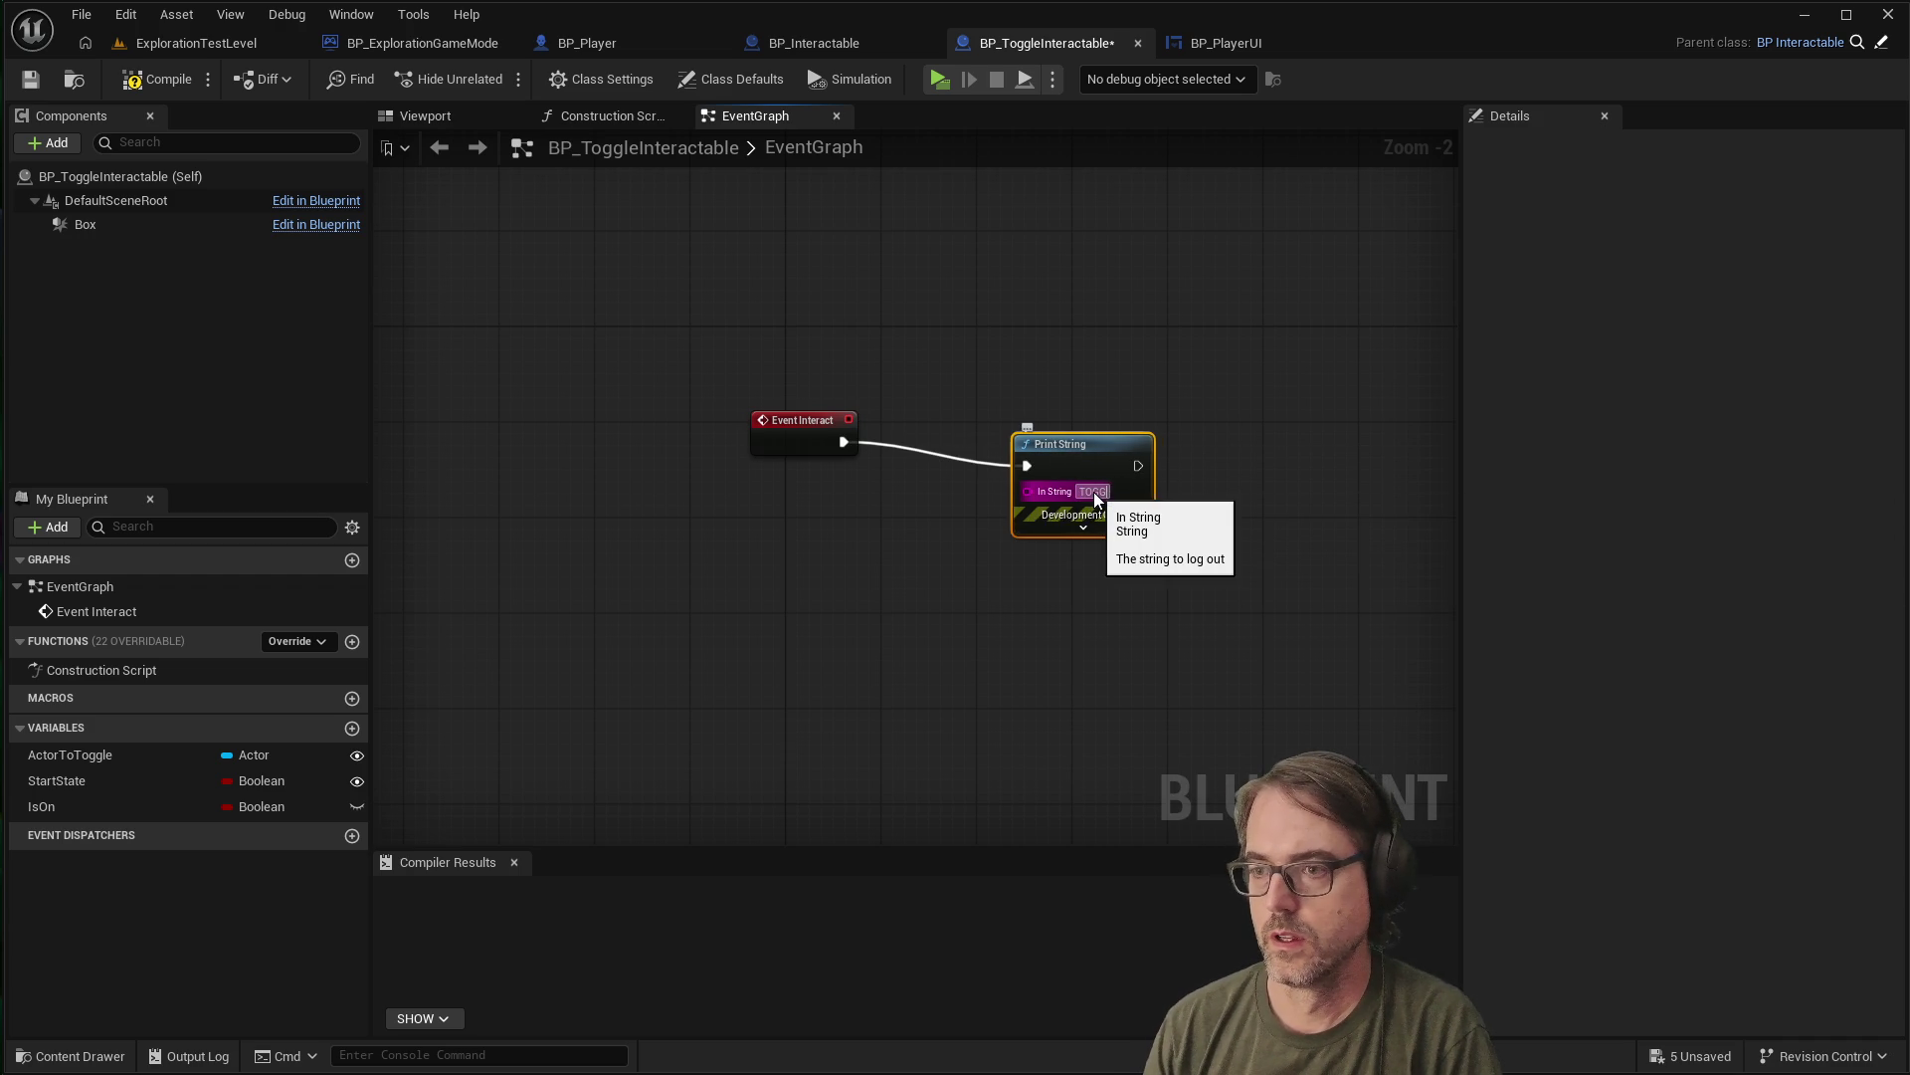
click(867, 605)
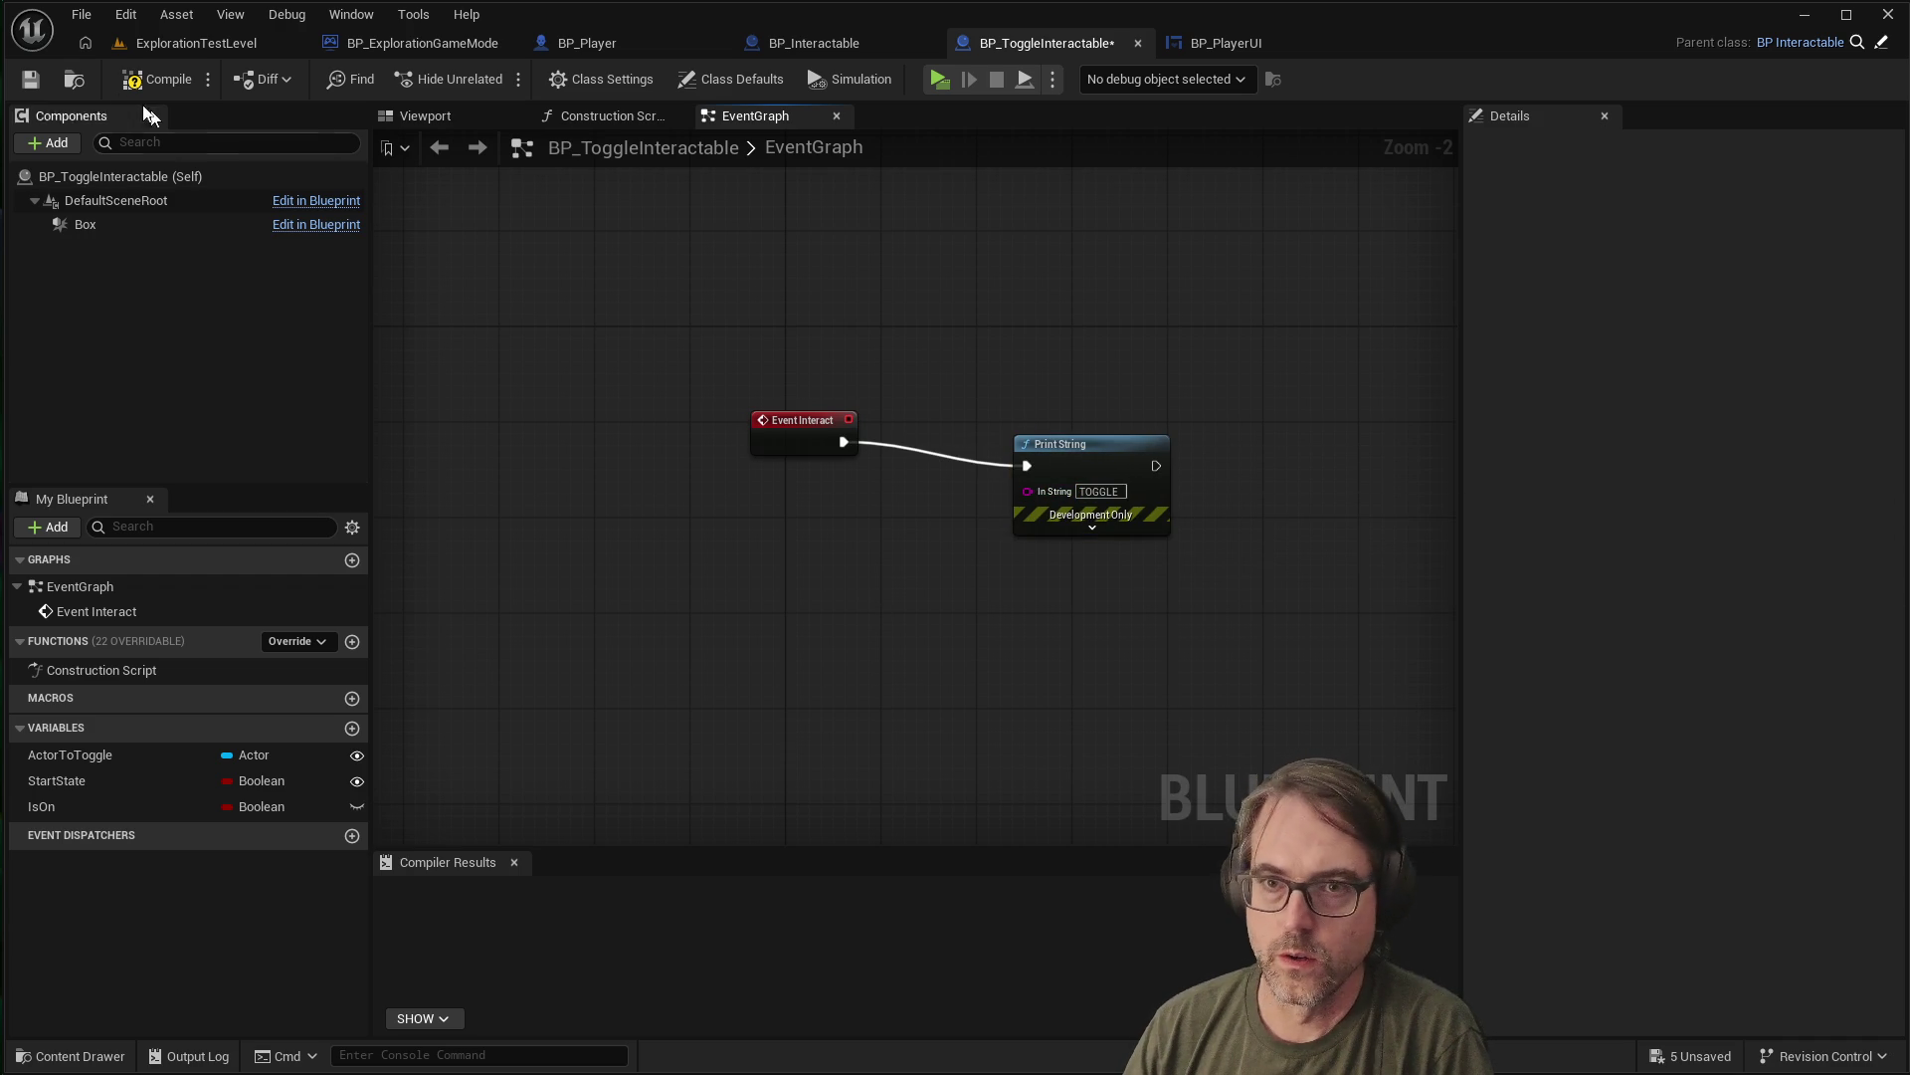
Compile and save BP_ToggleInteractable, then launch a playtest
click(29, 79)
click(156, 80)
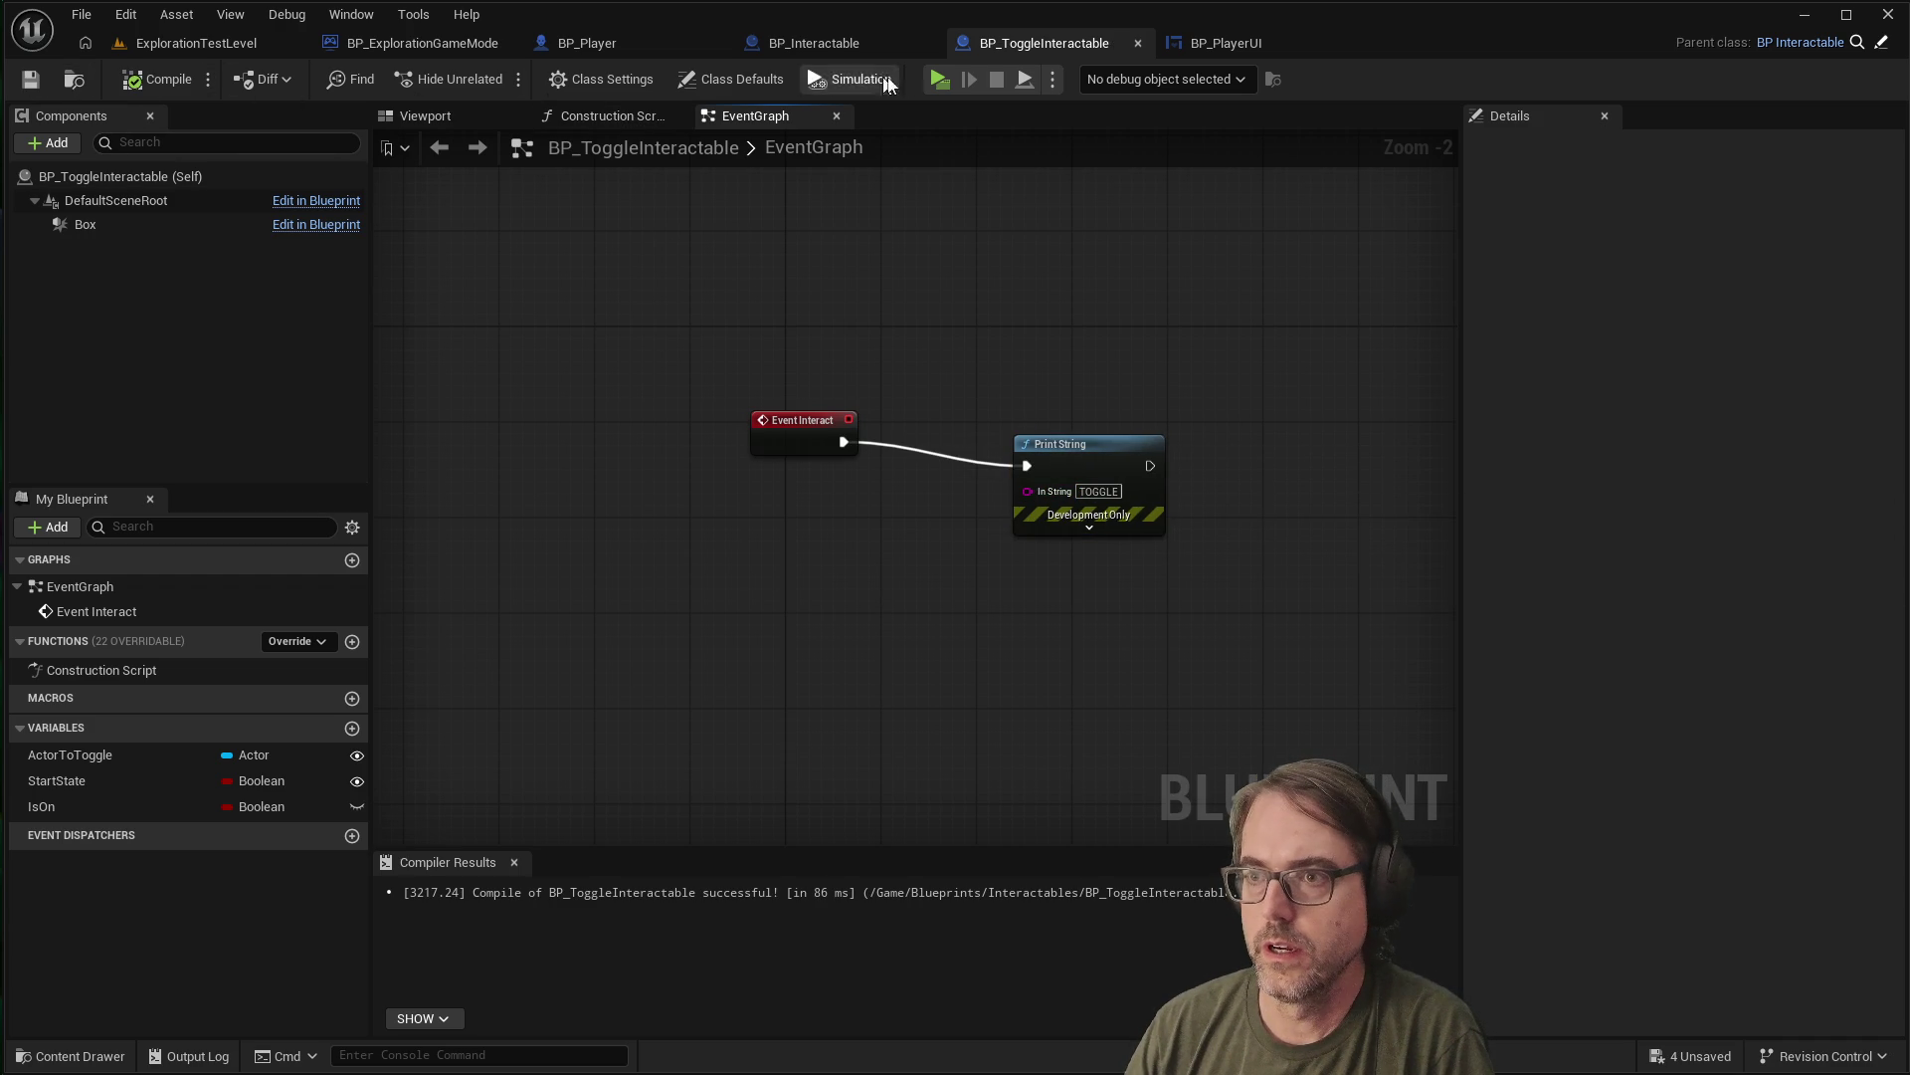
click(935, 79)
Playtest the toggle by walking up to the cube and back
click(939, 720)
key(w)
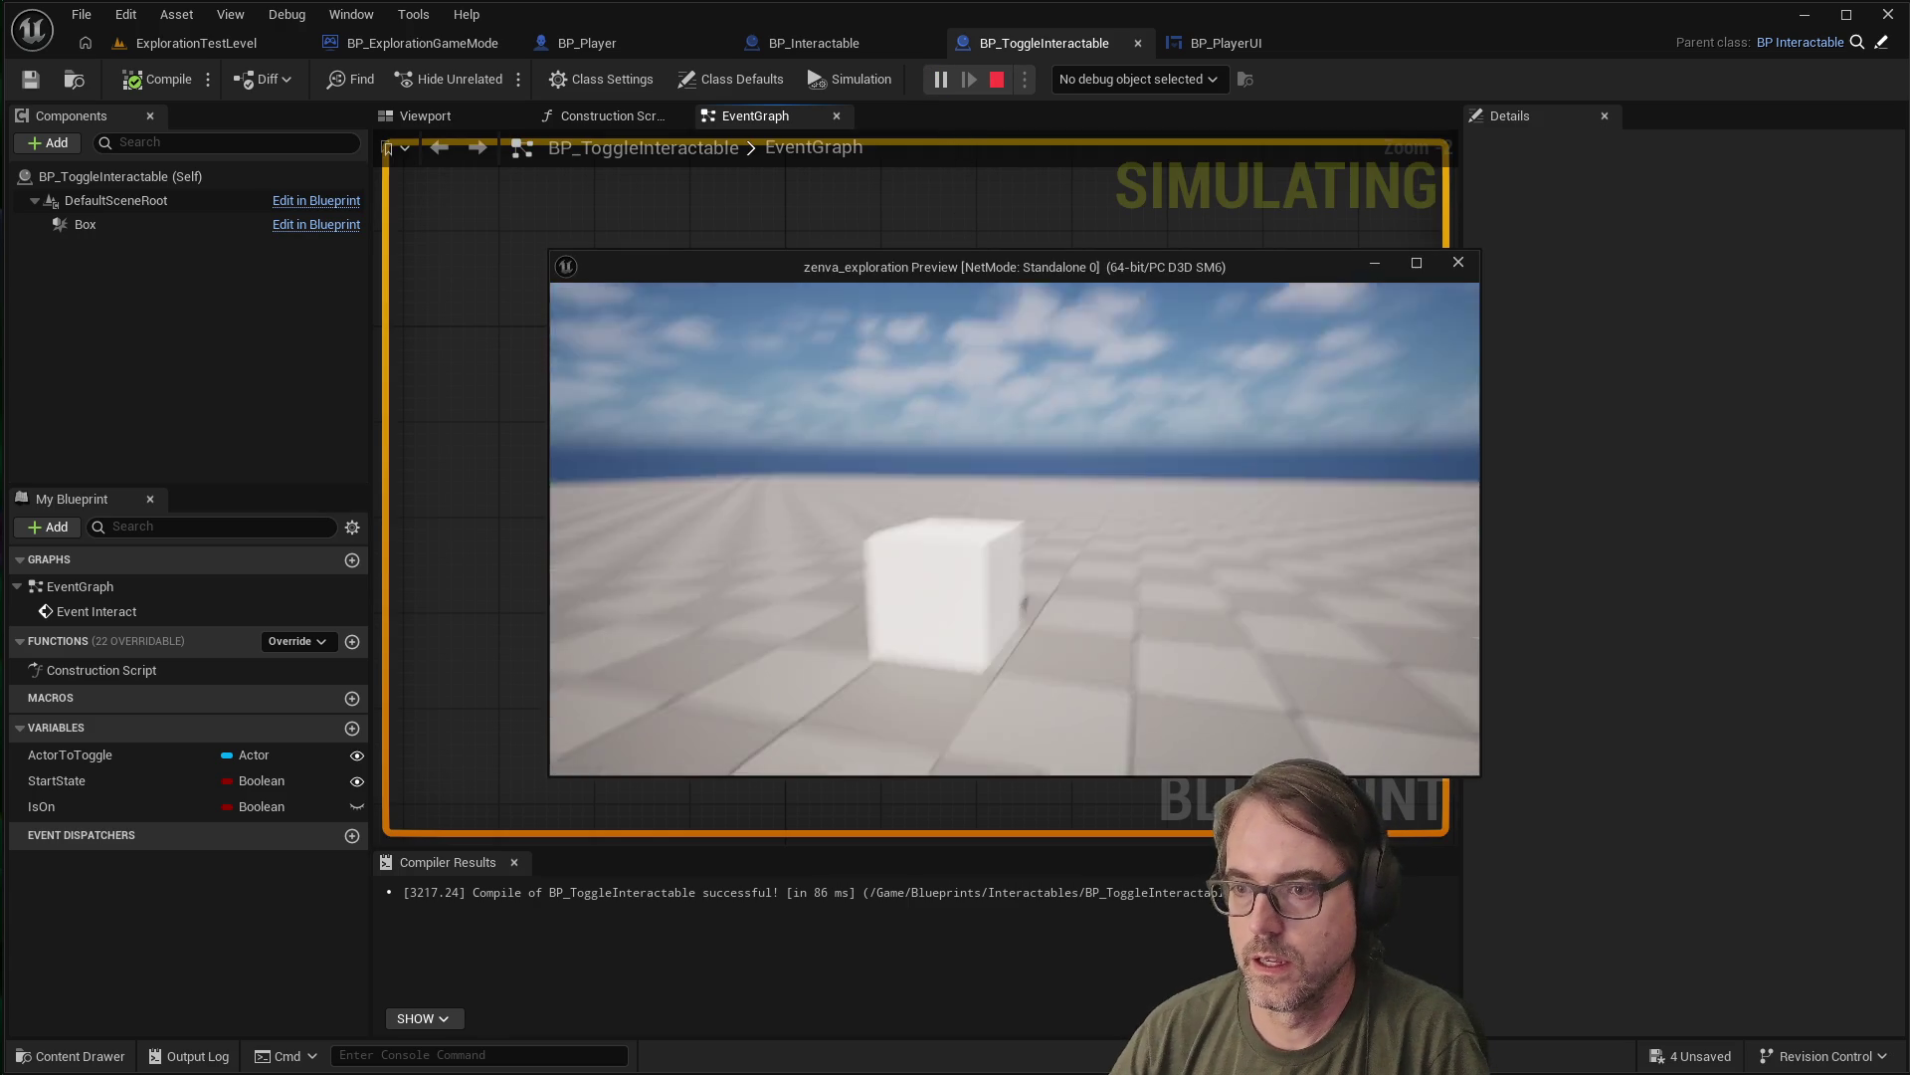
key(s)
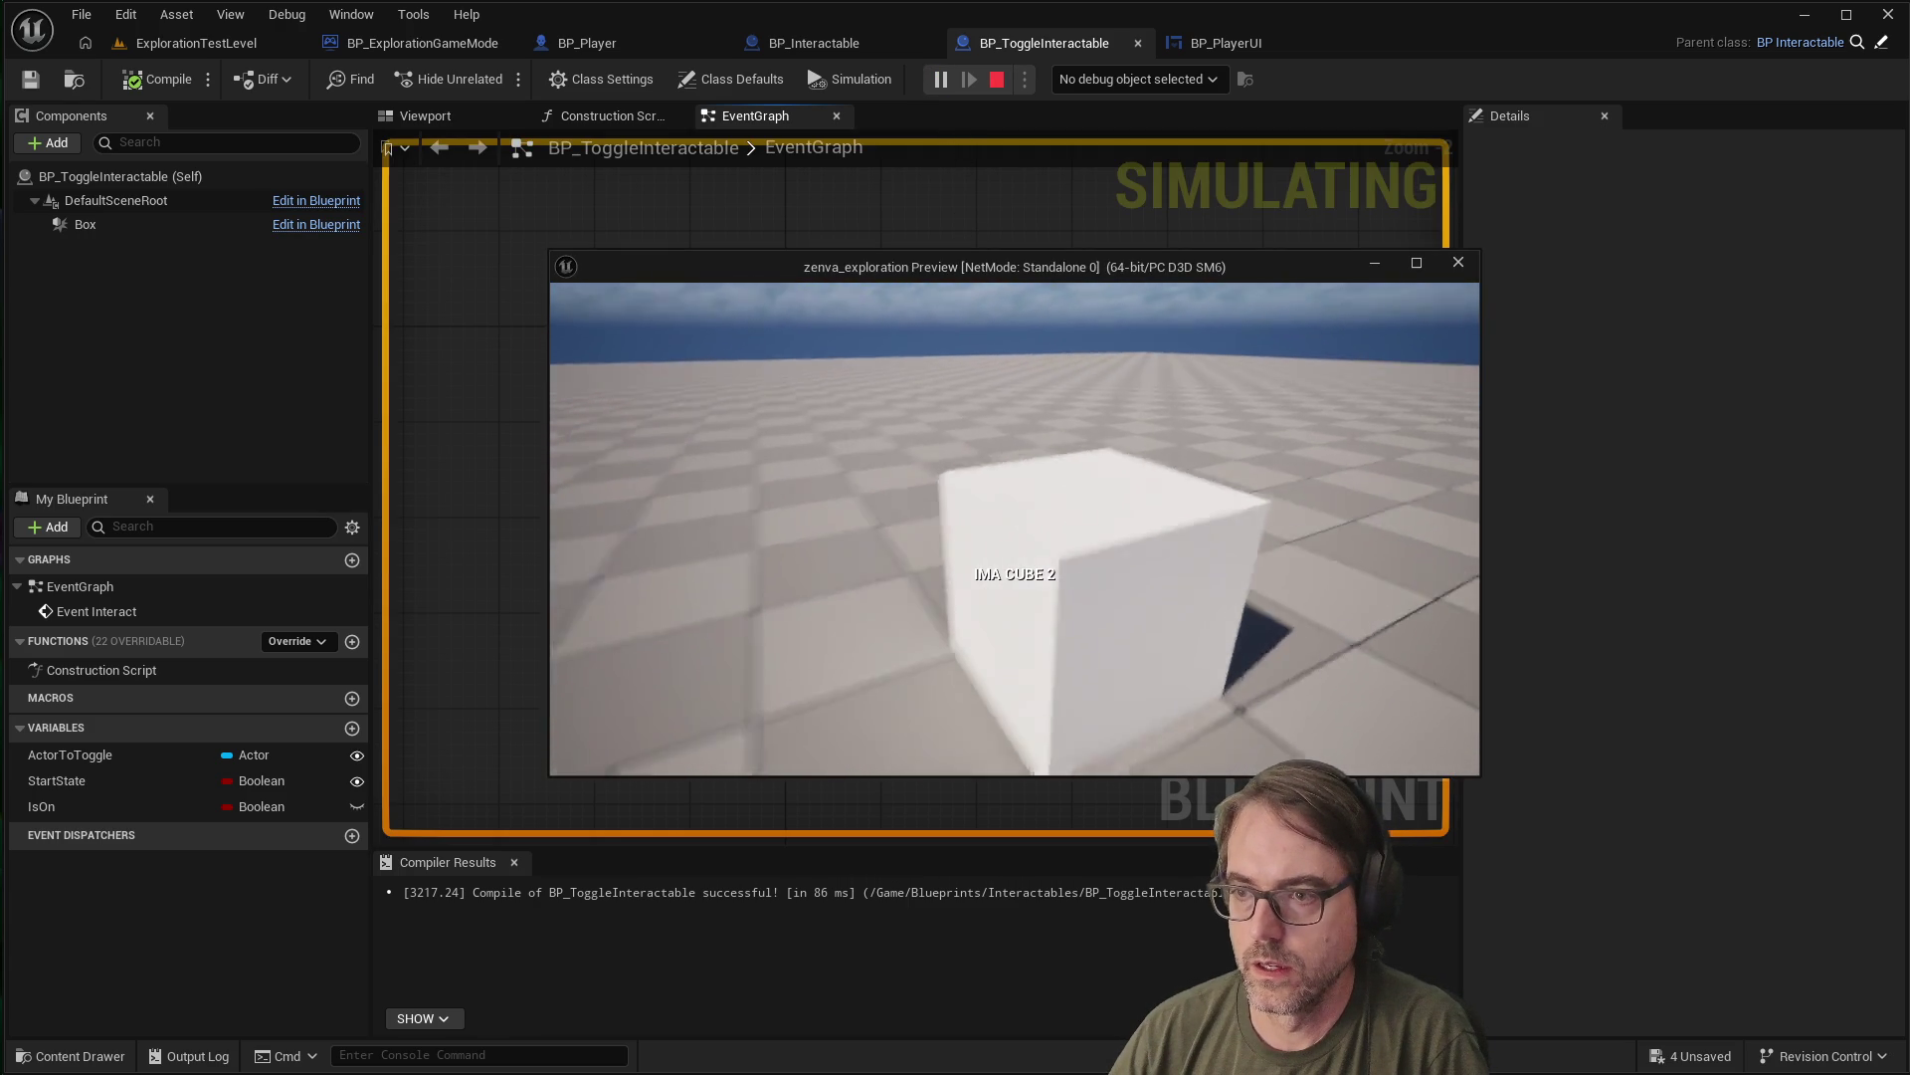
key(Escape)
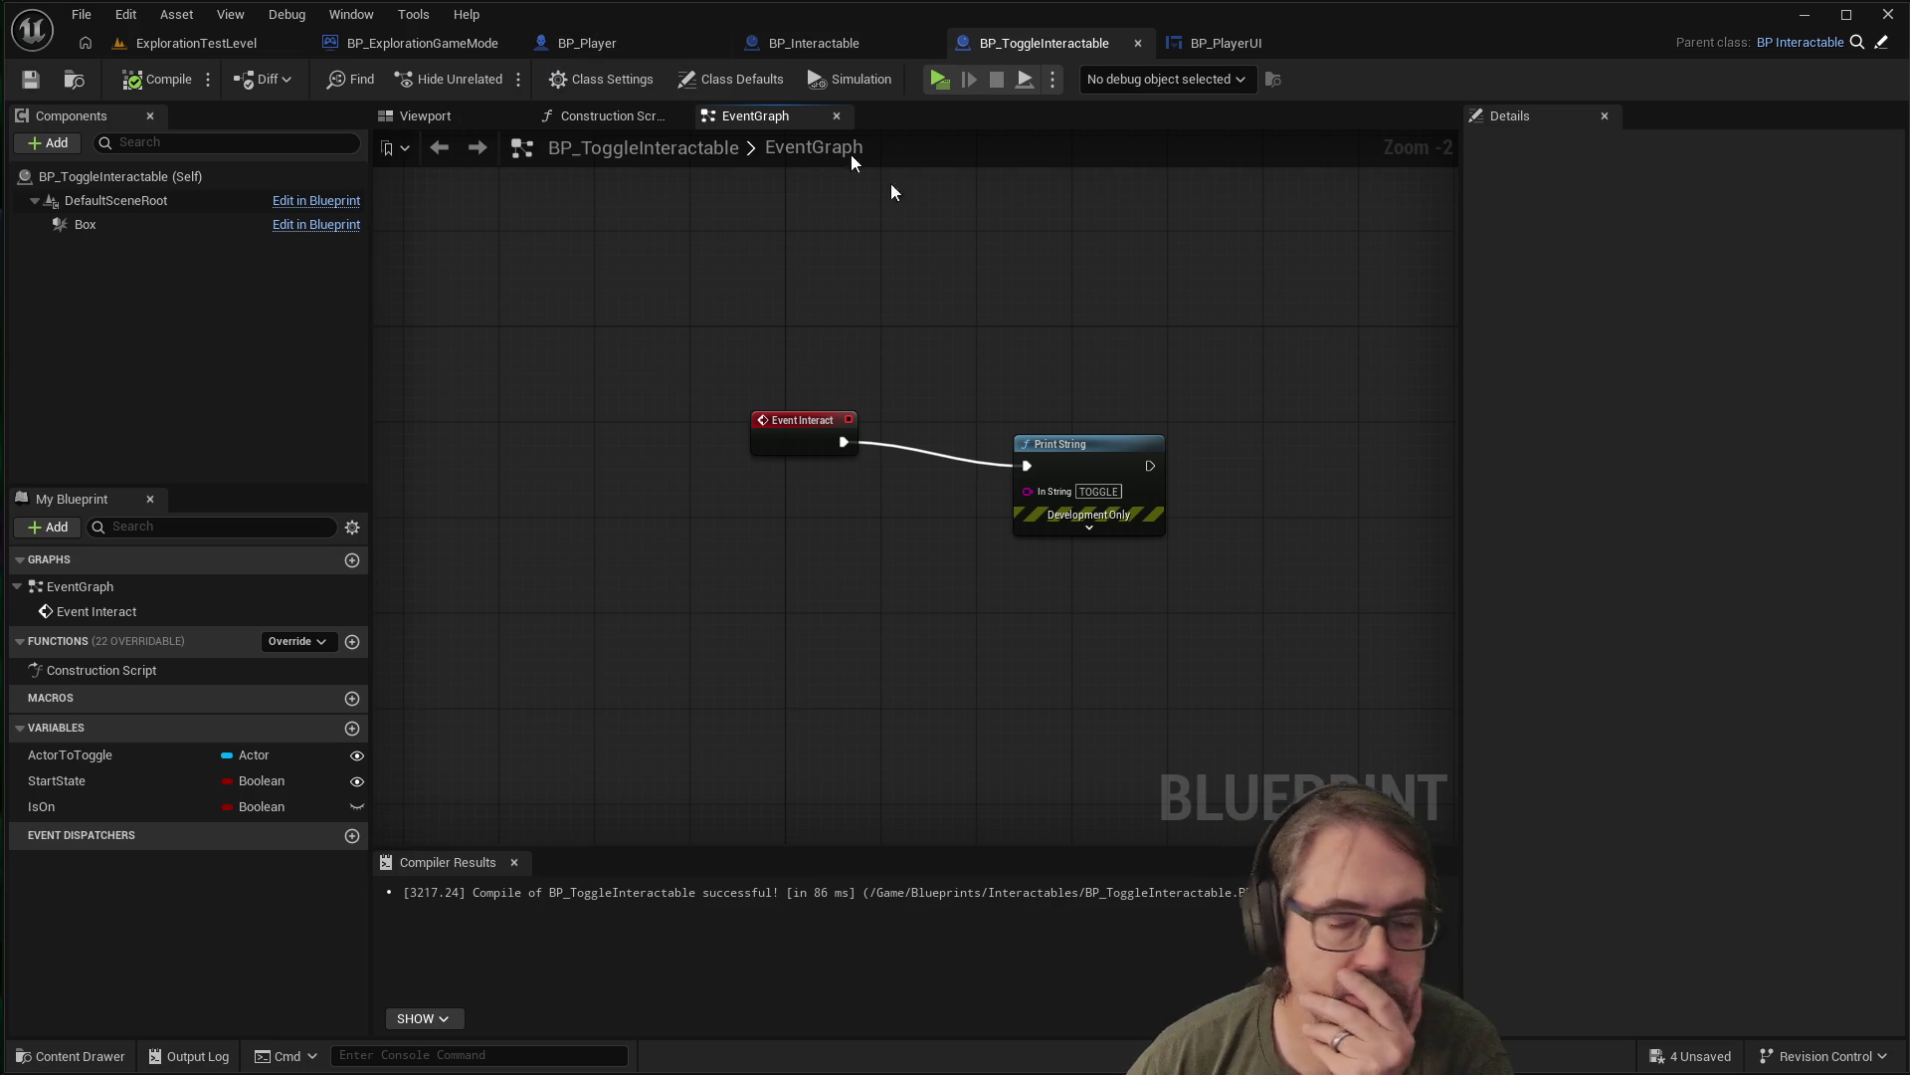
Align each Print String level with its event in both blueprints, then switch to BP_PlayerUI
drag(1083, 475, 1069, 448)
click(941, 501)
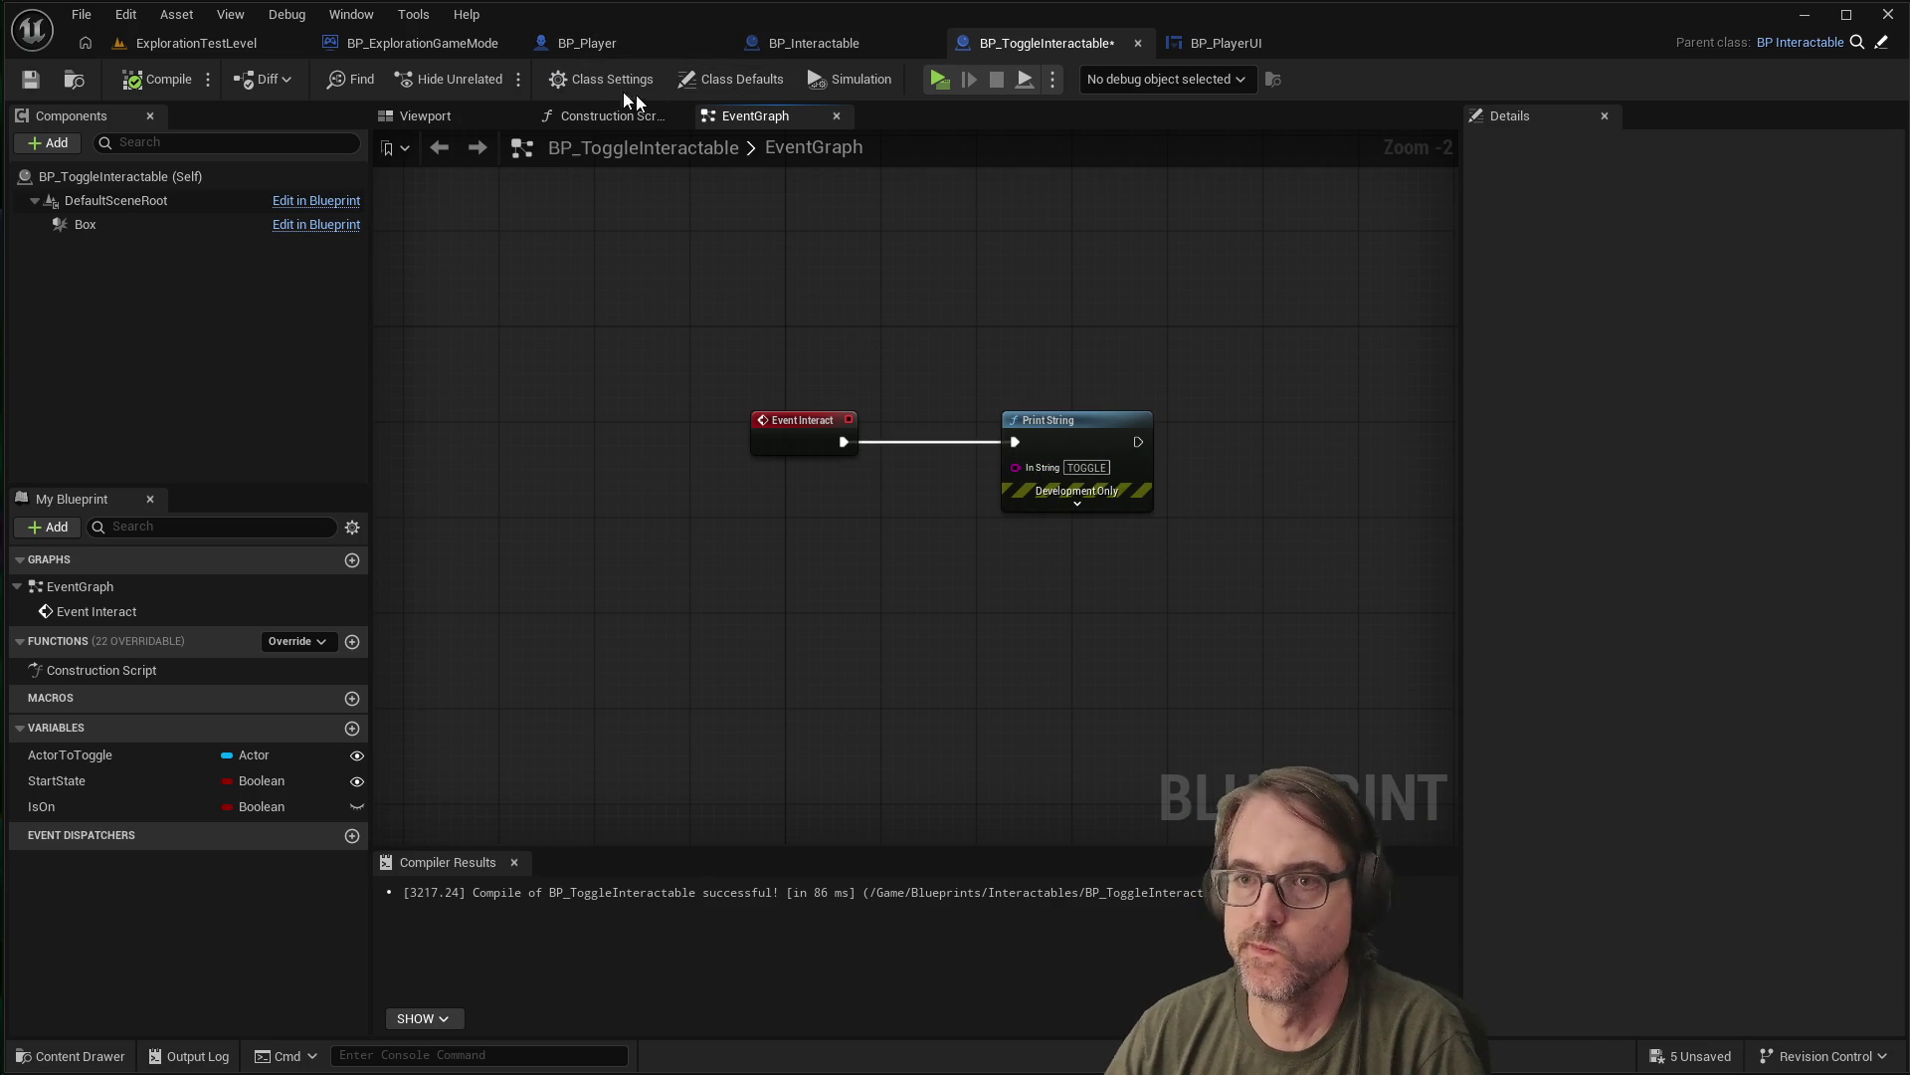
click(804, 45)
click(1016, 483)
drag(1030, 479, 1025, 416)
click(888, 366)
click(1041, 41)
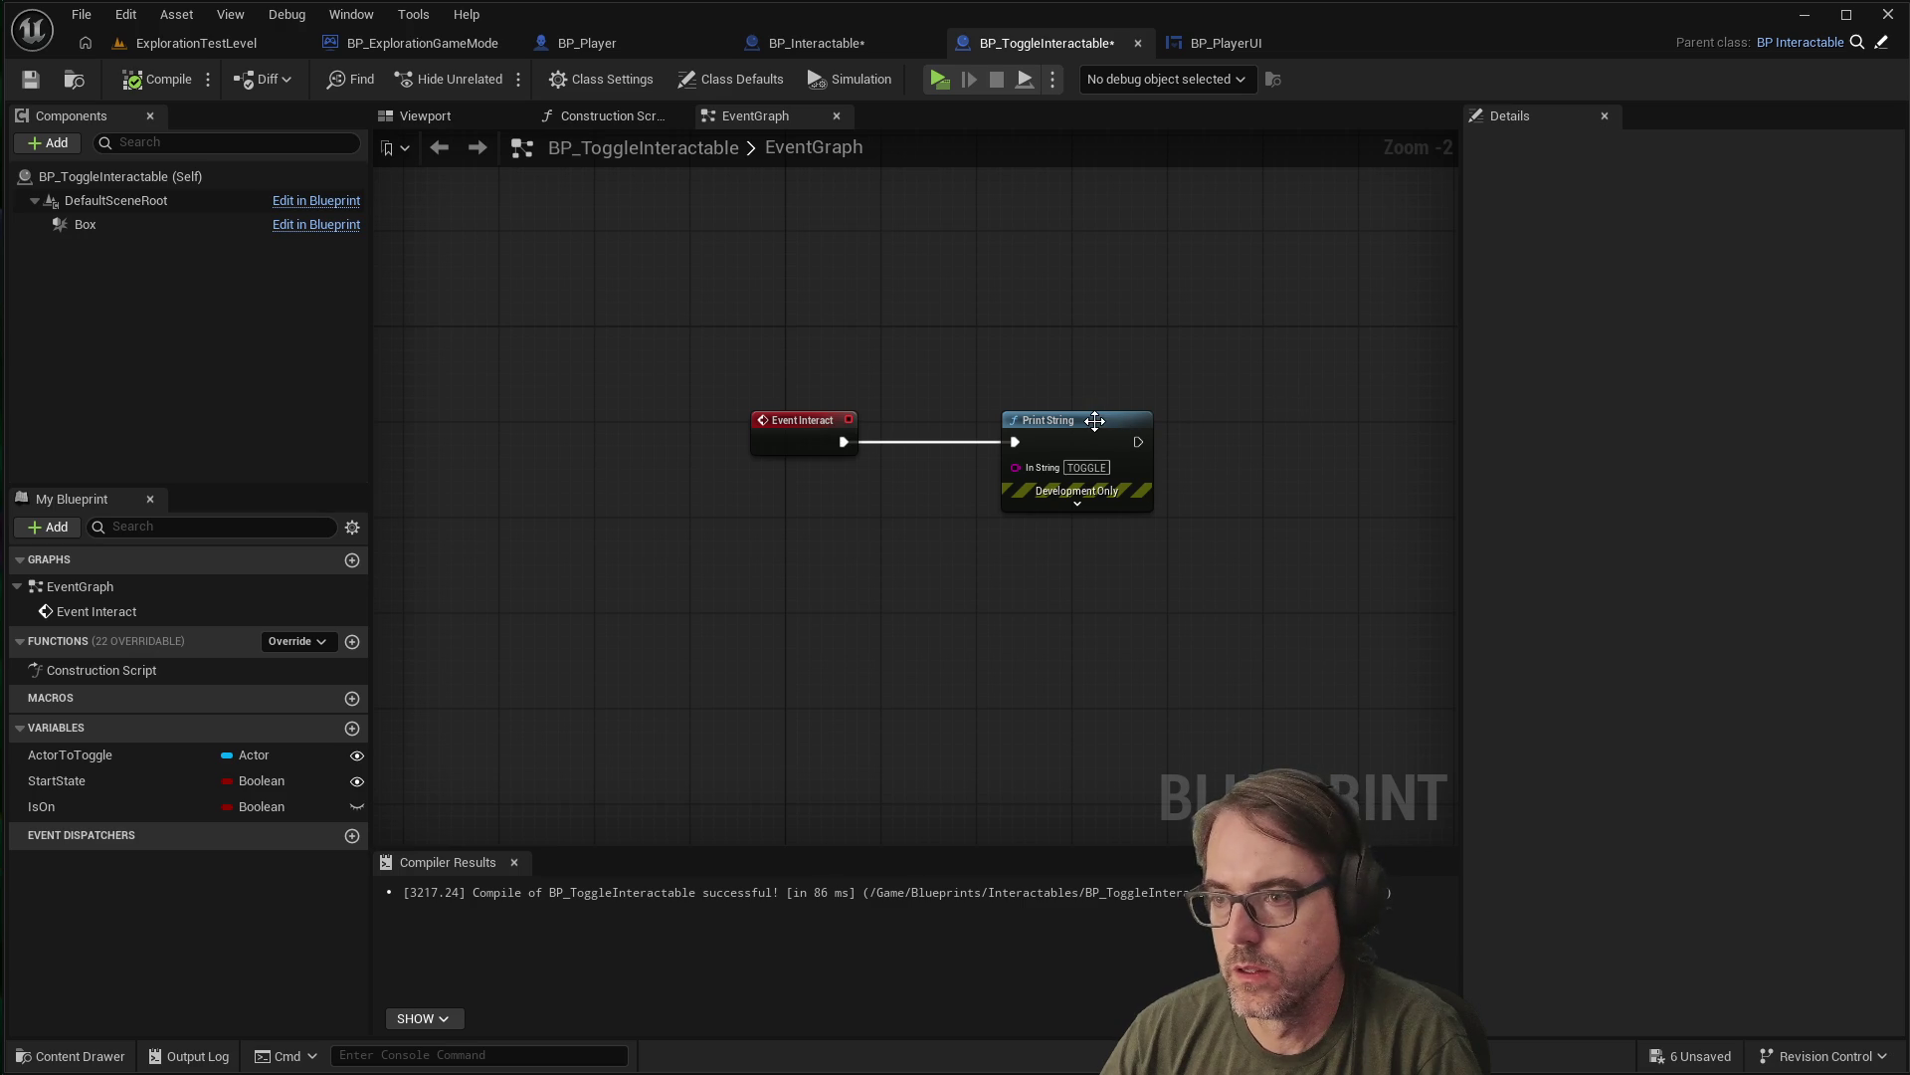
click(1221, 45)
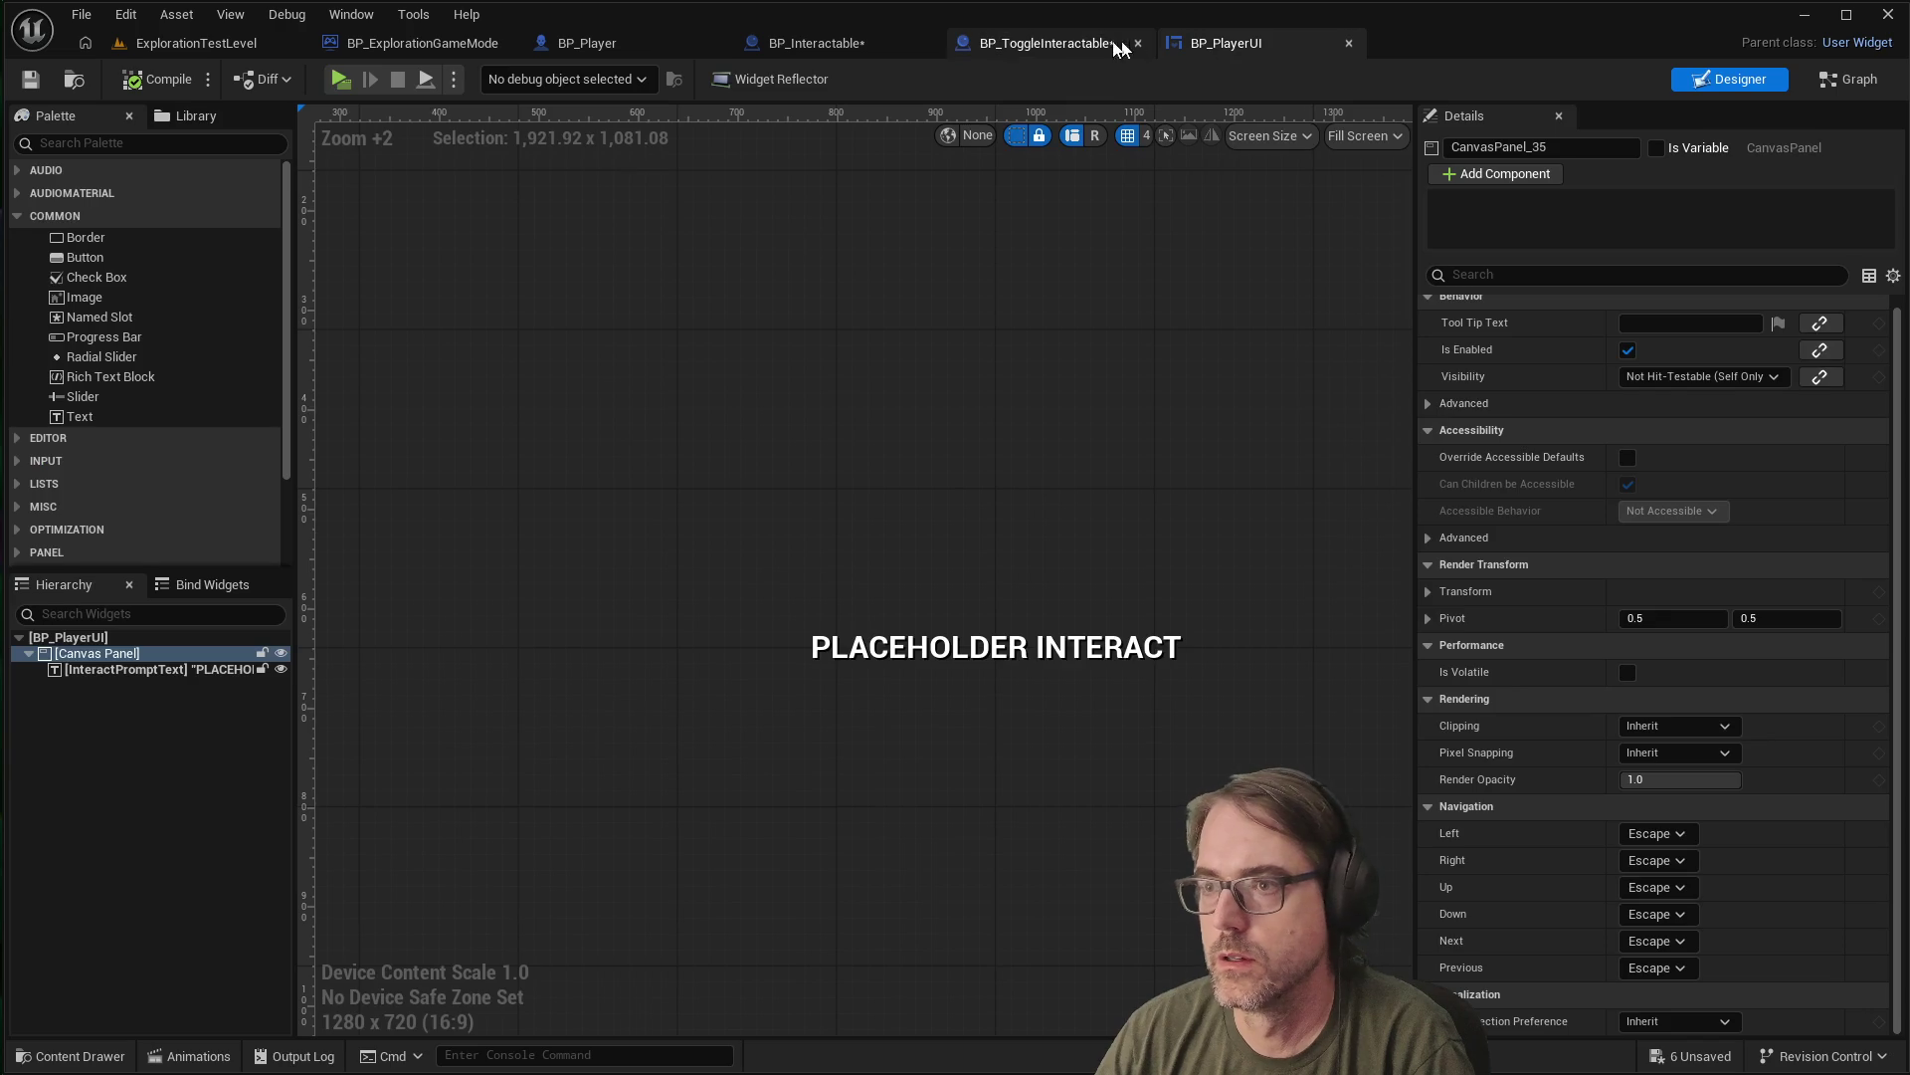
Compare the BP_Interactable graph against the BP_ToggleInteractable graph
click(1063, 48)
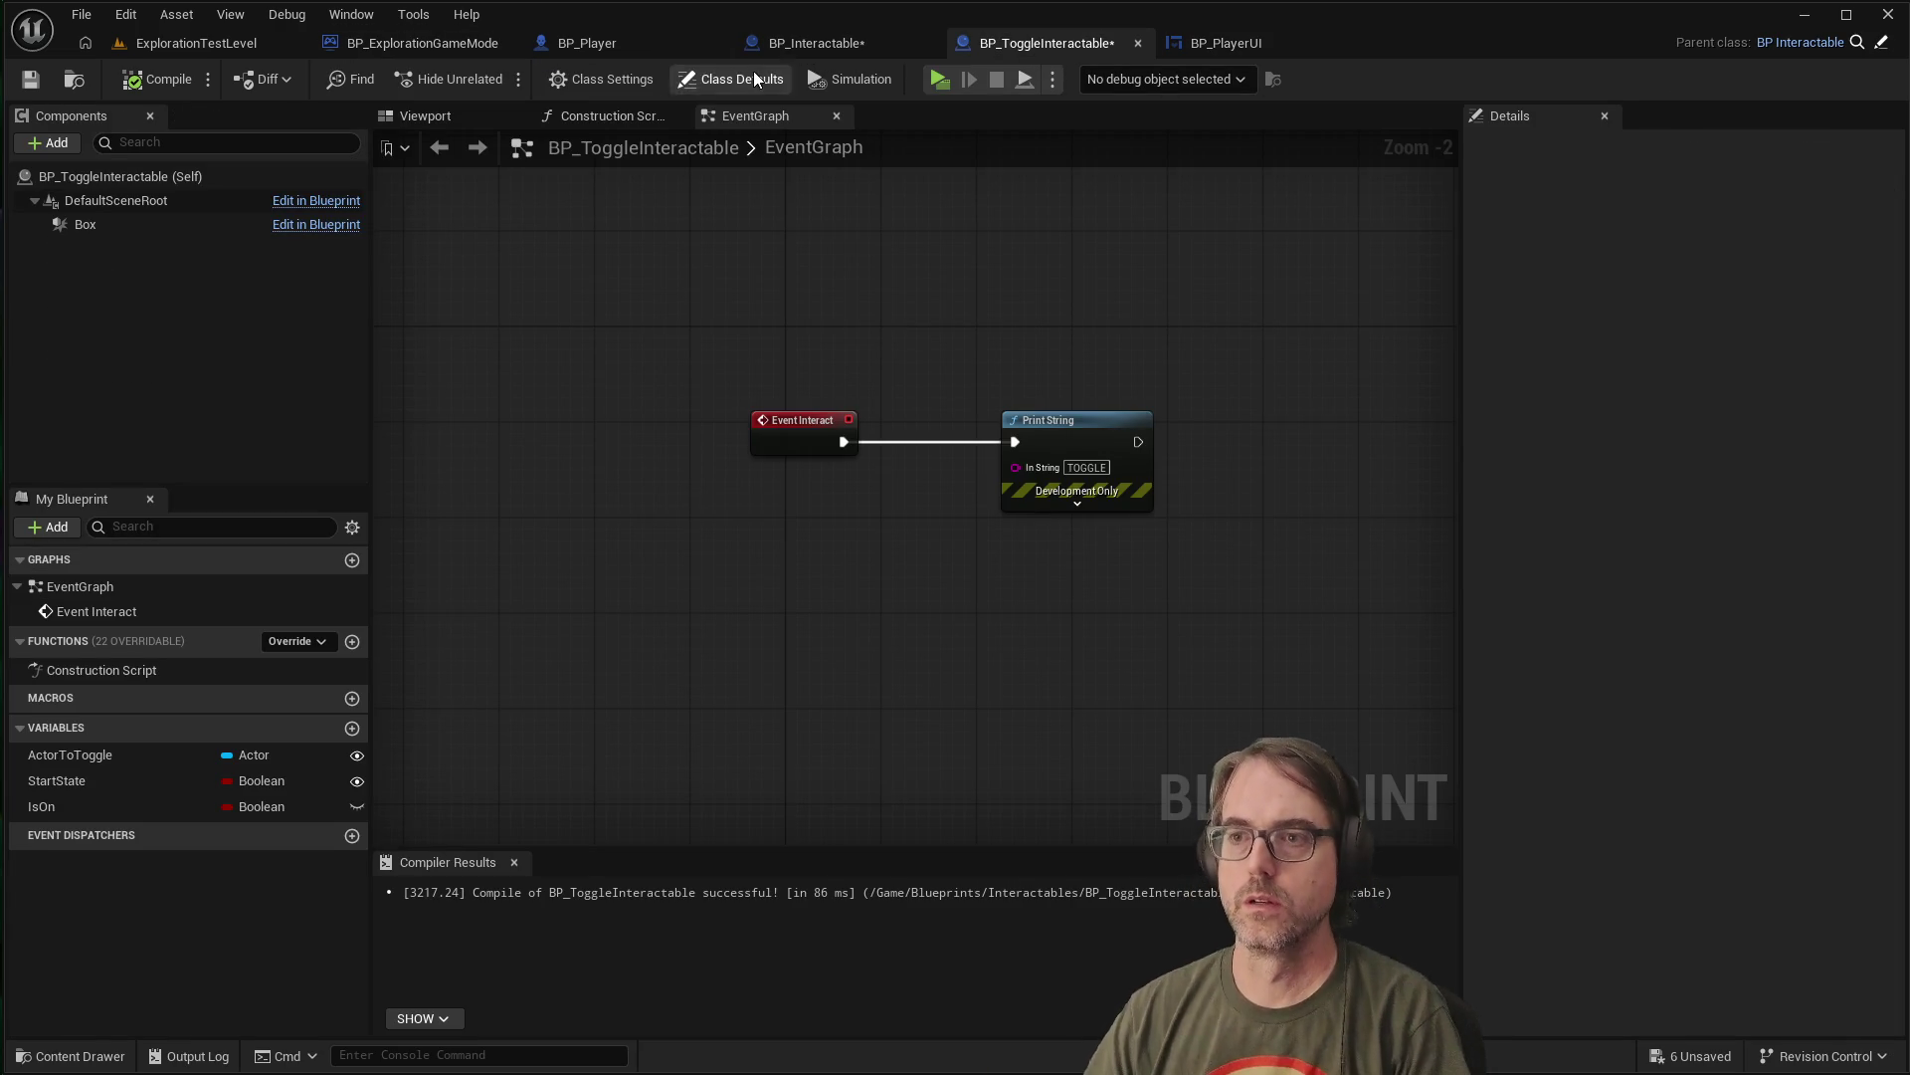
click(823, 47)
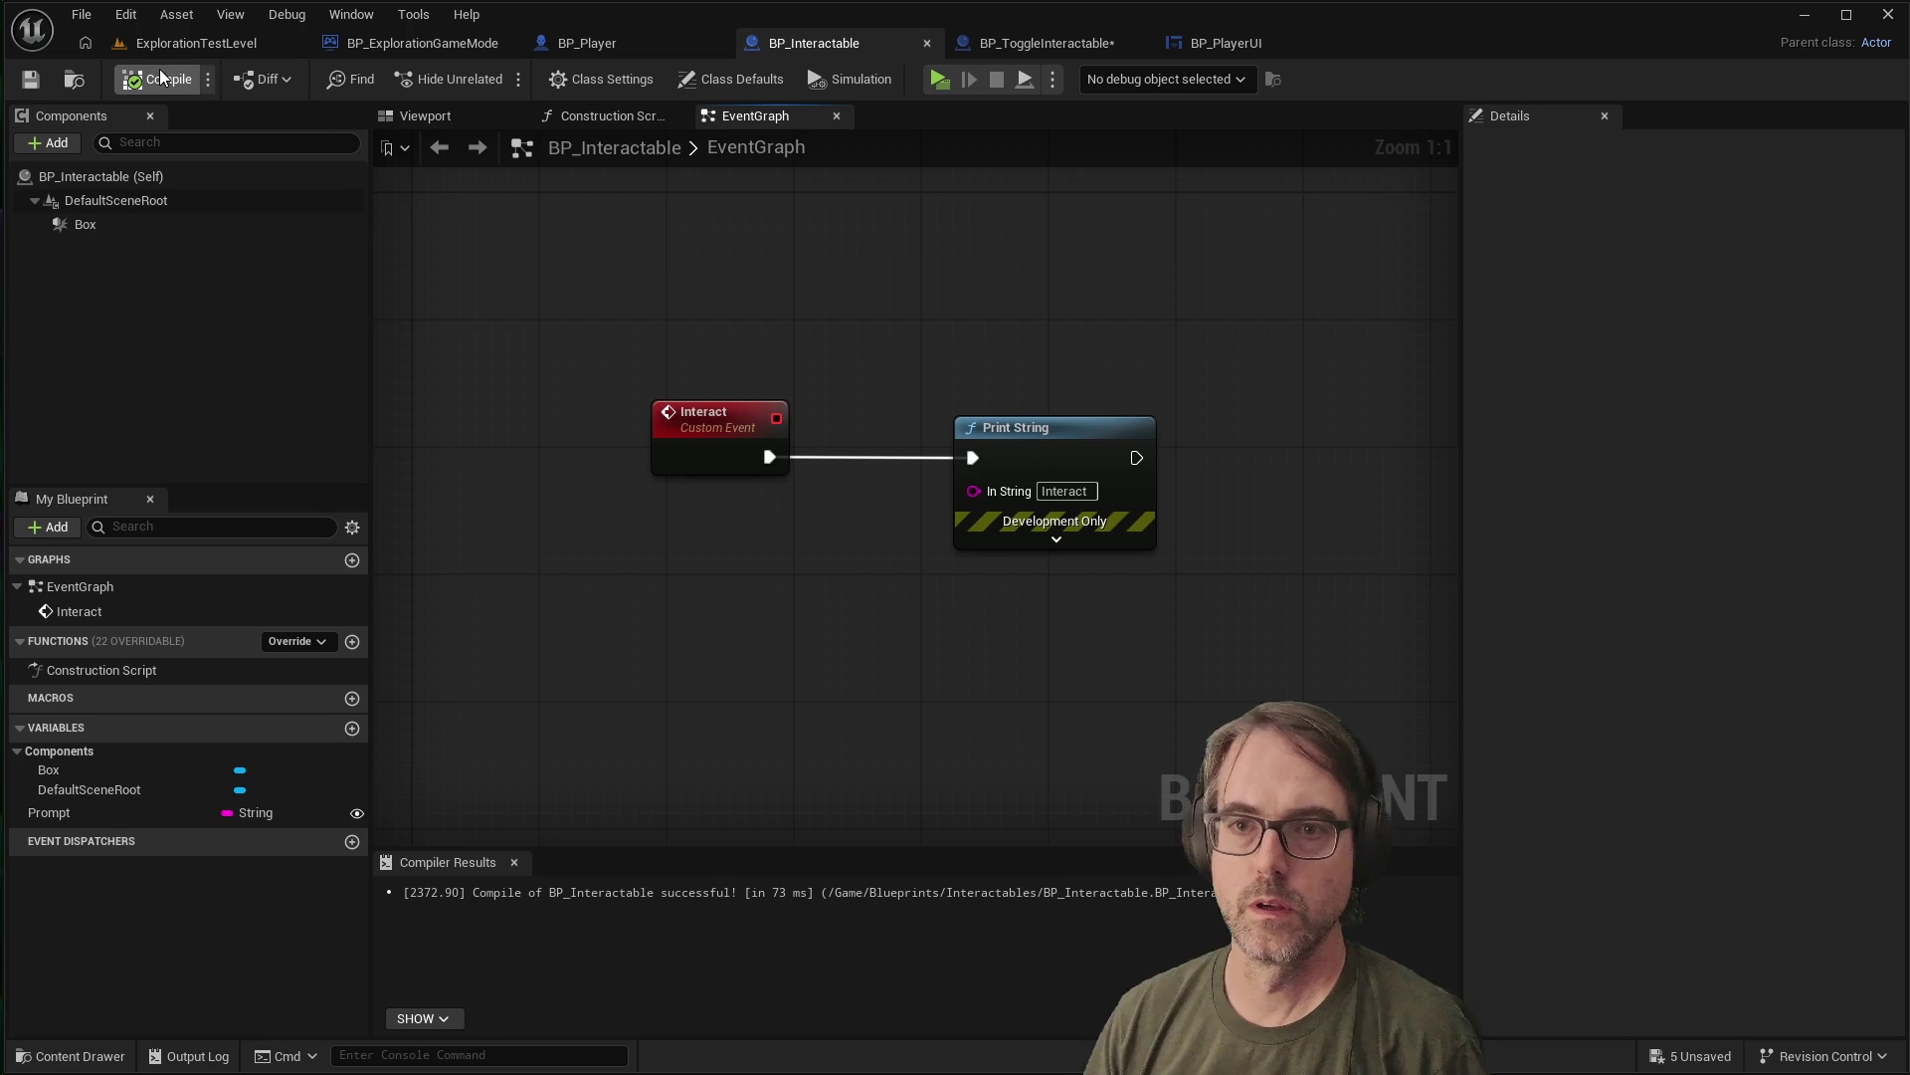
click(1047, 54)
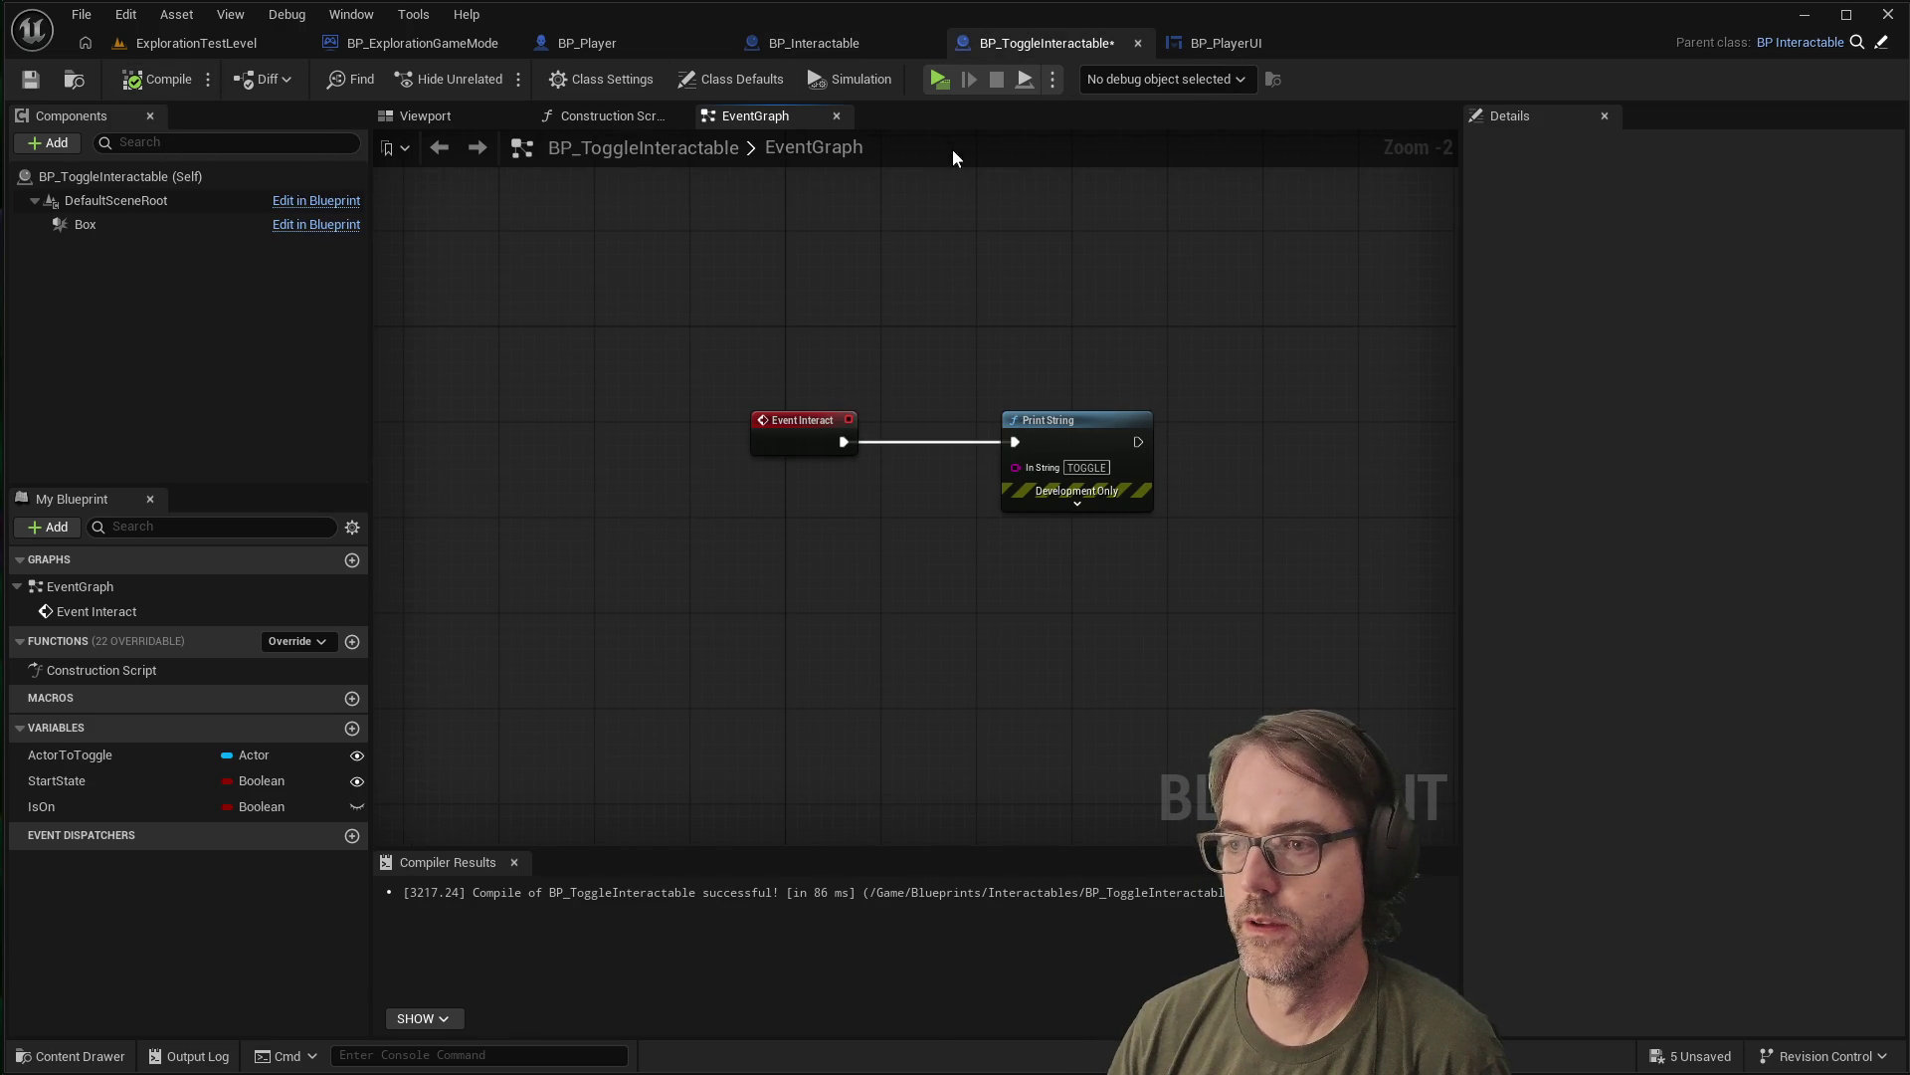
click(818, 44)
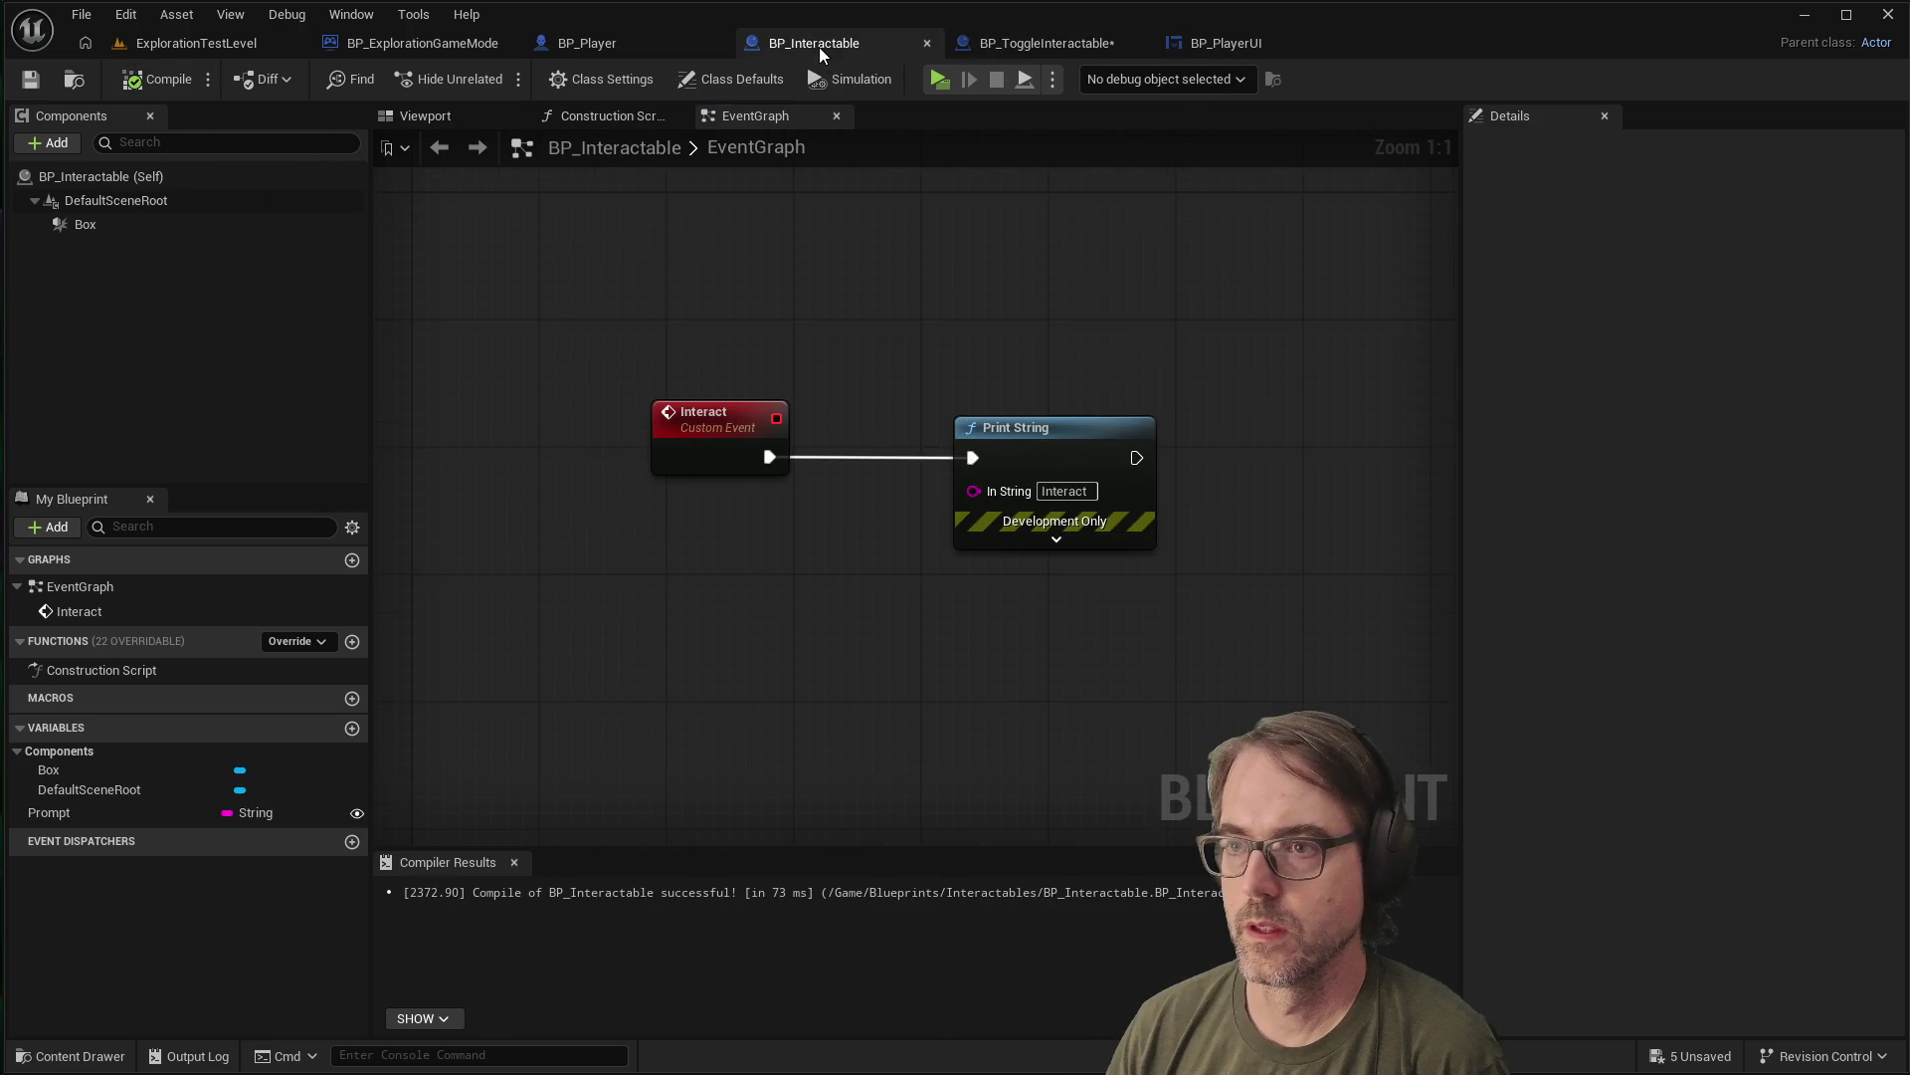
click(1037, 42)
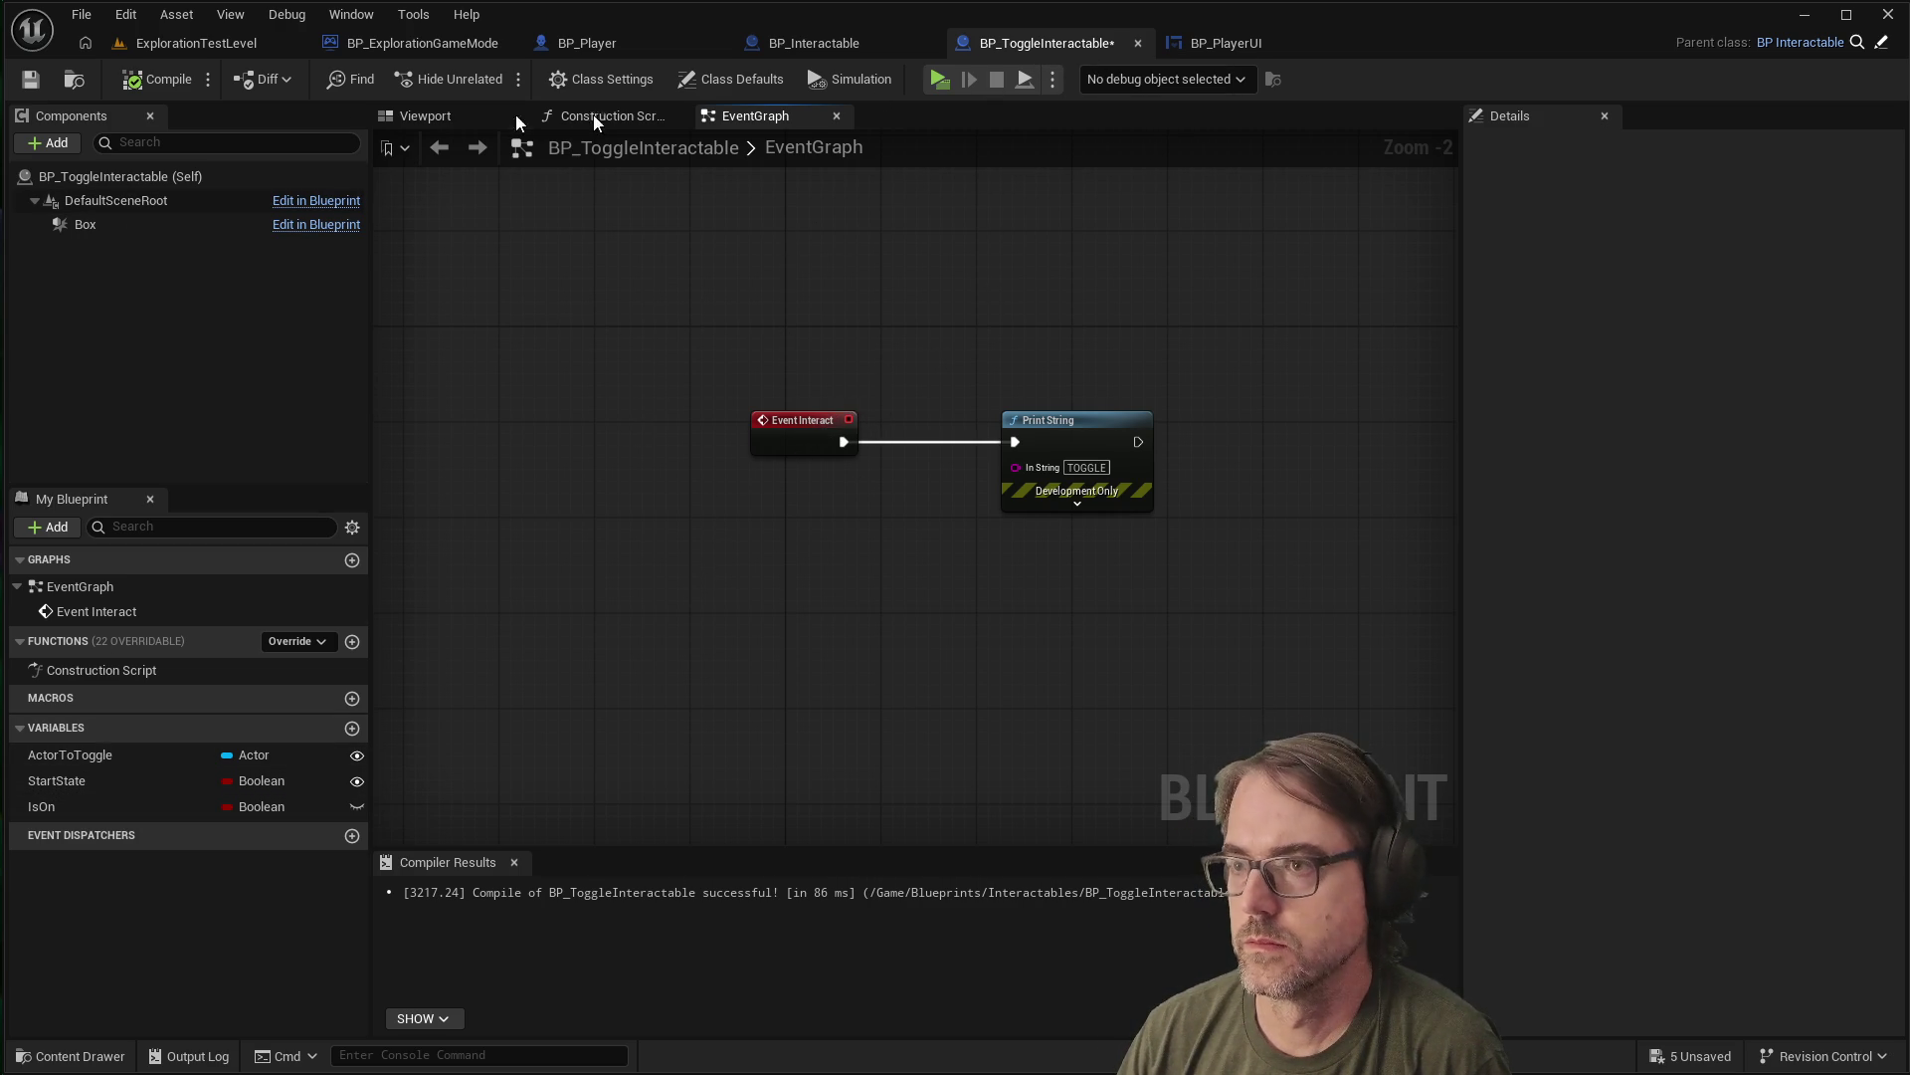
Save and recompile BP_ToggleInteractable, then run a quick playtest and stop it with Esc
click(30, 79)
click(149, 82)
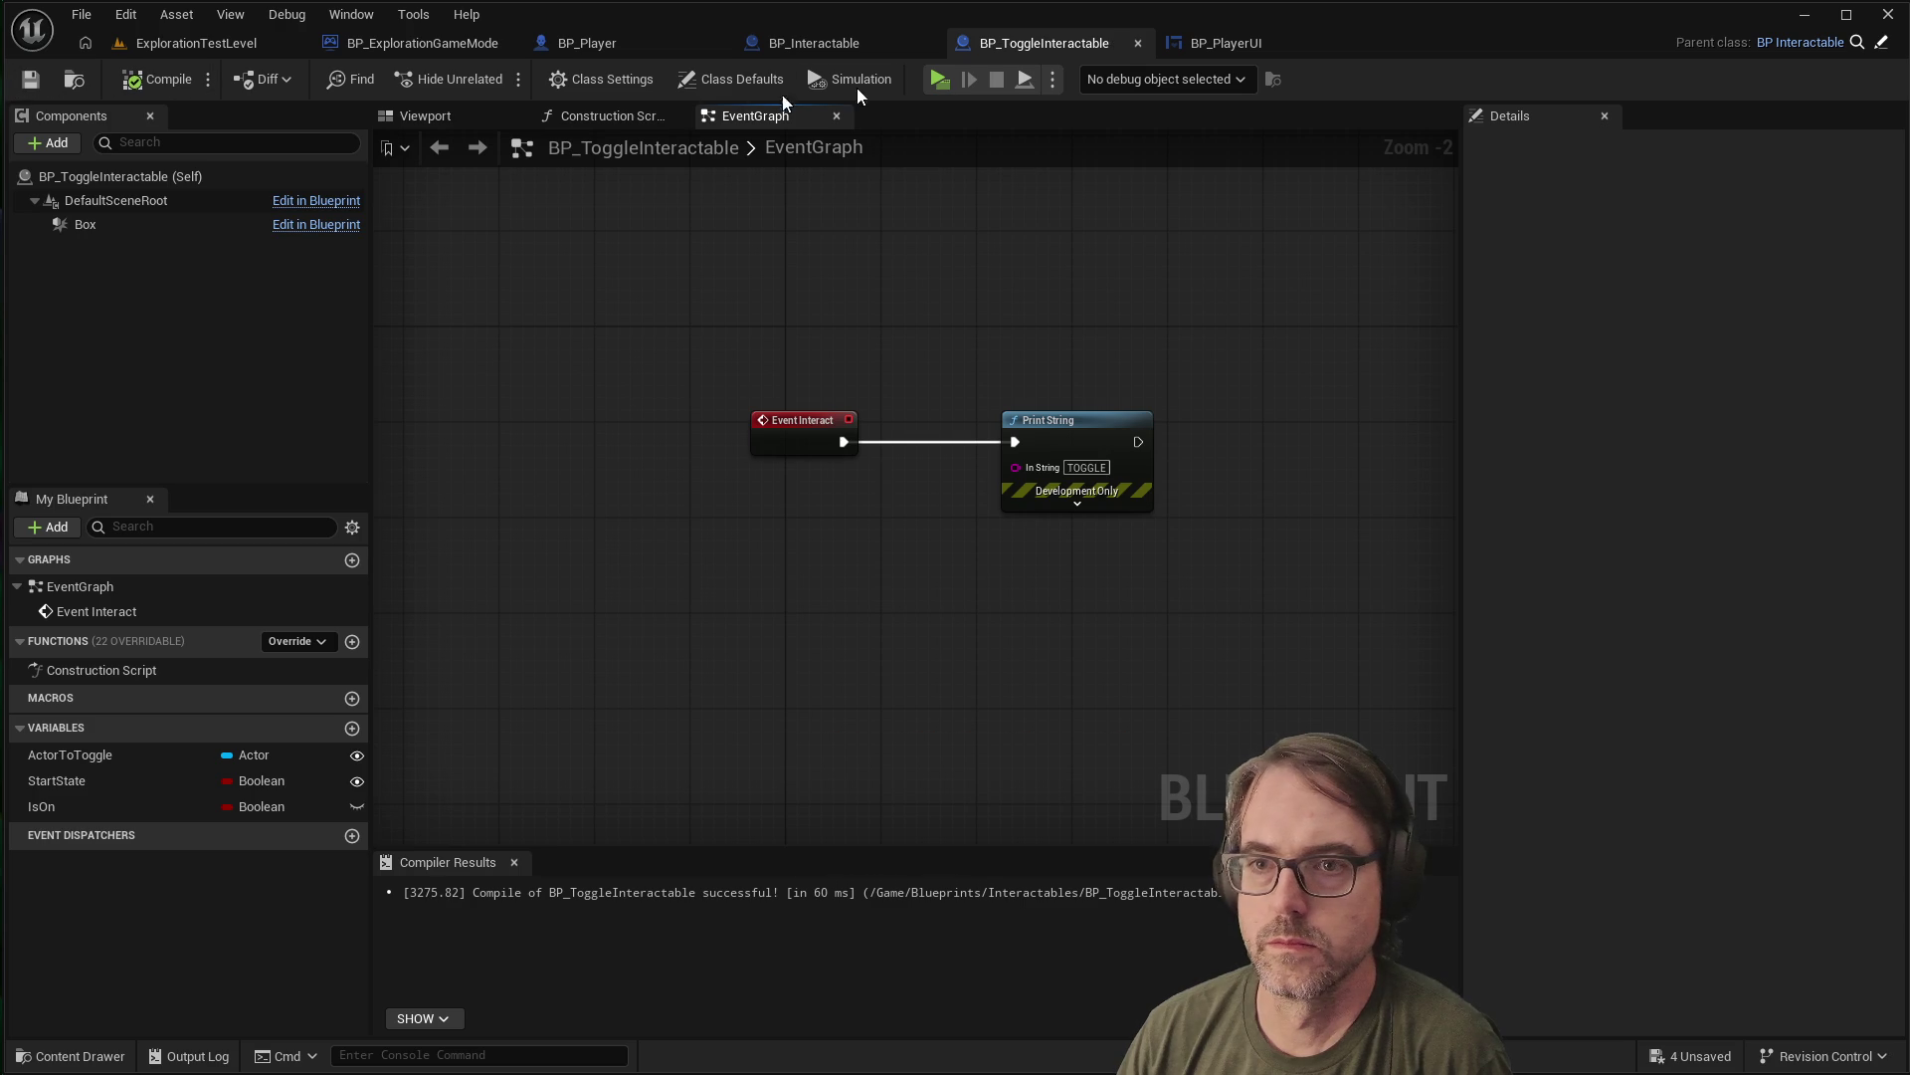
click(945, 81)
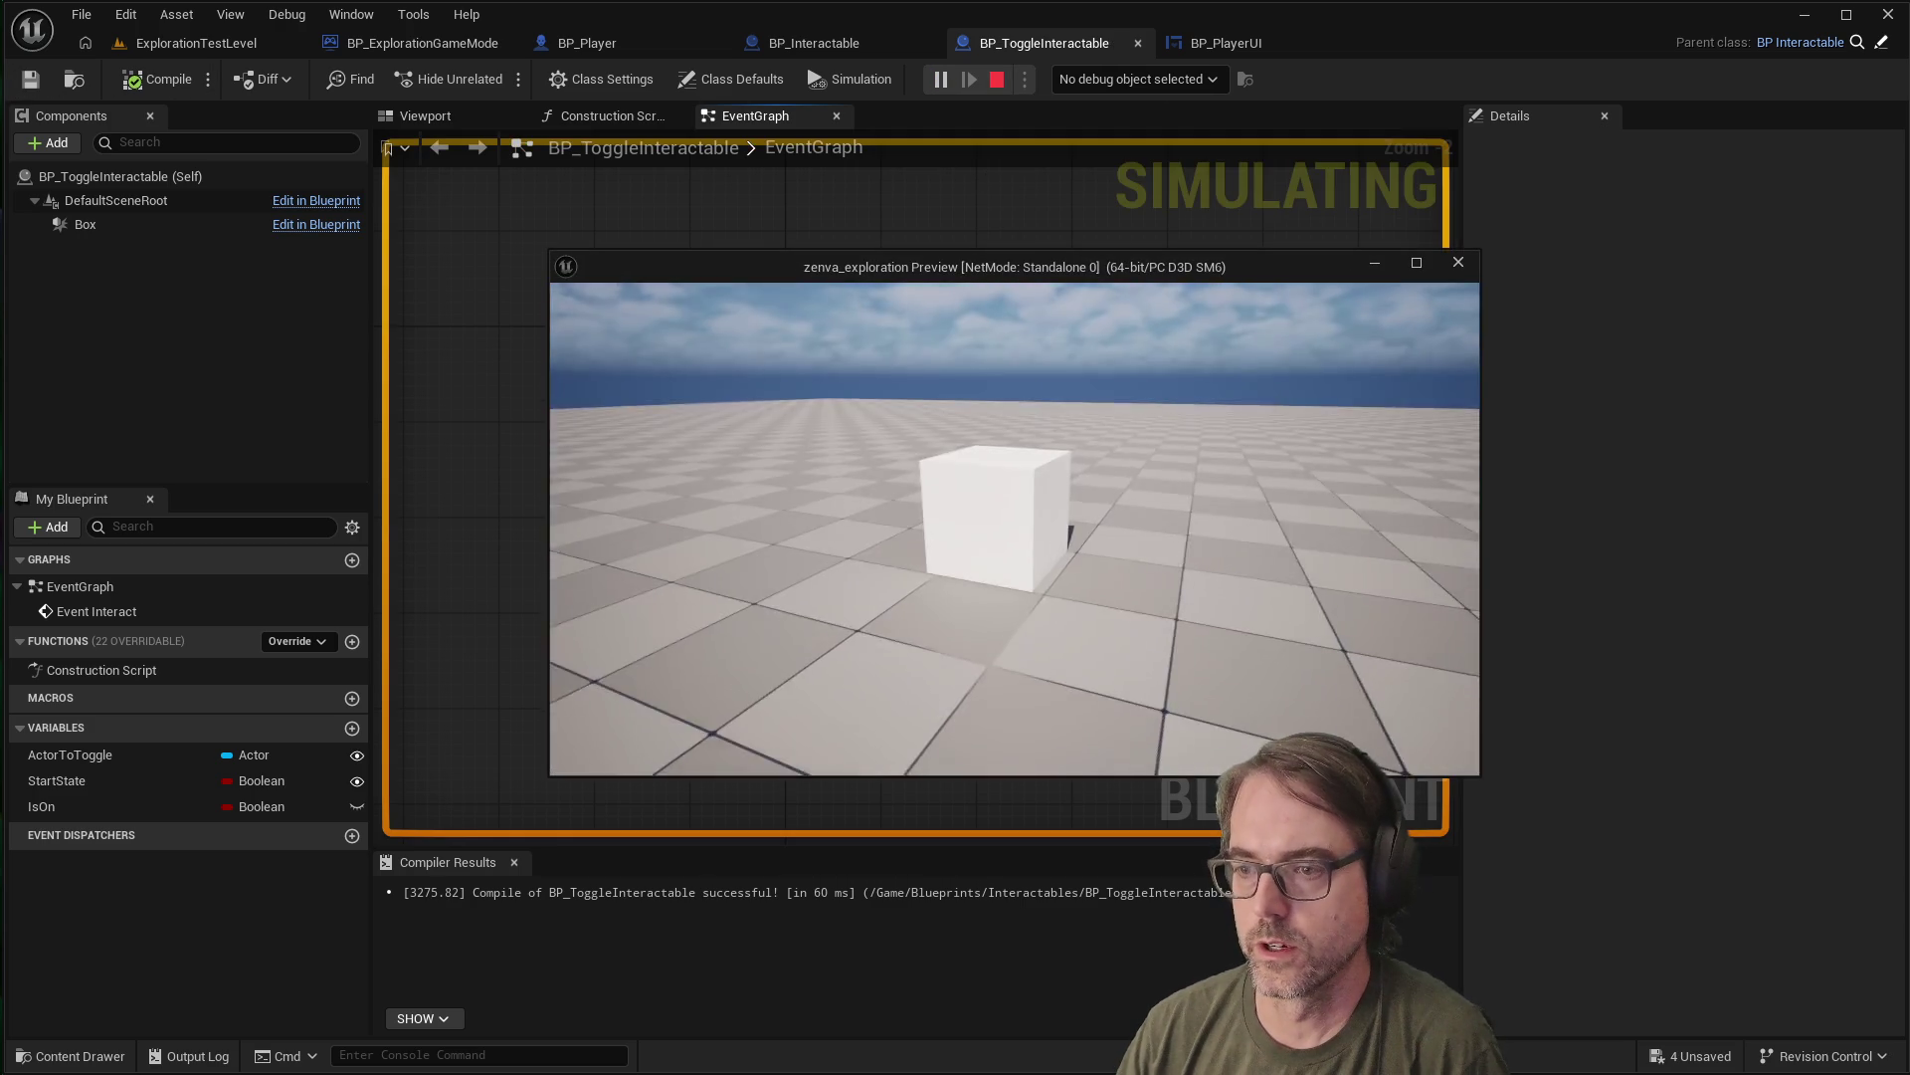
key(s)
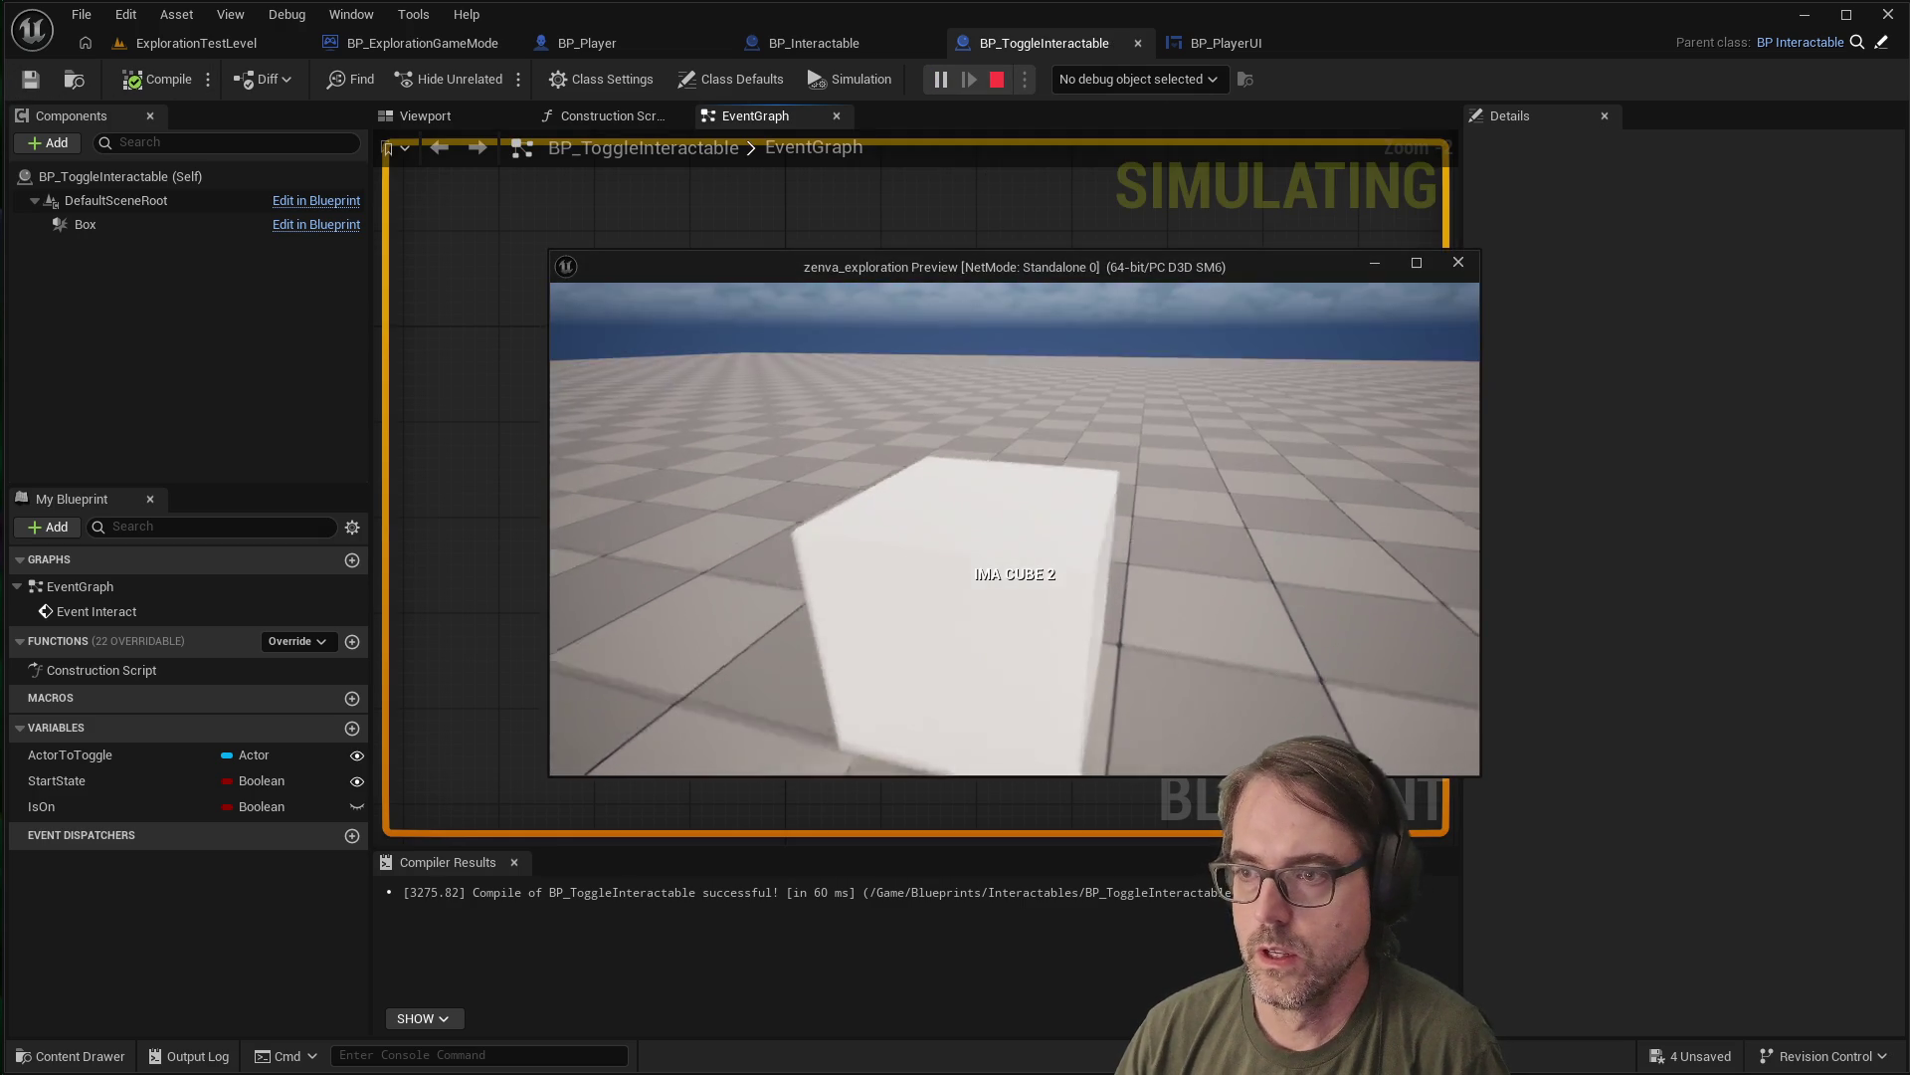
key(Escape)
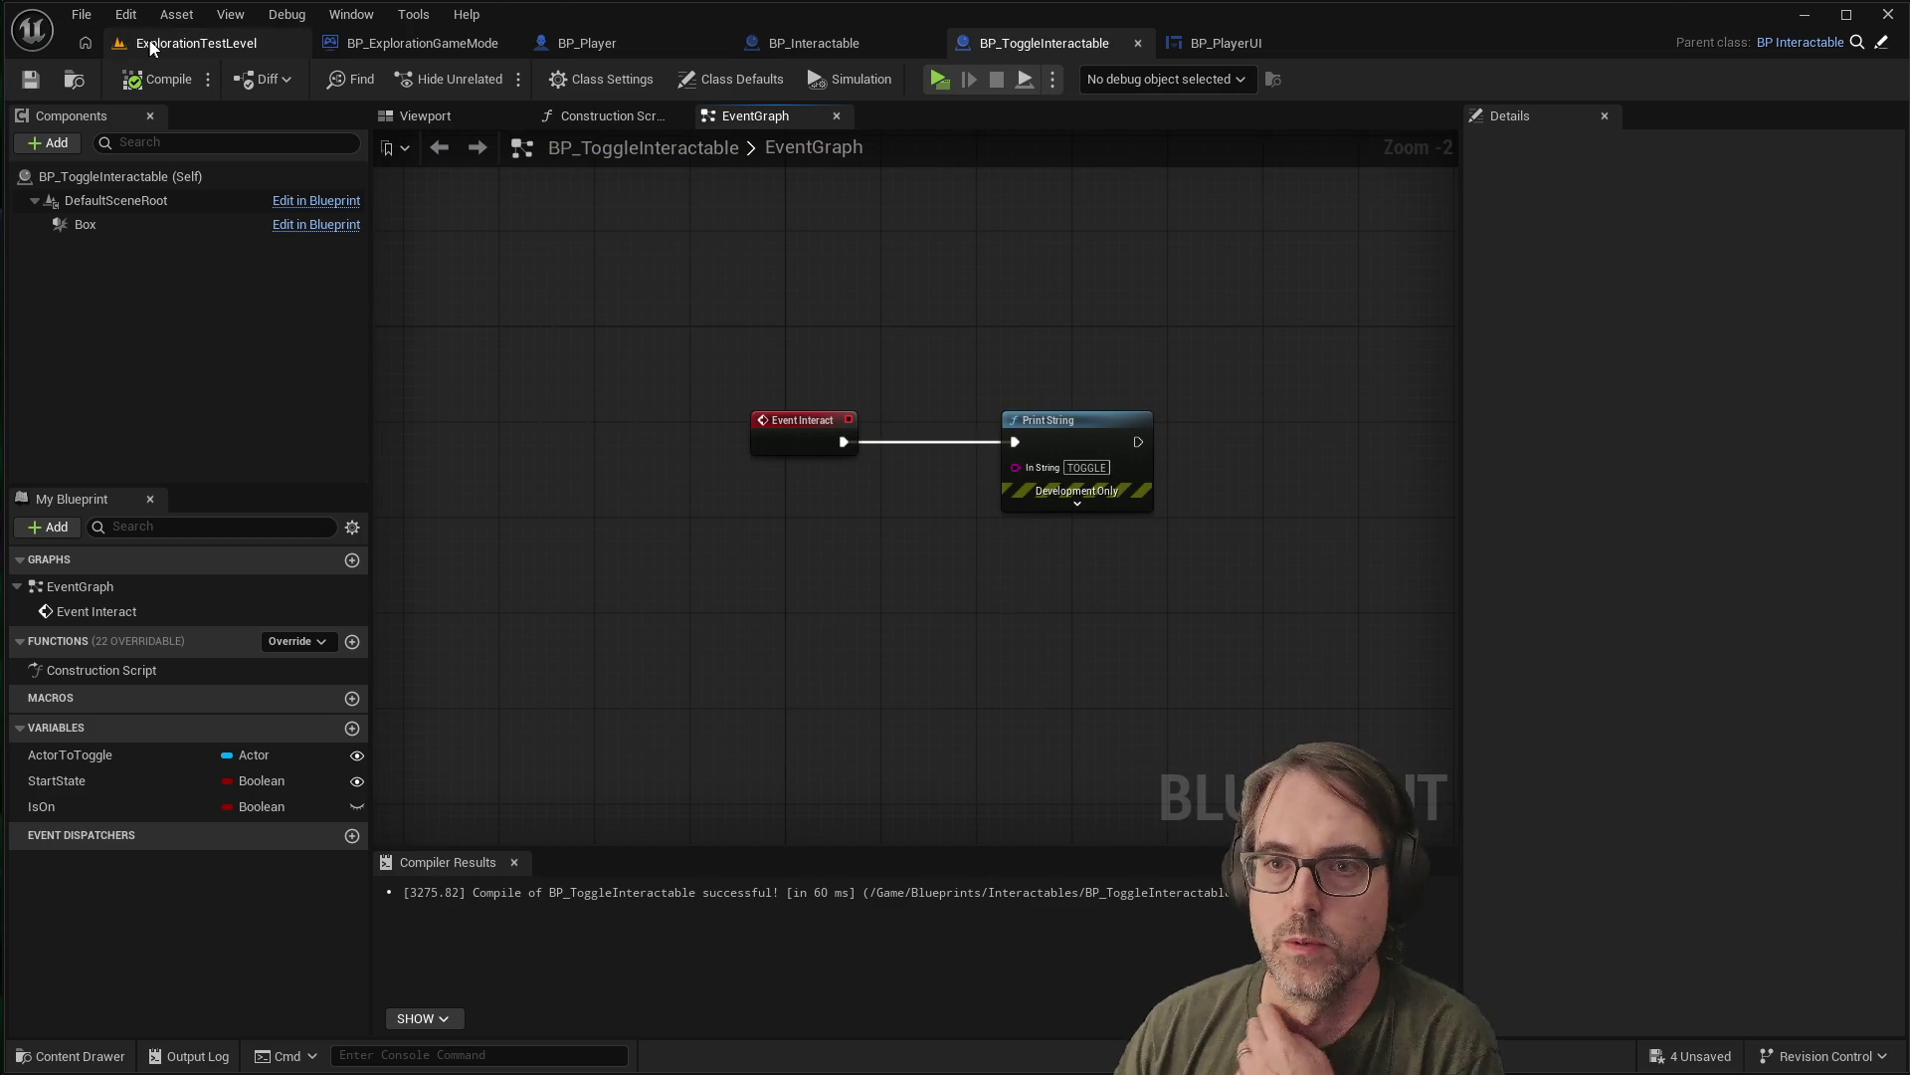
click(146, 38)
Inspect the Cube, Floor and BP_ToggleInteractable actors, then switch to the BP_PlayerUI designer
click(974, 505)
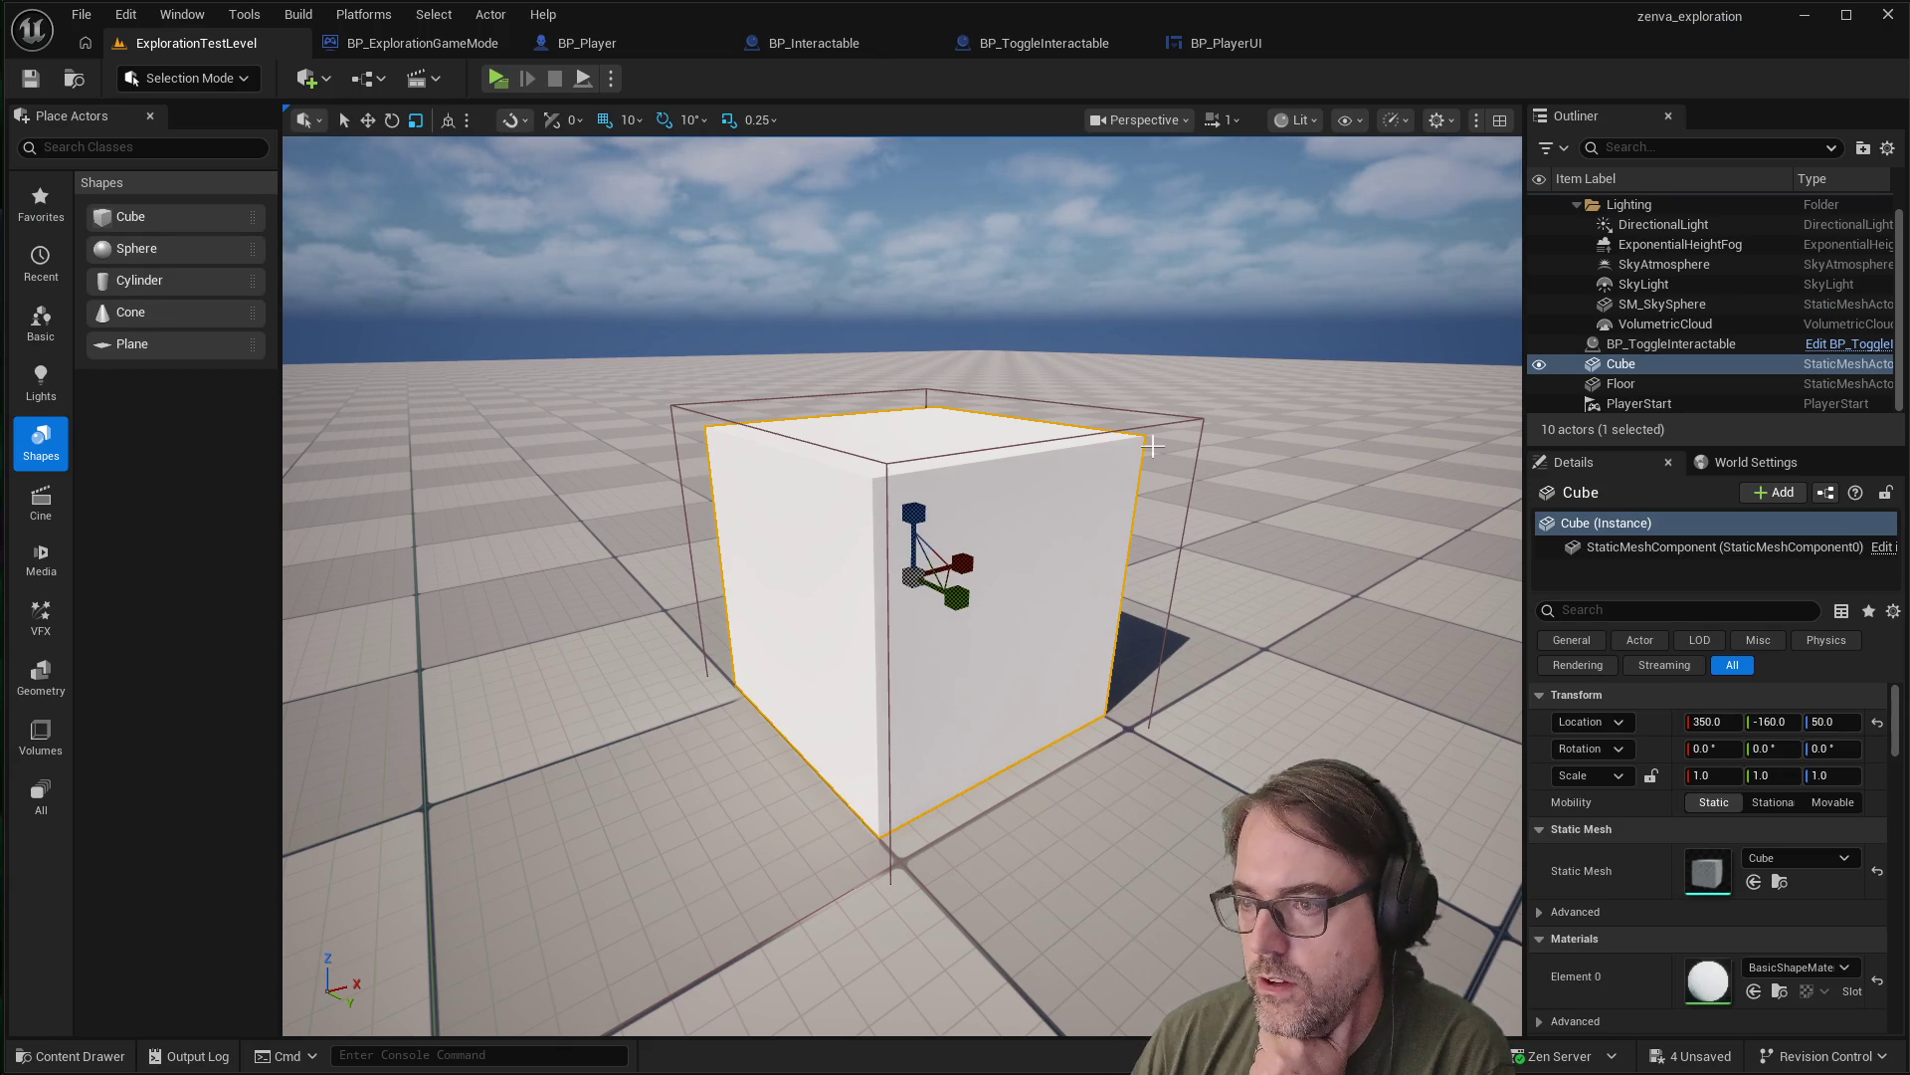
click(1196, 420)
click(1196, 421)
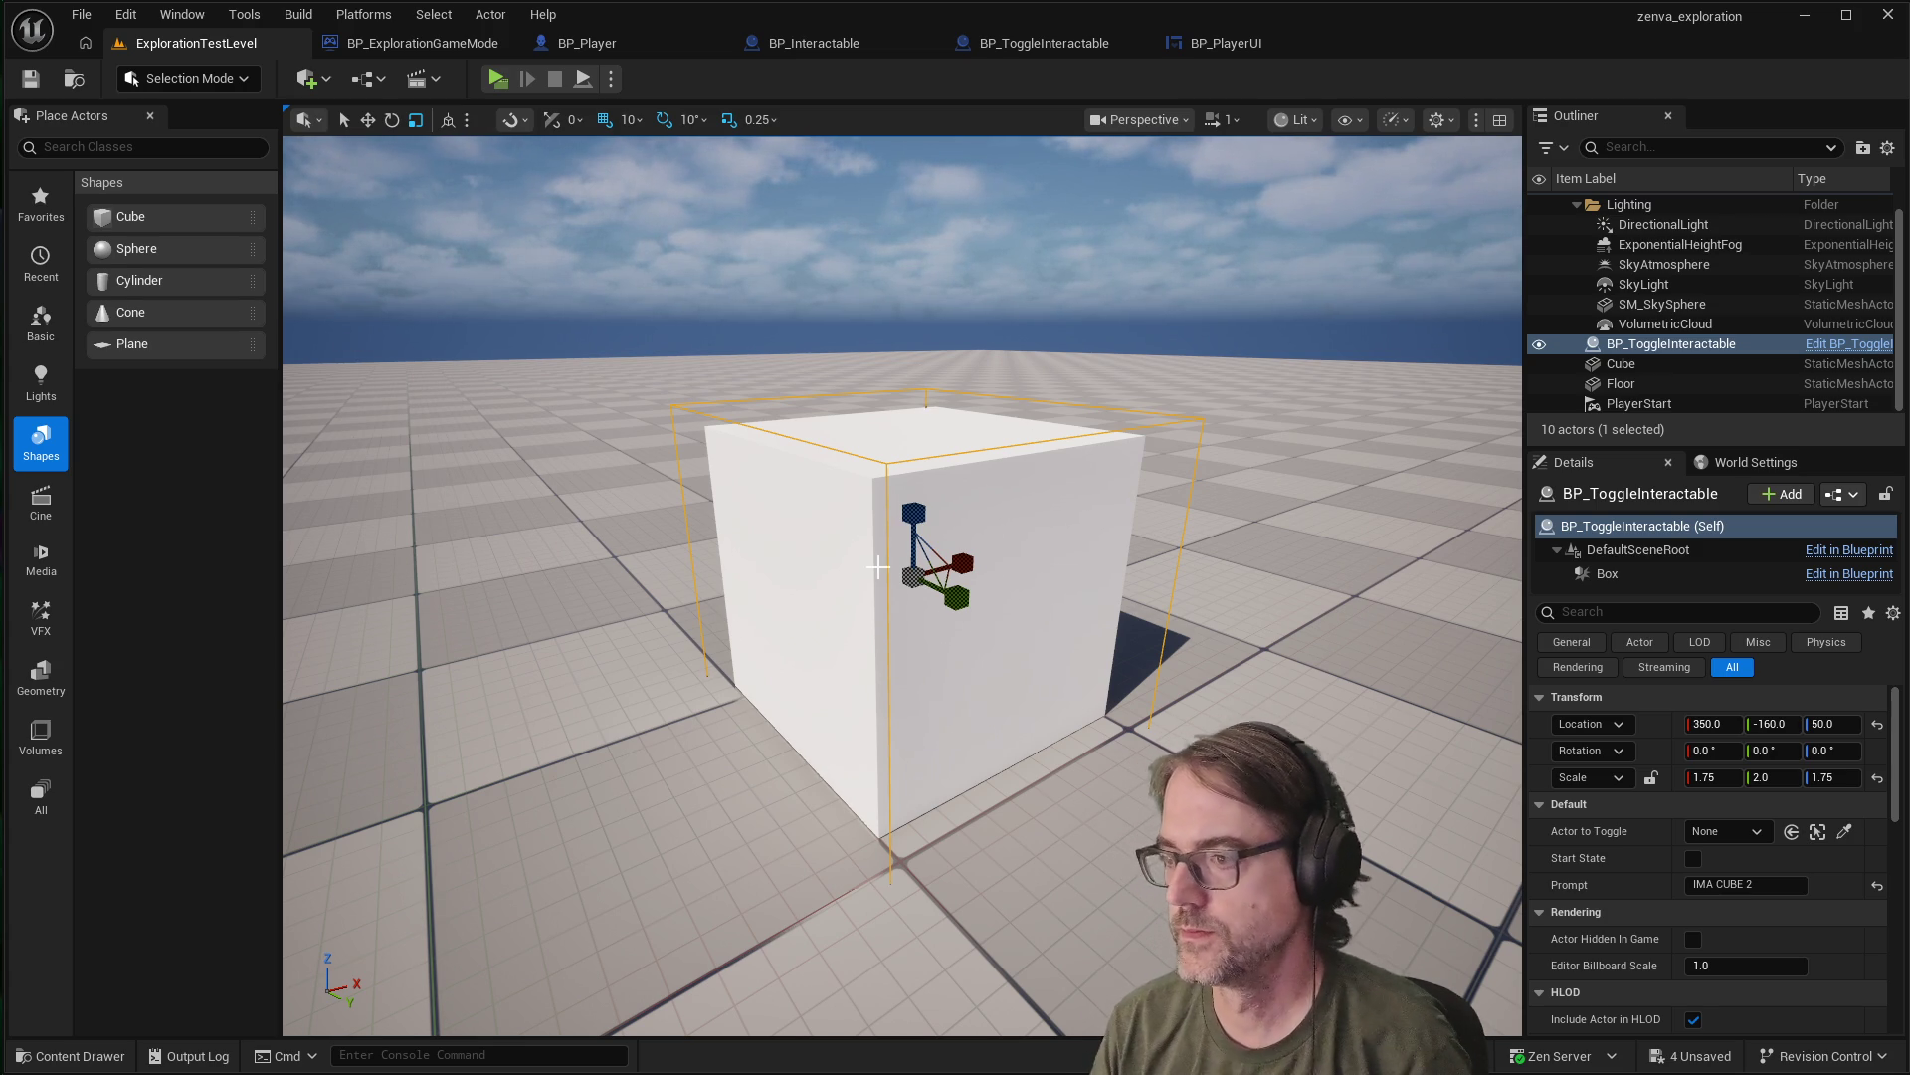
key(Escape)
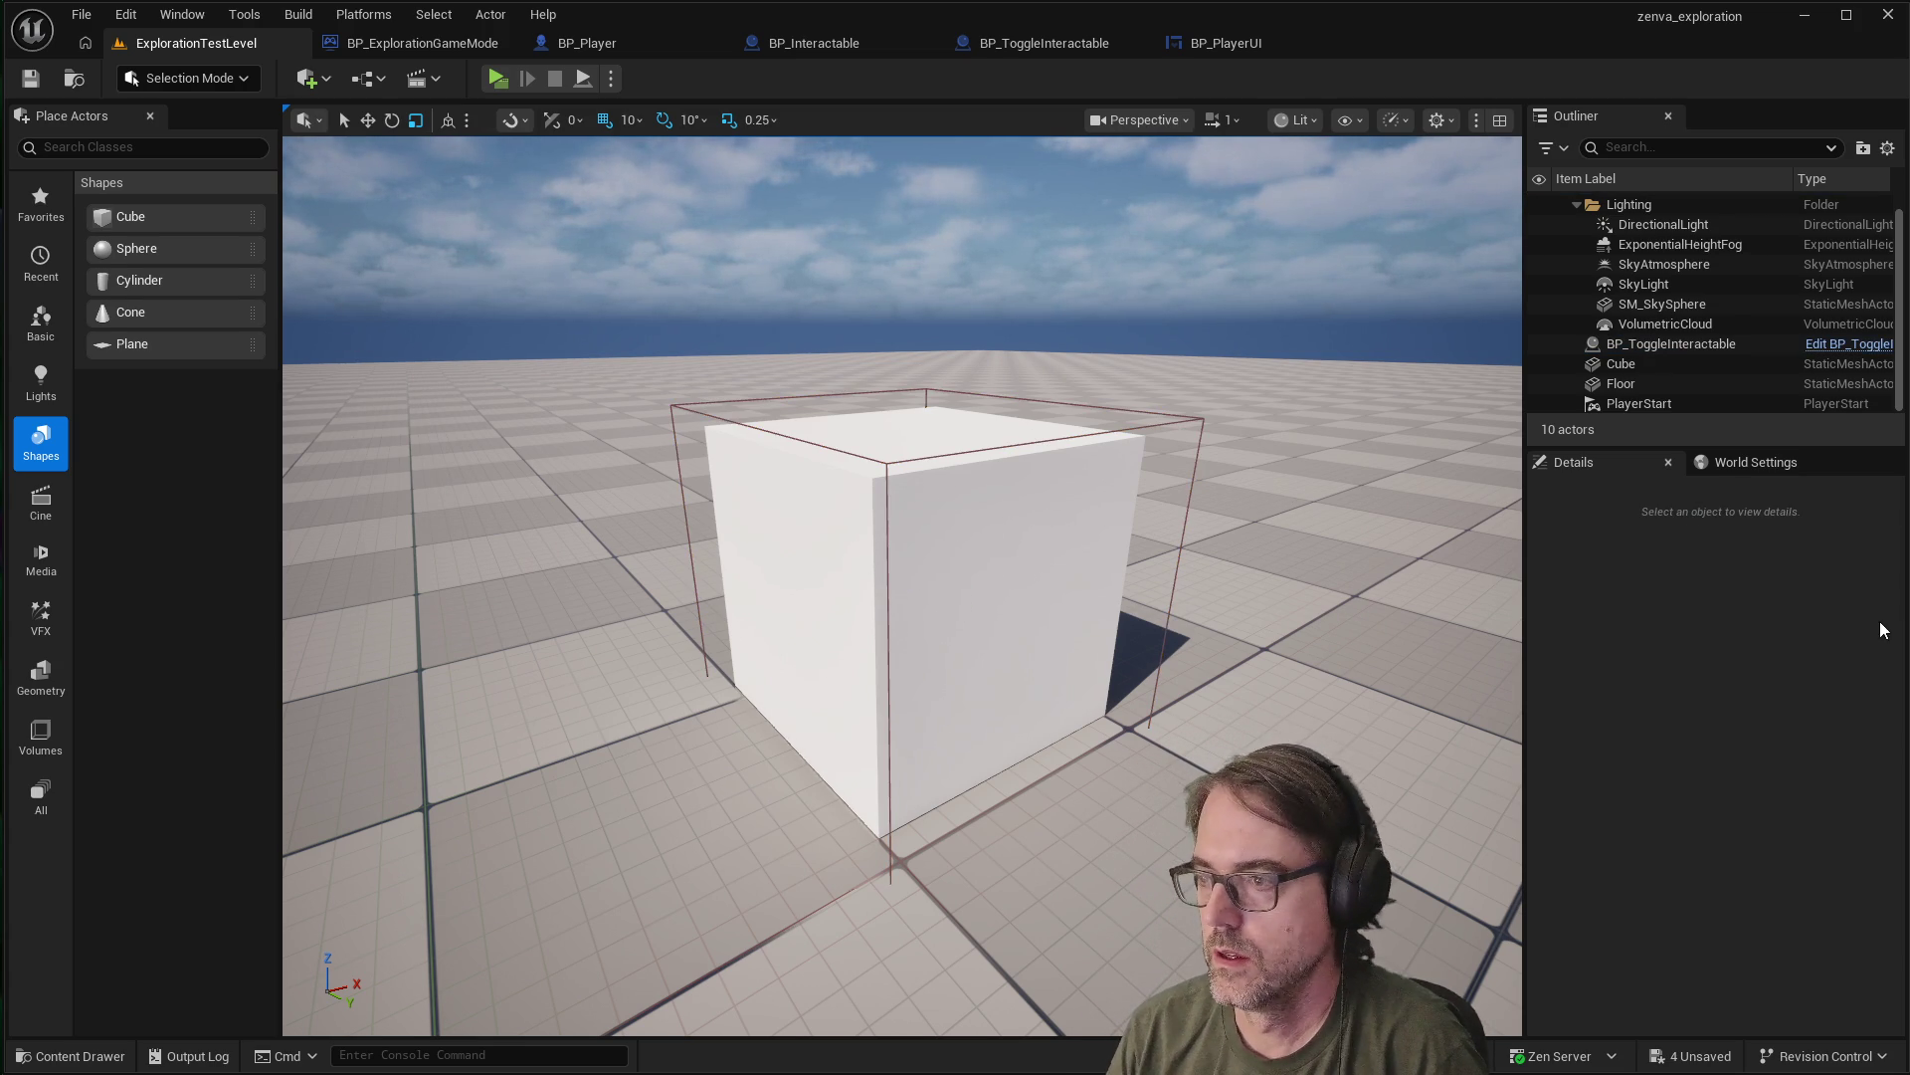
click(1237, 43)
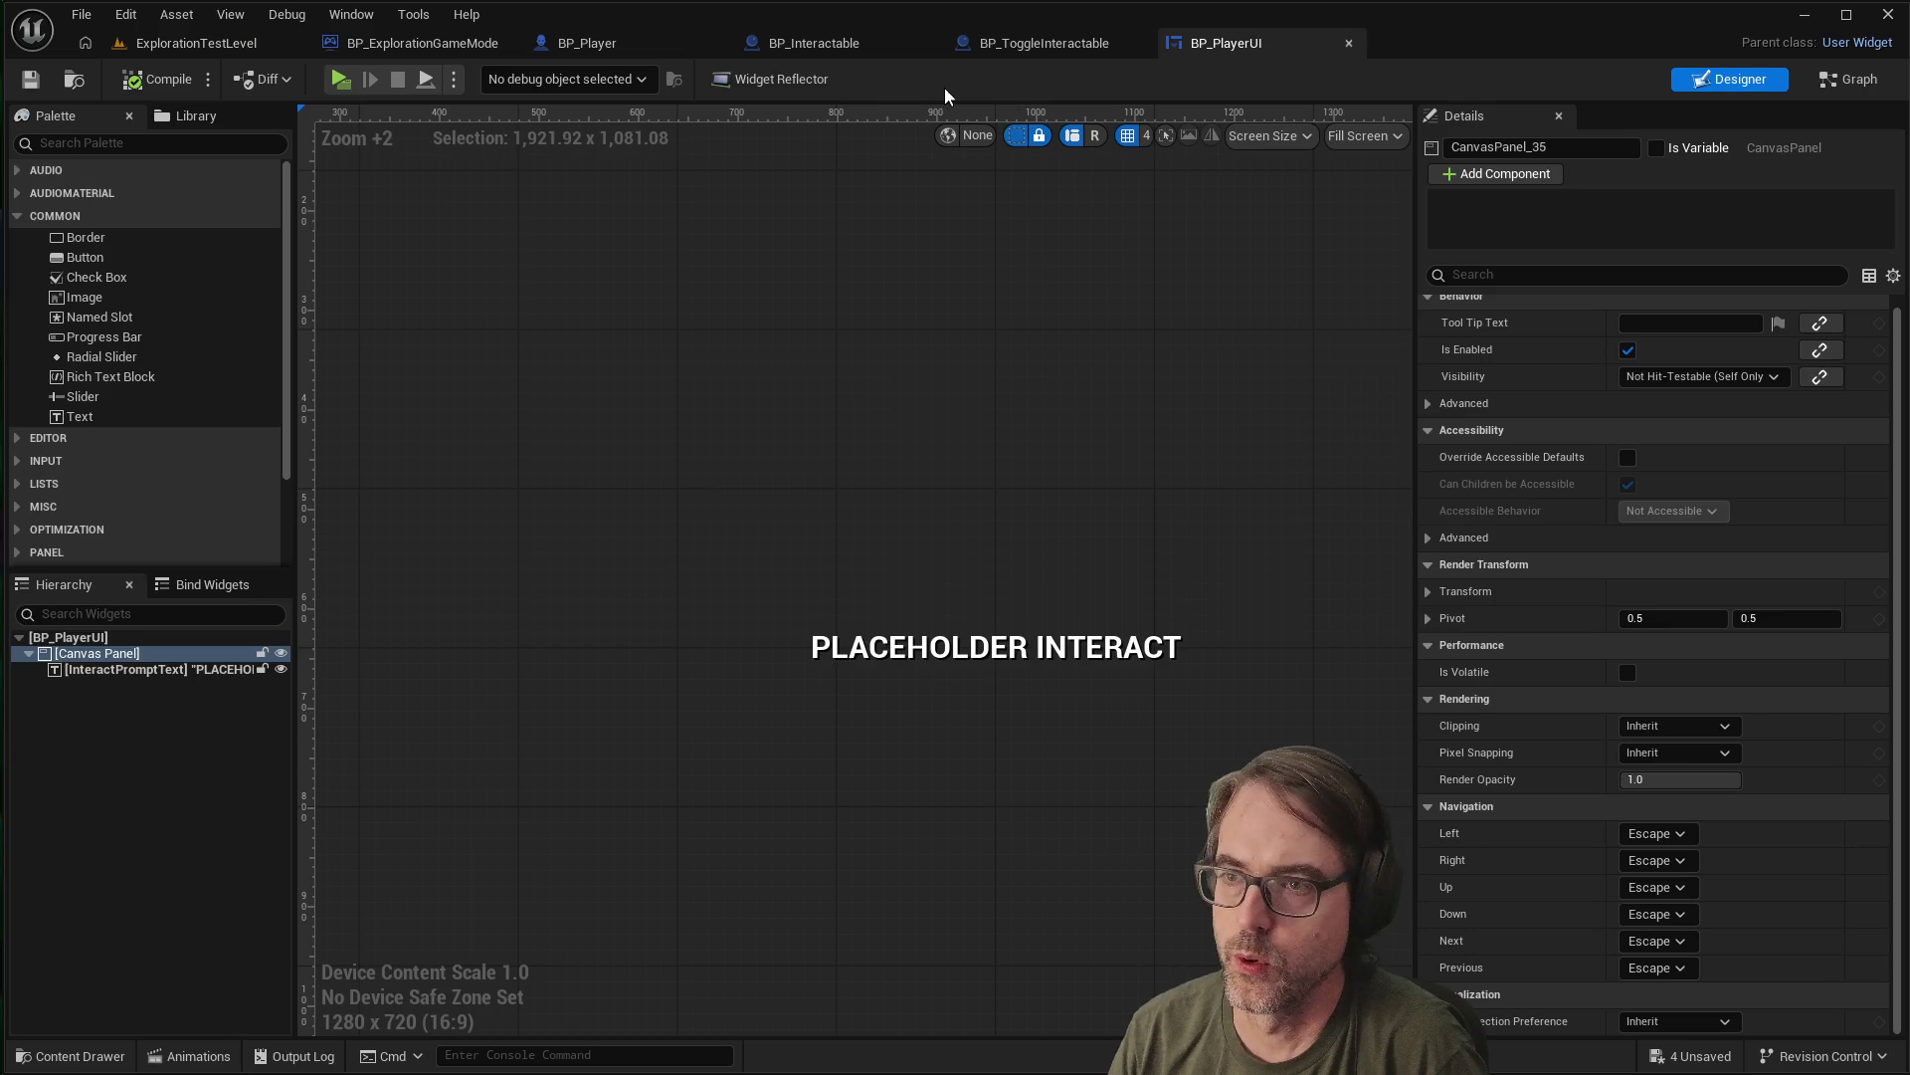
Switch back to the BP_ToggleInteractable tab showing Event Interact and Print String
click(1057, 42)
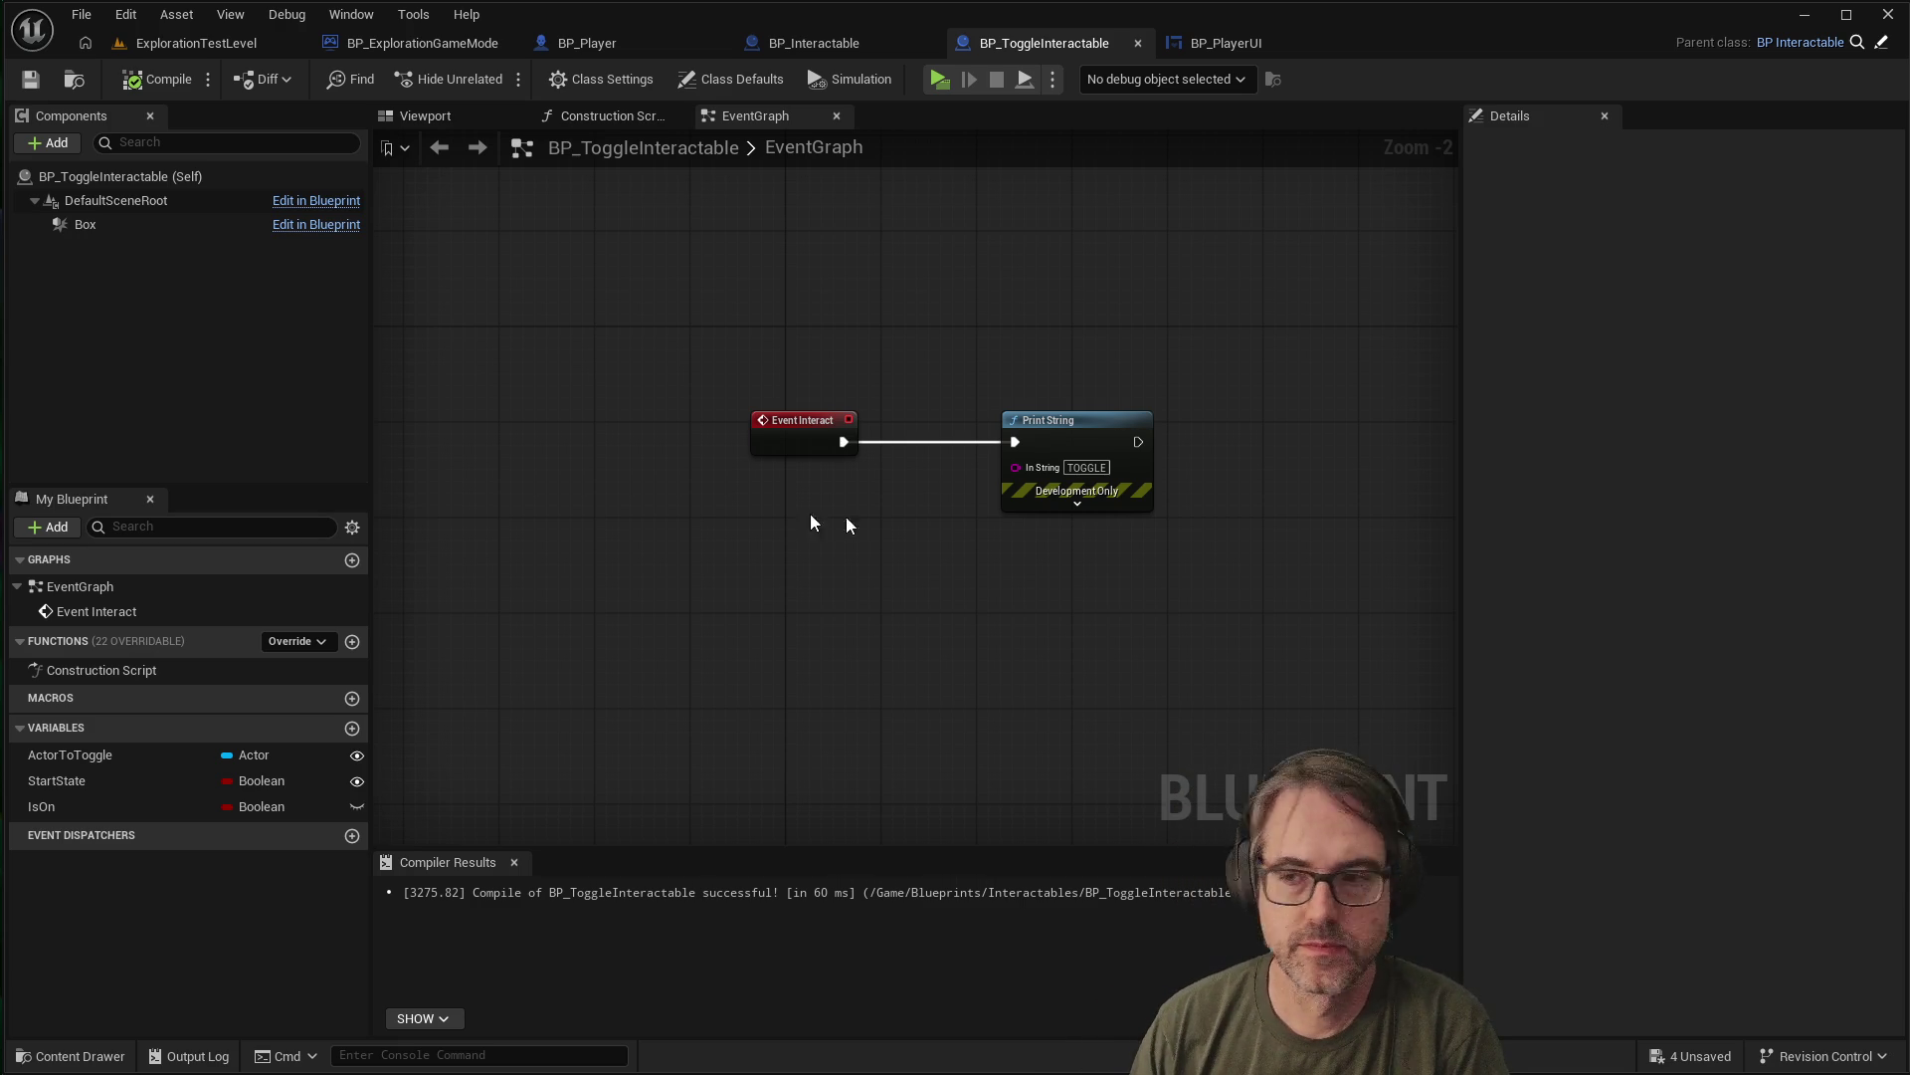
Nudge Print String left and compare against BP_Interactable, then reselect Print String
drag(1108, 413, 1071, 412)
click(1031, 591)
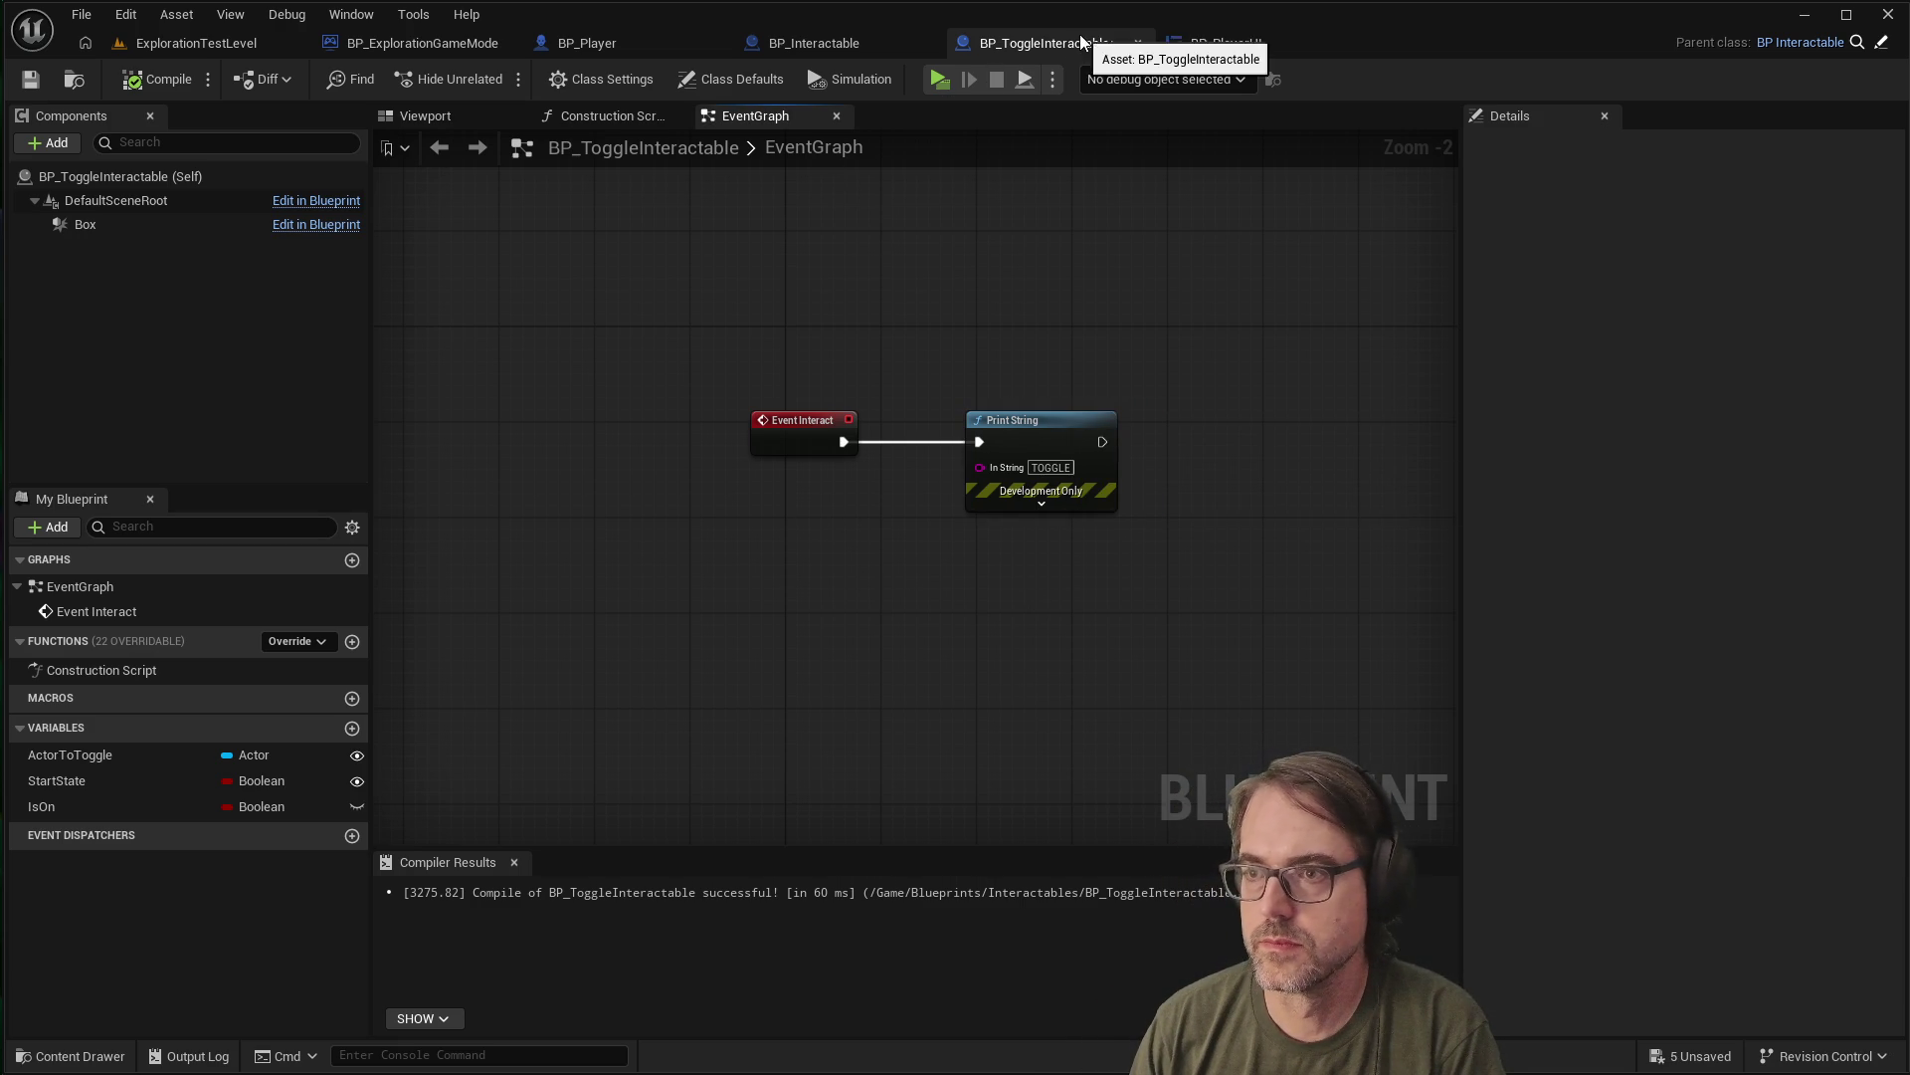
click(836, 42)
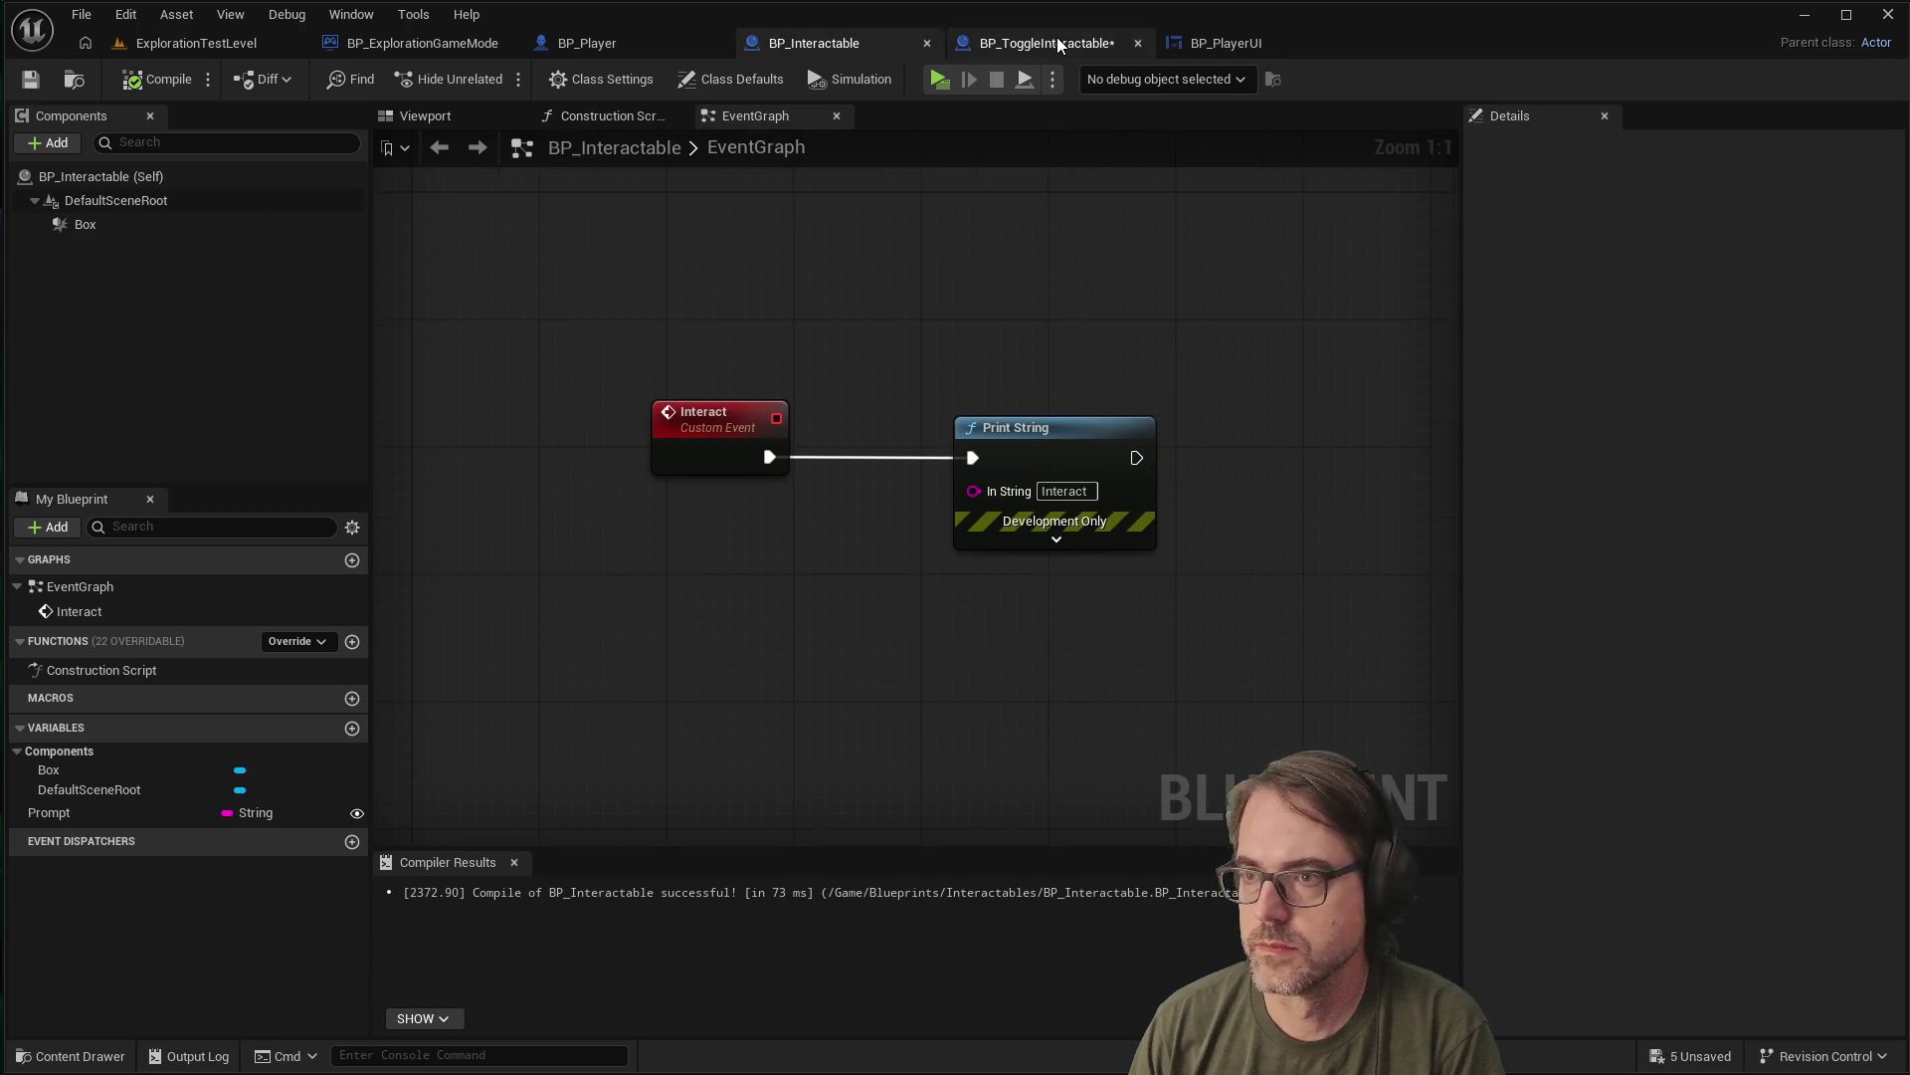
click(1056, 38)
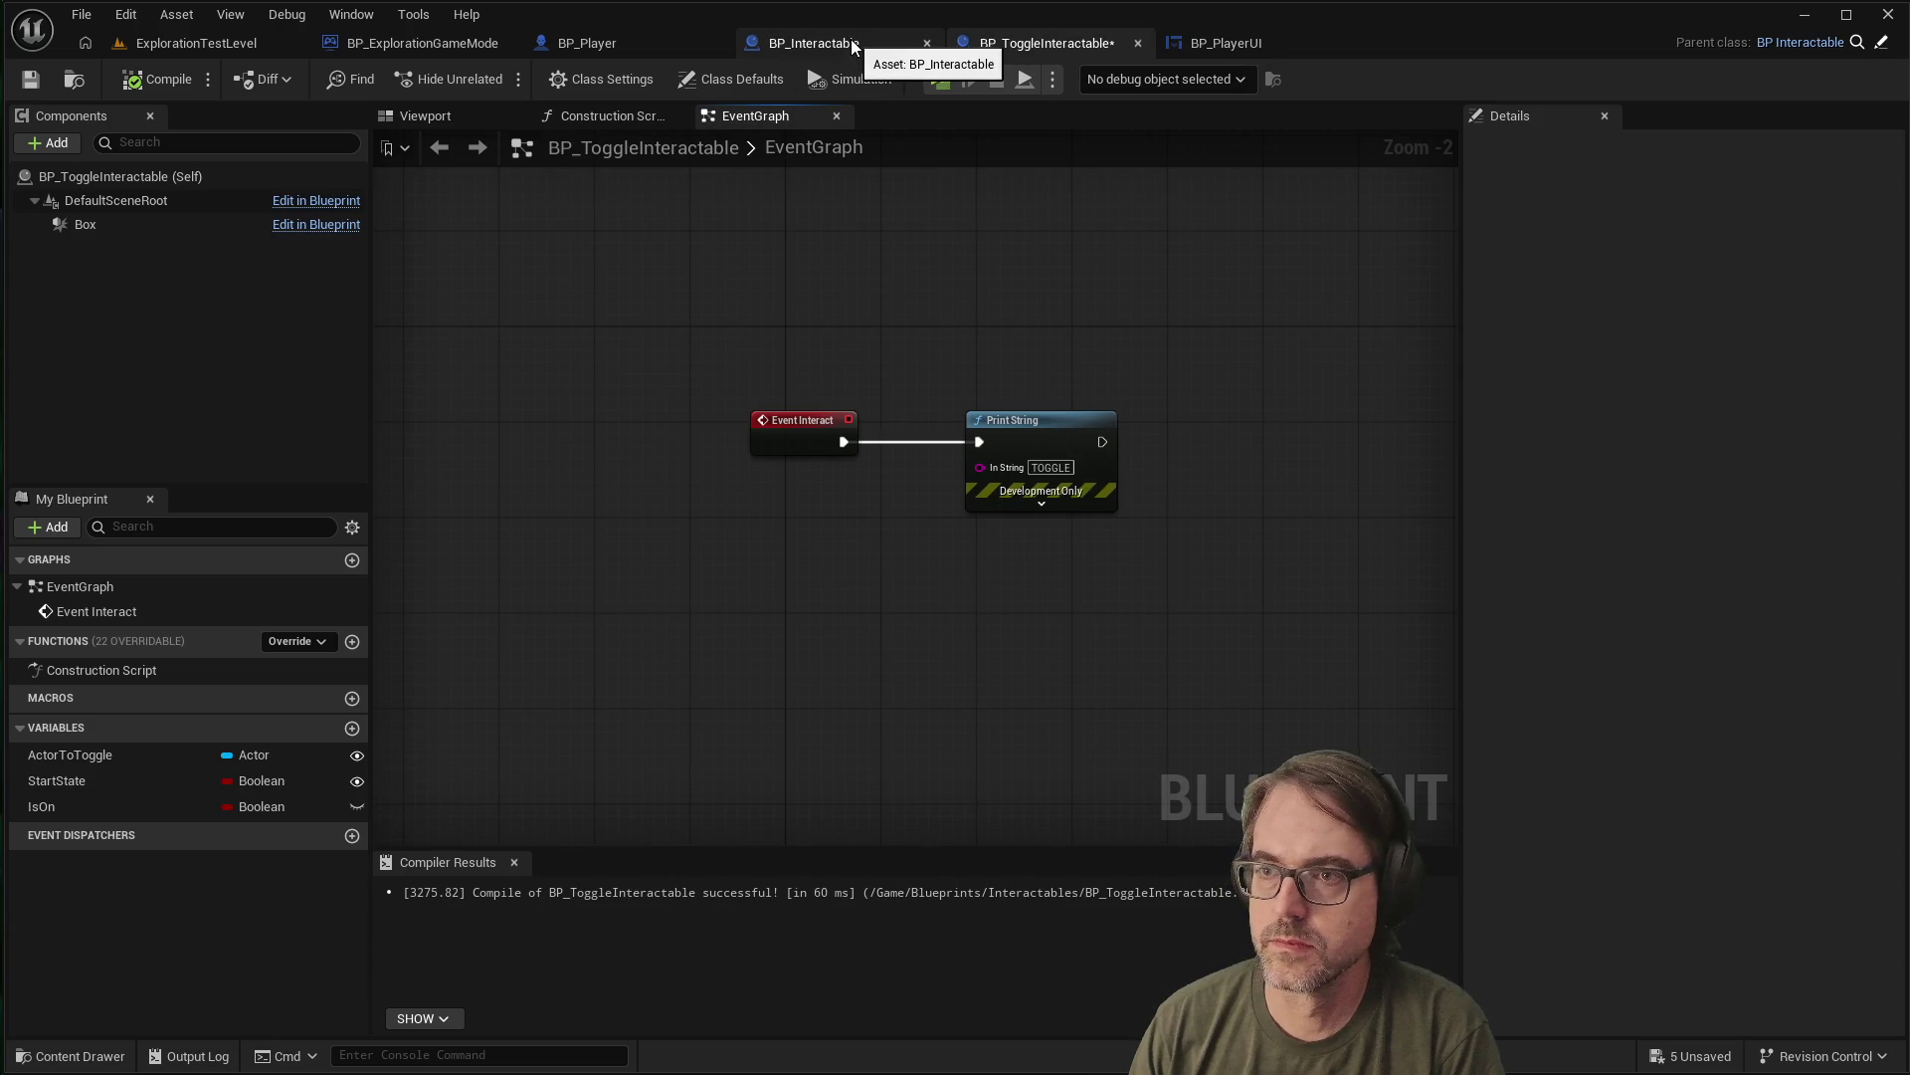
click(851, 44)
click(1029, 45)
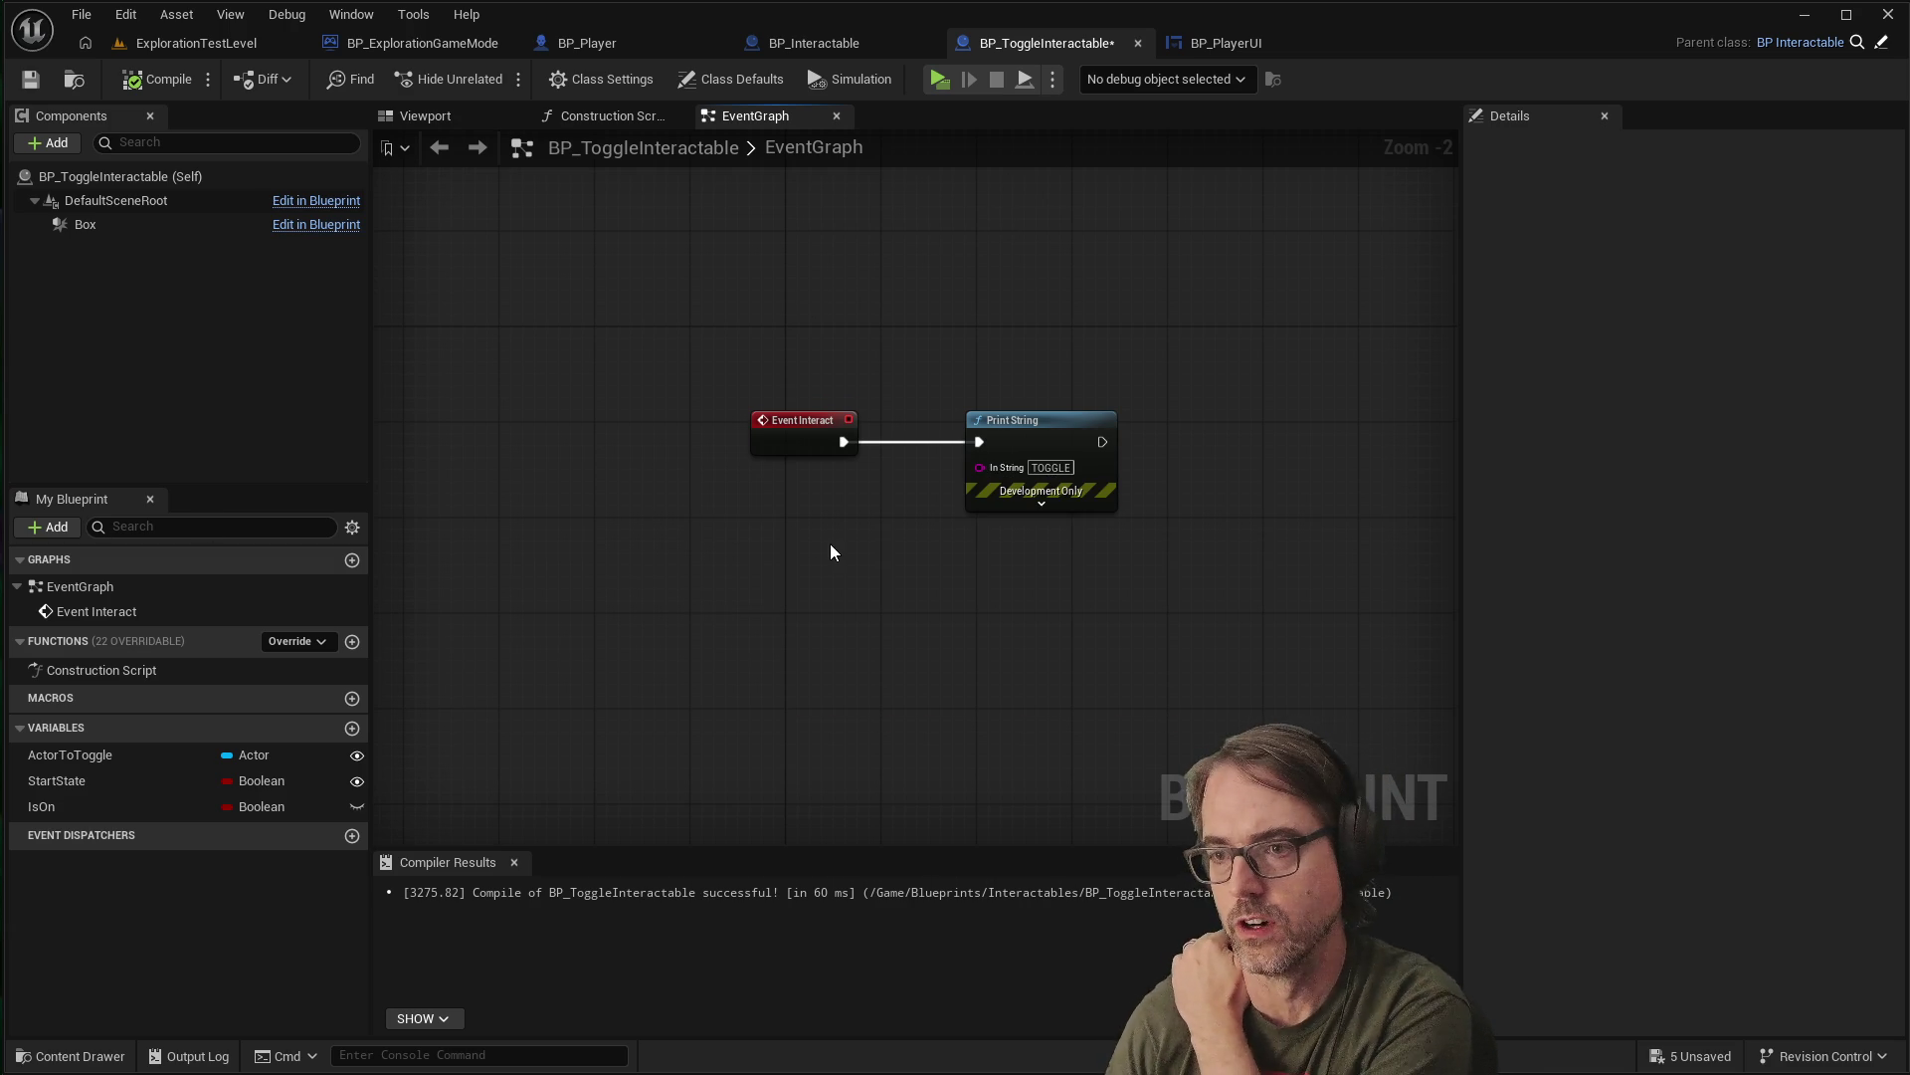
click(1045, 422)
Delete Print String and add a Branch node after Event Interact
key(Delete)
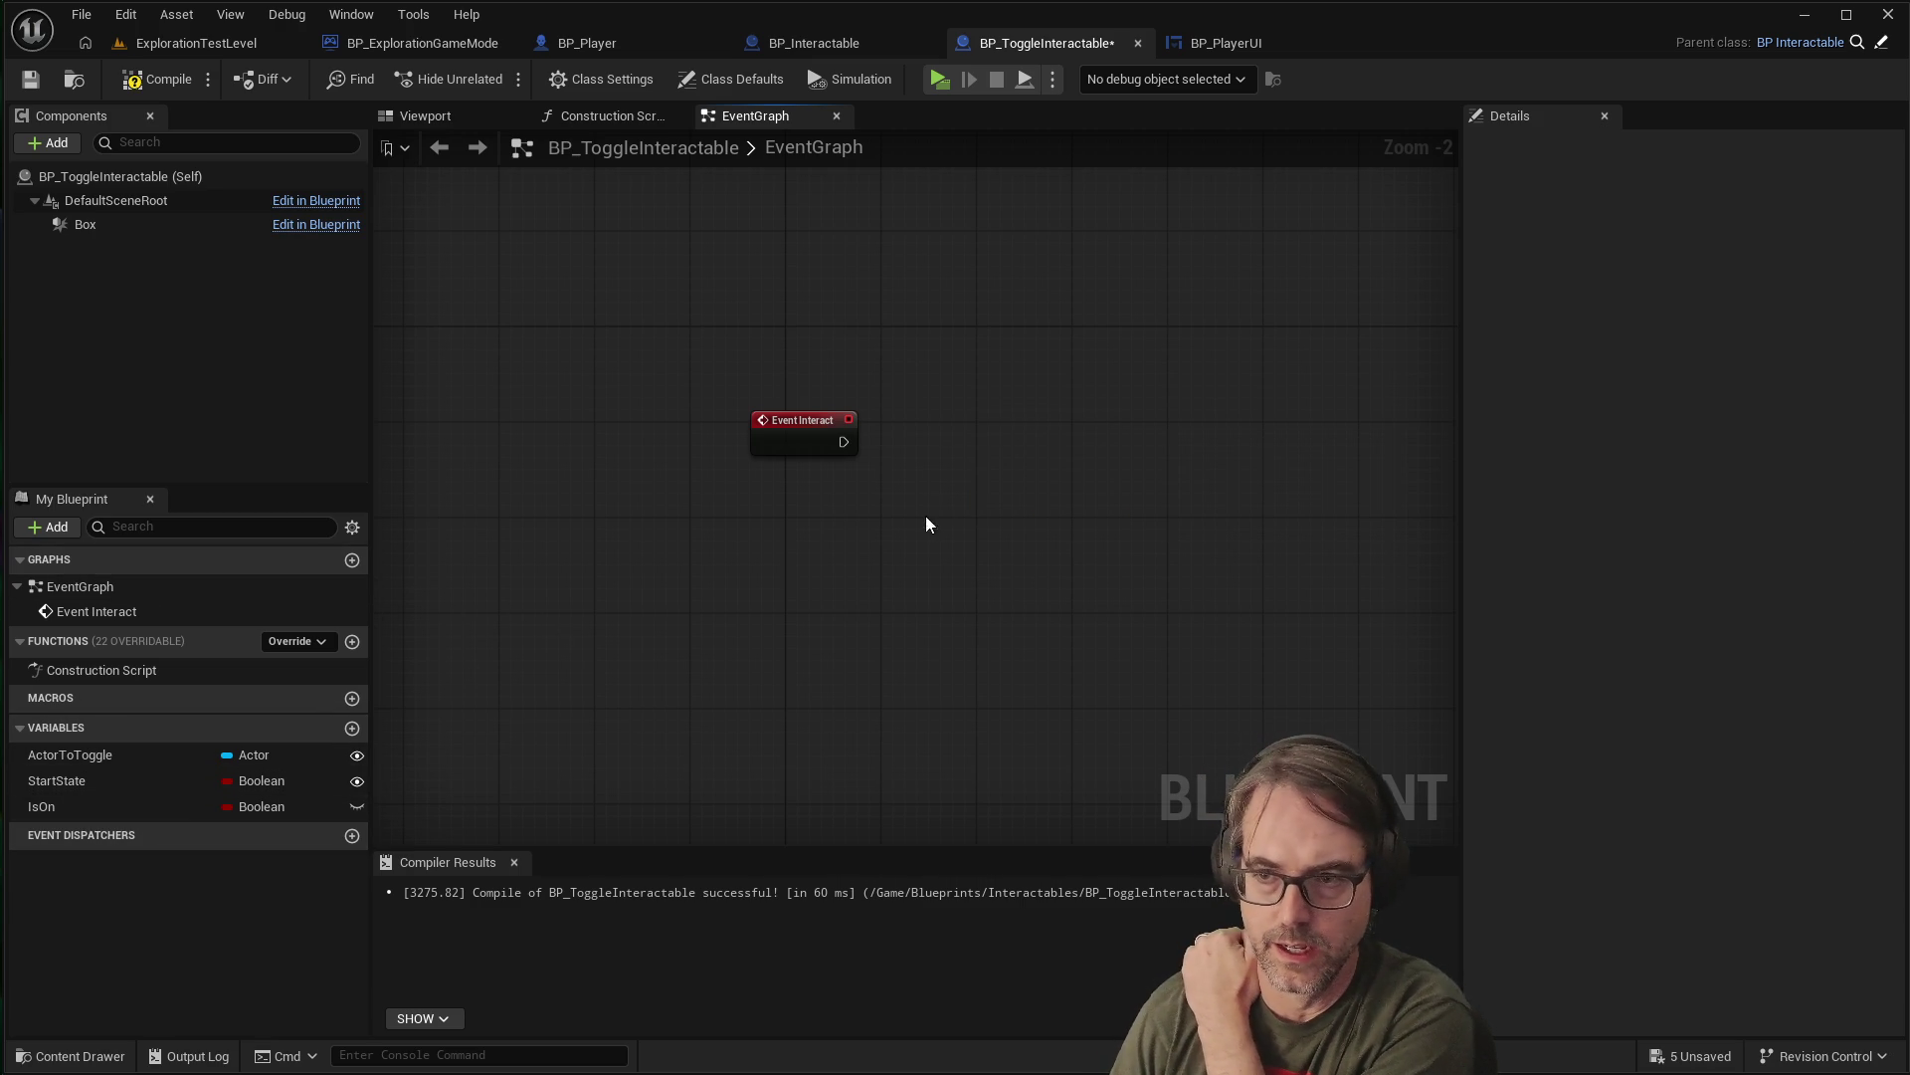
drag(842, 443, 983, 434)
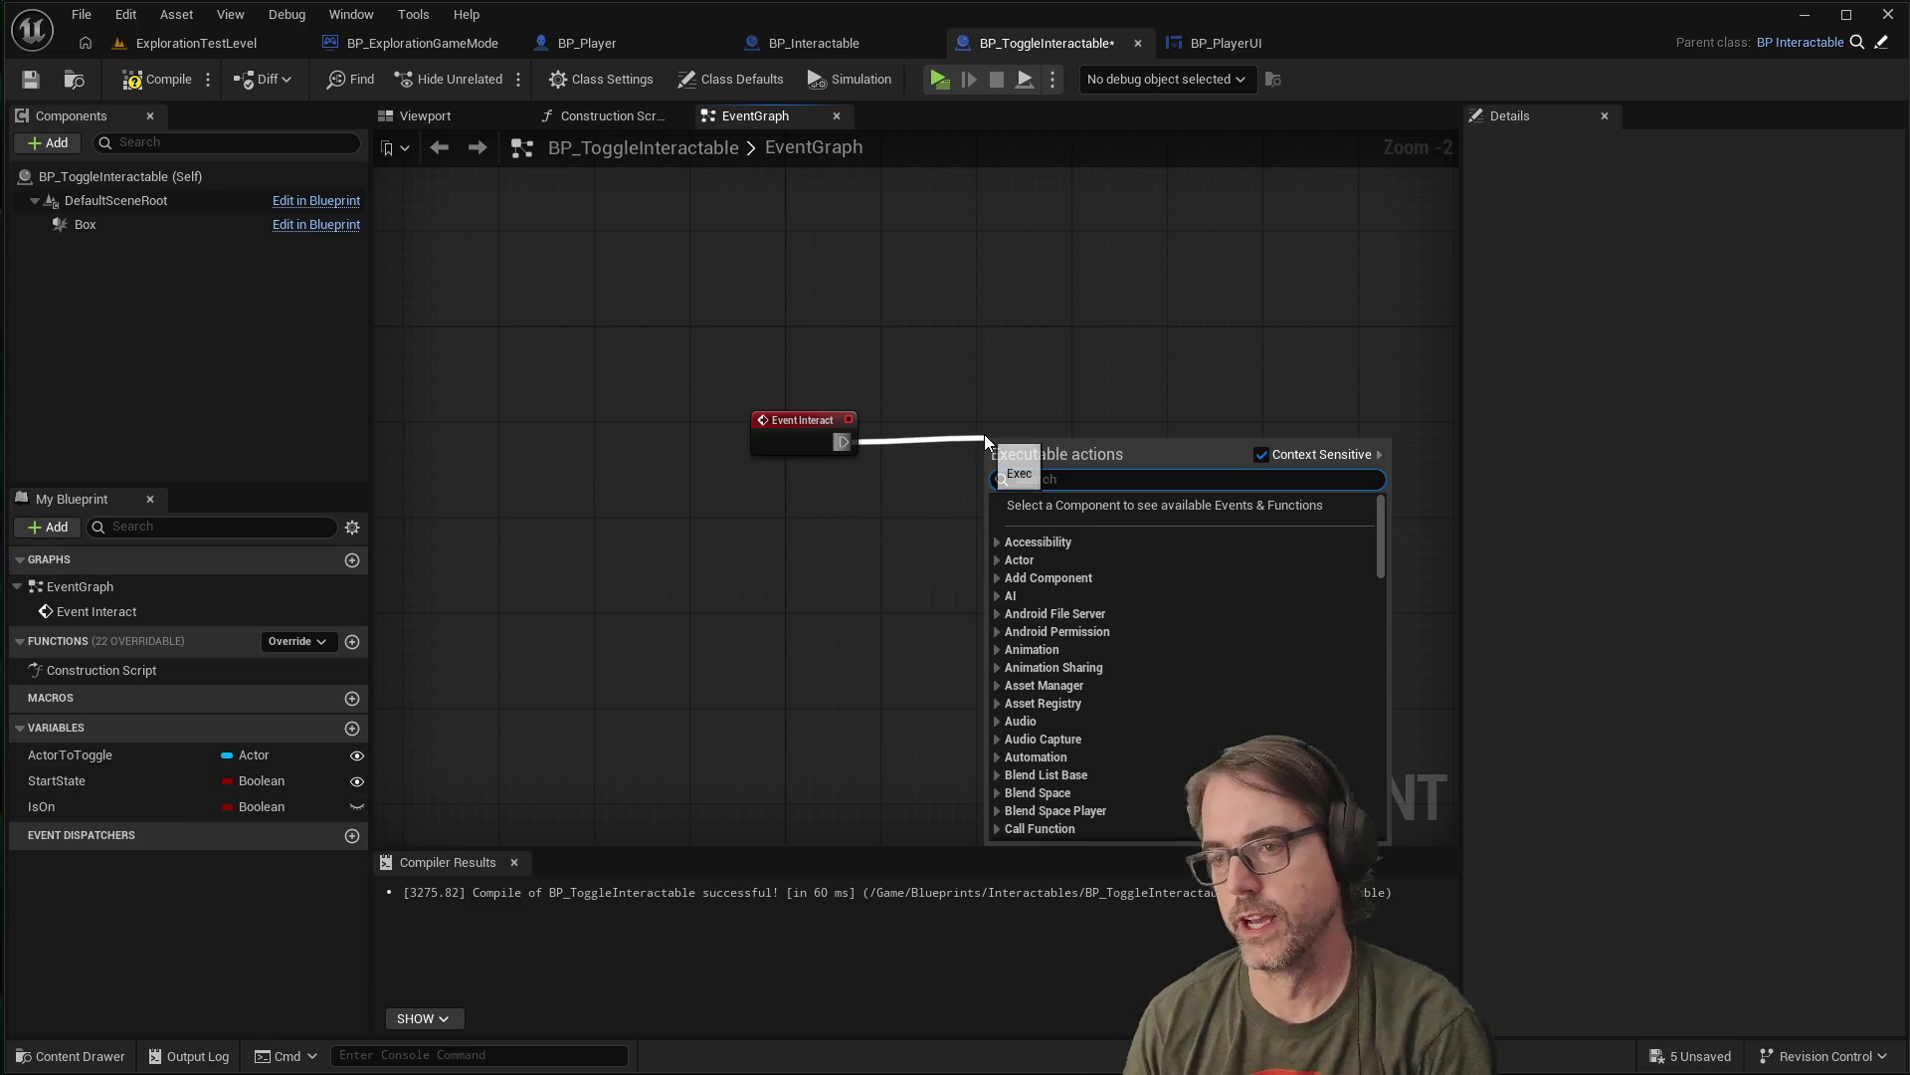
text(bra)
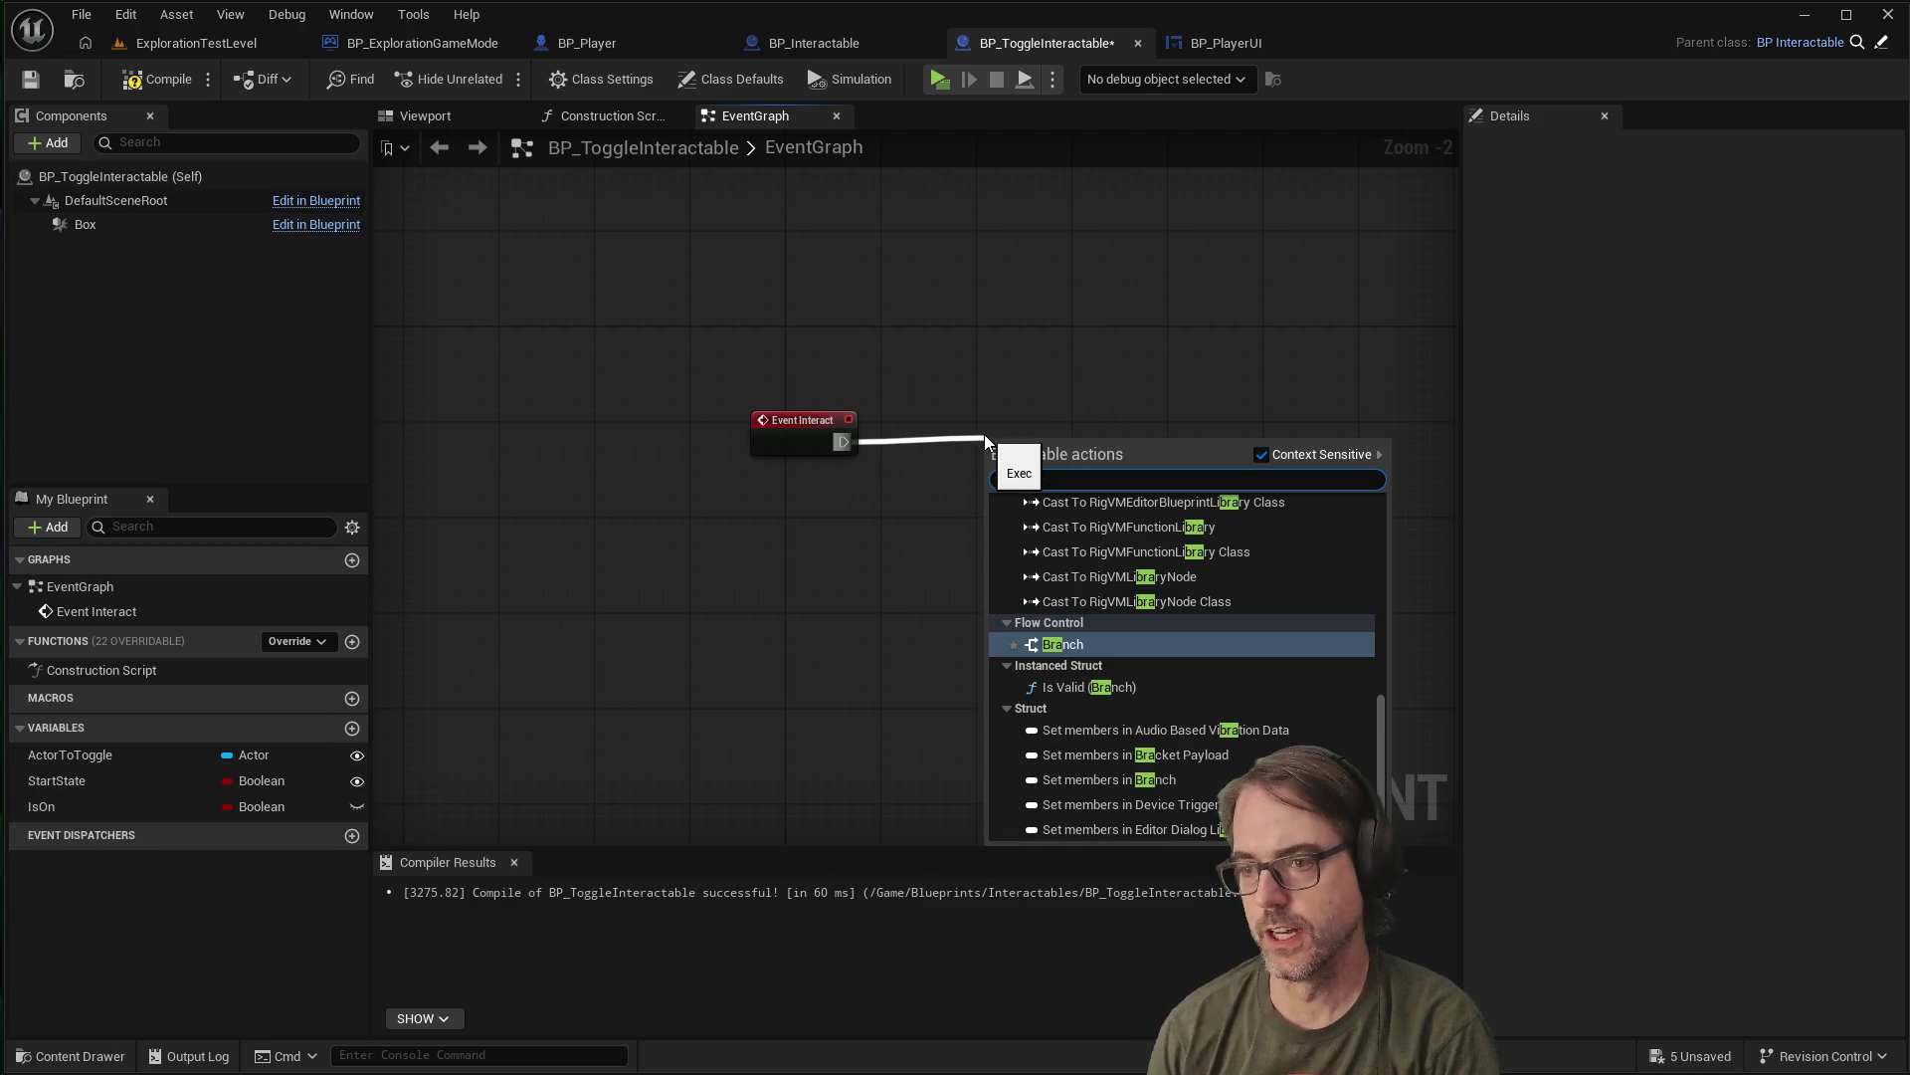
click(1073, 647)
drag(1047, 444, 1059, 420)
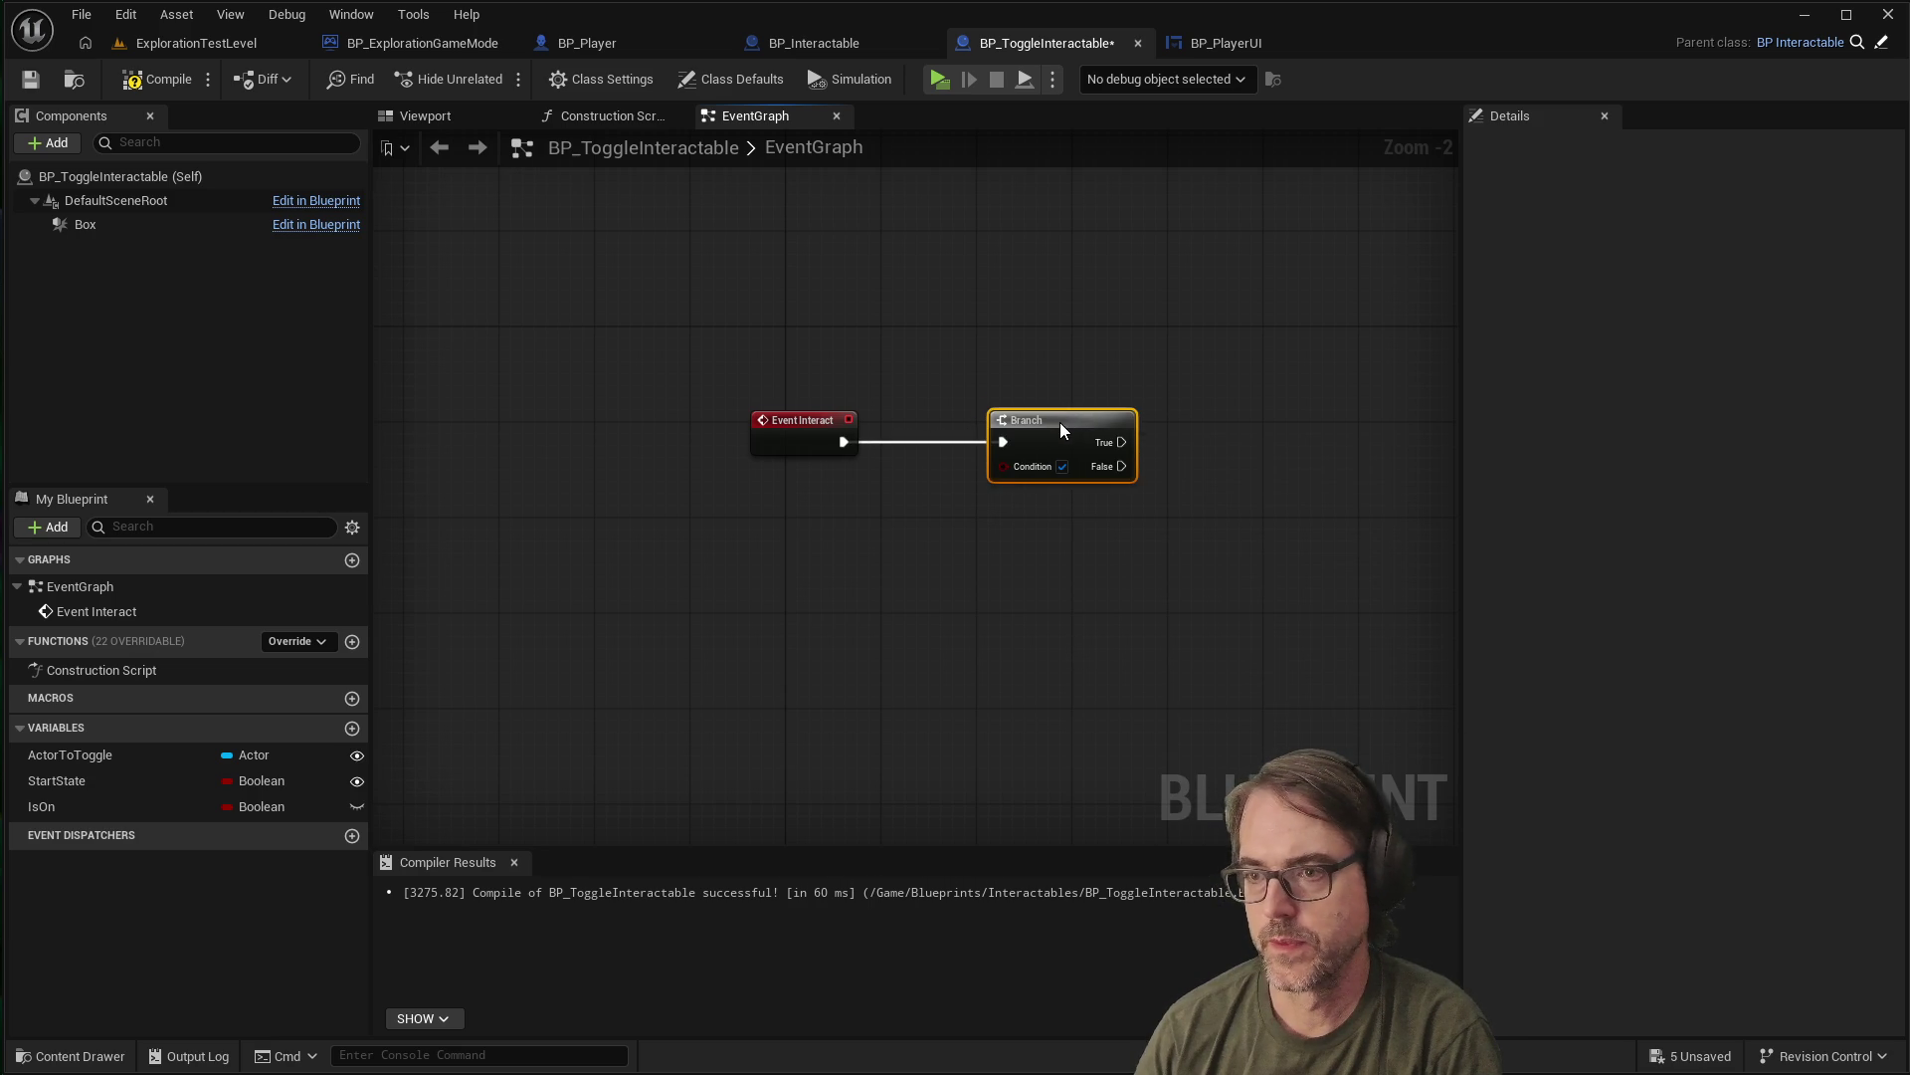
click(844, 568)
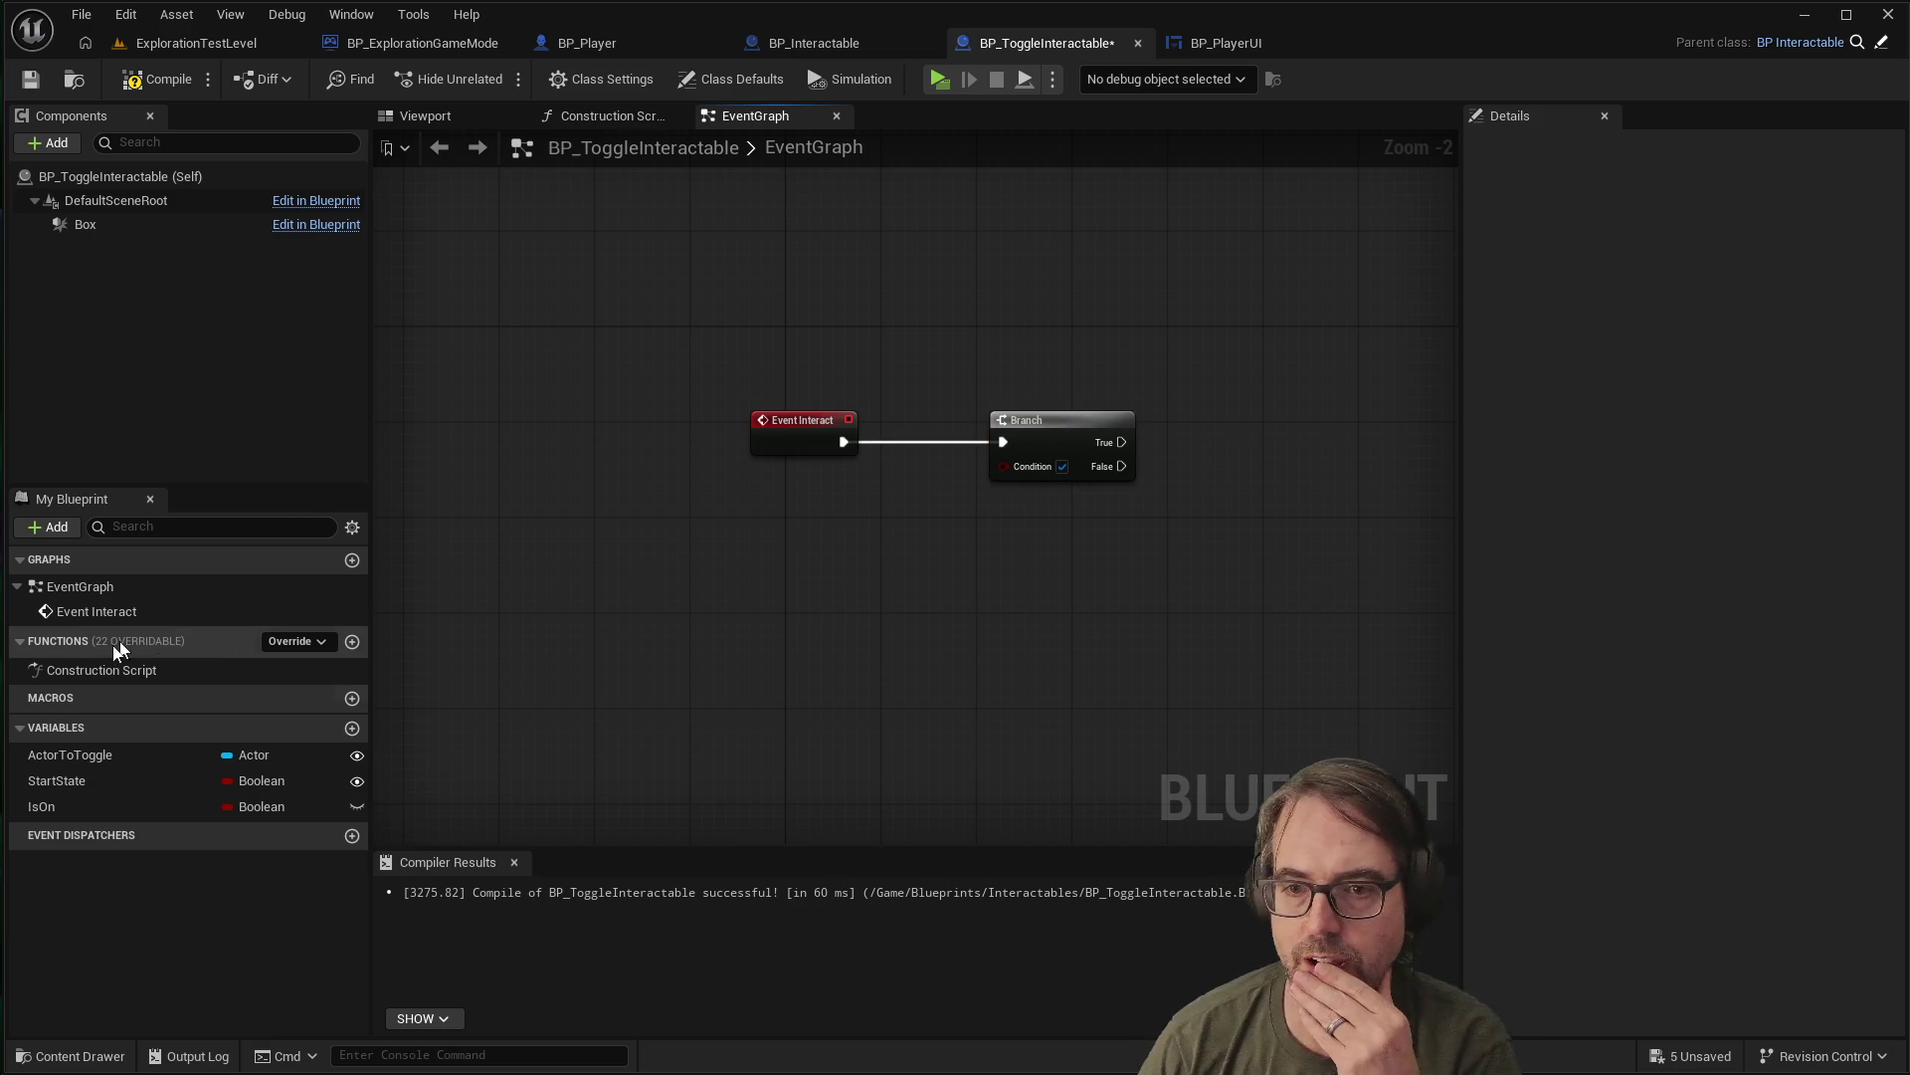
Feed a Get IsOn node into the Branch's Condition pin
mouse_move(75, 804)
mouse_down()
mouse_move(415, 774)
mouse_move(846, 505)
mouse_move(994, 461)
mouse_move(1036, 480)
mouse_move(1015, 471)
mouse_up()
click(892, 551)
drag(888, 519, 826, 499)
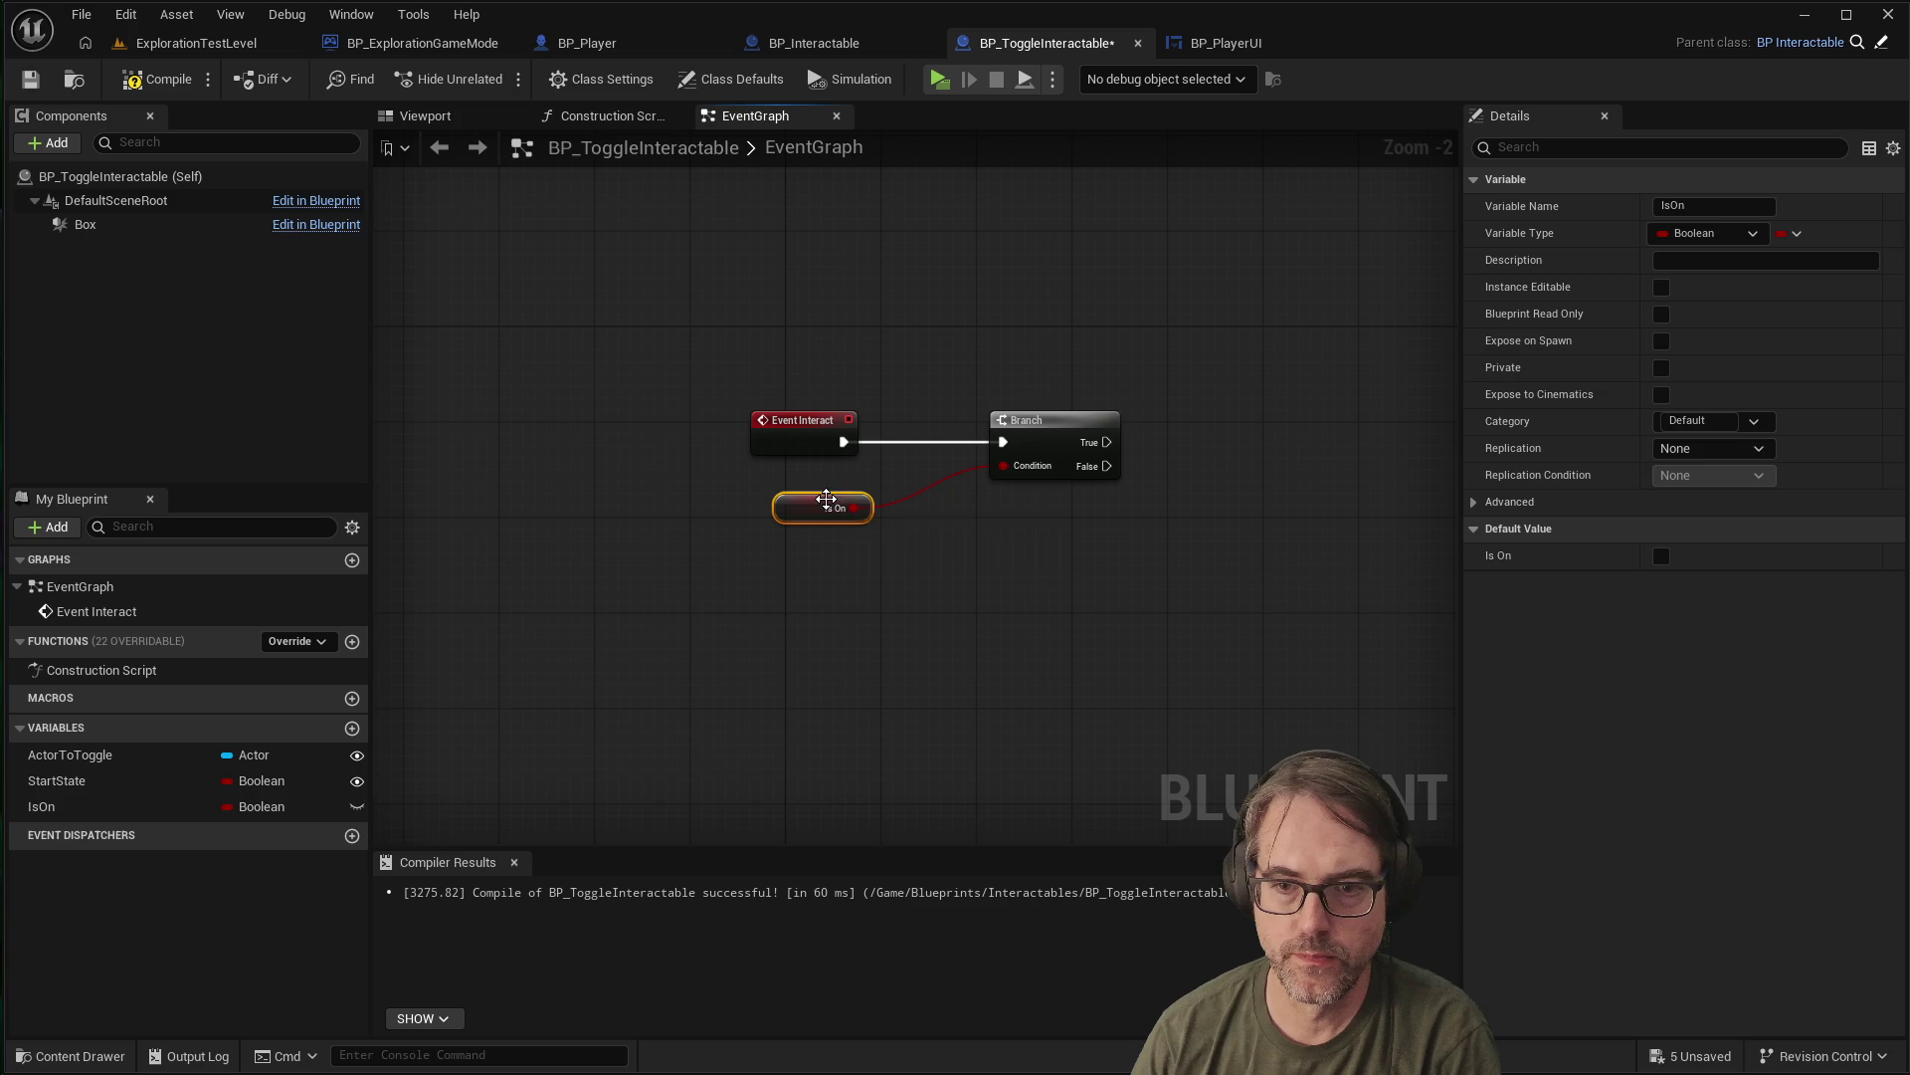
click(818, 630)
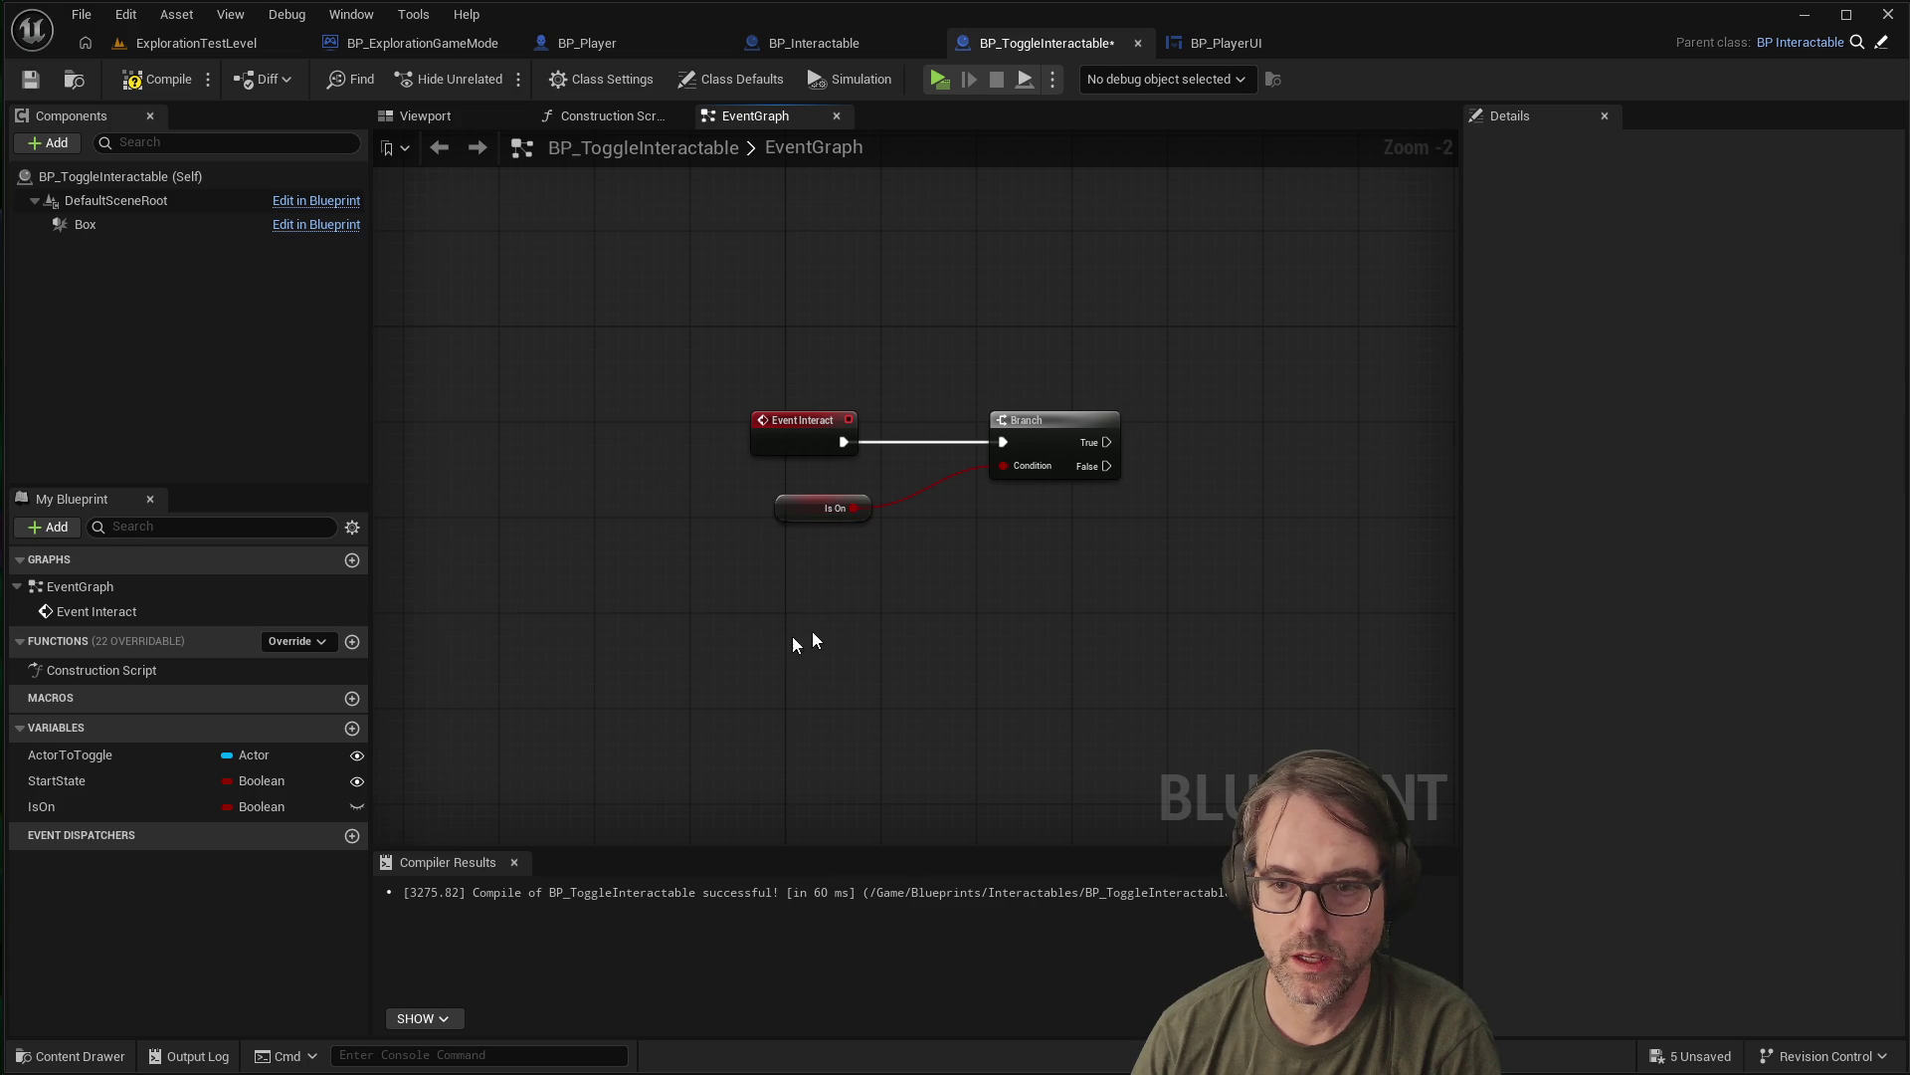
click(67, 804)
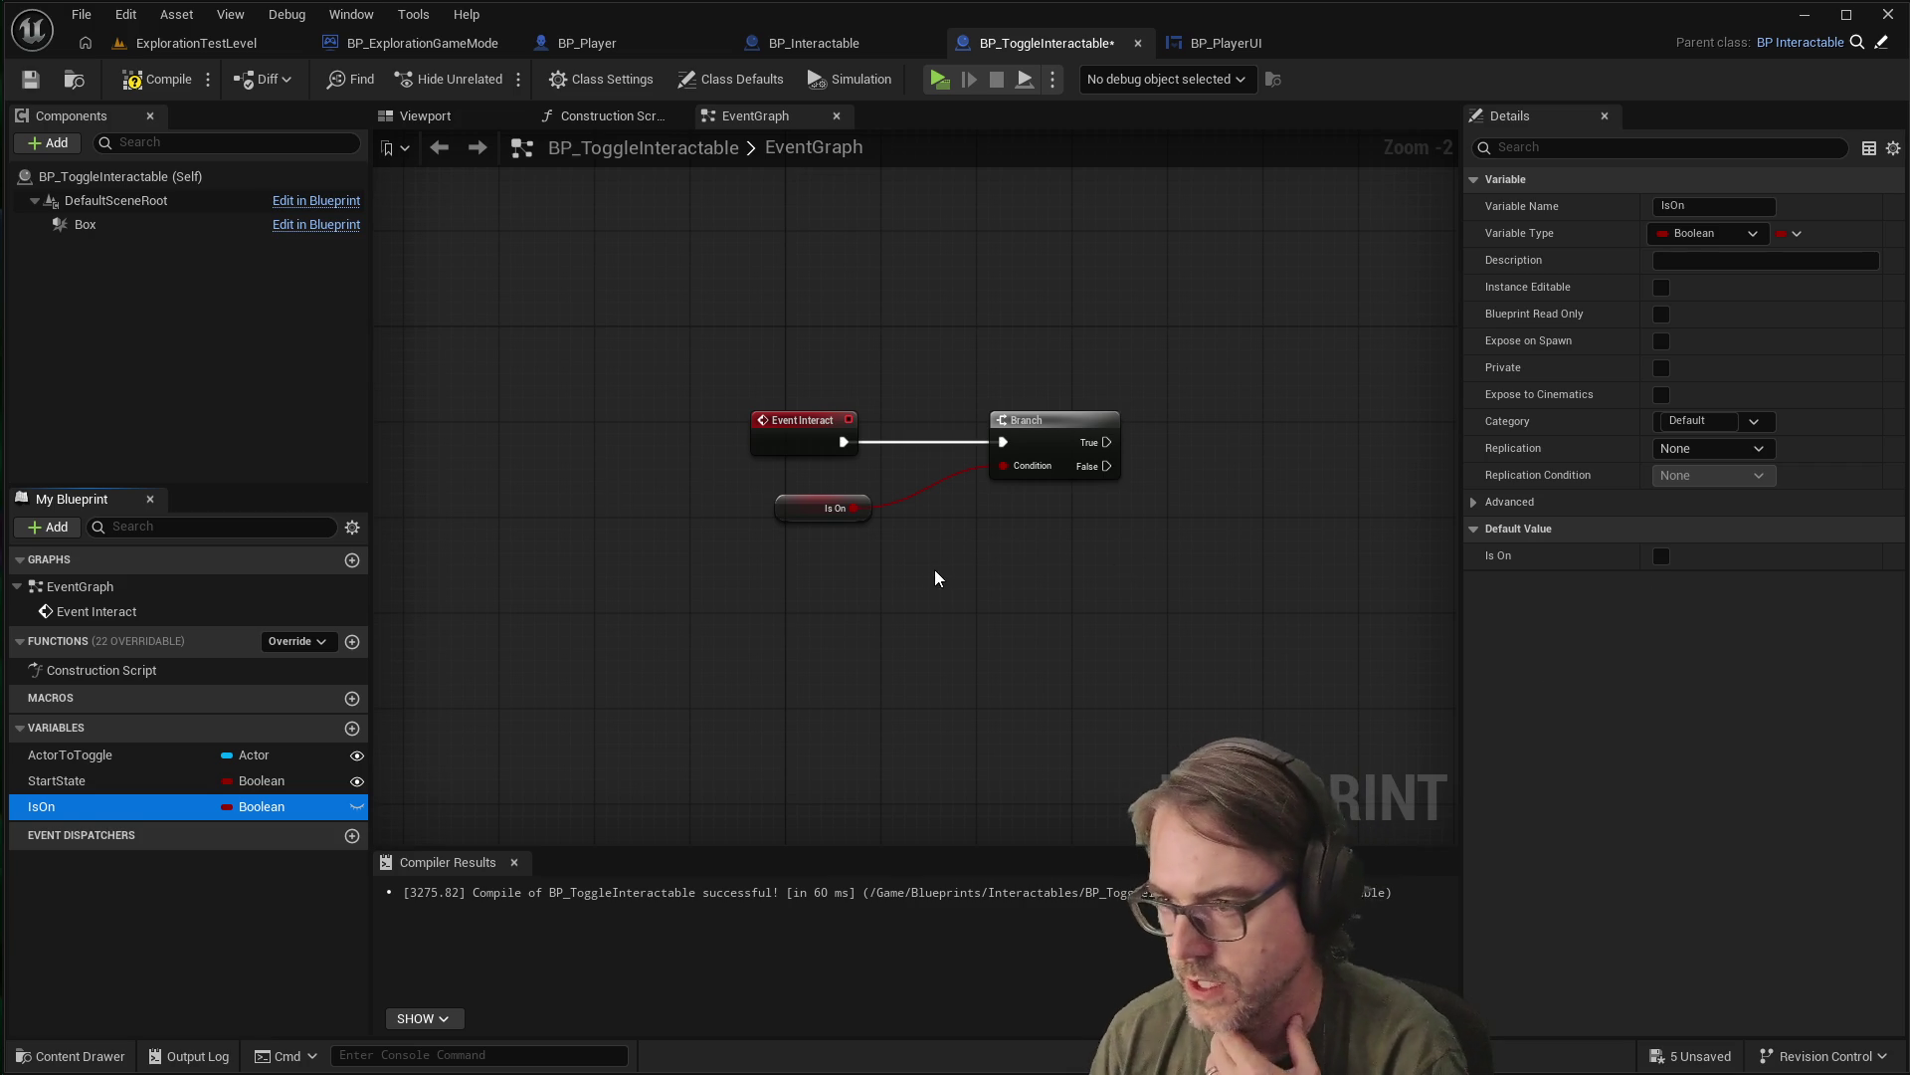
click(1003, 509)
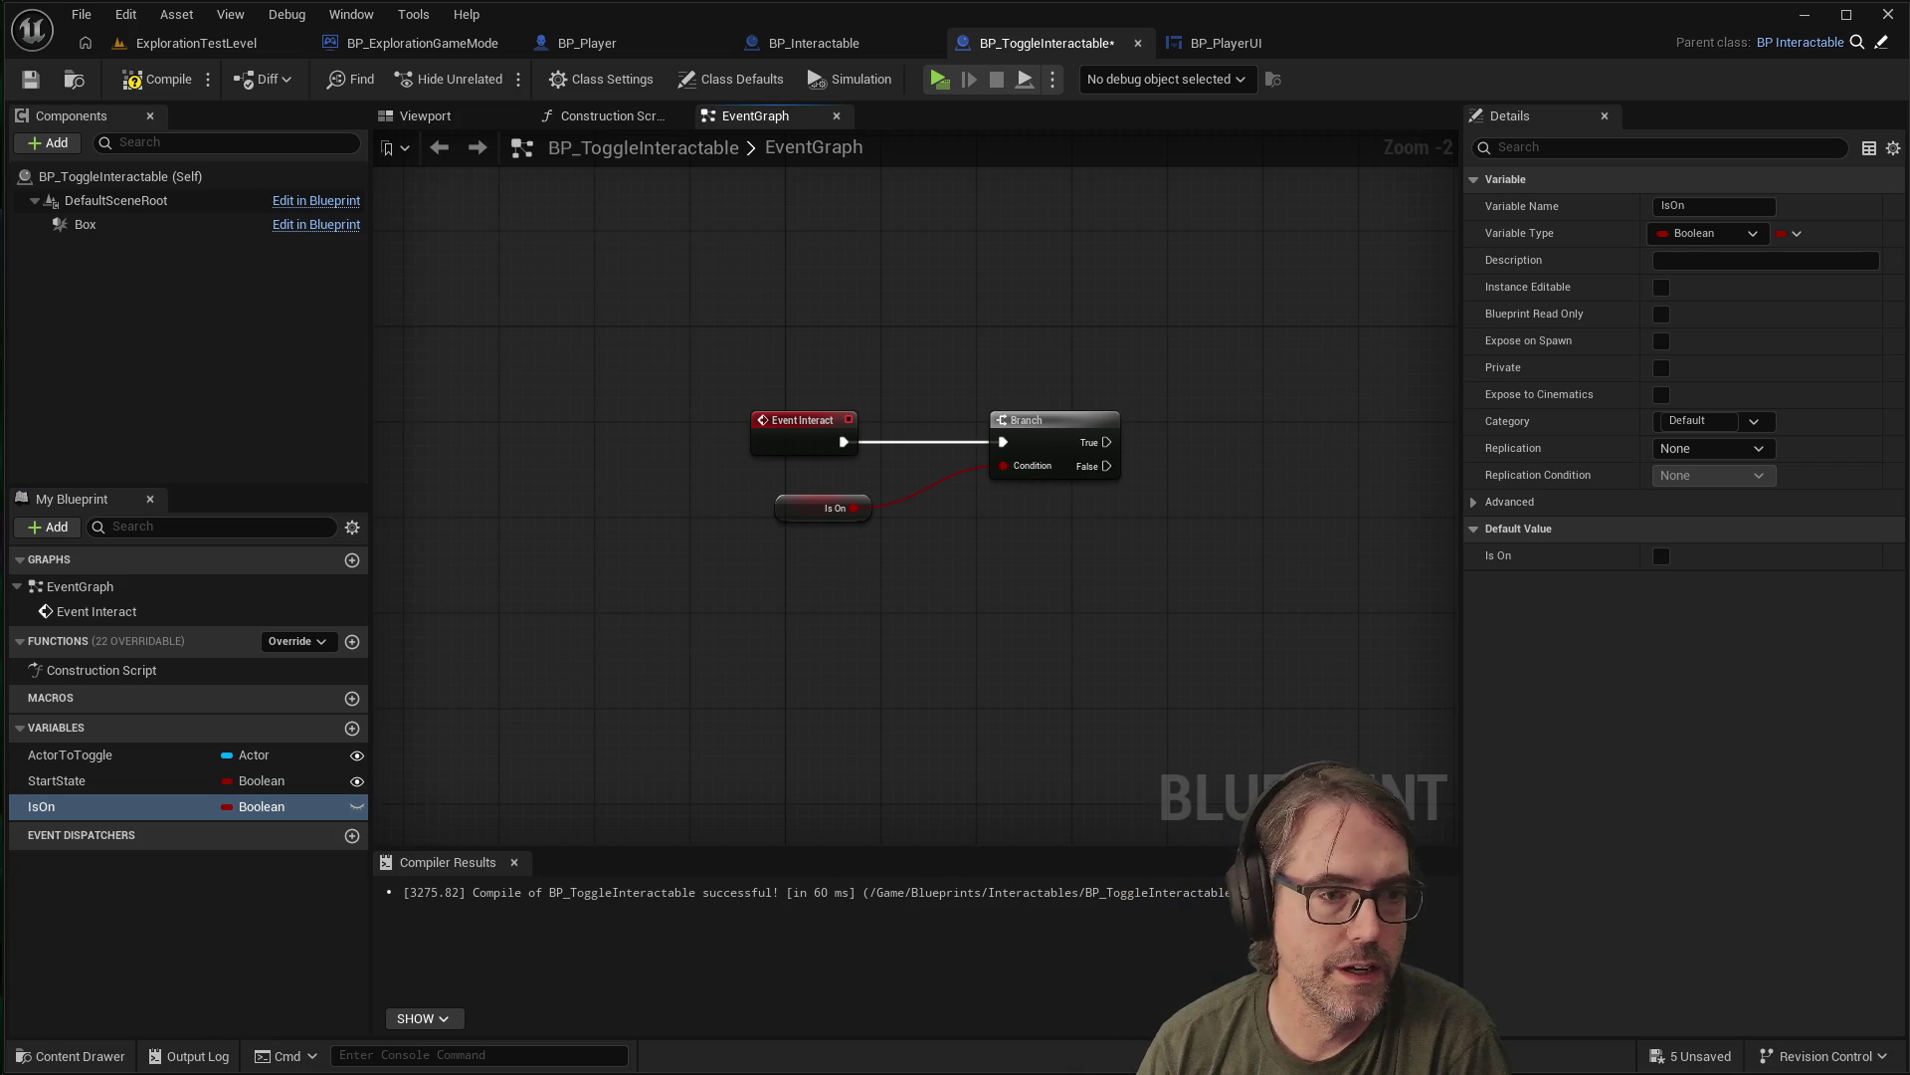
Add a custom event named TurnOn
right_click(804, 593)
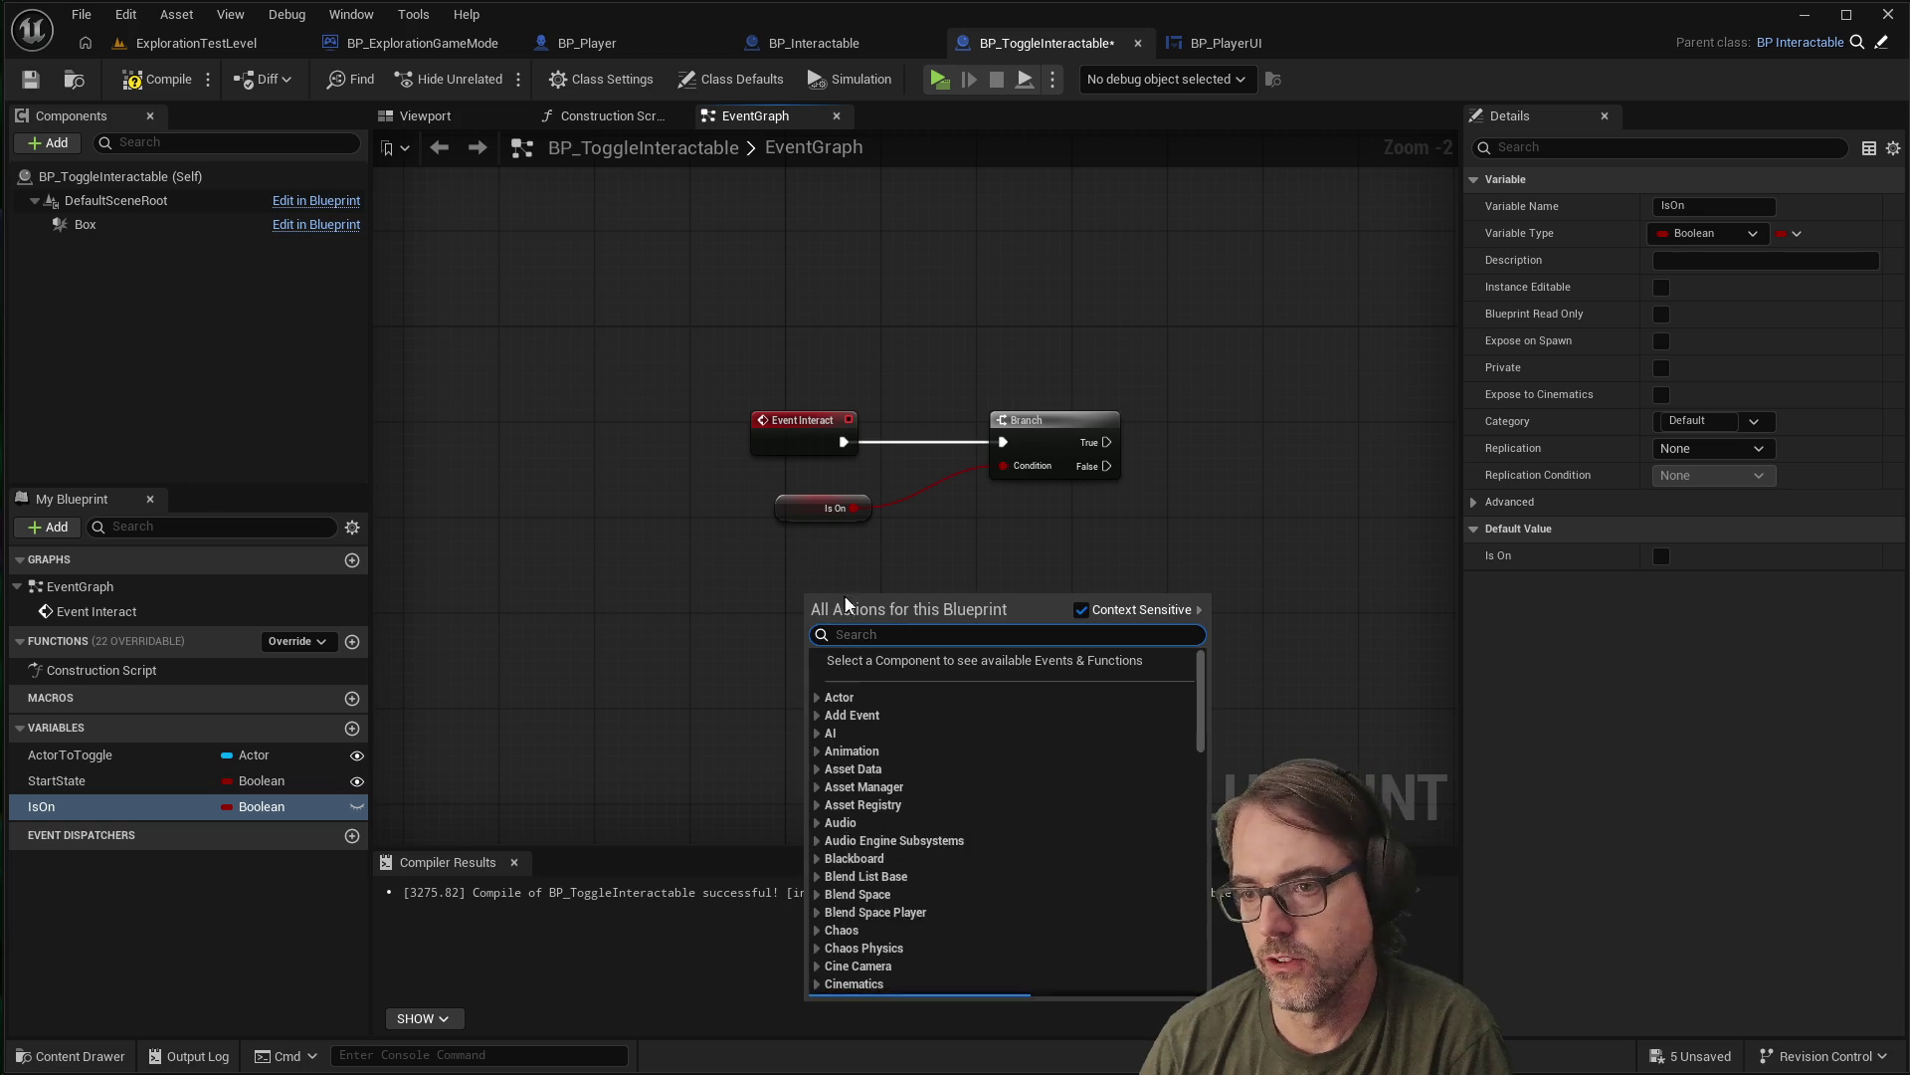
text(custom)
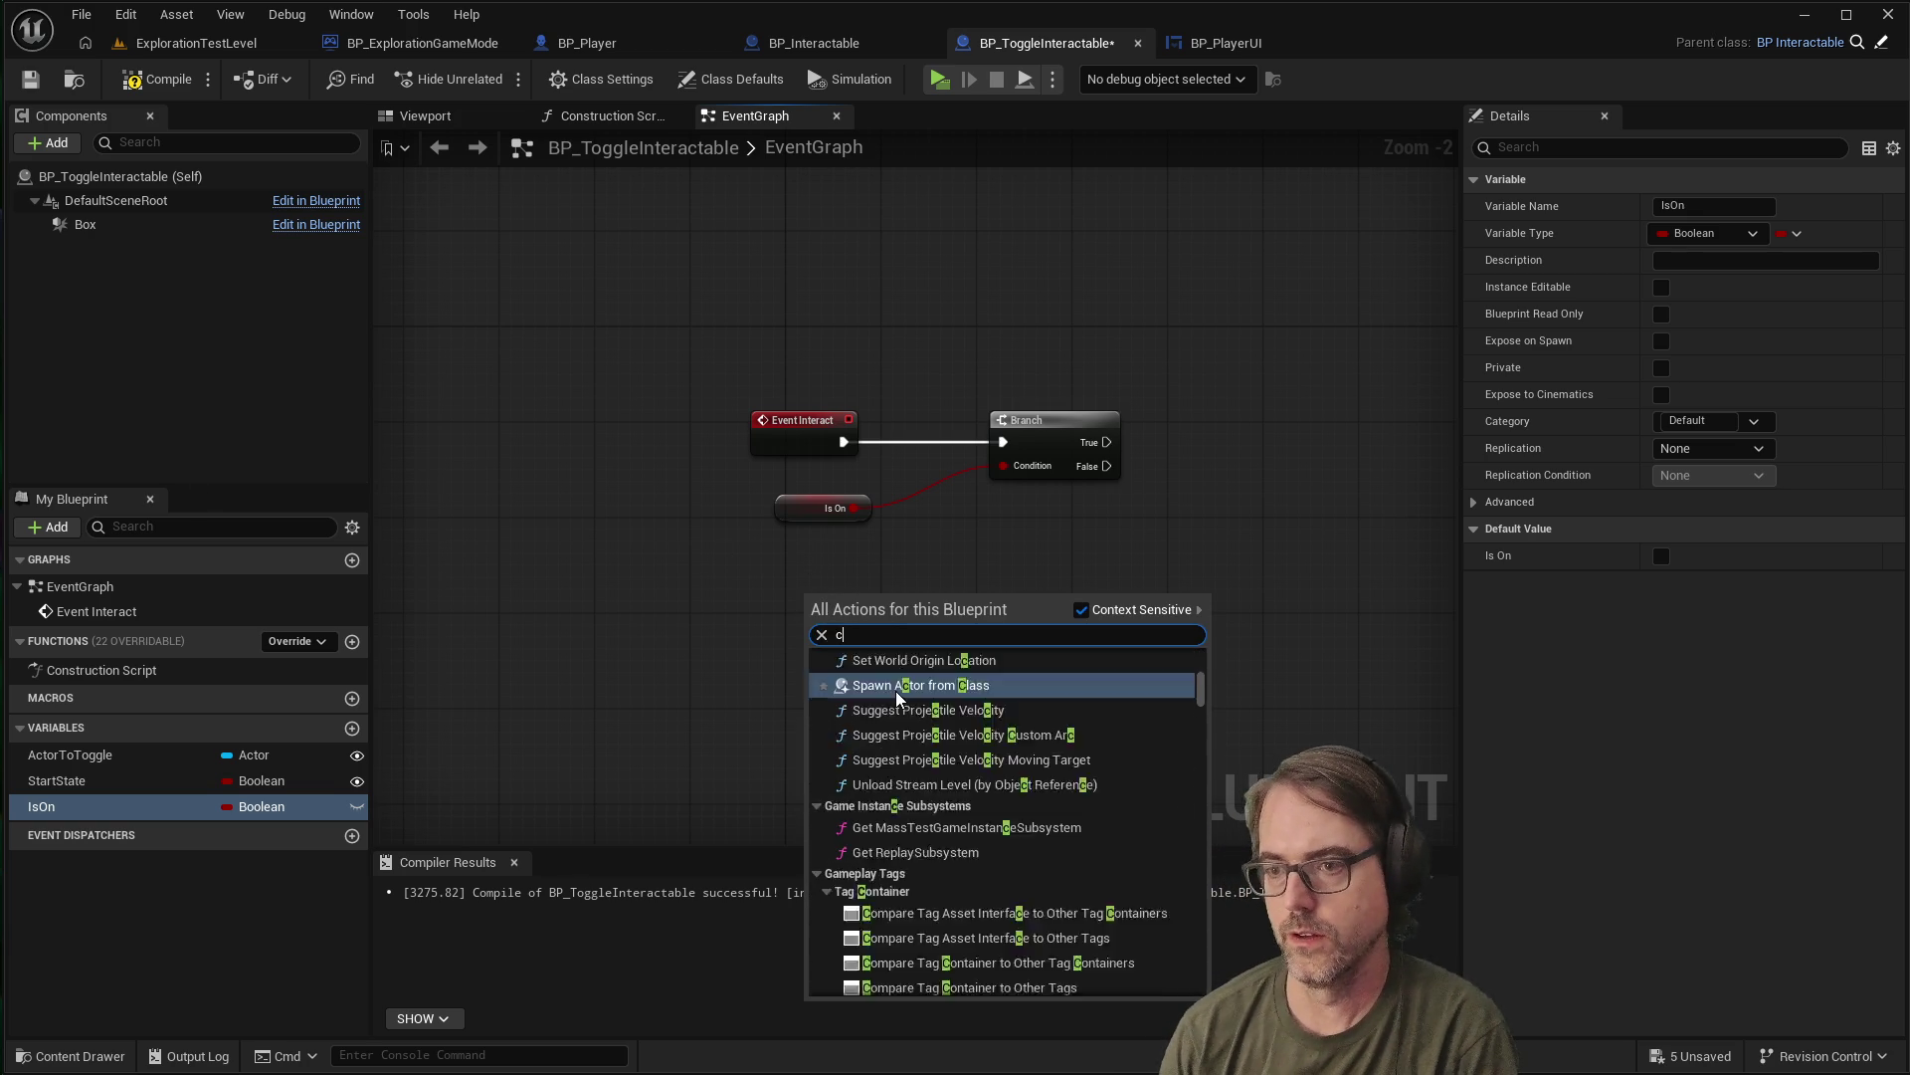
key(Return)
text(TurnOn)
key(Return)
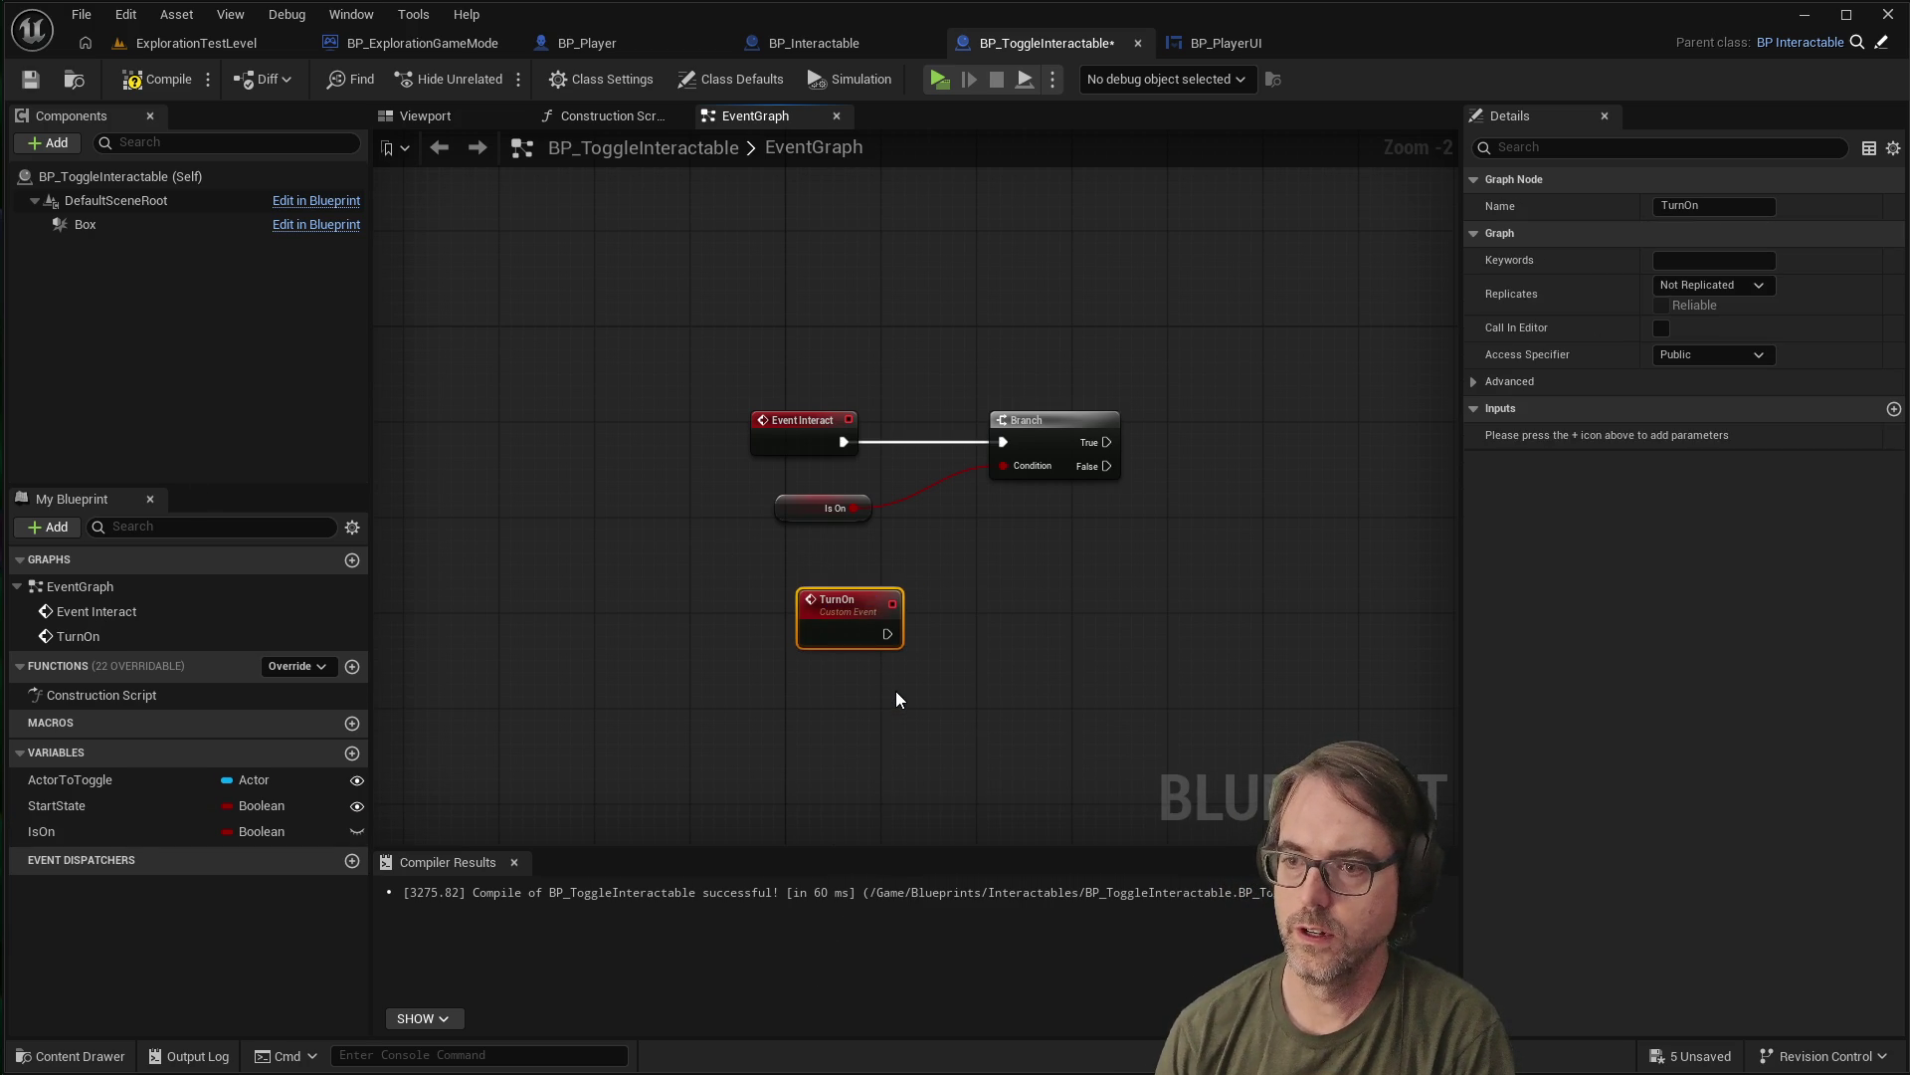
Add a second custom event named TurnOff and arrange both events below
right_click(810, 695)
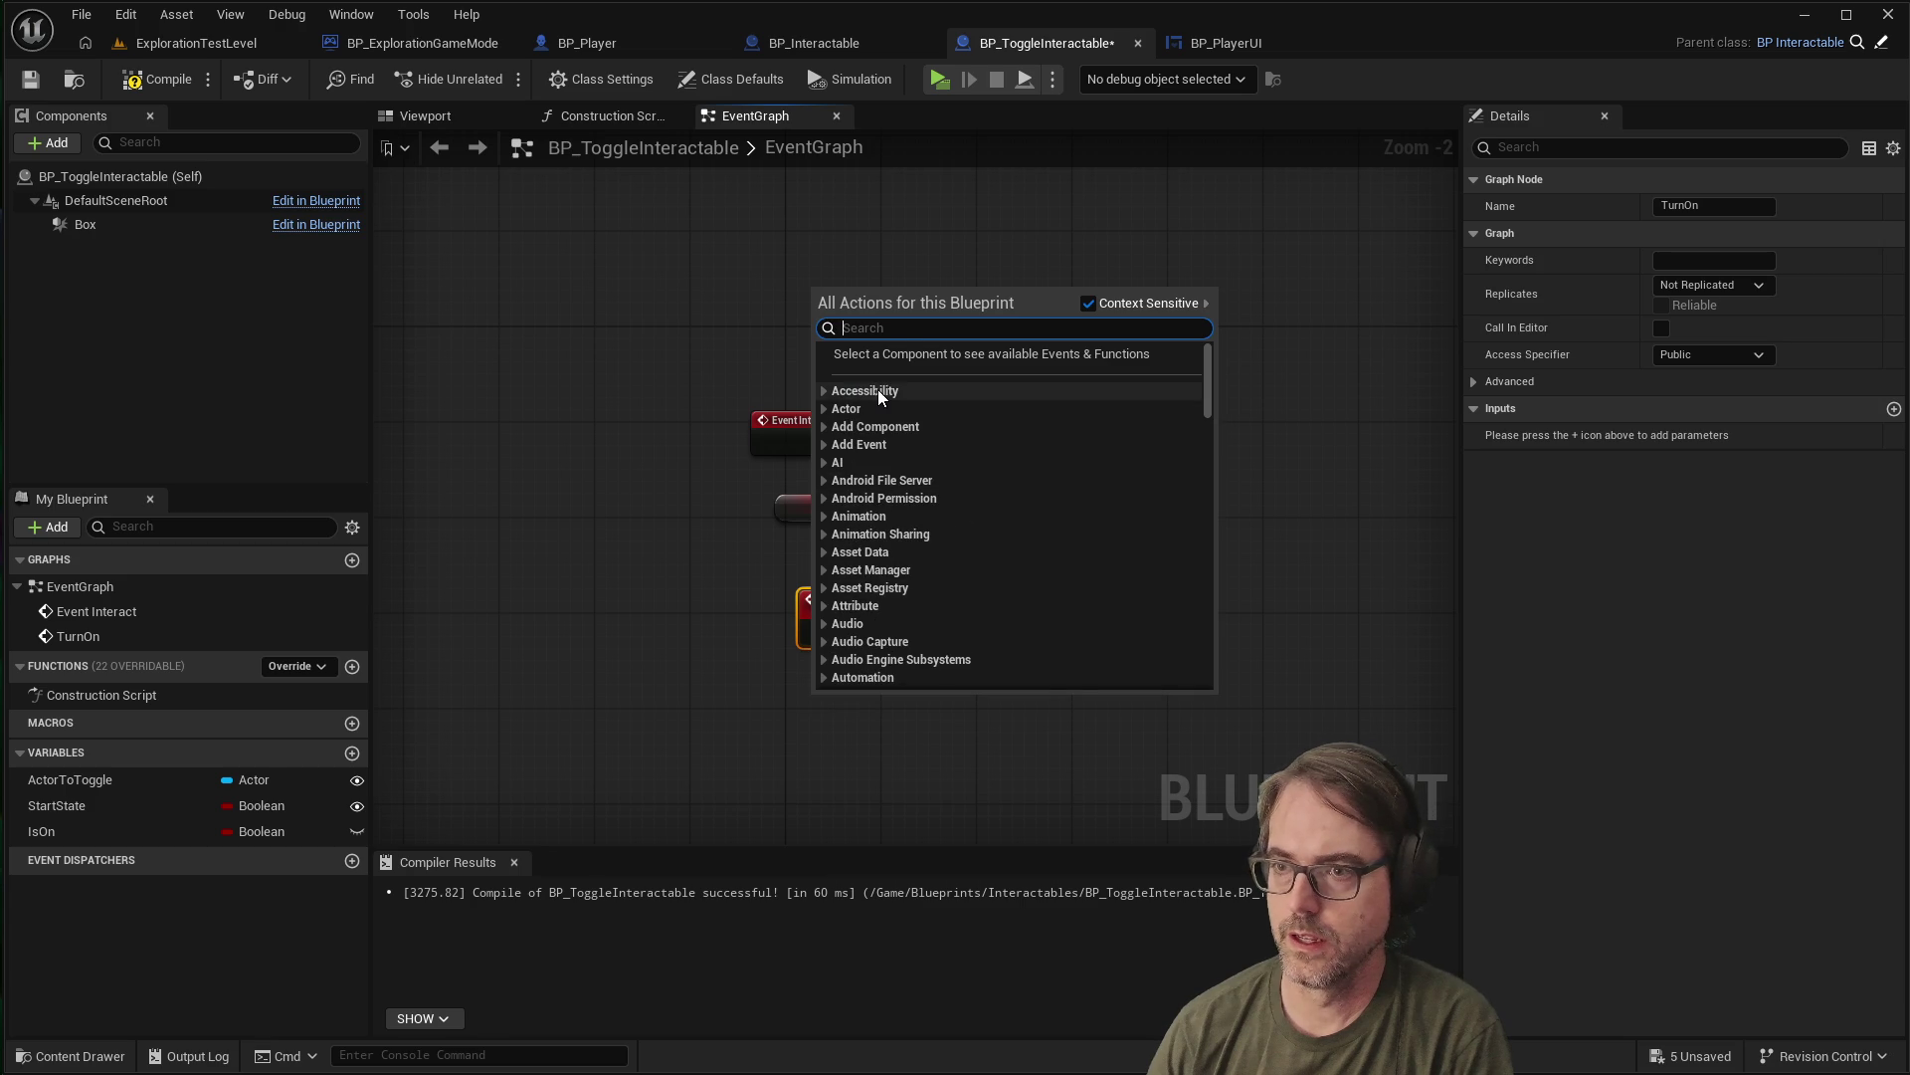
text(c usto)
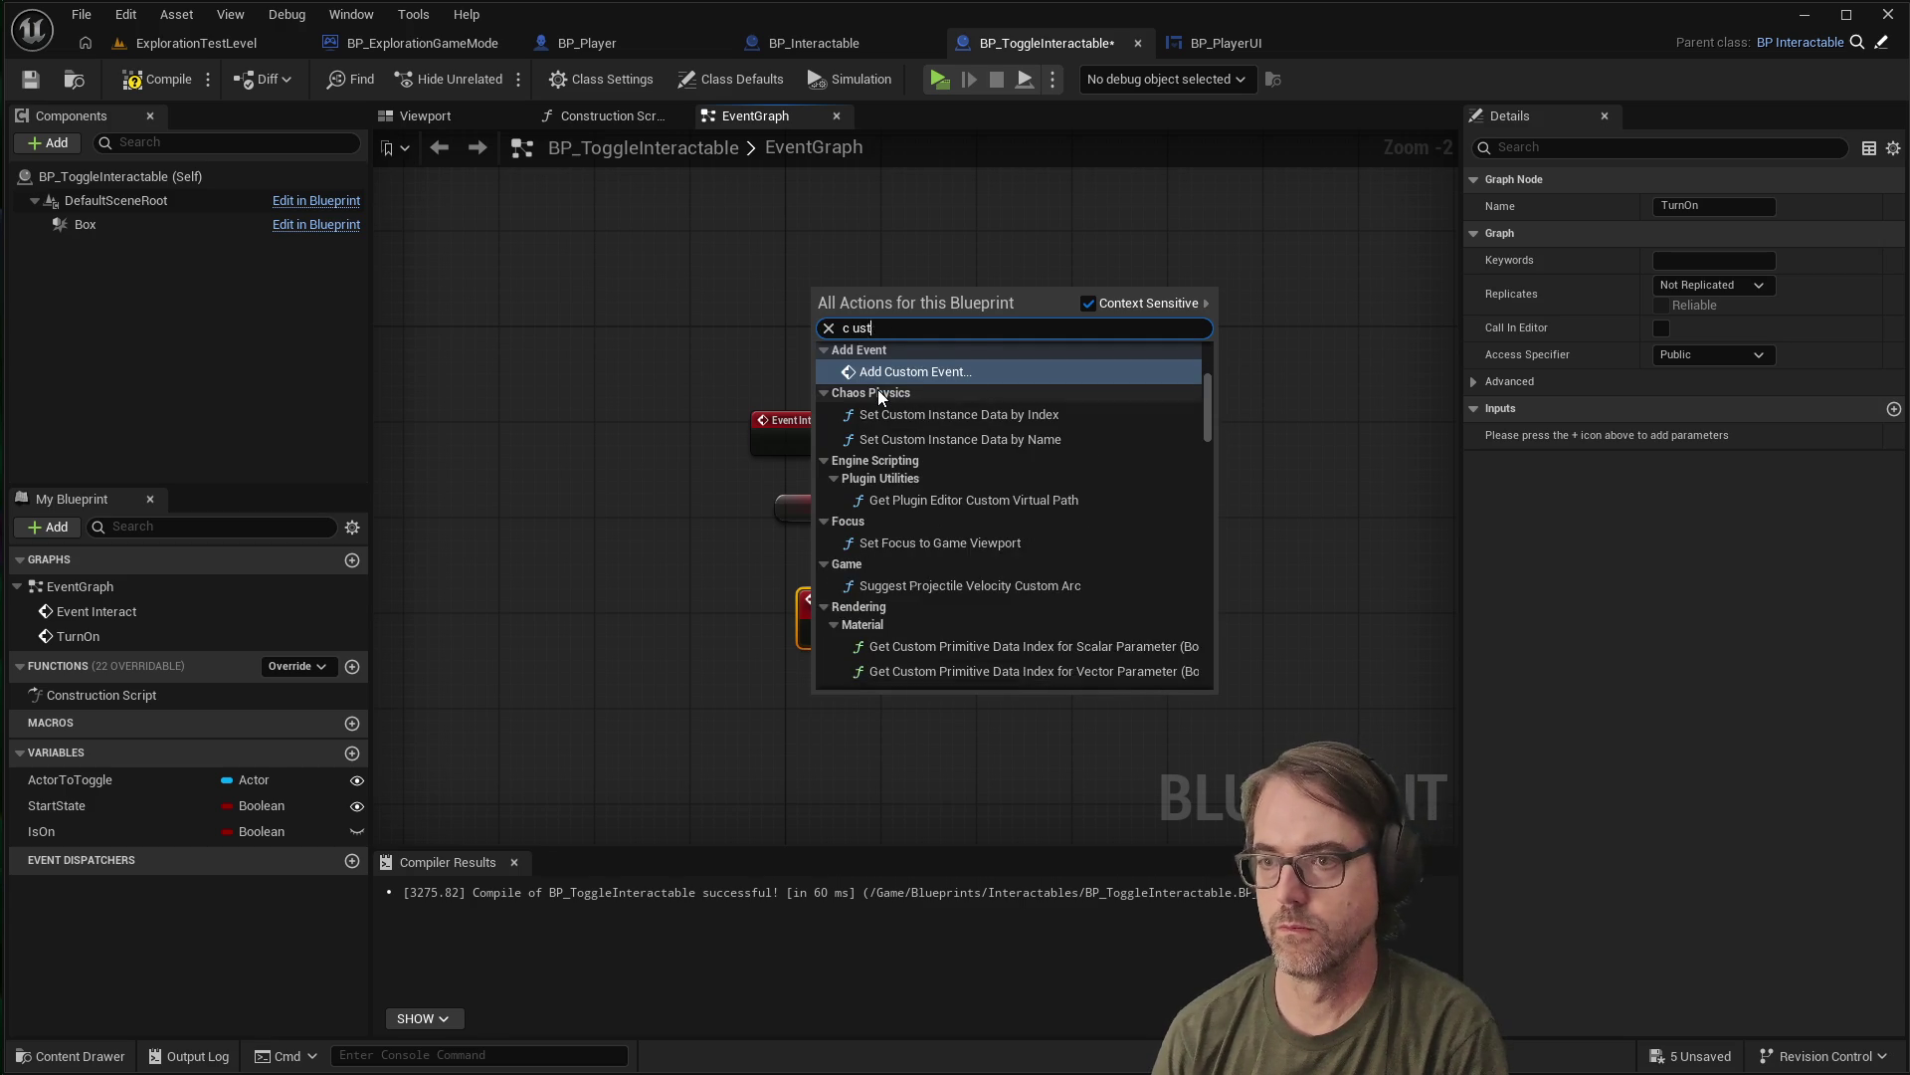
key(BackSpace)
key(BackSpace)
key(BackSpace)
text(ustom)
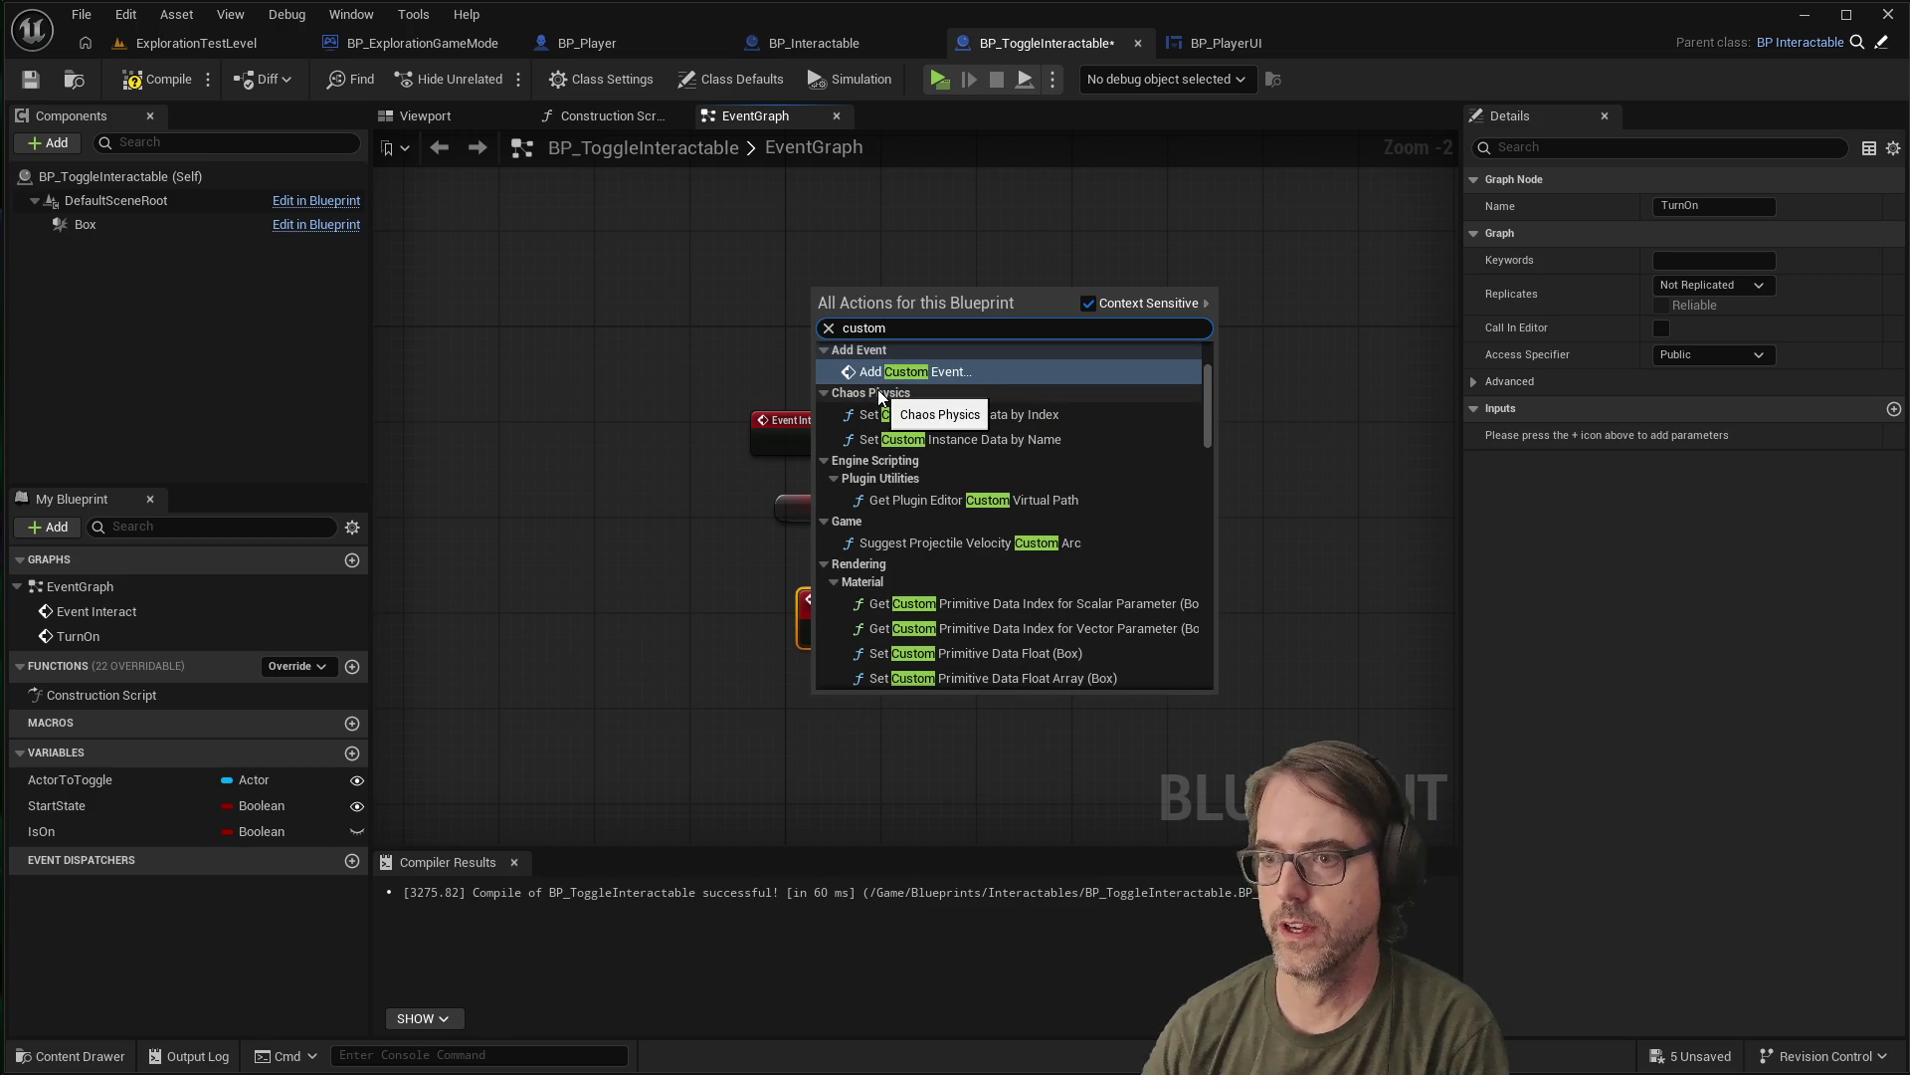
click(945, 371)
text(TurnOff)
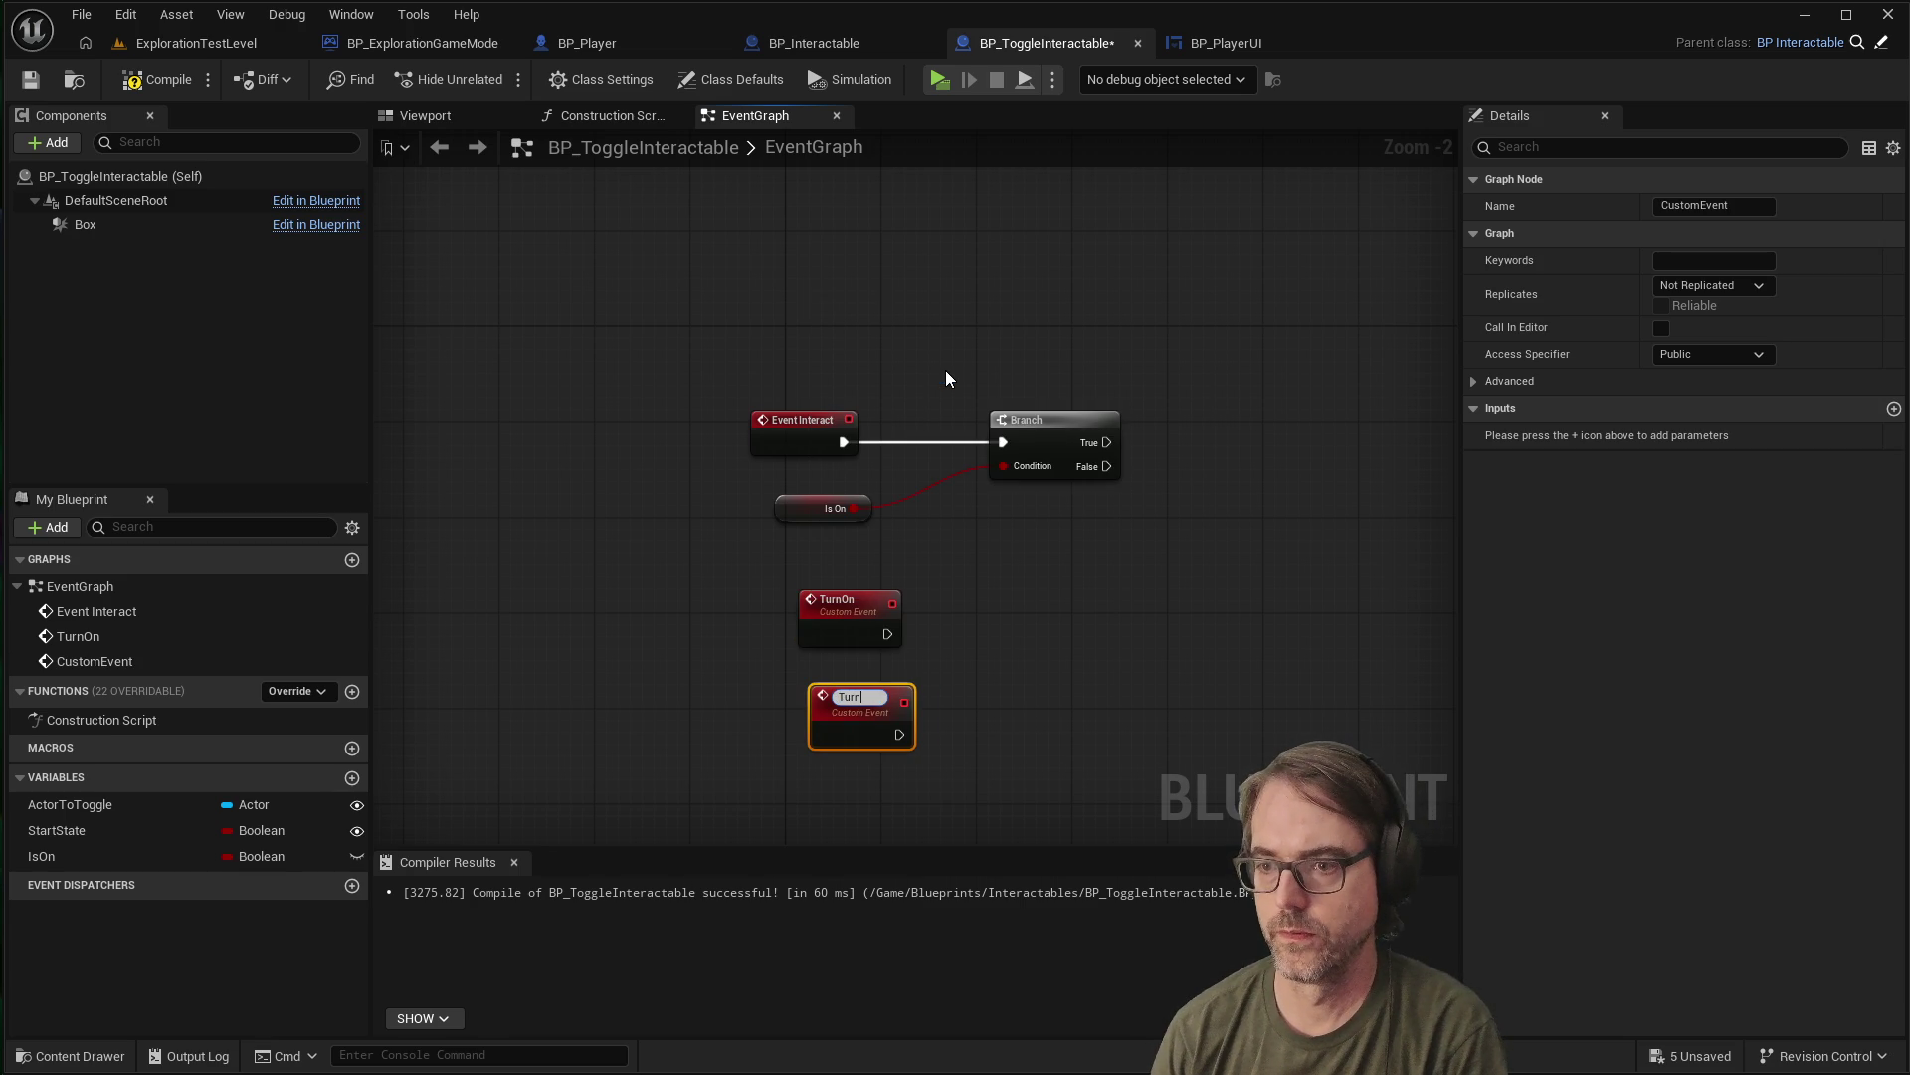
key(Return)
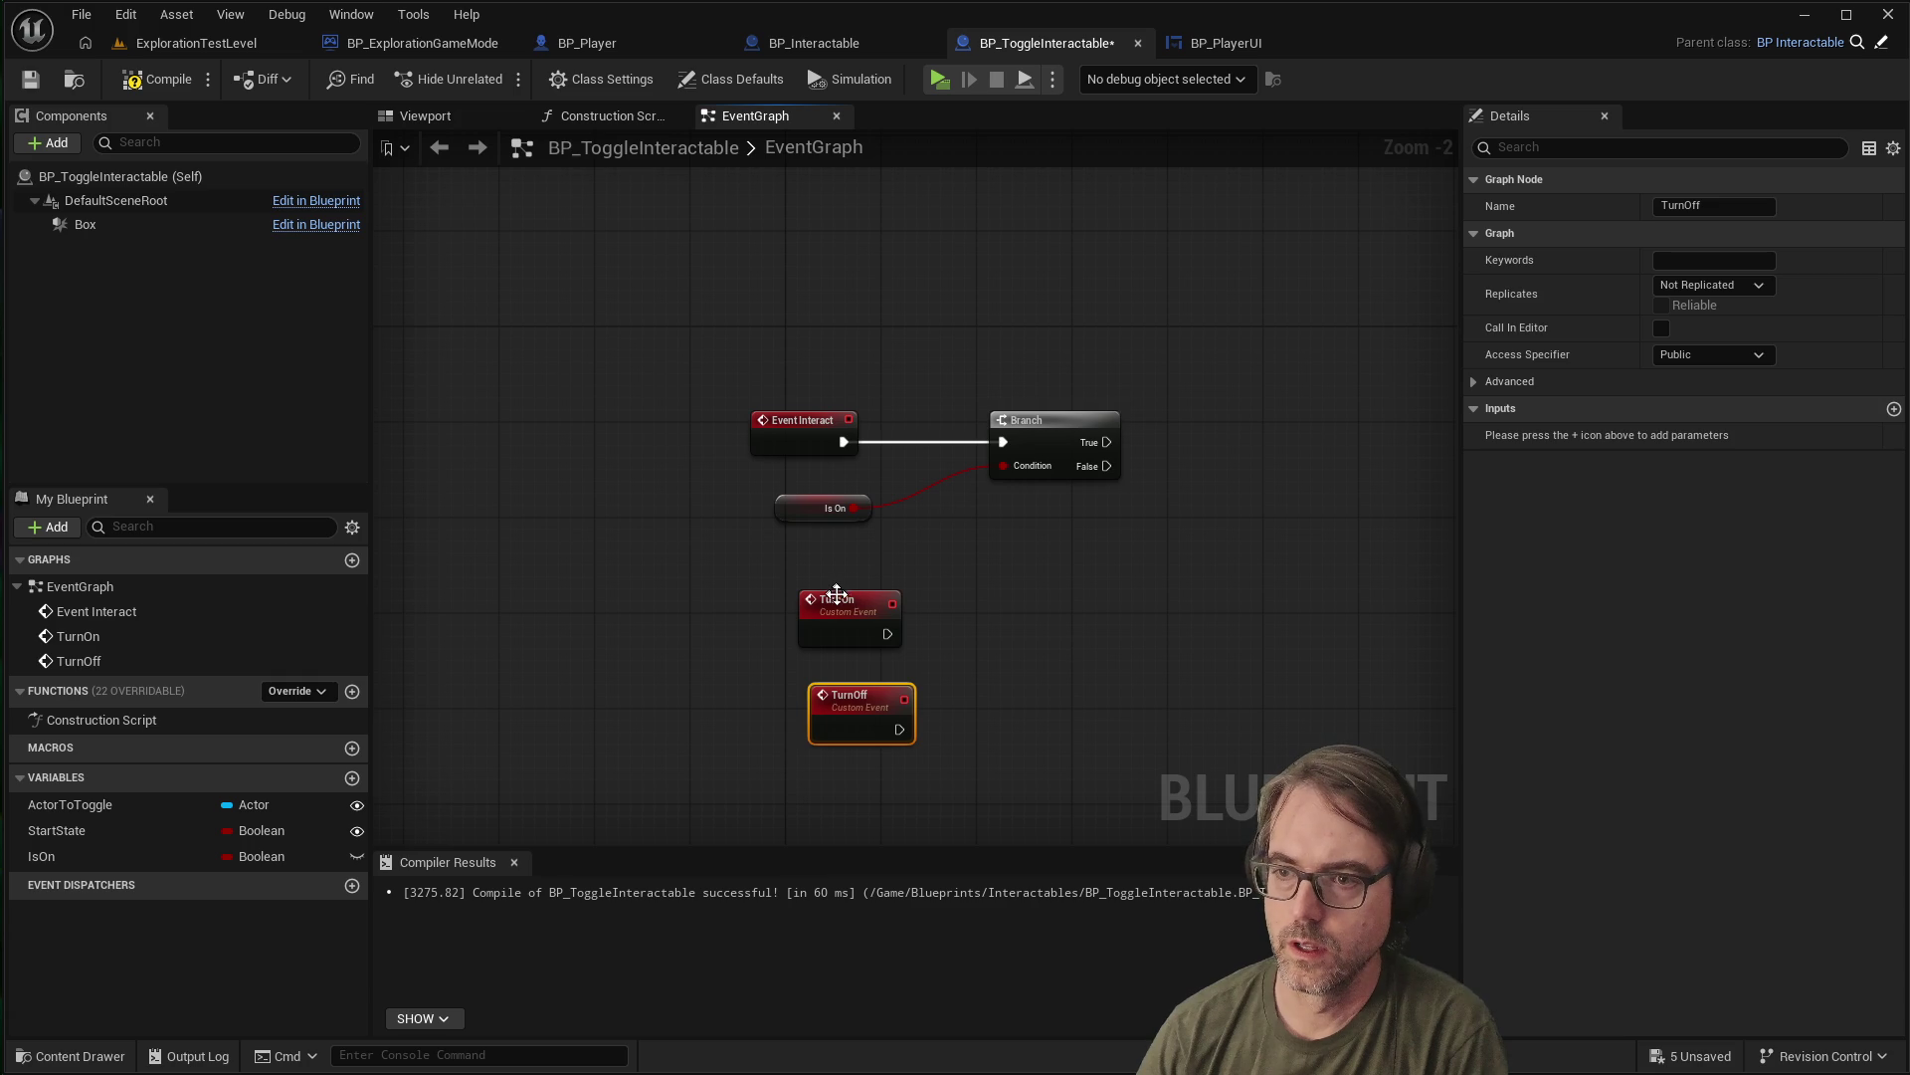
drag(836, 592, 788, 593)
drag(848, 709, 789, 816)
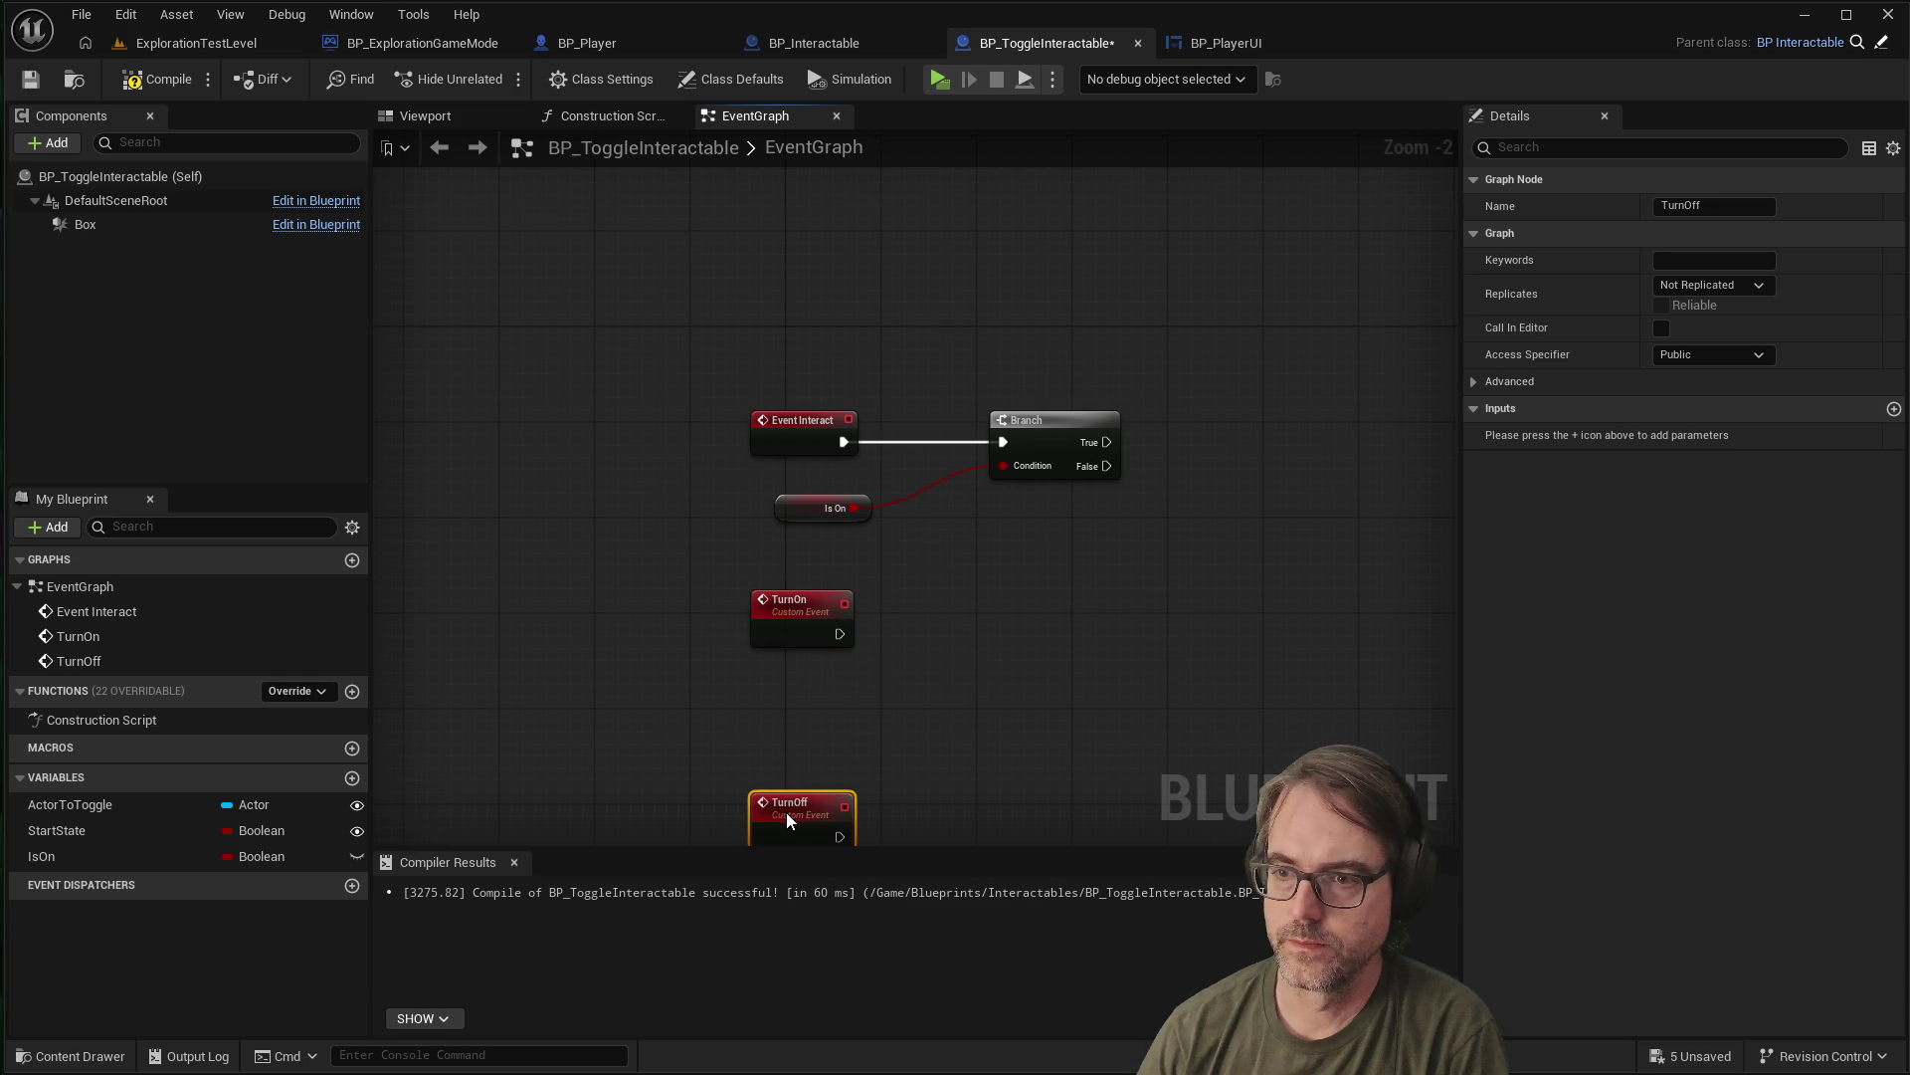
scroll(971, 621, down, 2)
scroll(930, 608, up, 1)
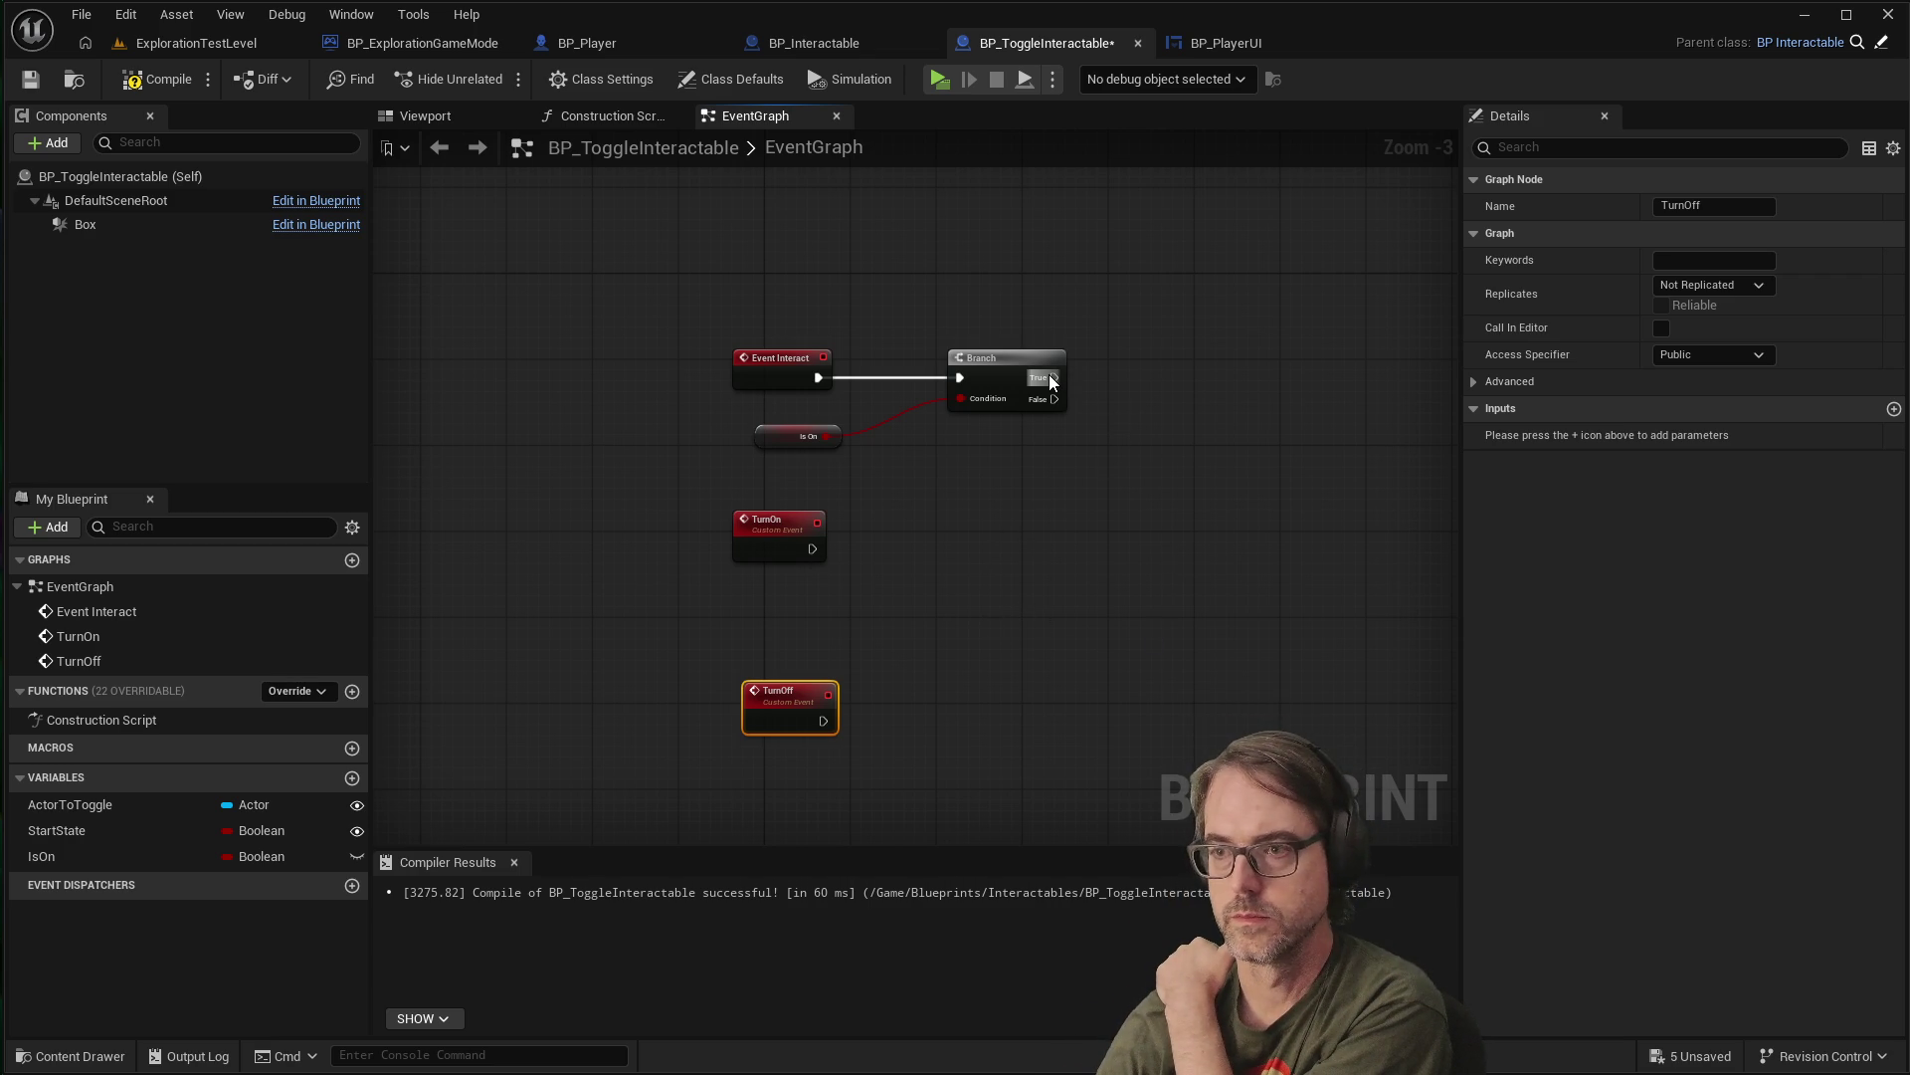
Add Turn On calls on the Branch's True and False outputs, then lower the TurnOn/TurnOff events
mouse_move(1049, 381)
mouse_down()
mouse_move(1209, 358)
mouse_move(1190, 330)
mouse_up()
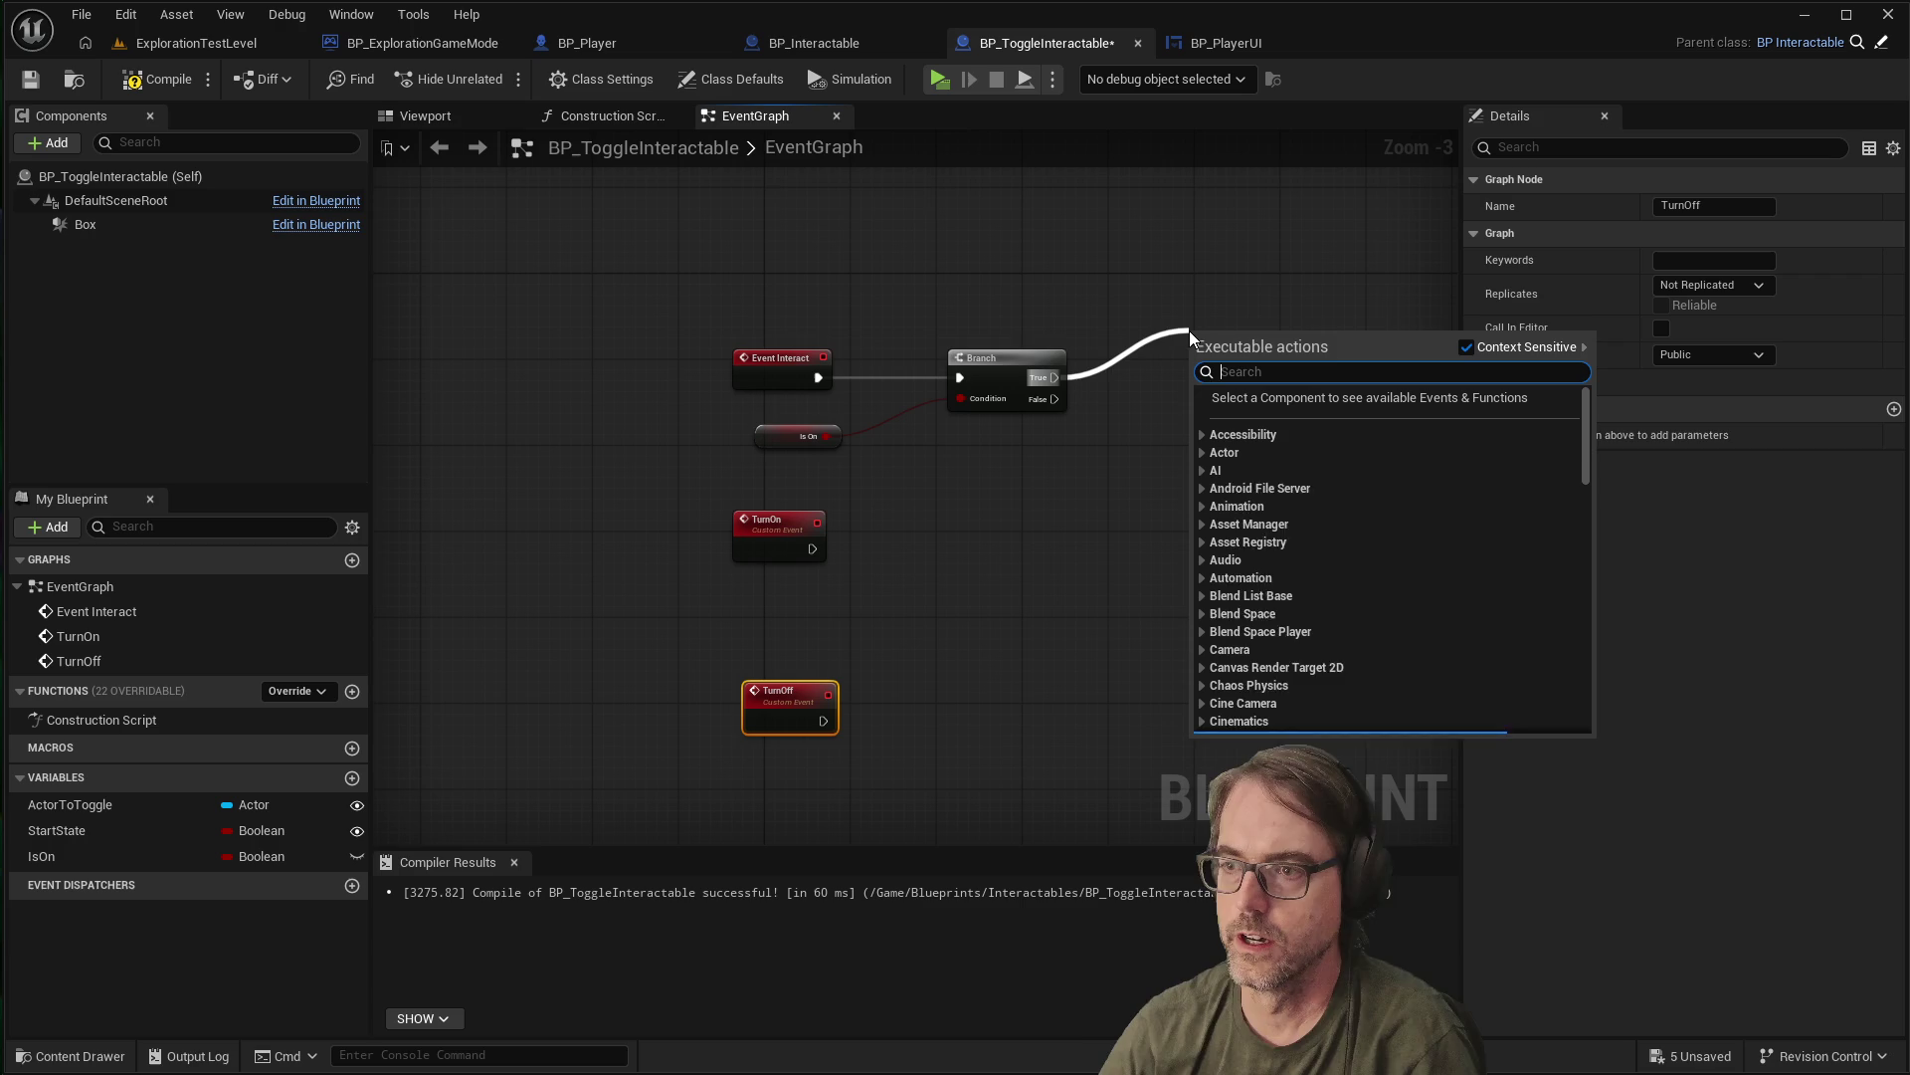
text(Tur)
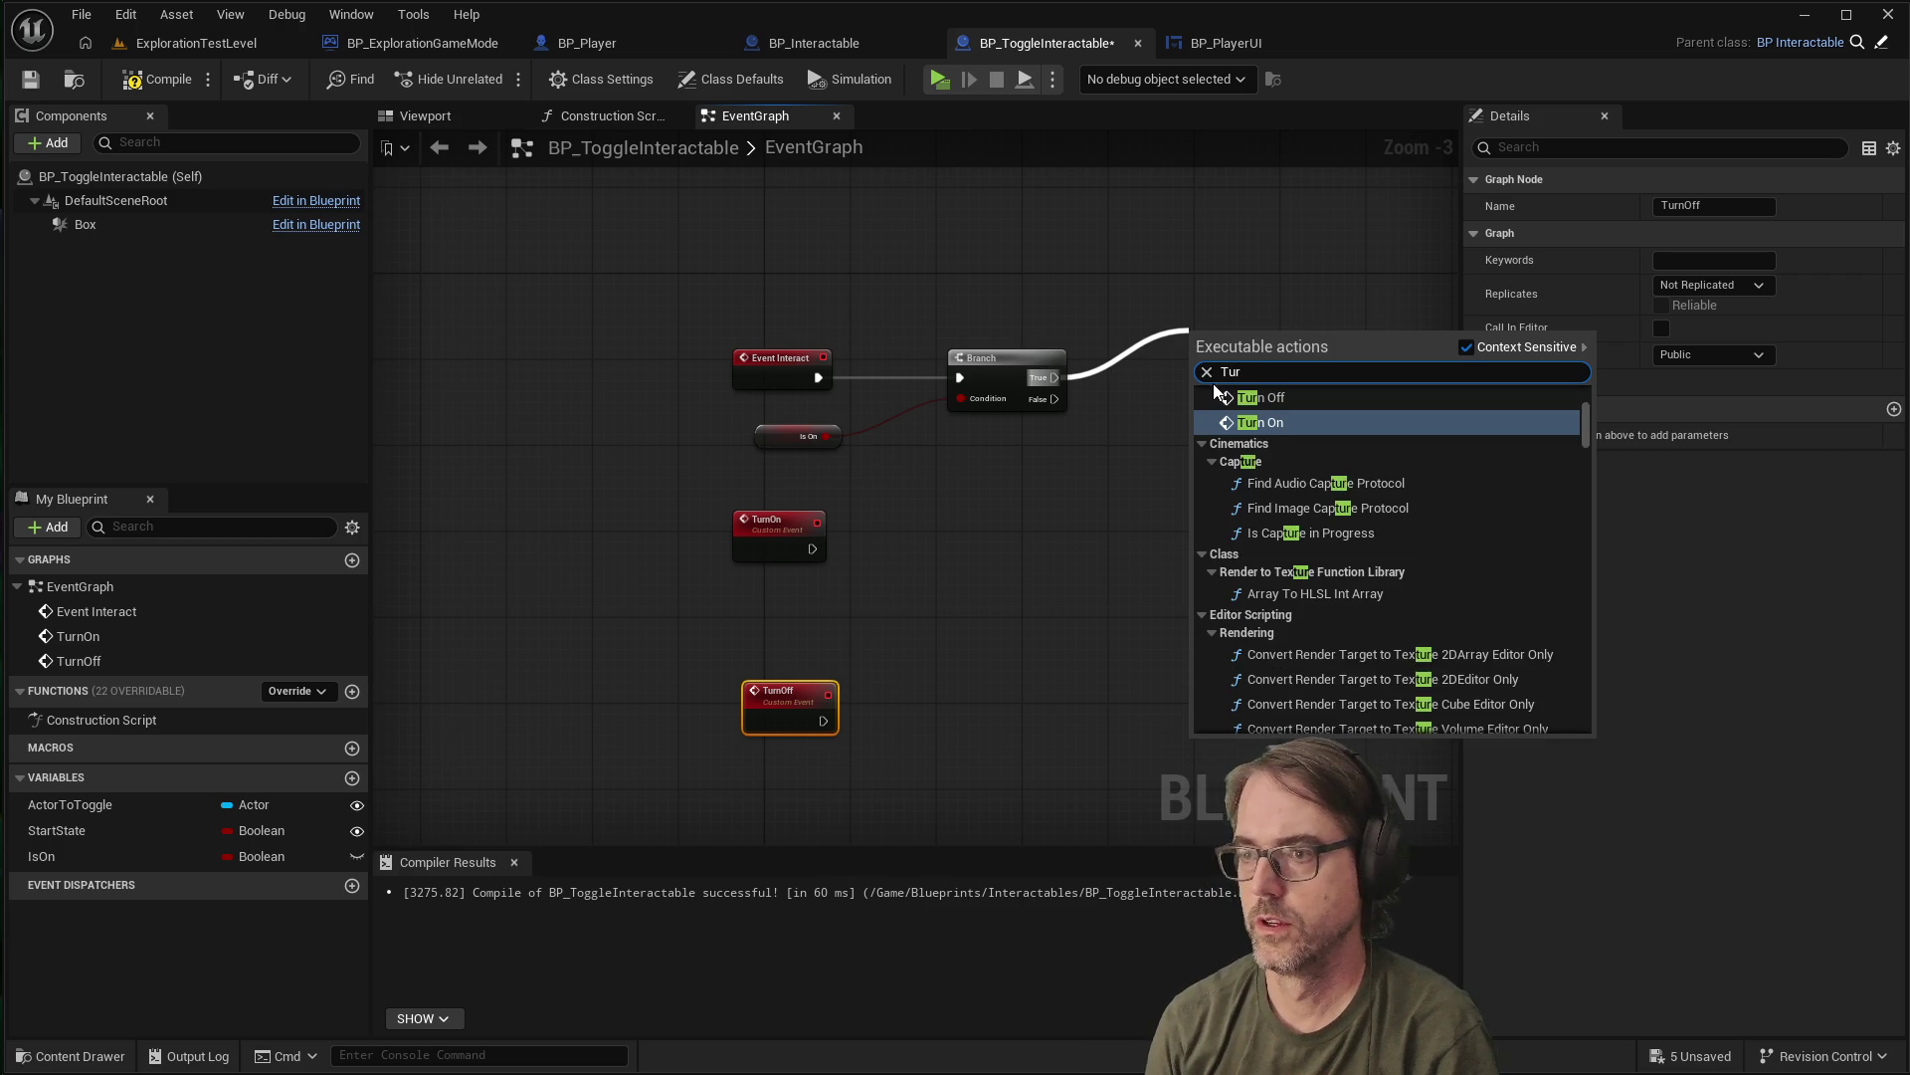
key(Return)
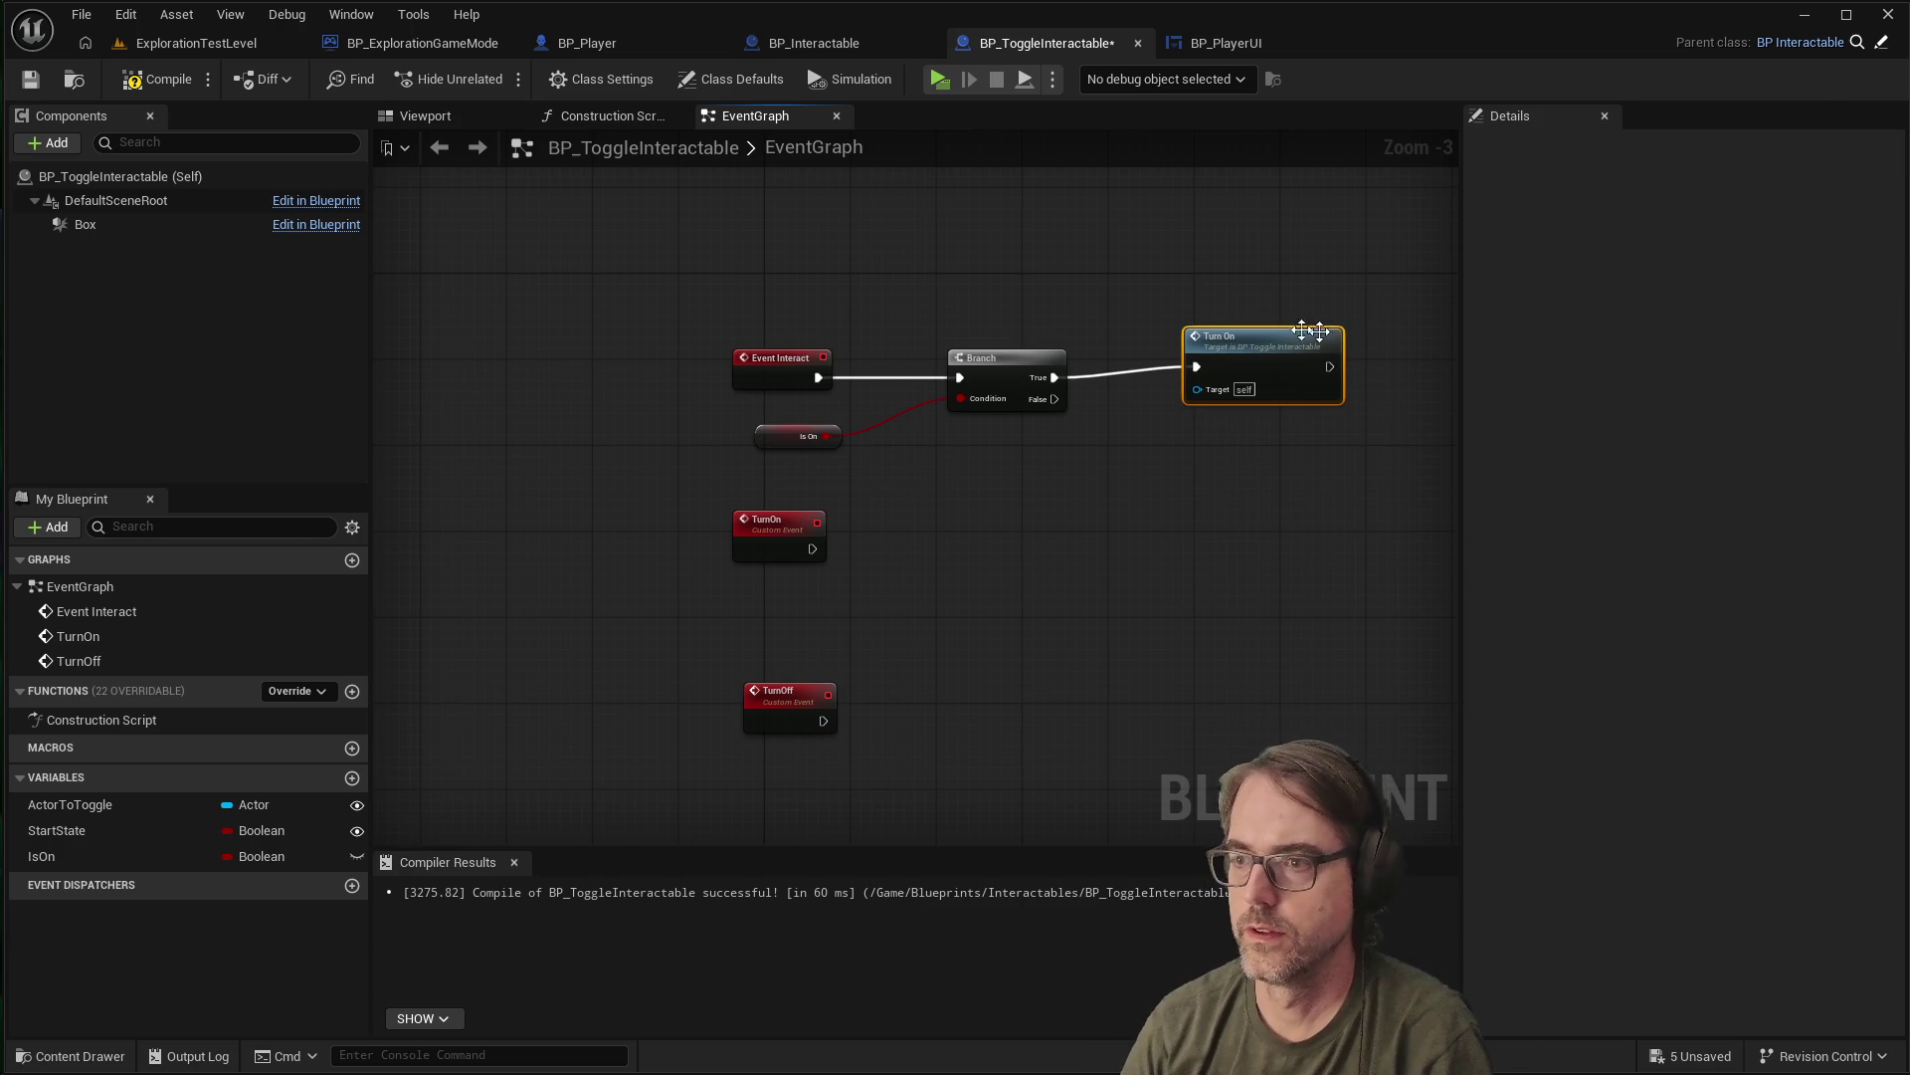
drag(1277, 334, 1265, 312)
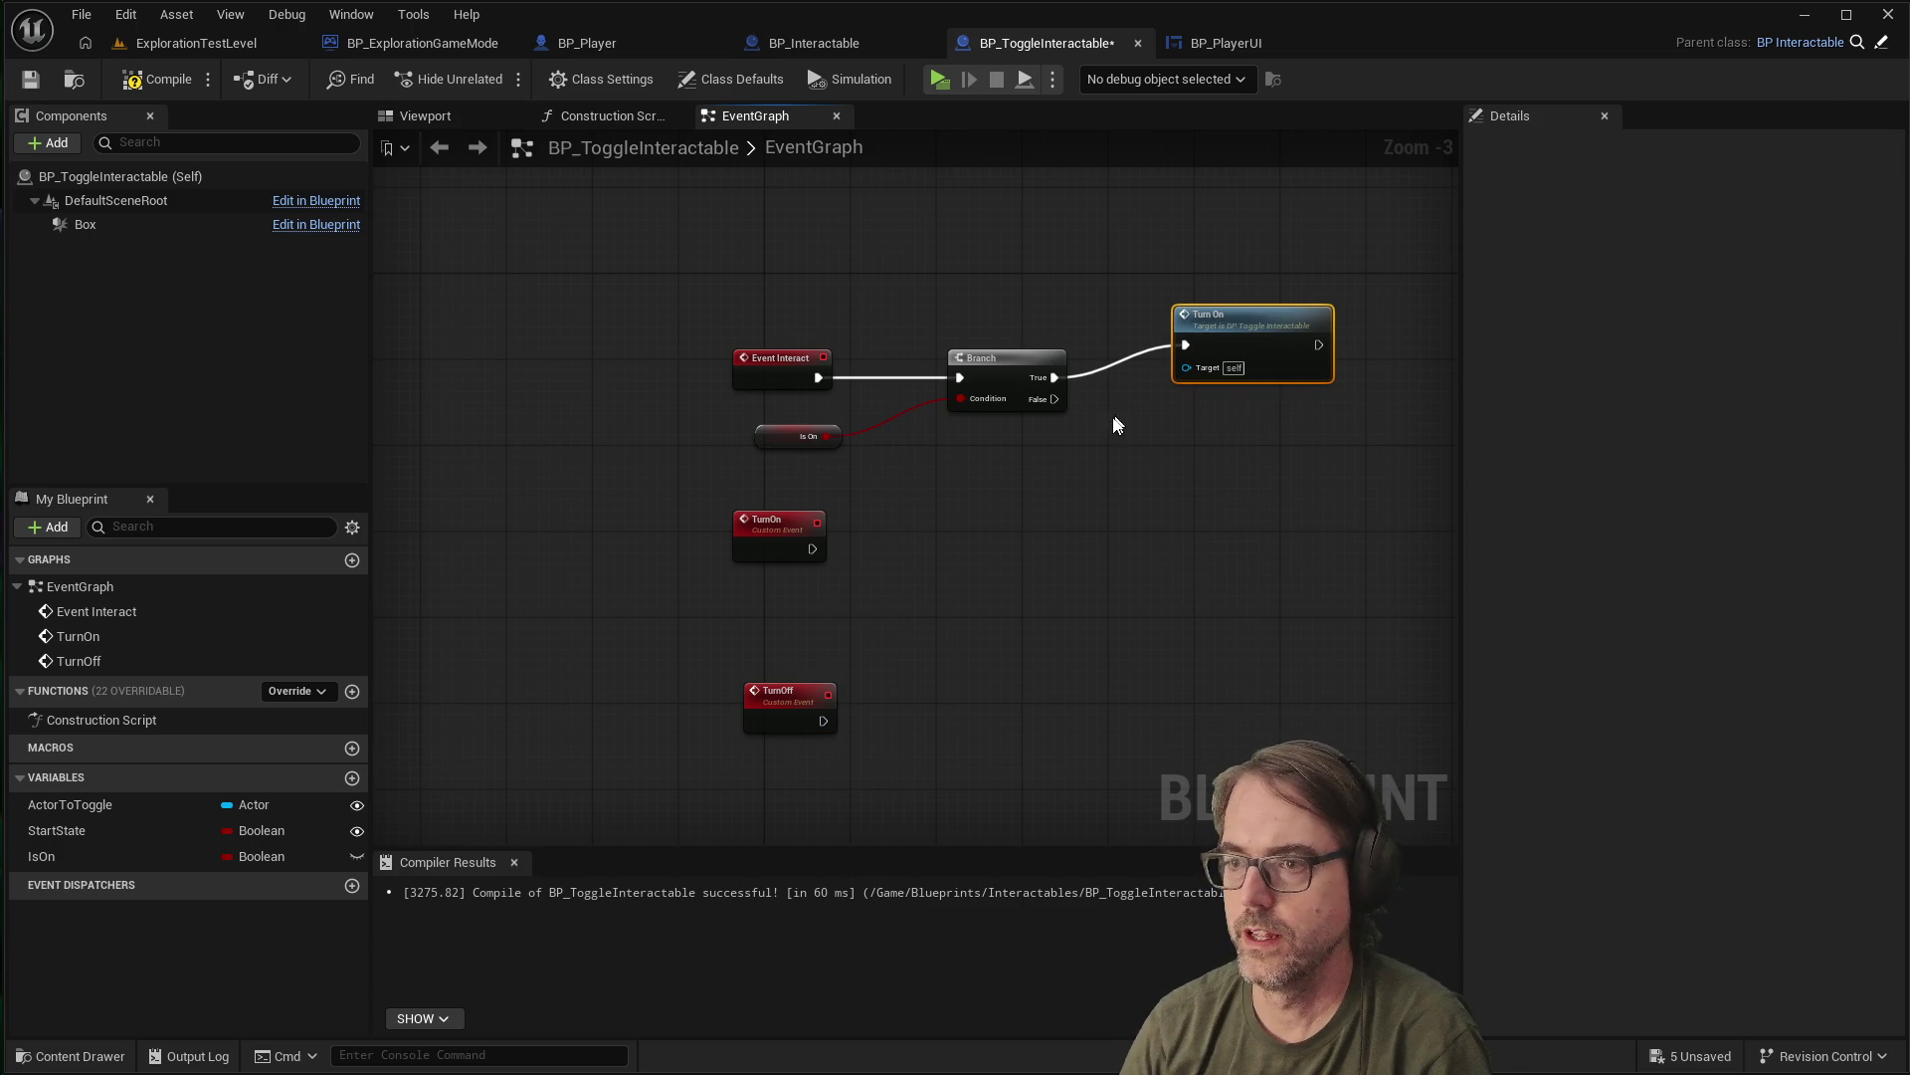
mouse_move(1051, 398)
mouse_down()
mouse_move(1131, 450)
mouse_move(1176, 452)
mouse_up()
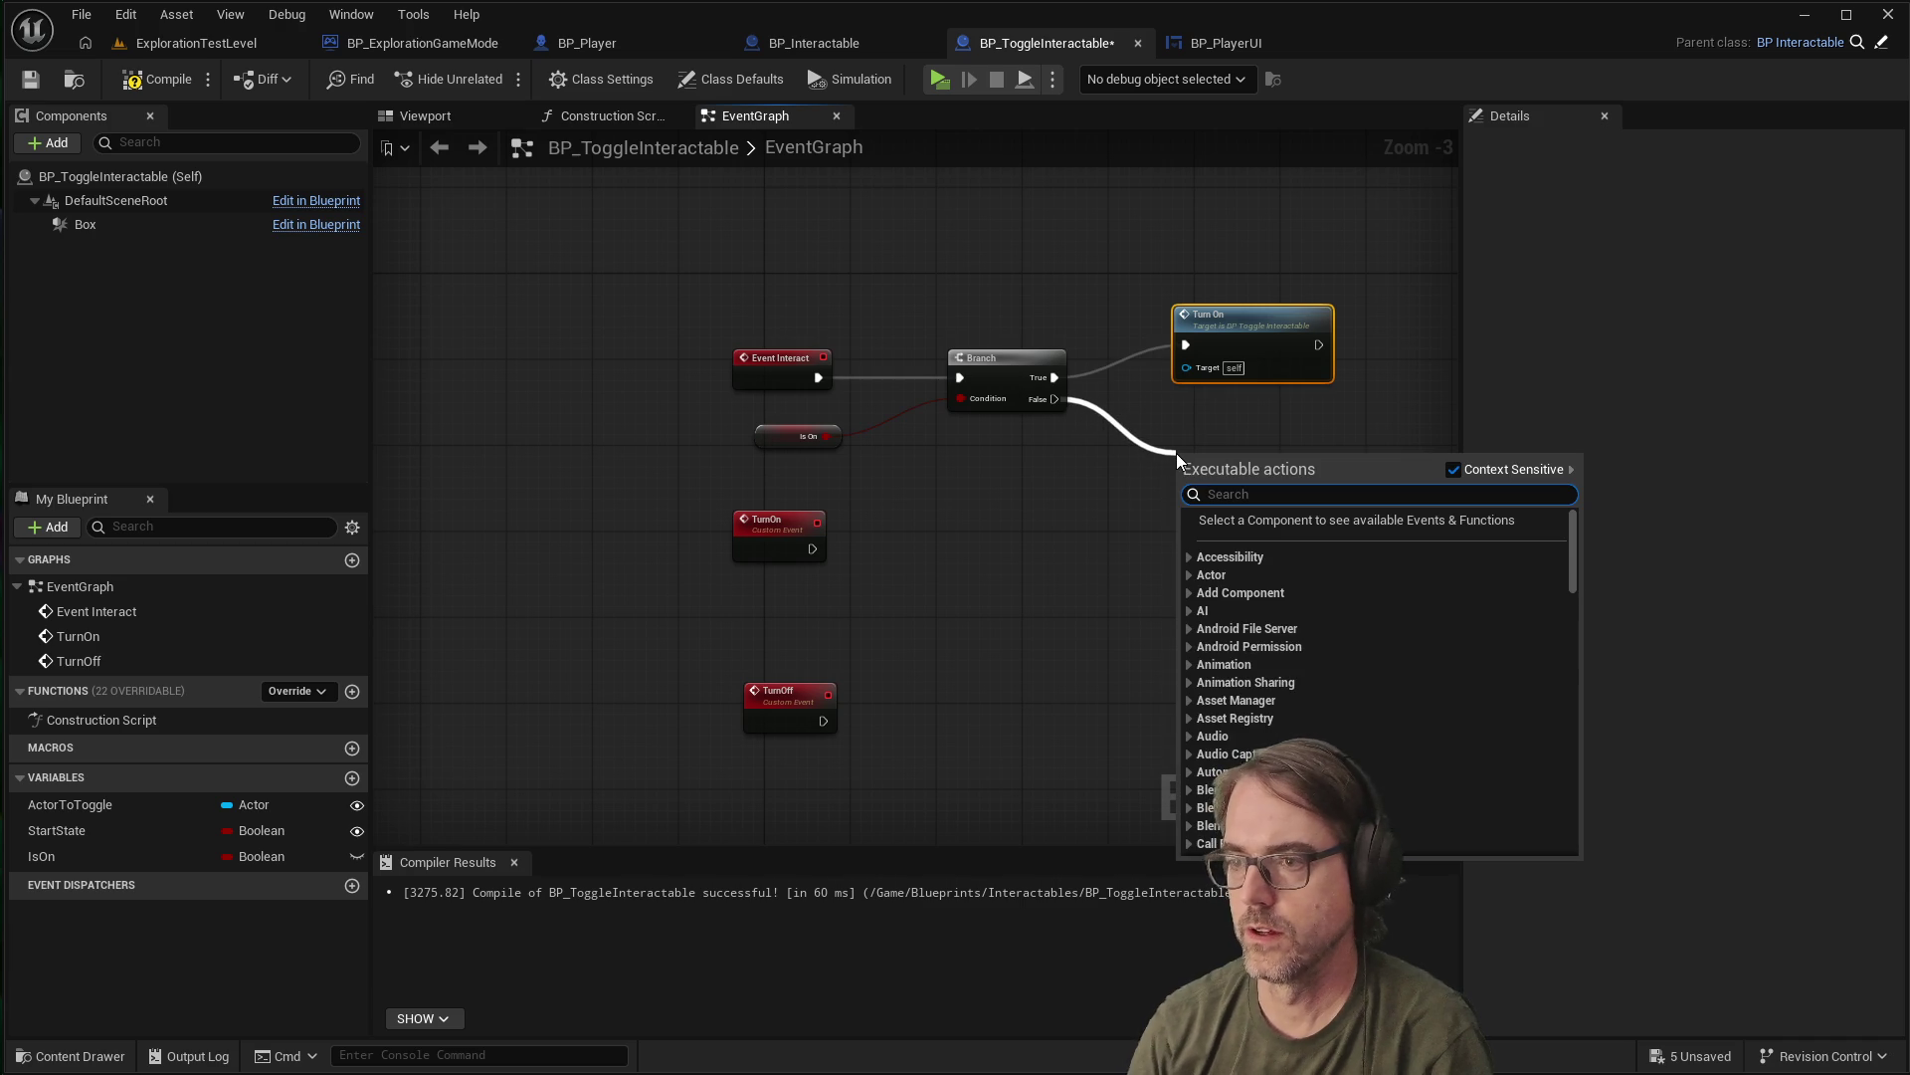
text(Turn)
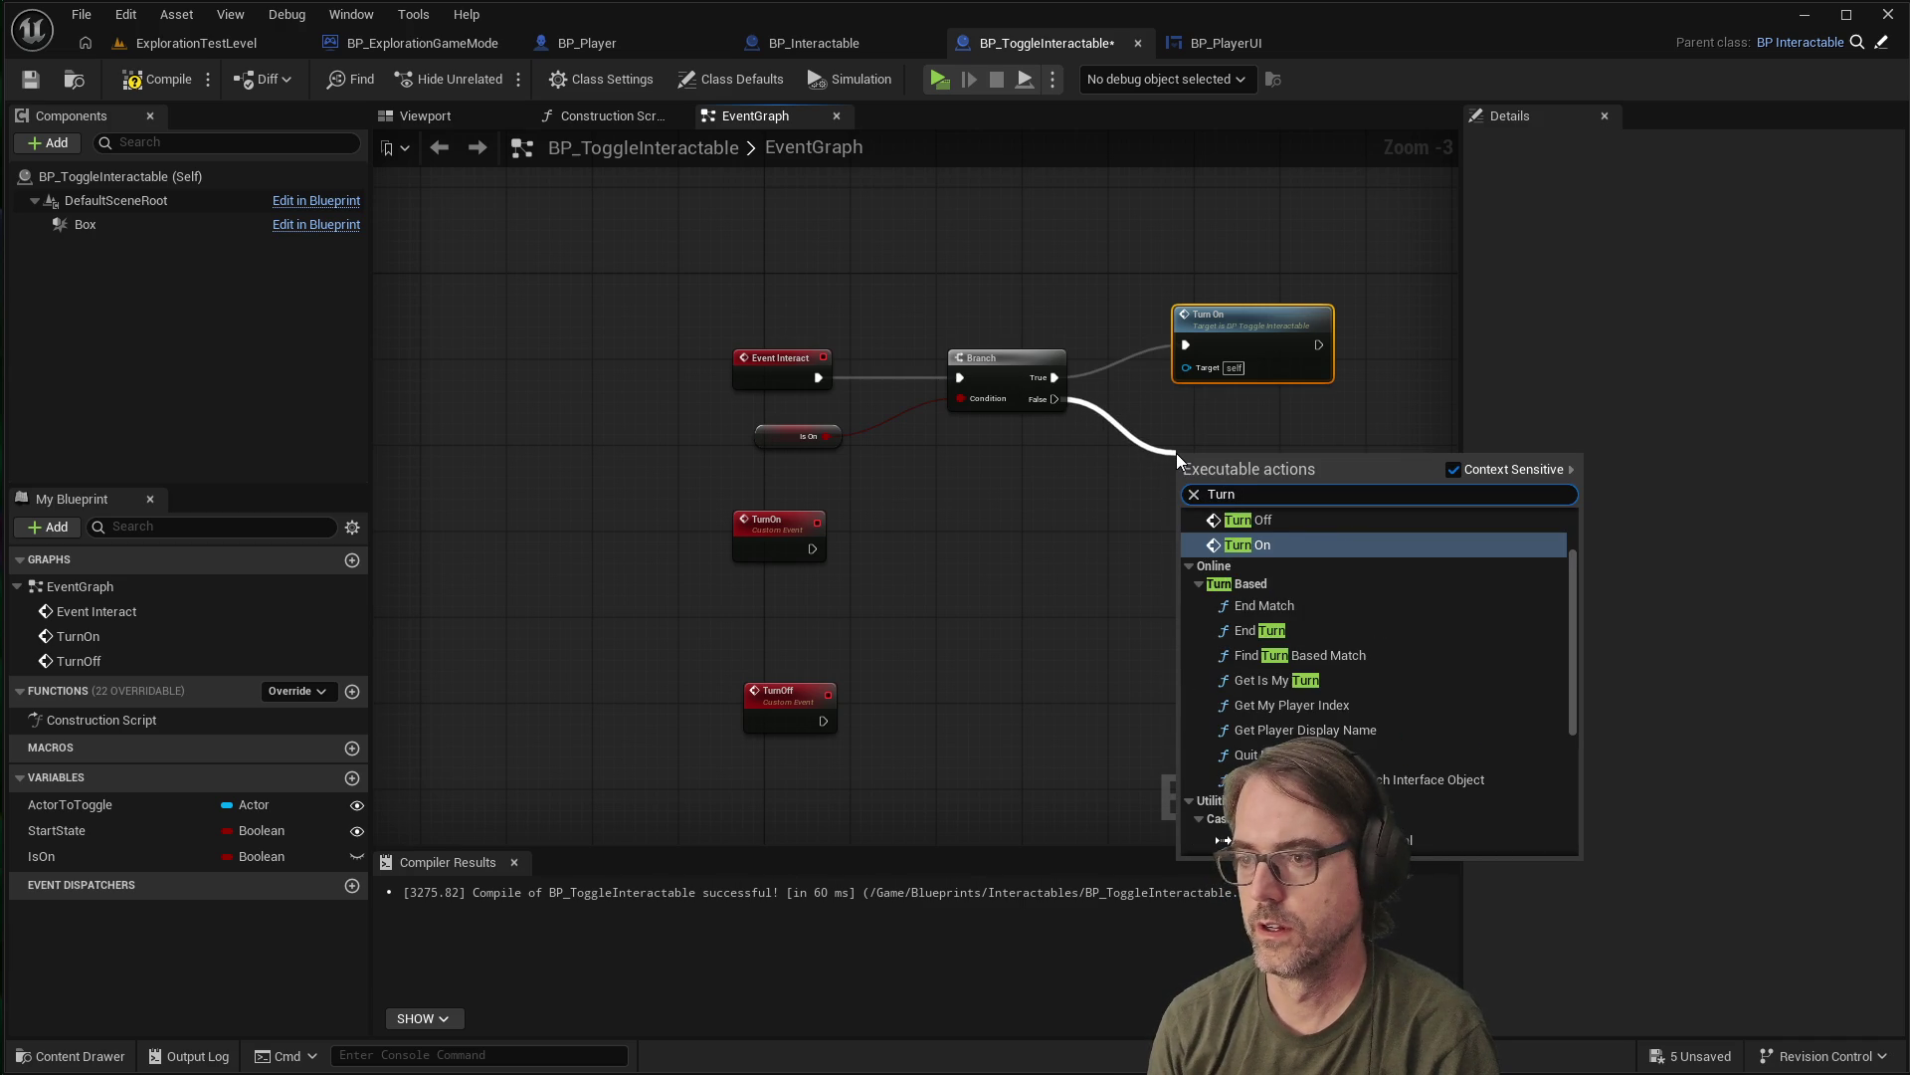
text(on)
key(Return)
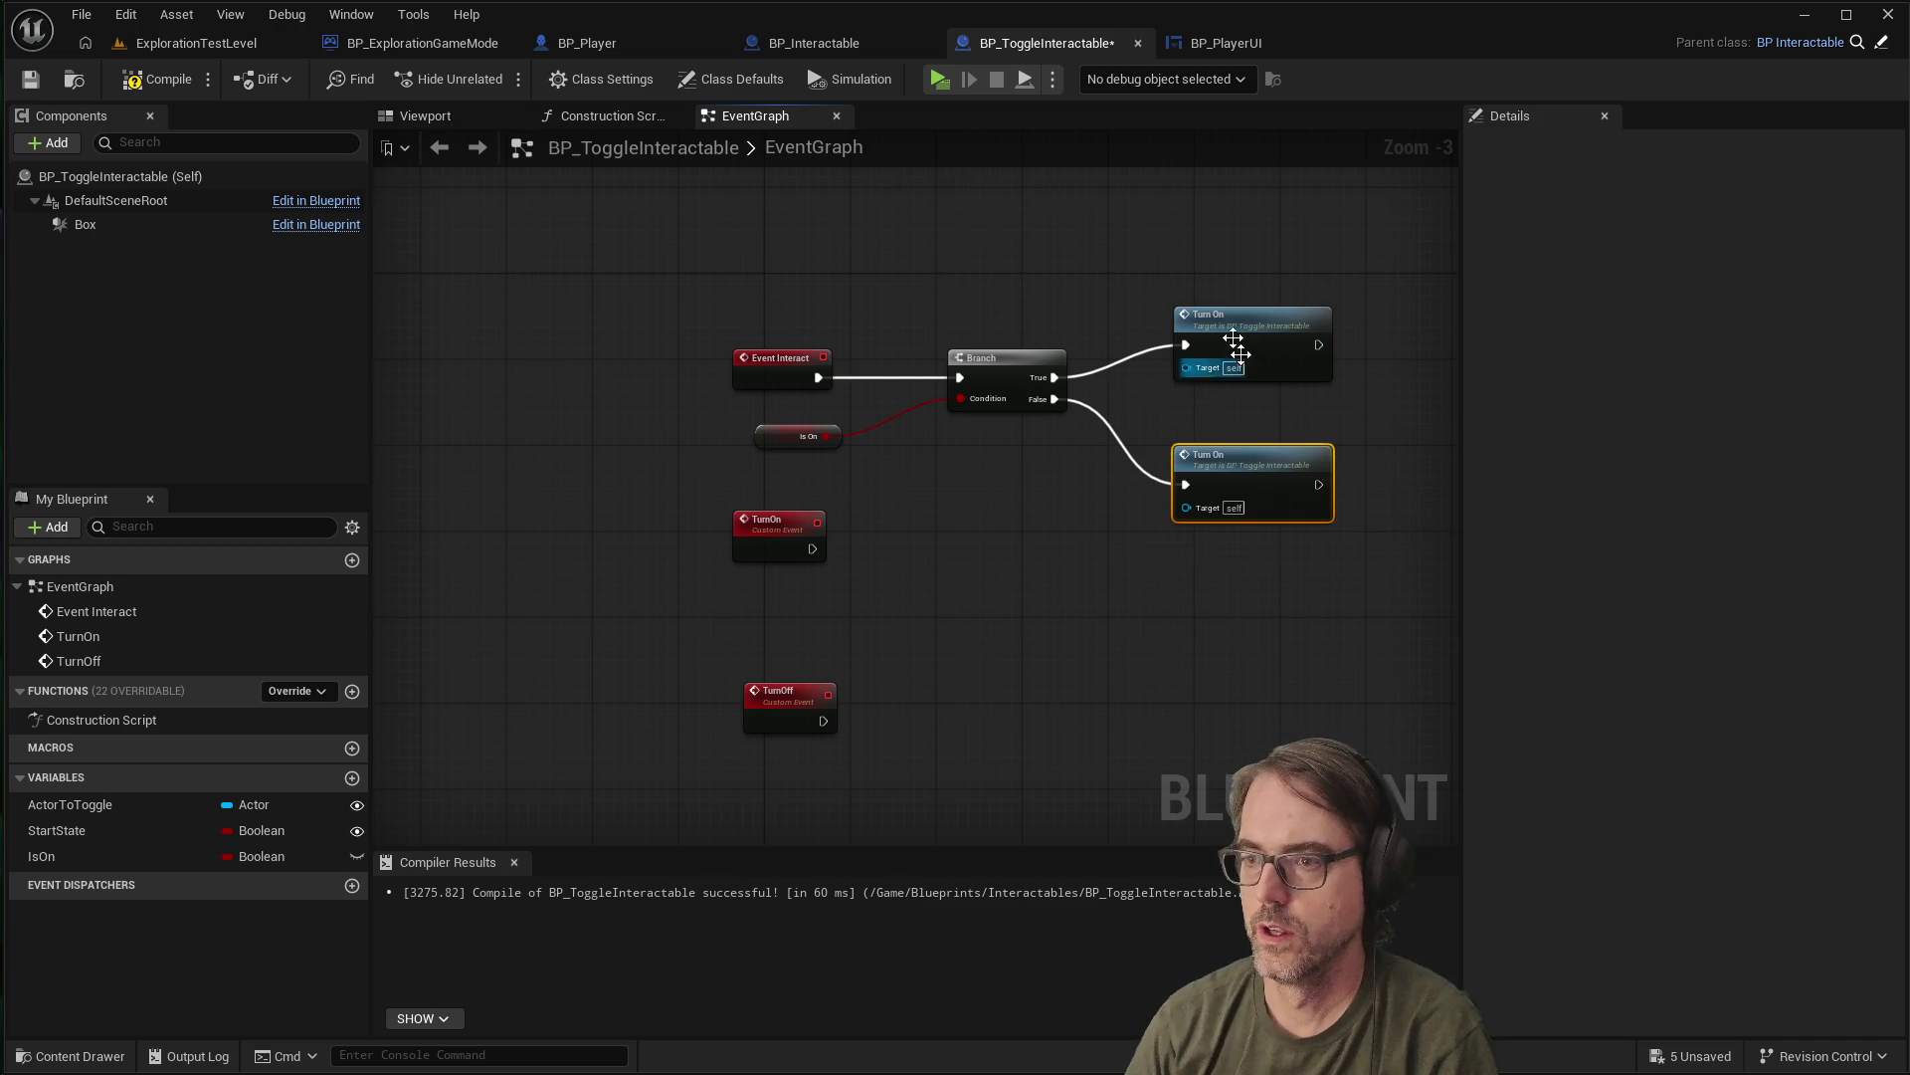
drag(770, 521, 773, 576)
drag(779, 699, 772, 750)
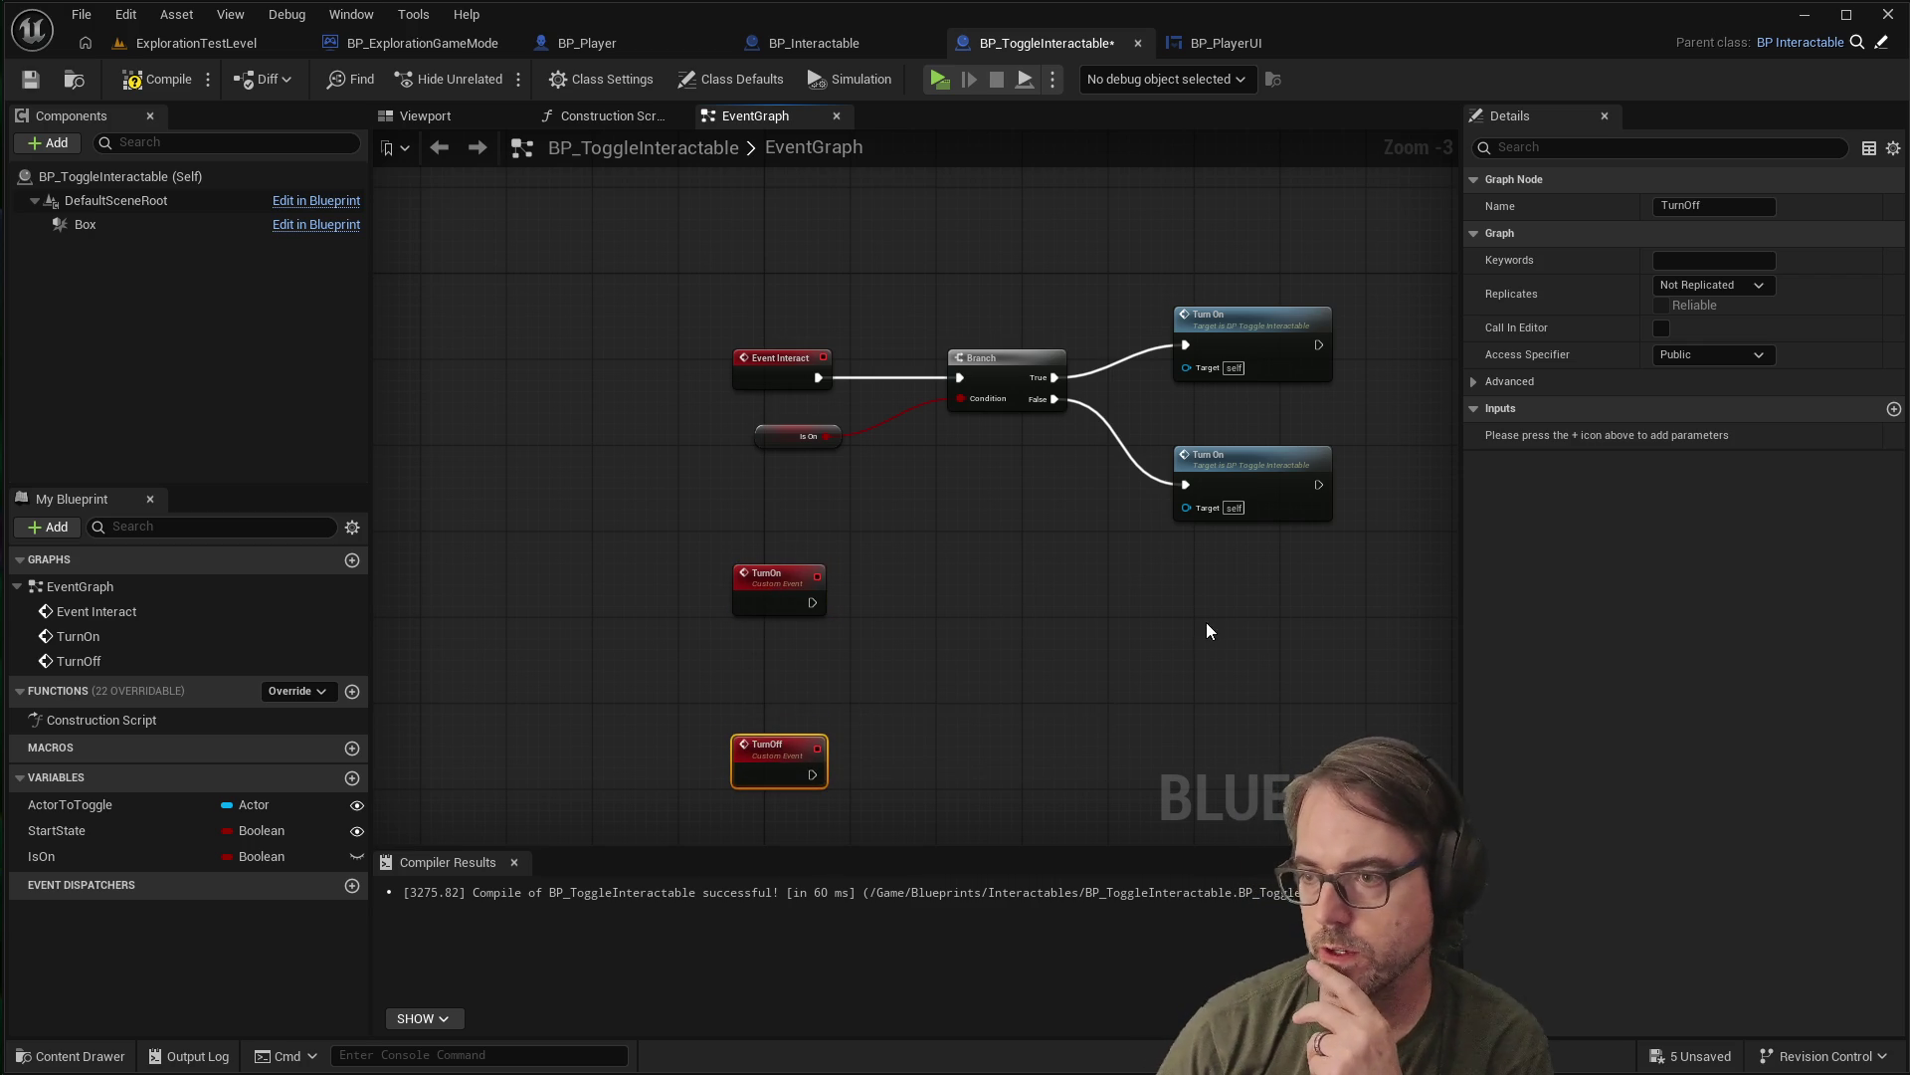
click(1154, 627)
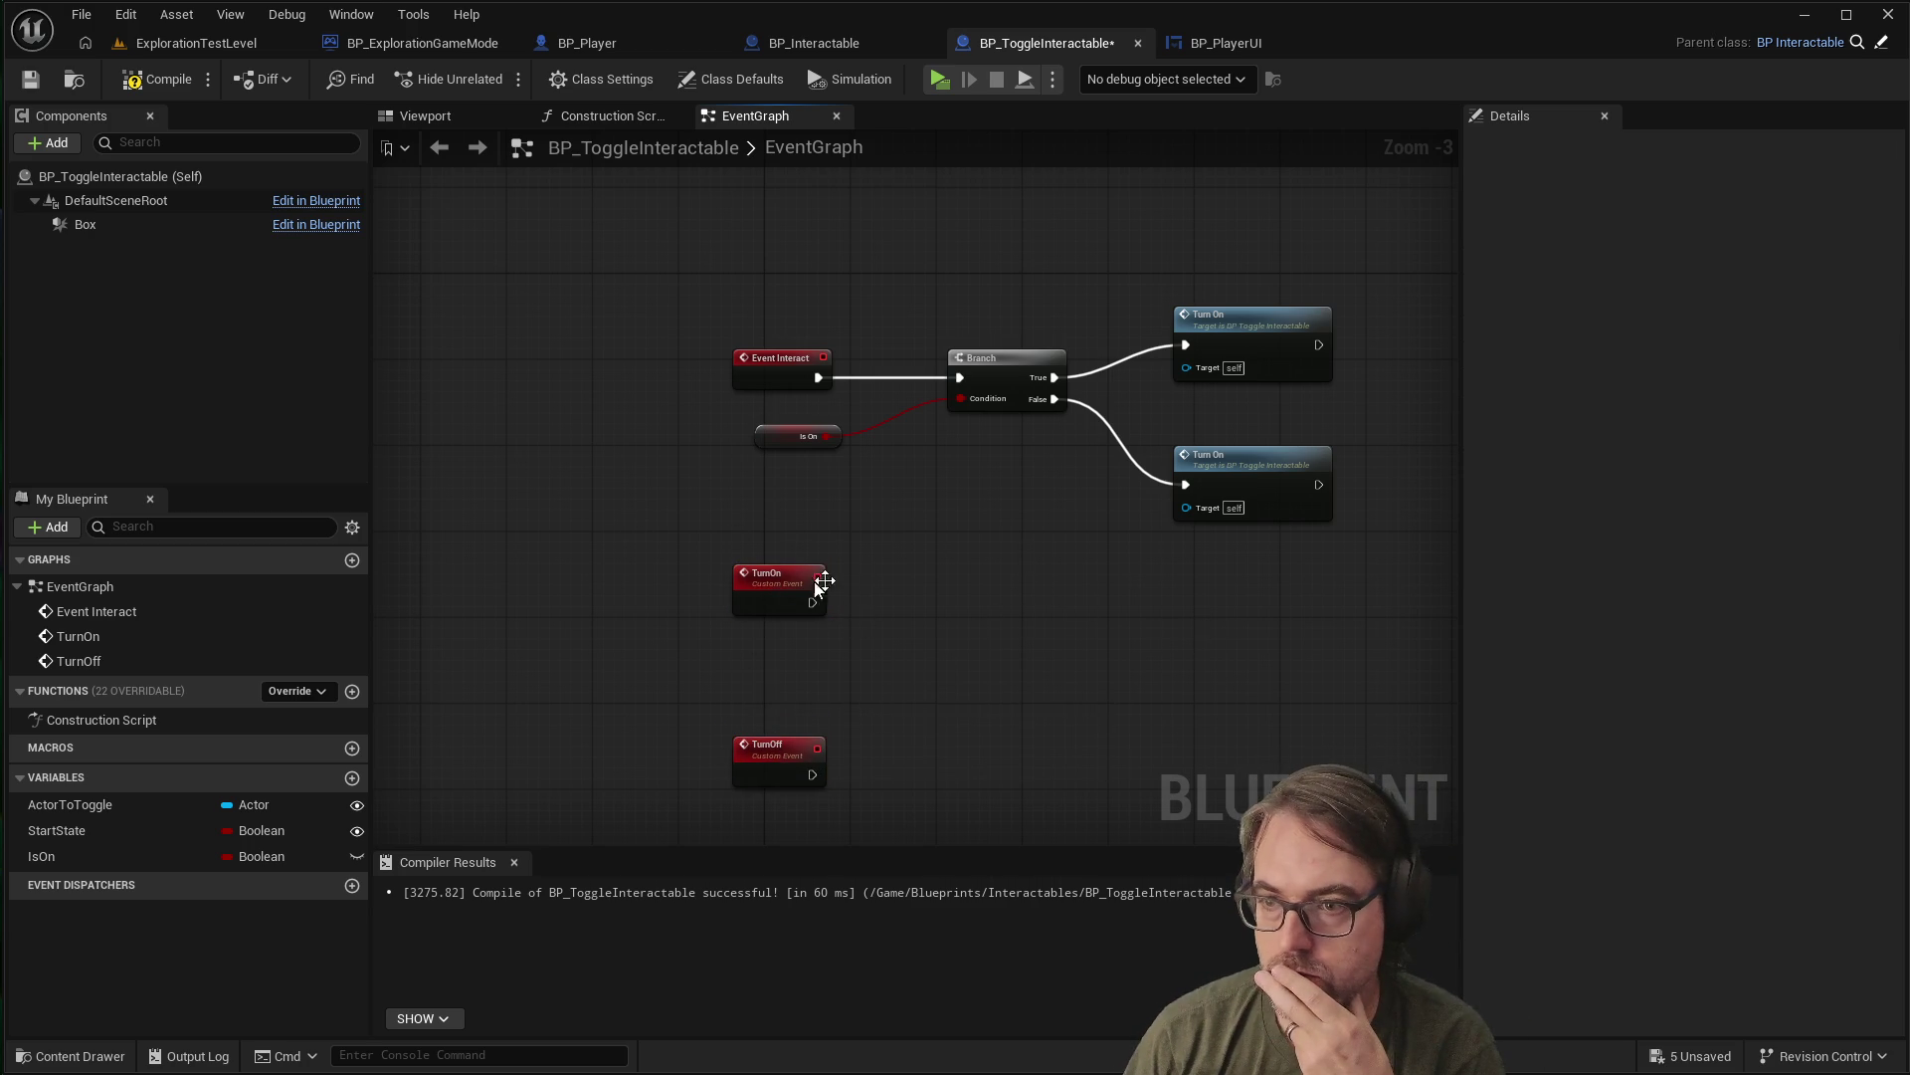
Connect the TurnOn event to a new Set Actor Hidden In Game node
drag(814, 603, 959, 561)
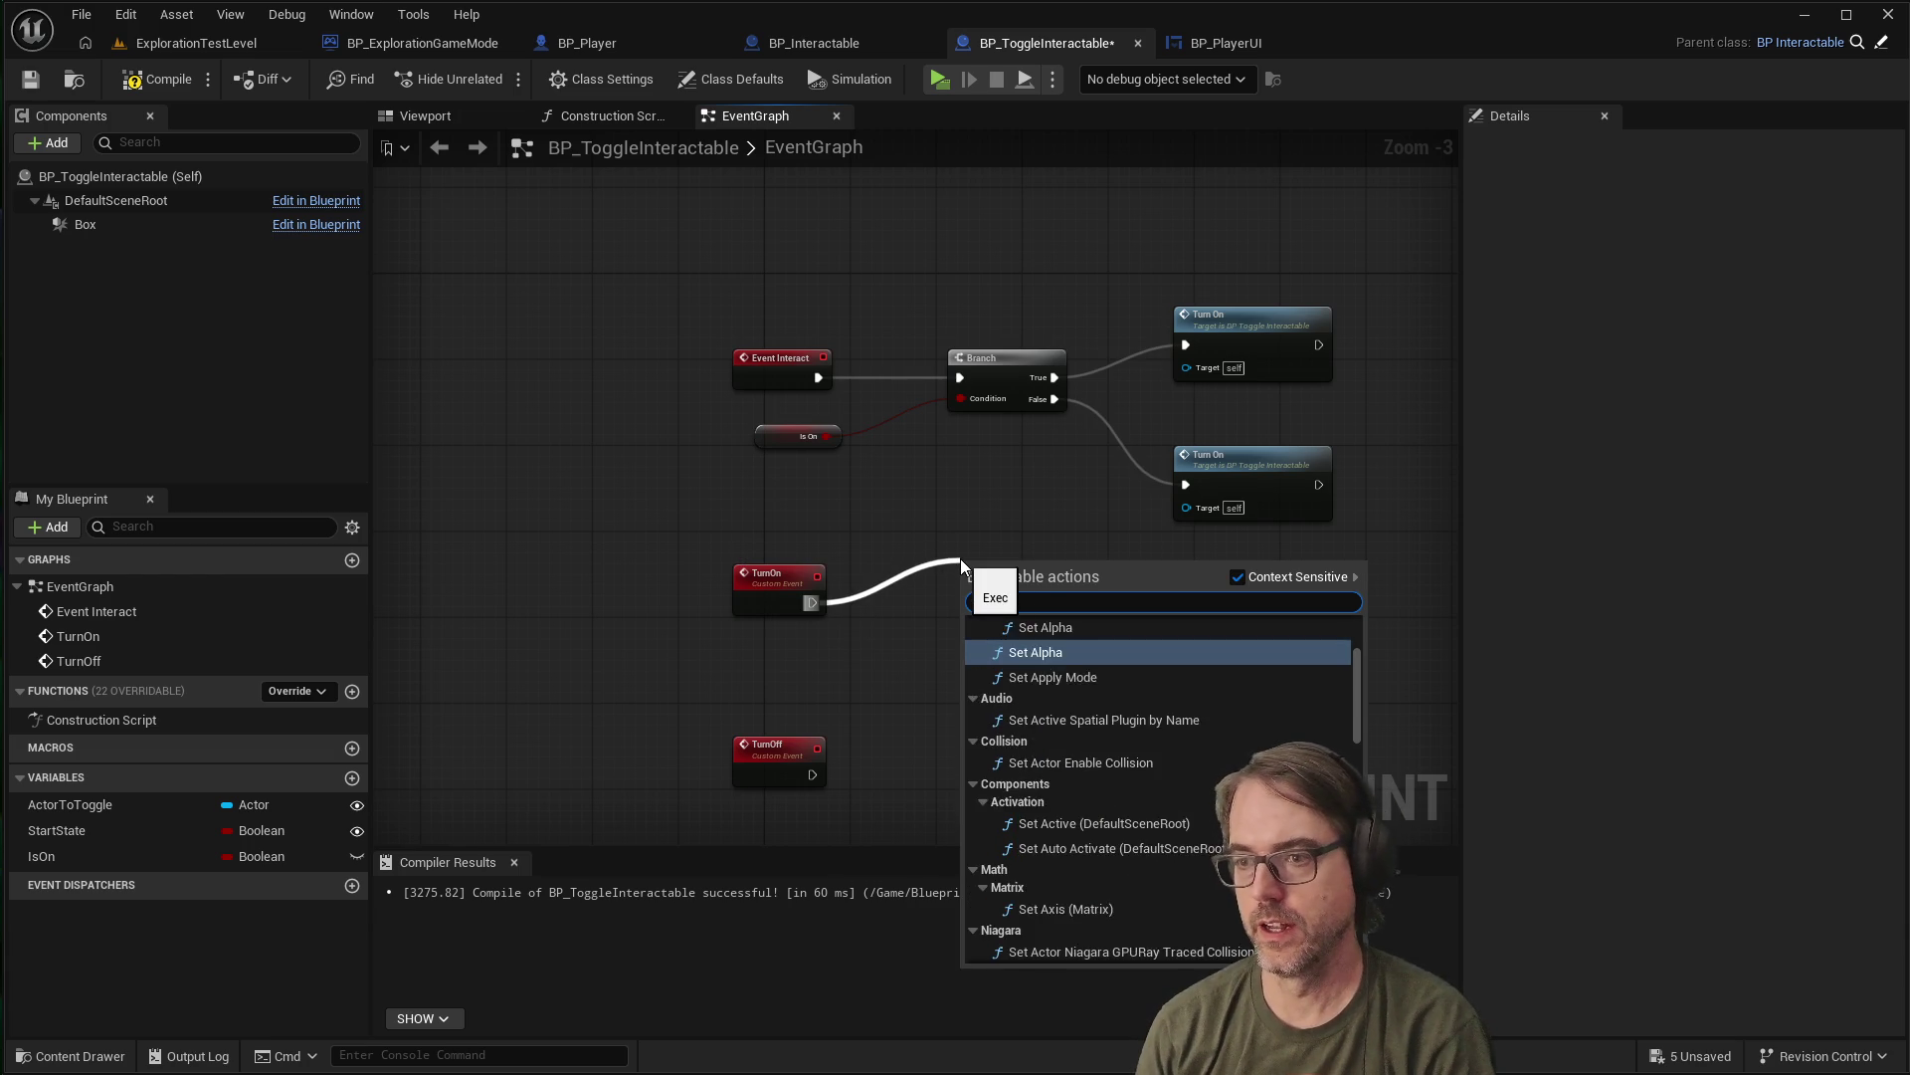
text(actor)
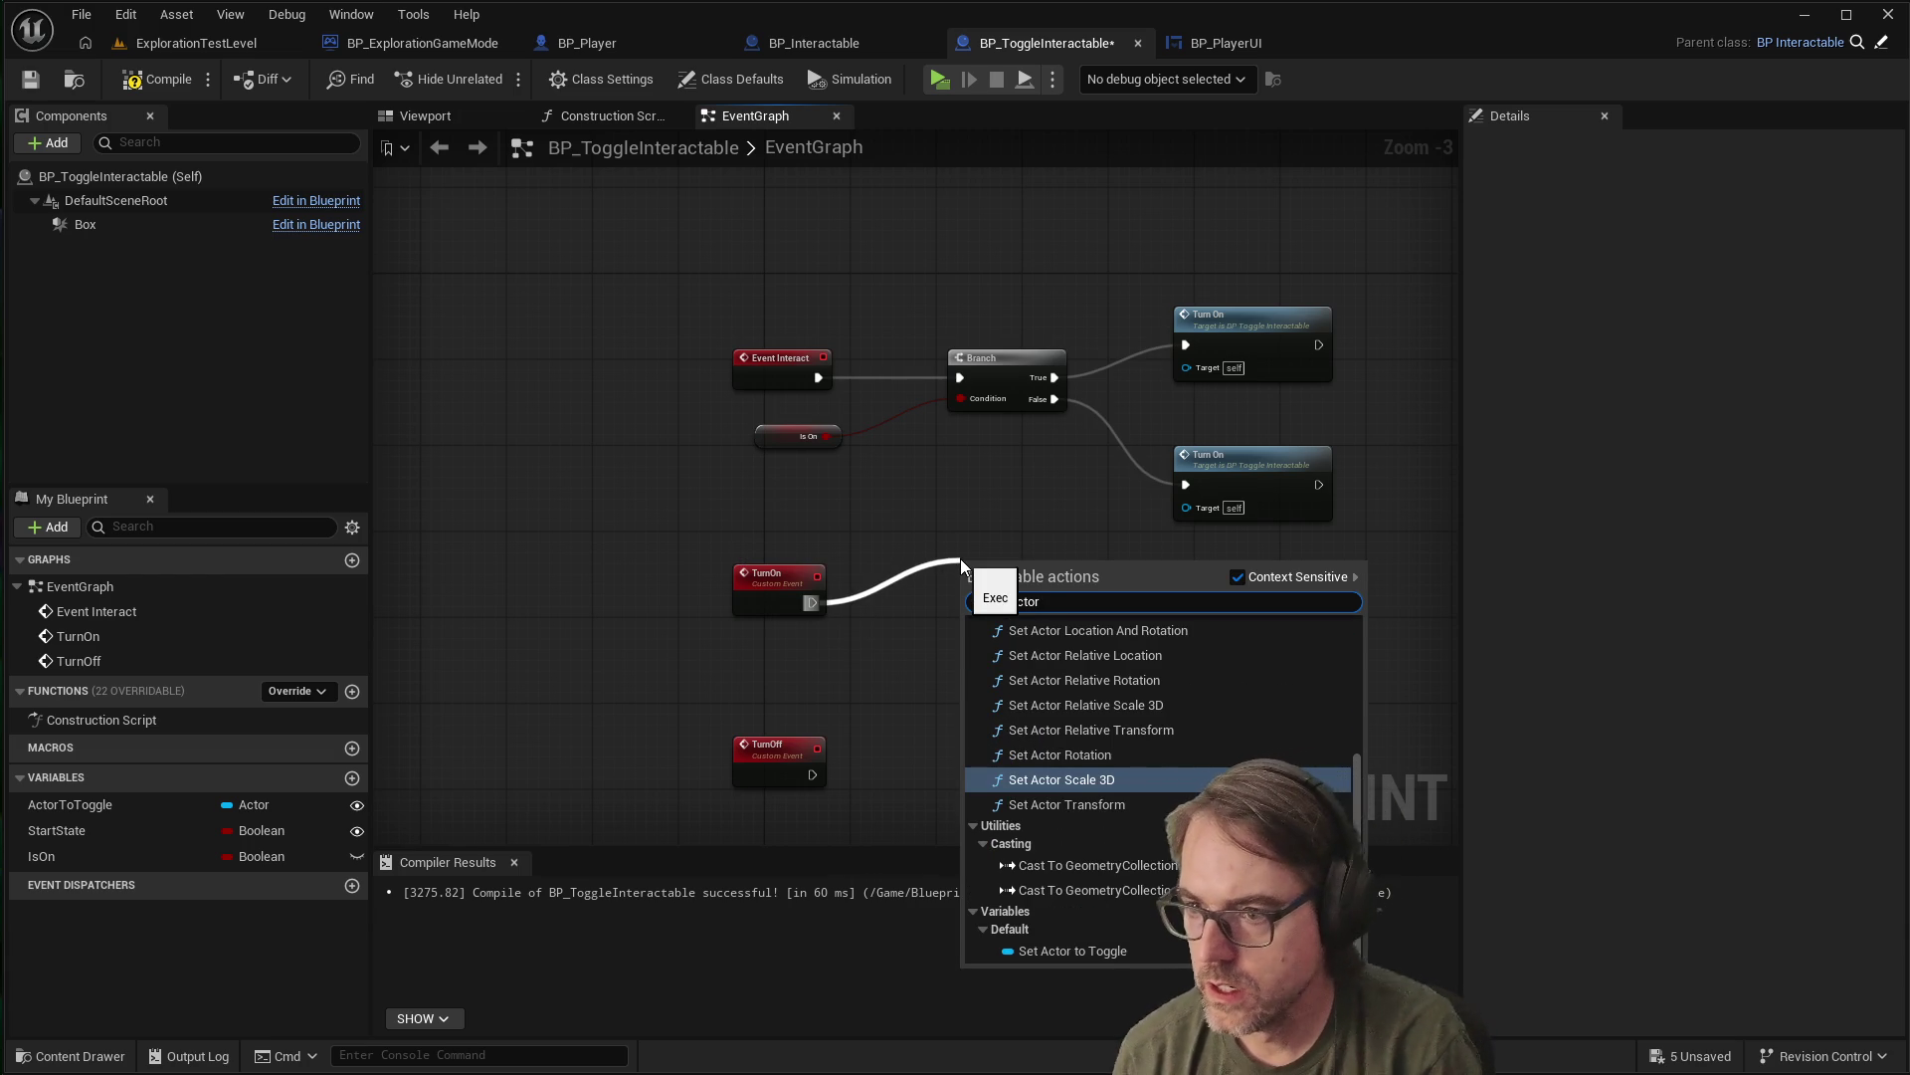
text( hidden)
key(Return)
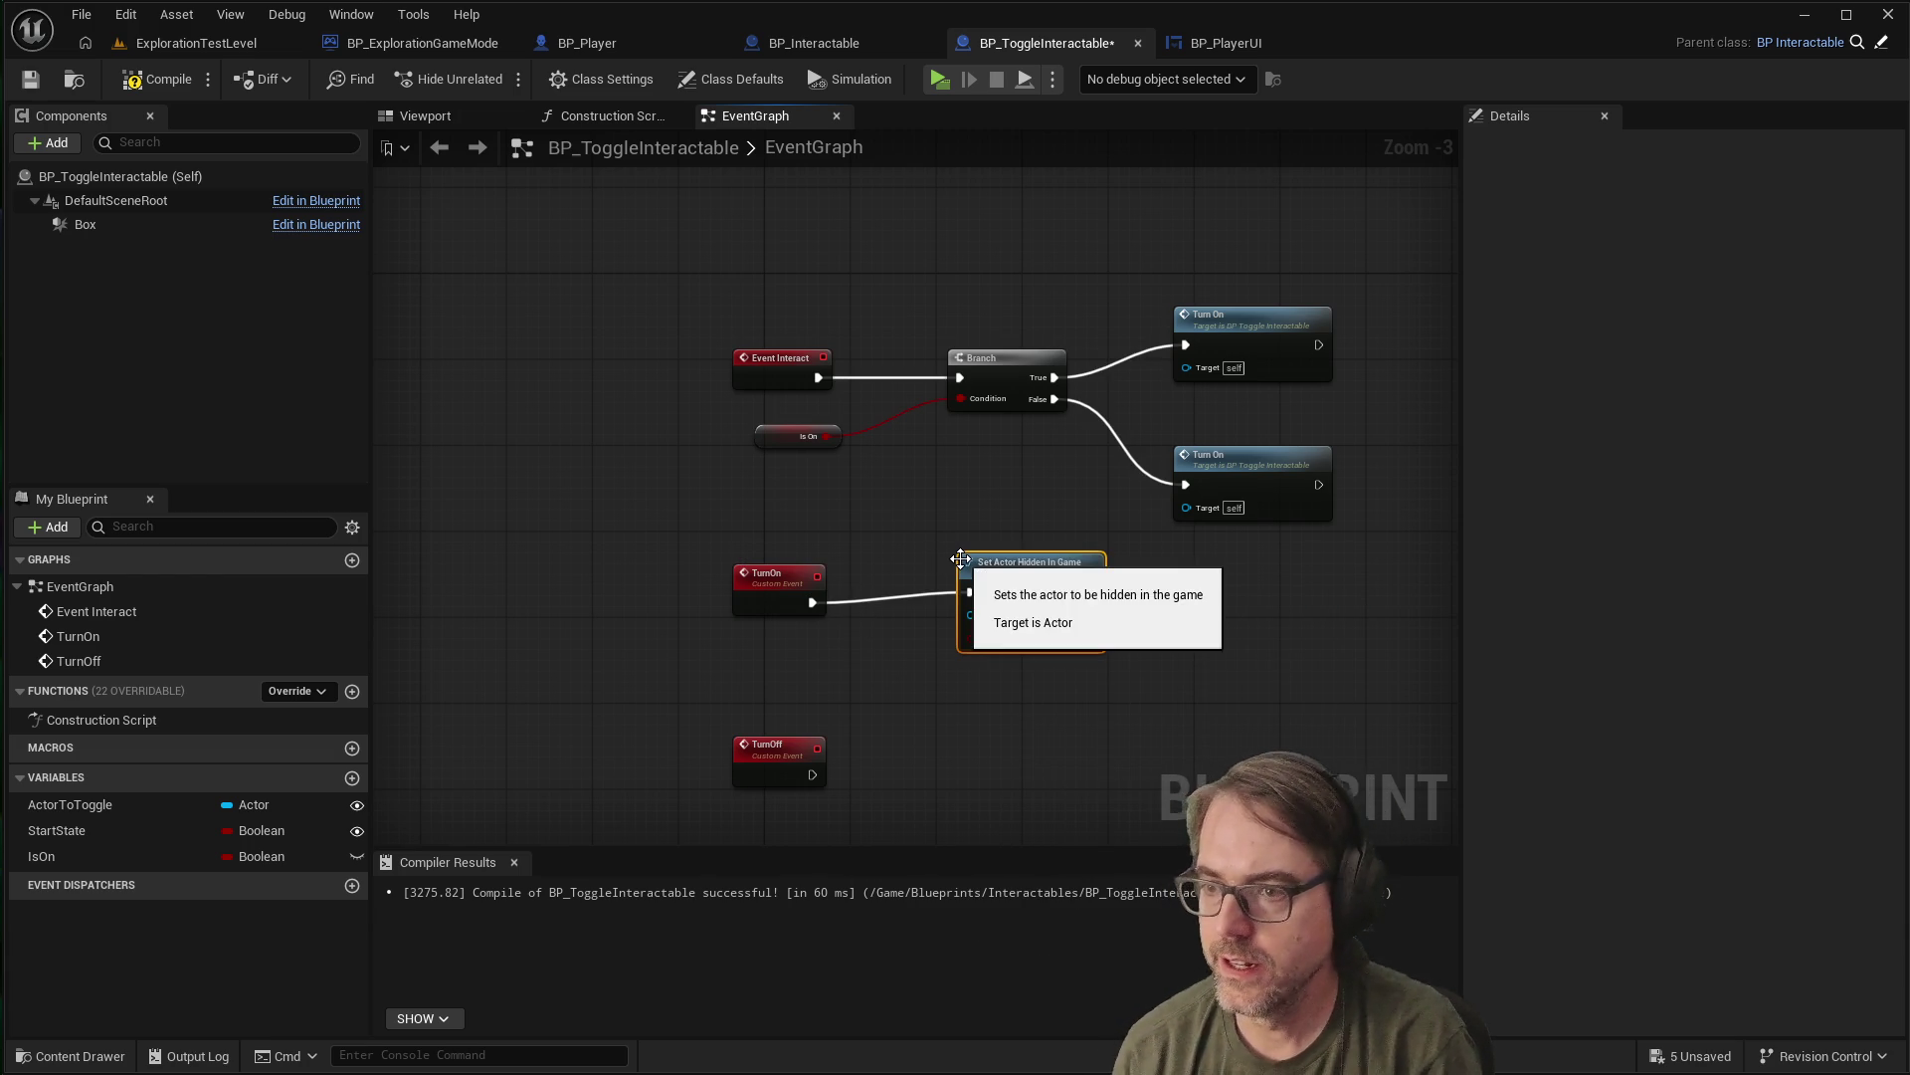
drag(1004, 567, 981, 579)
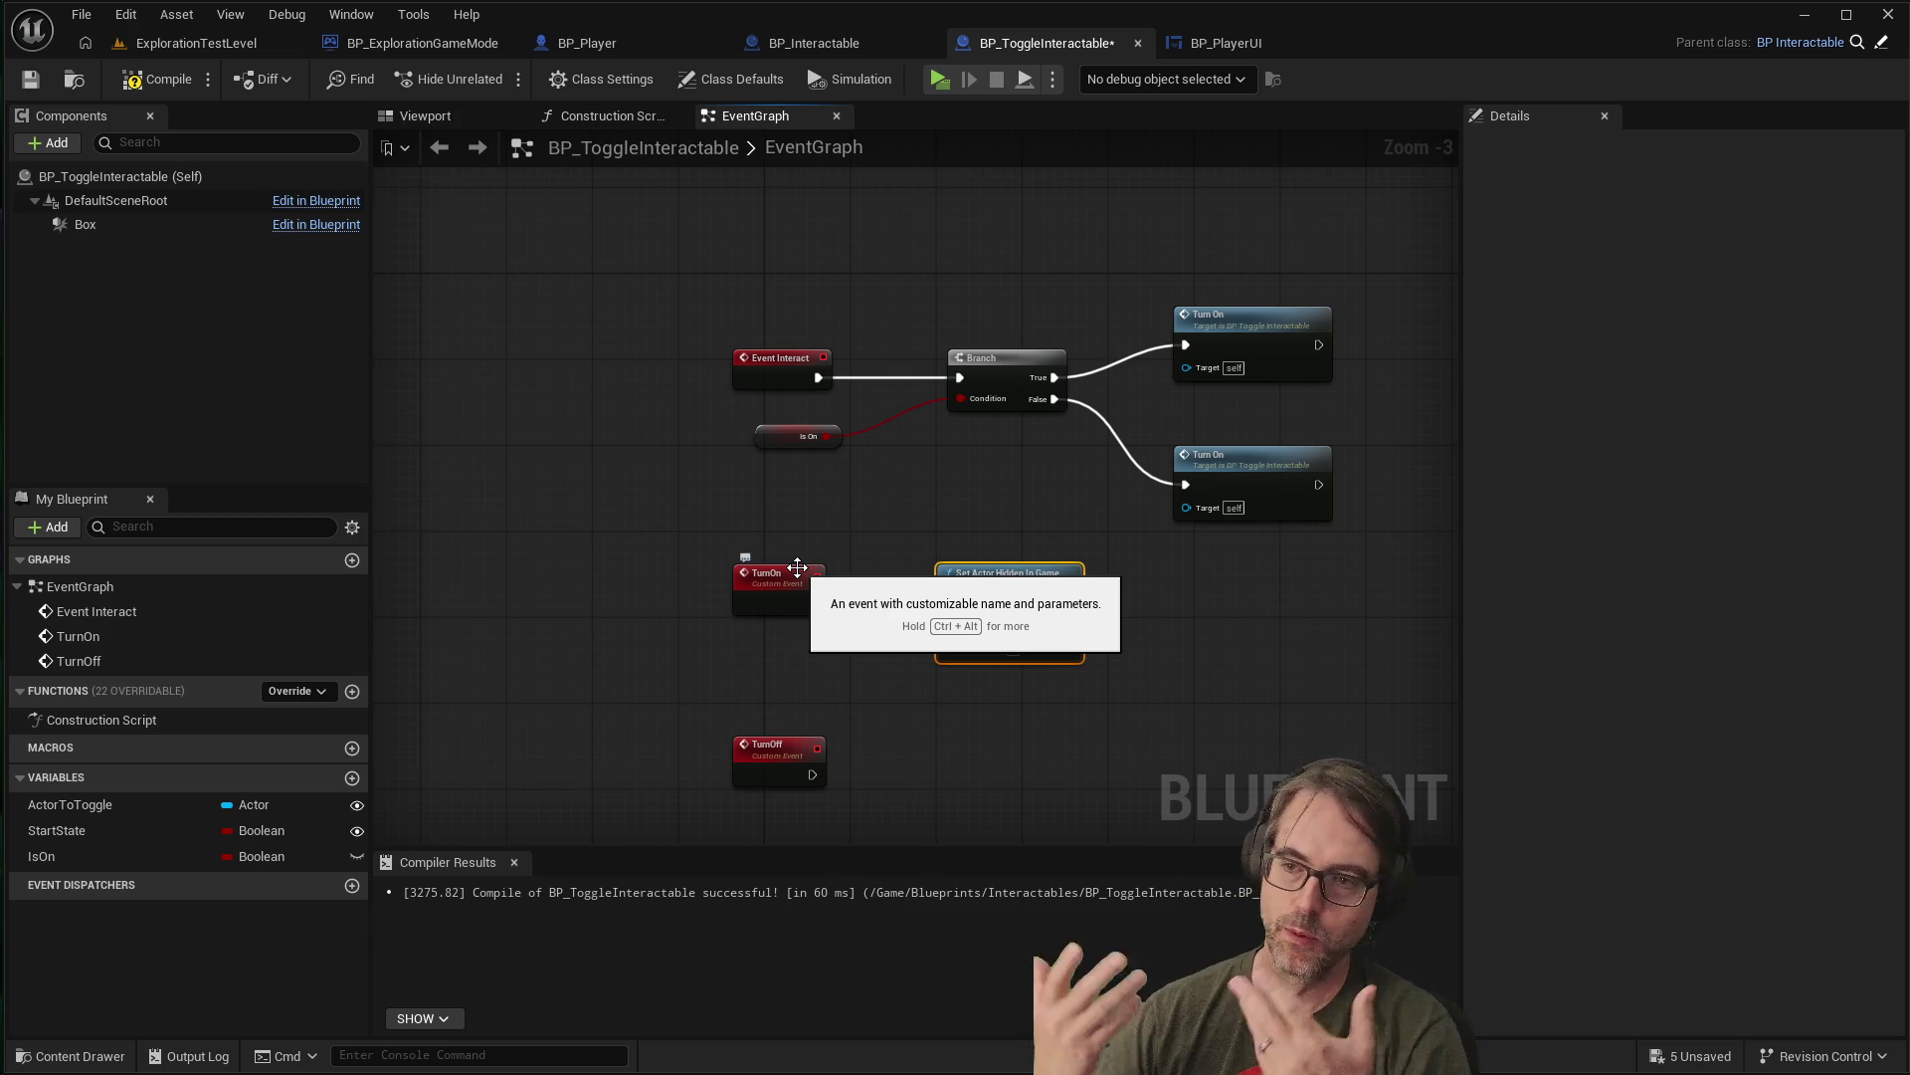
drag(813, 602, 950, 602)
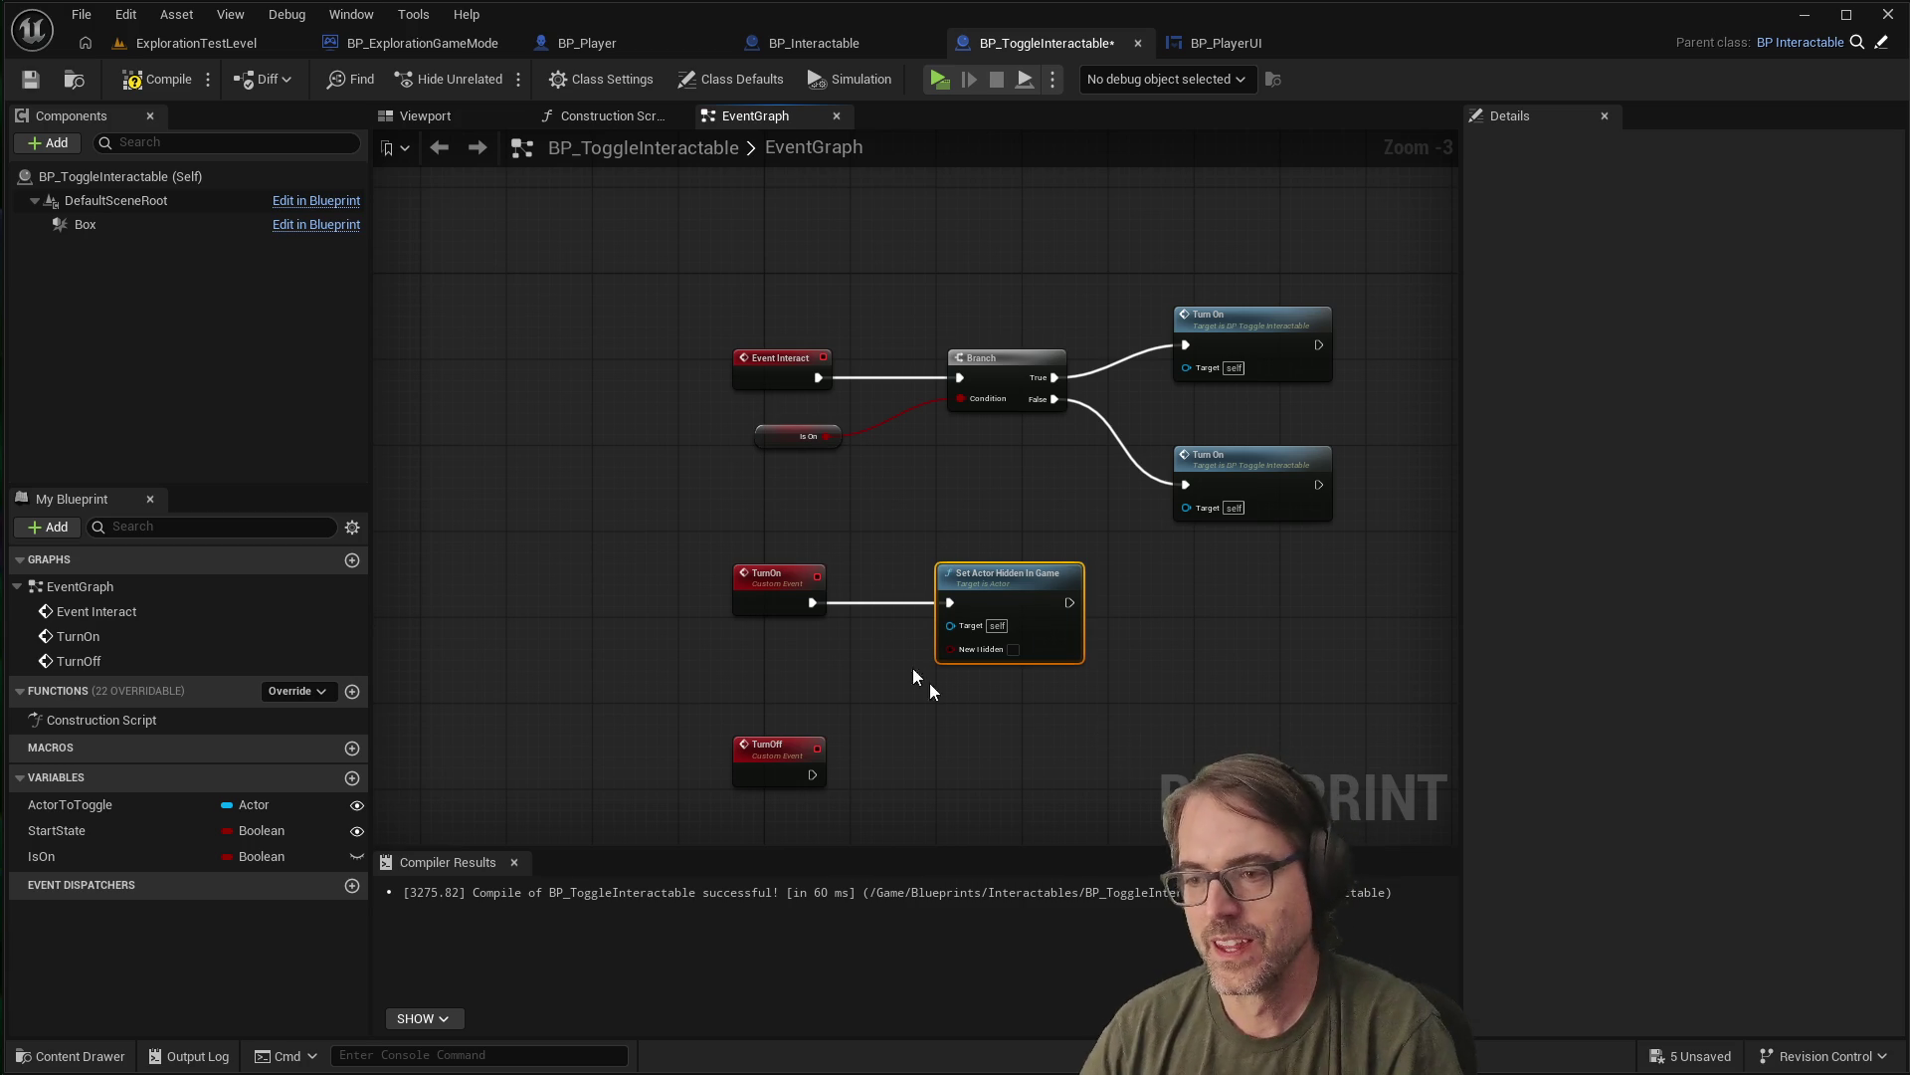
click(1013, 713)
scroll(1050, 625, down, 1)
scroll(985, 542, down, 2)
scroll(1108, 676, up, 2)
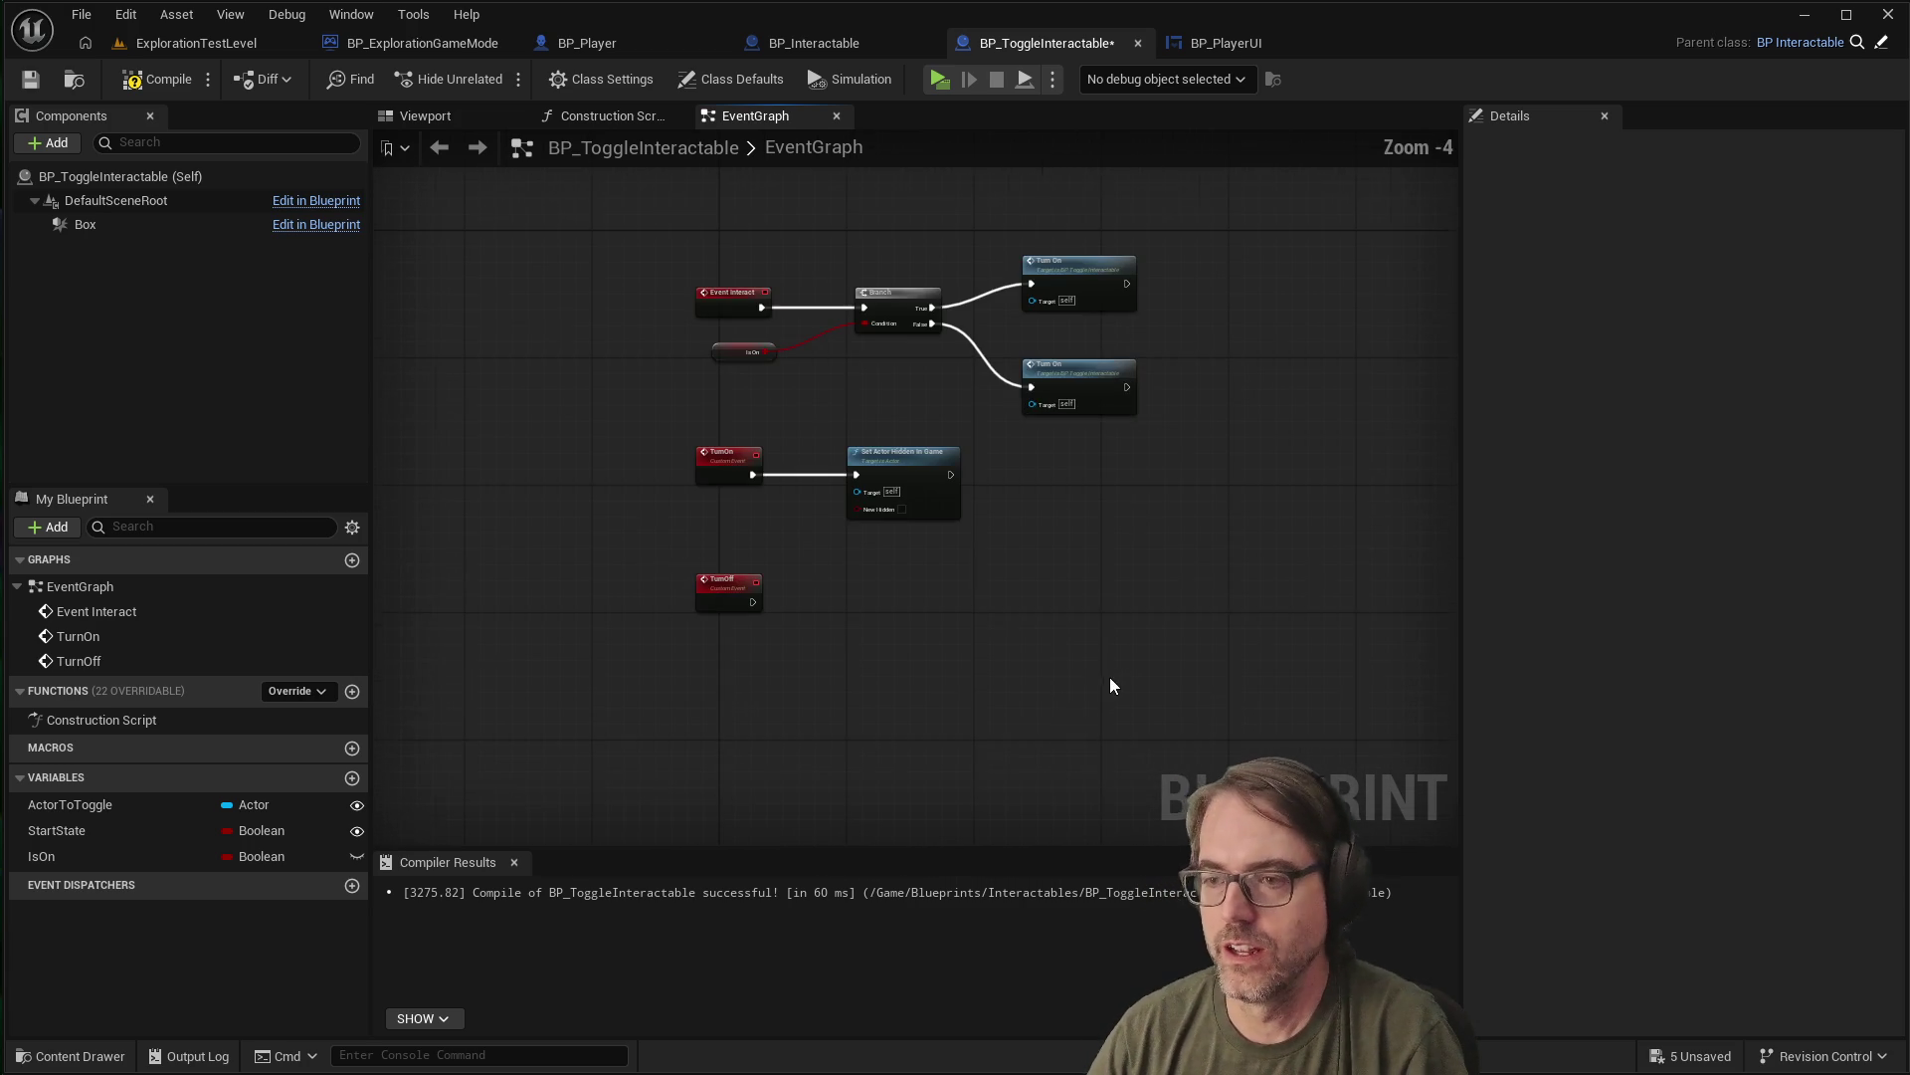
scroll(895, 647, up, 1)
scroll(866, 587, down, 1)
scroll(834, 340, up, 1)
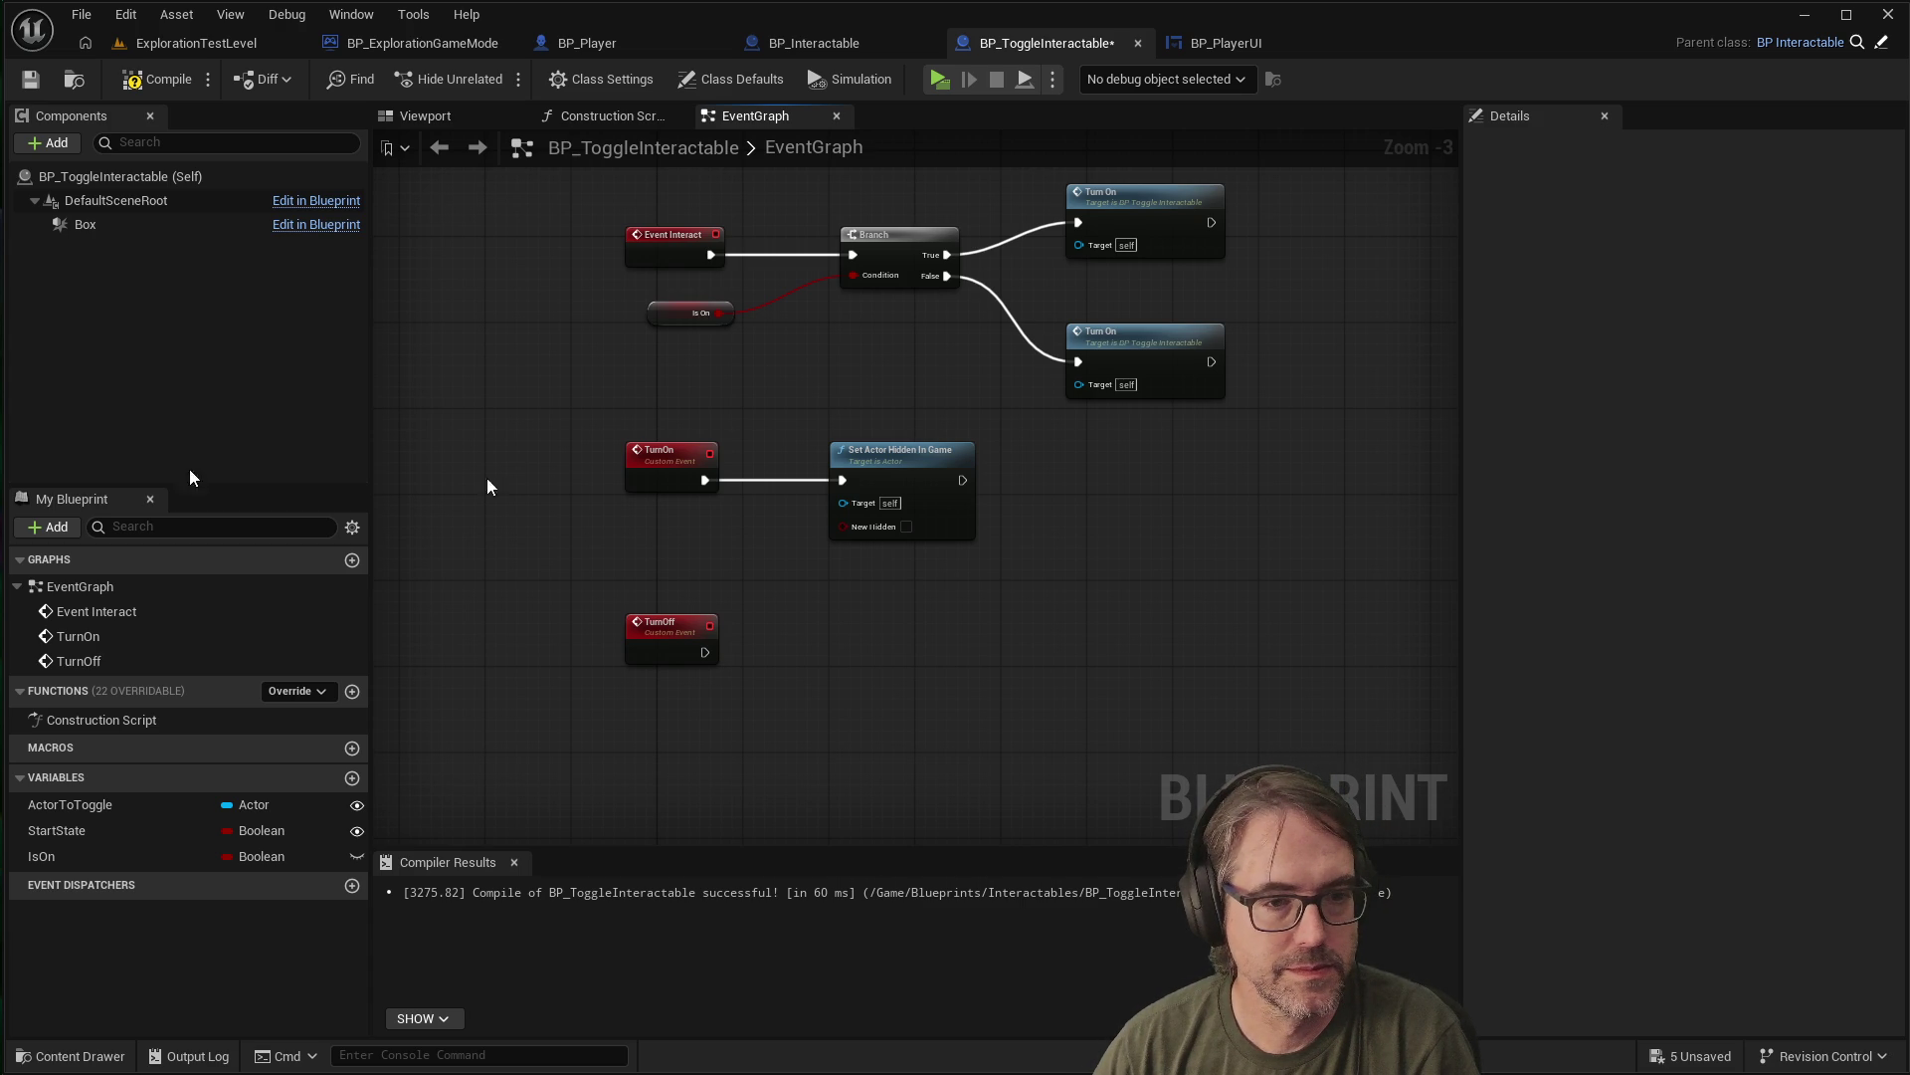
Add Set Actor Enable Collision after Set Actor Hidden In Game and align it alongside
drag(962, 480, 1084, 485)
text(set actor enable)
key(Return)
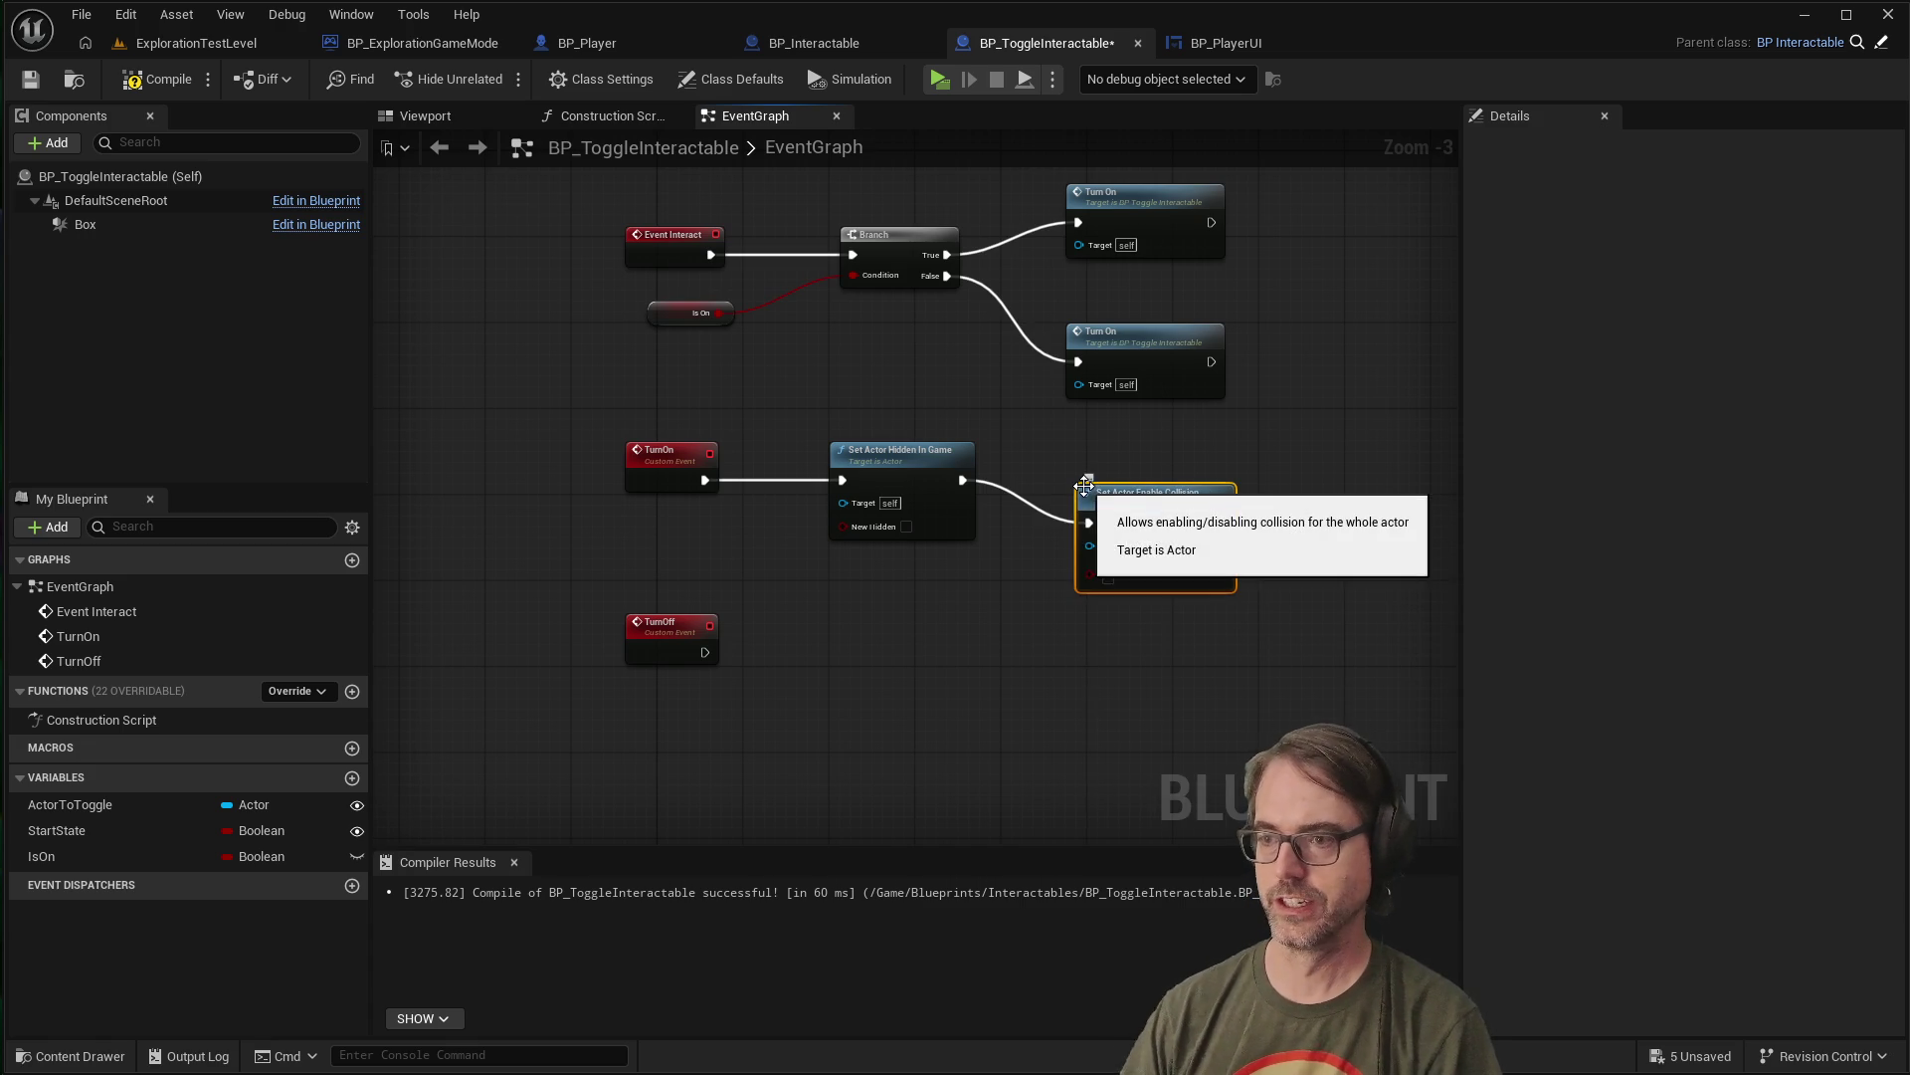
drag(1119, 498, 1108, 455)
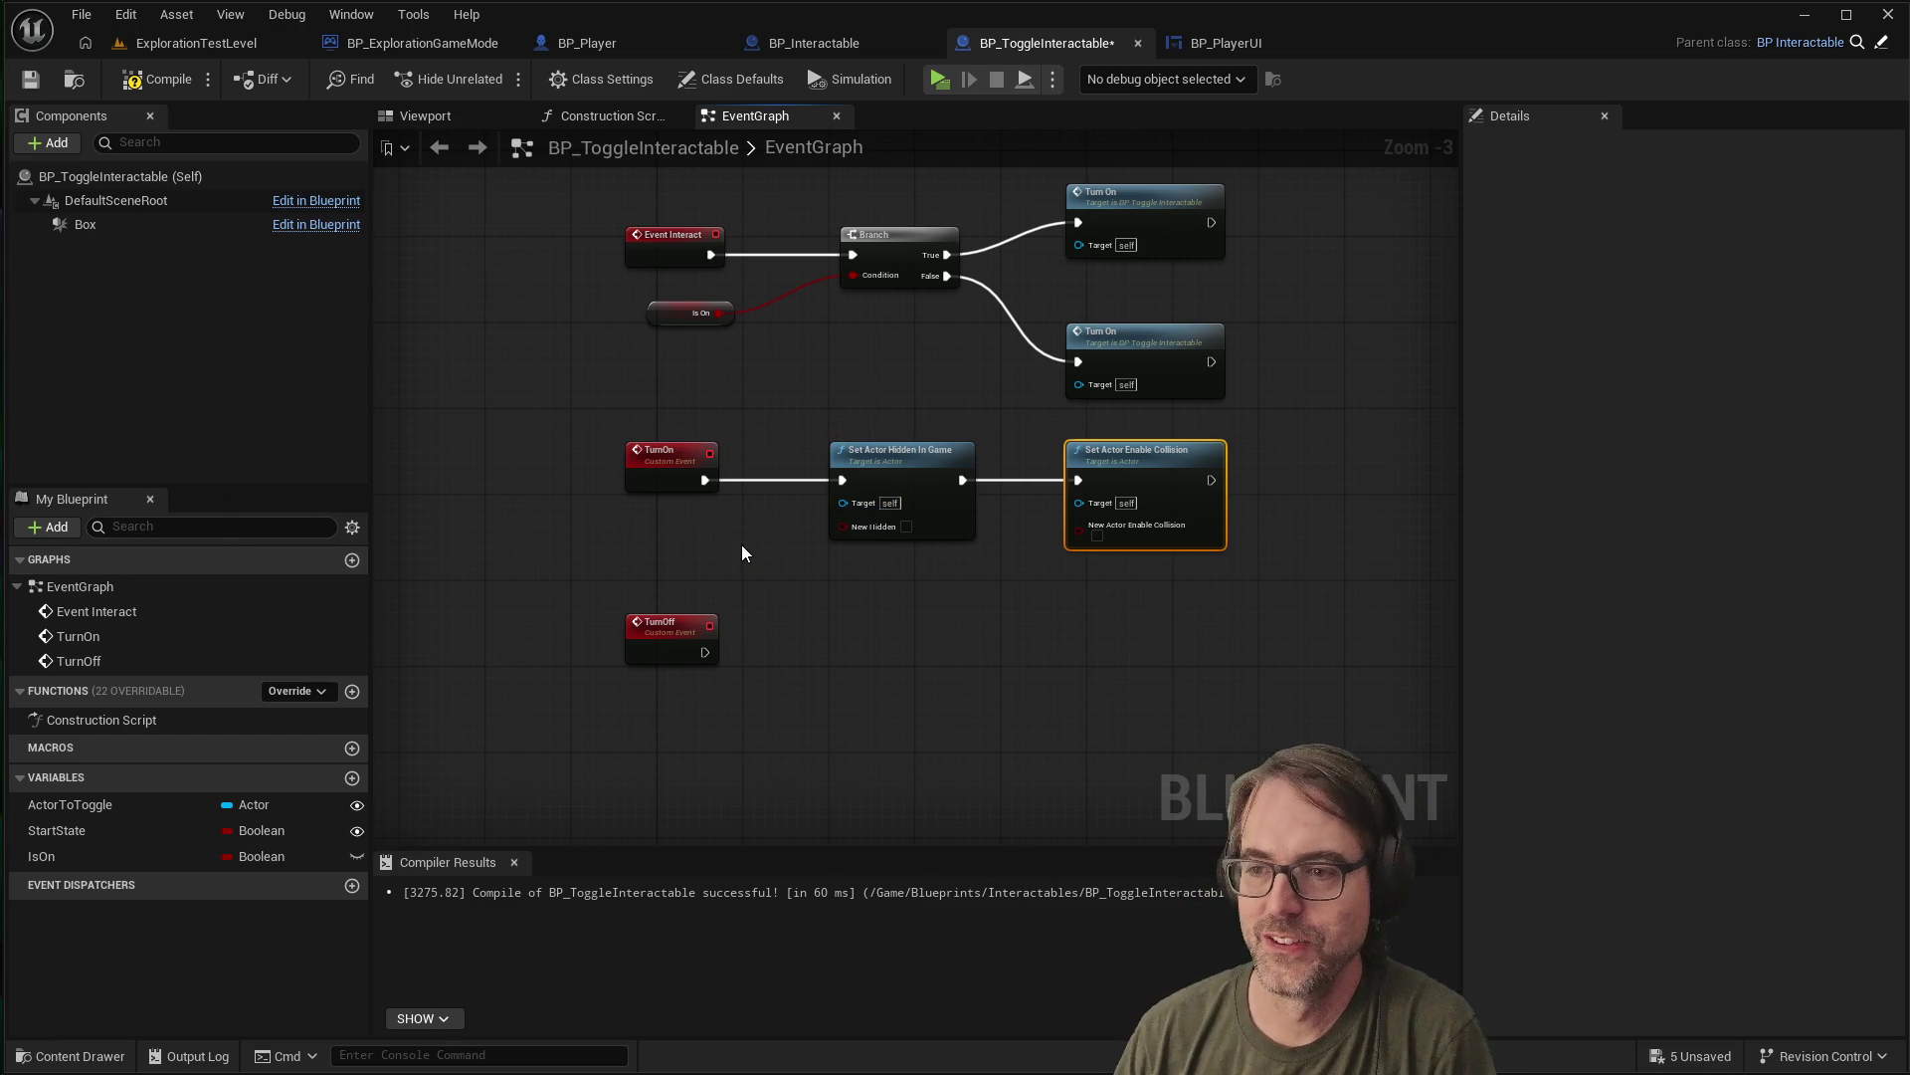
mouse_move(1150, 457)
mouse_down()
mouse_move(1170, 456)
mouse_move(1149, 457)
mouse_up()
click(648, 539)
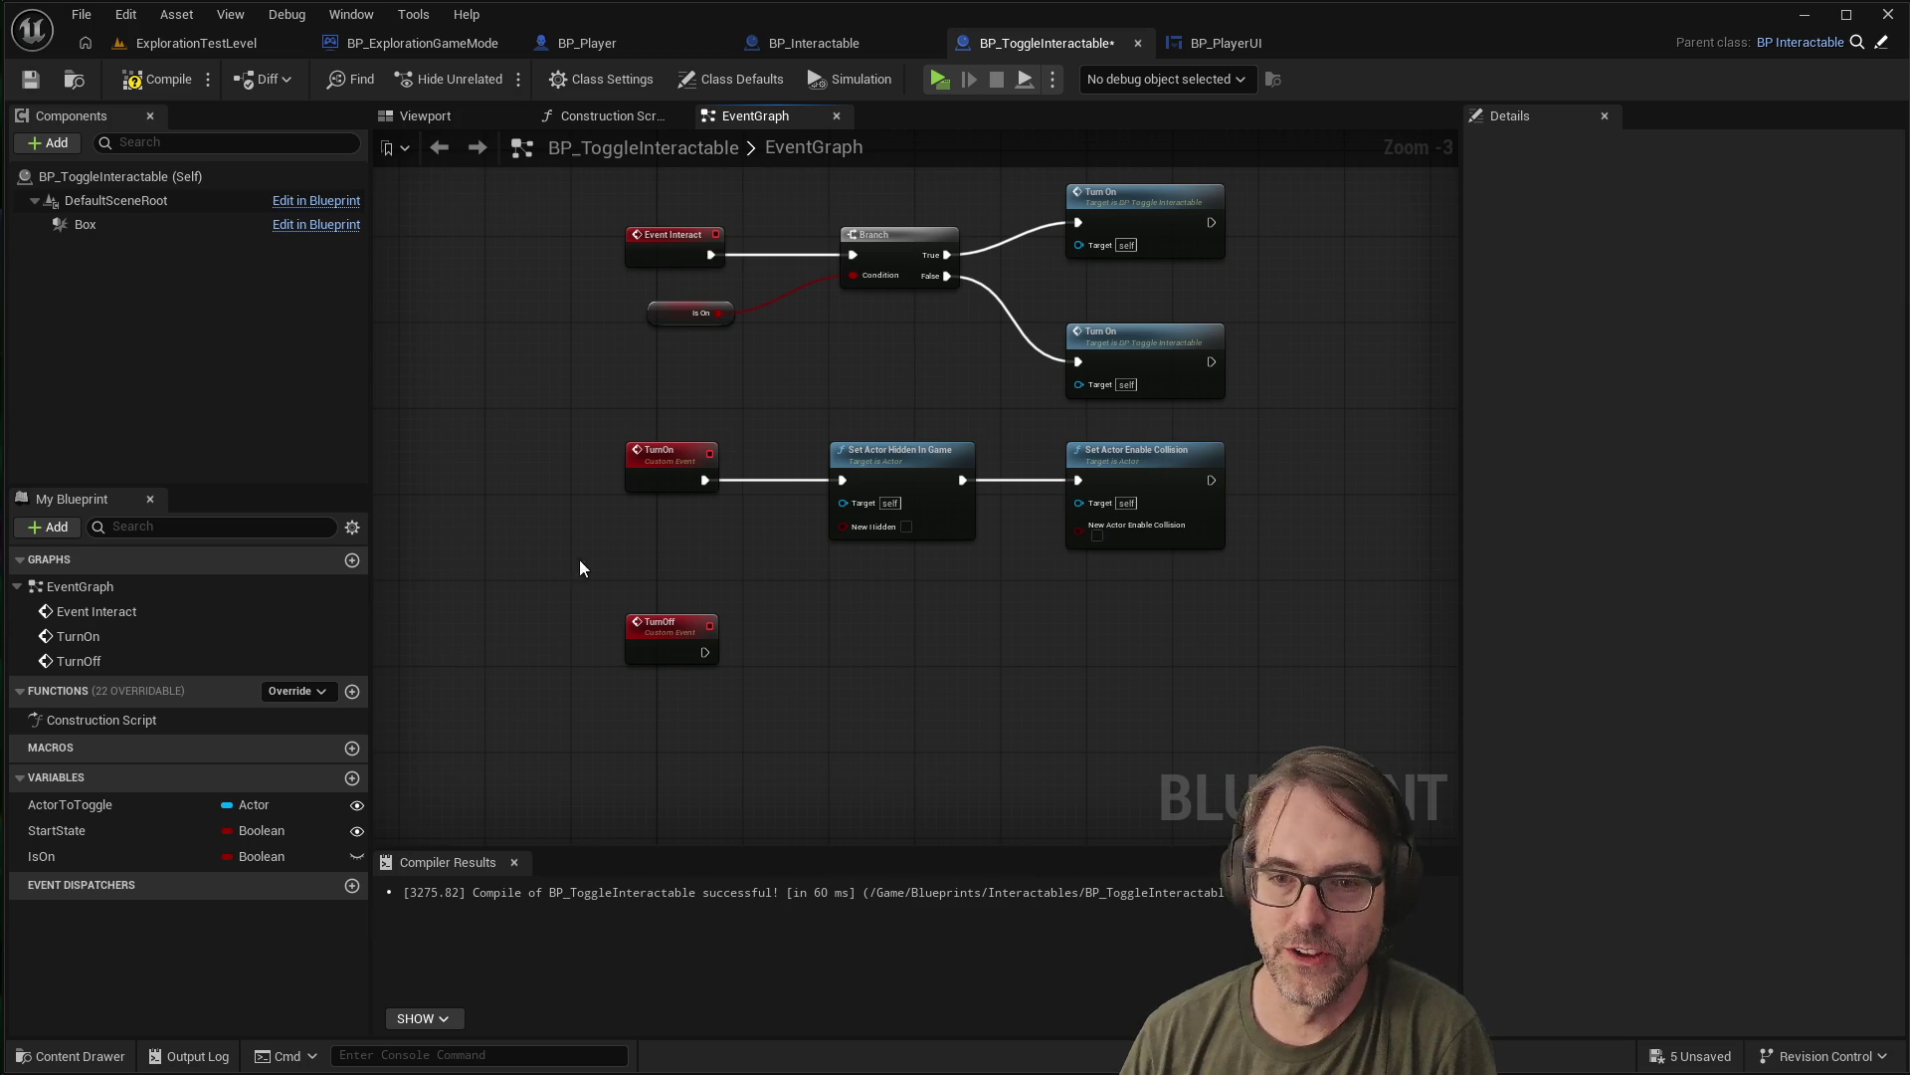
mouse_move(89, 804)
mouse_down()
mouse_move(654, 590)
mouse_move(696, 542)
mouse_up()
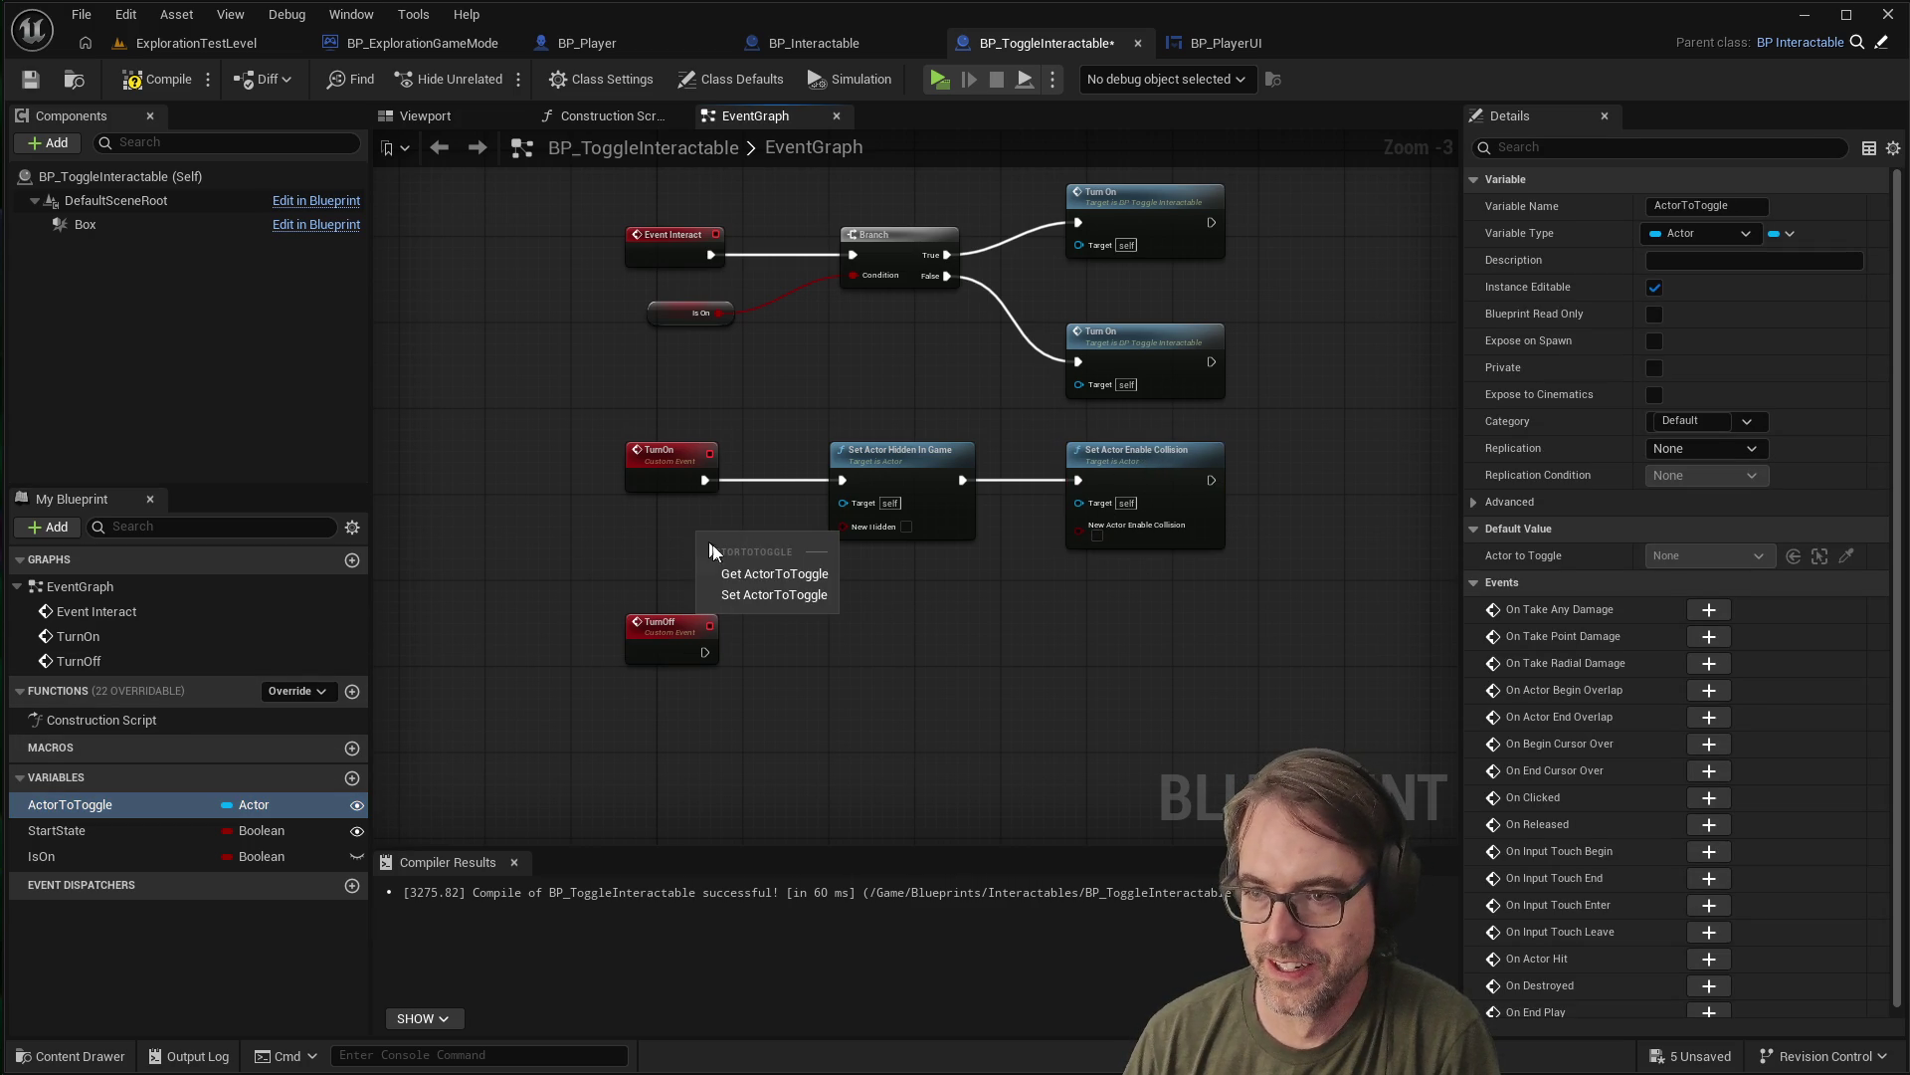
Wire an ActorToToggle getter into the Target pins of the hide and collision nodes
click(773, 573)
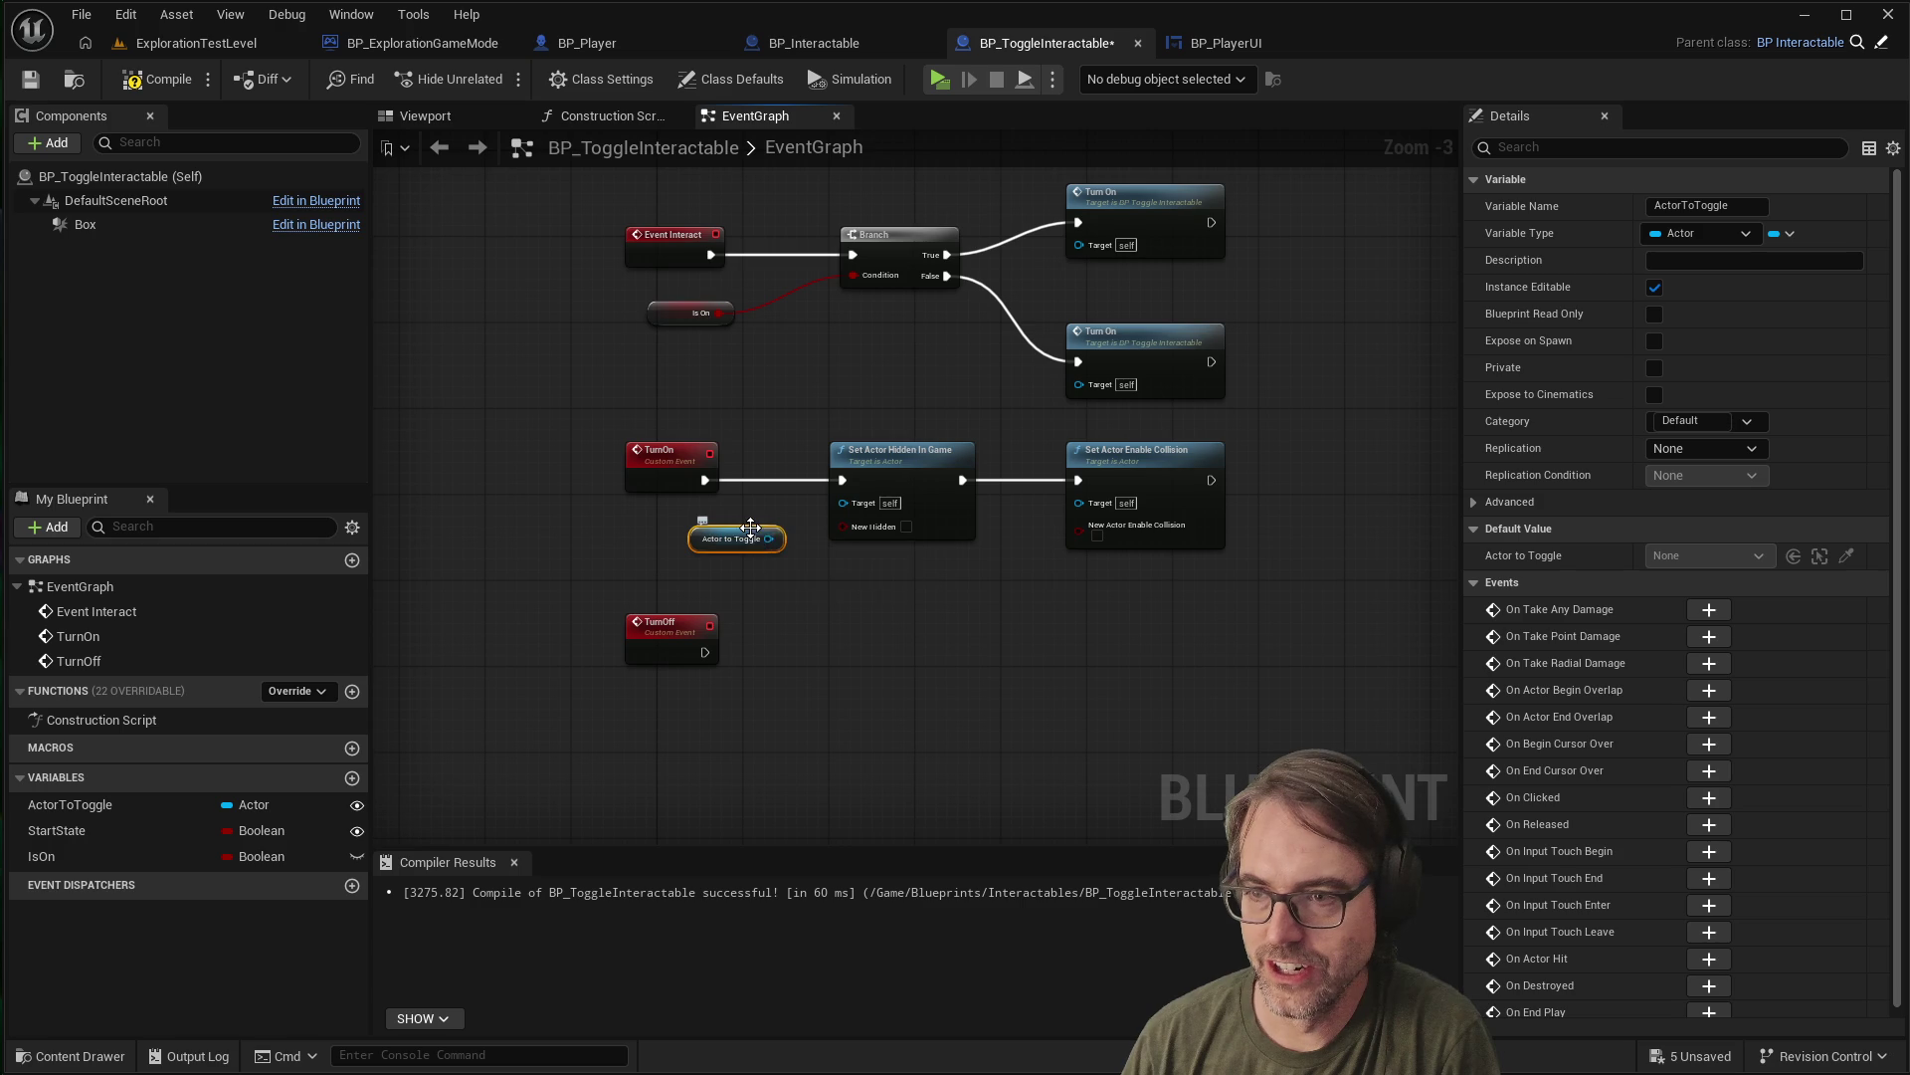
drag(737, 538, 851, 504)
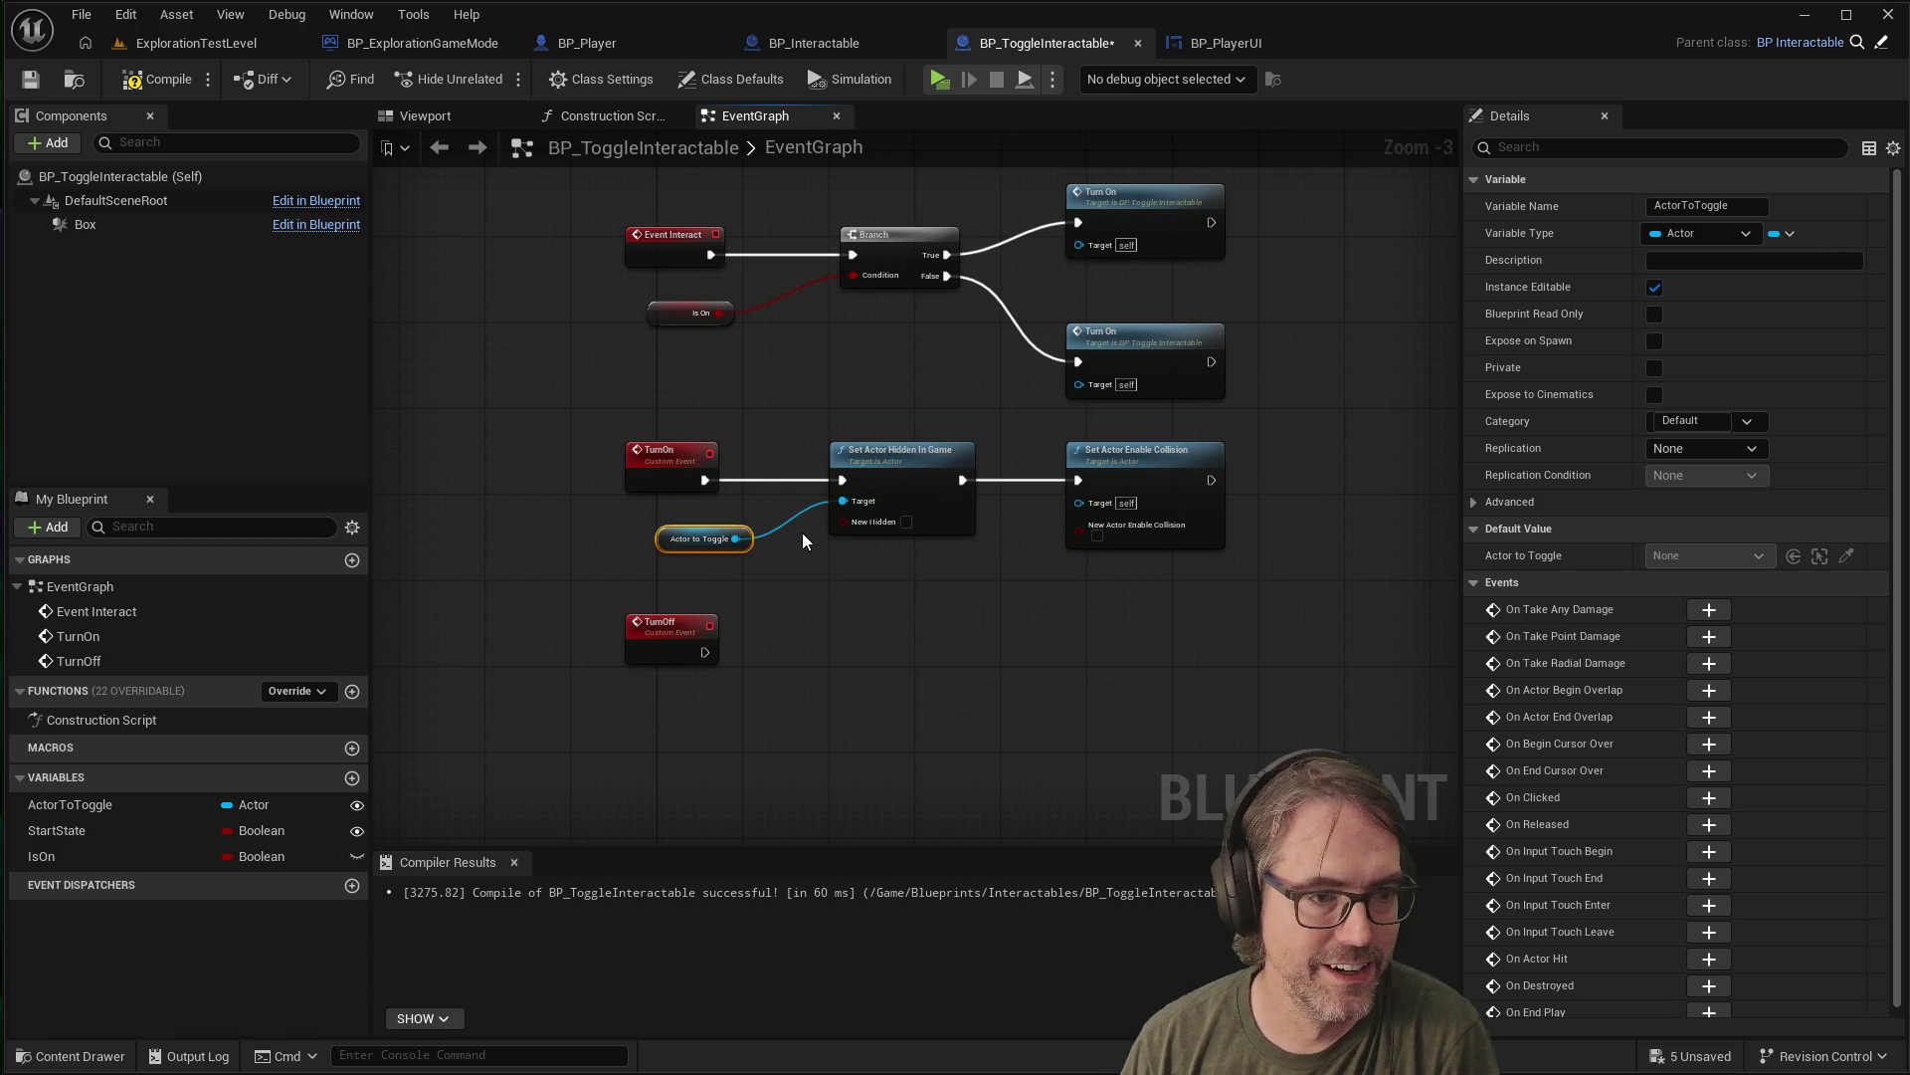
mouse_move(734, 539)
mouse_down()
mouse_move(1101, 597)
mouse_move(1089, 498)
mouse_up()
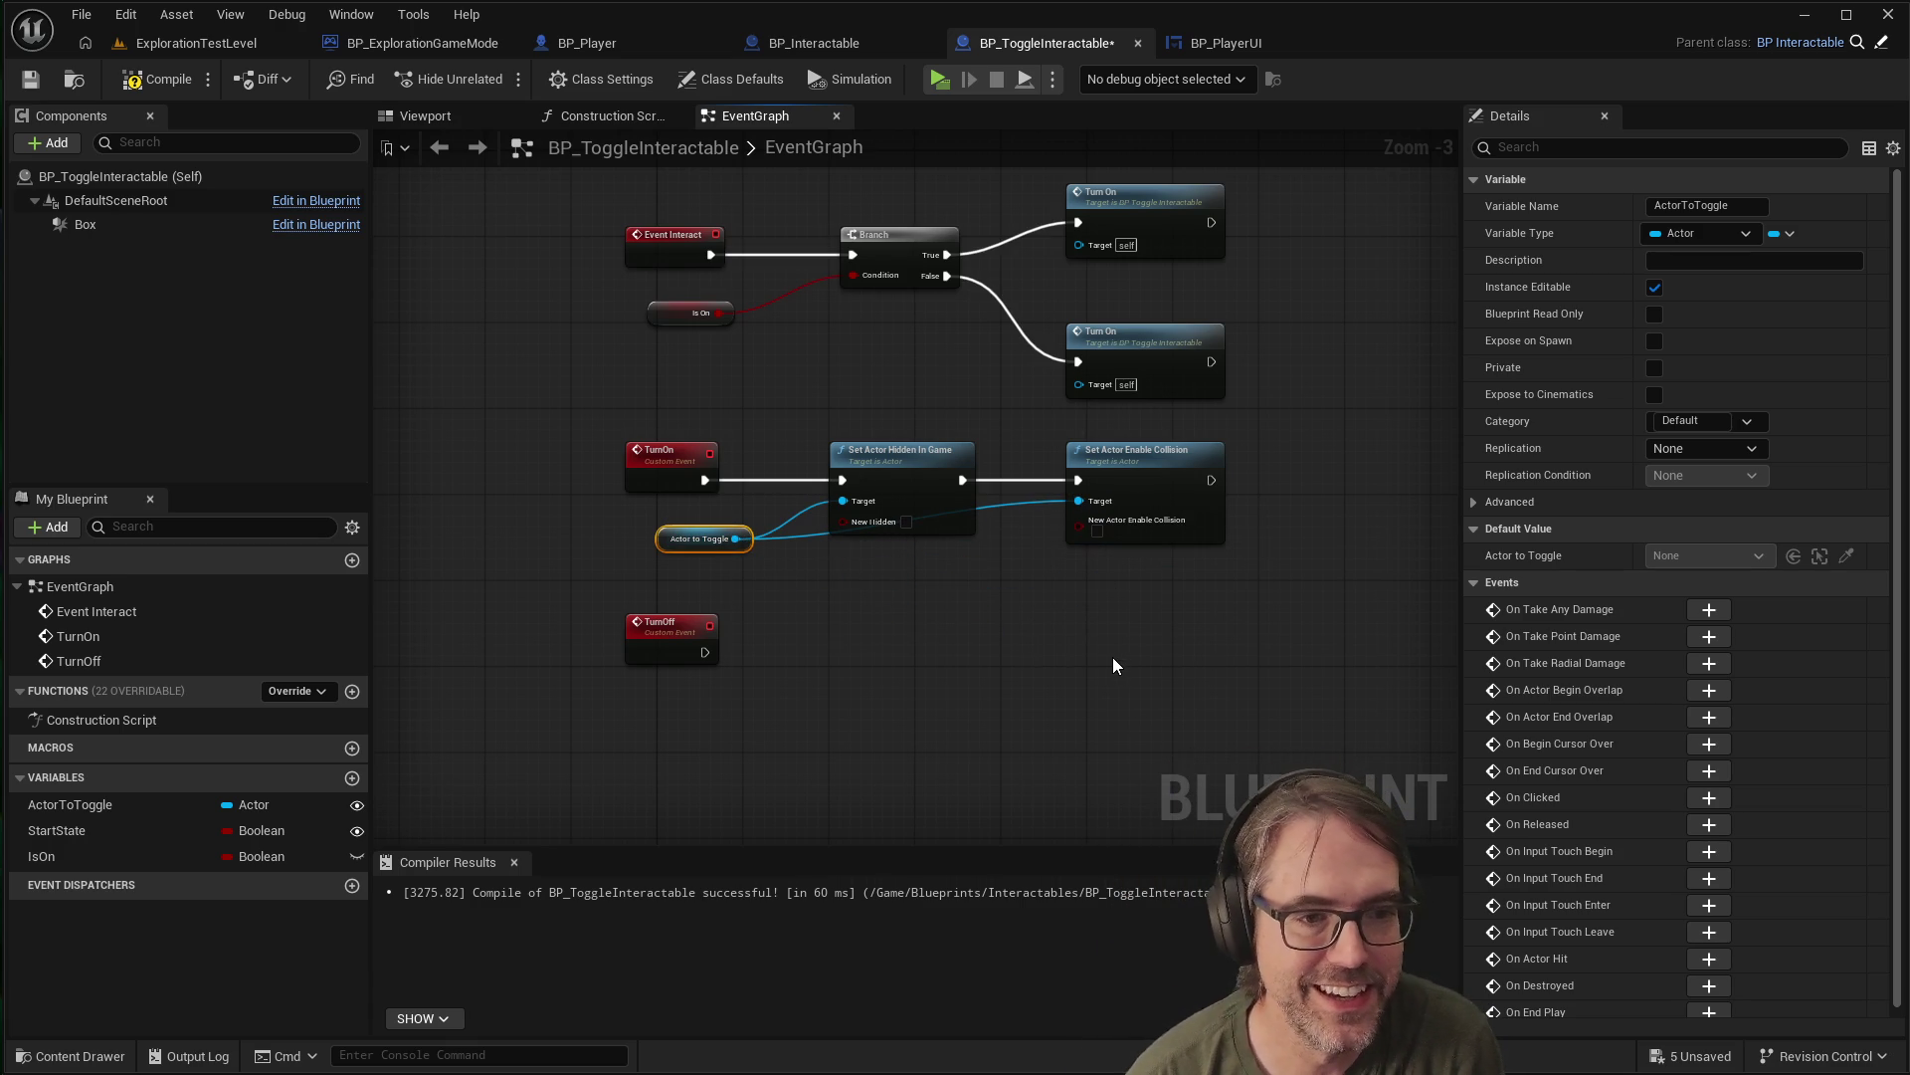
scroll(1107, 595, down, 2)
scroll(1039, 569, up, 2)
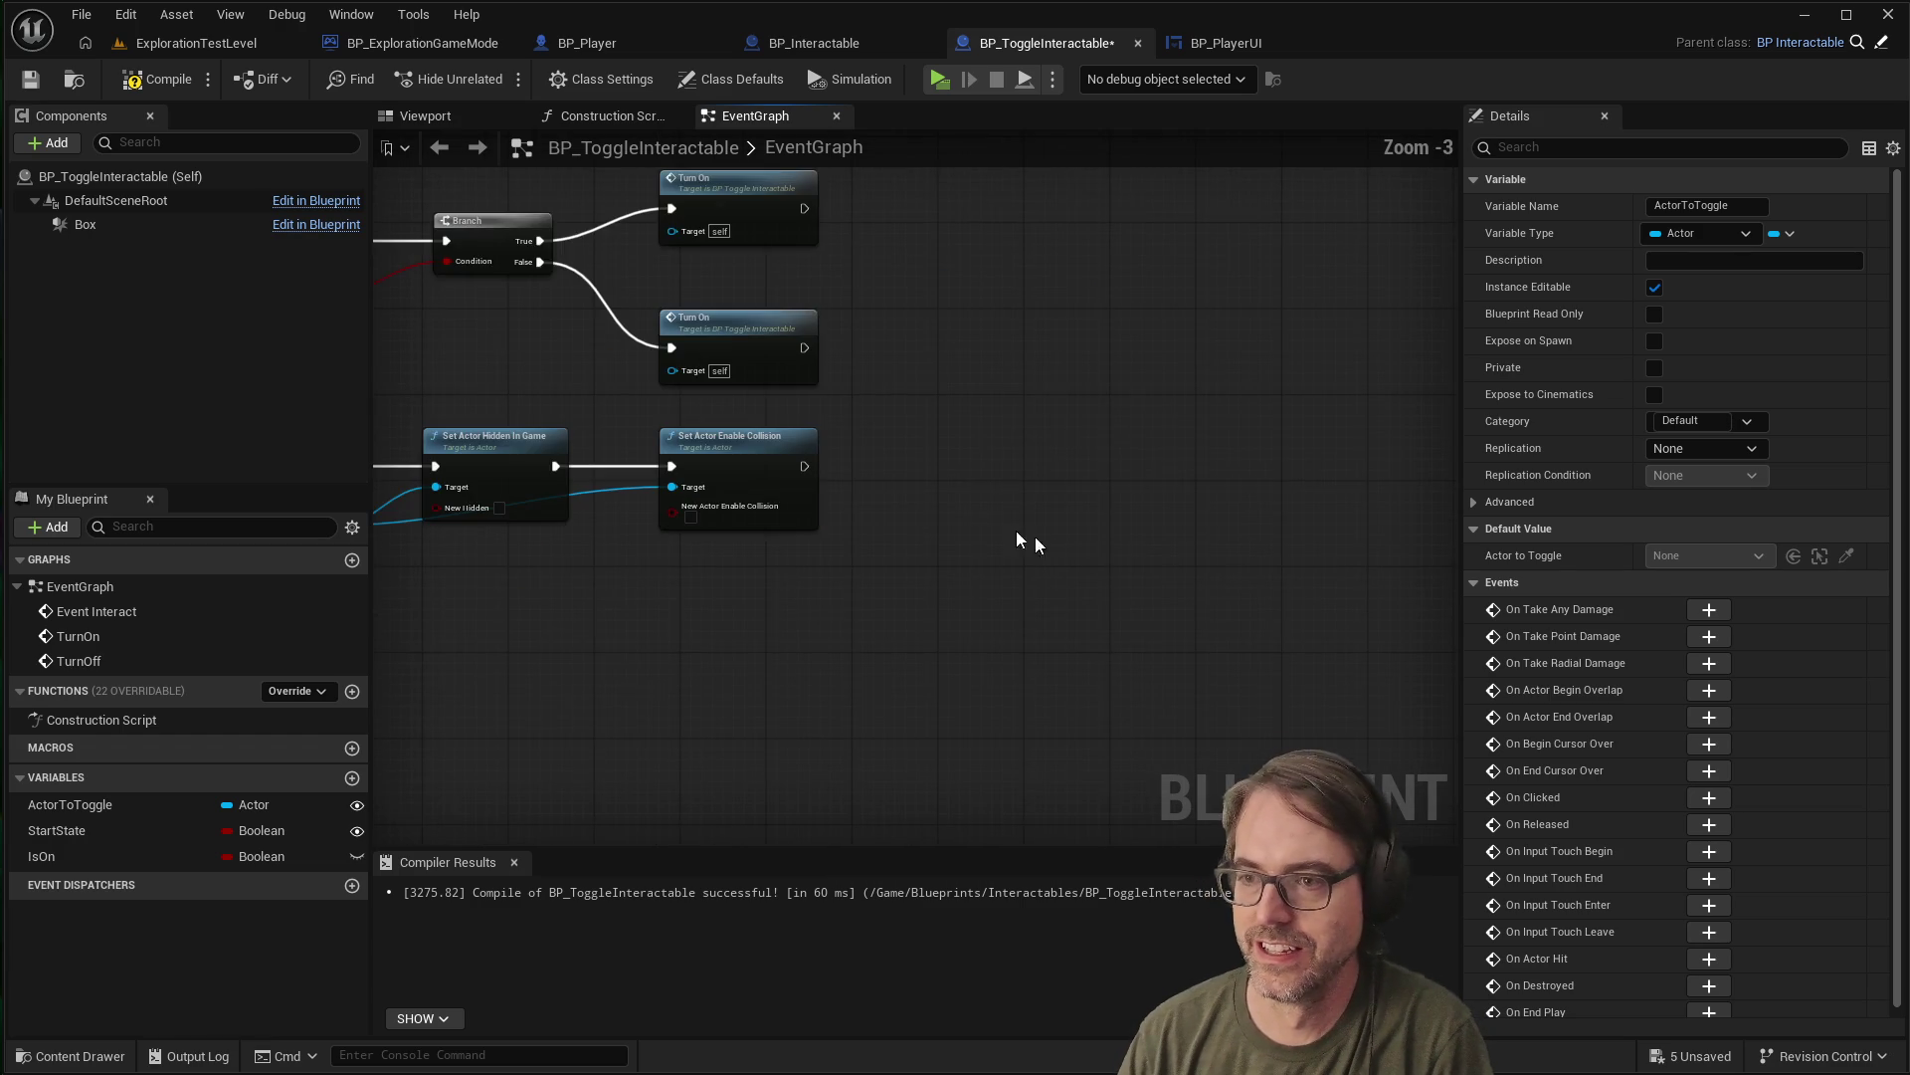
scroll(1040, 548, down, 1)
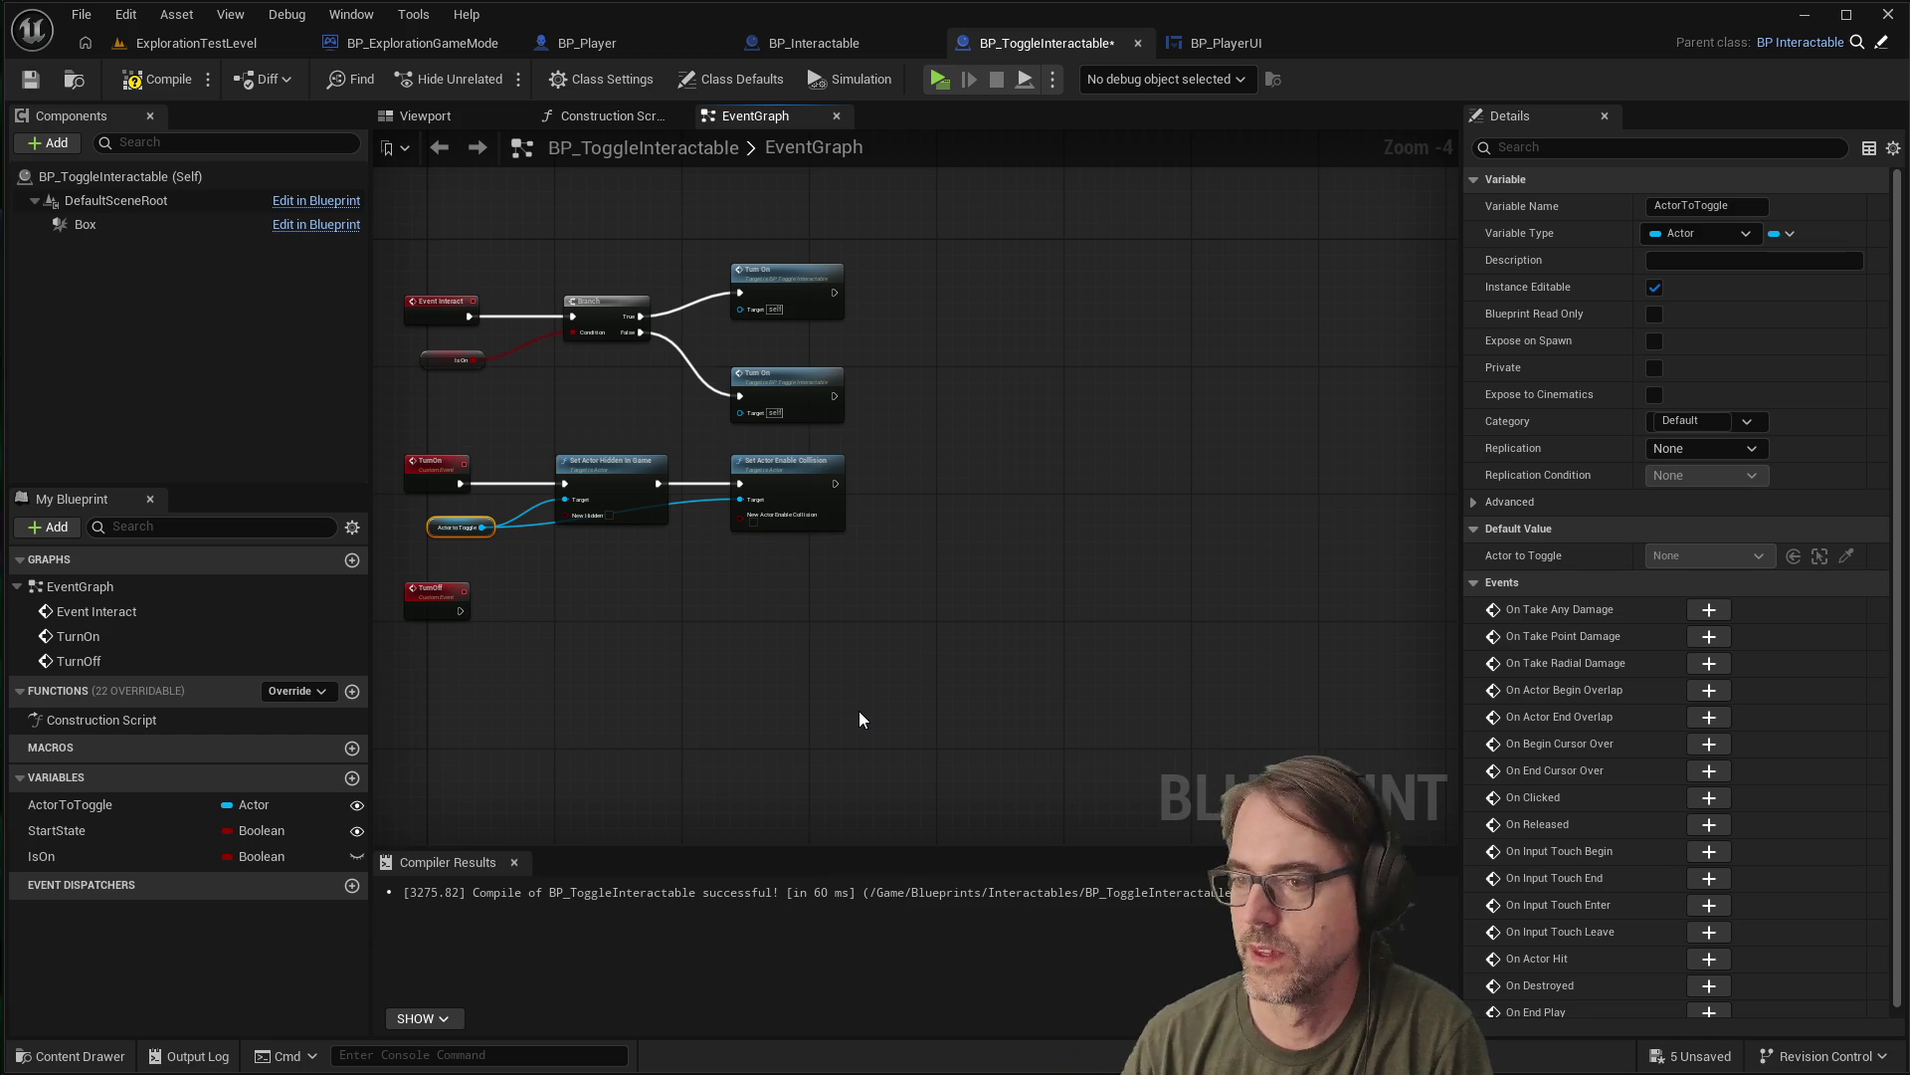
Chain Set Actor Tick Enabled after Set Actor Enable Collision and align it
drag(837, 484, 951, 484)
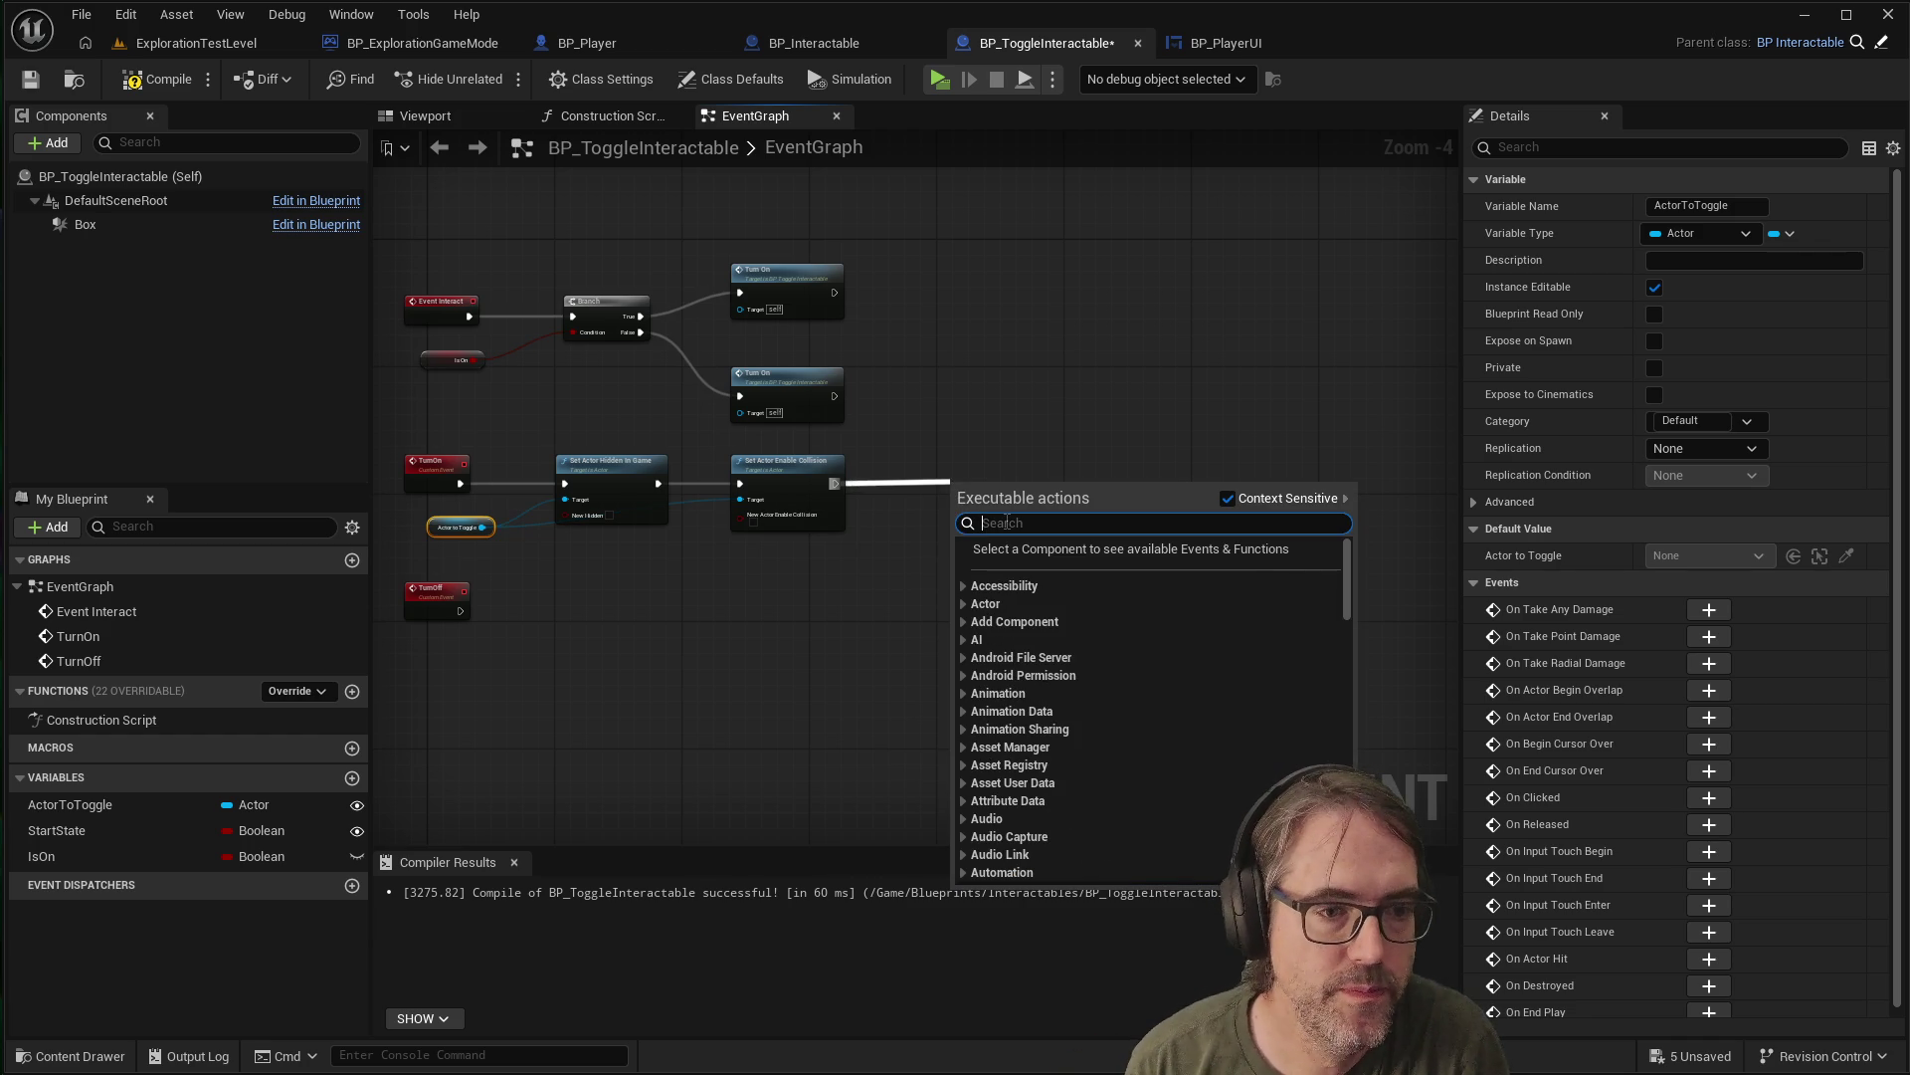
text(set actor tic)
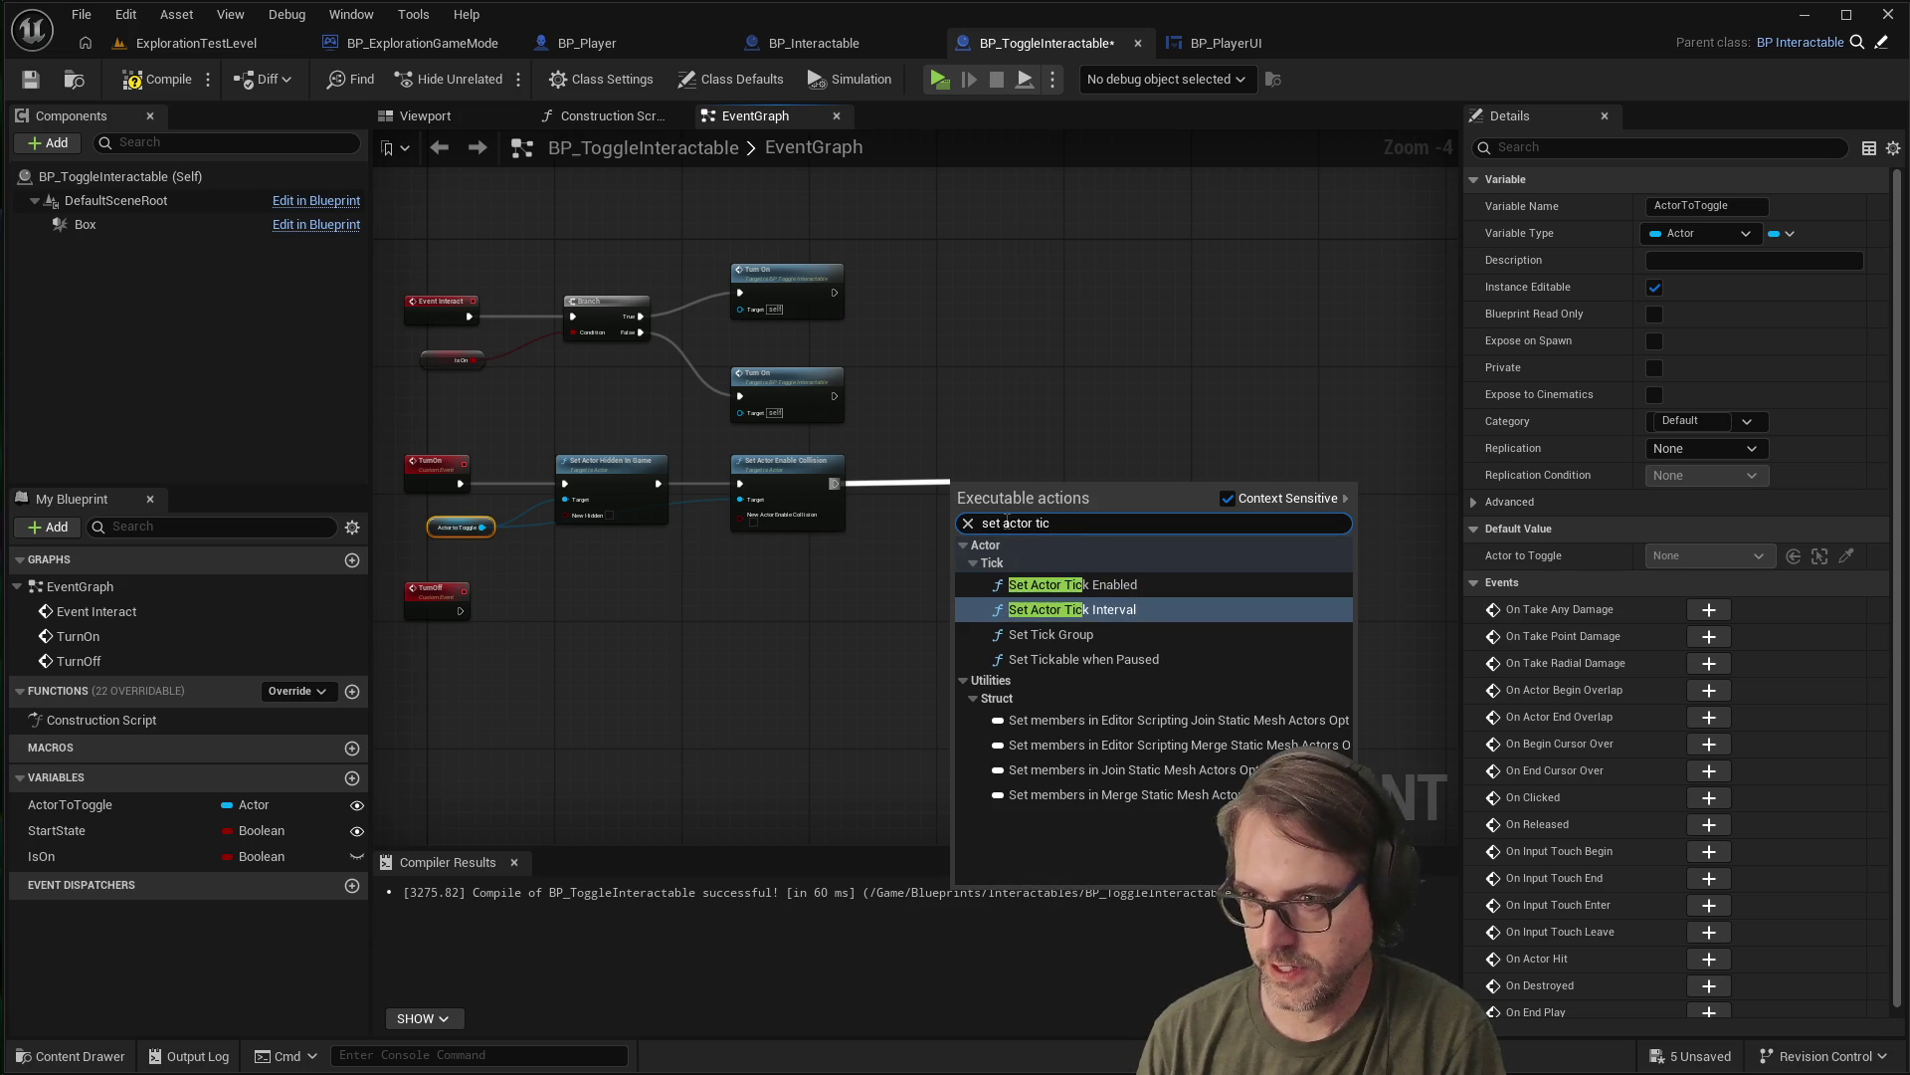
click(1065, 584)
drag(987, 495, 971, 474)
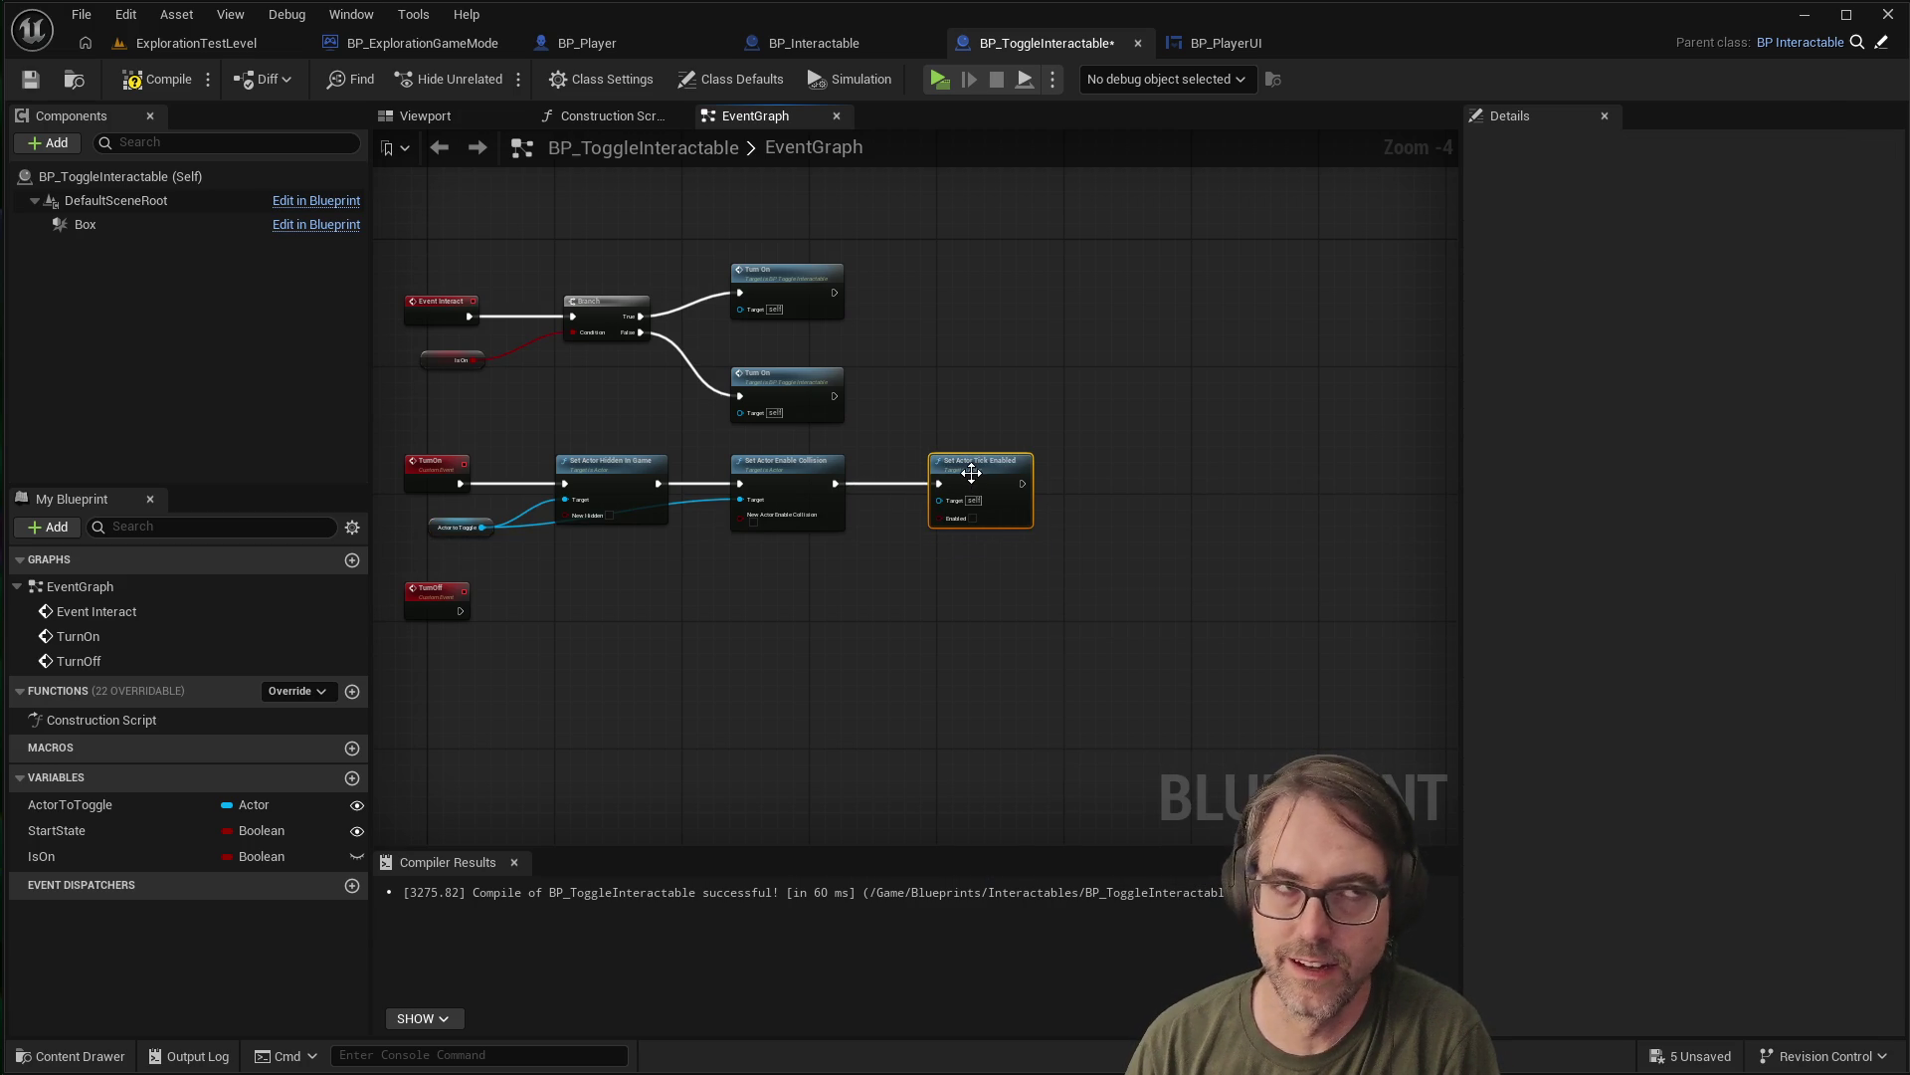
click(927, 585)
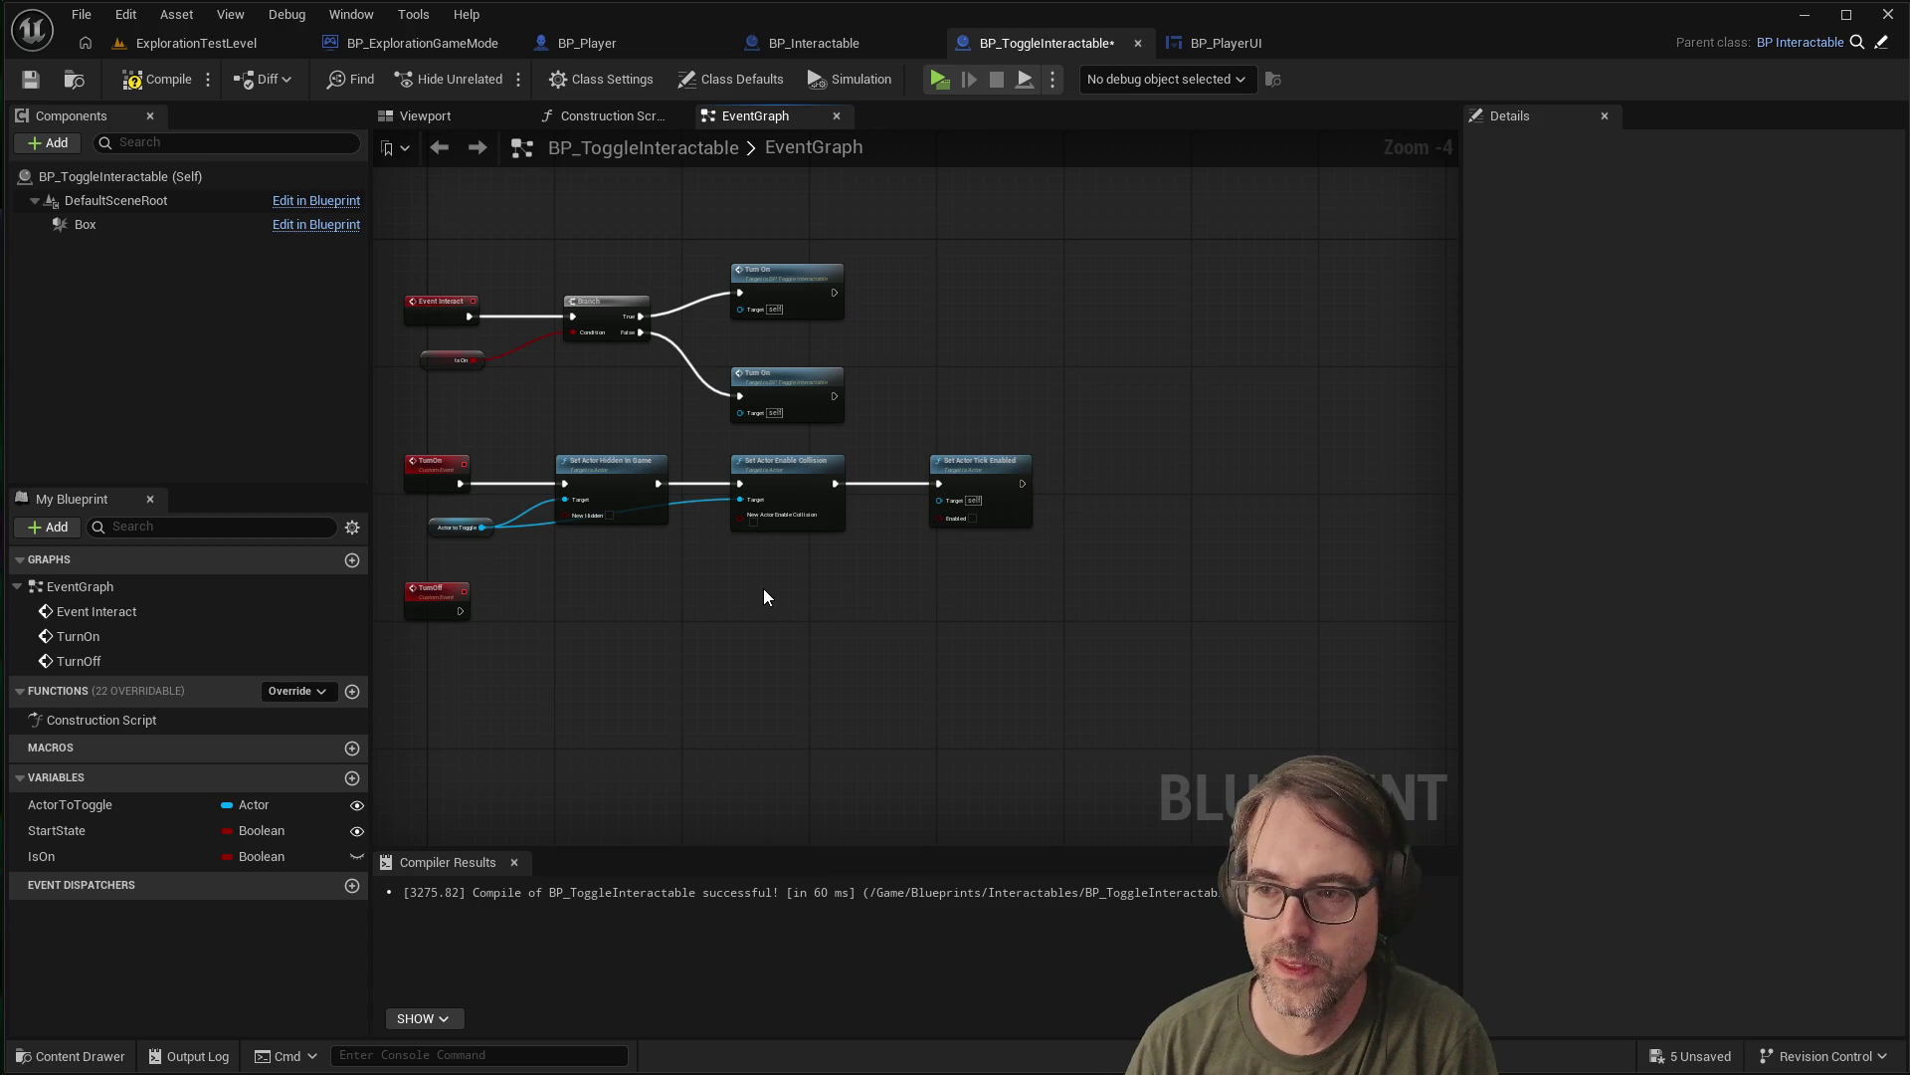